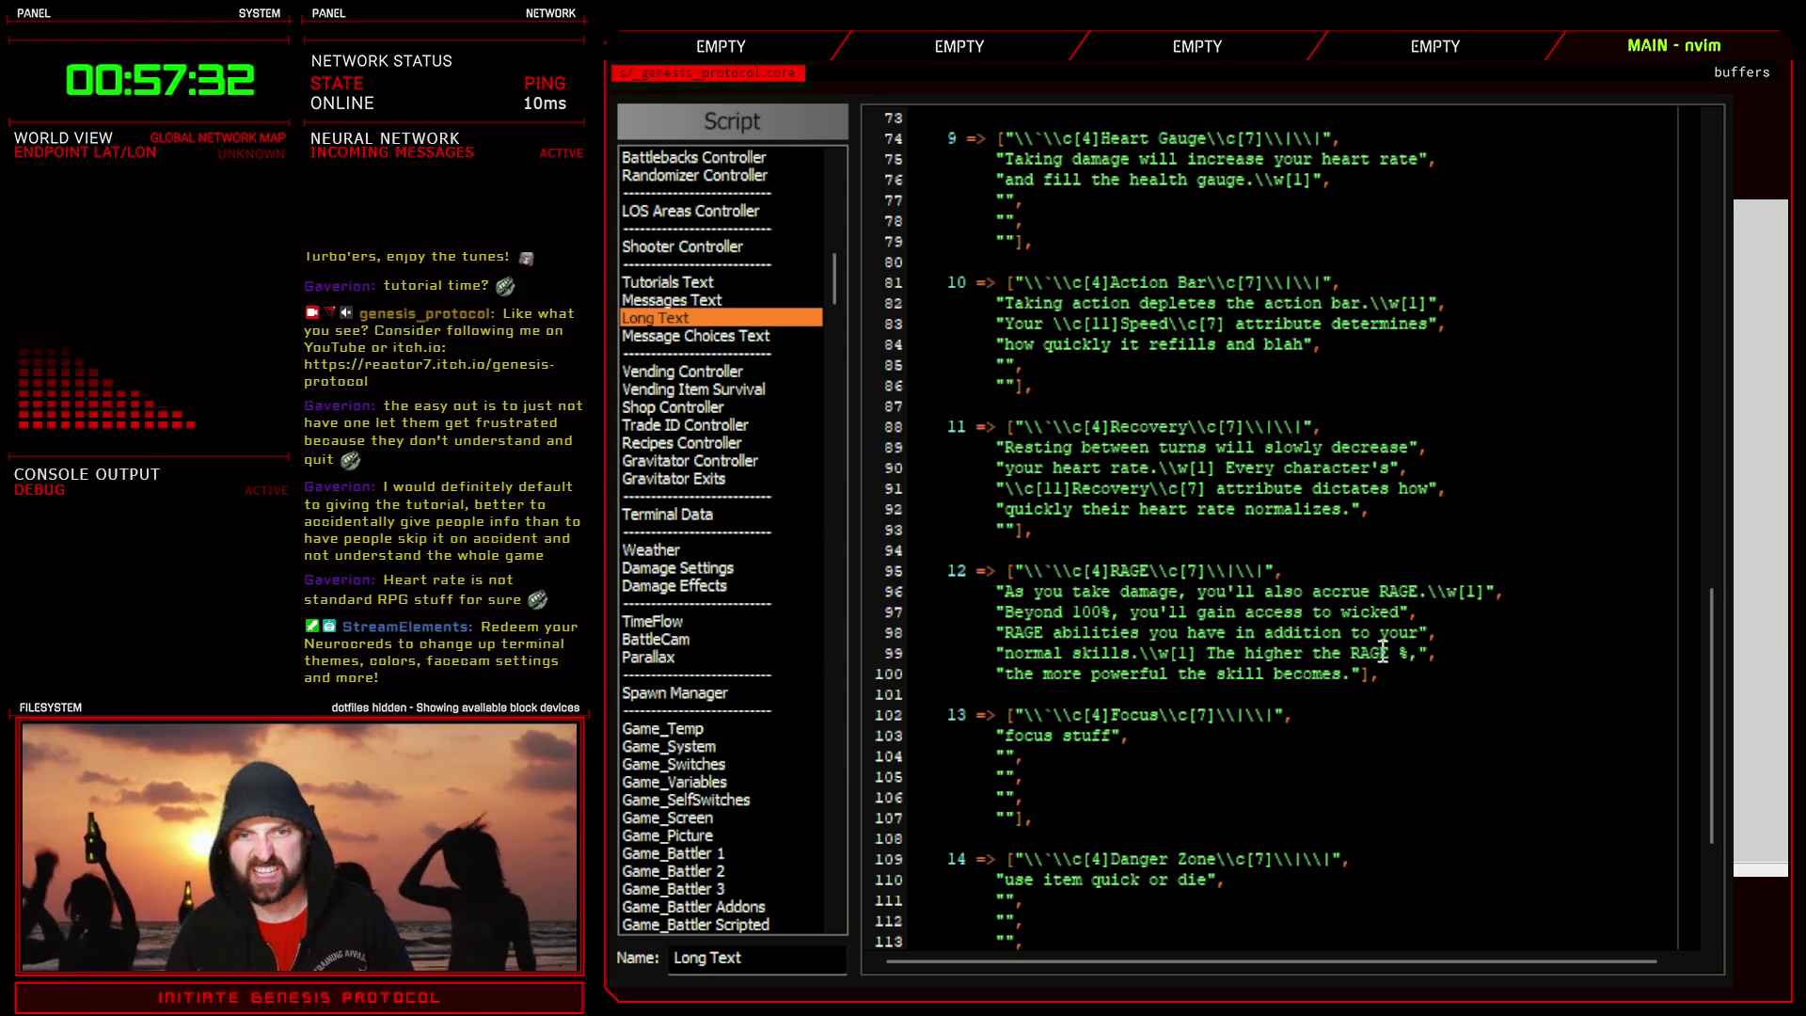
# - Delete the 'focus stuff' placeholder on line 103, leaving an empty string in the Focus entry
pyautogui.scroll(-4, 1383, 649)
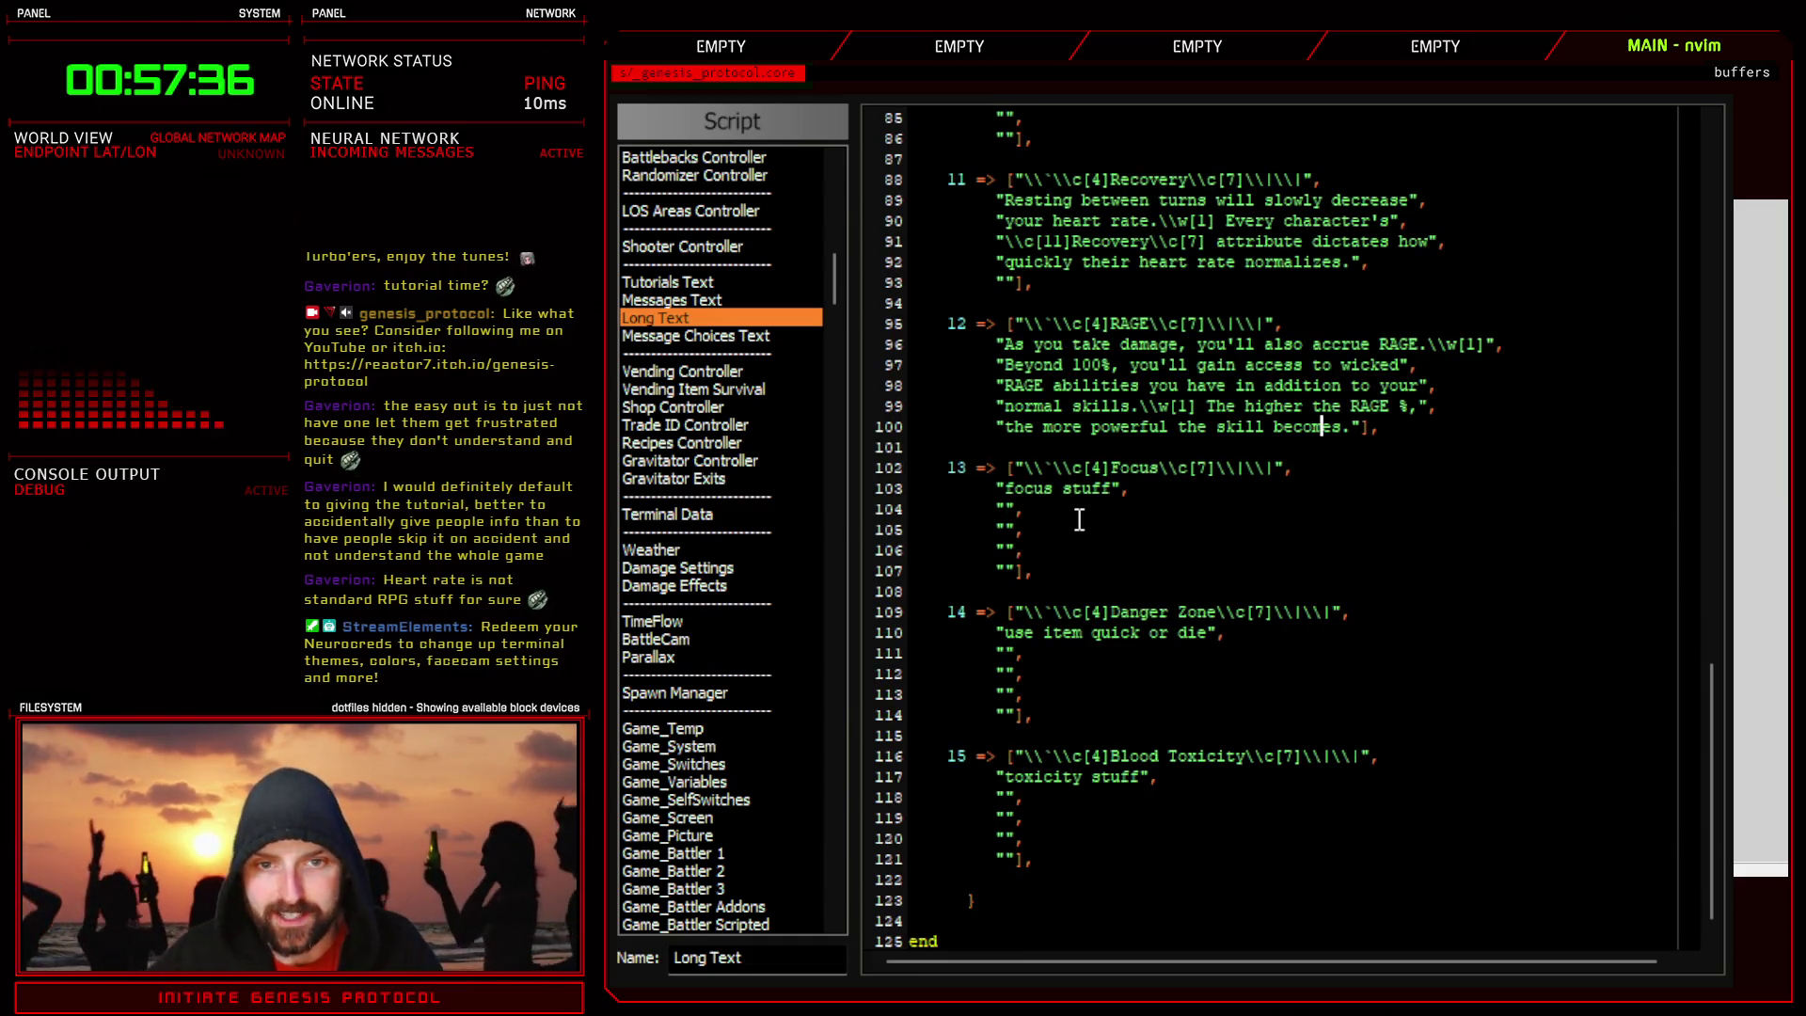
pyautogui.scroll(5, 1079, 520)
pyautogui.scroll(-3, 1079, 520)
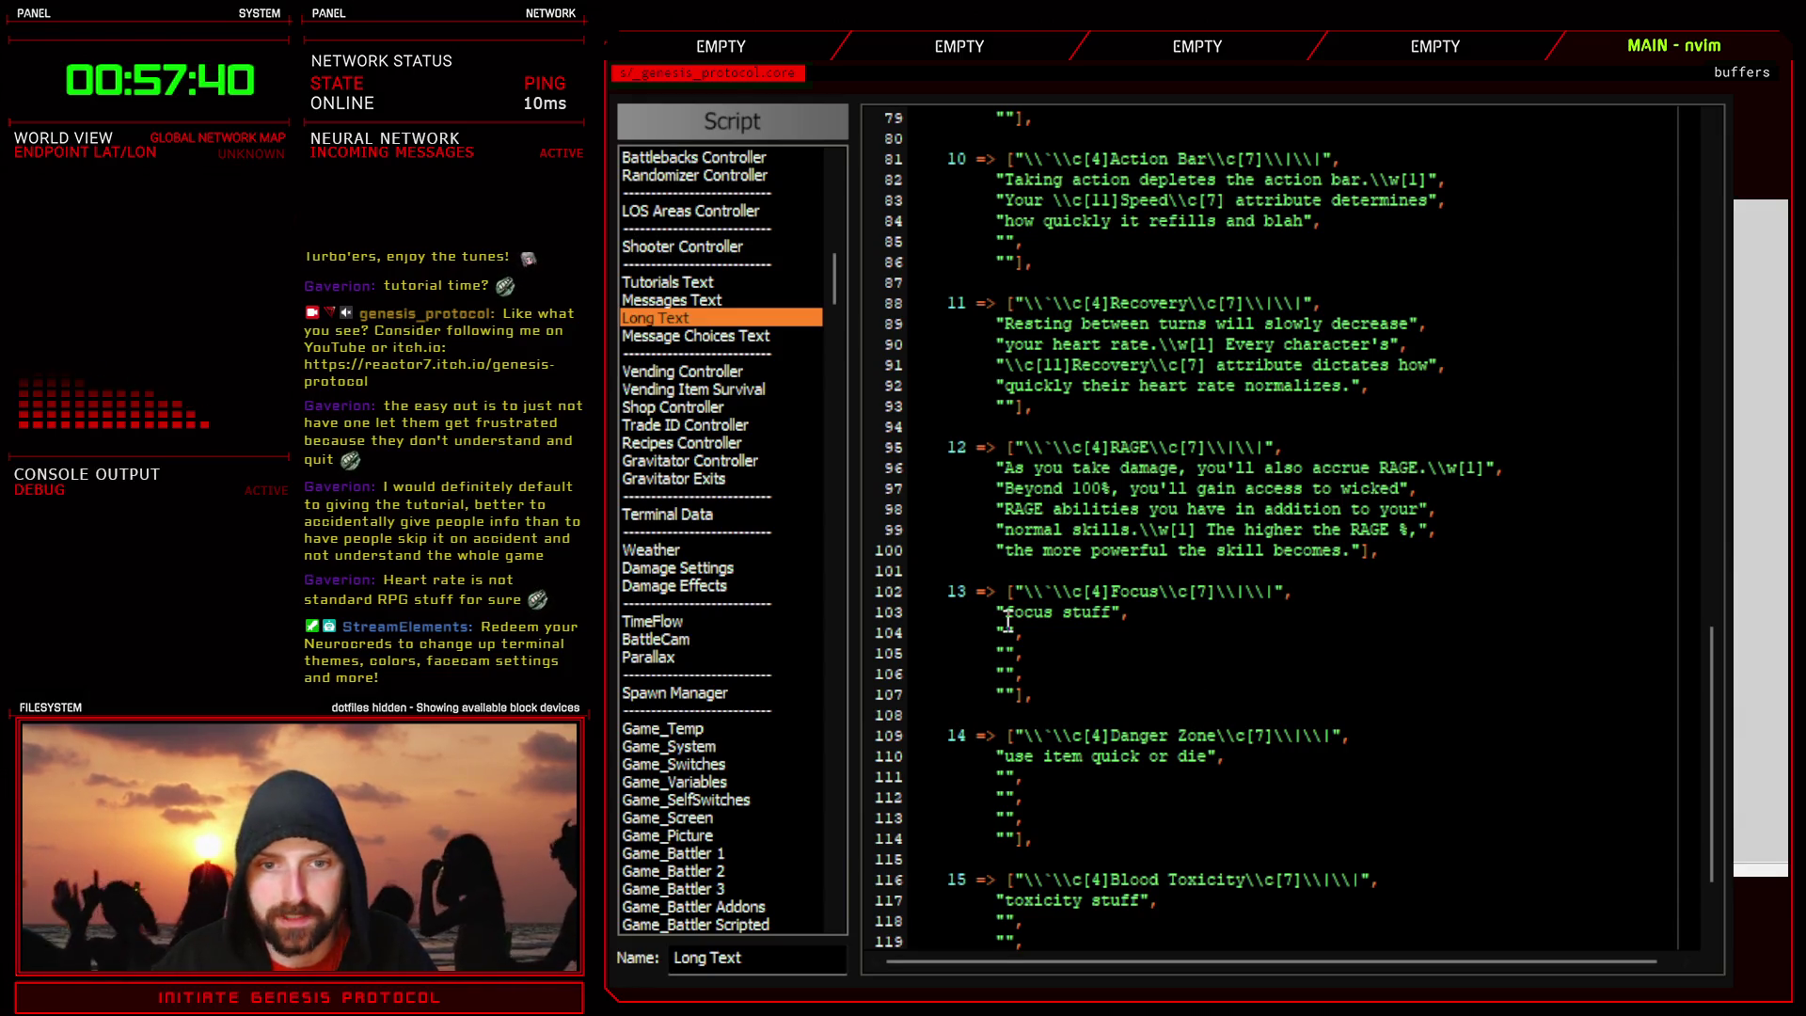
pyautogui.moveTo(1006, 614); pyautogui.dragTo(1122, 614)
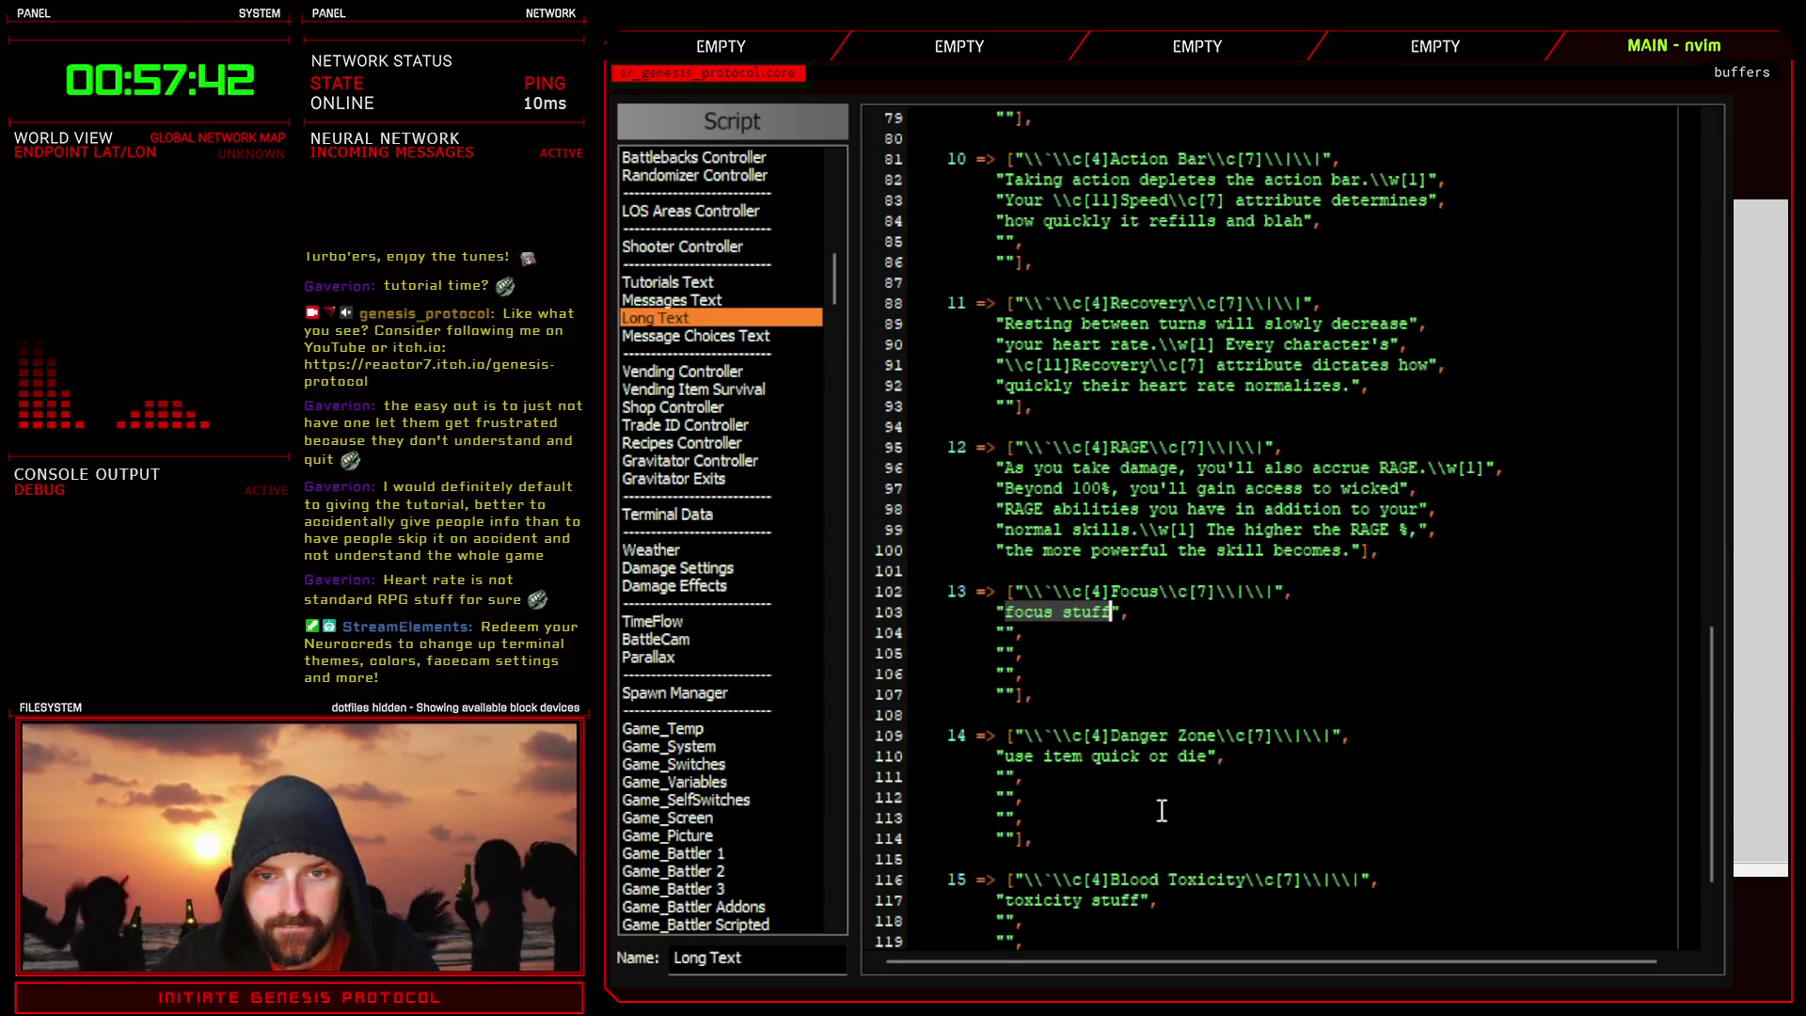
pyautogui.press('d')
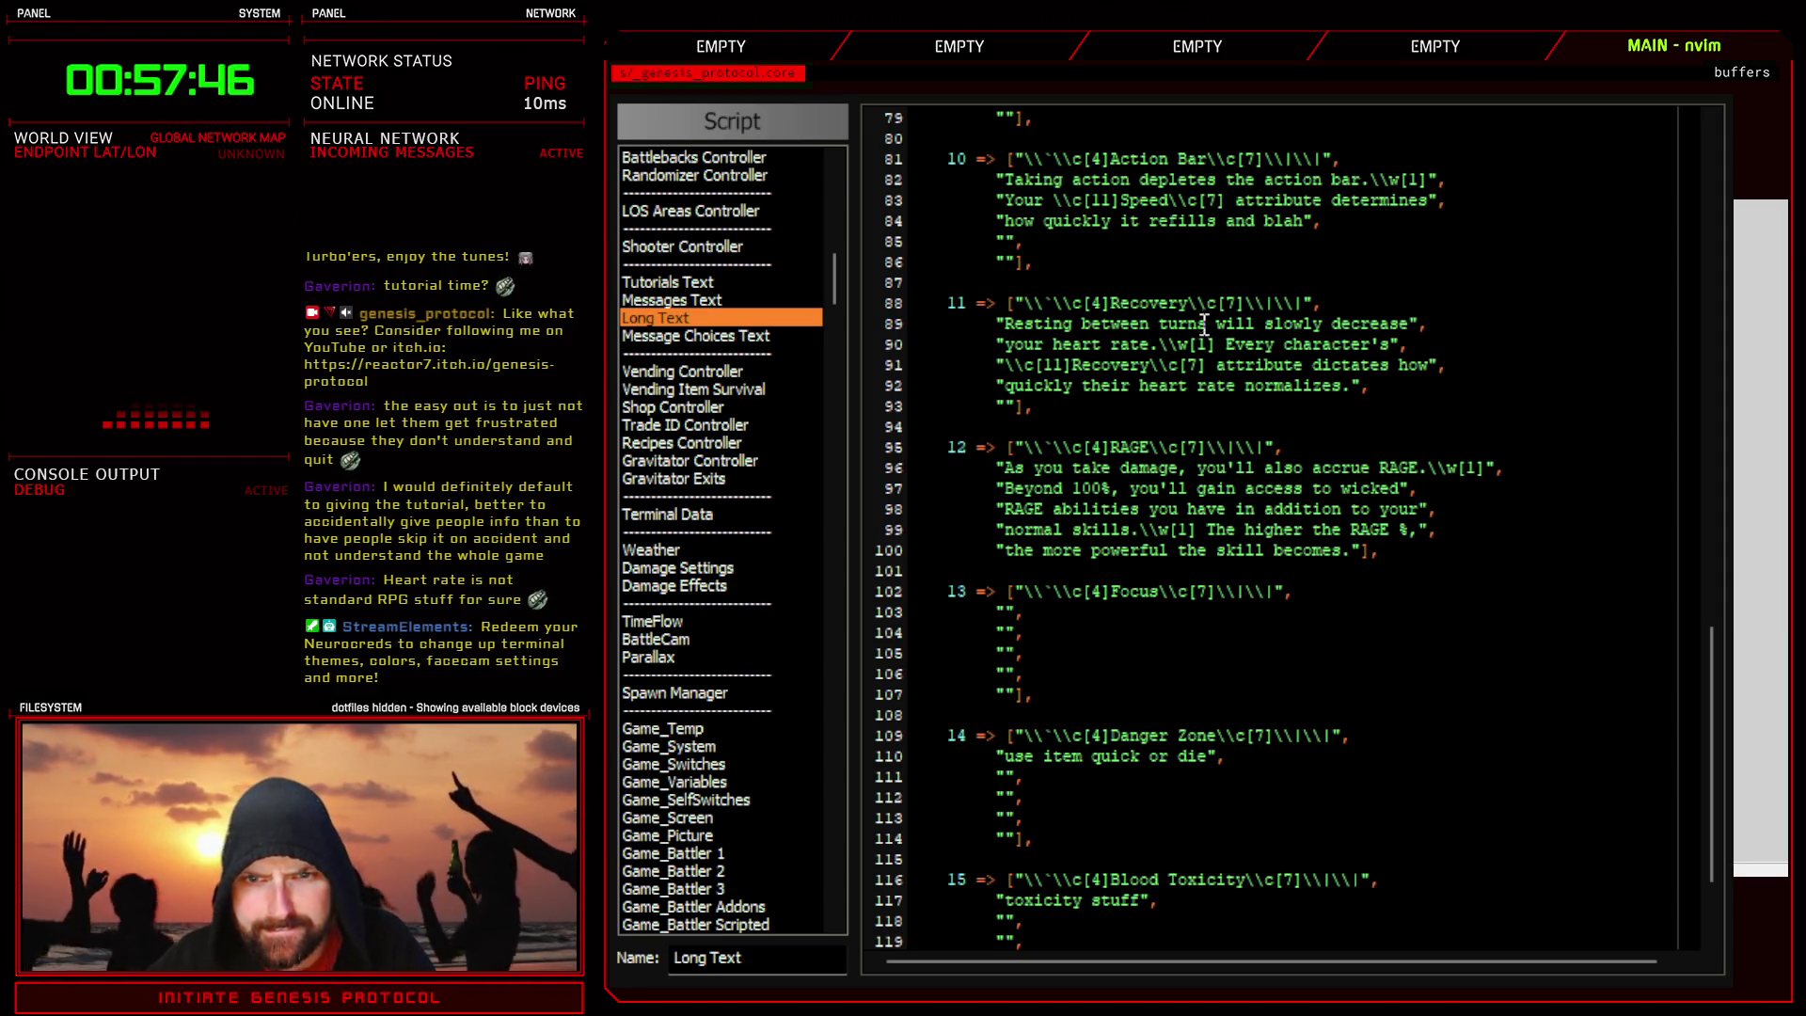
pyautogui.scroll(12, 1173, 470)
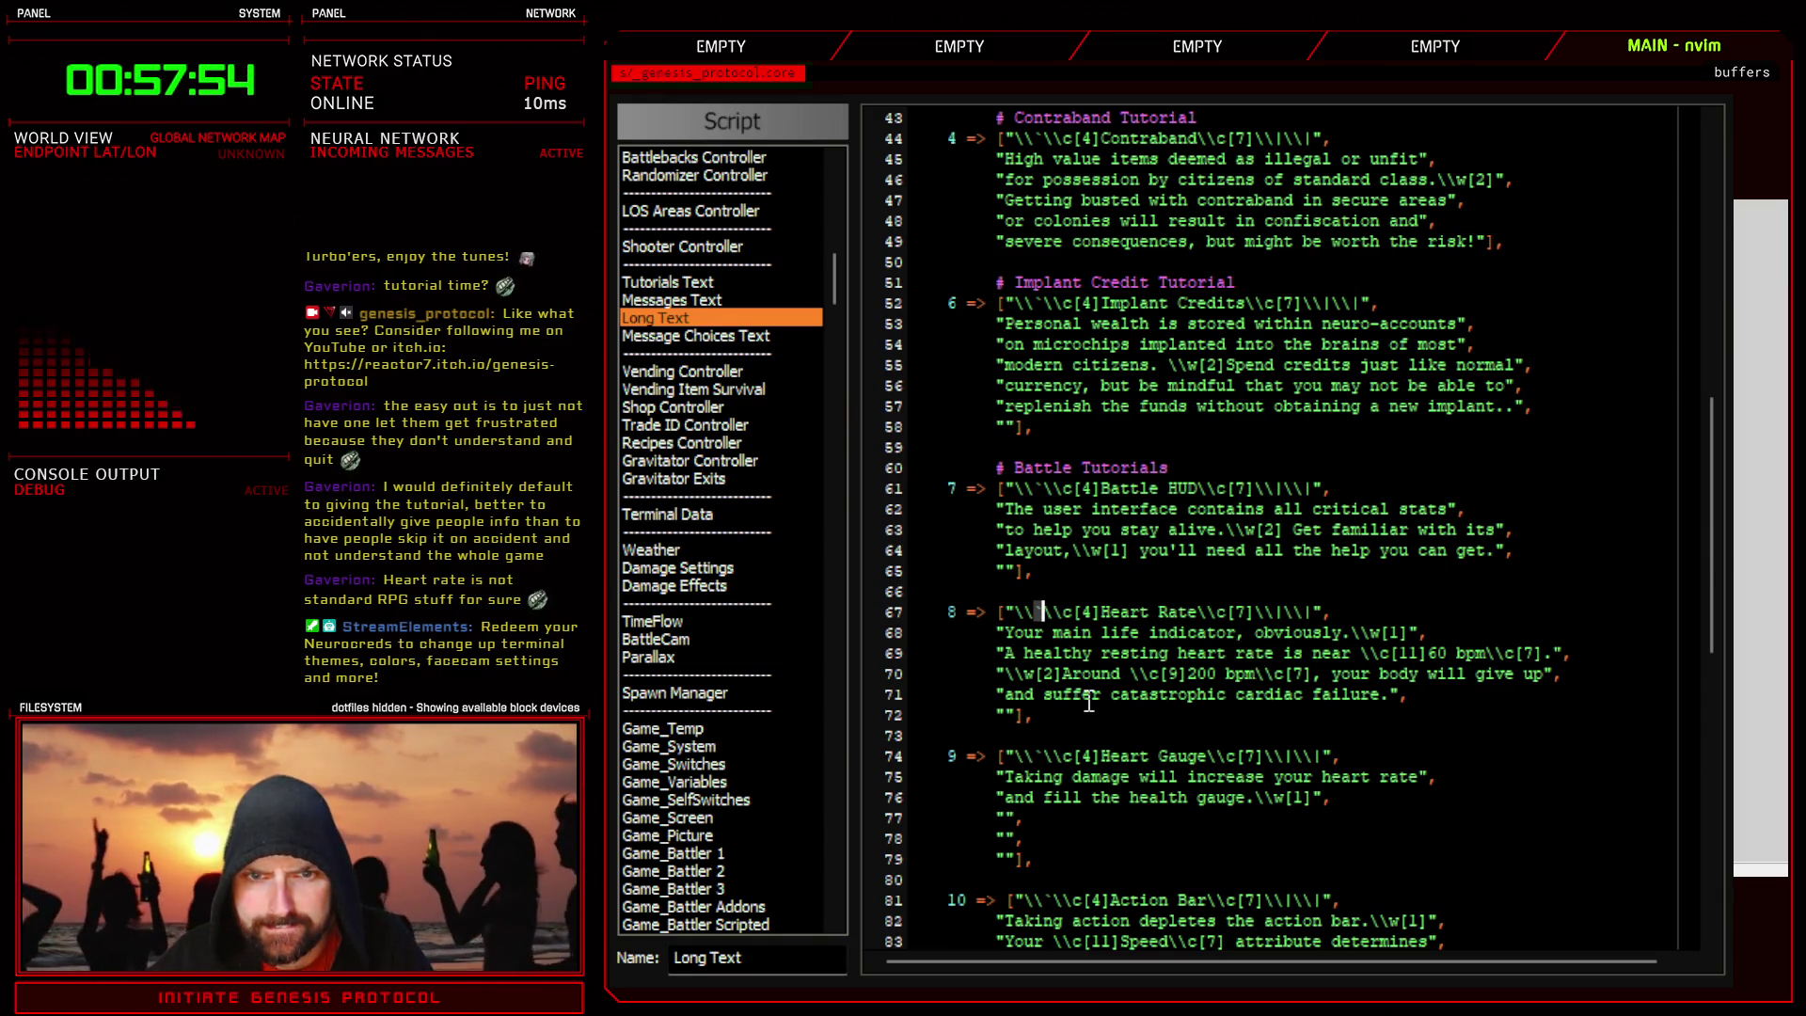
pyautogui.press('a')
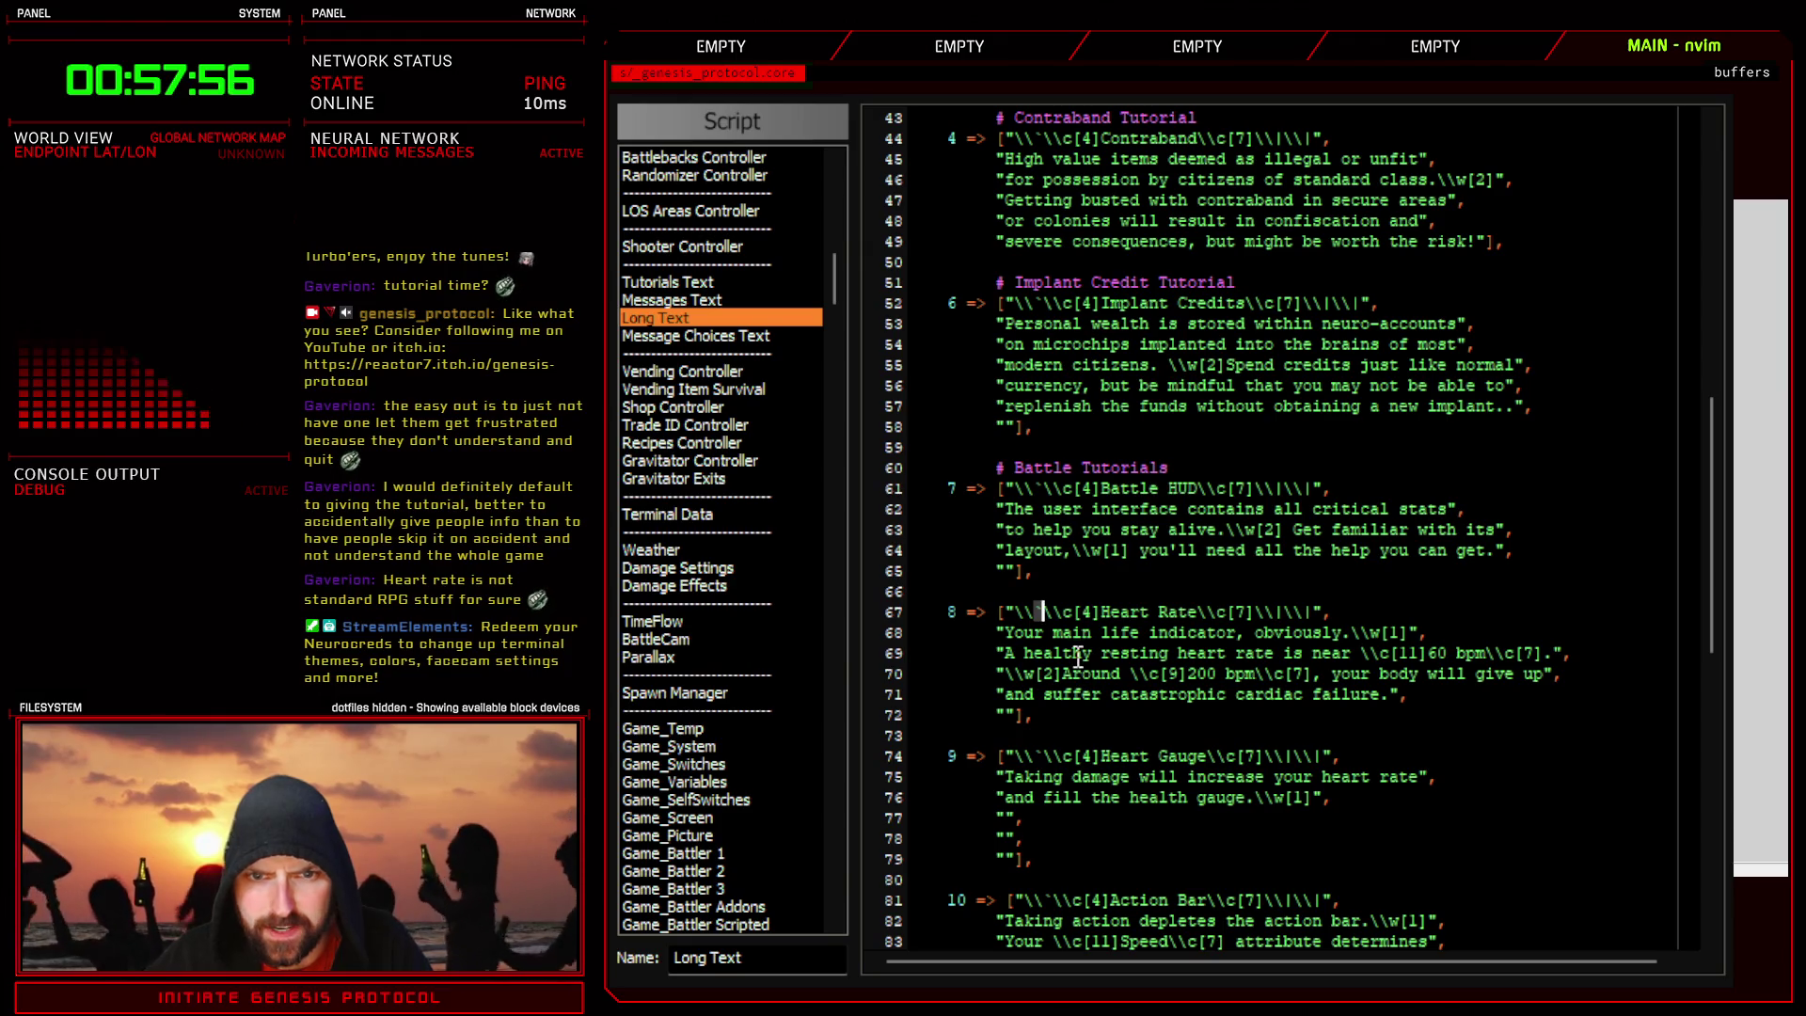
pyautogui.scroll(-4, 1078, 655)
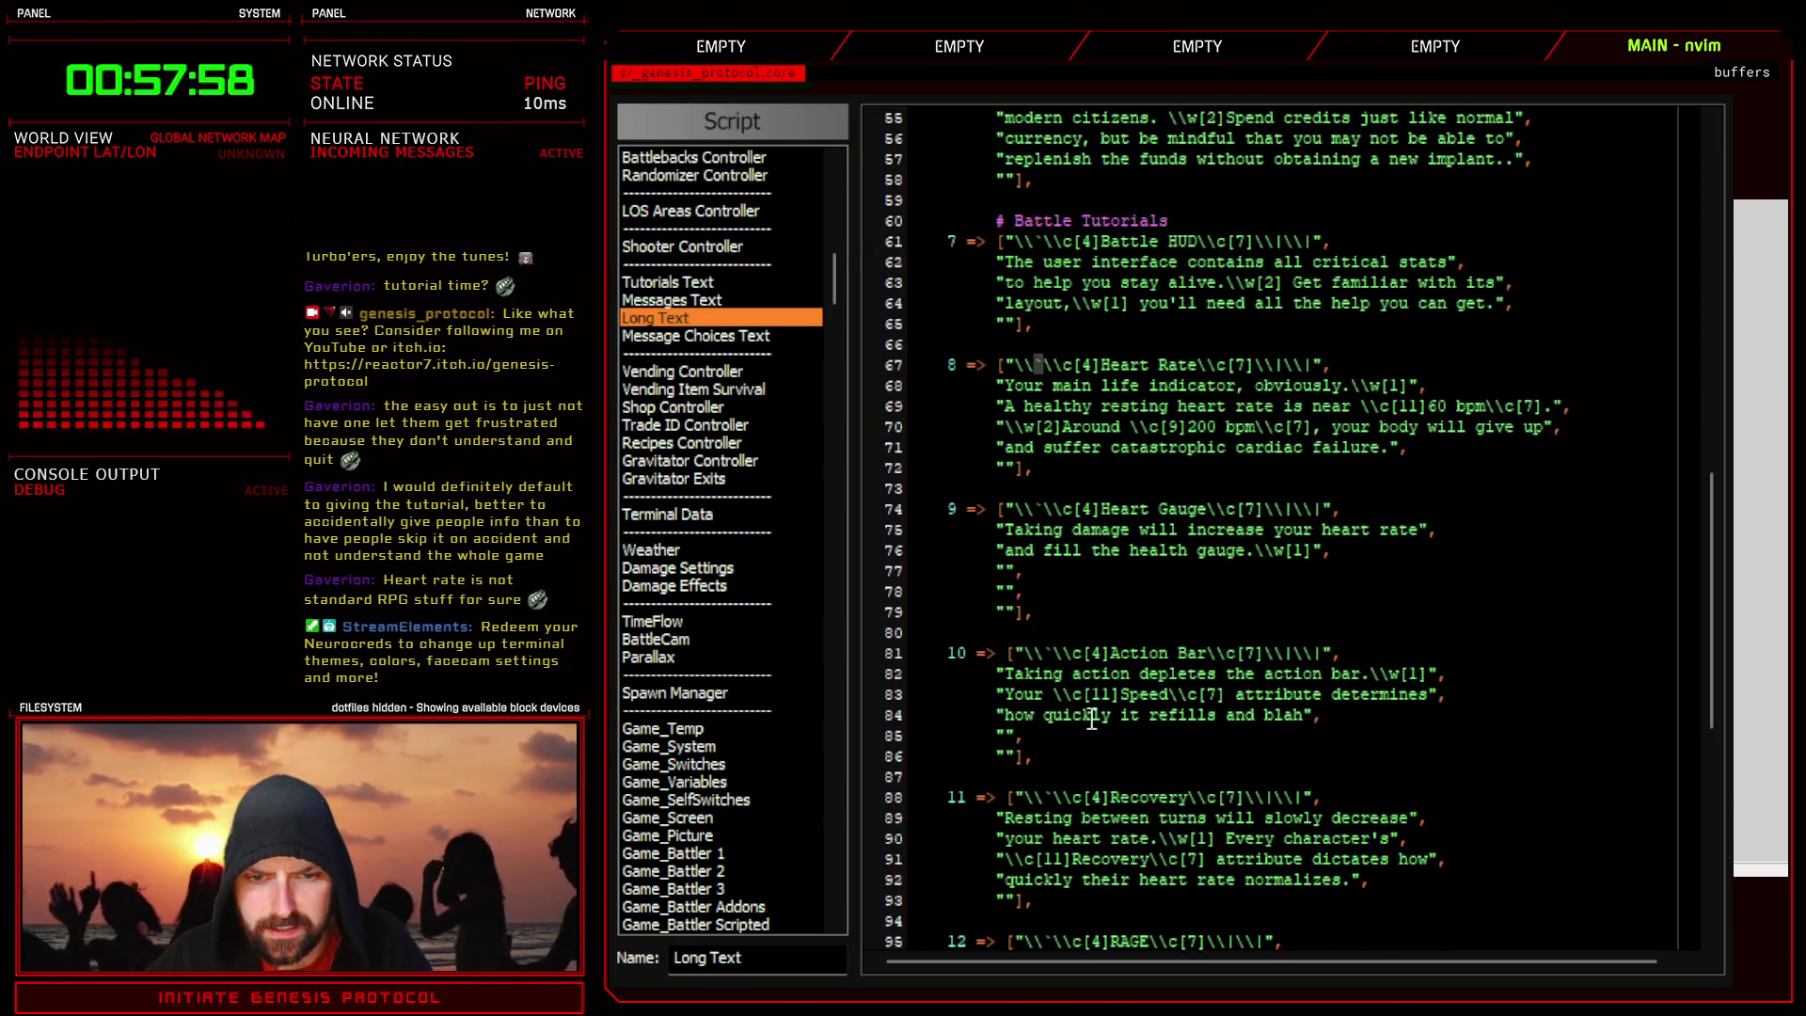
pyautogui.scroll(-4, 1093, 697)
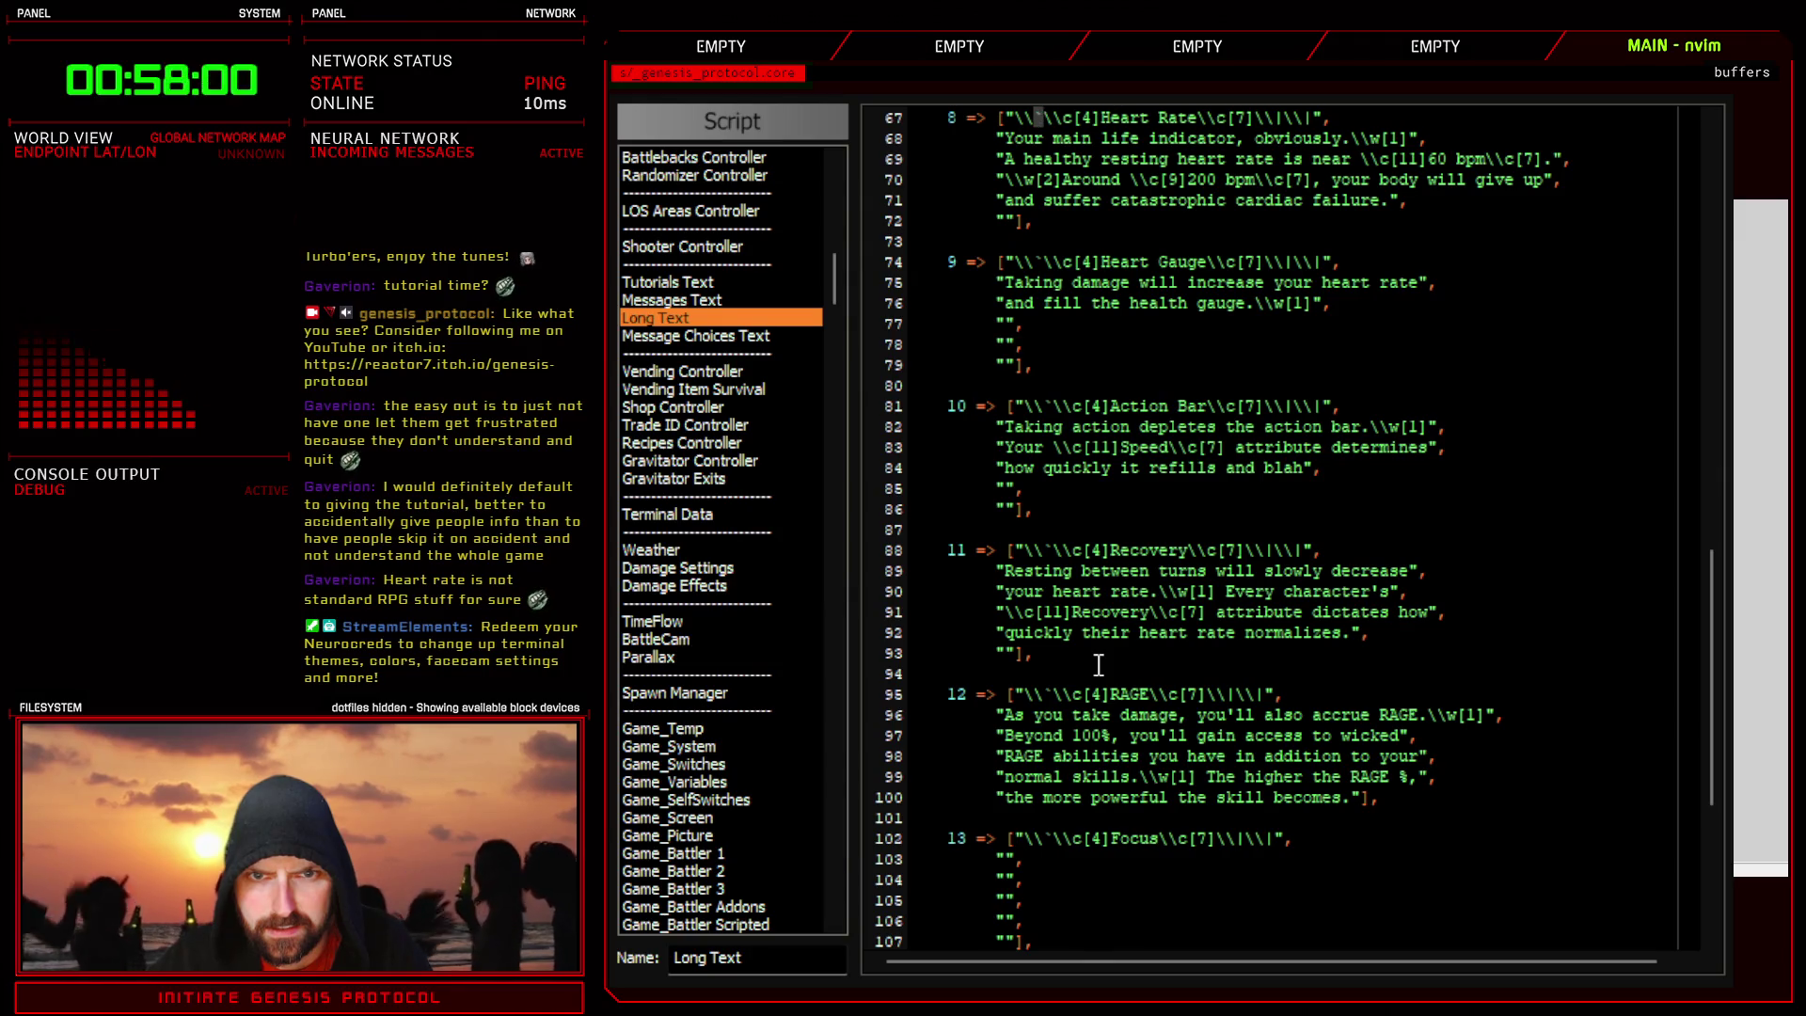
pyautogui.scroll(2, 1098, 664)
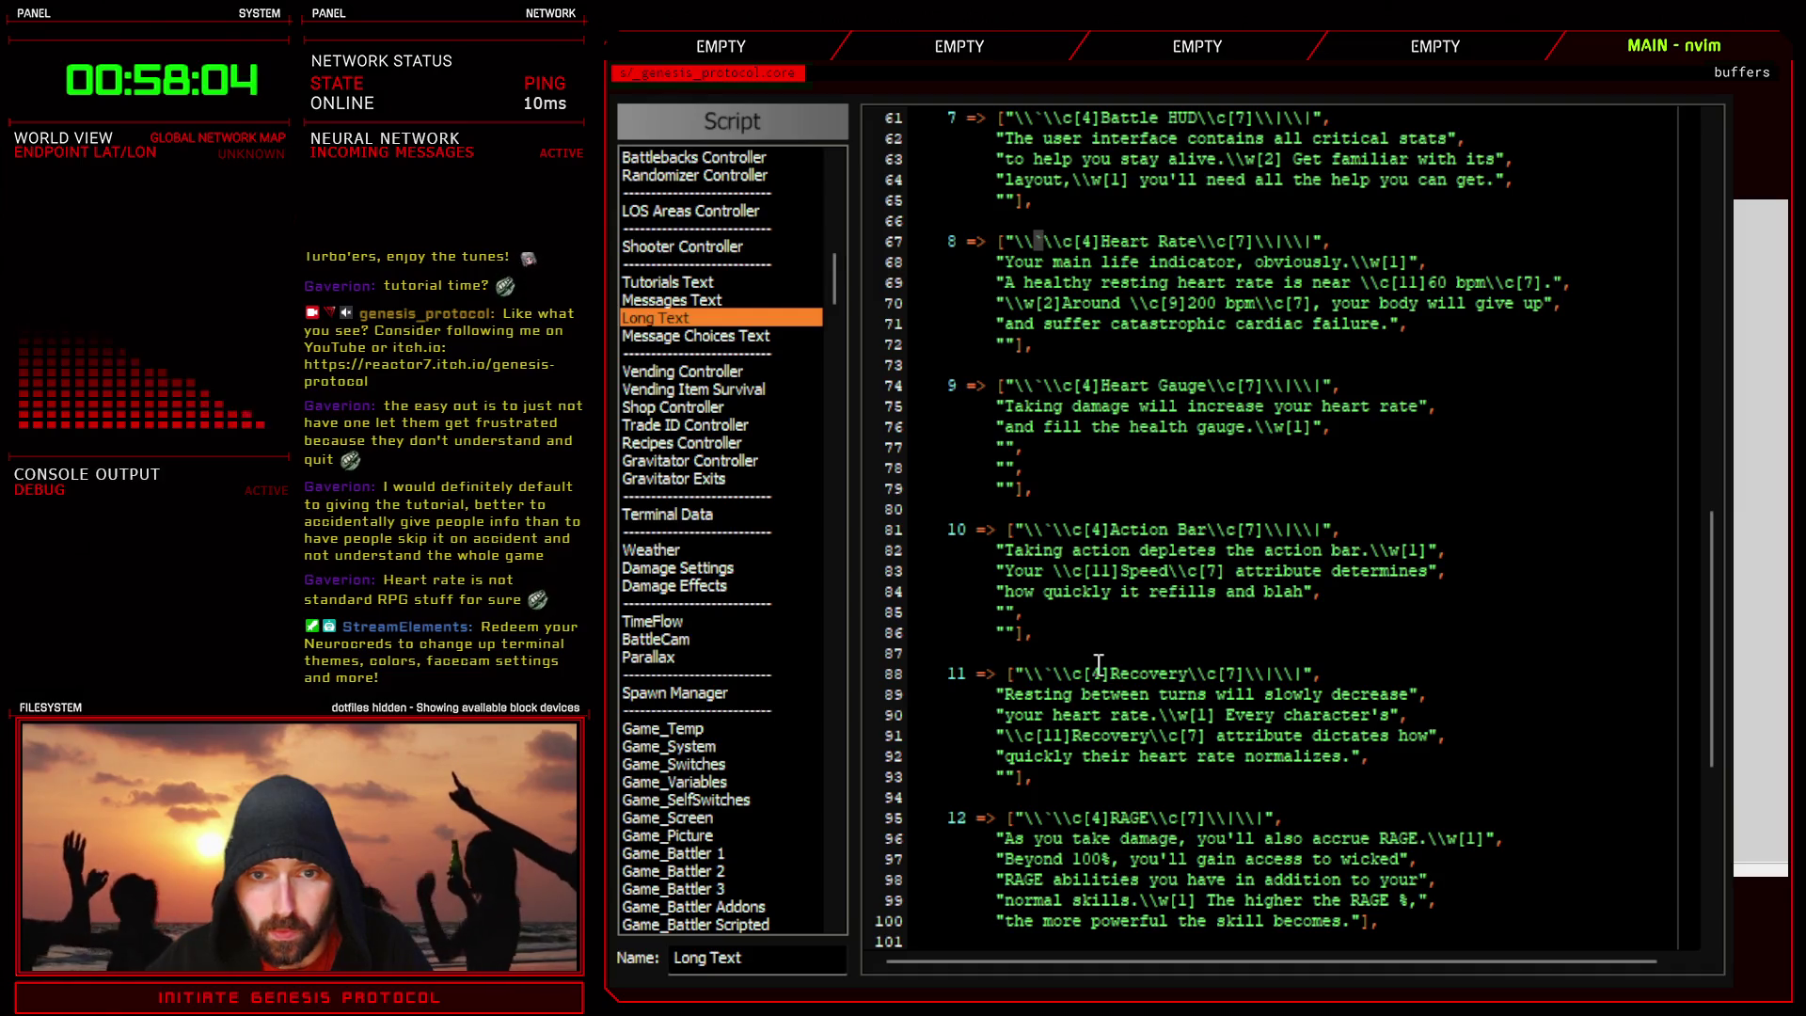
pyautogui.scroll(-6, 1098, 664)
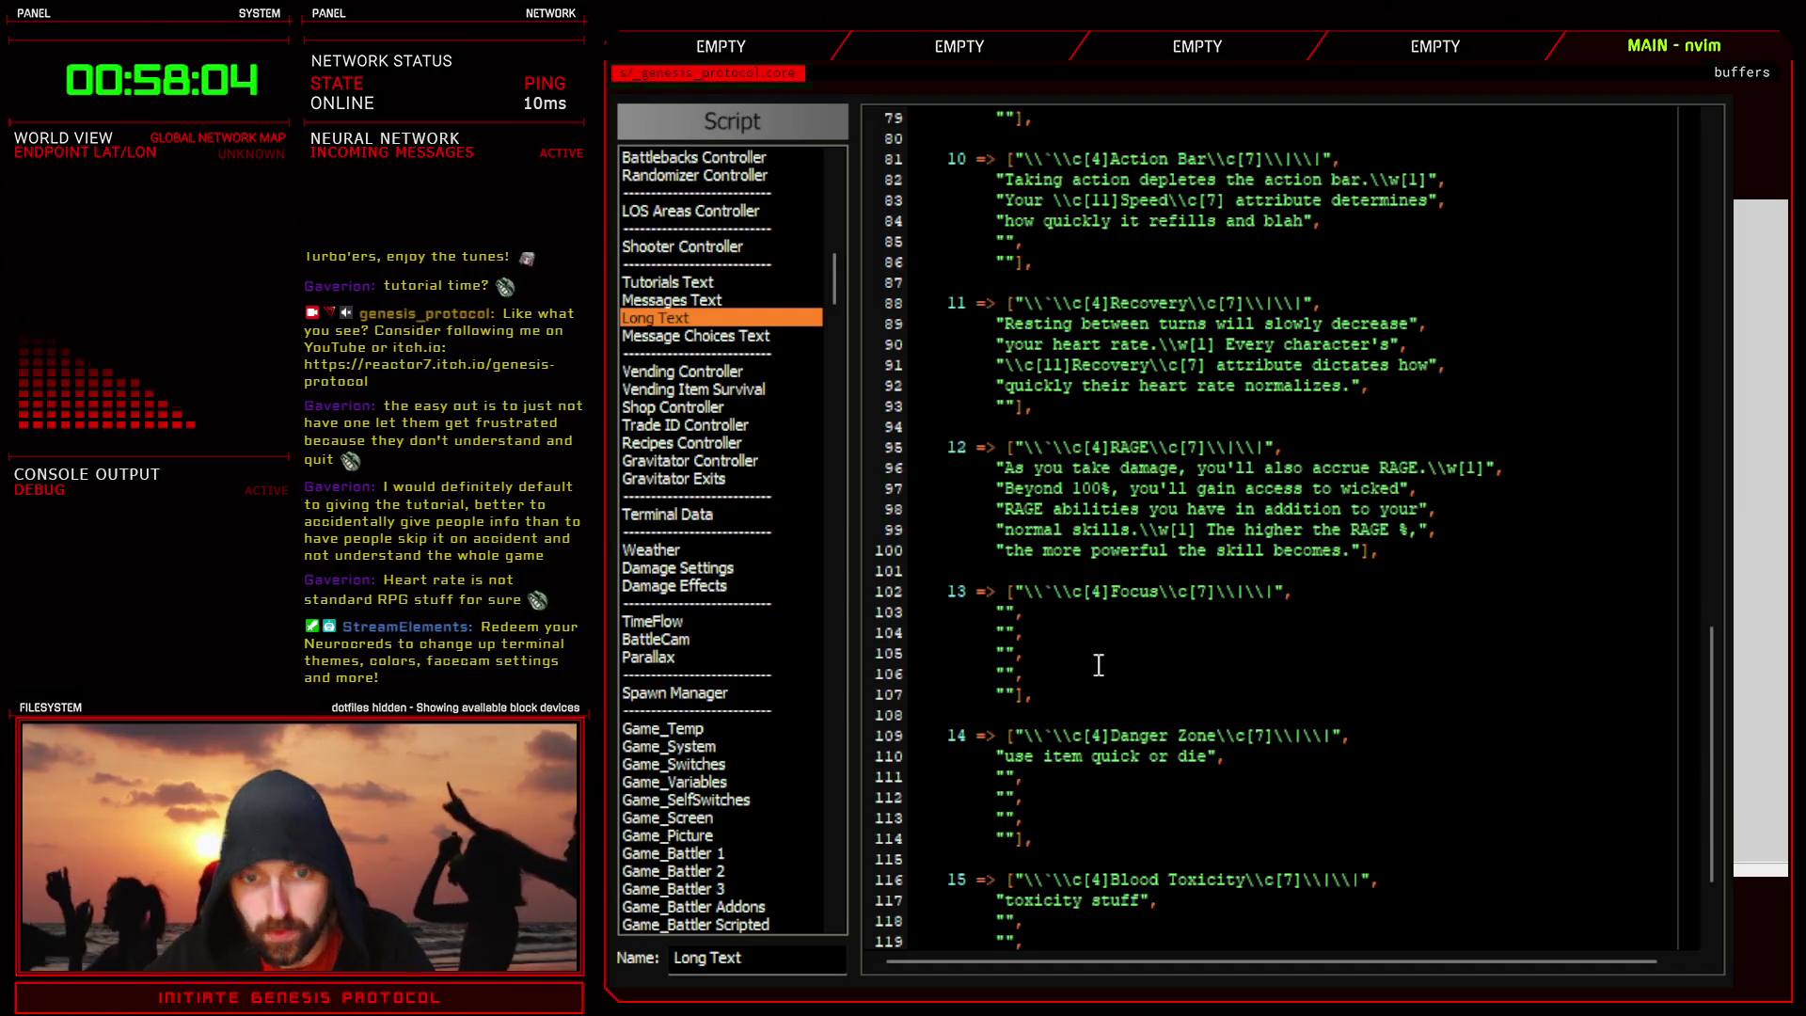
pyautogui.click(1007, 611)
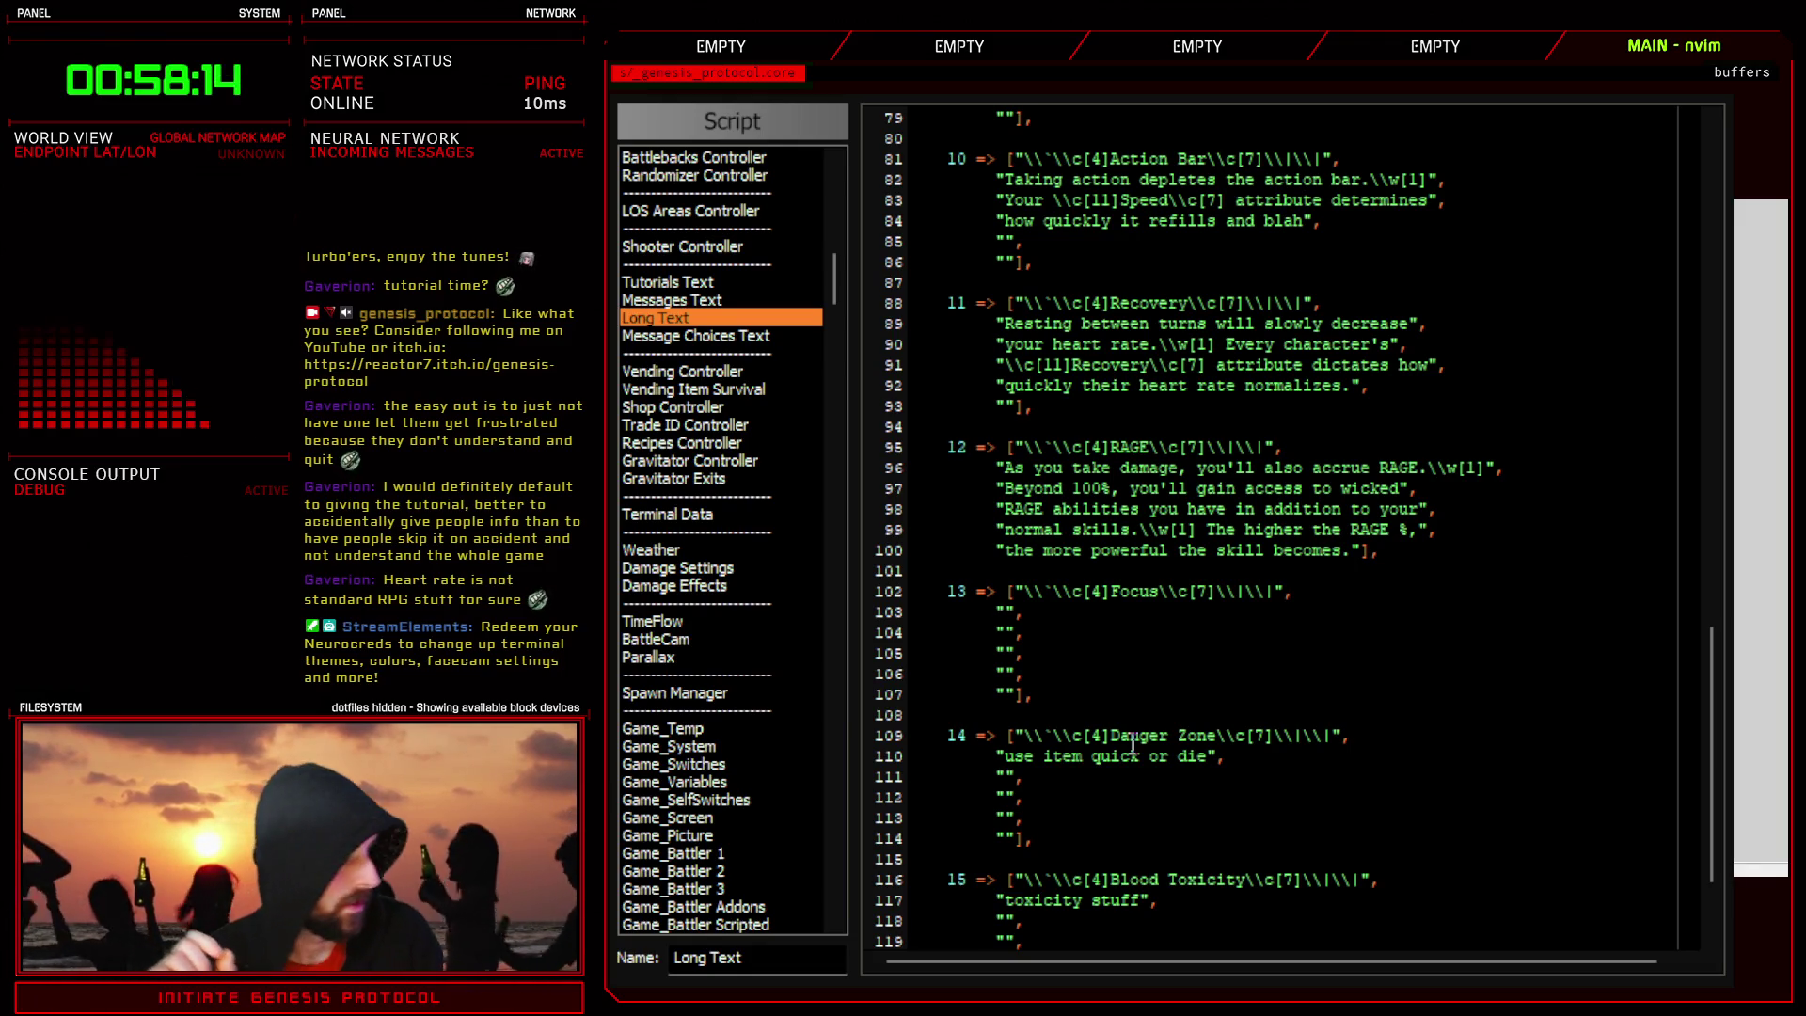
# - Type 'Dealing damage increases your Focus points.' on line 103, followed by the \w[ wait code
pyautogui.write('Dealing damage ')
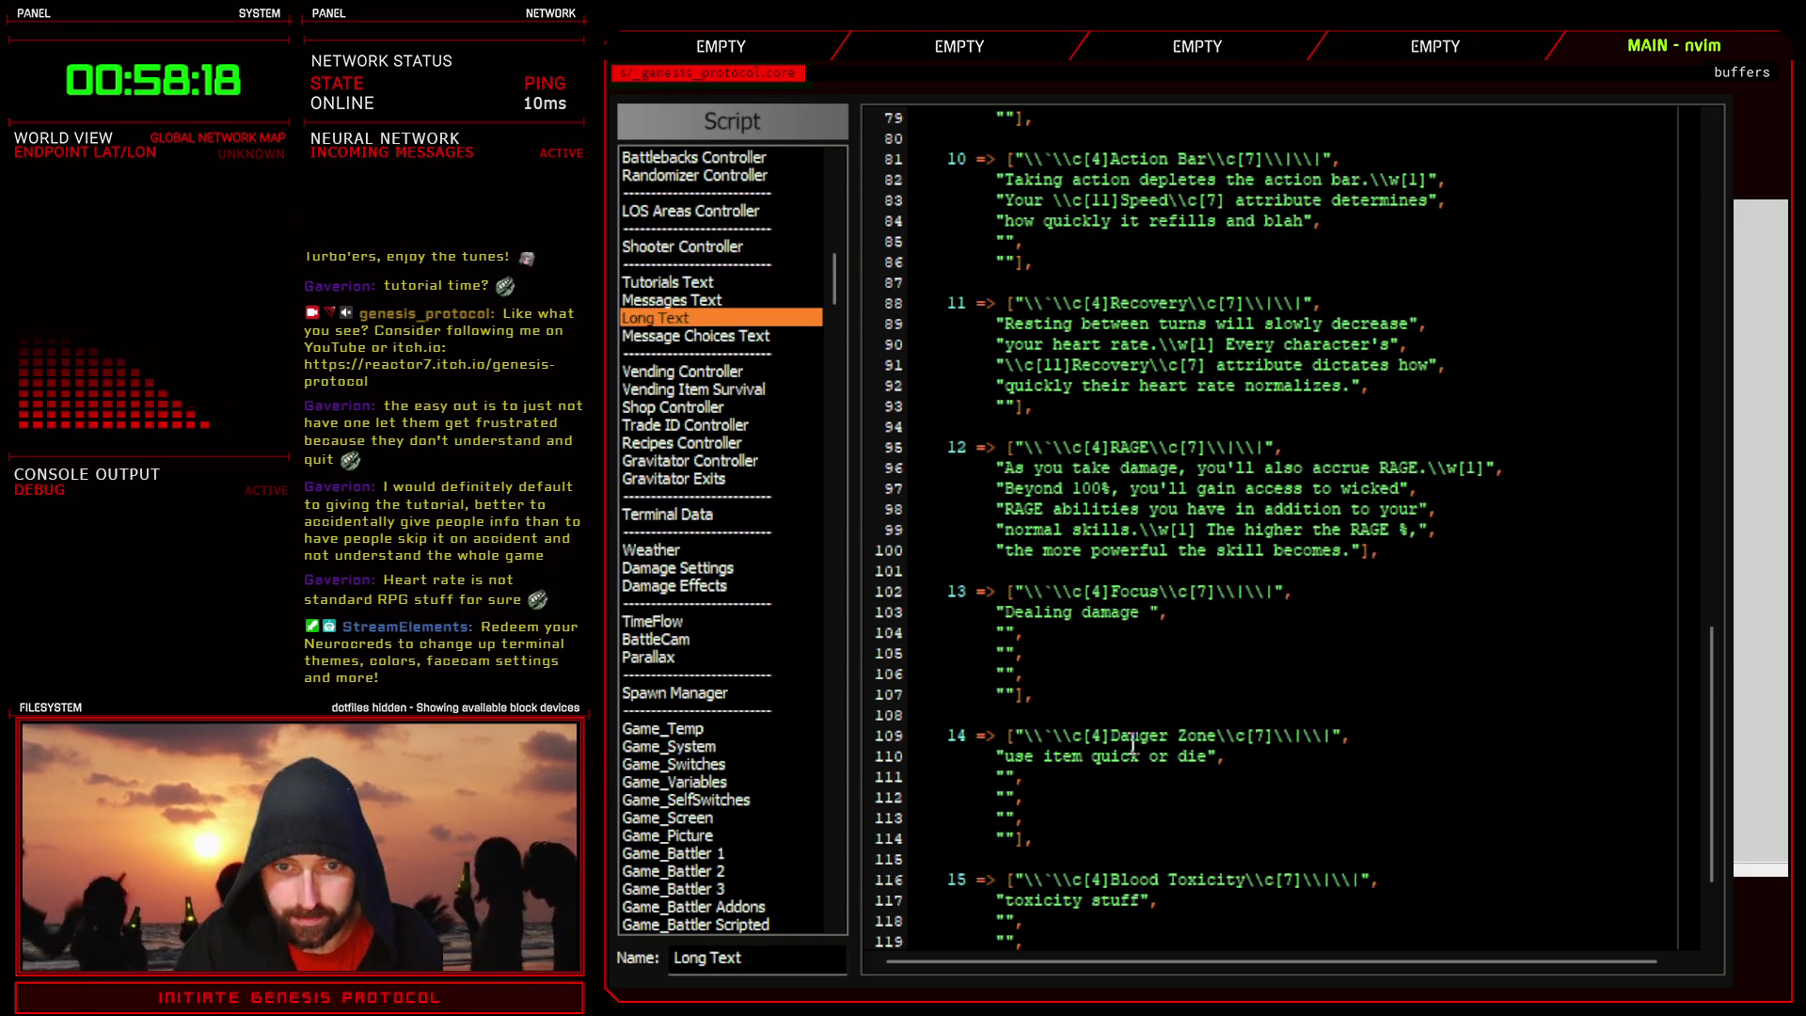
pyautogui.write('increases')
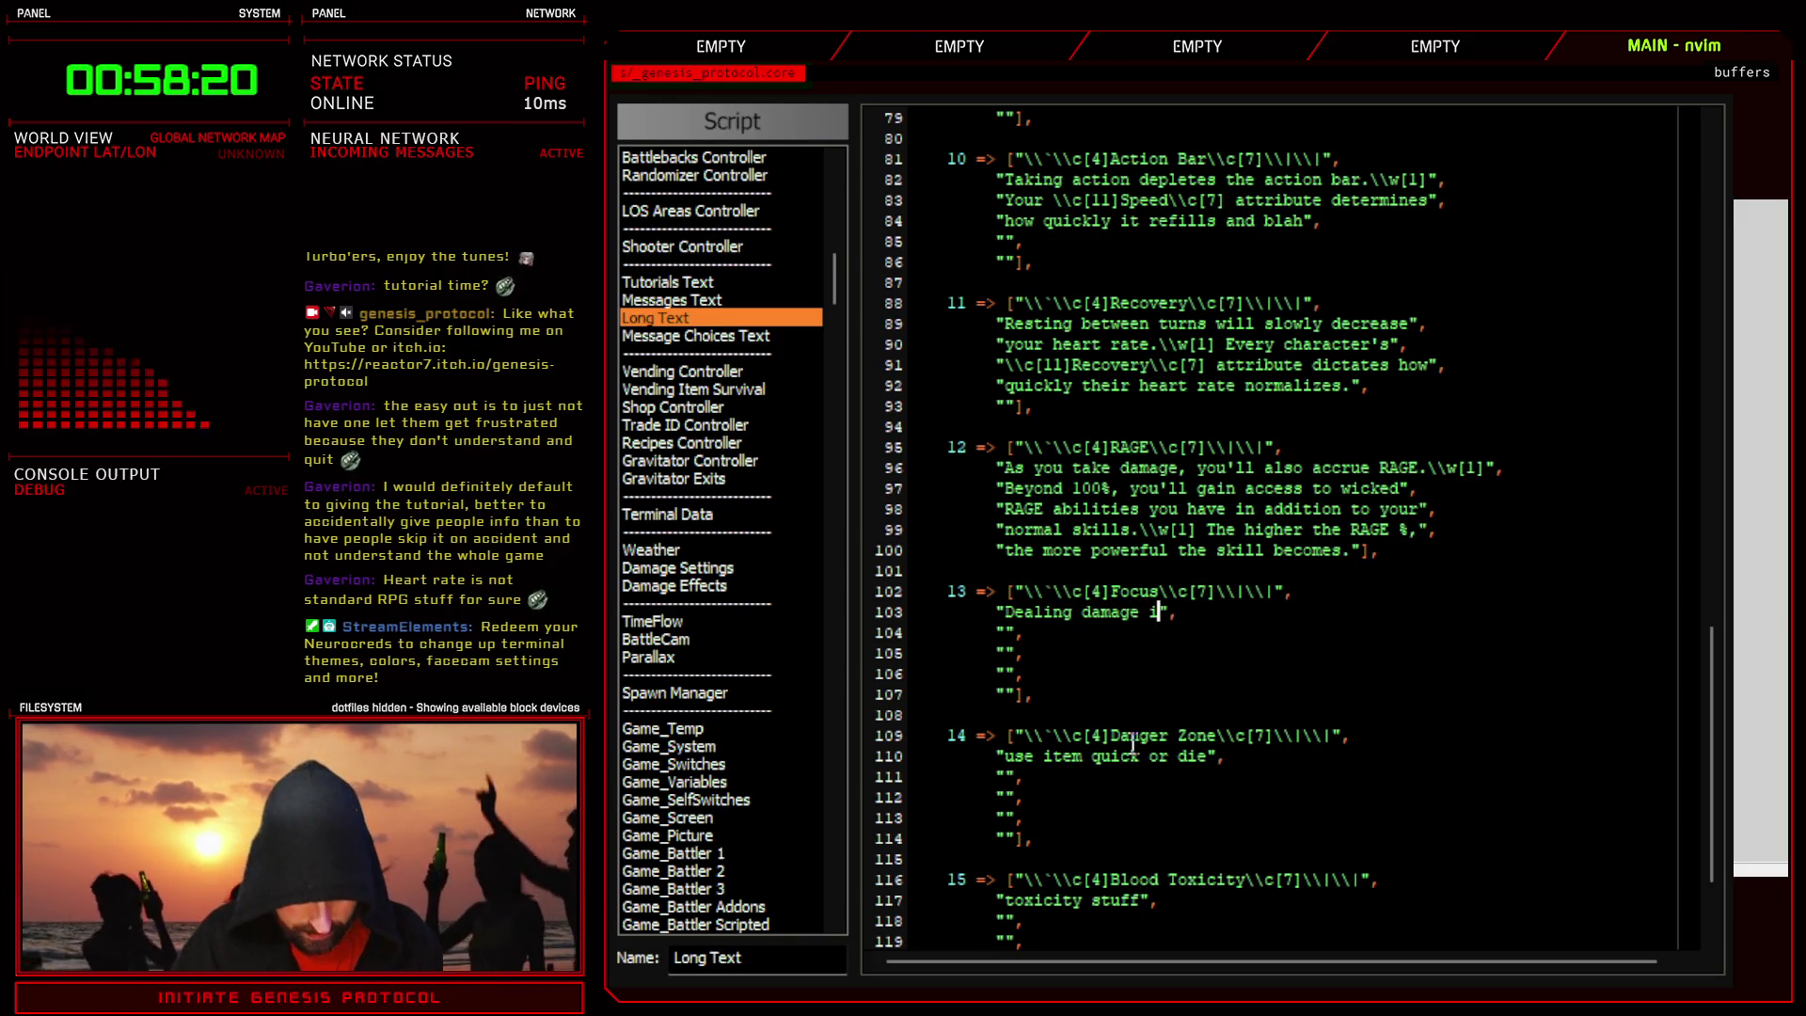
pyautogui.write(' your Focus')
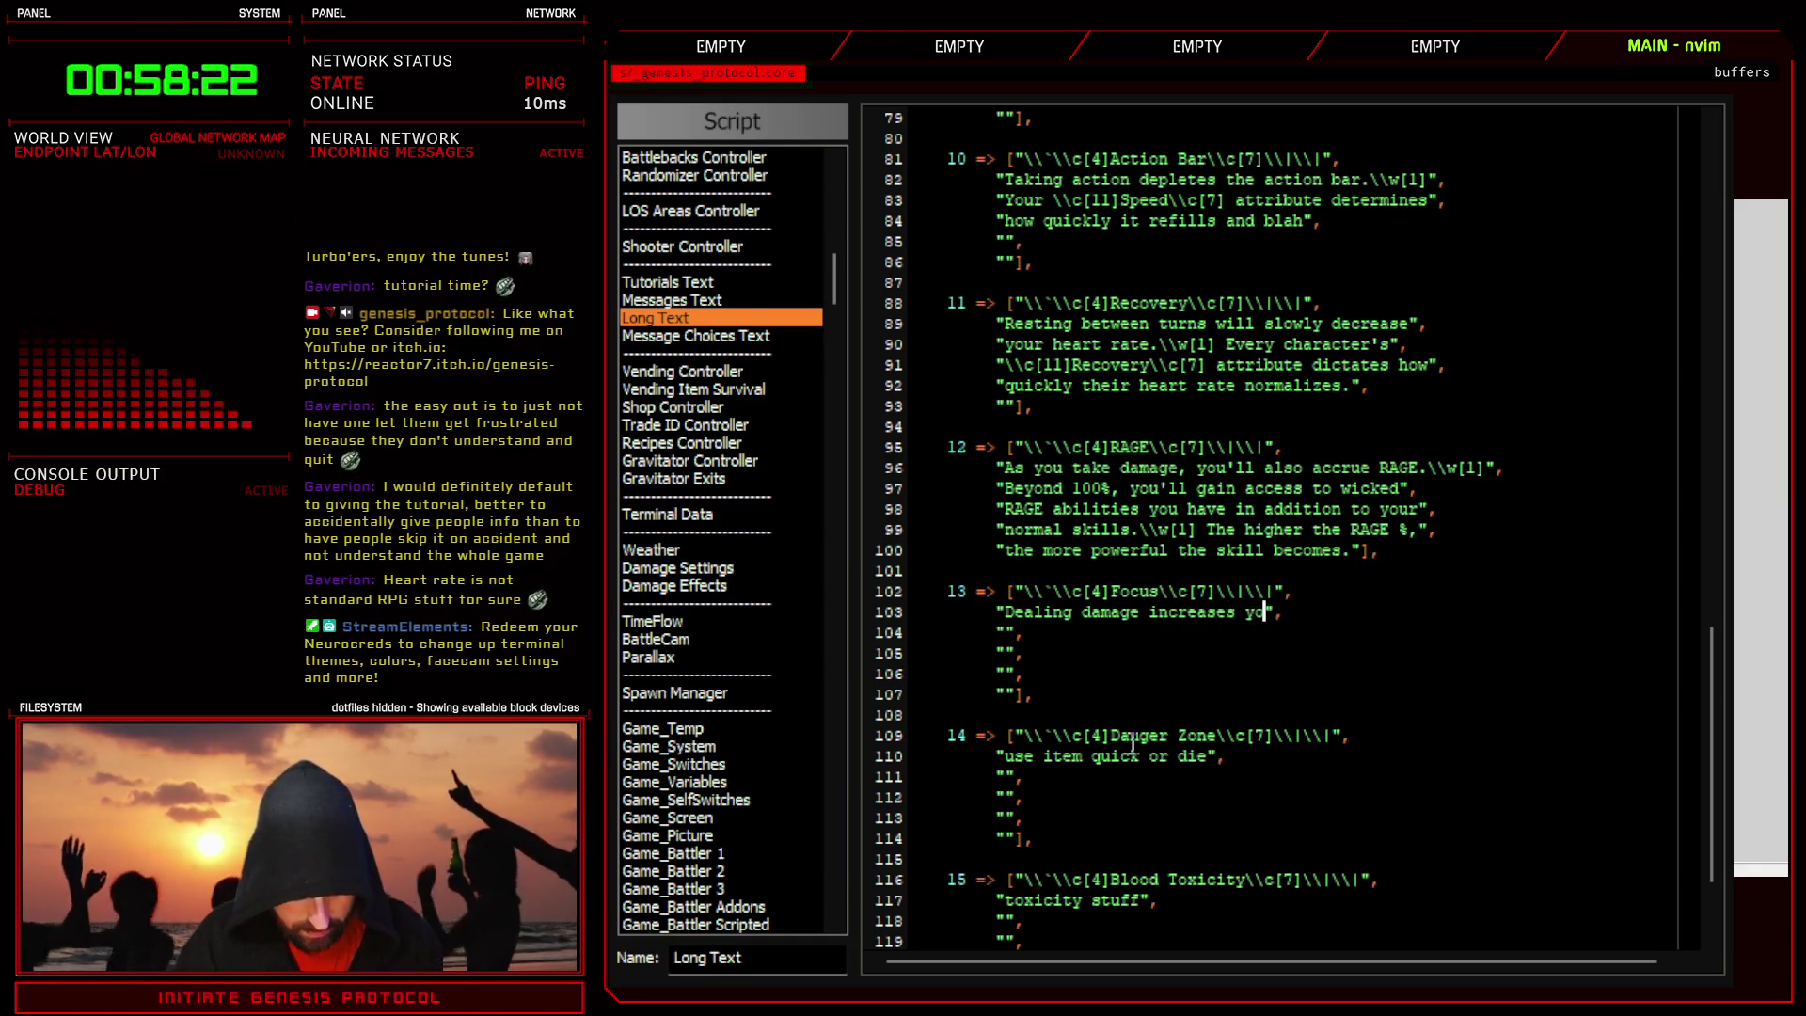
pyautogui.press('BackSpace')
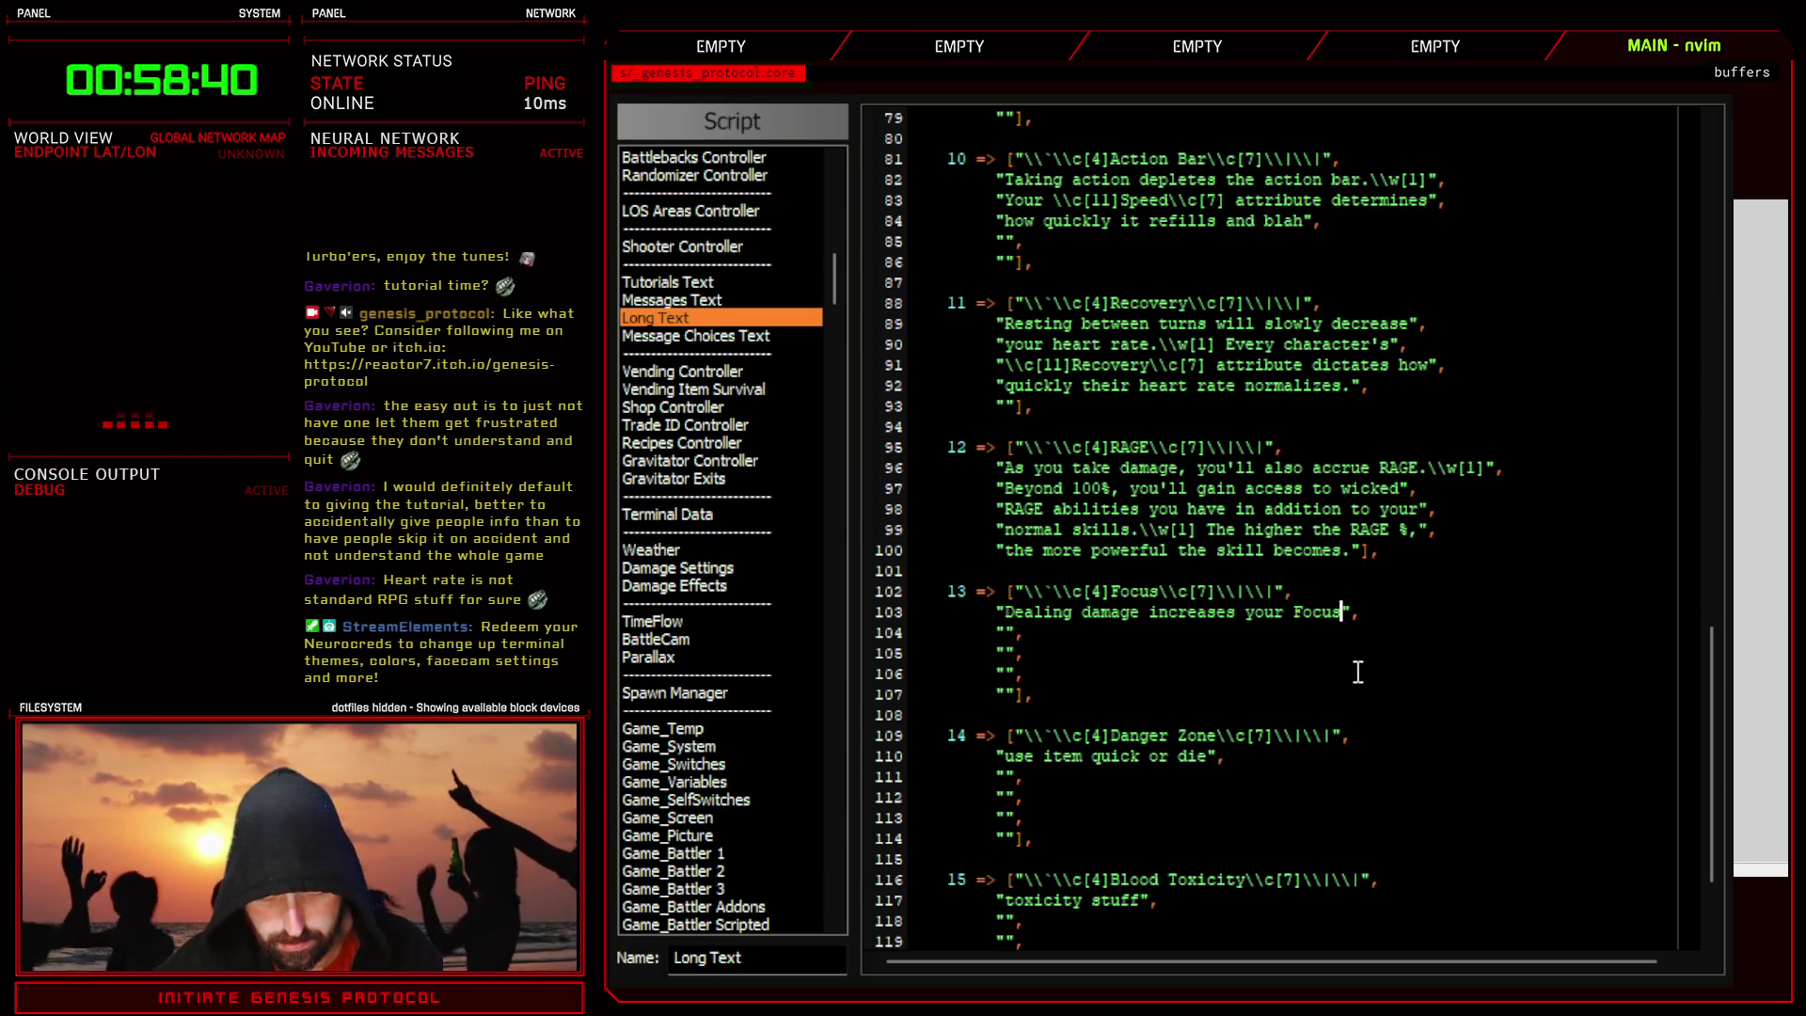
pyautogui.write('points.')
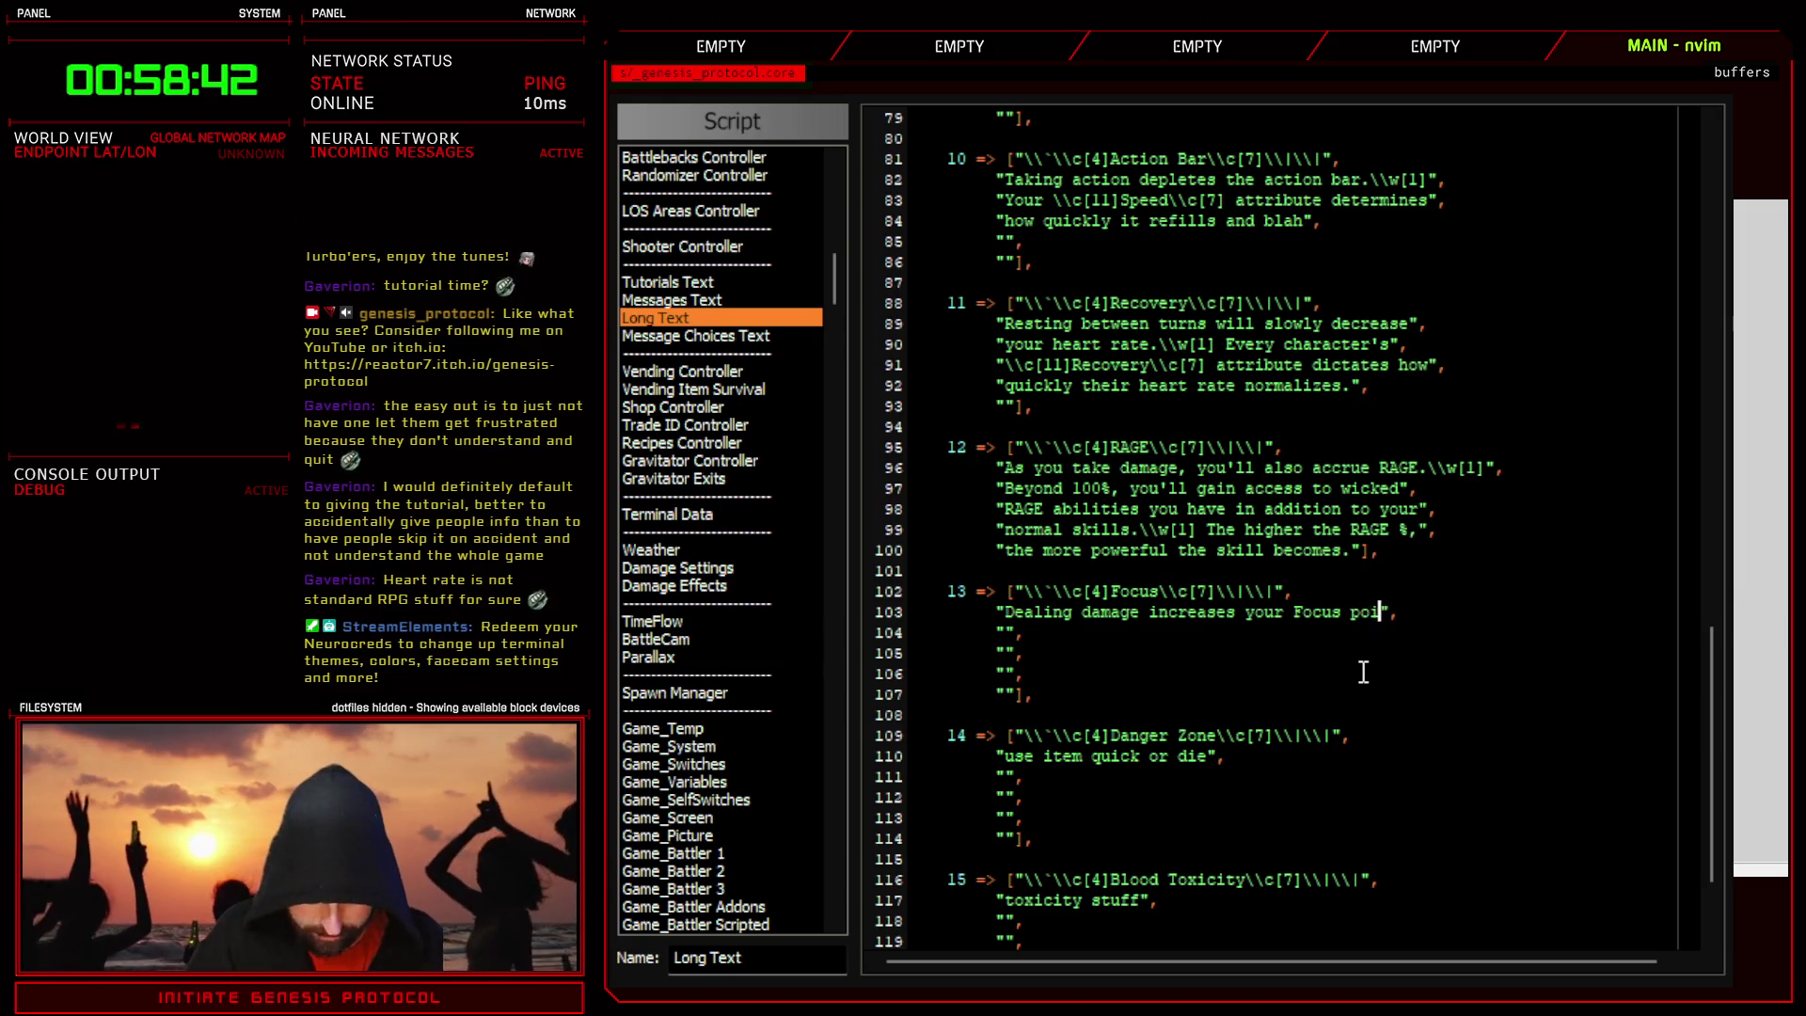
pyautogui.write('\\\\w[1')
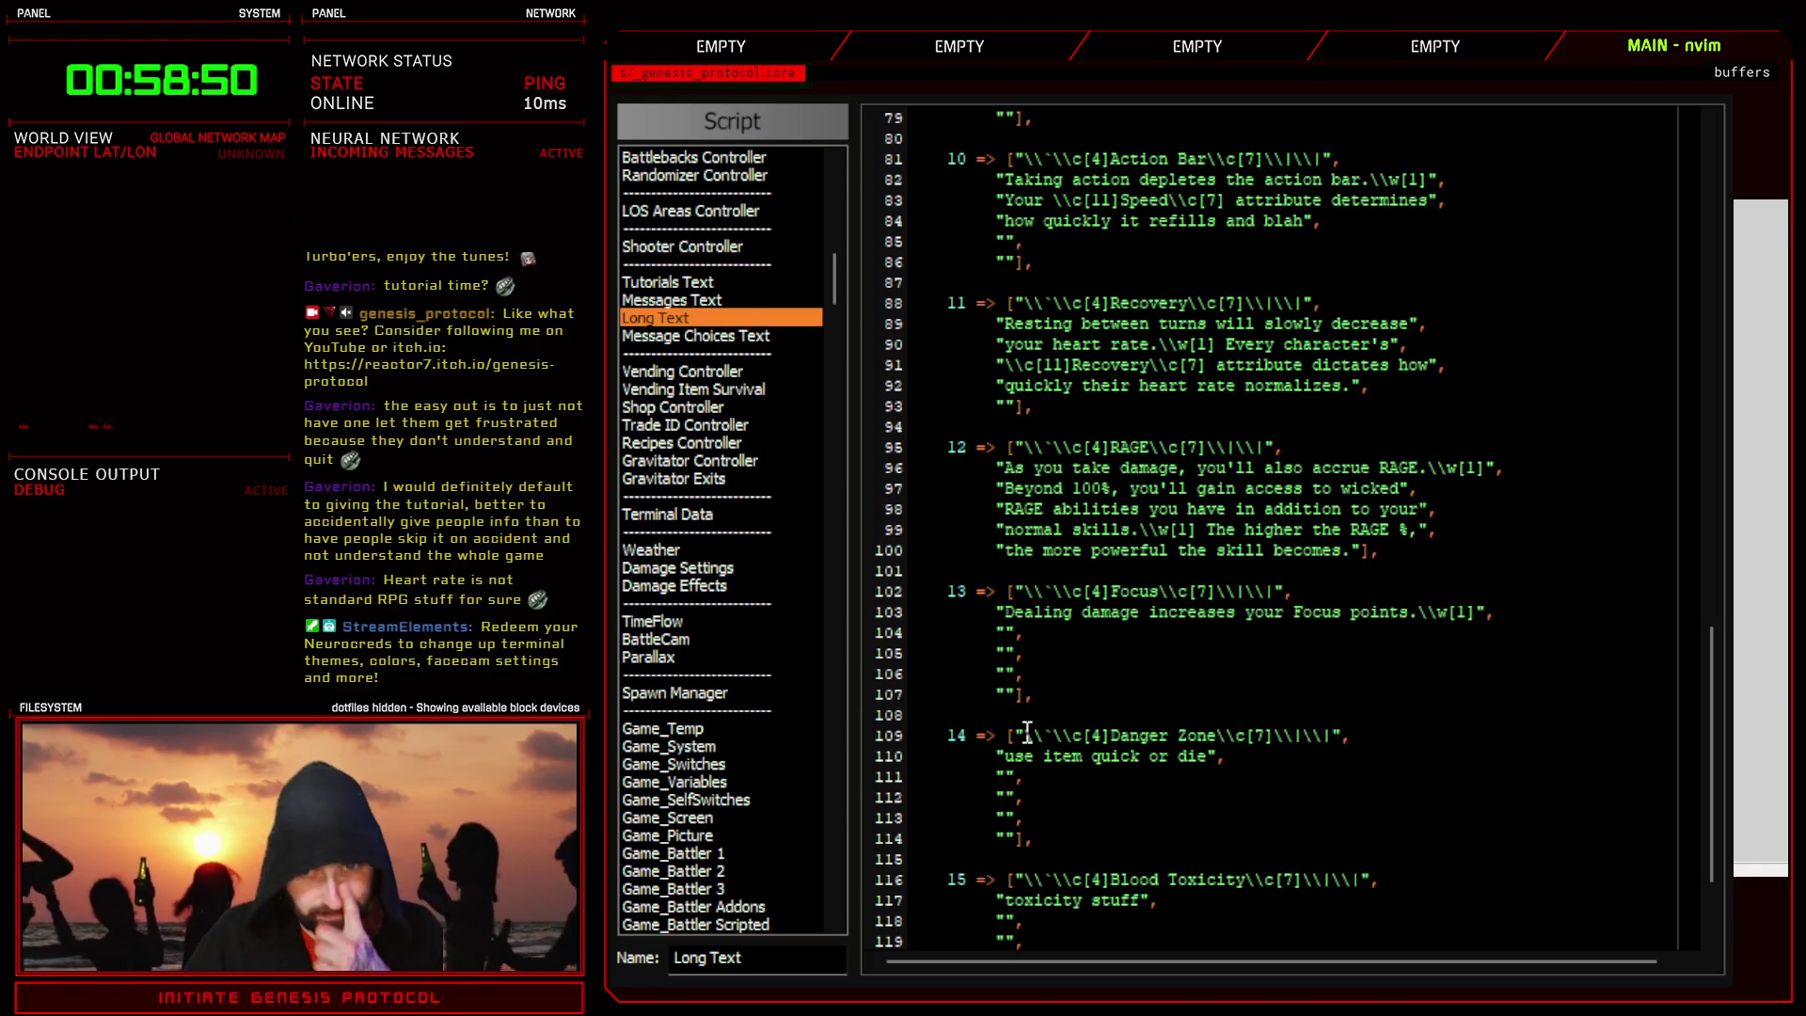
# - Add the Focus lines 'Once the Focus bar is filled, additional skills' and 'become available to help your party or unleash'
pyautogui.write('Once ')
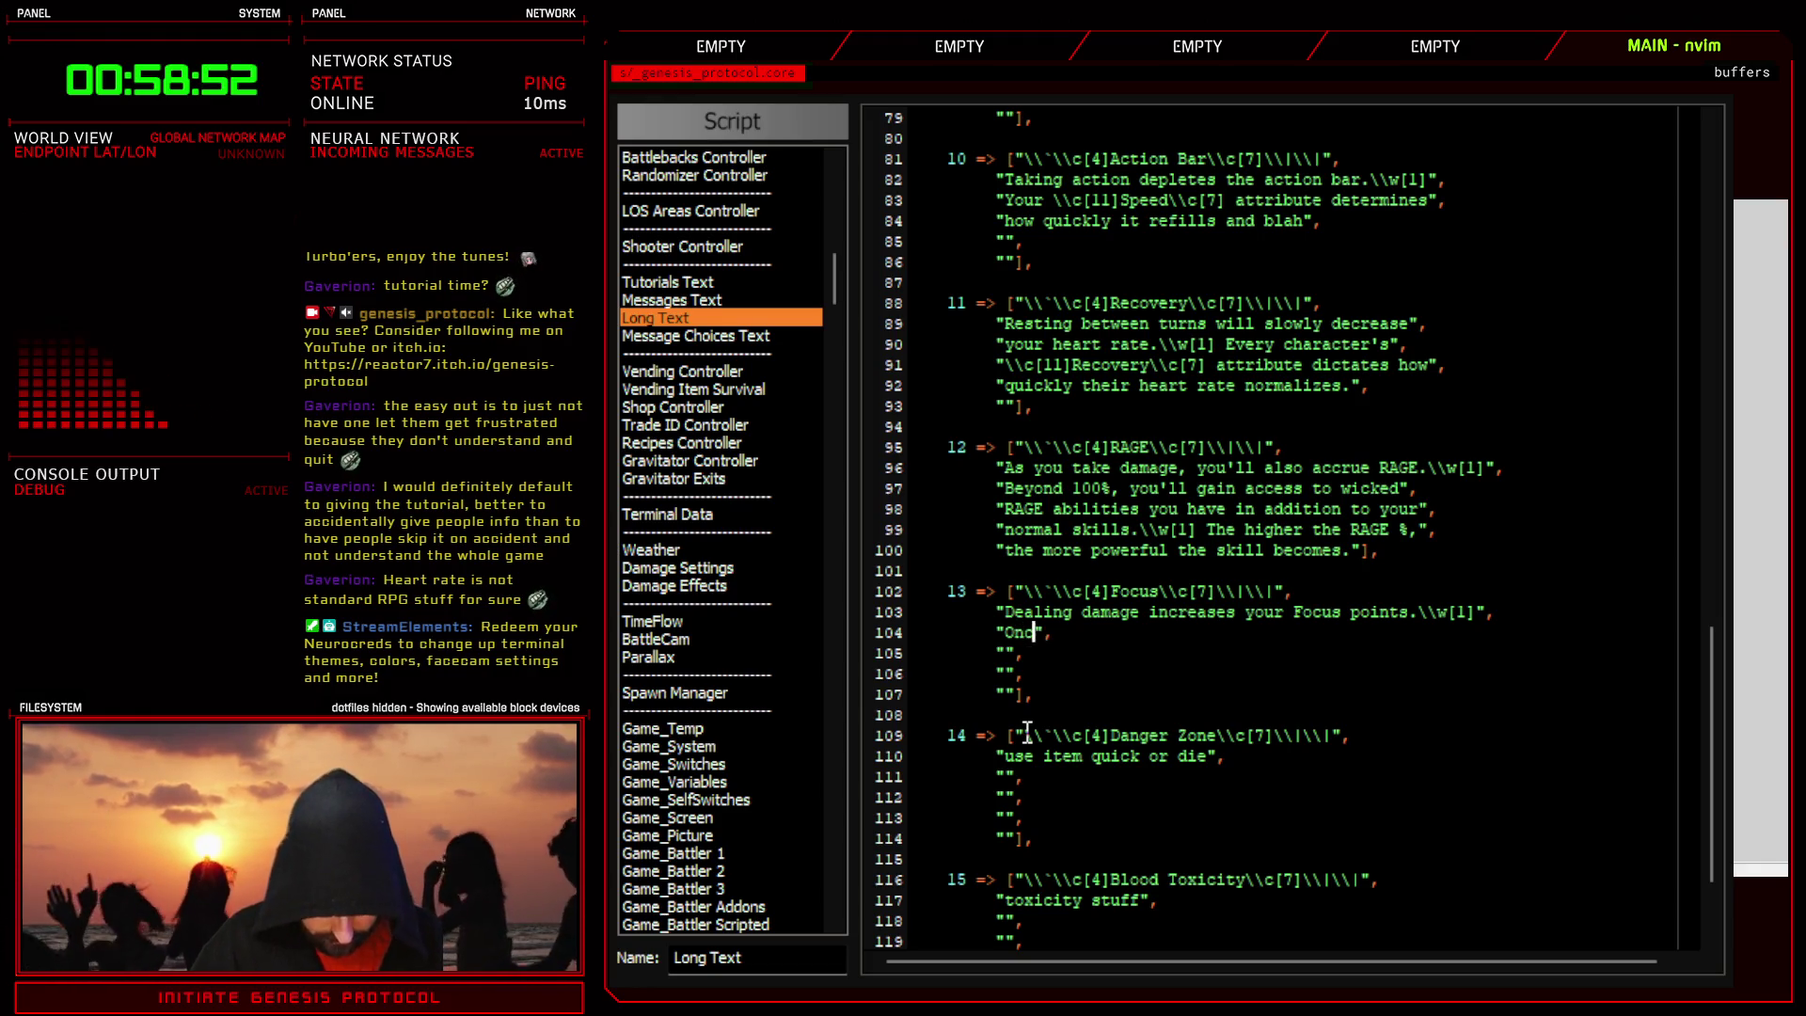
pyautogui.write('the F')
pyautogui.write('ocus bar is fille')
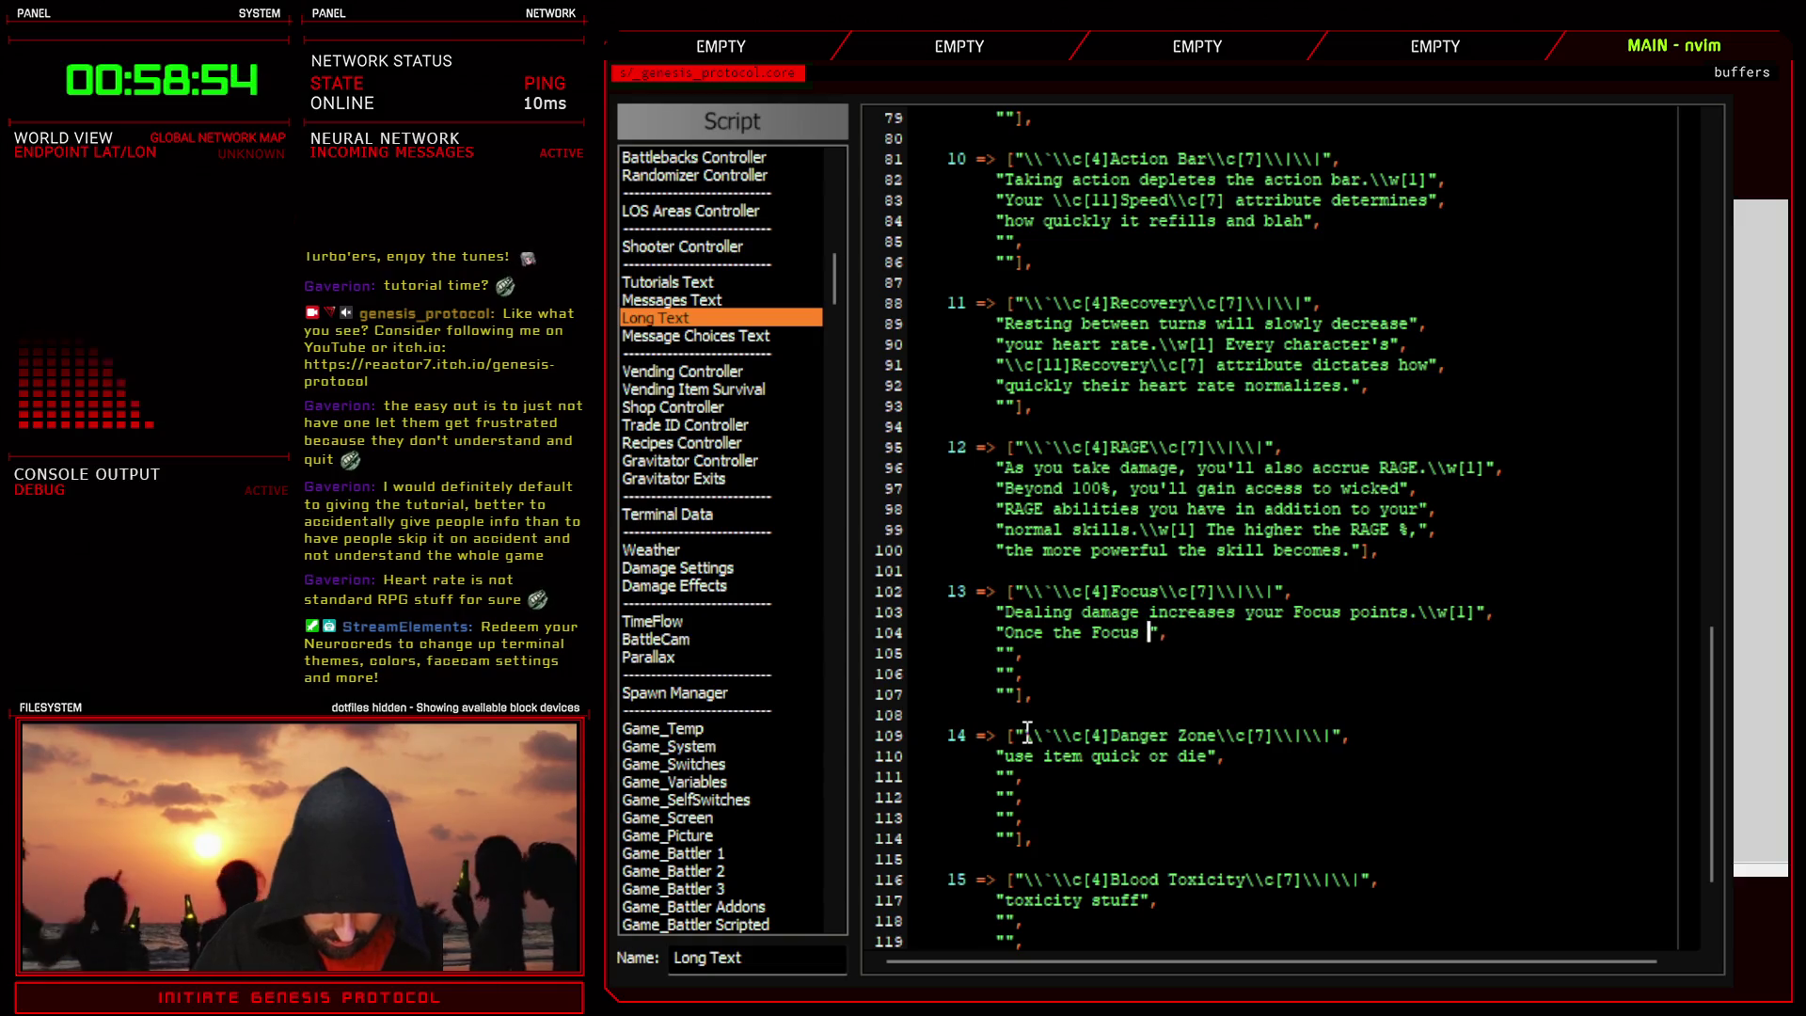
pyautogui.write('d, ')
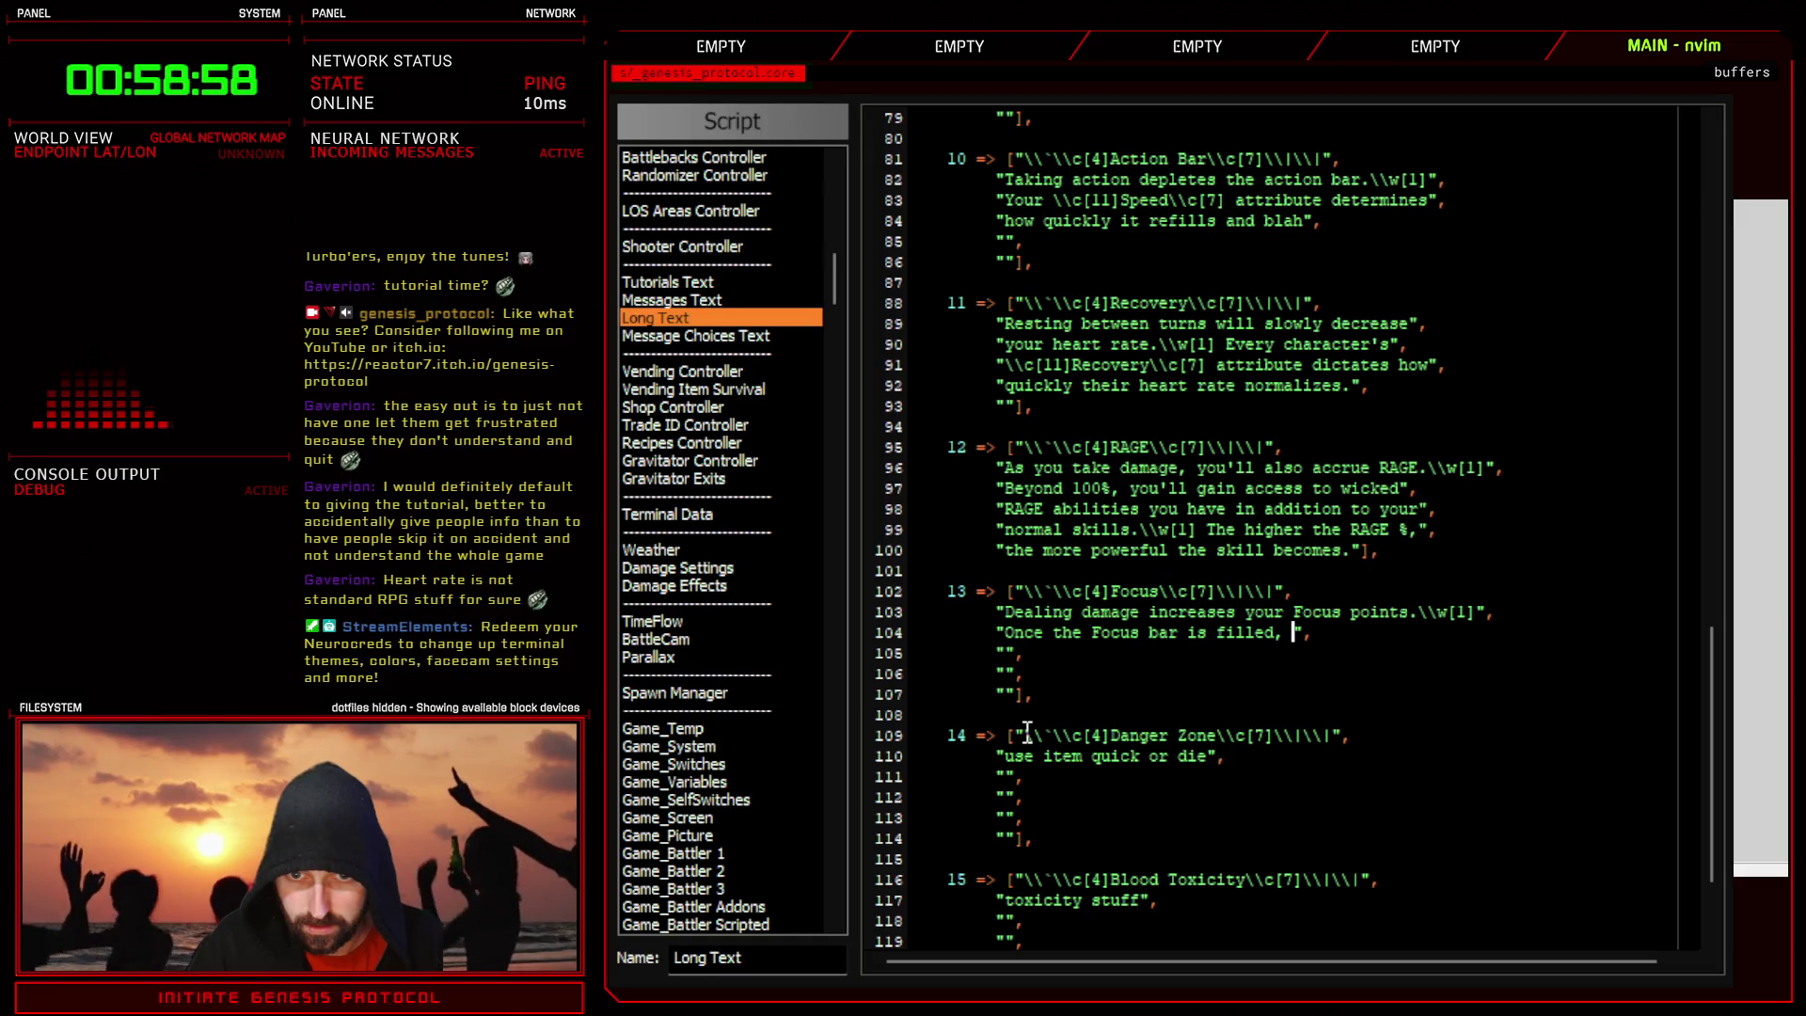
pyautogui.write('add')
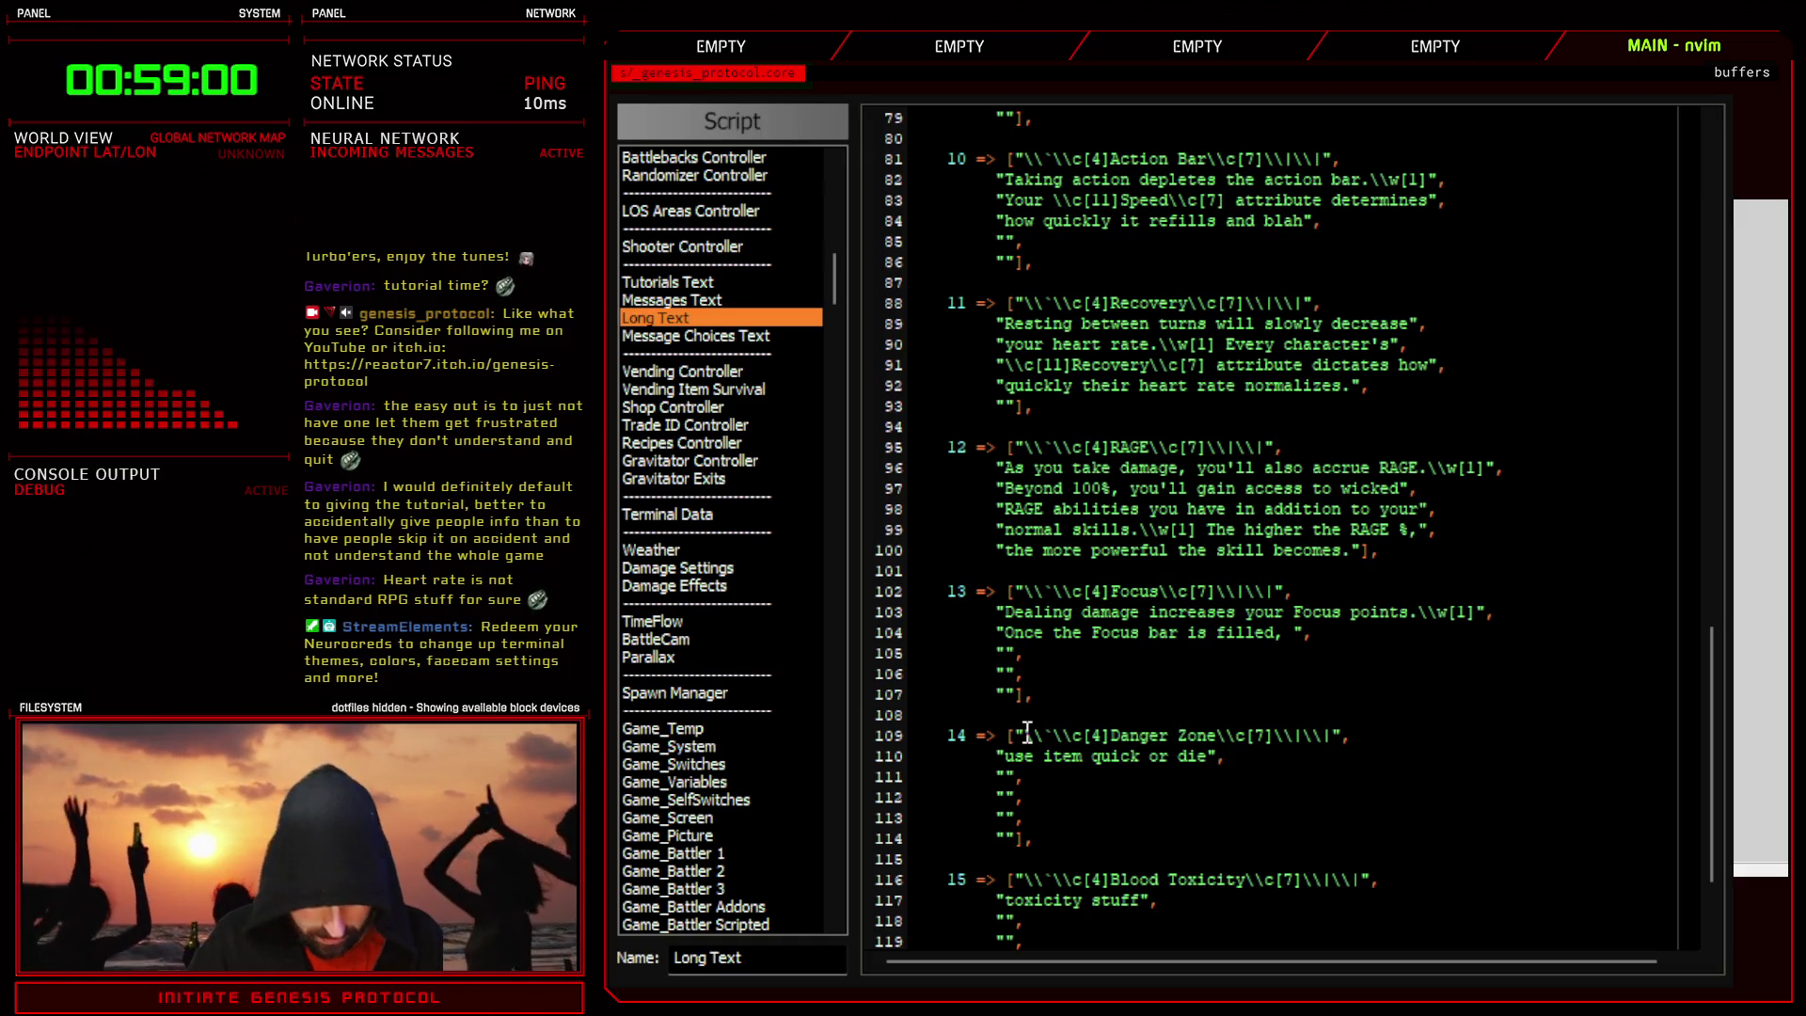
pyautogui.write('itional ')
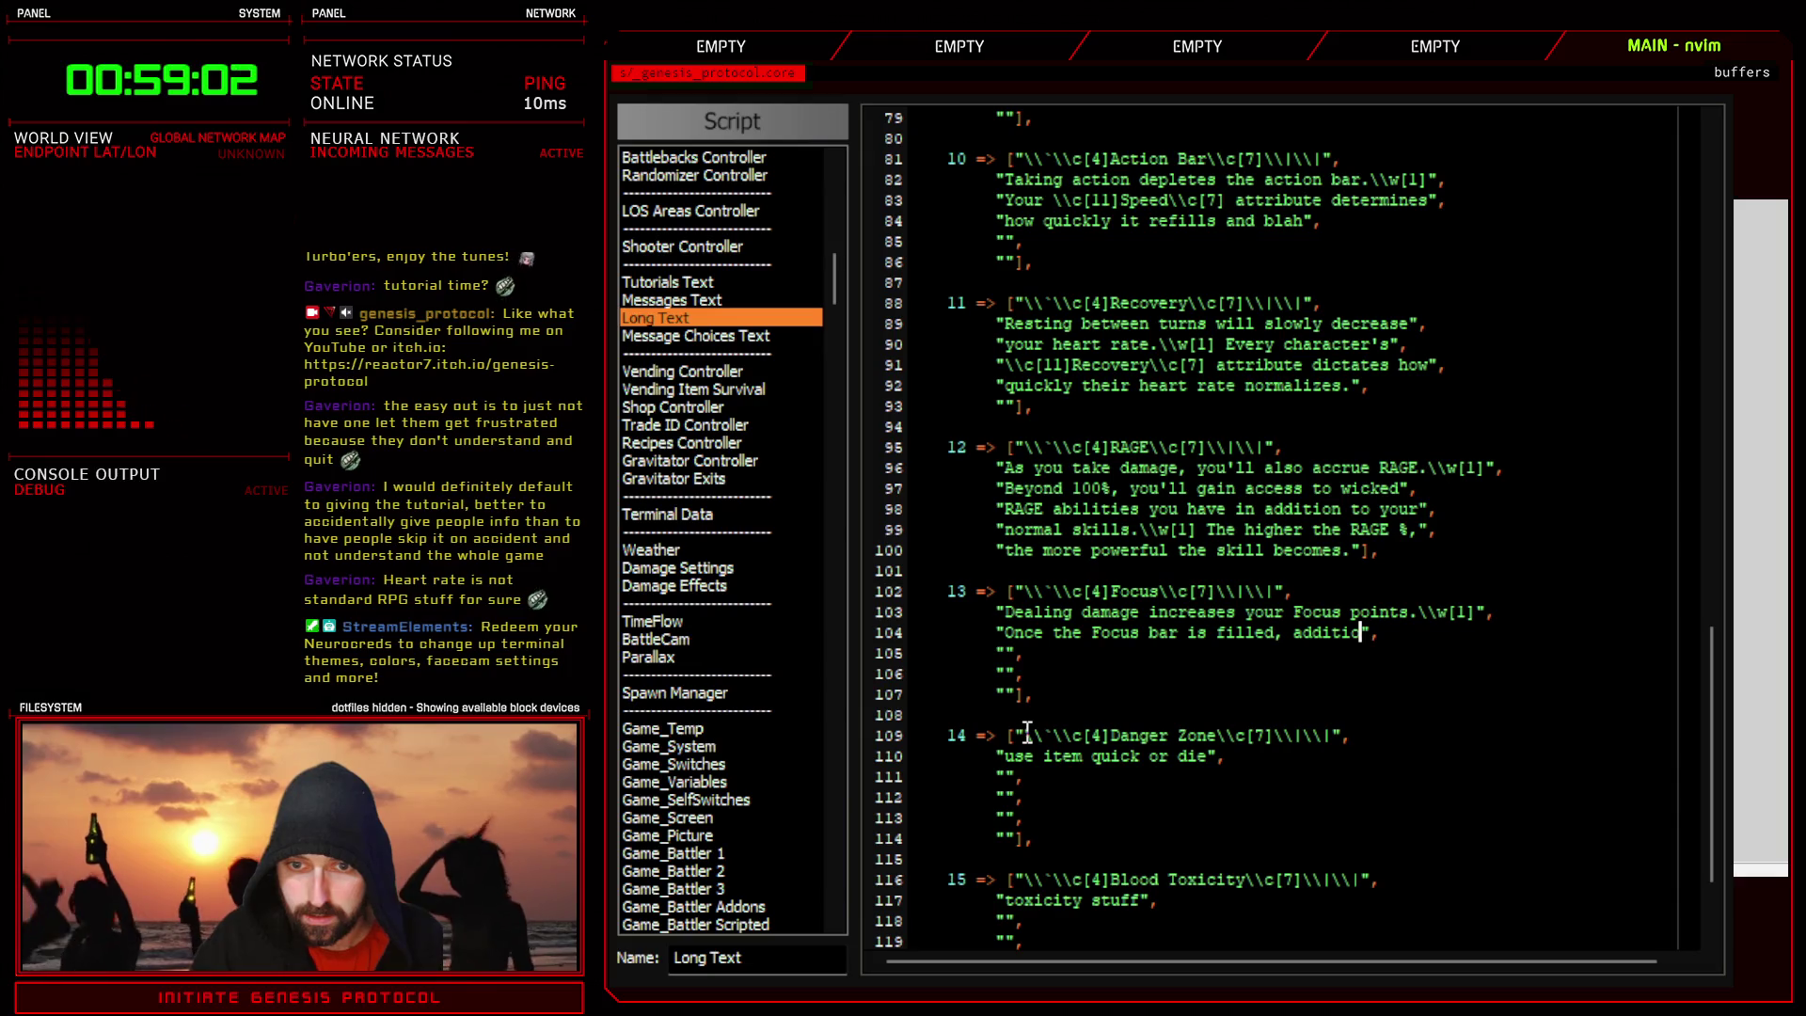
pyautogui.write('skills')
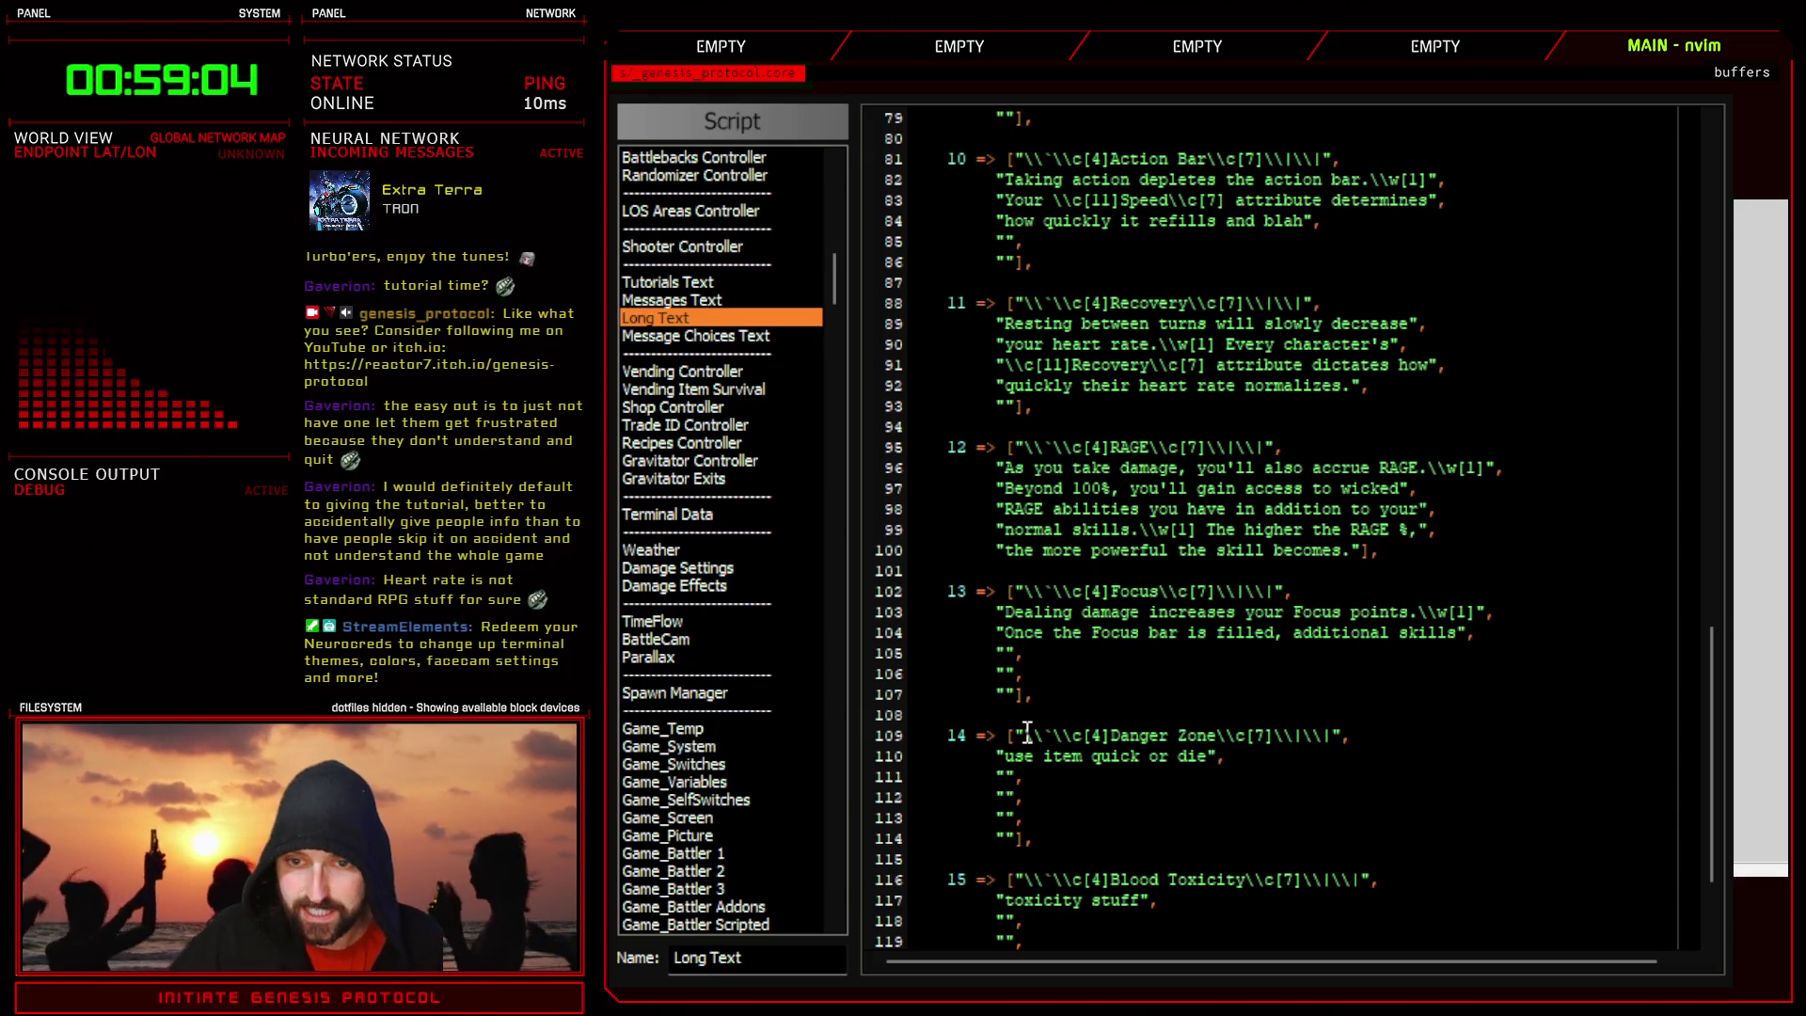
pyautogui.click(1003, 653)
pyautogui.write('become available t')
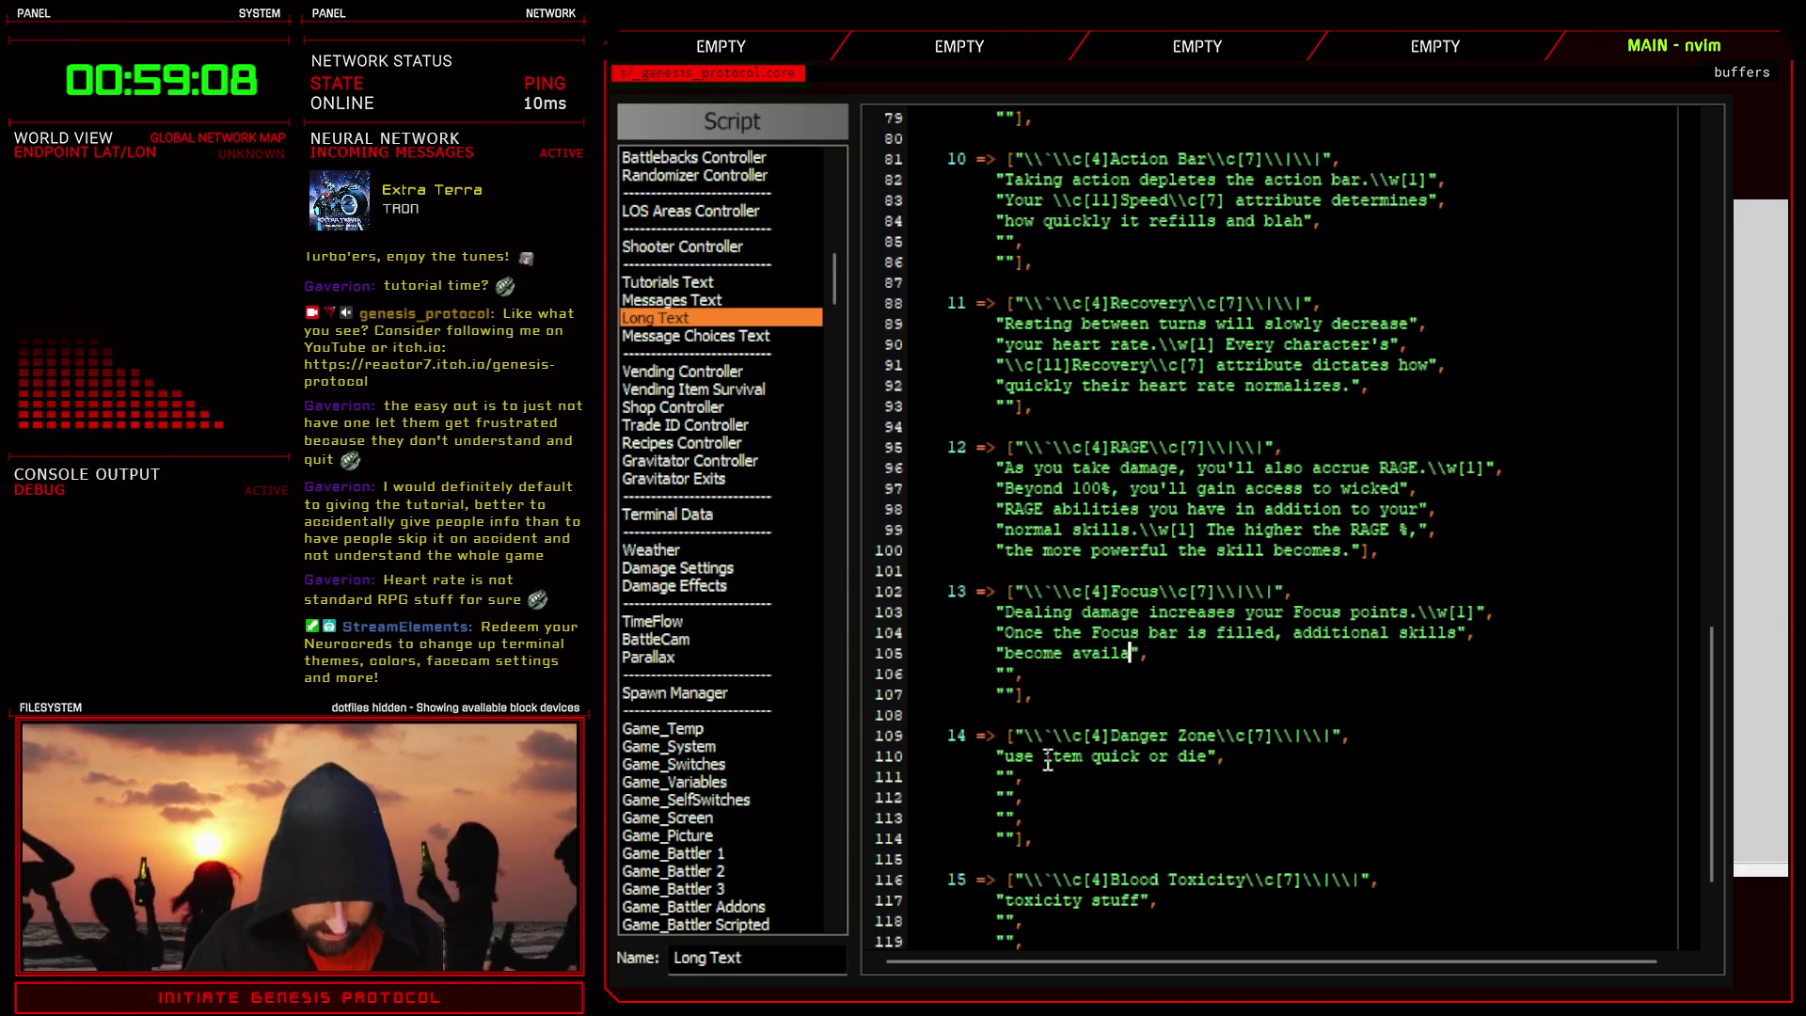
pyautogui.write('o ')
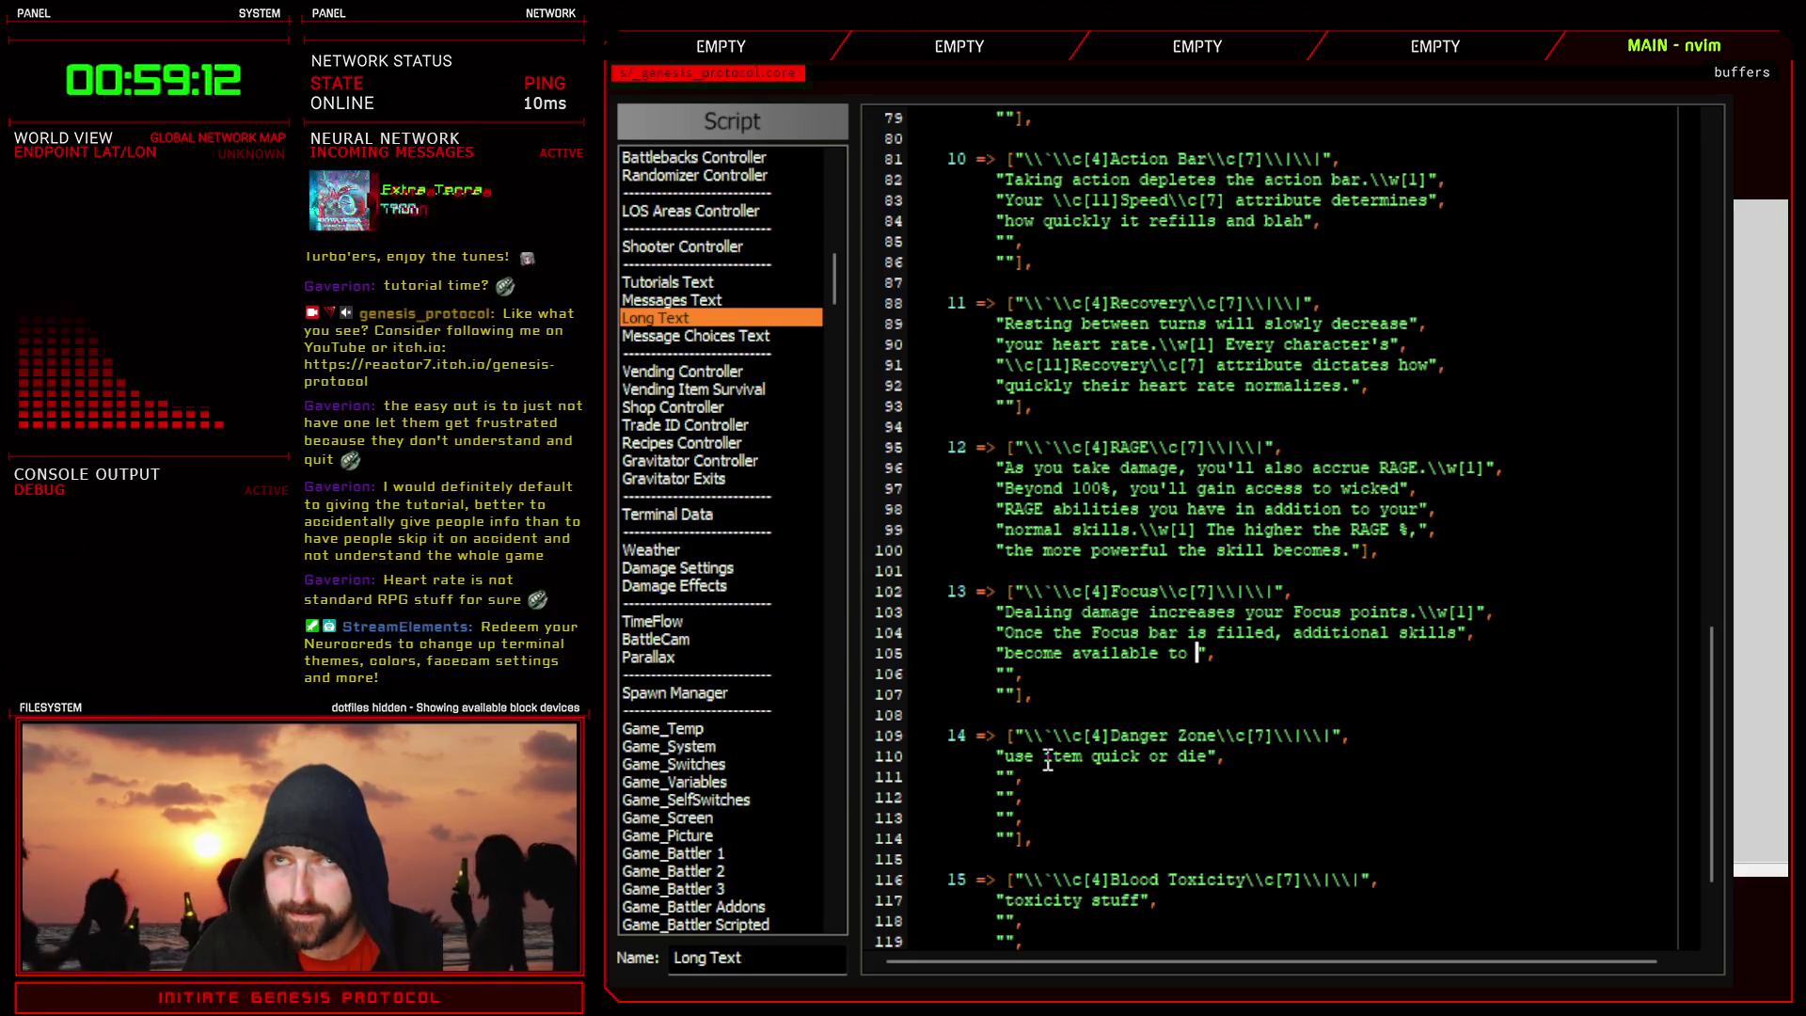
pyautogui.write('help your par')
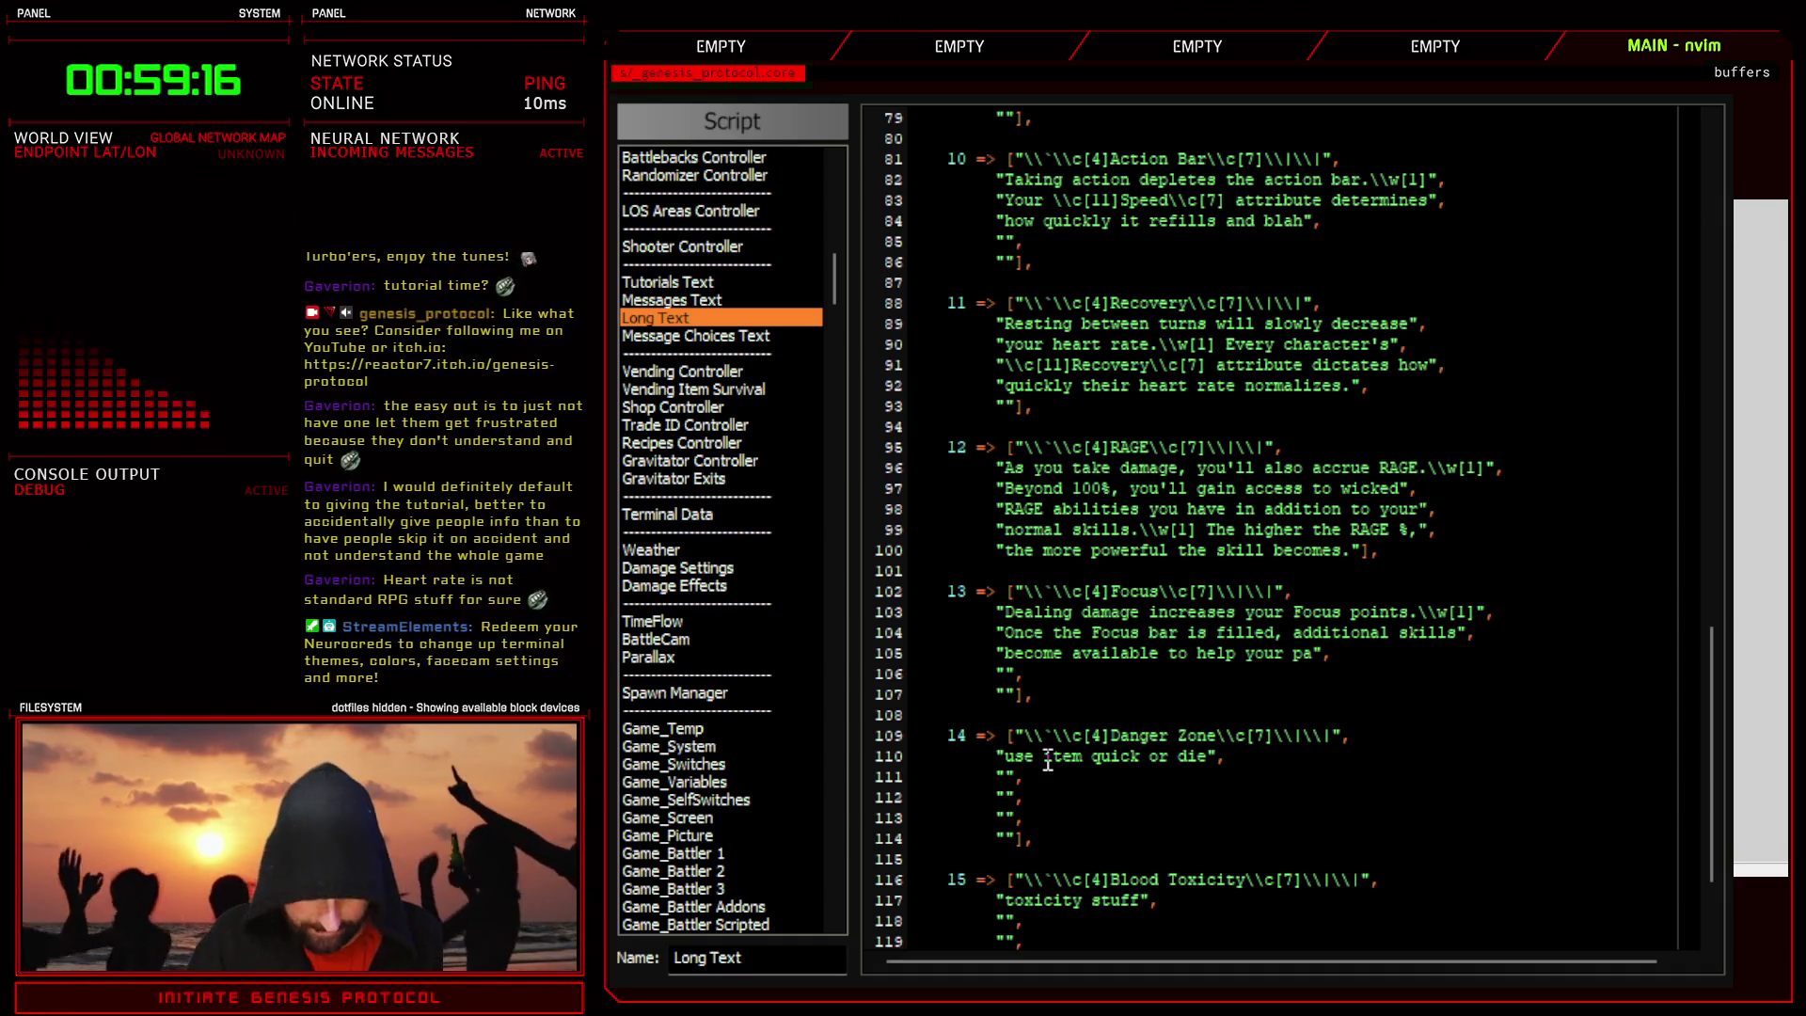
pyautogui.write('ty or la')
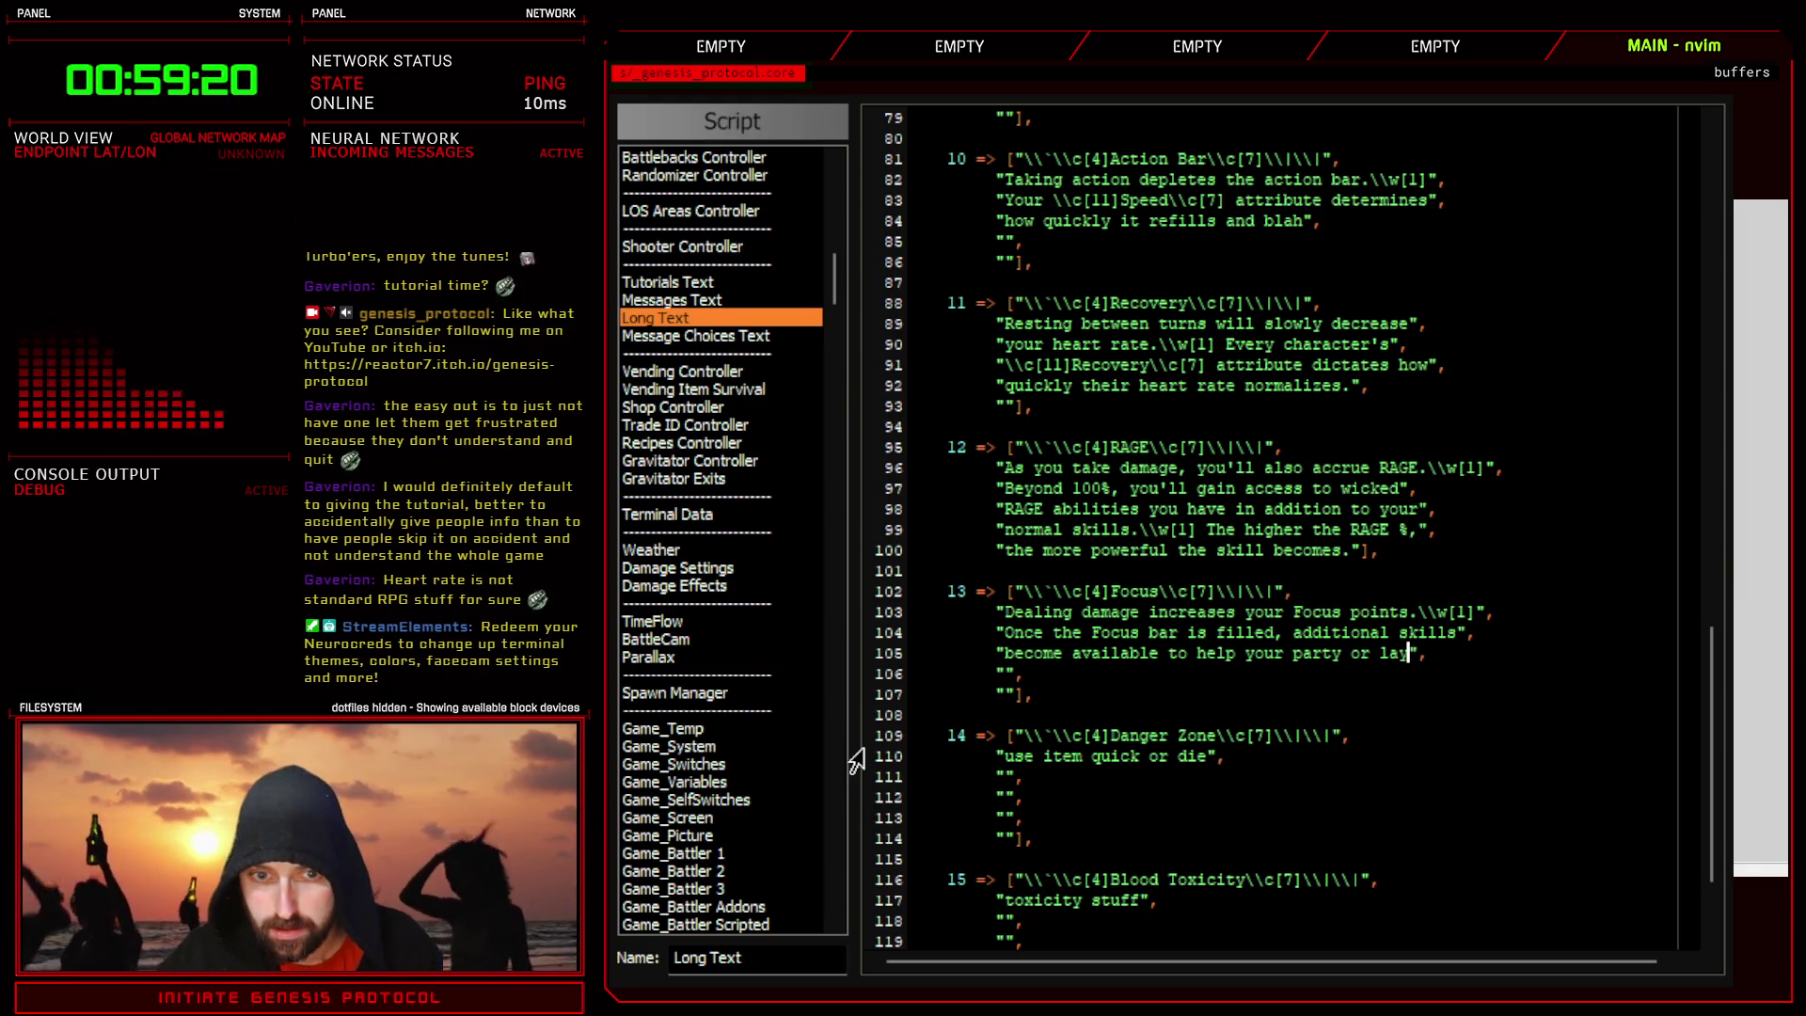
pyautogui.write('y')
pyautogui.press('BackSpace')
pyautogui.press('BackSpace')
pyautogui.press('BackSpace')
pyautogui.write('unleash')
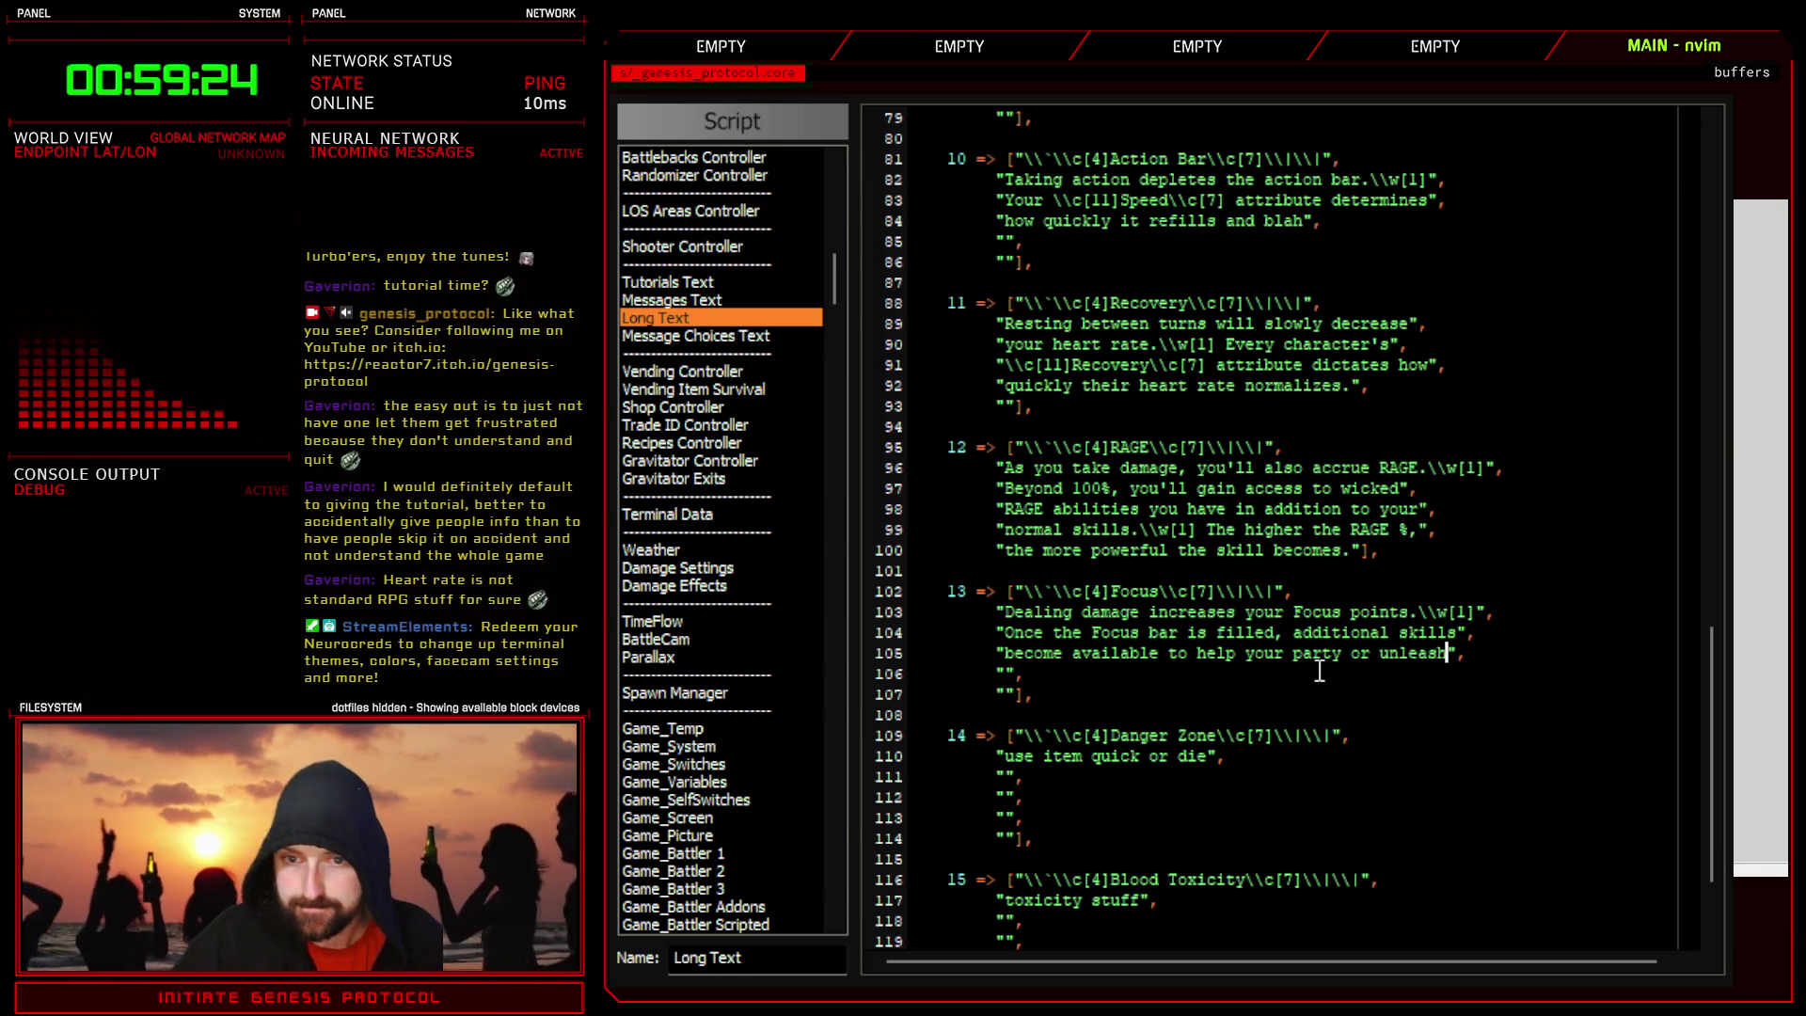
# - Write the fourth Focus line as 'additional hell on your enemies.'
pyautogui.click(1005, 674)
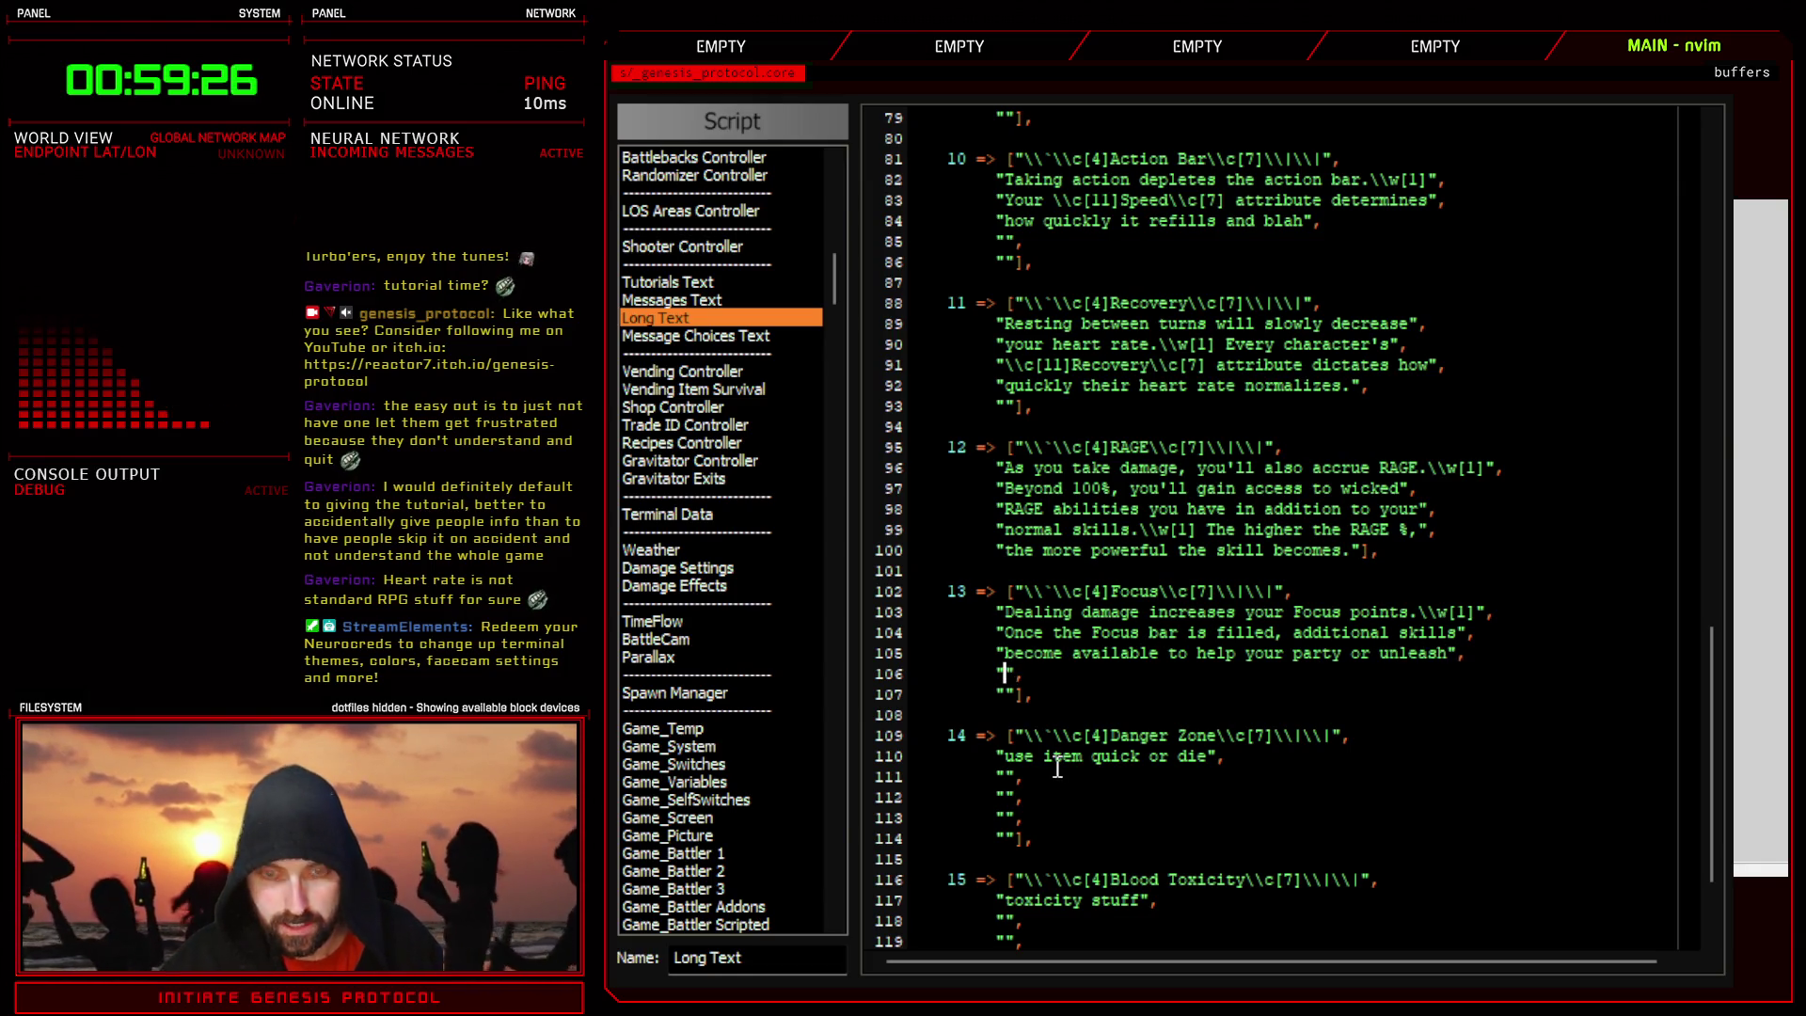
pyautogui.write('addit')
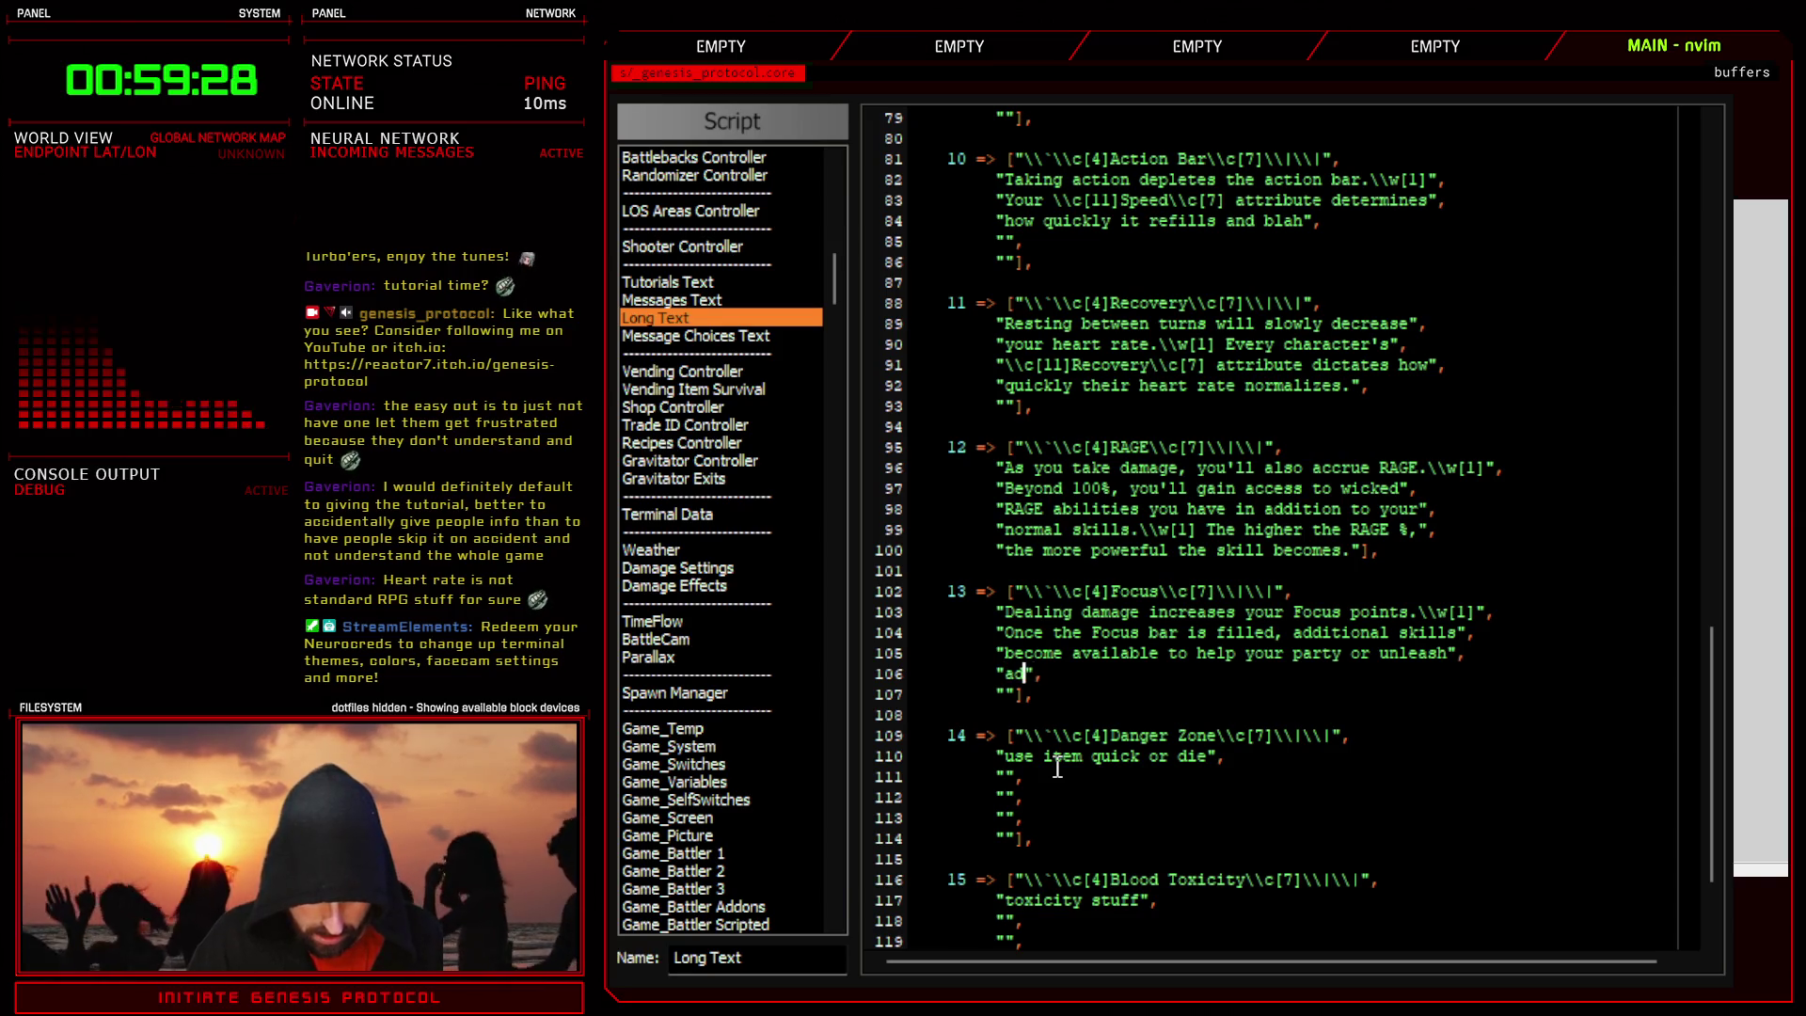
pyautogui.write('ional ')
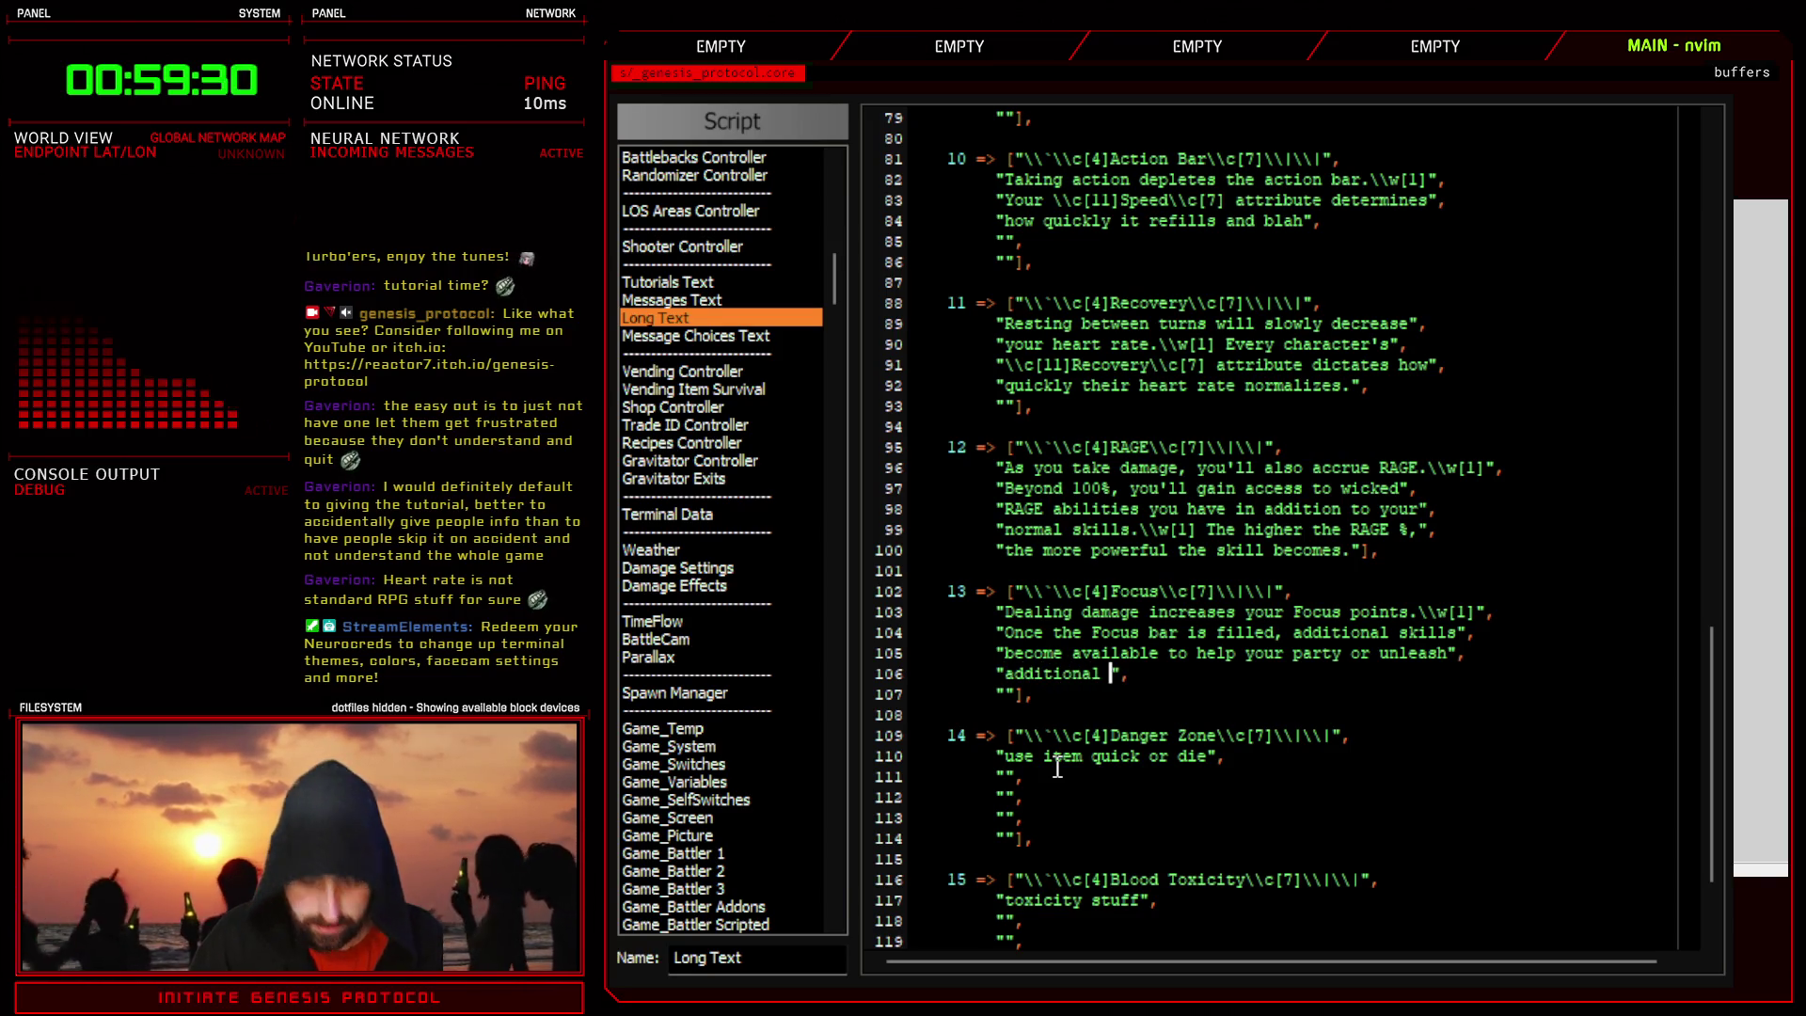
pyautogui.write('hell')
pyautogui.write(' on the')
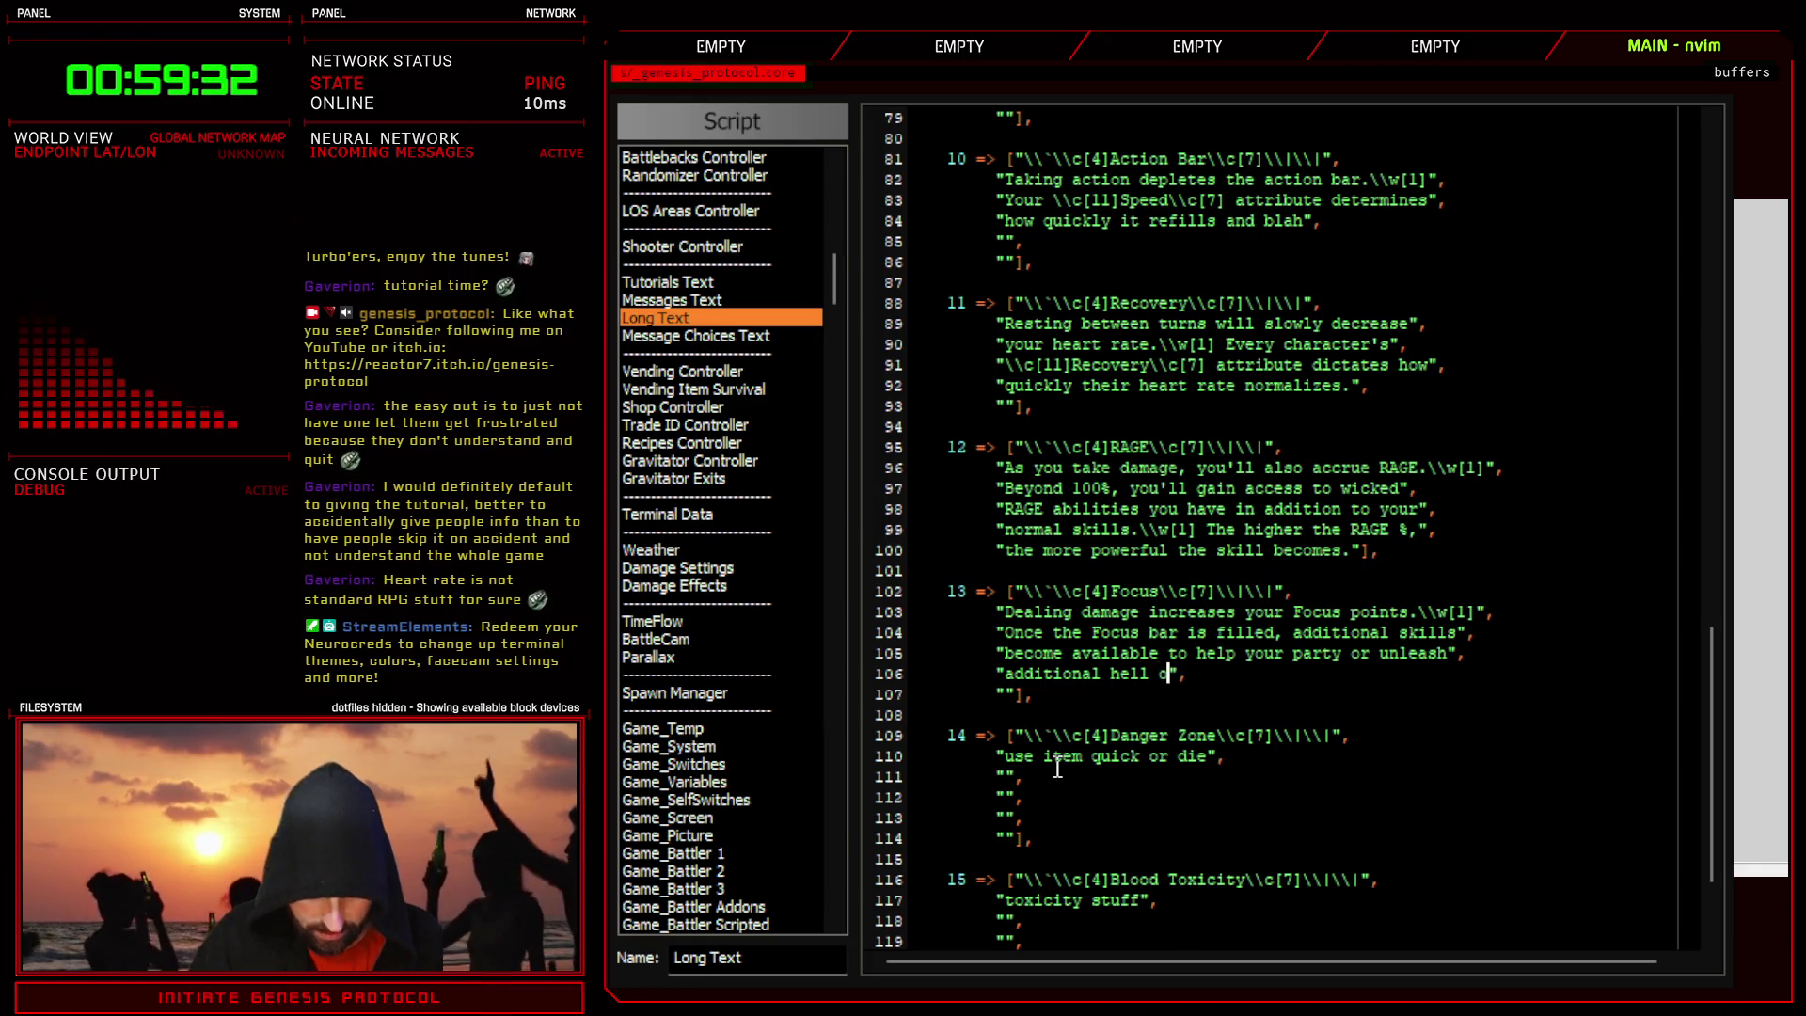
pyautogui.press('BackSpace')
pyautogui.press('BackSpace')
pyautogui.press('BackSpace')
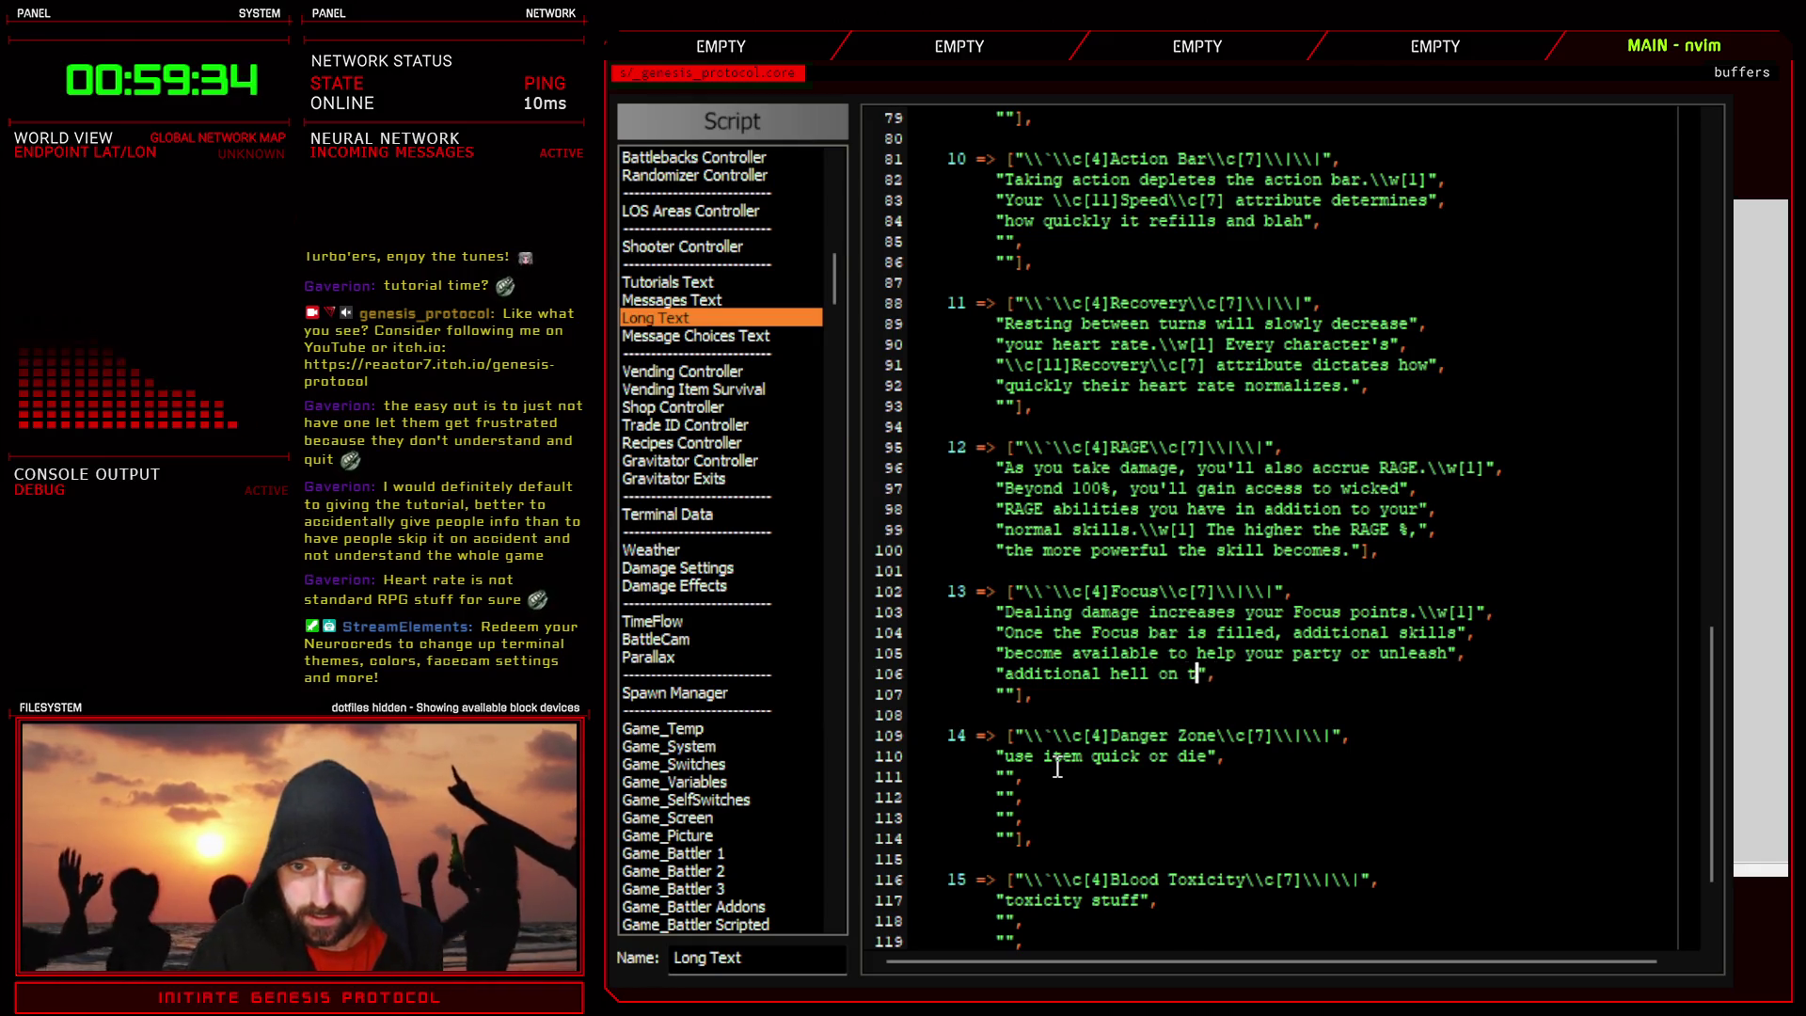
pyautogui.write('your enemies.')
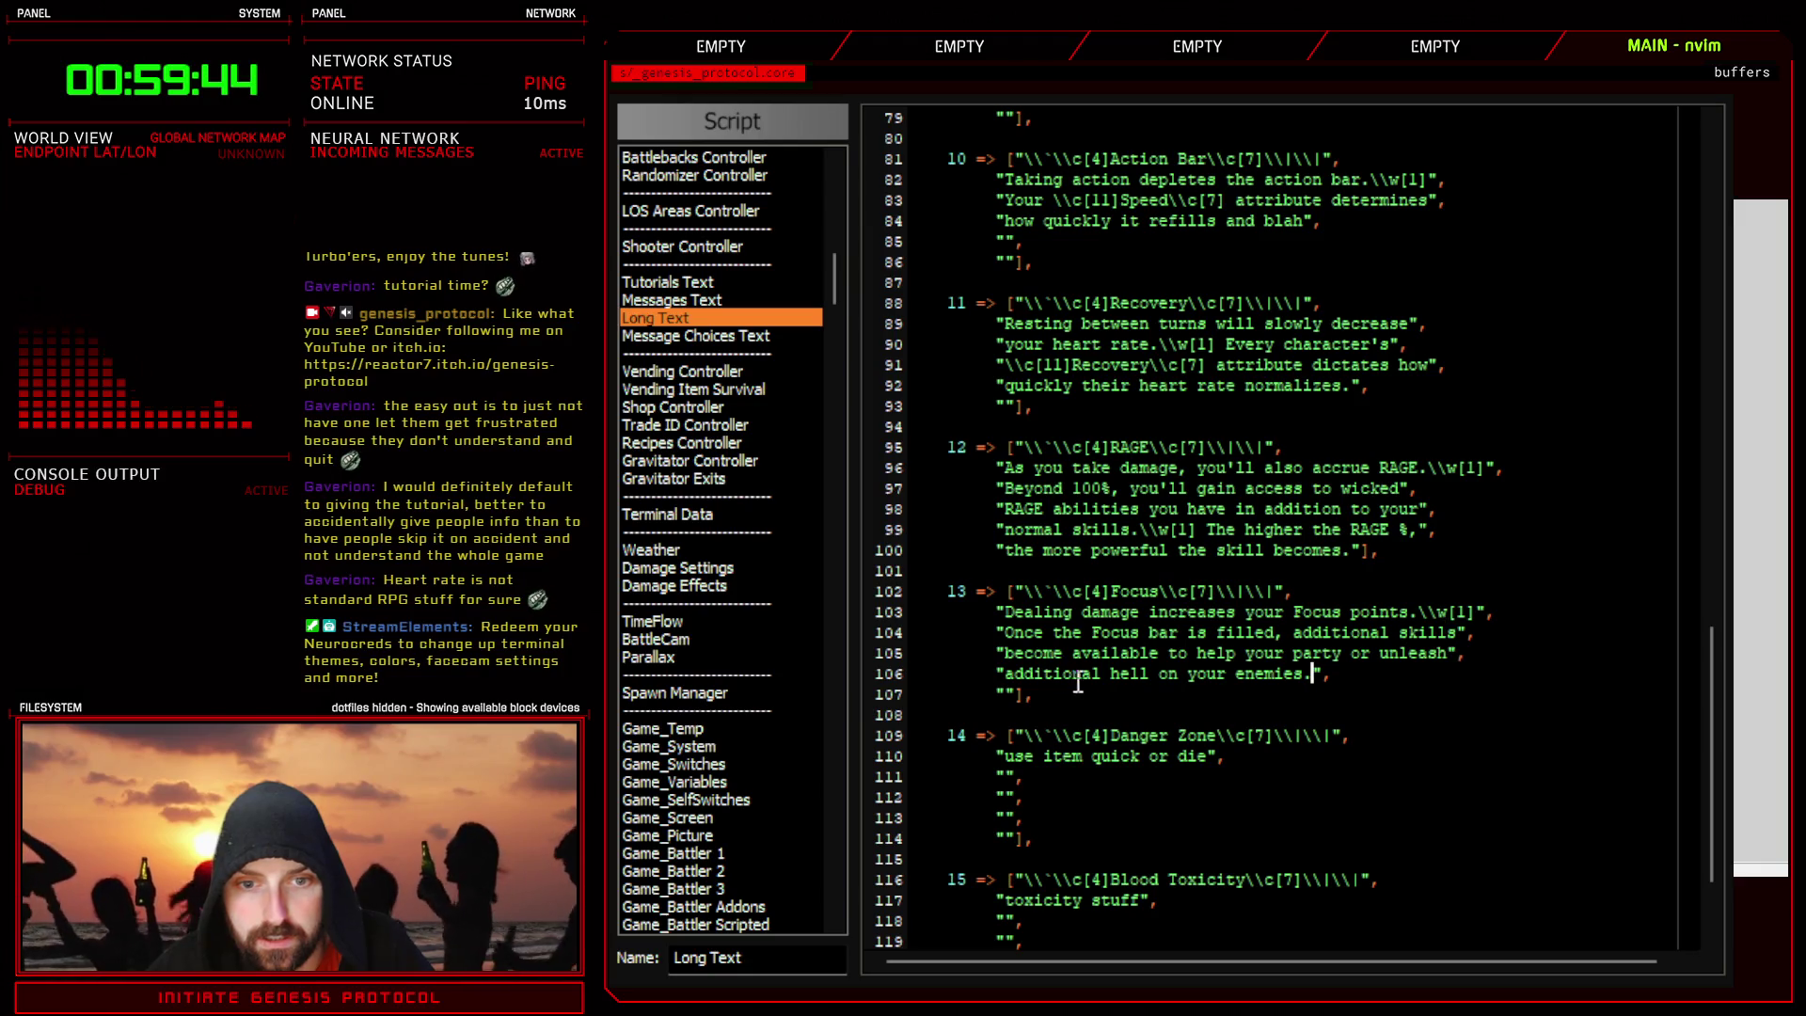
pyautogui.doubleClick(1339, 631)
# - Remove 'additional' from line 106, prefix line 105 with 'will', and drop its trailing 'or unleash'
pyautogui.click(1073, 674)
pyautogui.doubleClick(1074, 674)
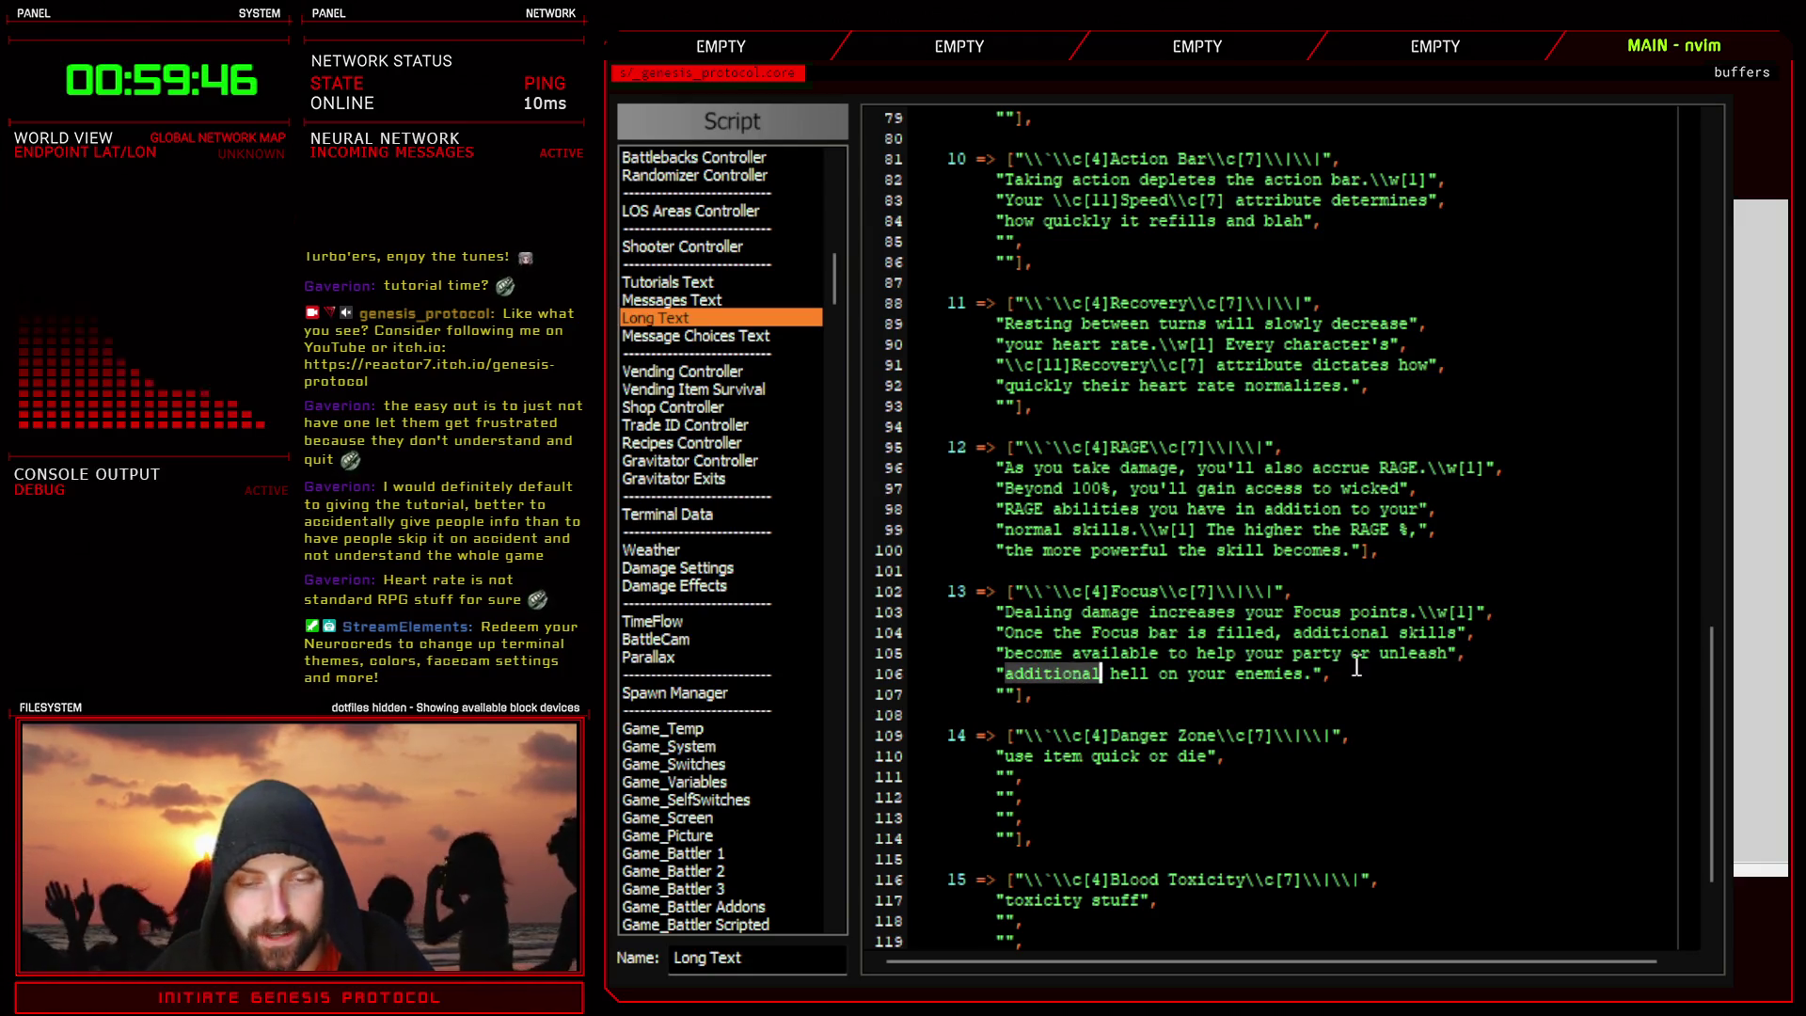
pyautogui.press('c')
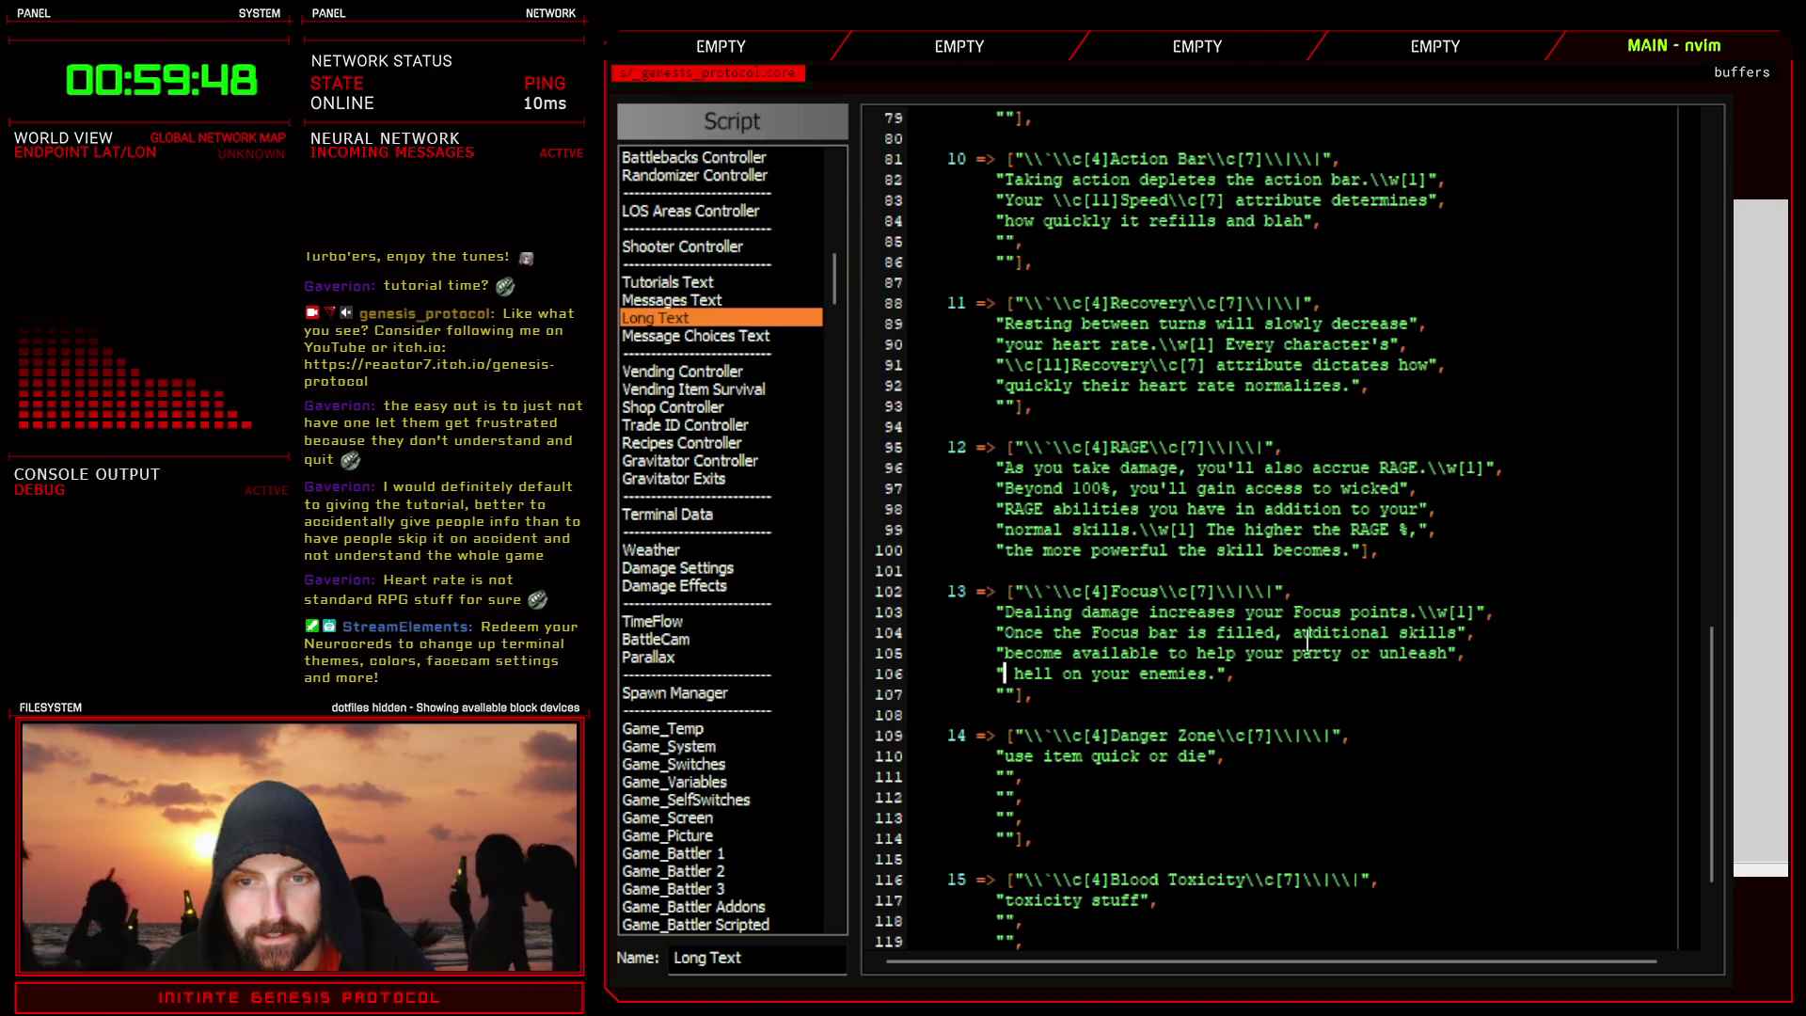
pyautogui.click(1095, 656)
pyautogui.press('Left')
pyautogui.press('Left')
pyautogui.press('Left')
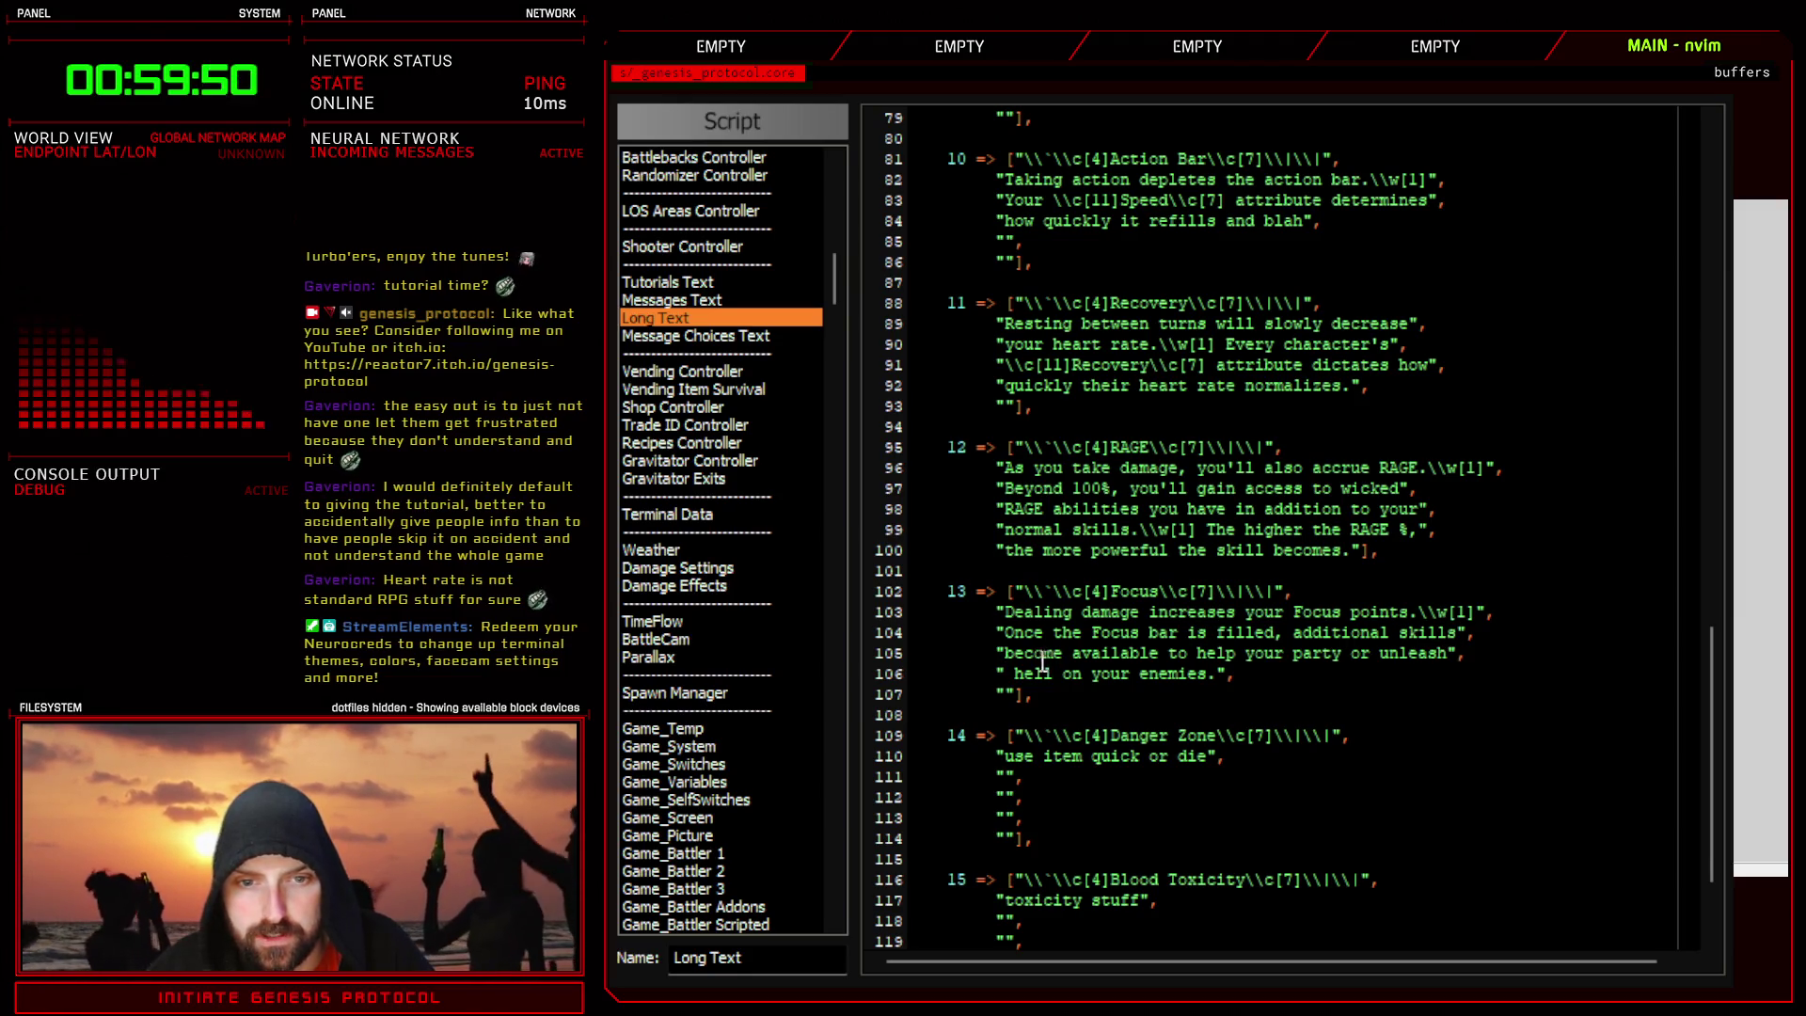
pyautogui.write('will')
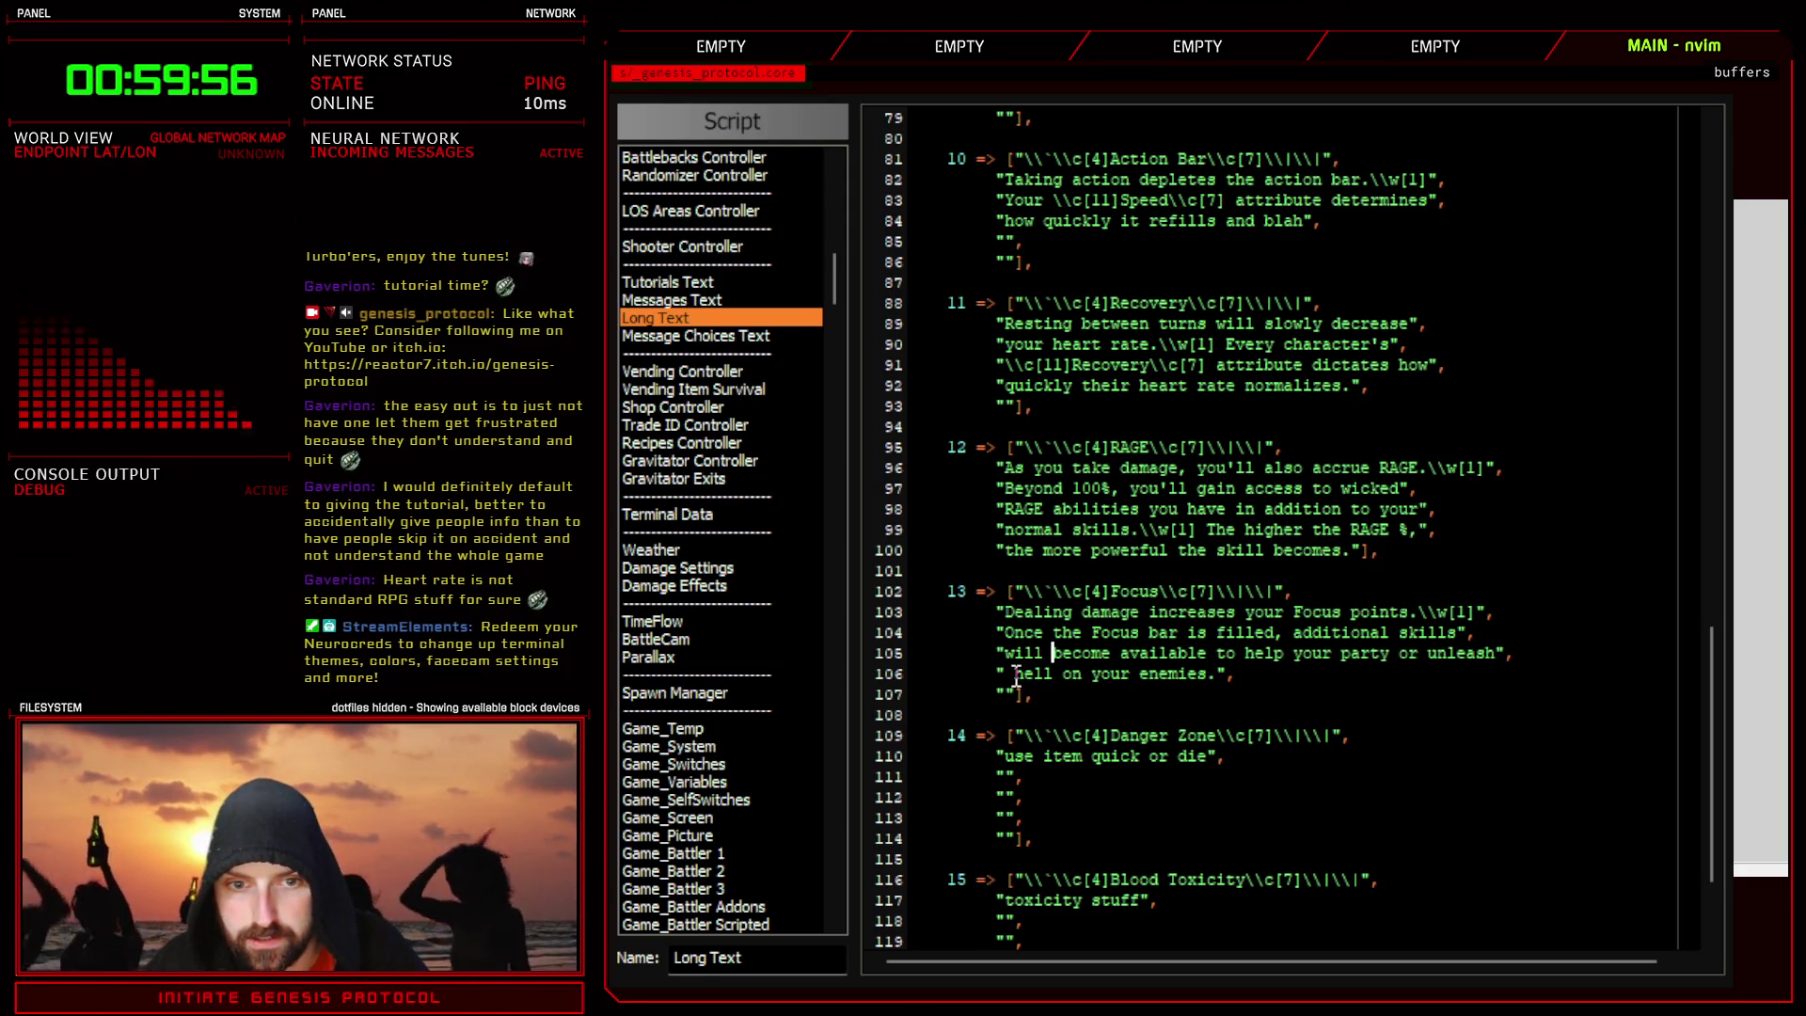
pyautogui.moveTo(1503, 654); pyautogui.dragTo(1422, 655)
pyautogui.press('d')
pyautogui.press('BackSpace')
pyautogui.press('BackSpace')
pyautogui.press('BackSpace')
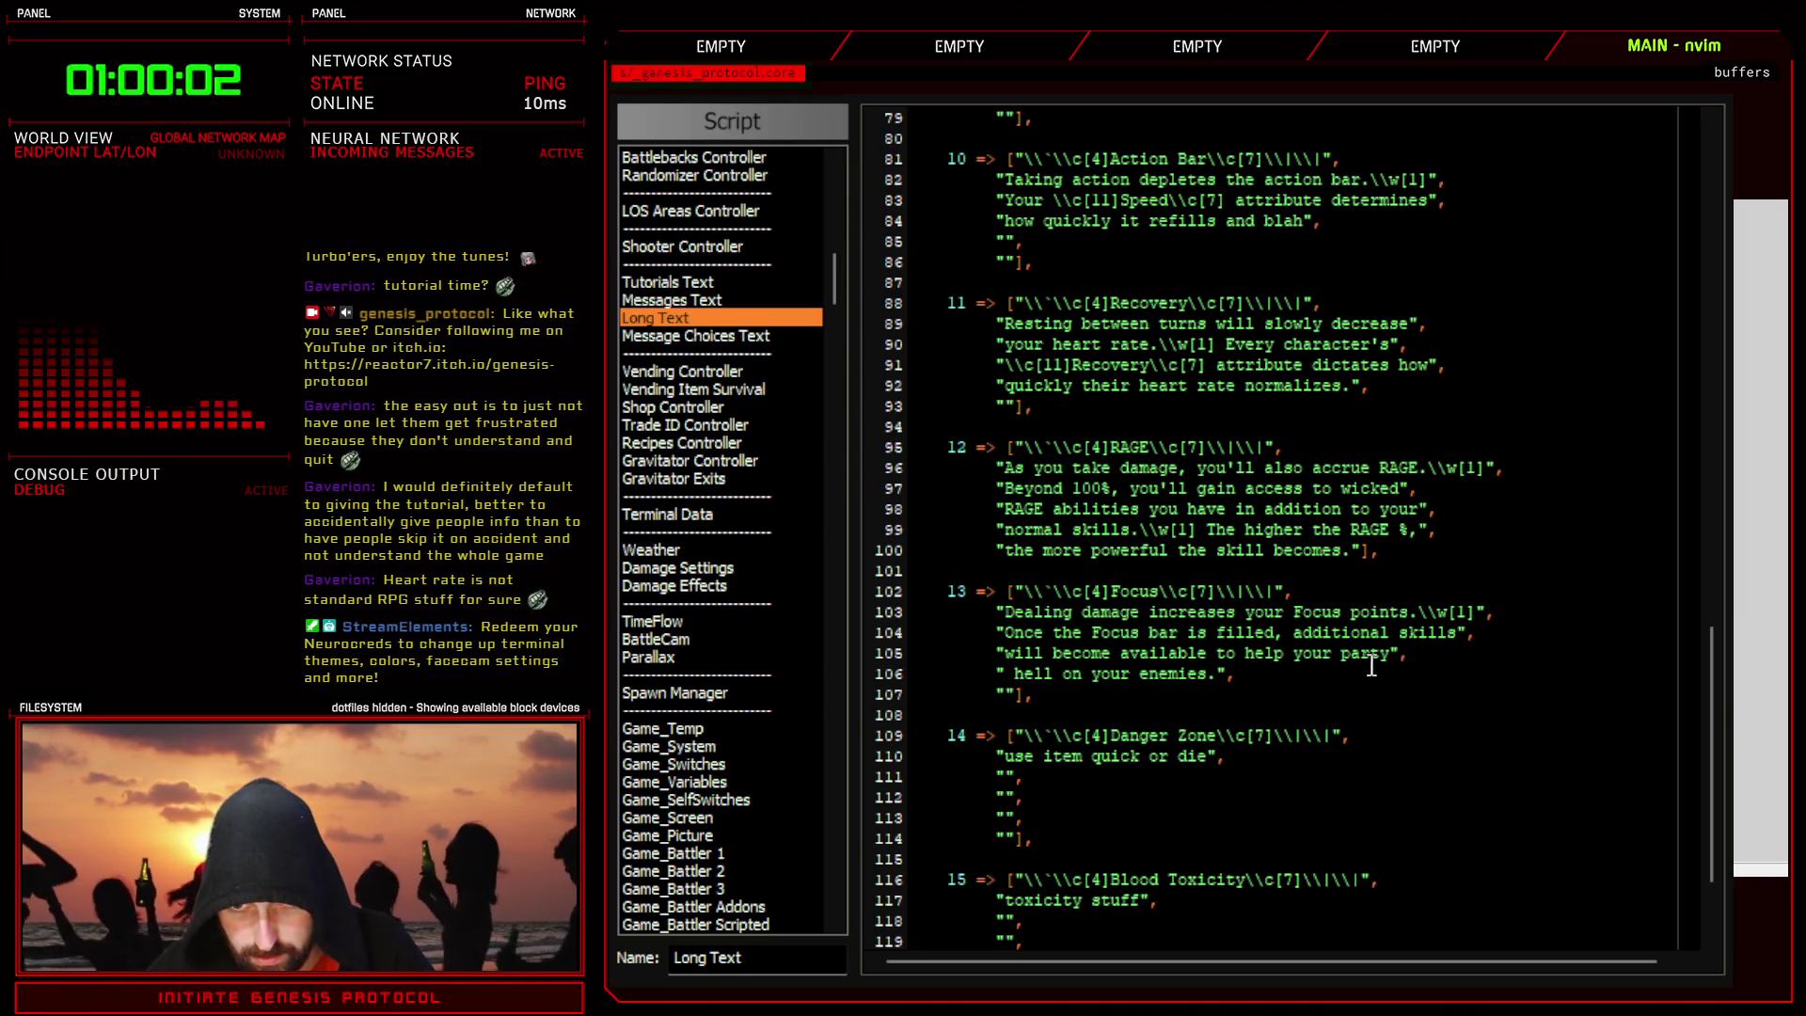
# - Reword the lines to 'help out your party' and 'or unleash greater hell on your enemies.'
pyautogui.moveTo(1392, 654); pyautogui.dragTo(1292, 654)
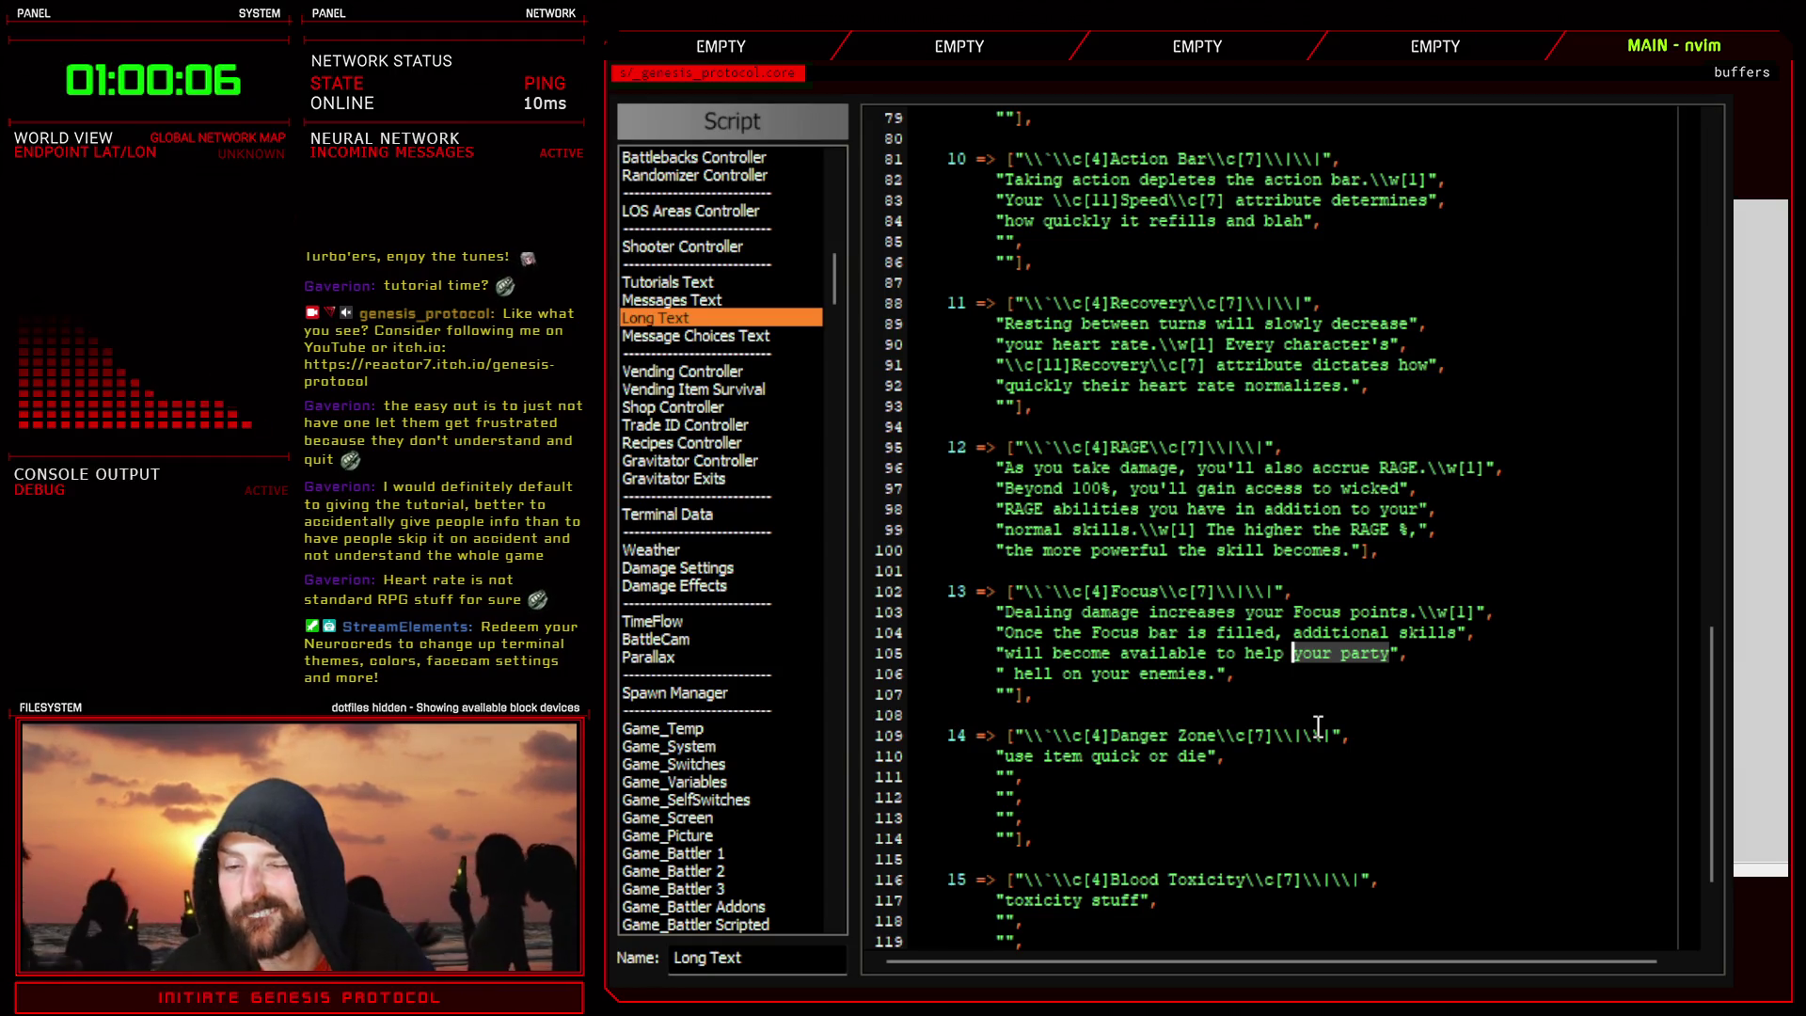
pyautogui.press('BackSpace')
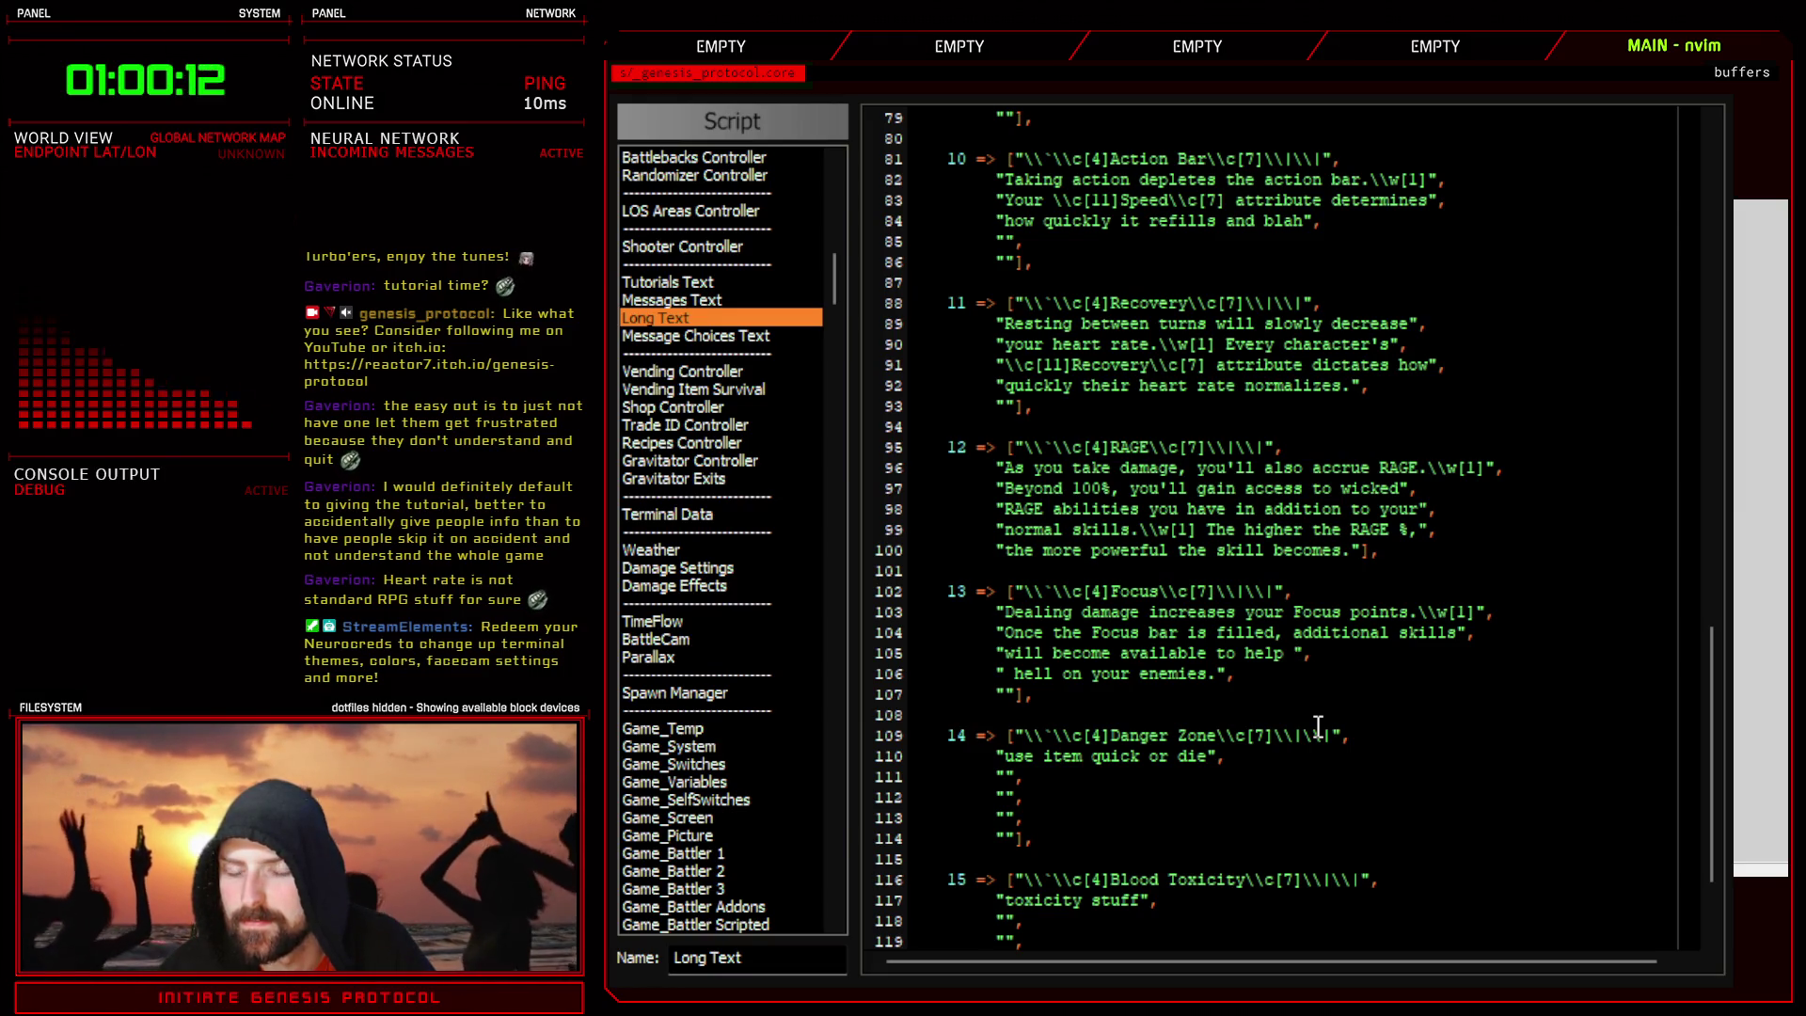
pyautogui.press('BackSpace')
pyautogui.press('BackSpace')
pyautogui.press('BackSpace')
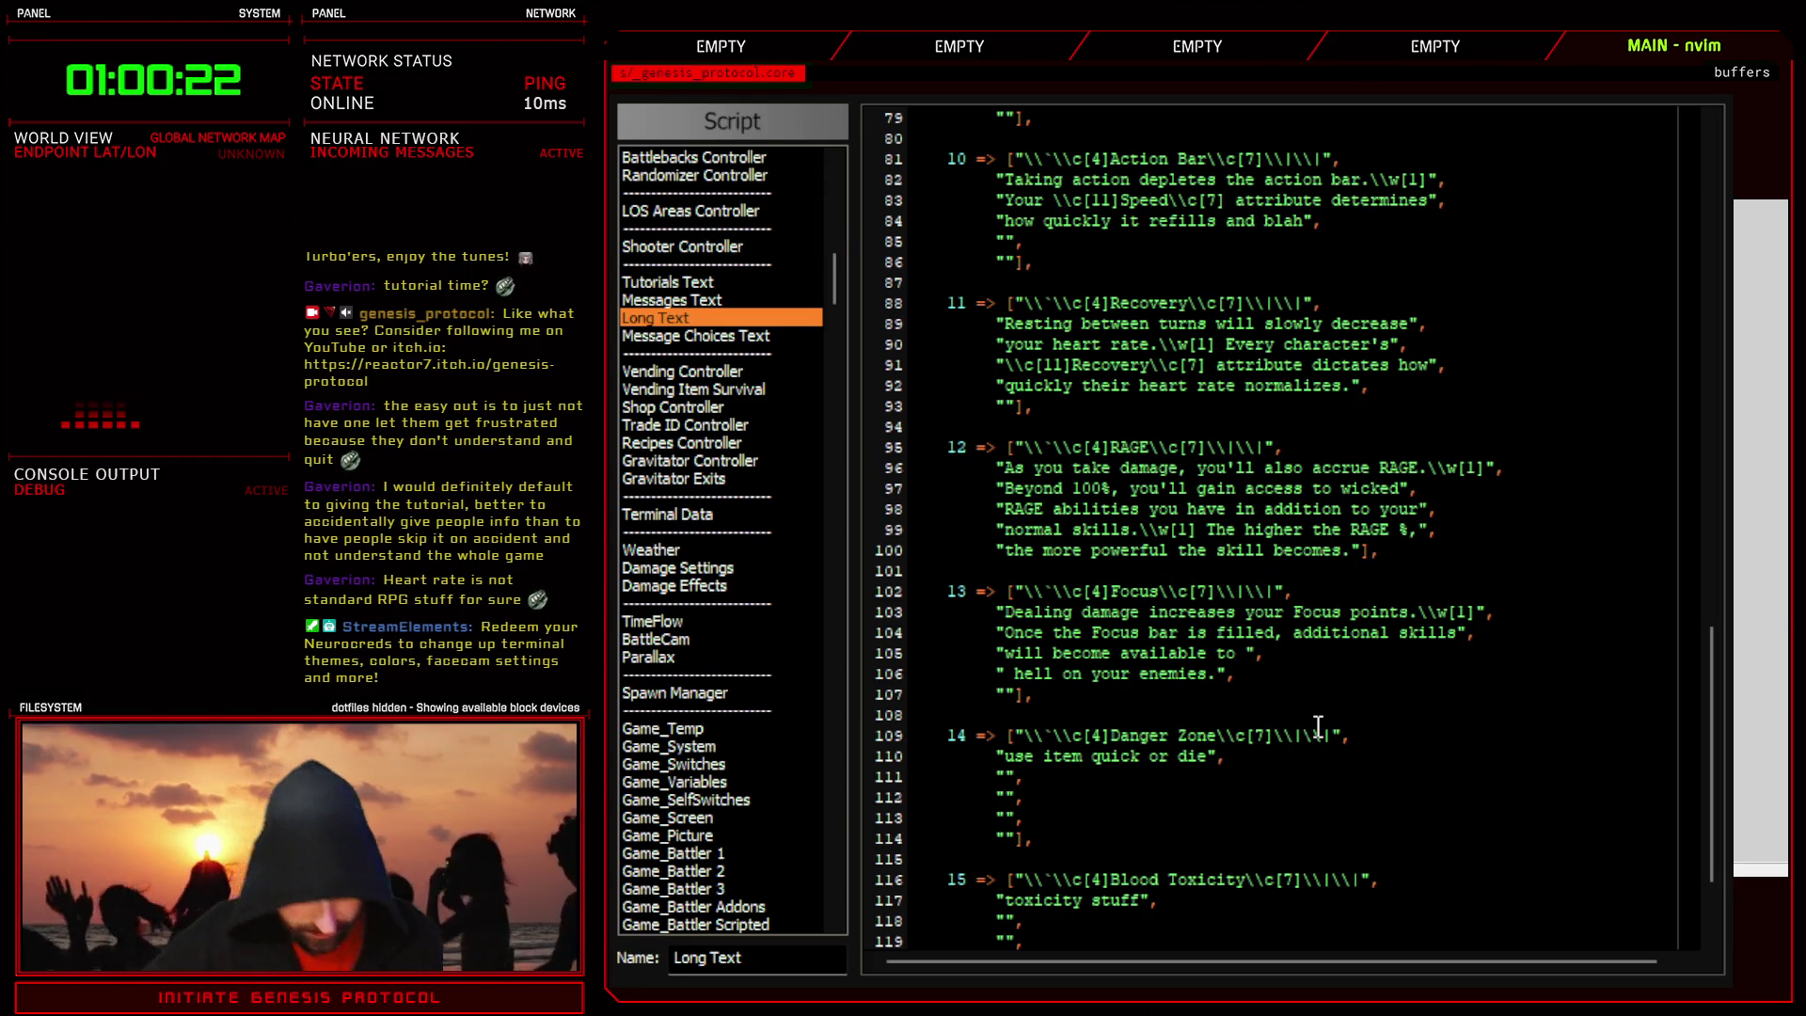
pyautogui.write('help out your part')
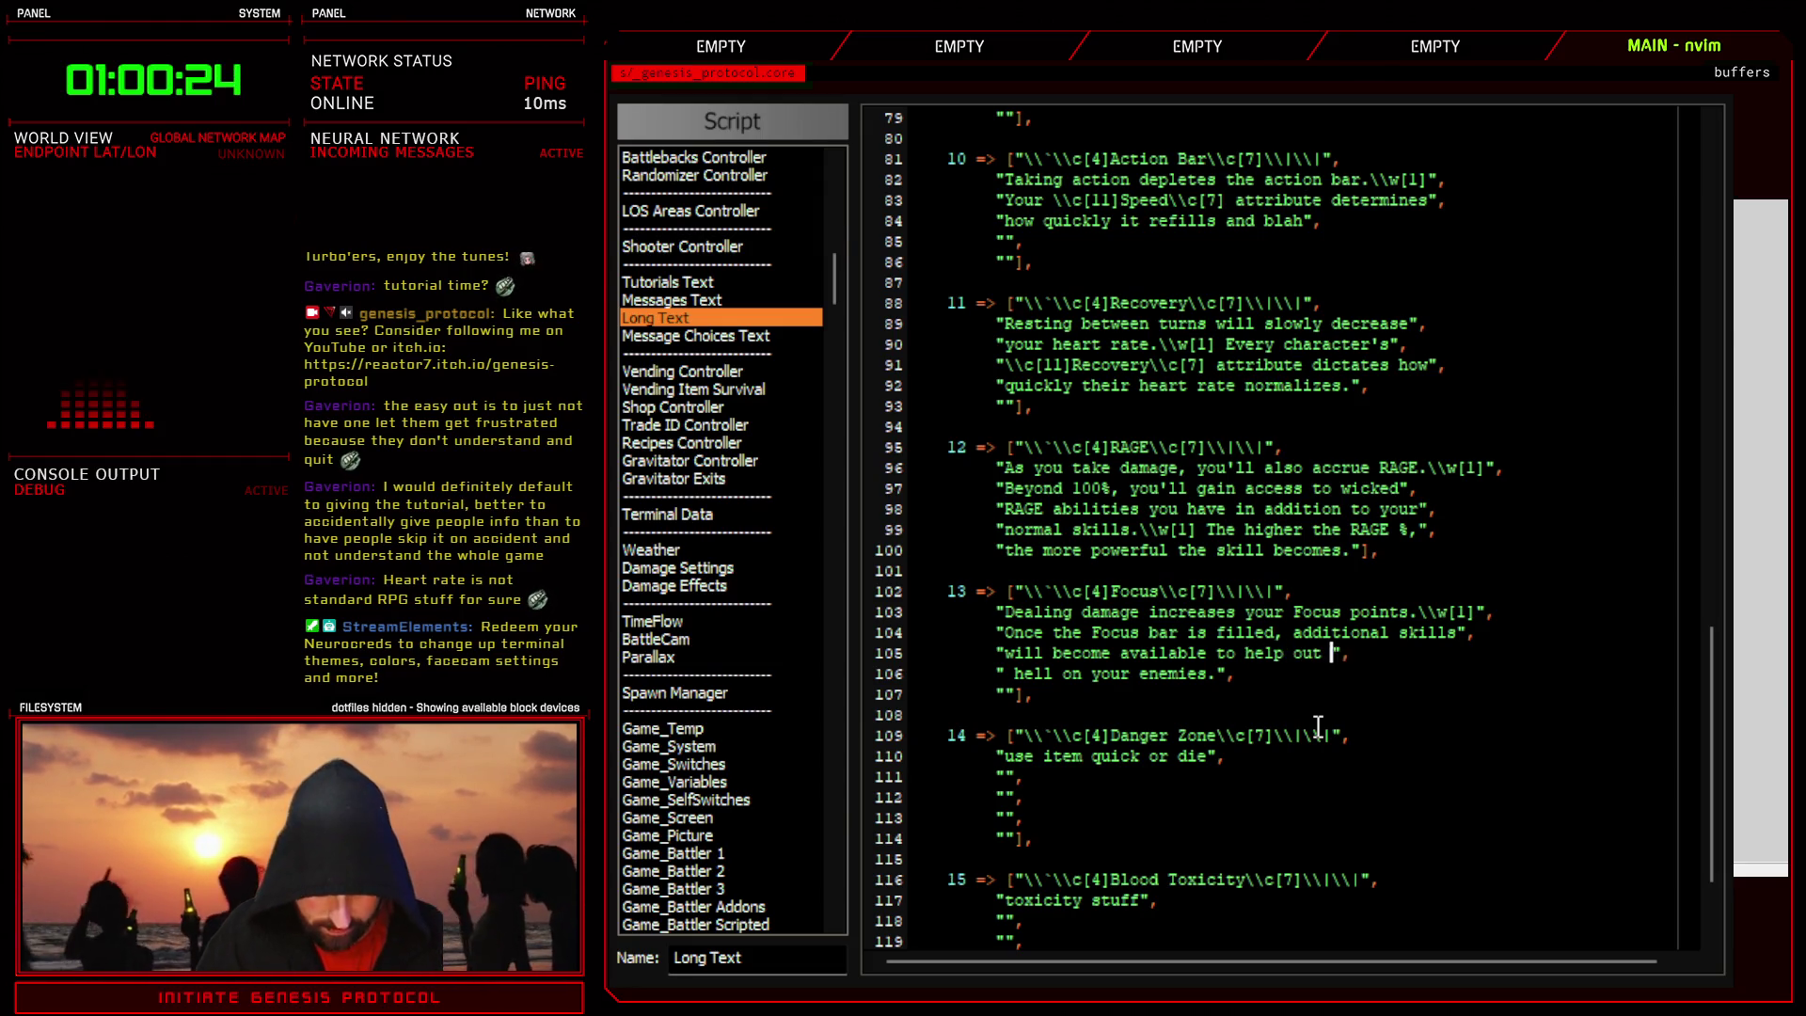
pyautogui.write('y')
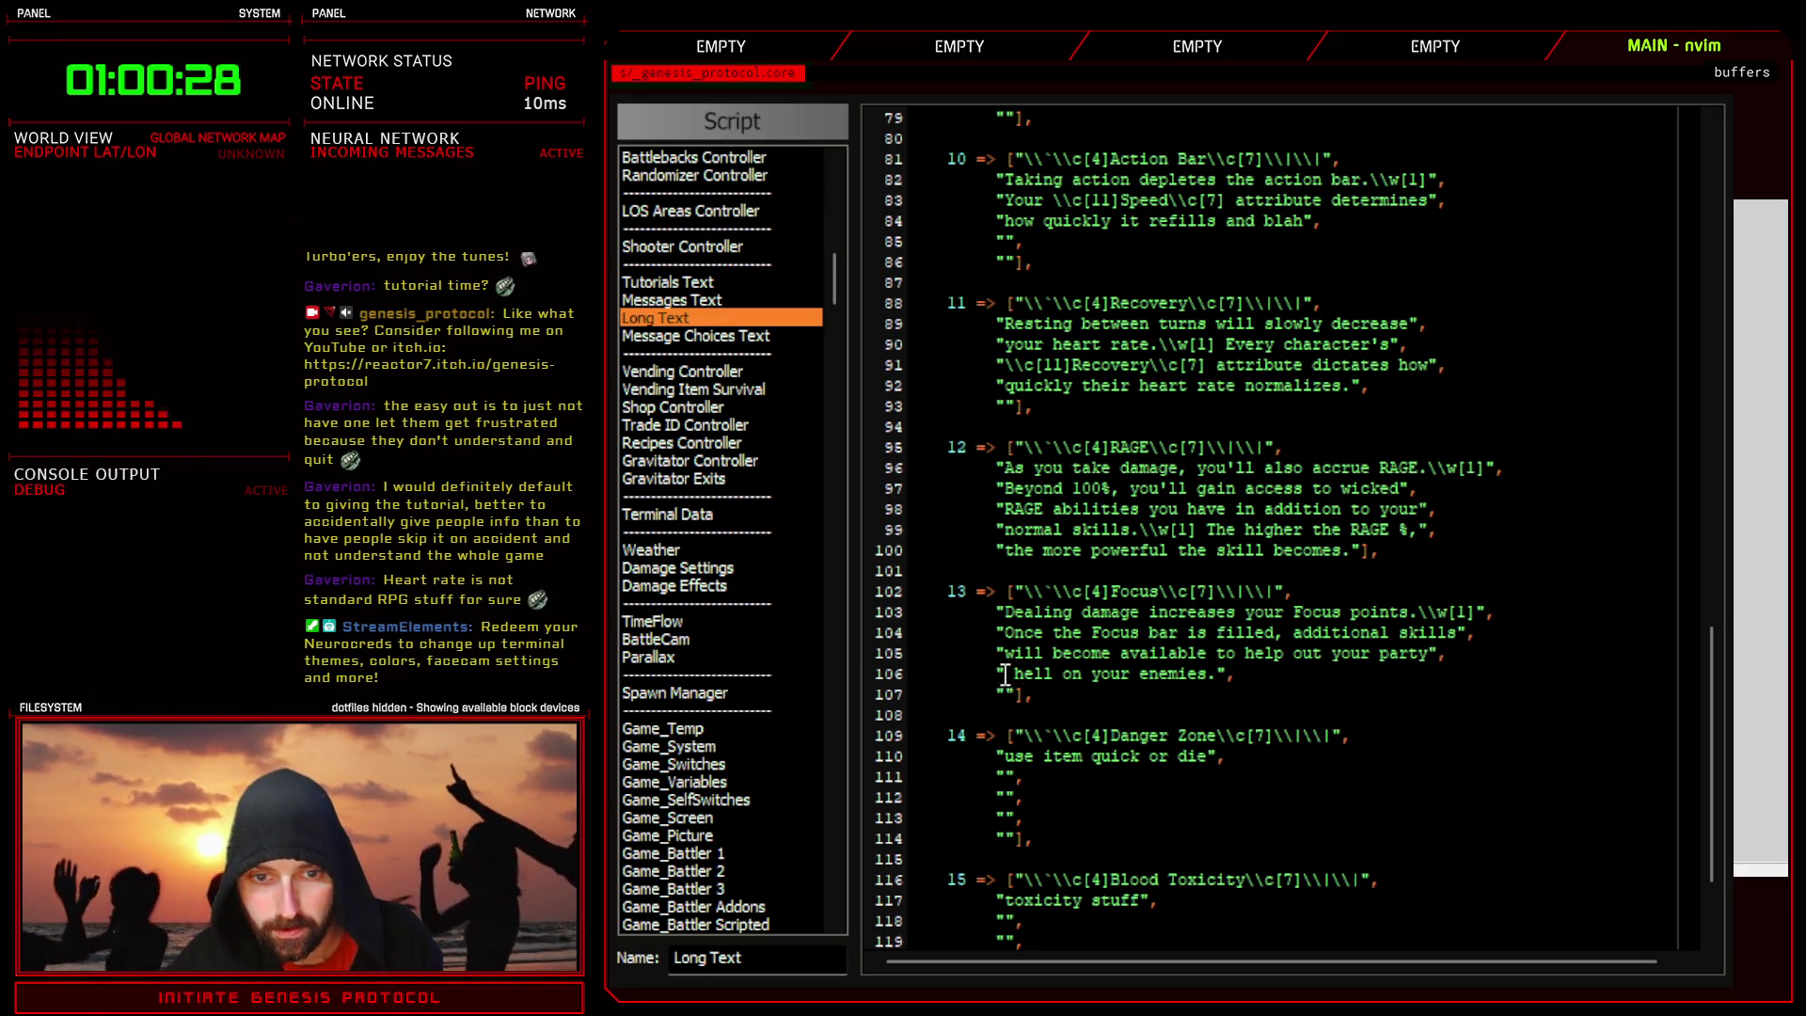
pyautogui.write('of')
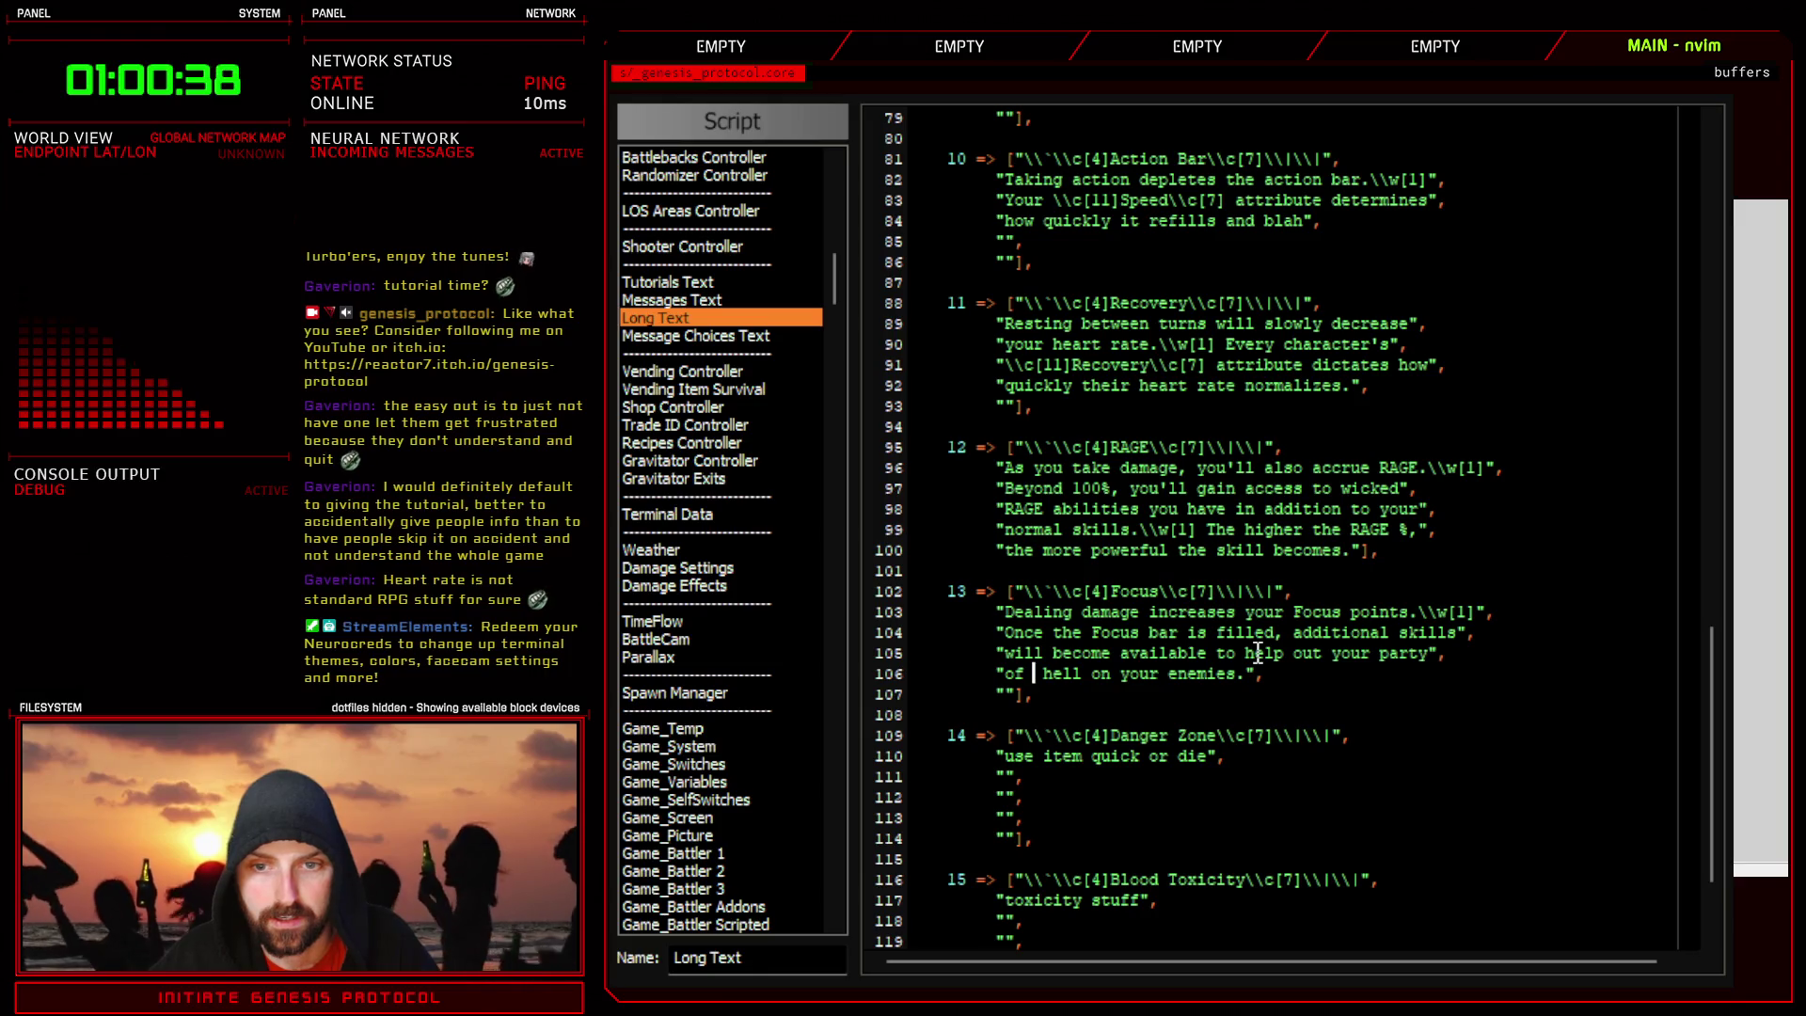
pyautogui.press('BackSpace')
pyautogui.press('BackSpace')
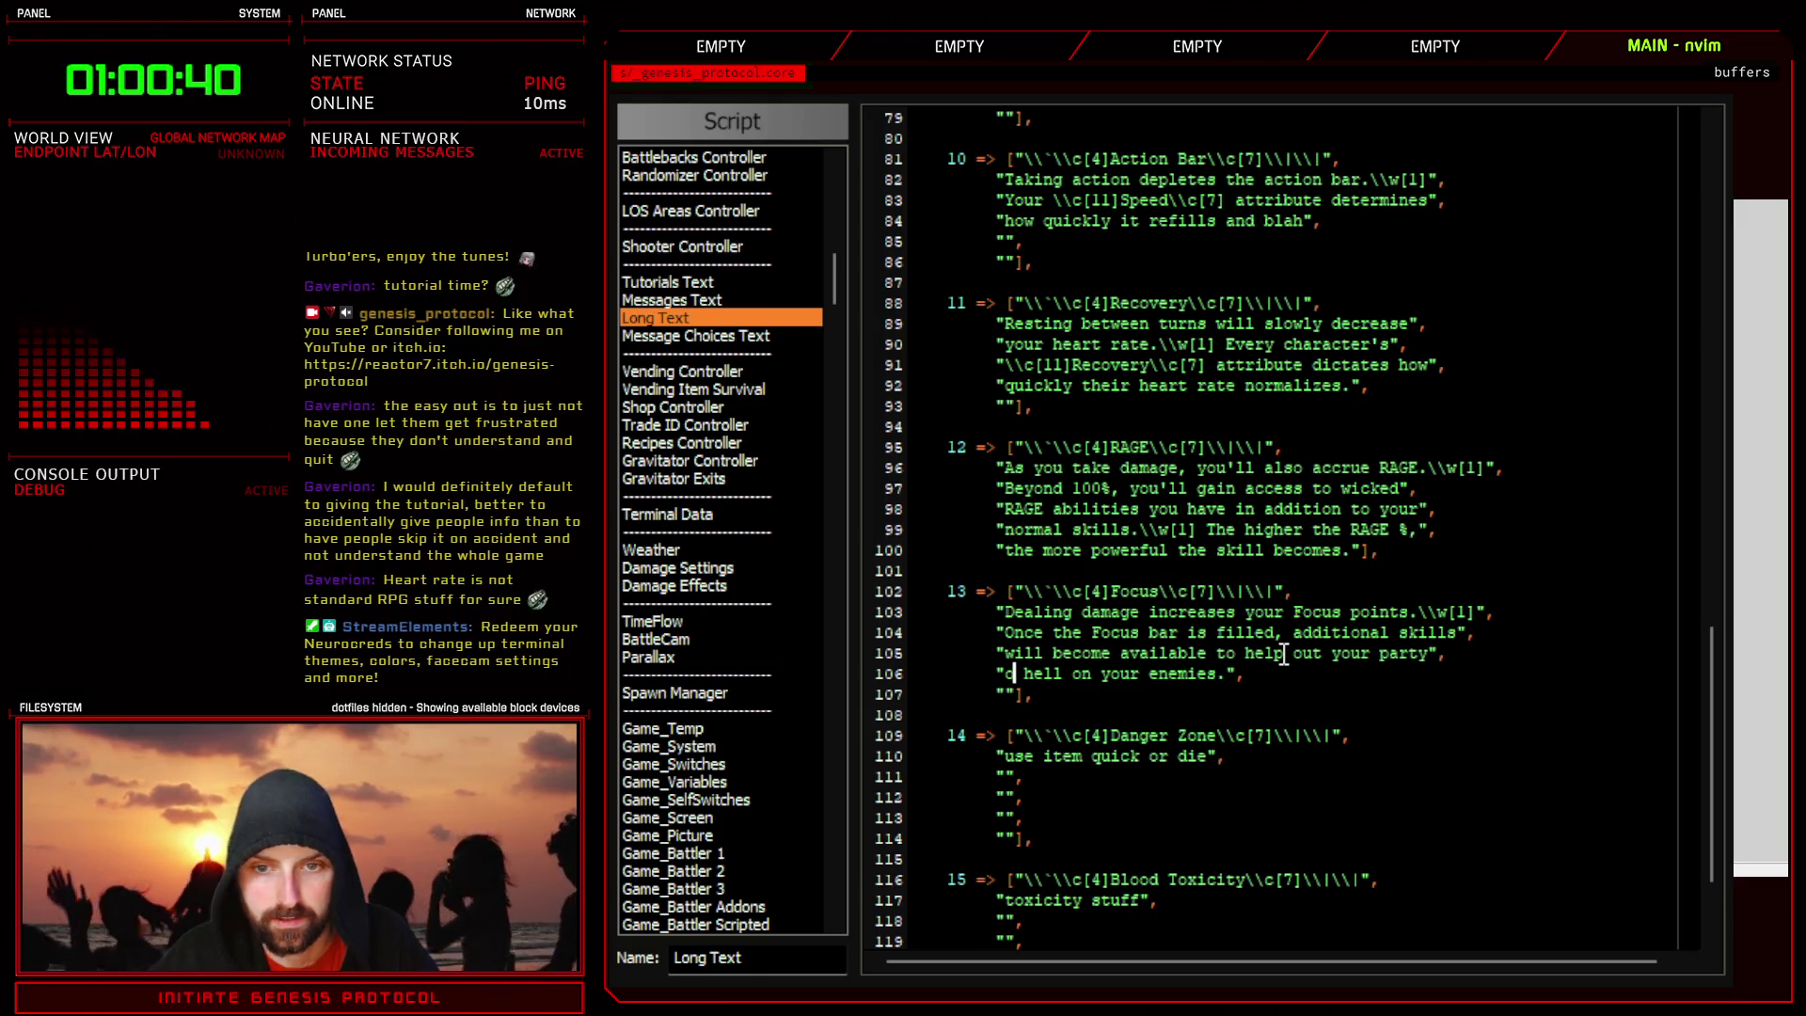
pyautogui.write('c')
pyautogui.press('BackSpace')
pyautogui.write('r unleash')
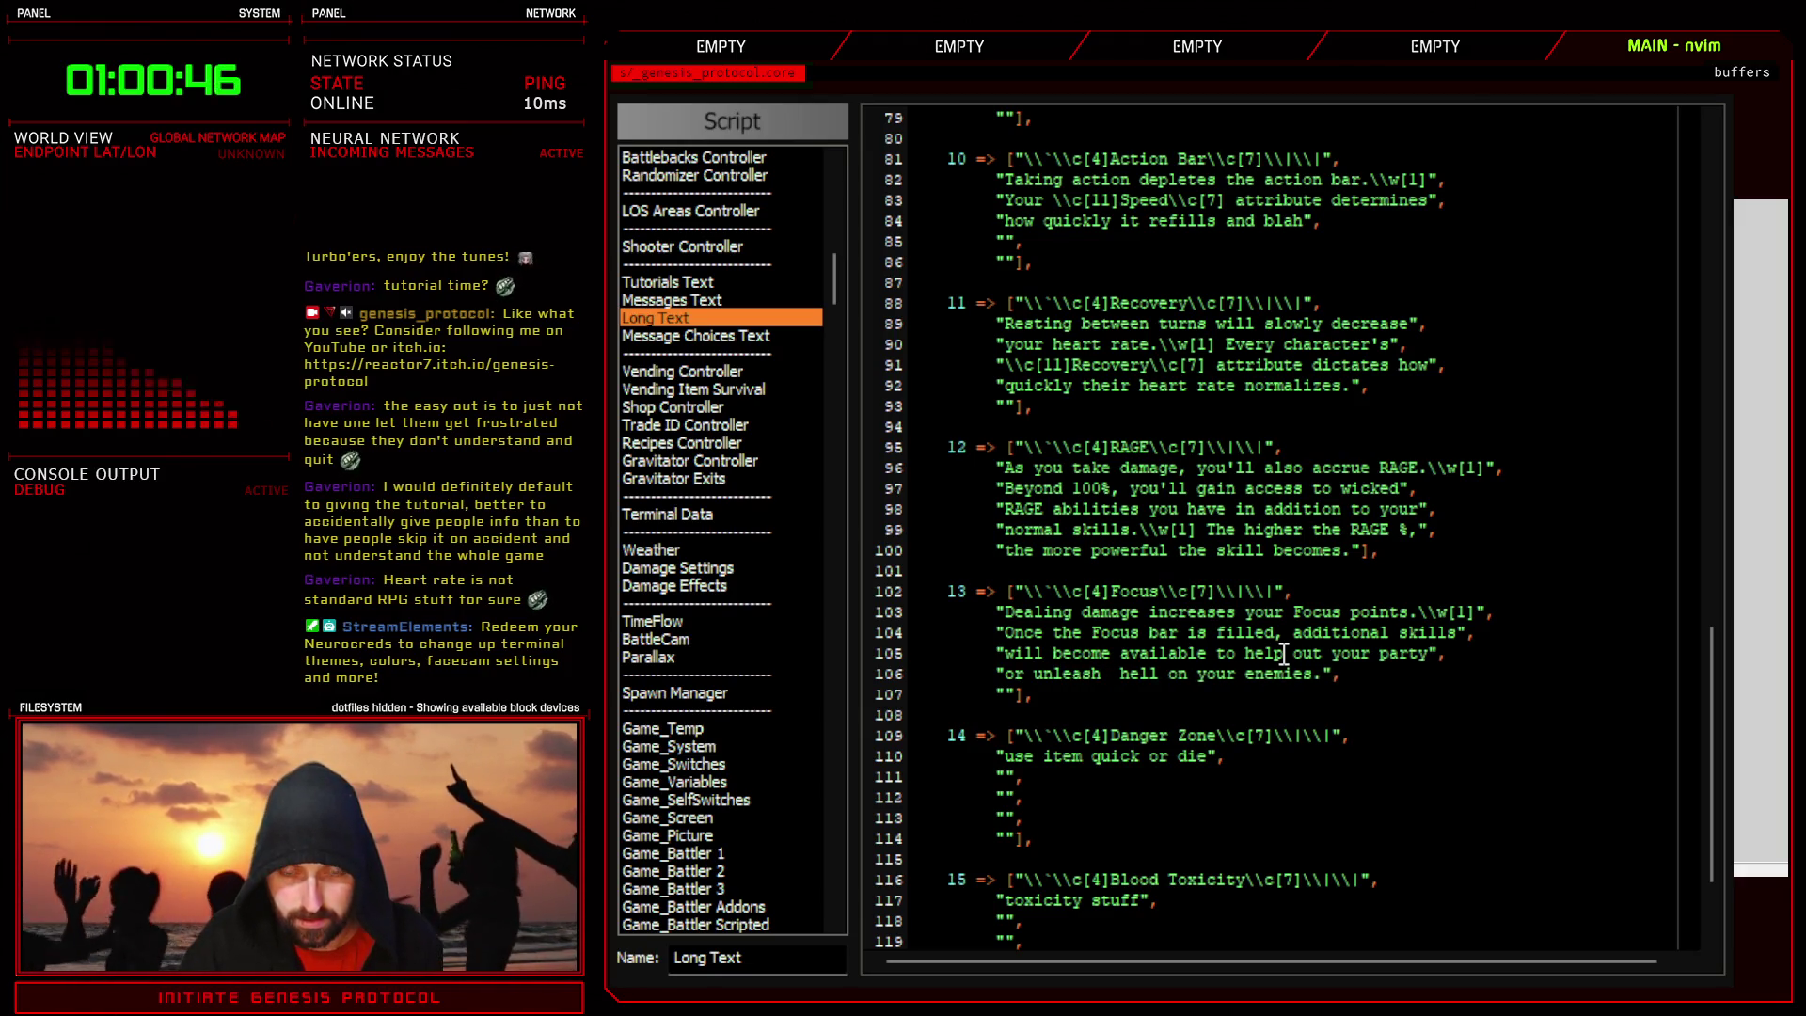
pyautogui.write(' more')
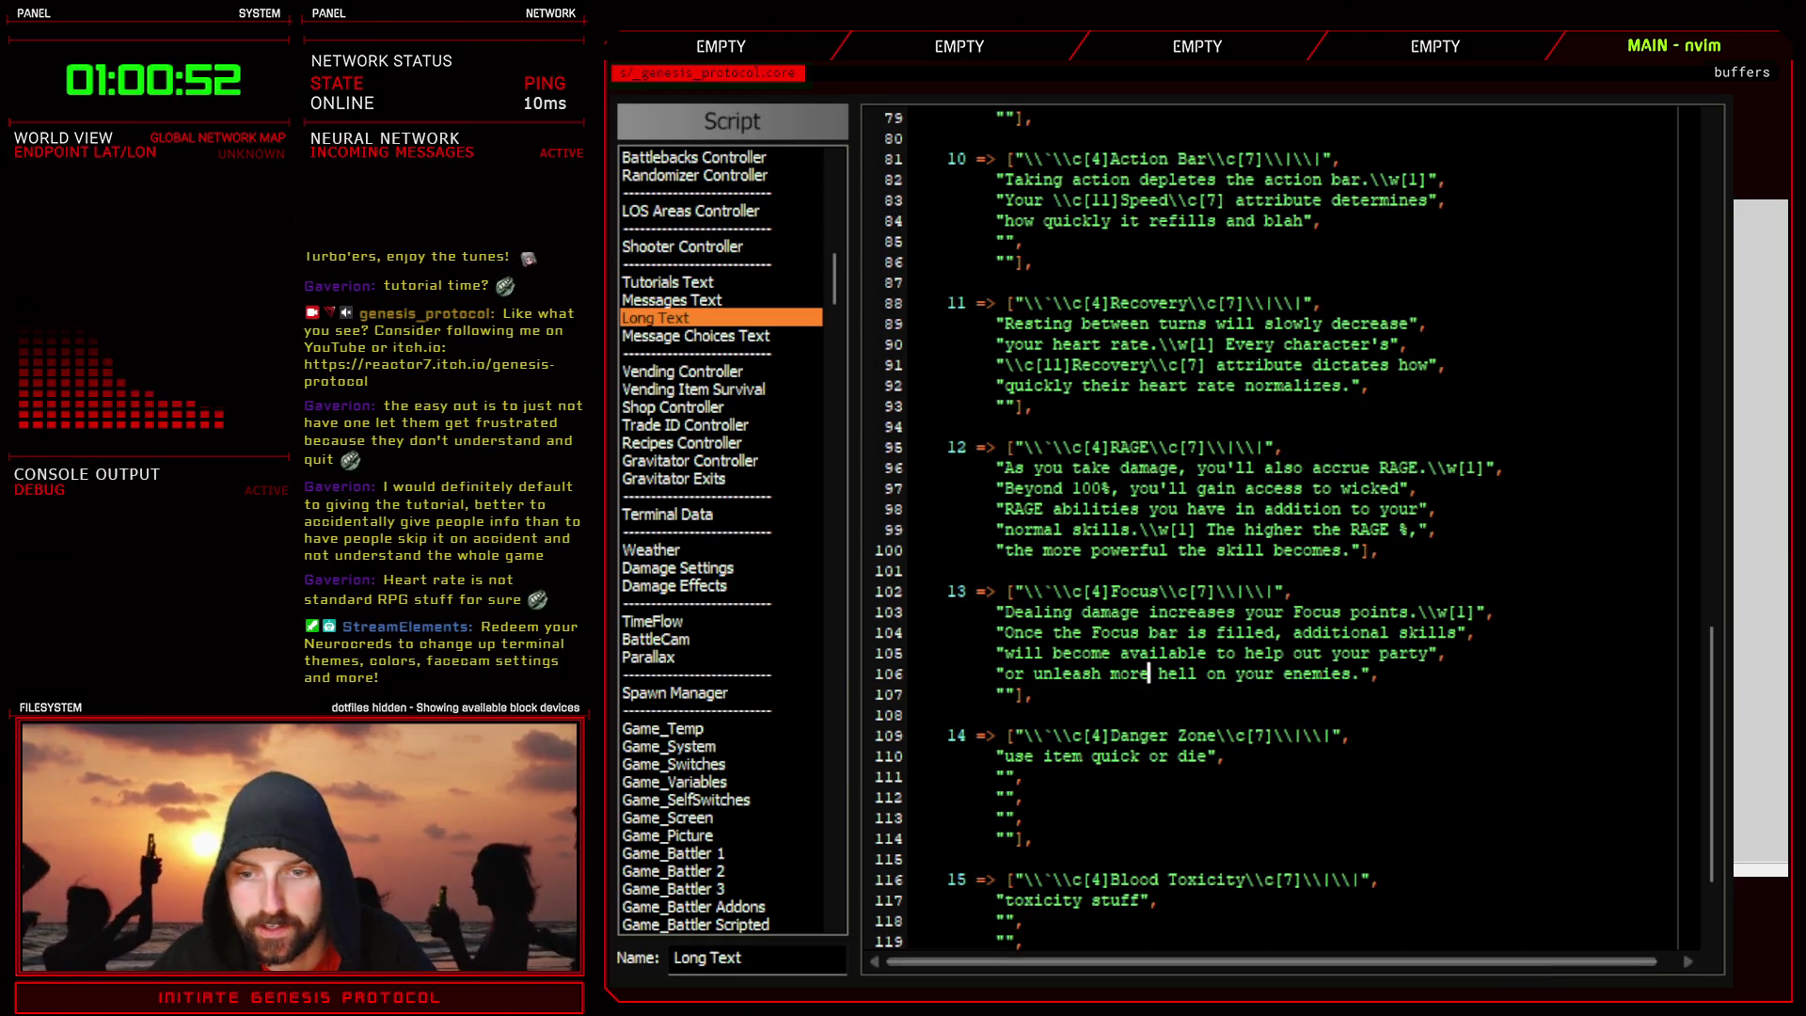
pyautogui.doubleClick(1129, 674)
pyautogui.write('cgreater')
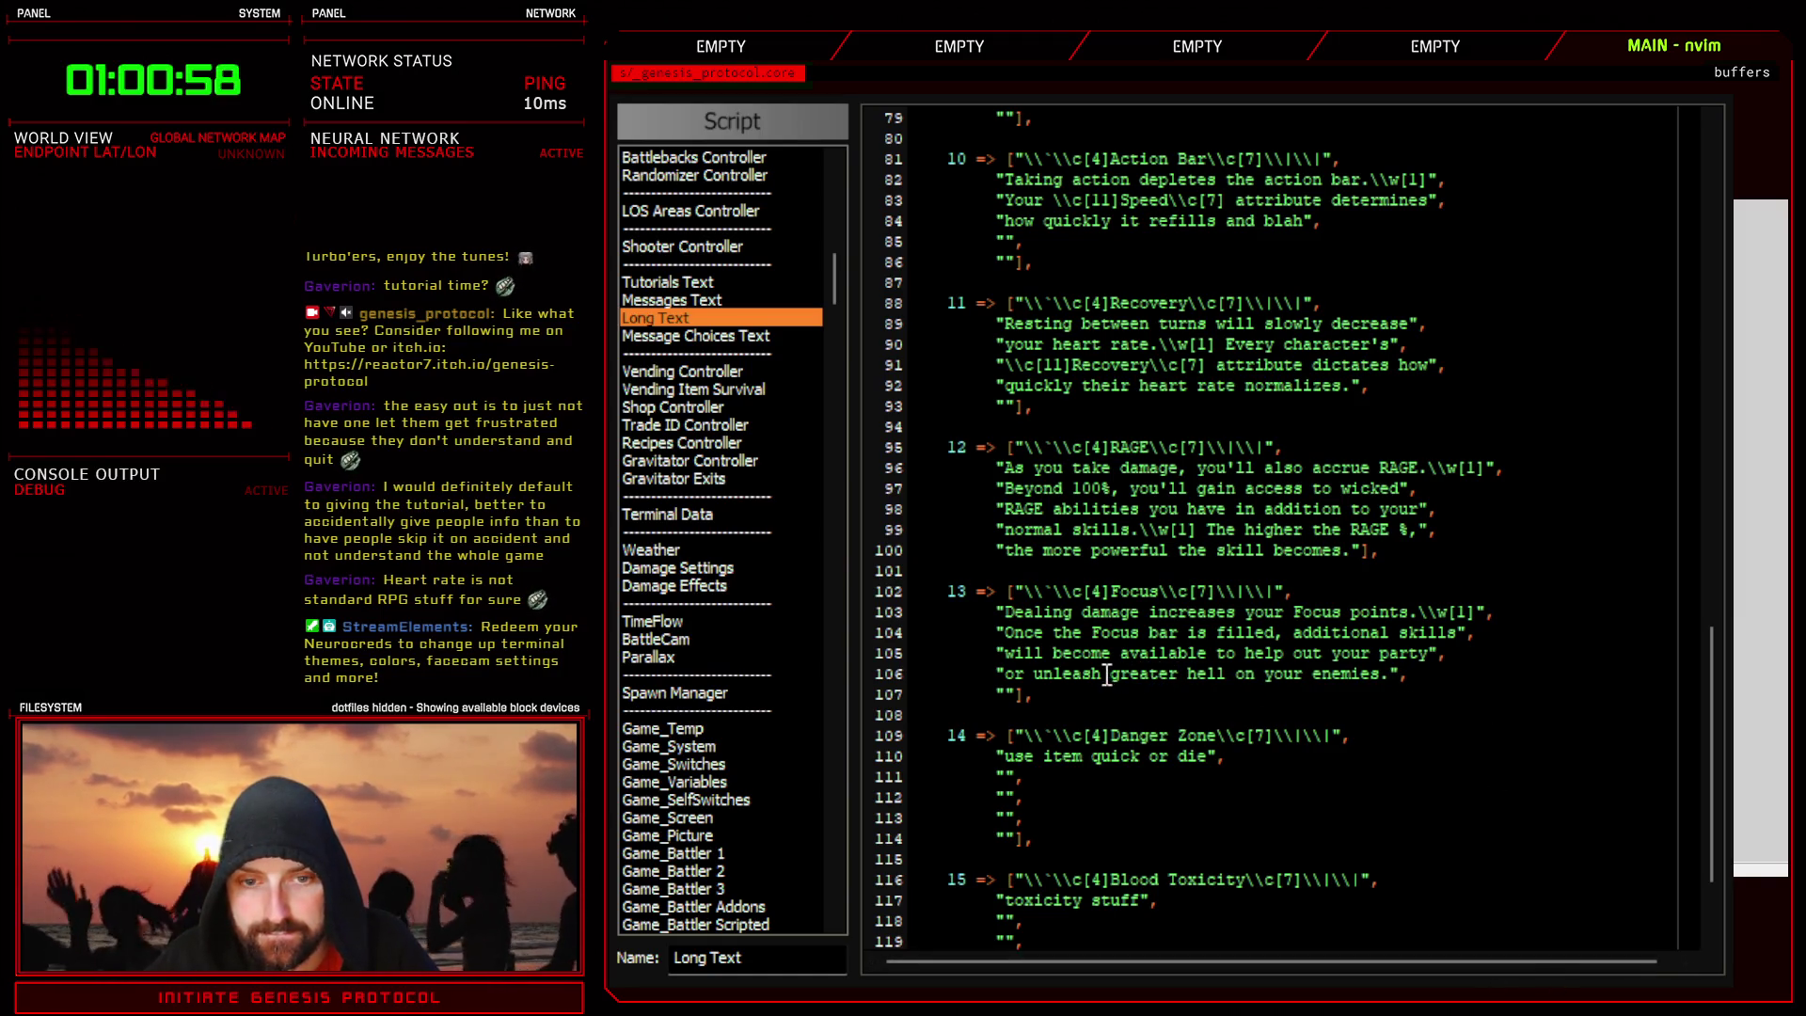
pyautogui.scroll(-2, 1124, 696)
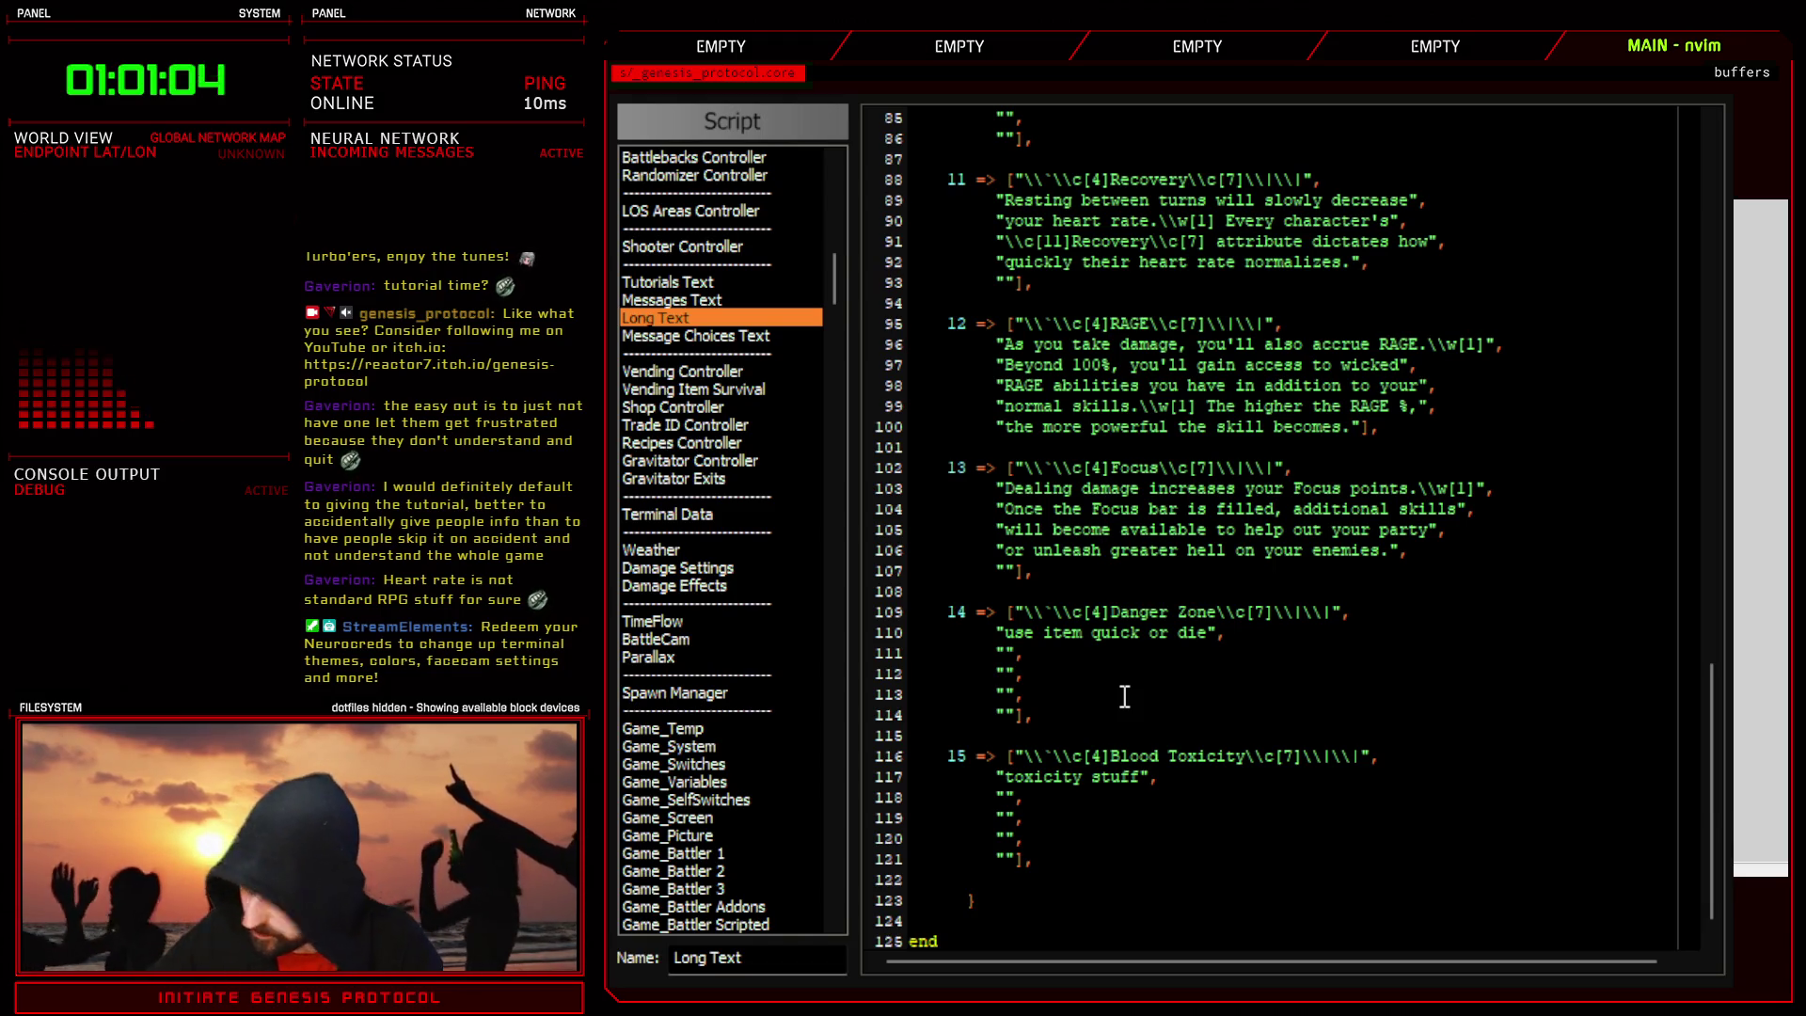
# - Replace line 110's 'use item quick or die' placeholder with 'If your heart starts to fail,'
pyautogui.moveTo(1208, 633); pyautogui.dragTo(1004, 632)
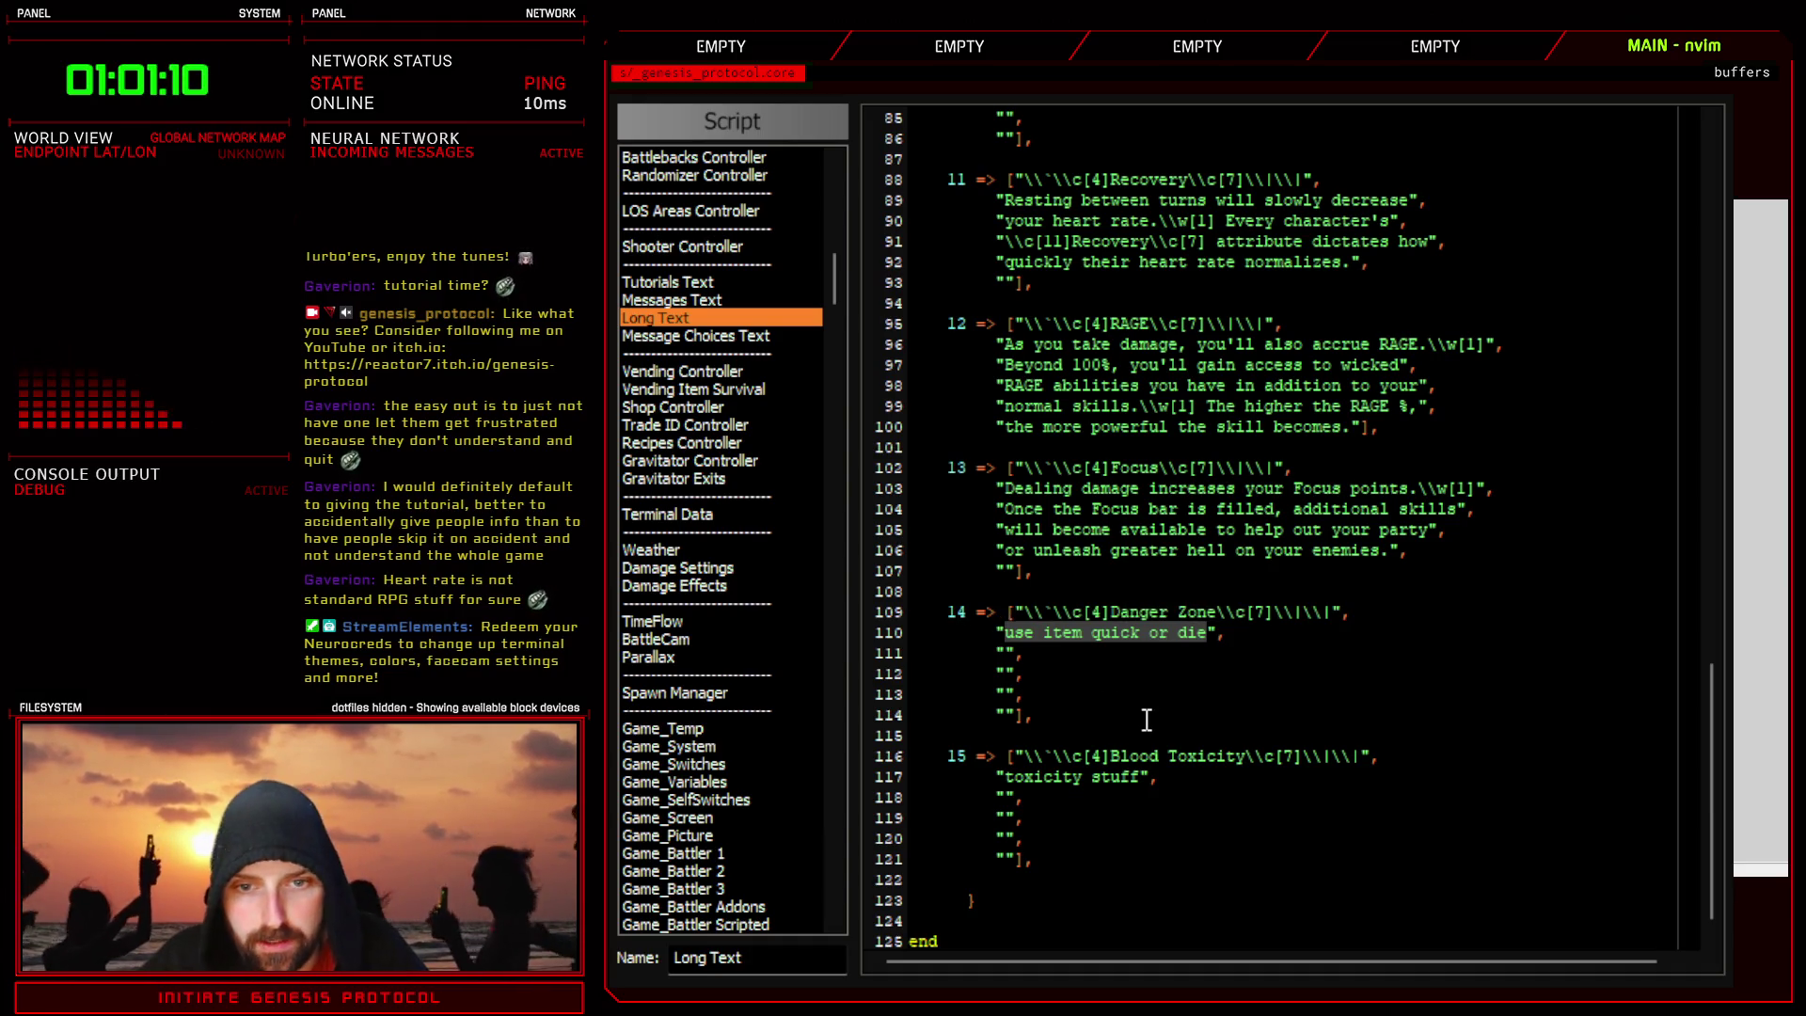
pyautogui.click(1198, 632)
pyautogui.moveTo(1207, 632); pyautogui.dragTo(1007, 633)
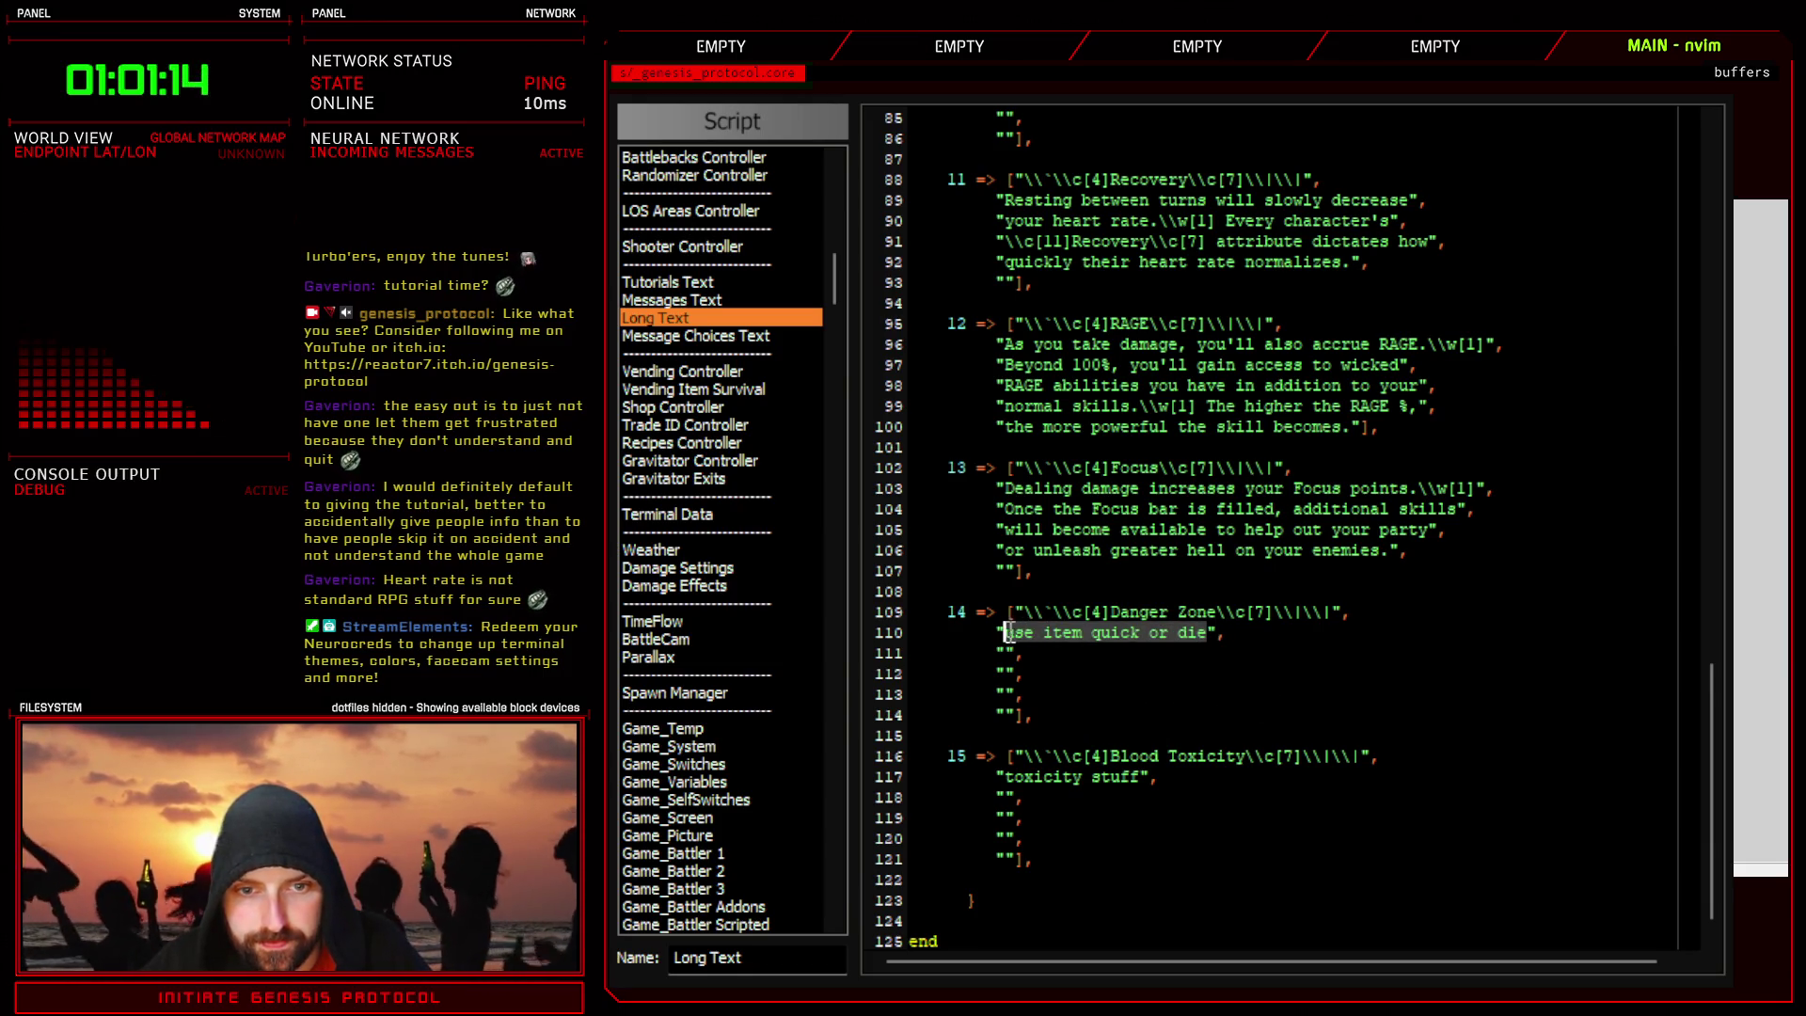
pyautogui.write('cIf your heat')
pyautogui.press('BackSpace')
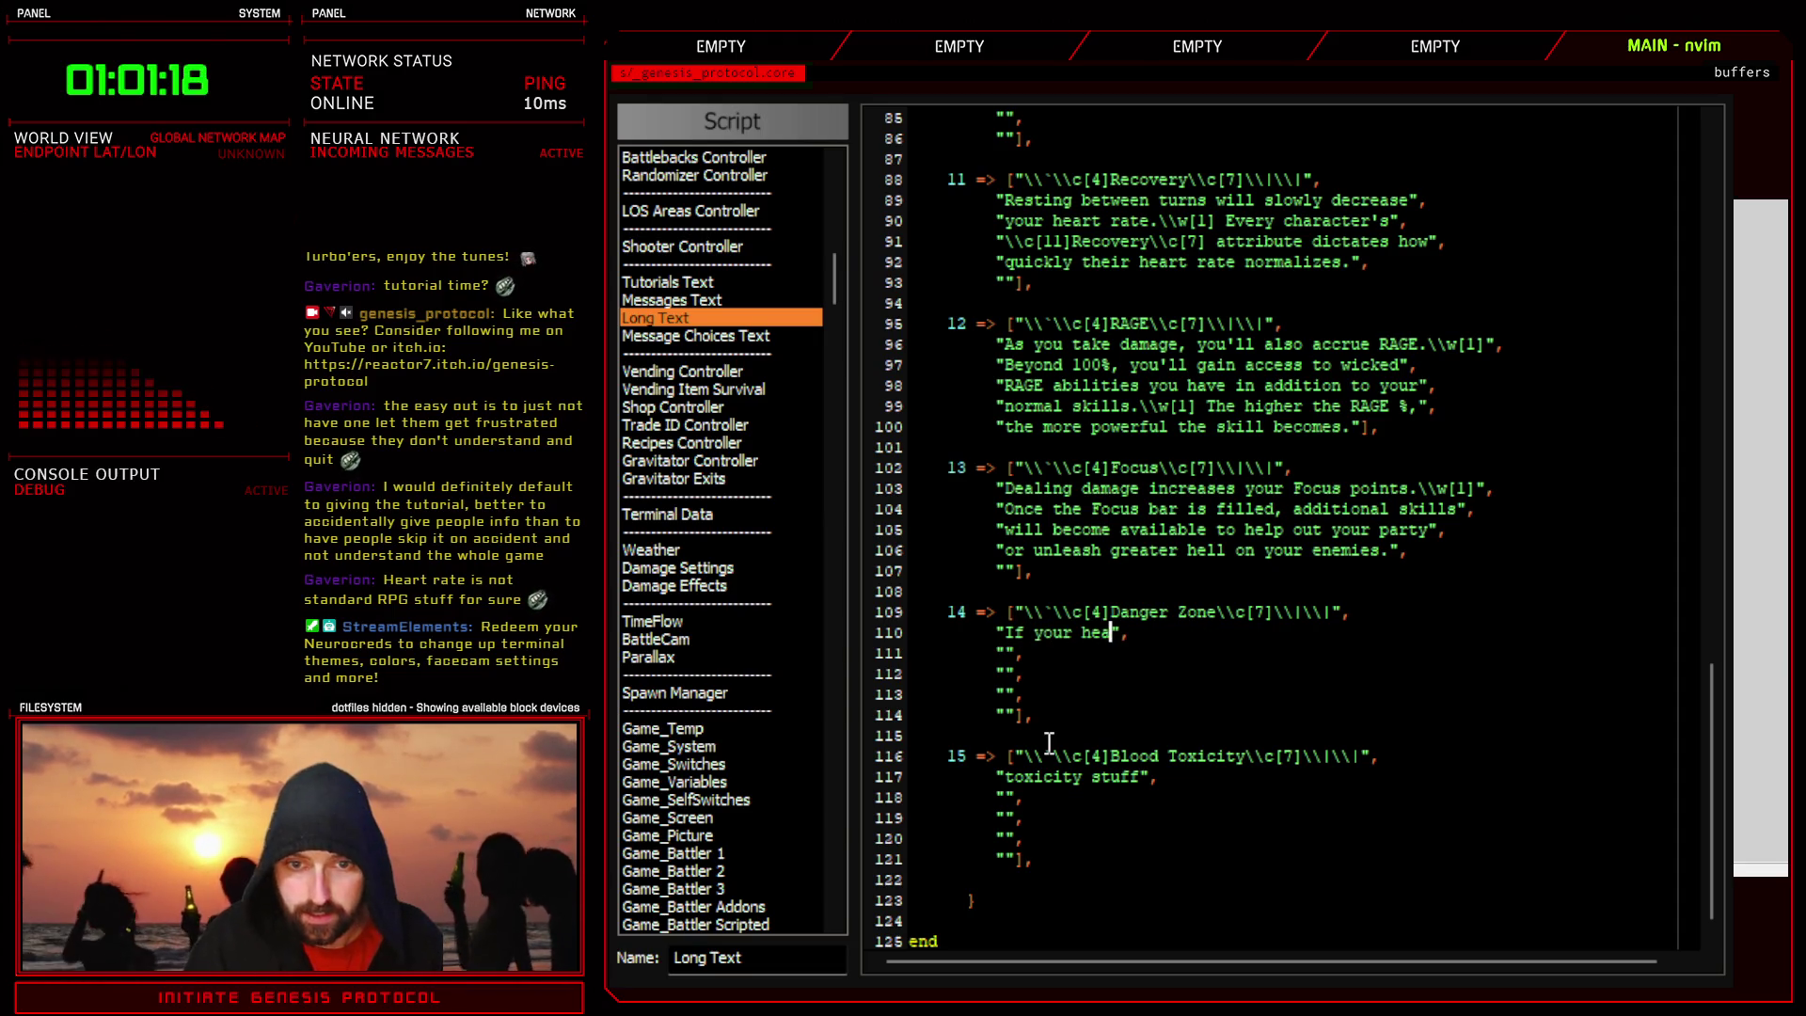
pyautogui.write('lth starts to fail,')
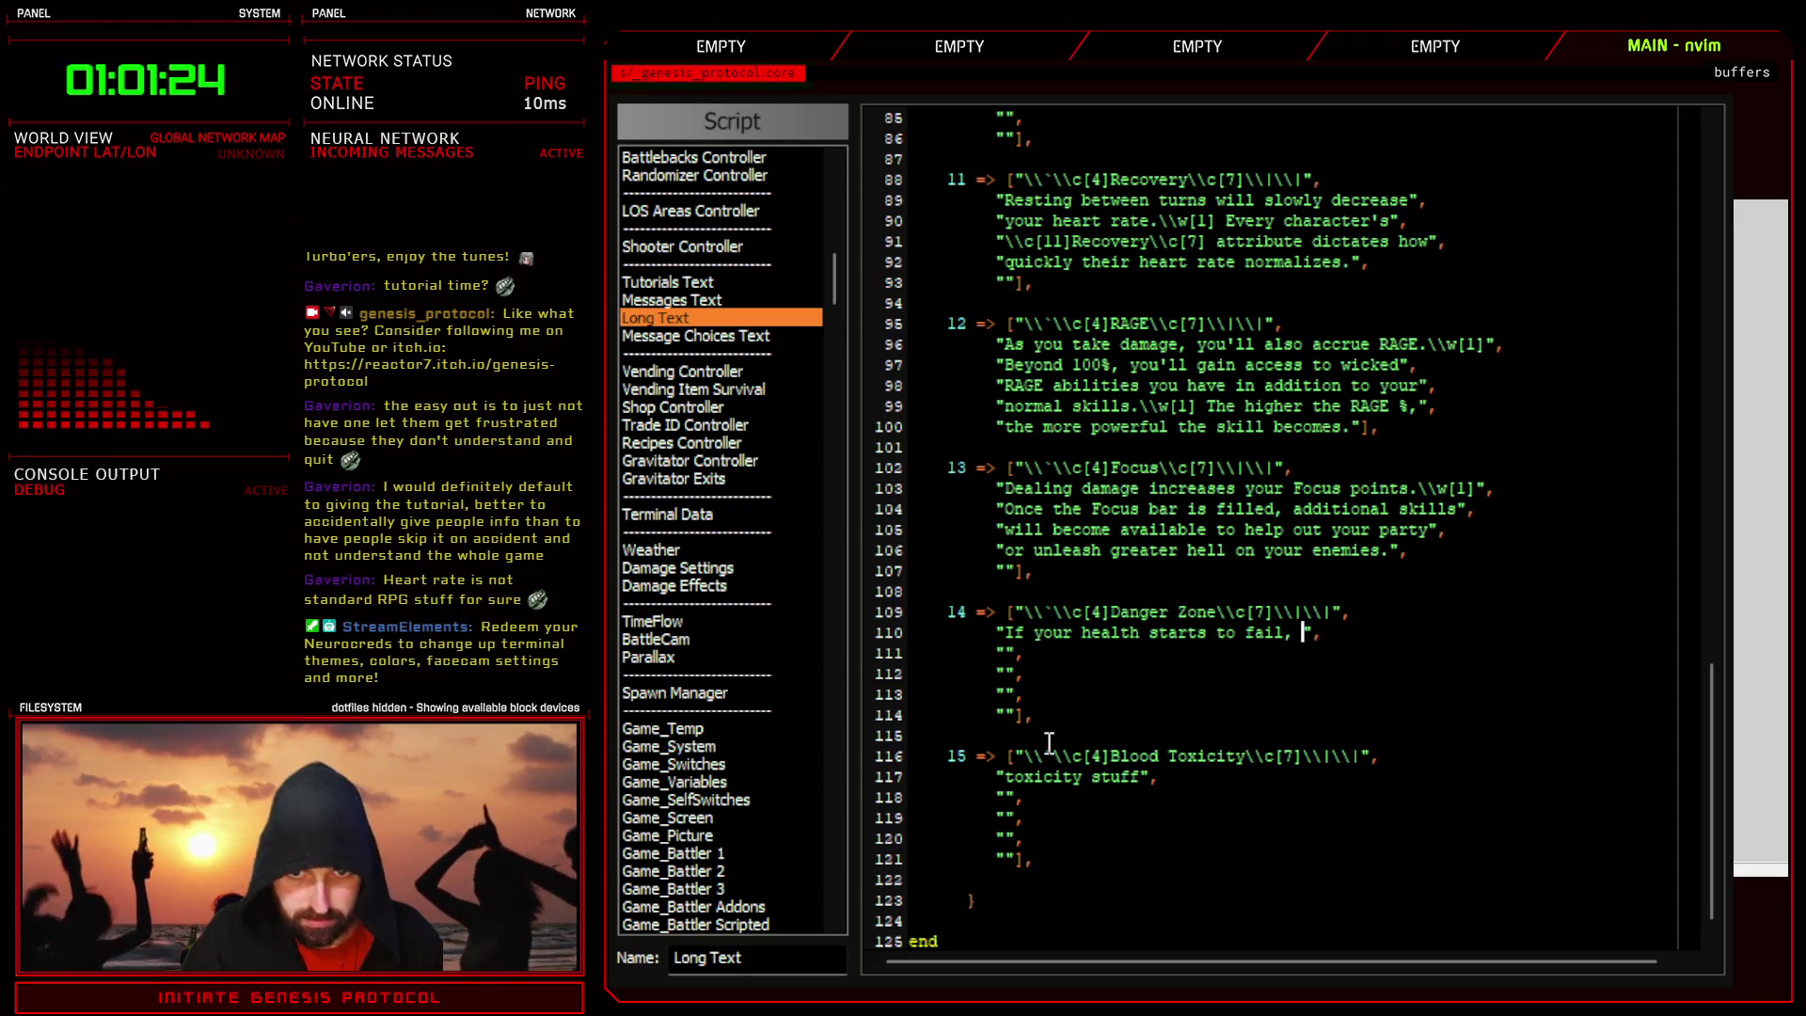
# - Reword line 110 to 'If your heart is about to give out' and draft the health bar warning
pyautogui.moveTo(1303, 632); pyautogui.dragTo(1102, 628)
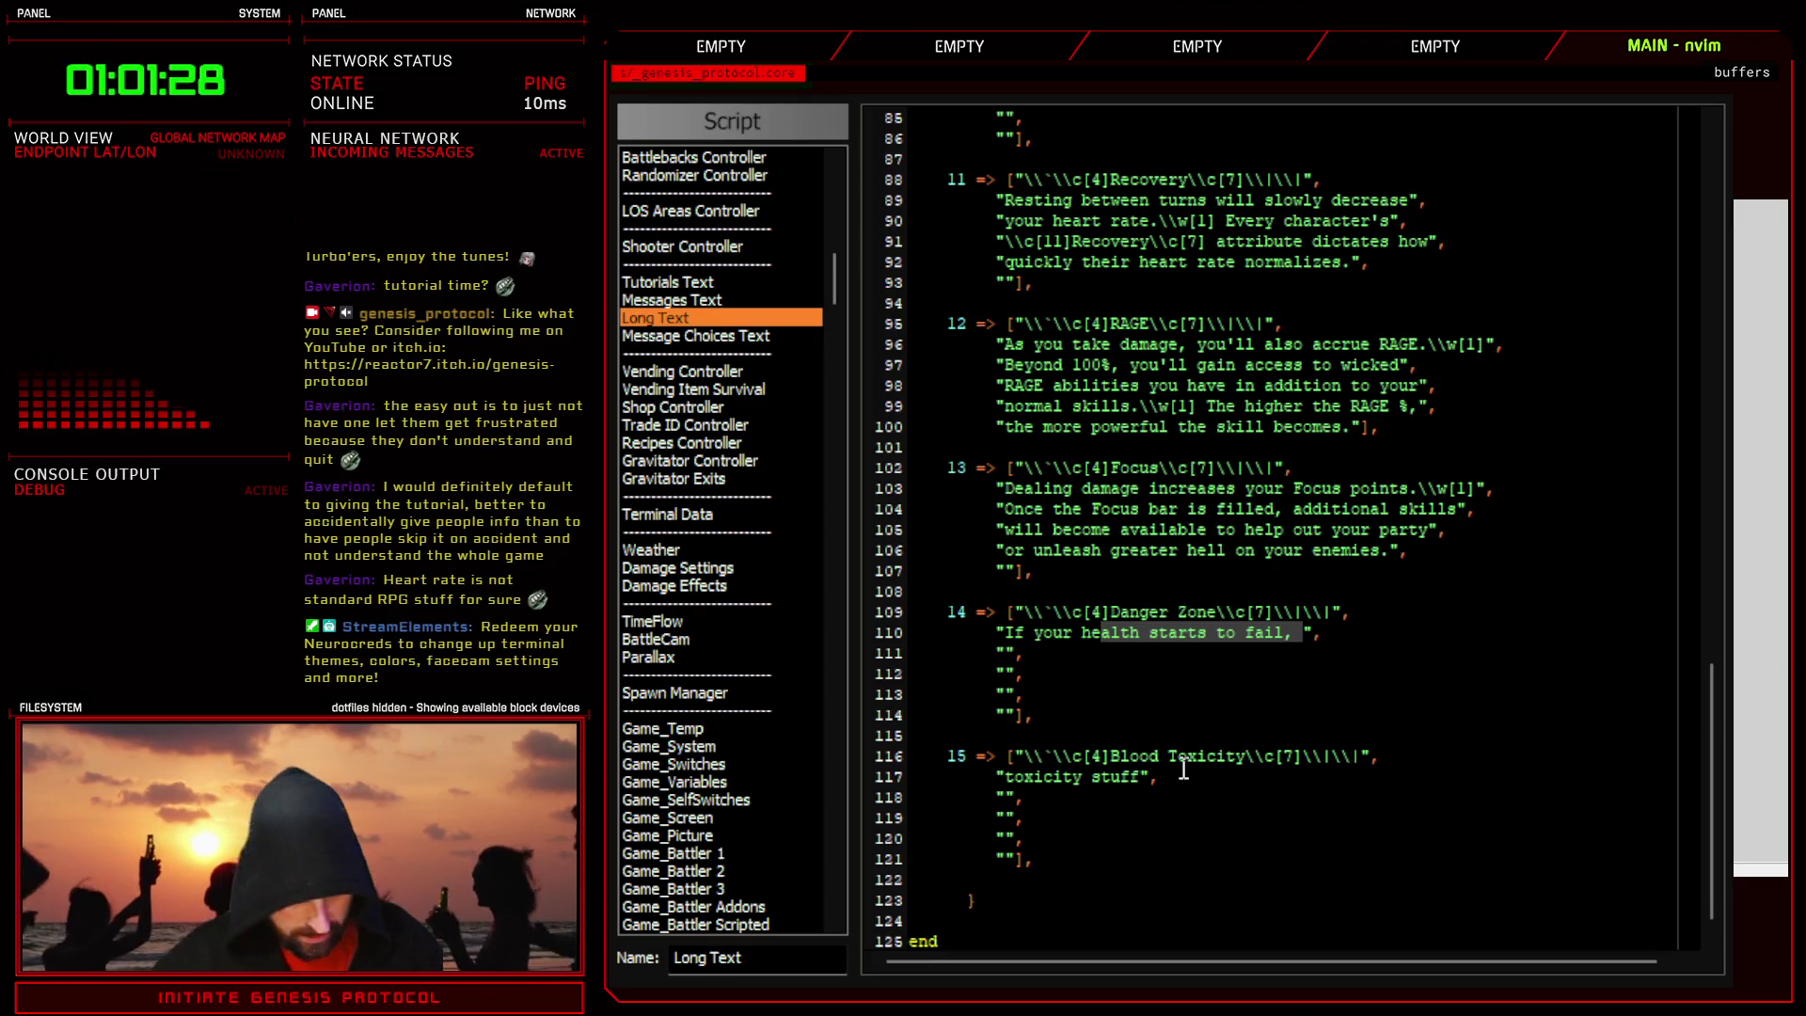
pyautogui.write('cear')
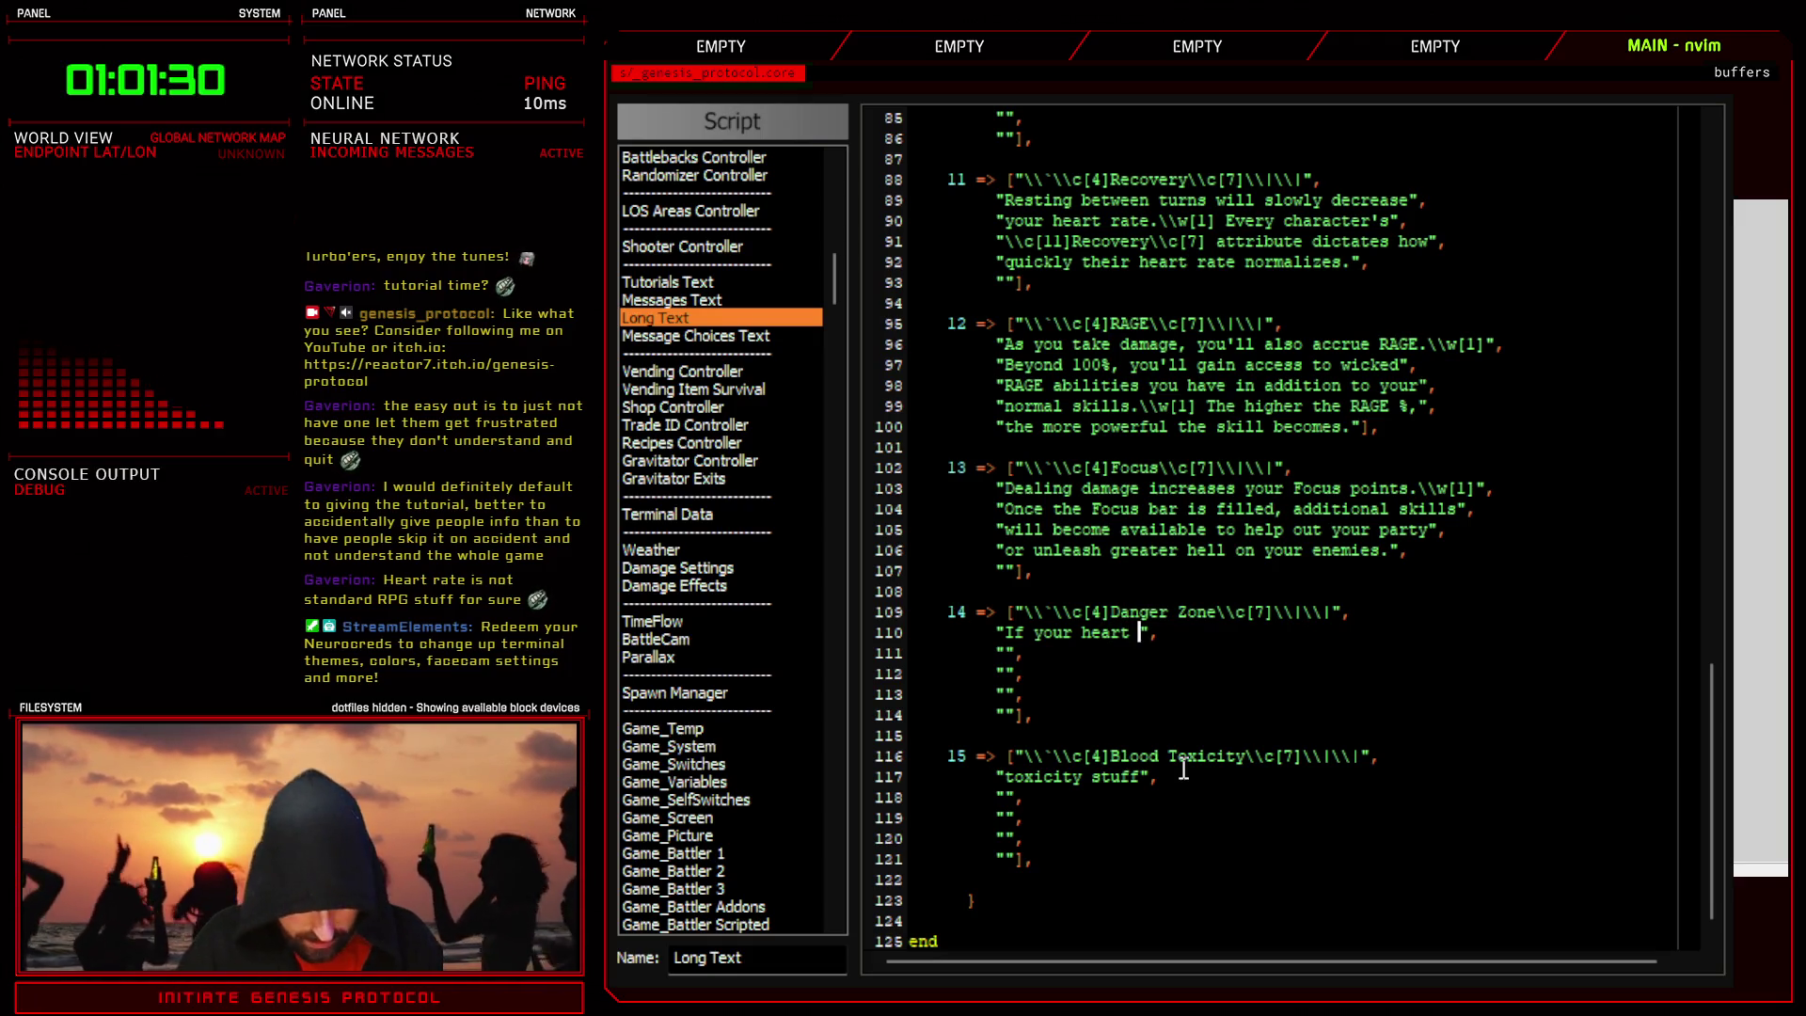
pyautogui.write('bout t')
pyautogui.write('o give o')
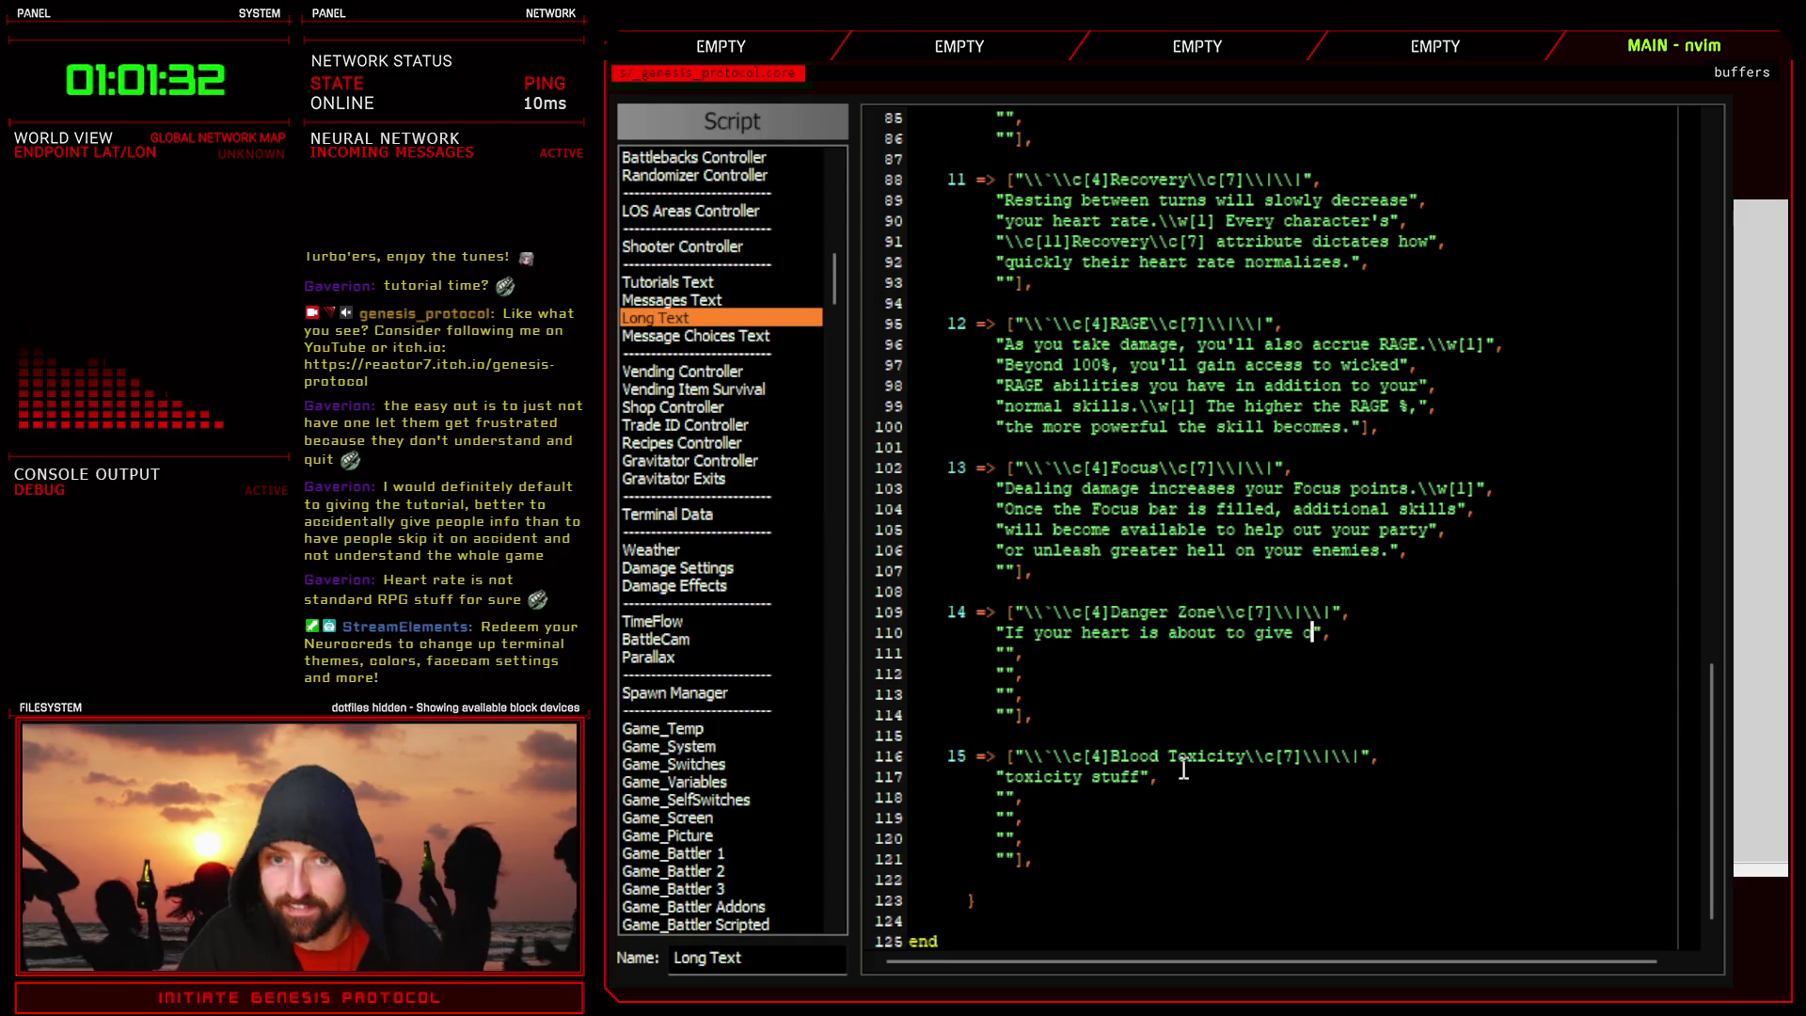
pyautogui.write('he')
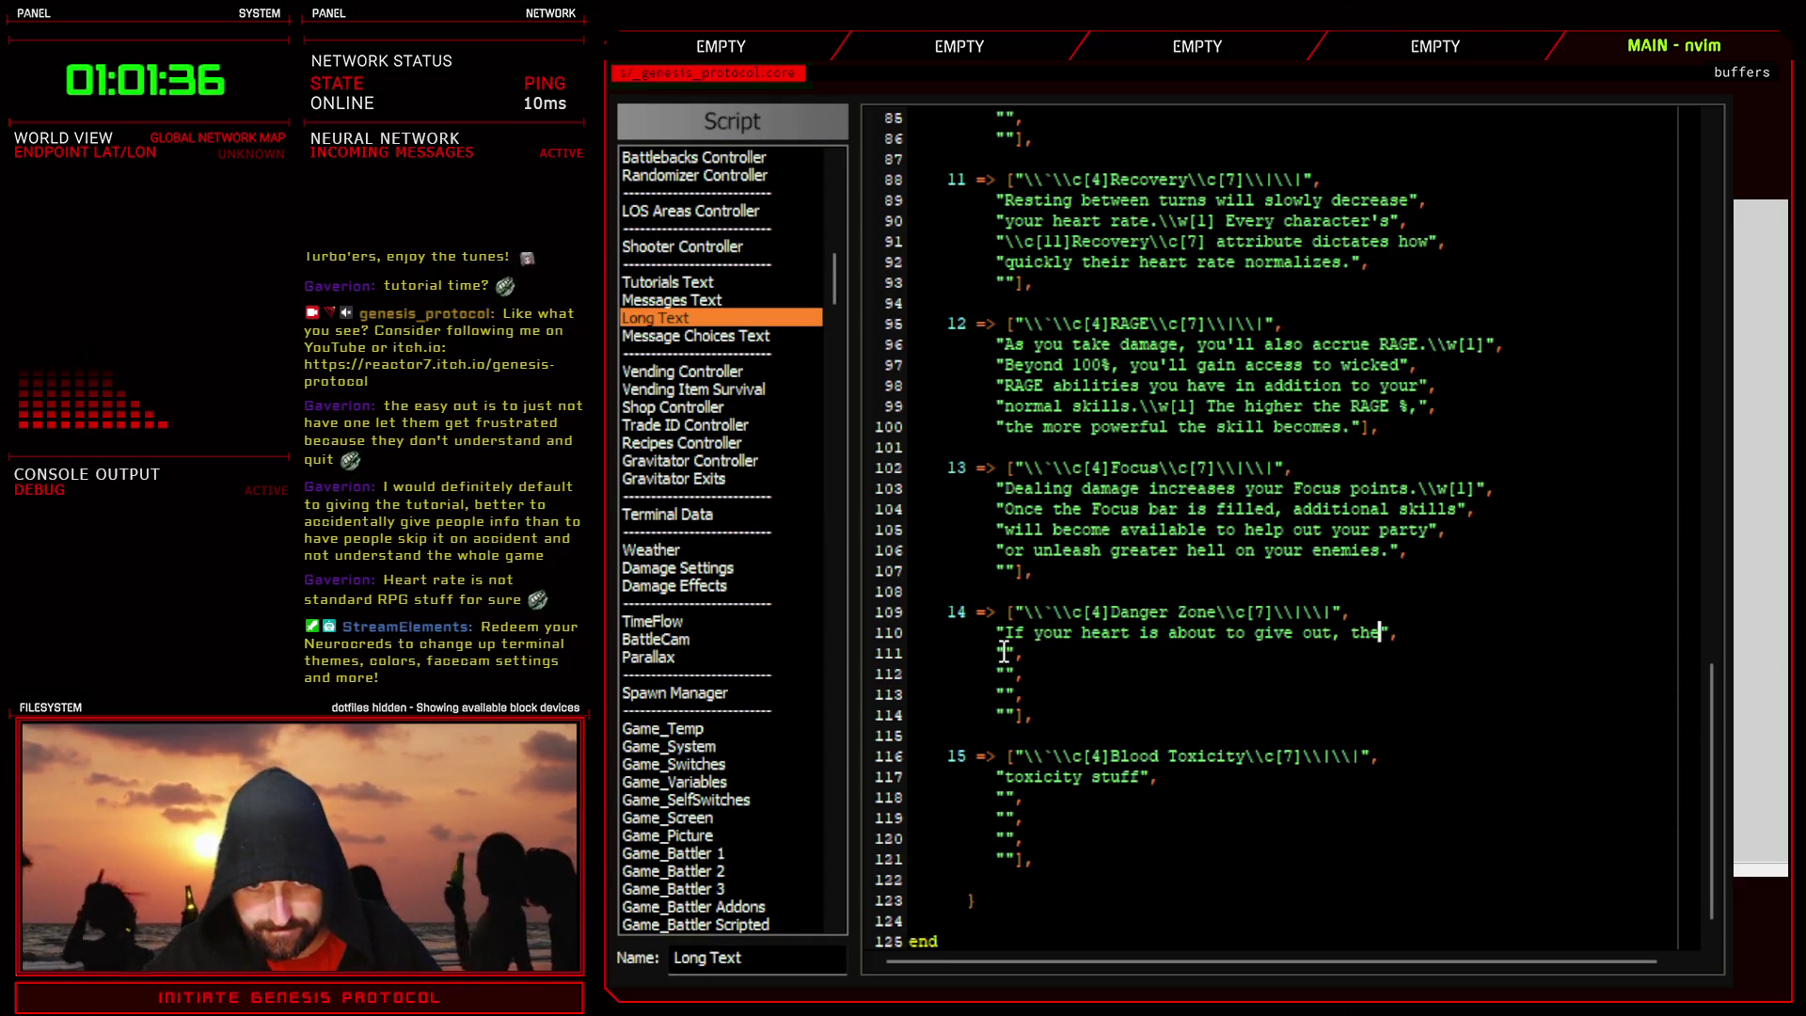
pyautogui.write('alth bar will fla')
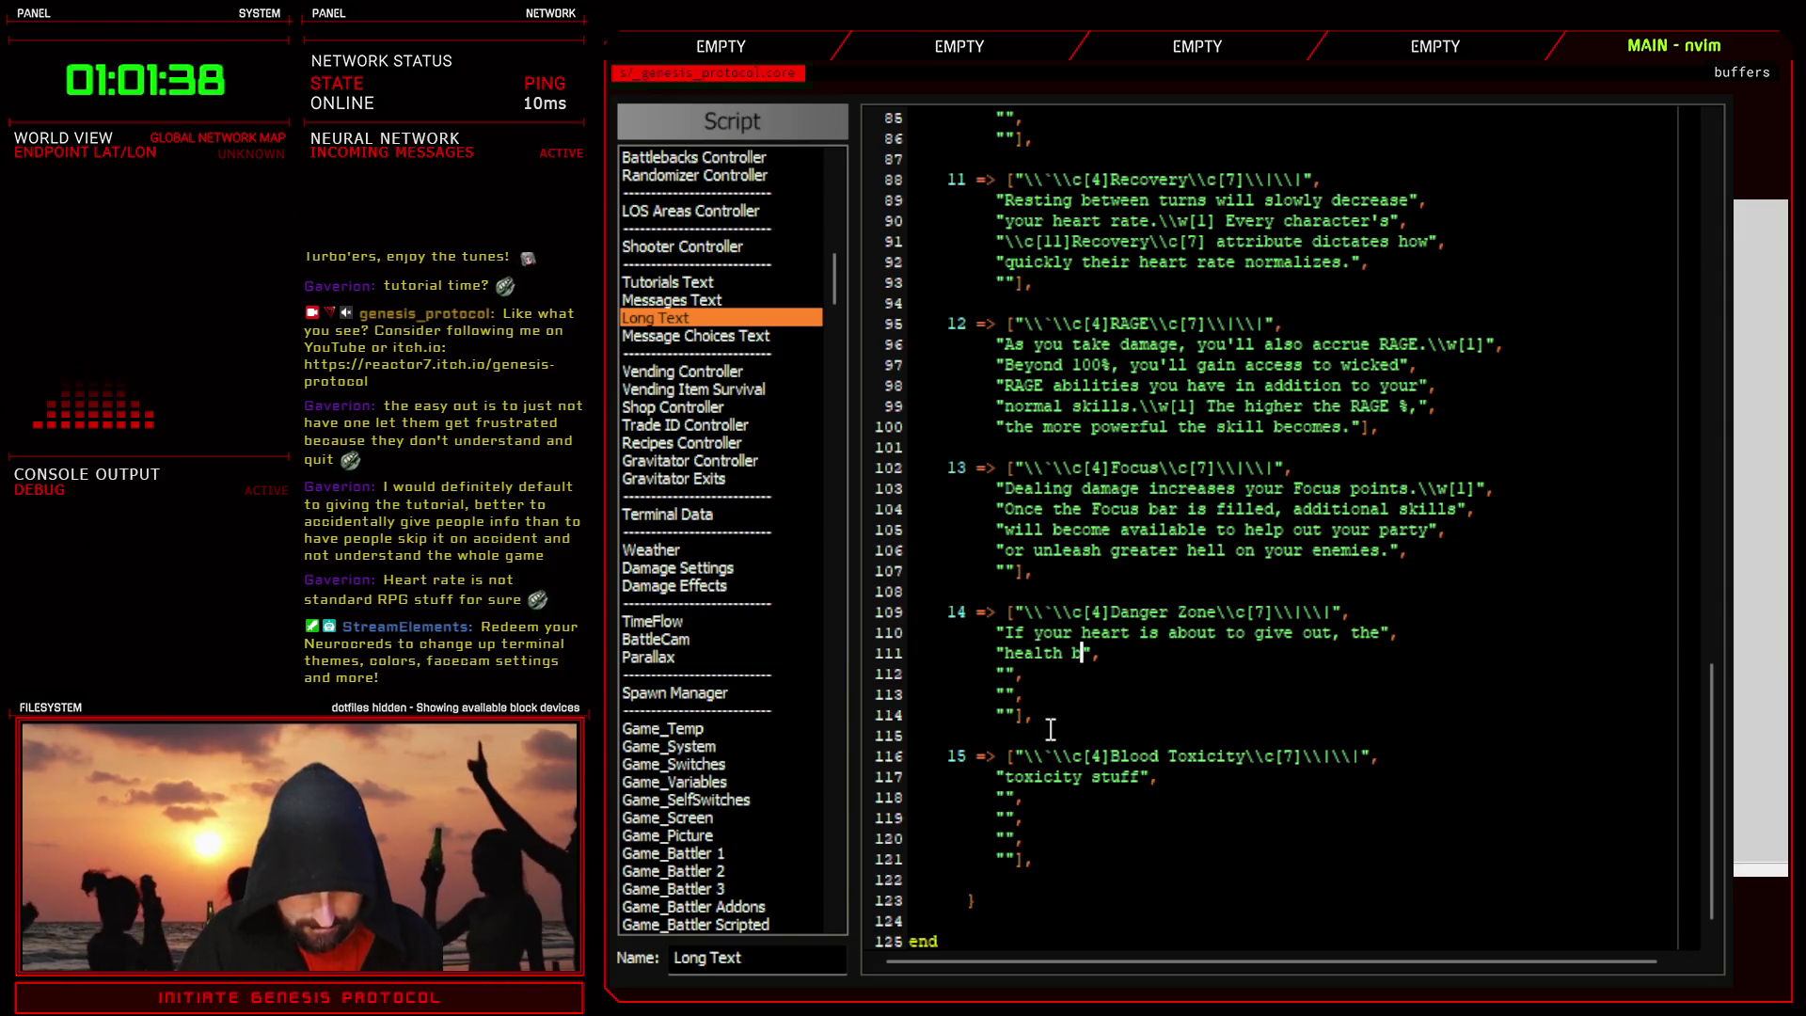
pyautogui.write('sh')
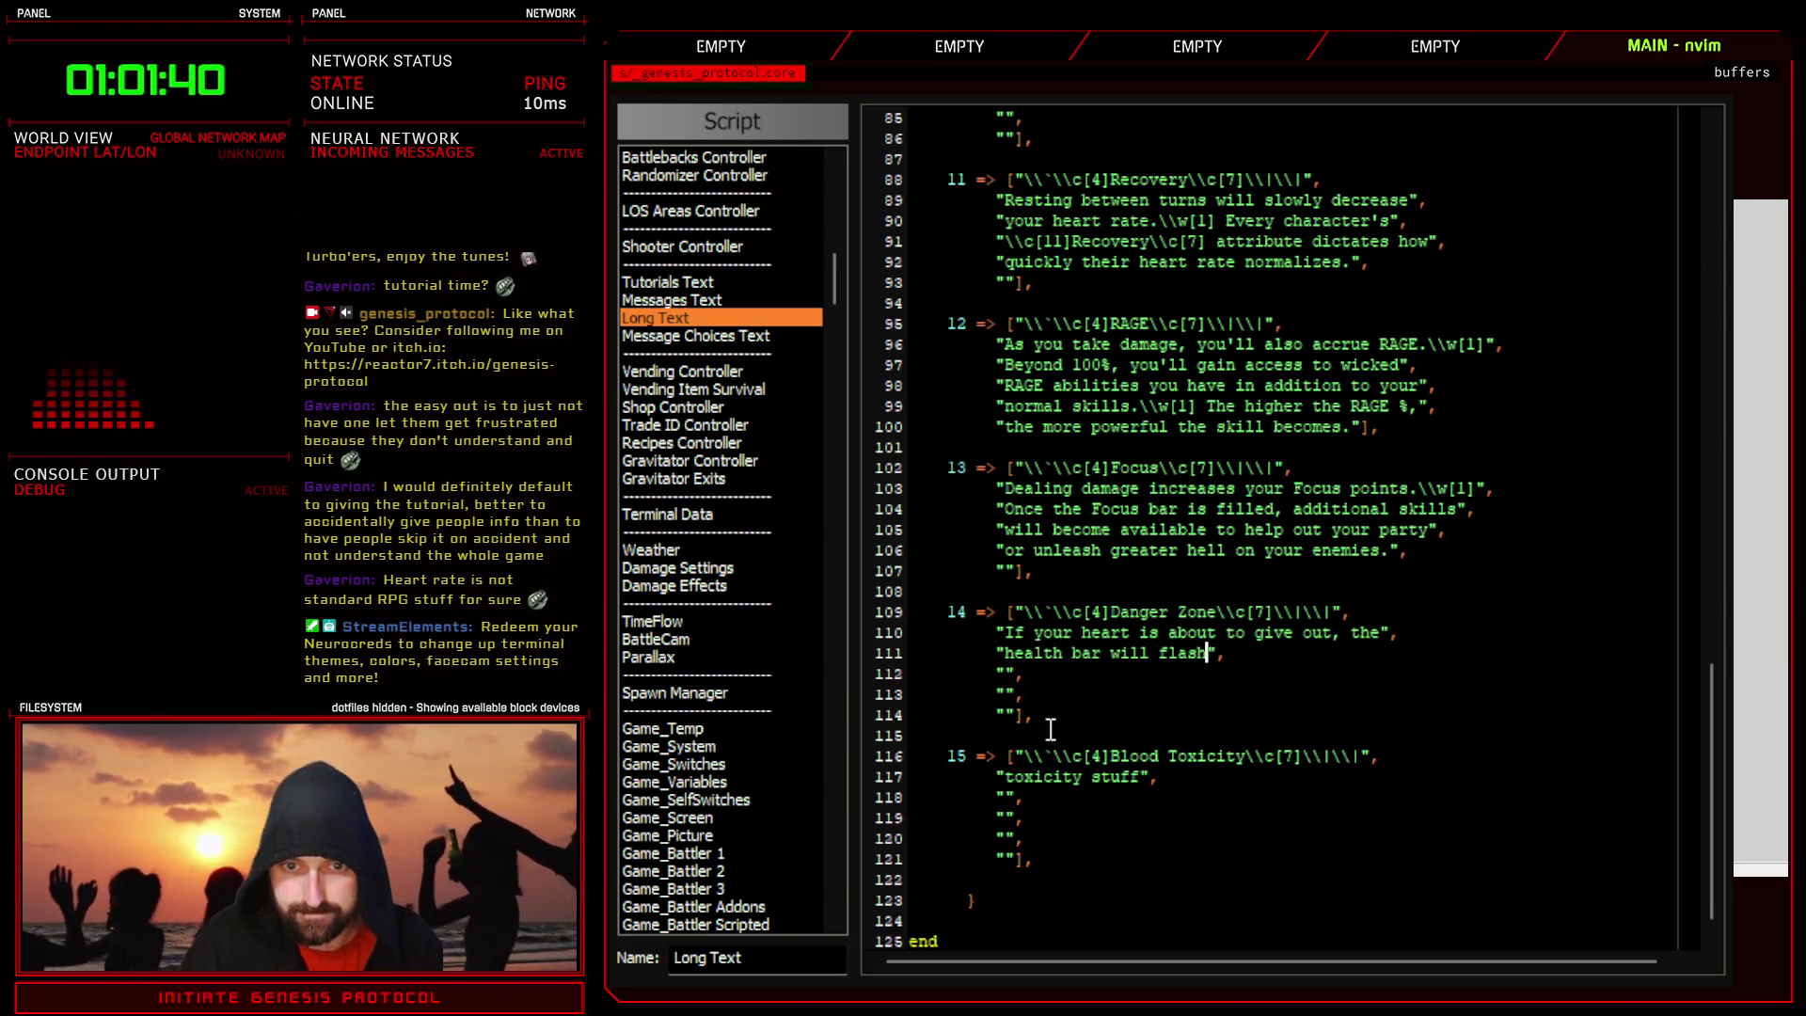
pyautogui.press('BackSpace')
pyautogui.press('BackSpace')
pyautogui.press('BackSpace')
pyautogui.press('BackSpace')
pyautogui.write('alert your')
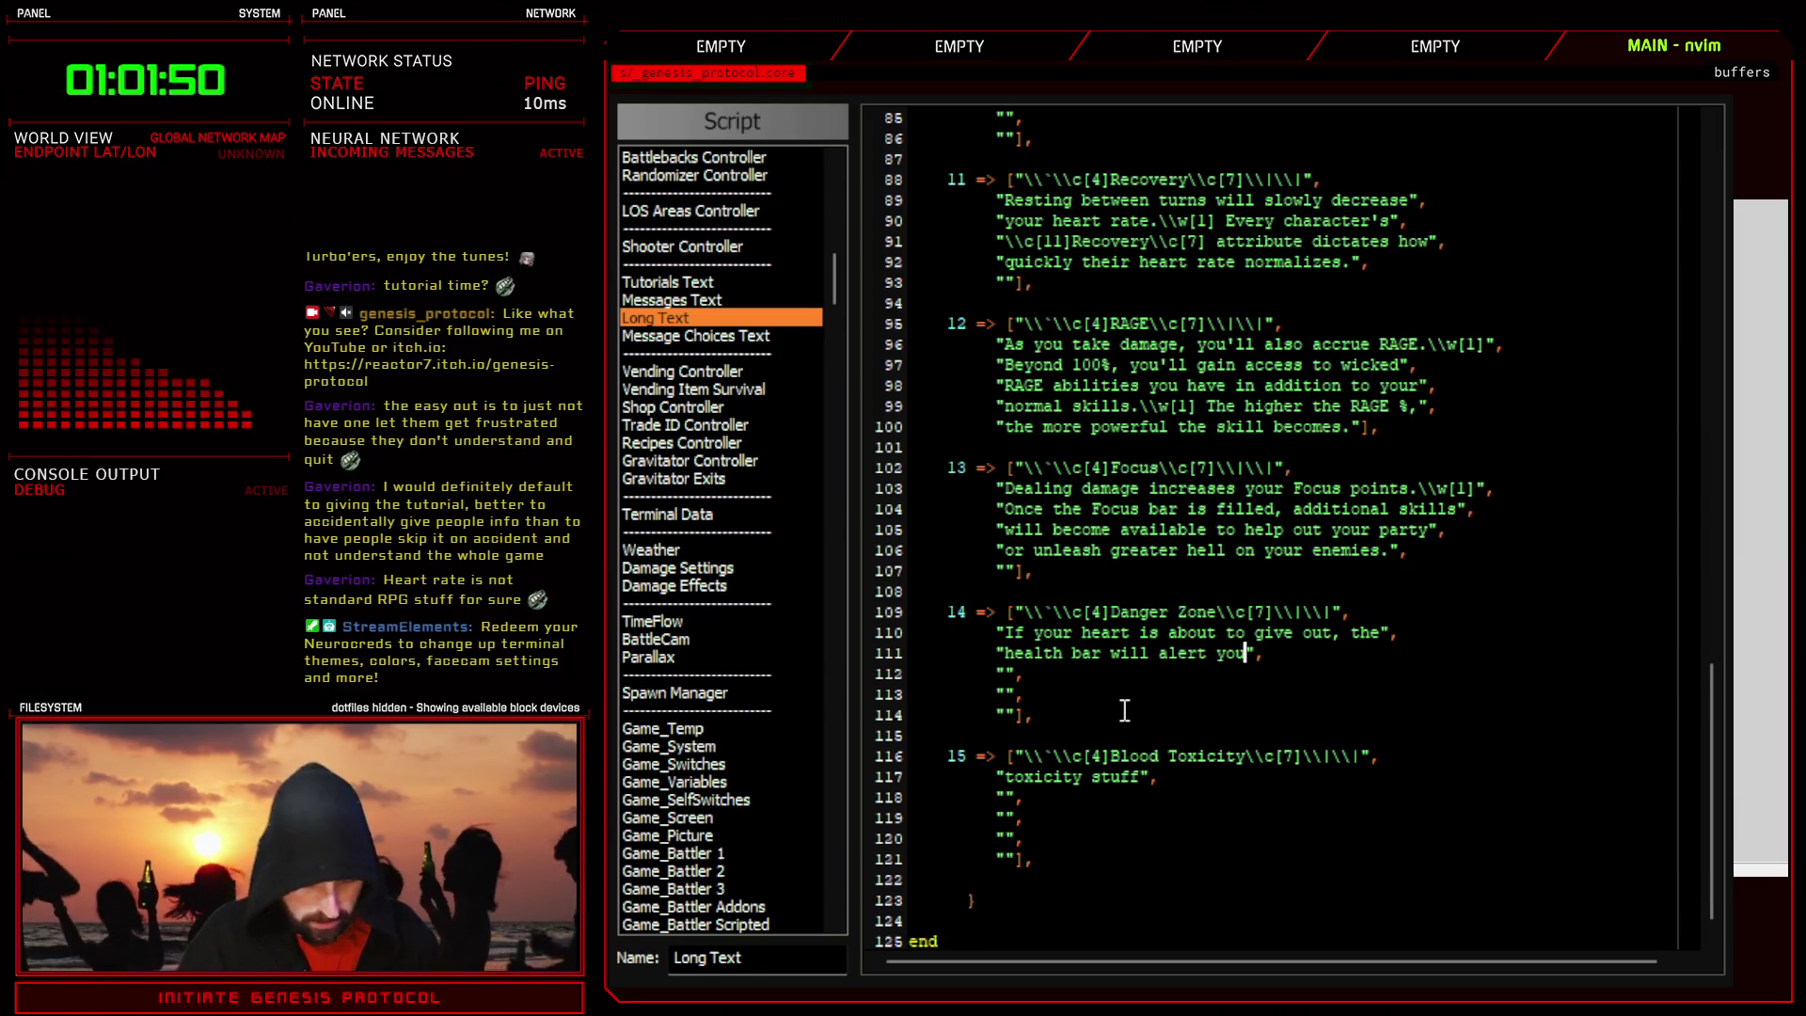
pyautogui.write('are')
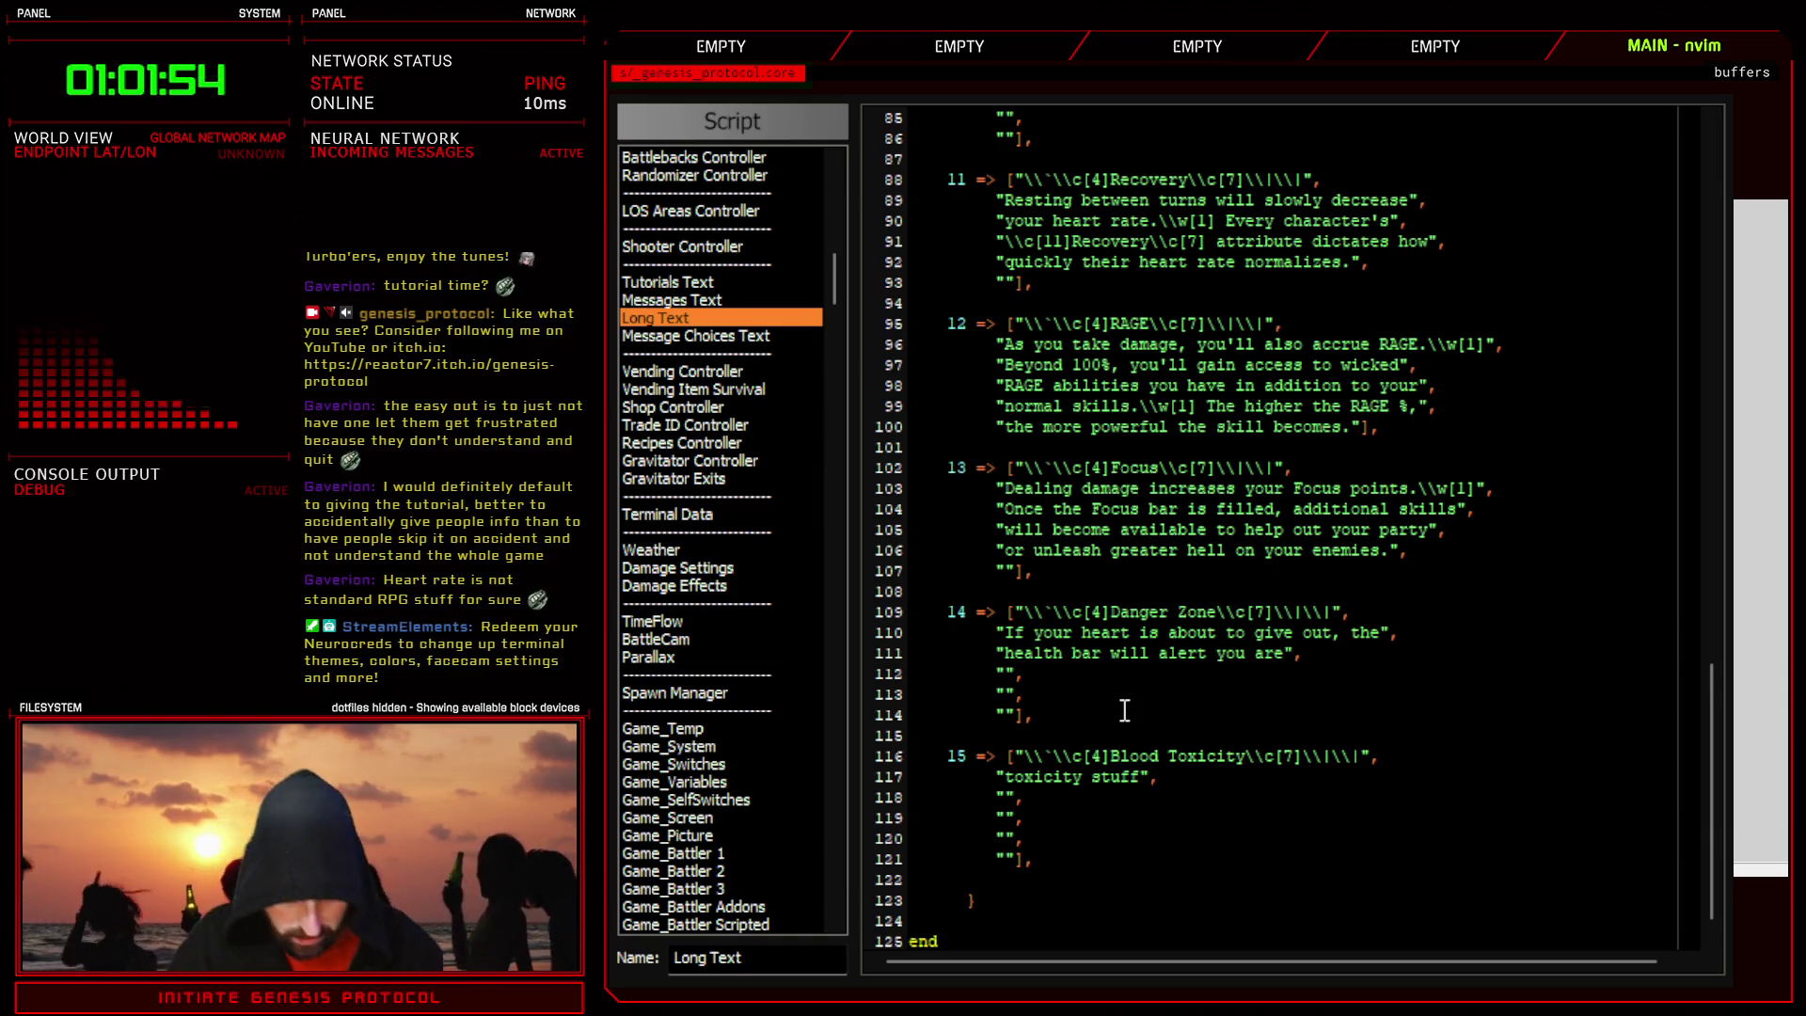
pyautogui.write(' dange')
pyautogui.press('BackSpace')
pyautogui.press('BackSpace')
pyautogui.press('BackSpace')
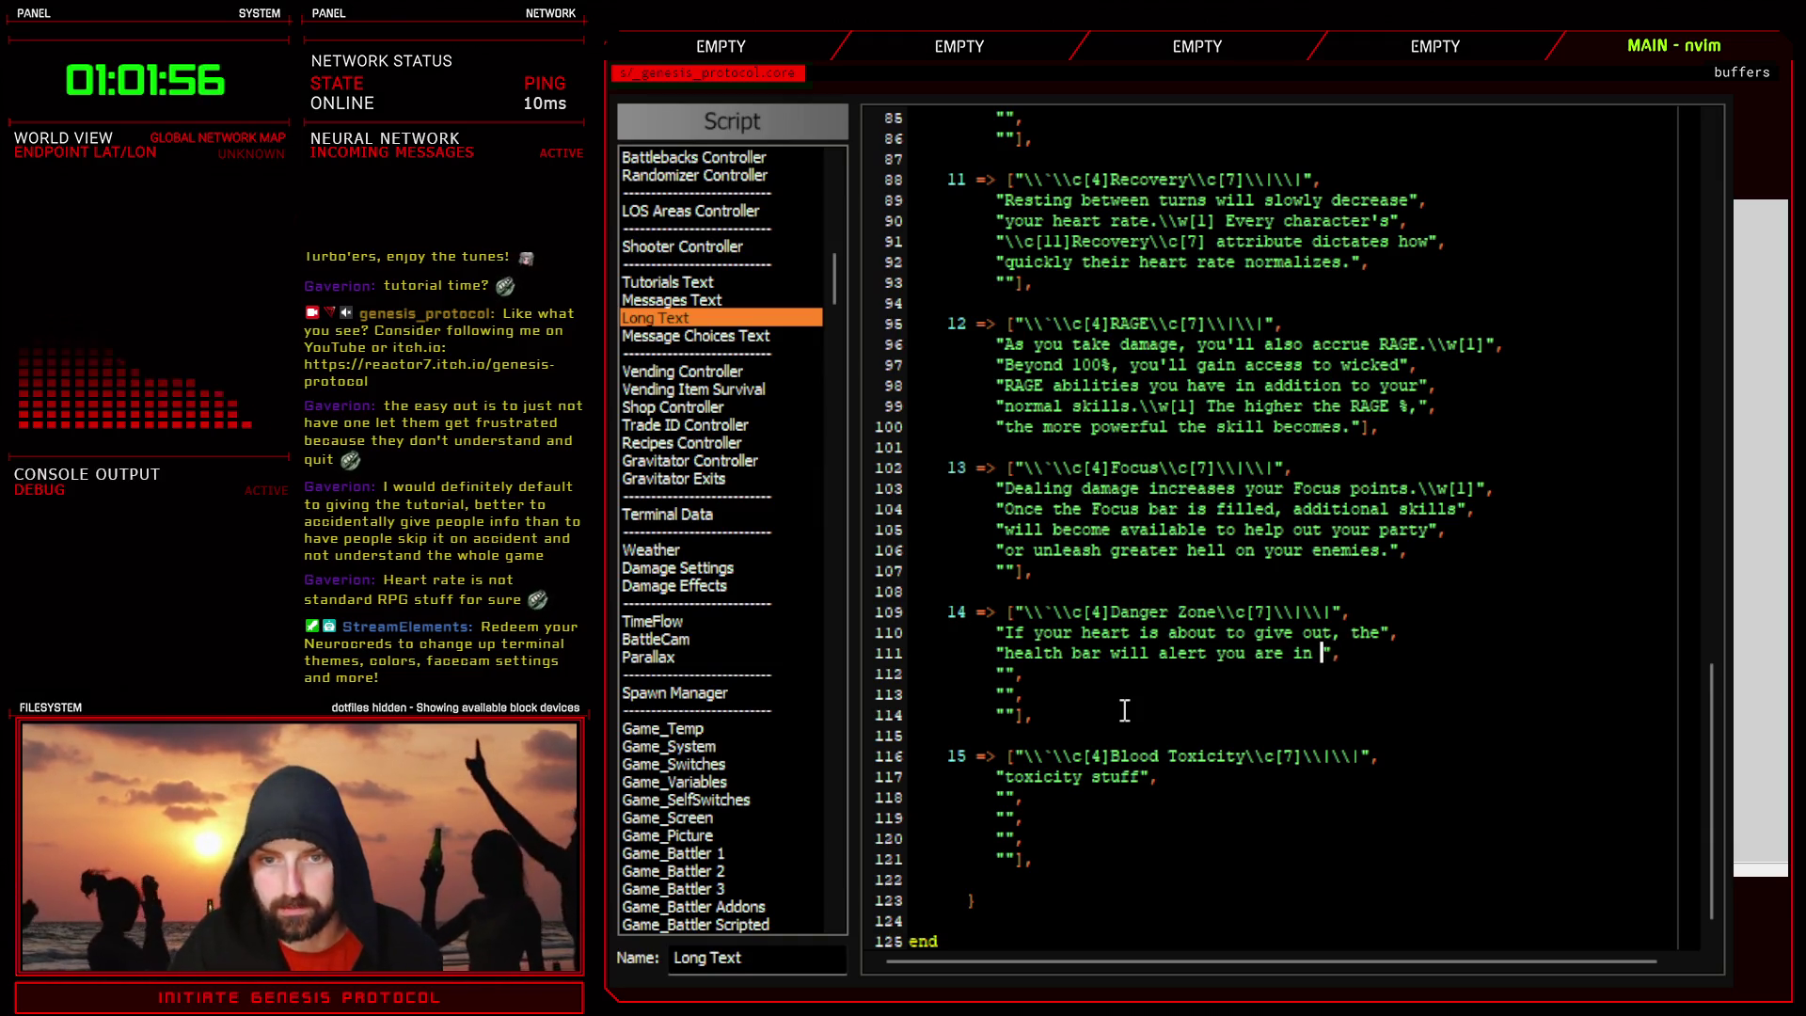
pyautogui.write('the danger z')
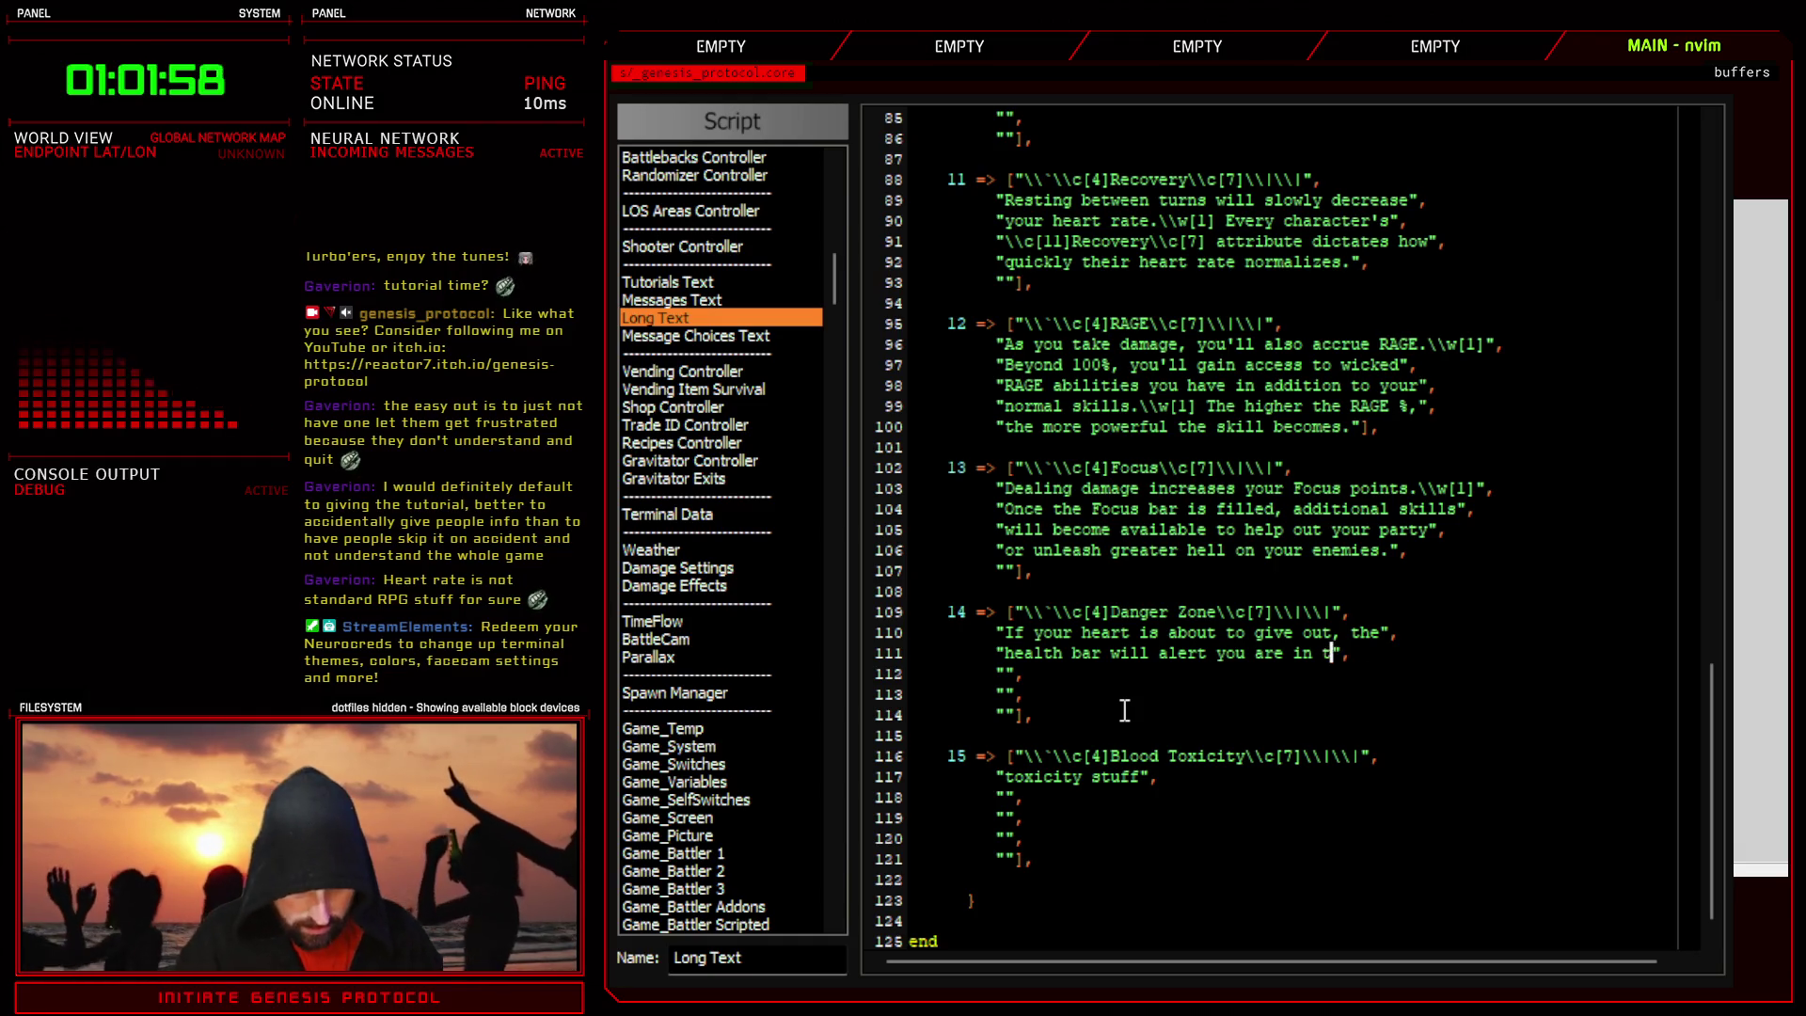
pyautogui.write('one')
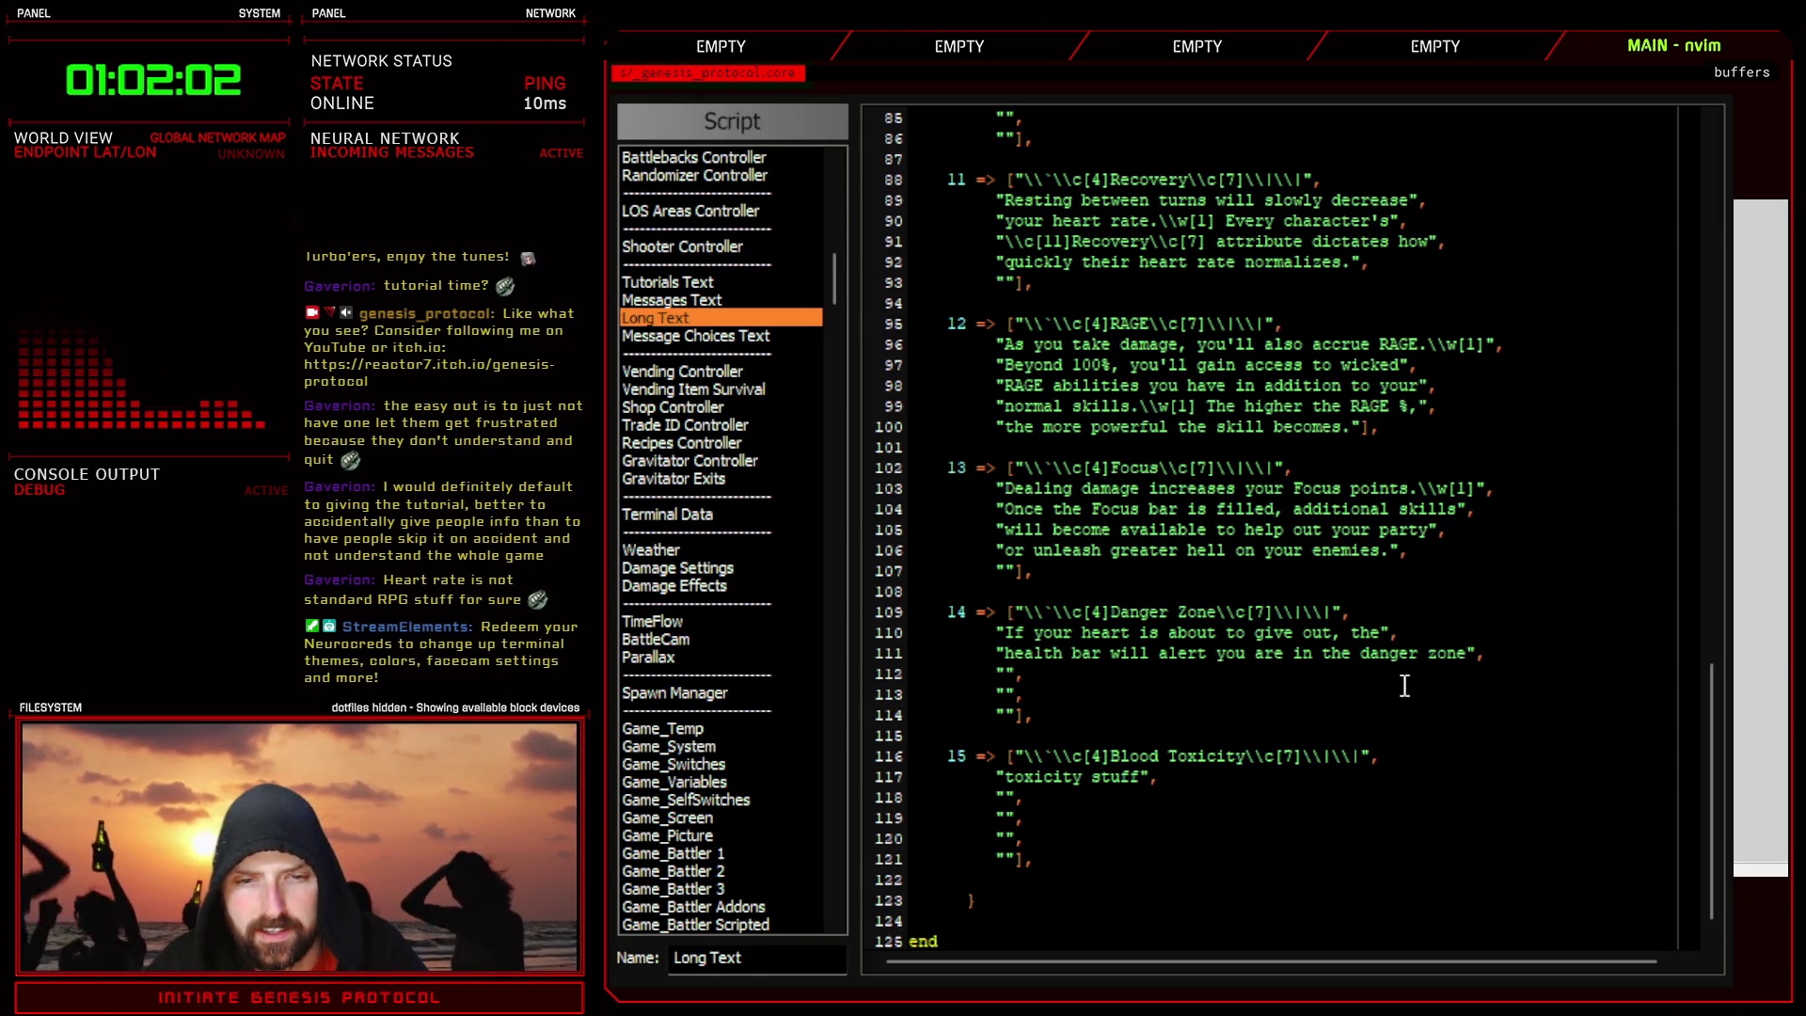
# - Settle line 111 on 'health bar will flash to signal you are in'
pyautogui.press('BackSpace')
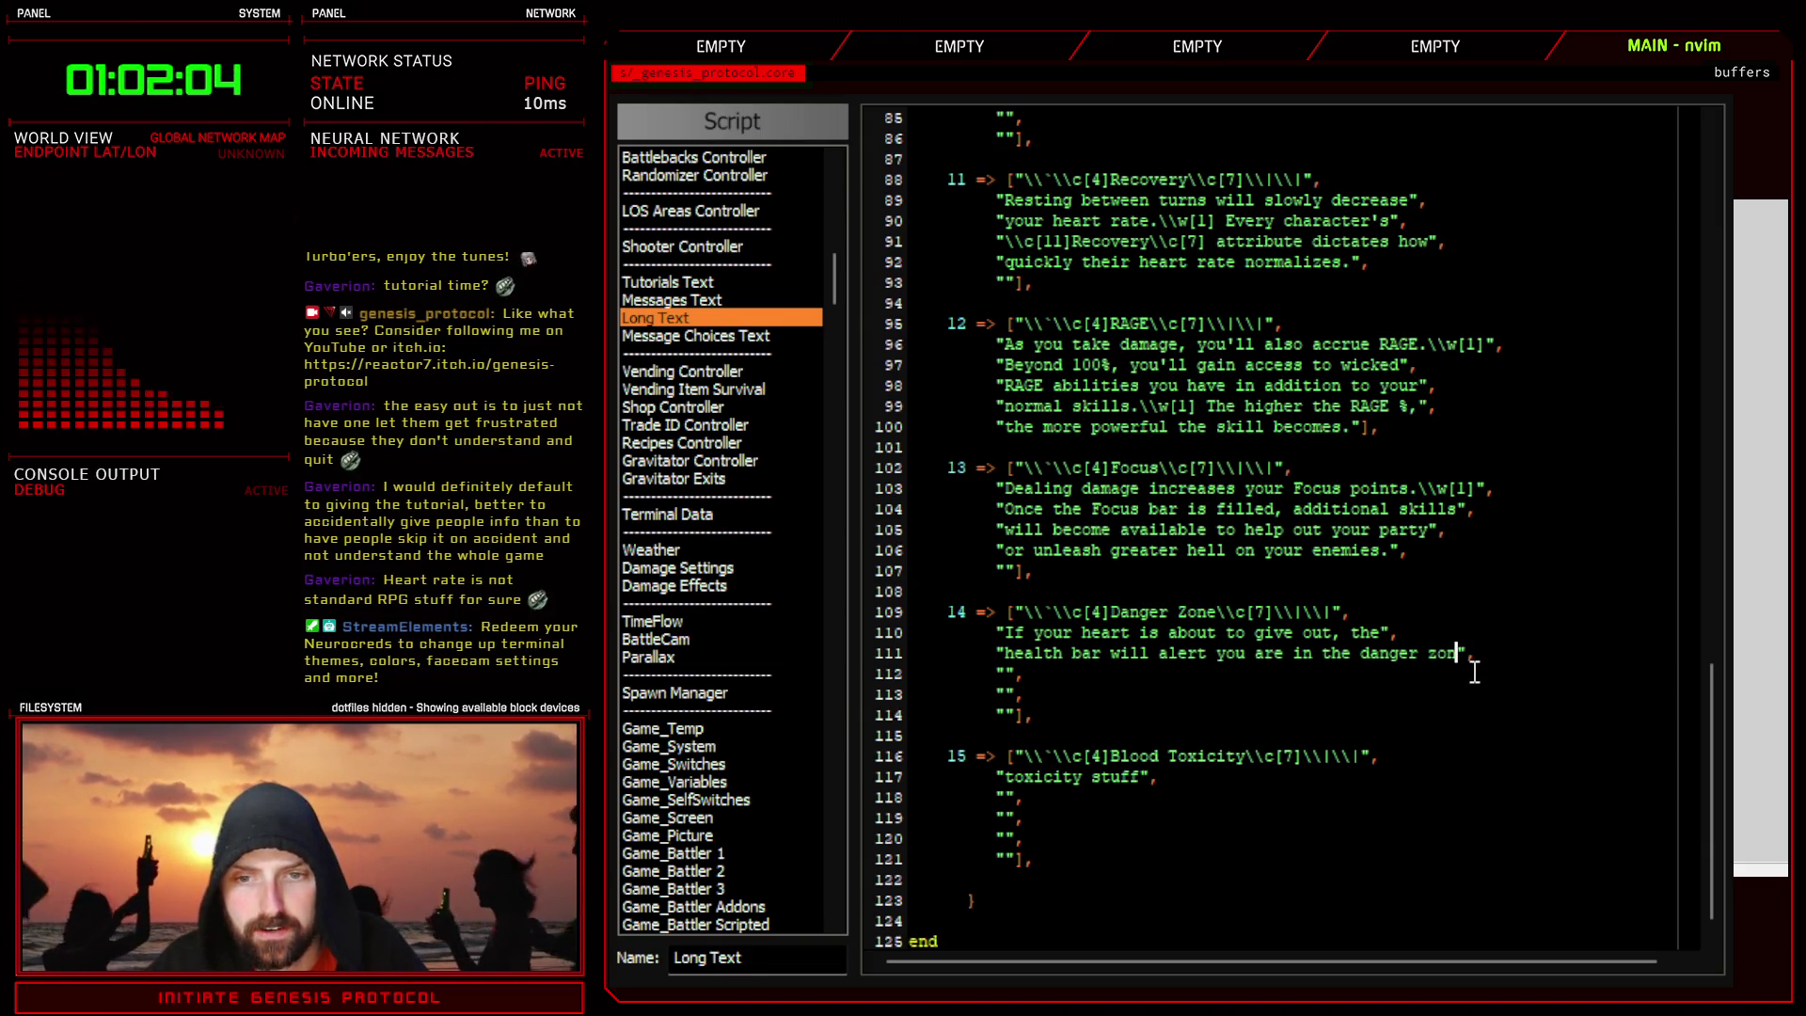
pyautogui.press('BackSpace')
pyautogui.press('BackSpace')
pyautogui.press('BackSpace')
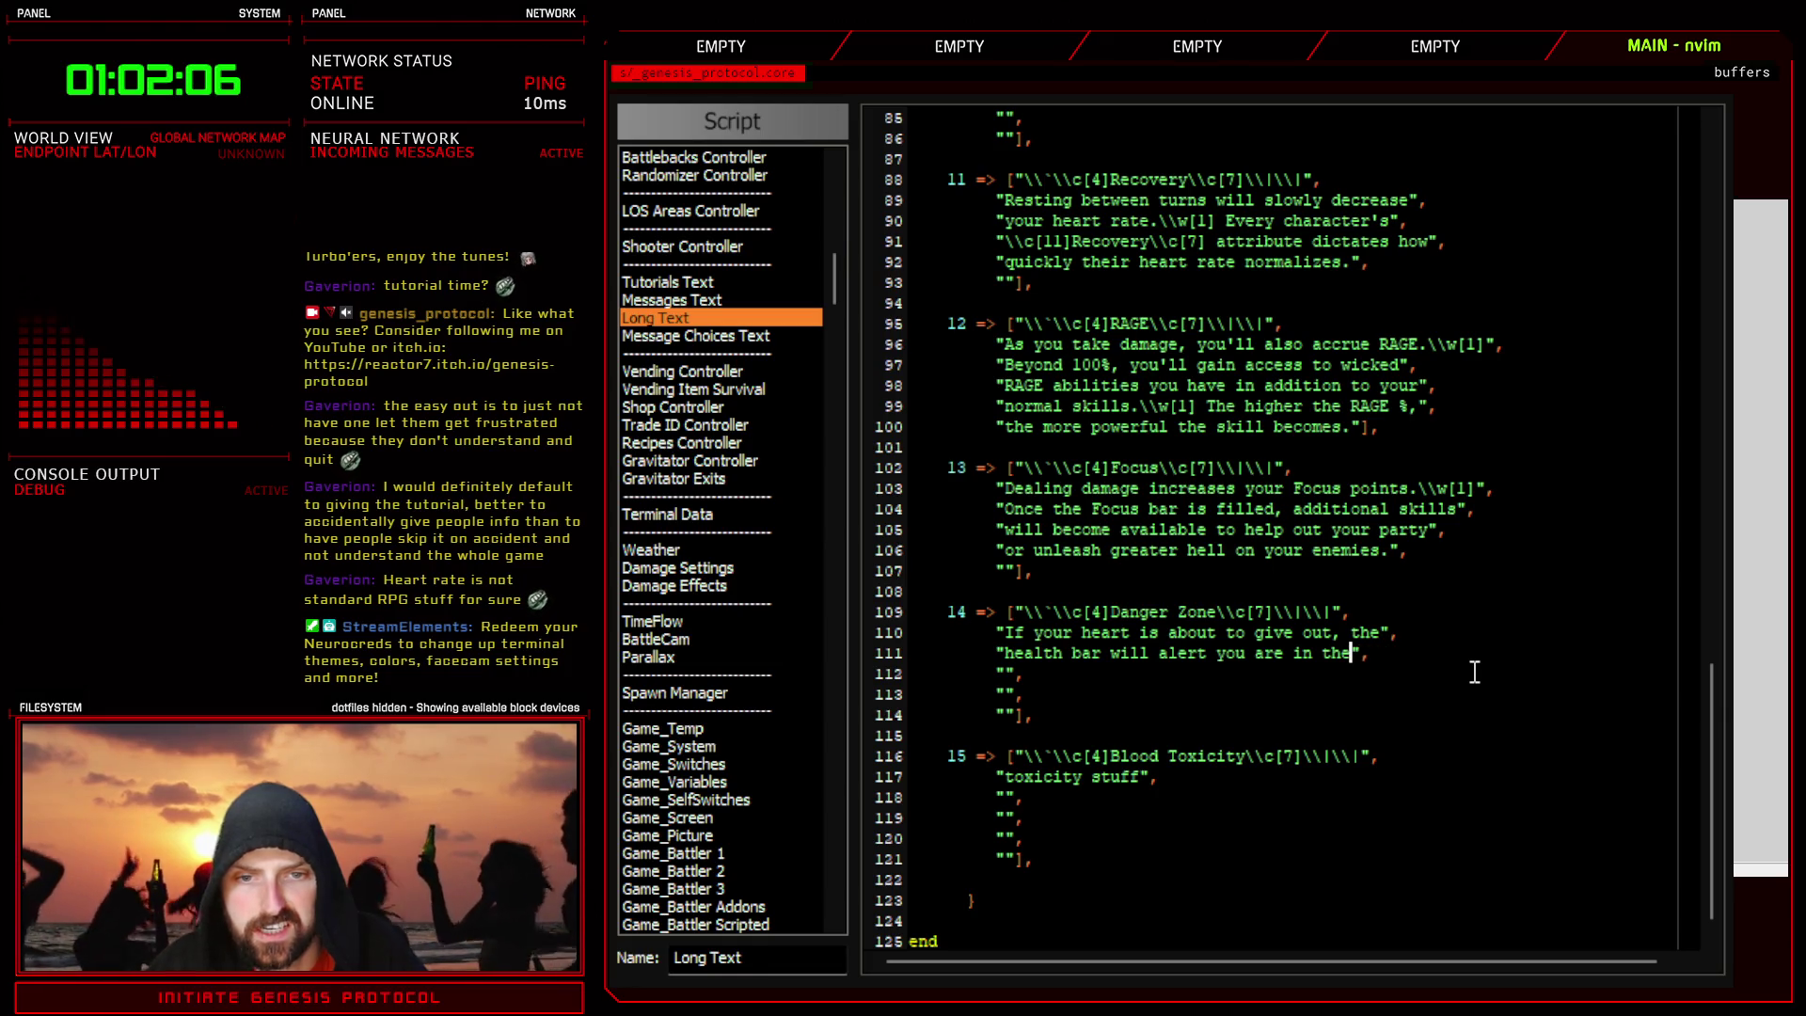
pyautogui.moveTo(1352, 654); pyautogui.dragTo(1154, 658)
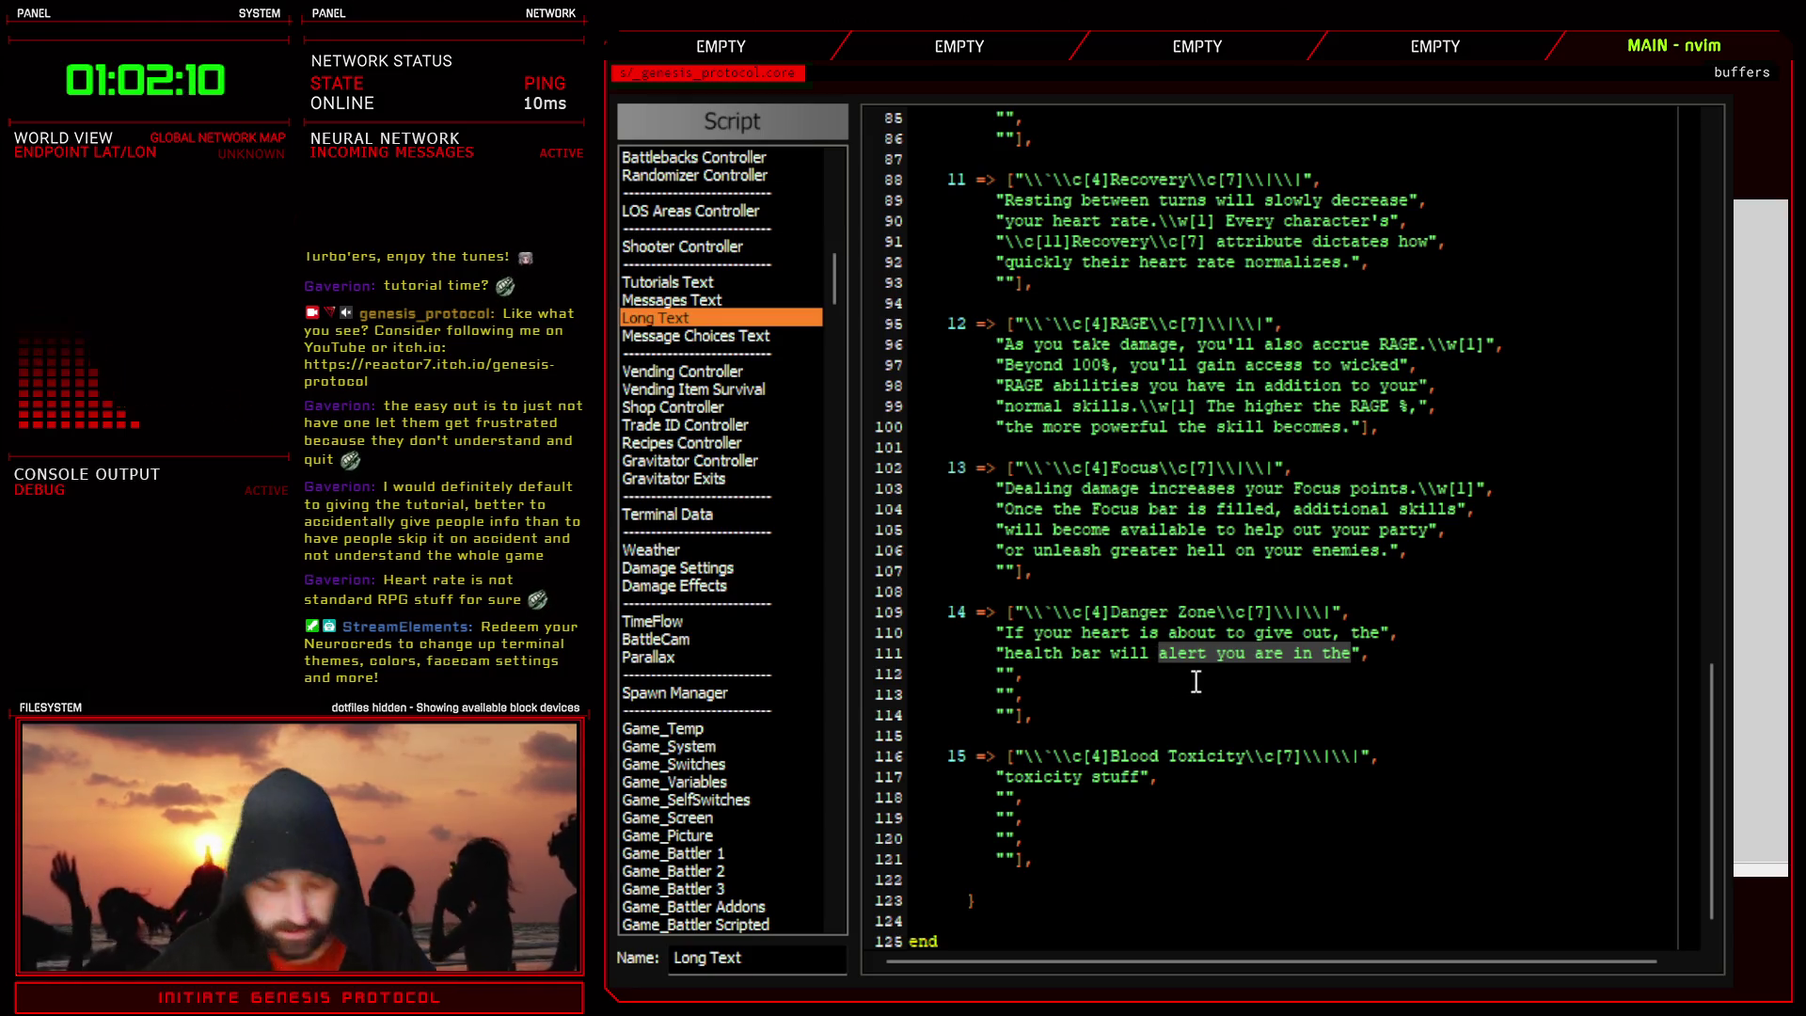
pyautogui.write('flash t')
pyautogui.write('o alert ')
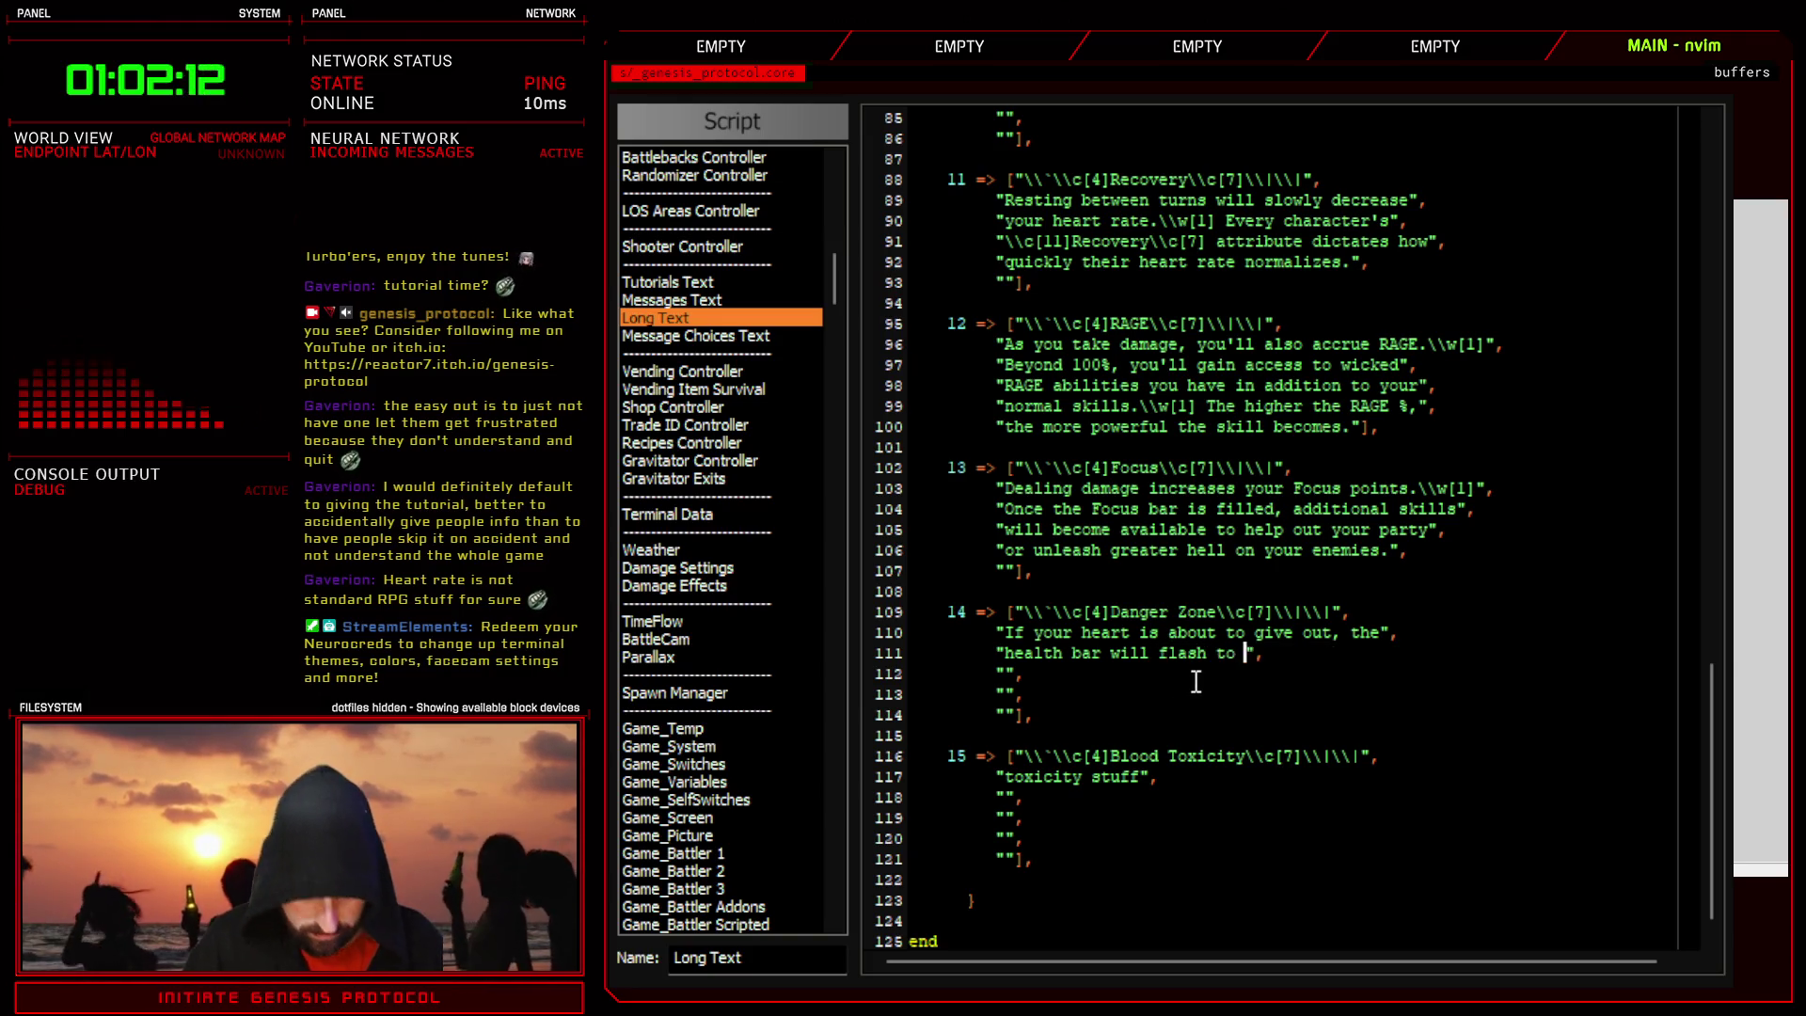
pyautogui.write('yo')
pyautogui.press('BackSpace')
pyautogui.press('BackSpace')
pyautogui.press('BackSpace')
pyautogui.write('signal yo')
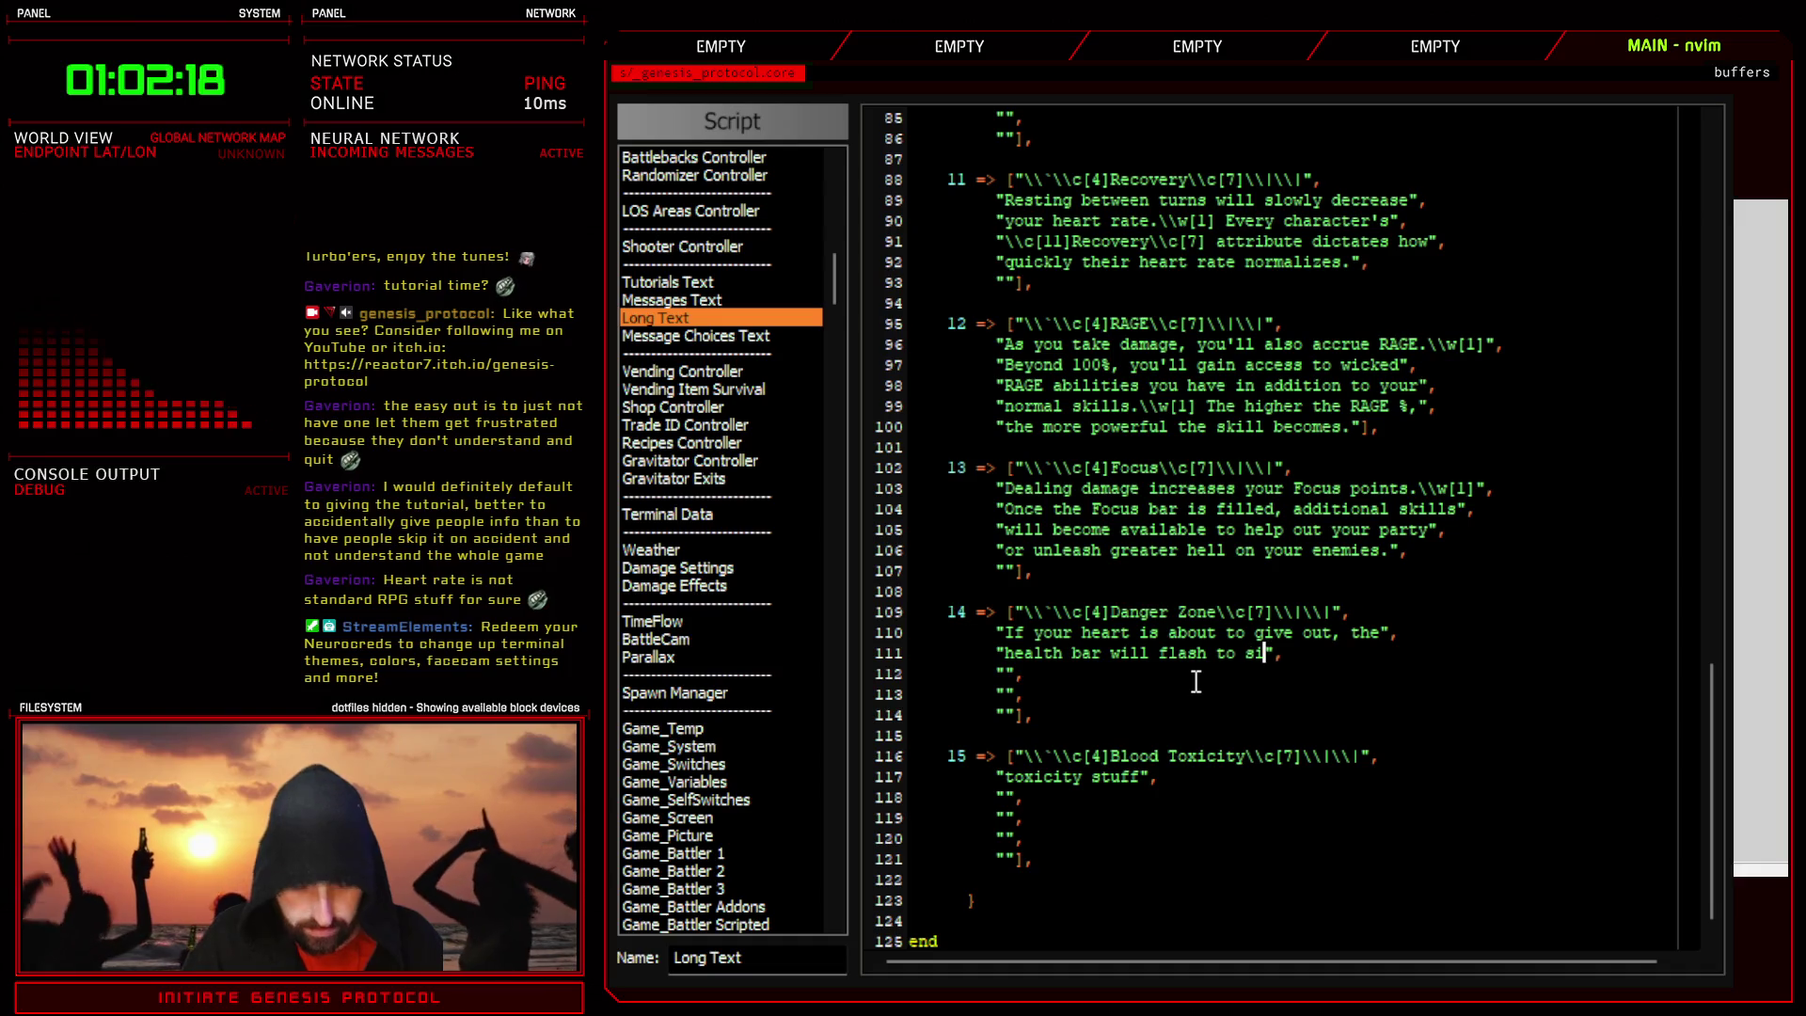
pyautogui.write('u ar')
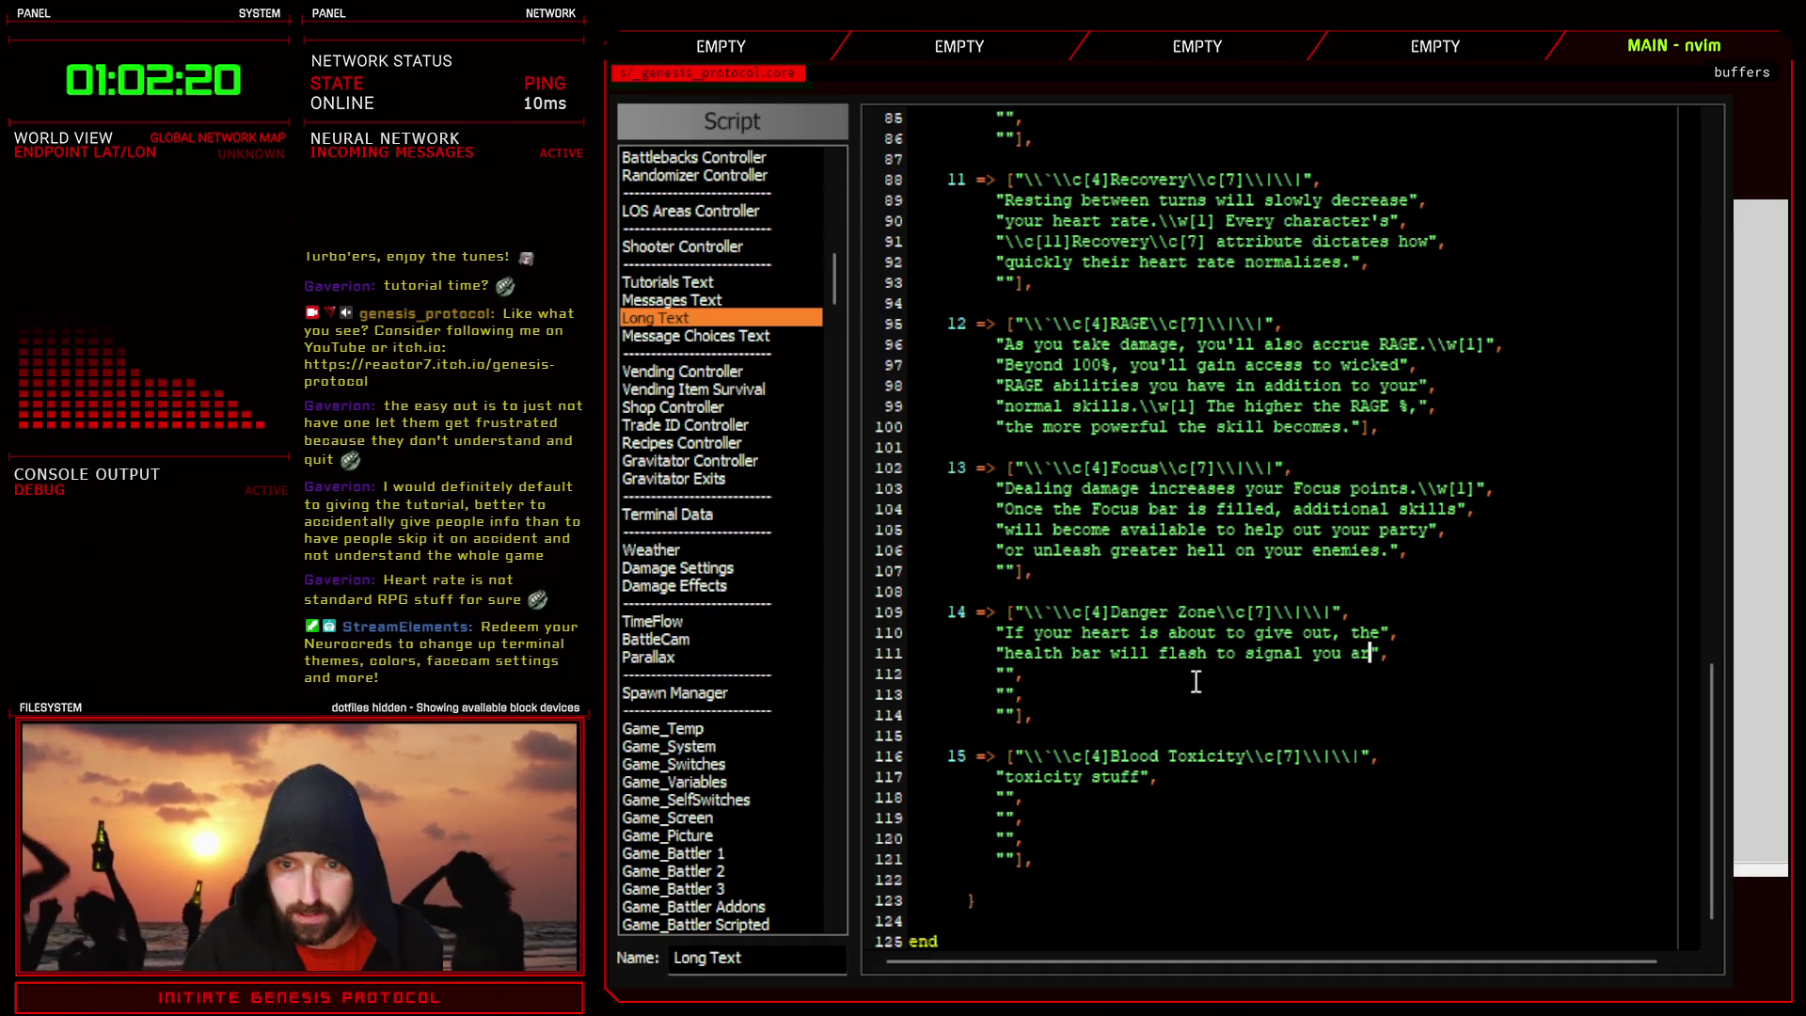
pyautogui.write('e in')
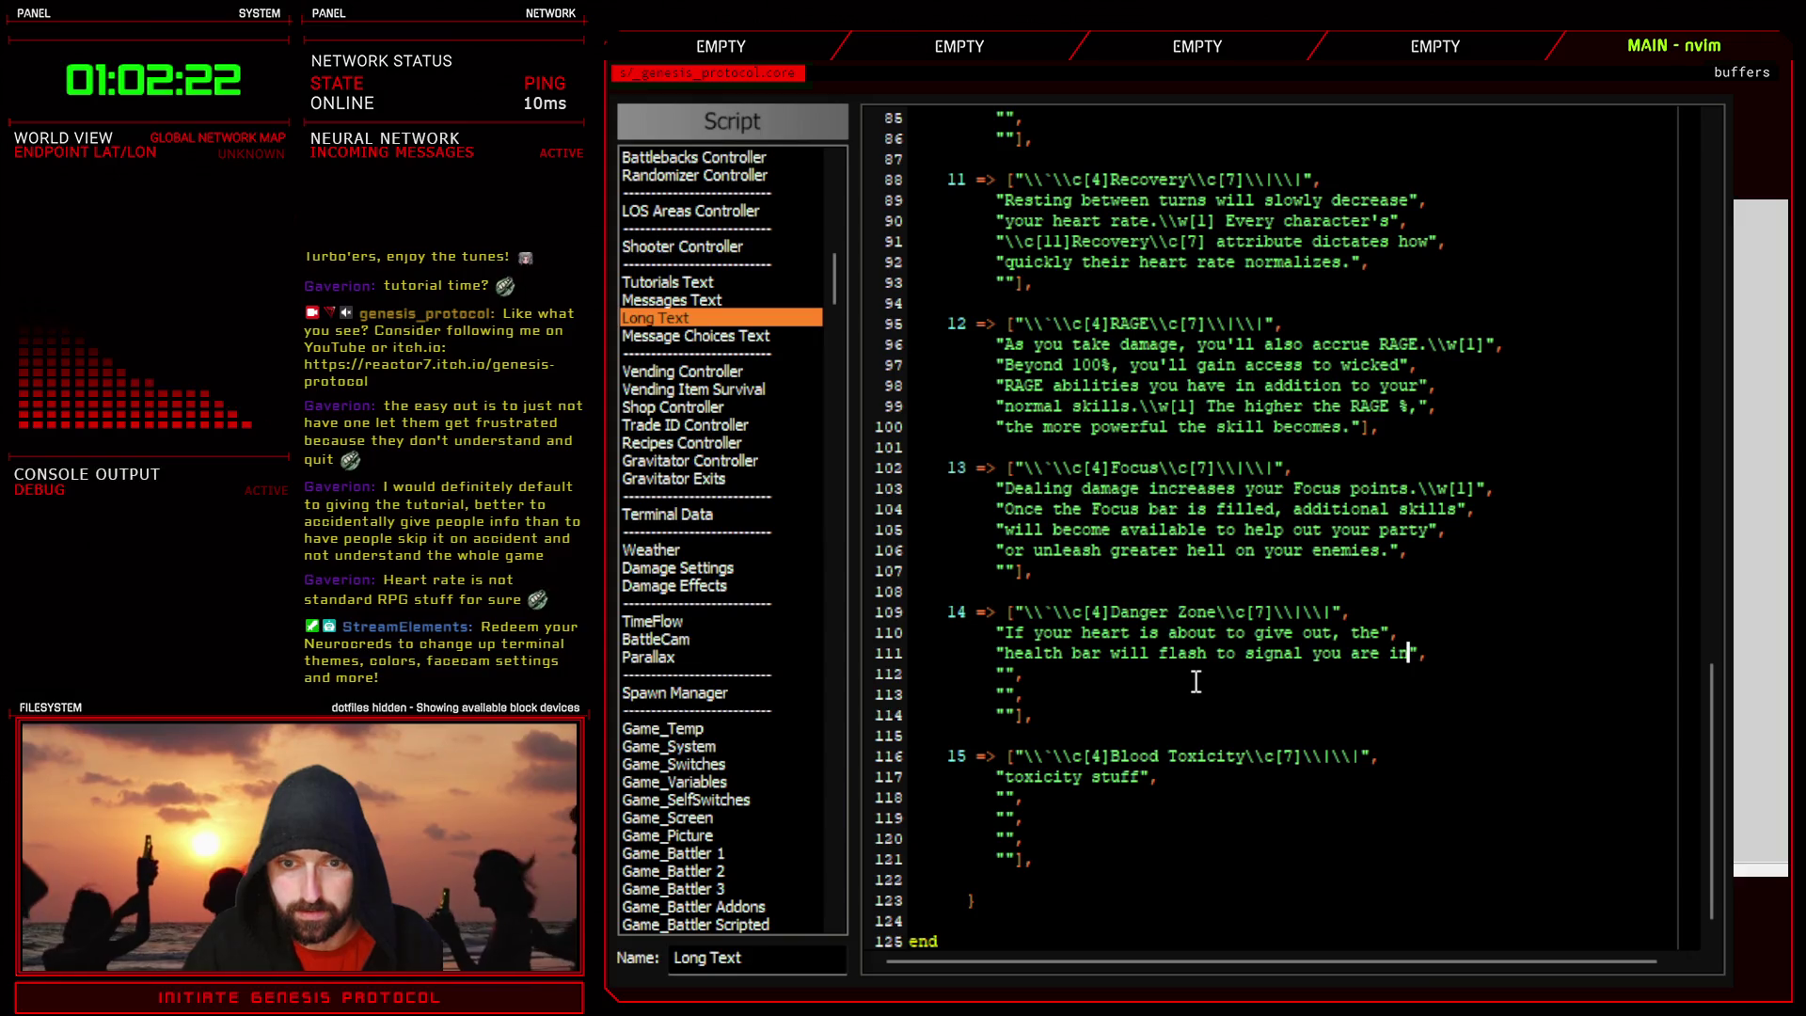
pyautogui.press('Down')
pyautogui.press('Left')
pyautogui.press('Left')
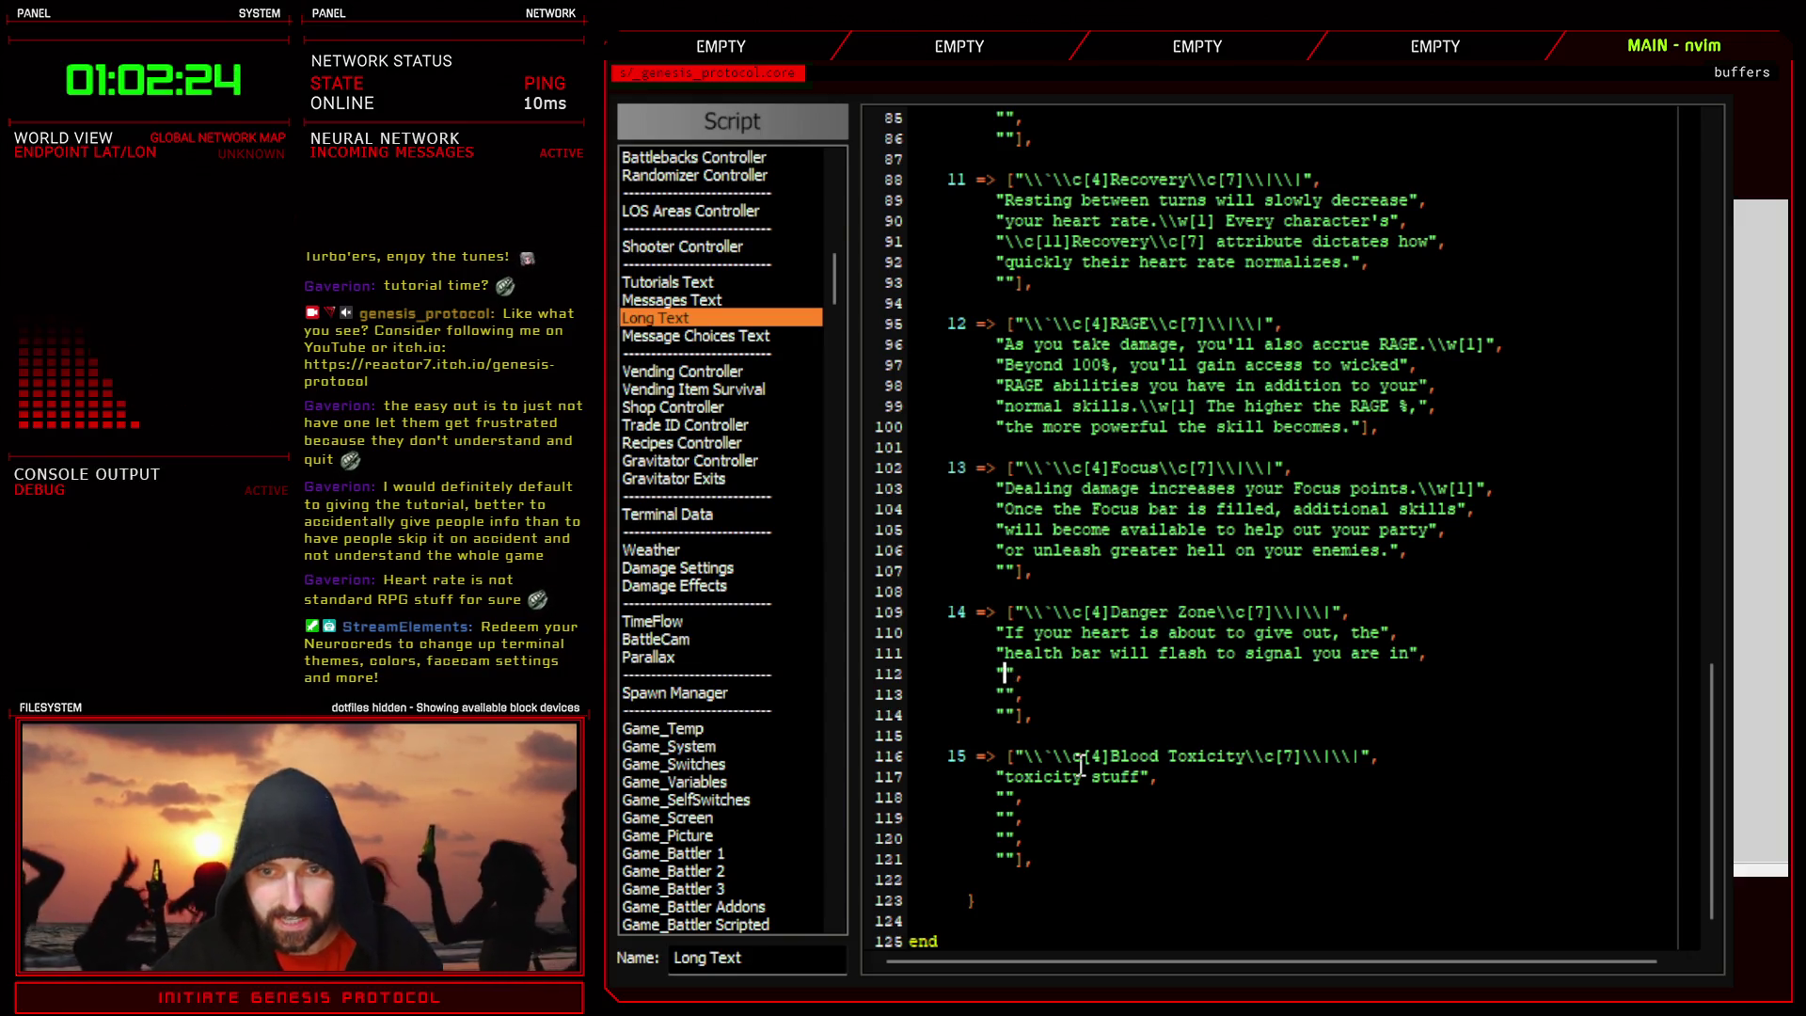
# - Type 'the danger zone.\w[1] You'll need to quickly' and 'use a skill or item before it's game over.'
pyautogui.write('the danger zone.')
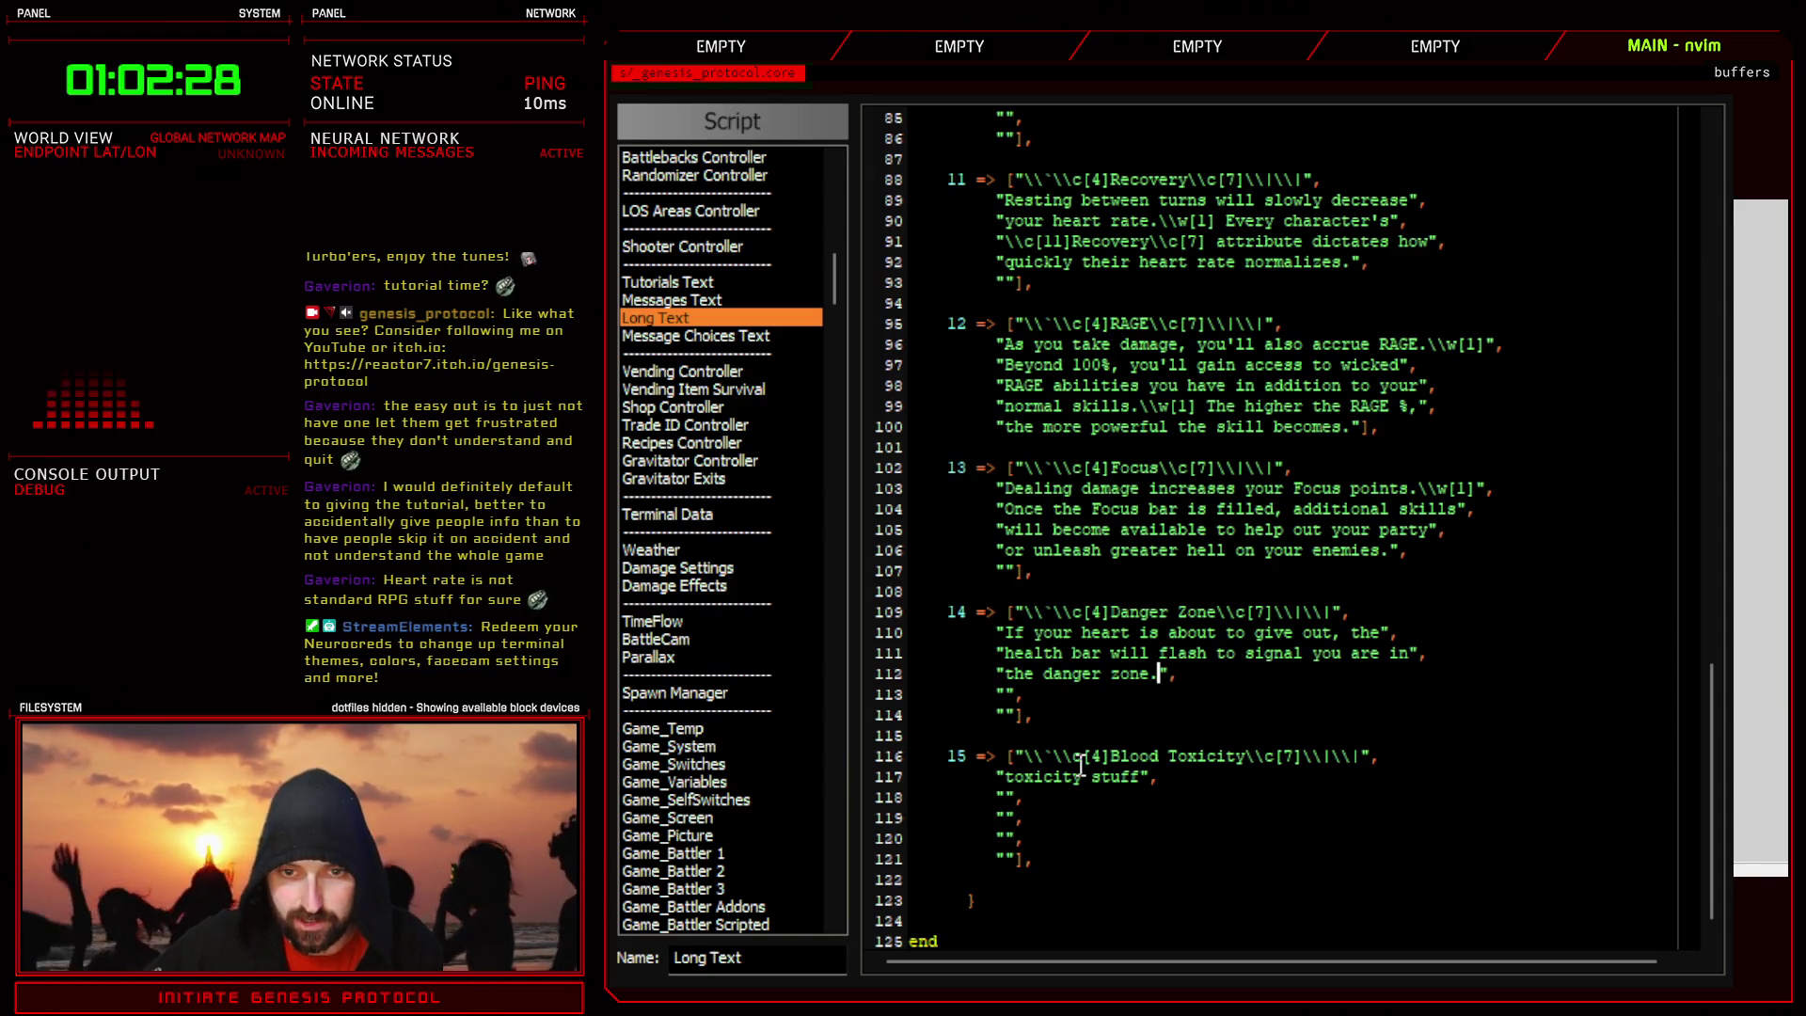
pyautogui.write('\\\\w[1]')
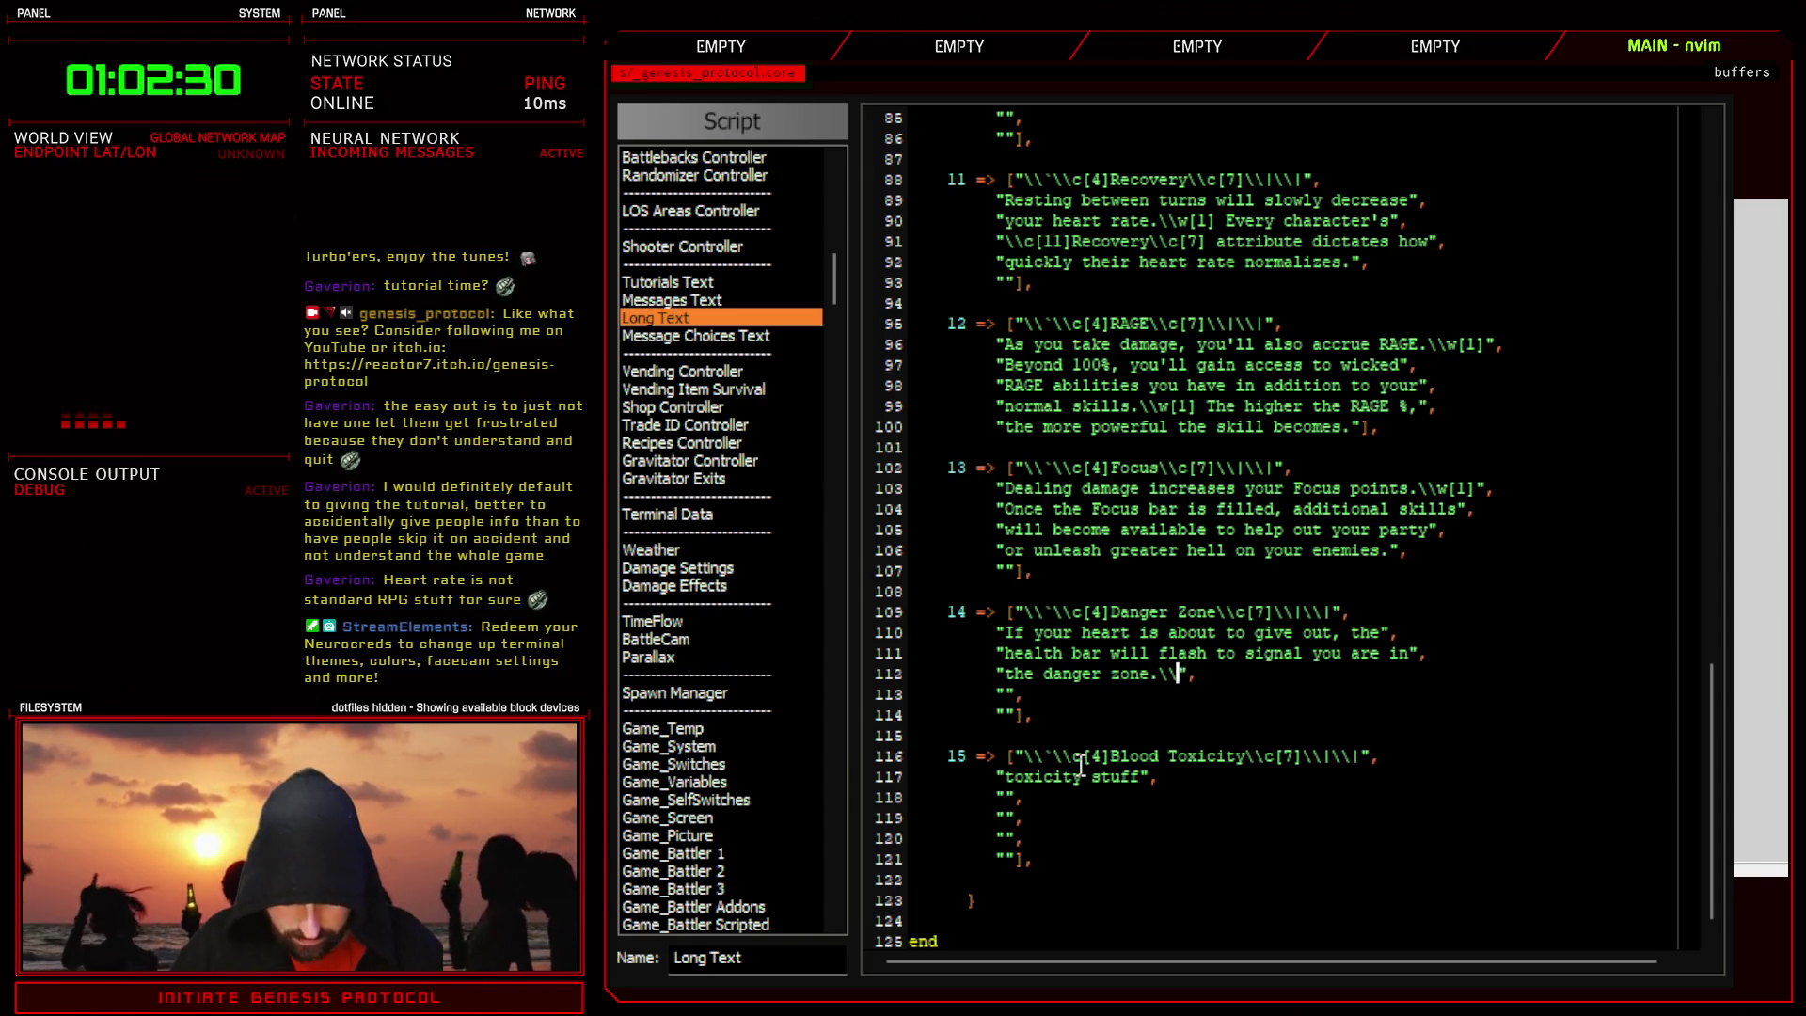
pyautogui.write(" You'll ne")
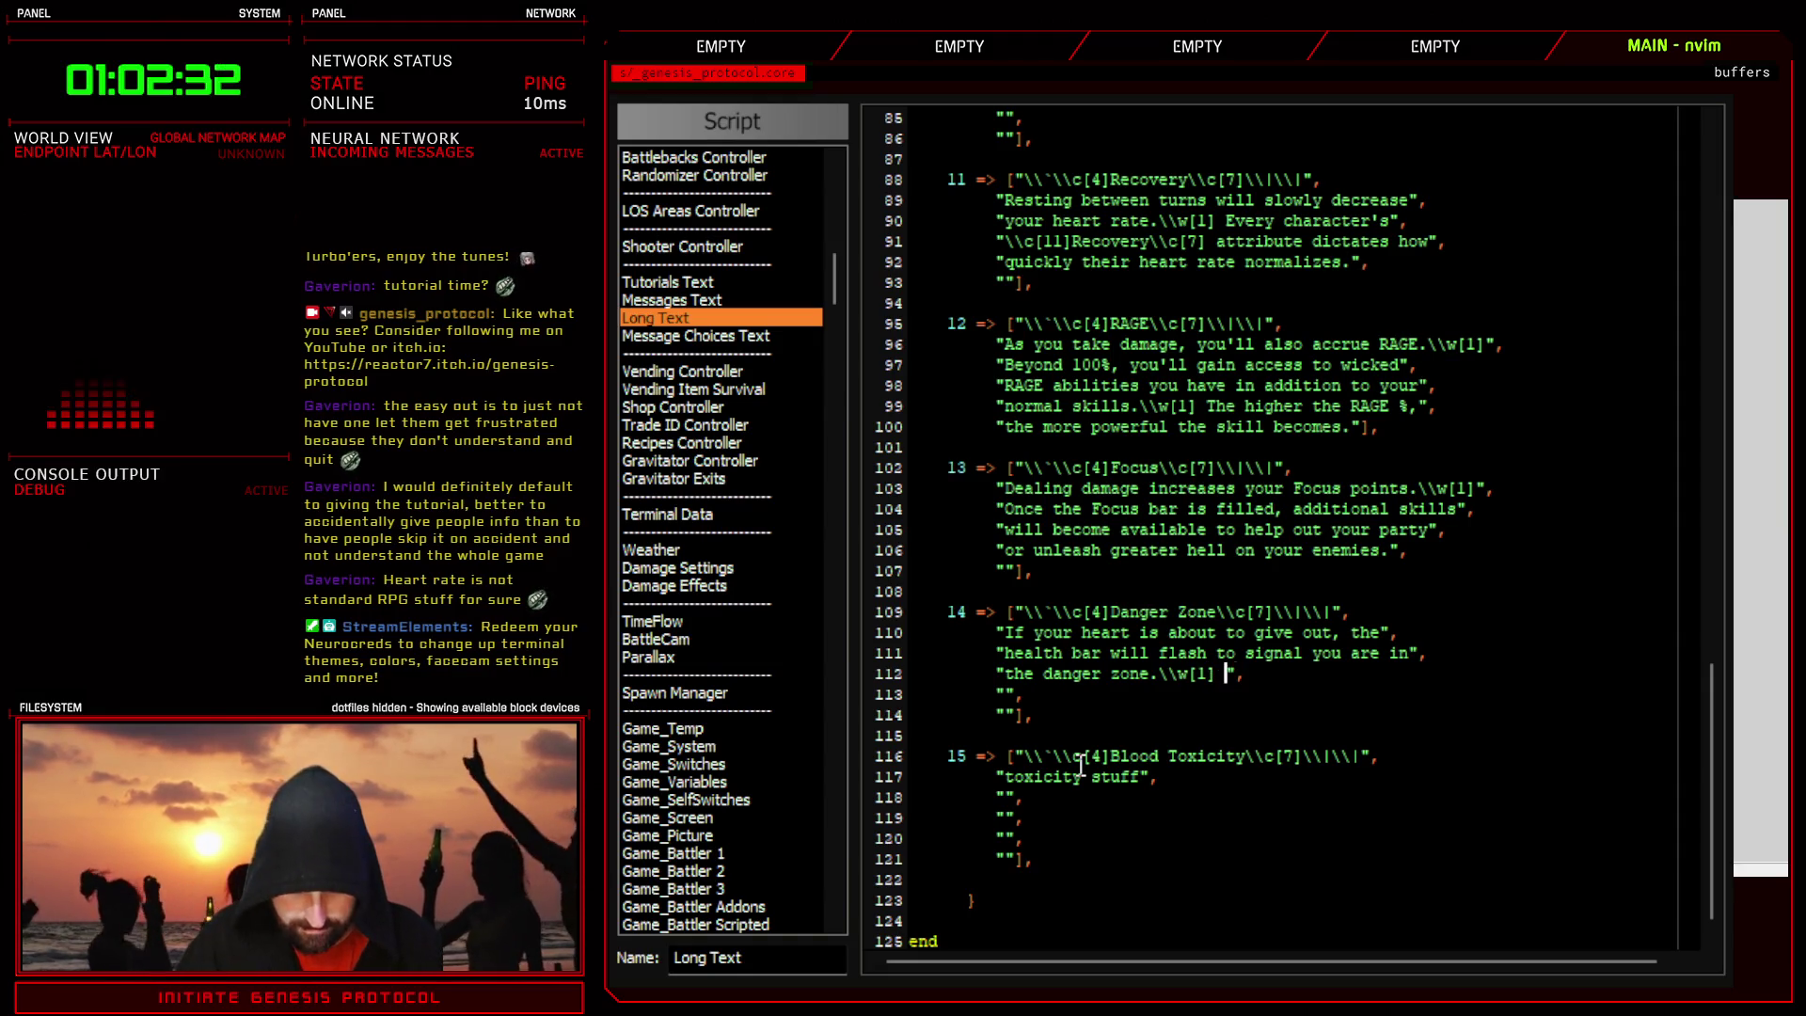
pyautogui.write('ed to ')
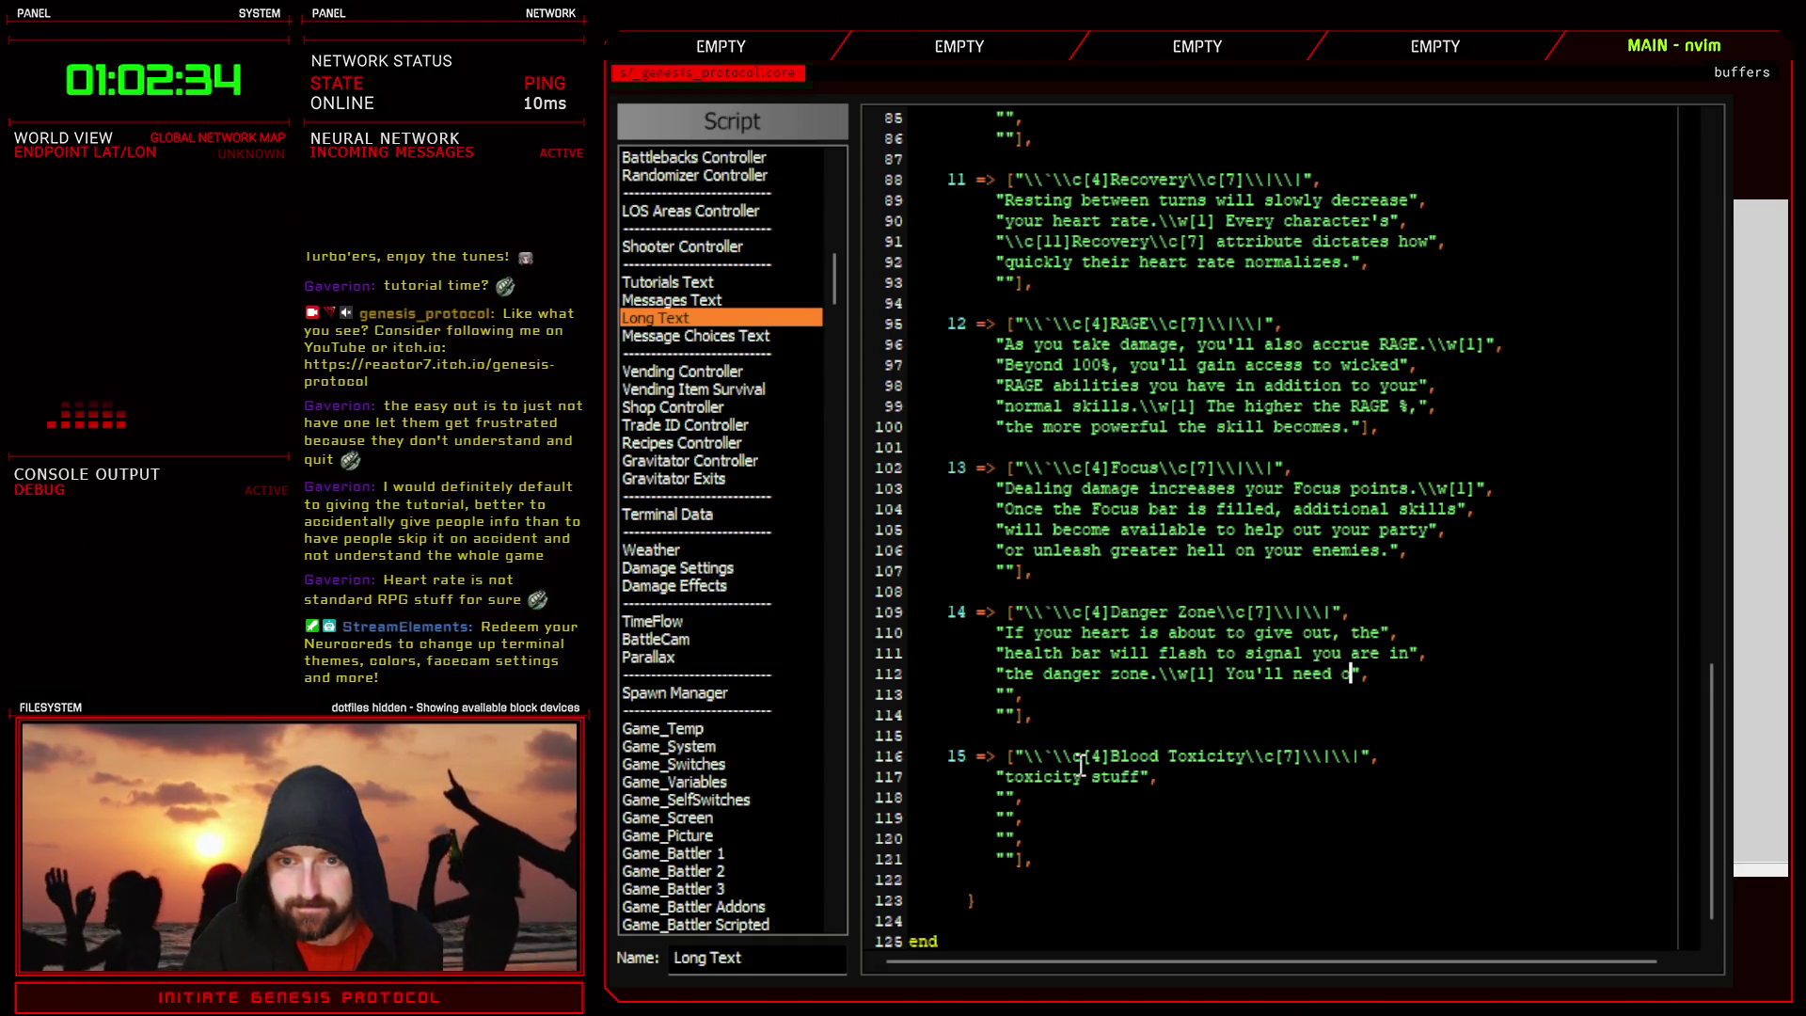
pyautogui.write('use an')
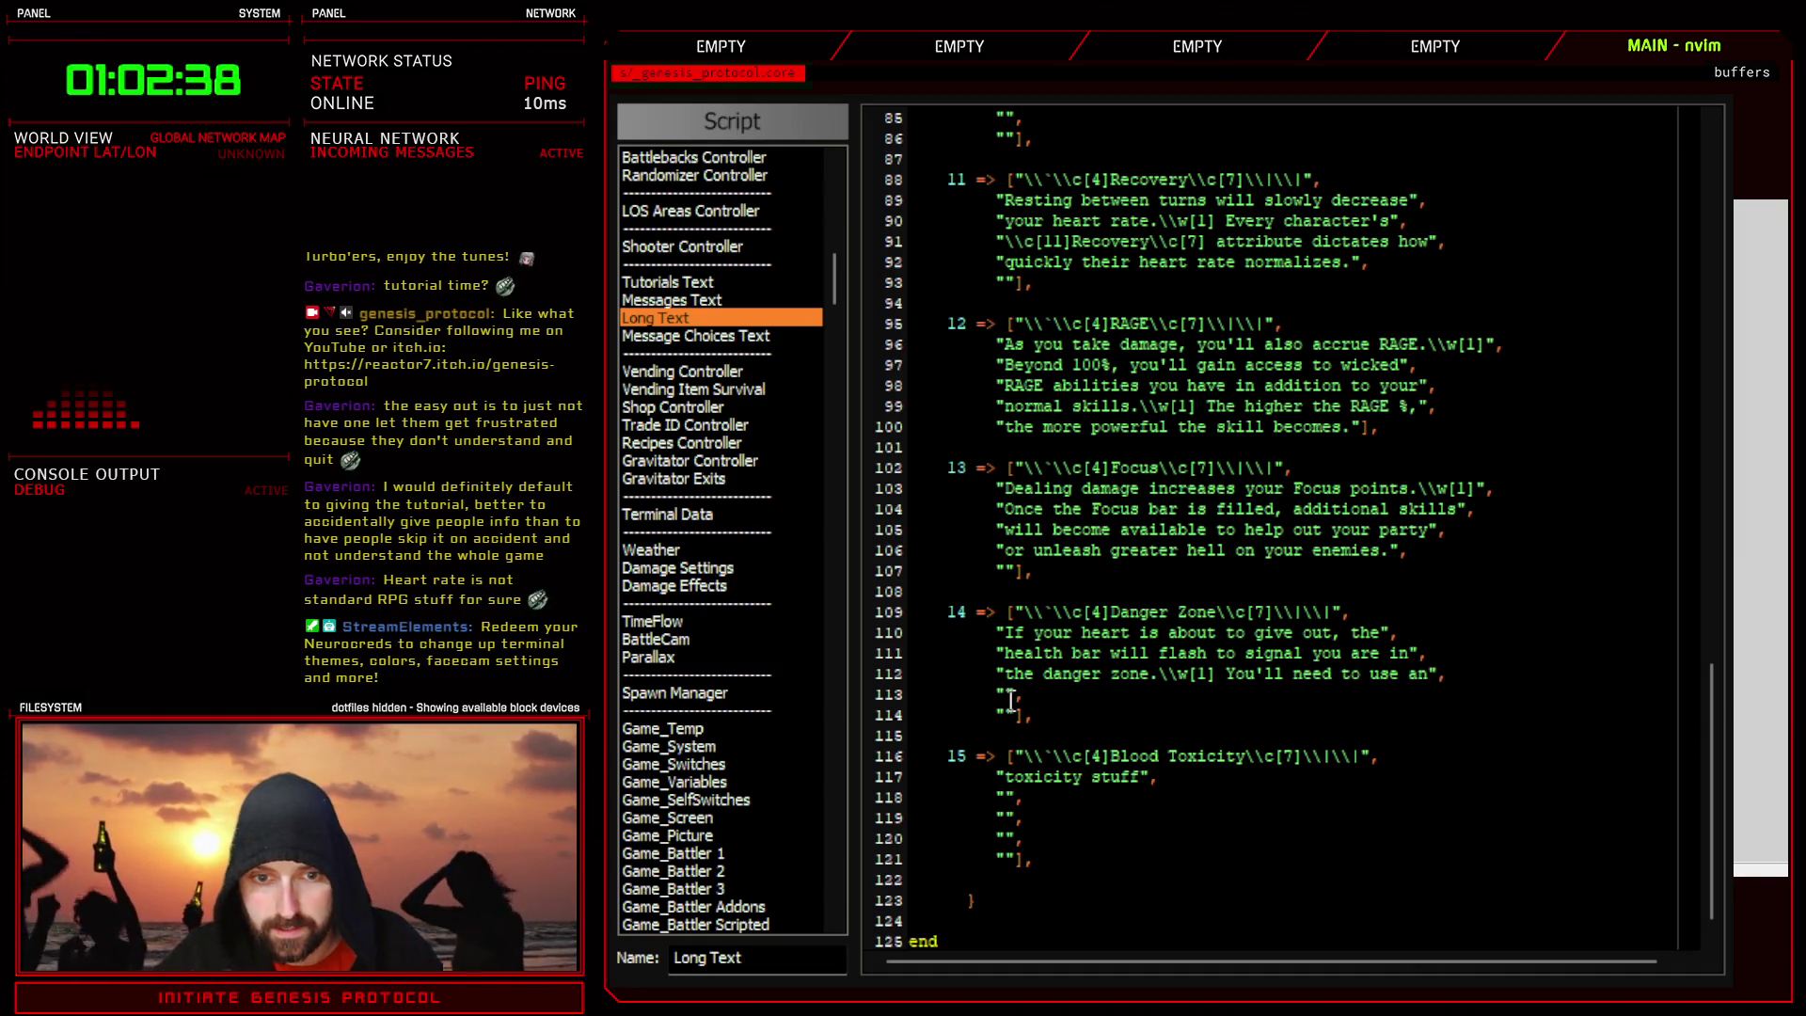
pyautogui.press('BackSpace')
pyautogui.press('BackSpace')
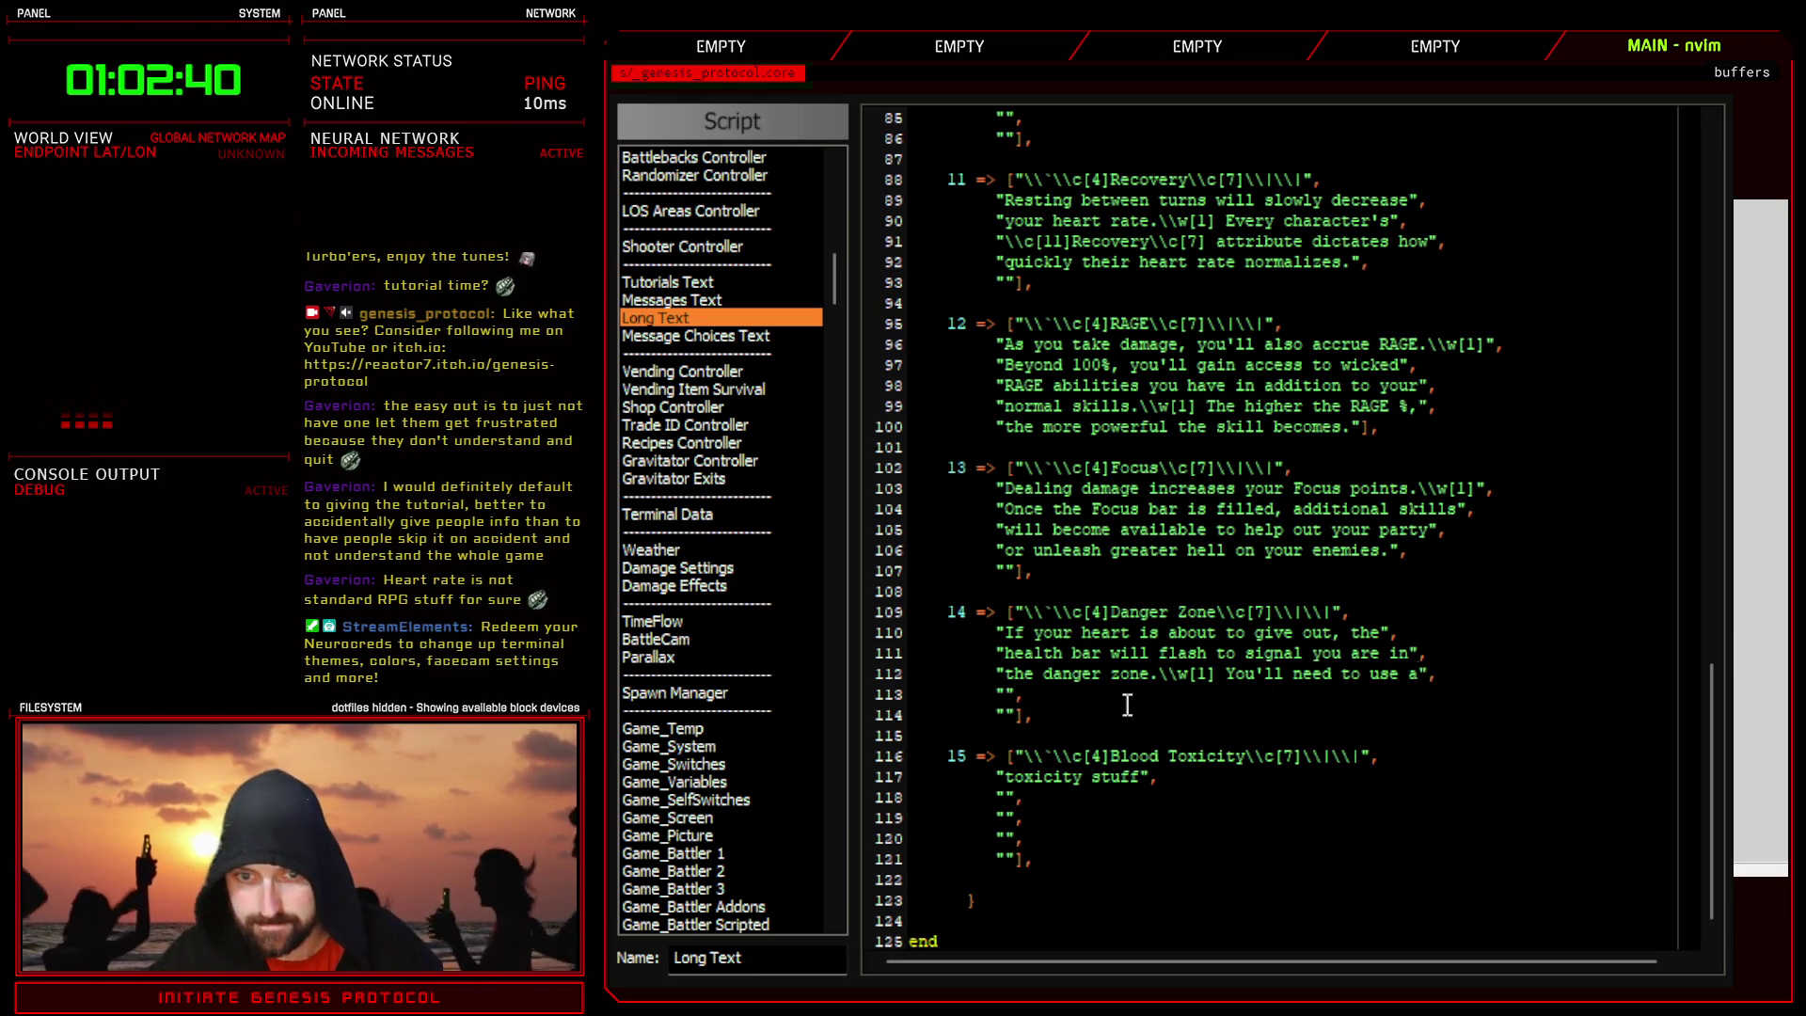
pyautogui.press('BackSpace')
pyautogui.press('BackSpace')
pyautogui.press('BackSpace')
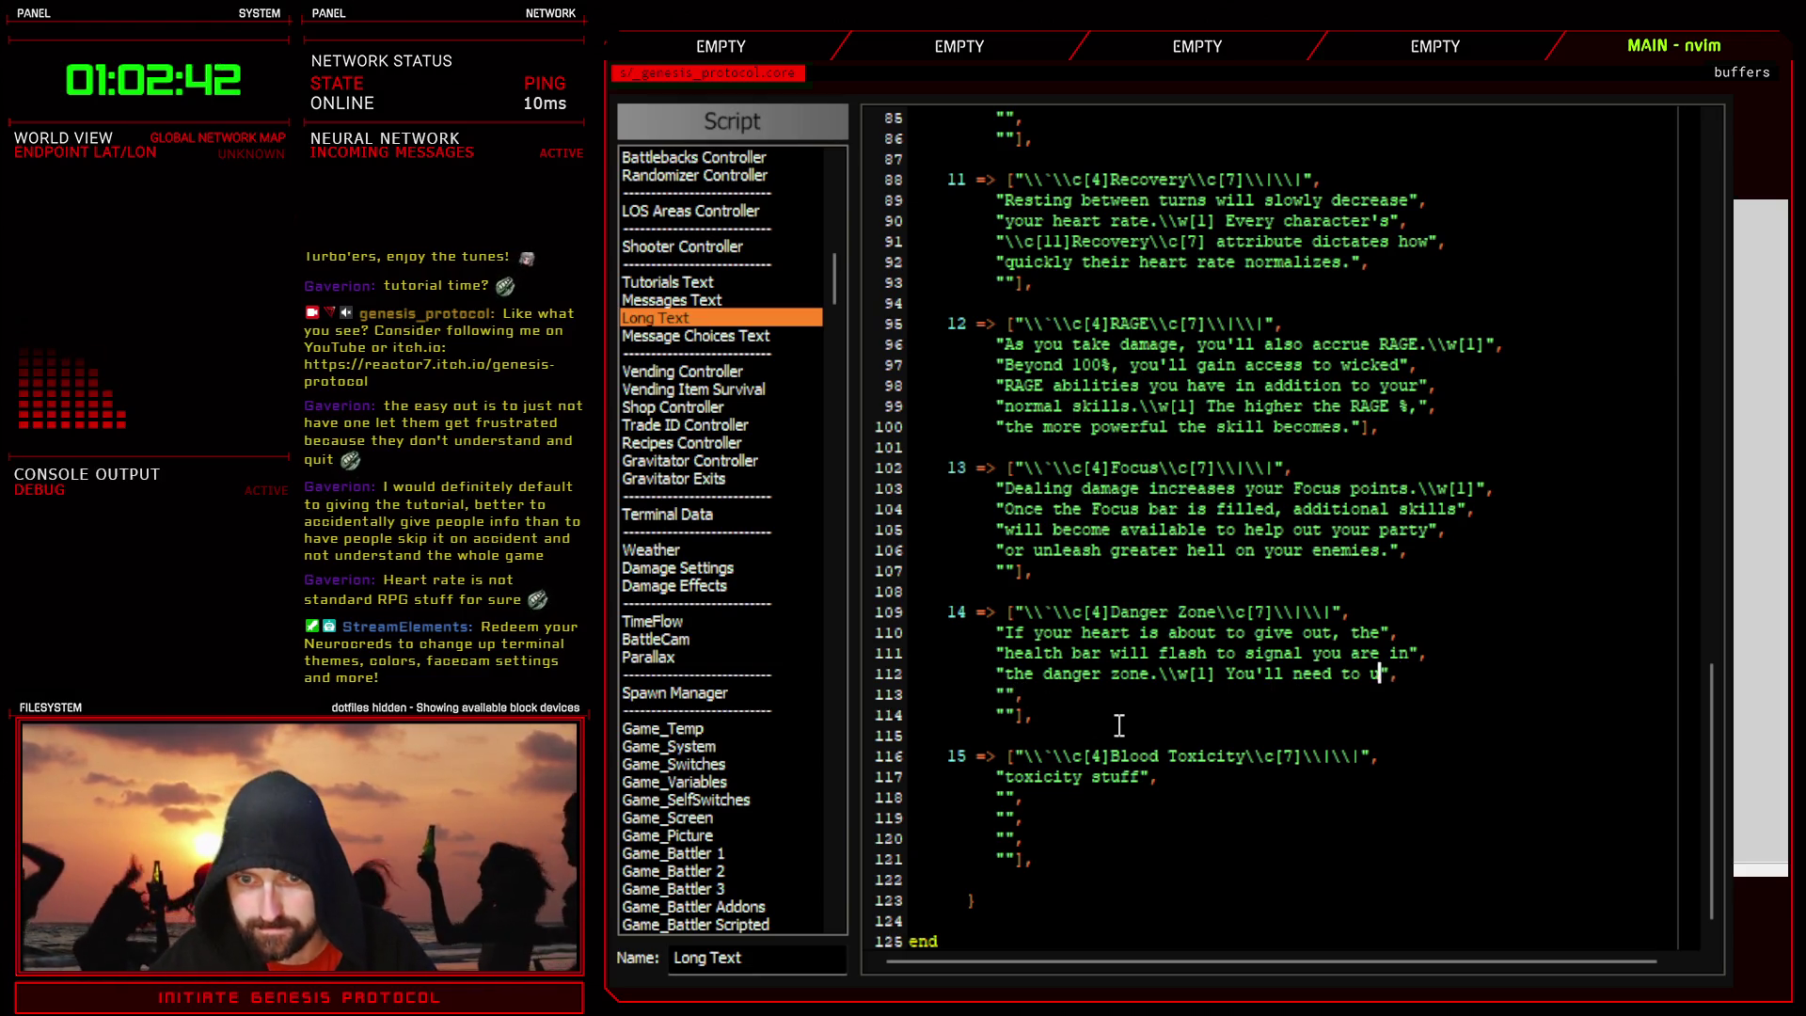
pyautogui.write('quickly')
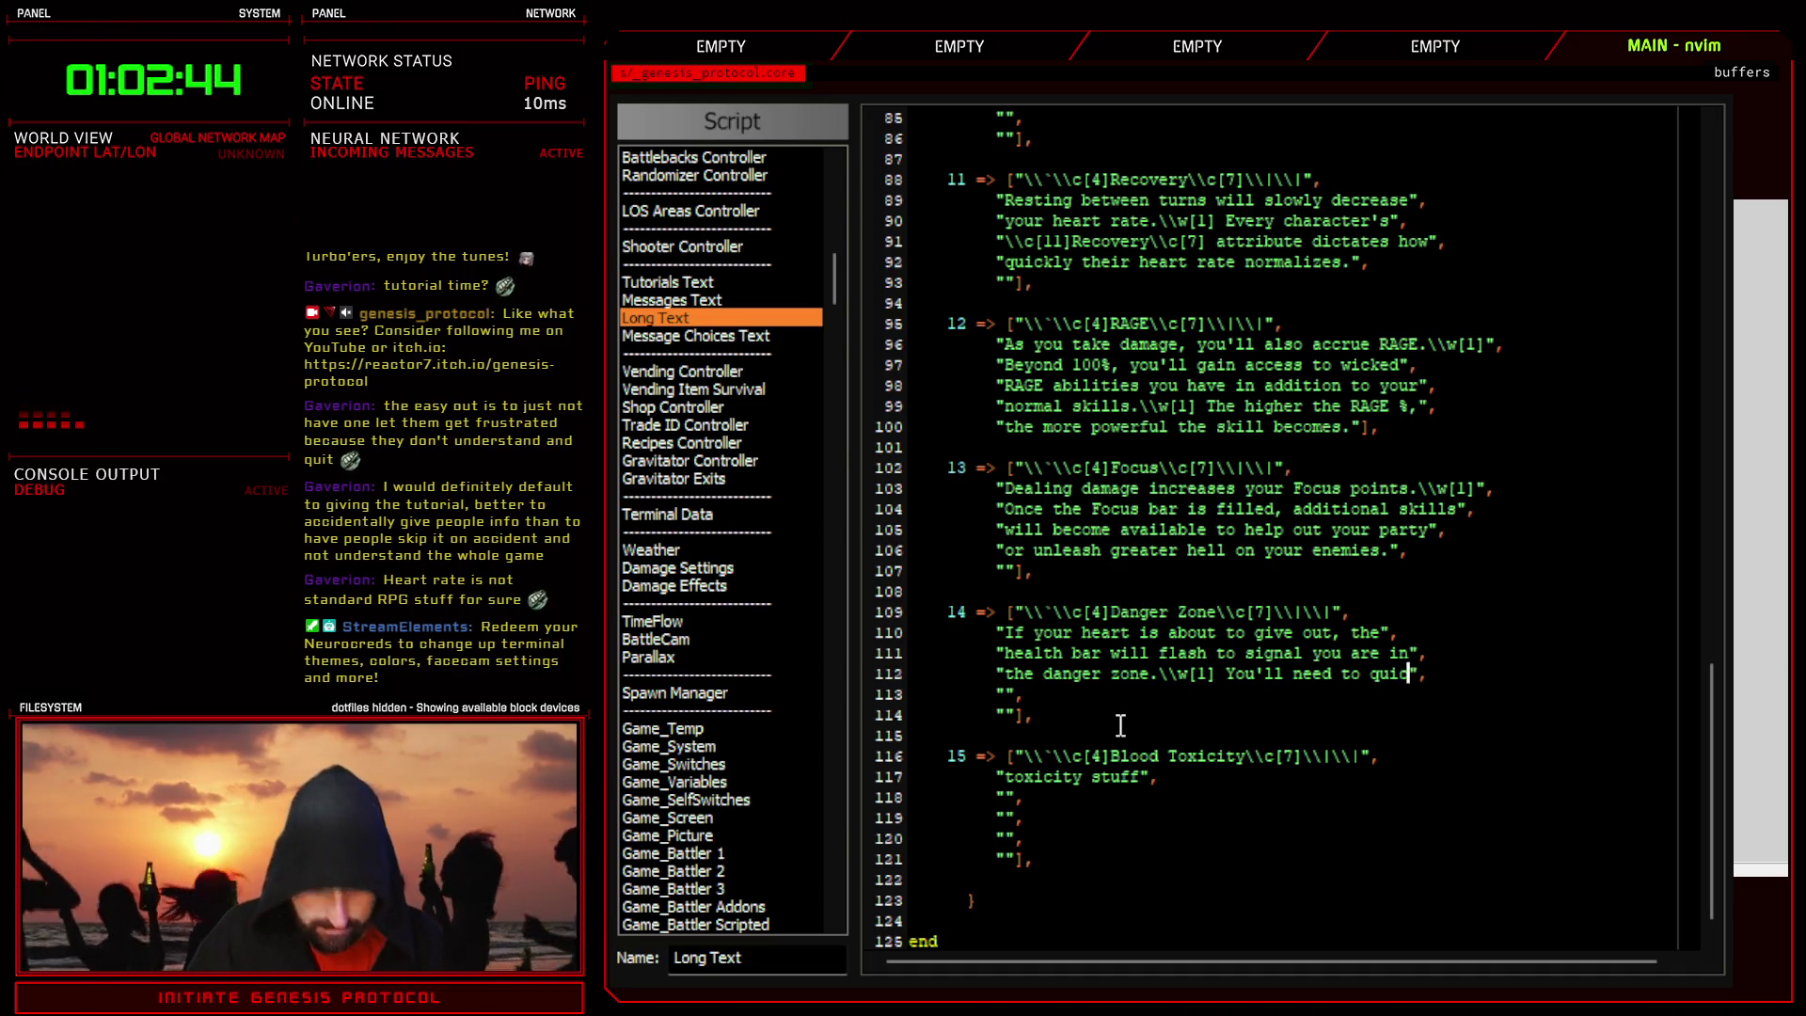
pyautogui.click(1005, 696)
pyautogui.write('use a skill or item')
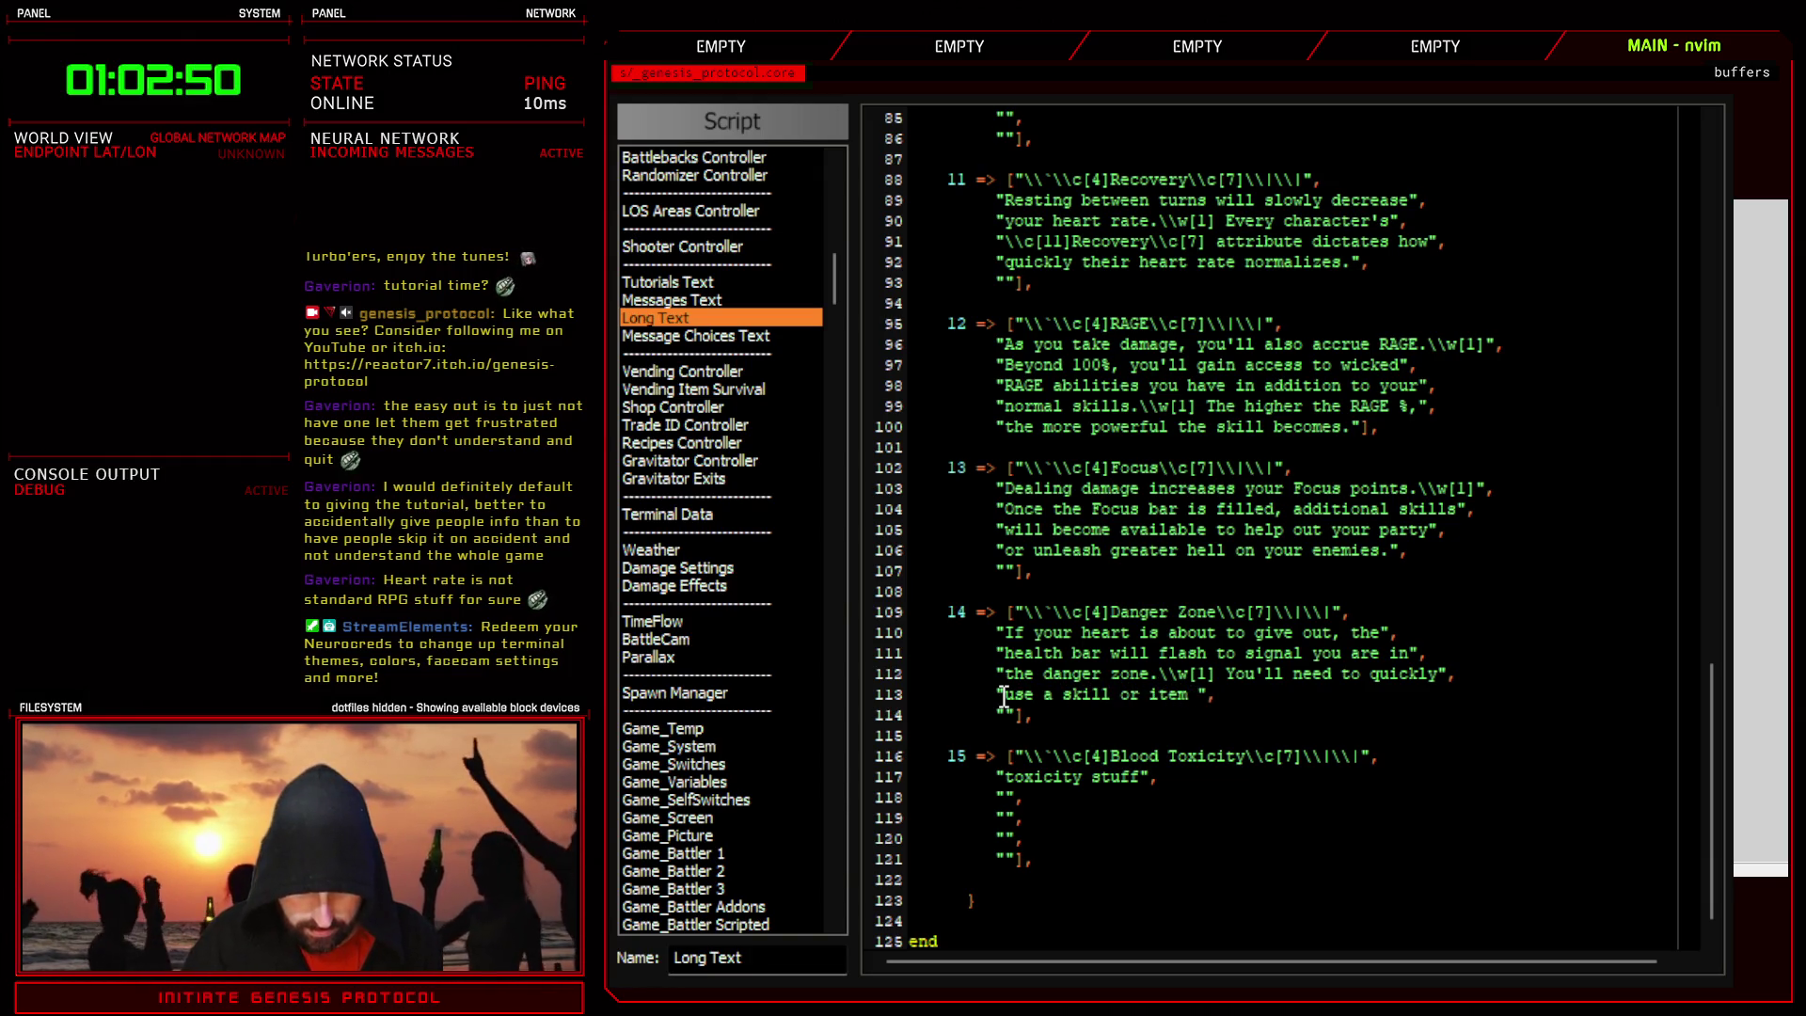
pyautogui.write(' before ')
pyautogui.write("it's g")
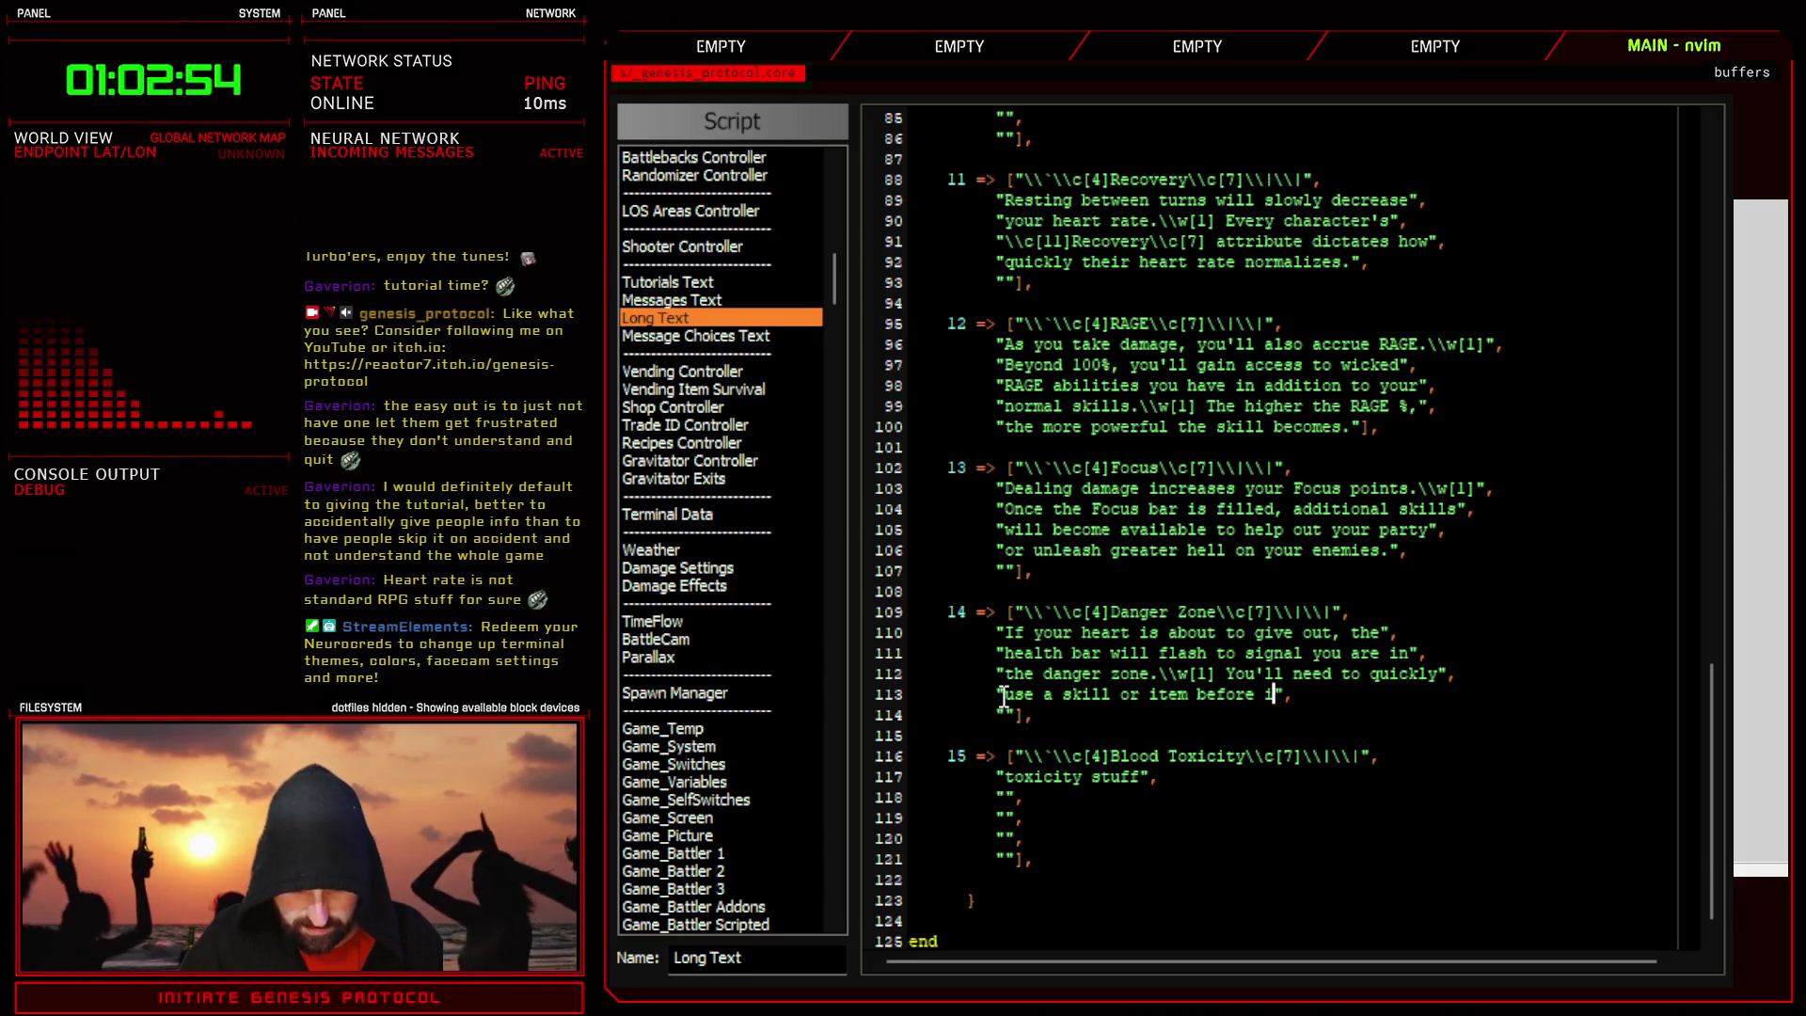
pyautogui.write('ame over.')
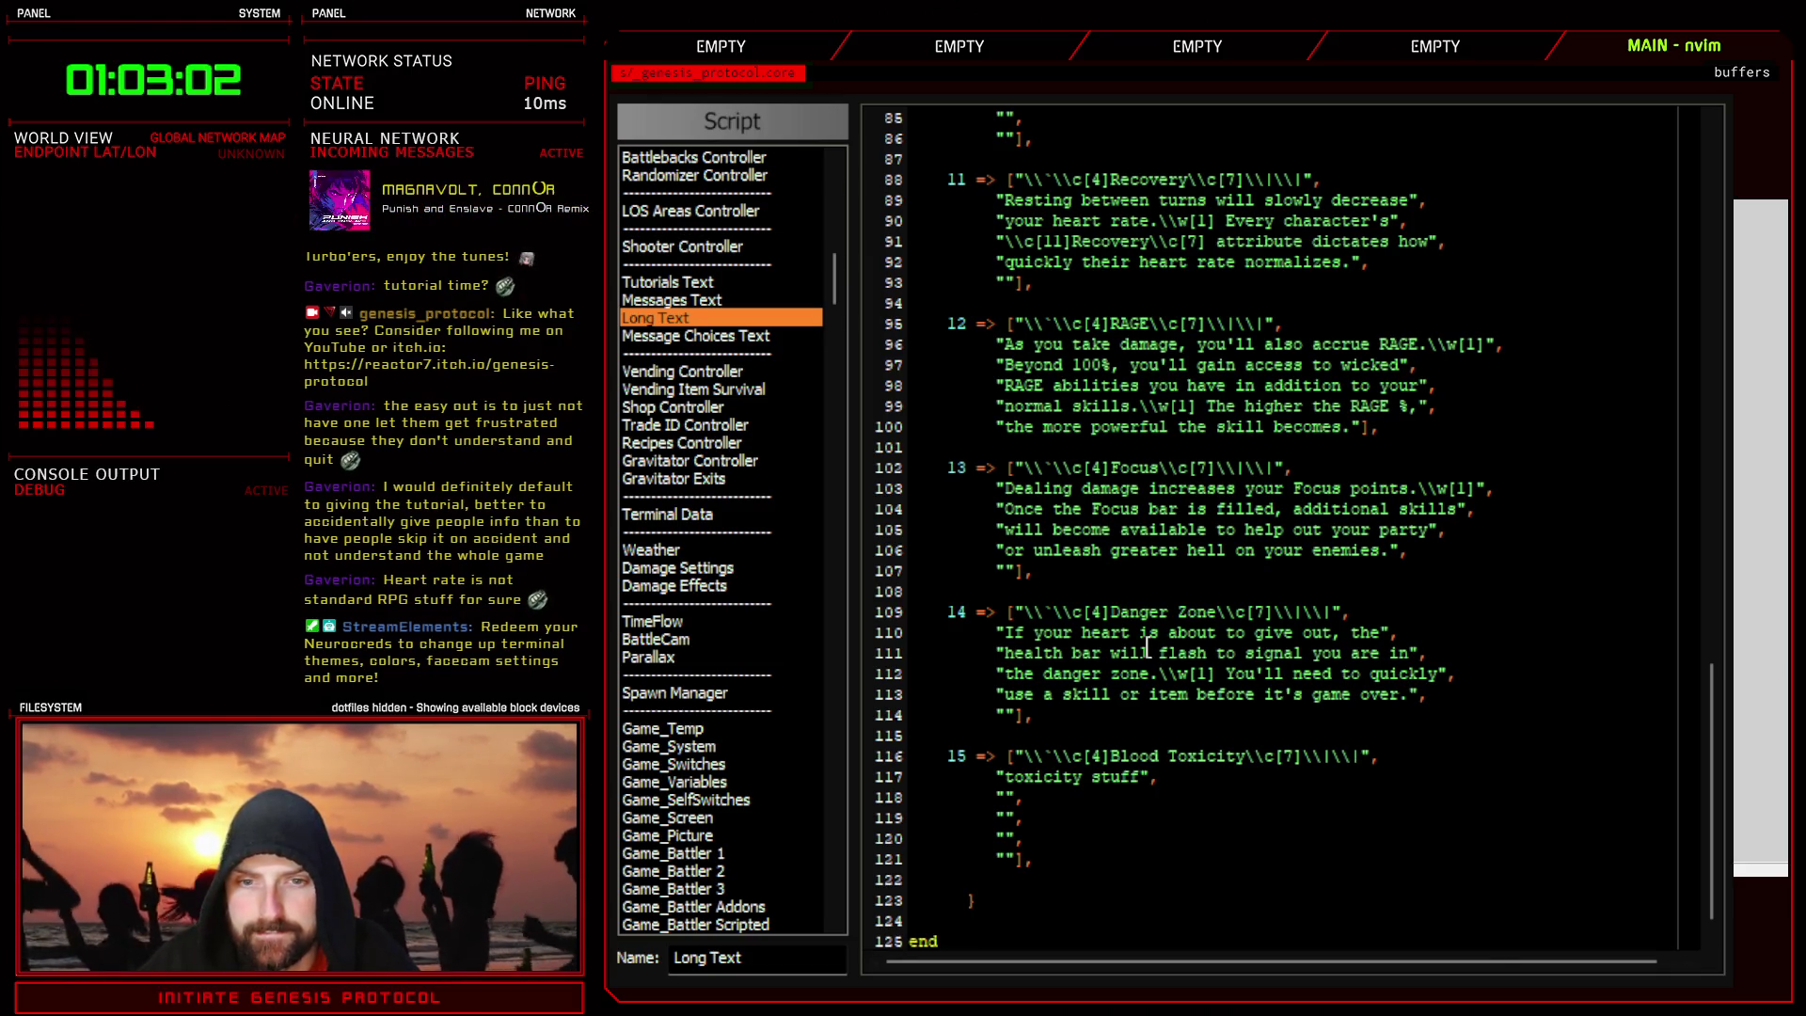
# - Contract 'you are' to 'you're' on line 111
pyautogui.click(1361, 653)
pyautogui.press('BackSpace')
pyautogui.press('Delete')
pyautogui.write("'")
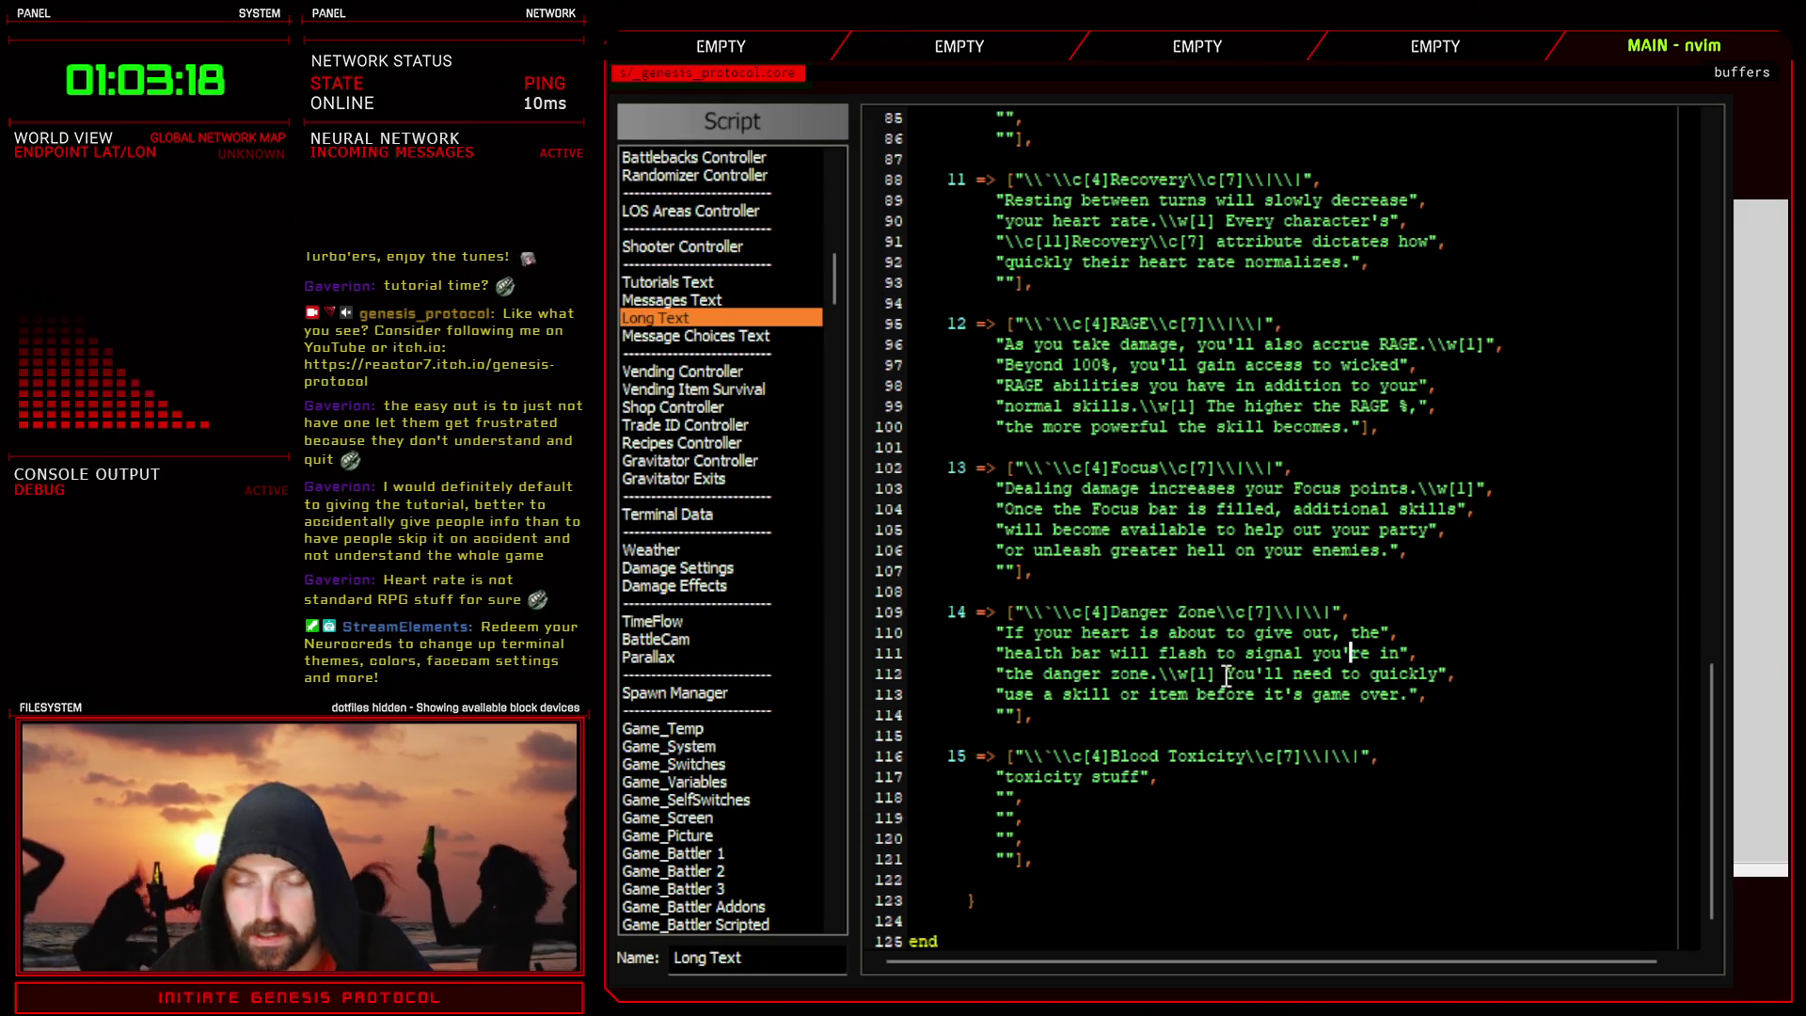
# - Change line 112 to 'If you don't quickly' and line 113 to 'use a restorative skill or item,'
pyautogui.moveTo(1227, 675); pyautogui.dragTo(1438, 676)
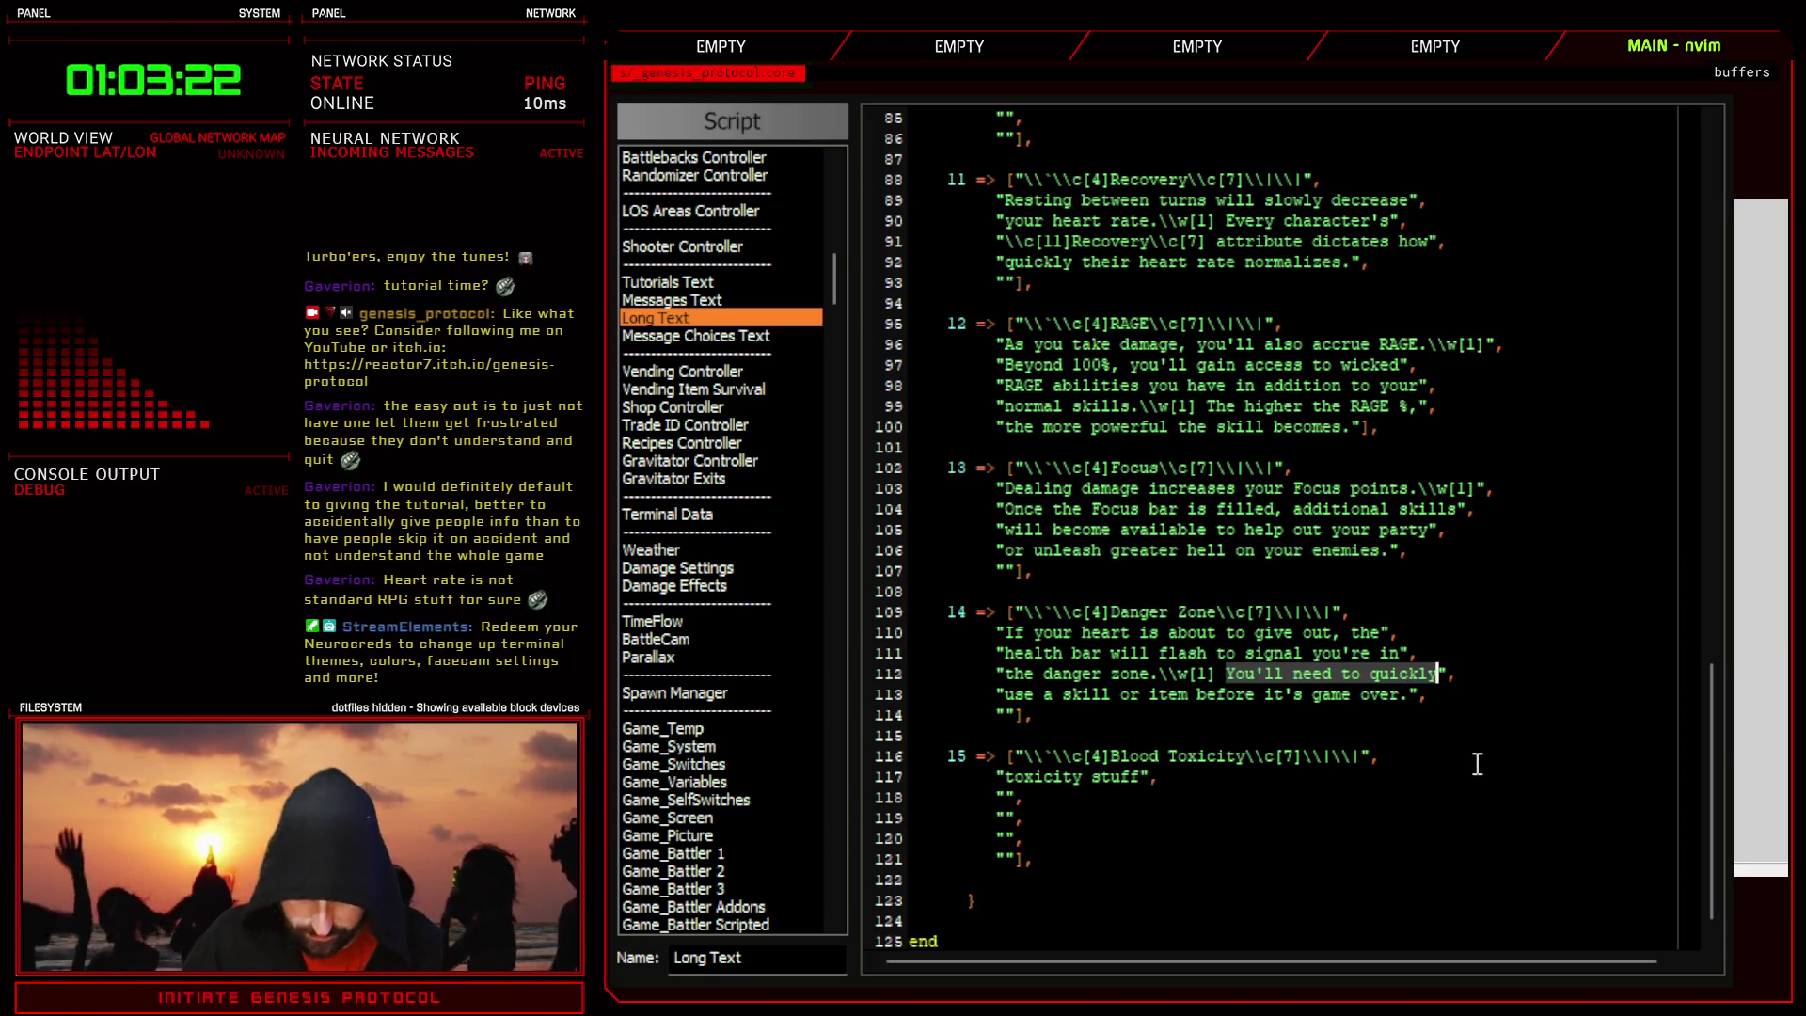
pyautogui.write("If you don'")
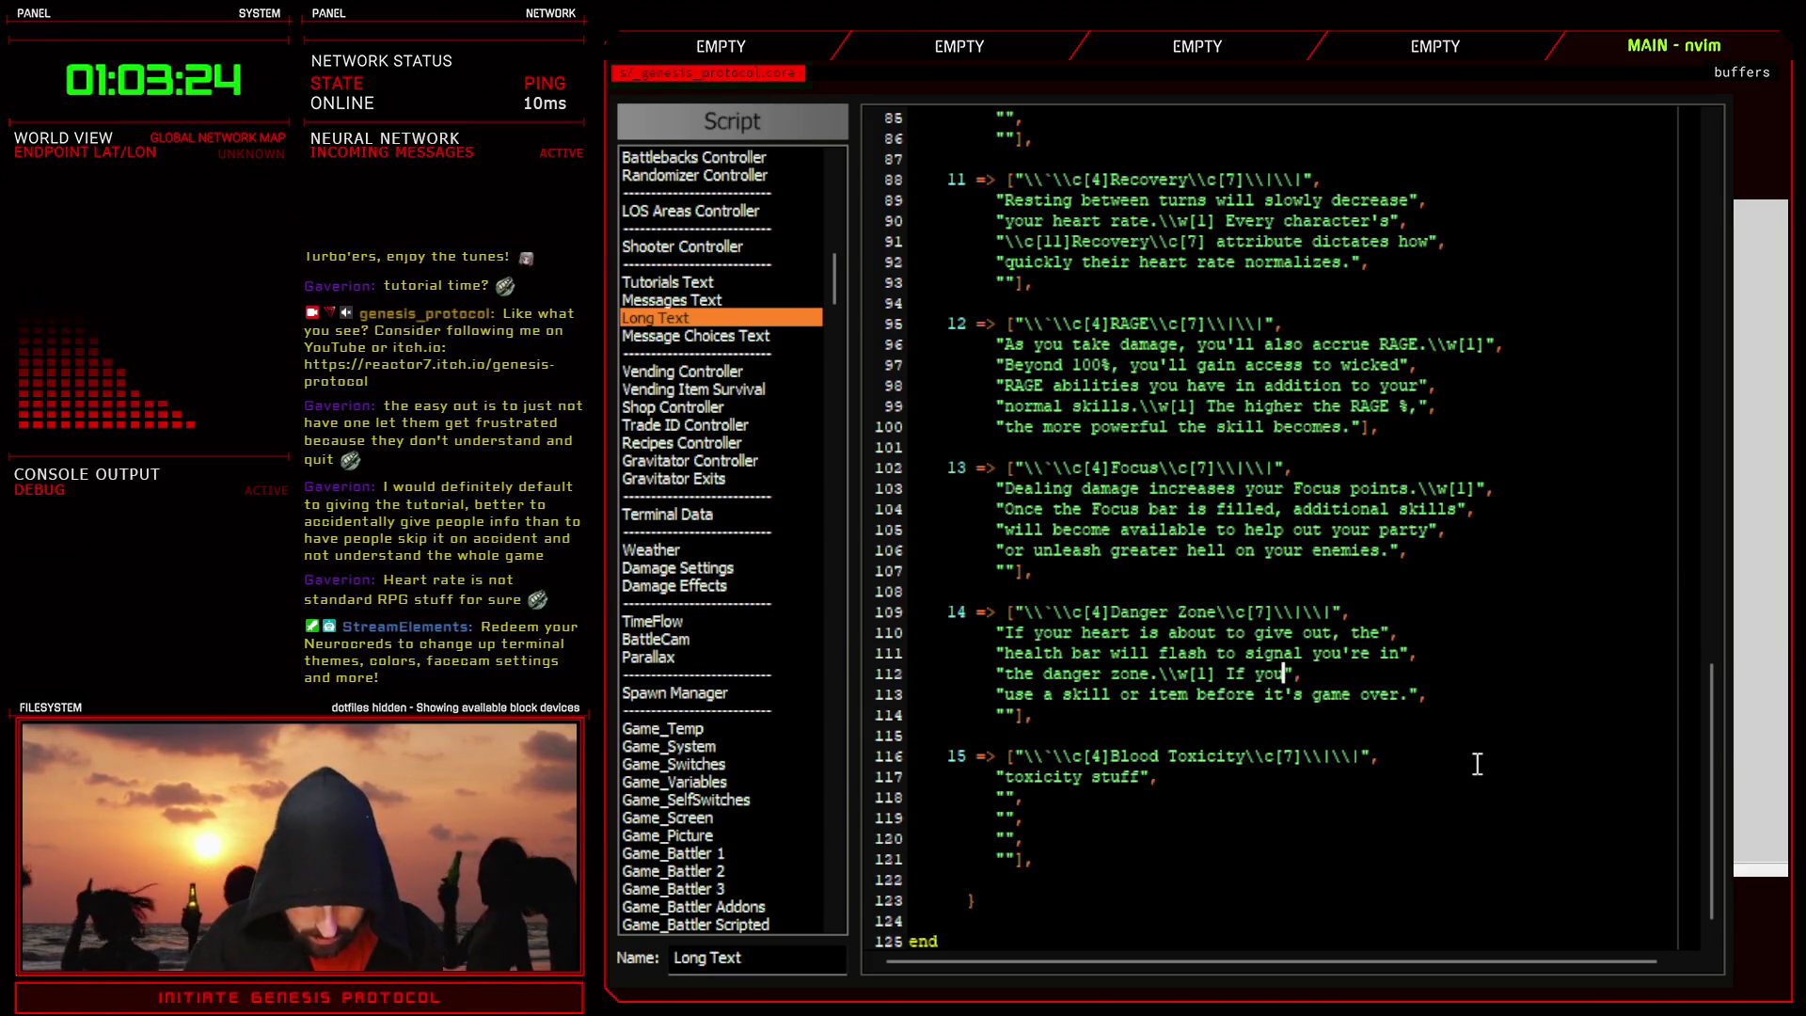
pyautogui.write('t quickly')
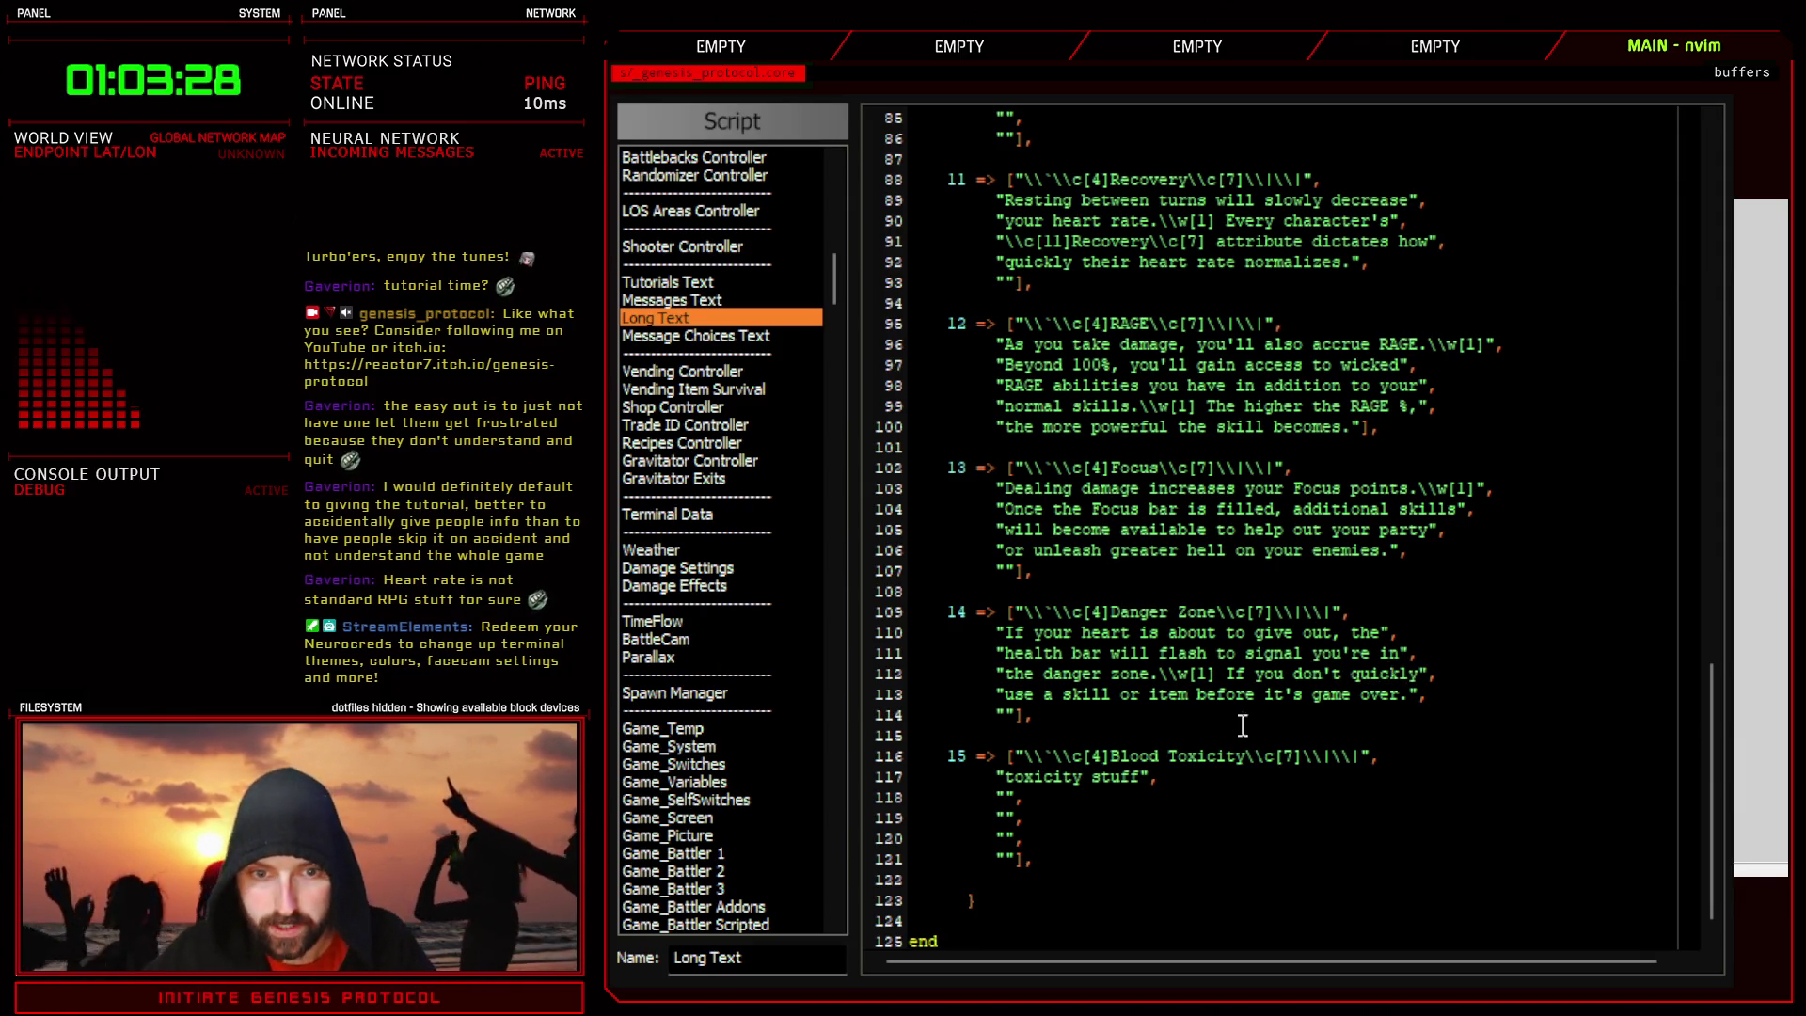
pyautogui.doubleClick(1216, 695)
pyautogui.press('BackSpace')
pyautogui.press('BackSpace')
pyautogui.press('BackSpace')
pyautogui.press('BackSpace')
pyautogui.write('restorative')
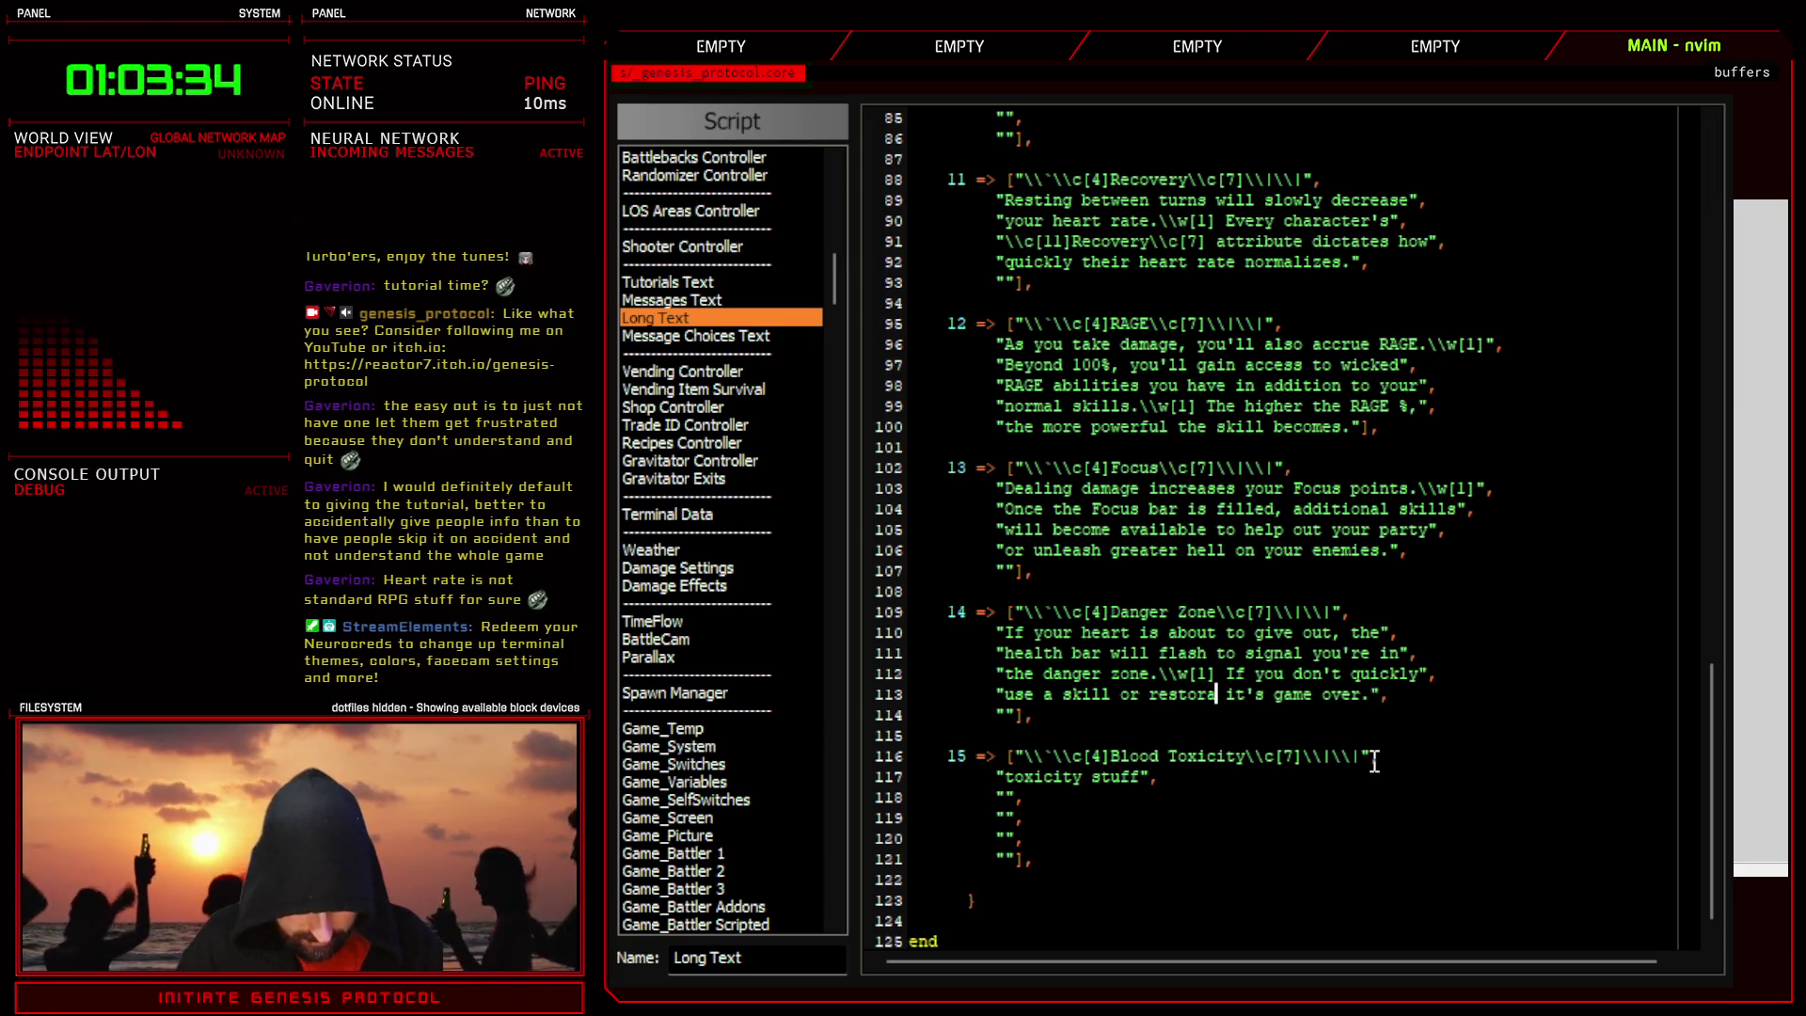
pyautogui.write(' item,')
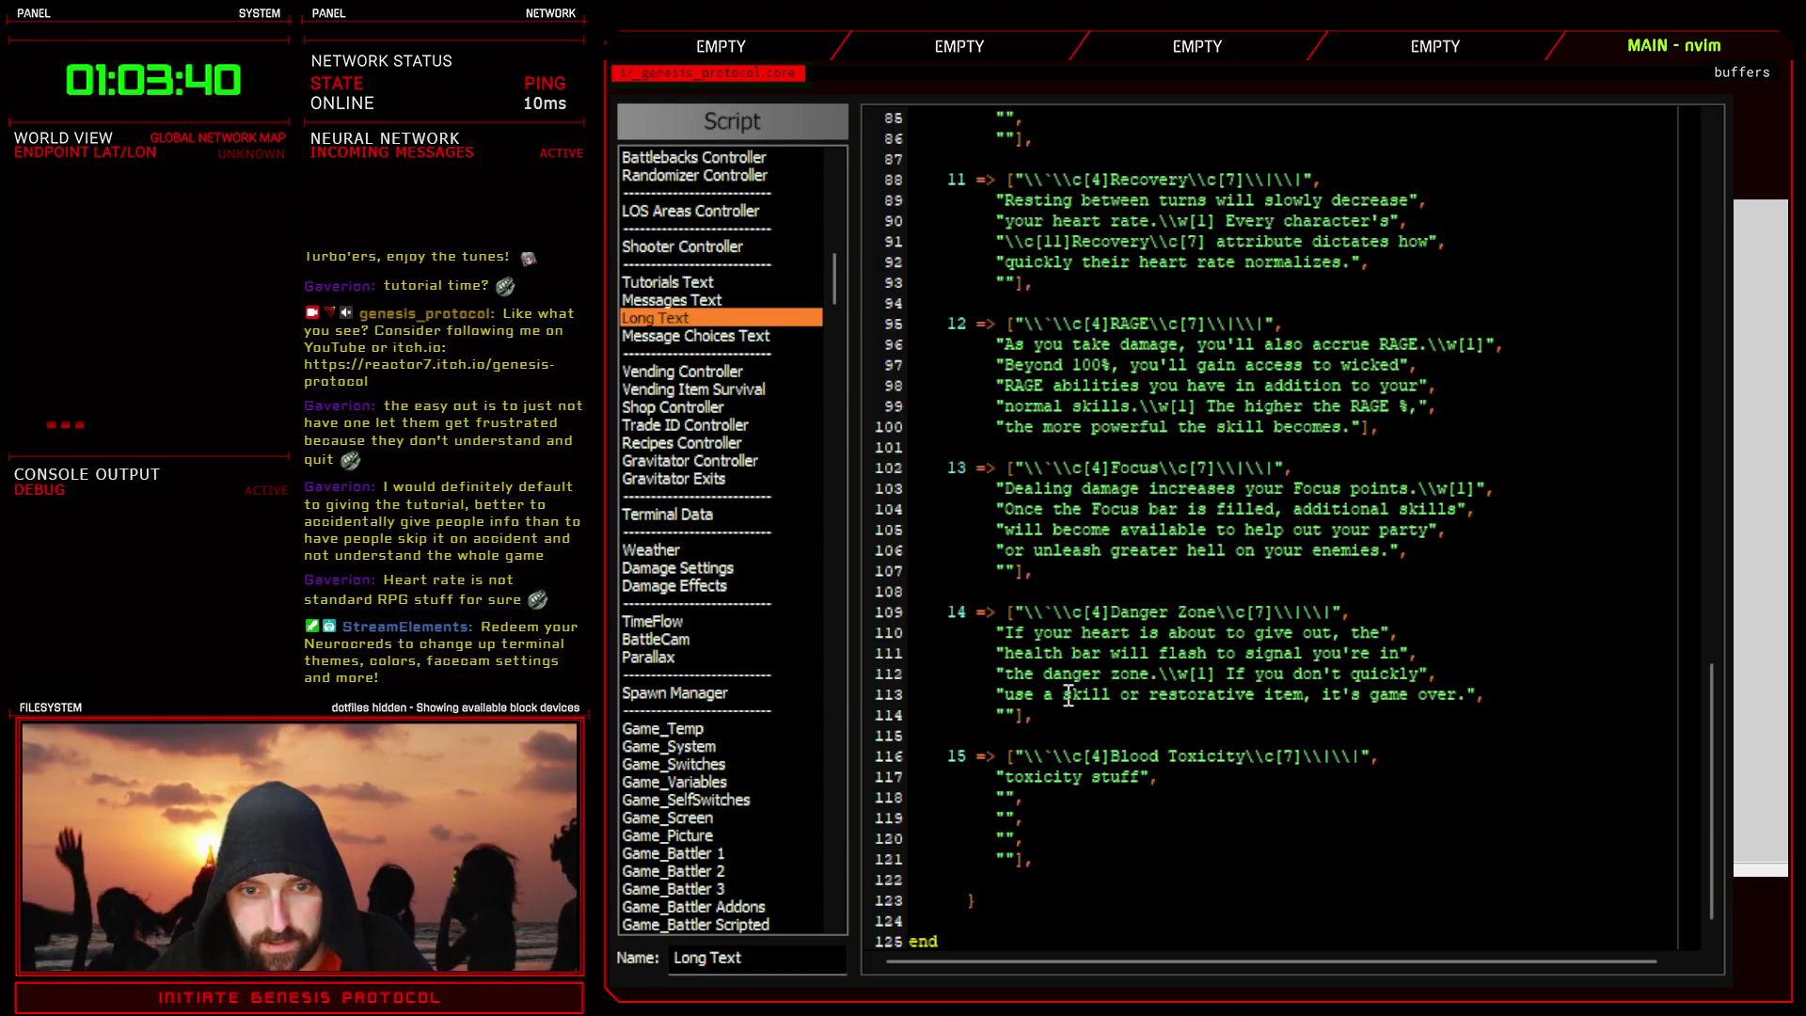
pyautogui.doubleClick(1197, 696)
pyautogui.moveTo(1240, 700); pyautogui.dragTo(1069, 702)
pyautogui.press('Right')
pyautogui.hotkey('ctrl', 'Right')
pyautogui.hotkey('ctrl', 'Right')
pyautogui.press('BackSpace')
# - Reword line 113's ending through 'it'll be game over' to 'it's game over.'
pyautogui.click(1356, 694)
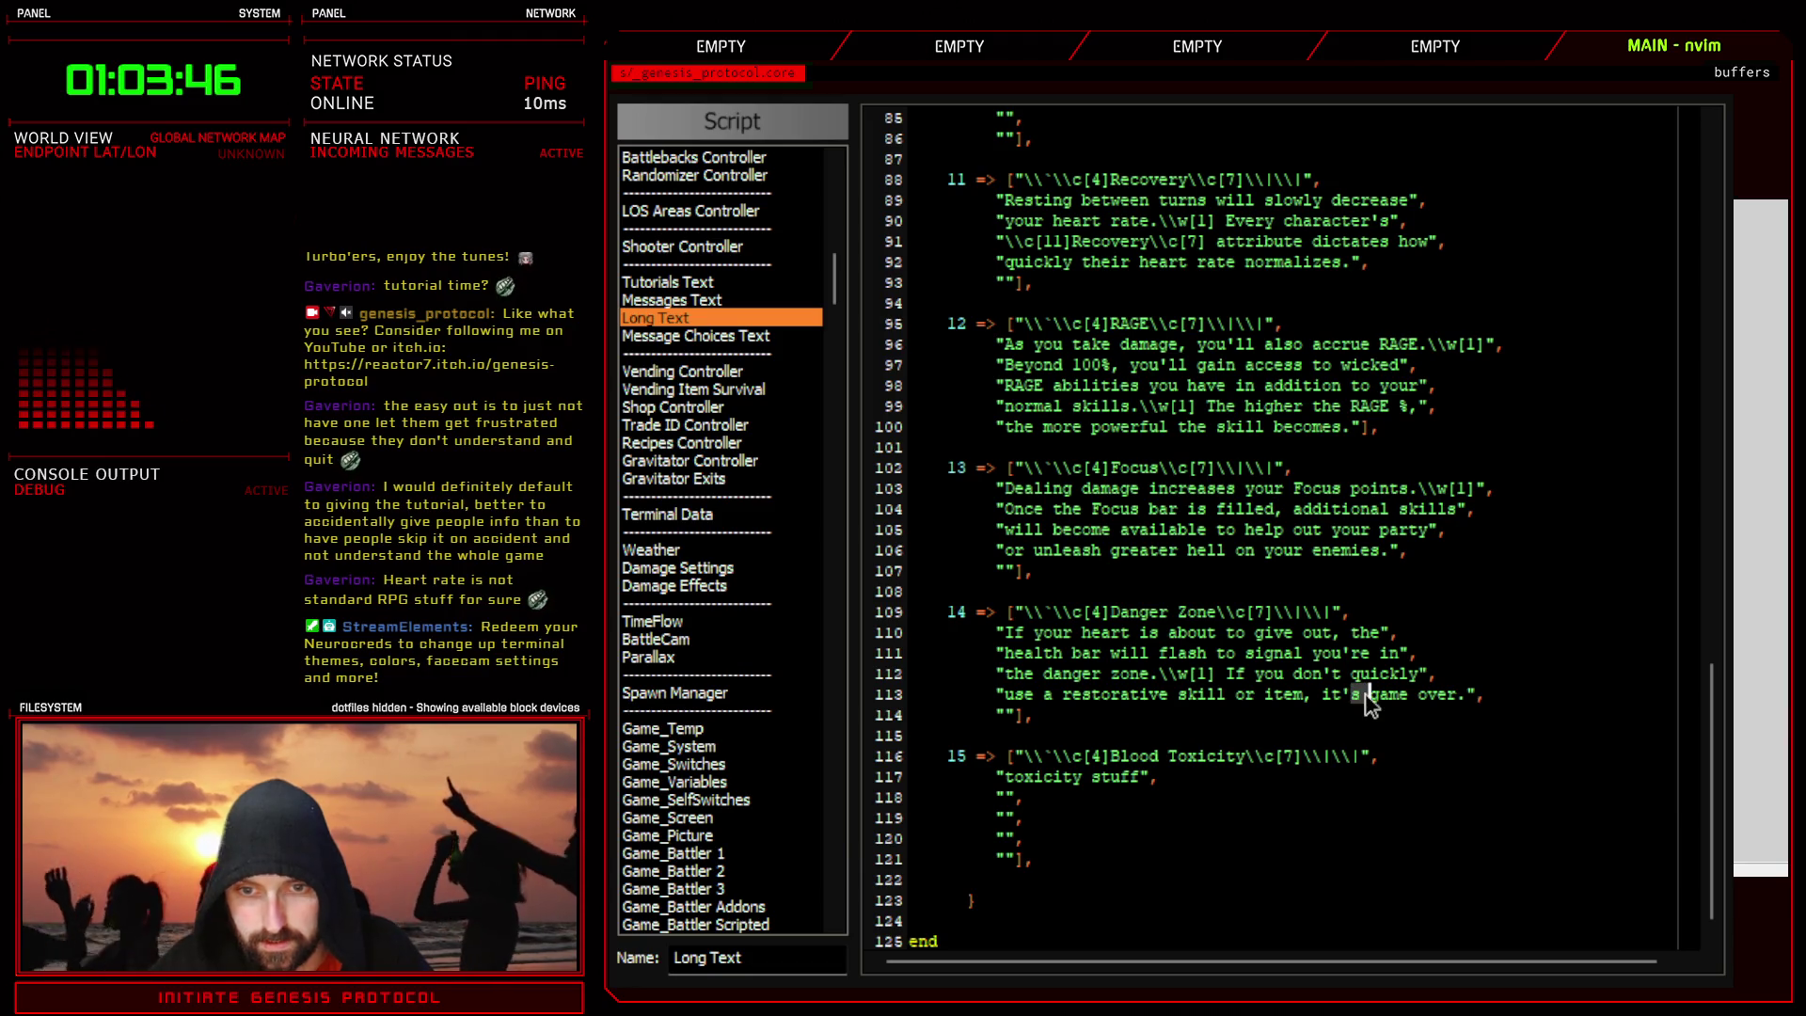
pyautogui.write('sll be')
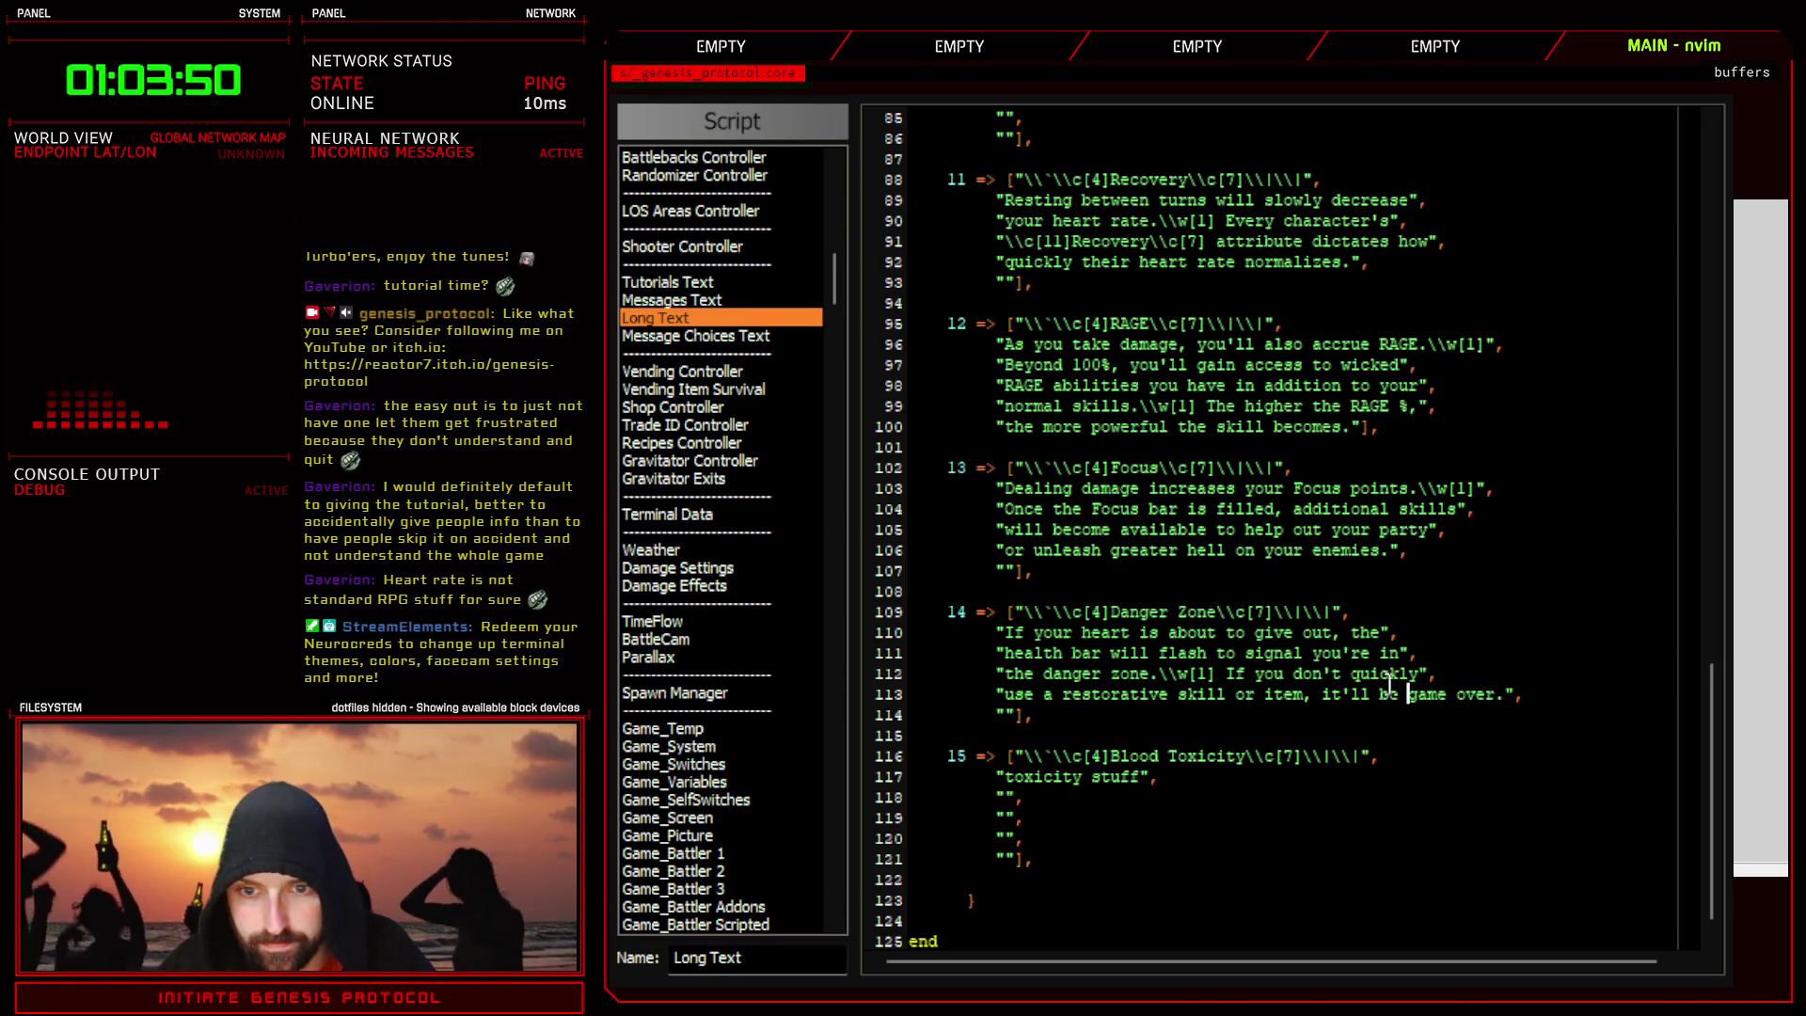
pyautogui.click(1386, 632)
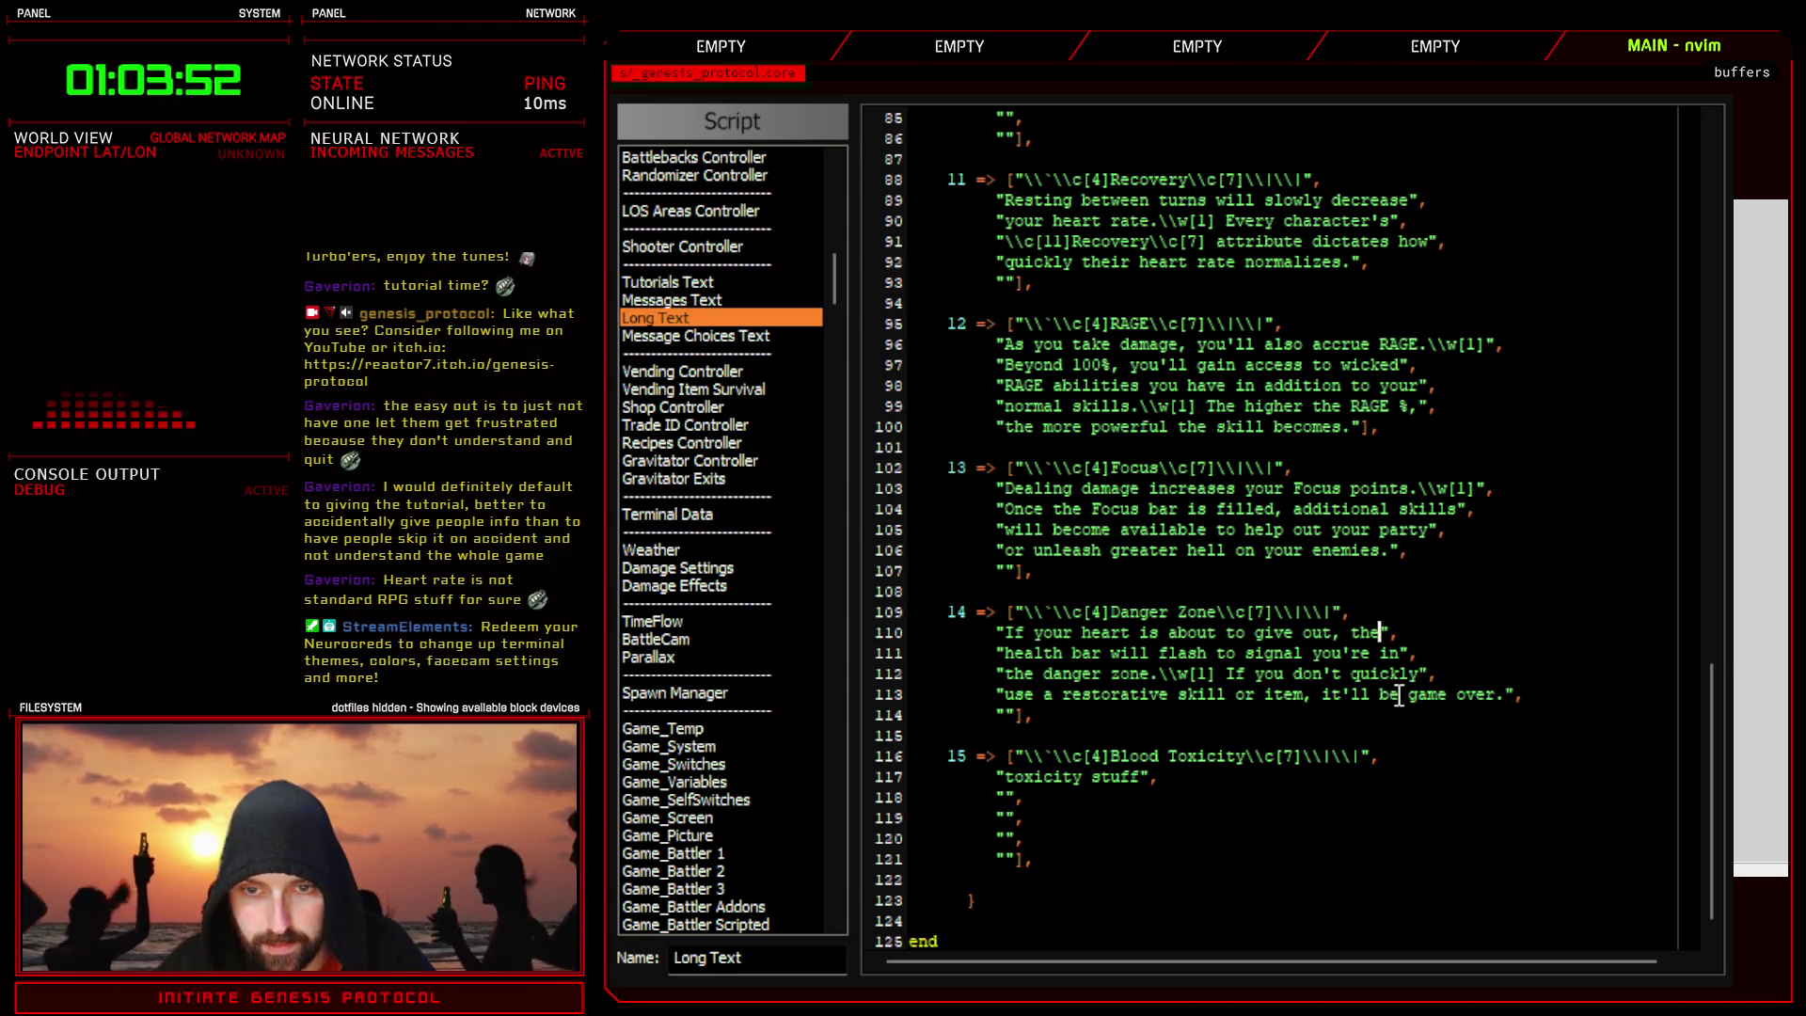
pyautogui.press('k')
pyautogui.press('k')
pyautogui.press('k')
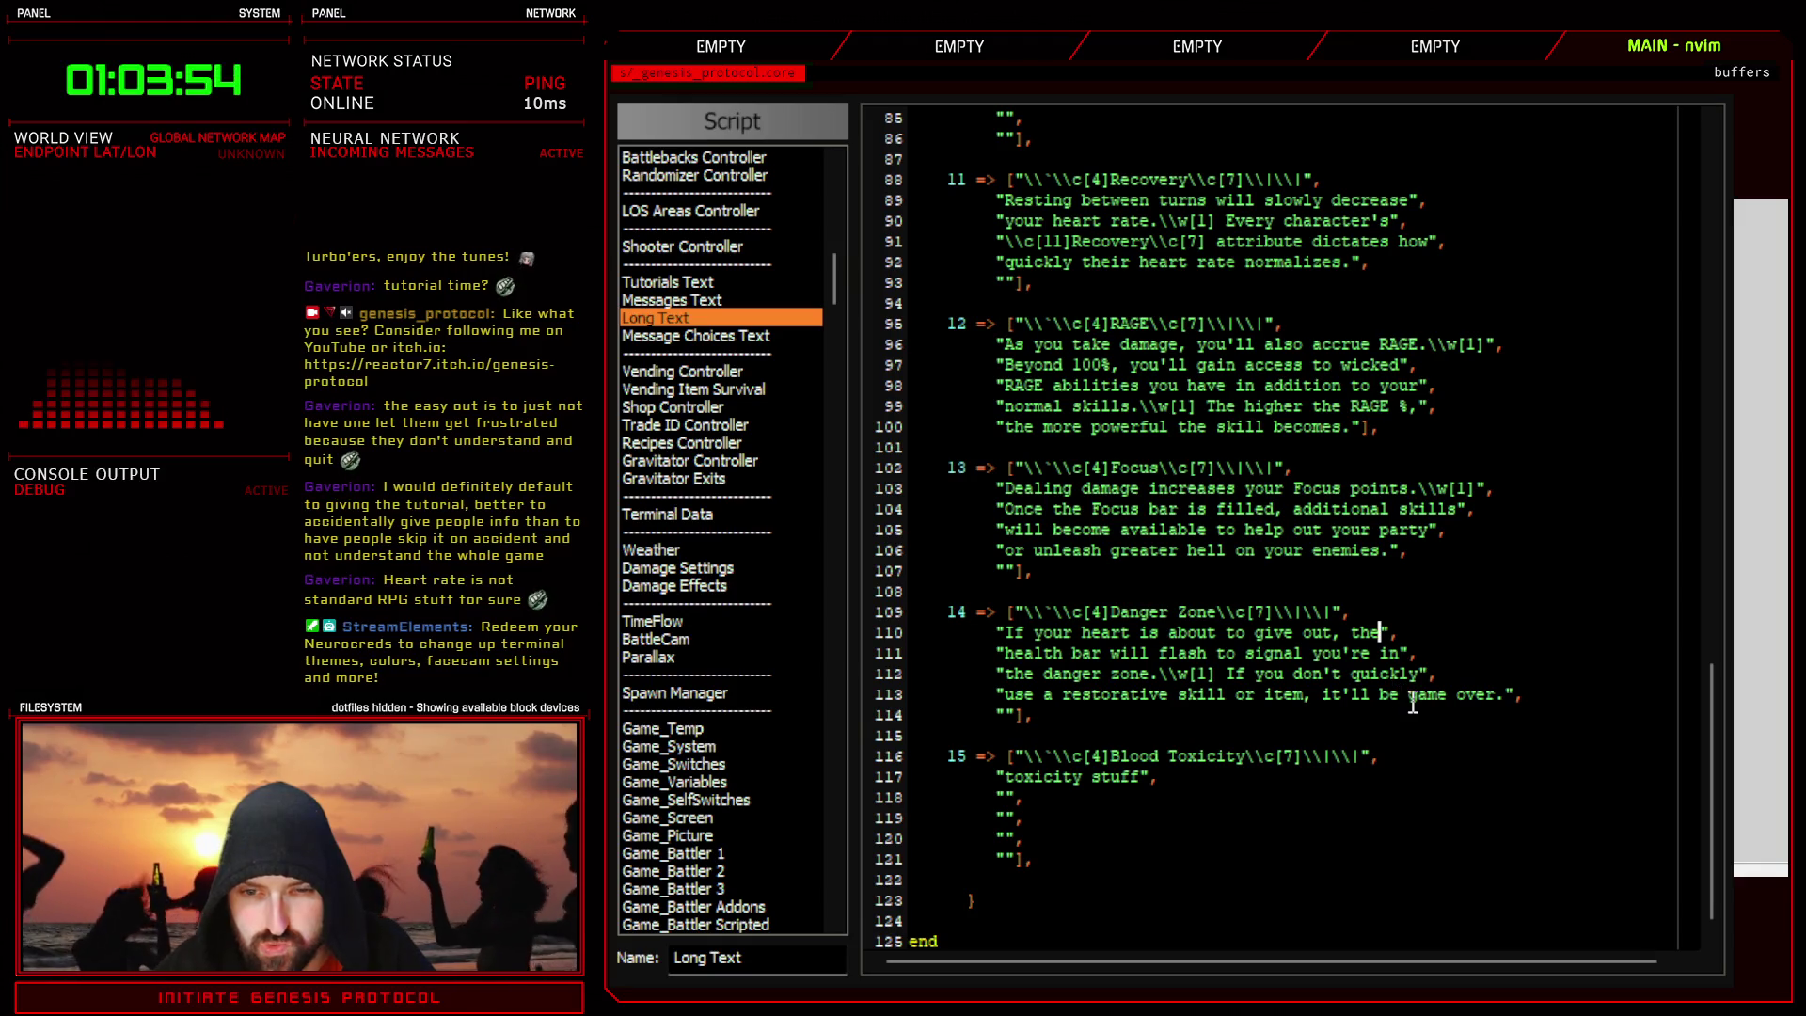
pyautogui.click(1372, 701)
pyautogui.press('i')
pyautogui.press('BackSpace')
pyautogui.press('BackSpace')
pyautogui.write('d')
pyautogui.press('Delete')
pyautogui.press('Delete')
pyautogui.press('Delete')
pyautogui.press('Delete')
pyautogui.press('End')
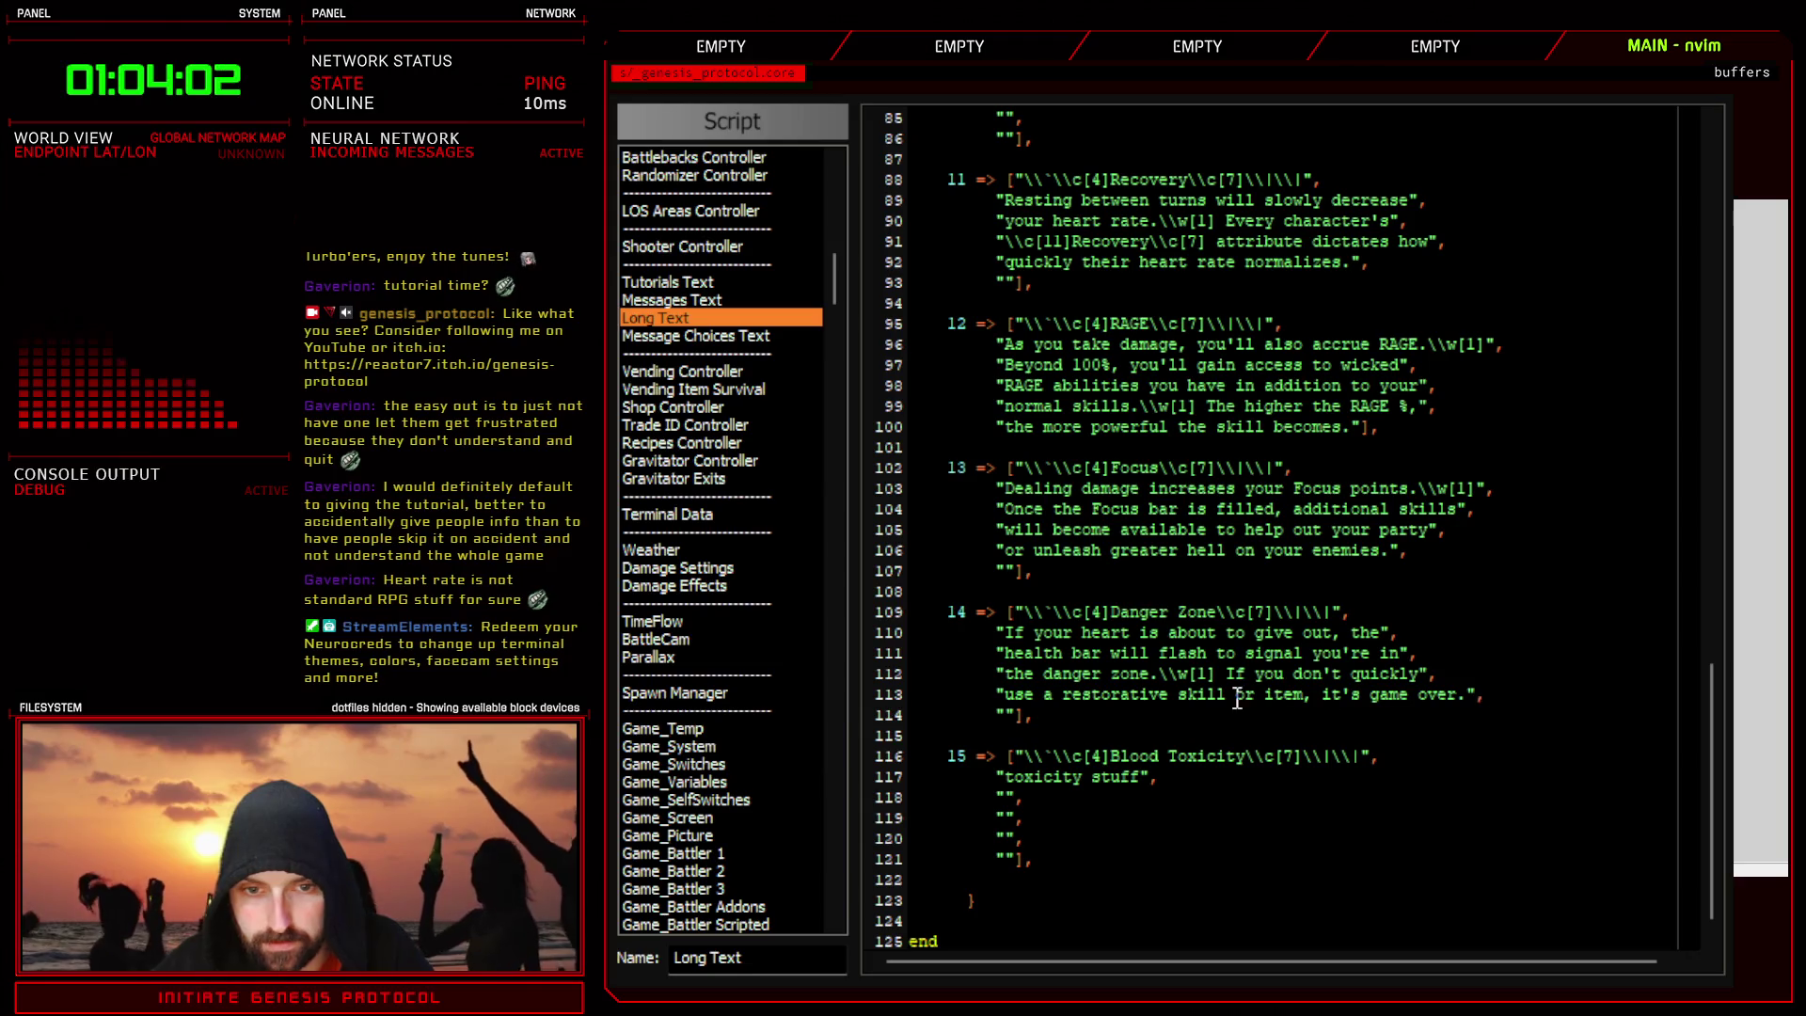
pyautogui.scroll(-1, 1232, 698)
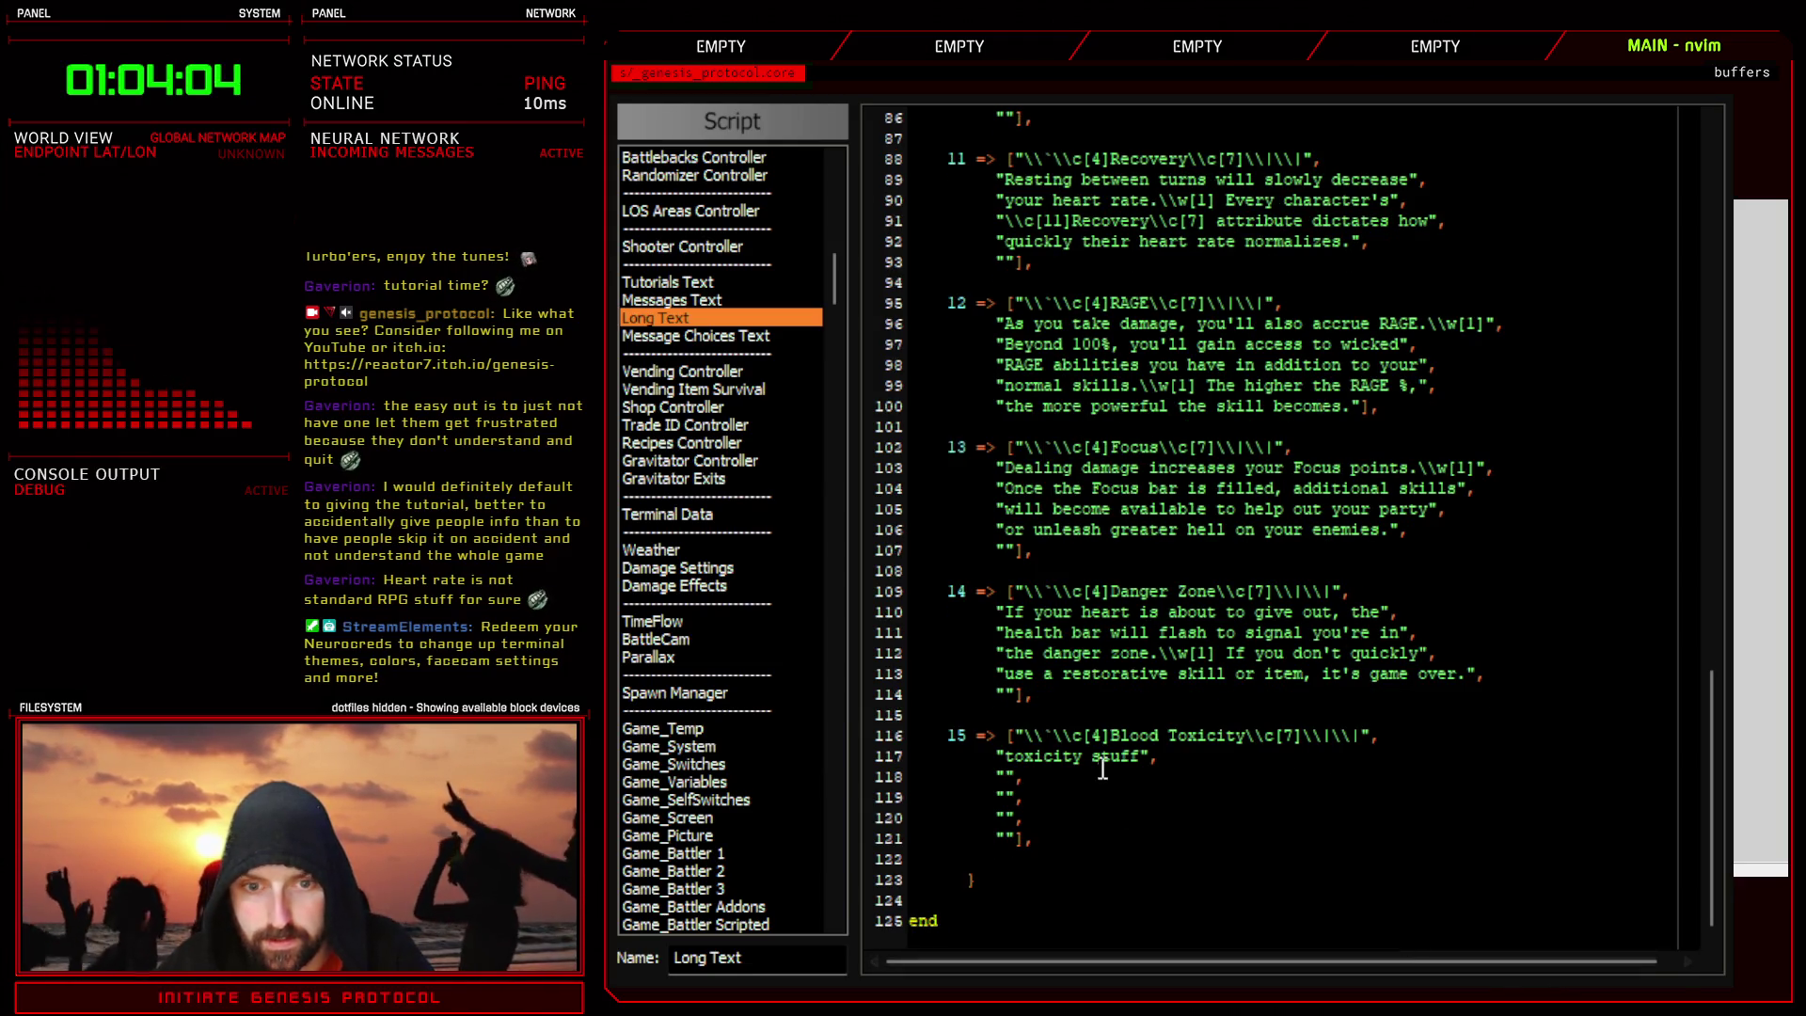
# - Replace 'toxicity stuff' on line 117 with 'Using medical items are great and all, but comes', correcting 'is' to 'are'
pyautogui.moveTo(1005, 756); pyautogui.dragTo(1136, 762)
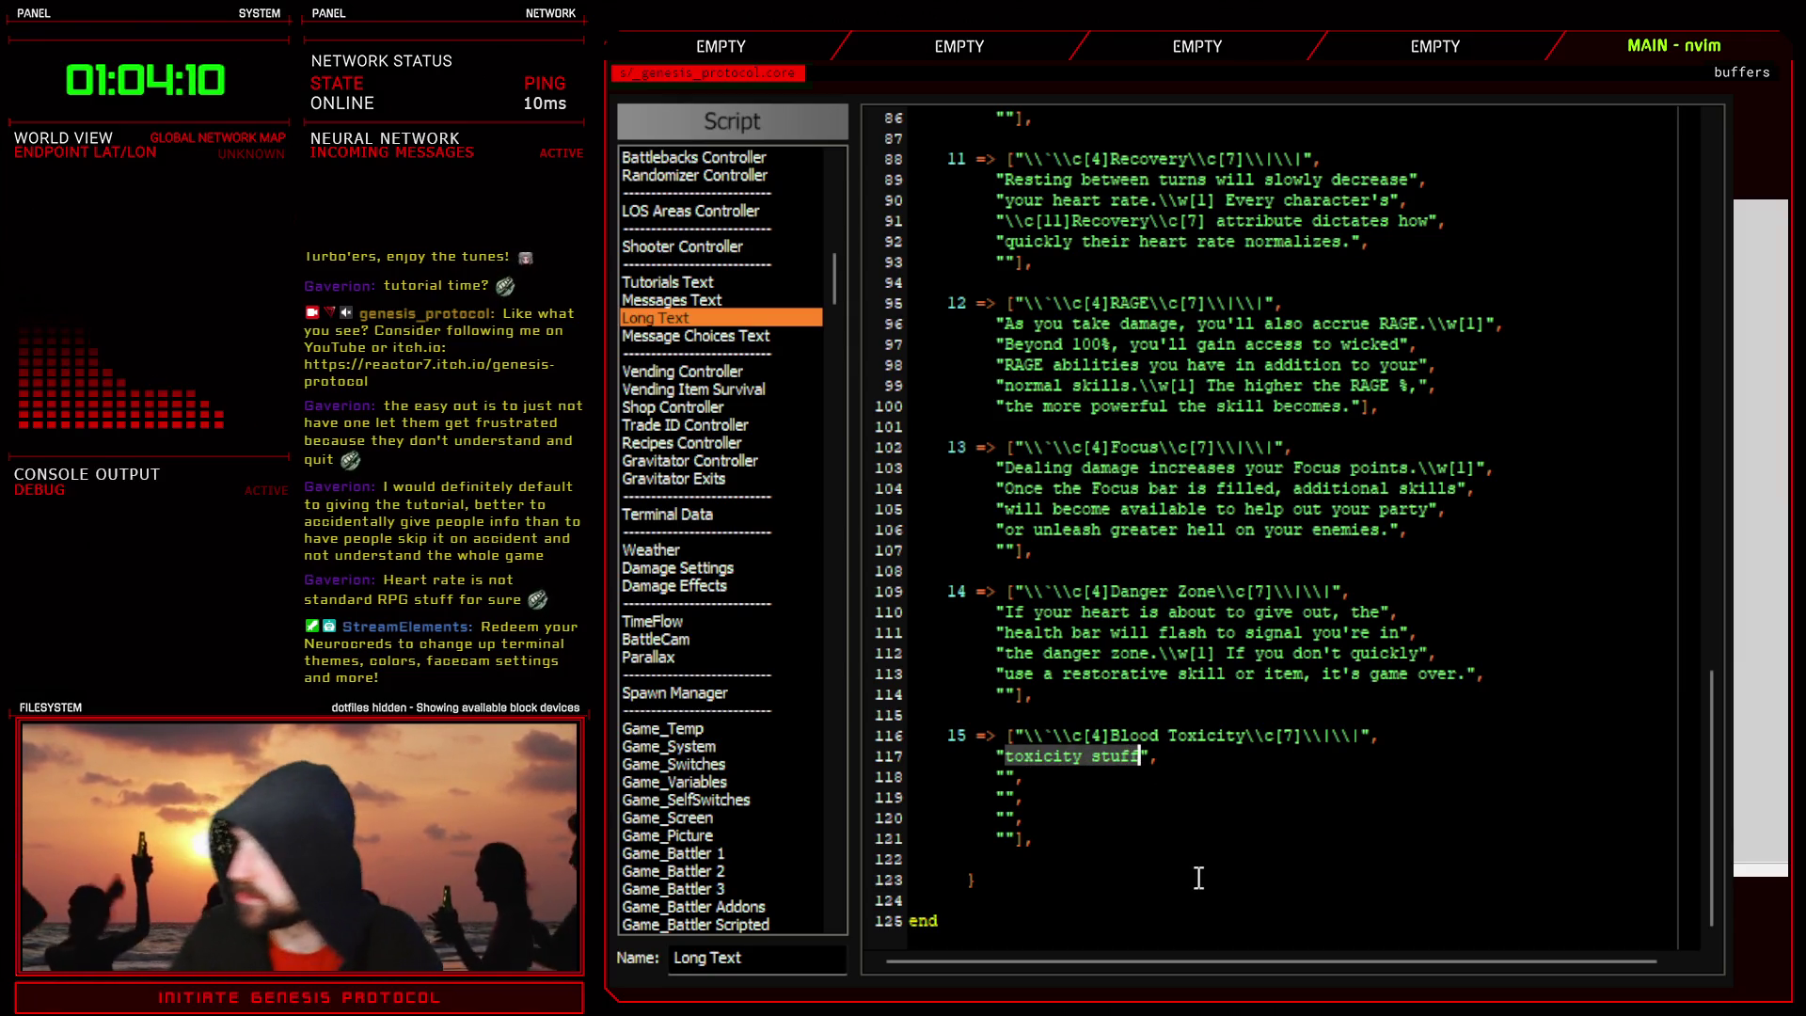
pyautogui.write('cUsing medical items')
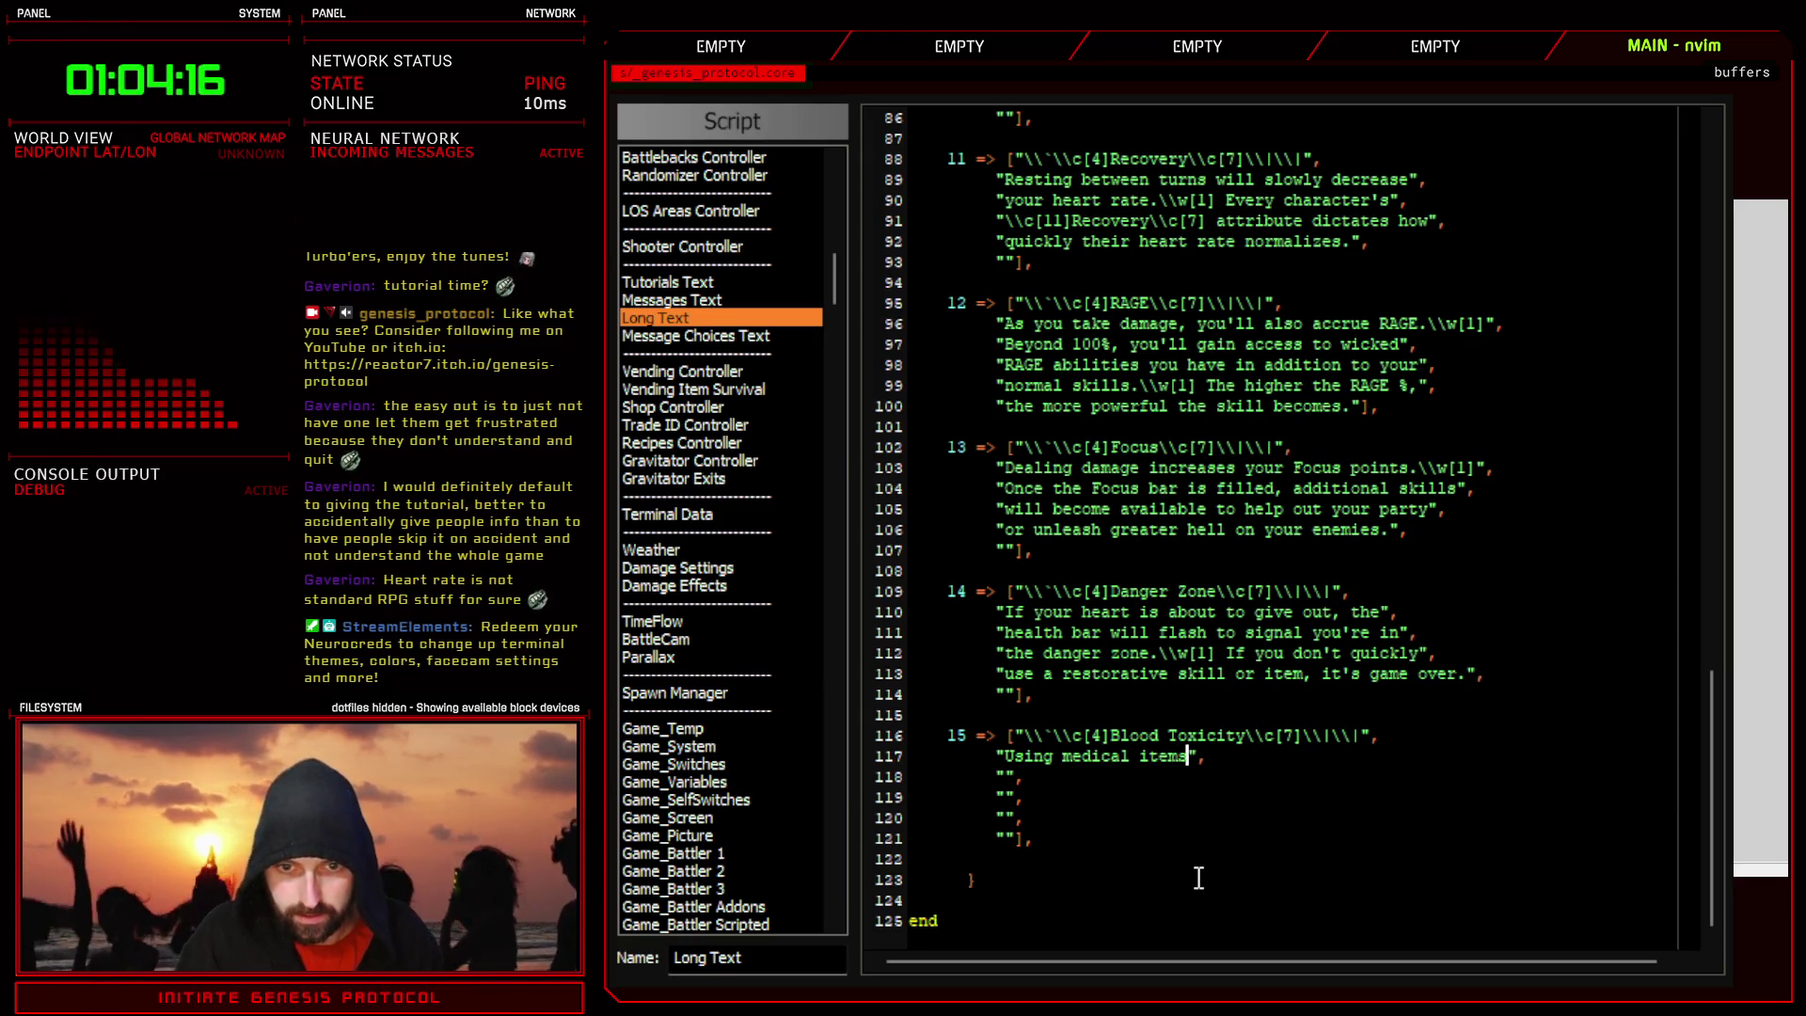
pyautogui.write('is great and all,')
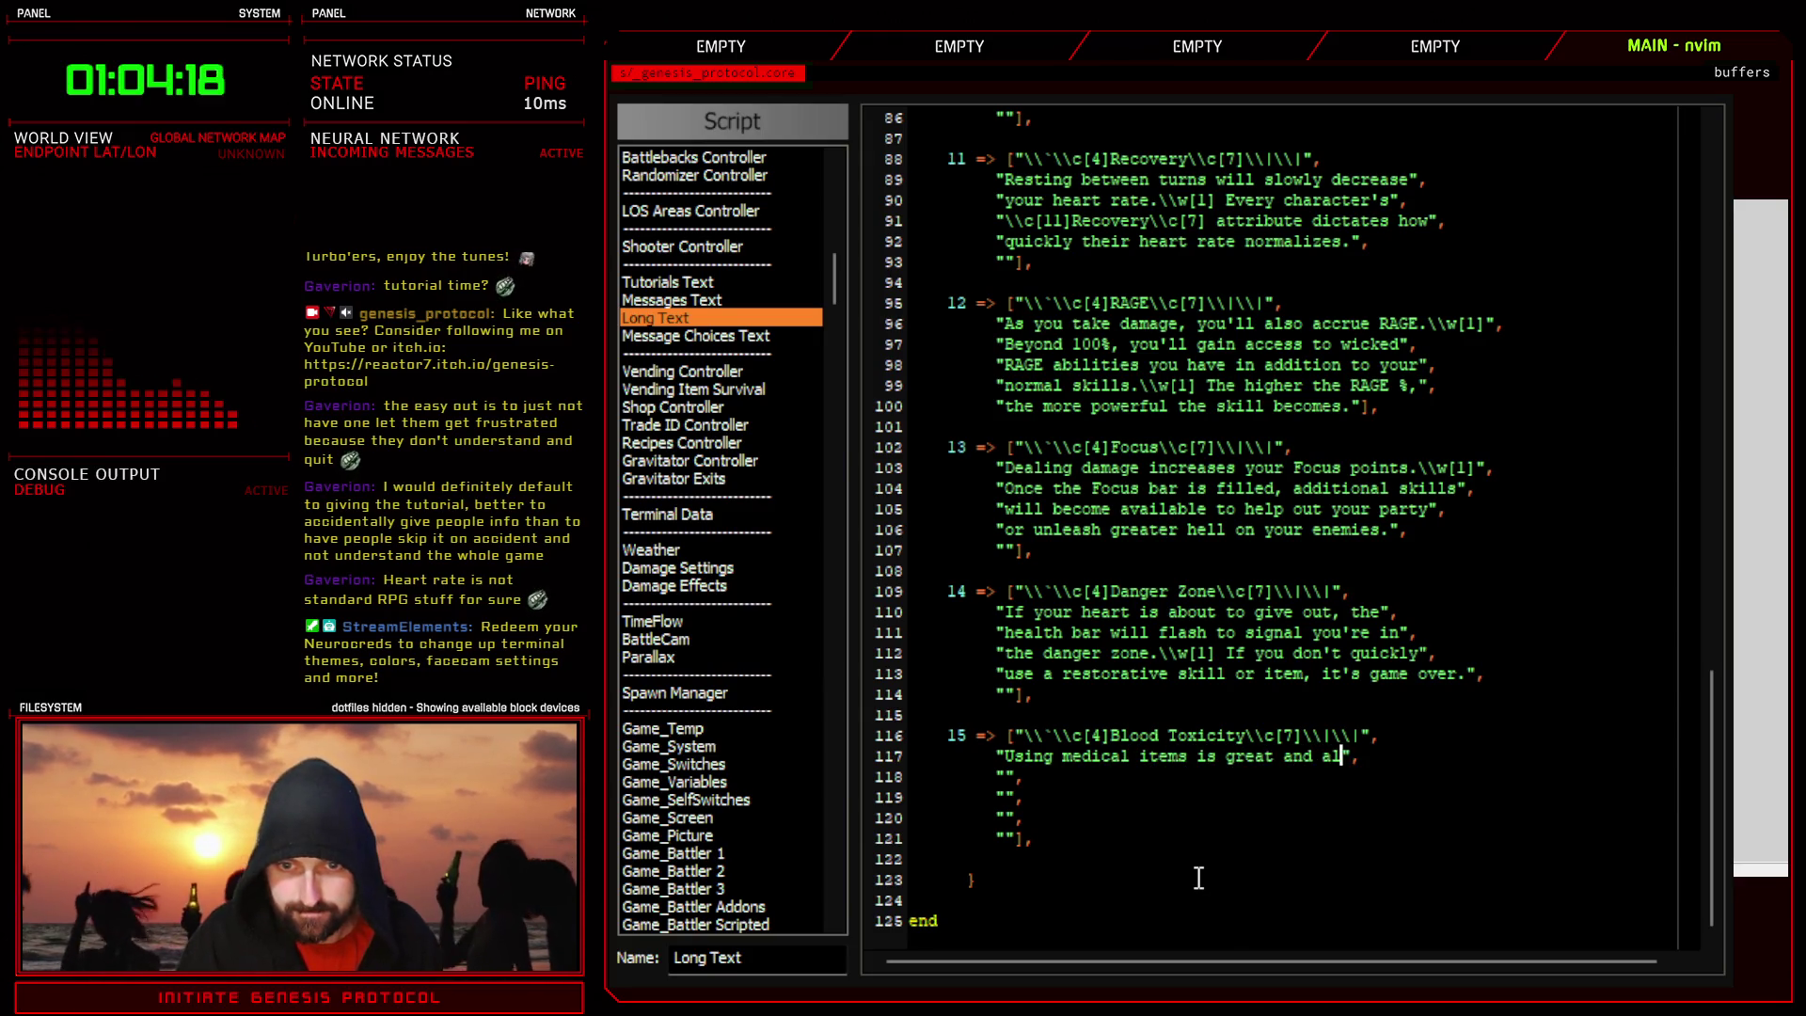
pyautogui.write(' but comes')
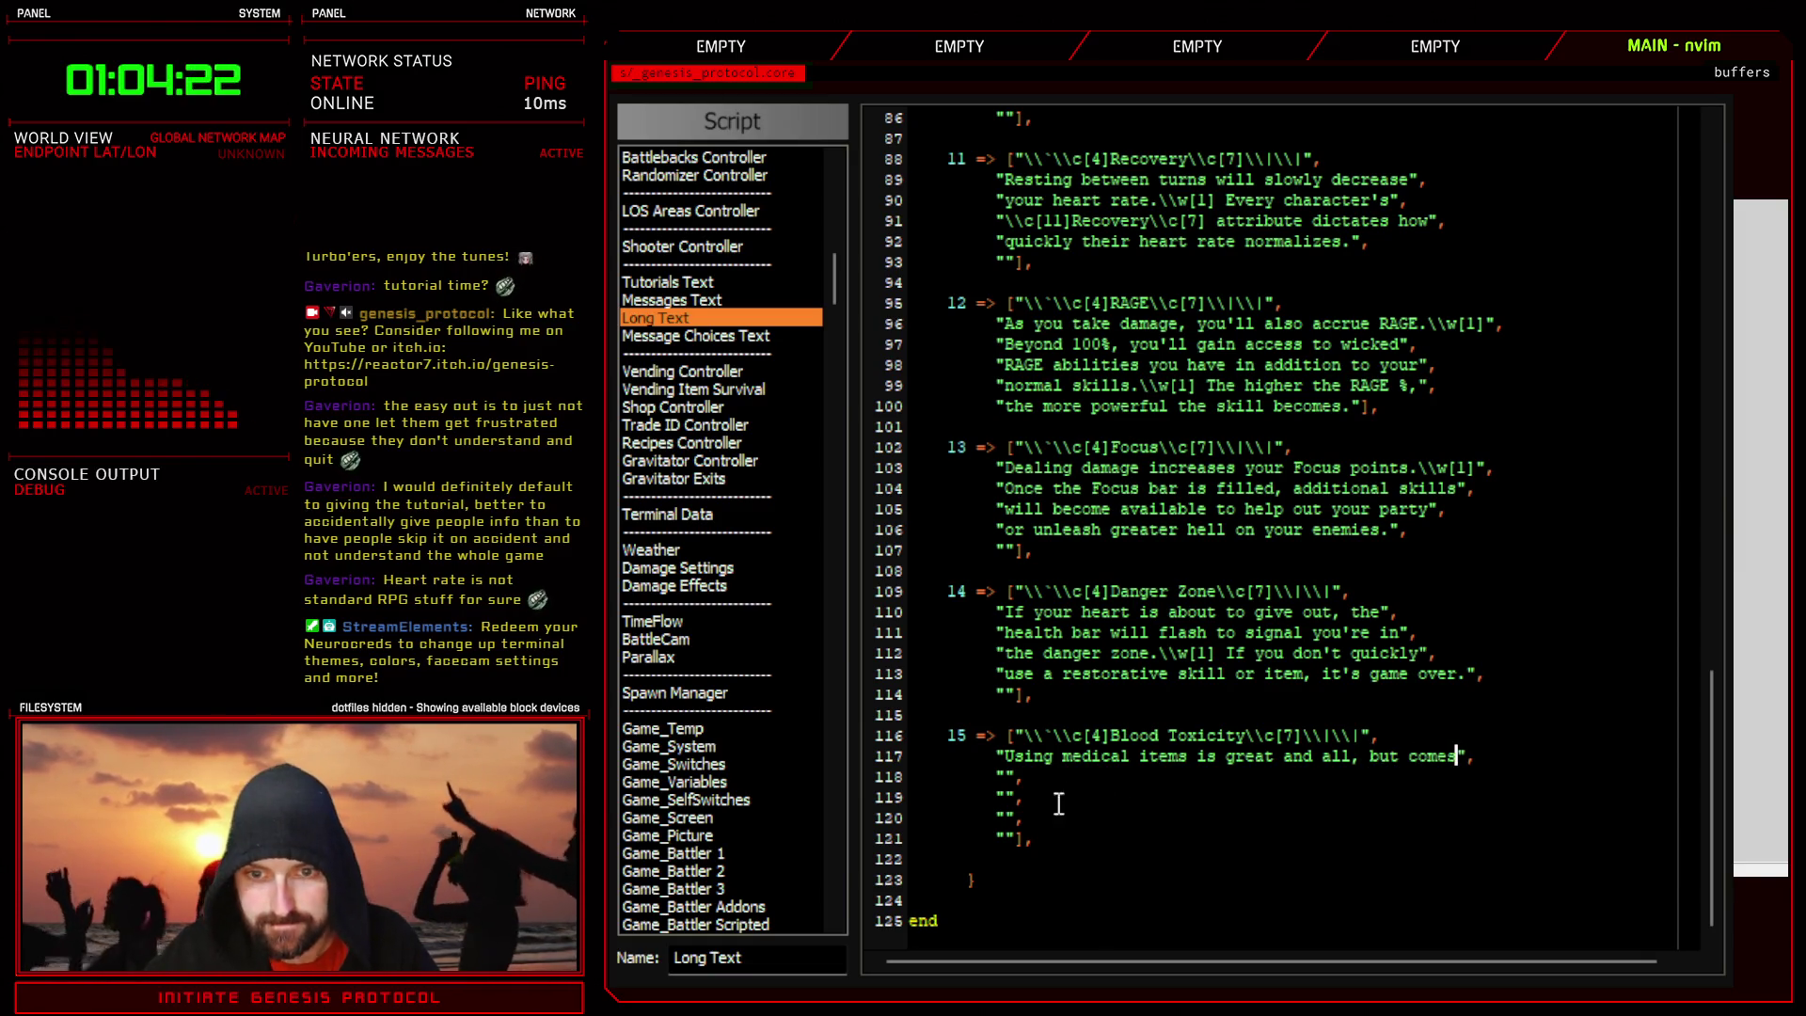
pyautogui.click(1007, 782)
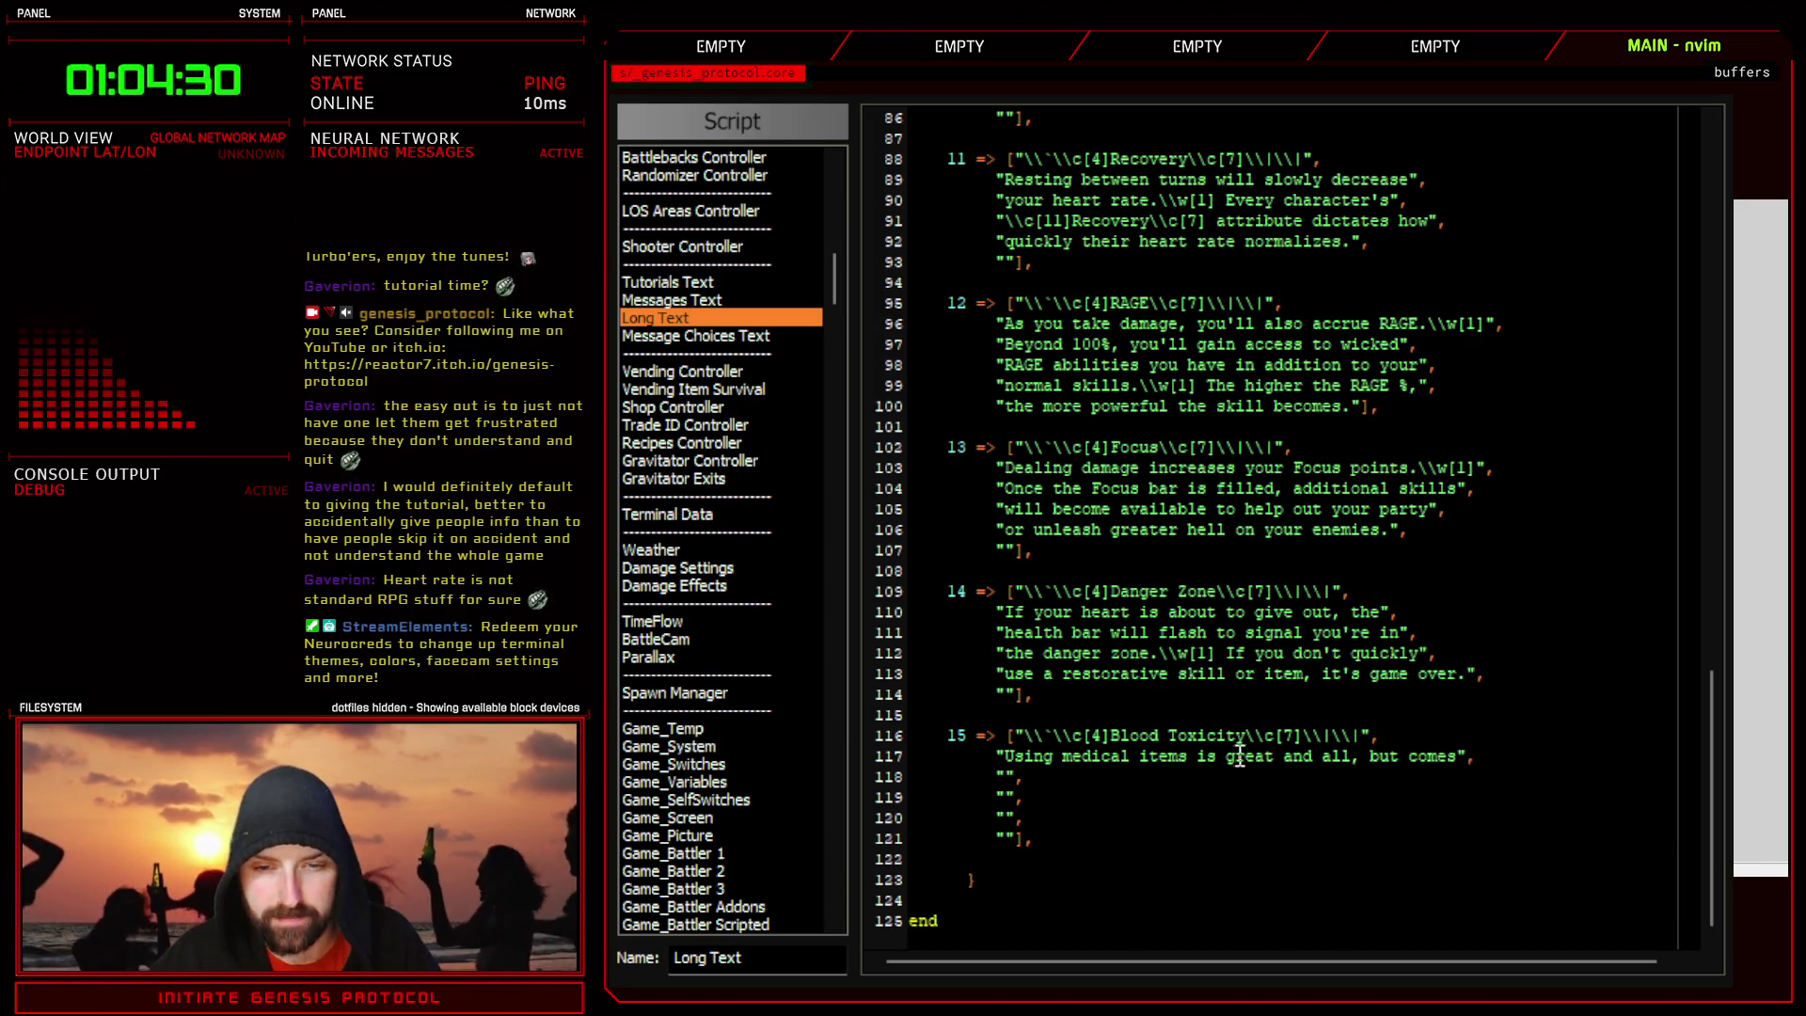
pyautogui.doubleClick(1209, 756)
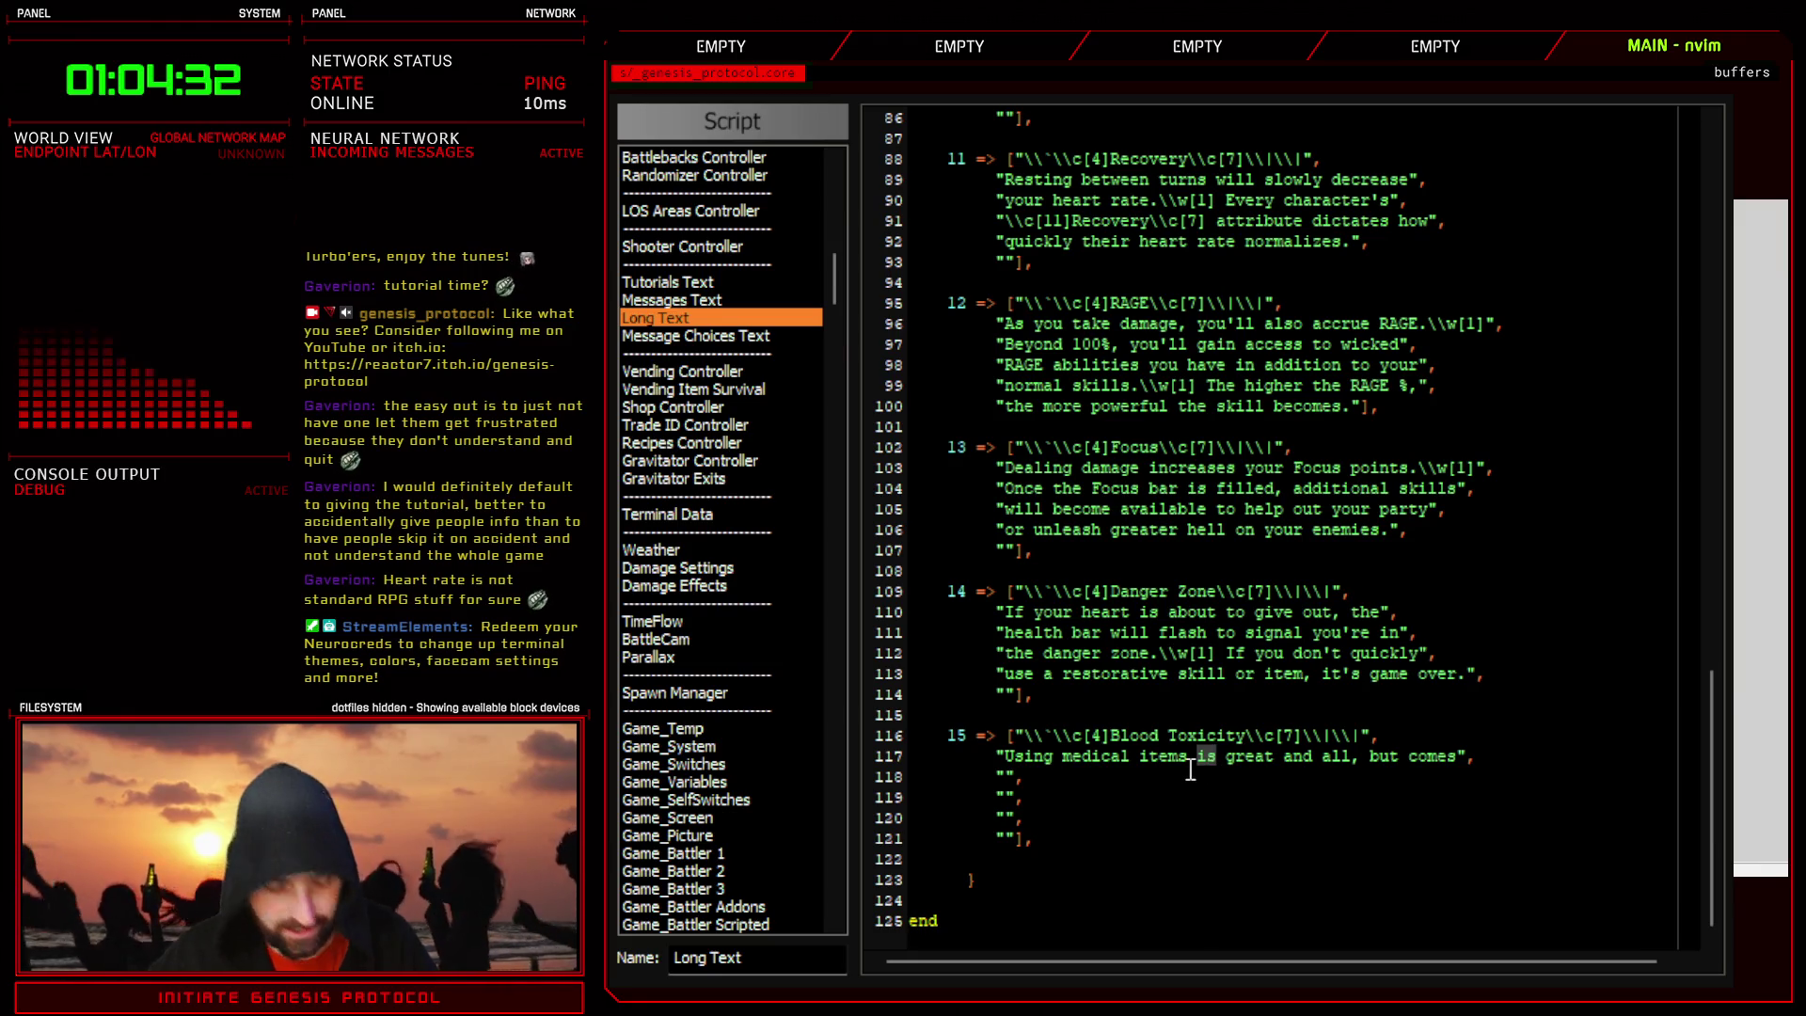
pyautogui.write('are')
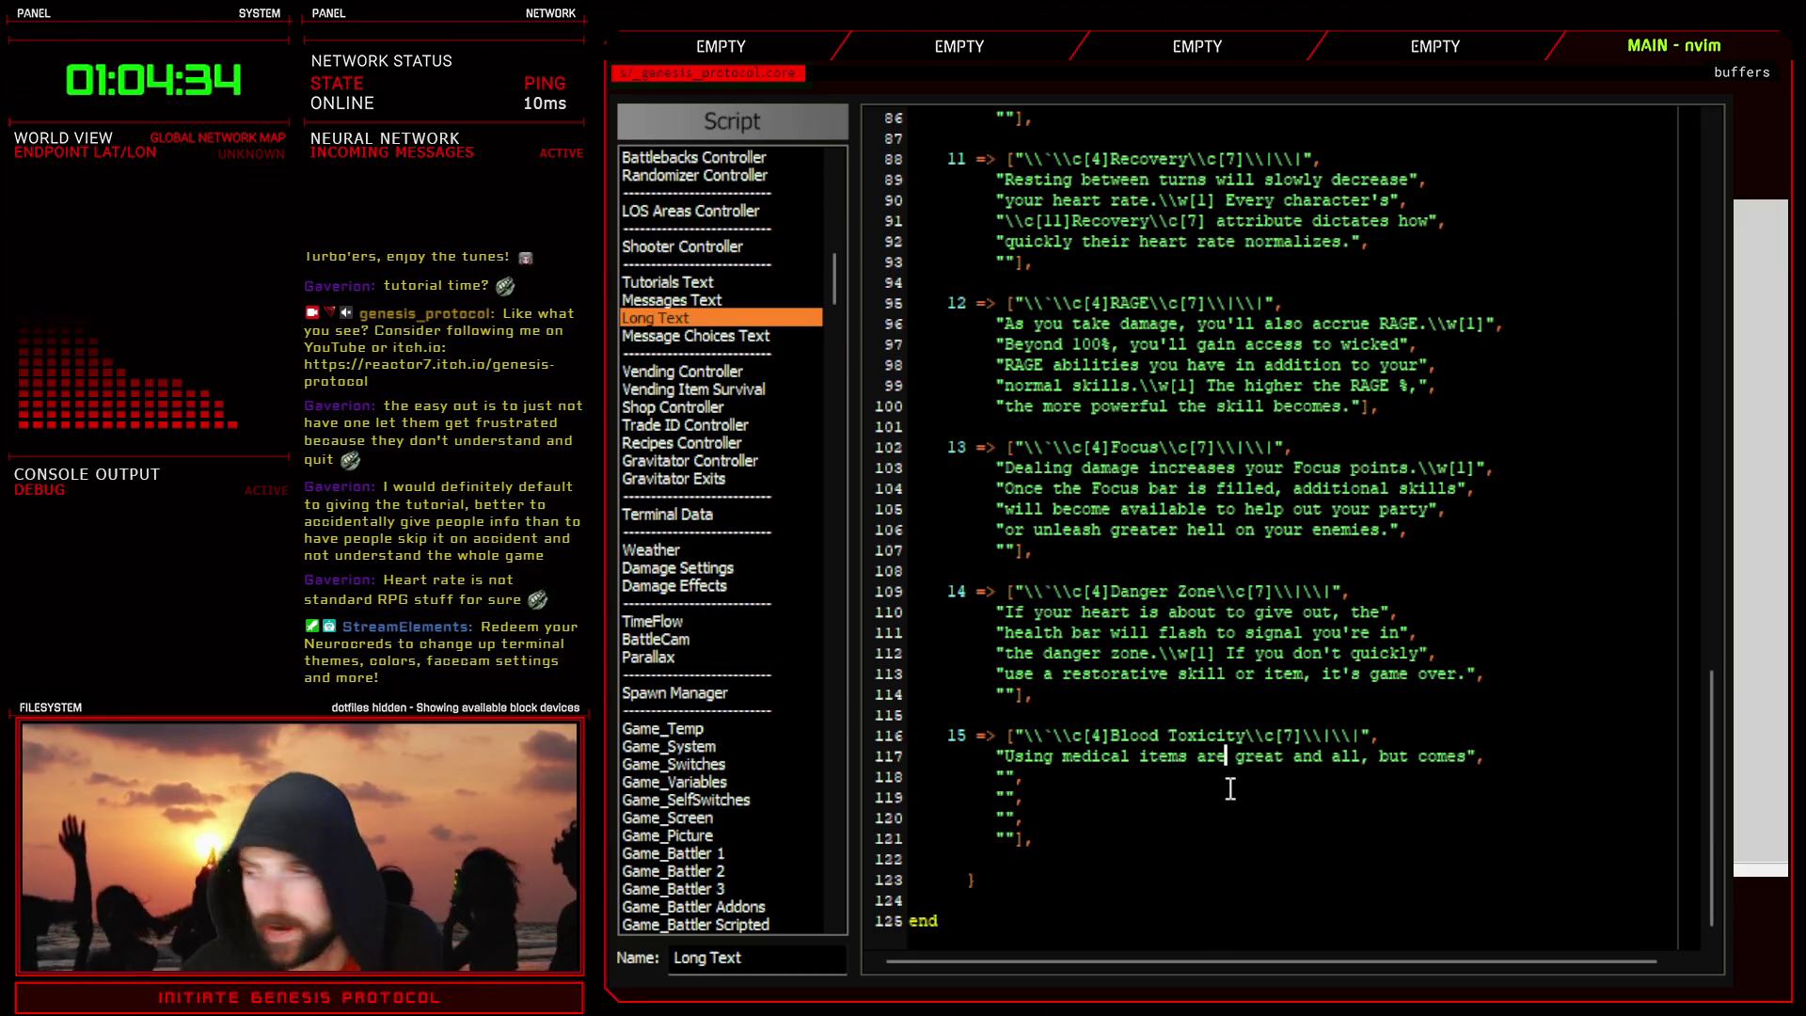
pyautogui.click(1474, 756)
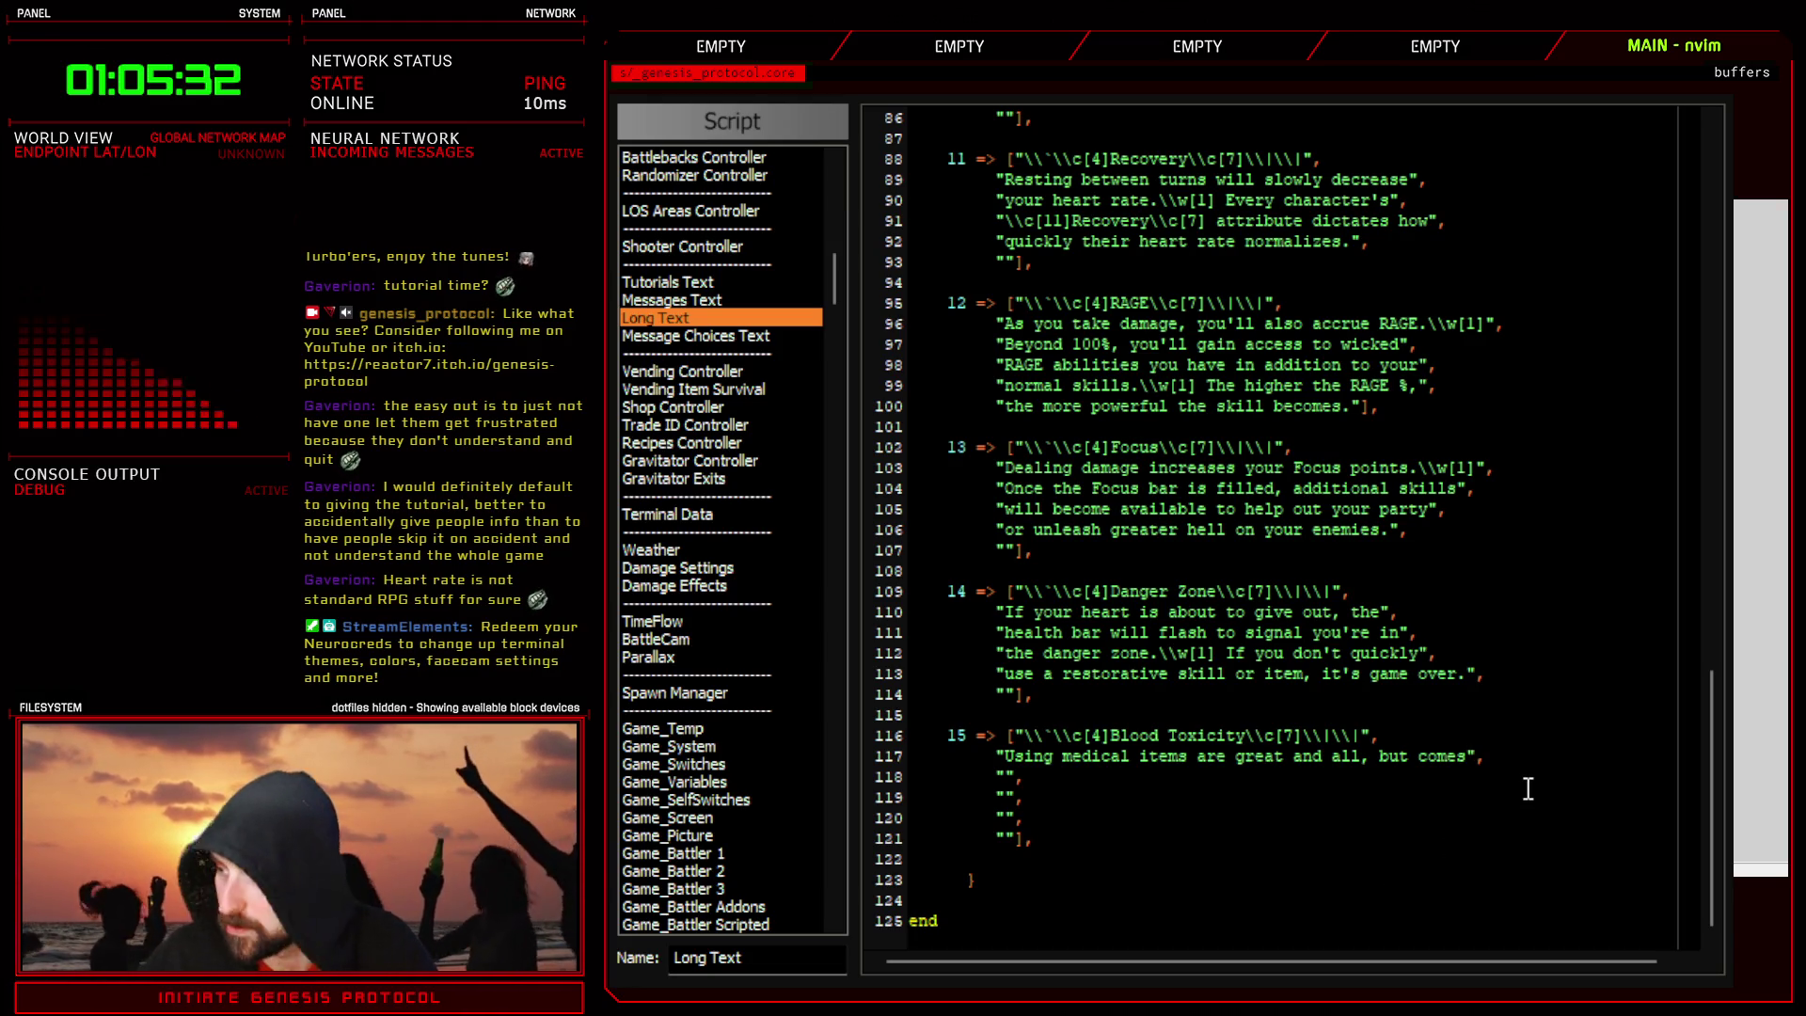
pyautogui.click(1006, 777)
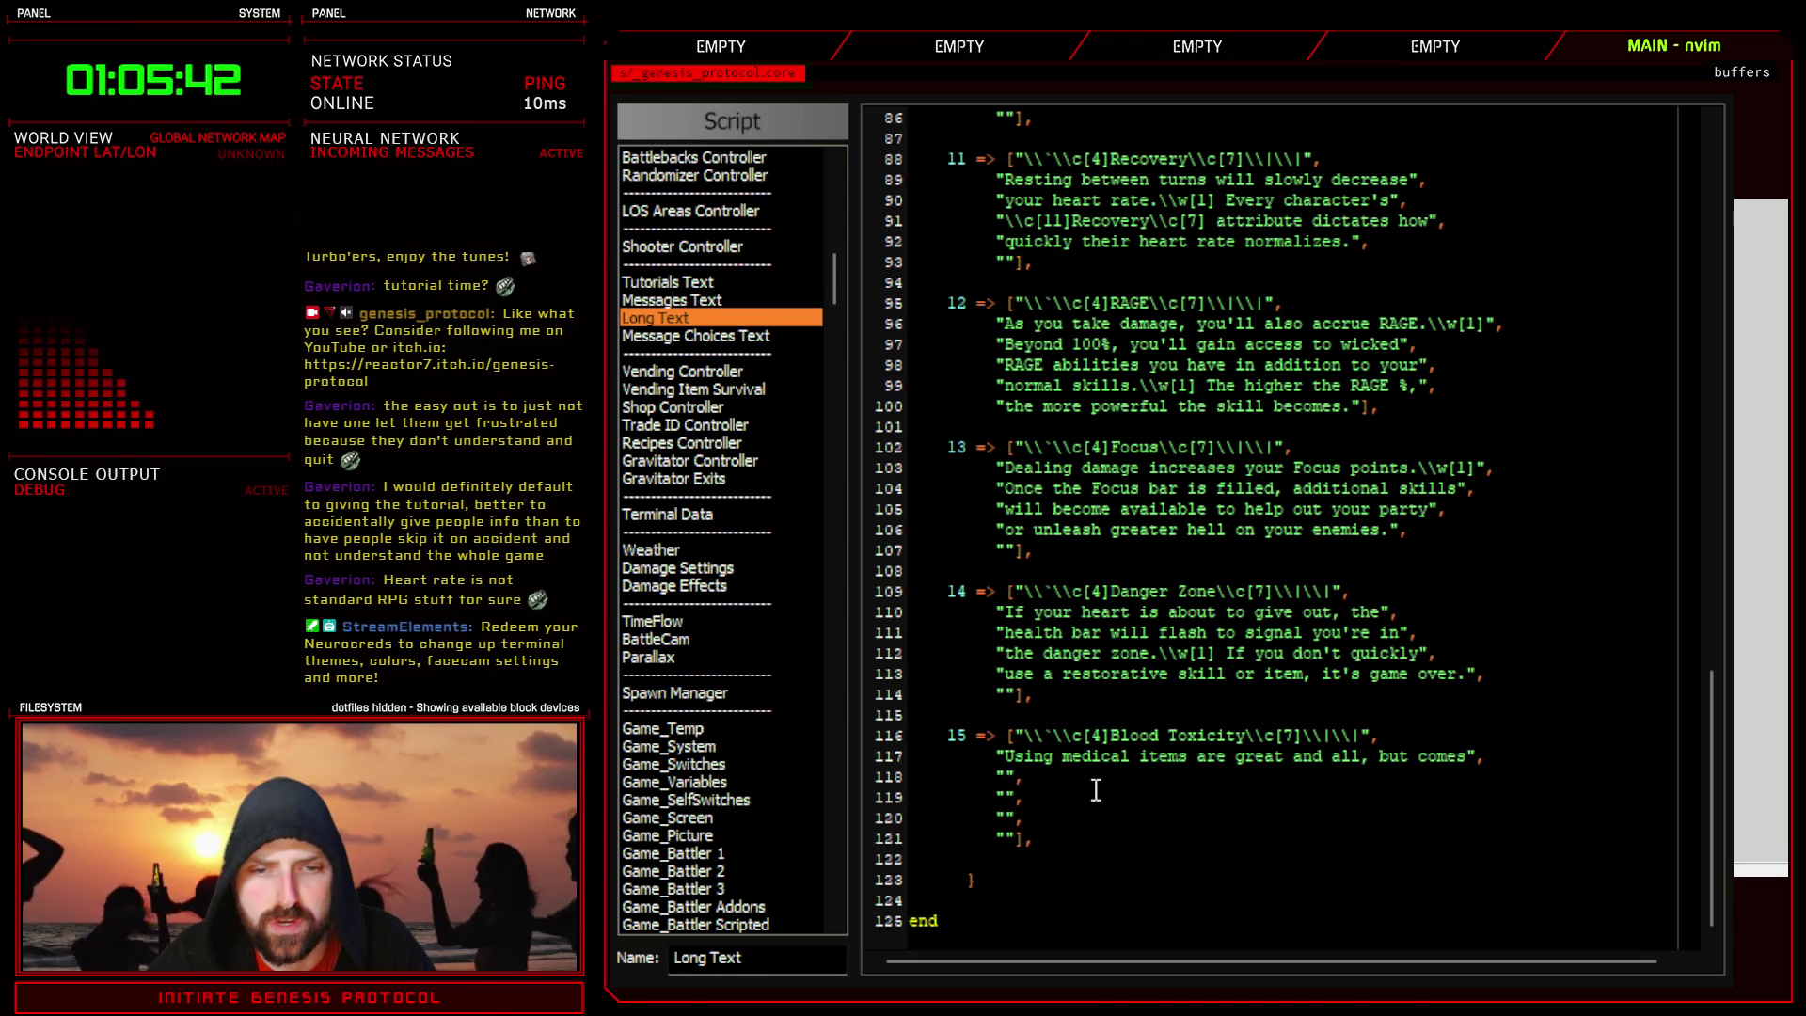
pyautogui.click(1065, 755)
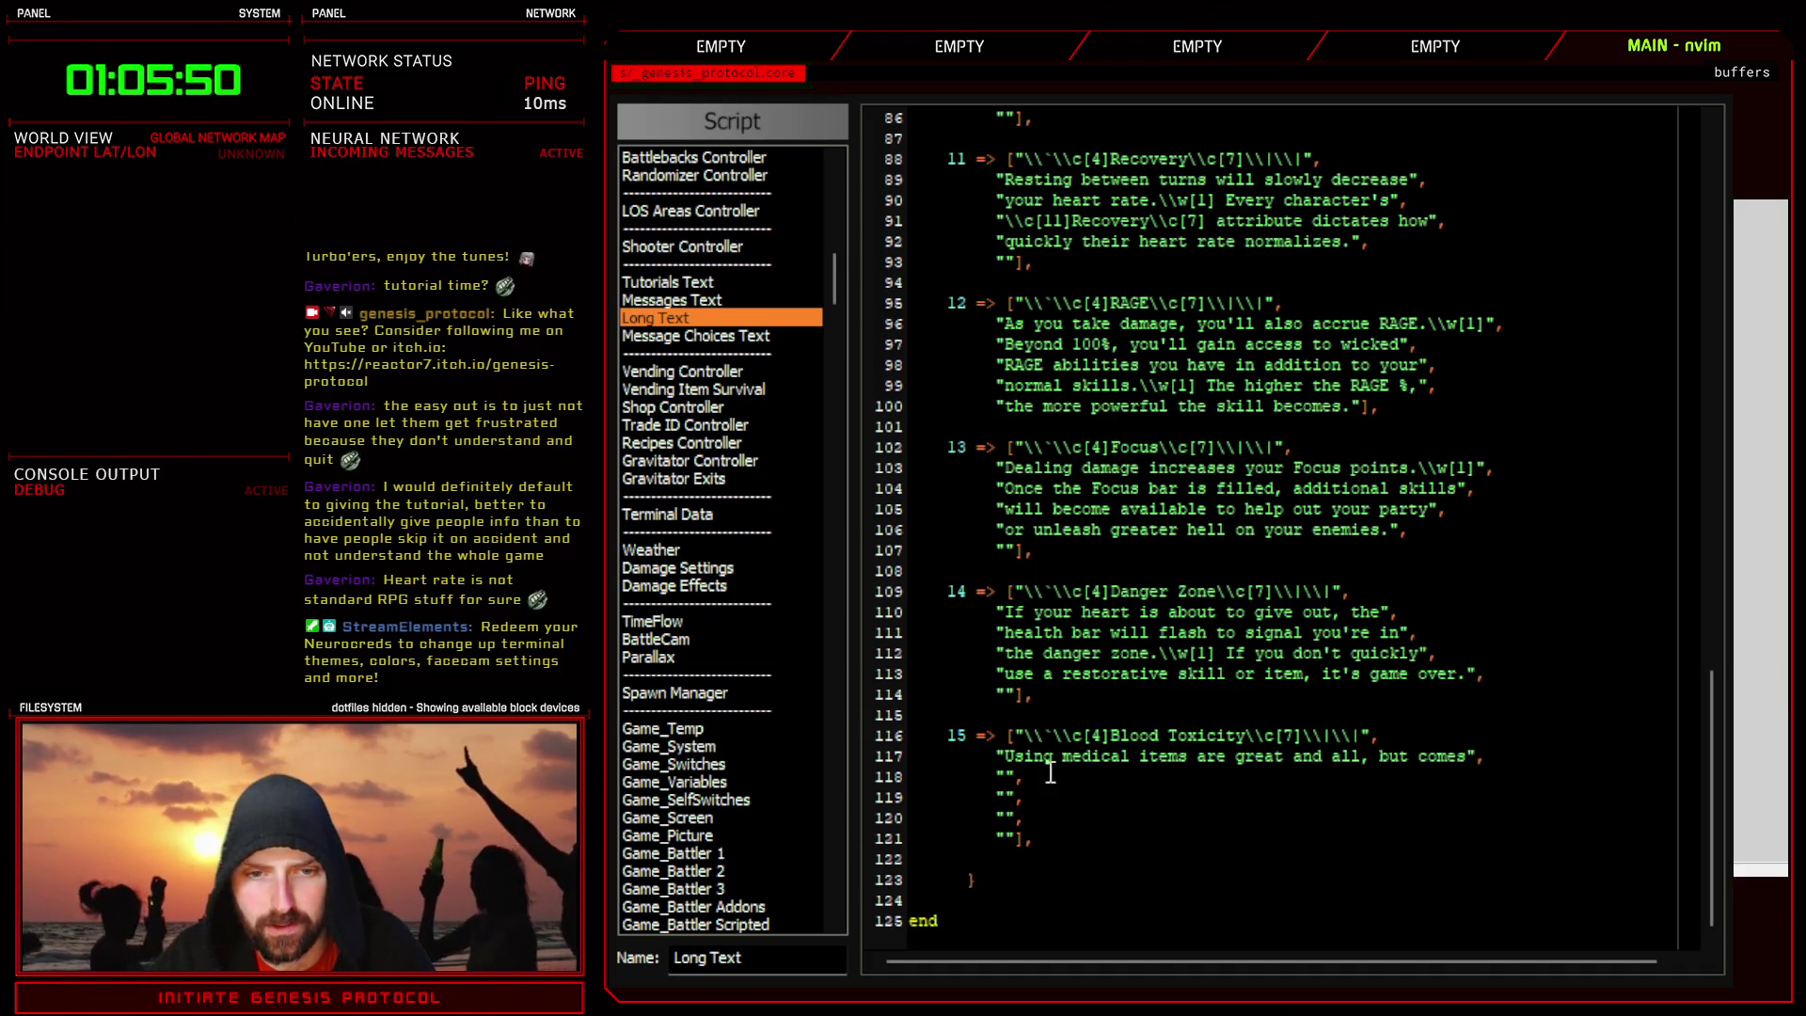
pyautogui.click(1465, 752)
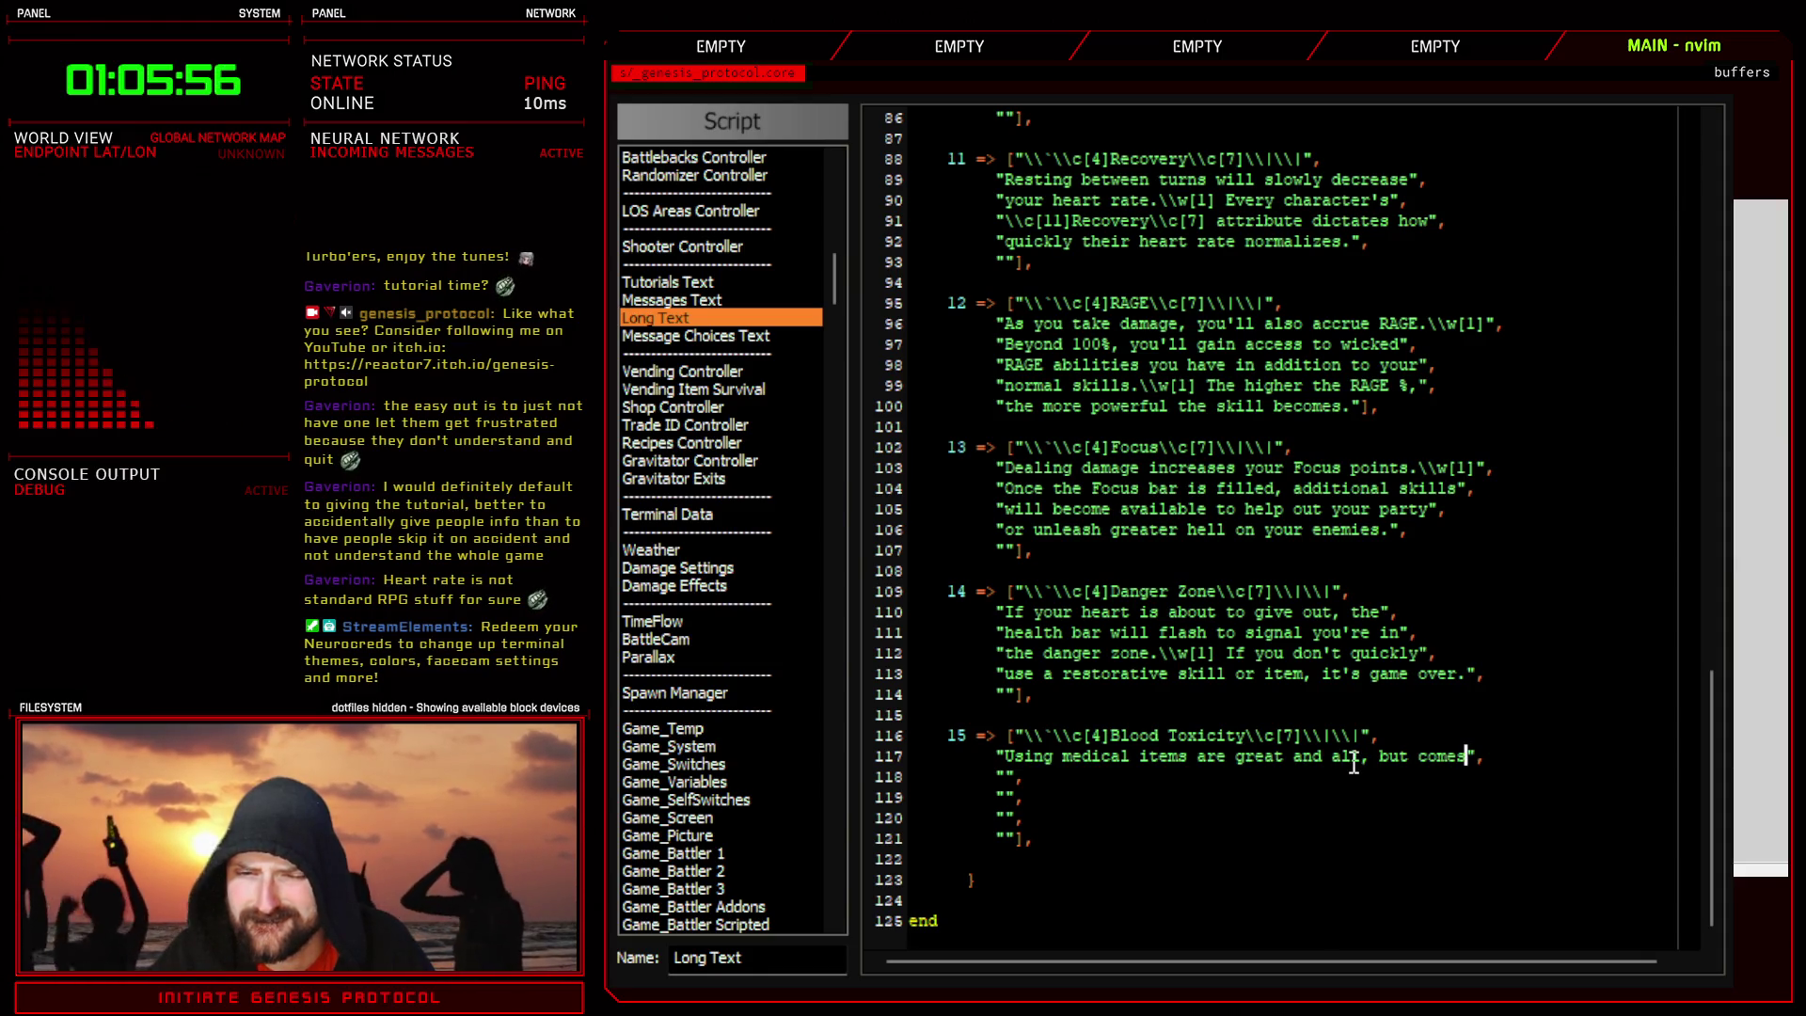
# - Delete 'are great and all, but comes' and the trailing space from line 117, then exit the editor
pyautogui.moveTo(1465, 757); pyautogui.dragTo(1197, 757)
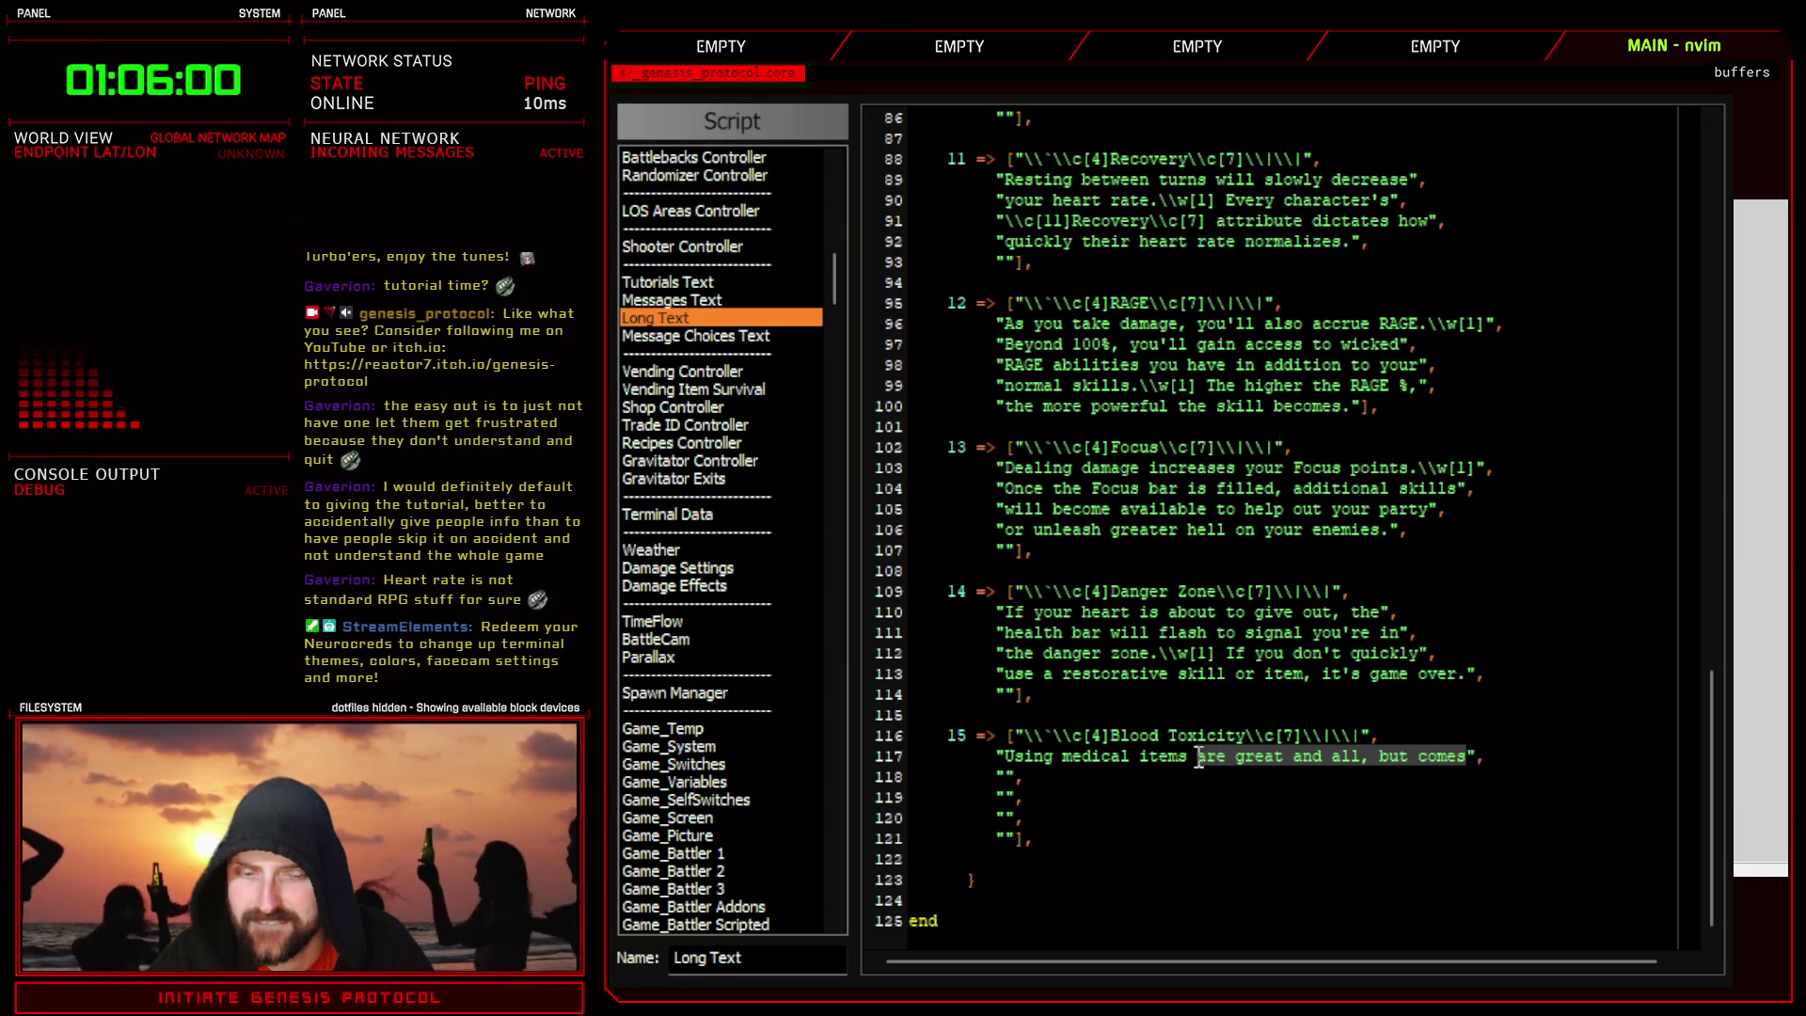
pyautogui.press('d')
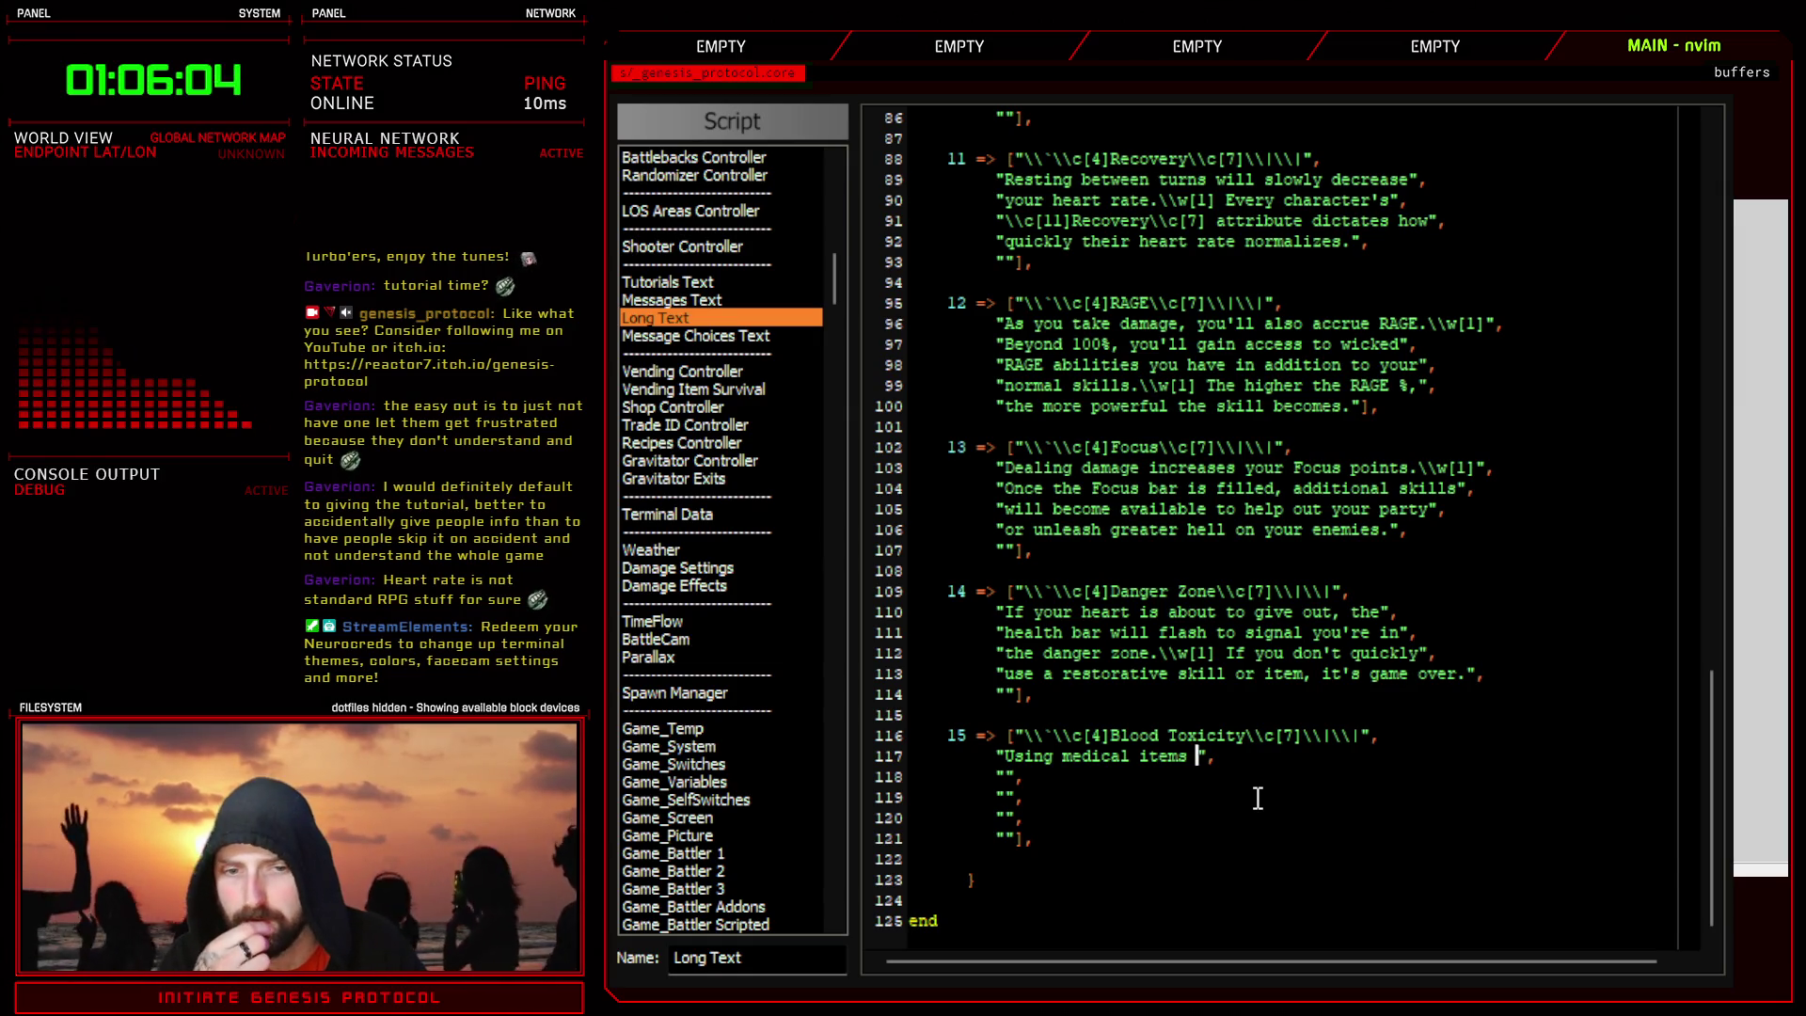
pyautogui.press('i')
pyautogui.press('BackSpace')
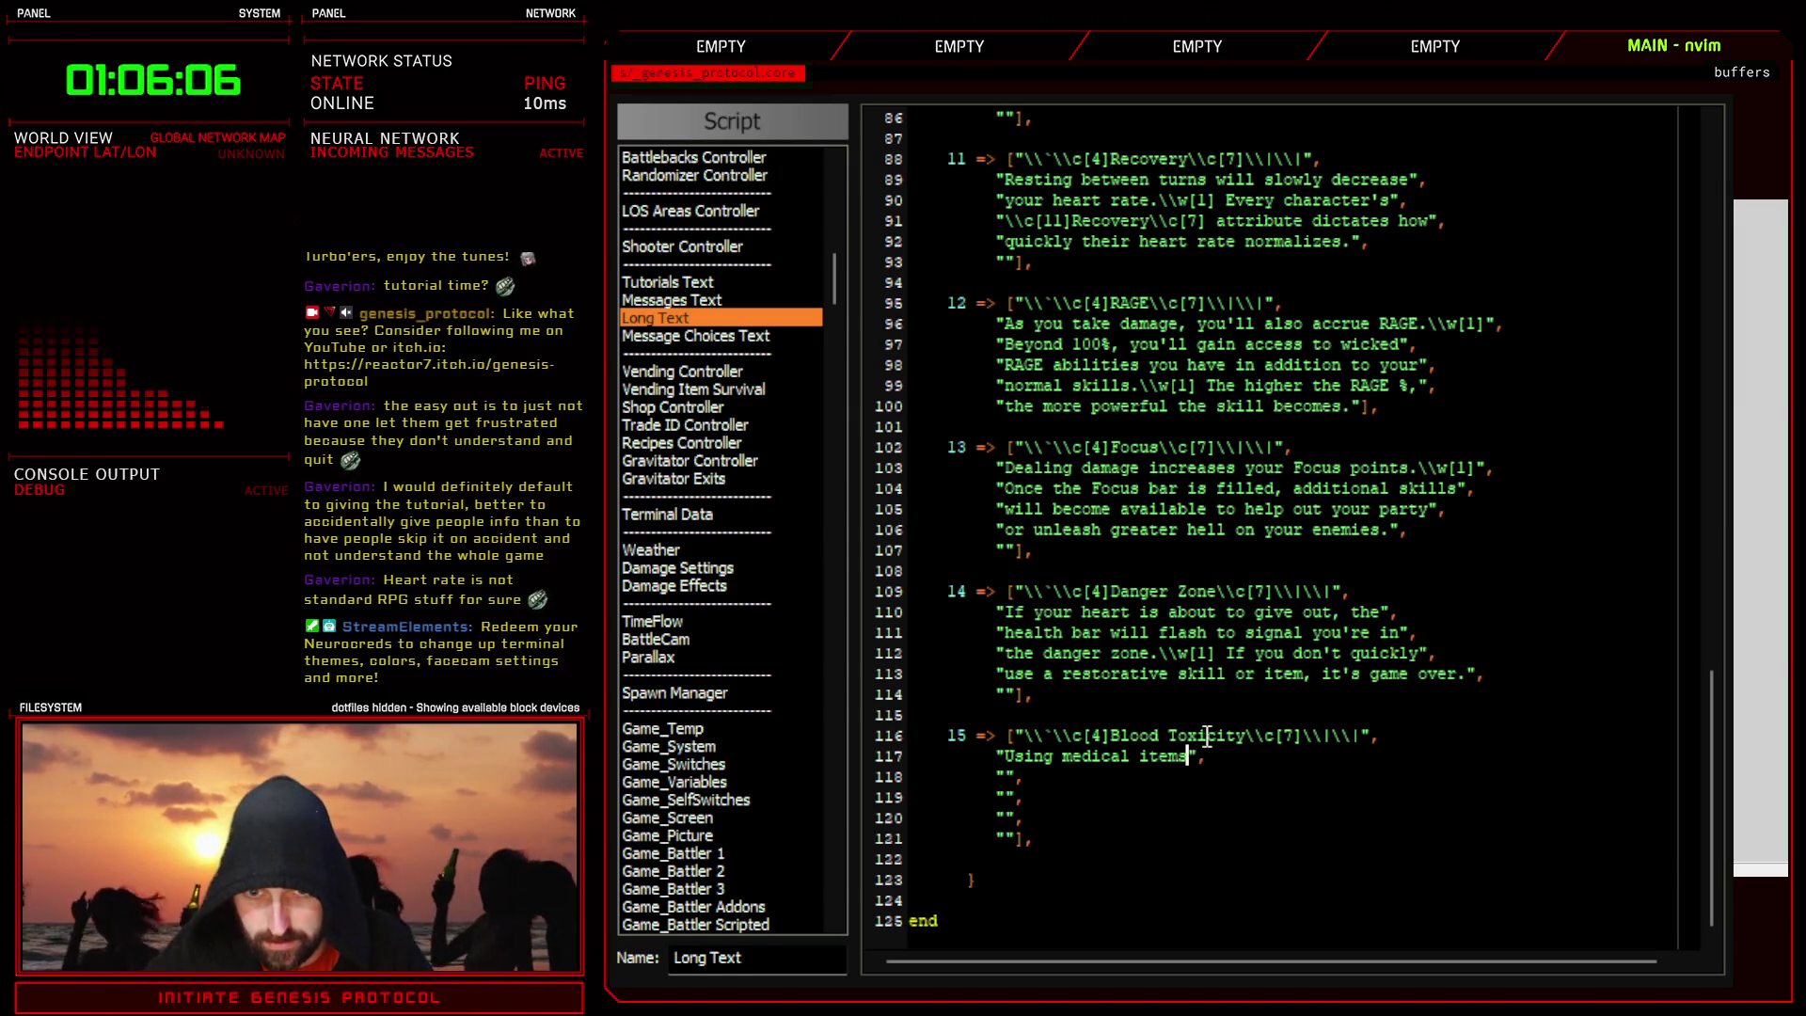
pyautogui.moveTo(1188, 756); pyautogui.dragTo(1005, 755)
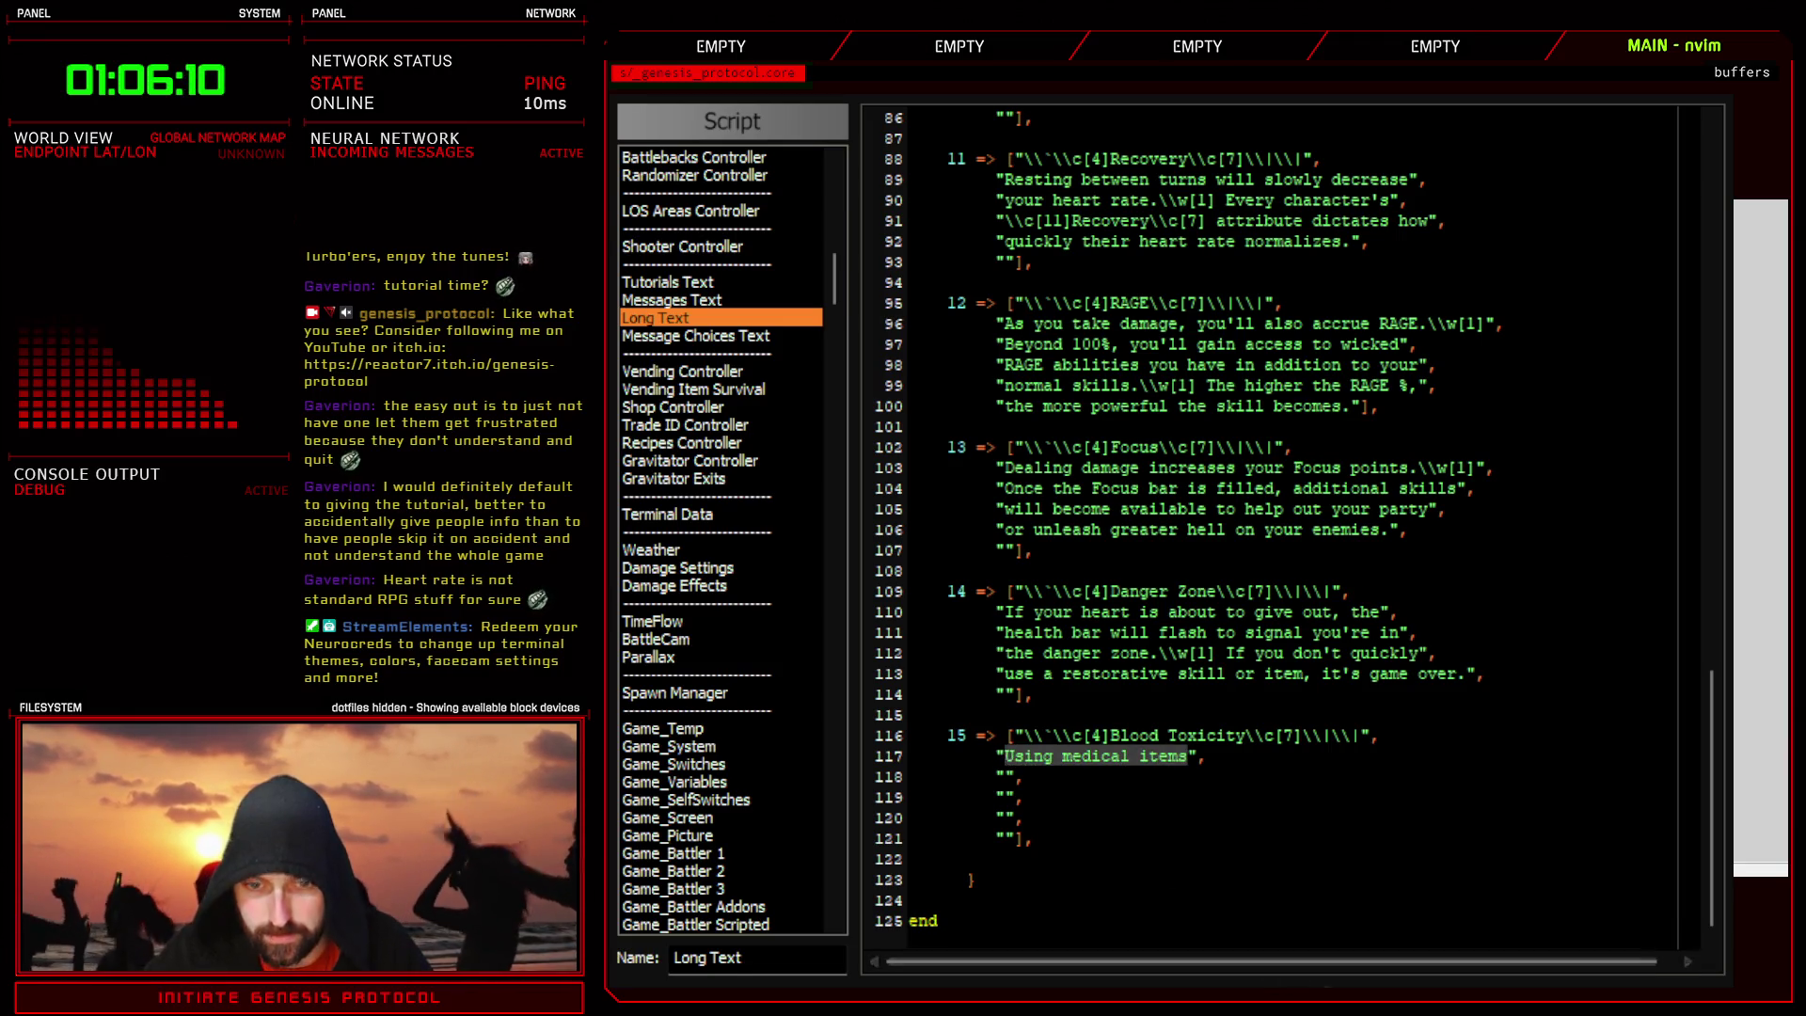
pyautogui.press('Escape')
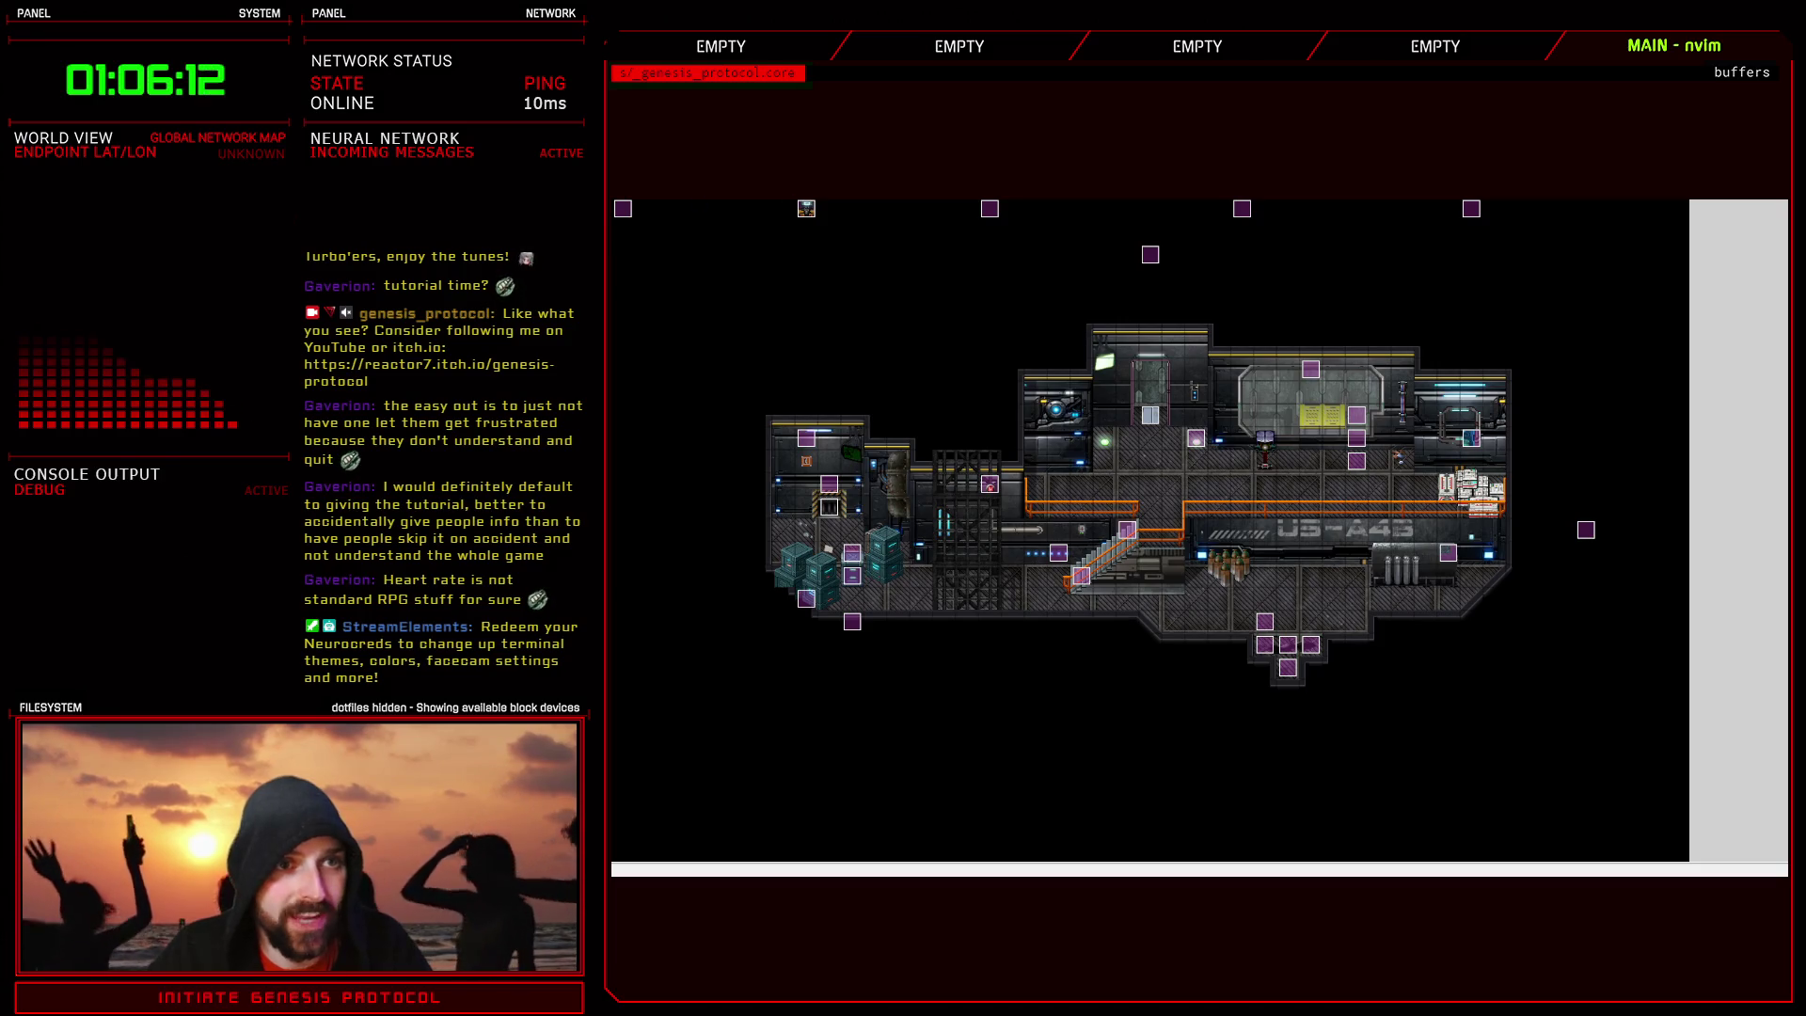
pyautogui.press('F9')
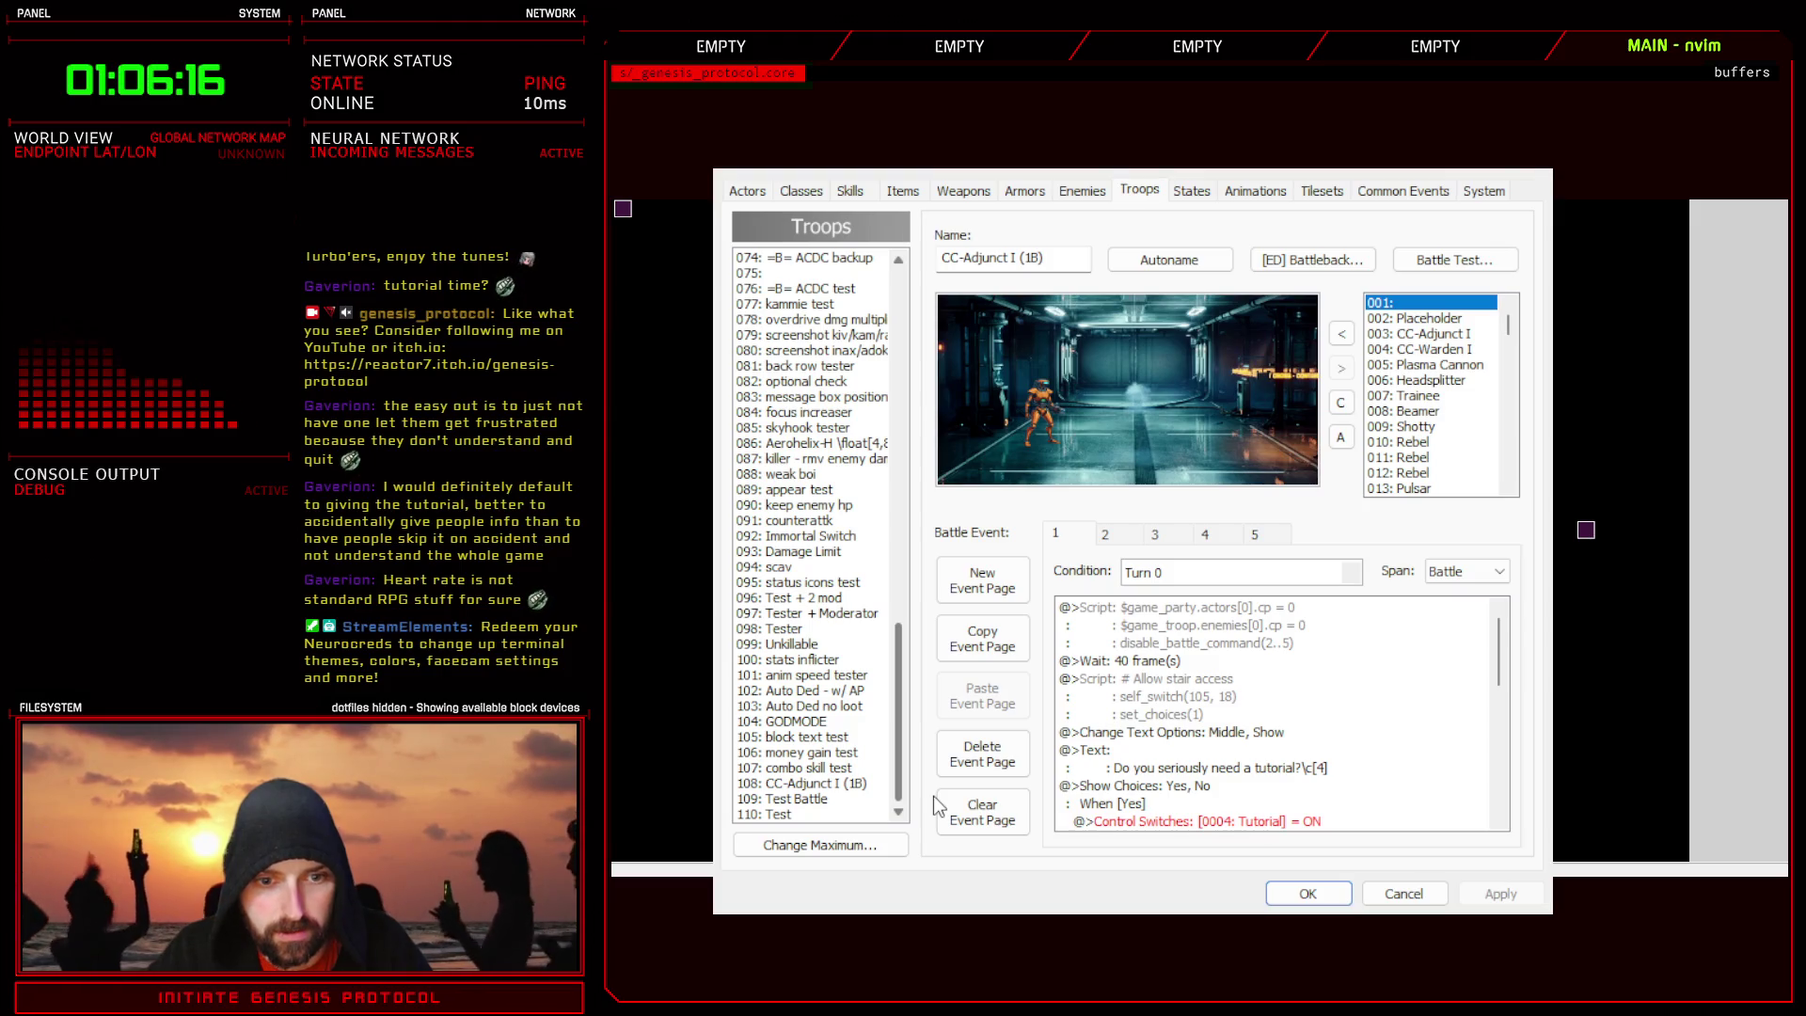
pyautogui.click(814, 783)
pyautogui.scroll(-10, 1231, 719)
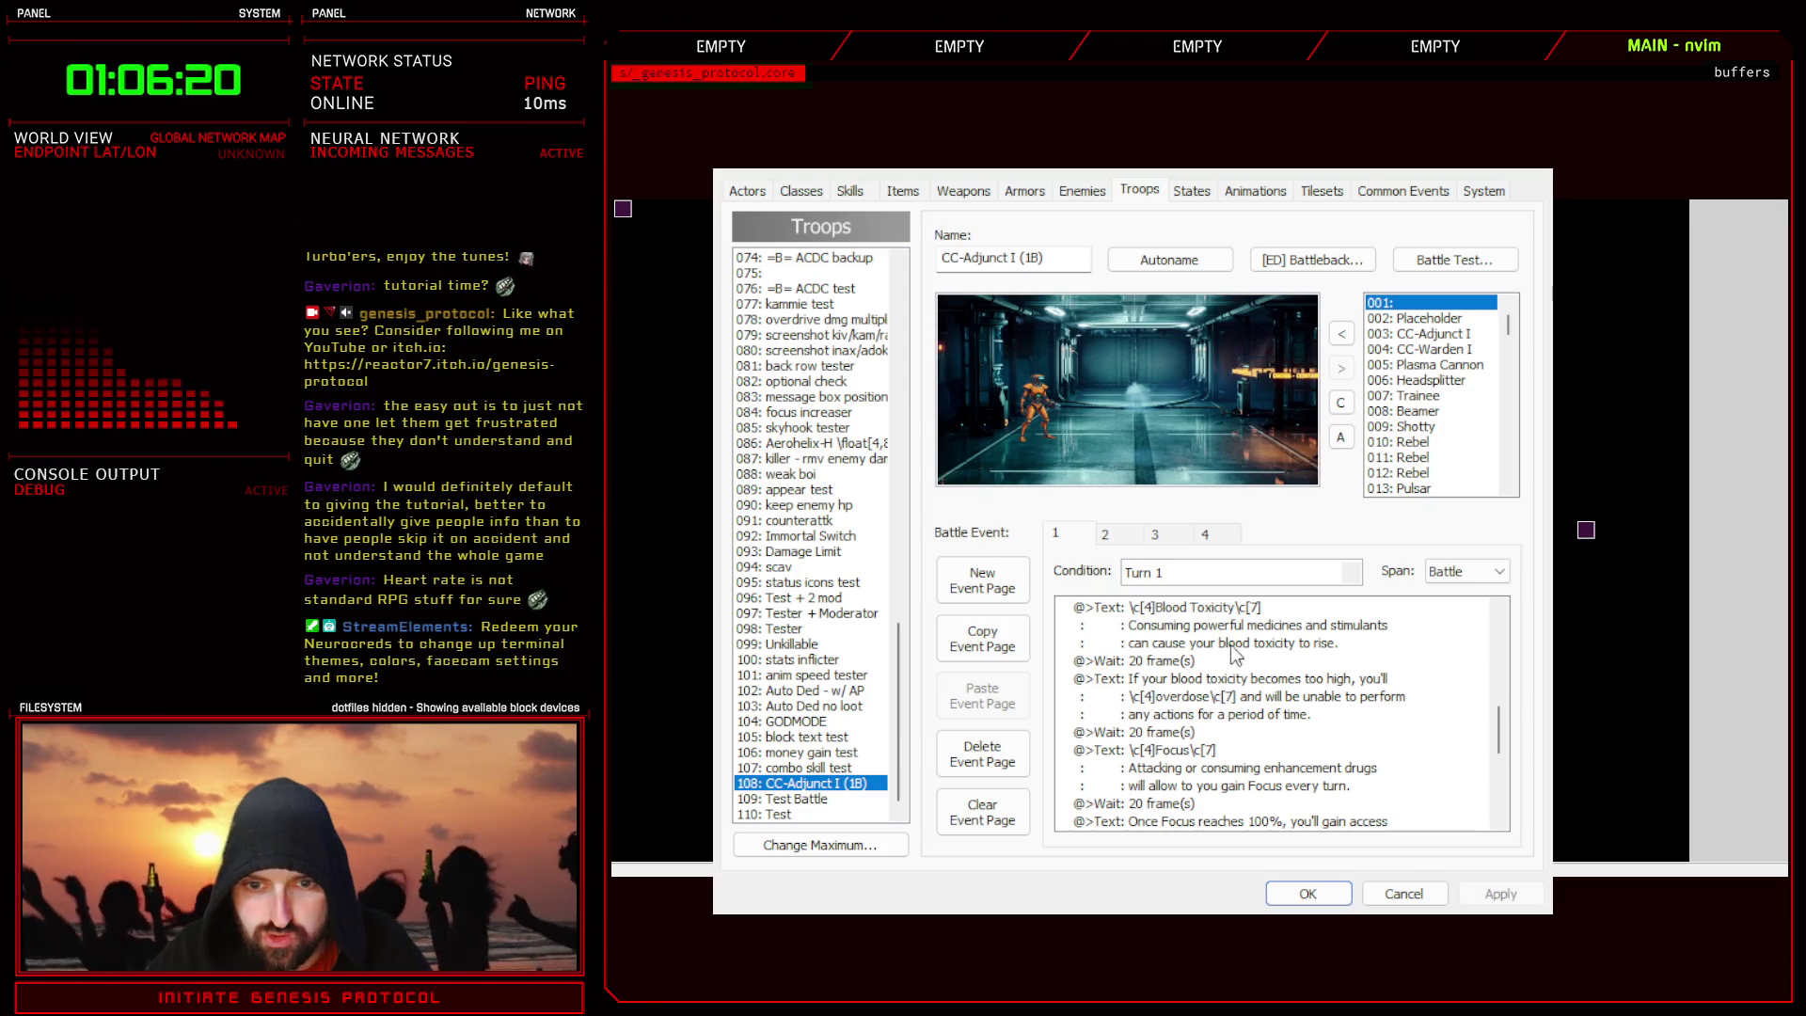
pyautogui.click(1238, 614)
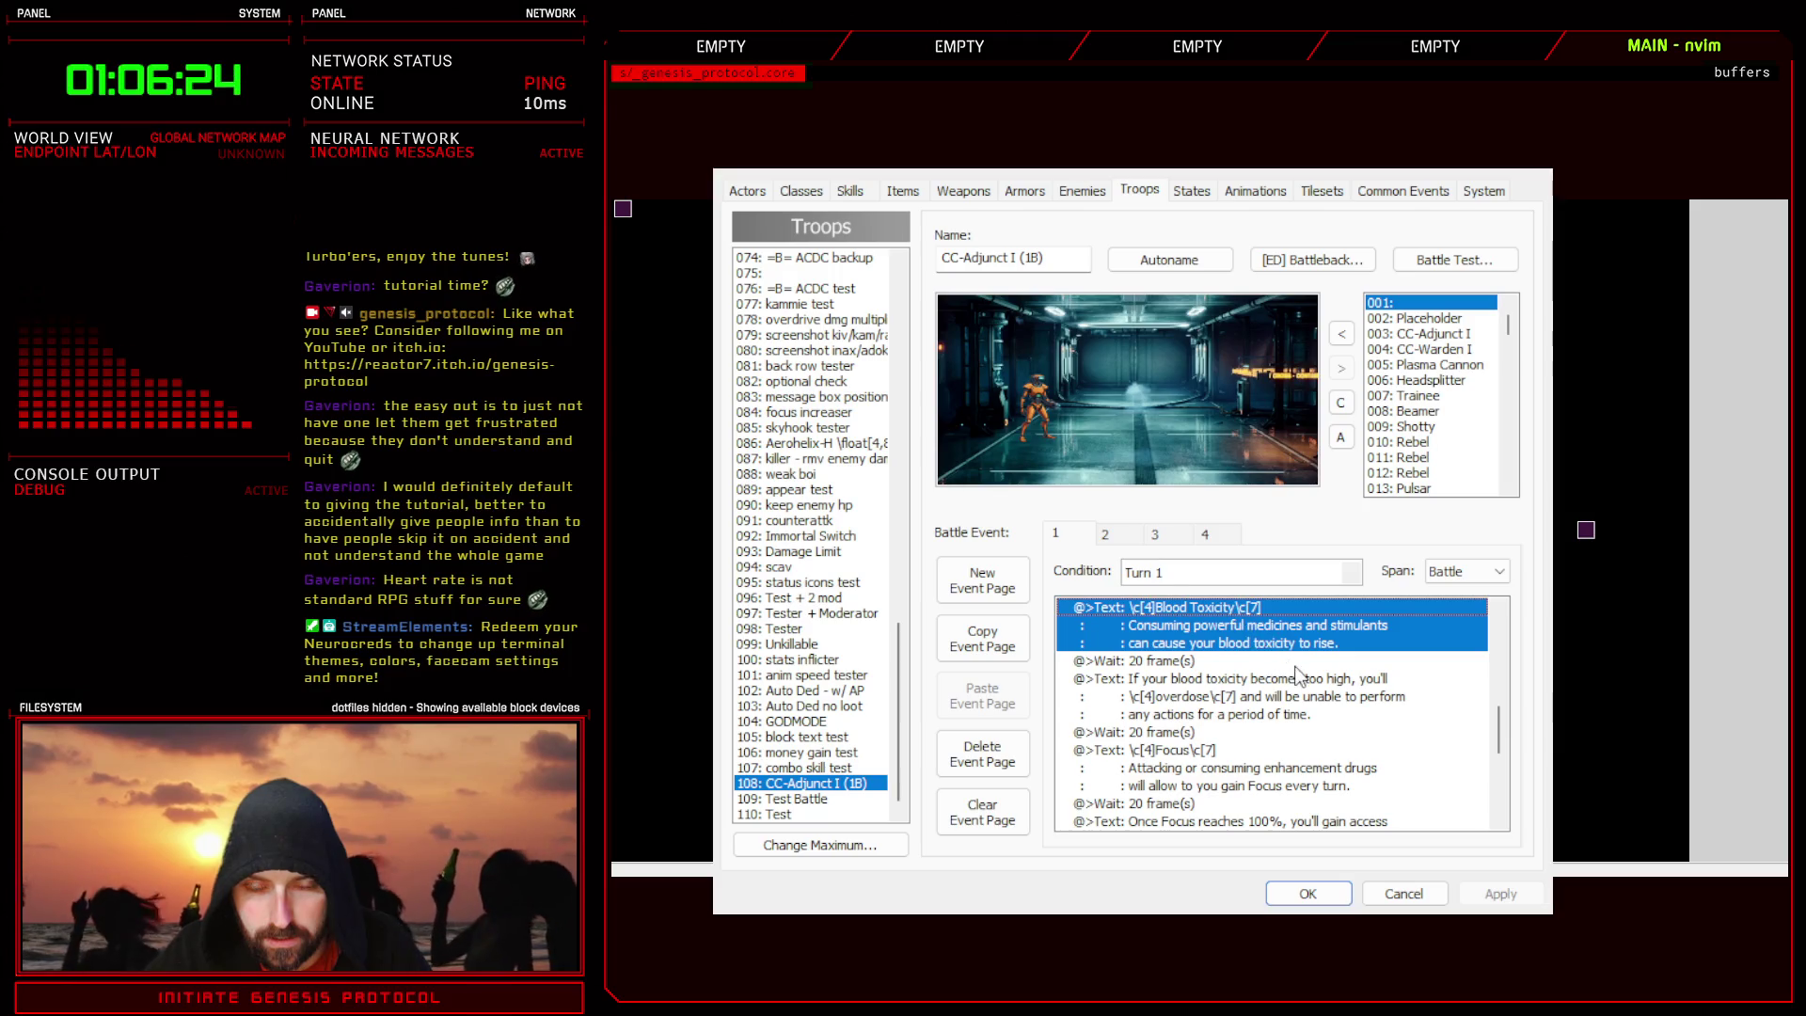
pyautogui.doubleClick(1244, 623)
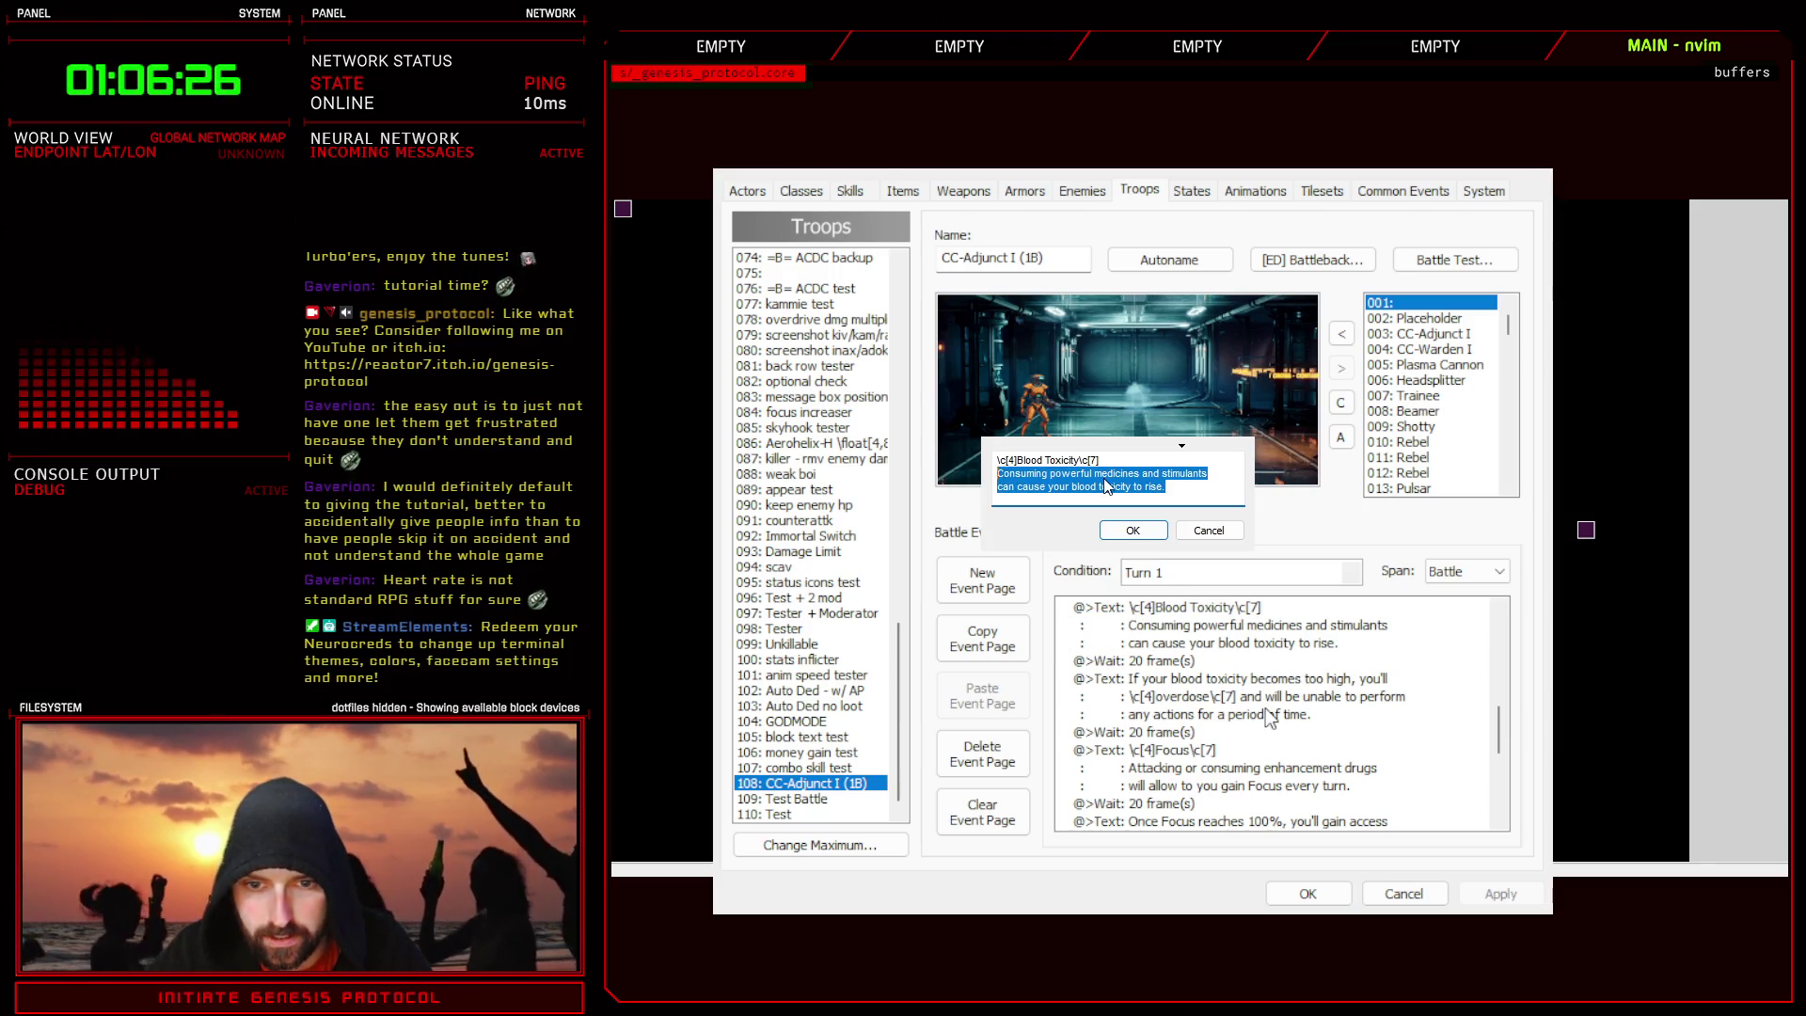
pyautogui.press('Left')
pyautogui.hotkey('shift', 'End')
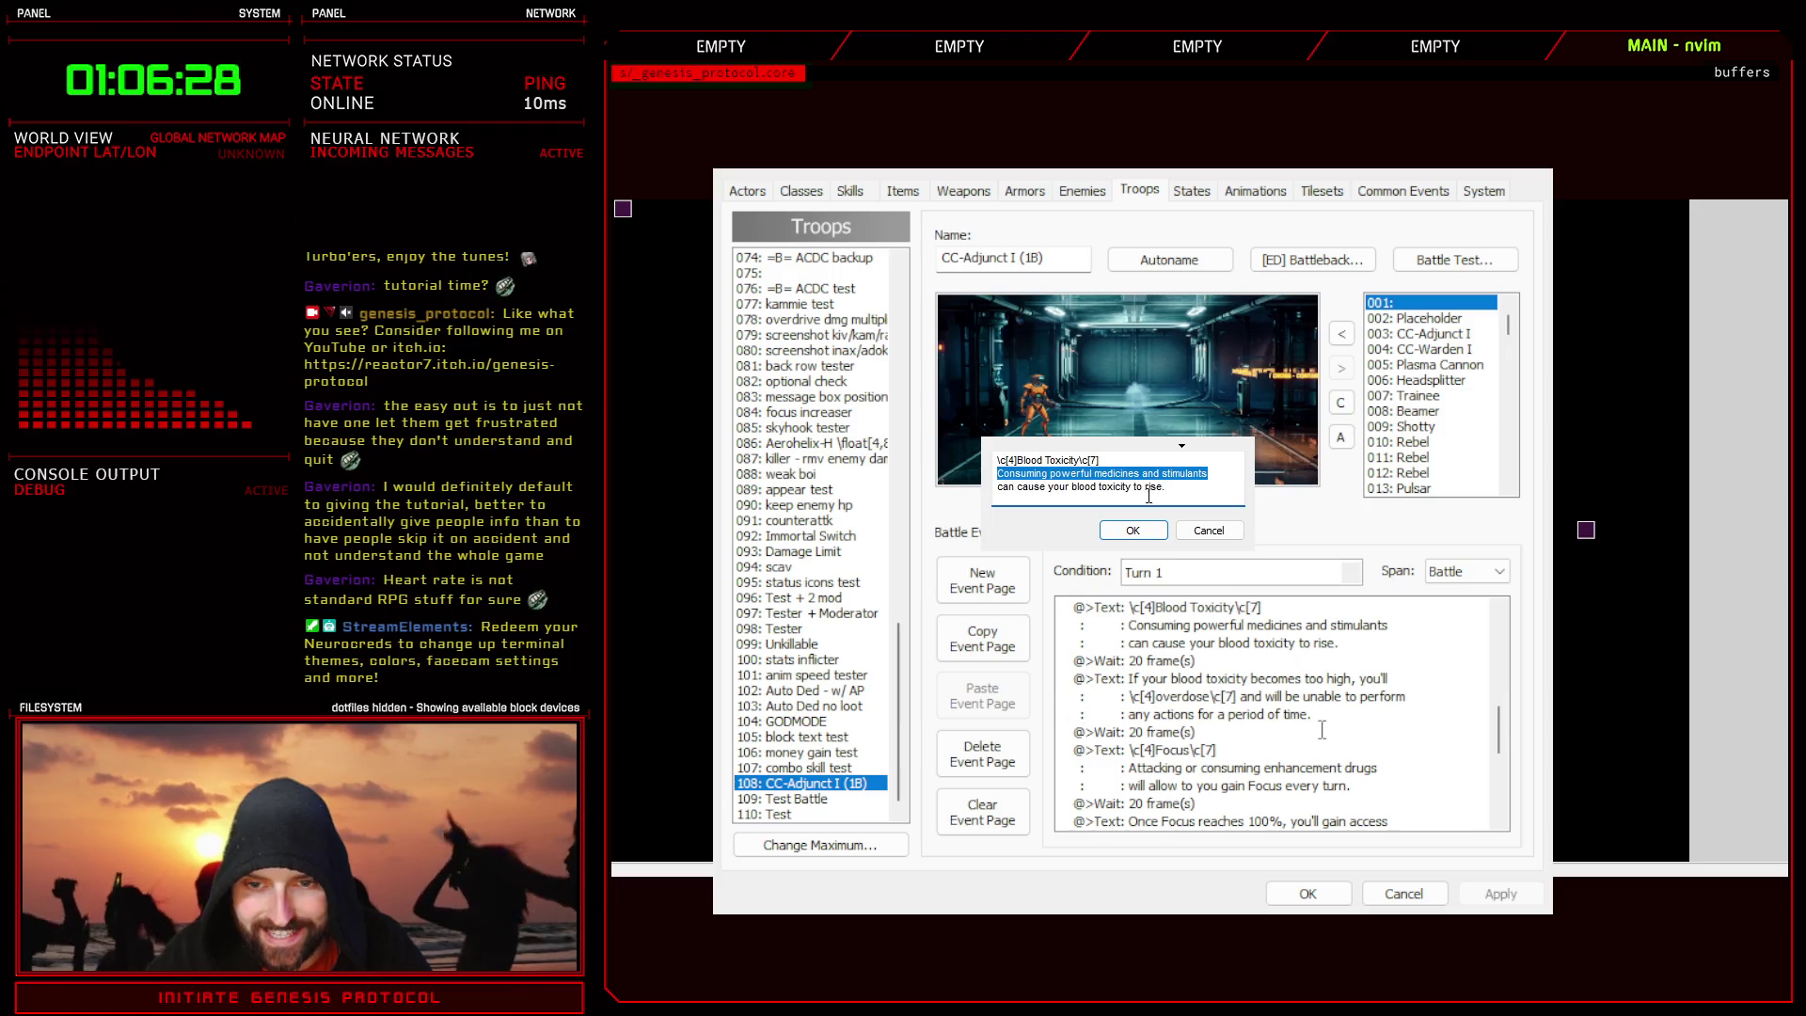
pyautogui.click(1142, 533)
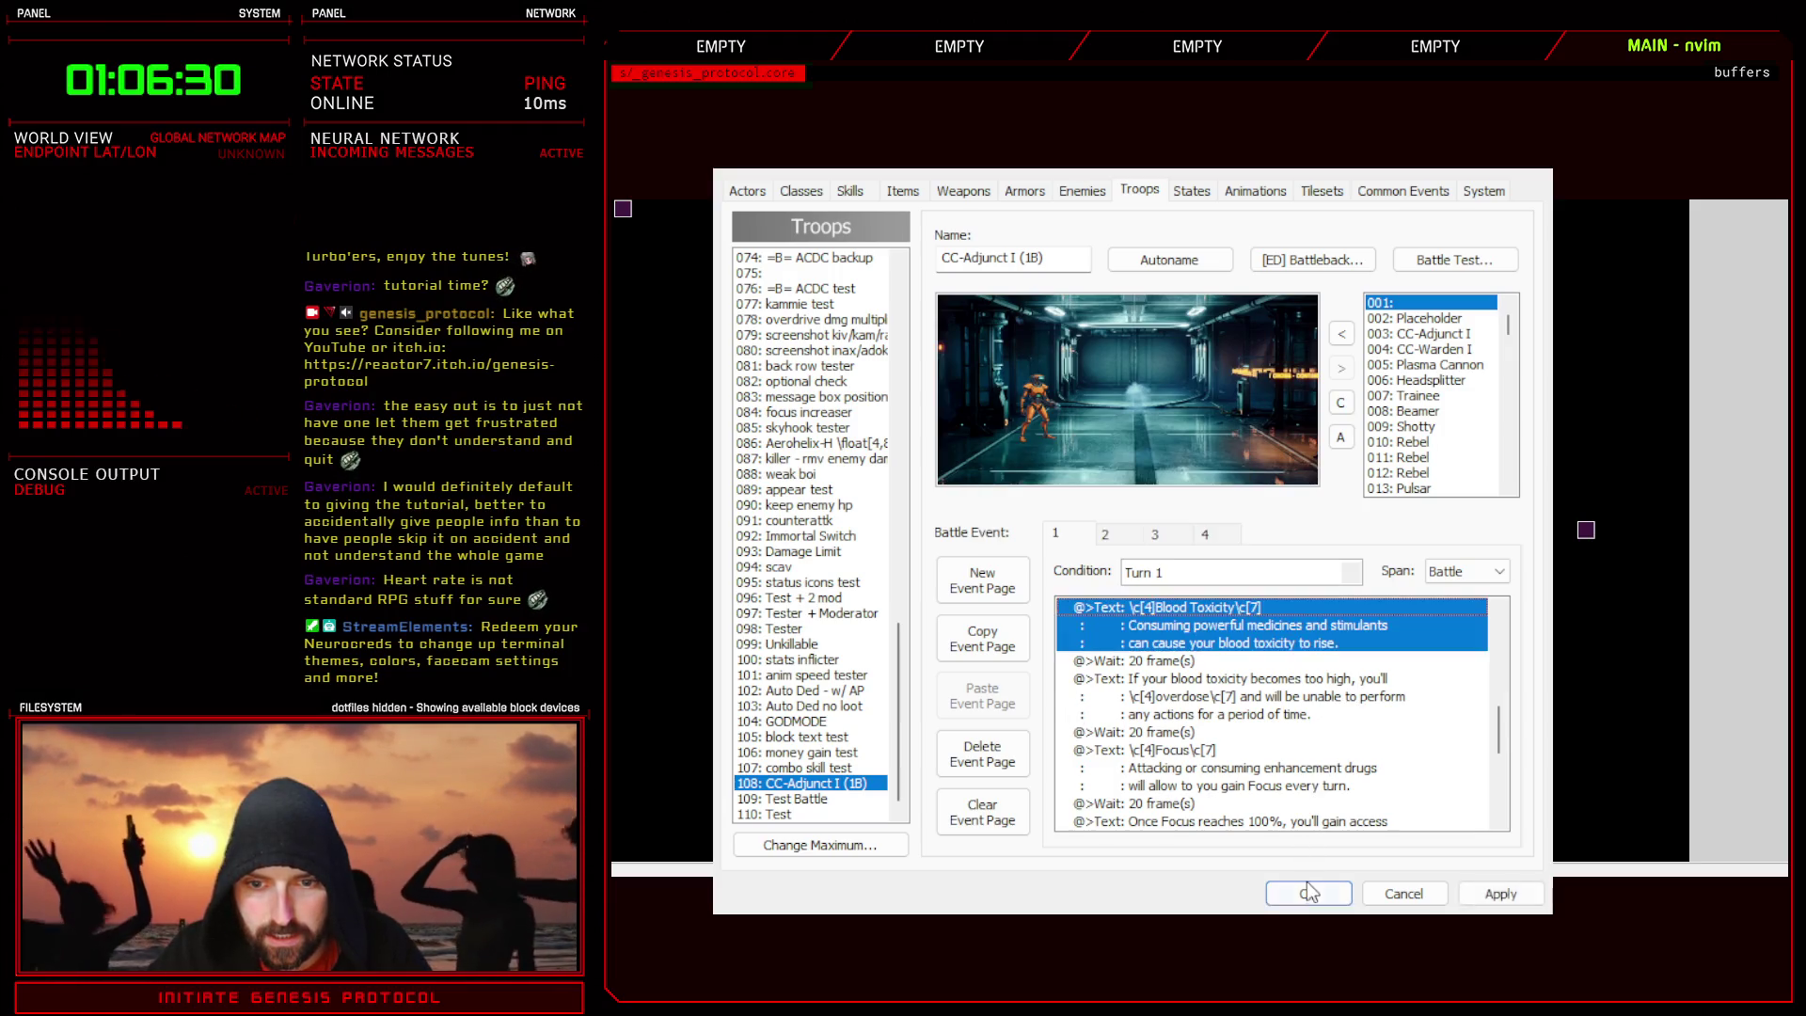
pyautogui.click(1308, 894)
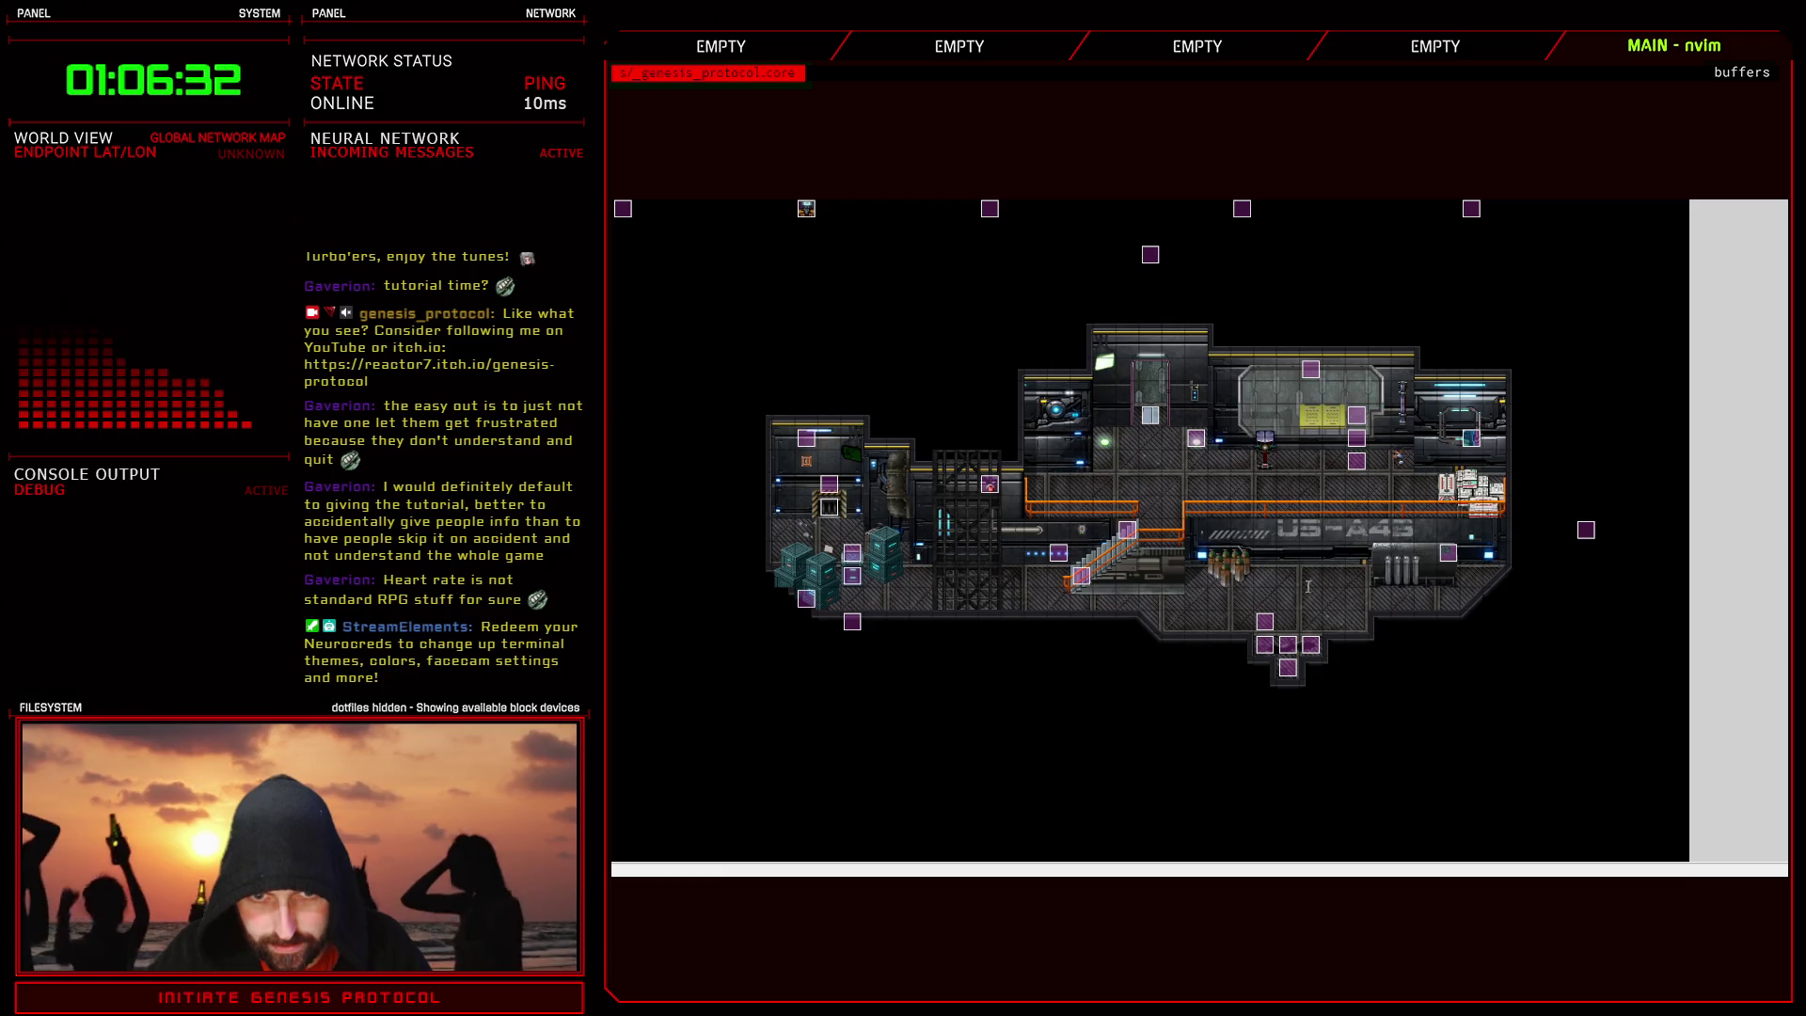
pyautogui.press('F11')
# - Rewrite line 117 to 'Consuming powerful medicine and stimulants' and add 'will cause your Blood Toxicity to rise'
pyautogui.moveTo(1190, 755); pyautogui.dragTo(1024, 755)
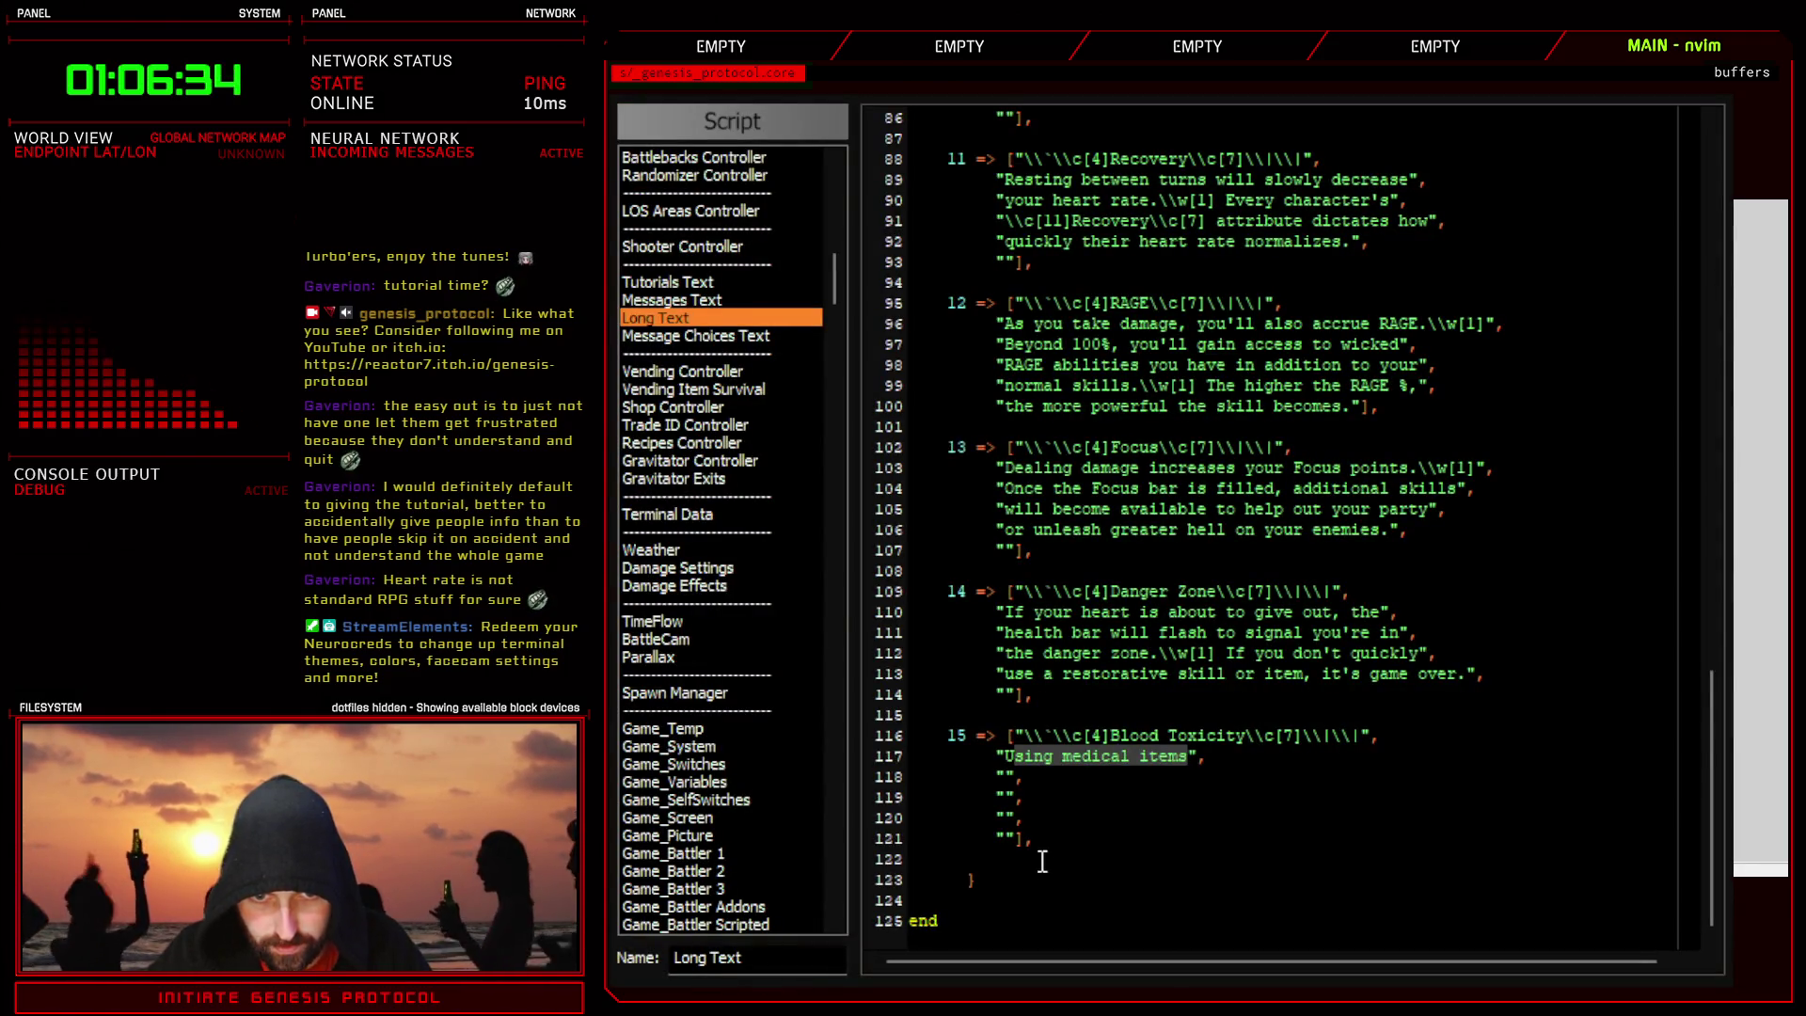
pyautogui.press('BackSpace')
pyautogui.write('nsuming powerful m')
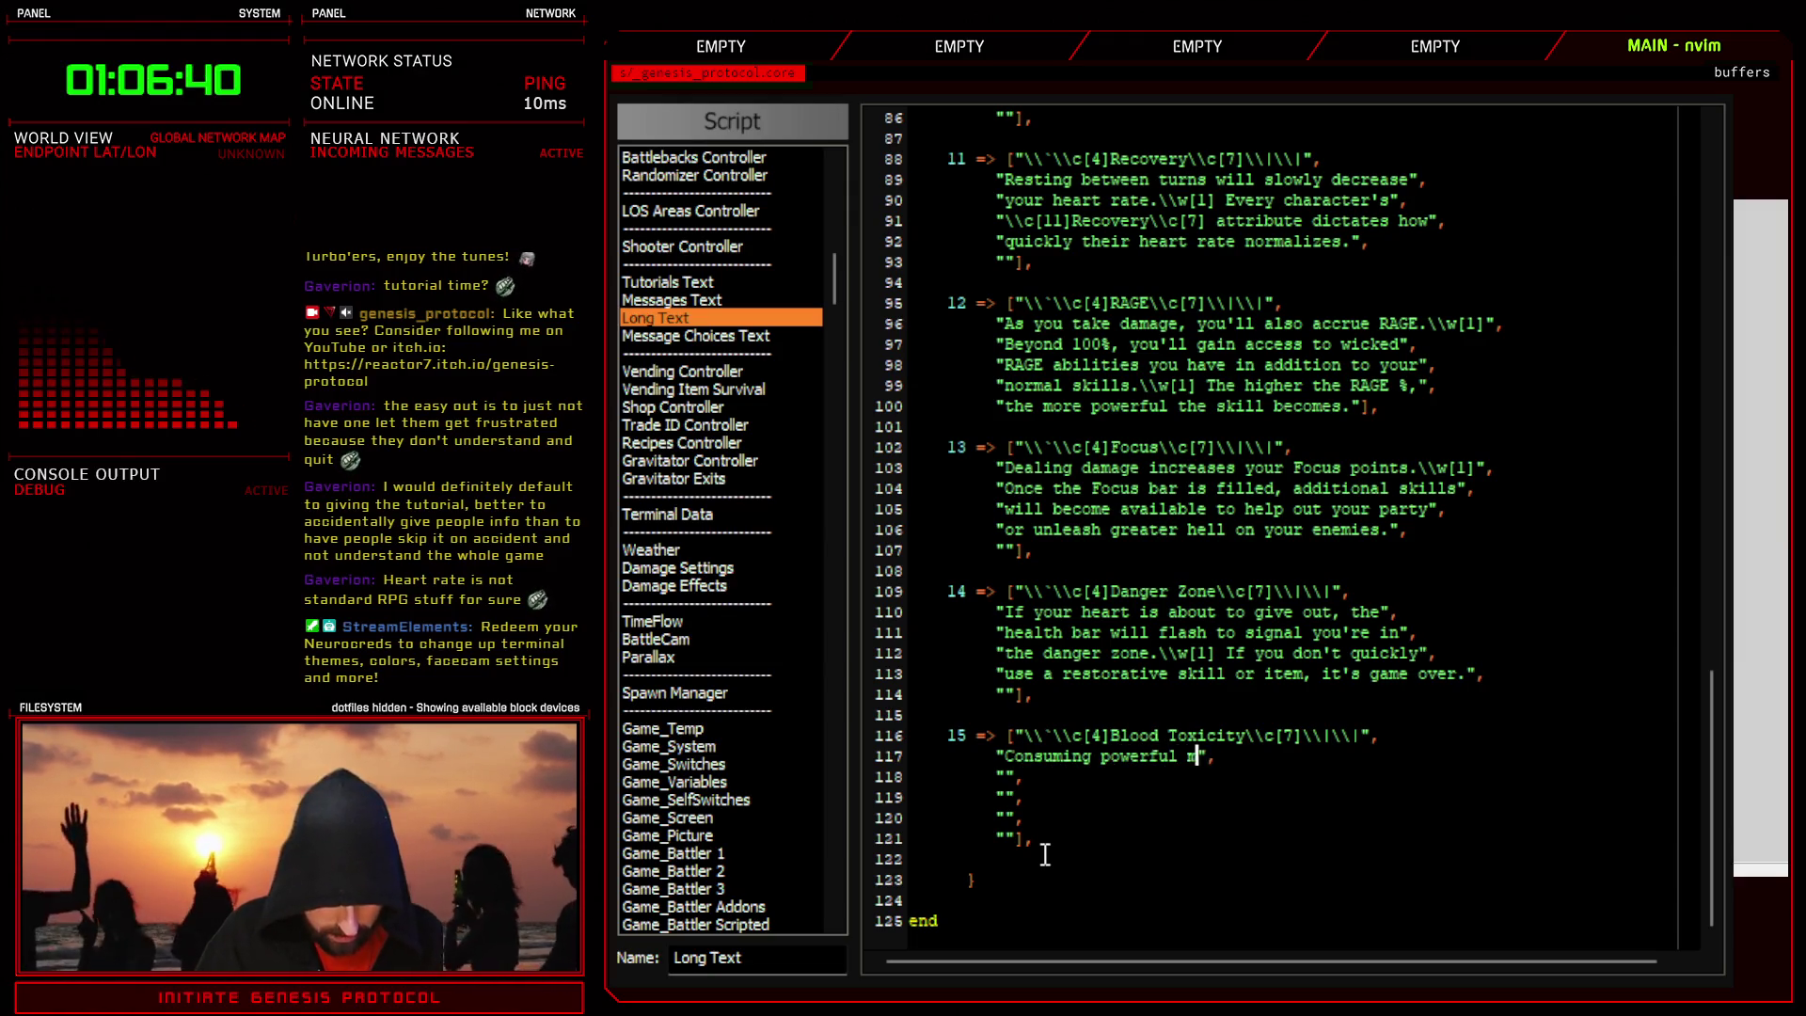
pyautogui.write('edicine')
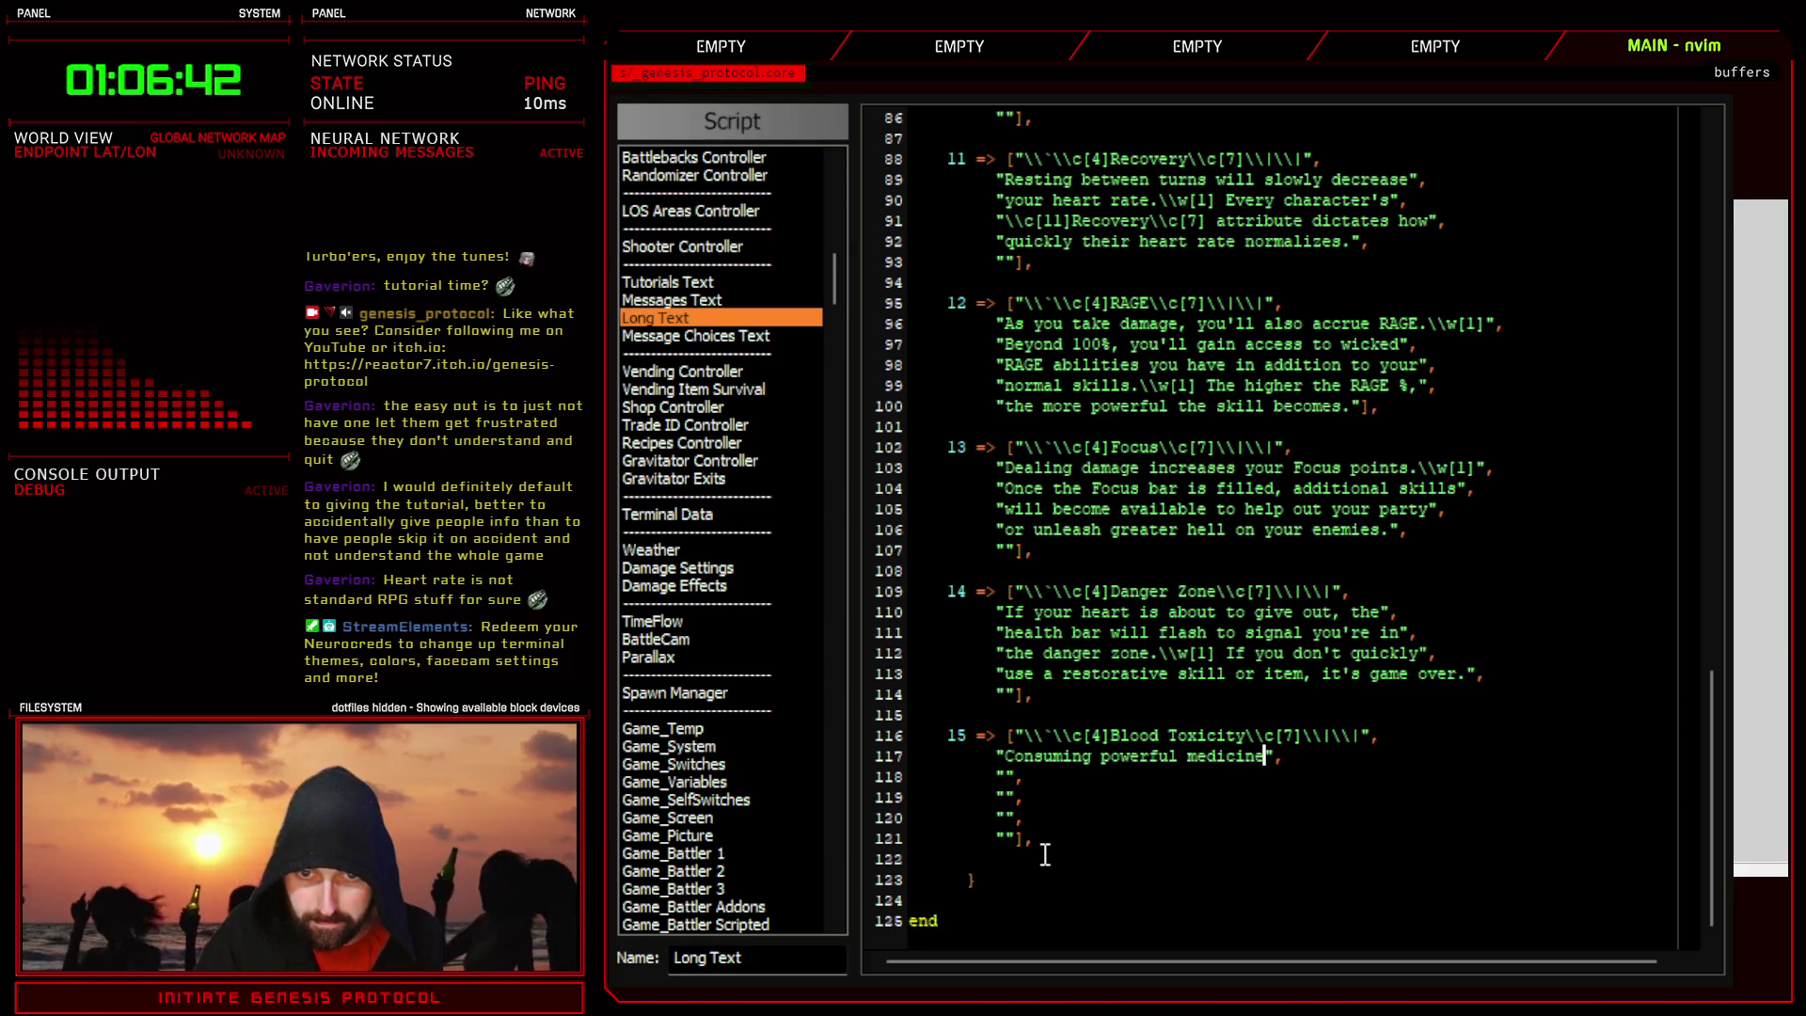
pyautogui.write(' and stim')
pyautogui.write('ulants')
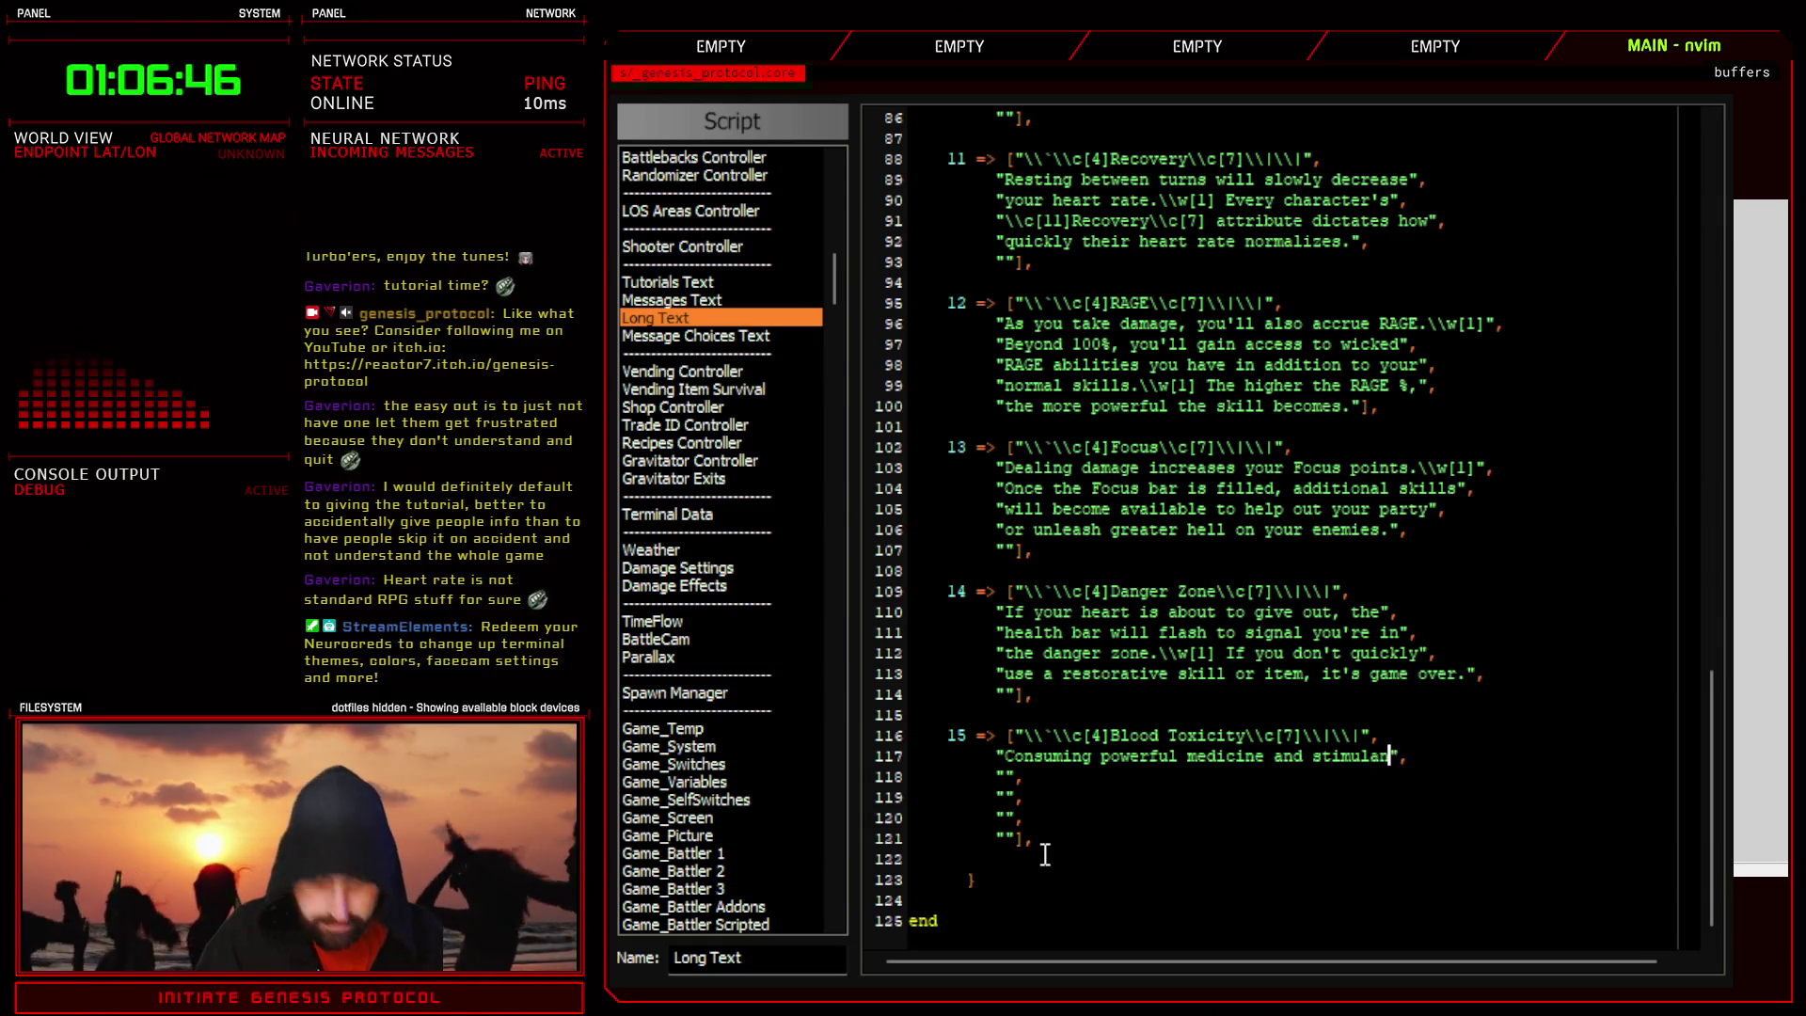
pyautogui.click(1011, 779)
pyautogui.write('will ')
pyautogui.write('cause your Blood')
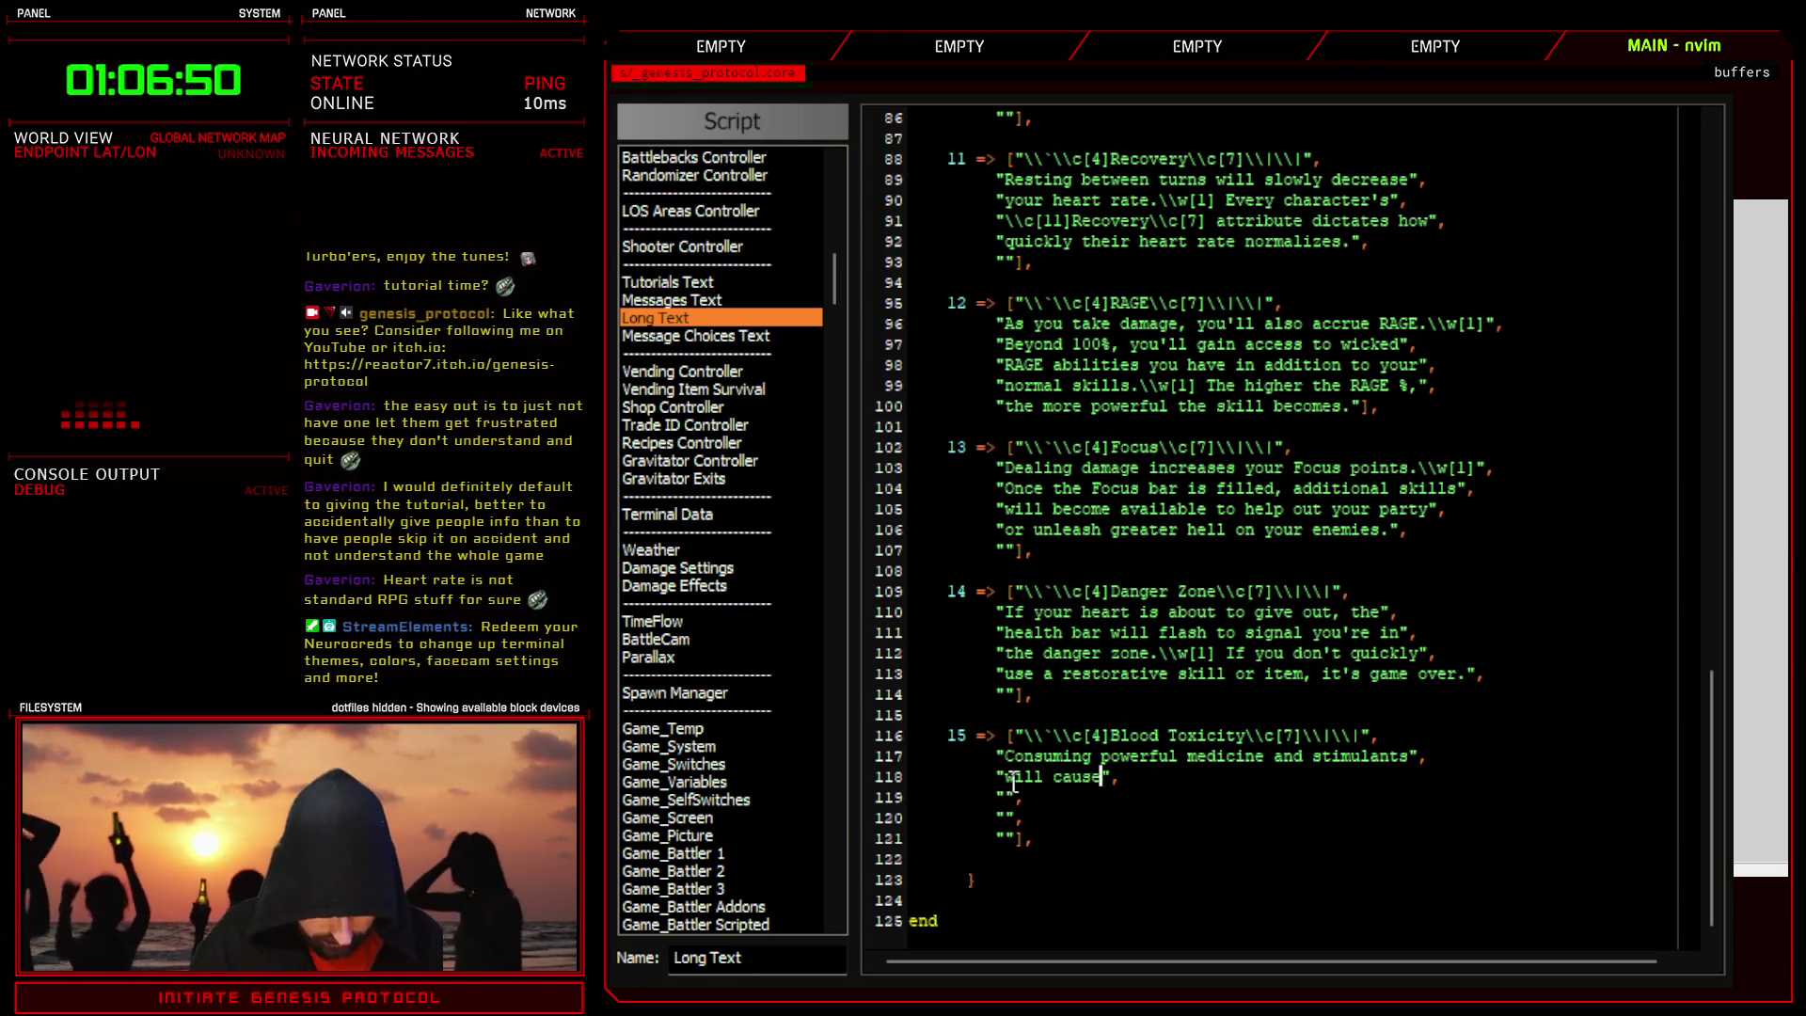
pyautogui.write(' Toxicity to ')
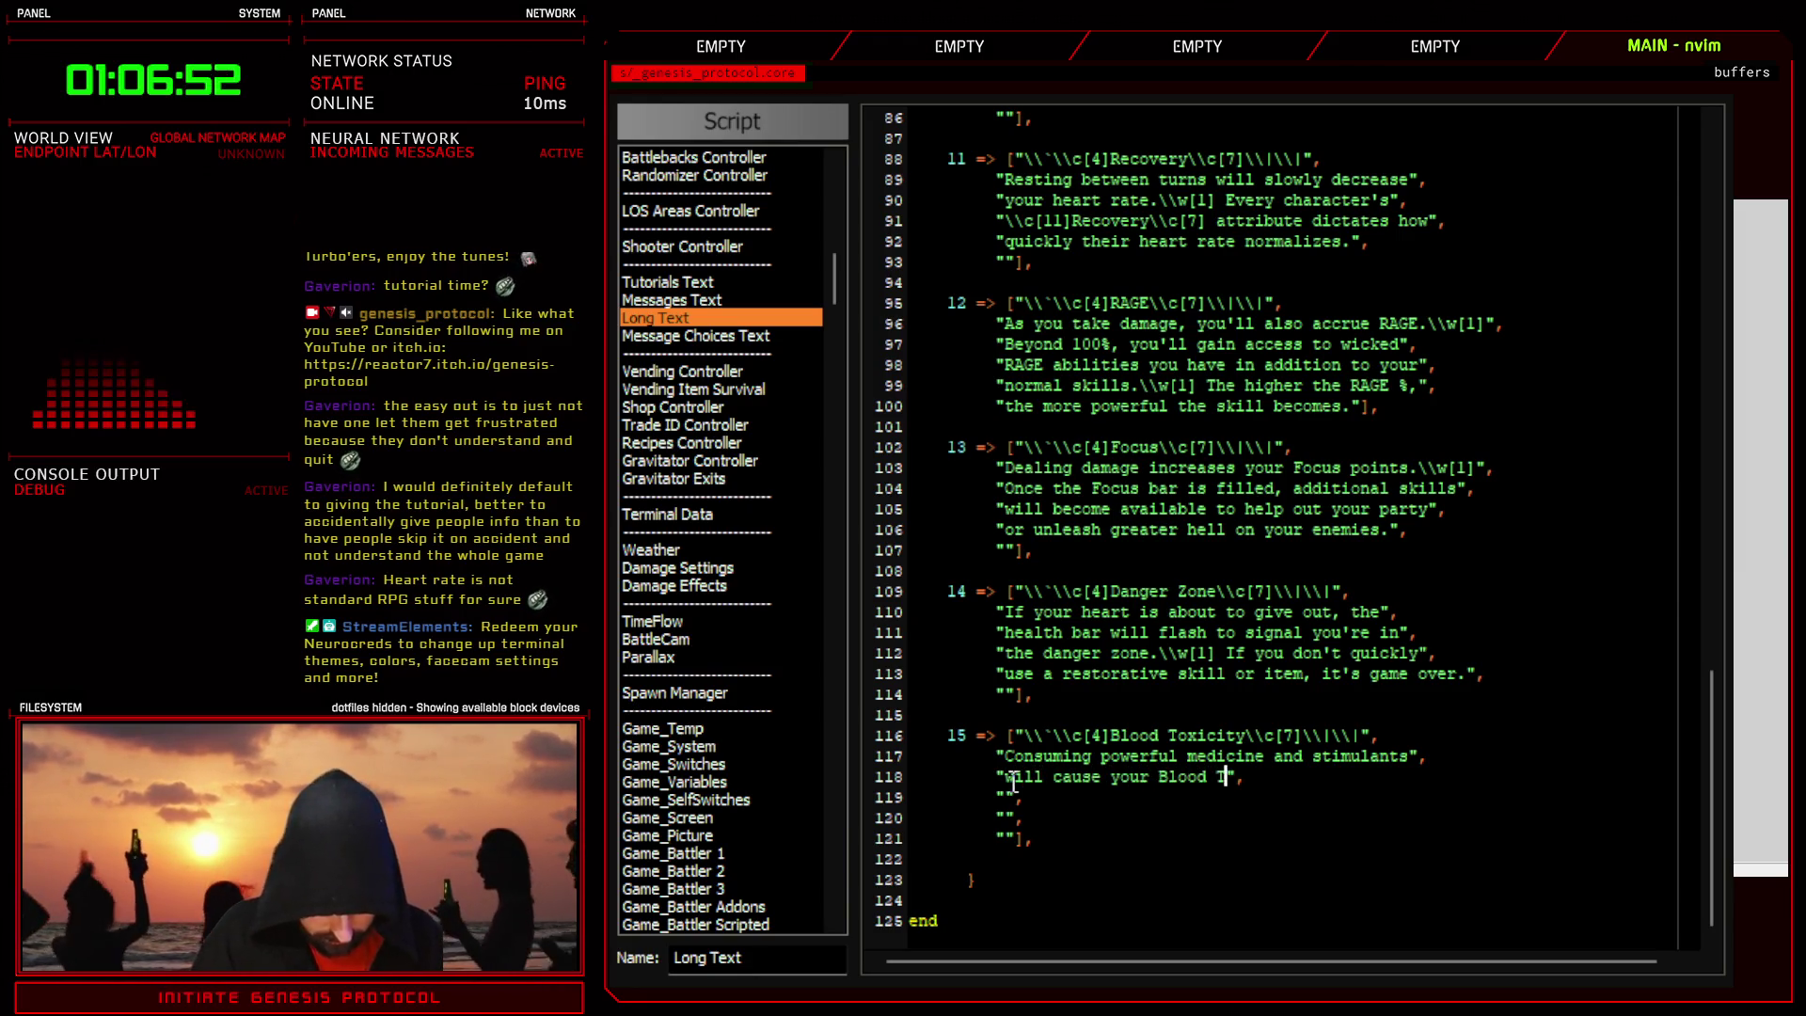
pyautogui.write('rise')
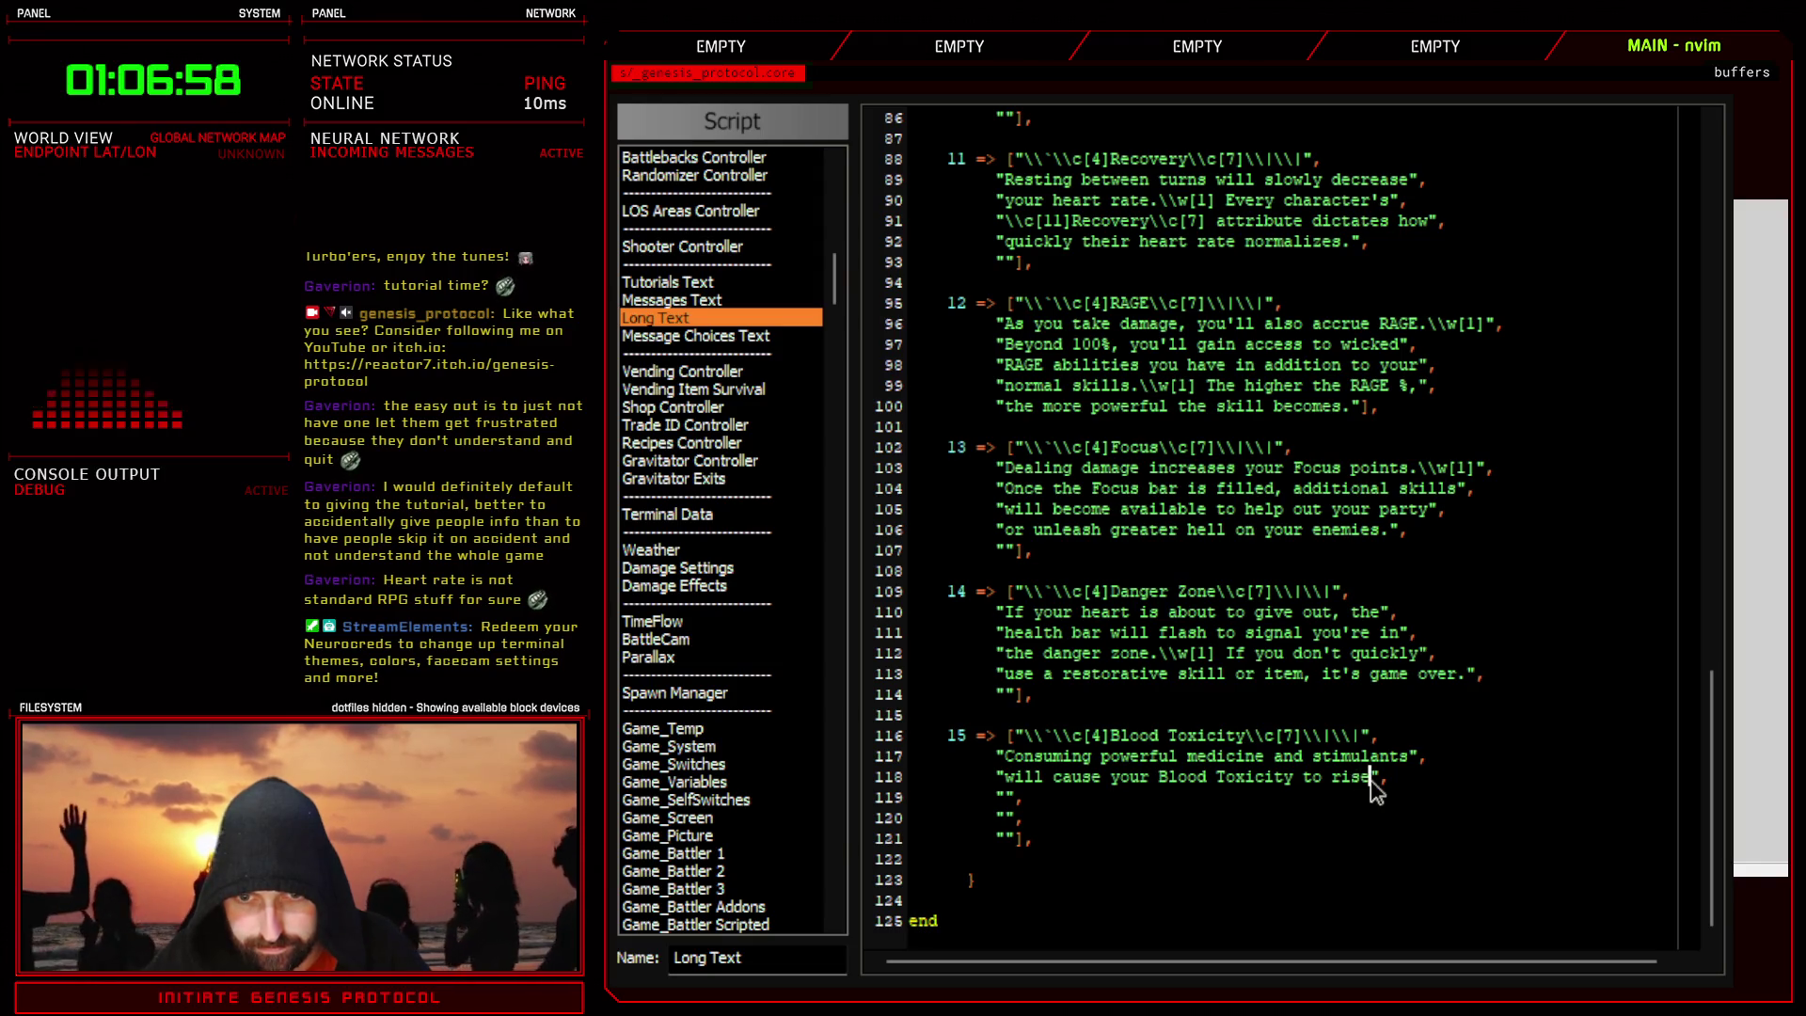
# - Change the lines to 'wreak havoc on your body and cause your' / 'blood toxicity to rise.\w[1]', then close the editor
pyautogui.click(1225, 735)
pyautogui.moveTo(1371, 777); pyautogui.dragTo(1056, 781)
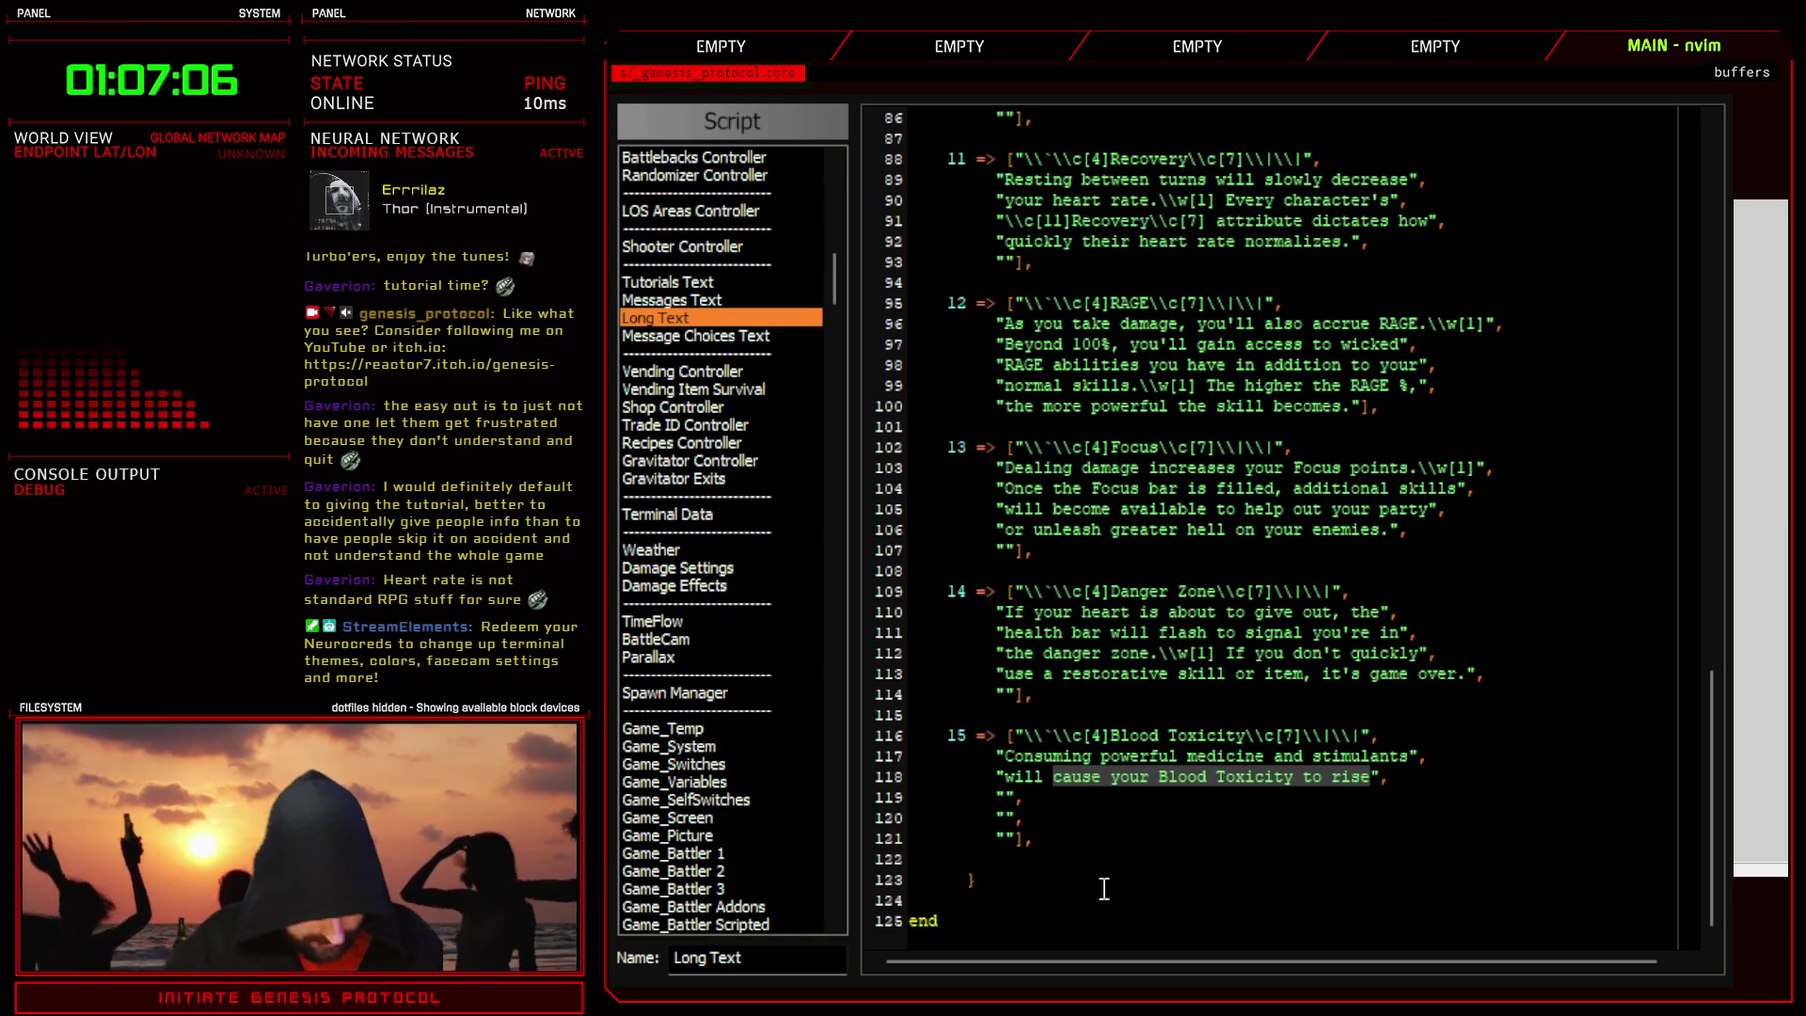
pyautogui.write('cwreak havoc on your body and cau')
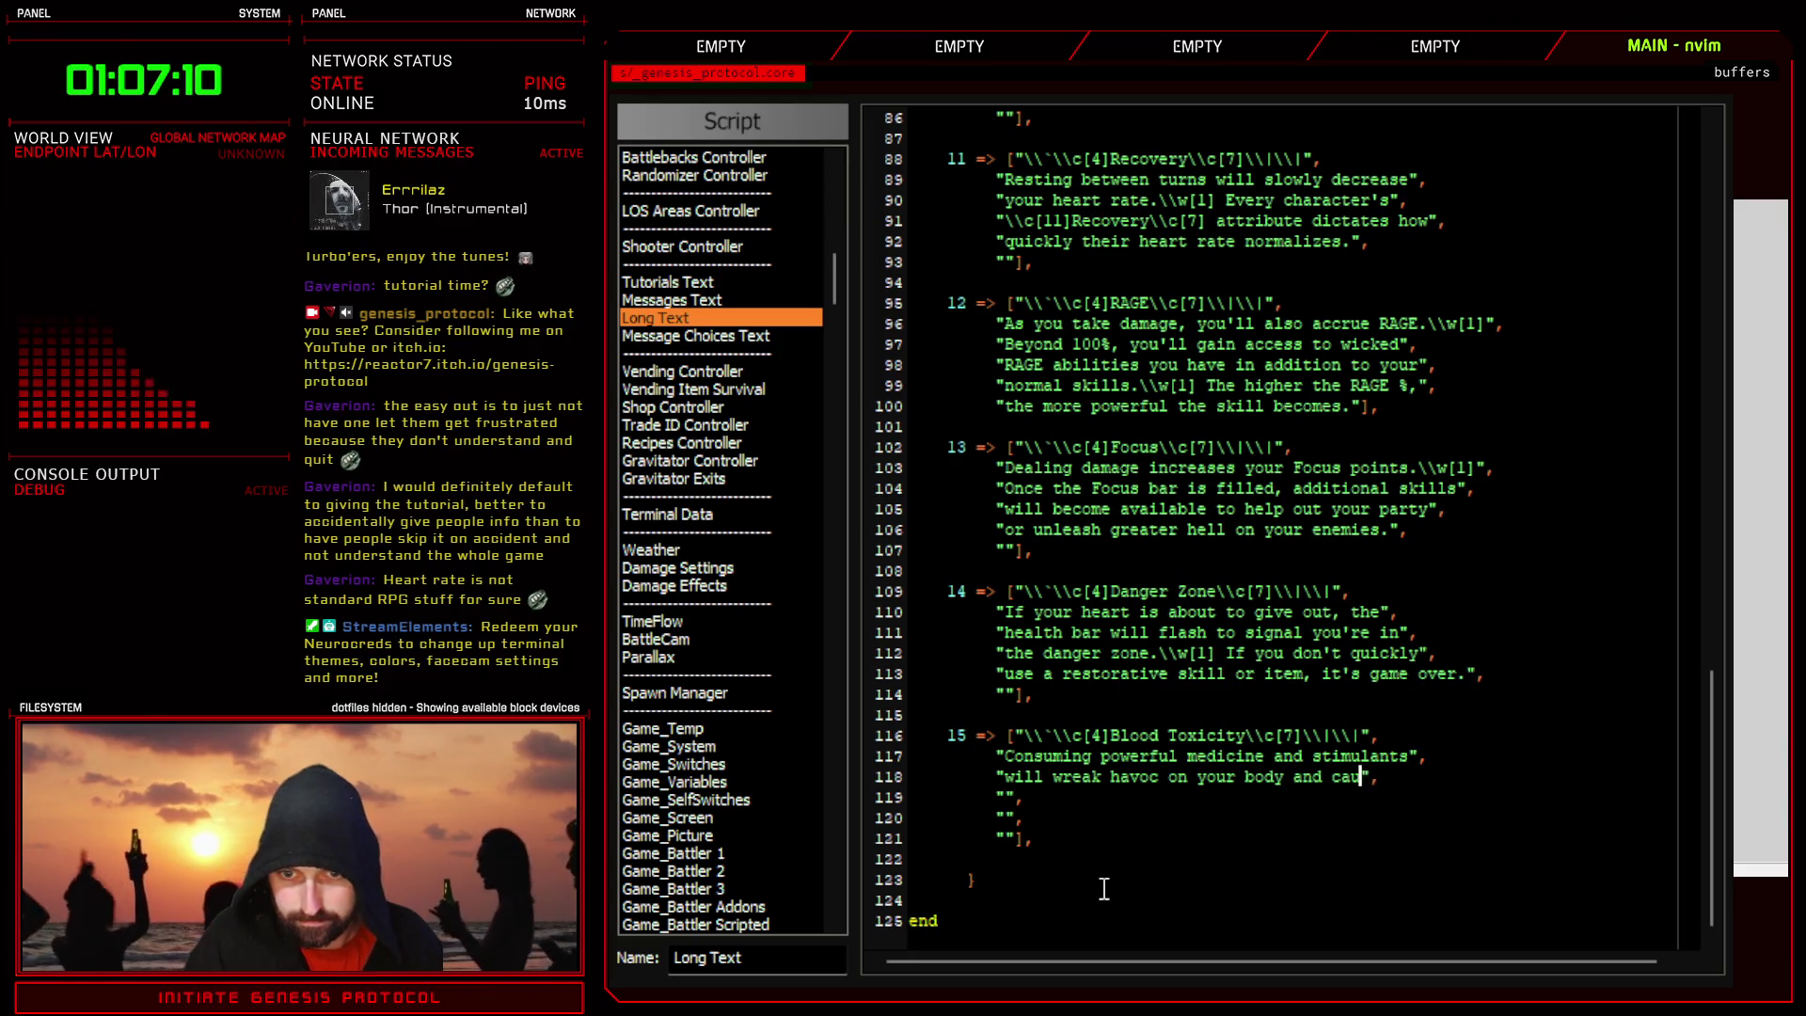
pyautogui.write(' your')
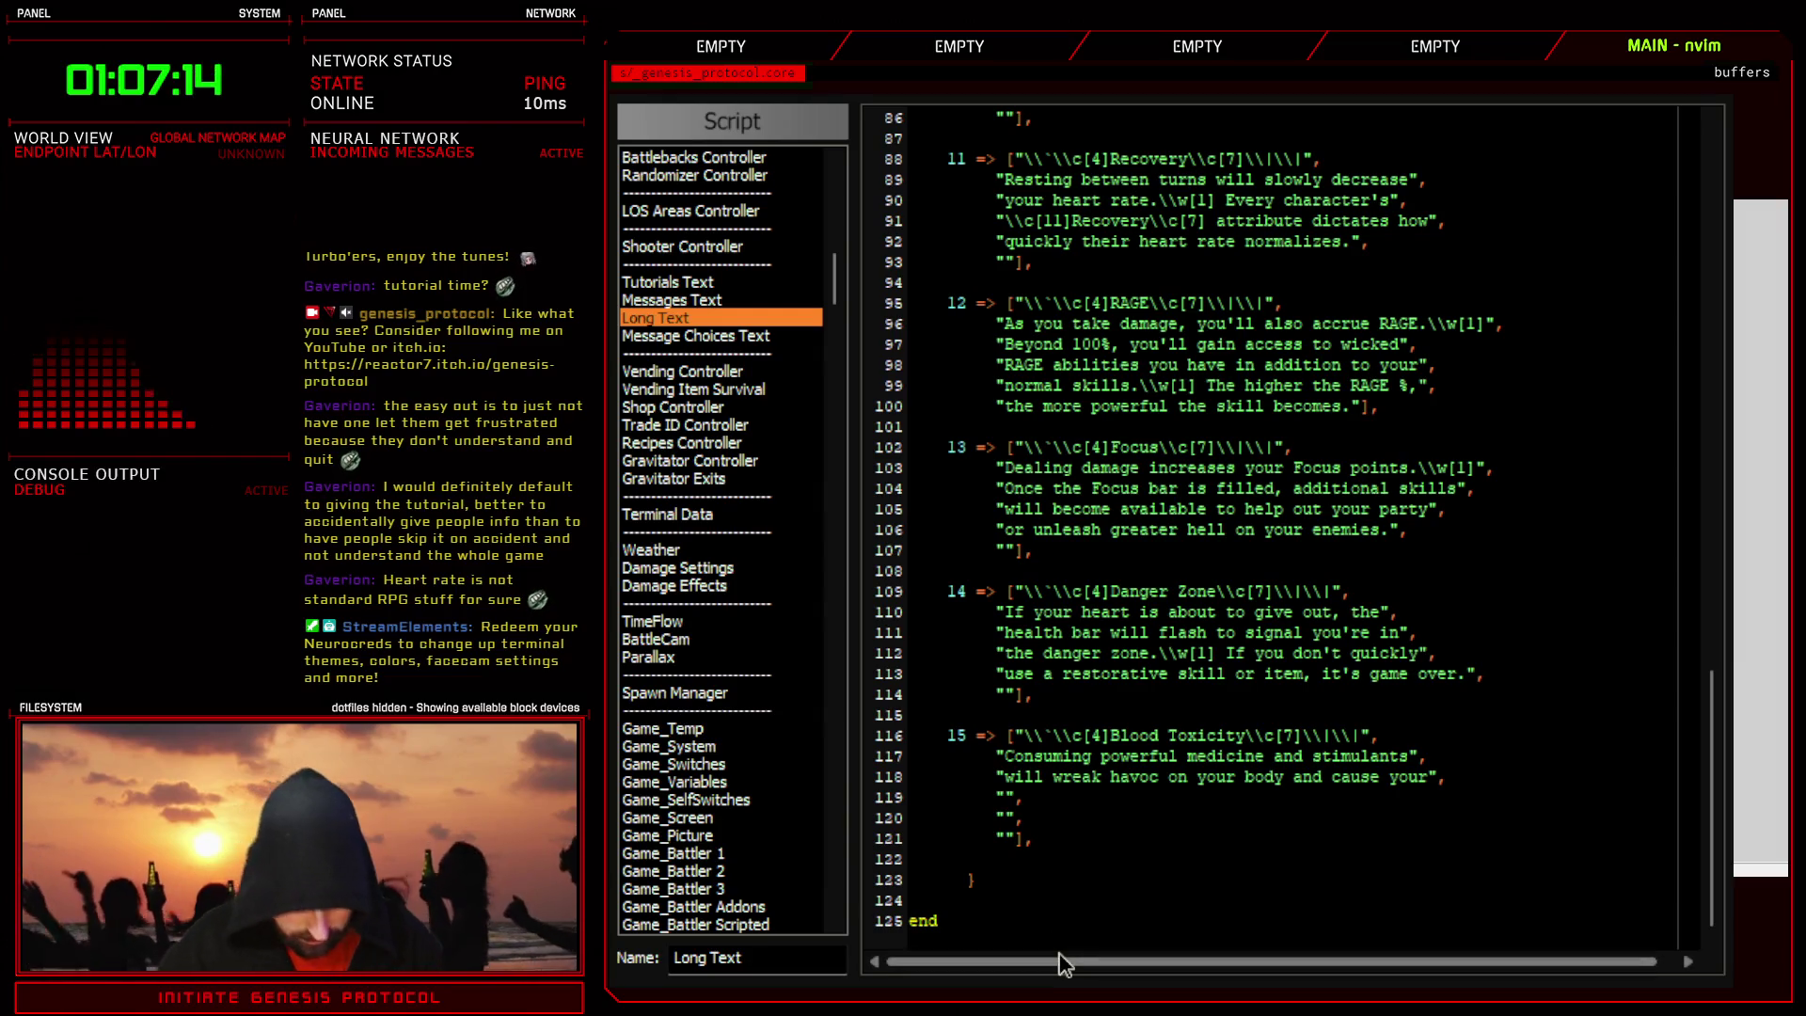
pyautogui.write('blood tox')
pyautogui.write('icity to rise.')
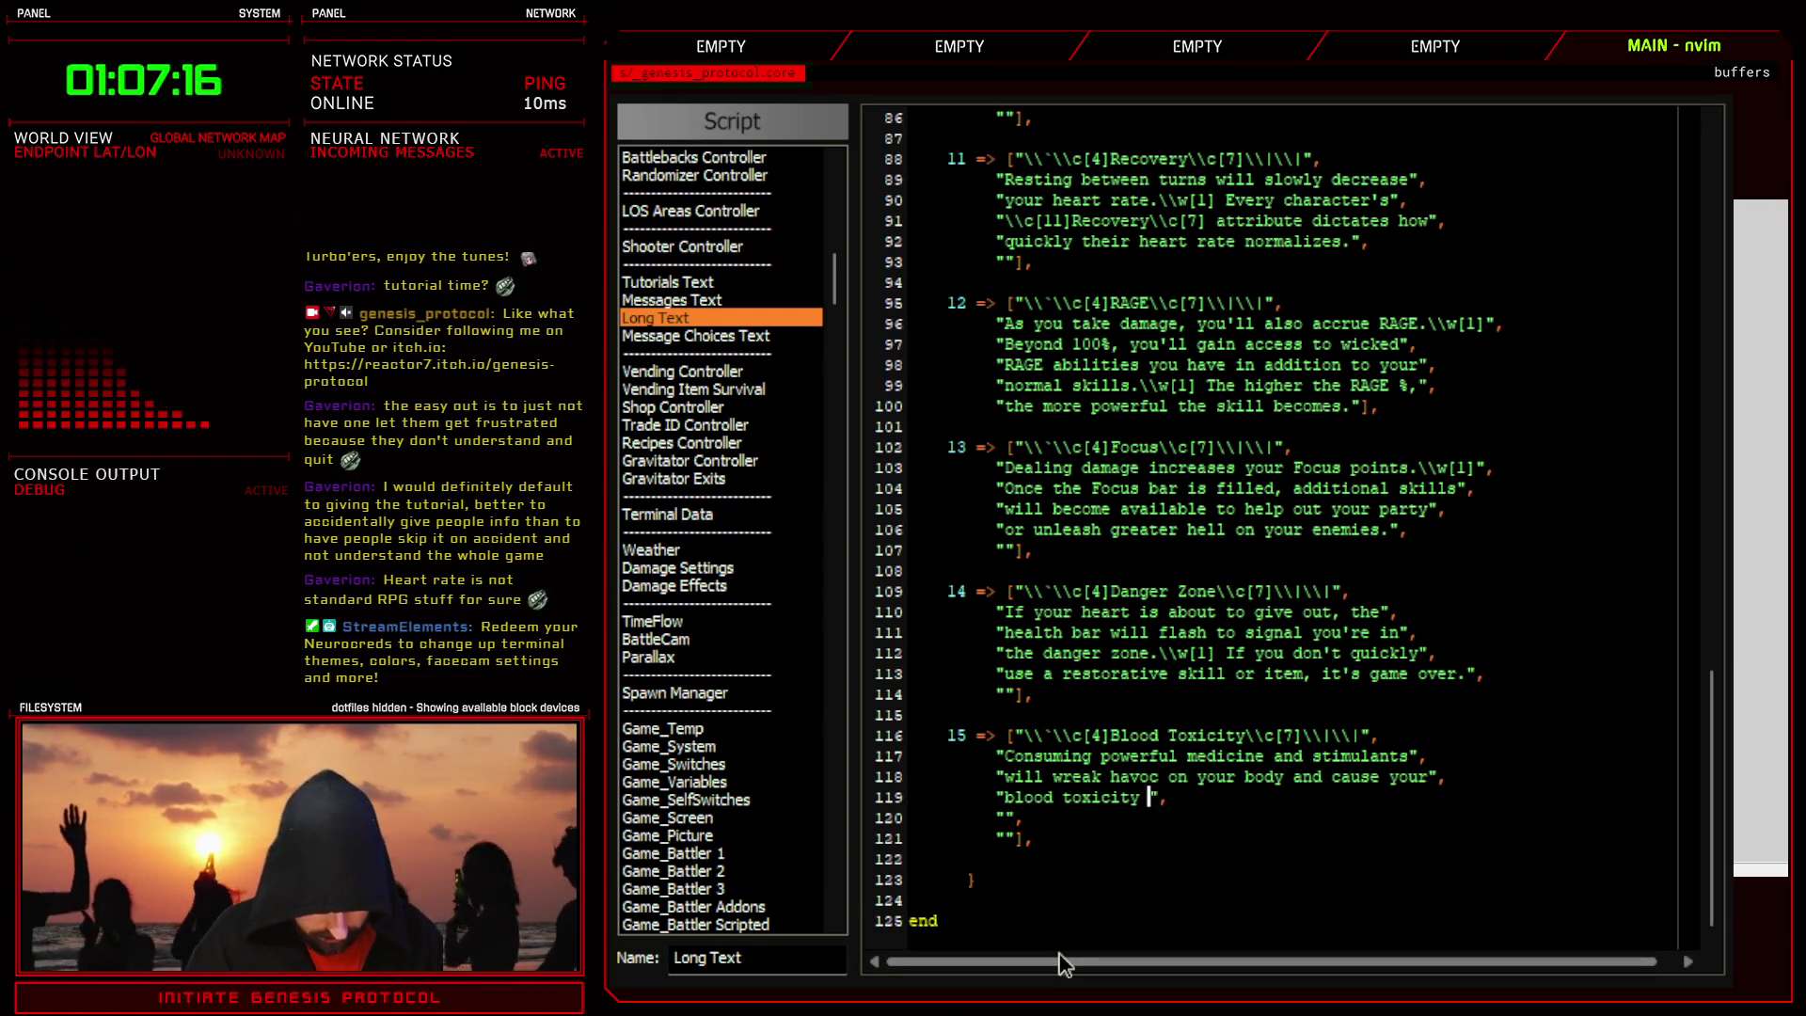
pyautogui.write('\\\\w[1]')
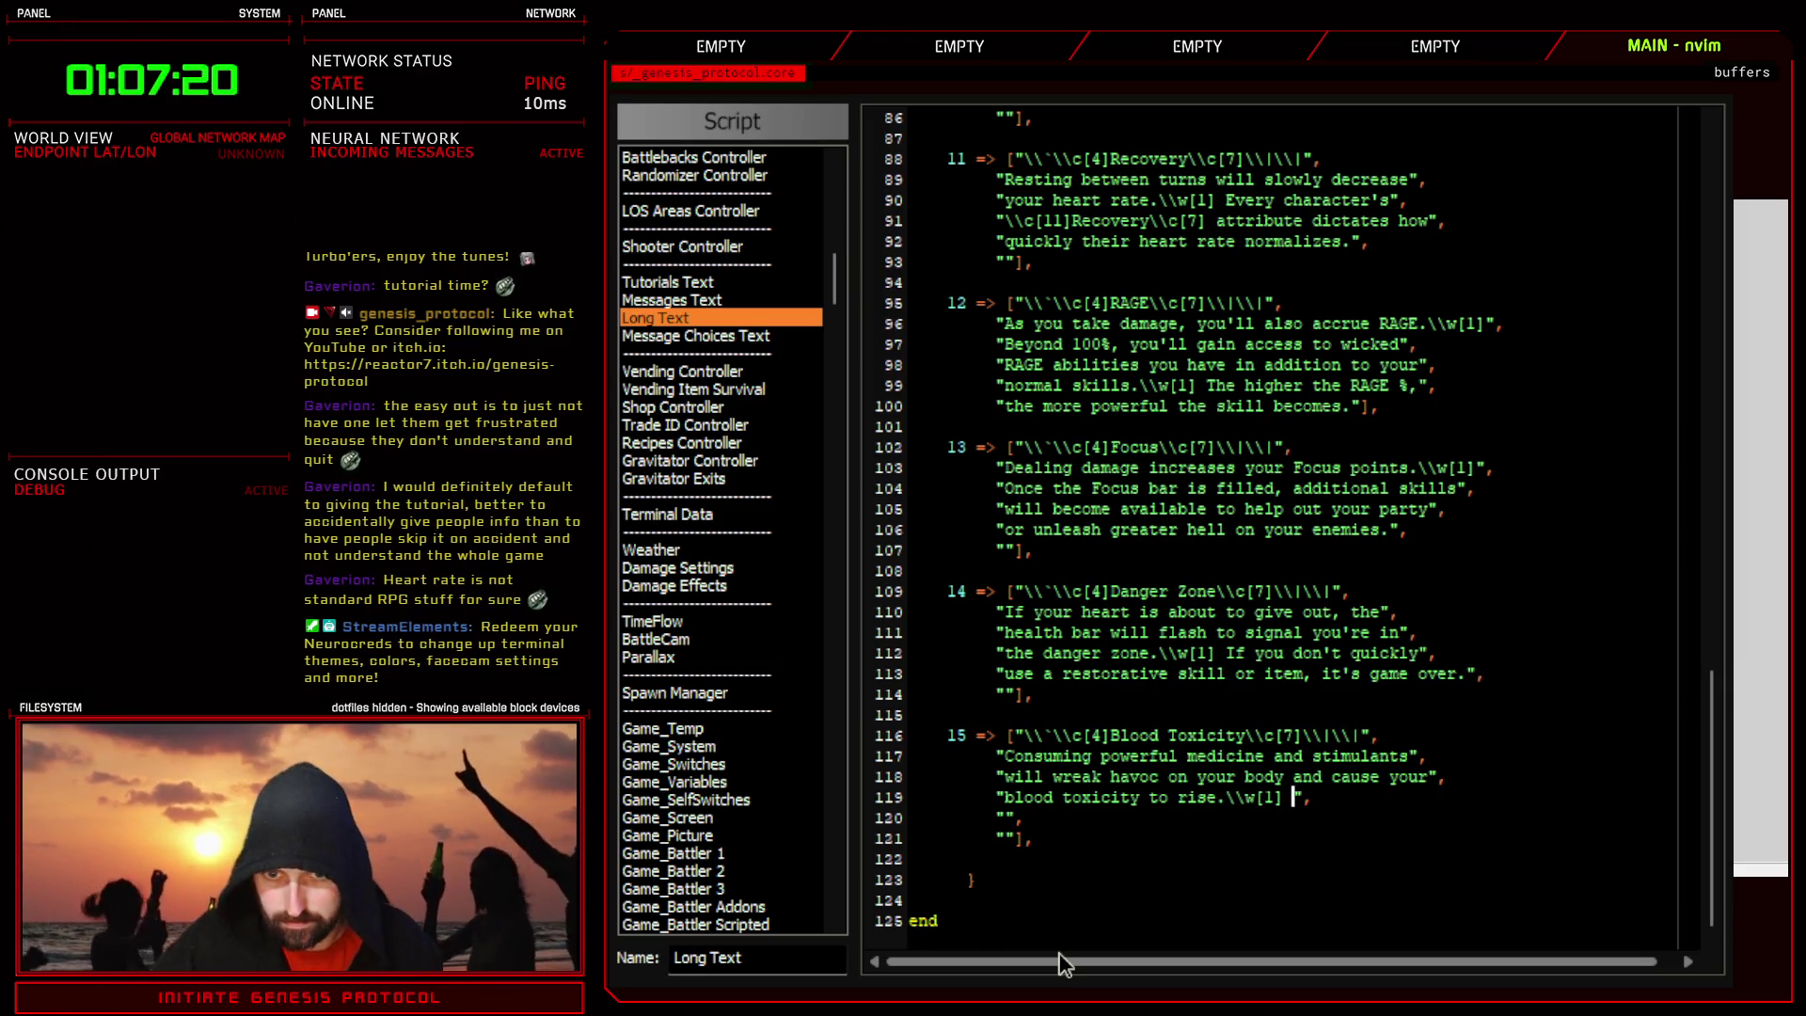
pyautogui.press('F12')
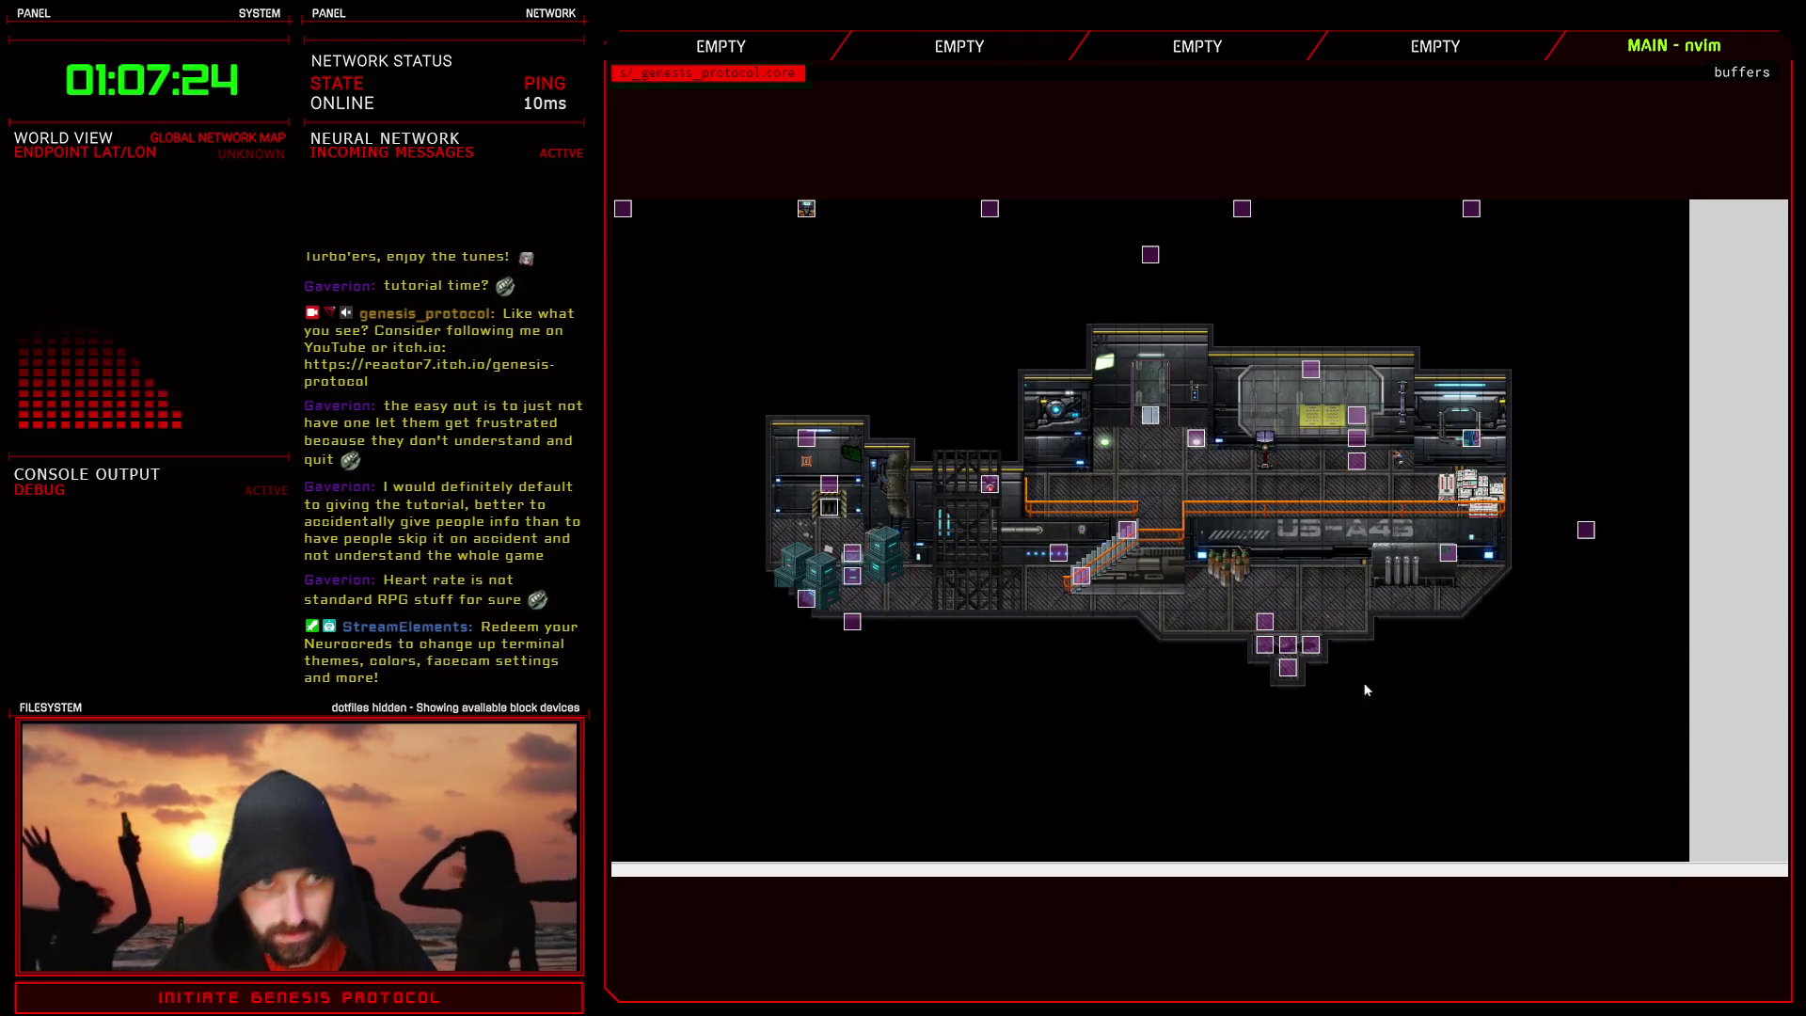
# - Review CC-Adjunct I's blood toxicity overdose and heart-rate normalizing battle messages in Troops
pyautogui.press('F9')
pyautogui.scroll(-5, 1232, 767)
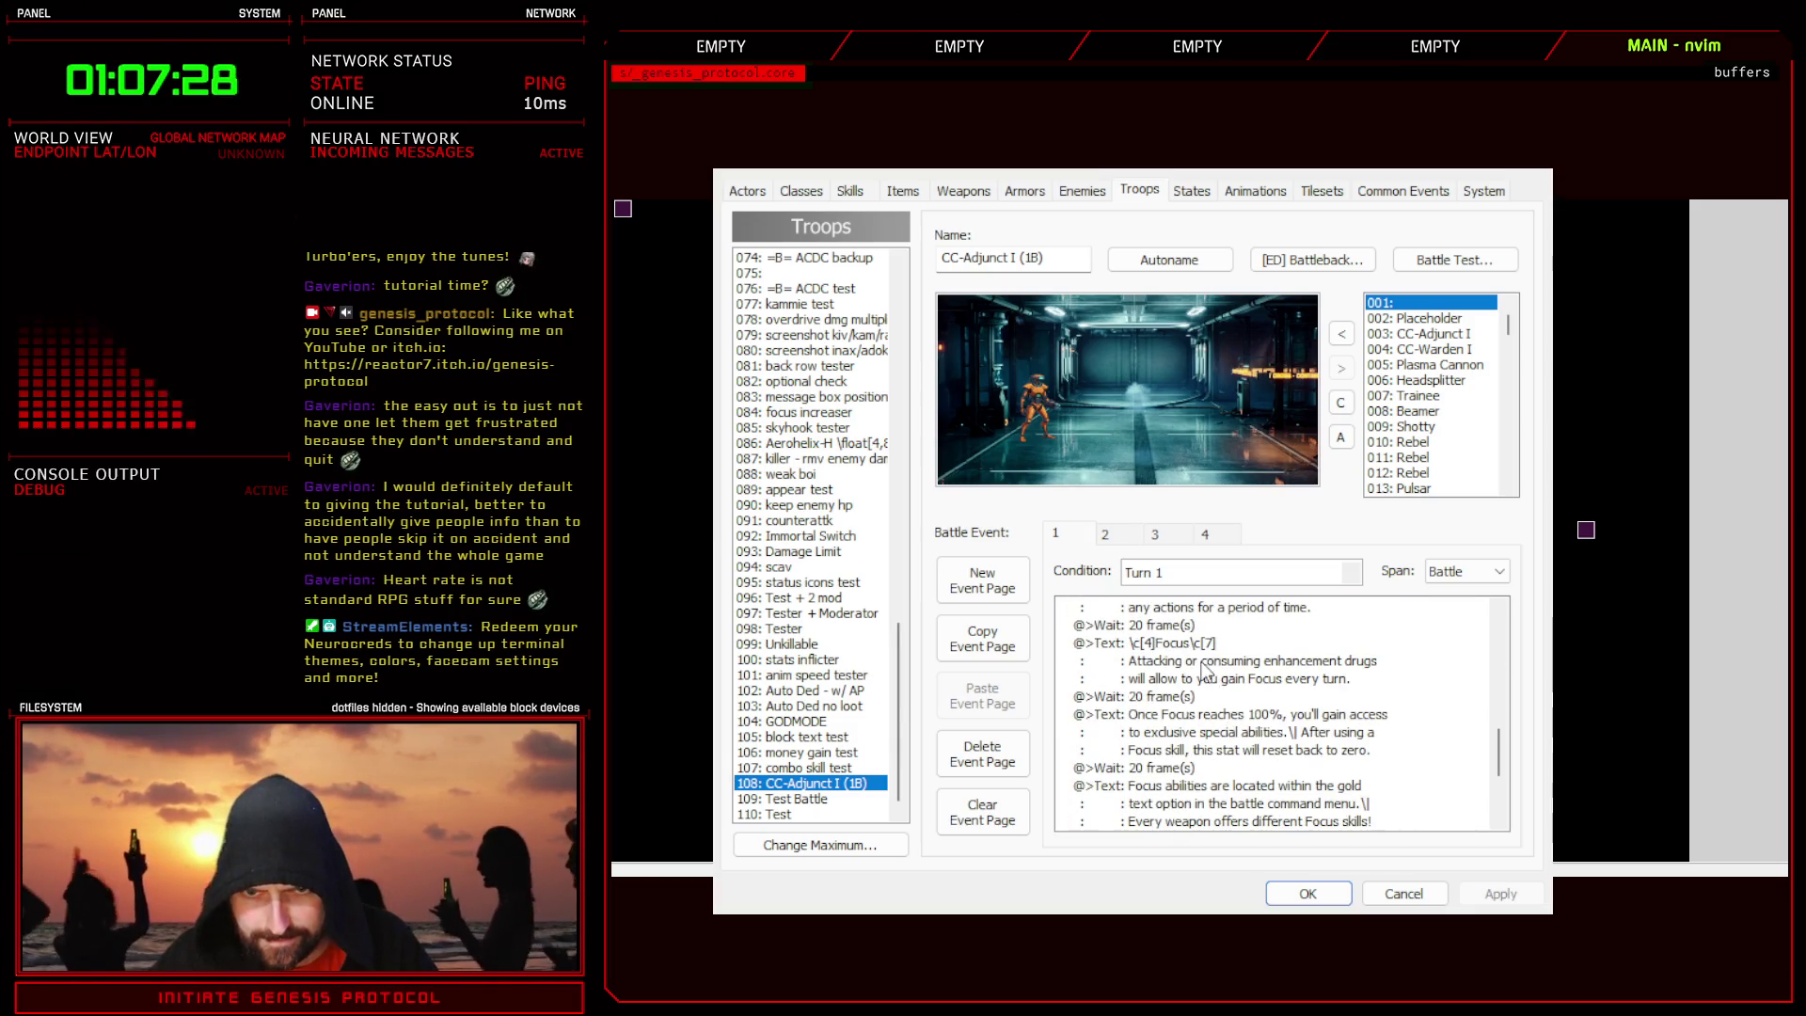
pyautogui.scroll(-2, 1230, 720)
pyautogui.scroll(1, 1231, 719)
pyautogui.click(1253, 696)
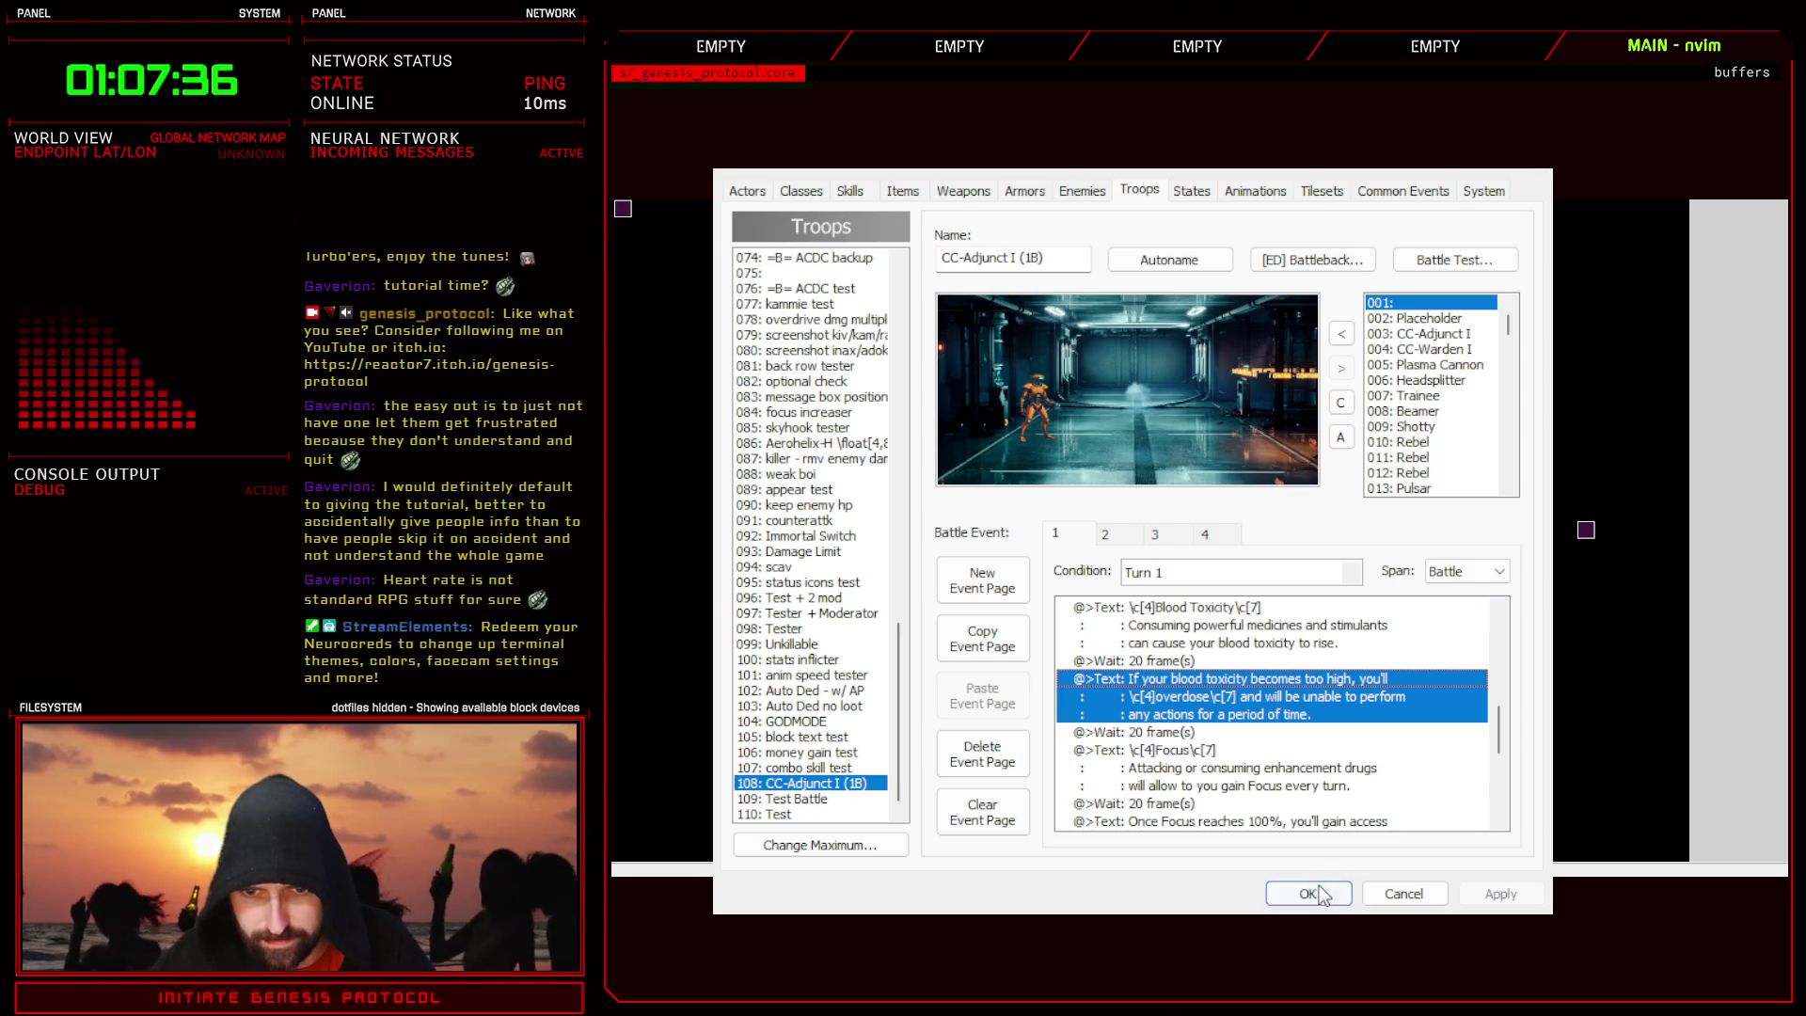
pyautogui.scroll(2, 1301, 748)
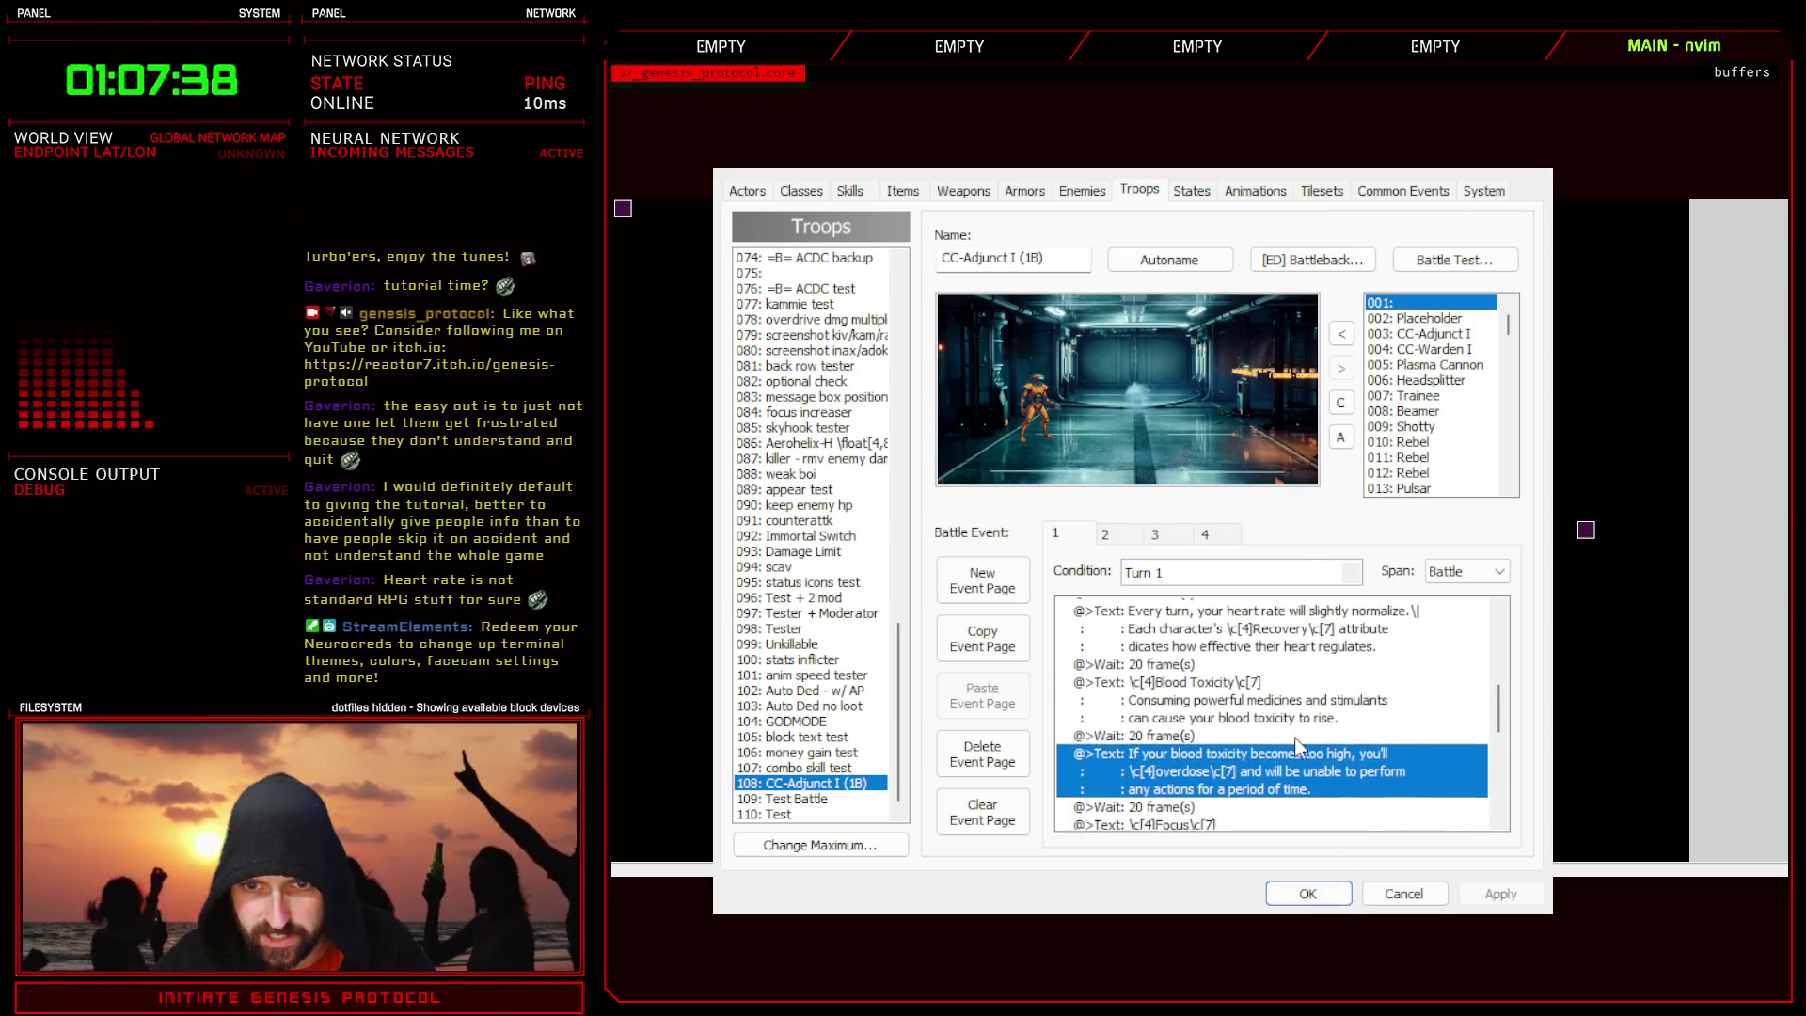
pyautogui.click(1202, 647)
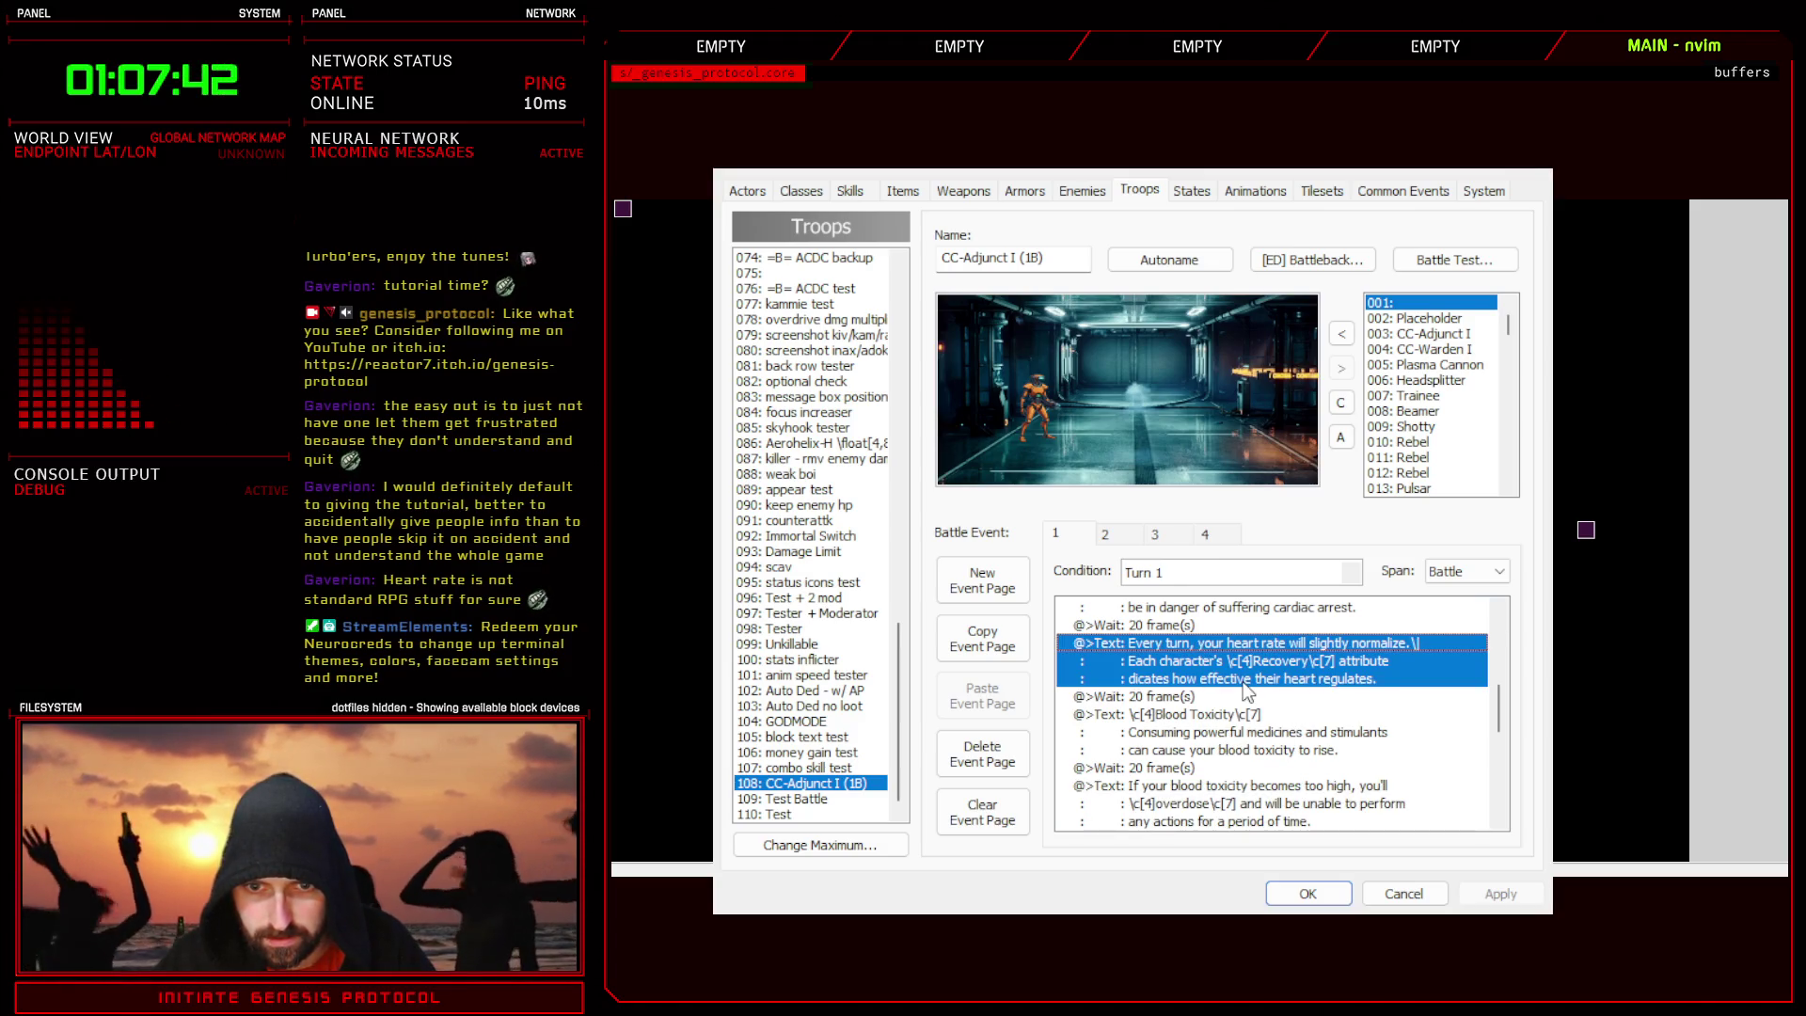
pyautogui.click(1317, 894)
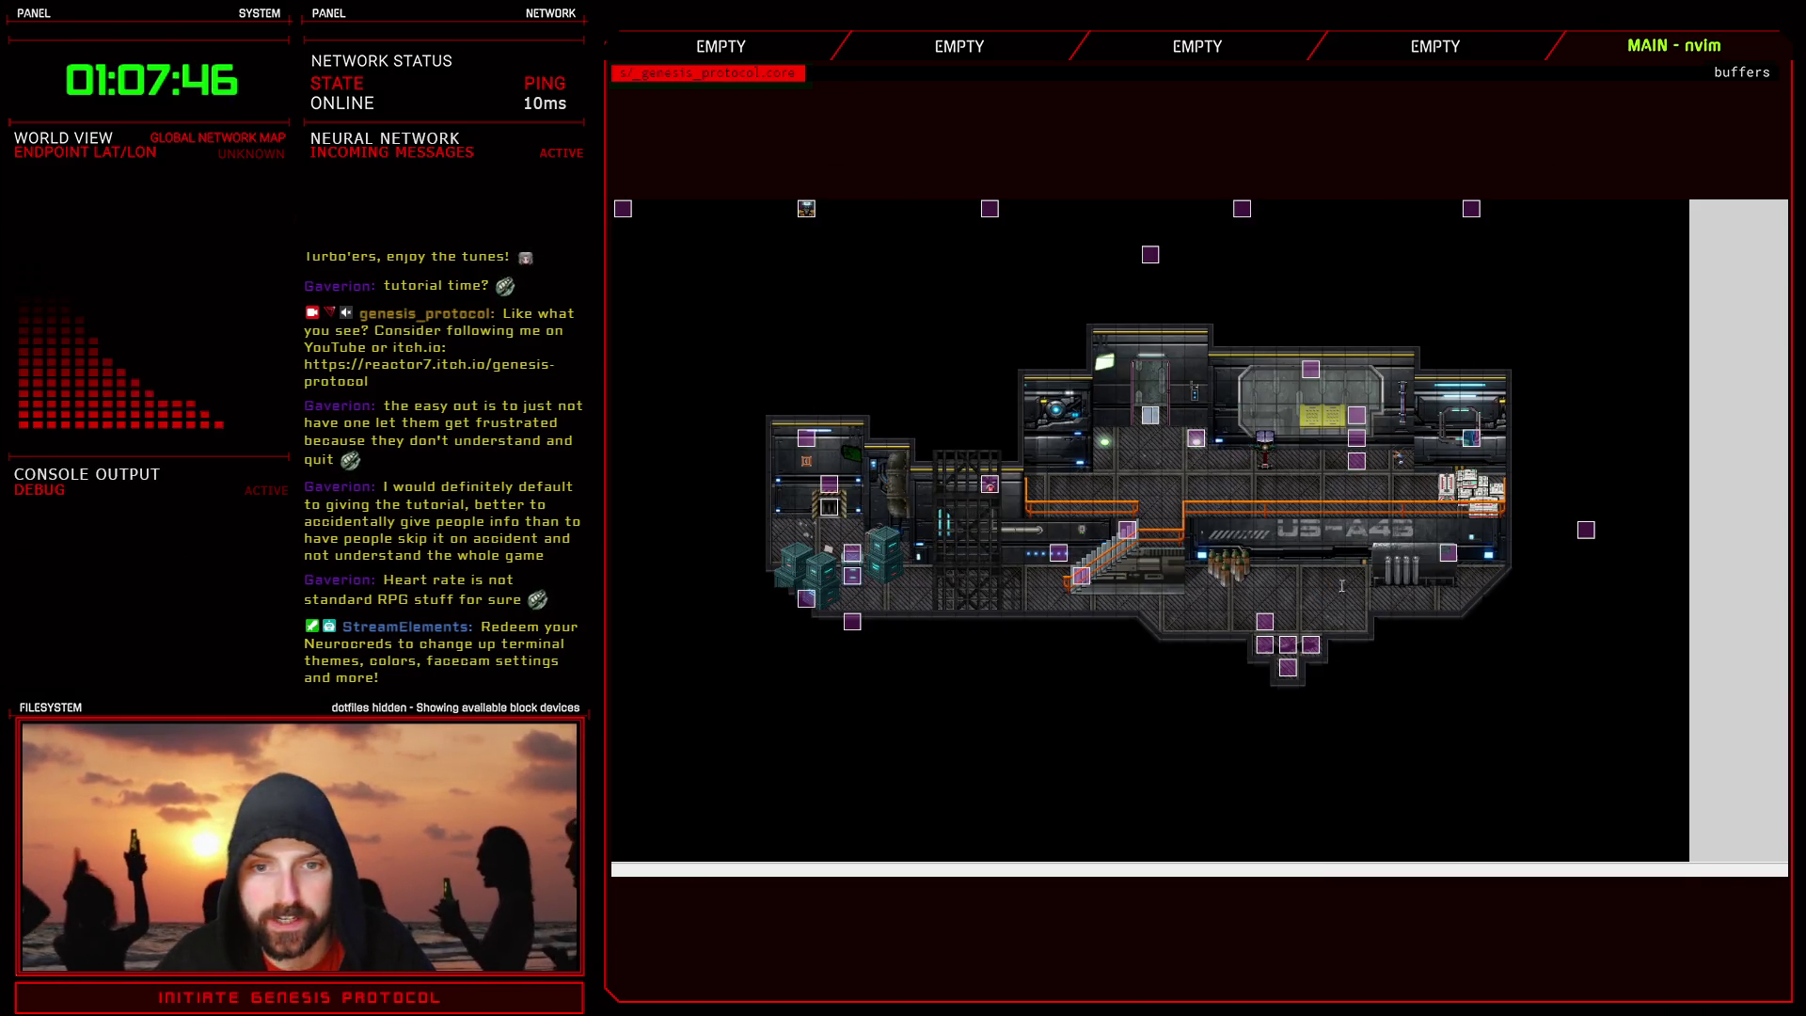
# - On line 92 of Long Text, change 'quickly' to 'effective' in the Recovery page
pyautogui.press('F11')
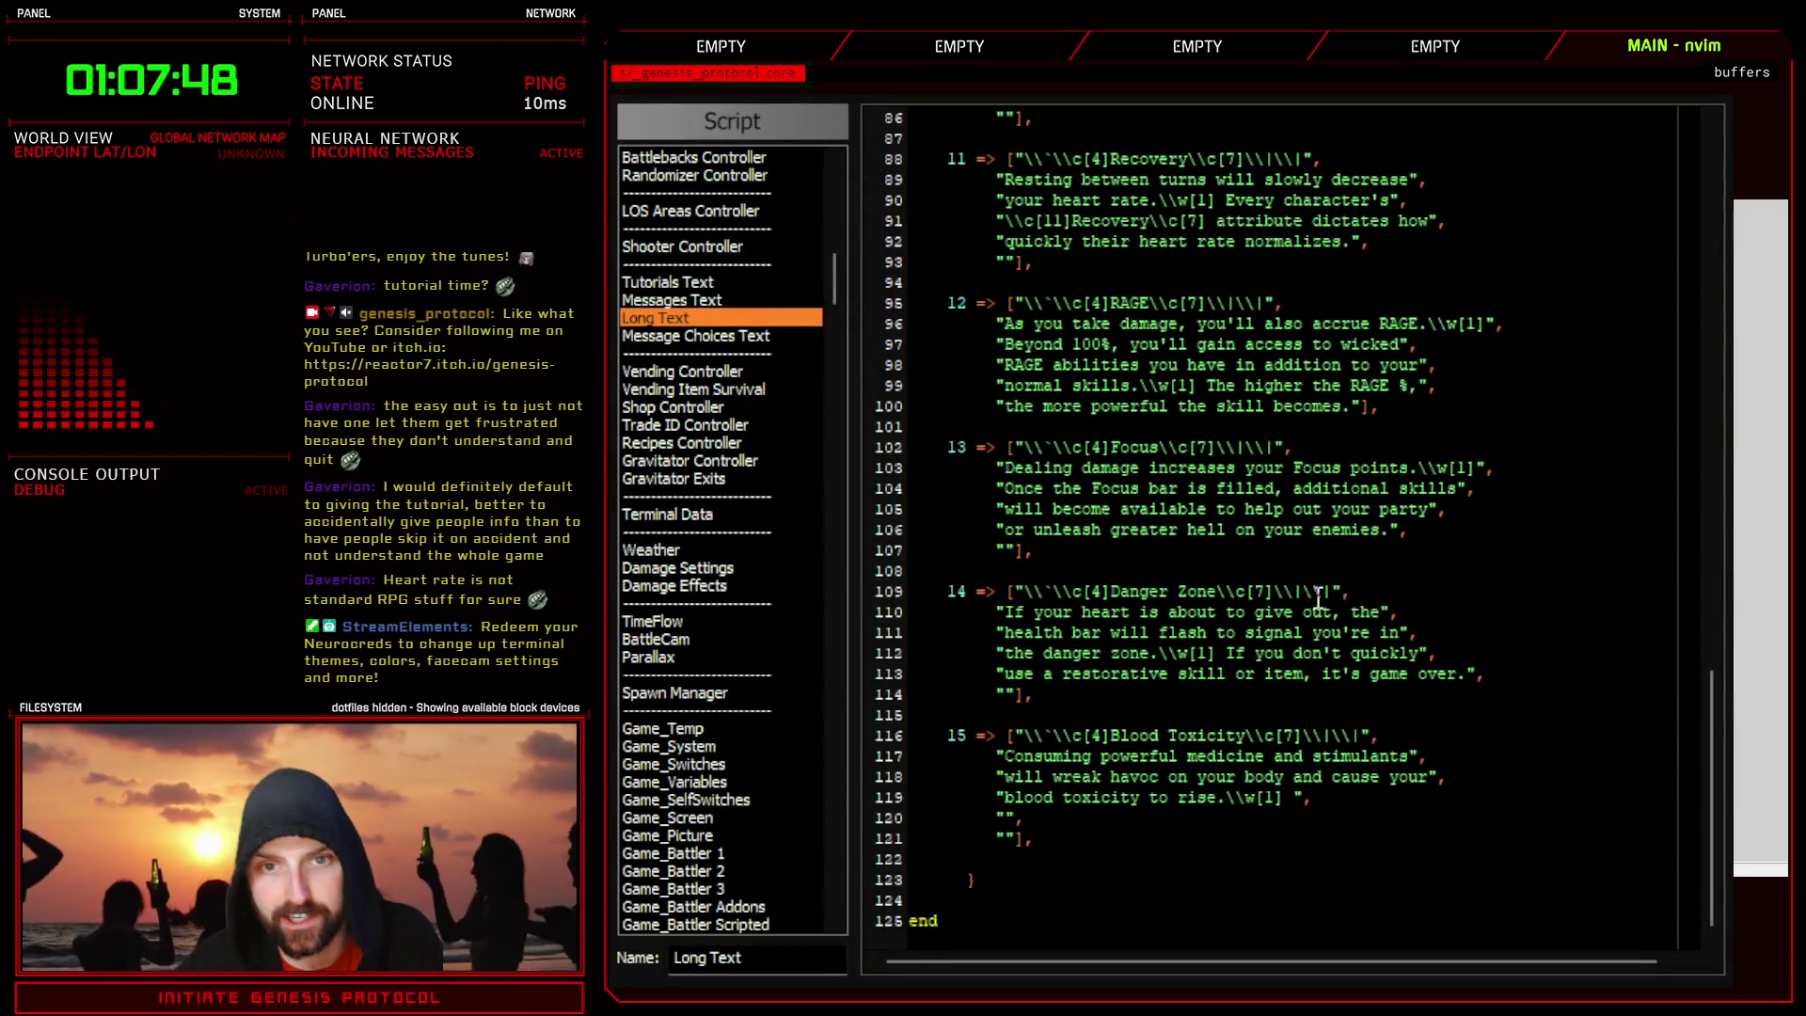
pyautogui.scroll(2, 1166, 582)
pyautogui.write('ve')
pyautogui.write('csffective')
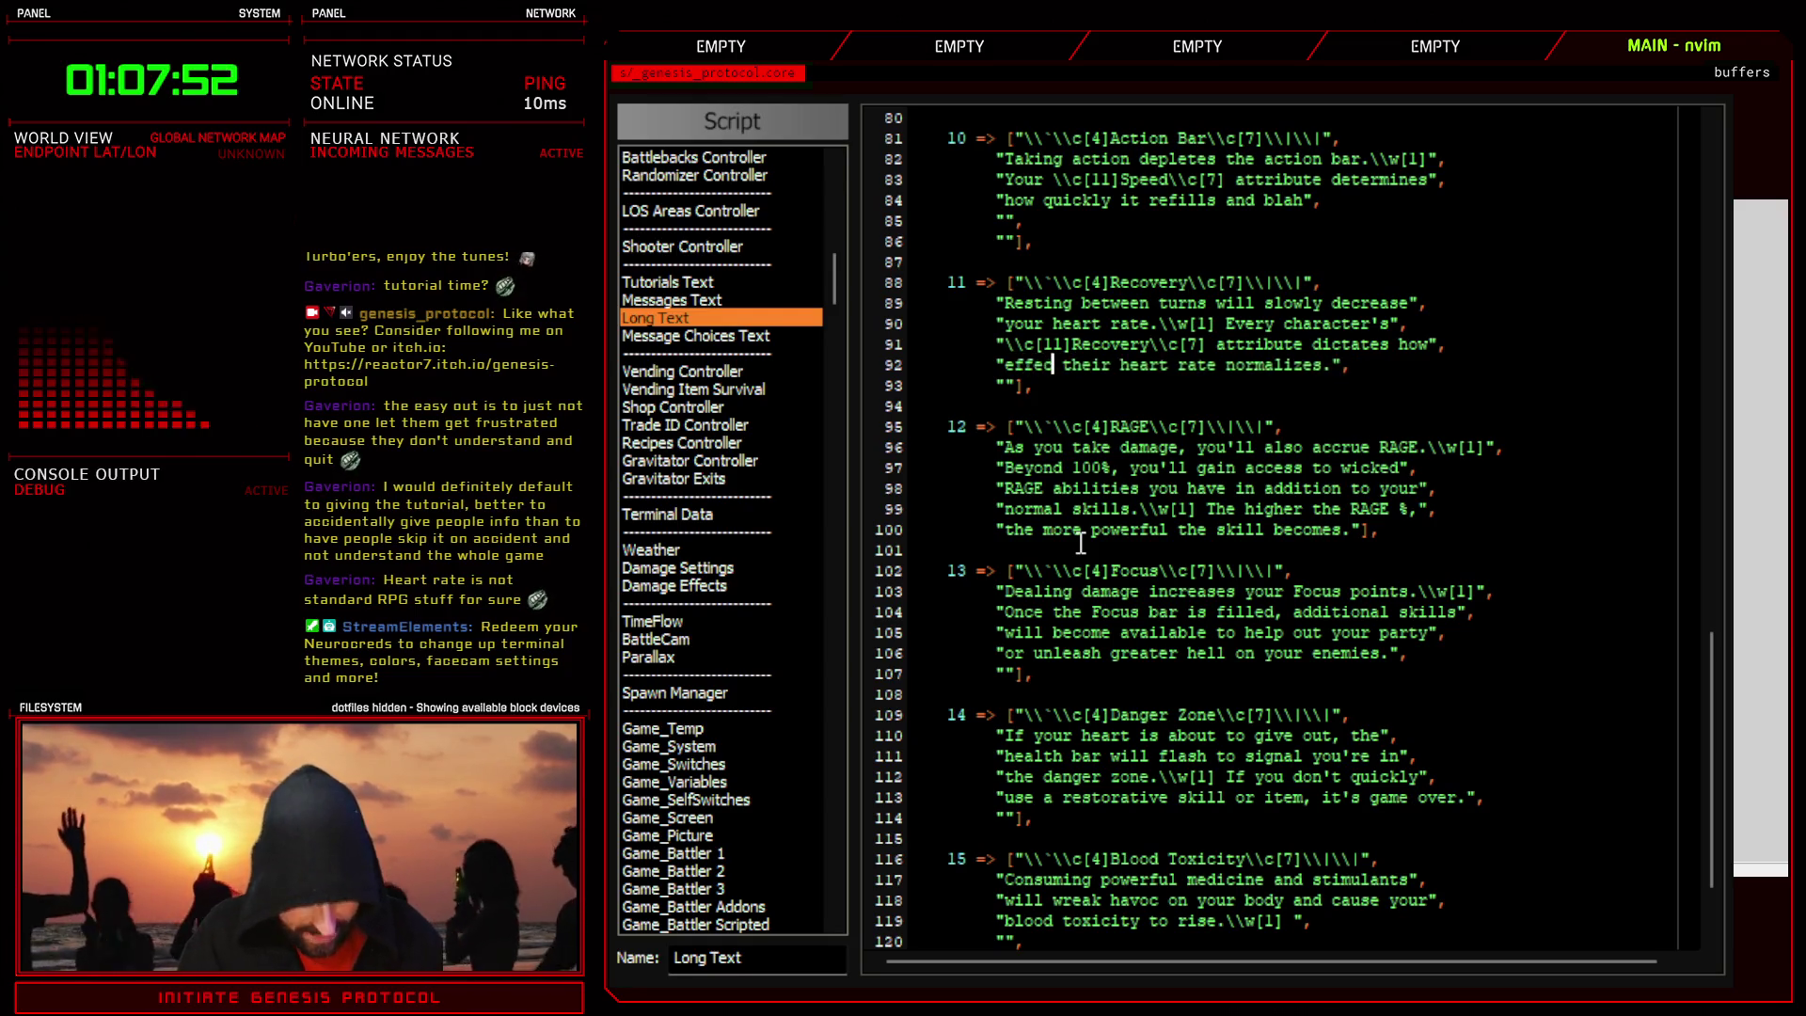
pyautogui.click(1421, 977)
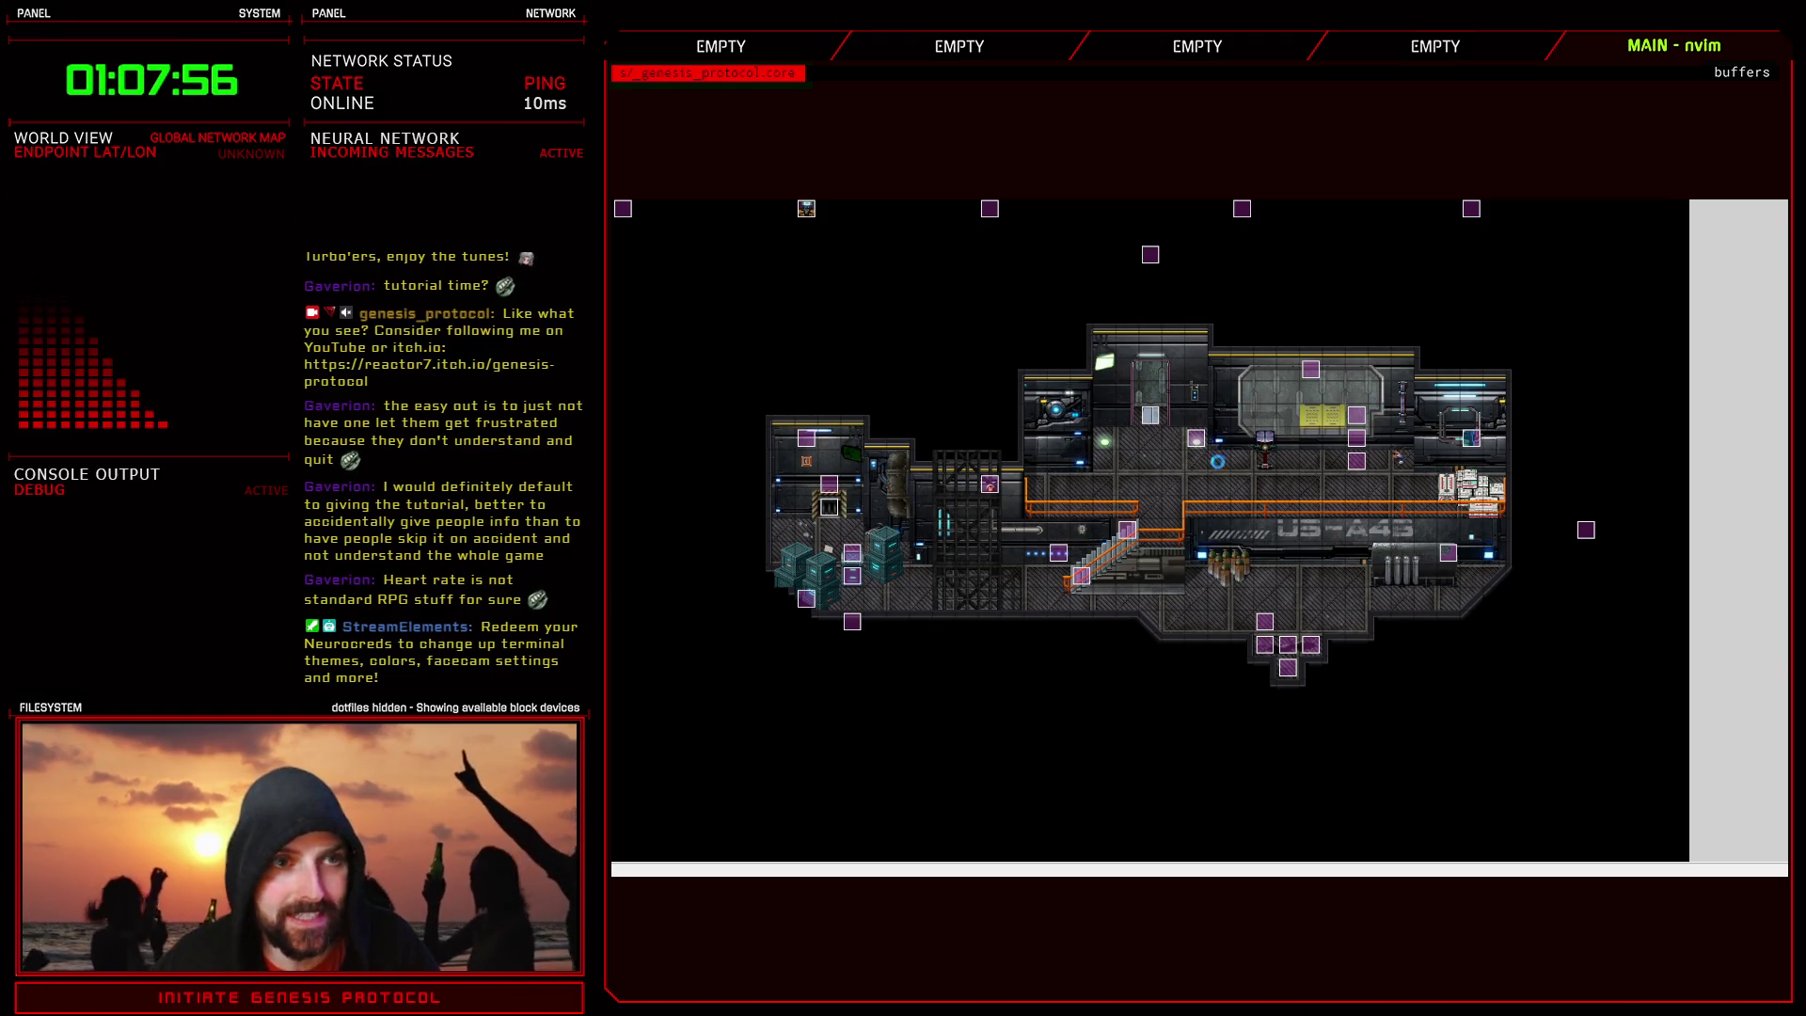
# - Recheck the troop's main battle screen, Heart Rate and heart-rate normalizing messages
pyautogui.press('F9')
pyautogui.click(1224, 751)
pyautogui.scroll(-2, 1225, 753)
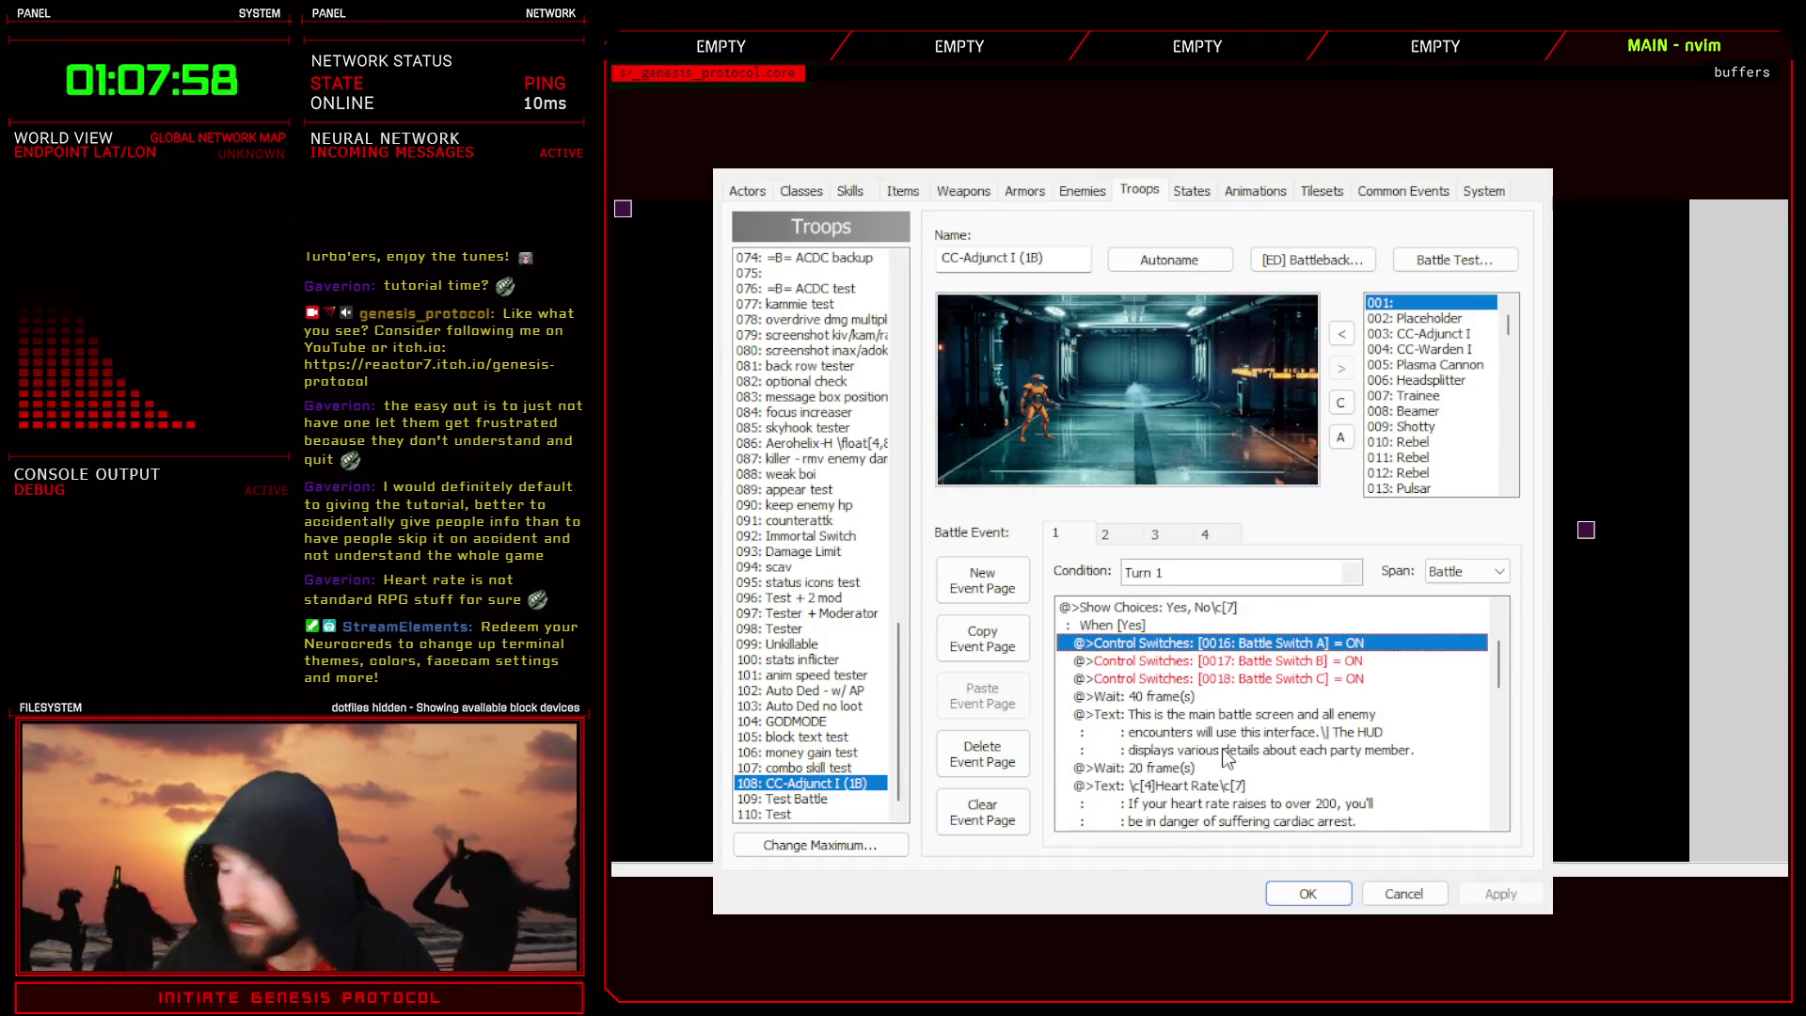
pyautogui.click(1257, 753)
pyautogui.scroll(-2, 1256, 766)
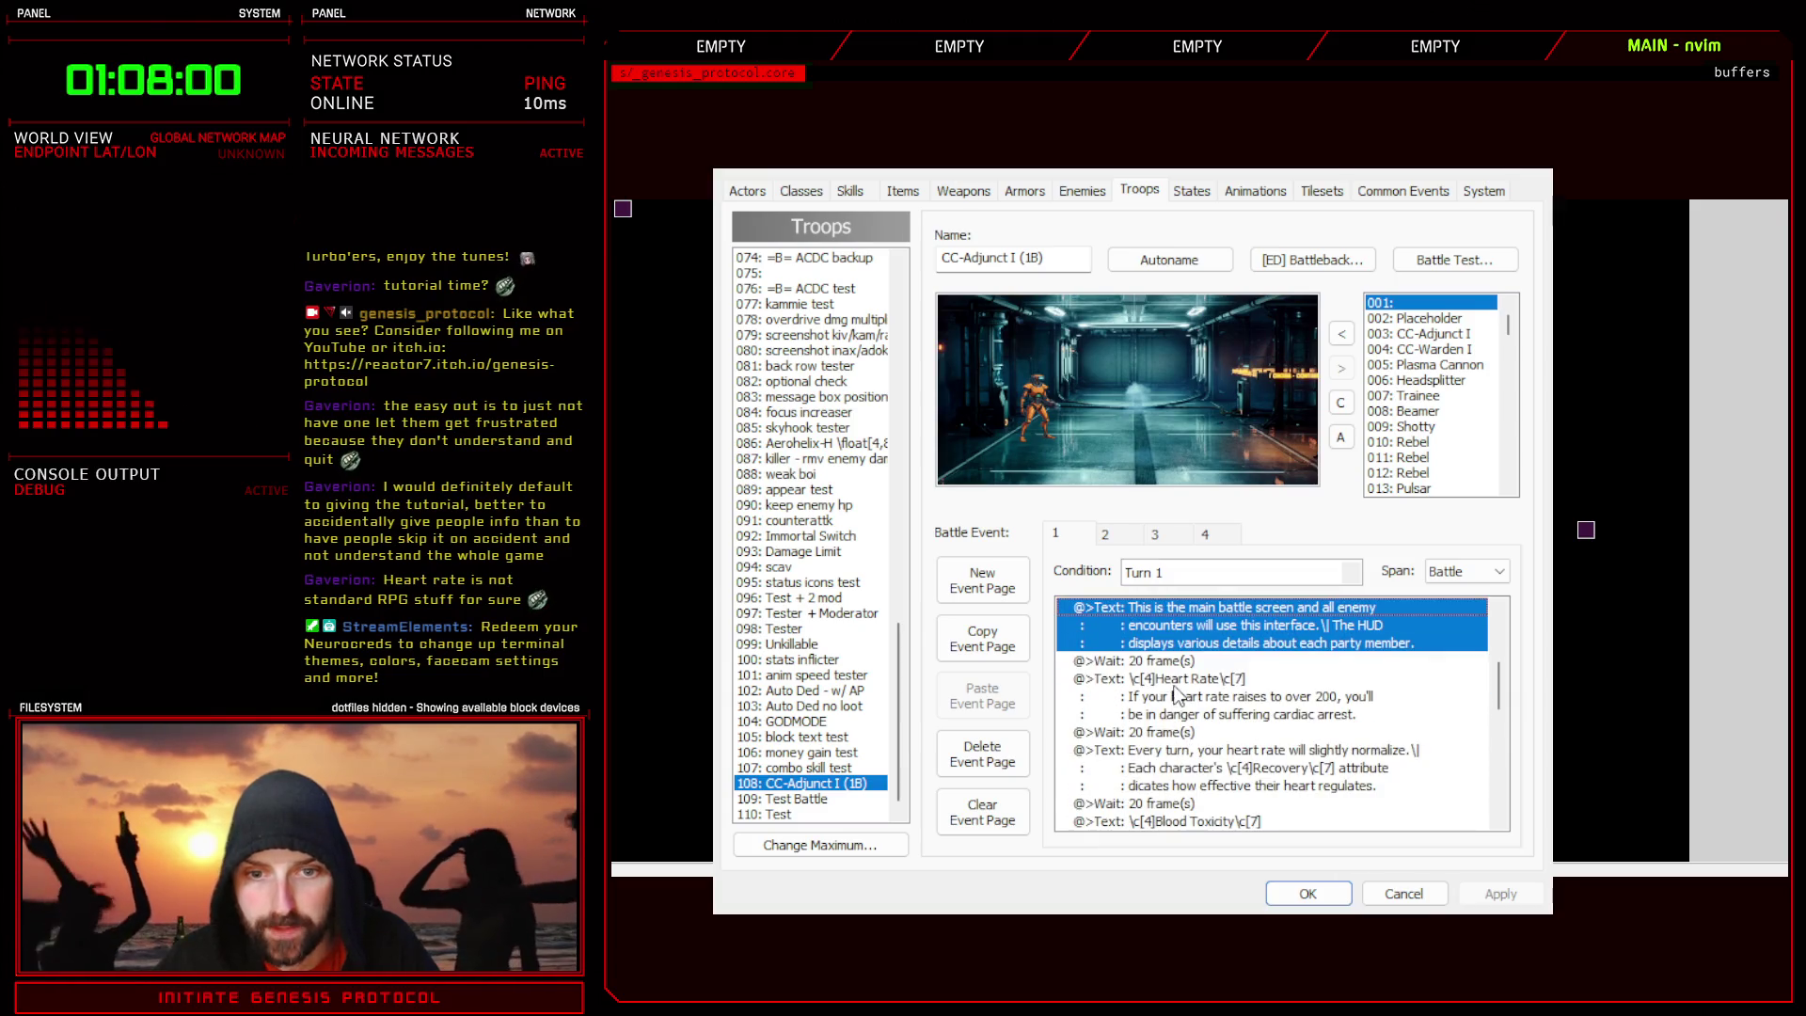
pyautogui.click(1178, 697)
pyautogui.click(1195, 749)
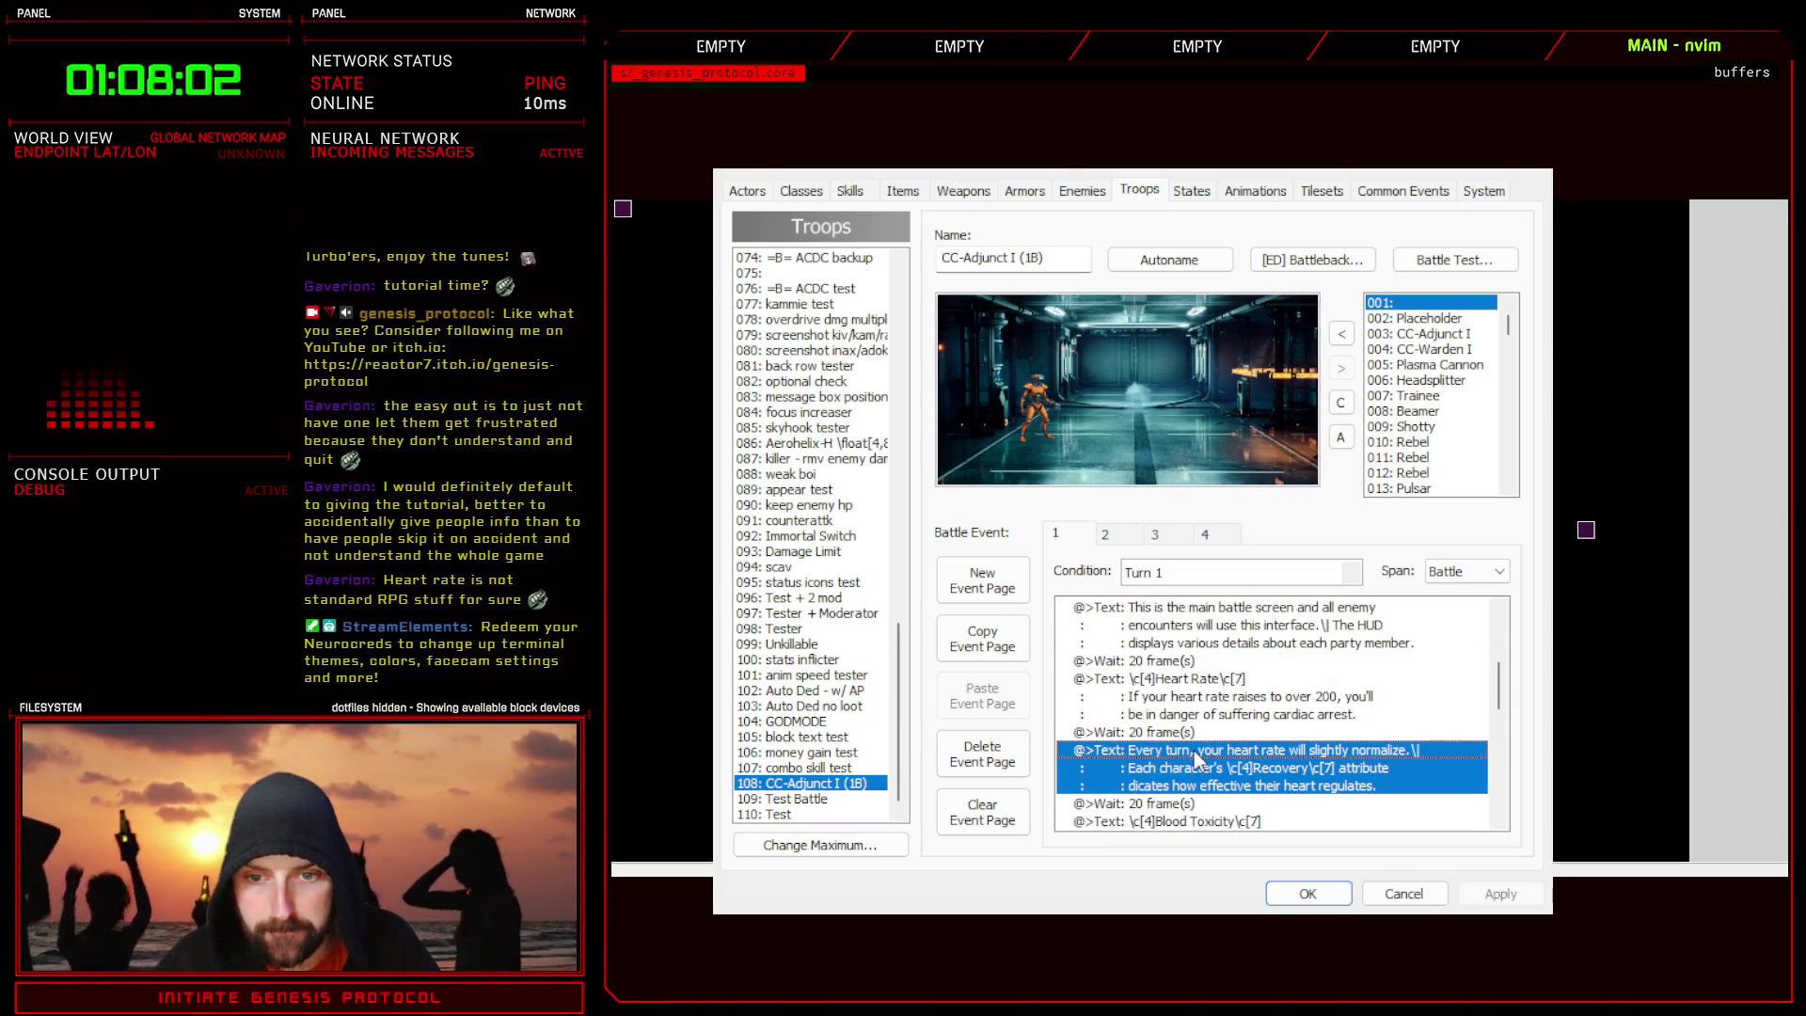
# - Review the troop's Blood Toxicity, overdose and Focus messages, then close the database
pyautogui.scroll(-2, 1192, 734)
pyautogui.click(1193, 724)
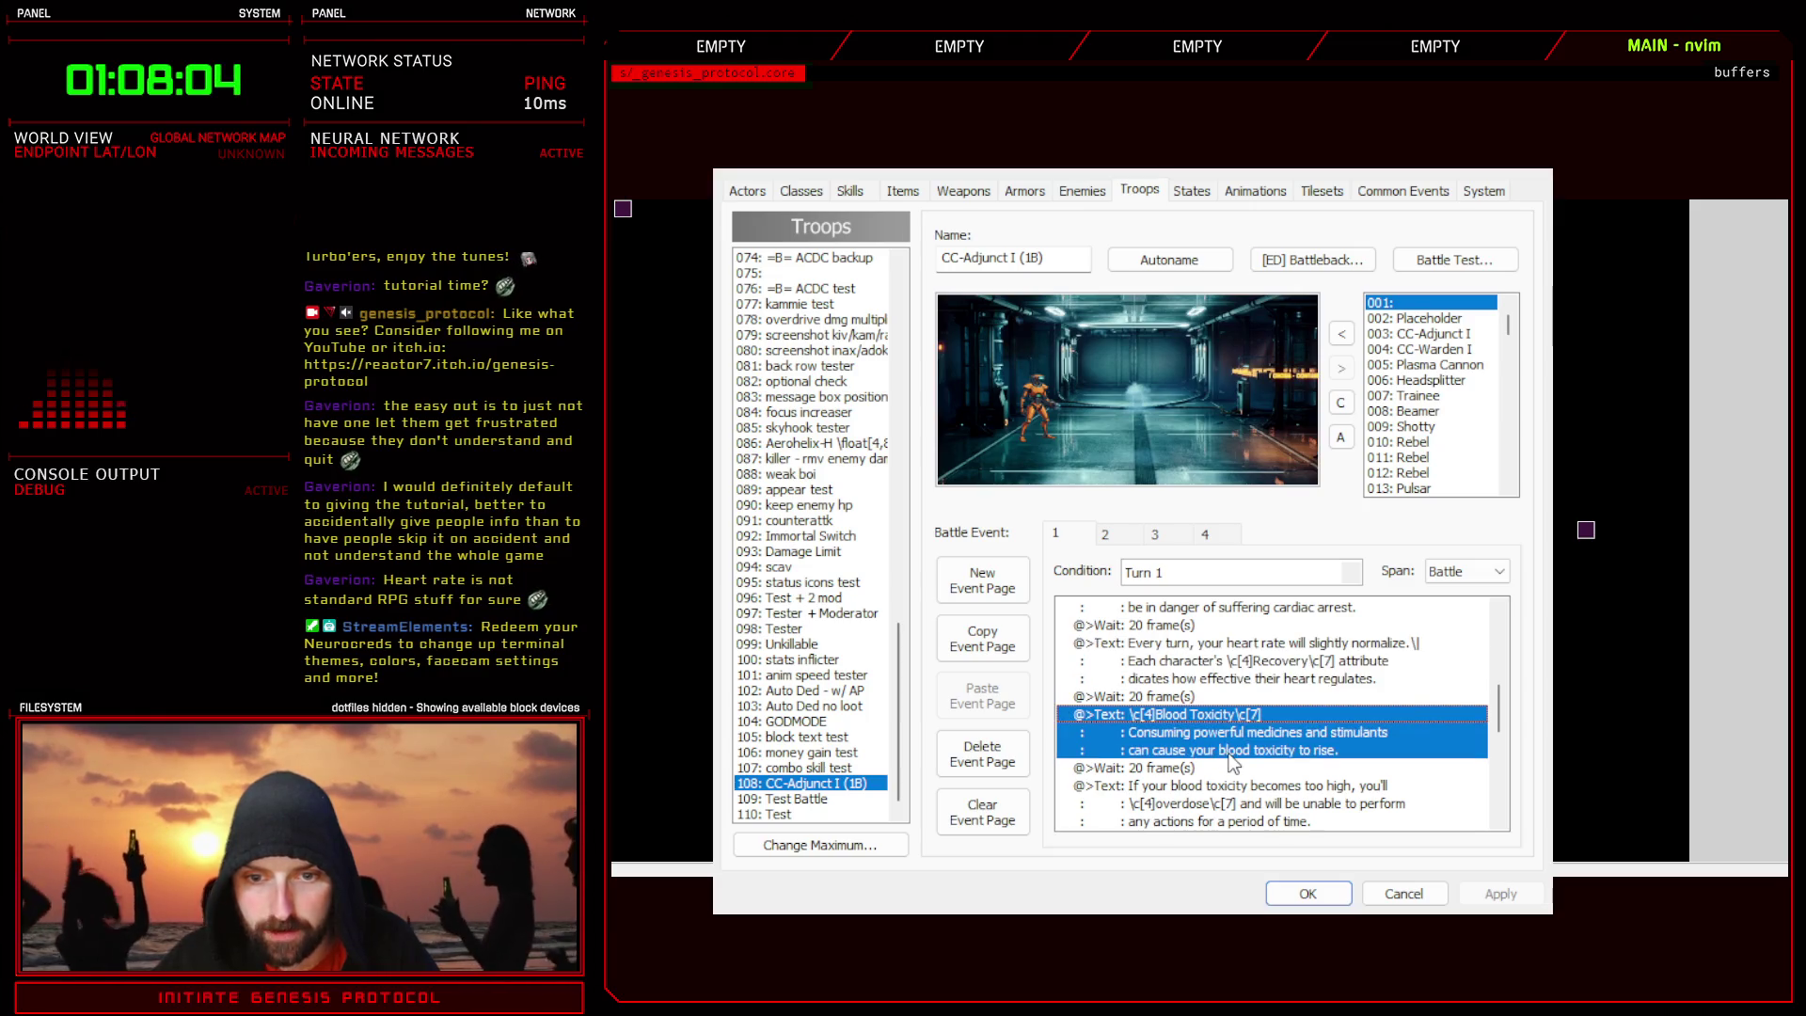
pyautogui.scroll(-2, 1224, 753)
pyautogui.click(1183, 696)
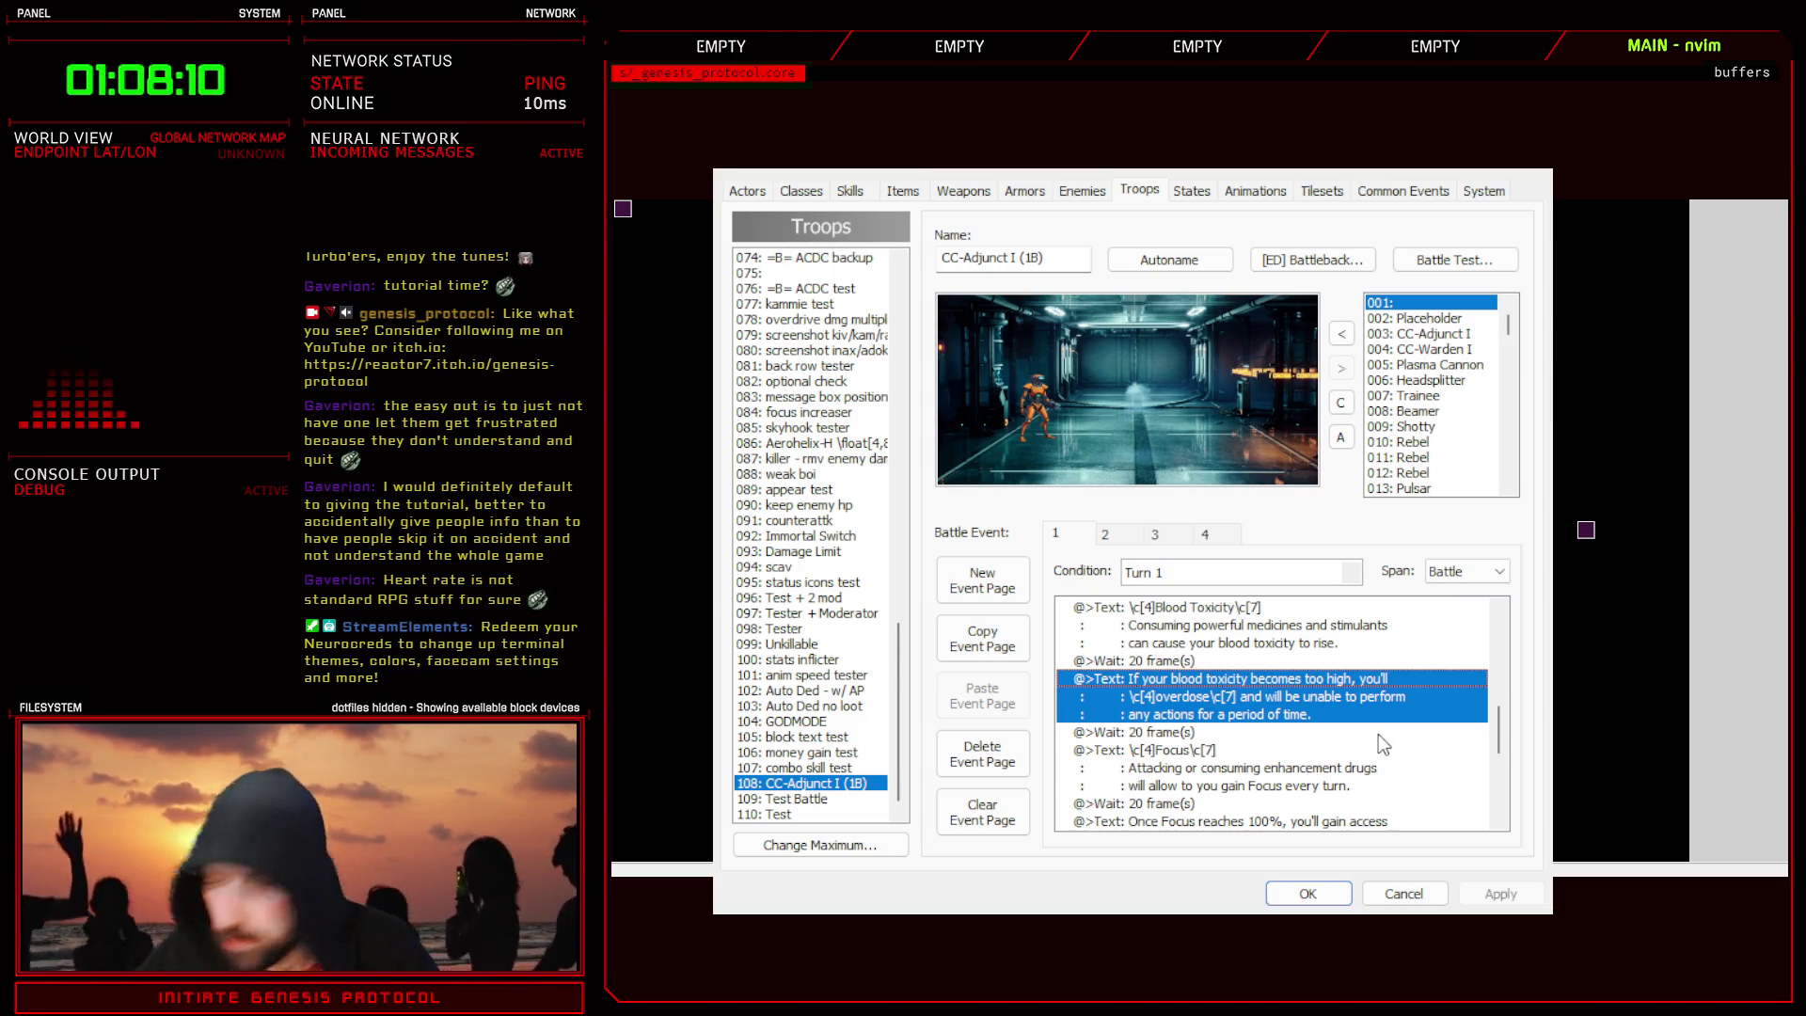
pyautogui.scroll(-2, 1379, 734)
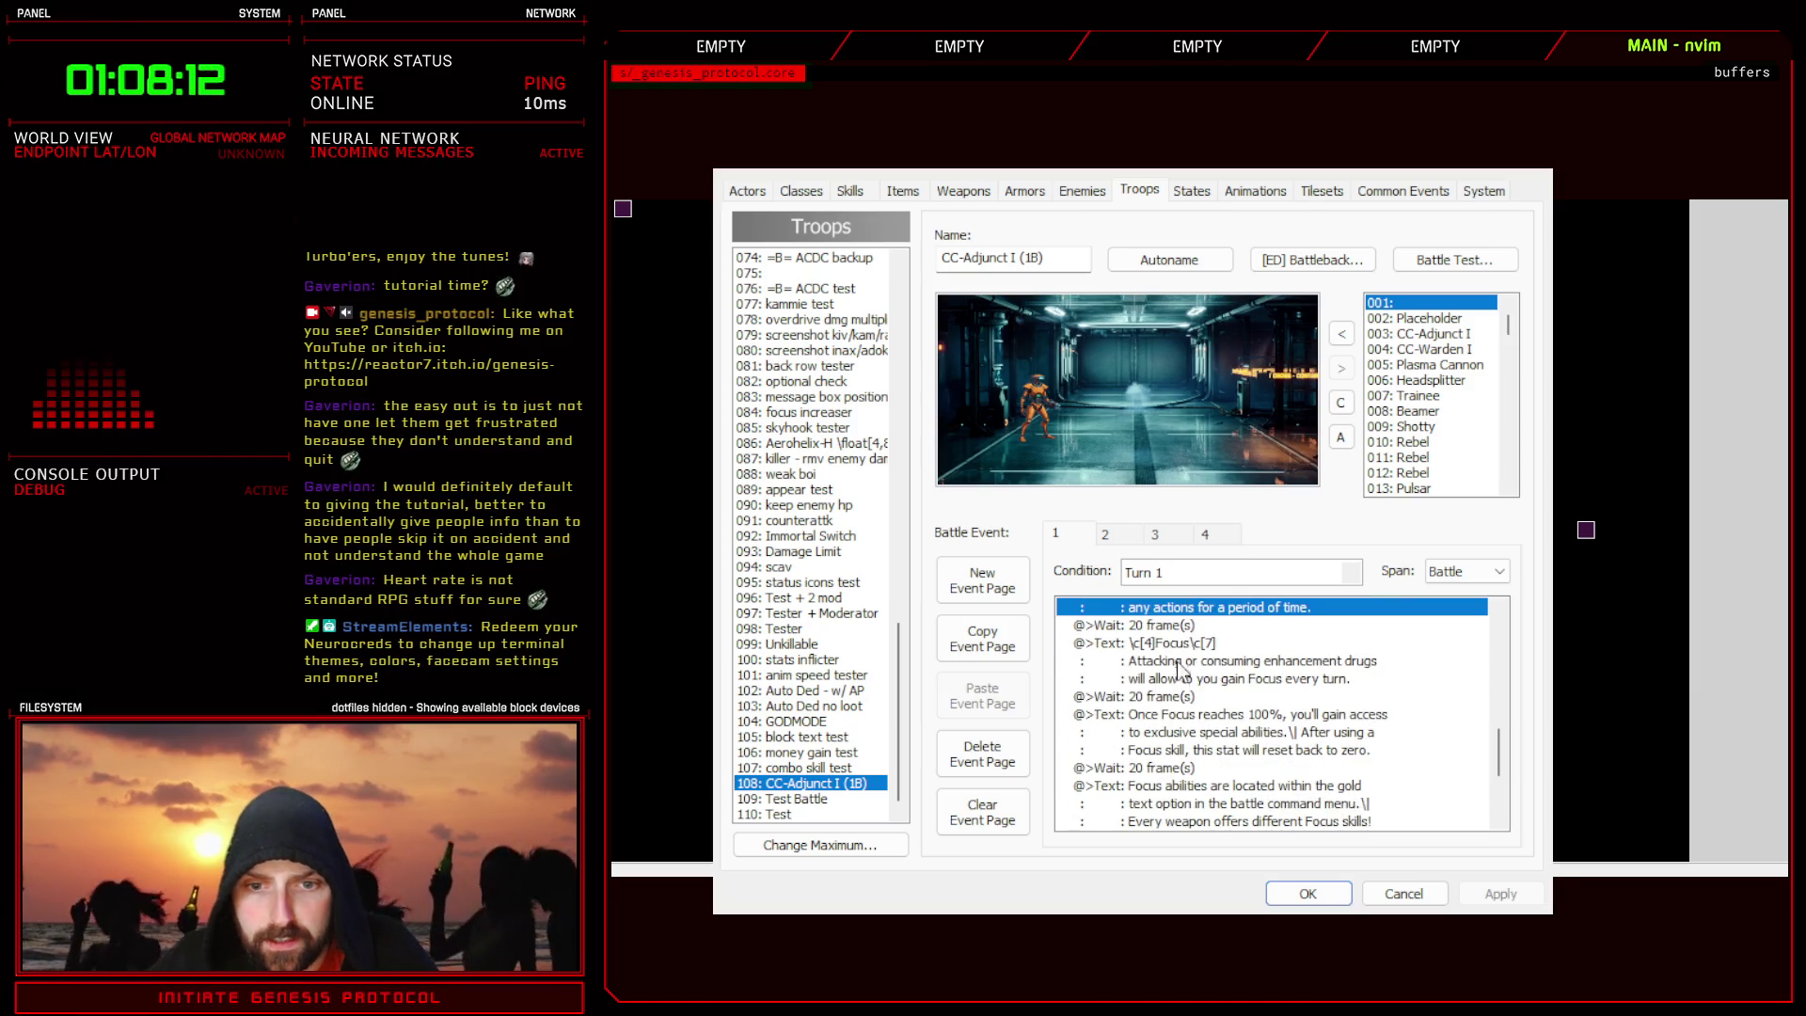
pyautogui.click(1233, 663)
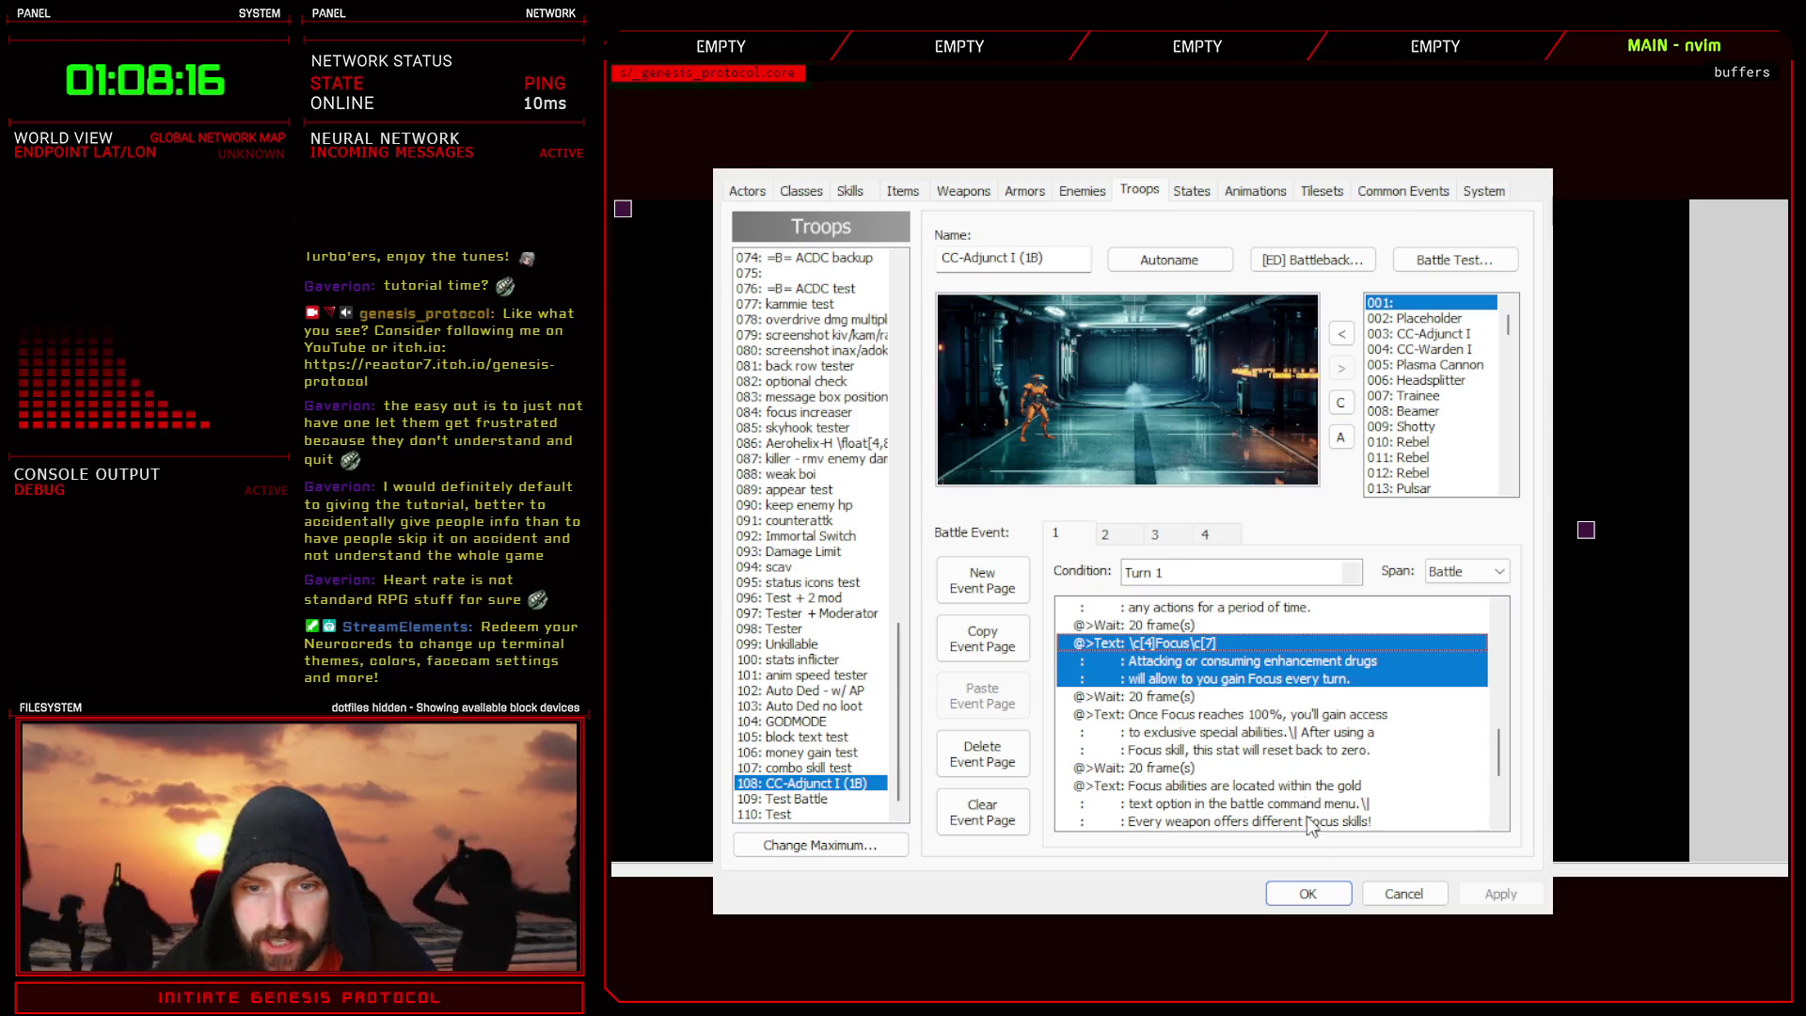
pyautogui.click(1308, 896)
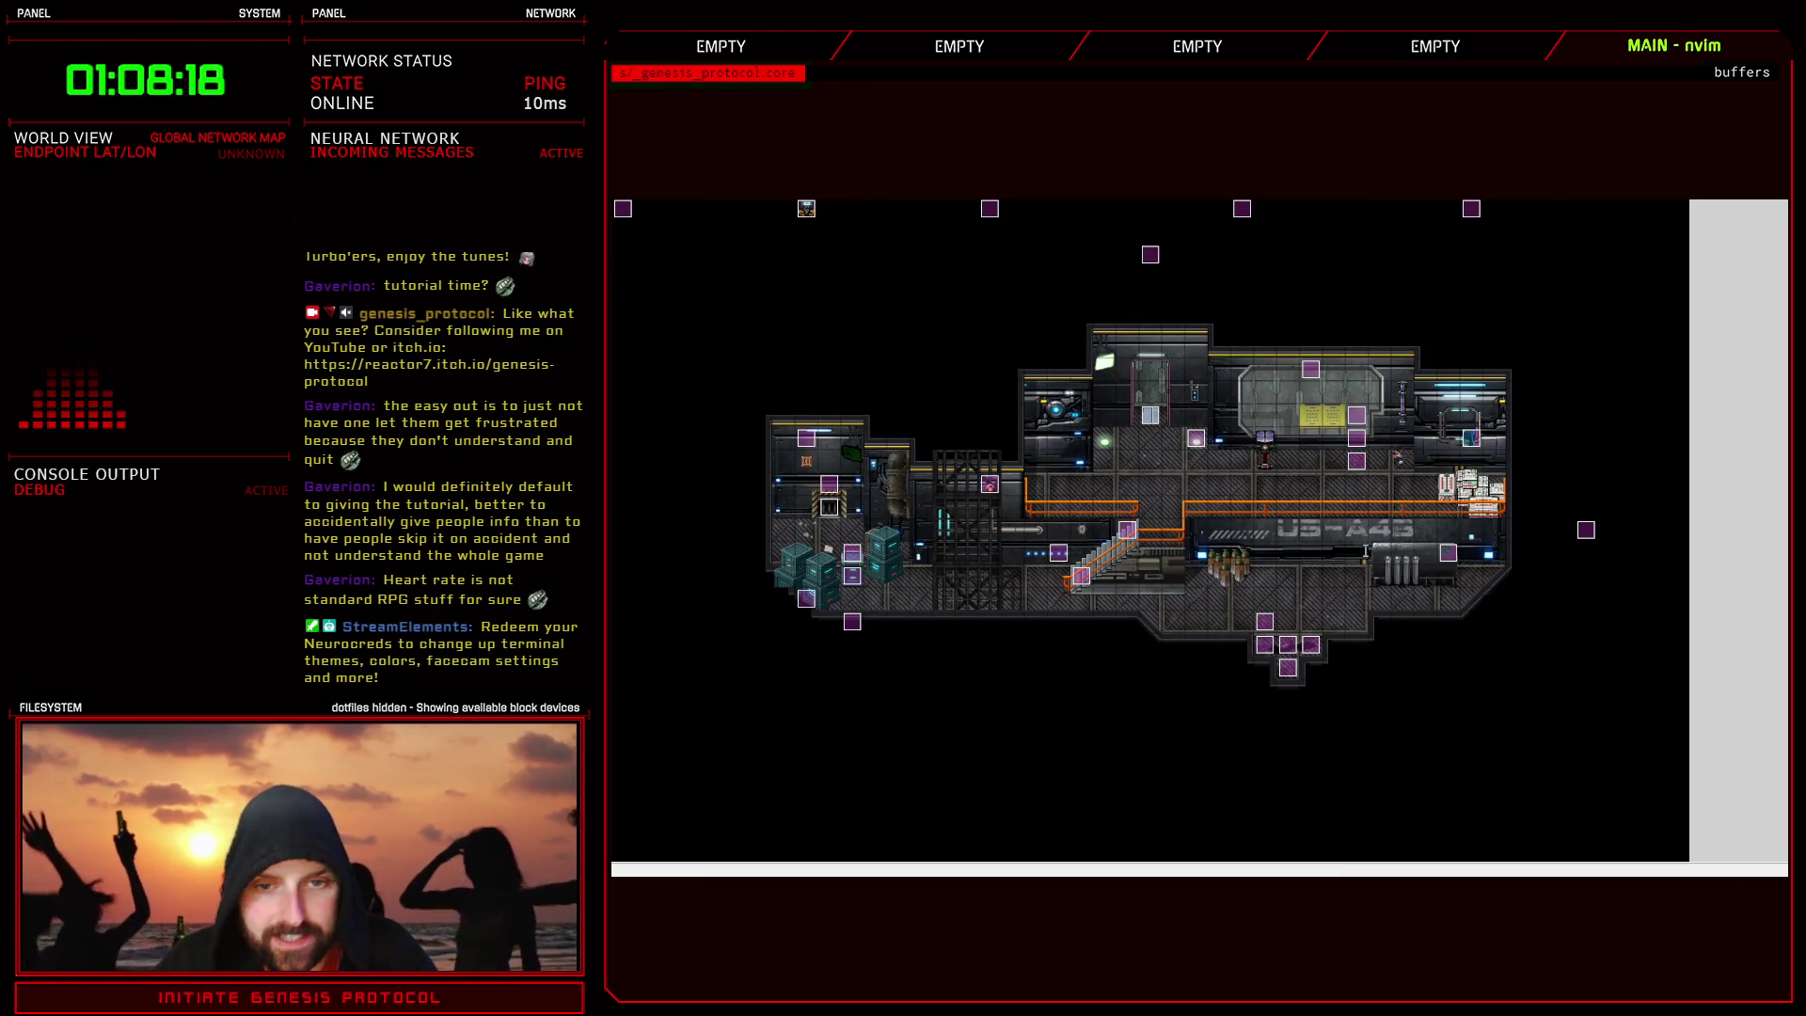
# - Look over the Focus page's opening words in the Long Text script
pyautogui.press('F11')
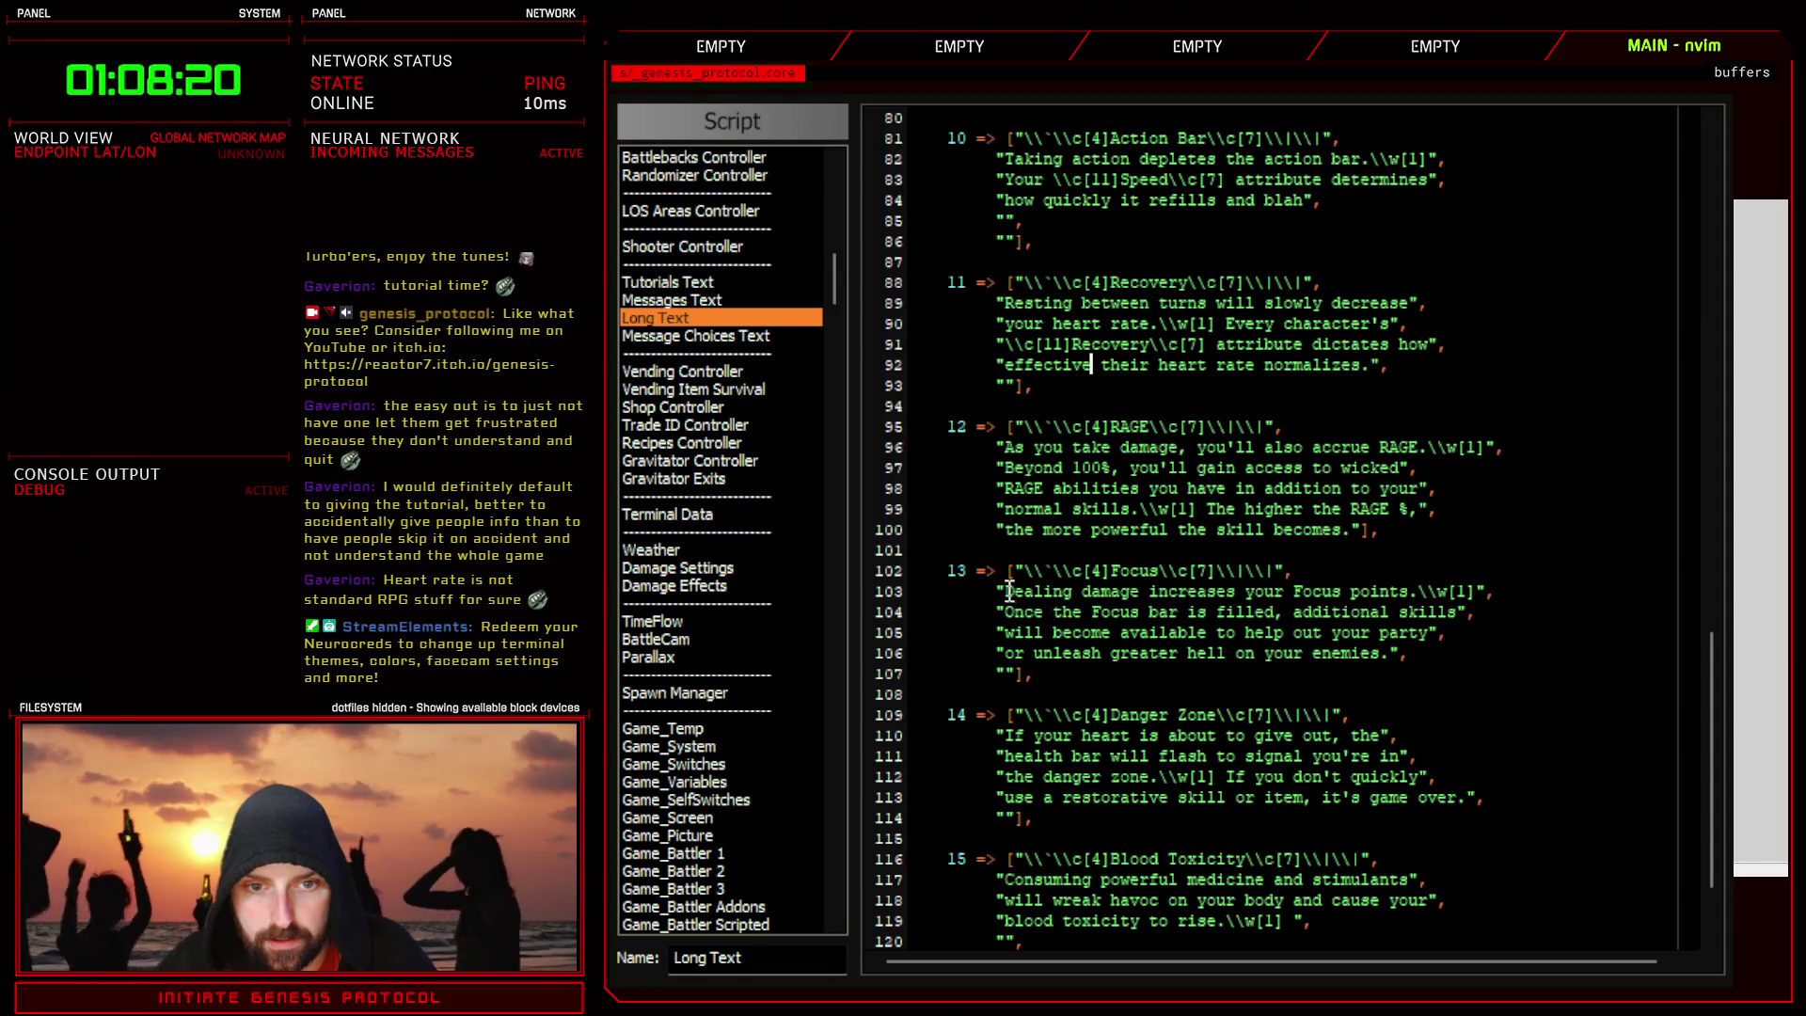
pyautogui.moveTo(1004, 593); pyautogui.dragTo(1086, 590)
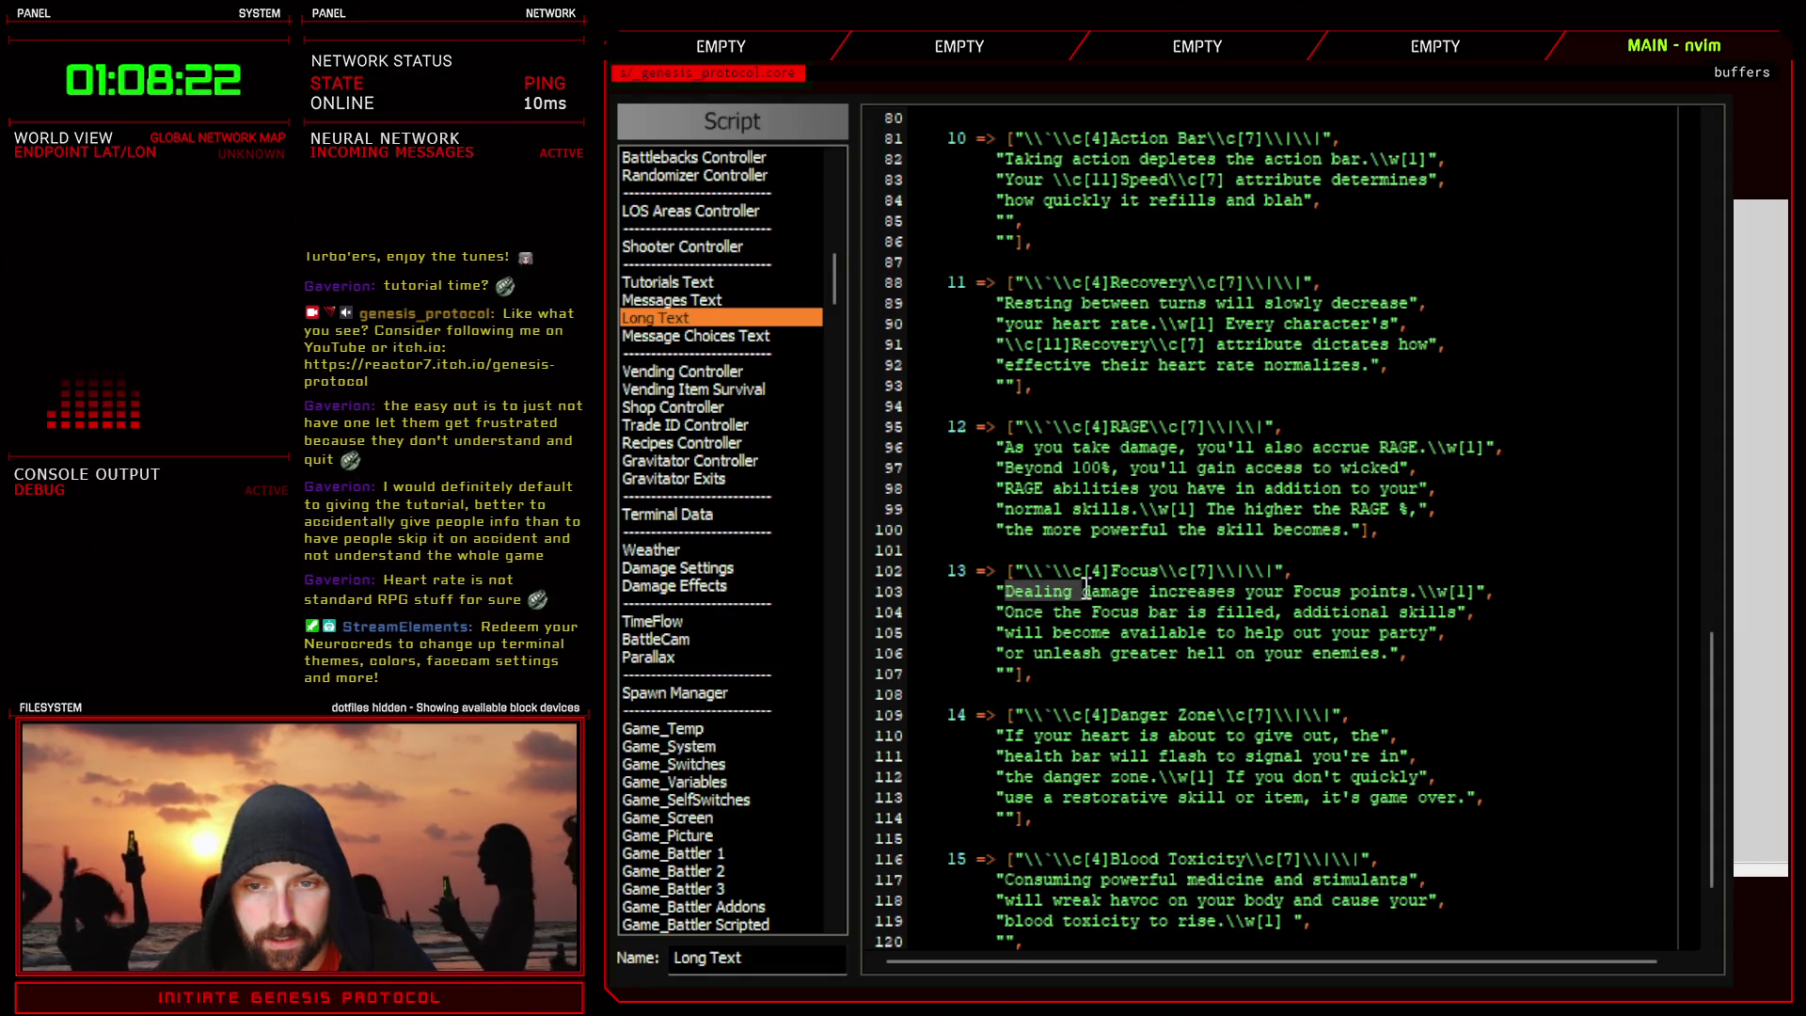
pyautogui.moveTo(1084, 590)
pyautogui.mouseDown()
pyautogui.moveTo(1414, 591)
pyautogui.moveTo(1149, 593)
pyautogui.mouseUp()
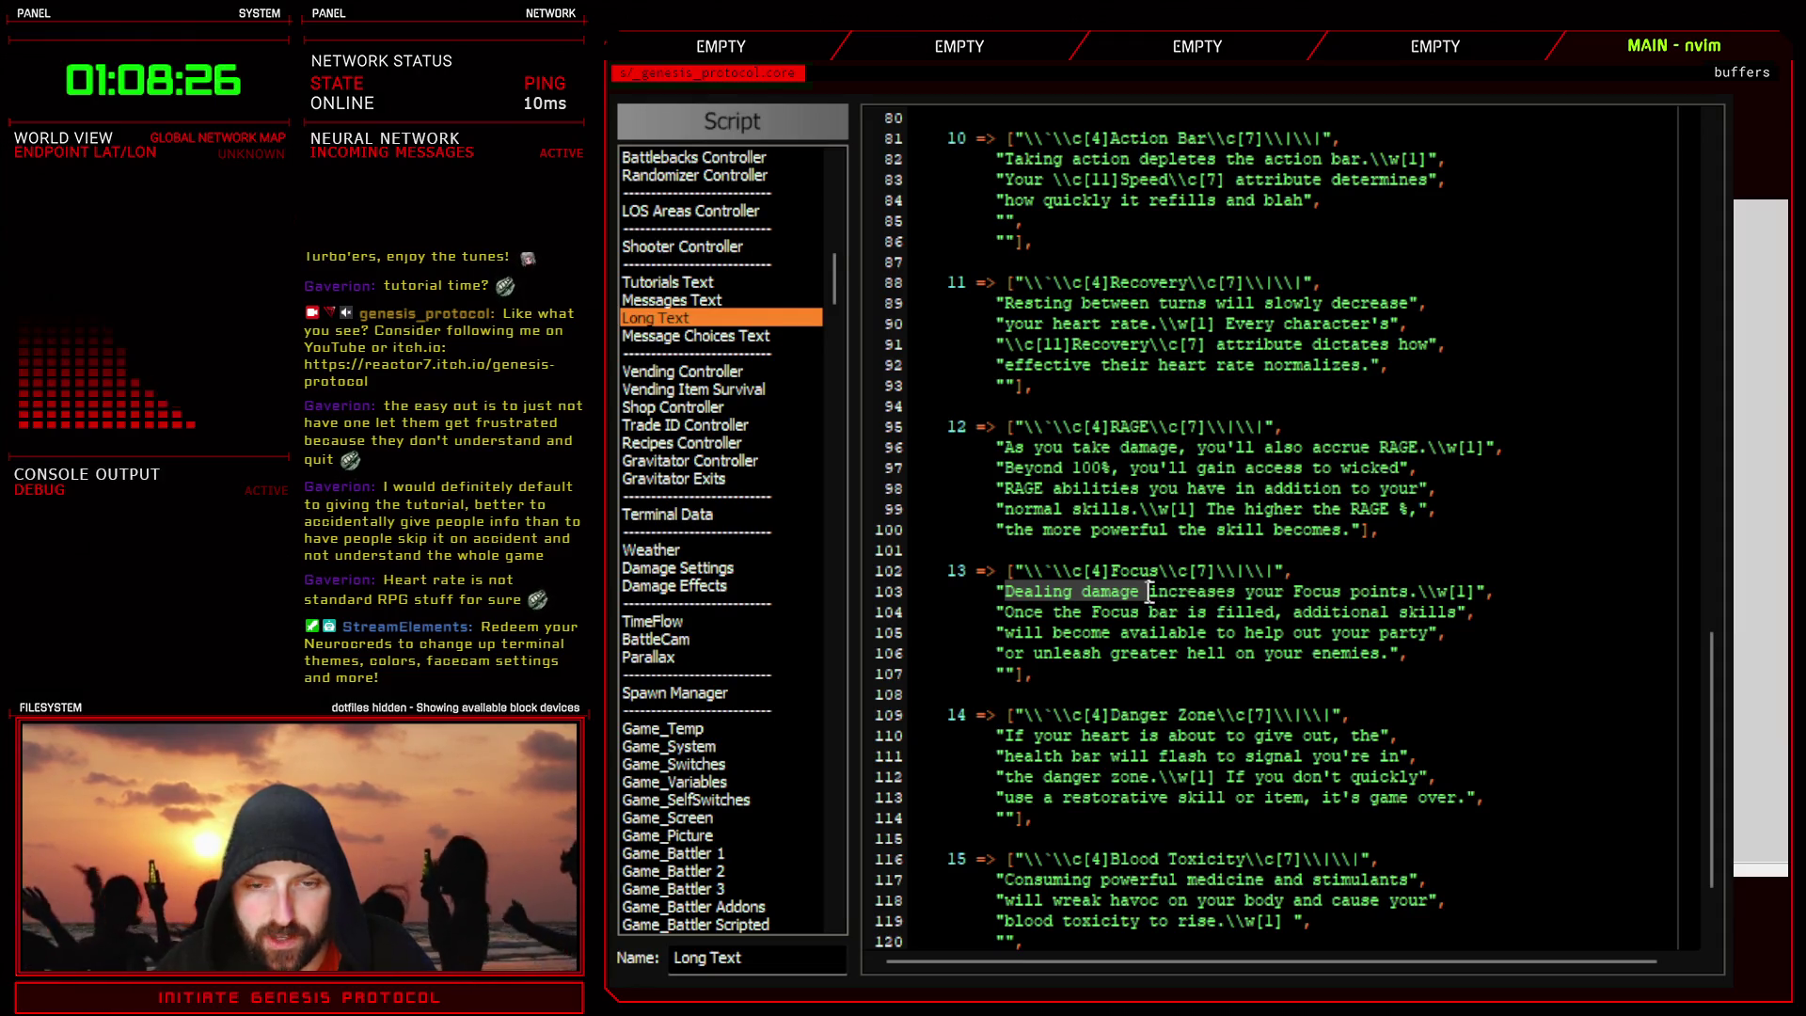
pyautogui.press('Escape')
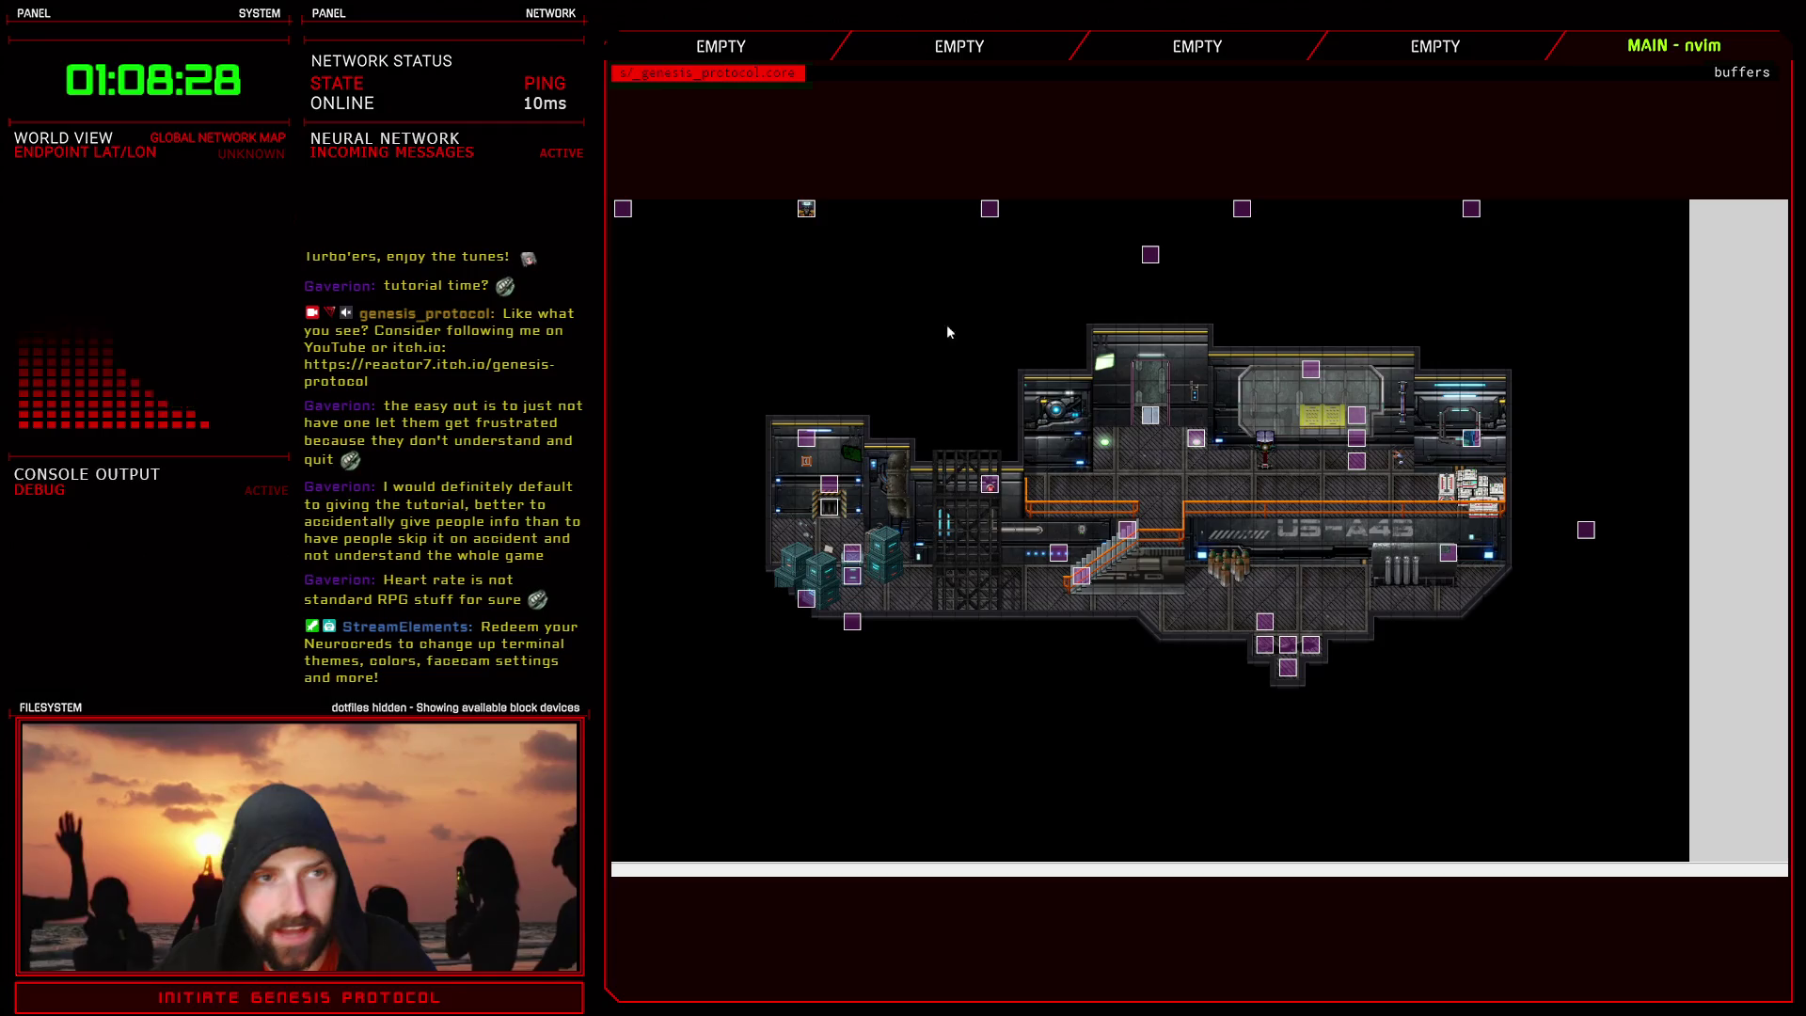
# - Read the Focus message in the troop's battle event
pyautogui.press('F9')
pyautogui.scroll(-5, 1247, 732)
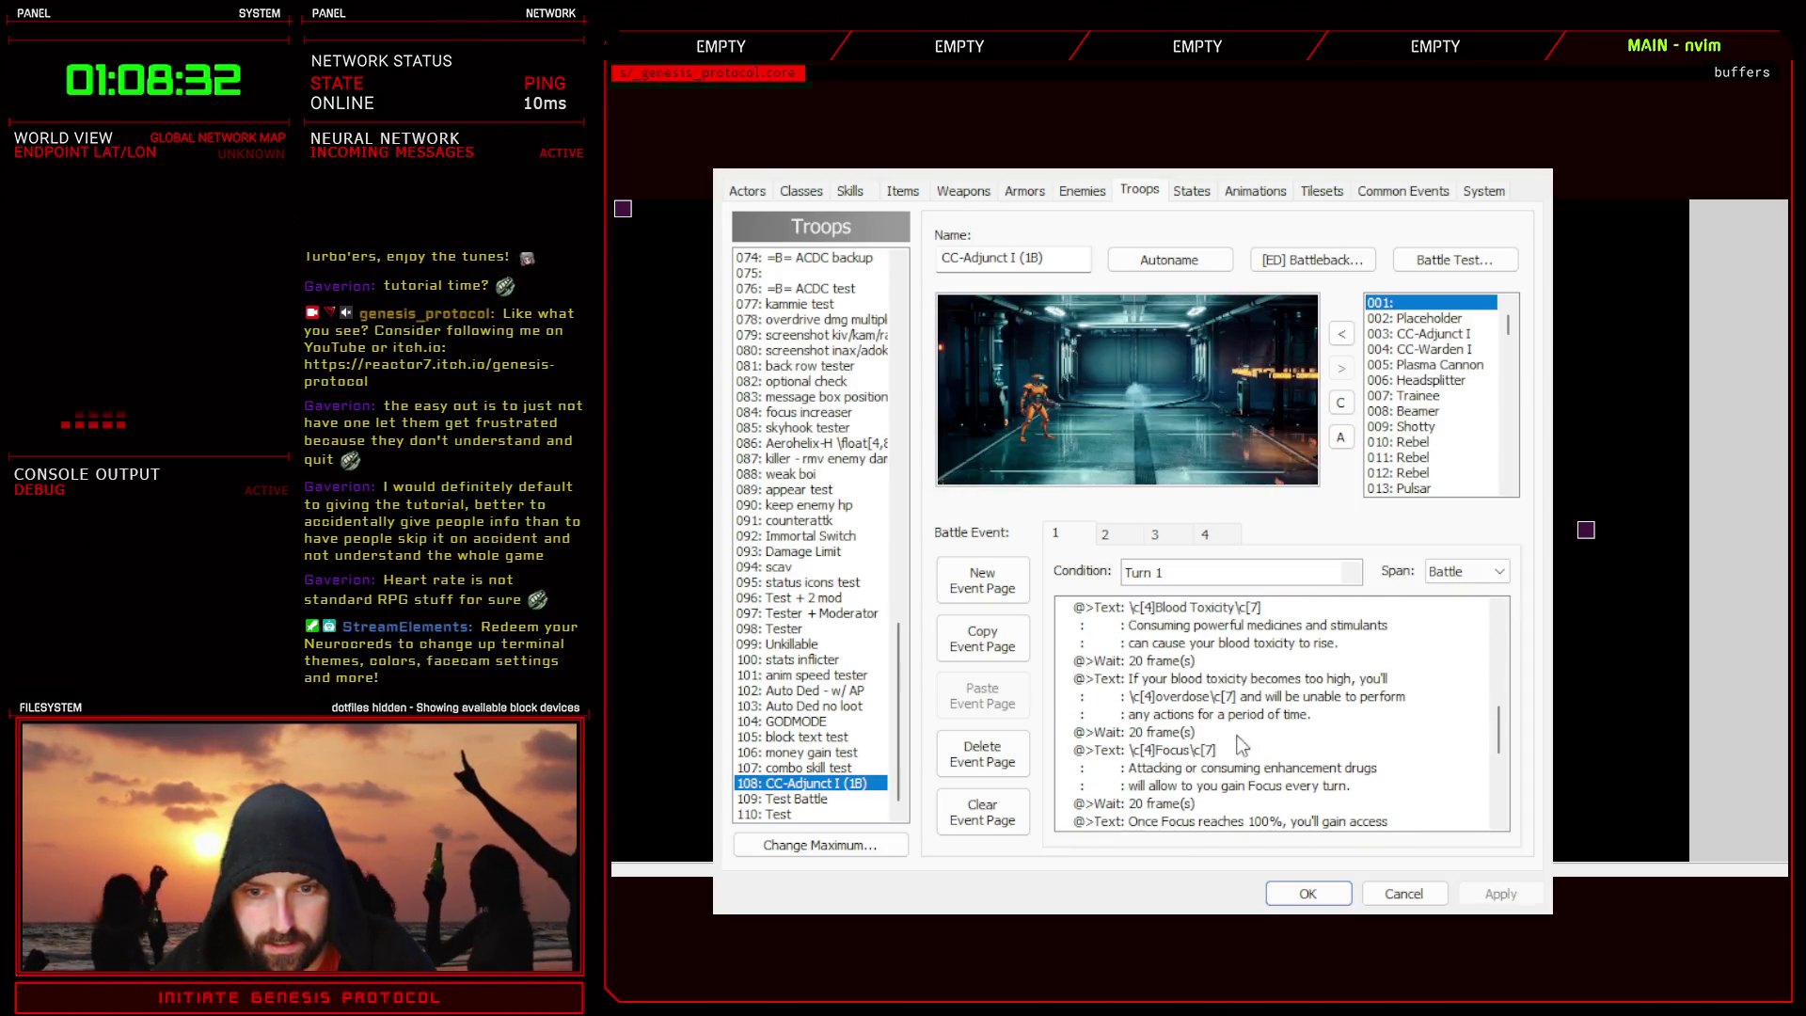
pyautogui.click(1218, 762)
pyautogui.click(1308, 893)
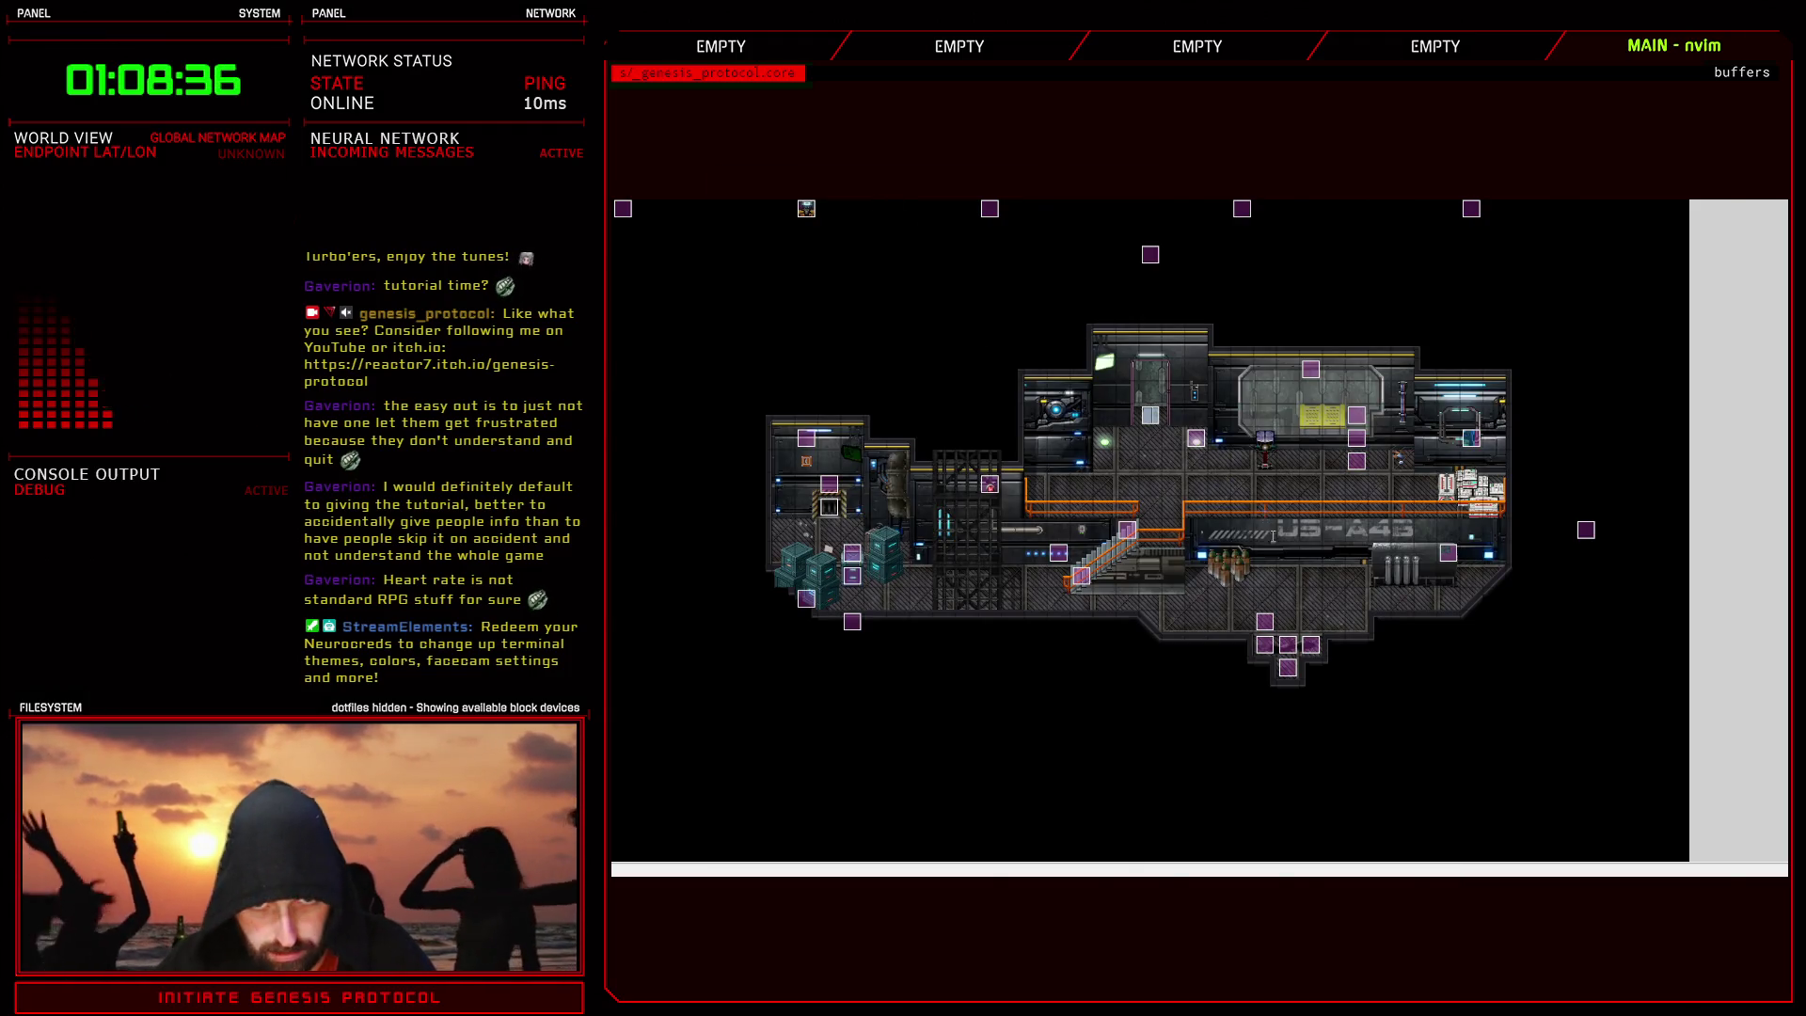
# - Replace the first Focus sentence with 'Attacking or taking enhancement drugs will'
pyautogui.press('F11')
pyautogui.moveTo(1005, 591)
pyautogui.mouseDown()
pyautogui.moveTo(1402, 612)
pyautogui.moveTo(1418, 591)
pyautogui.mouseUp()
pyautogui.write('cAttacking c')
pyautogui.write('r ')
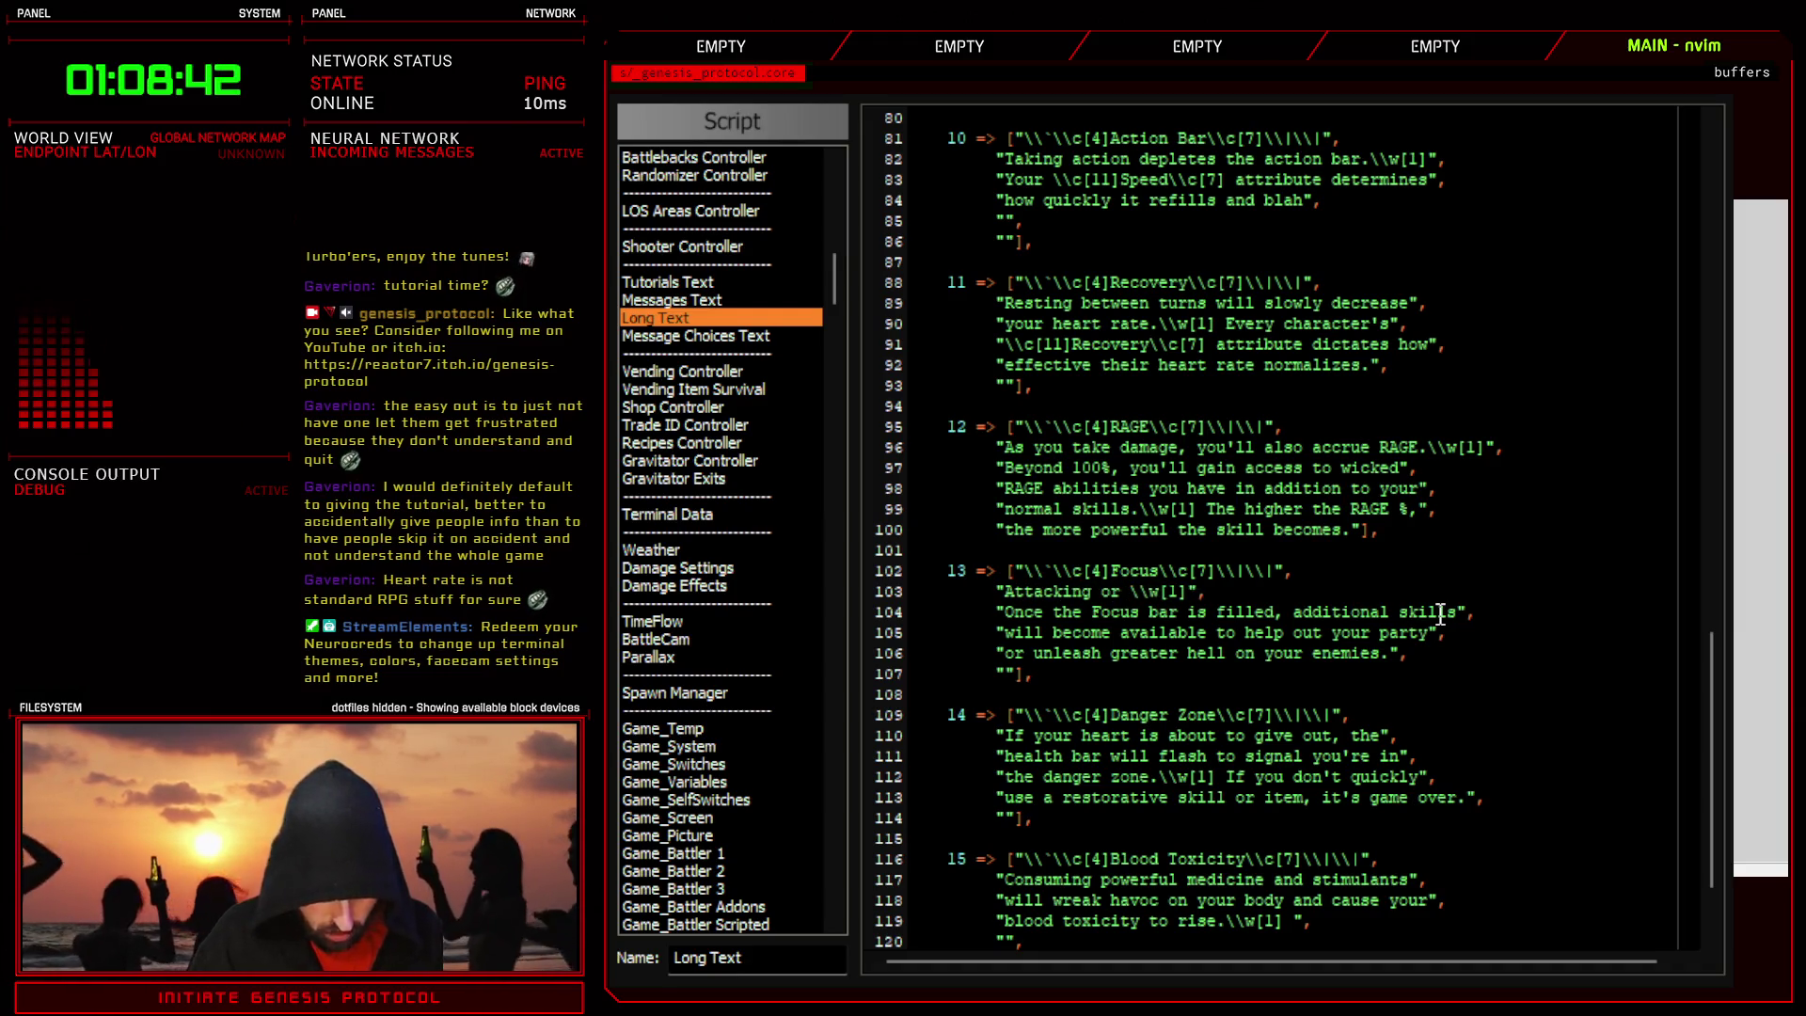
pyautogui.write('taking enha')
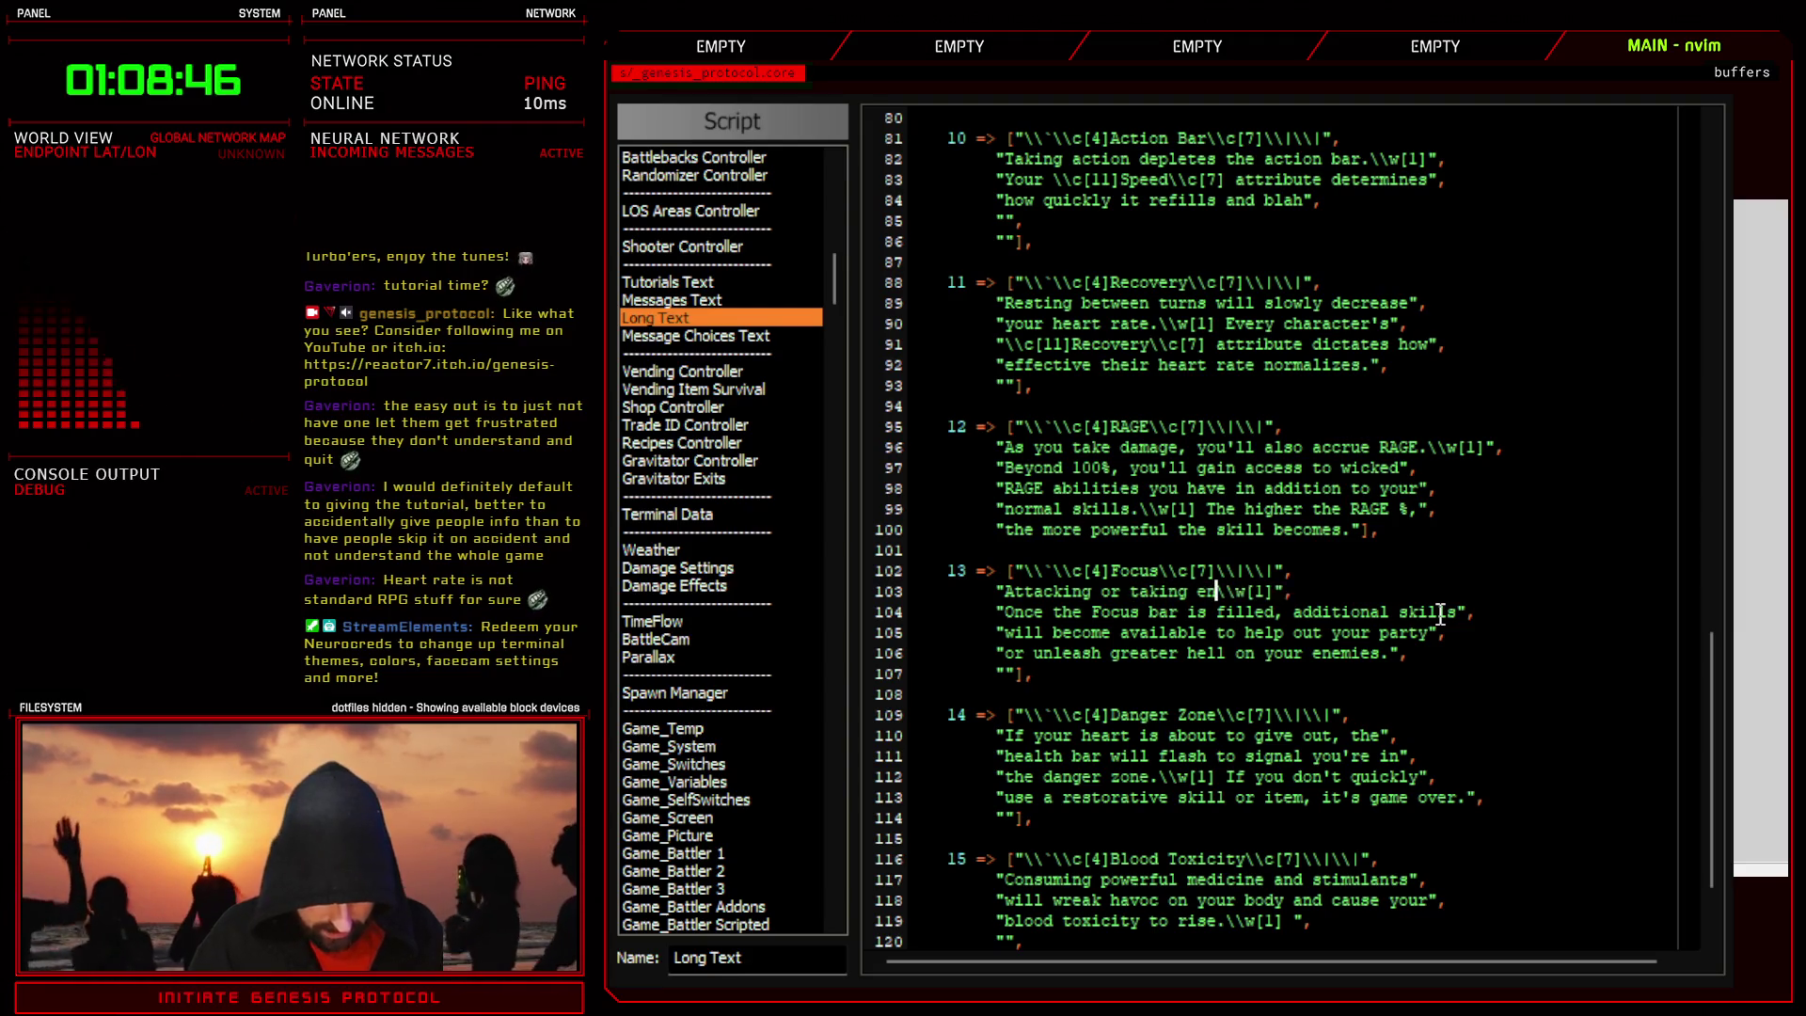
pyautogui.write('ncement')
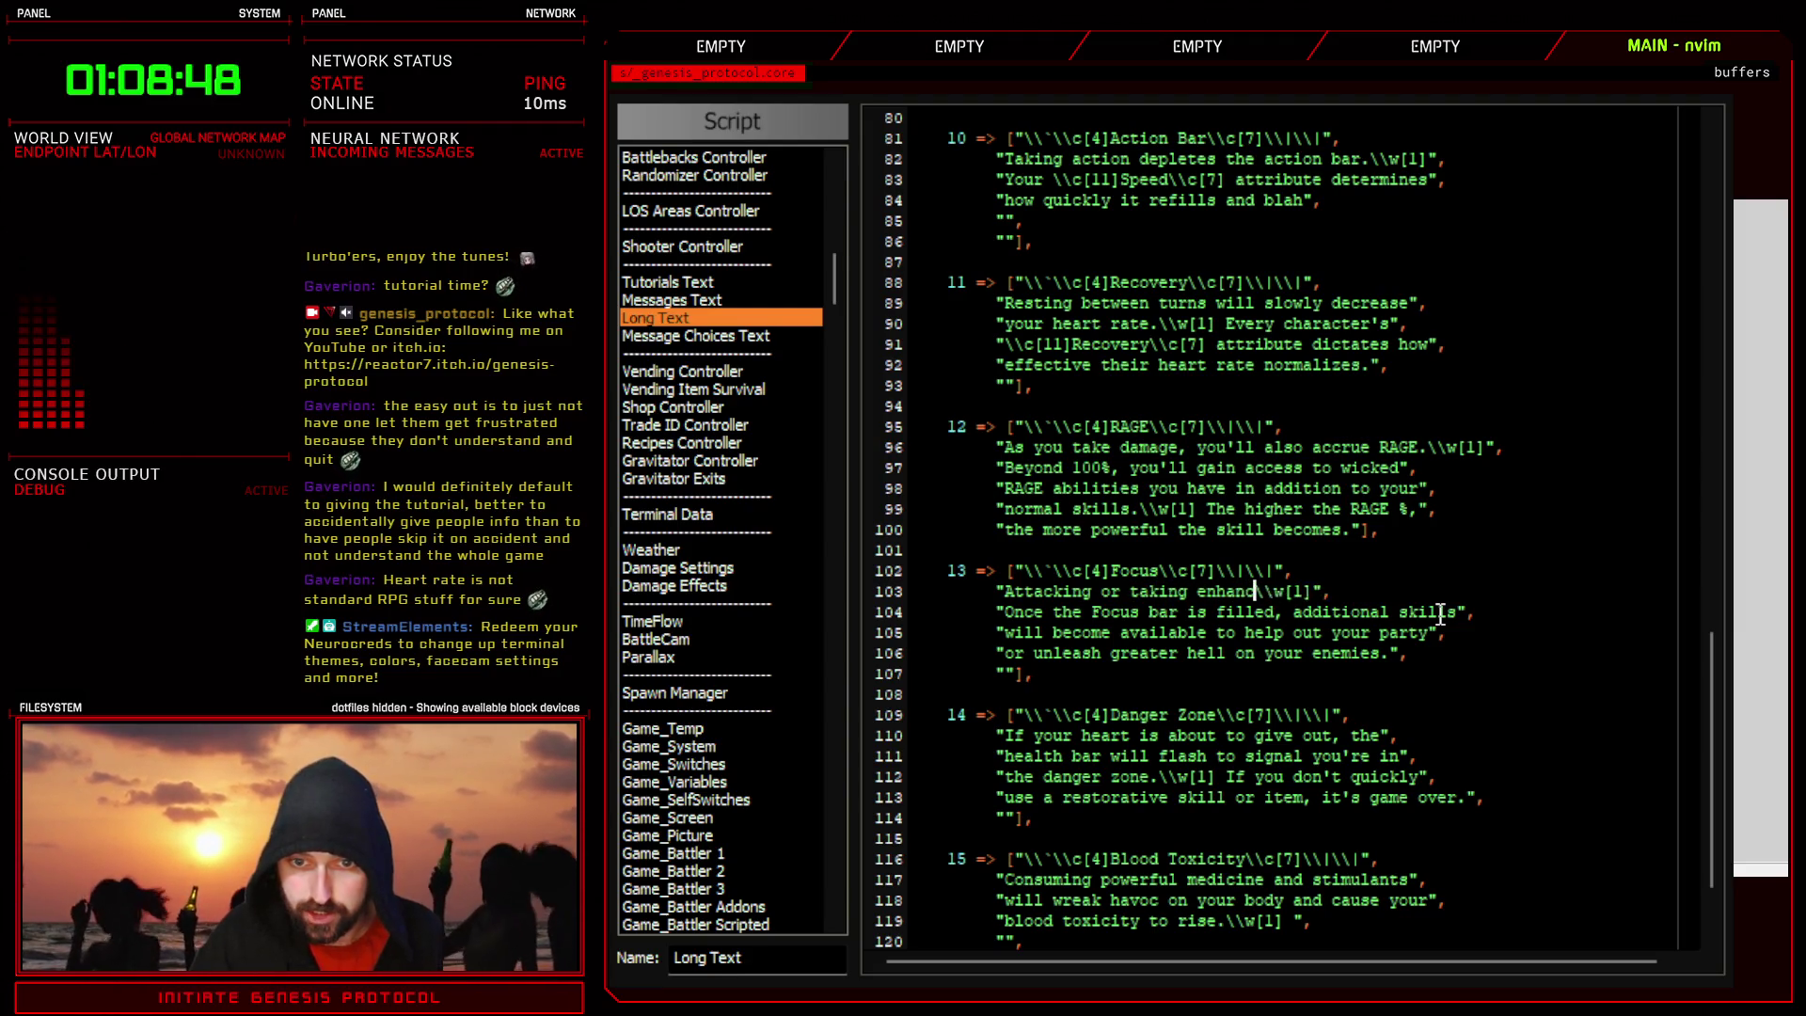
pyautogui.write(' drugs will')
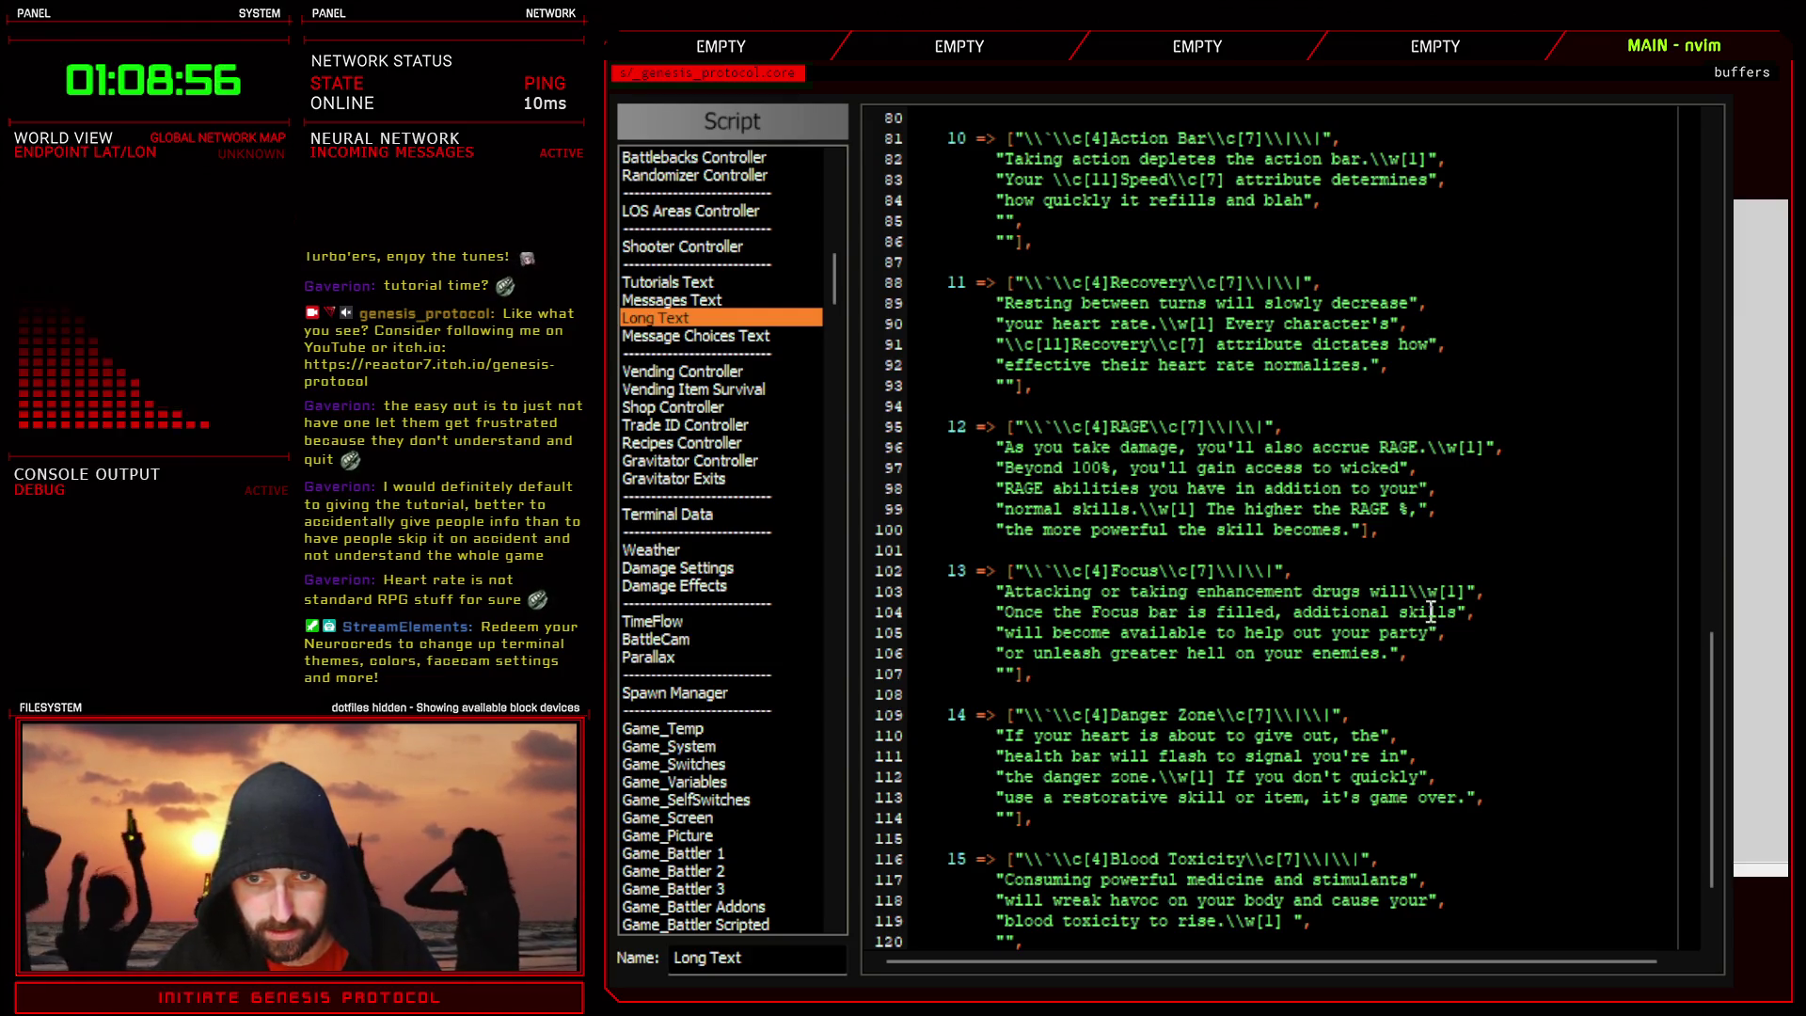
# - Add 'increase your Focus points.' with the \w[1] wait after it, followed by 'Once the Focus'
pyautogui.press('Return')
pyautogui.write('"')
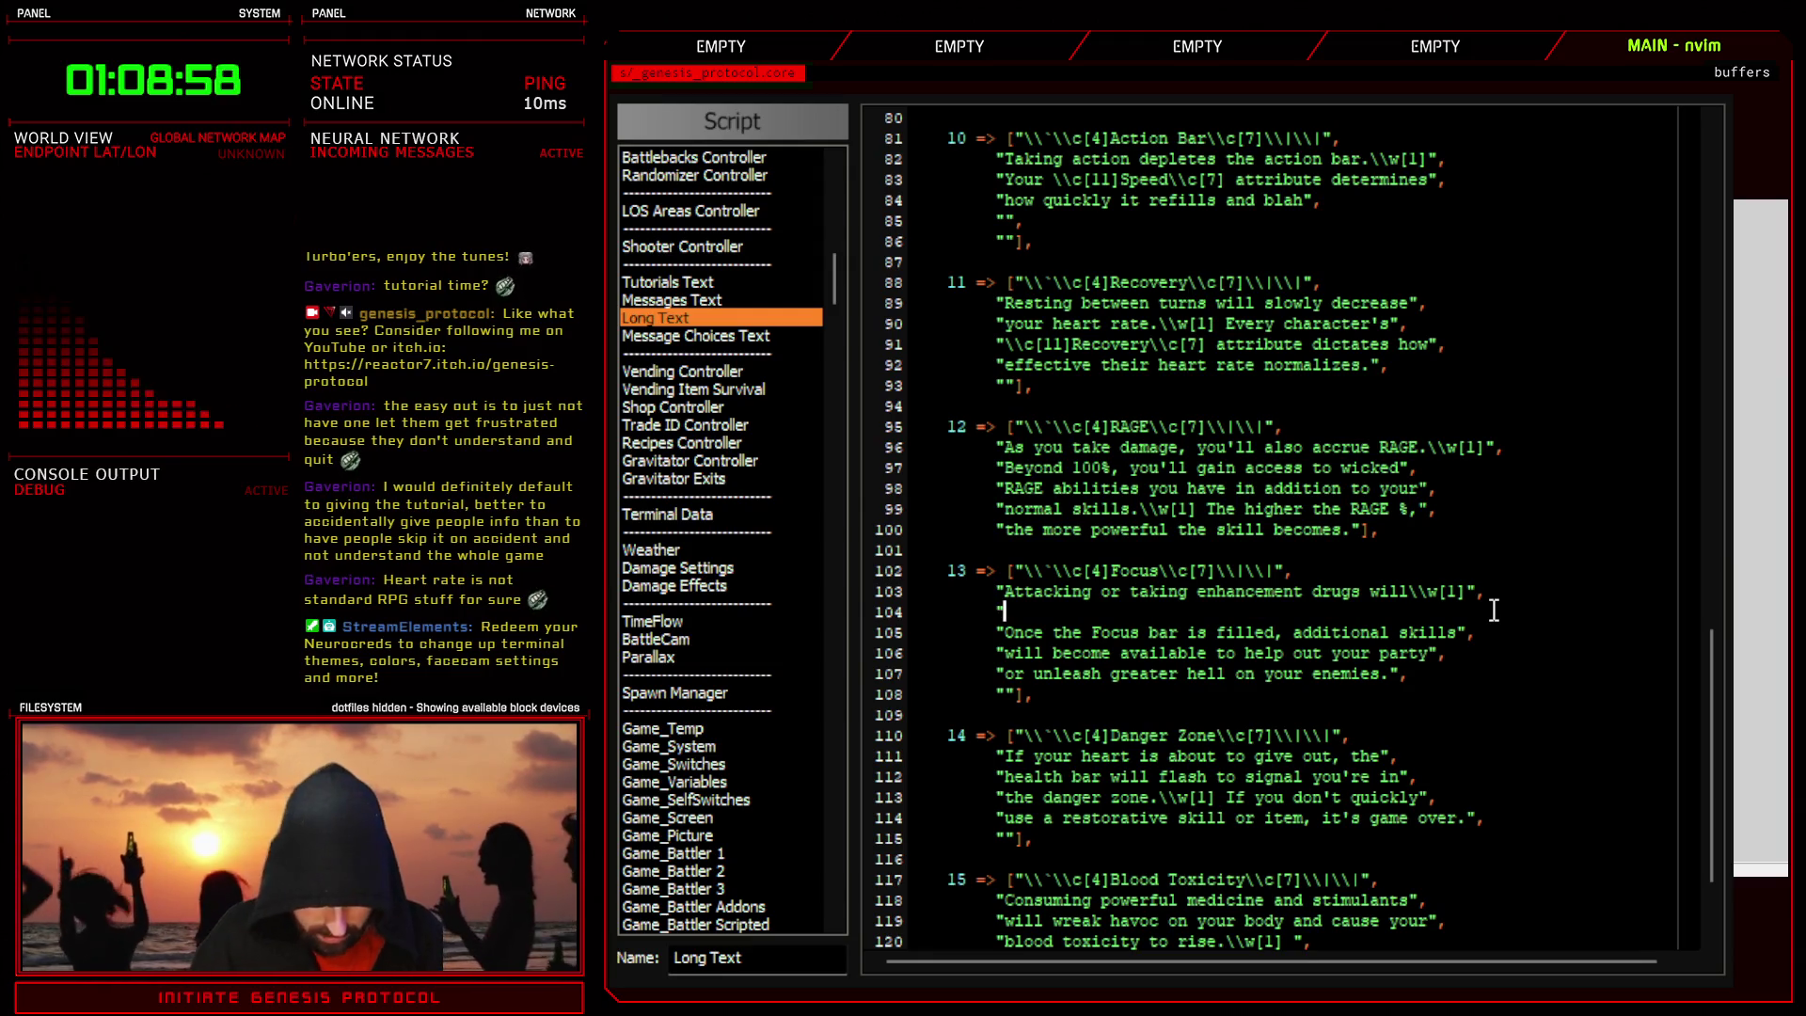
pyautogui.write('increase')
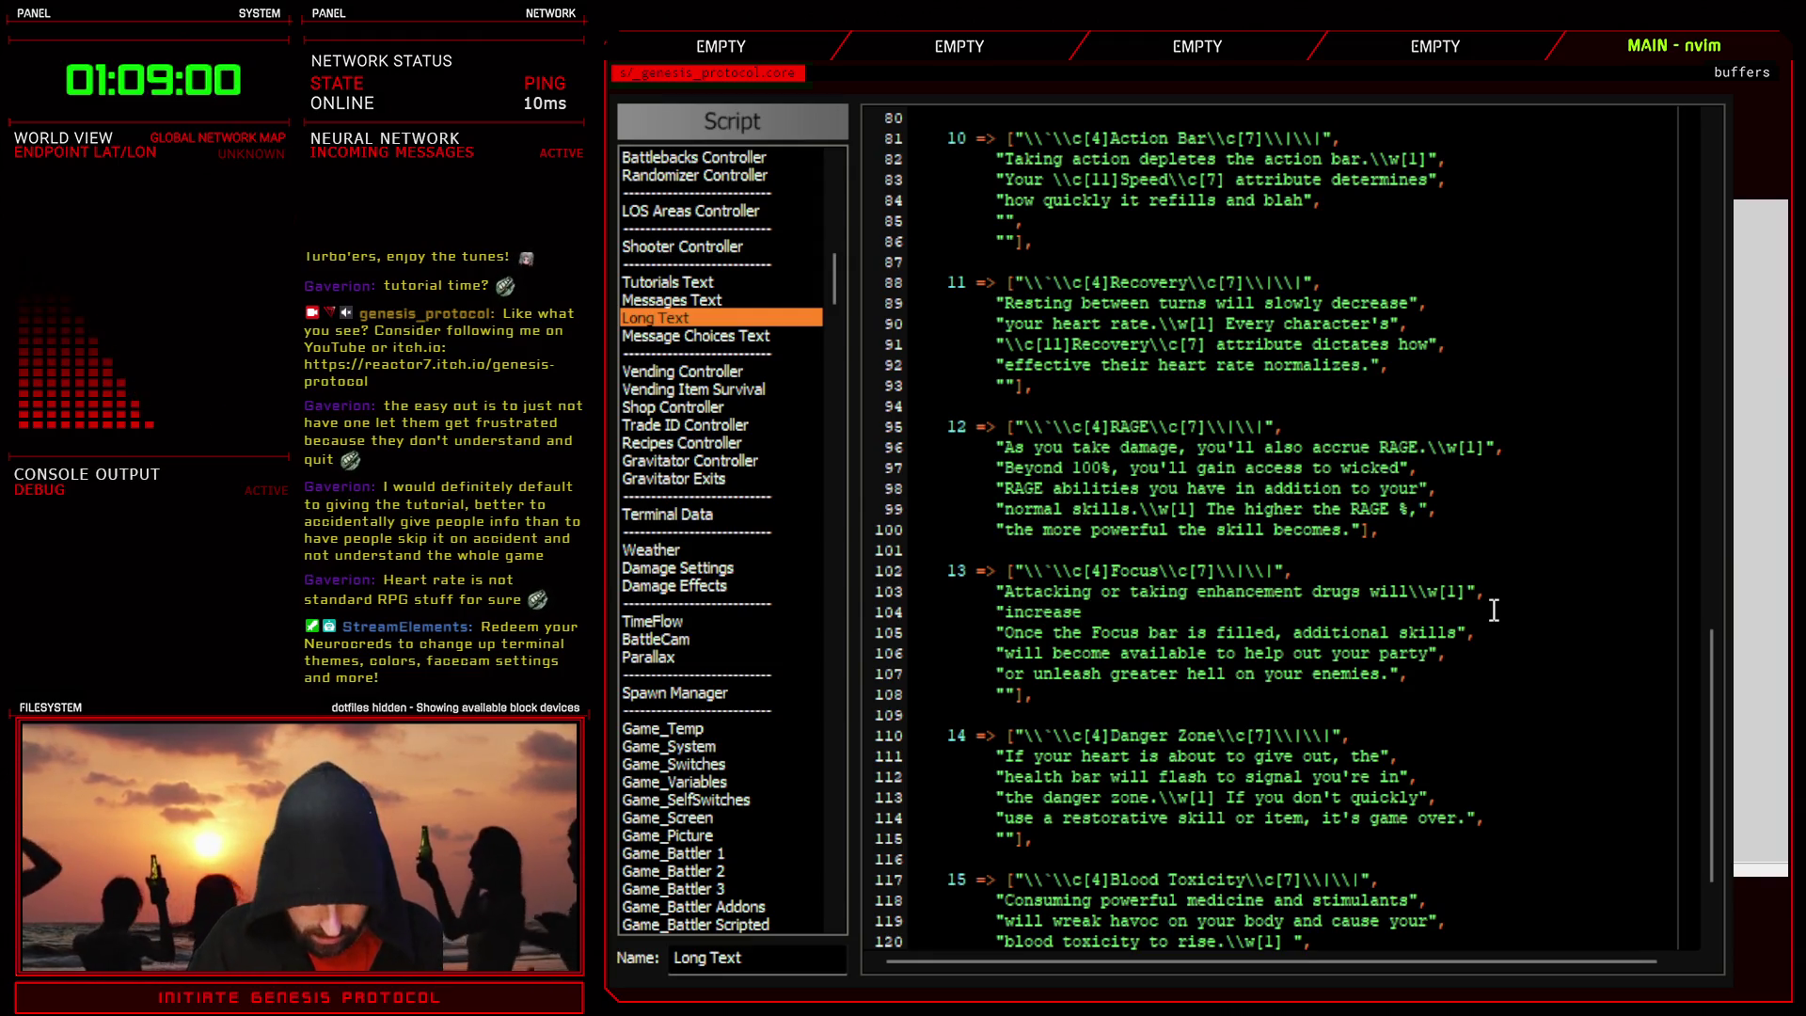
pyautogui.write('r Focus points.')
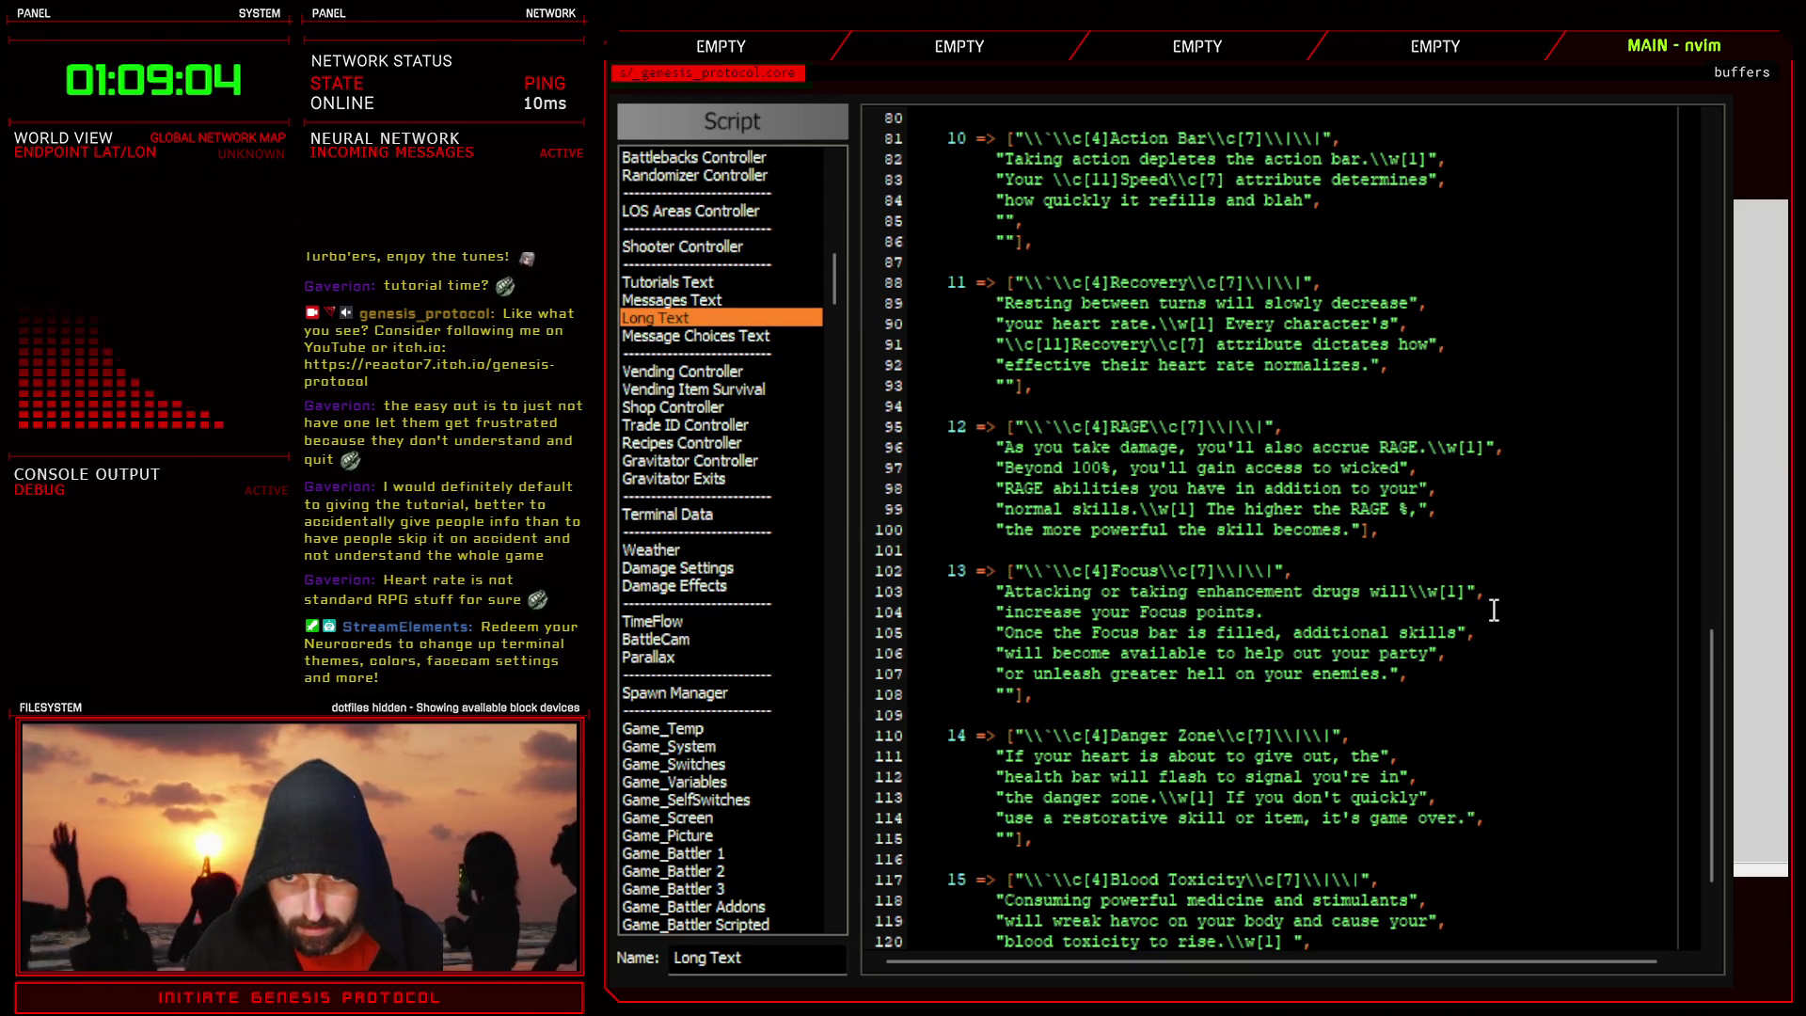
pyautogui.moveTo(1410, 592); pyautogui.dragTo(1458, 599)
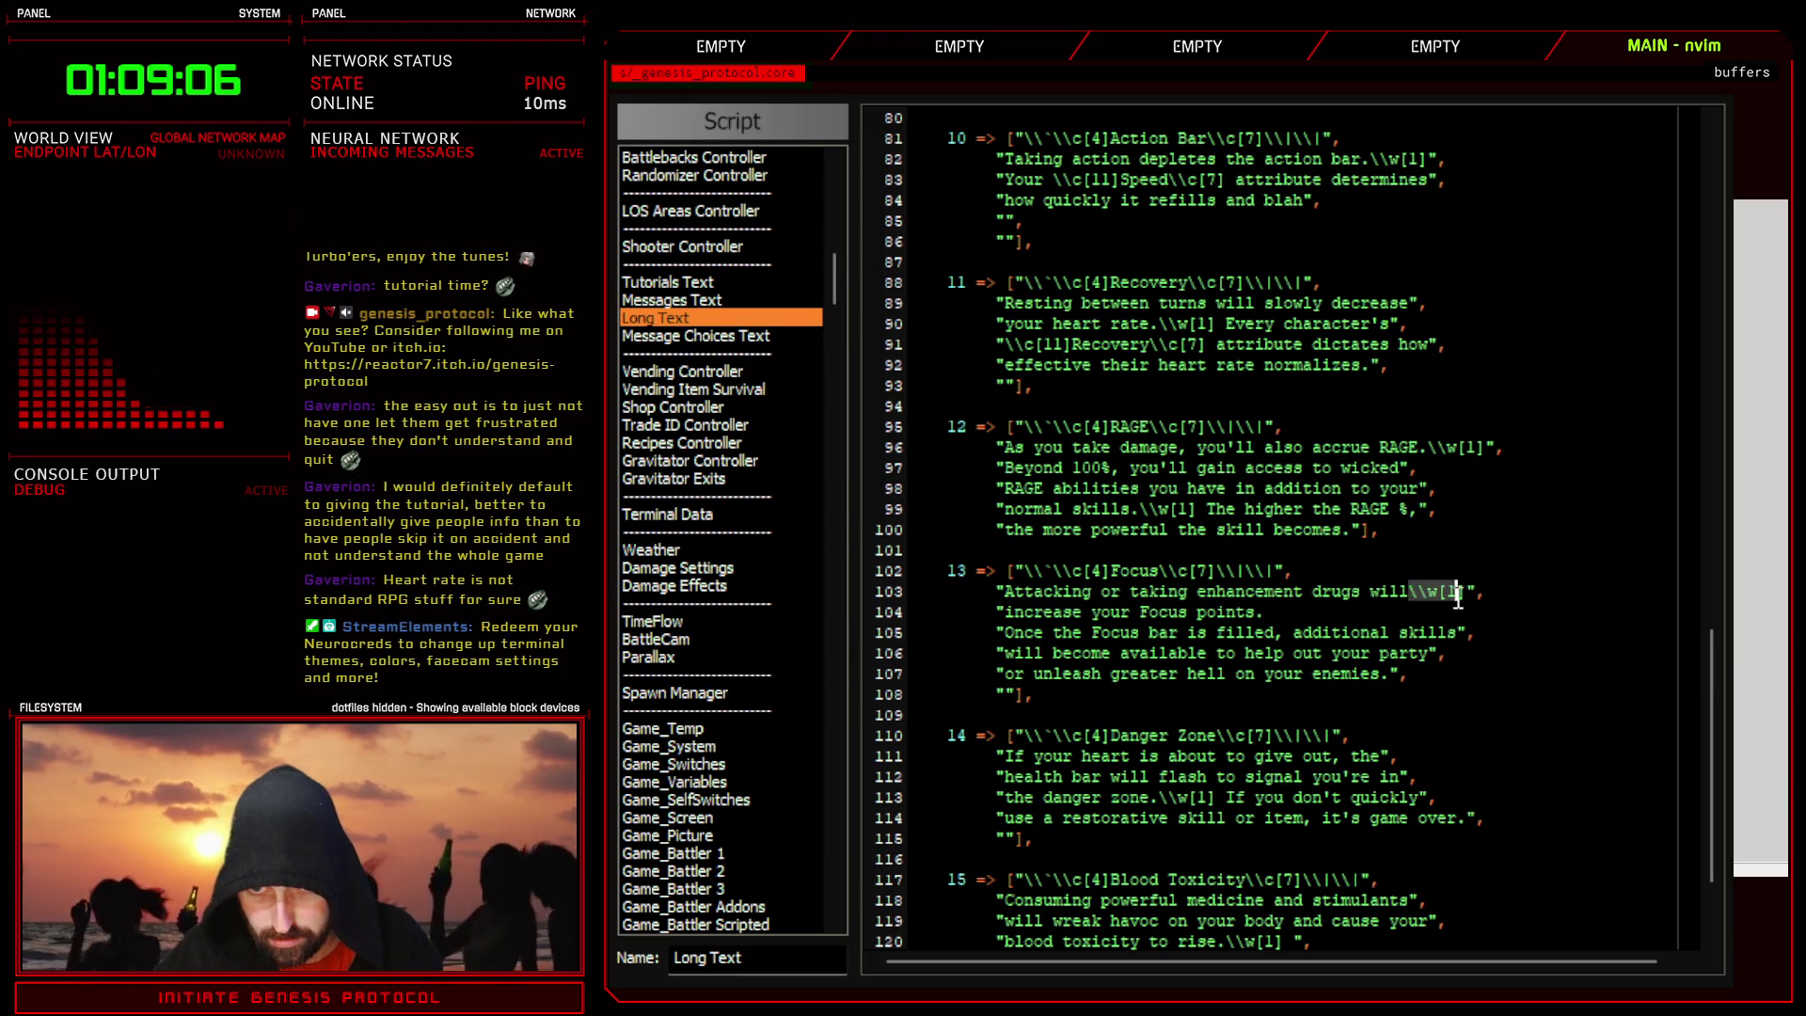
pyautogui.press('d')
pyautogui.press('j')
pyautogui.press('p')
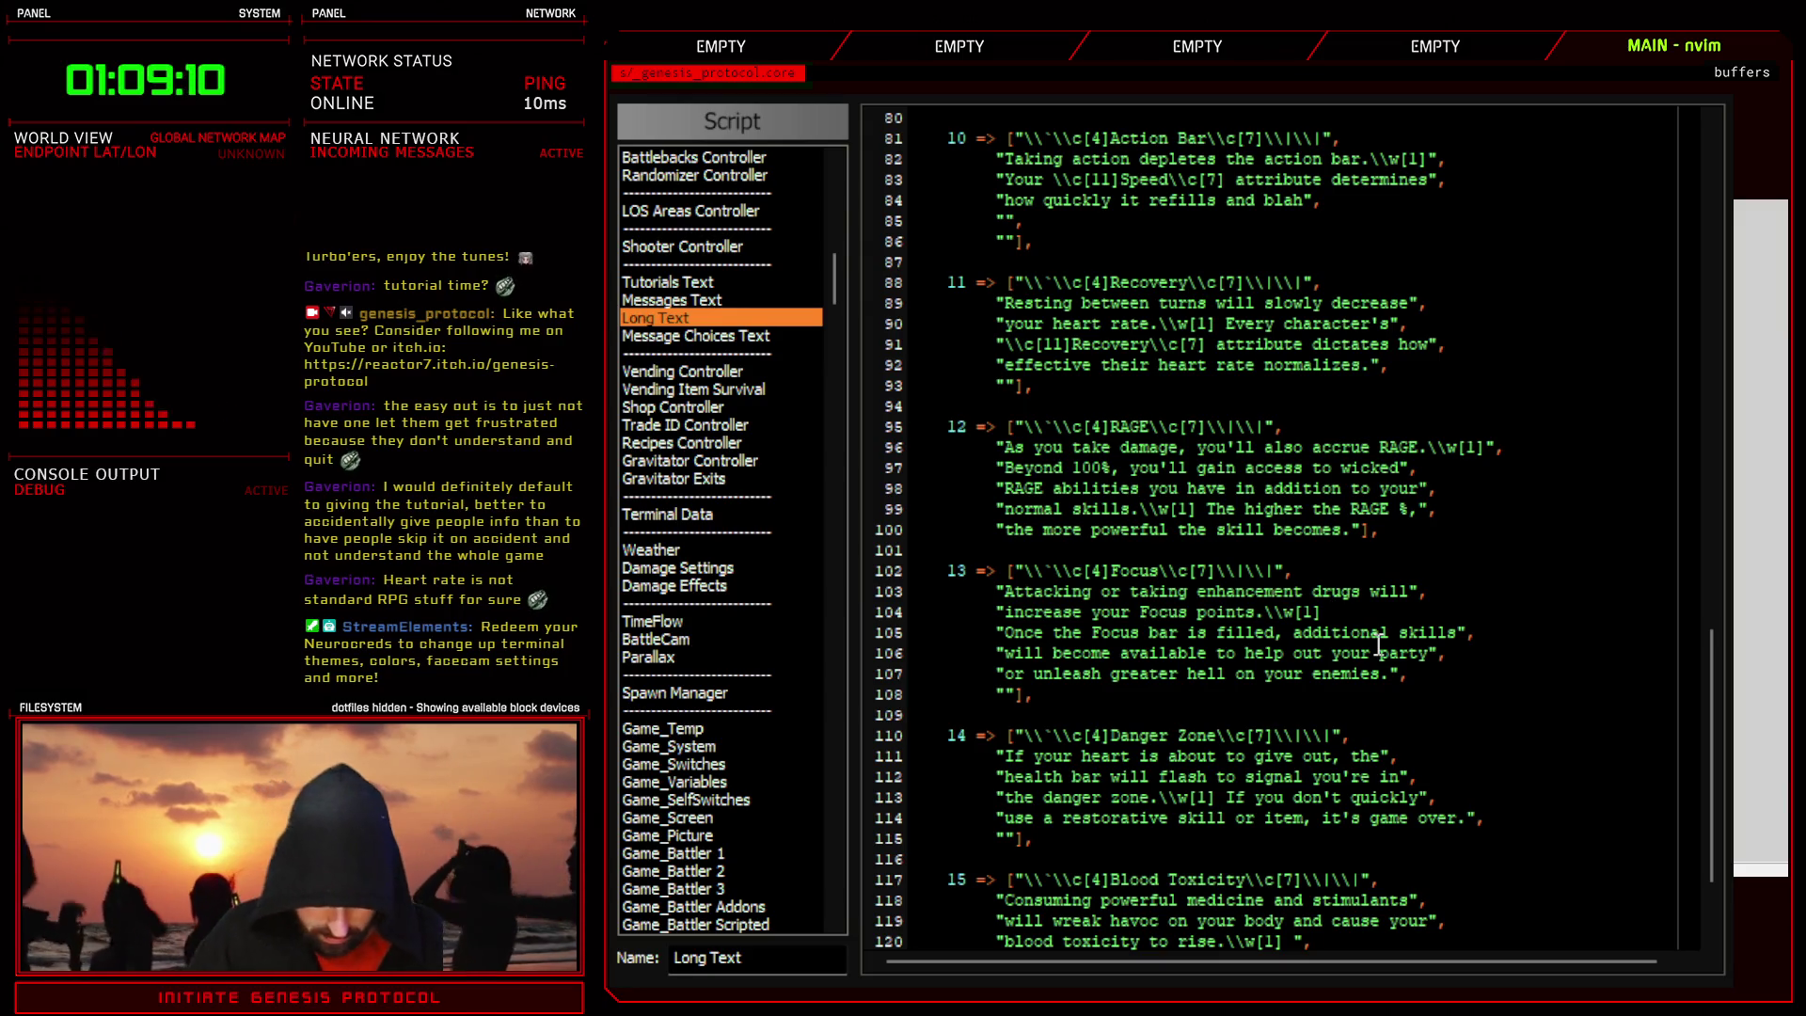
pyautogui.write('Once the ')
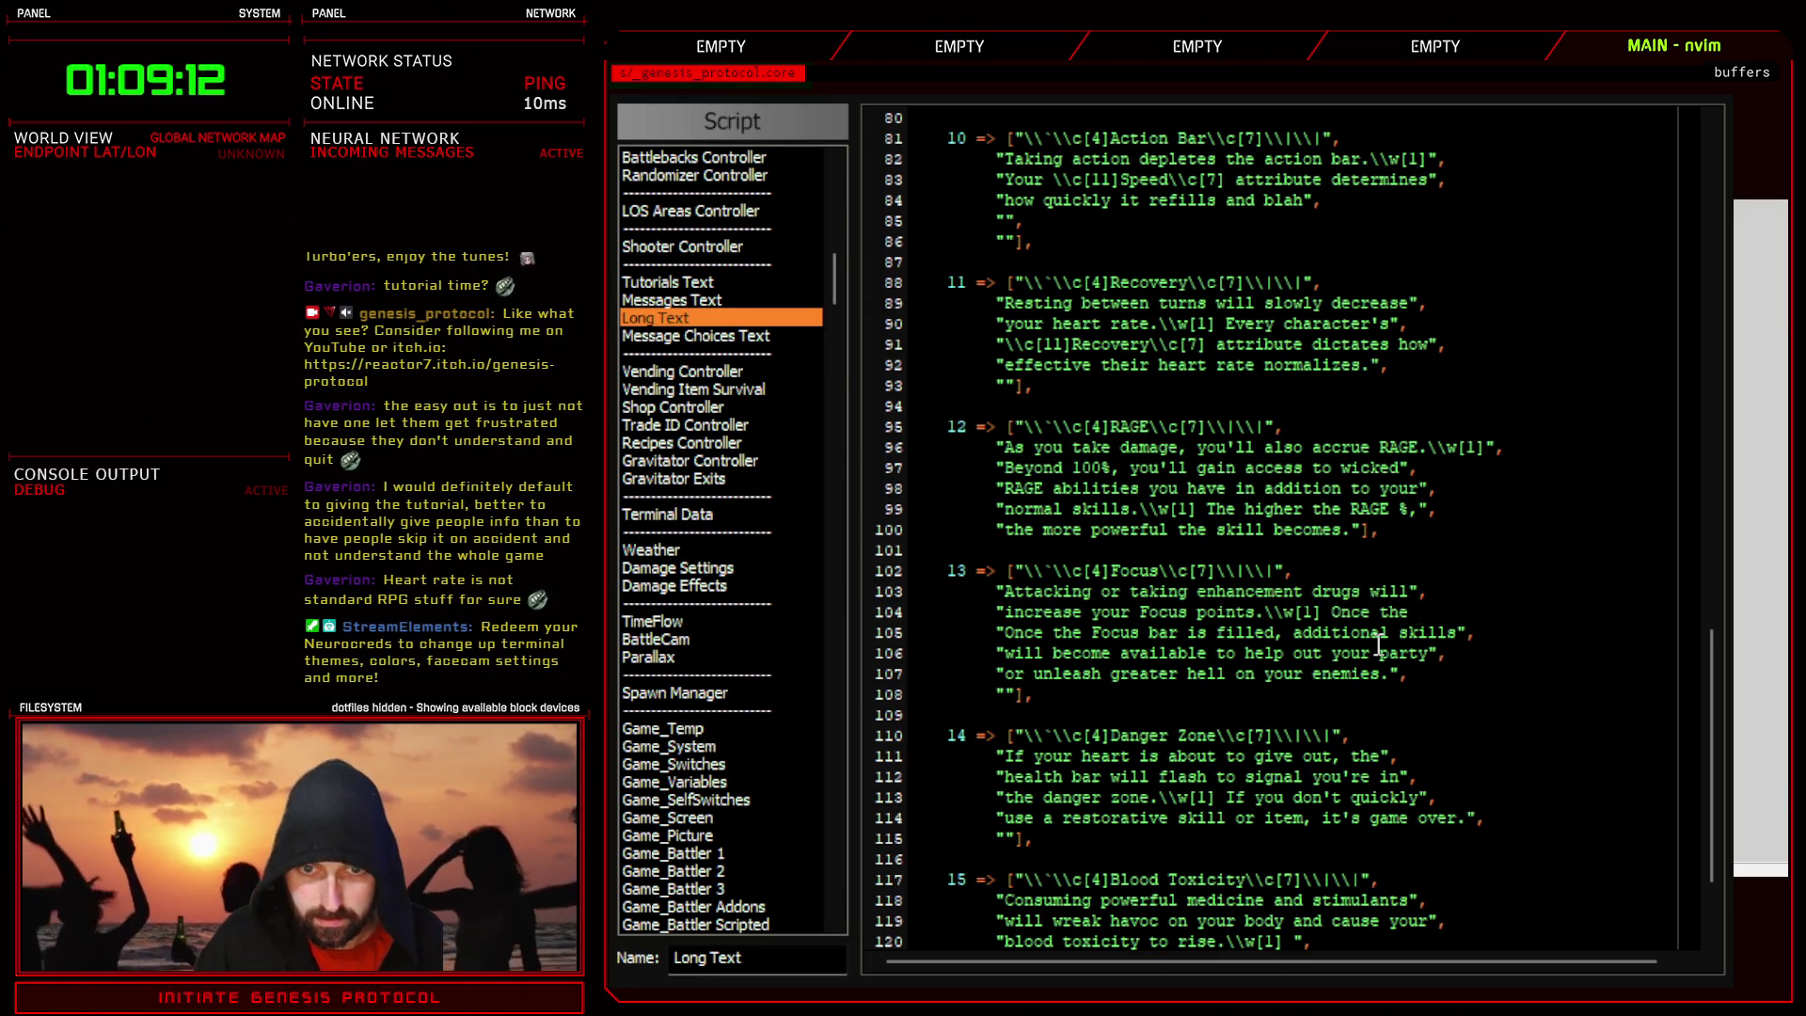
pyautogui.write('Focus')
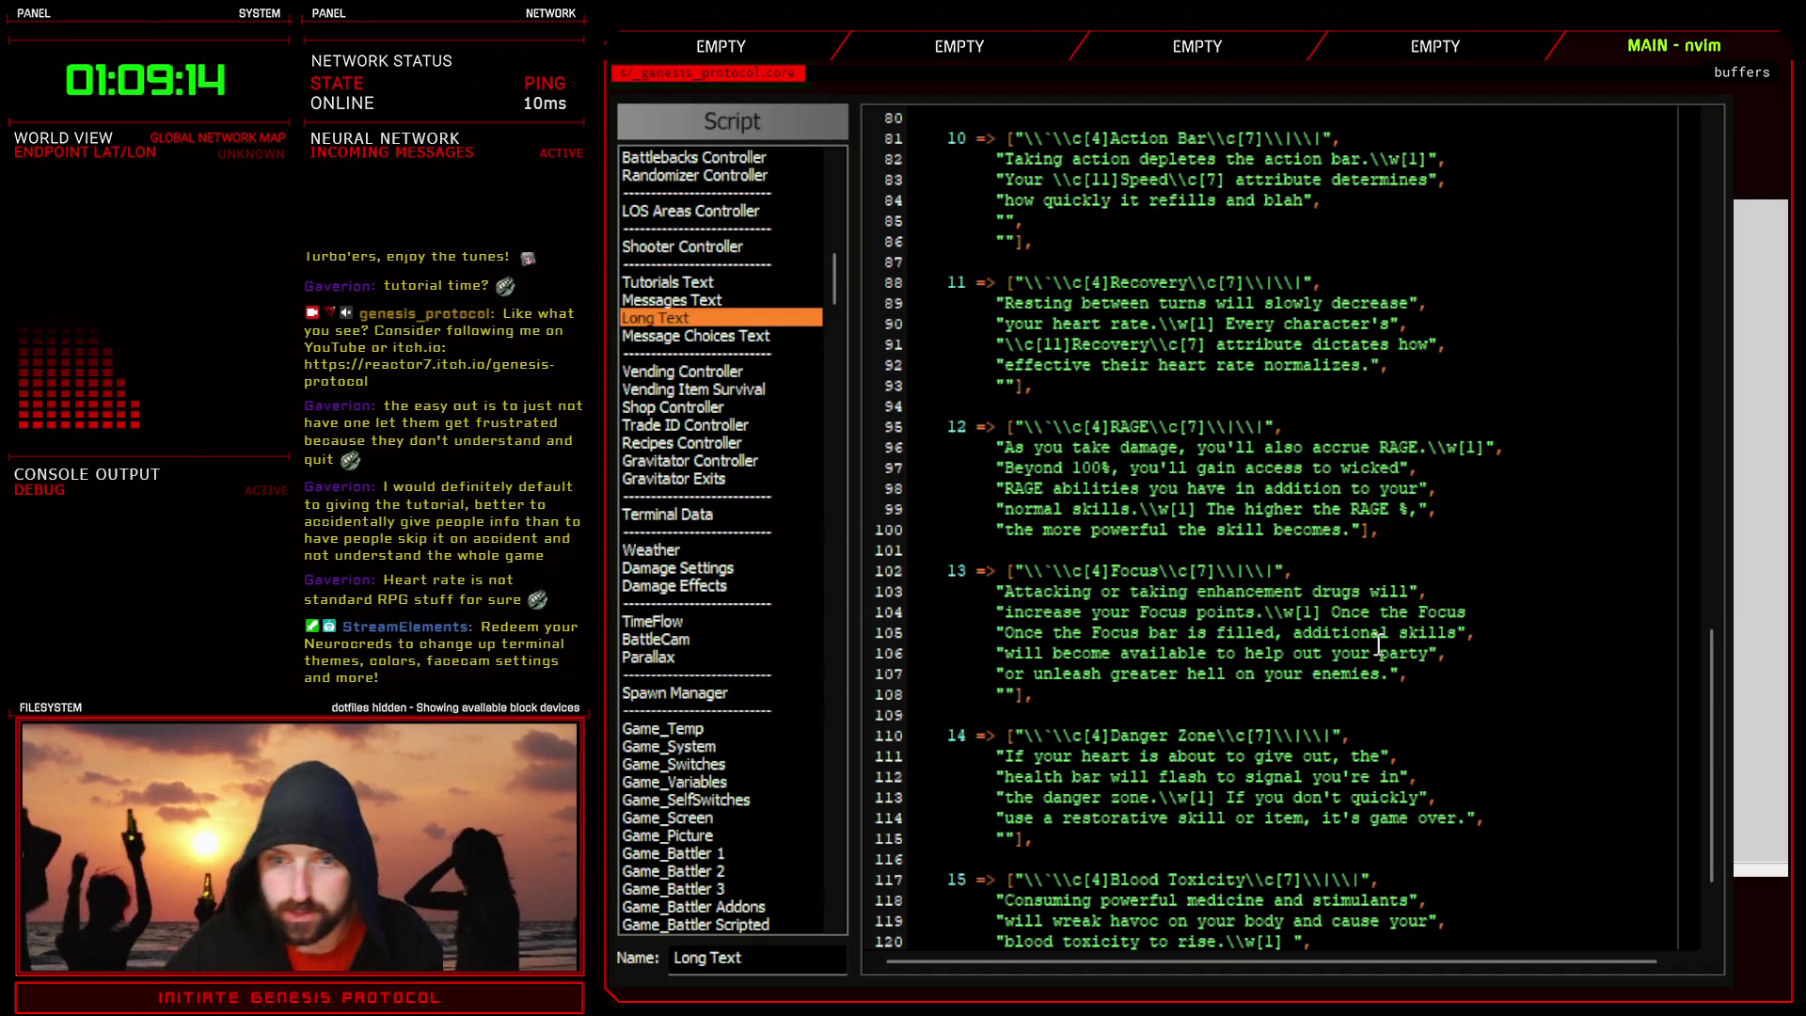
# - Remove the duplicate 'Once the Focus' and redundant 'will become' words to rewrap the lines
pyautogui.moveTo(1147, 632); pyautogui.dragTo(1007, 628)
pyautogui.press('d')
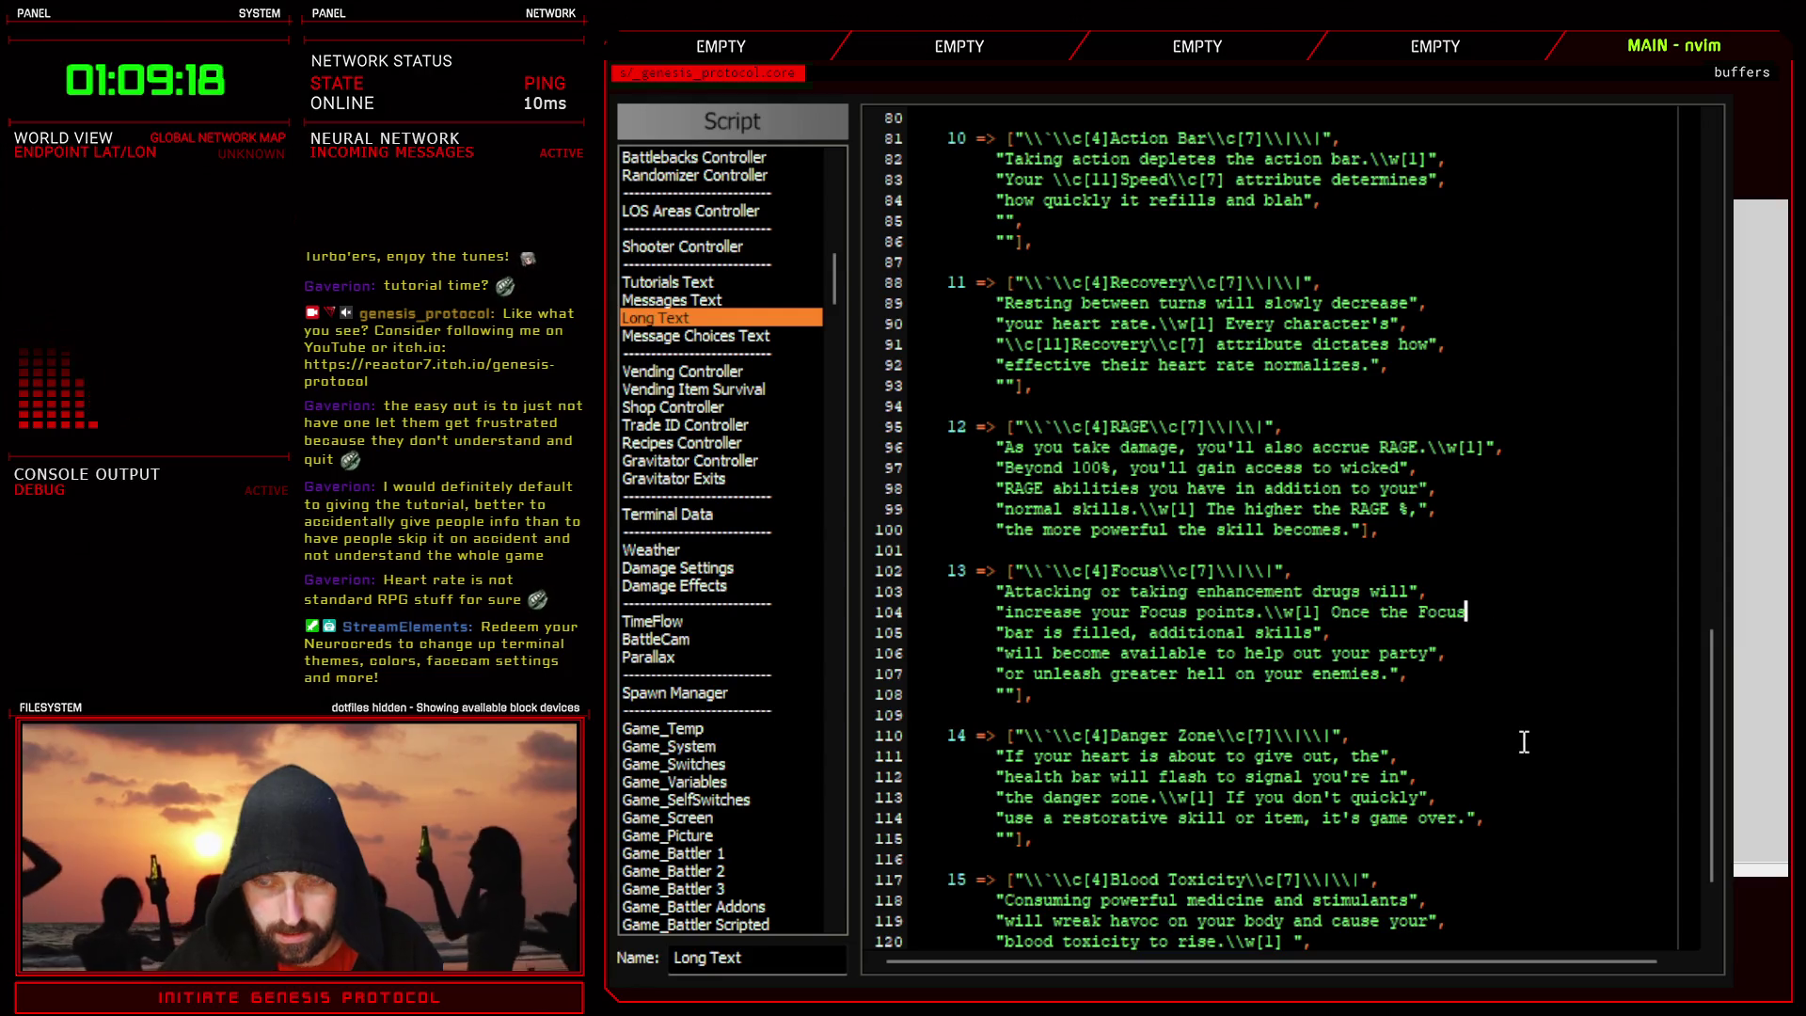
pyautogui.write(',')
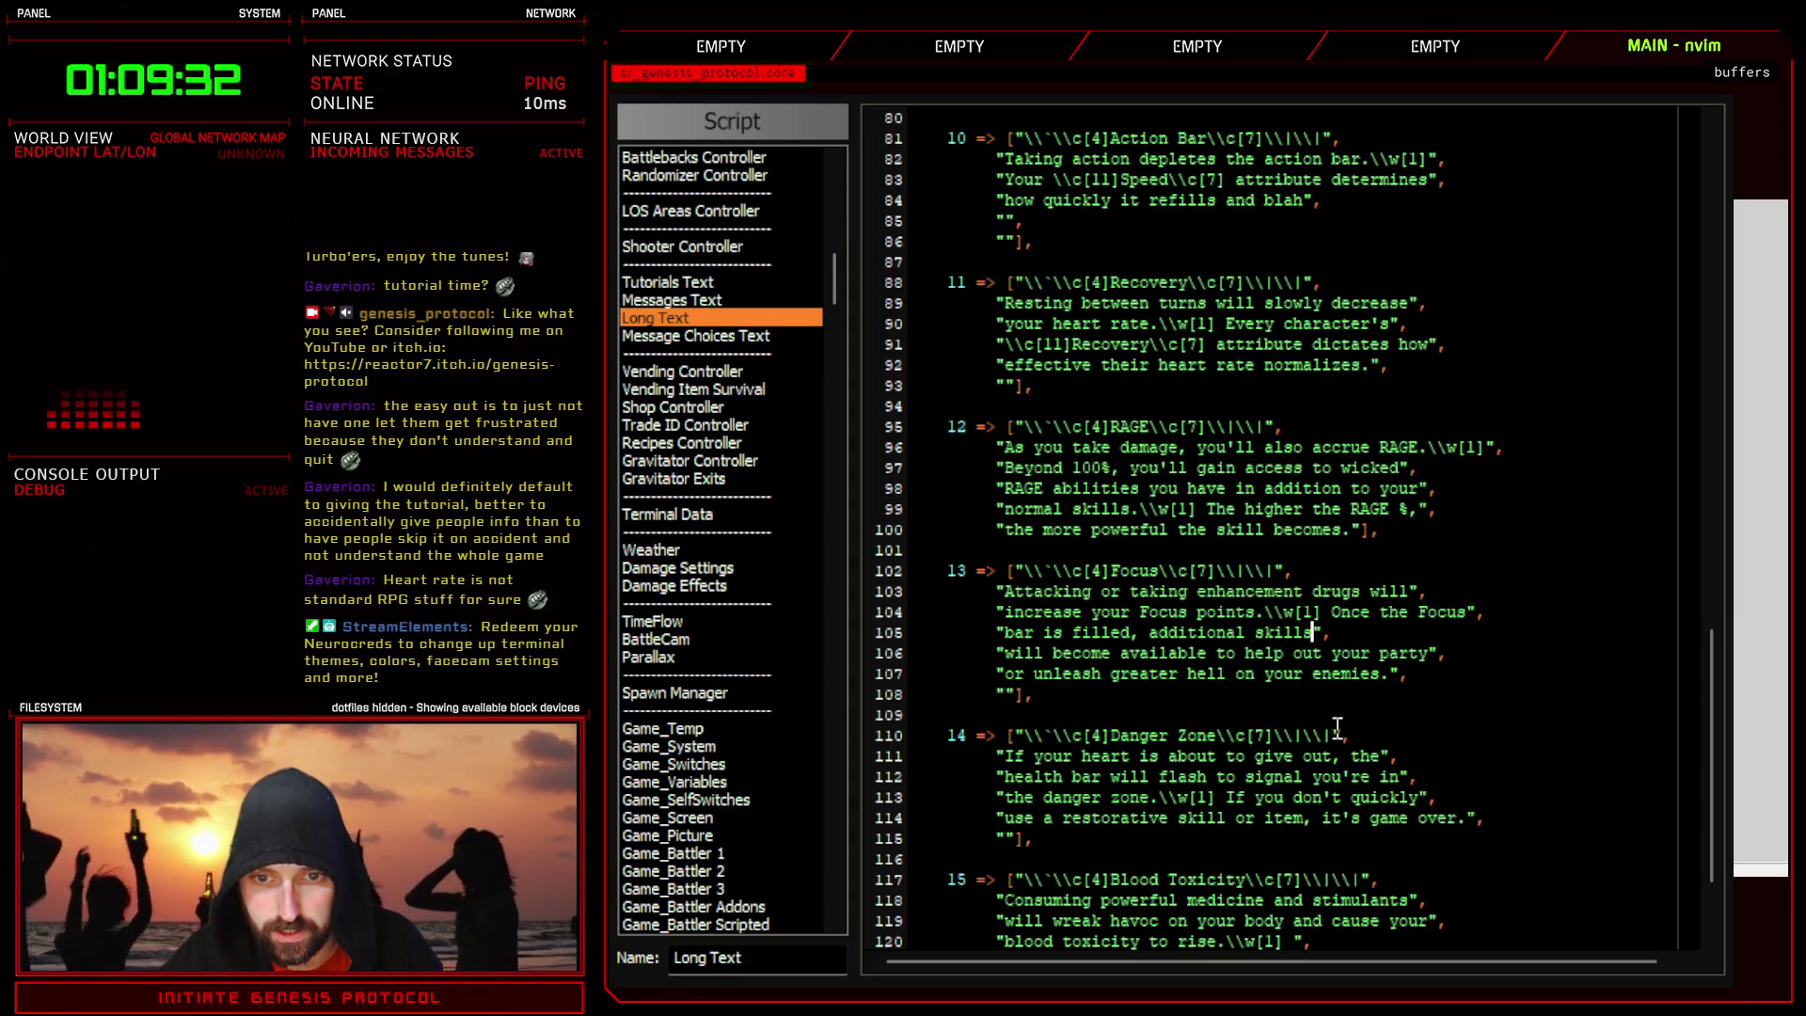
pyautogui.write('becomer')
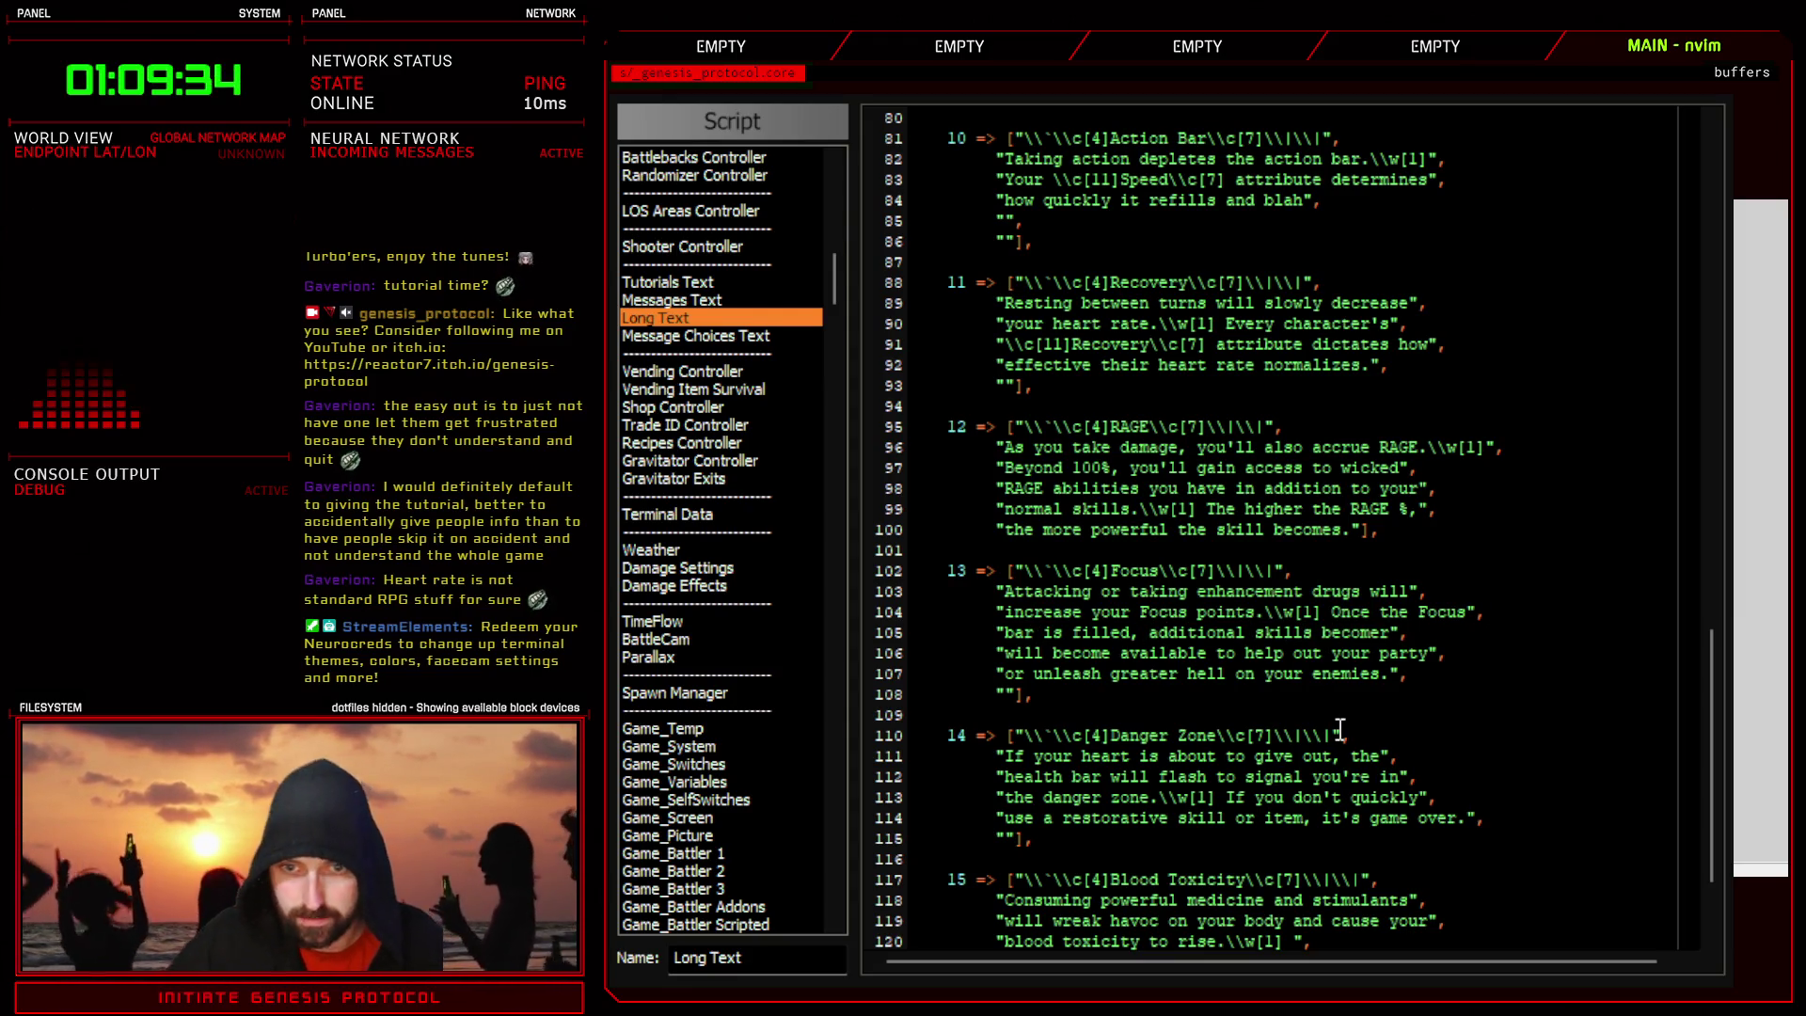
pyautogui.press('BackSpace')
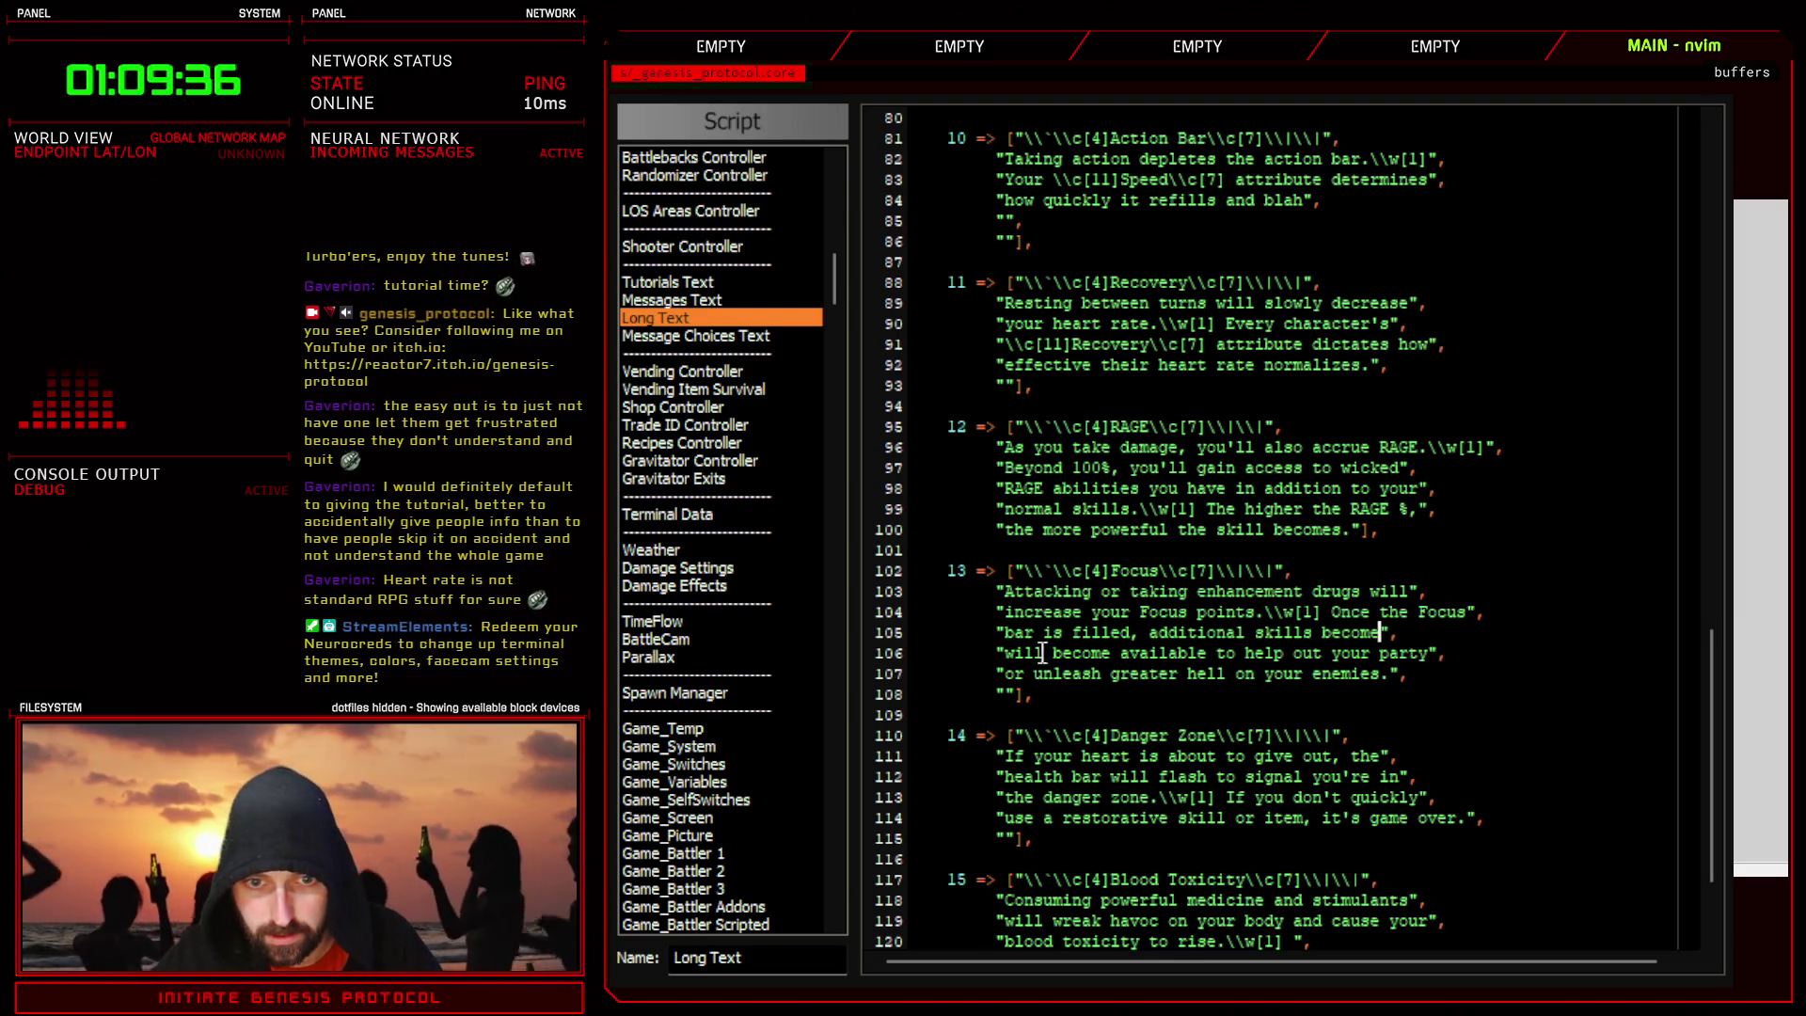
pyautogui.moveTo(1121, 653); pyautogui.dragTo(1007, 656)
pyautogui.press('BackSpace')
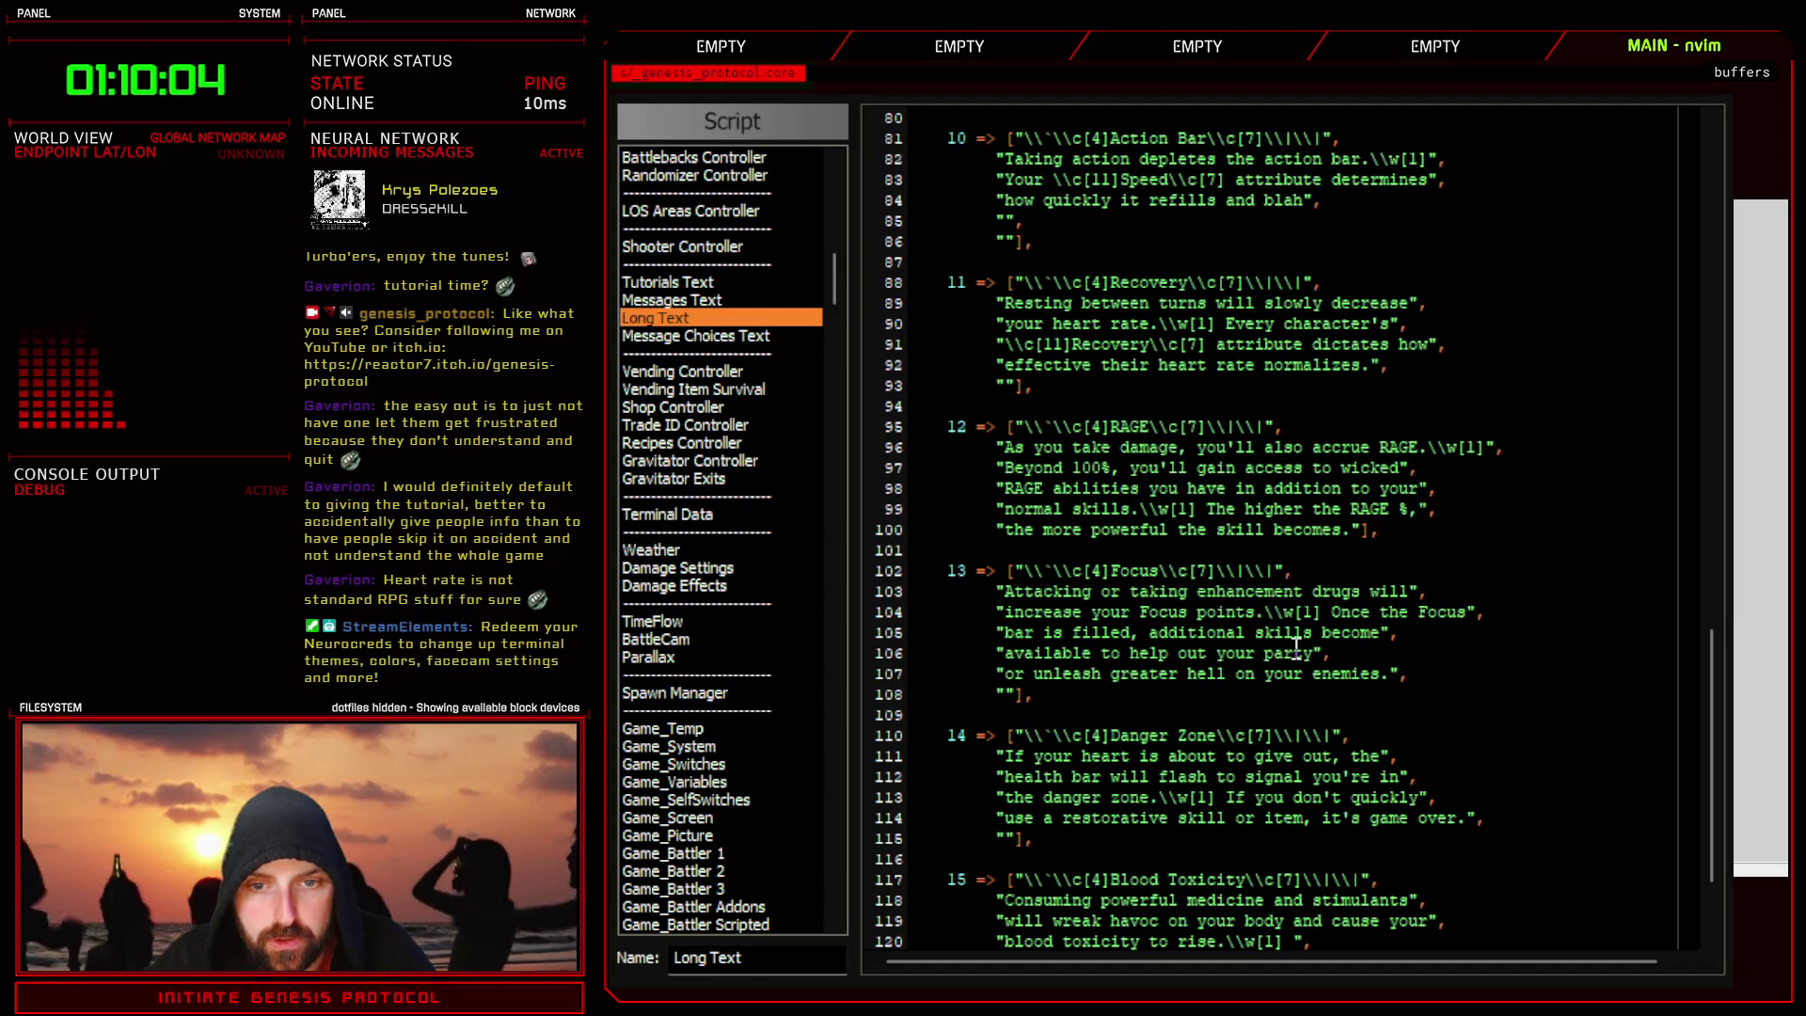
# - Remove 'out' and append 'unleash hell' after 'your party' on line 106
pyautogui.doubleClick(1193, 653)
pyautogui.press('BackSpace')
pyautogui.press('BackSpace')
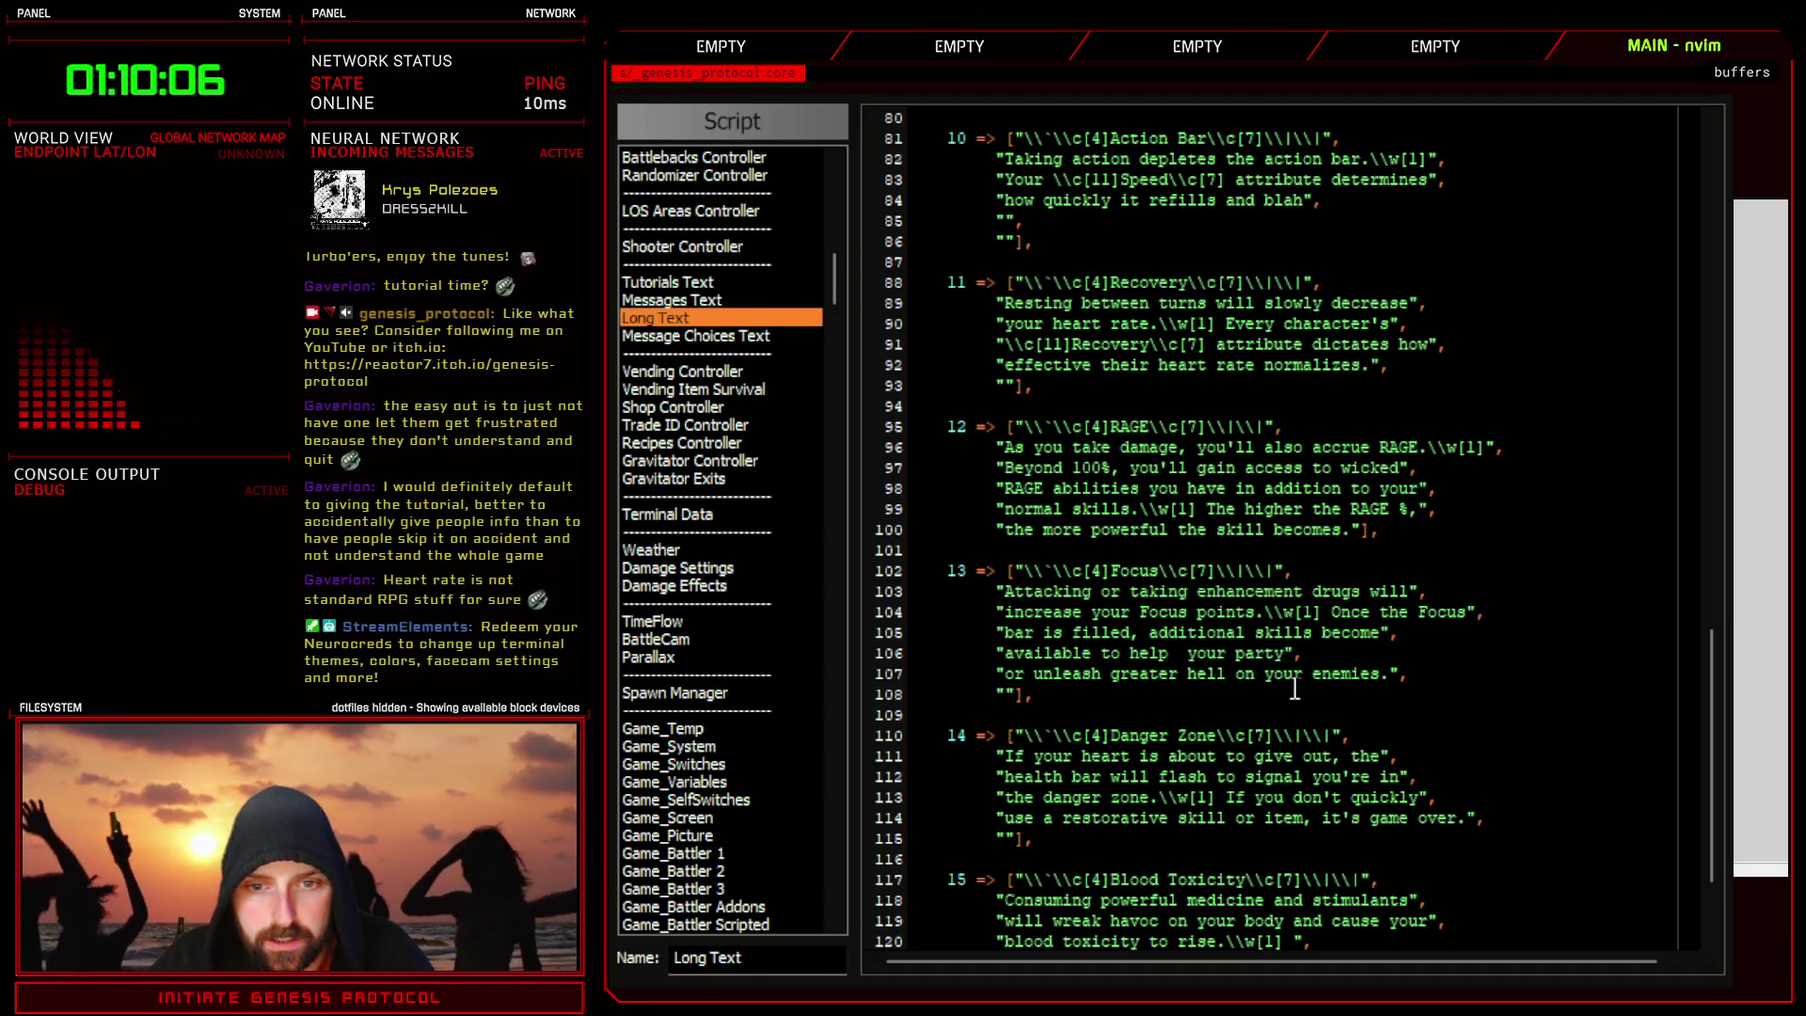
pyautogui.click(1275, 652)
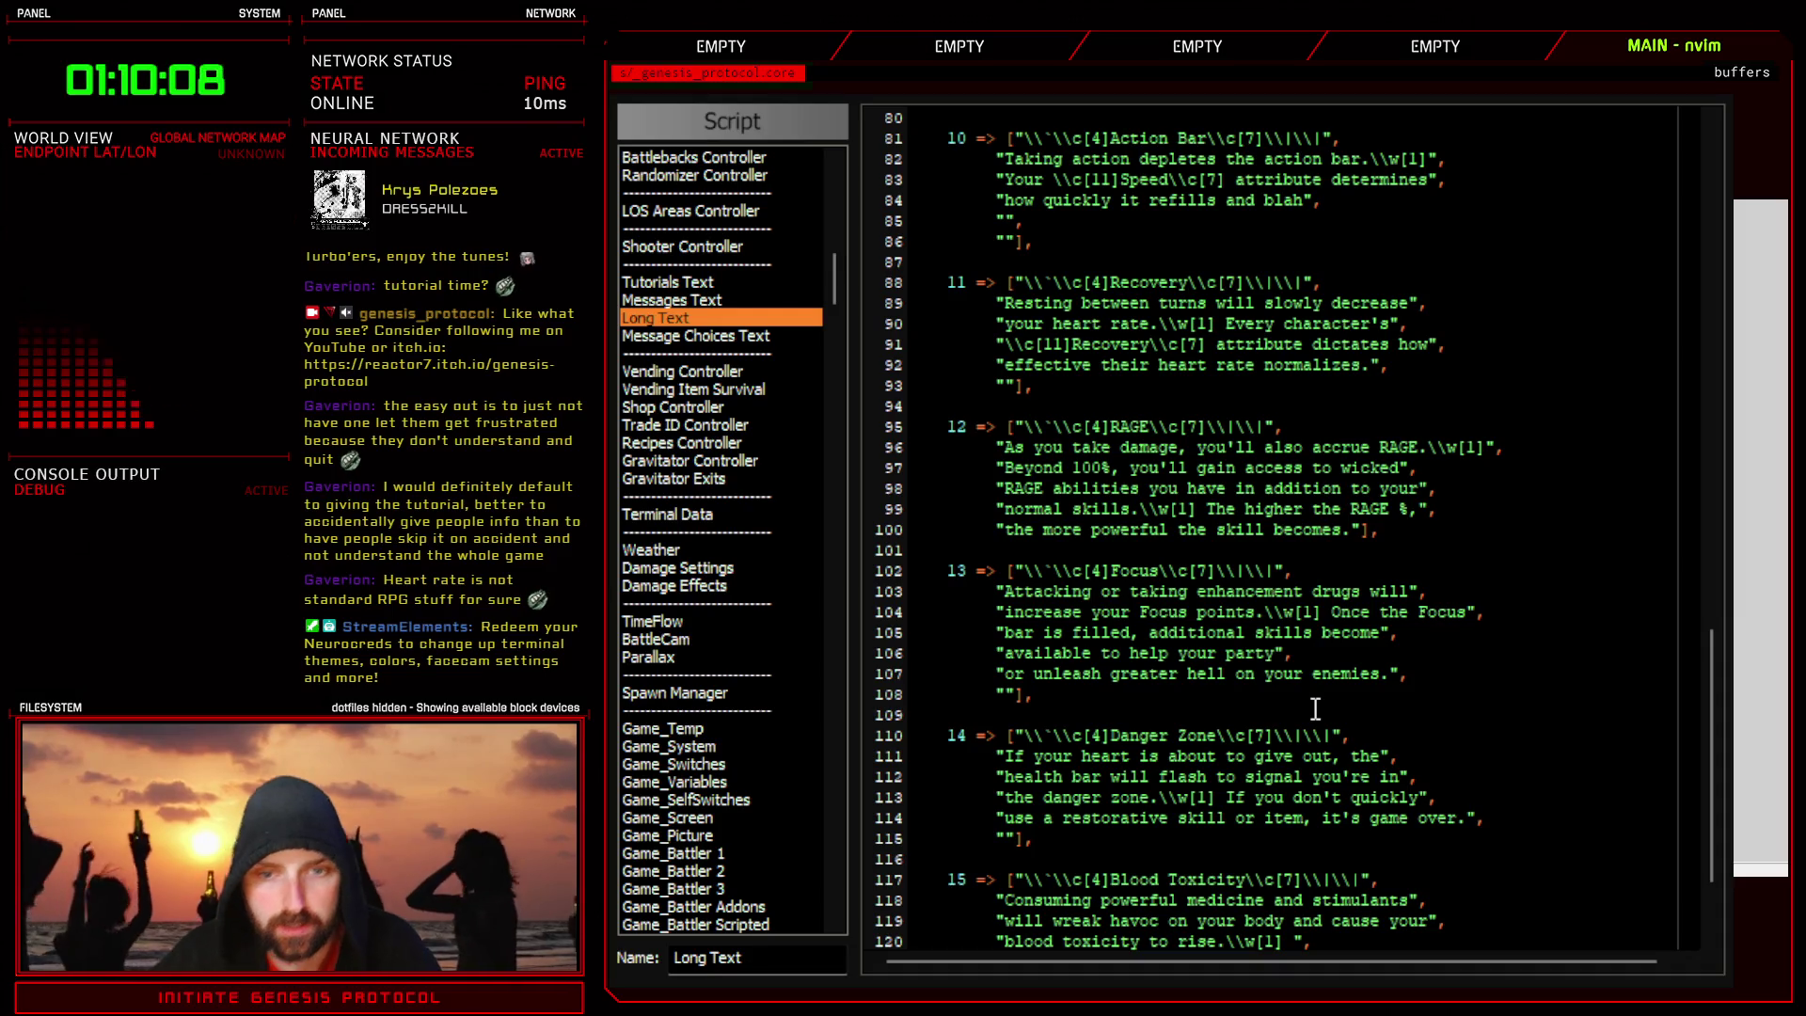
pyautogui.write('unleash hell.')
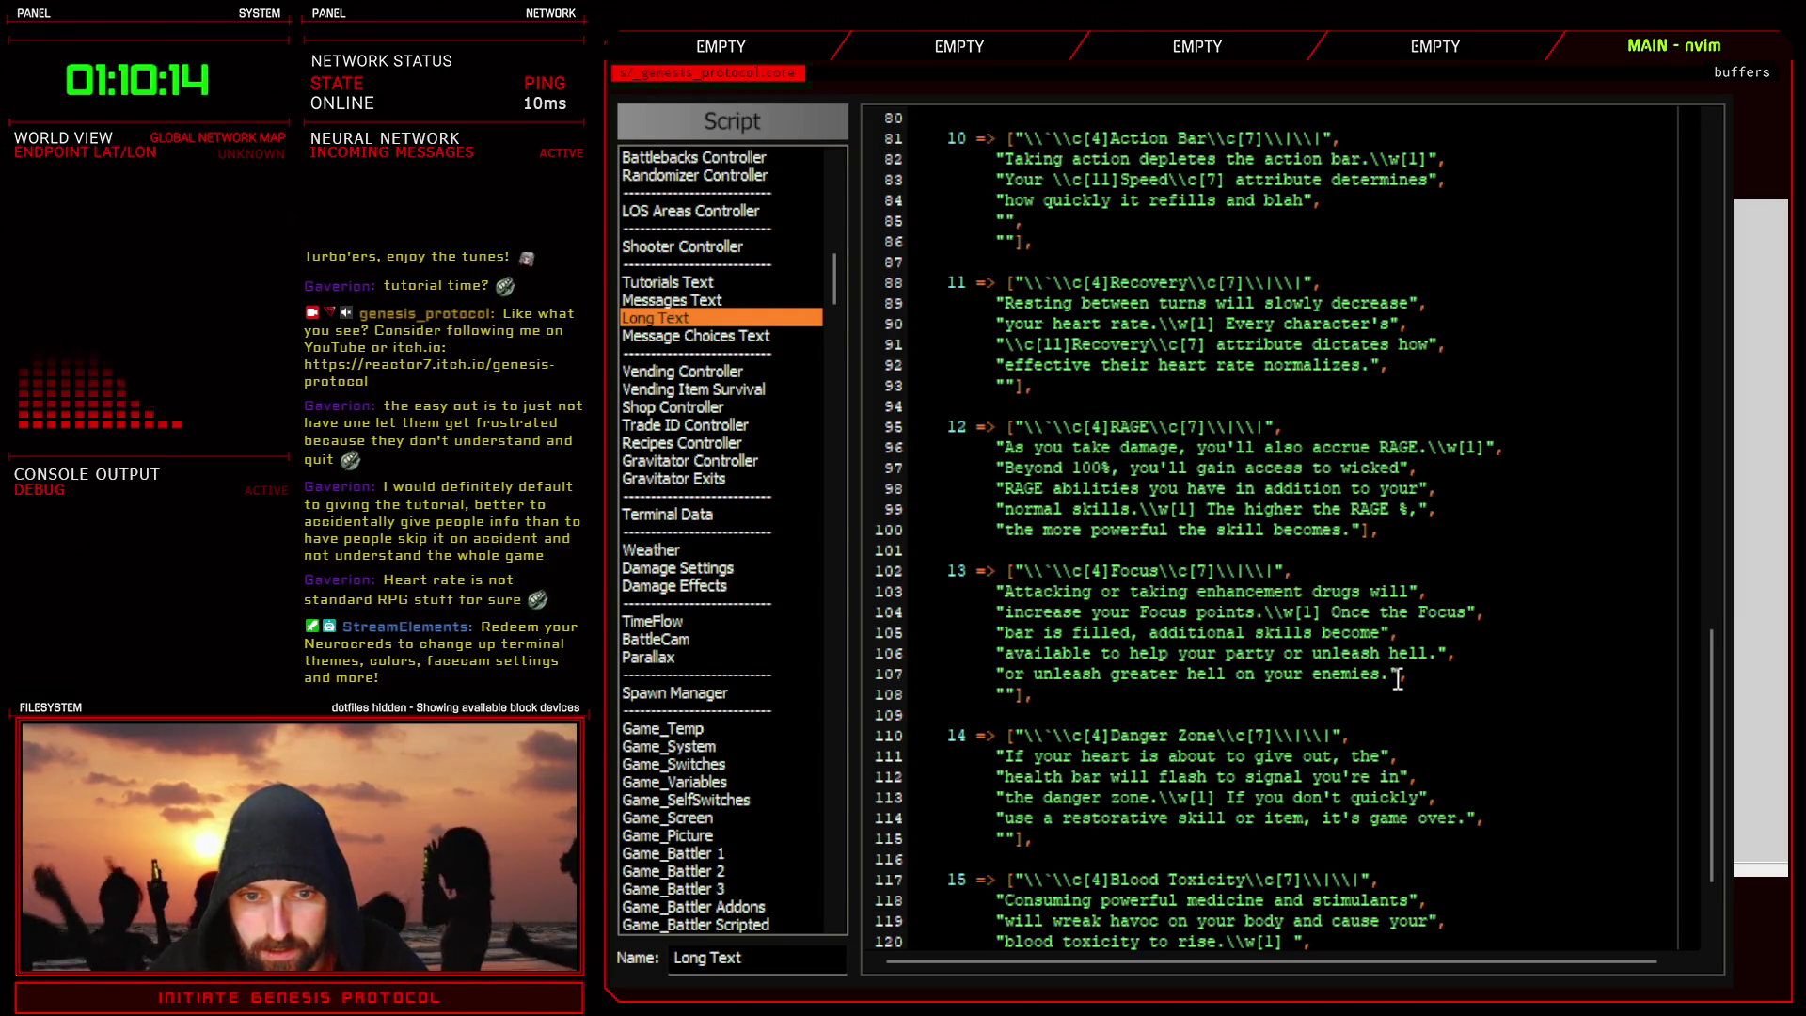
# - Delete the old 'unleash greater hell' line and start rewording 'Focus points' as 'focus ba…'
pyautogui.moveTo(1411, 676); pyautogui.dragTo(907, 675)
pyautogui.press('d')
pyautogui.press('BackSpace')
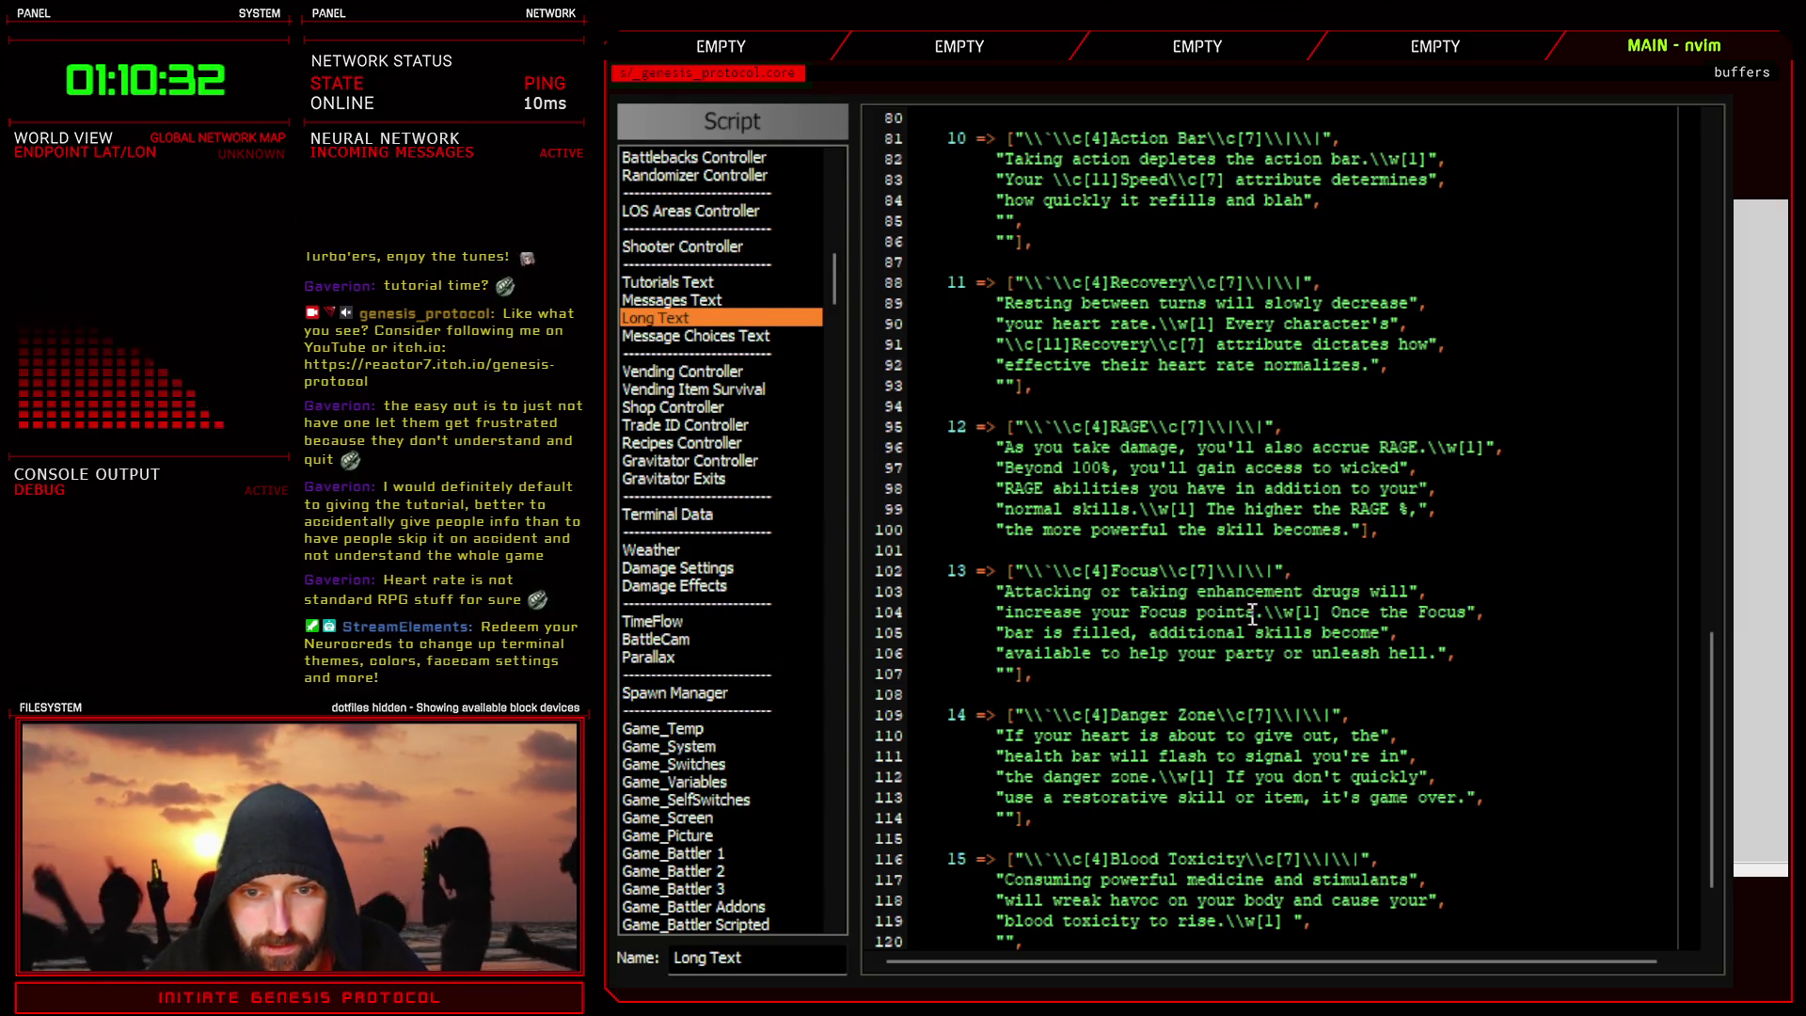
pyautogui.moveTo(1258, 613); pyautogui.dragTo(1185, 614)
pyautogui.write('c')
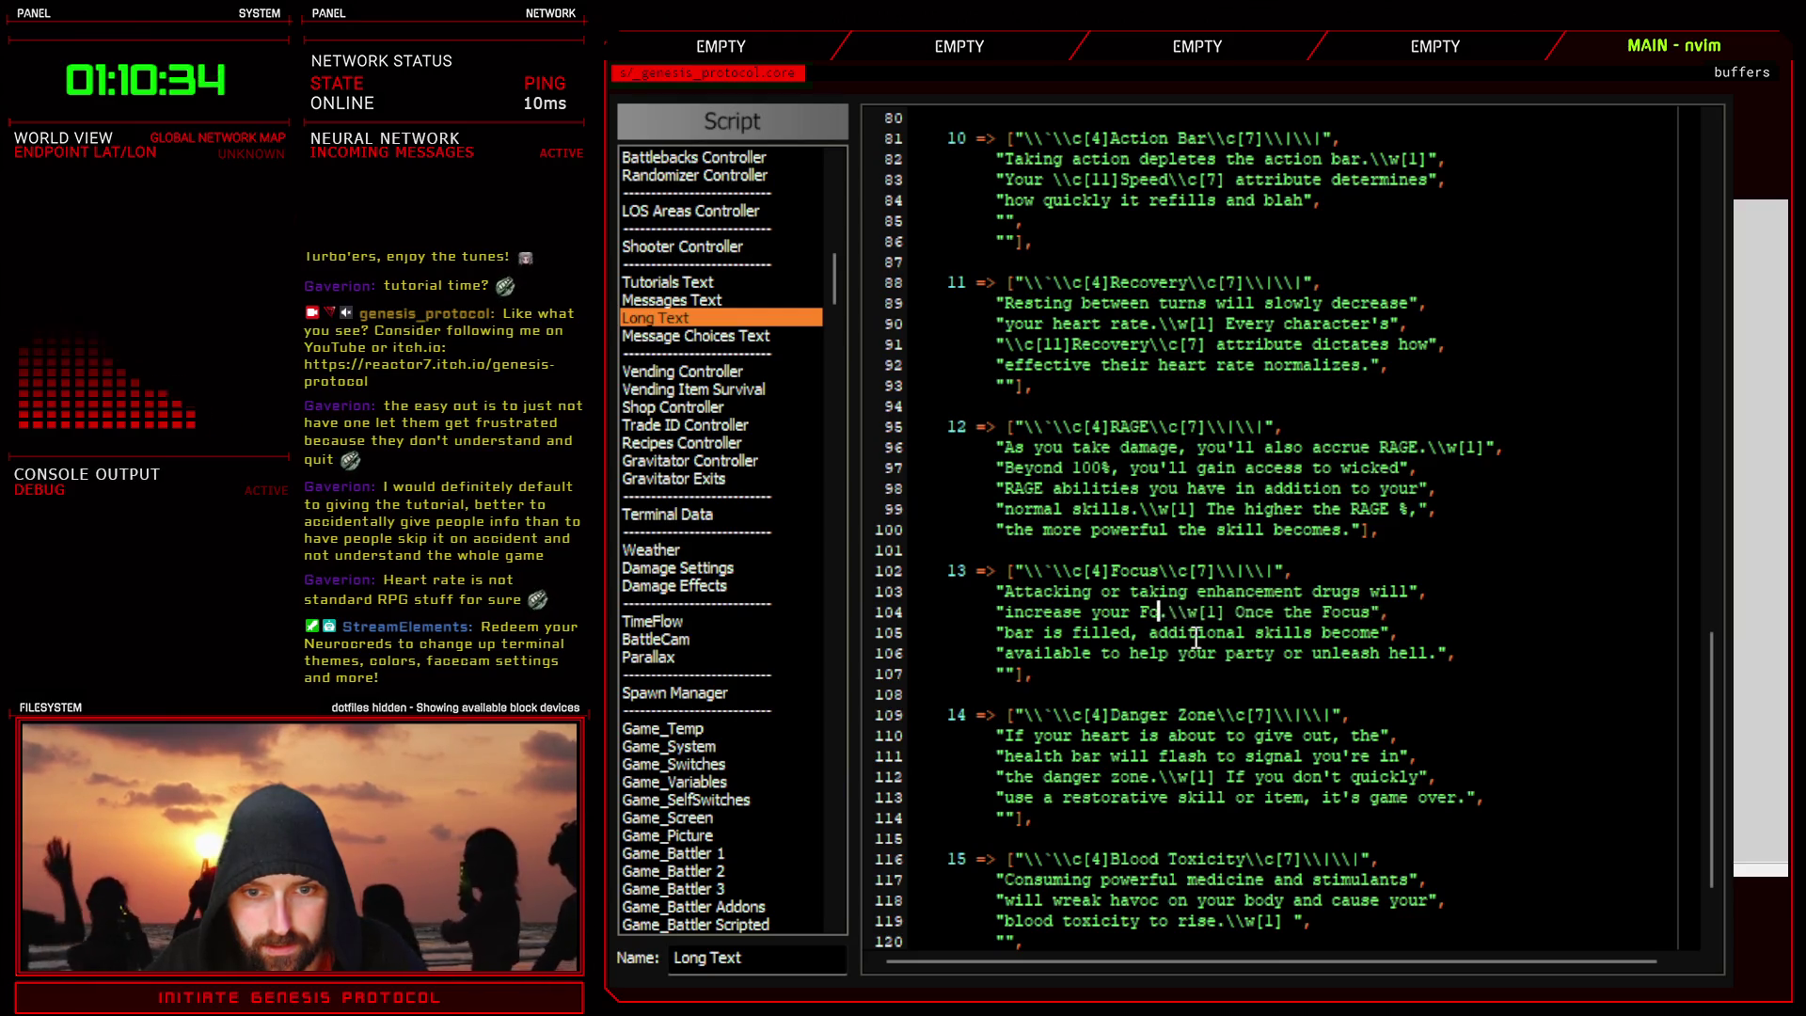
pyautogui.write('focus')
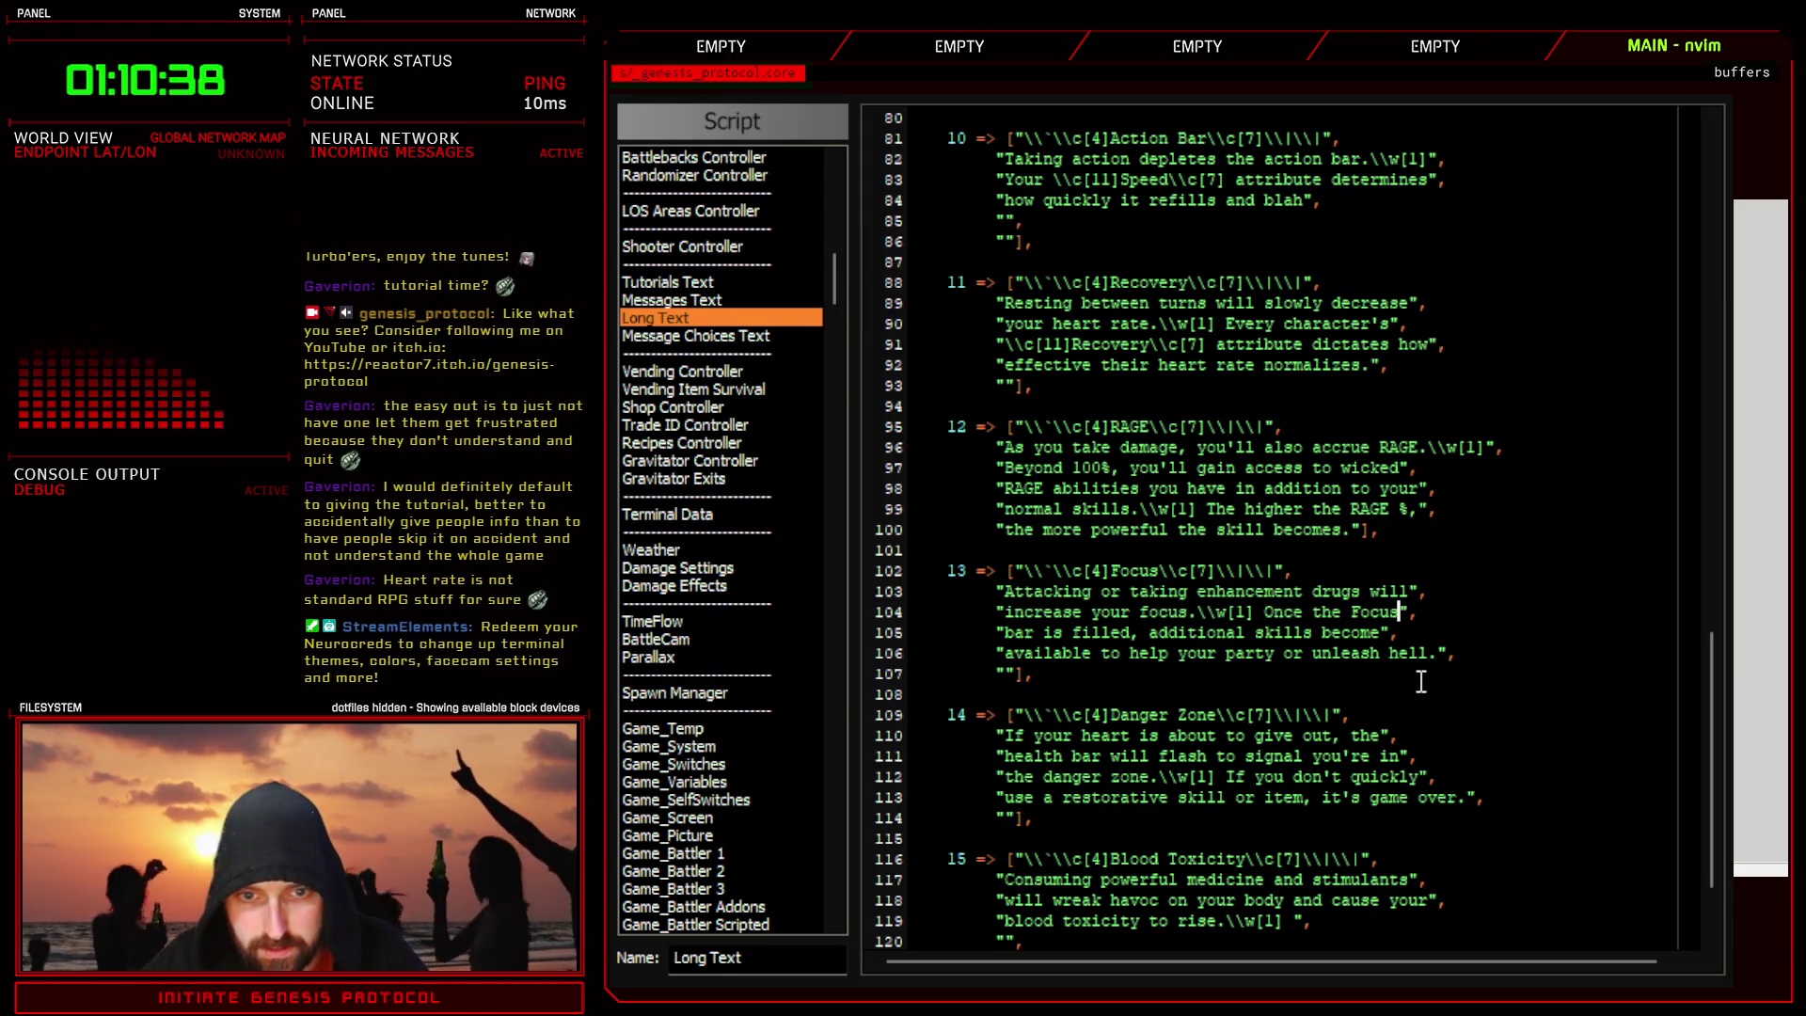
pyautogui.write(' bar')
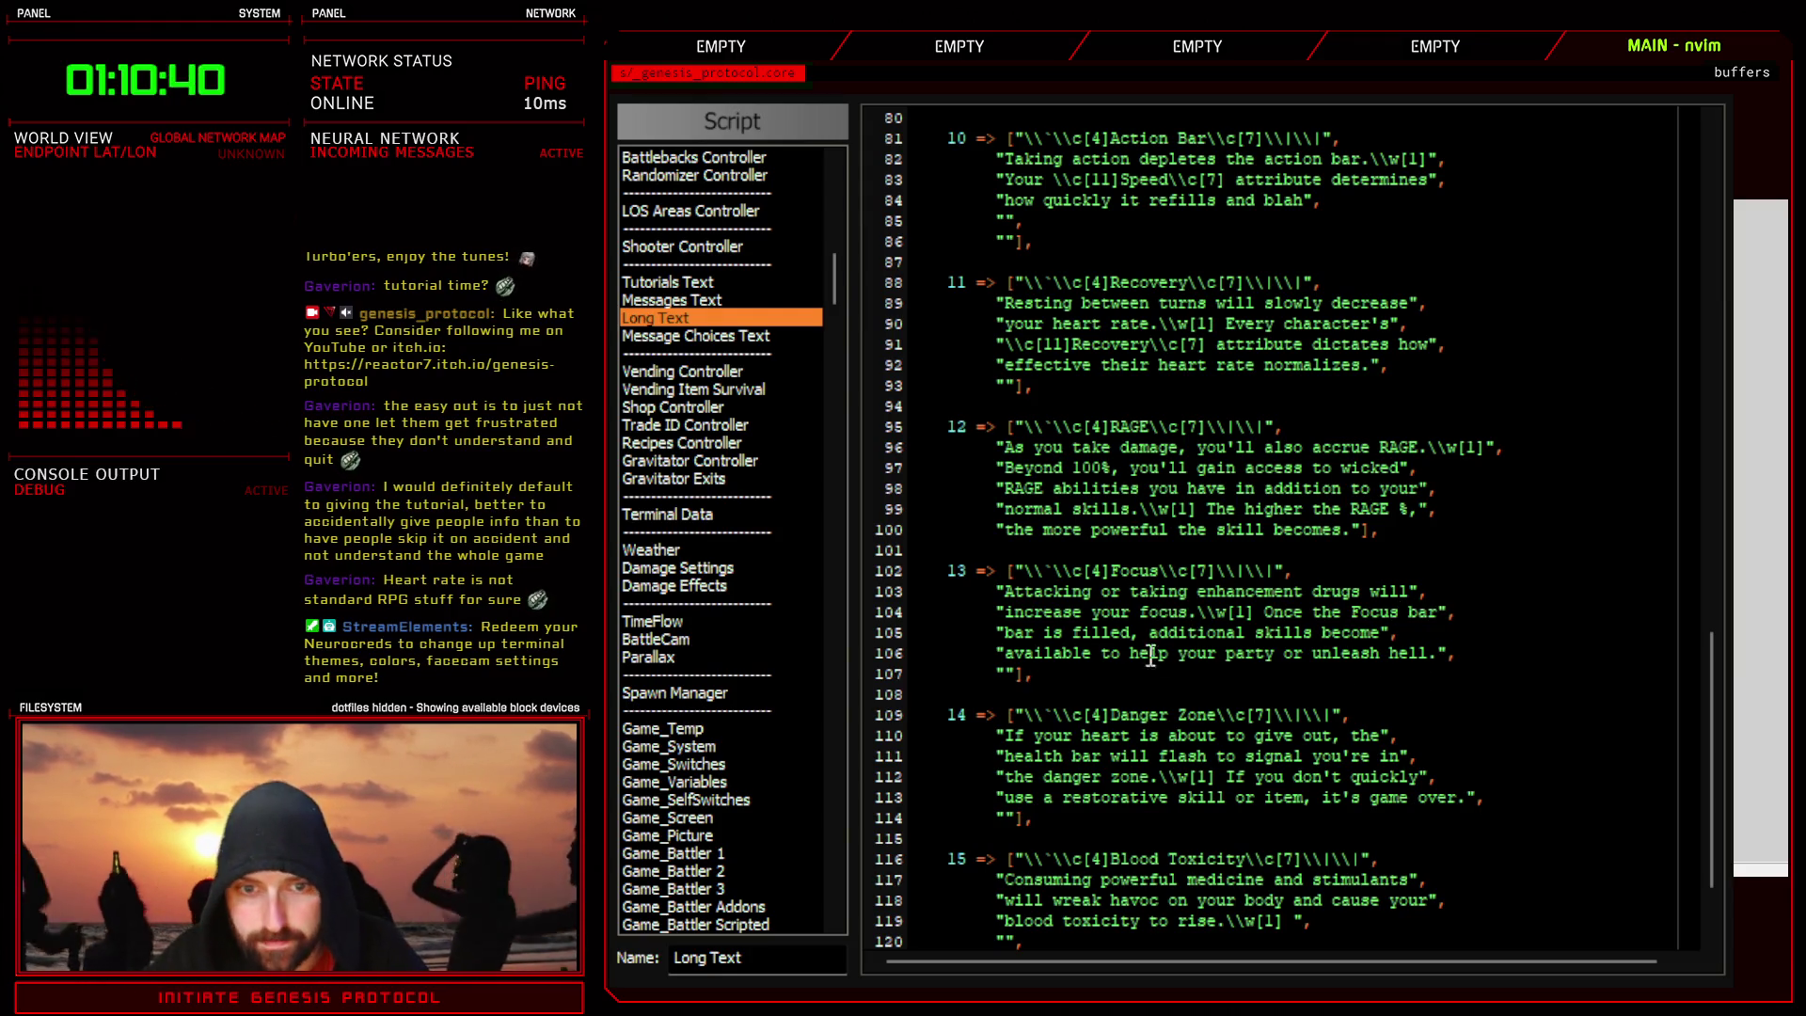
# - Rewrap 'bar' and 'available' up a line and end line 106 with 'hell on your enemies.'
pyautogui.click(1044, 632)
pyautogui.press('BackSpace')
pyautogui.press('BackSpace')
pyautogui.press('BackSpace')
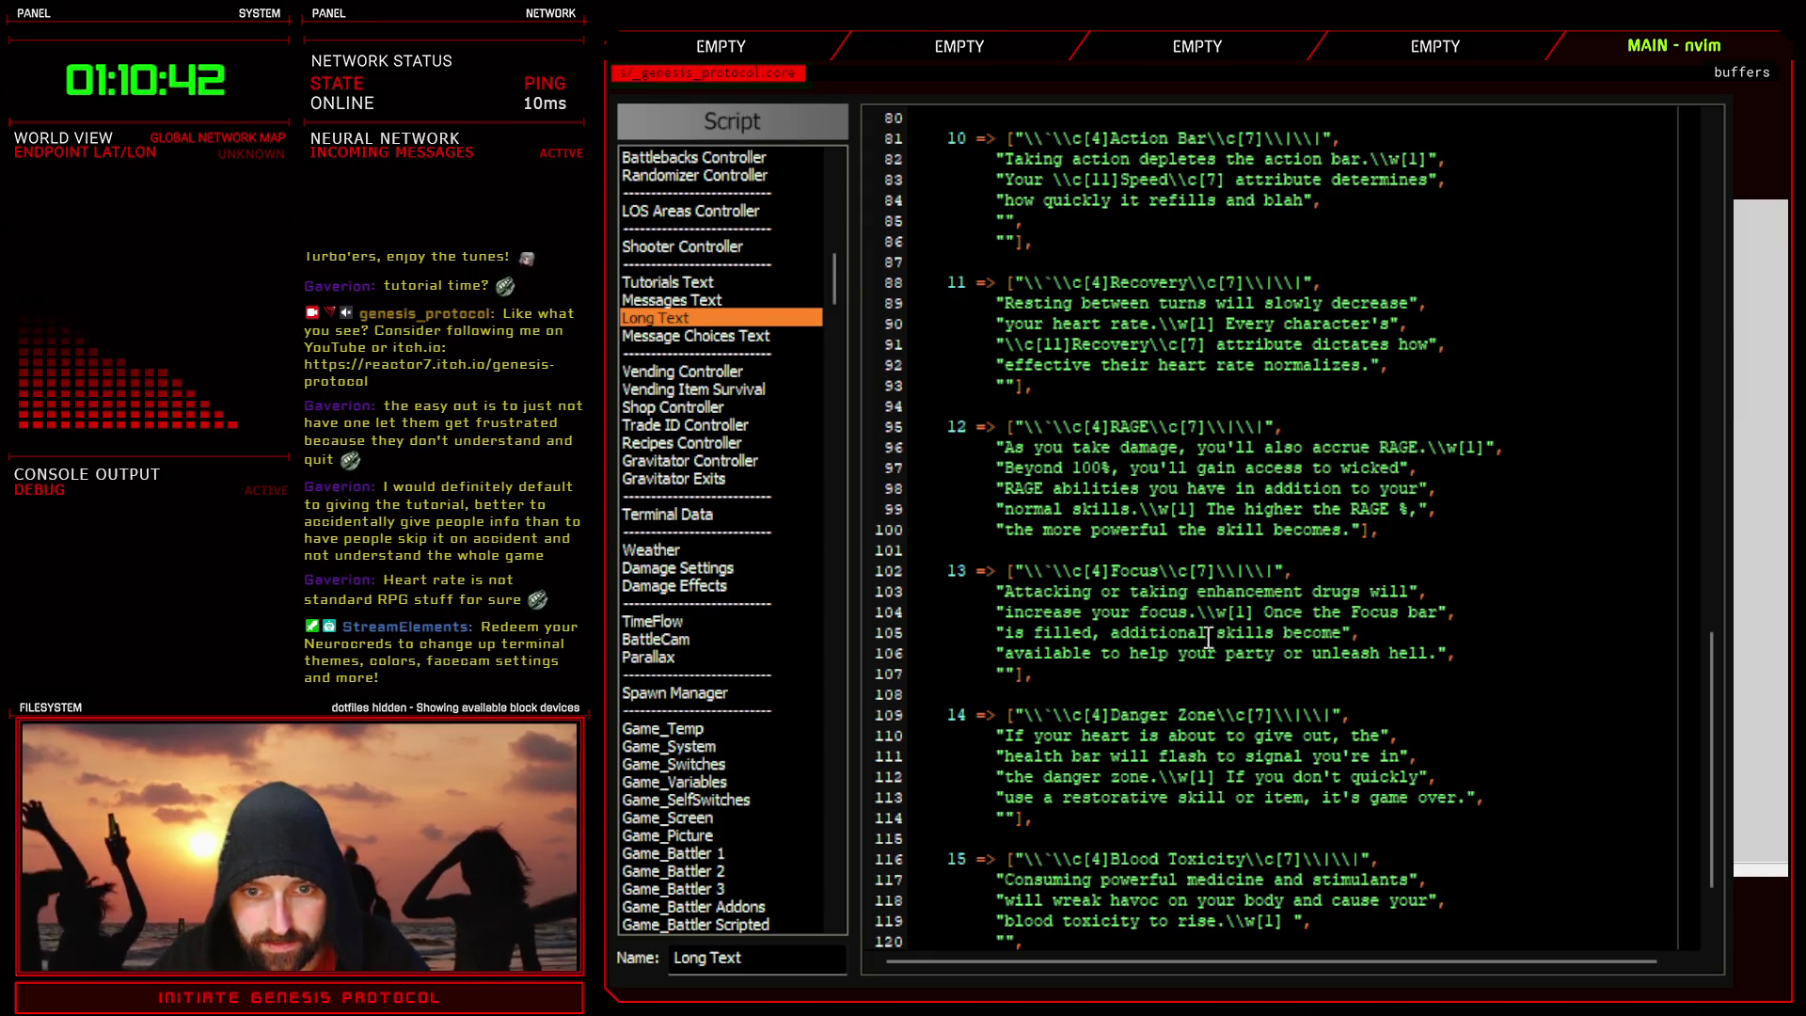
pyautogui.click(1346, 632)
pyautogui.write('ava')
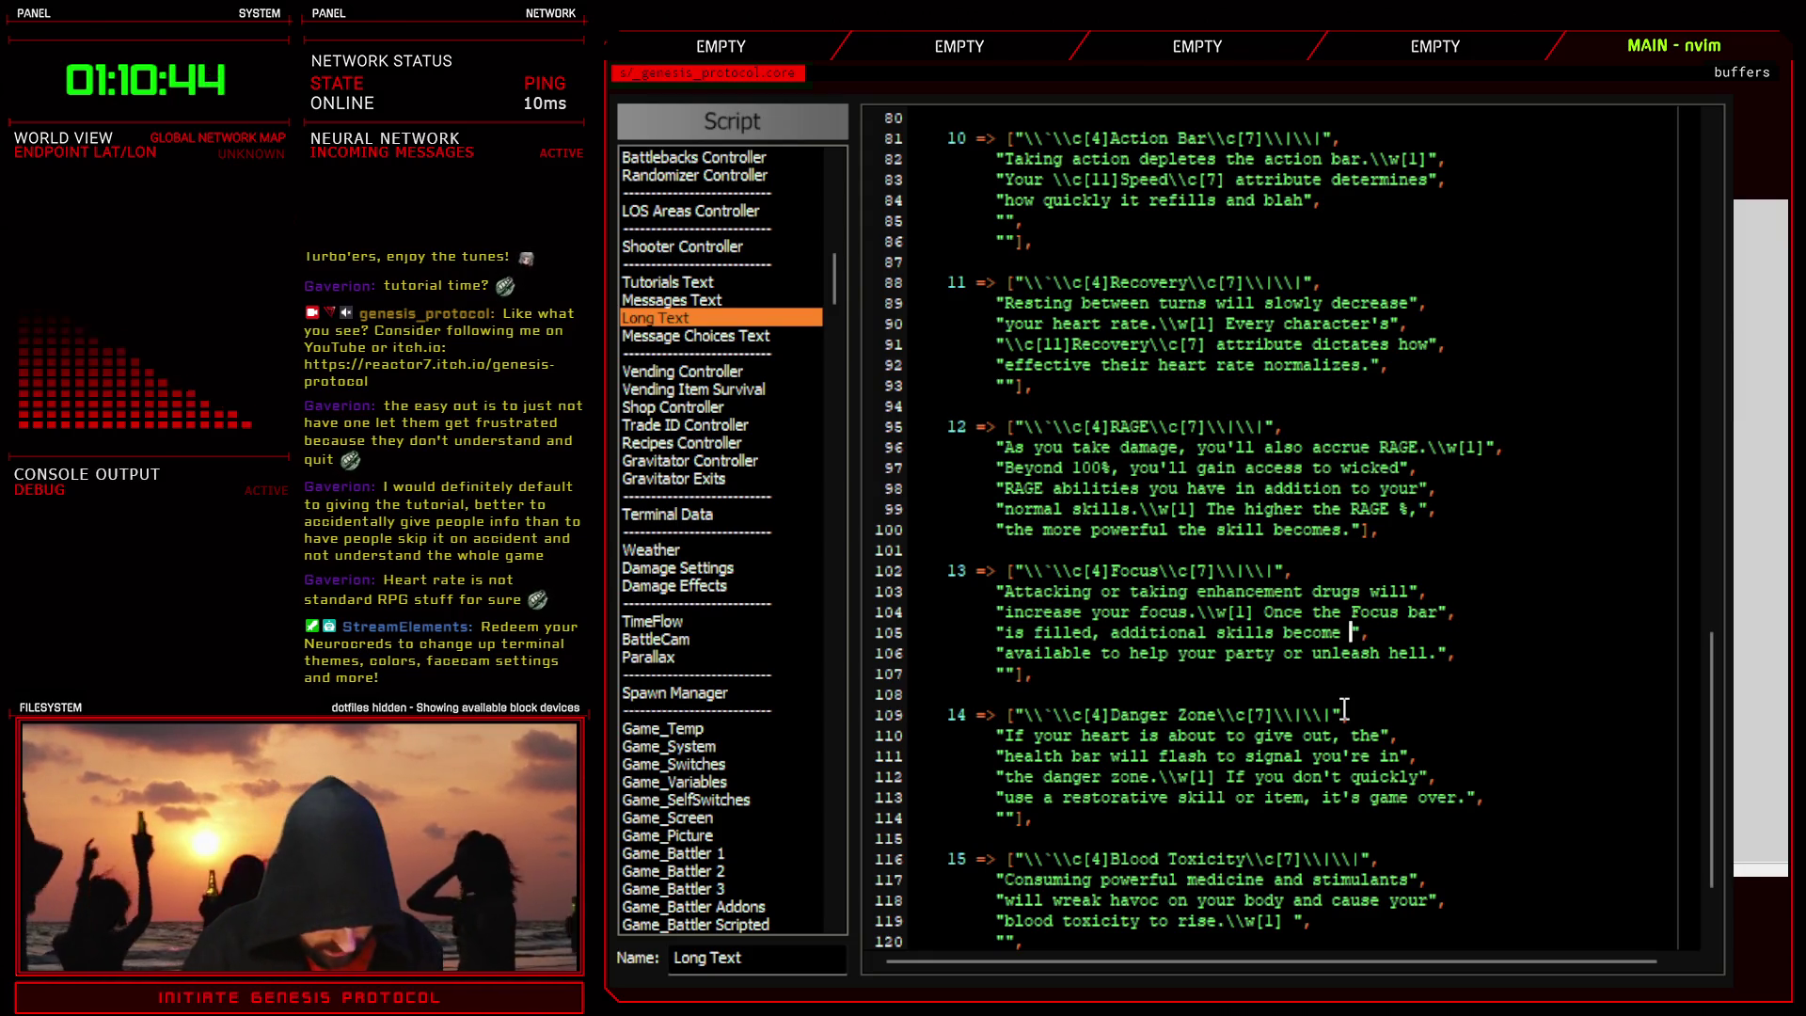
pyautogui.write('ilable')
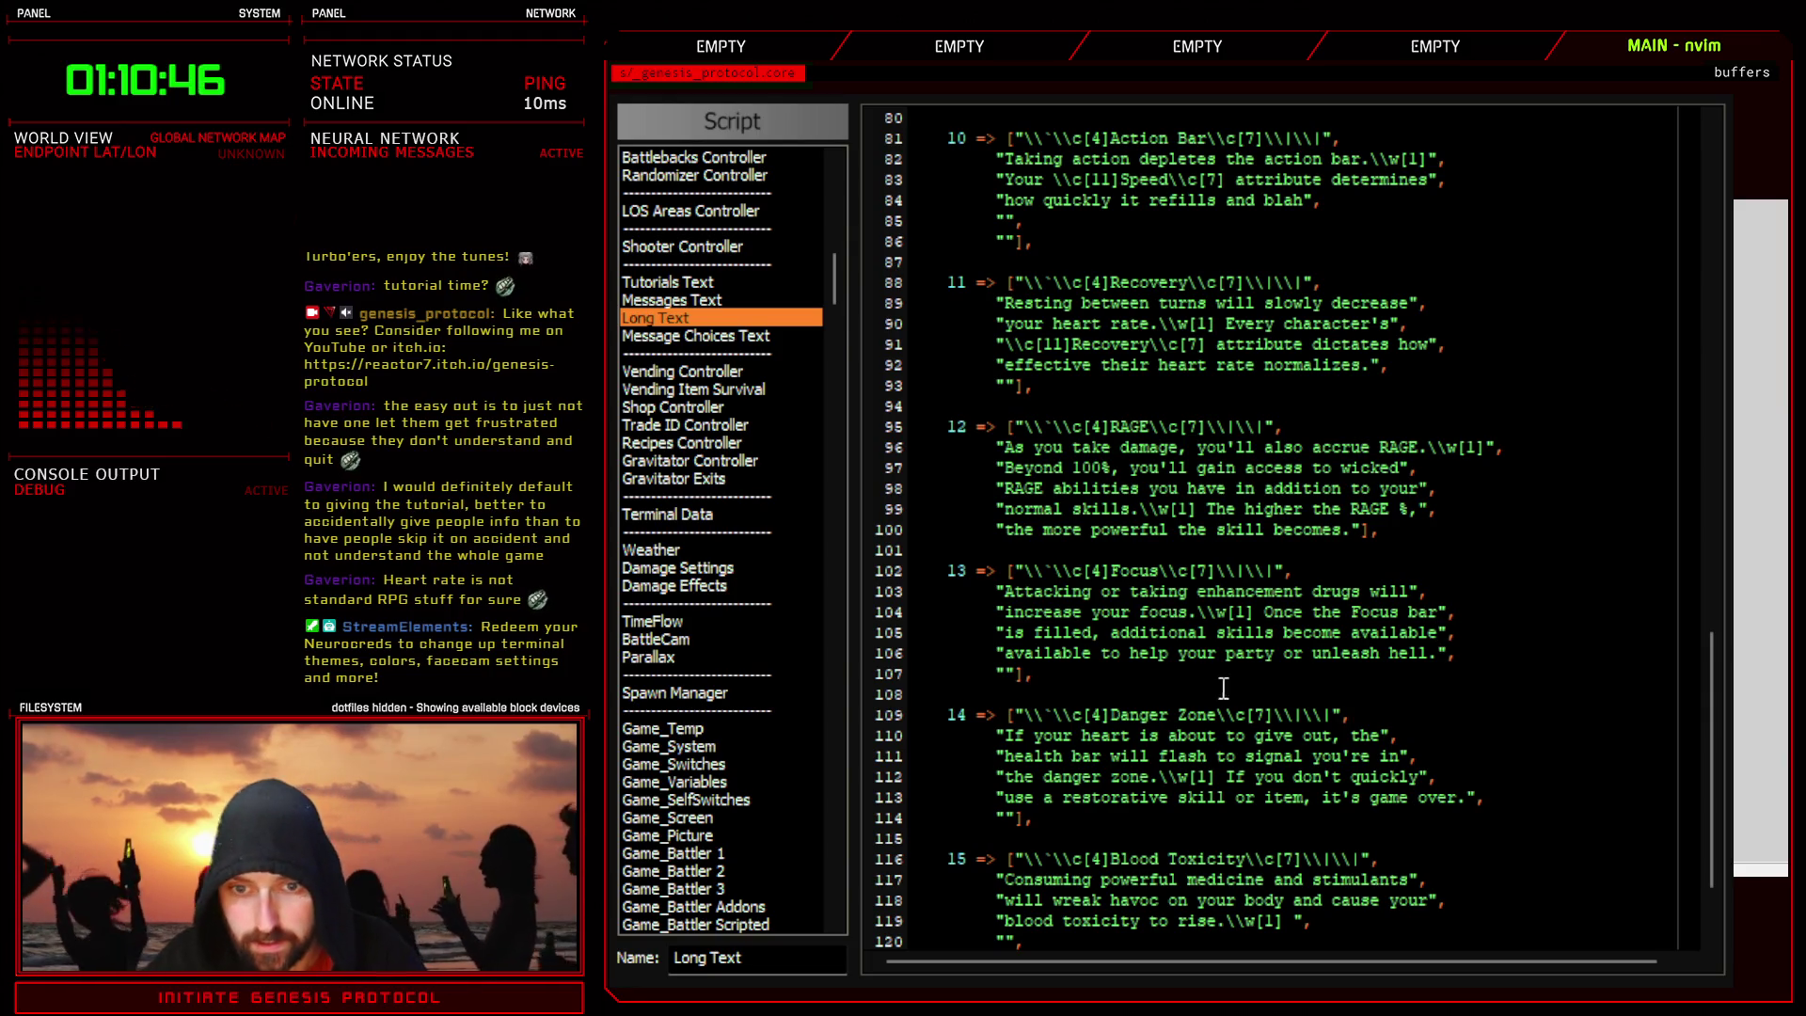
pyautogui.click(1005, 653)
pyautogui.press('Delete')
pyautogui.press('Delete')
pyautogui.press('Delete')
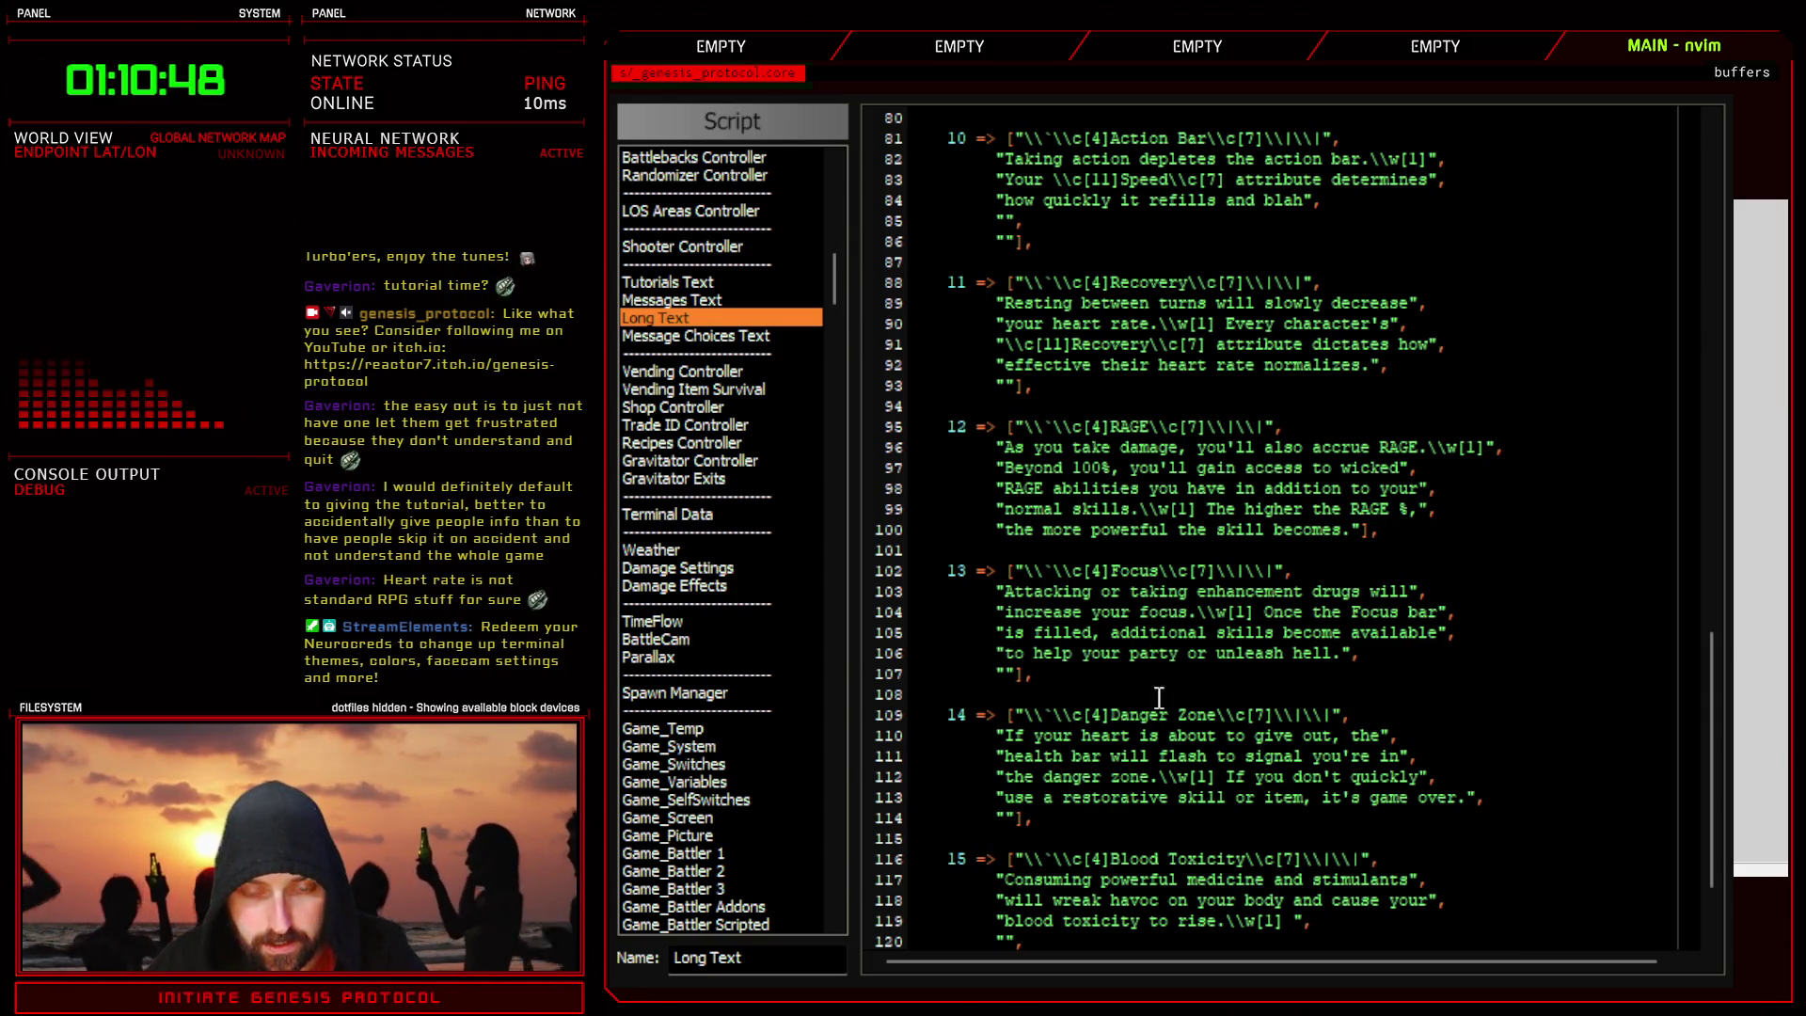
pyautogui.click(1335, 653)
pyautogui.press('Delete')
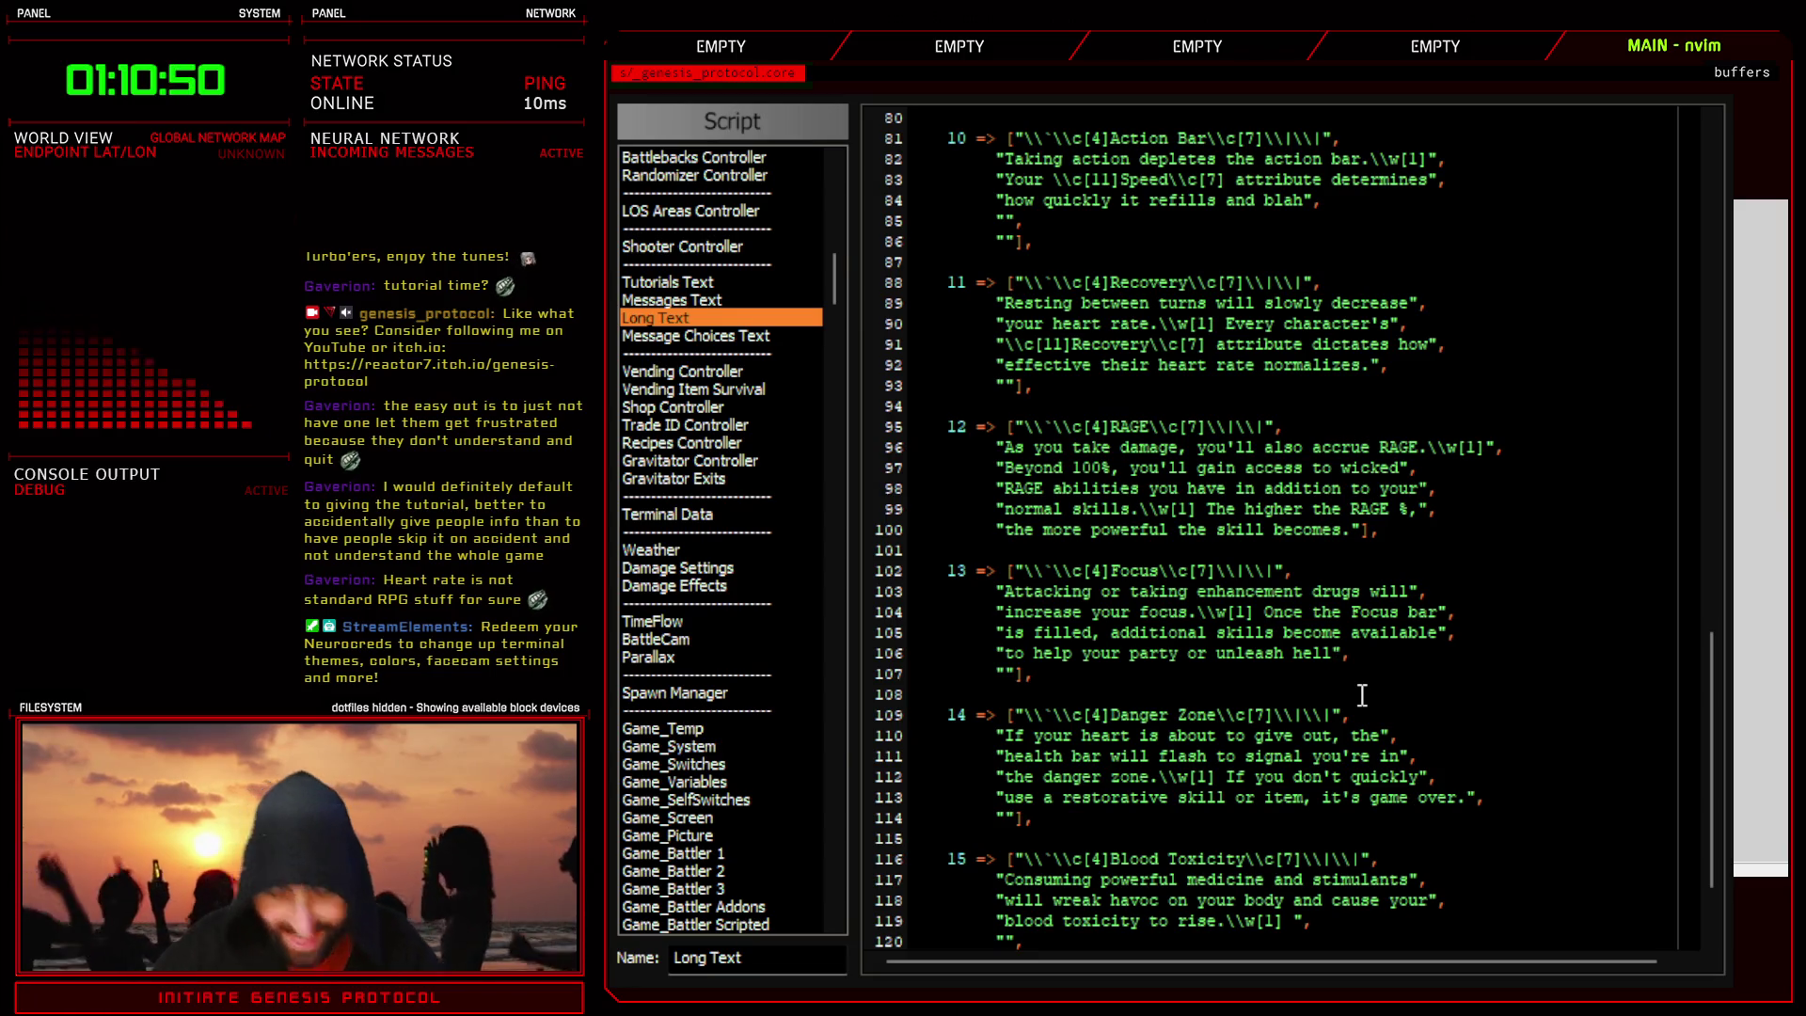
pyautogui.write(' on your enemies.')
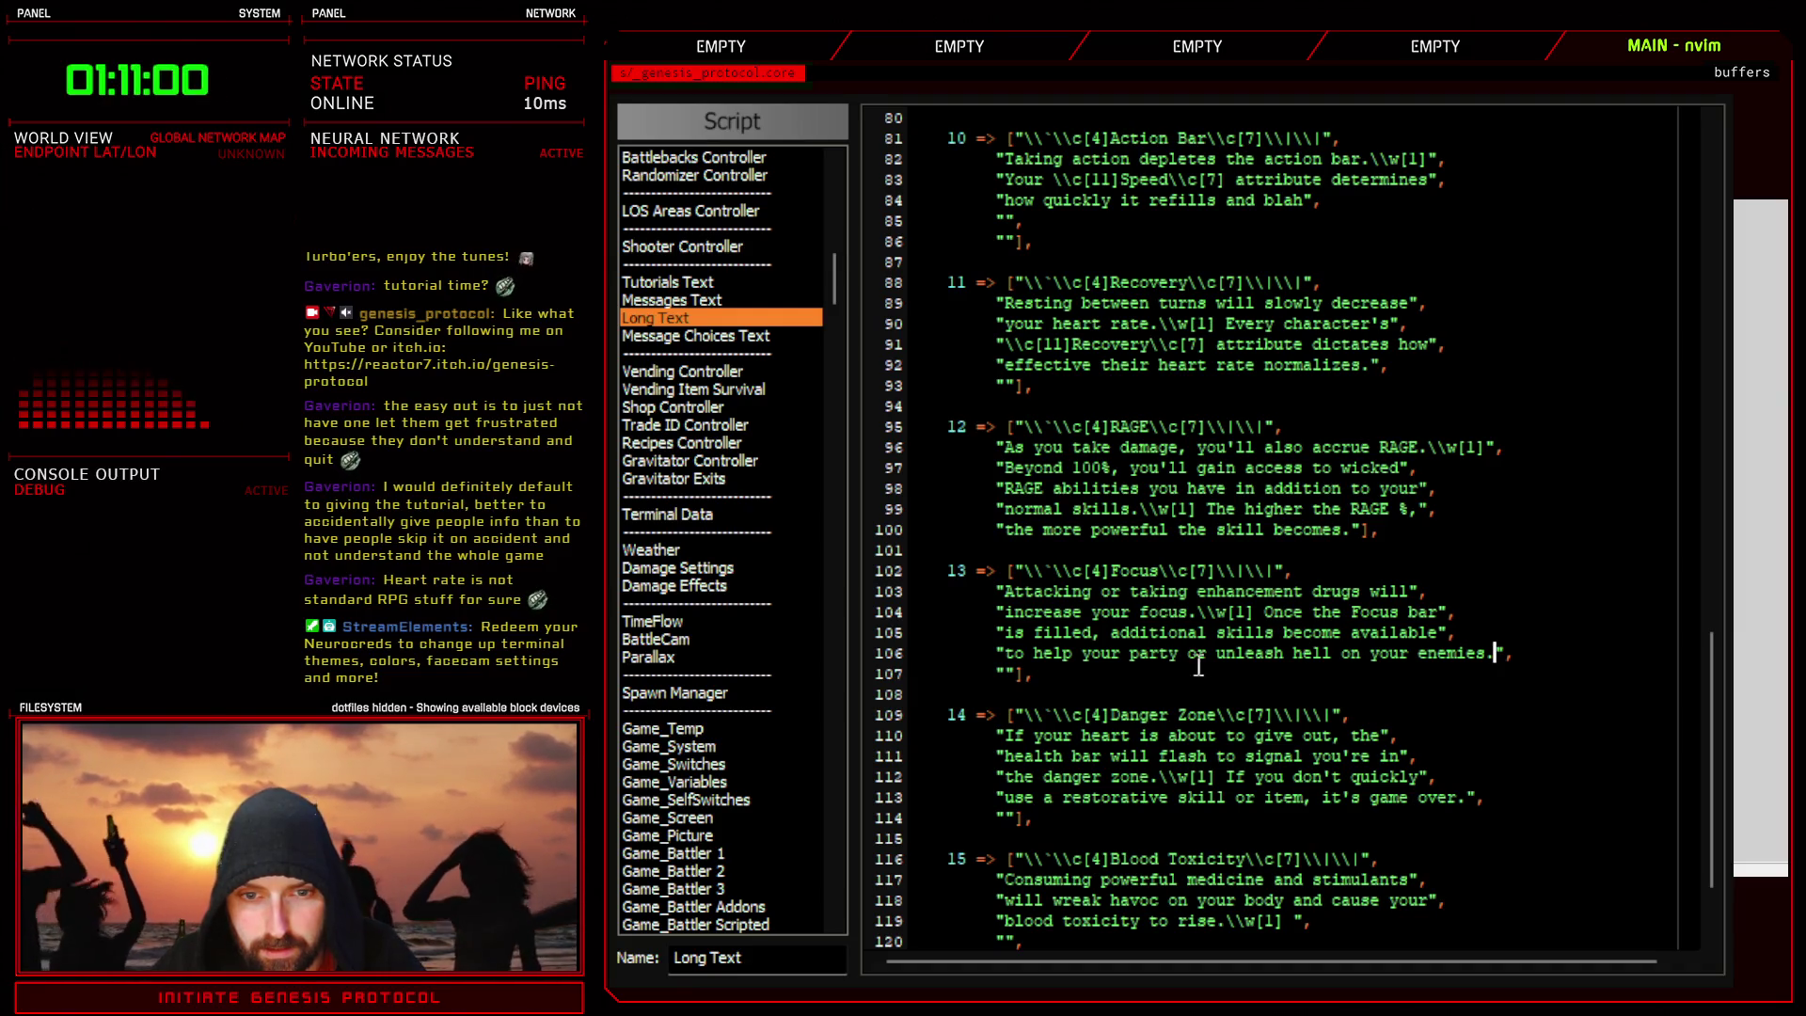
# - Trim 'r party' so line 106 reads 'help you'
pyautogui.moveTo(1113, 653); pyautogui.dragTo(1190, 653)
pyautogui.press('d')
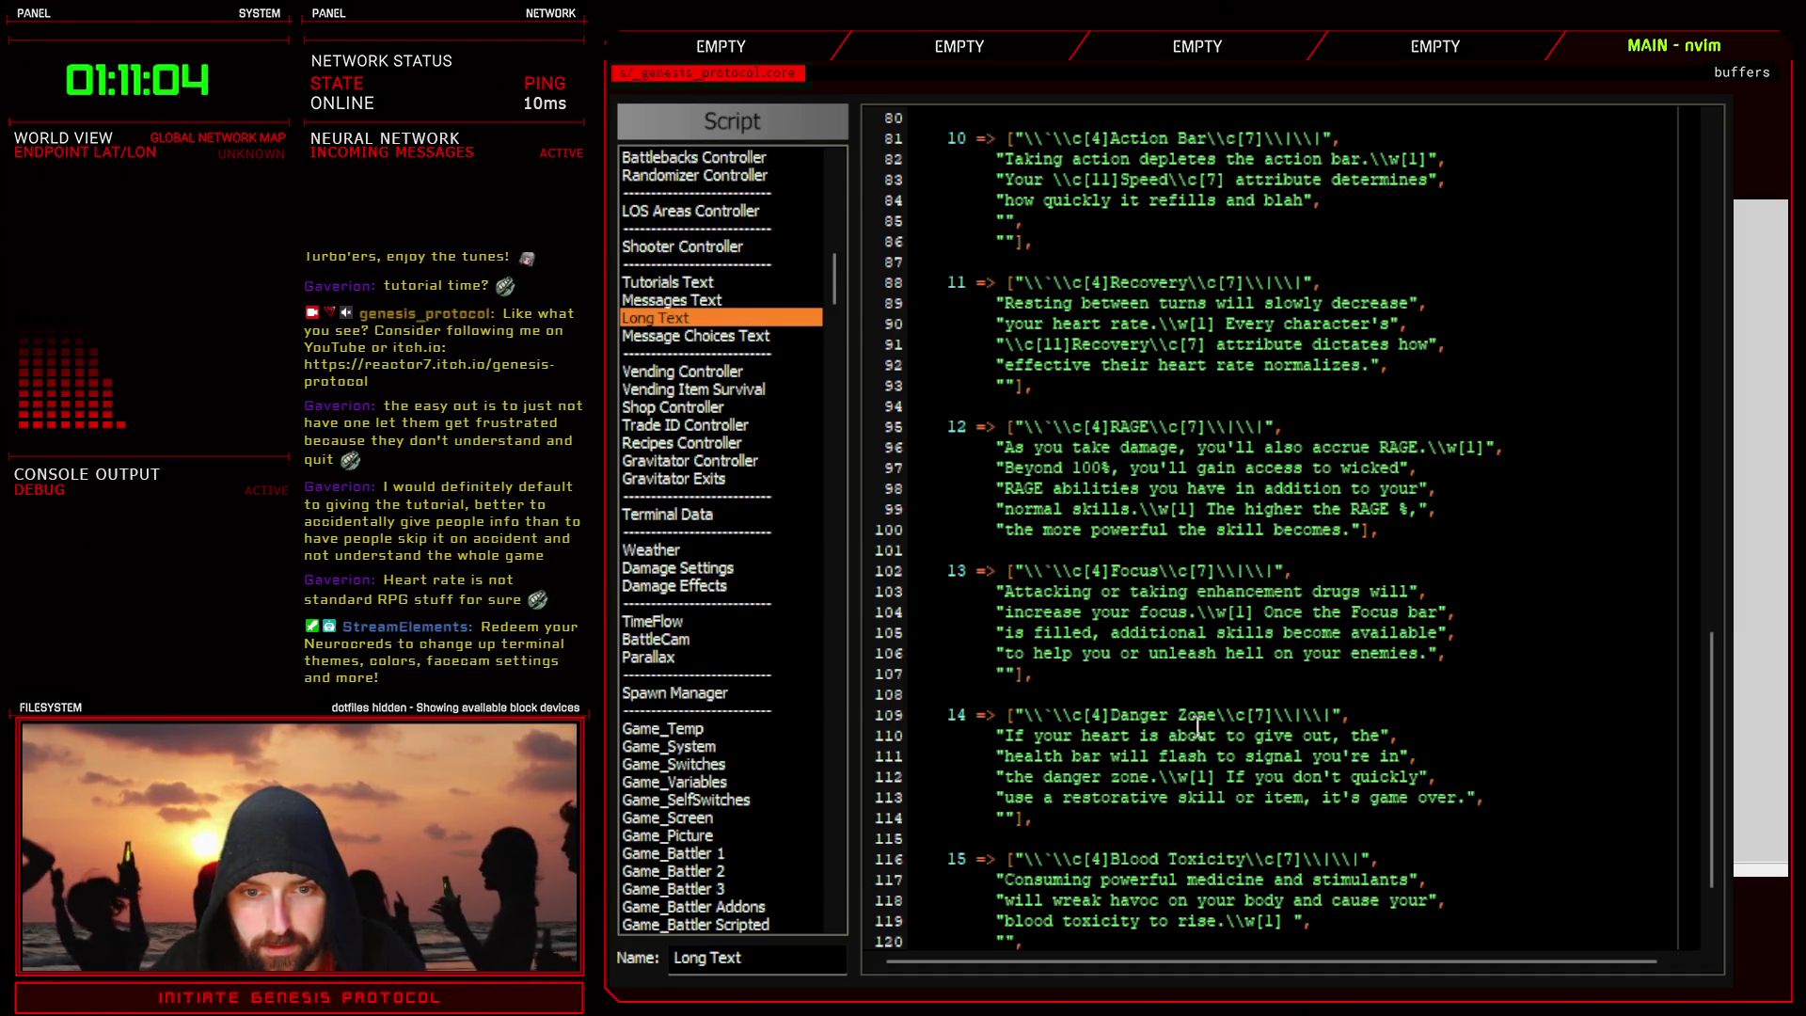
pyautogui.click(1450, 652)
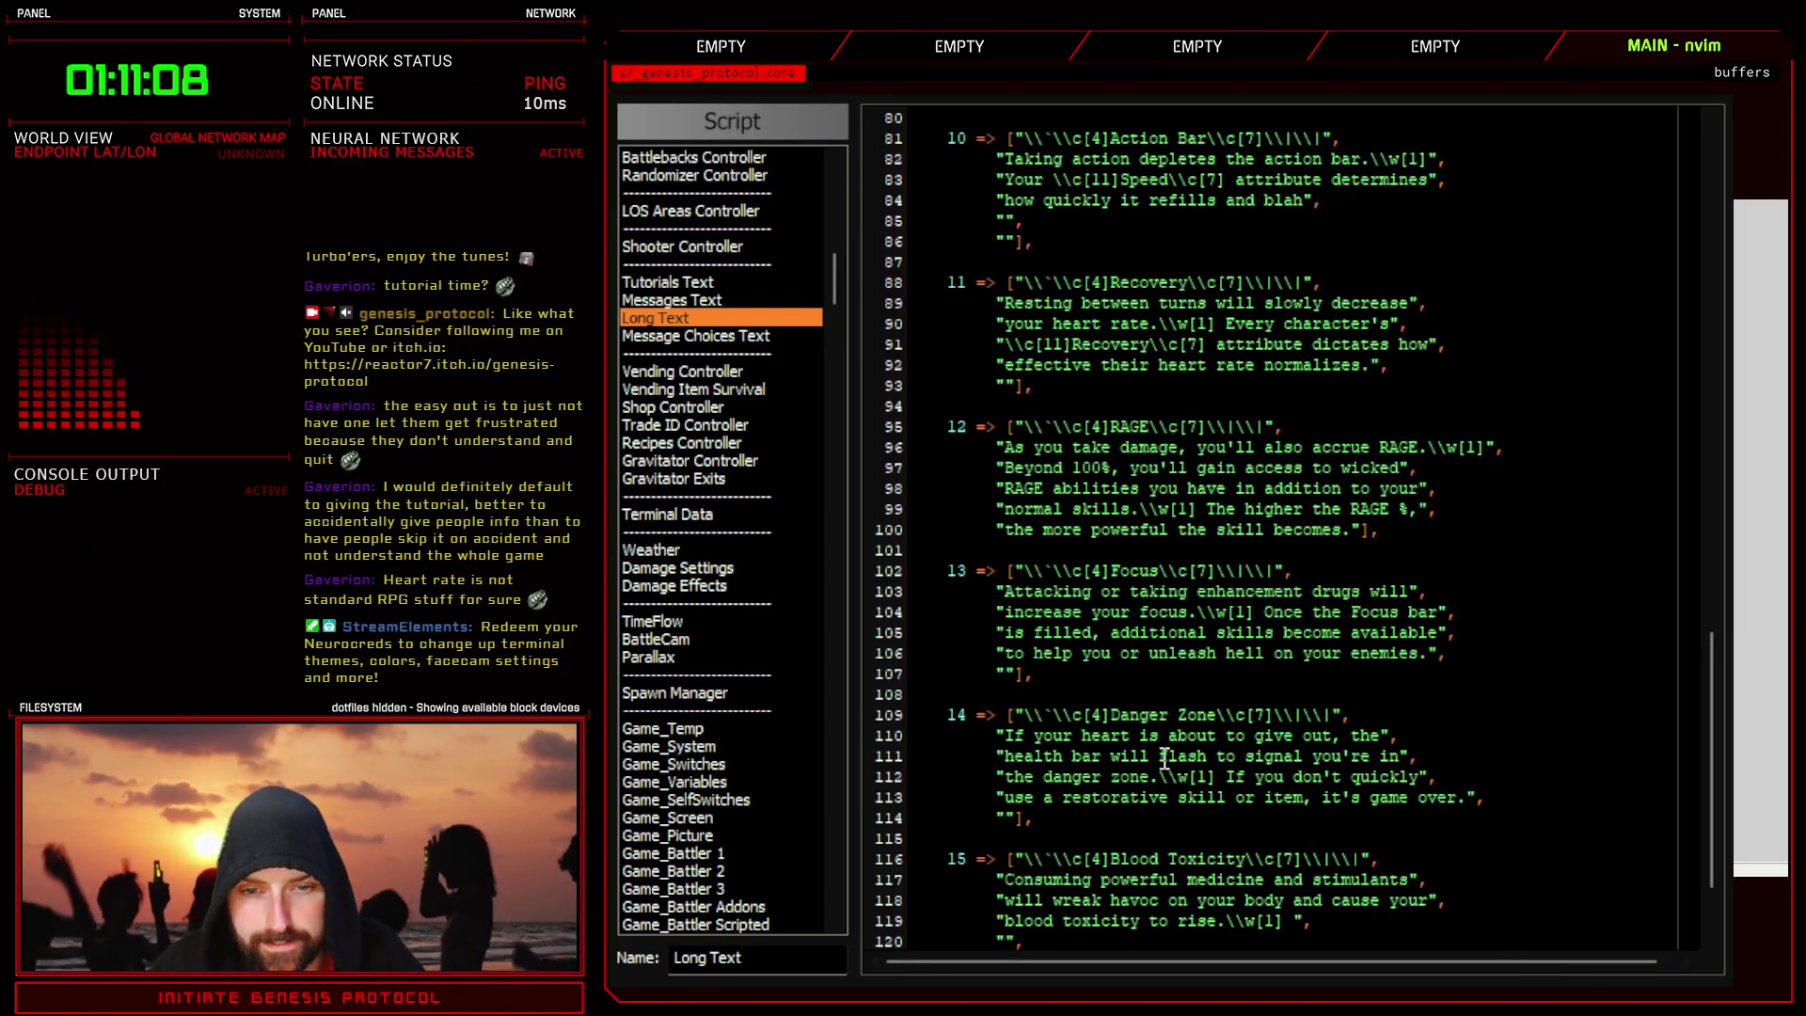
pyautogui.scroll(-2, 1162, 758)
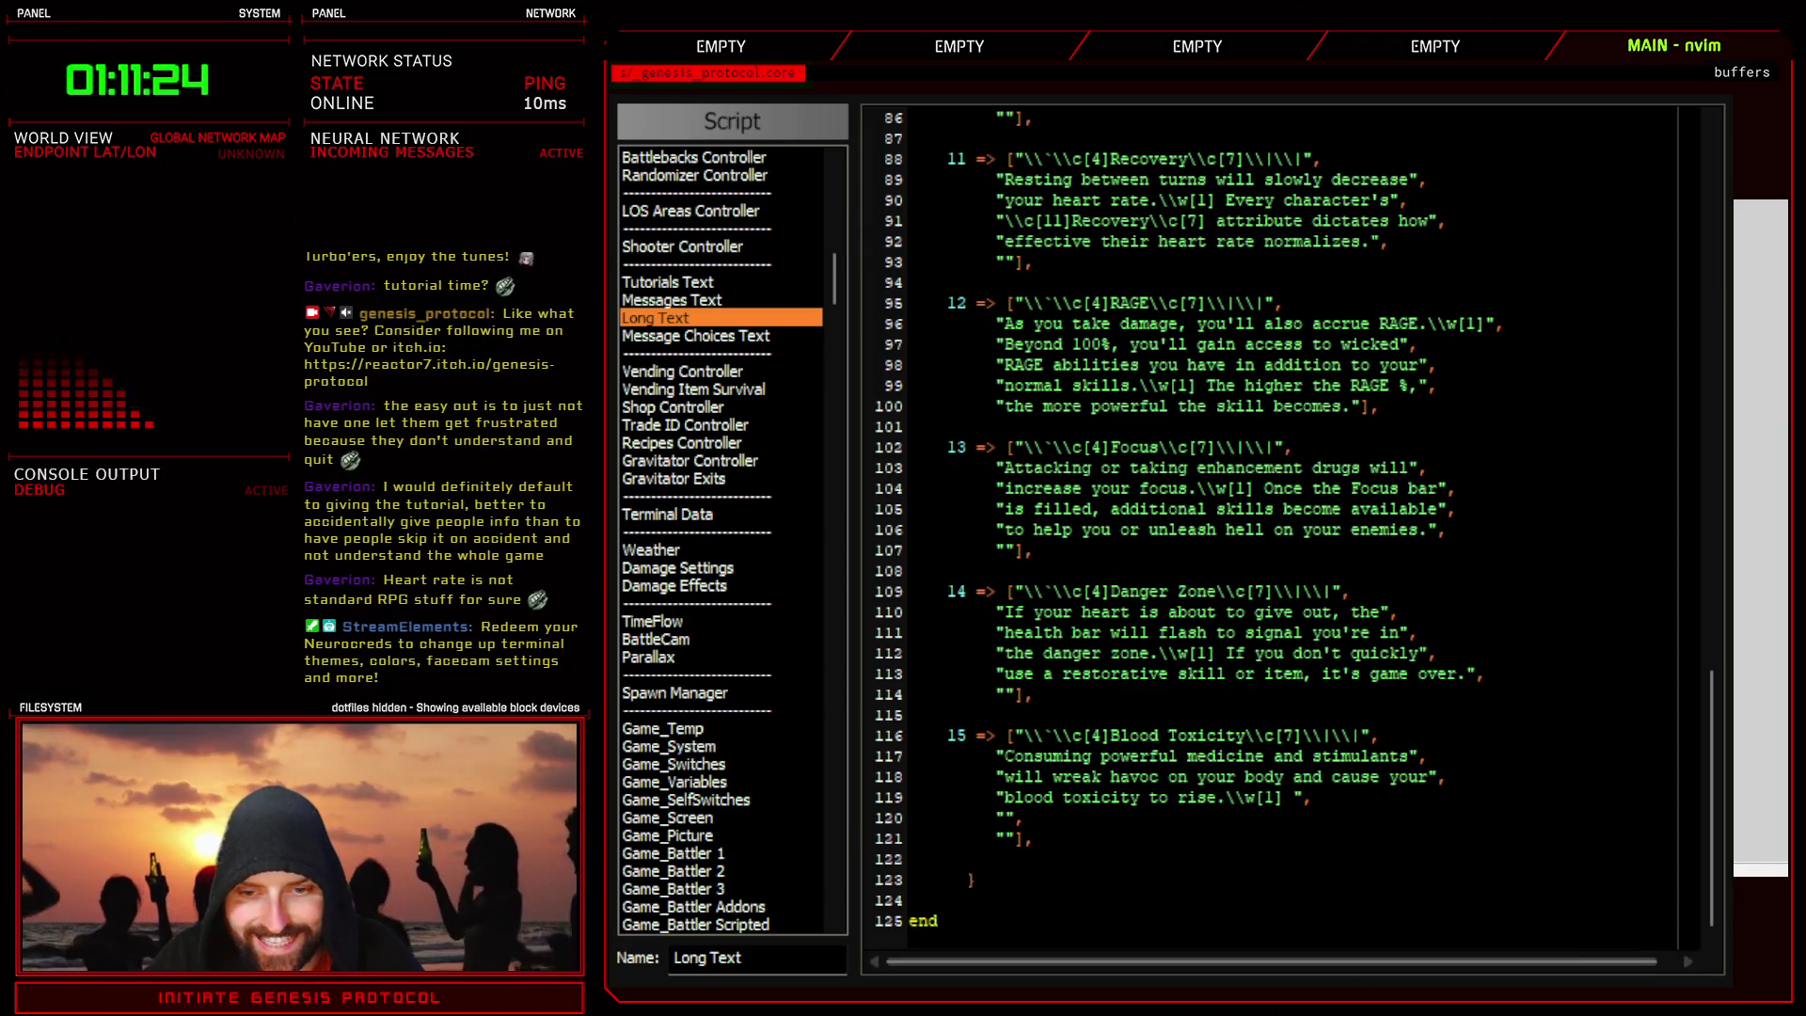
# - Close the script editor and scroll the Troops battle event toward the Blood Toxicity text
pyautogui.press('Escape')
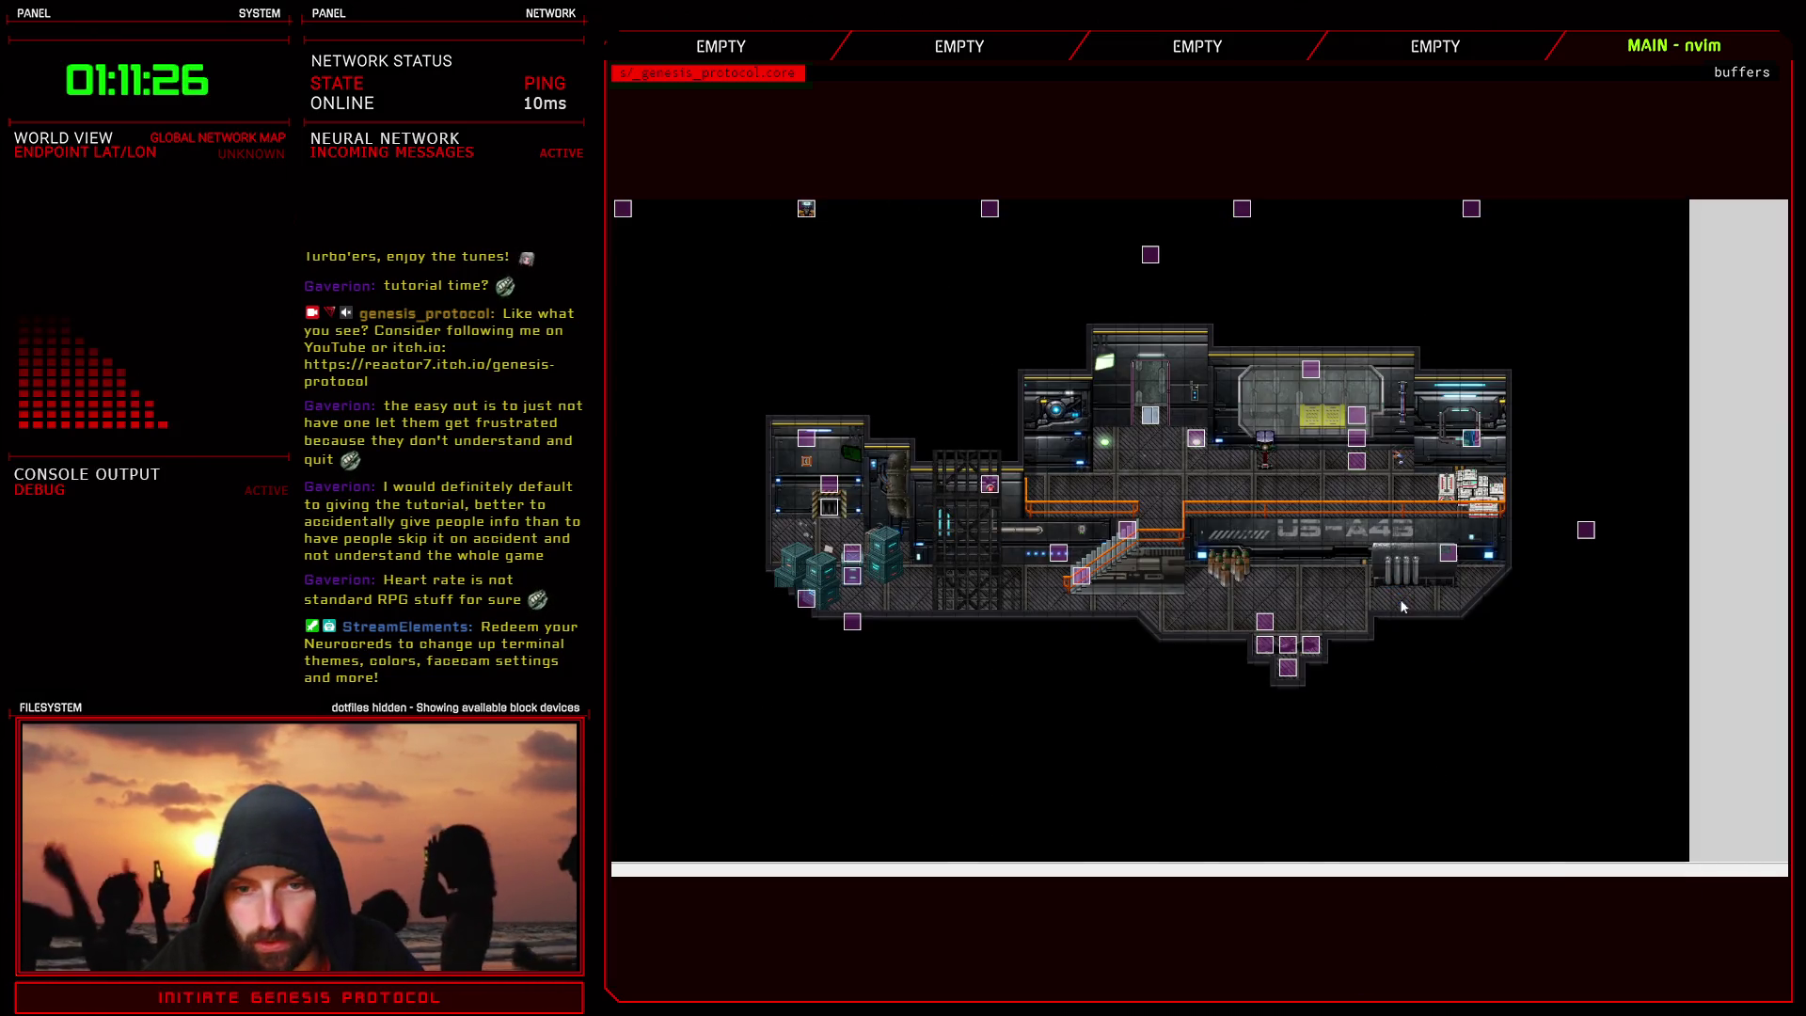
pyautogui.press('F9')
pyautogui.scroll(-5, 1231, 720)
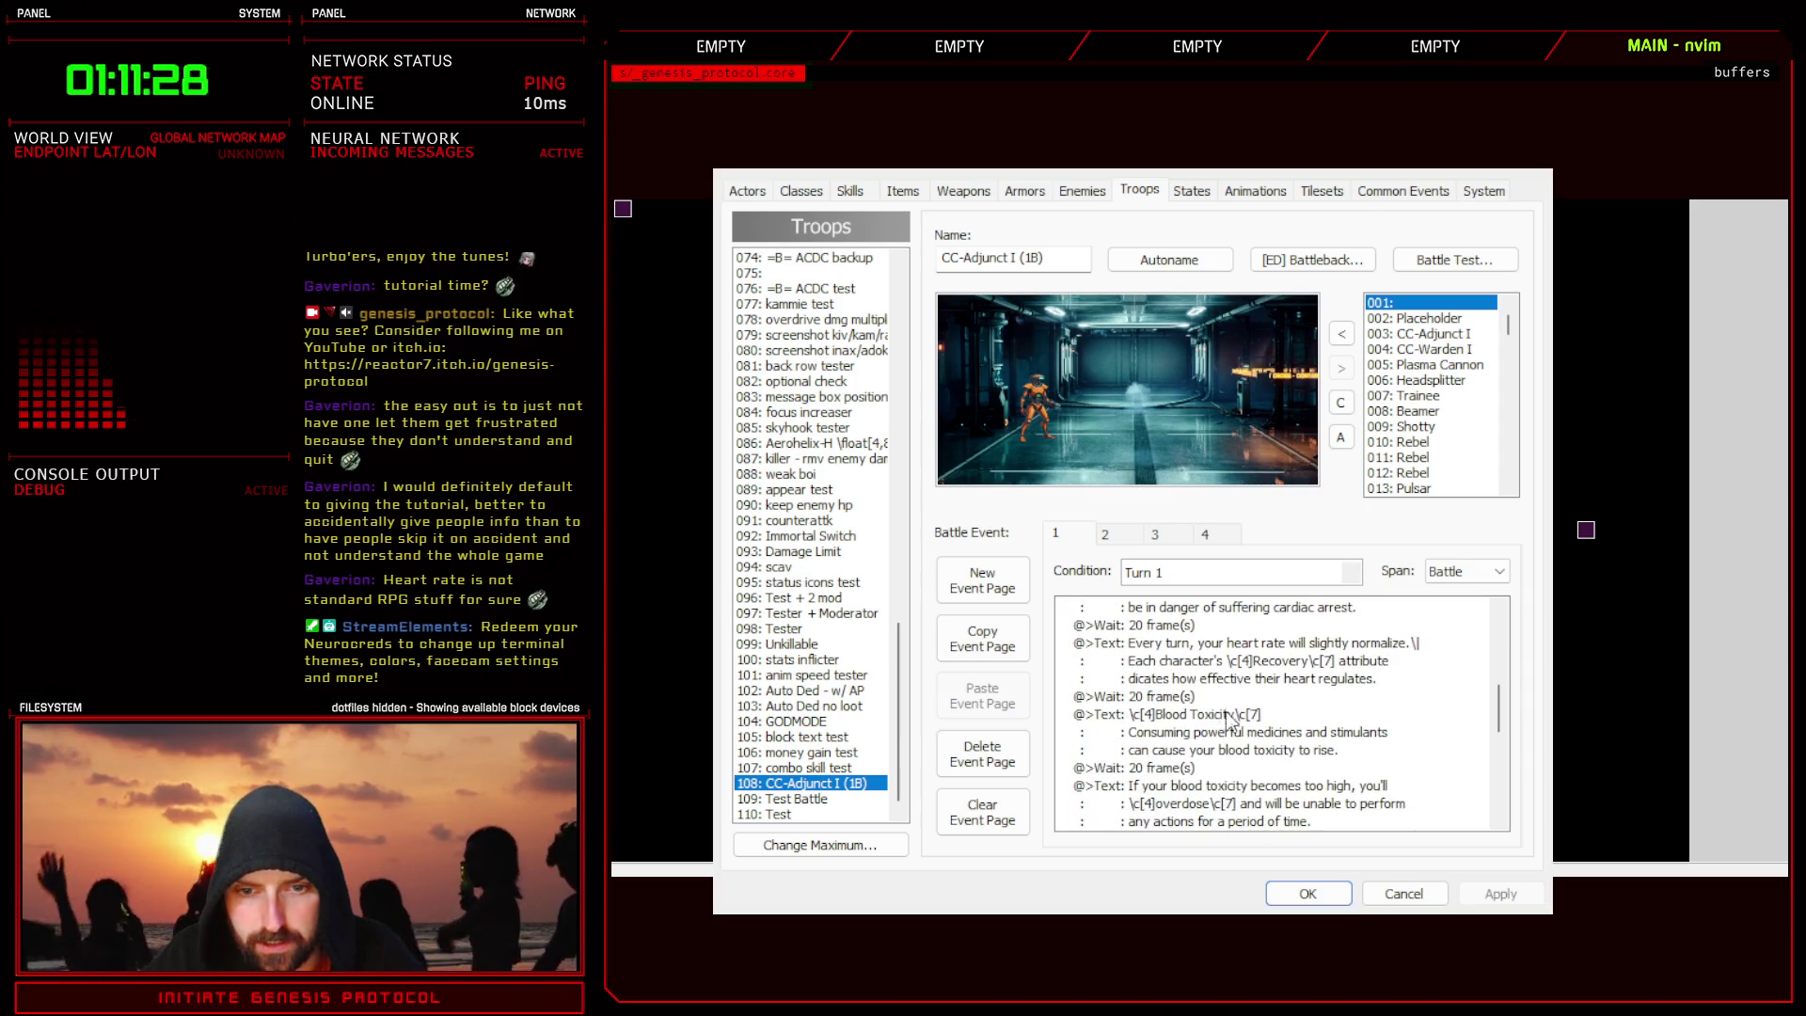
# - Reread the old 'If your blood toxicity…' overdose message, then reopen the Long Text script
pyautogui.click(1205, 798)
pyautogui.scroll(-2, 1205, 753)
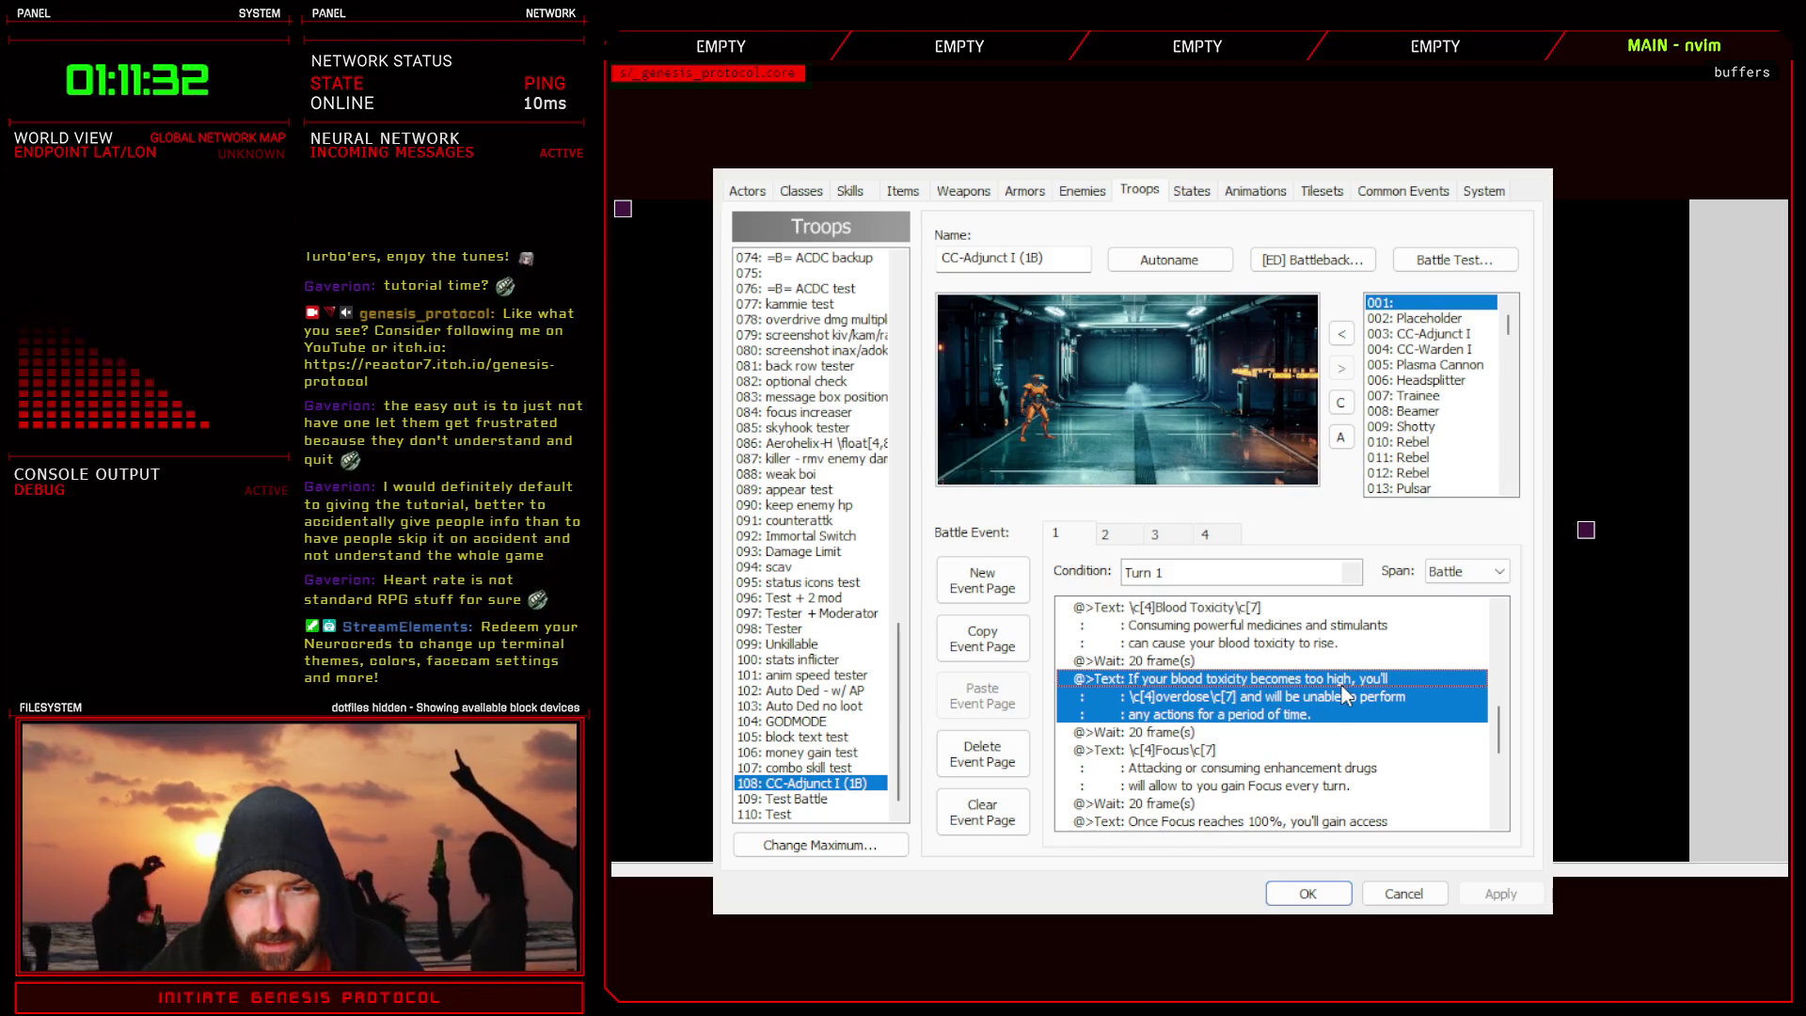
pyautogui.click(1307, 894)
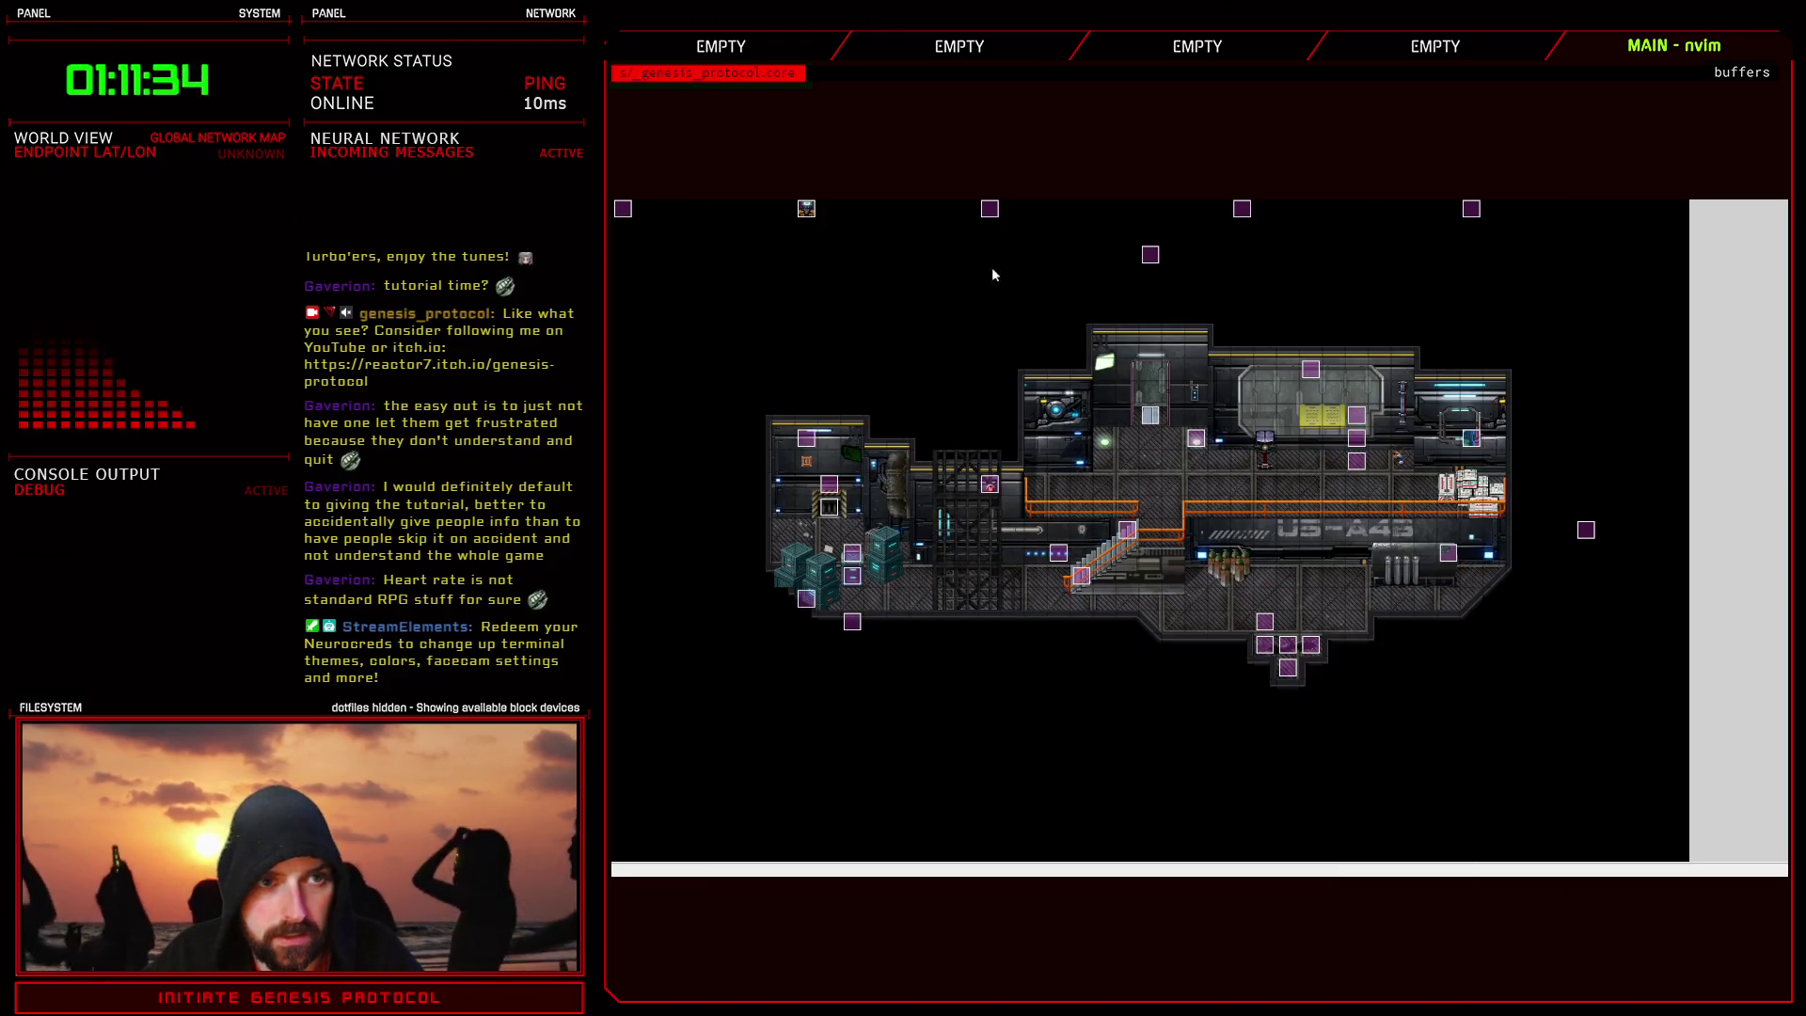
pyautogui.press('F11')
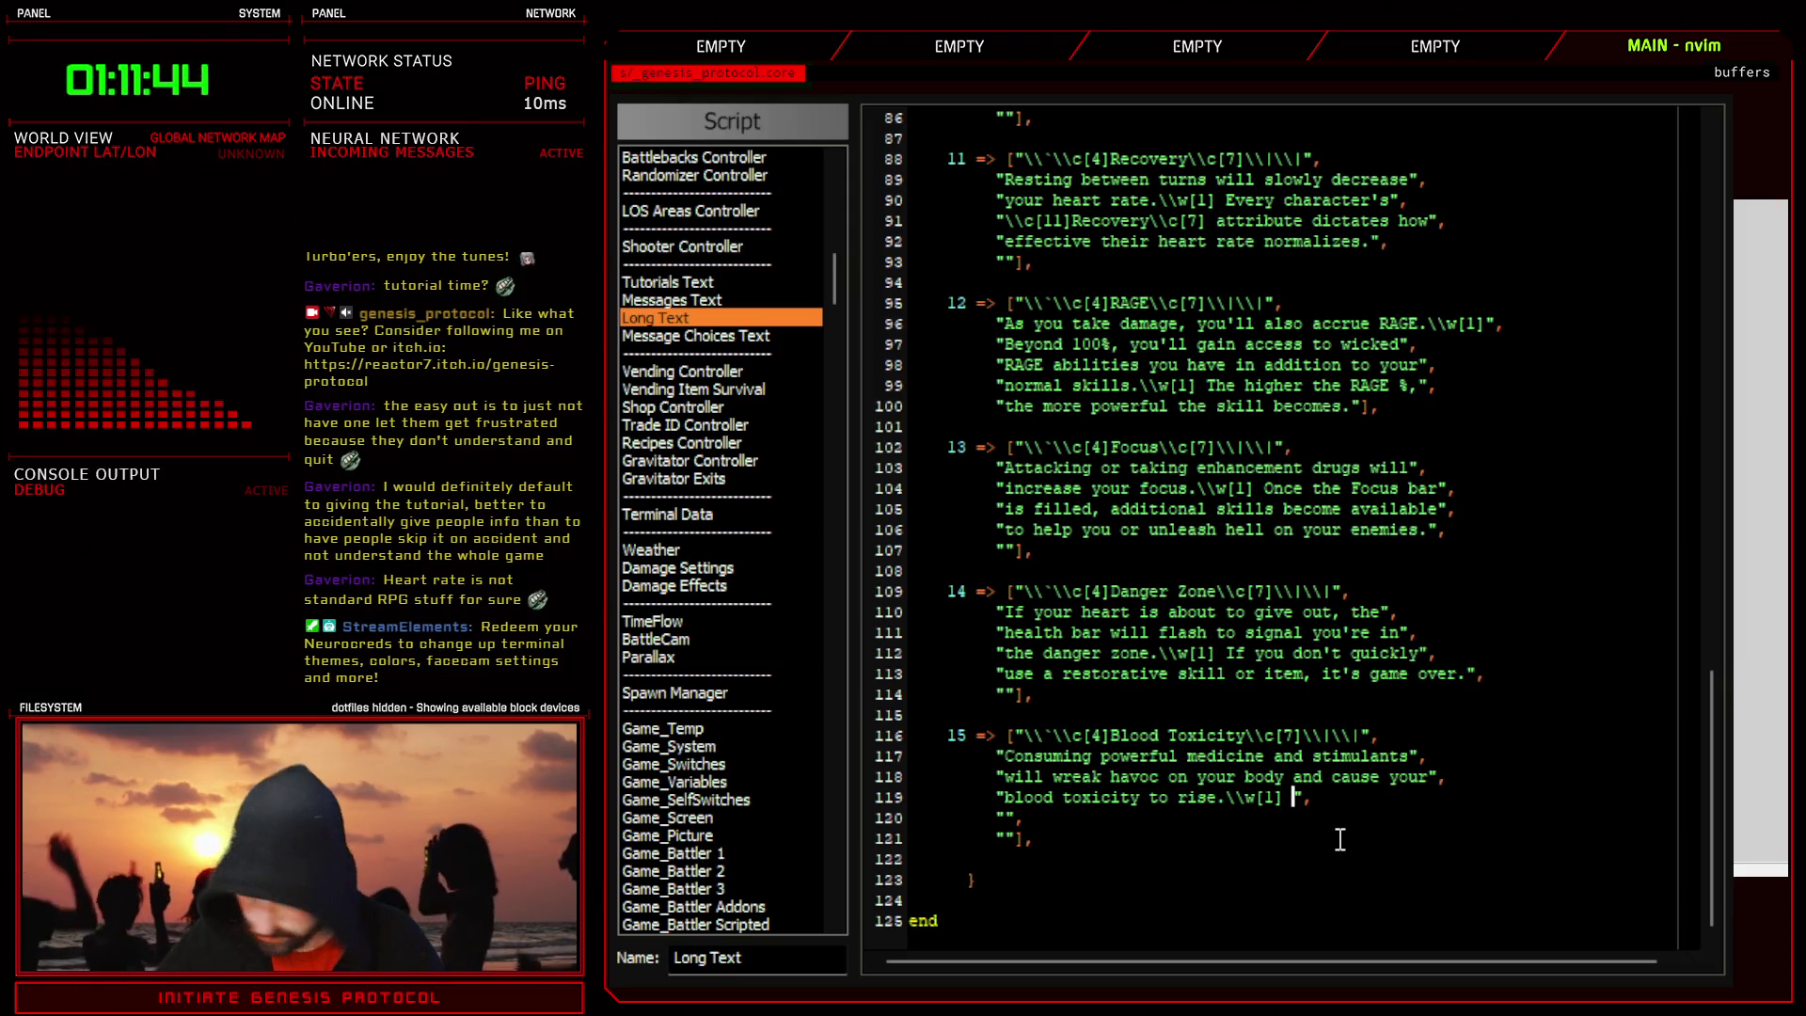
# - Type 'If it reaches \c[9]10\c[7],' on line 119 of the Blood Toxicity entry
pyautogui.write('If it reache')
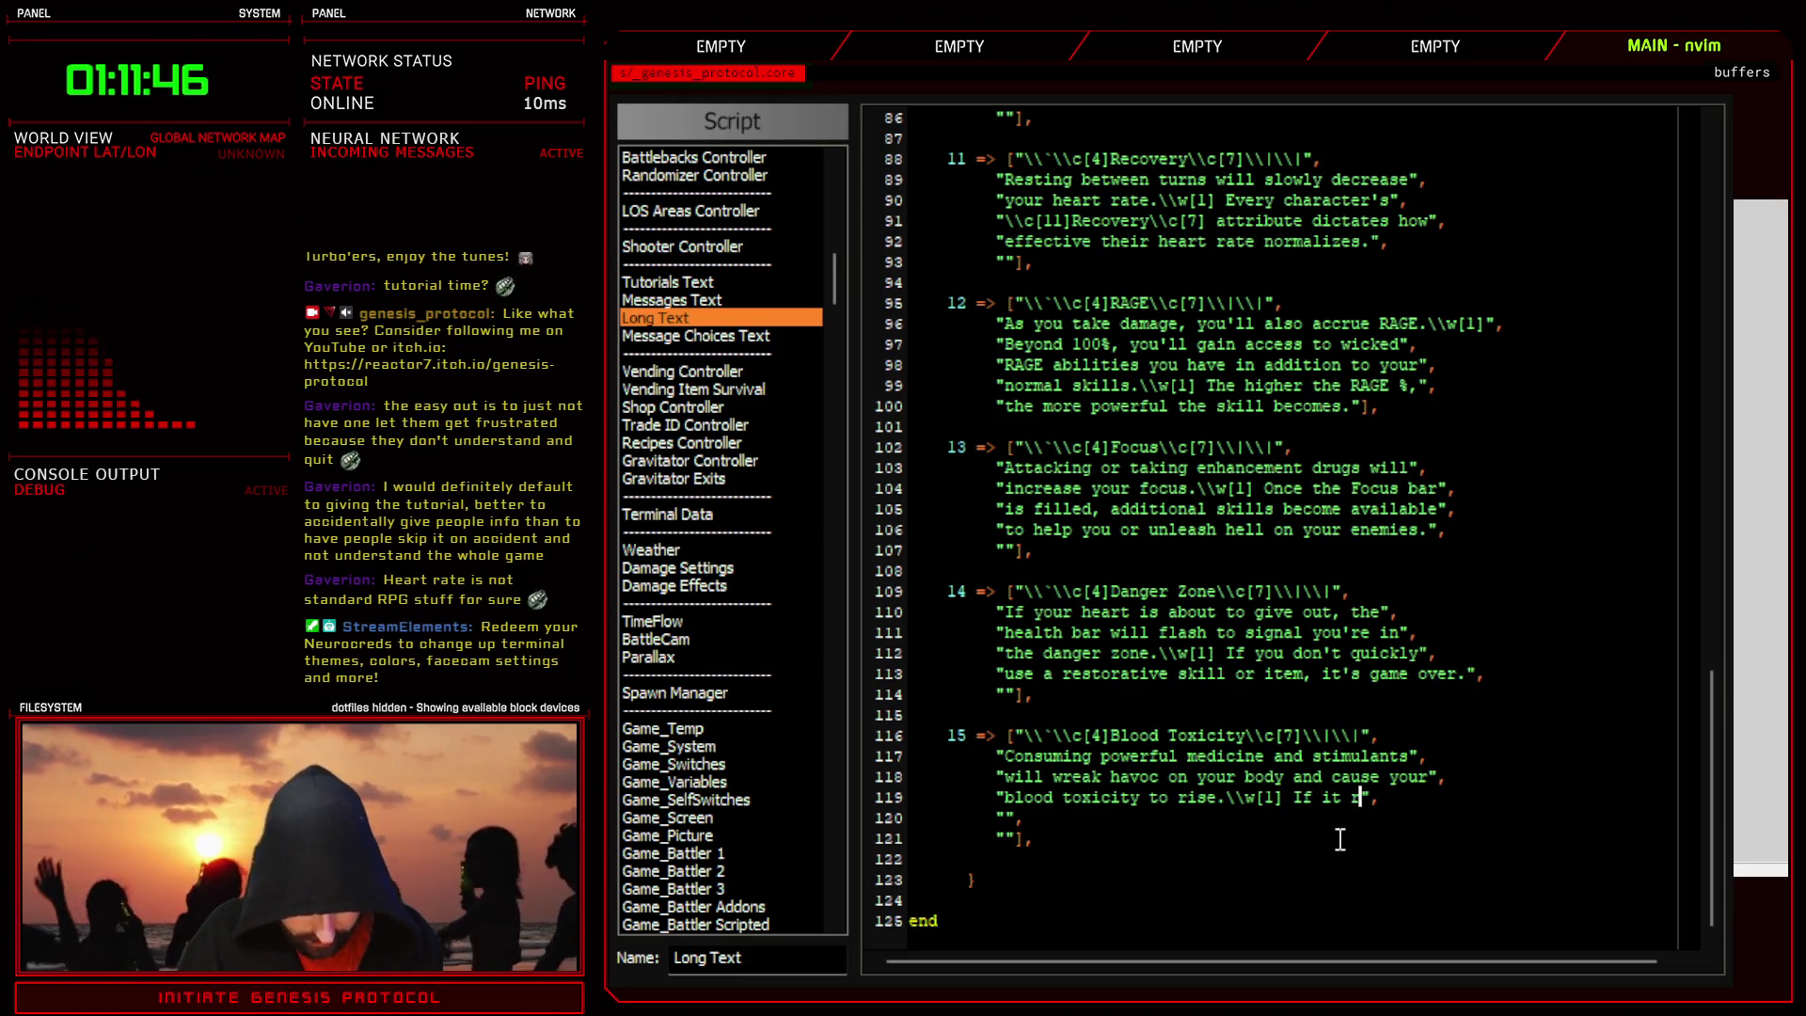
pyautogui.write('s')
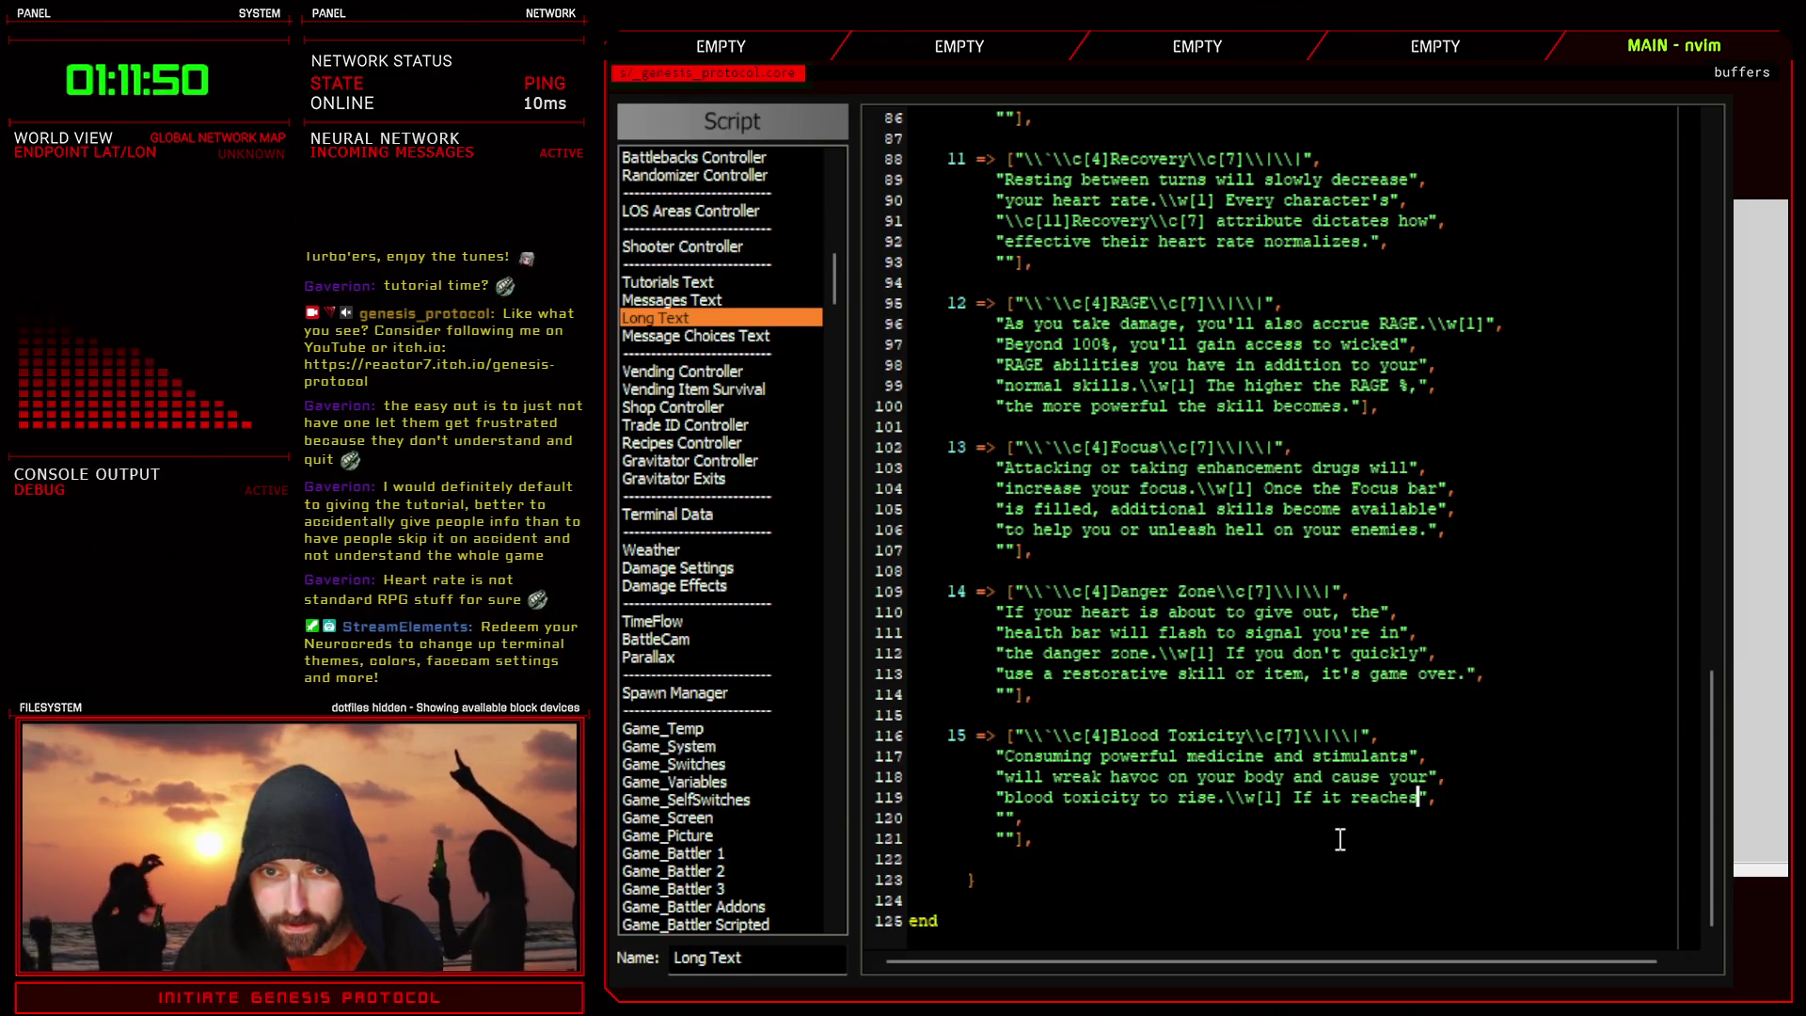
pyautogui.write('\\\\')
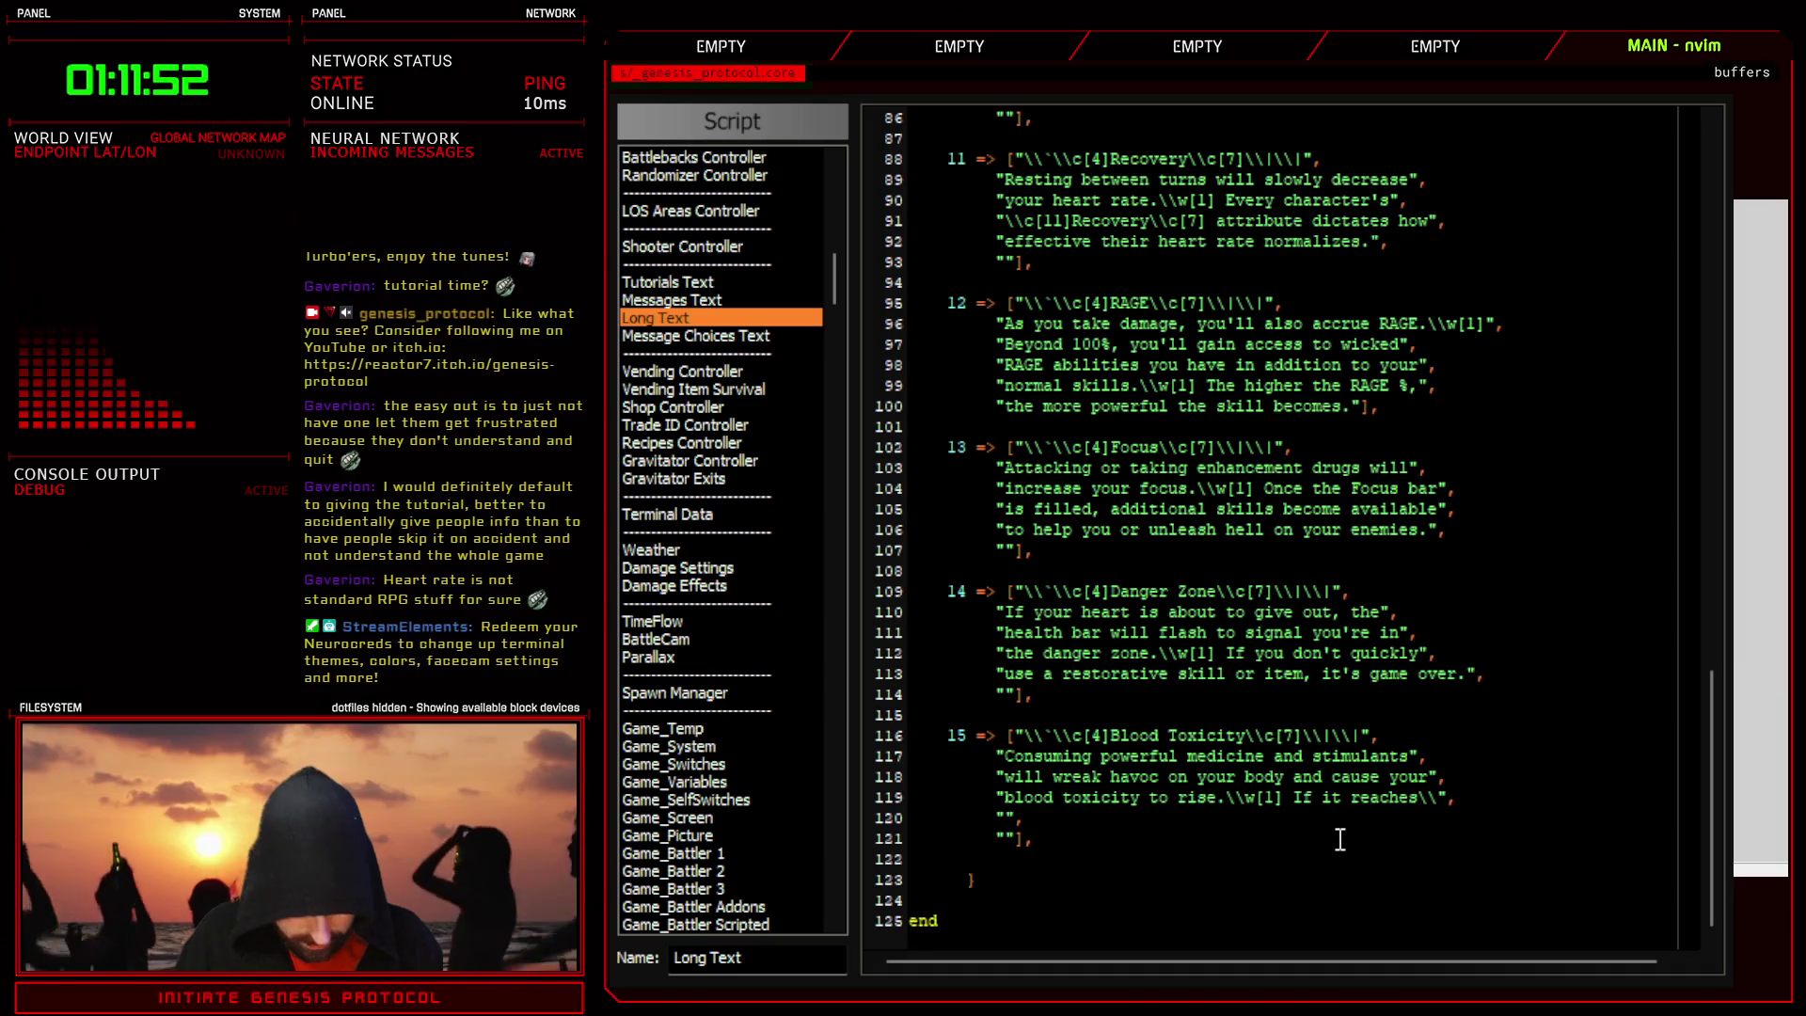
pyautogui.press('BackSpace')
pyautogui.press('BackSpace')
pyautogui.press('BackSpace')
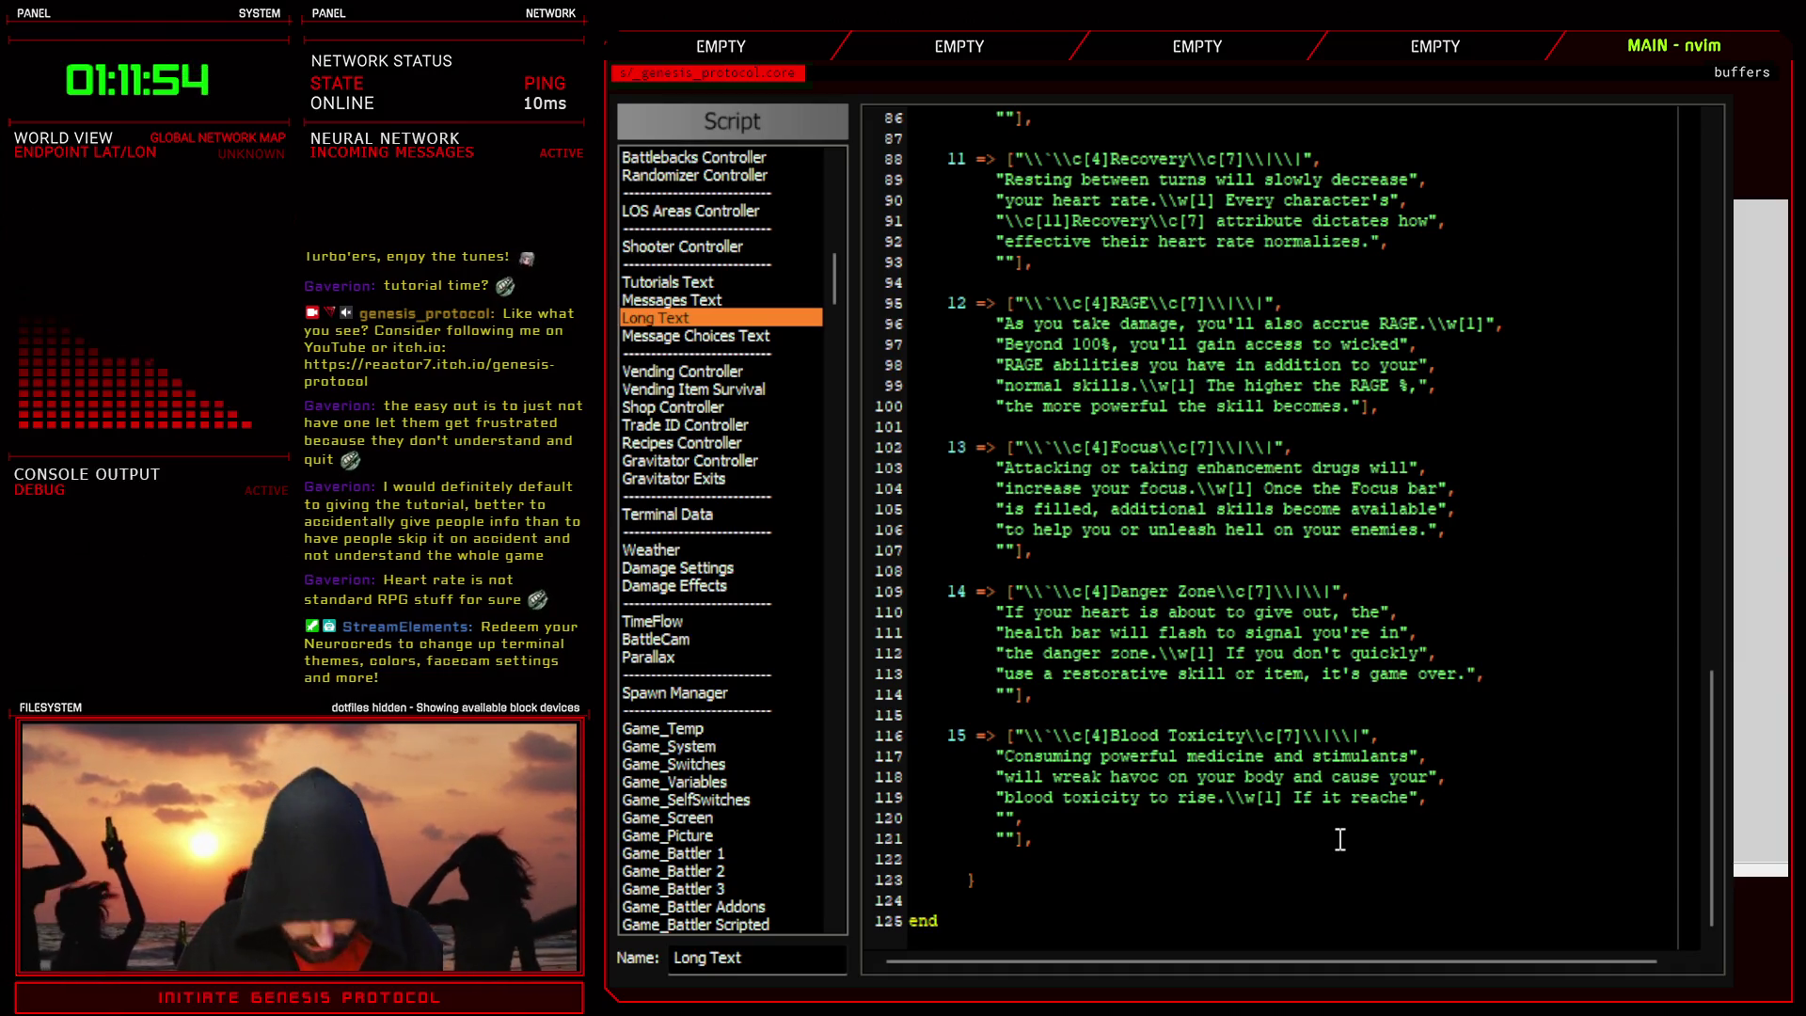
pyautogui.write('s \\c')
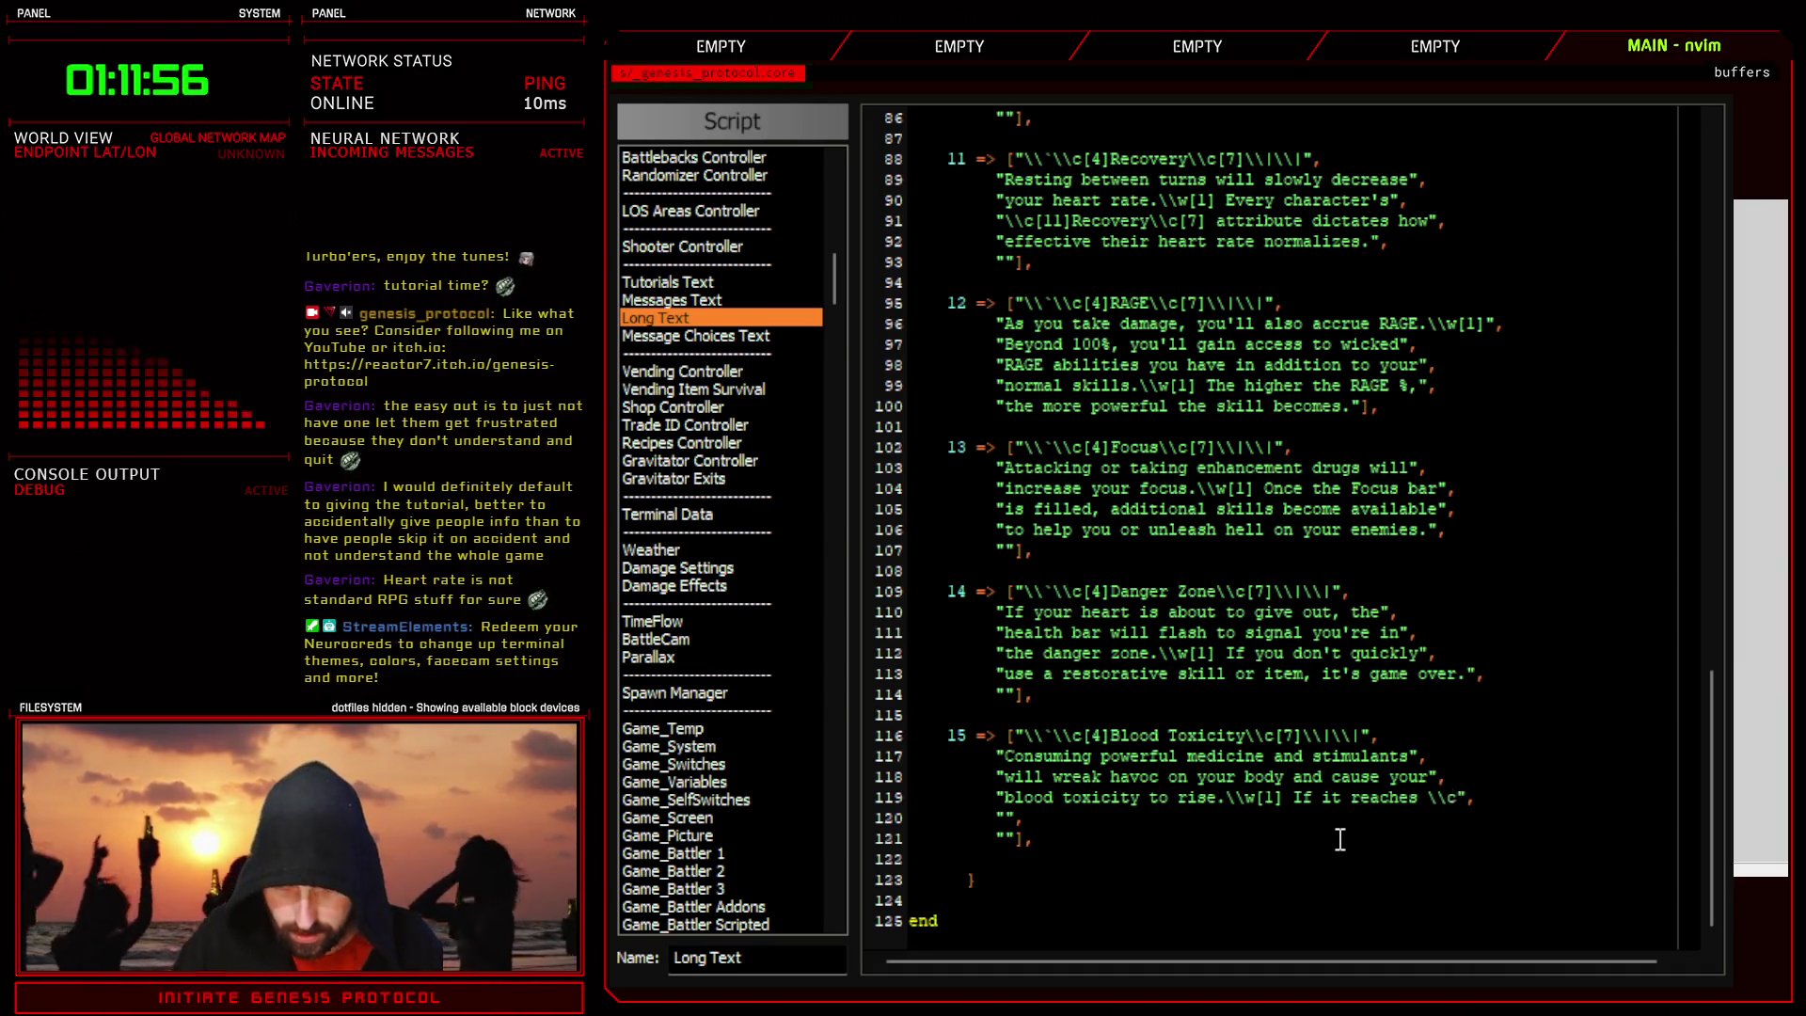
pyautogui.scroll(4, 1230, 694)
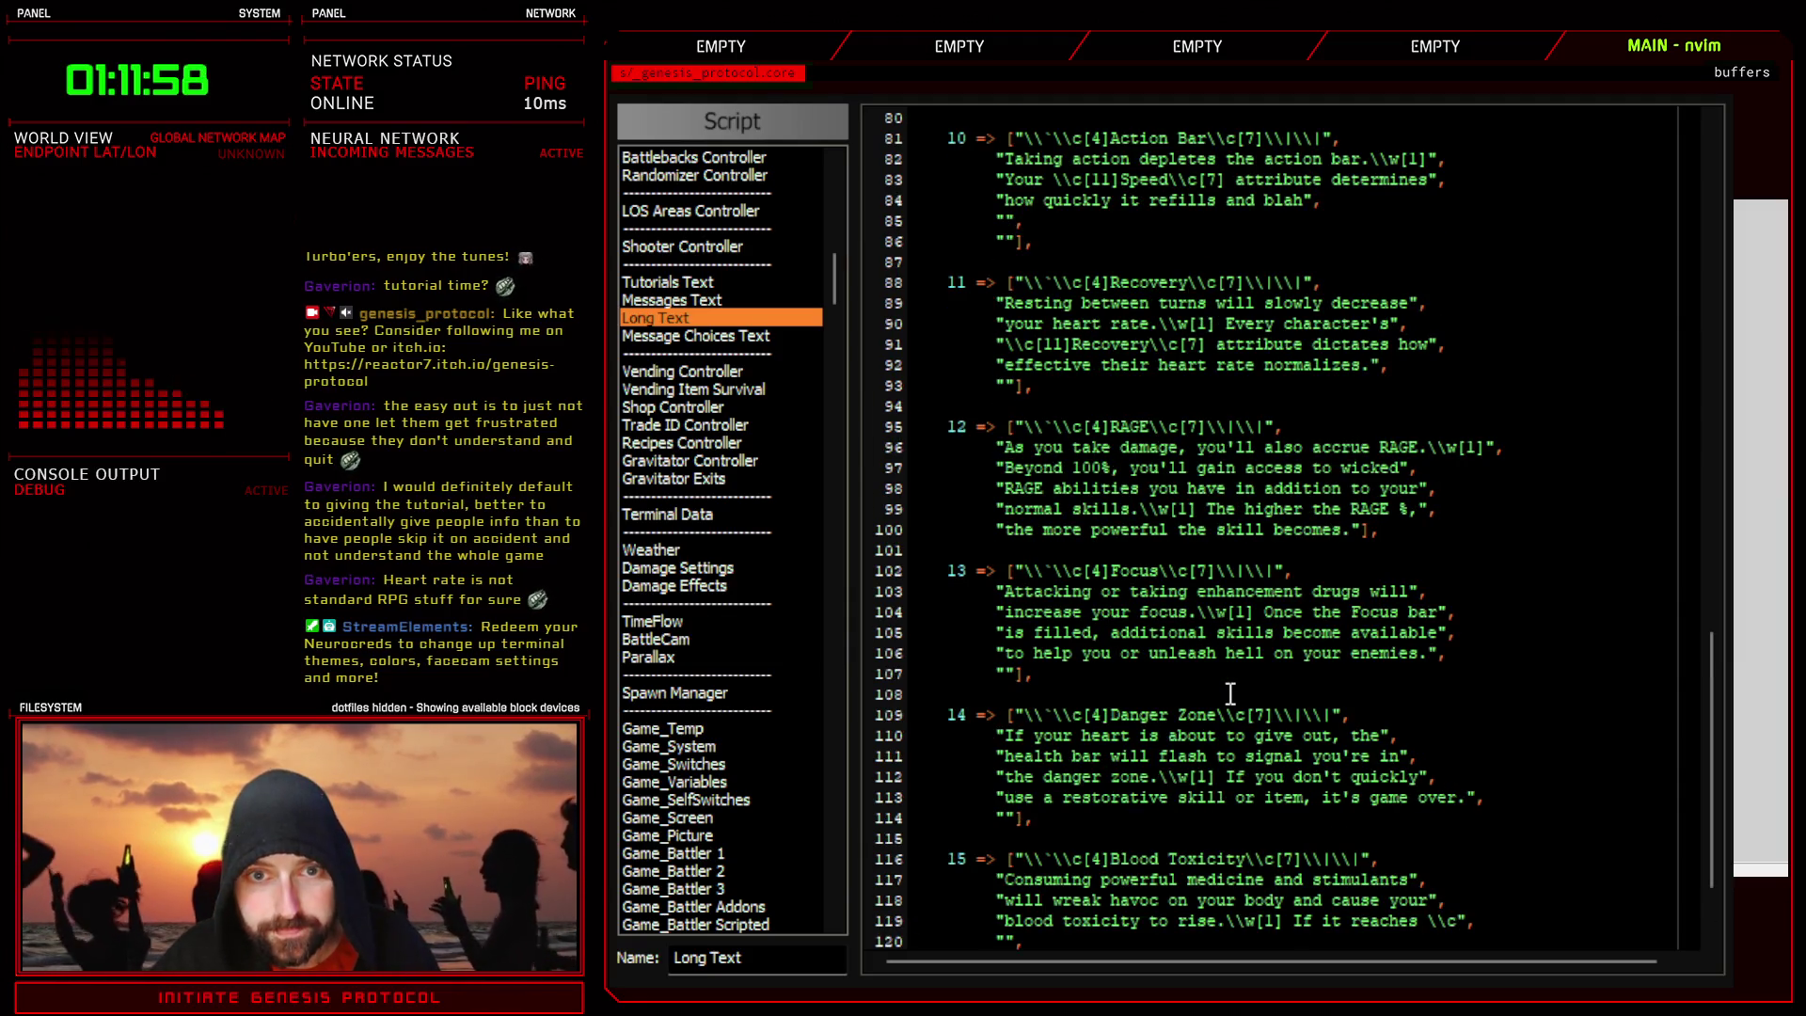
pyautogui.scroll(2, 1230, 695)
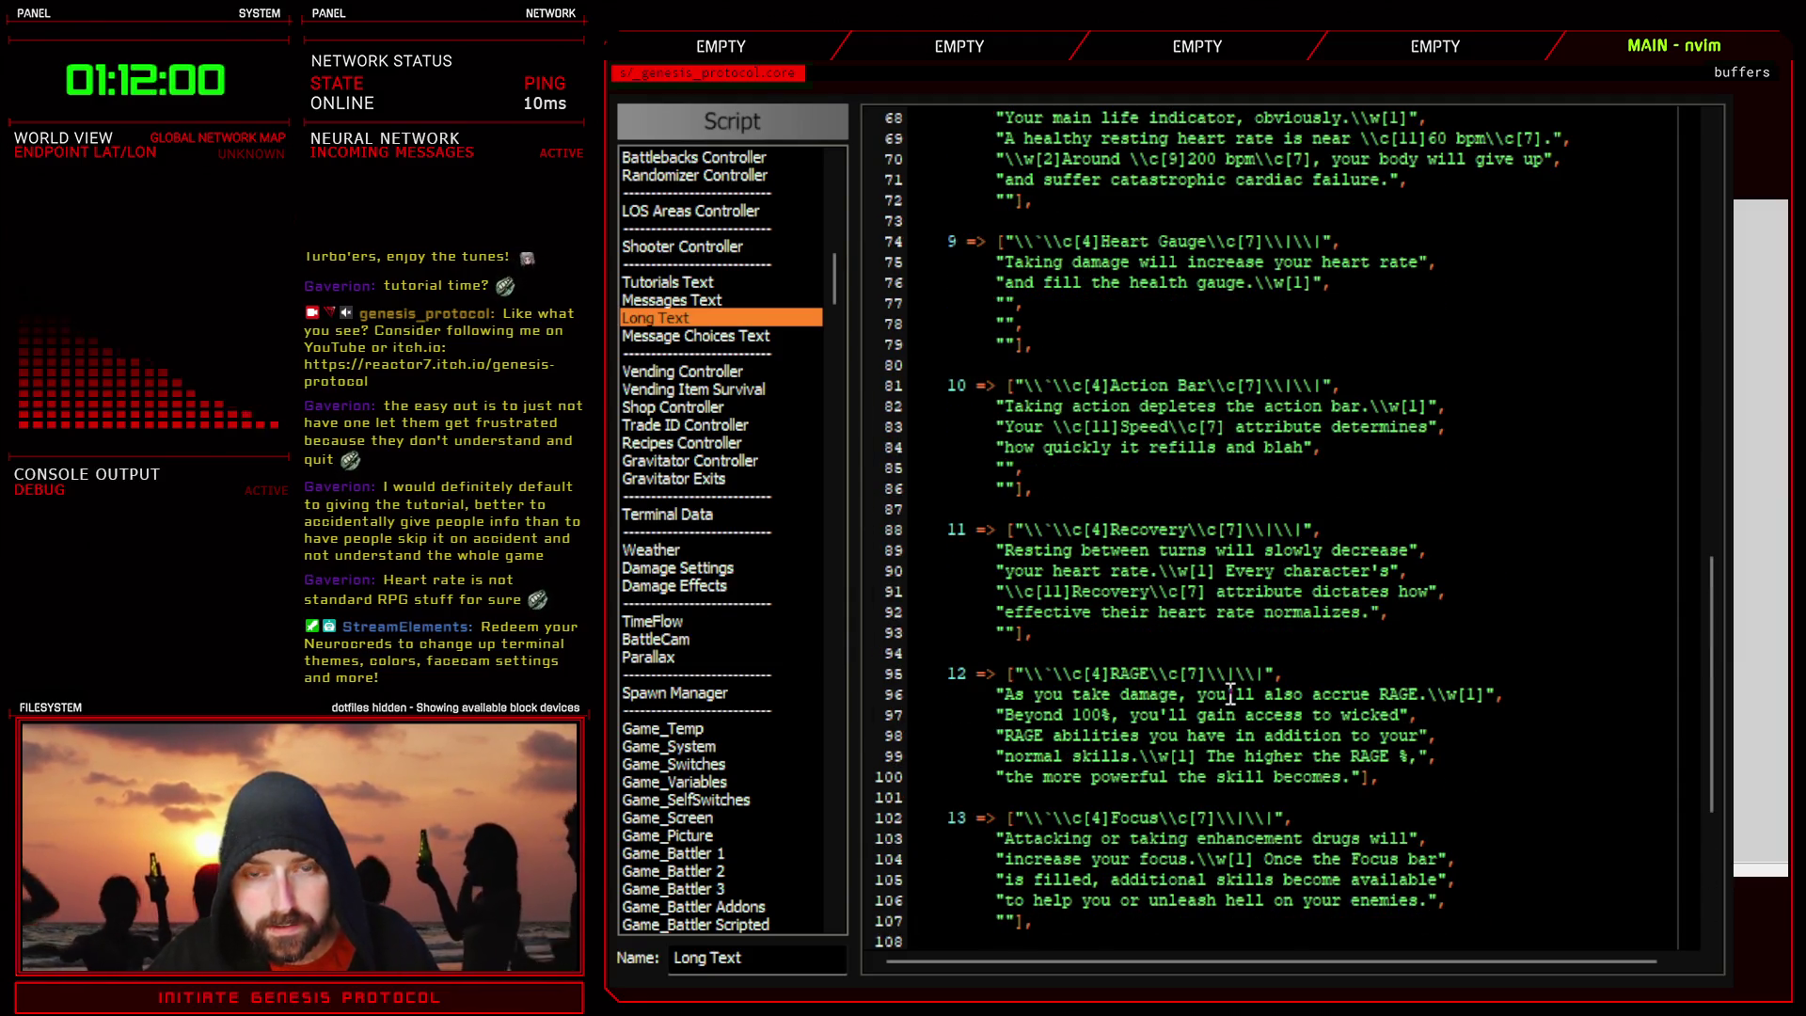
pyautogui.scroll(-6, 1231, 695)
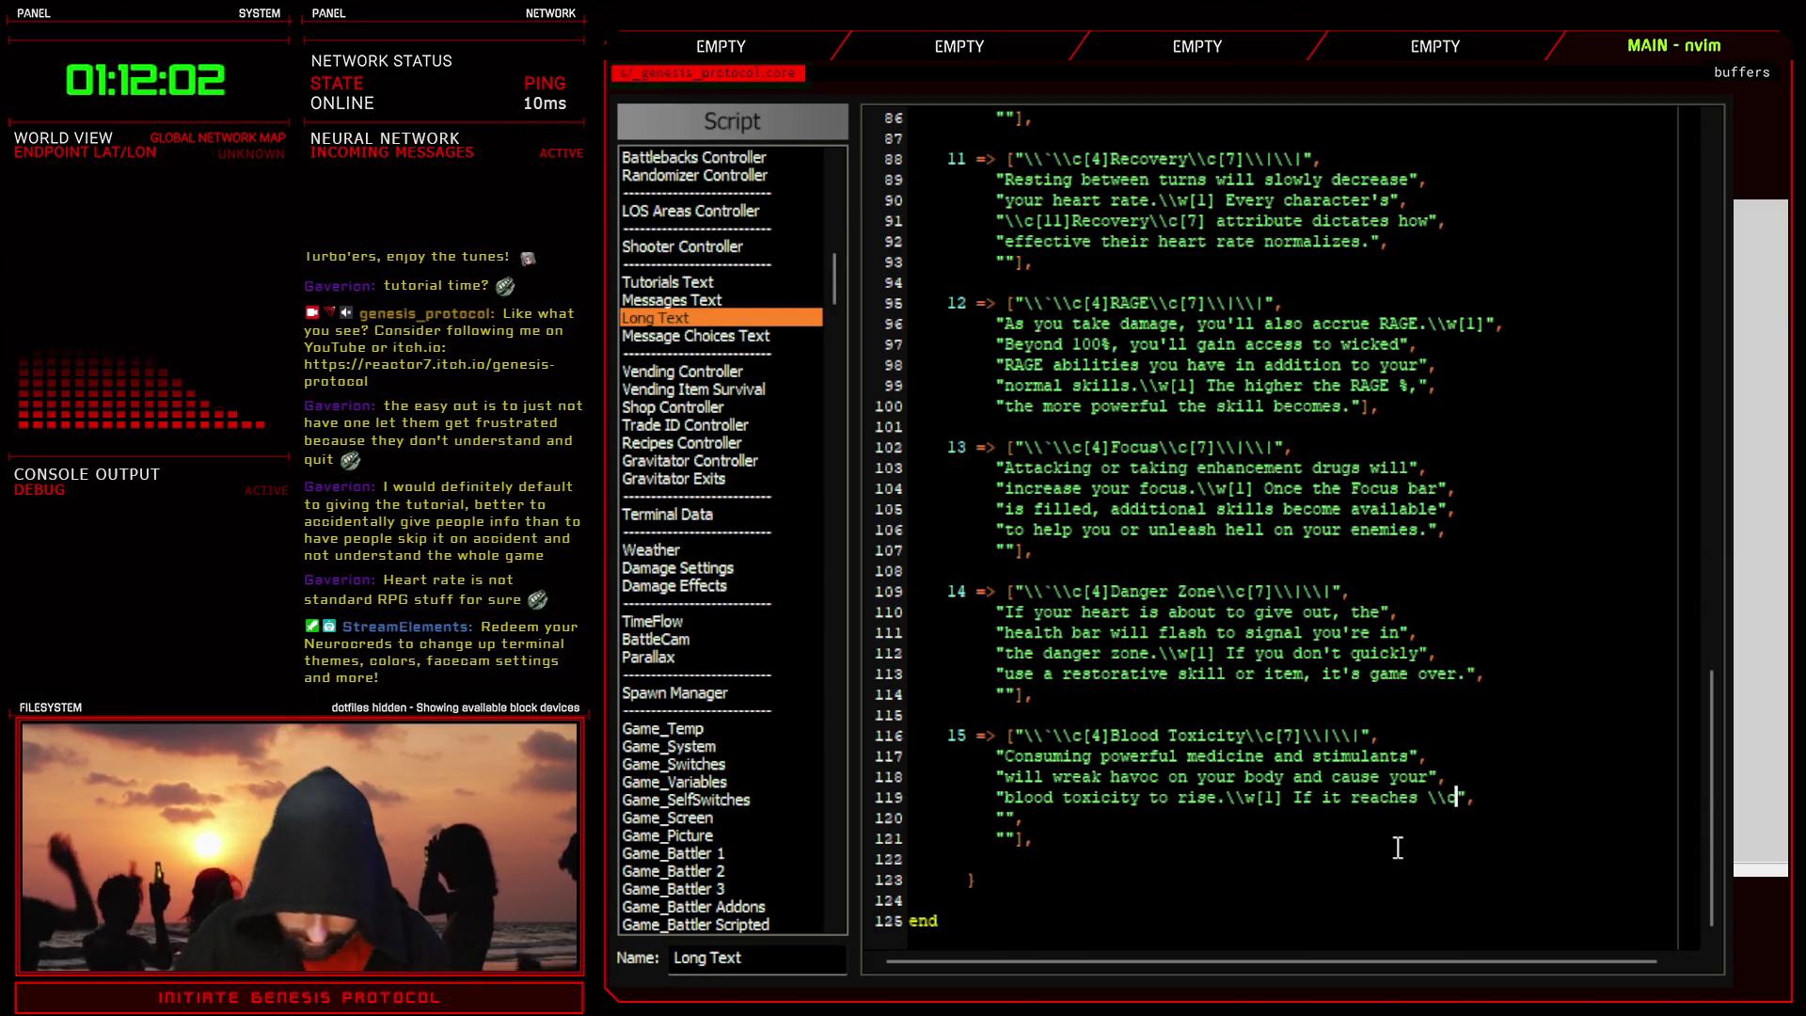
pyautogui.write('[9]')
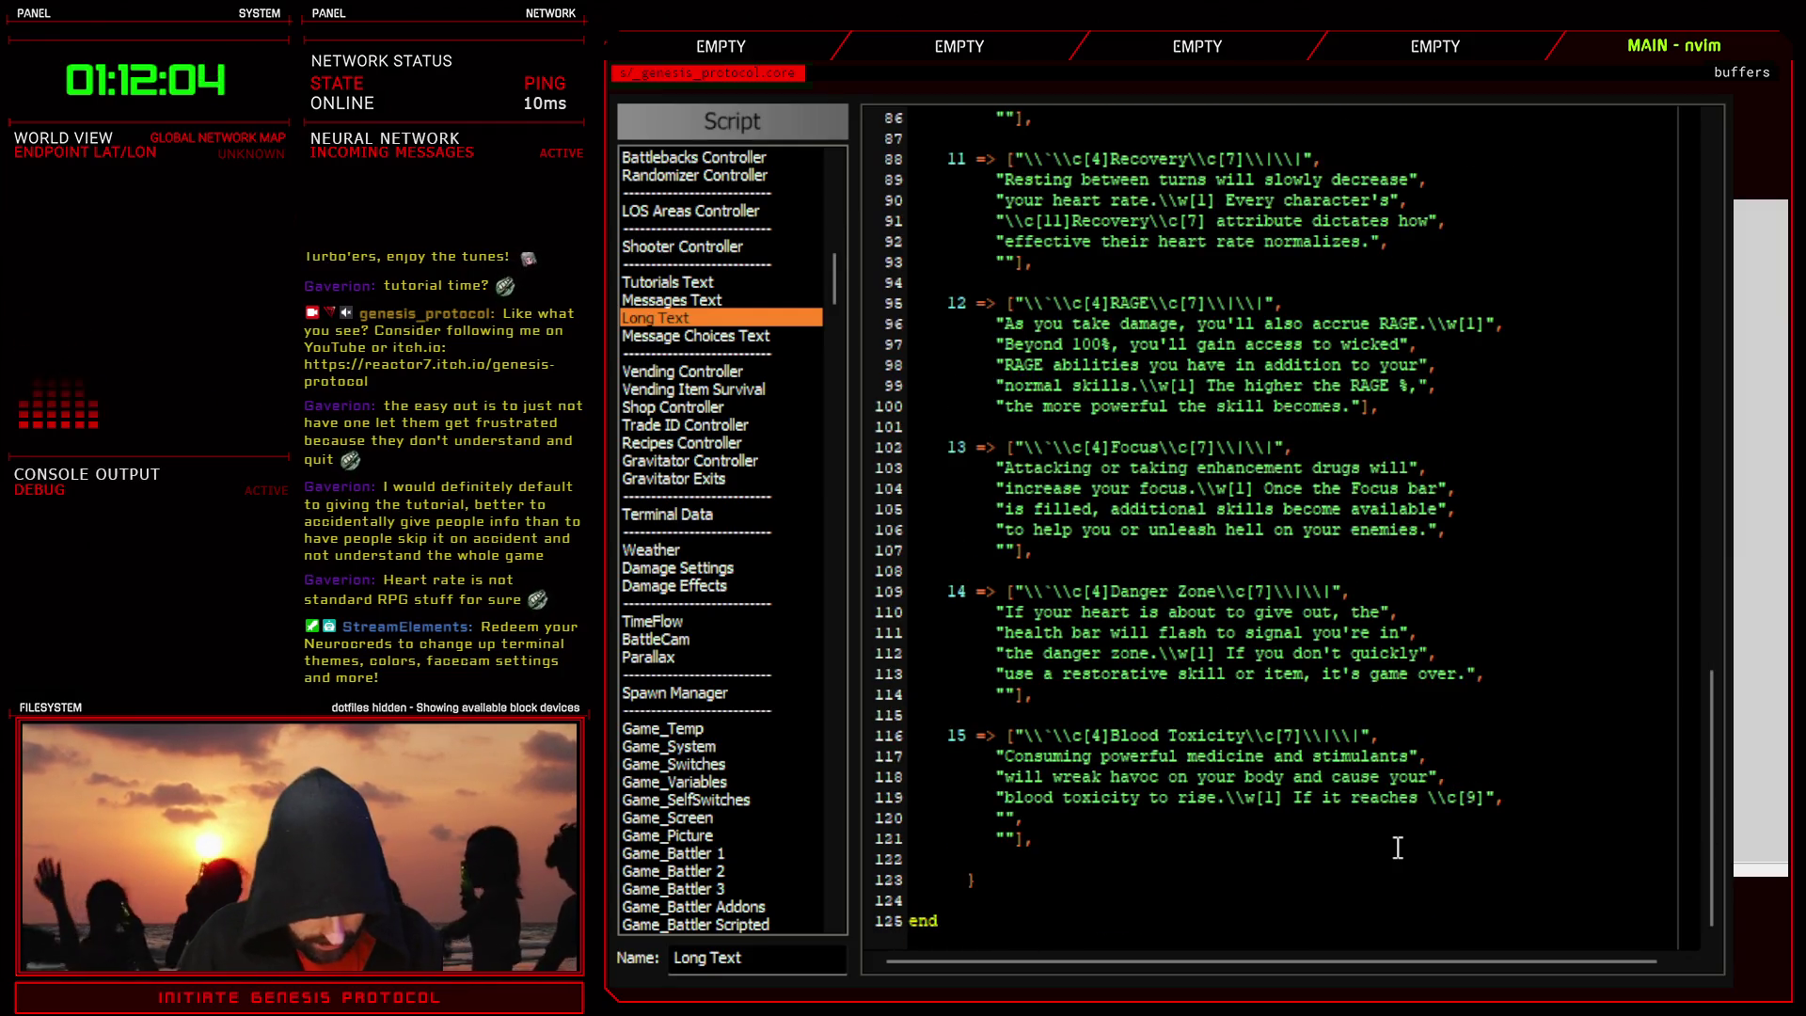
pyautogui.write('10\\\\c[7],')
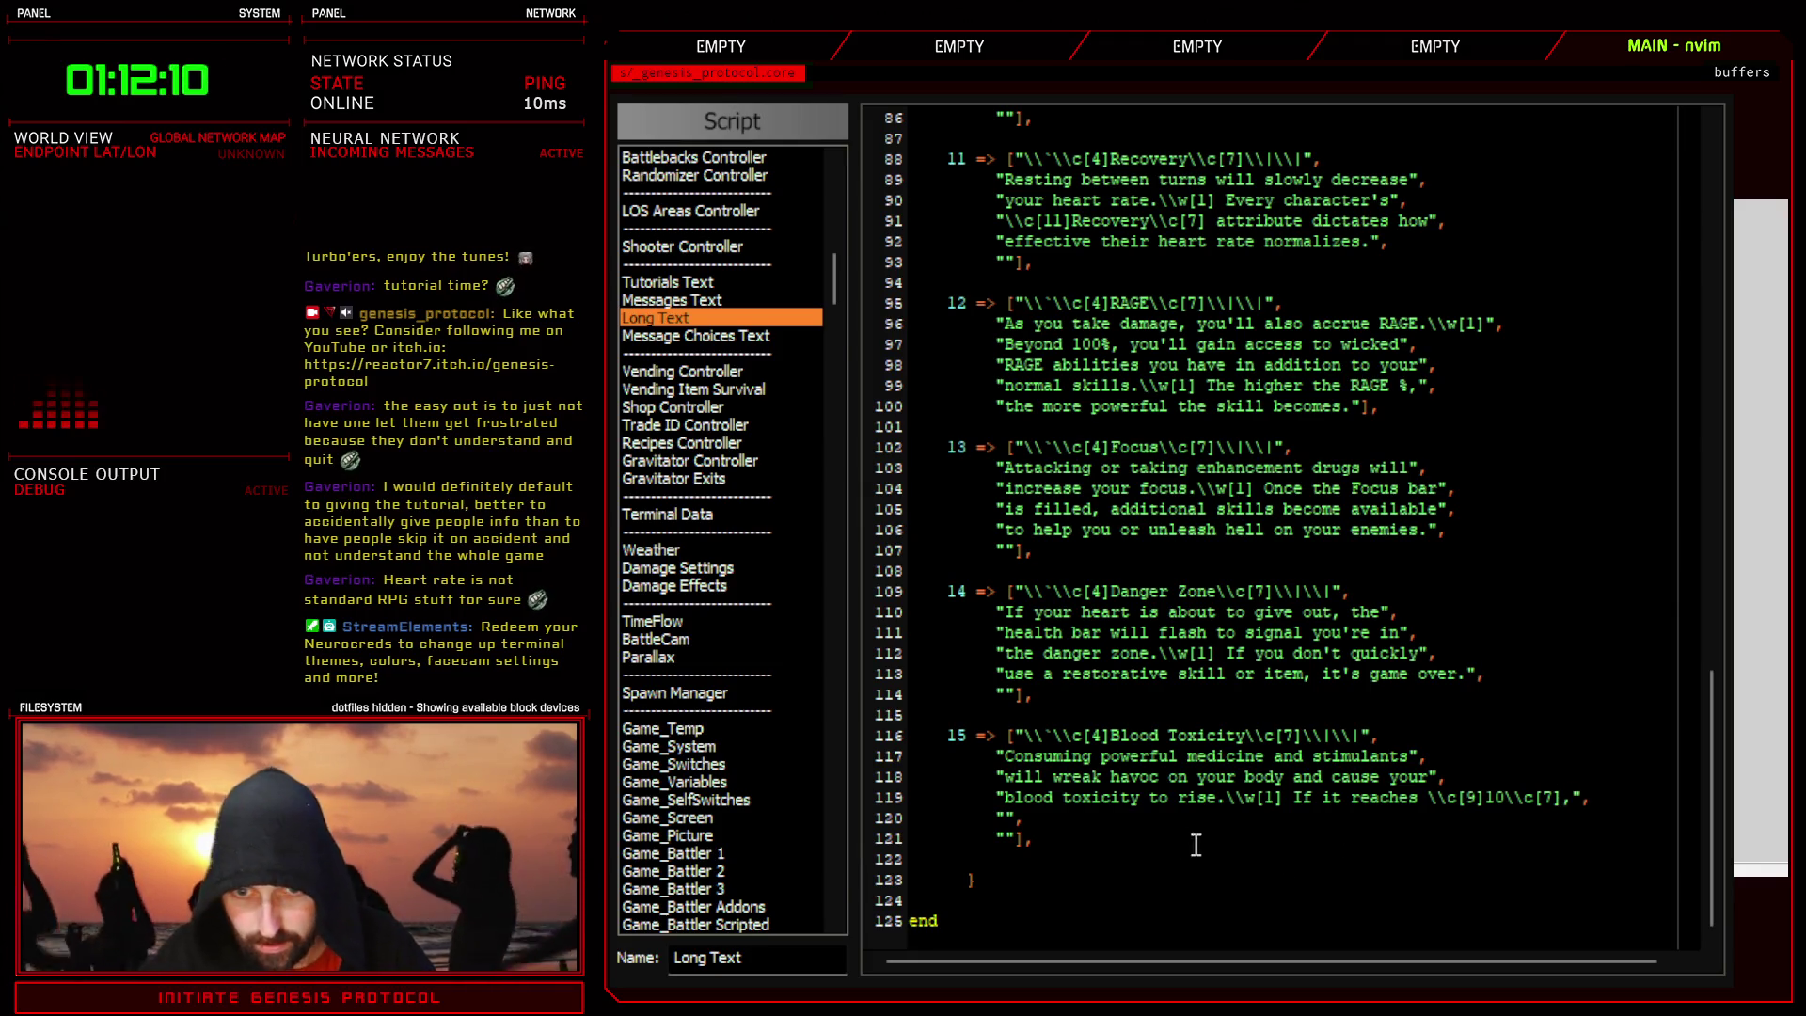
# - Add 'you'll overdose and' on line 120 and close the script editor
pyautogui.click(1007, 818)
pyautogui.write("you'")
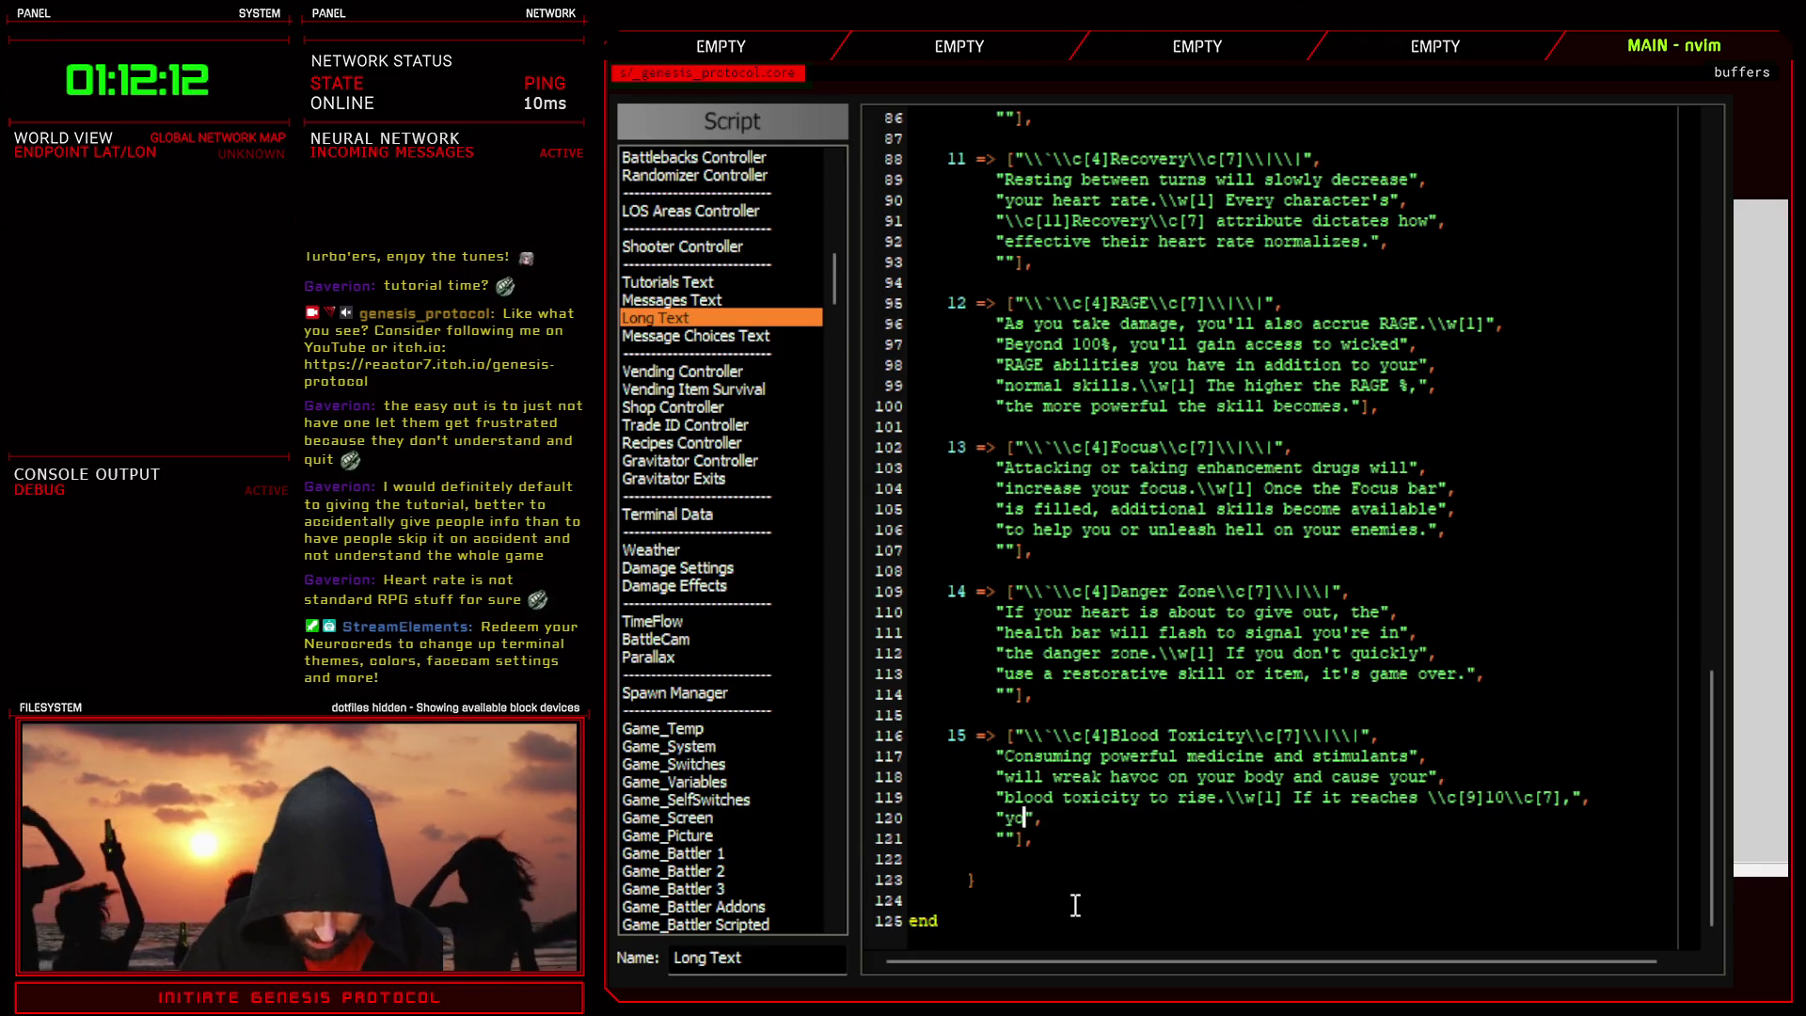
pyautogui.write('ll overdose and')
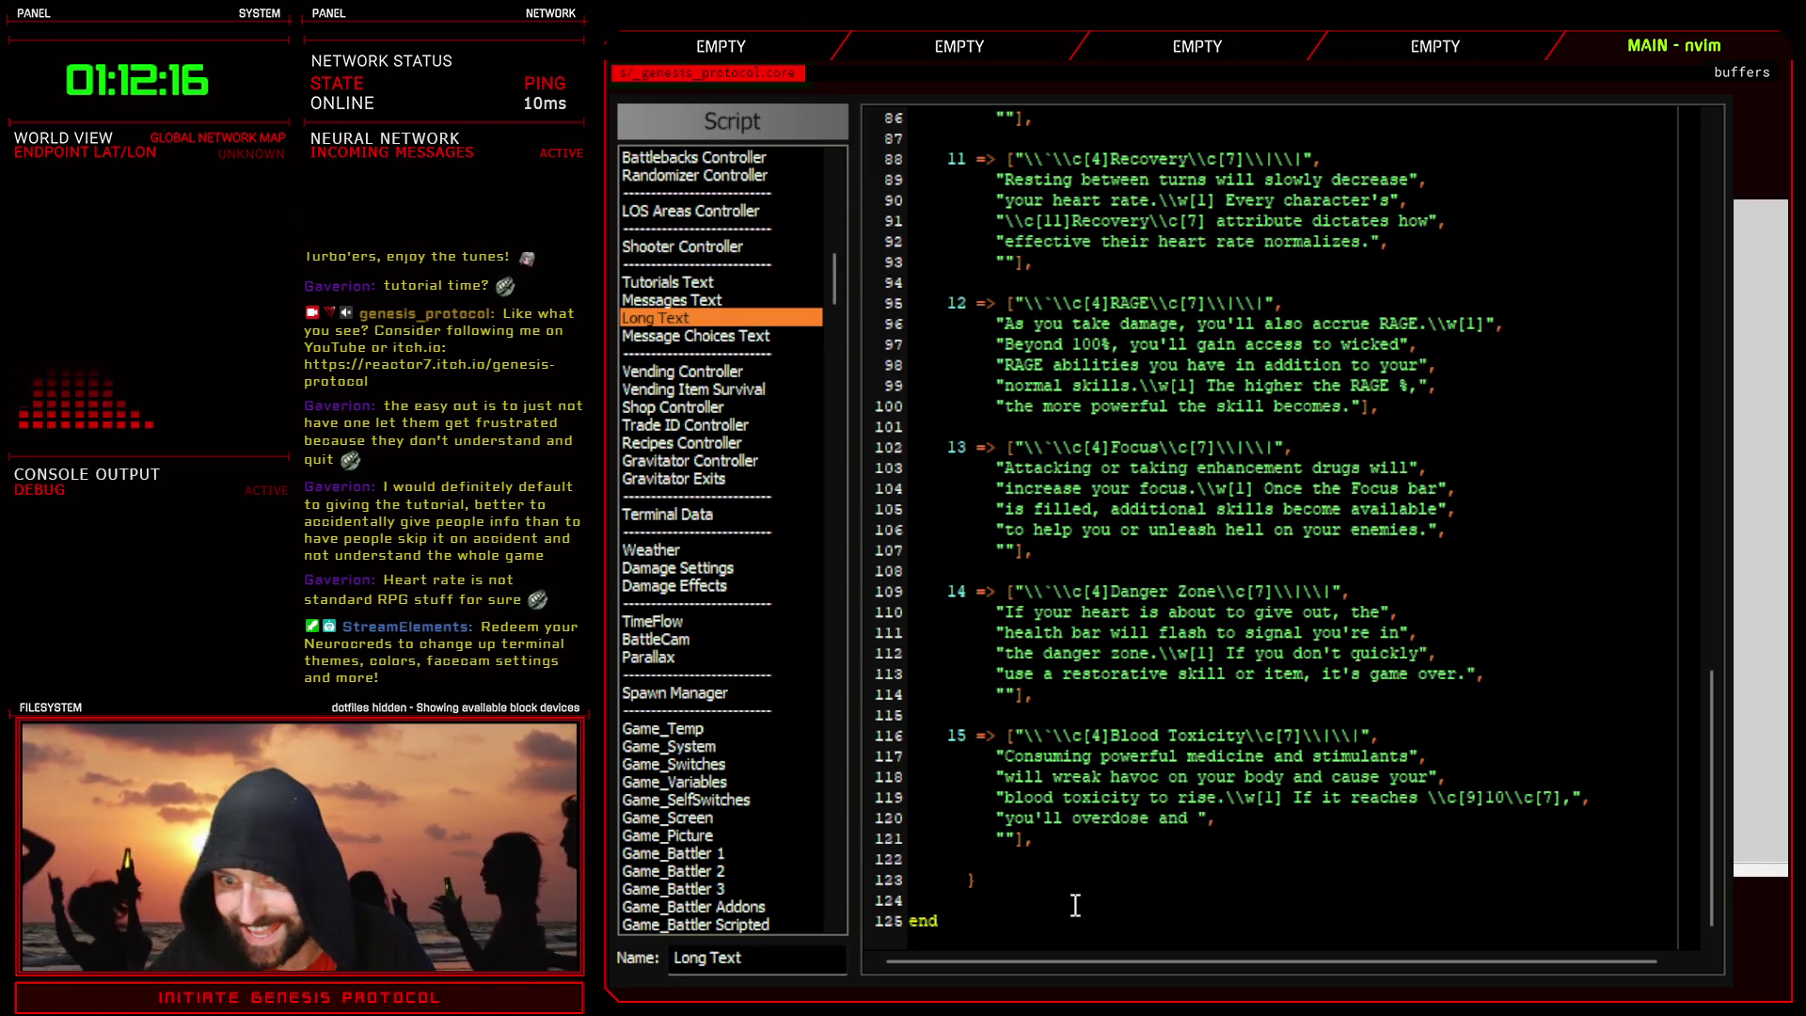
pyautogui.press('Escape')
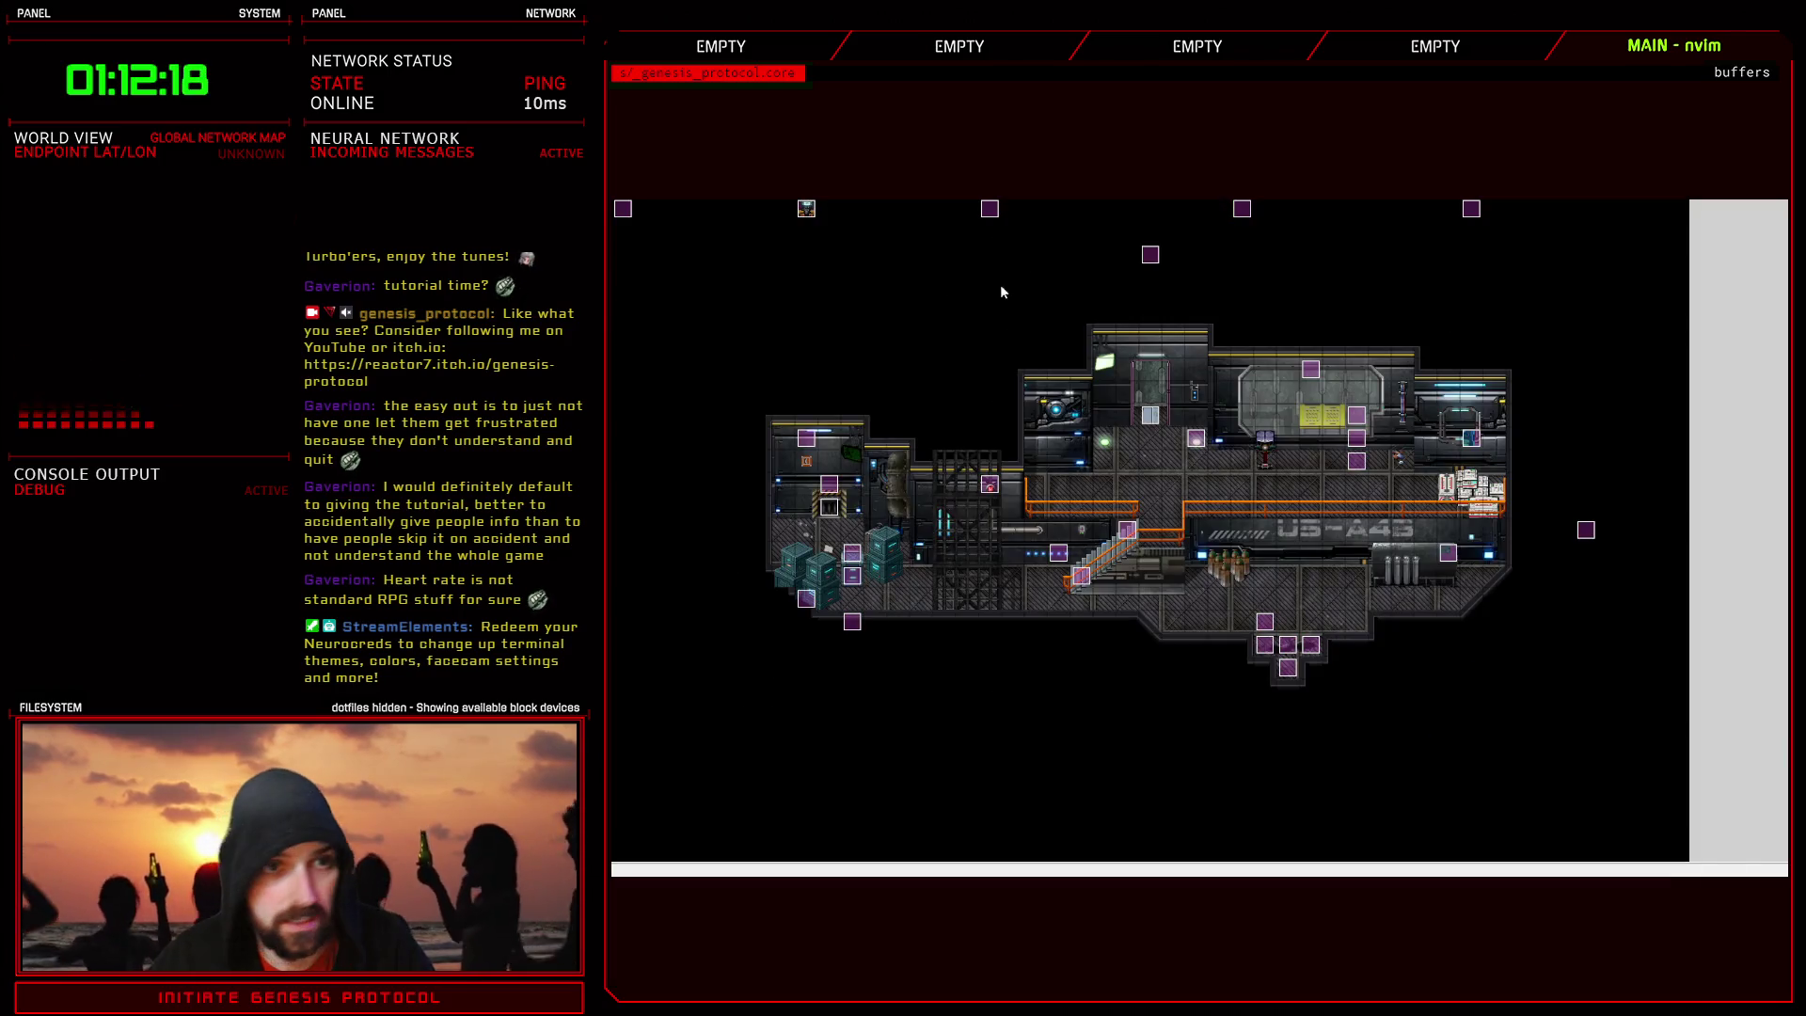
# - Reread the overdose message, then finish line 120 with 'will be… disabled for a few turns'
pyautogui.scroll(-5, 1257, 755)
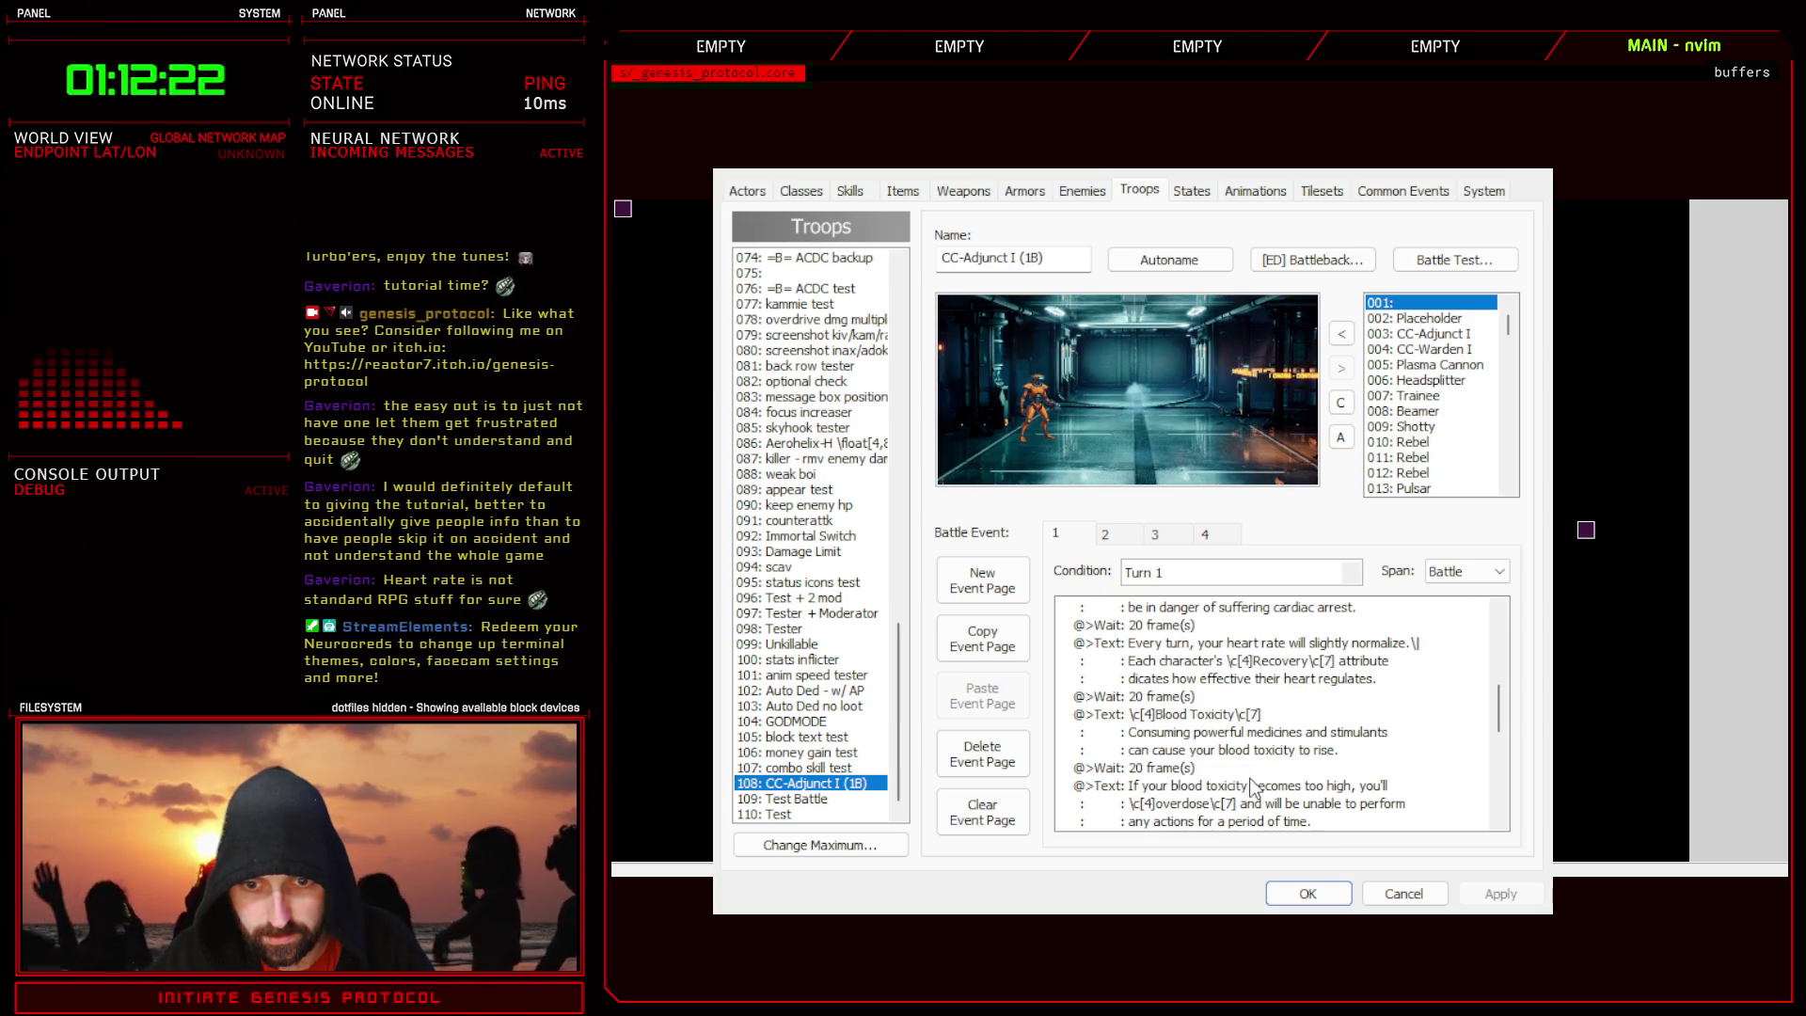
pyautogui.click(1272, 792)
pyautogui.click(1310, 895)
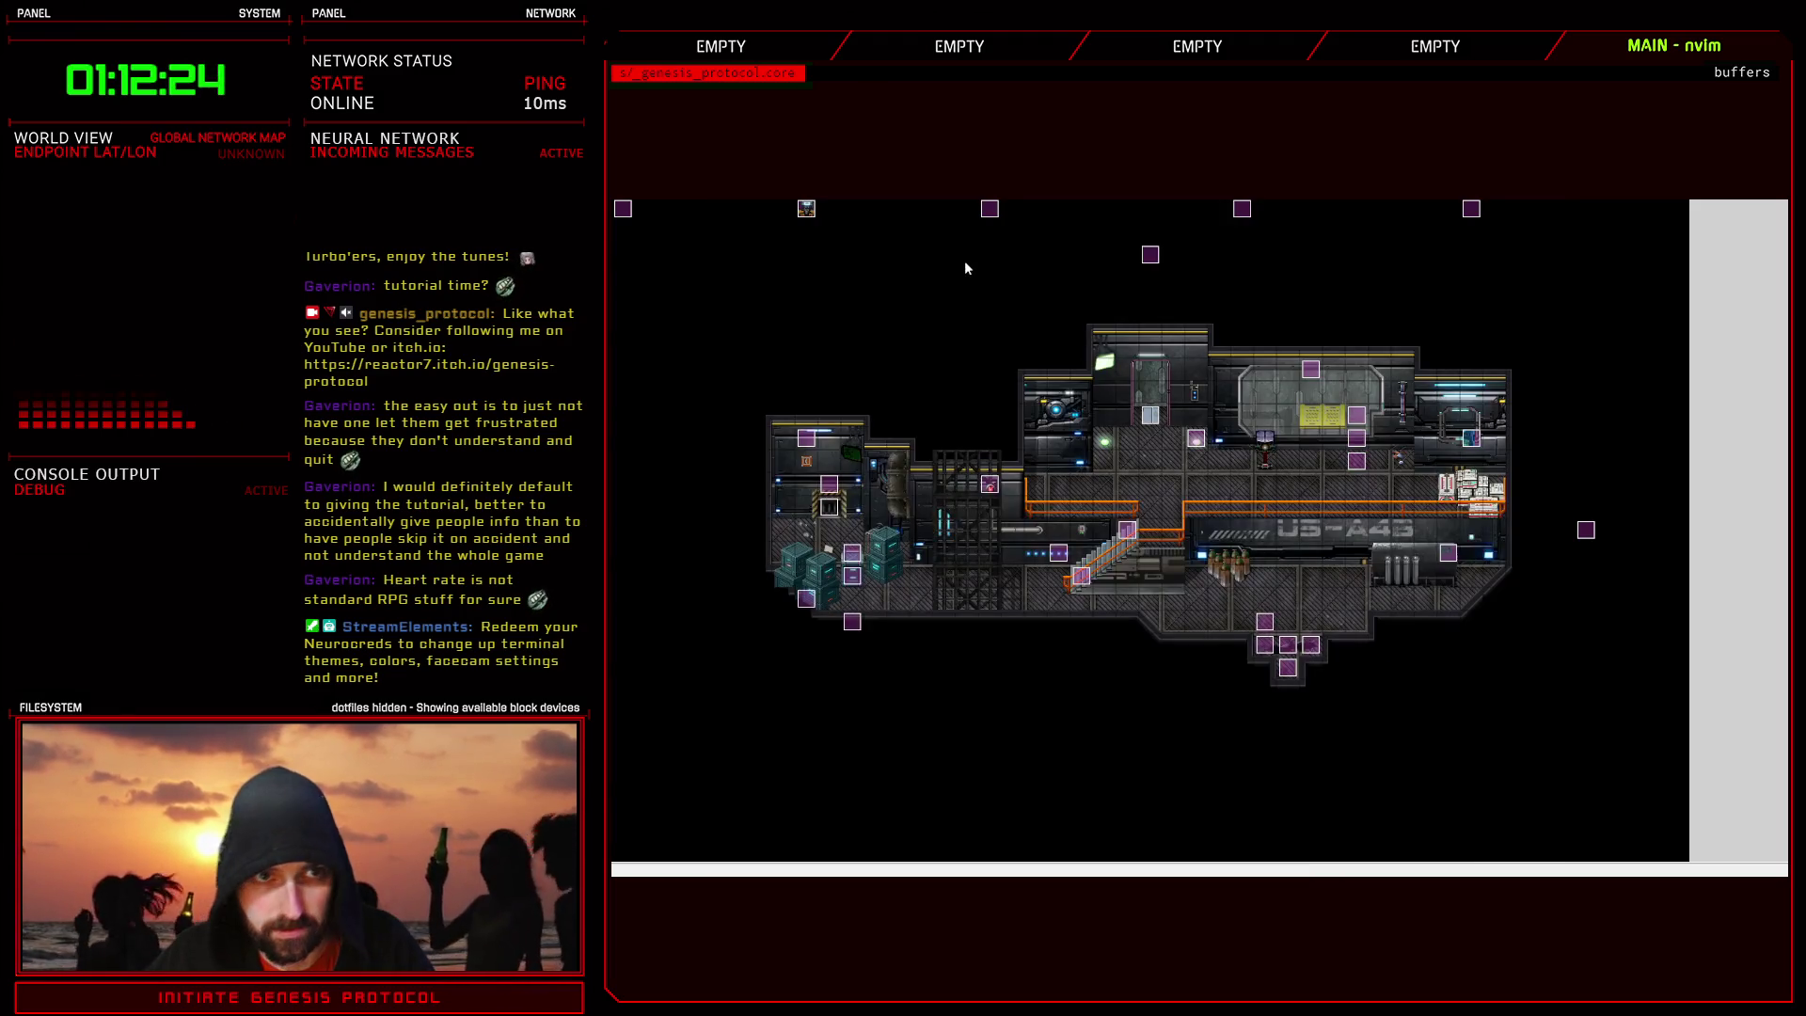
pyautogui.press('F11')
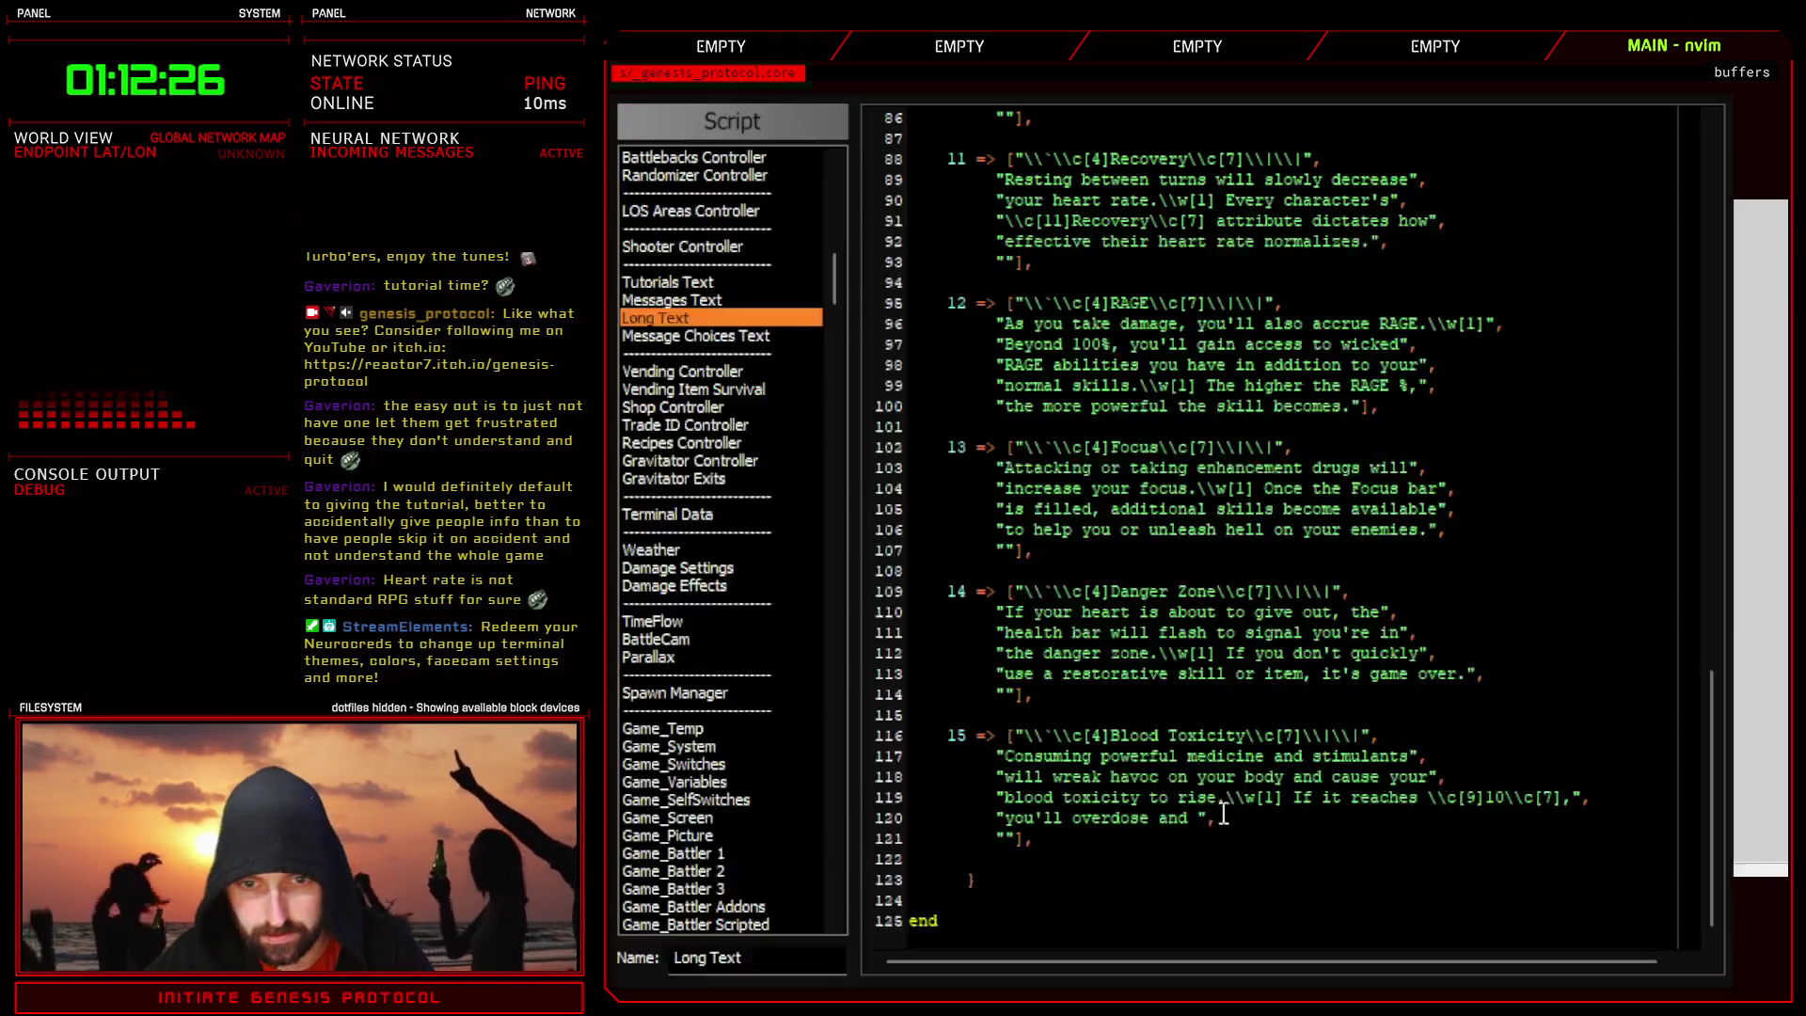
pyautogui.write('will be')
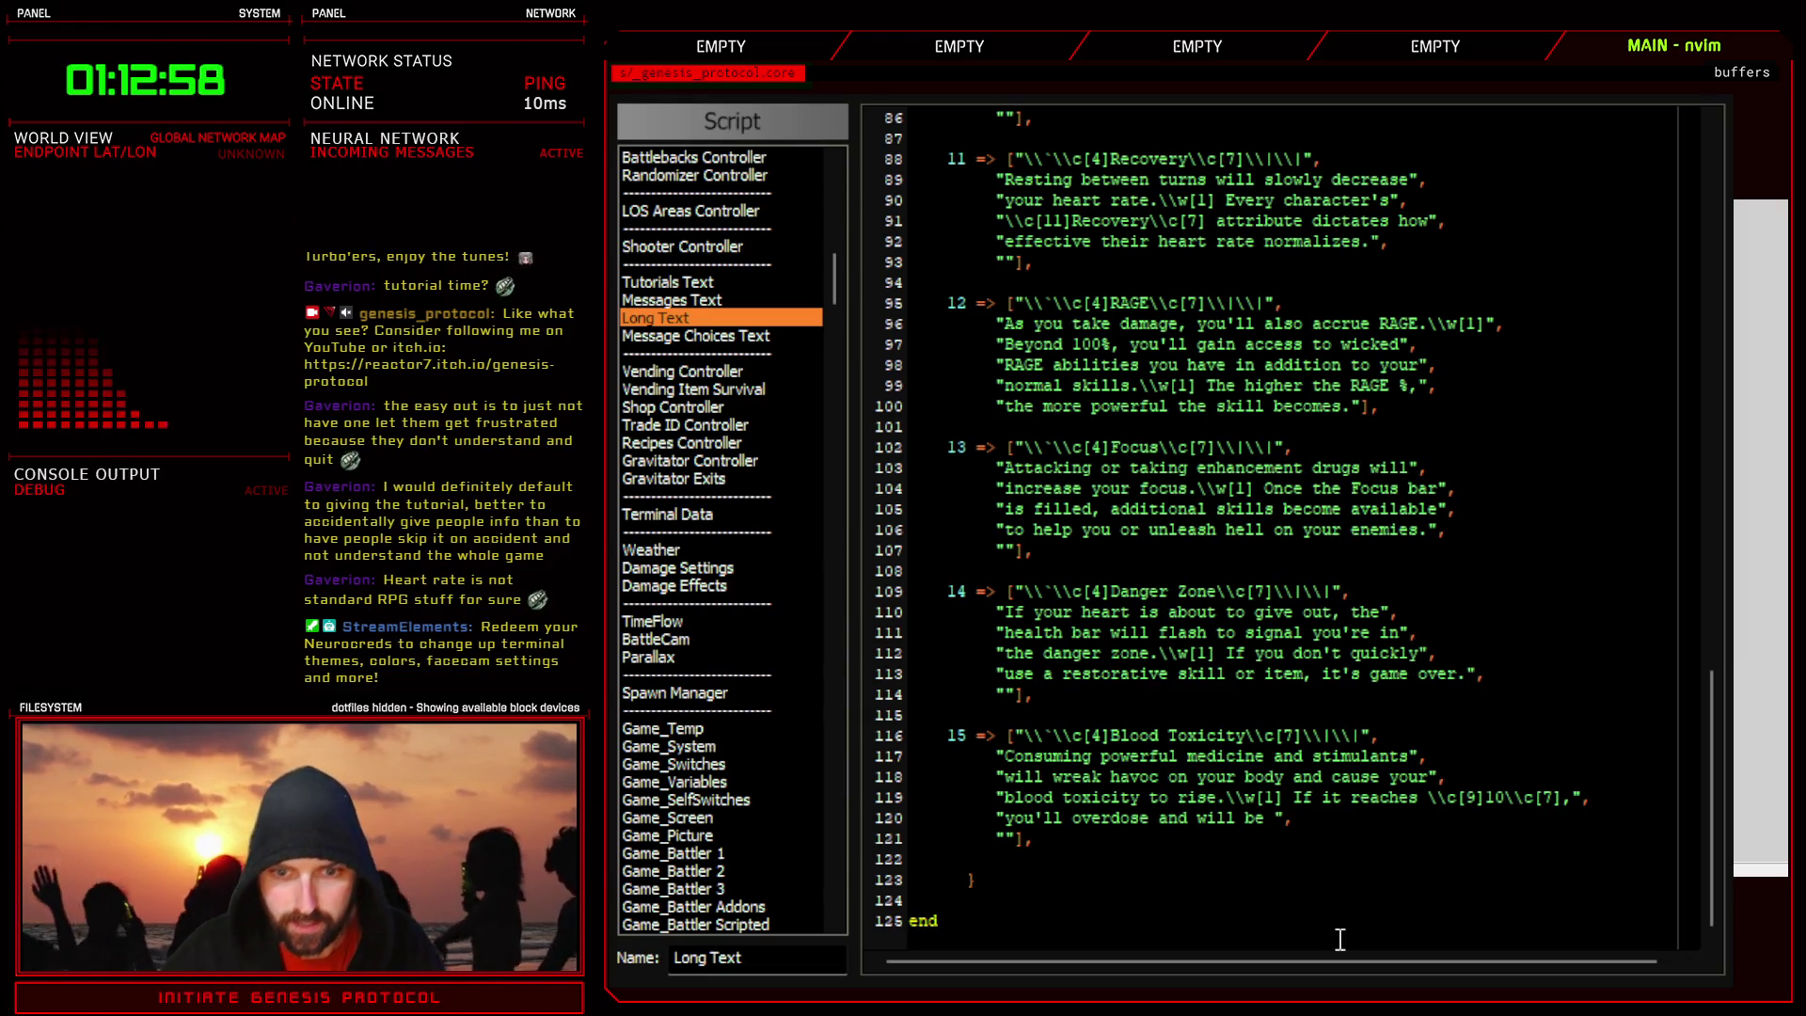
pyautogui.write('disabled for a ')
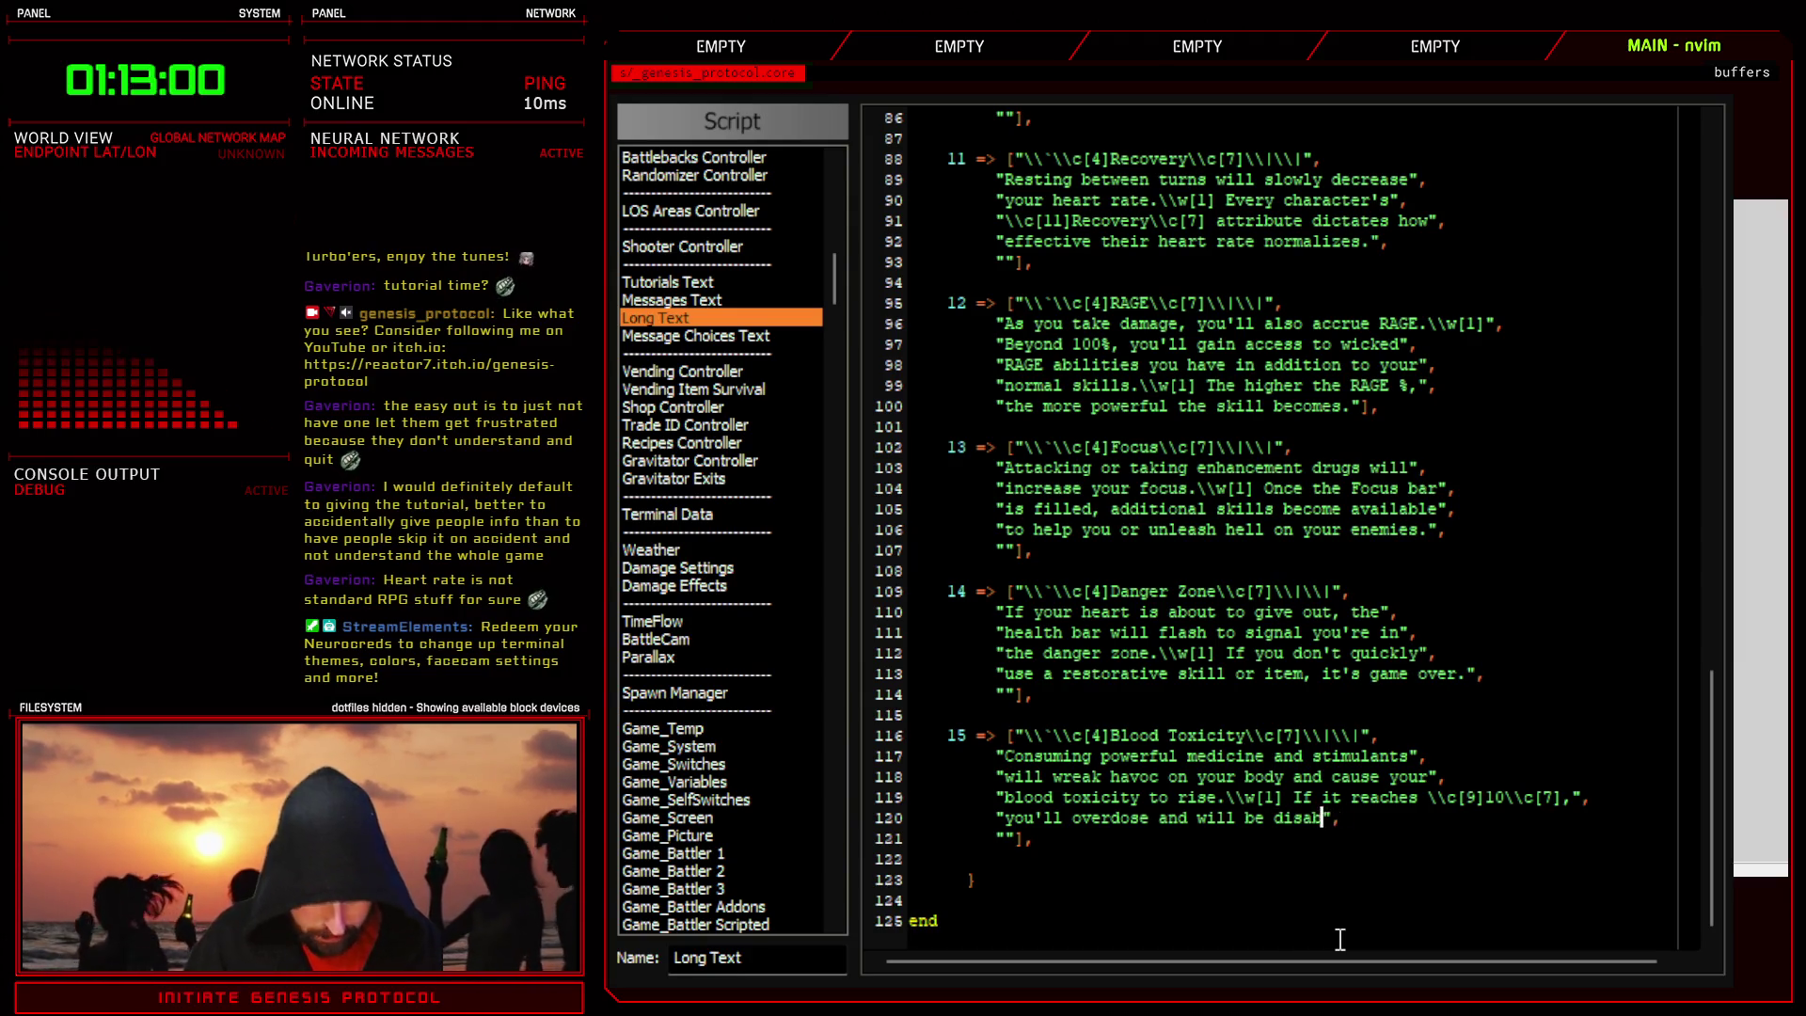
pyautogui.write('few turns.')
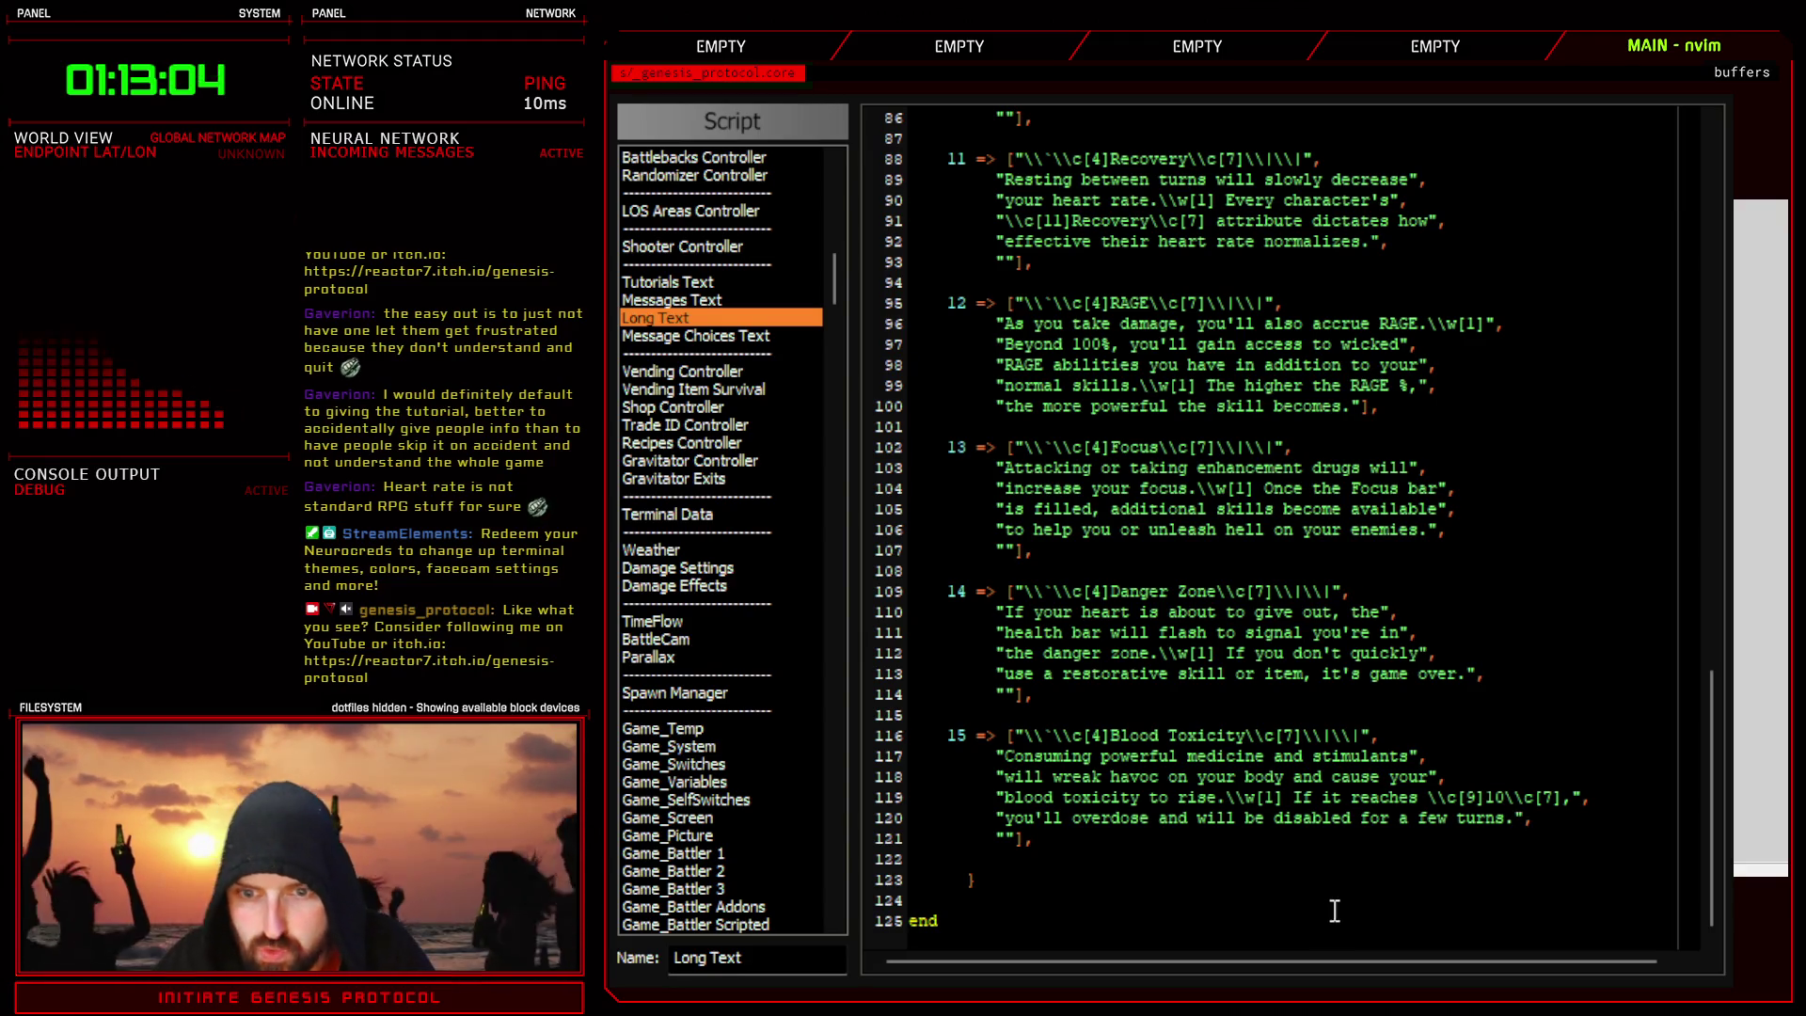
# - Rewrap by moving 'will' up to line 117 and 'blood' to line 118, then close the script
pyautogui.click(1412, 754)
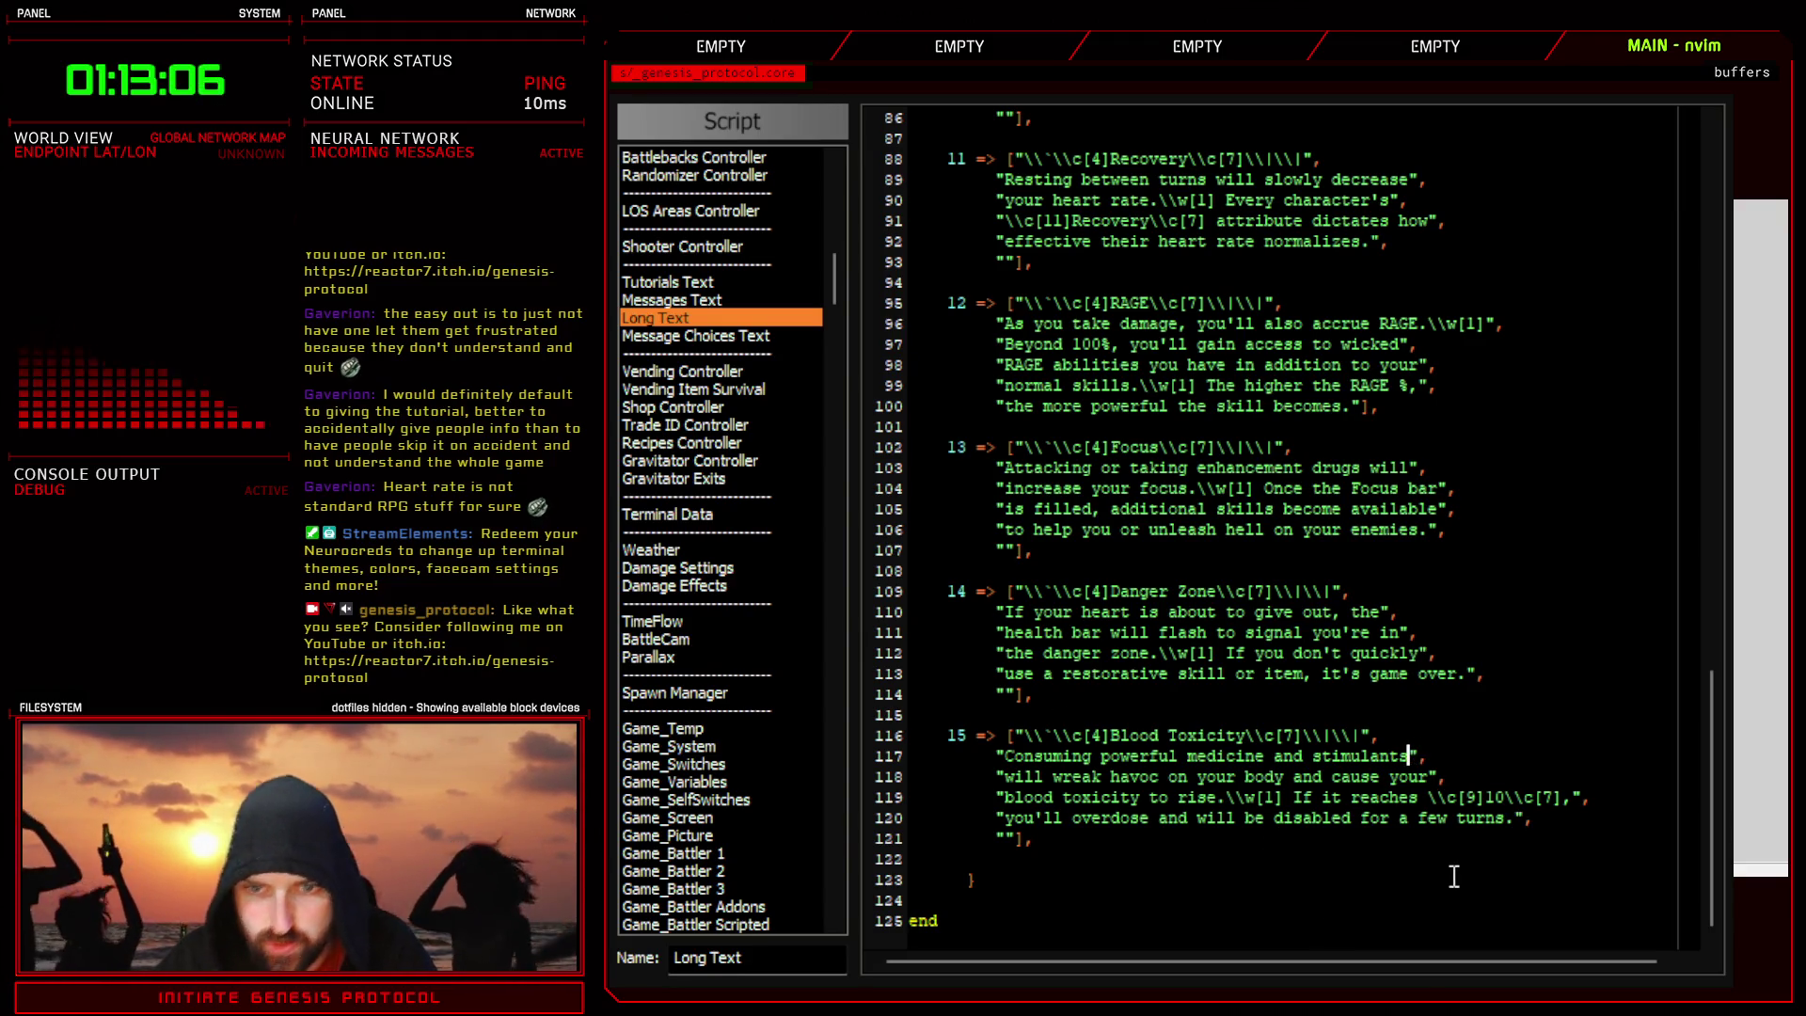
pyautogui.write('will')
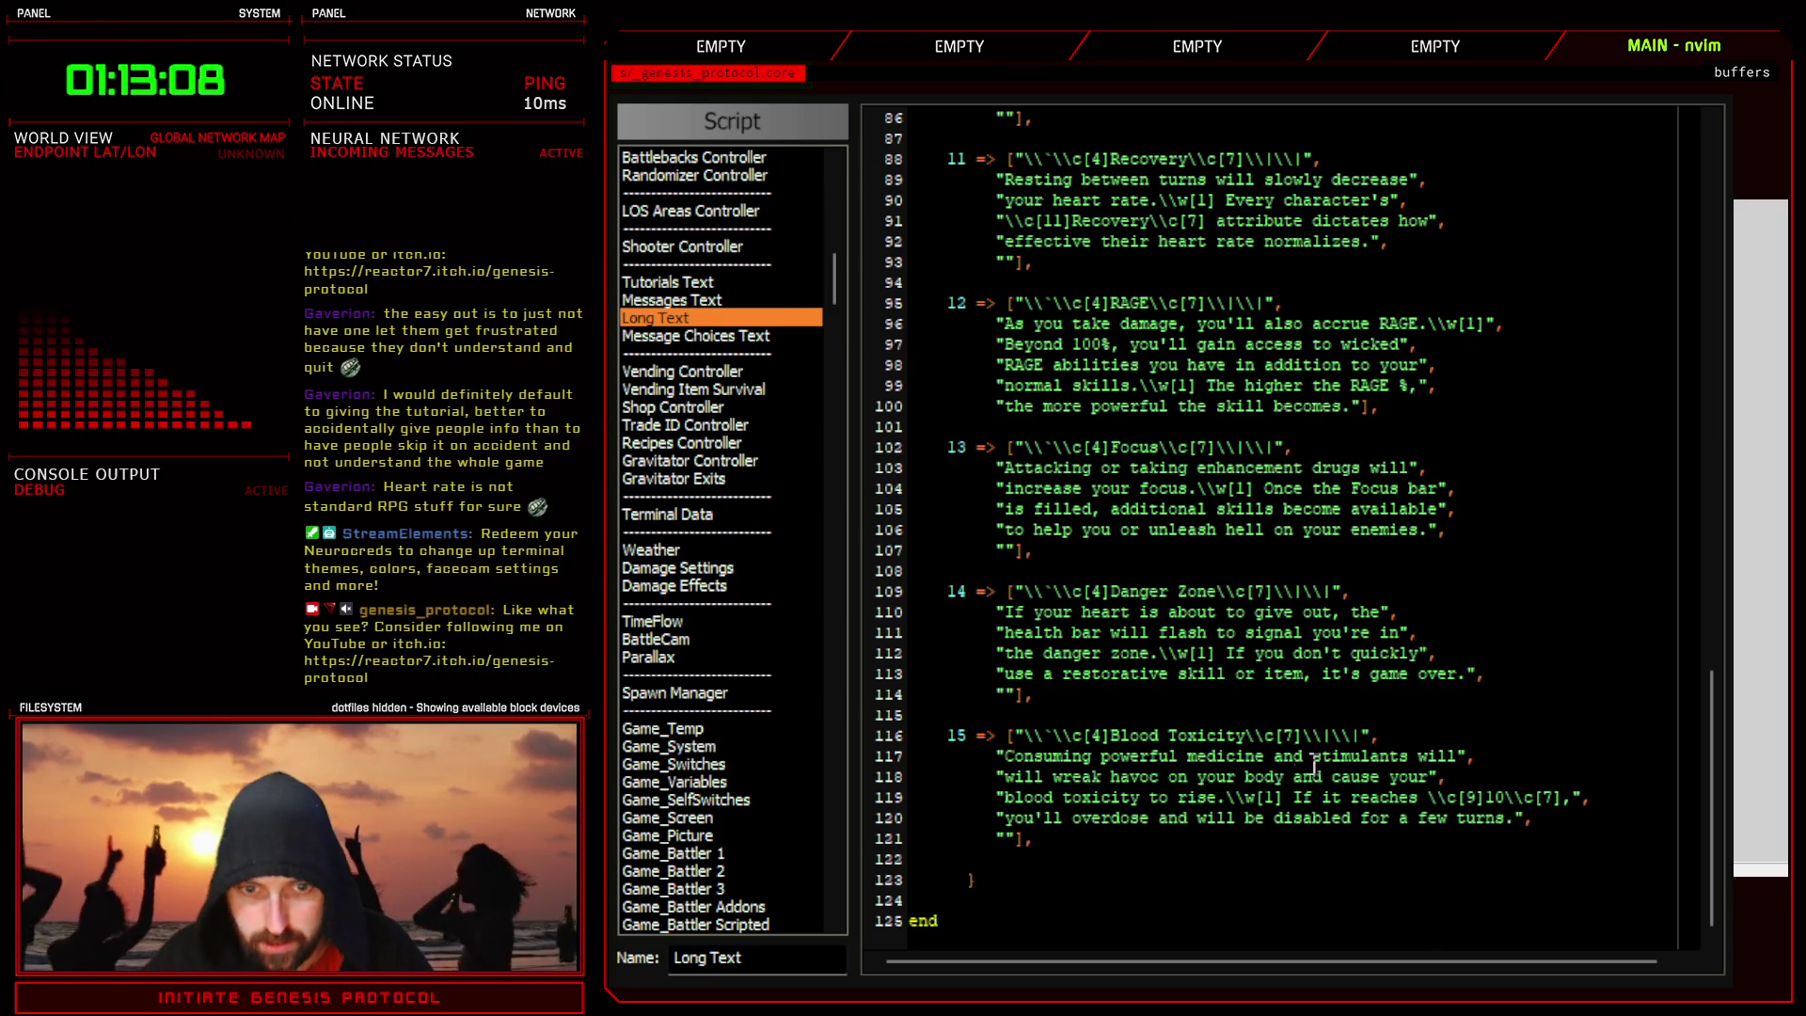
pyautogui.click(1061, 779)
pyautogui.press('BackSpace')
pyautogui.press('BackSpace')
pyautogui.press('BackSpace')
pyautogui.press('BackSpace')
pyautogui.press('BackSpace')
pyautogui.click(1379, 777)
pyautogui.write('blood')
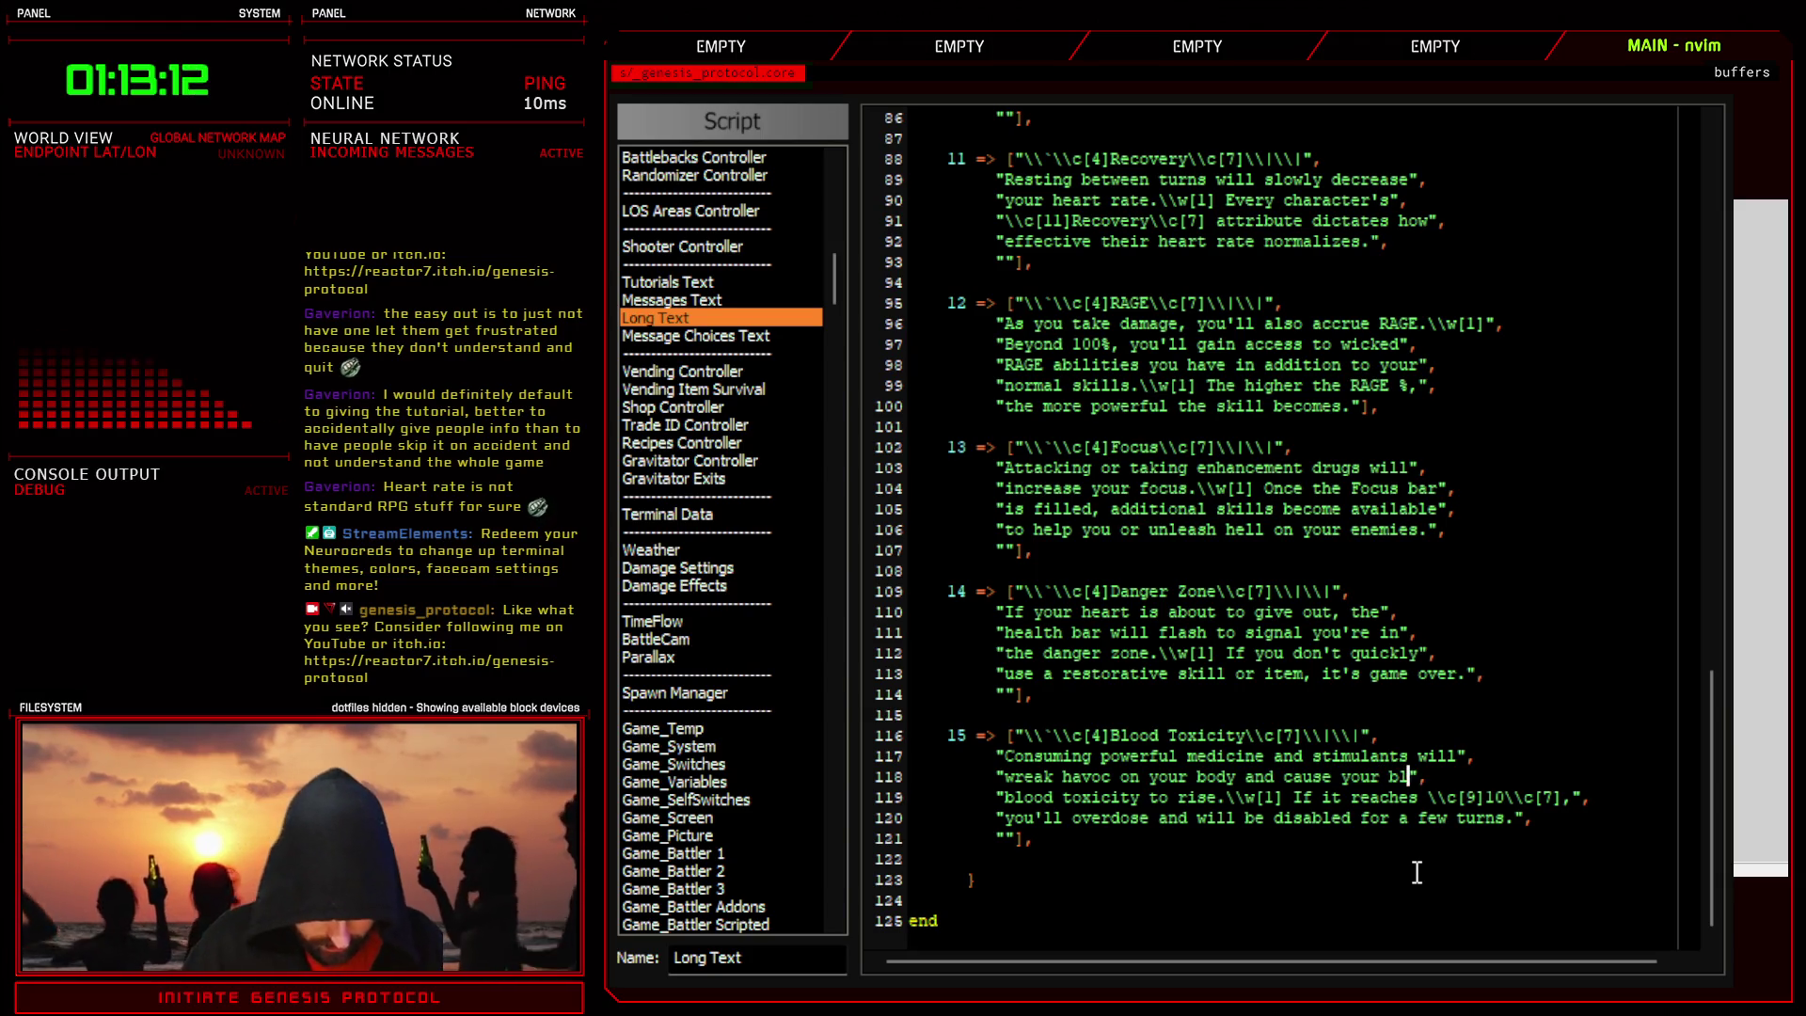
pyautogui.click(1047, 798)
pyautogui.press('BackSpace')
pyautogui.press('BackSpace')
pyautogui.press('BackSpace')
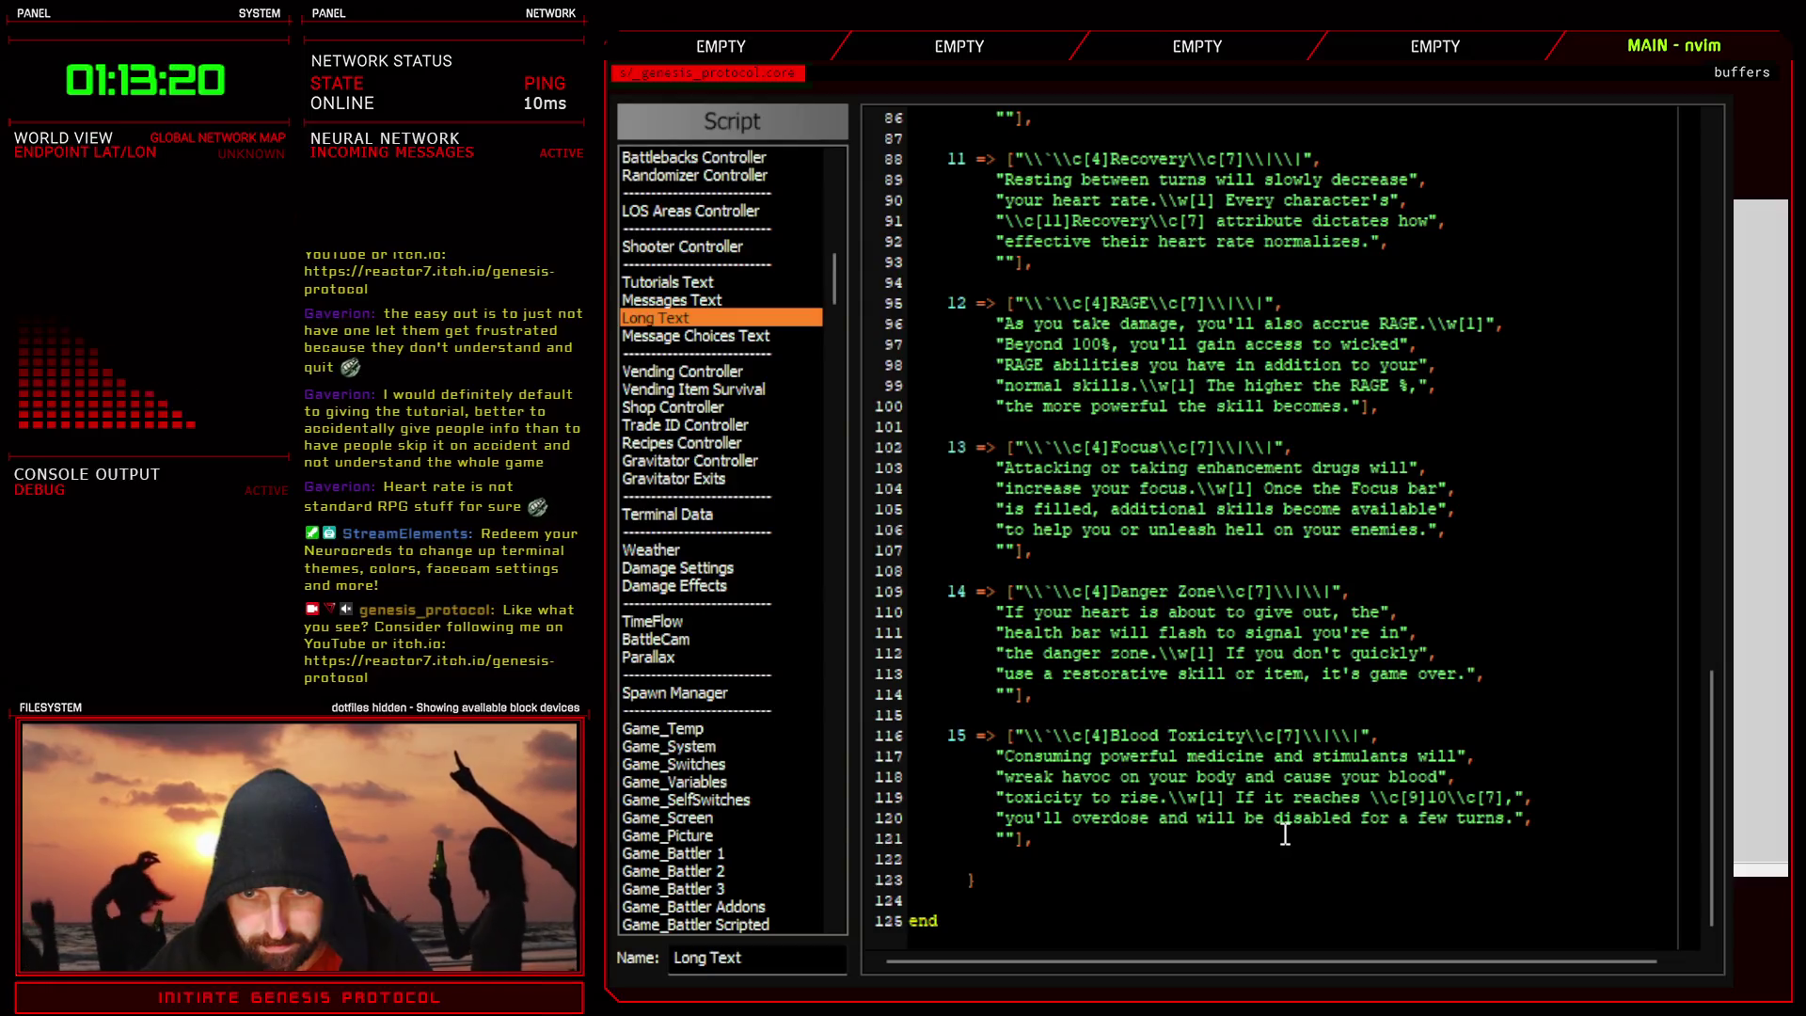
pyautogui.write('come')
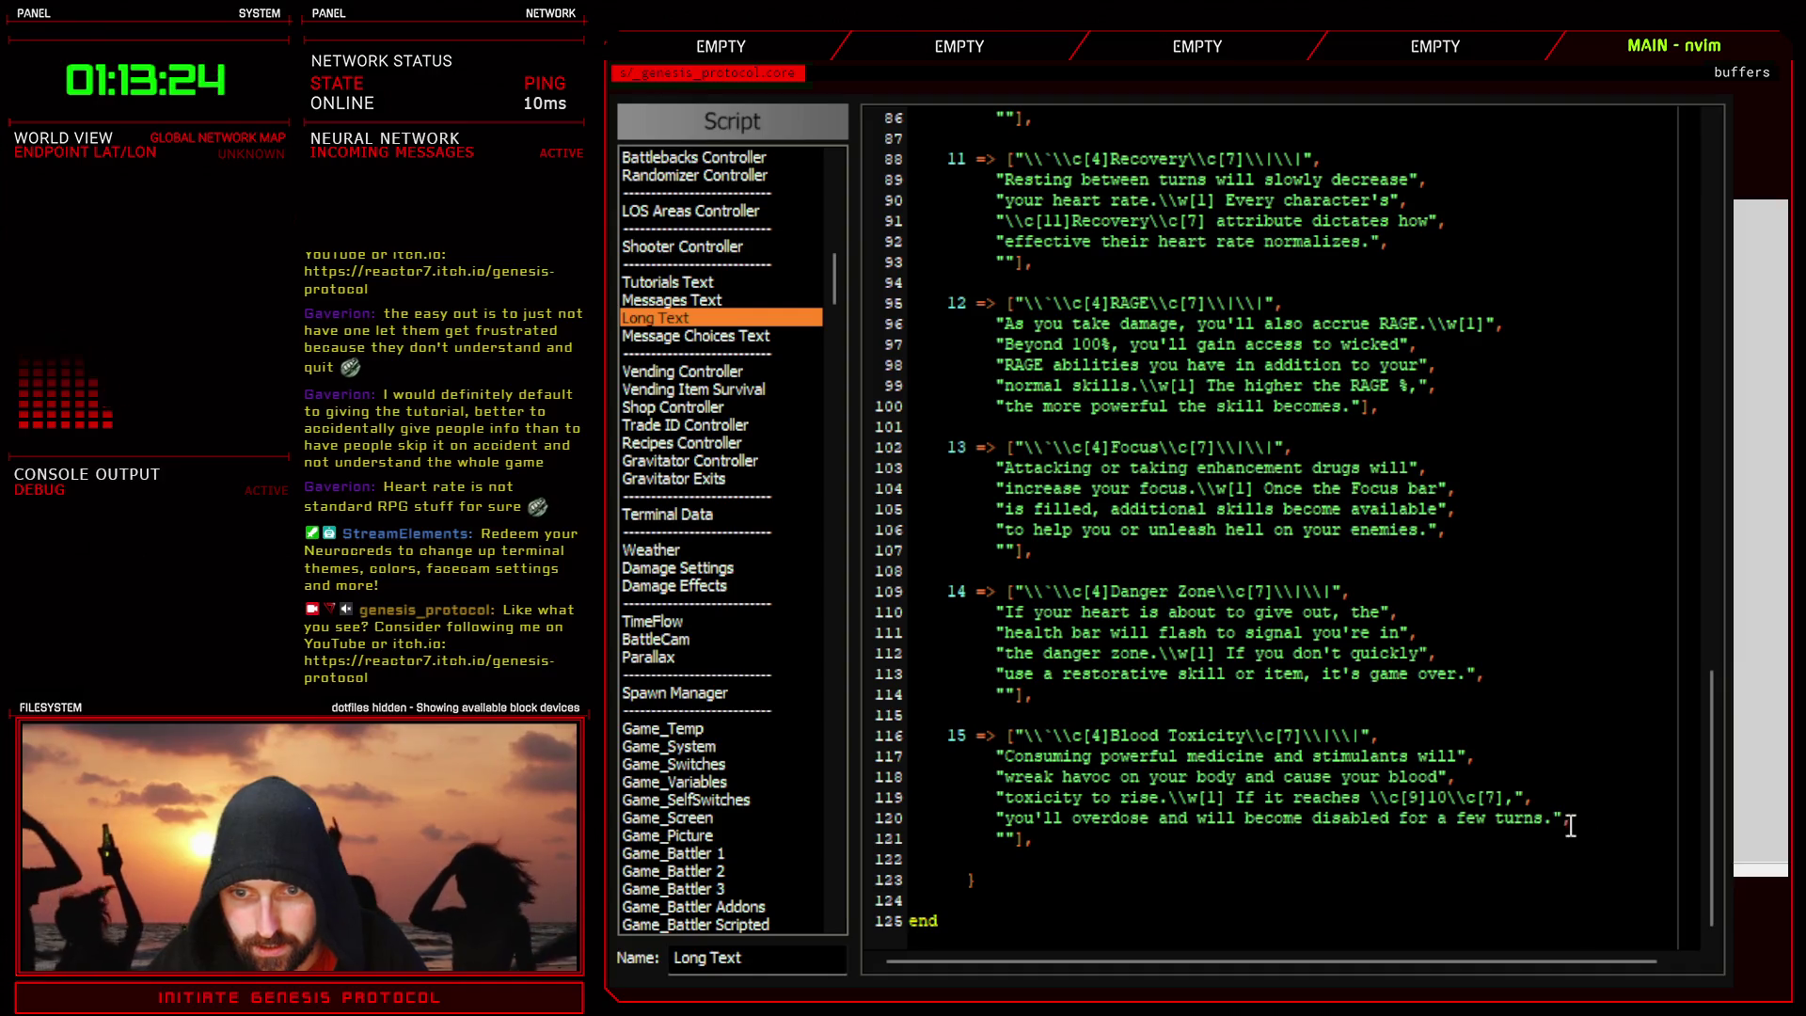
pyautogui.press('F12')
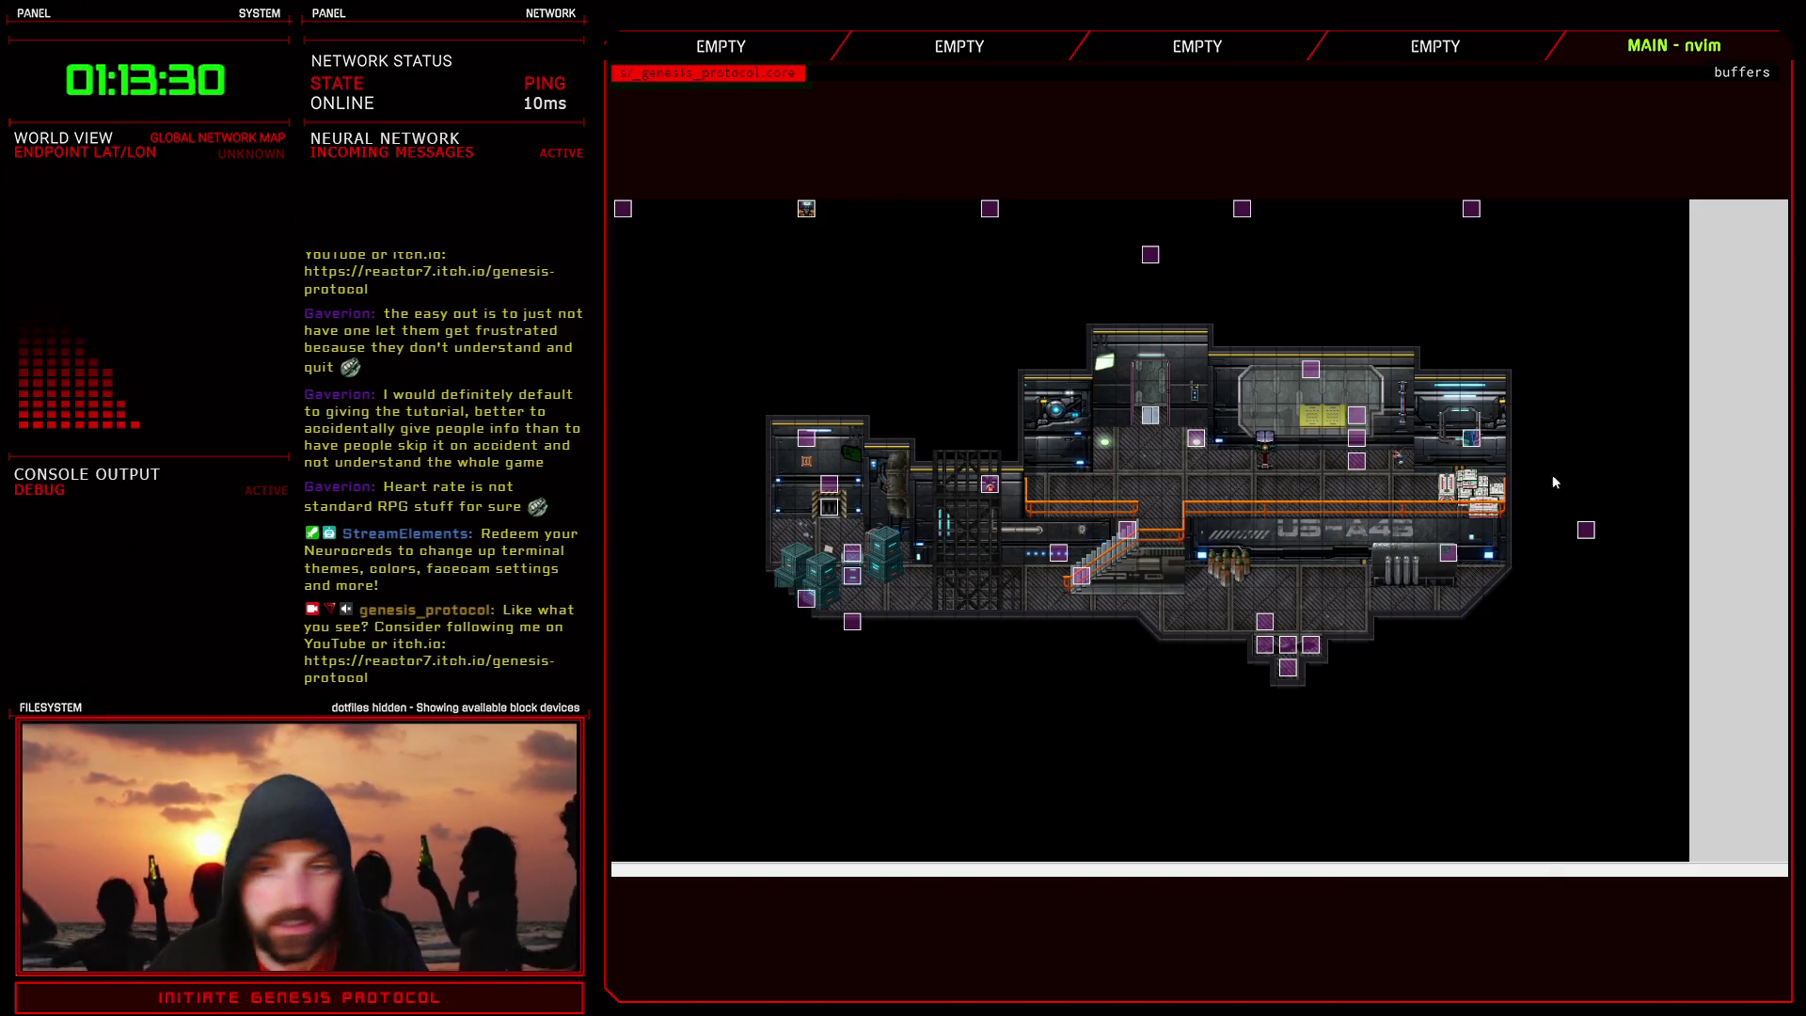
# - Advance the battle test to the tutorial prompt, answer No, and end the test
pyautogui.press('F9')
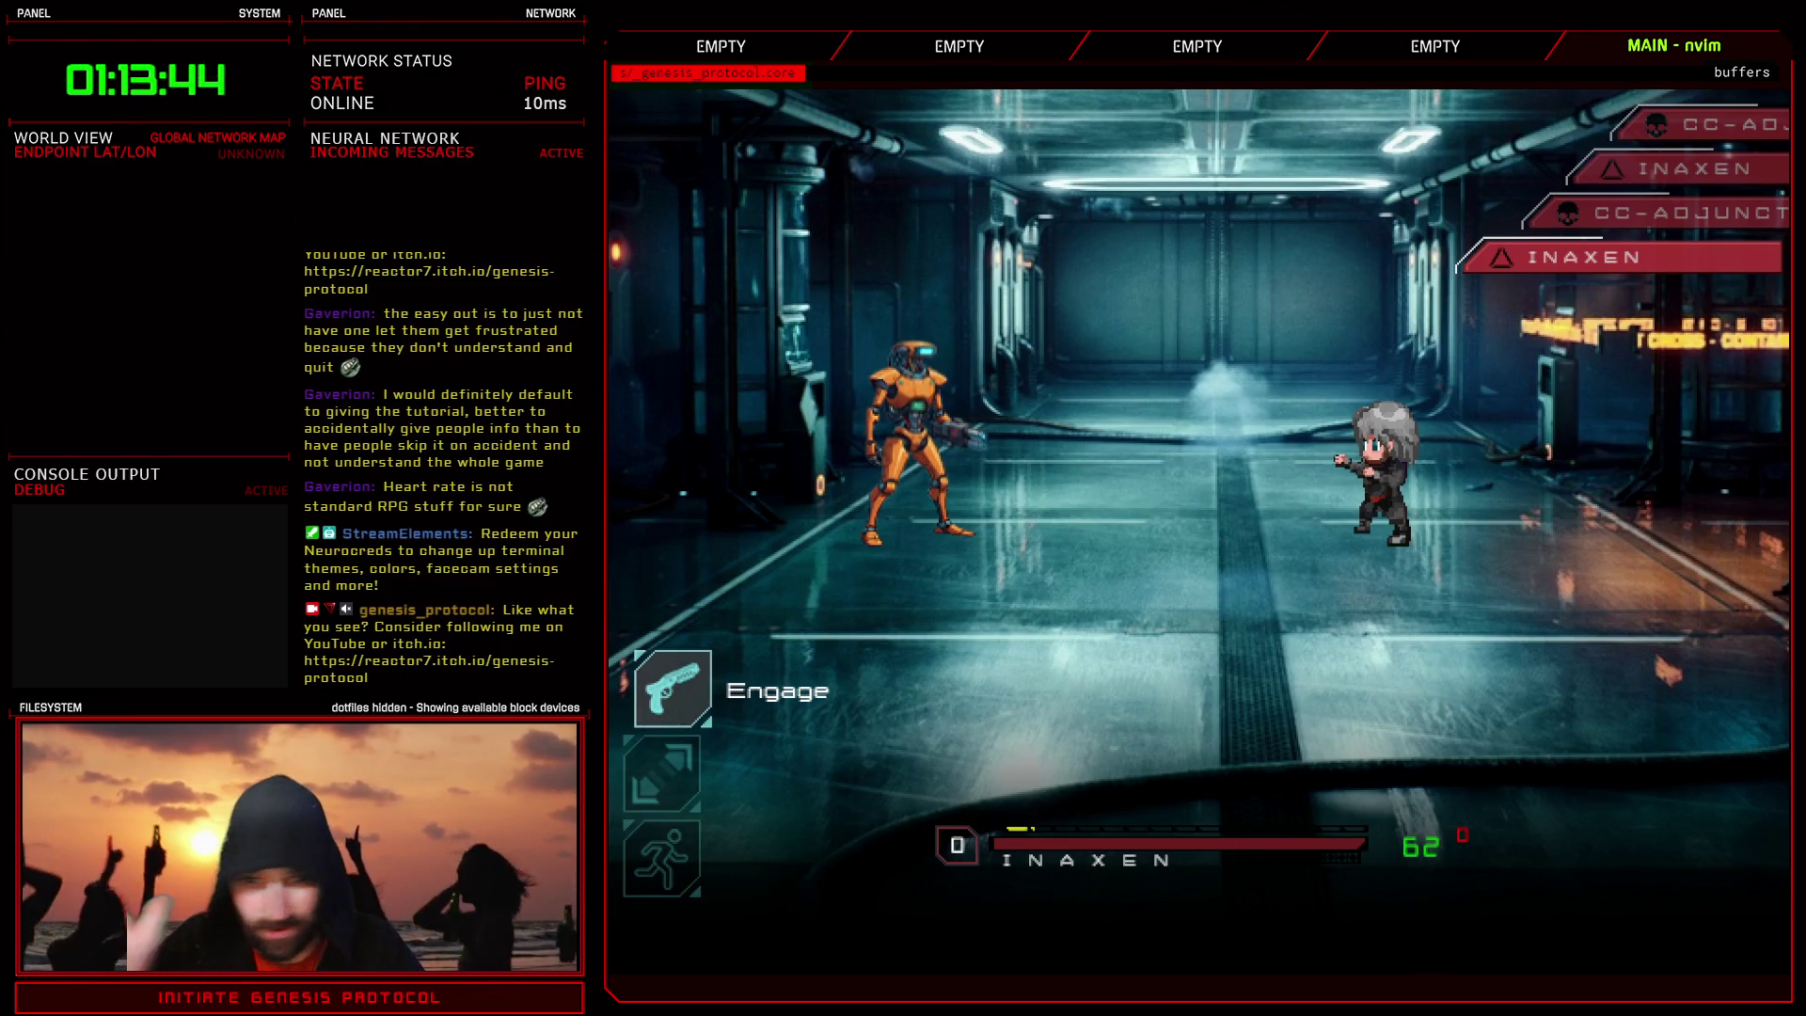
pyautogui.press('Down')
pyautogui.press('Return')
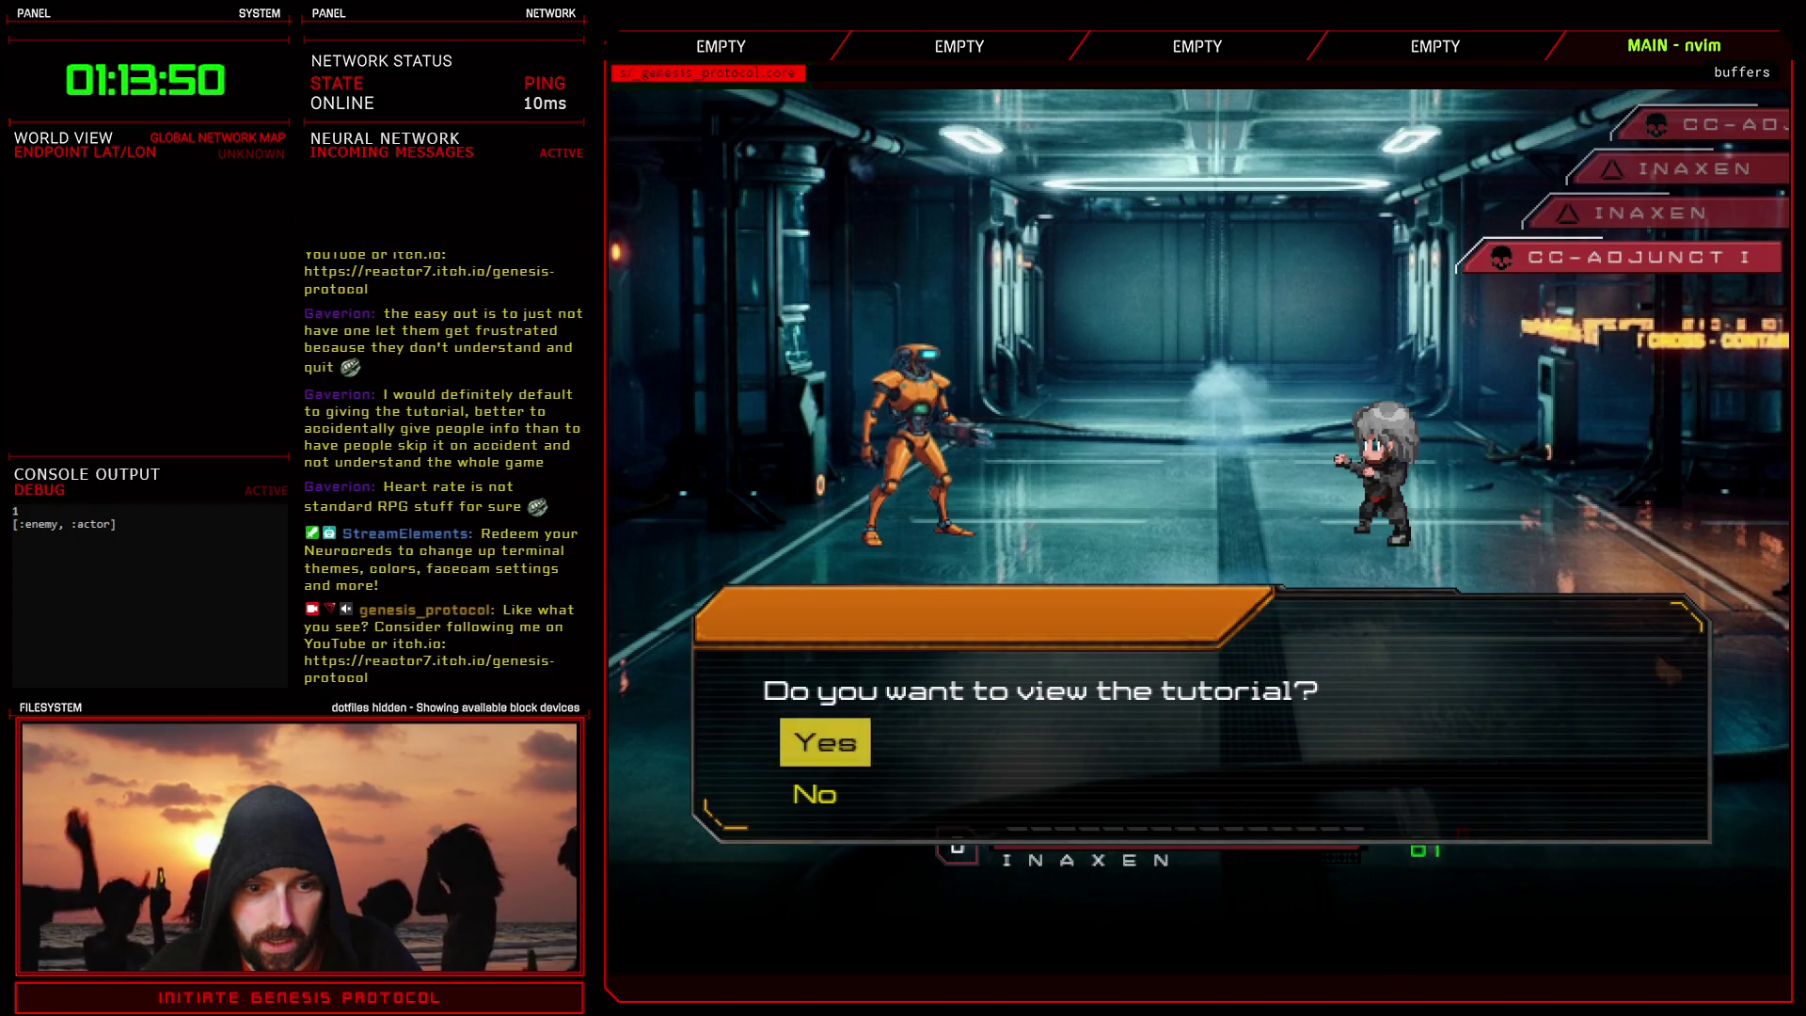
pyautogui.press('Down')
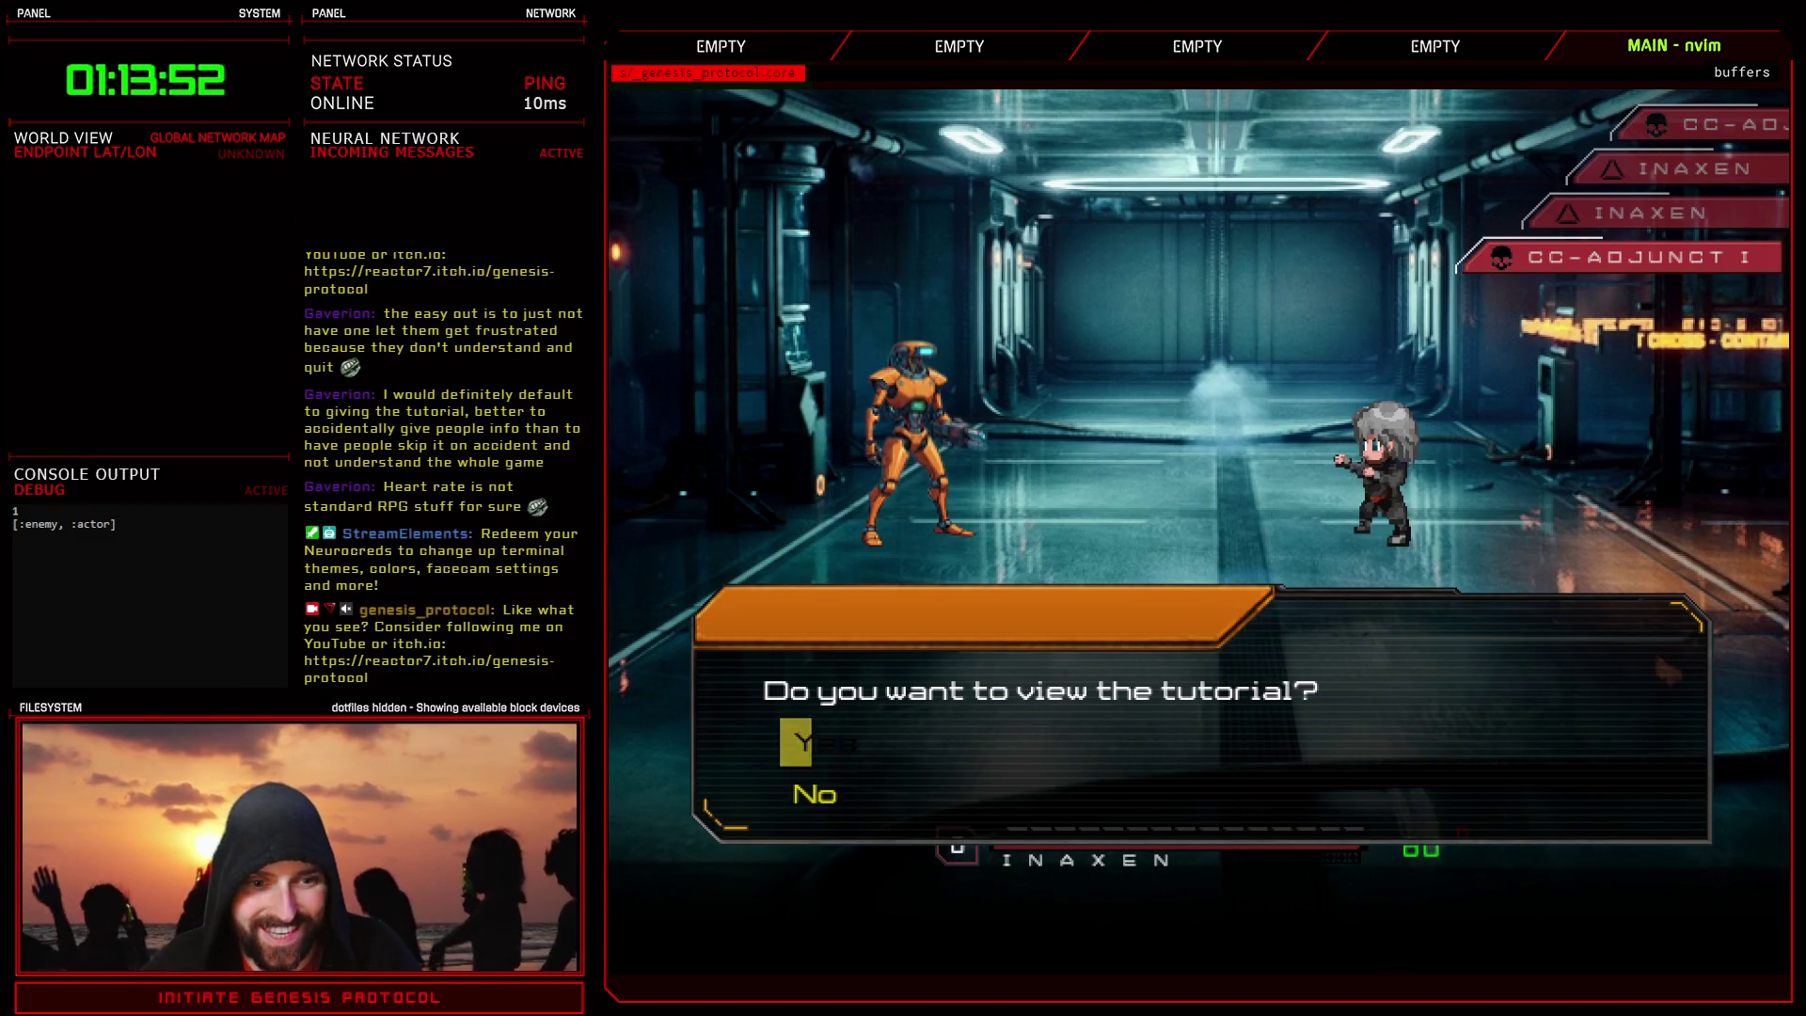
pyautogui.press('Return')
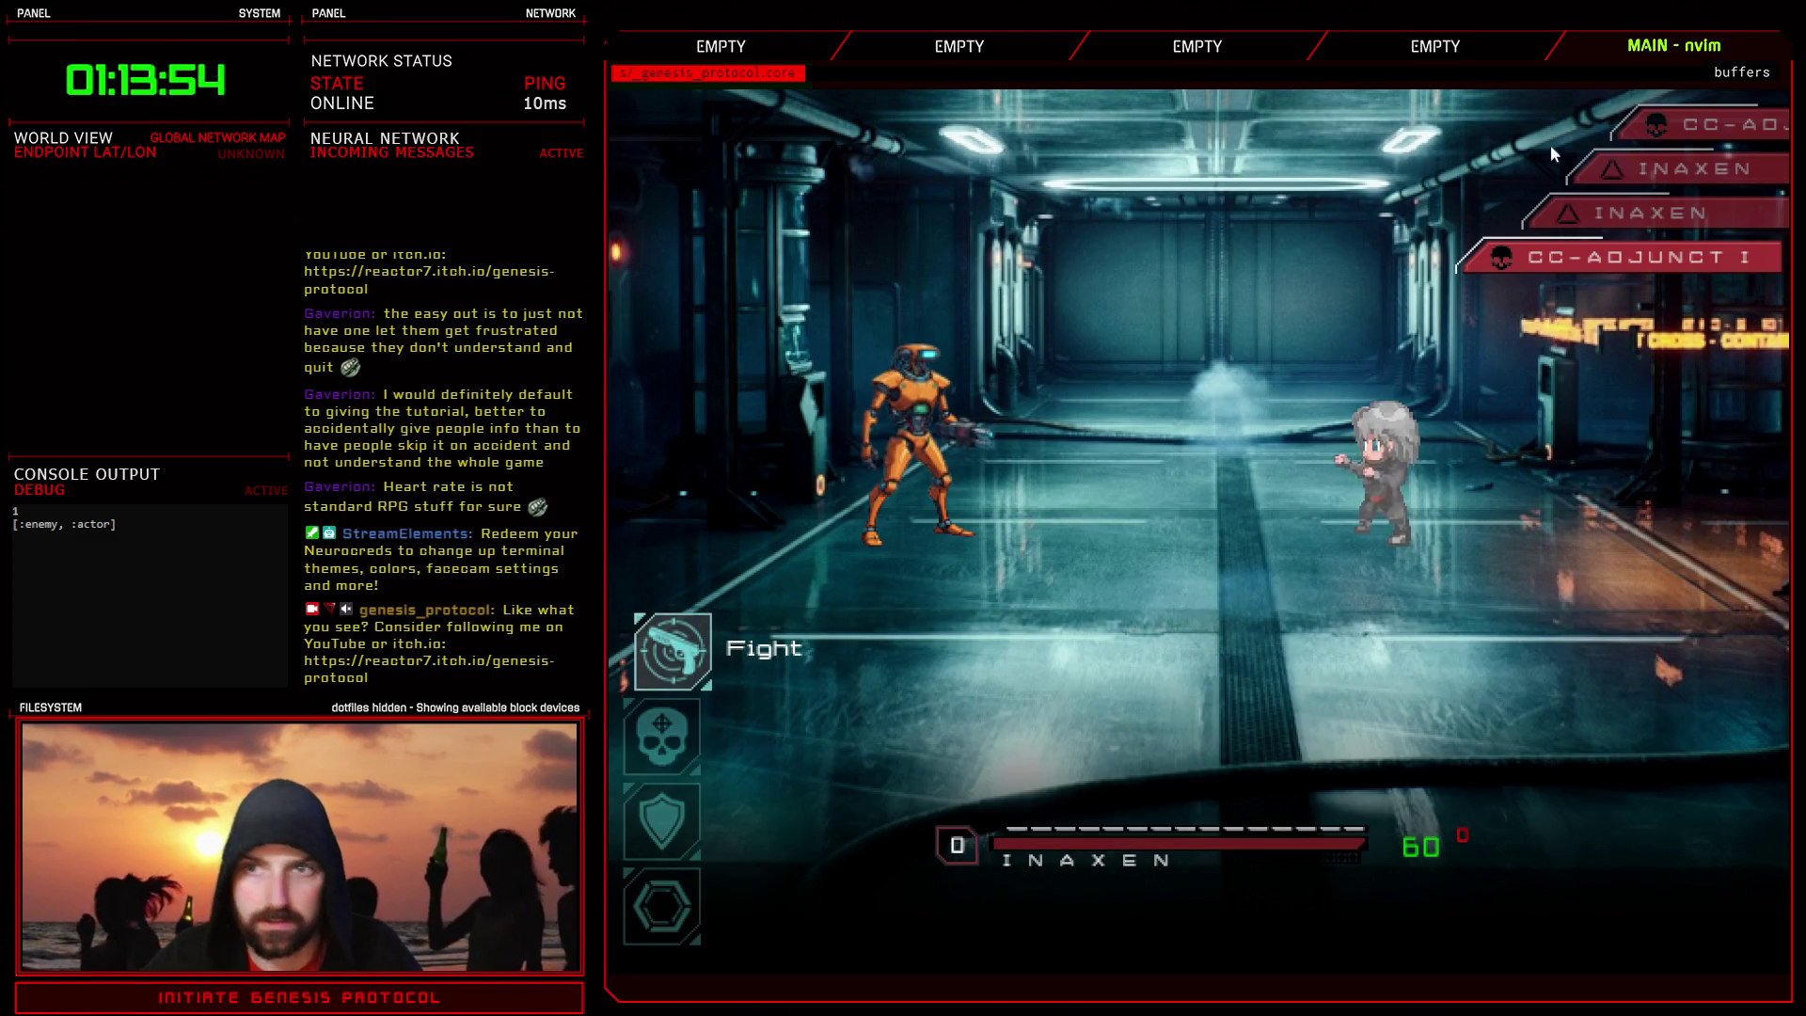
pyautogui.press('Down')
pyautogui.press('Down')
pyautogui.press('Down')
pyautogui.hotkey('alt', 'F4')
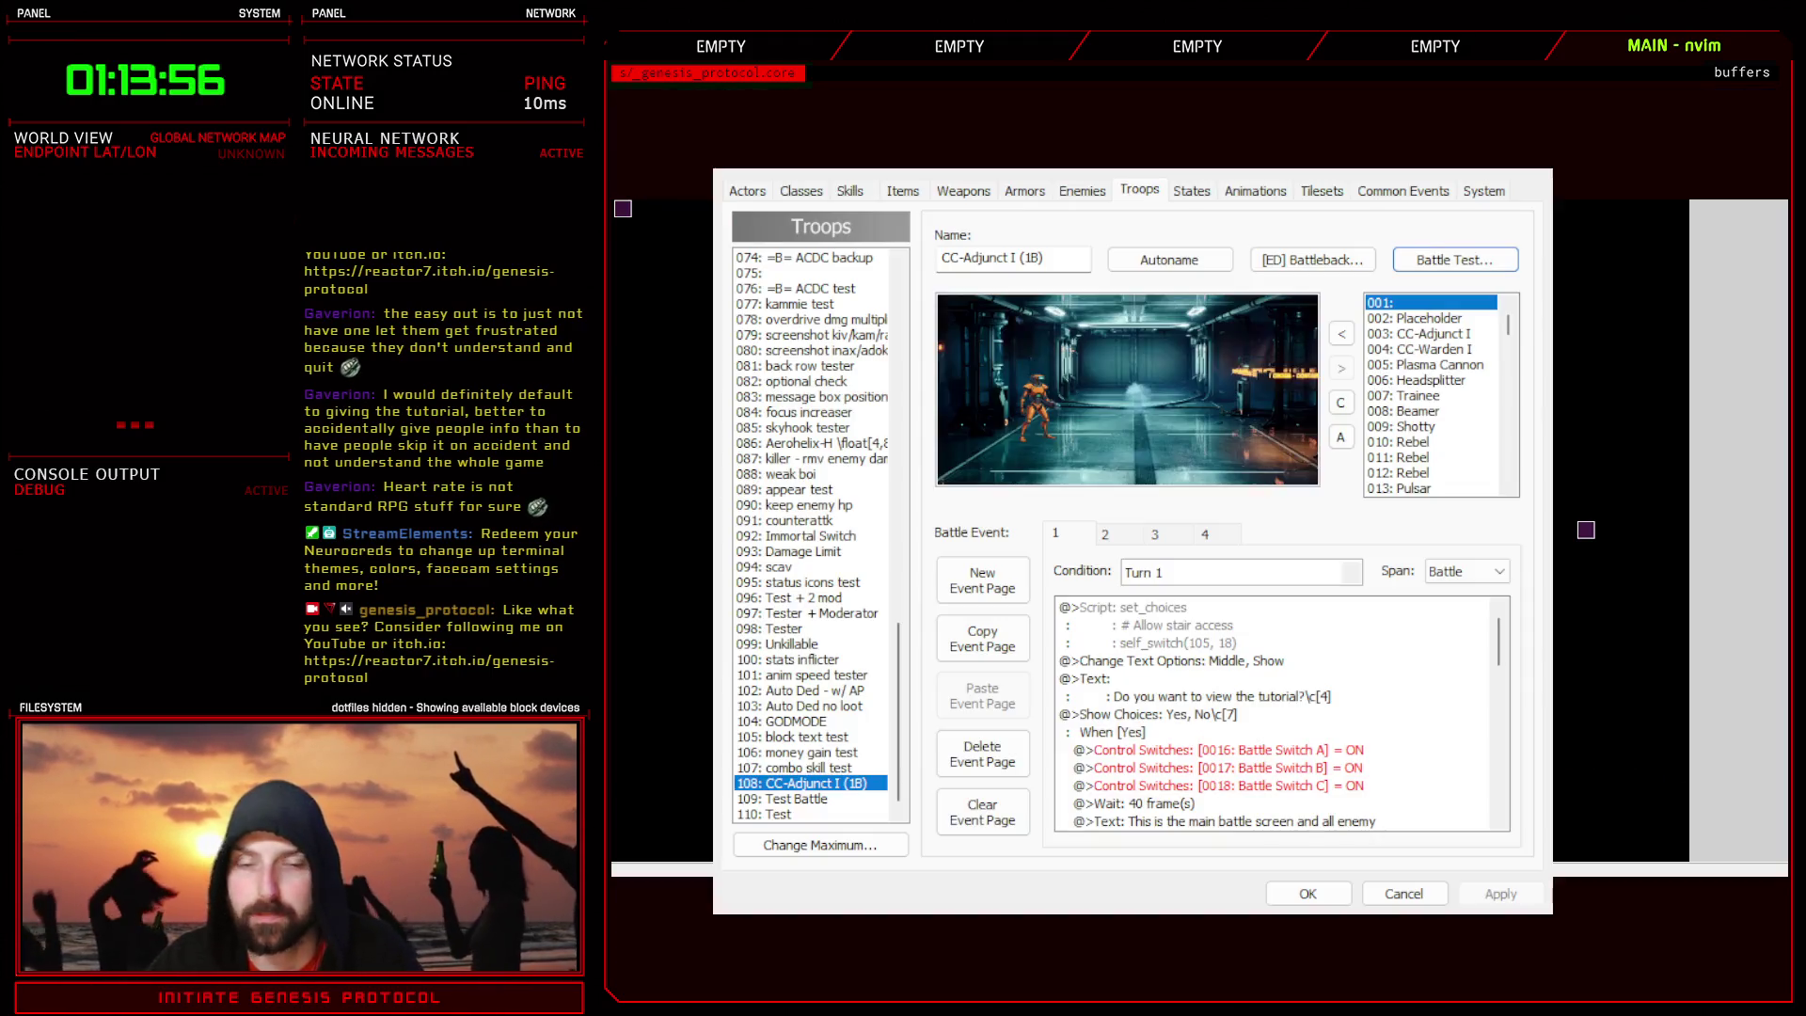
# - Scroll to troop 004: CC-Adjunct I (1B) and launch its battle test
pyautogui.moveTo(902, 636); pyautogui.dragTo(856, 310)
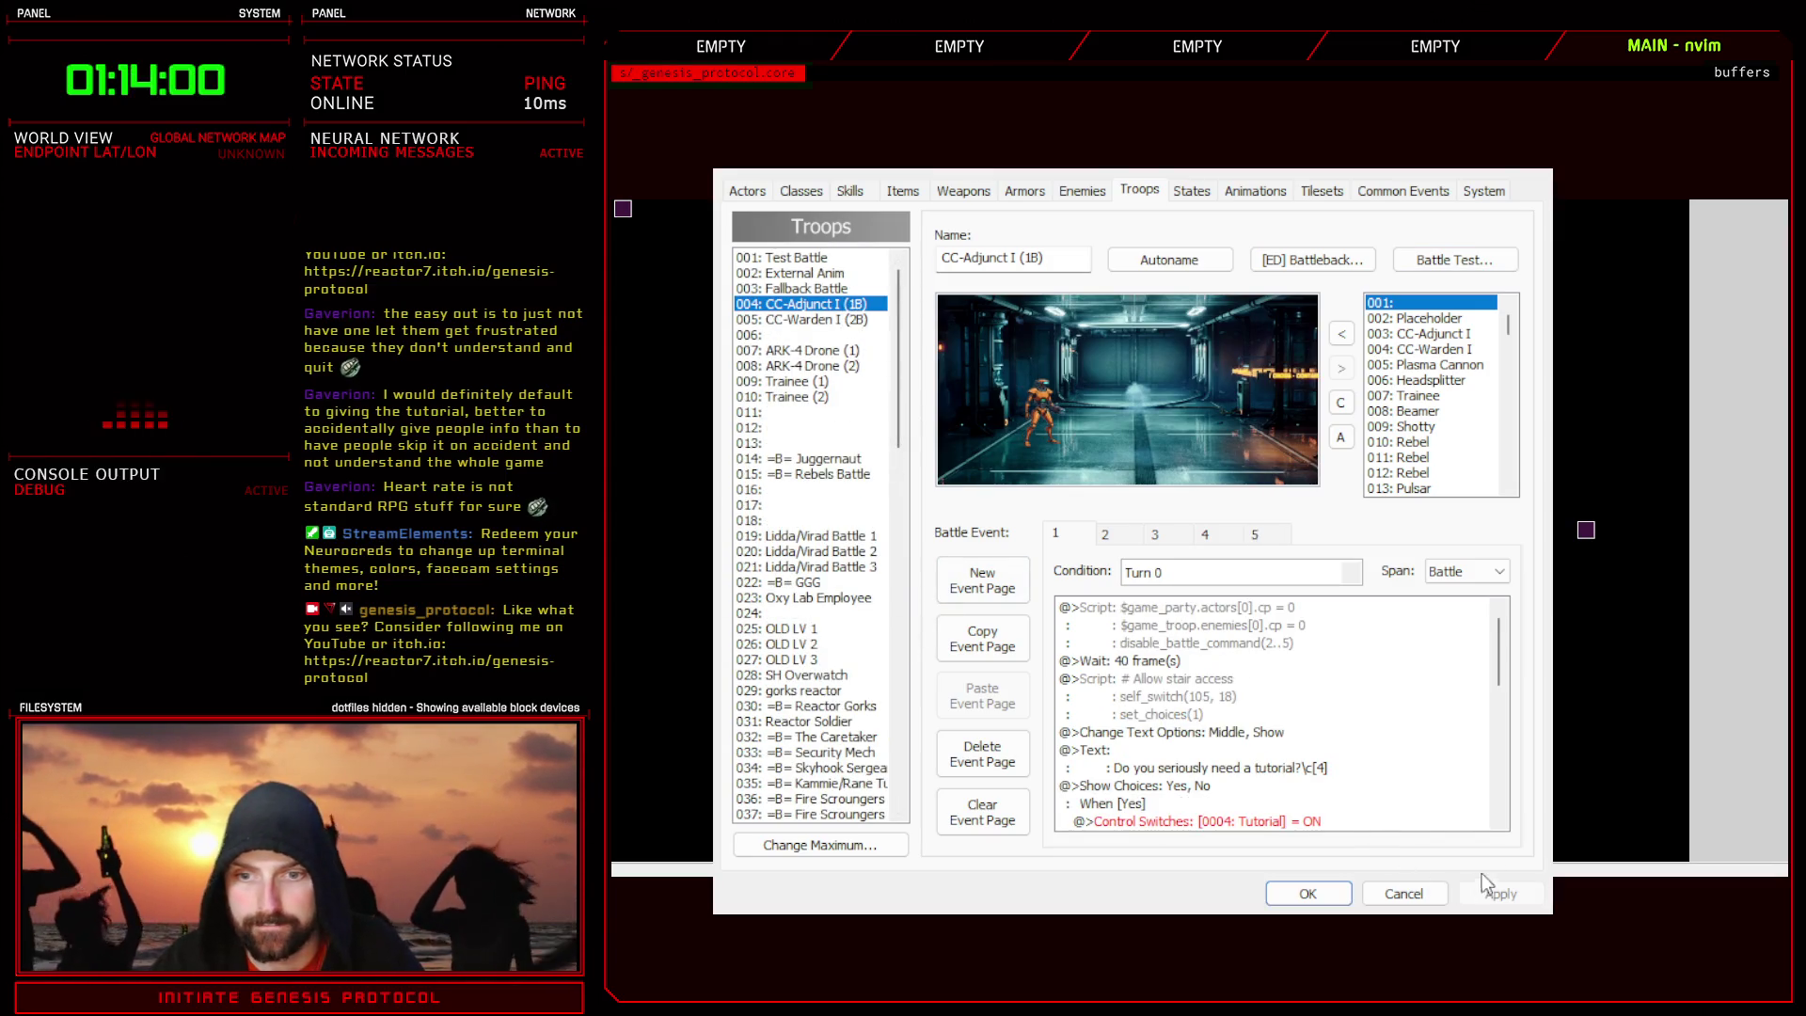
pyautogui.click(1420, 270)
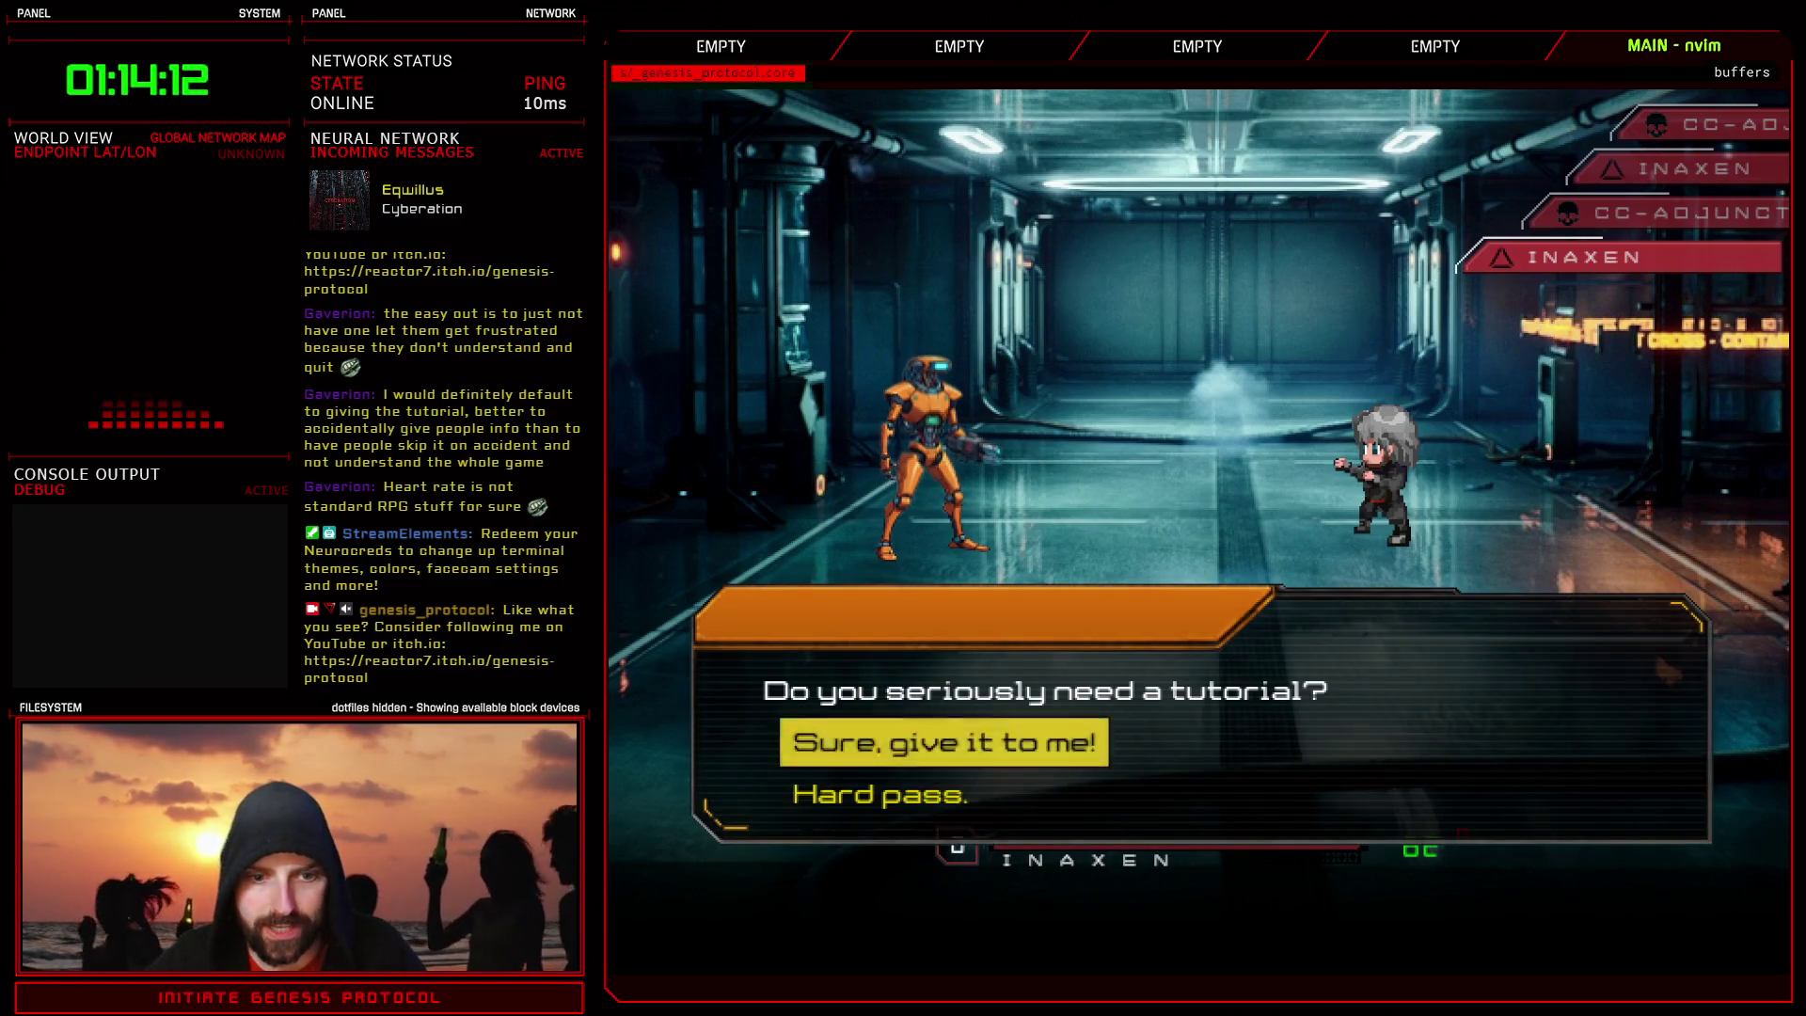
# - Accept the tutorial offer and read past the Heart Rate page citing 60 and 200 bpm
pyautogui.press('Return')
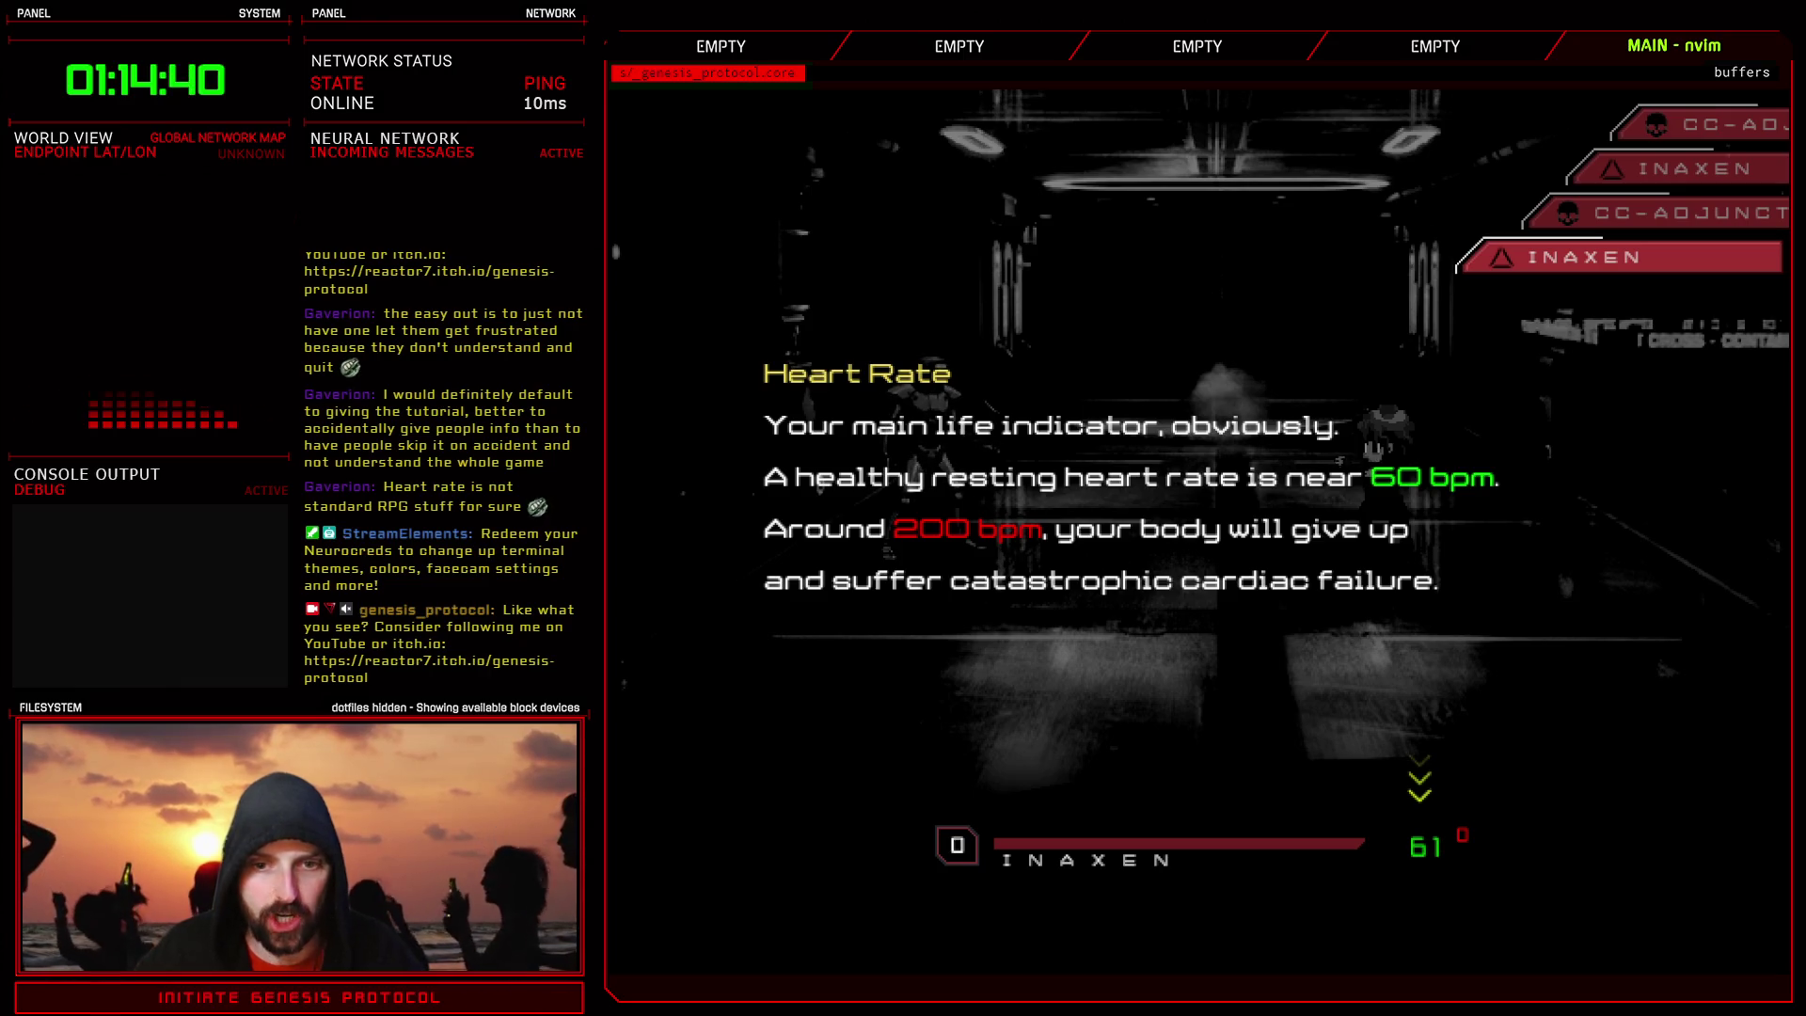
pyautogui.press('Return')
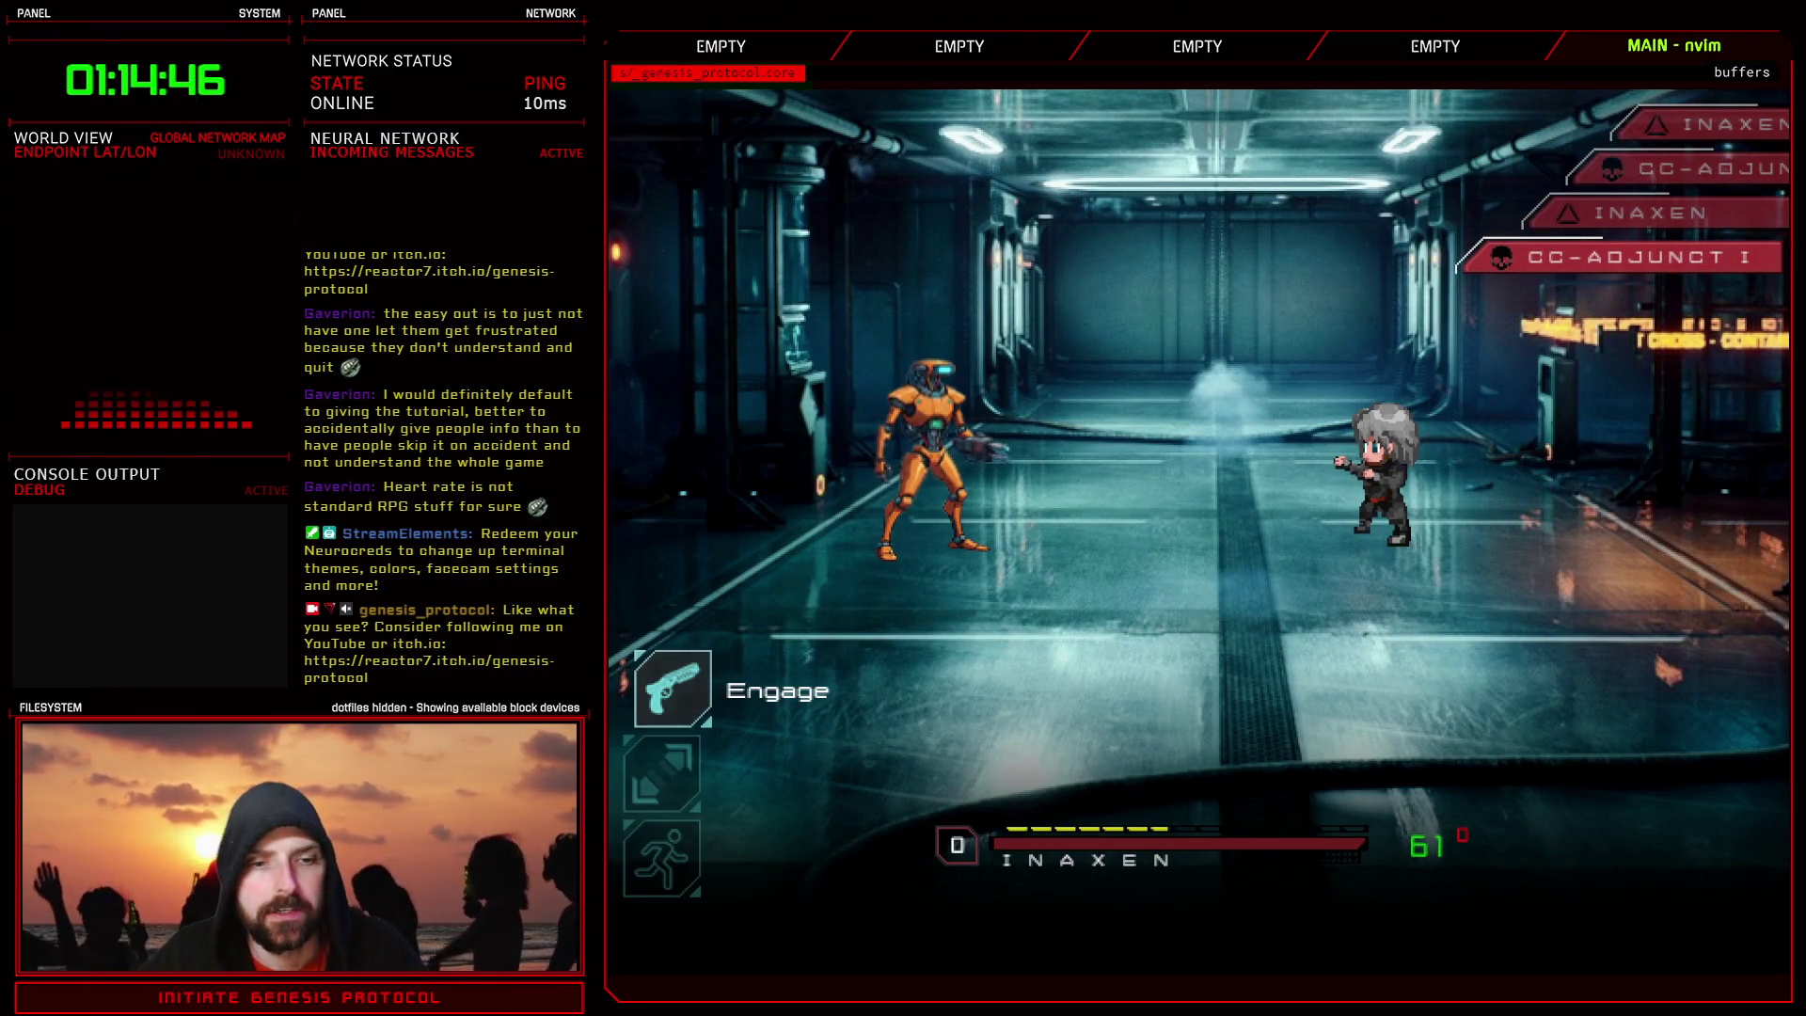
# - Attack the robot with Fisticuffs and dismiss the RAGE tutorial page to resume battle
pyautogui.press('Return')
pyautogui.press('Return')
pyautogui.press('Return')
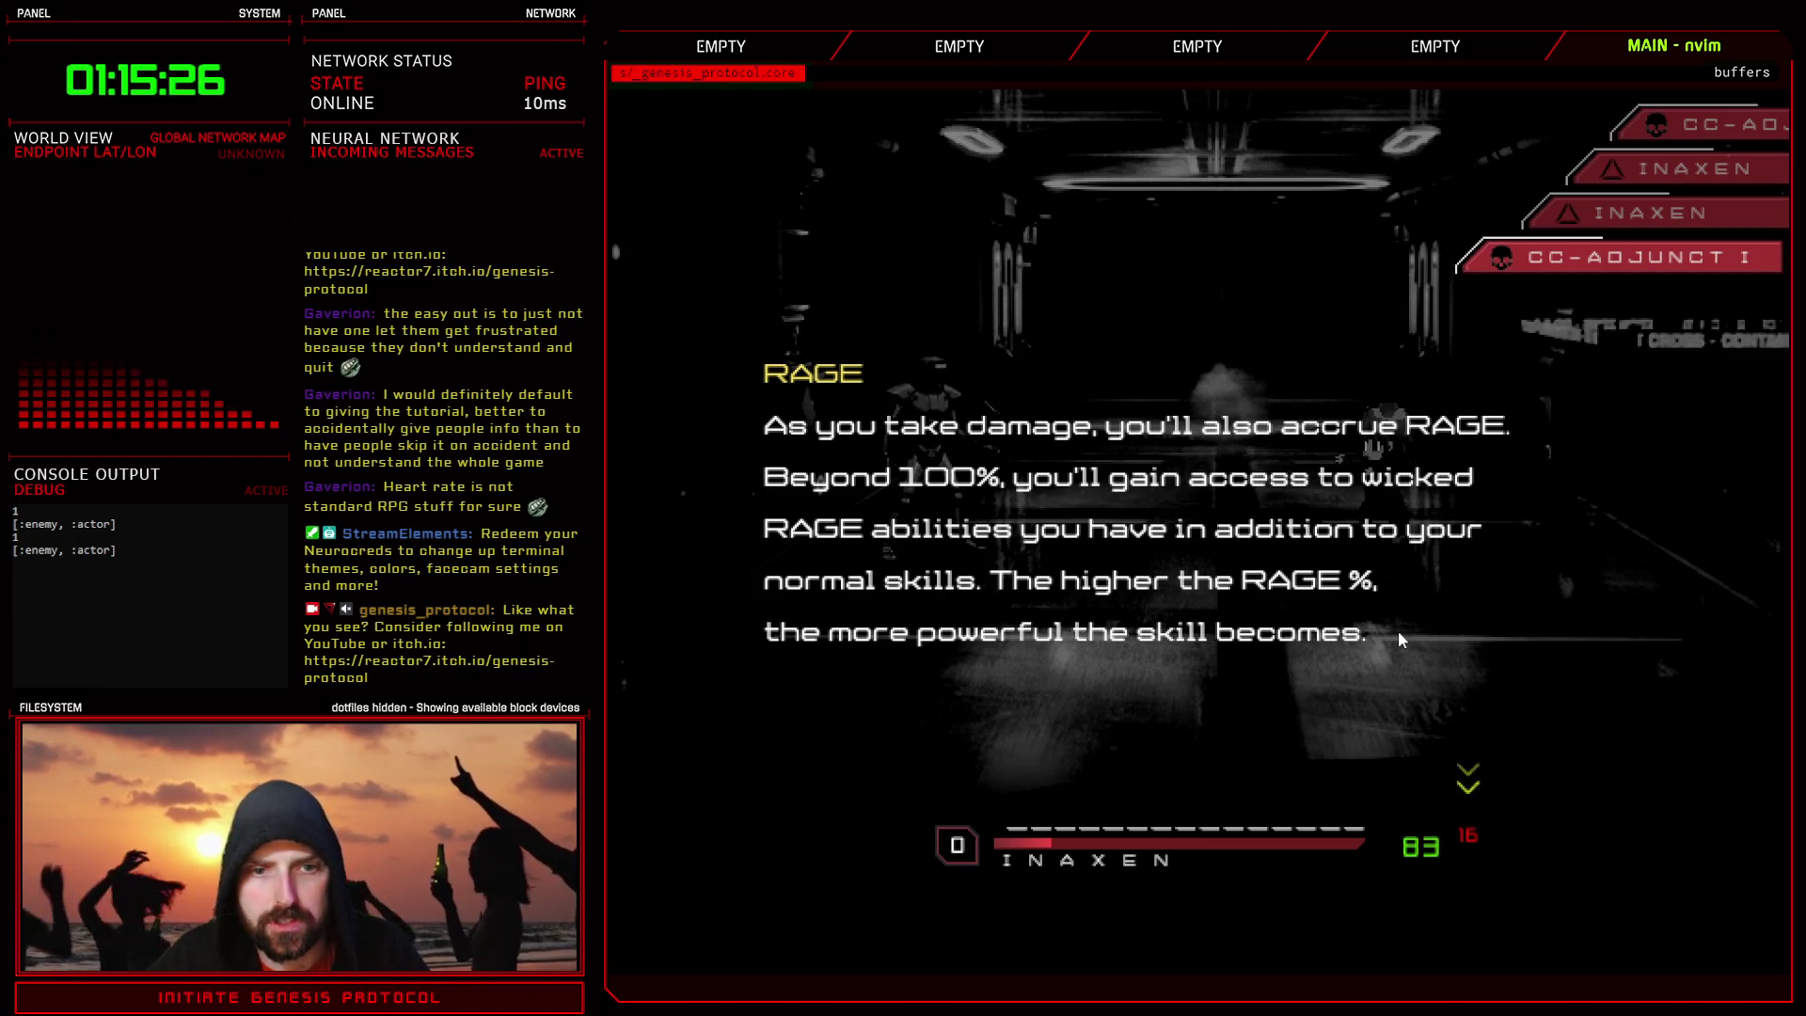
pyautogui.press('Return')
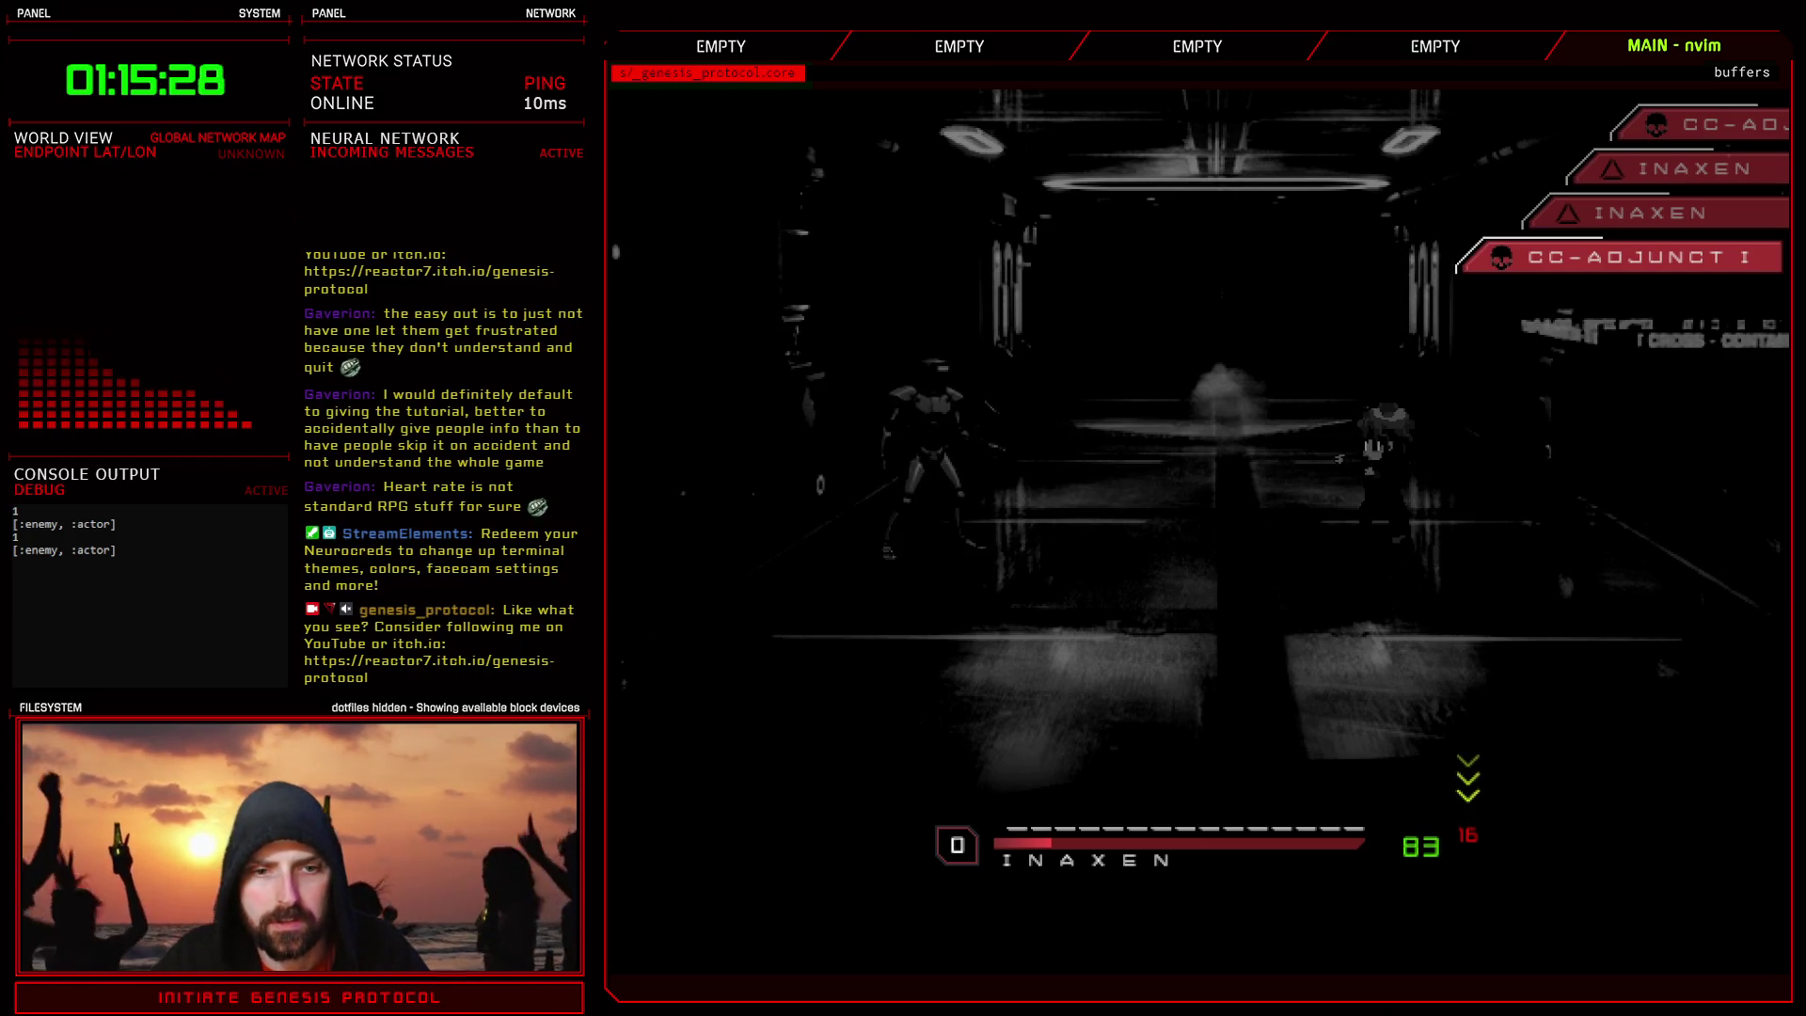
pyautogui.press('Return')
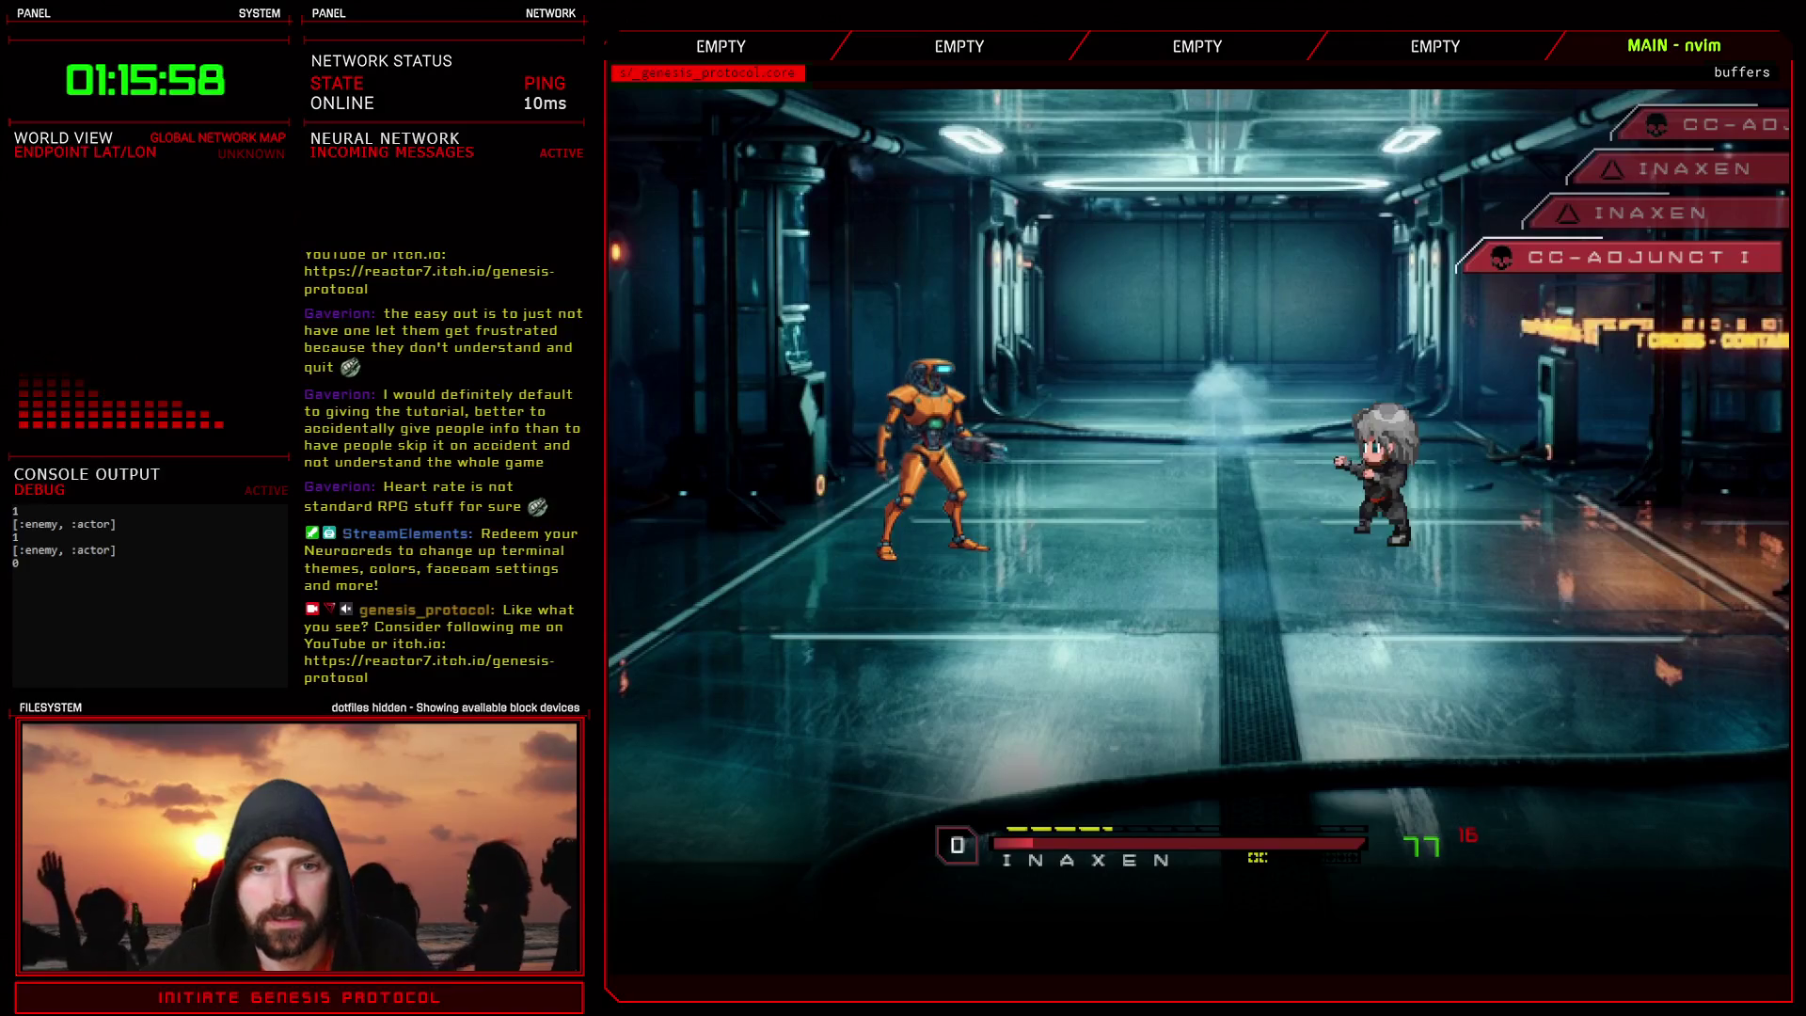
# - Attack the CC-ADJUNCT I robot with Fisticuffs, reading past the Recovery and Danger Zone pages
pyautogui.press('Return')
pyautogui.press('Return')
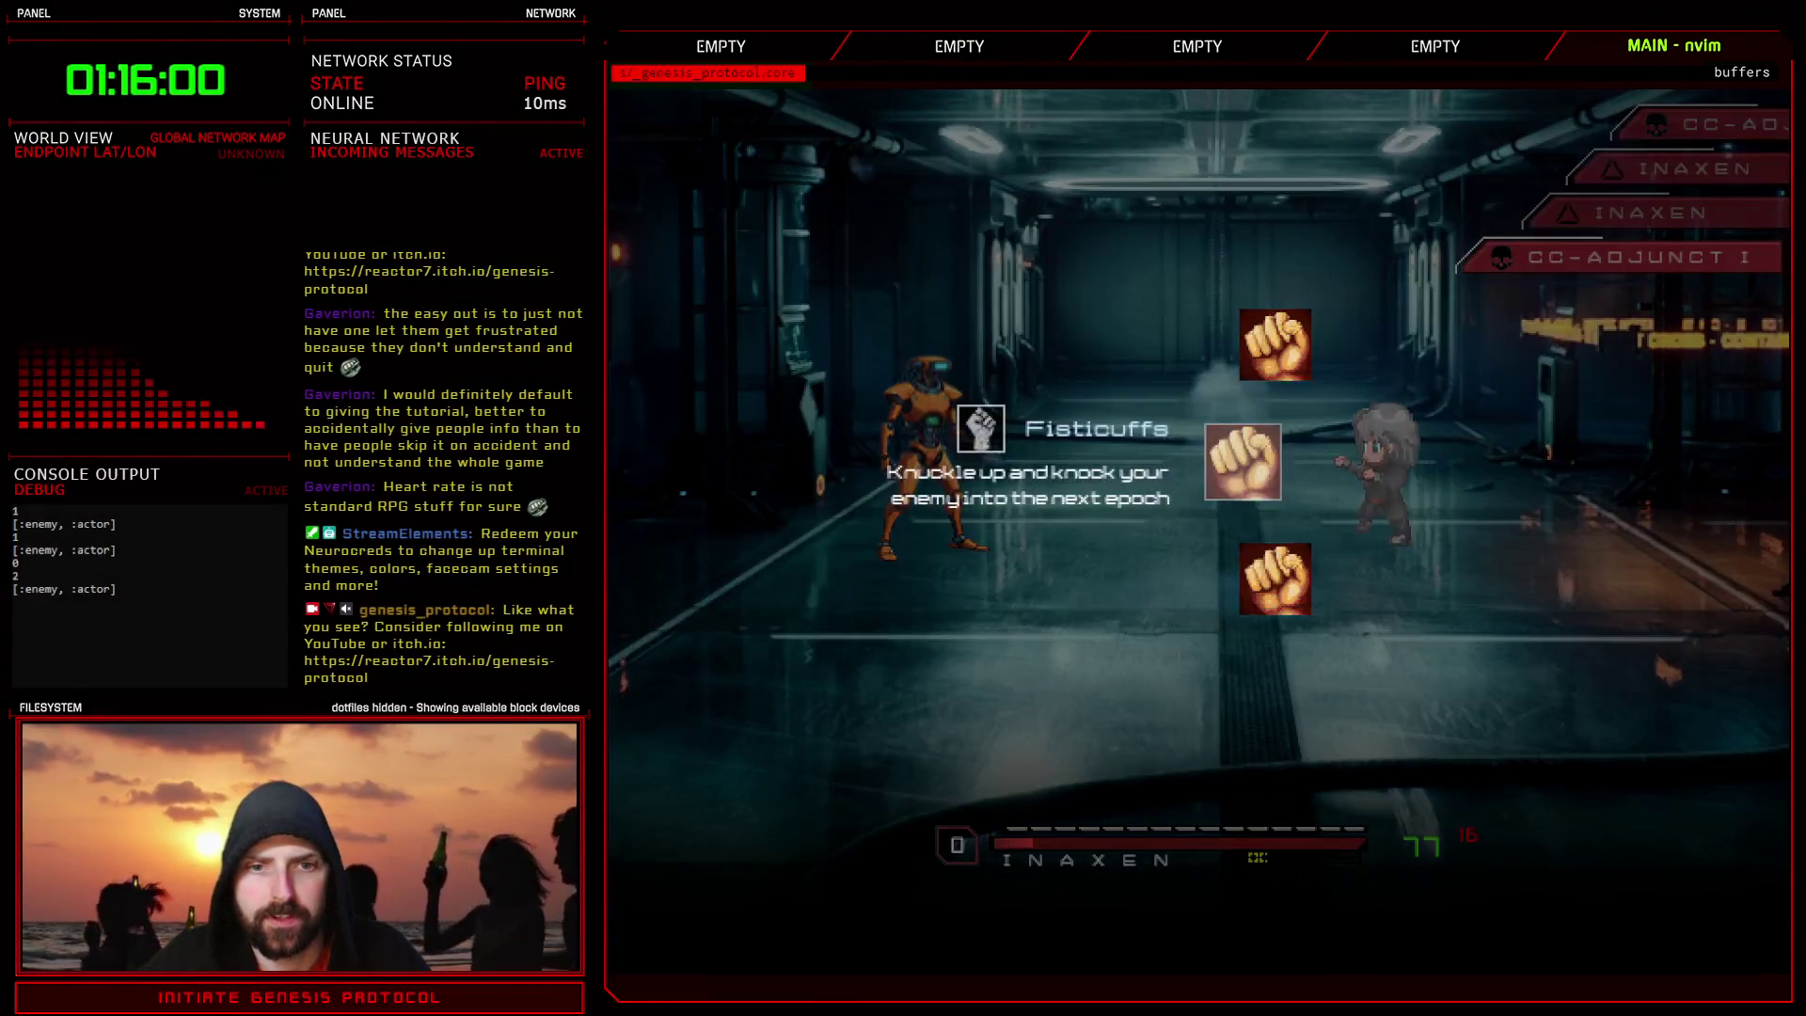
pyautogui.press('Return')
pyautogui.press('Return')
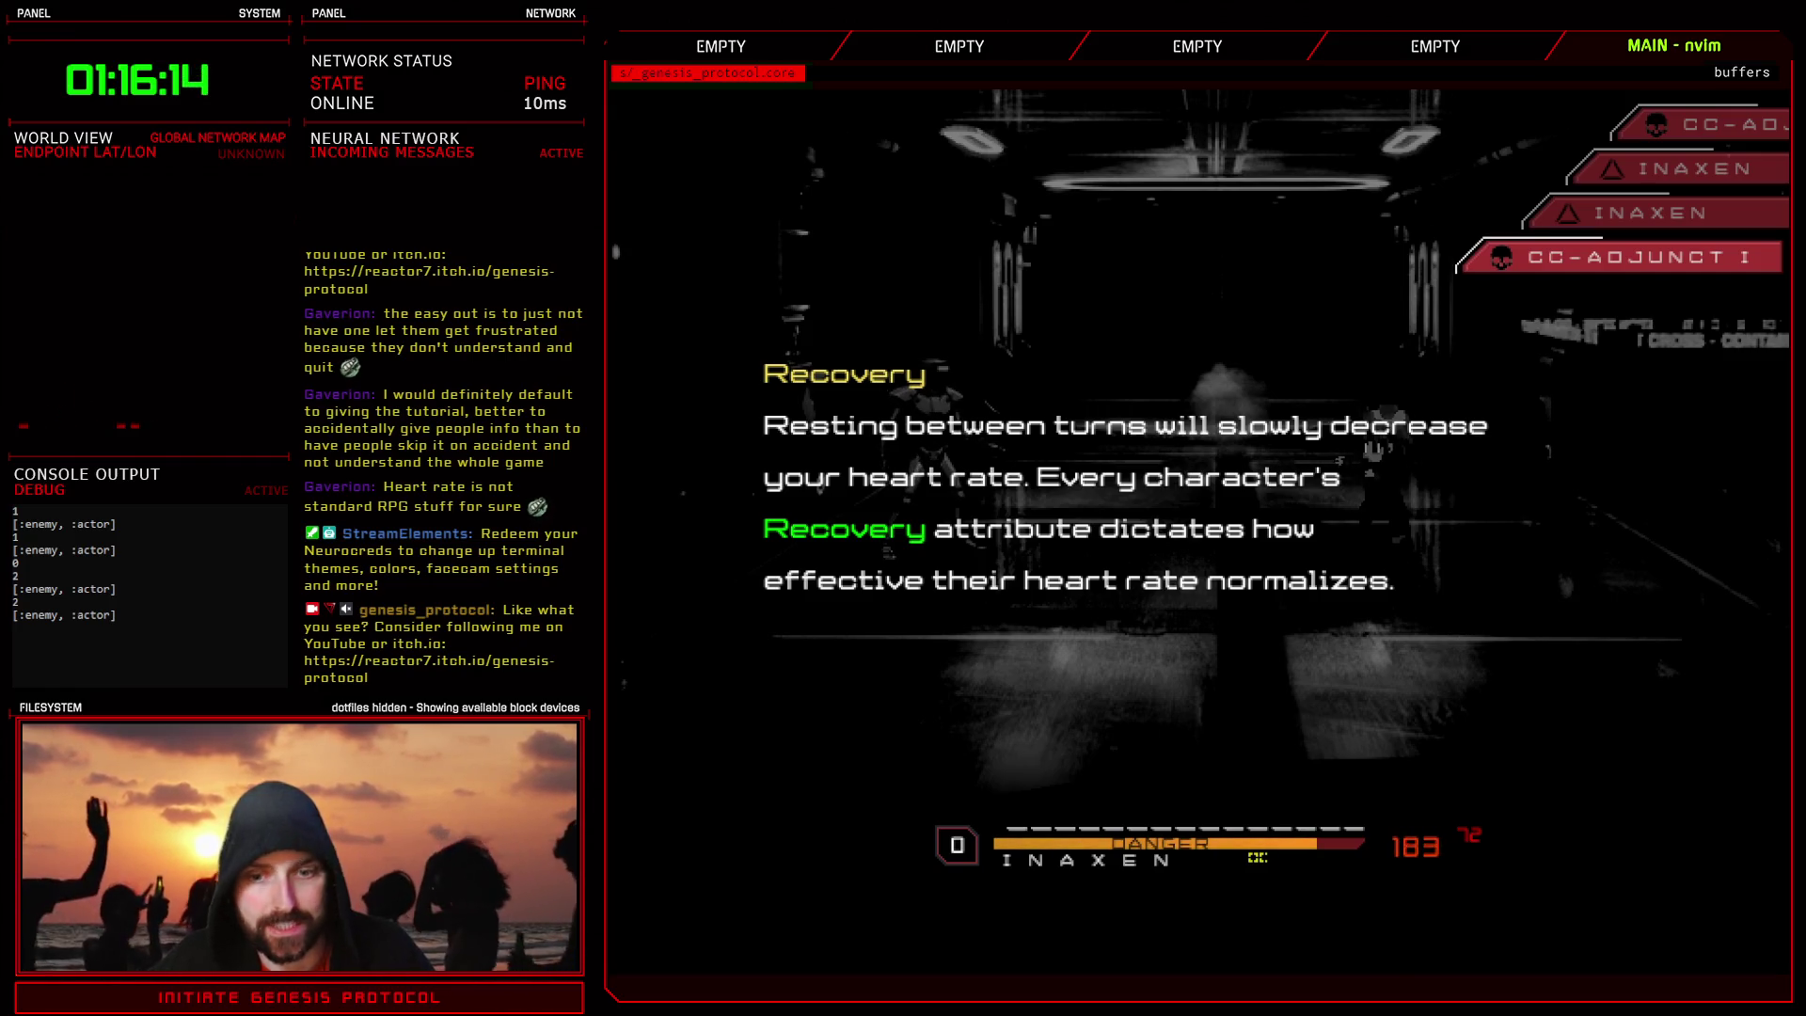
pyautogui.press('Return')
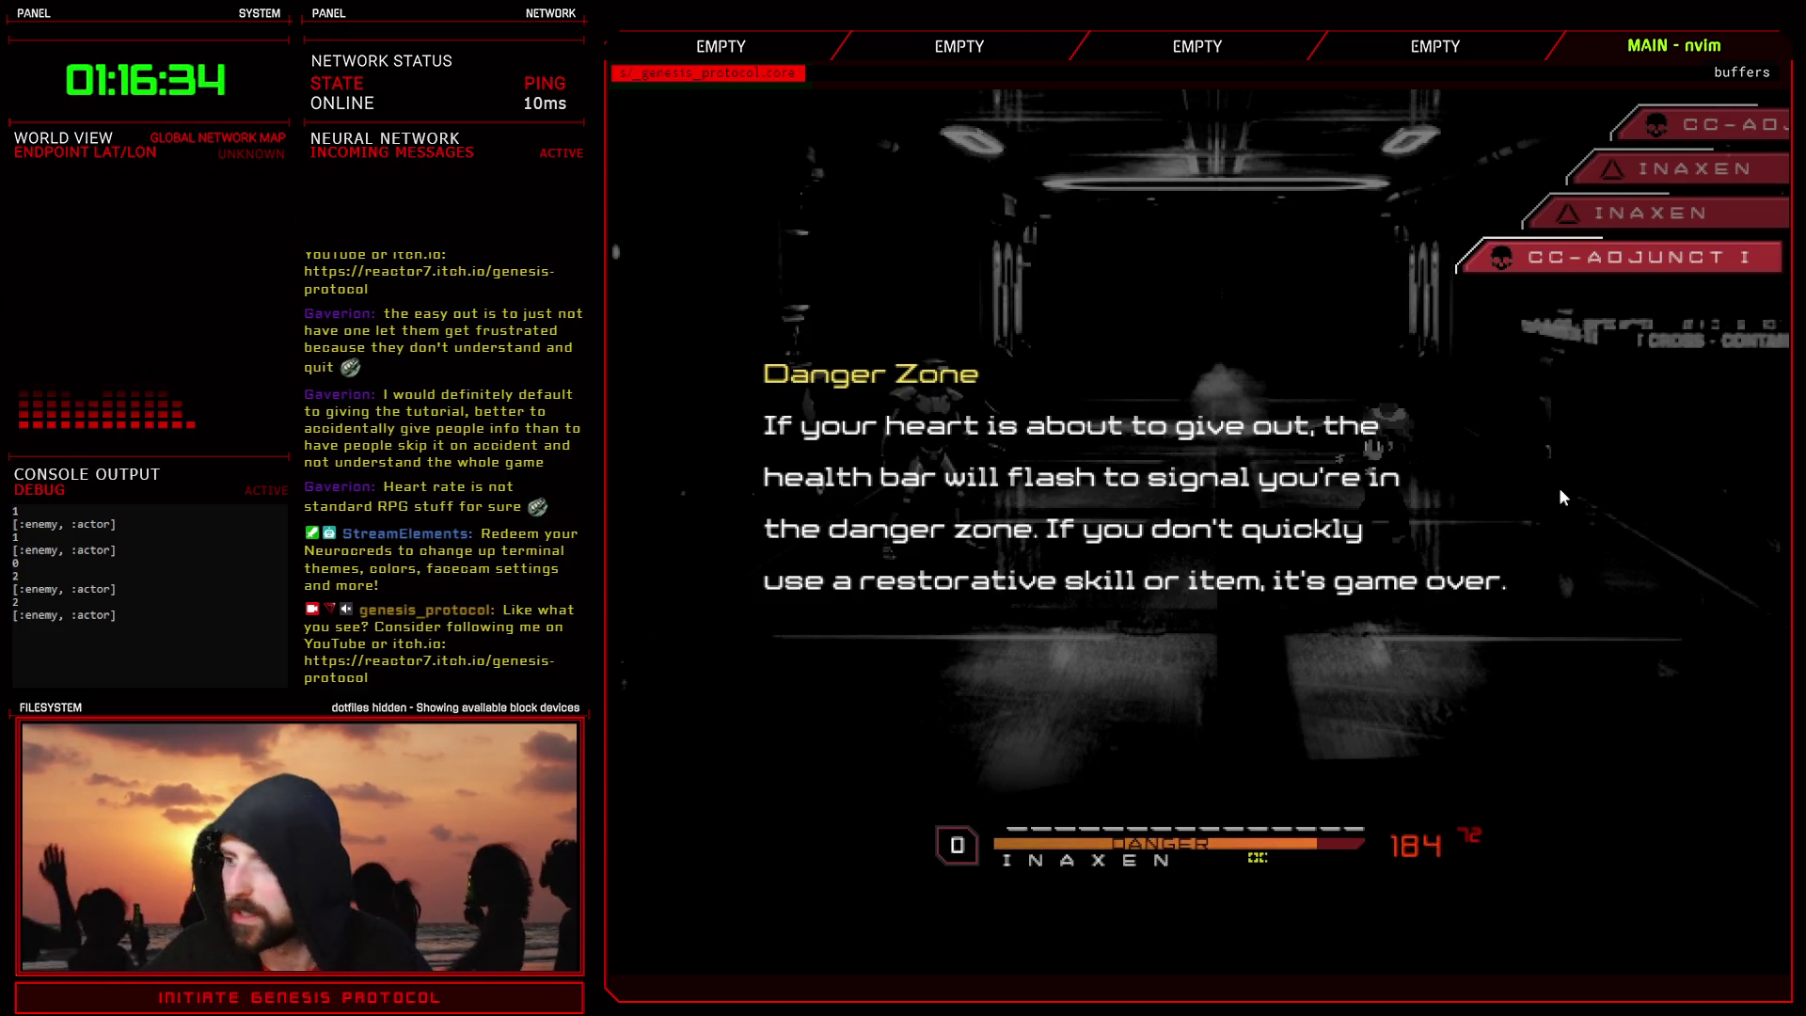
pyautogui.press('Return')
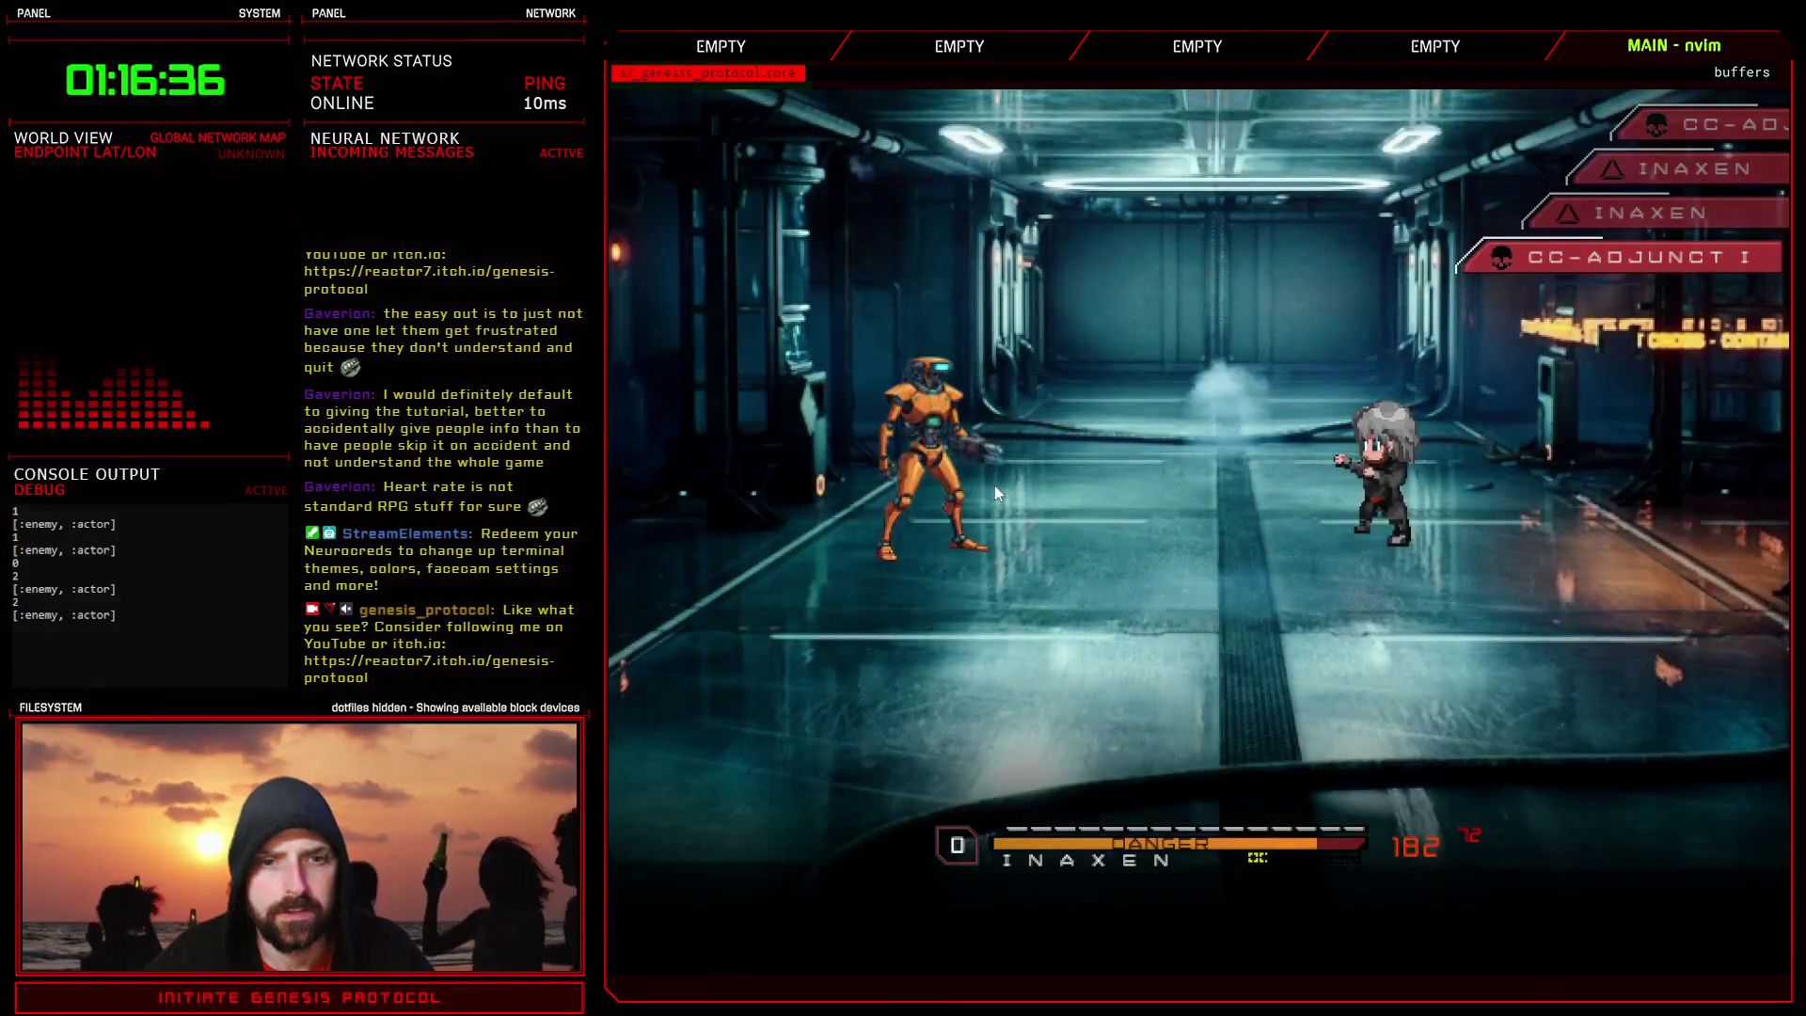
pyautogui.click(996, 485)
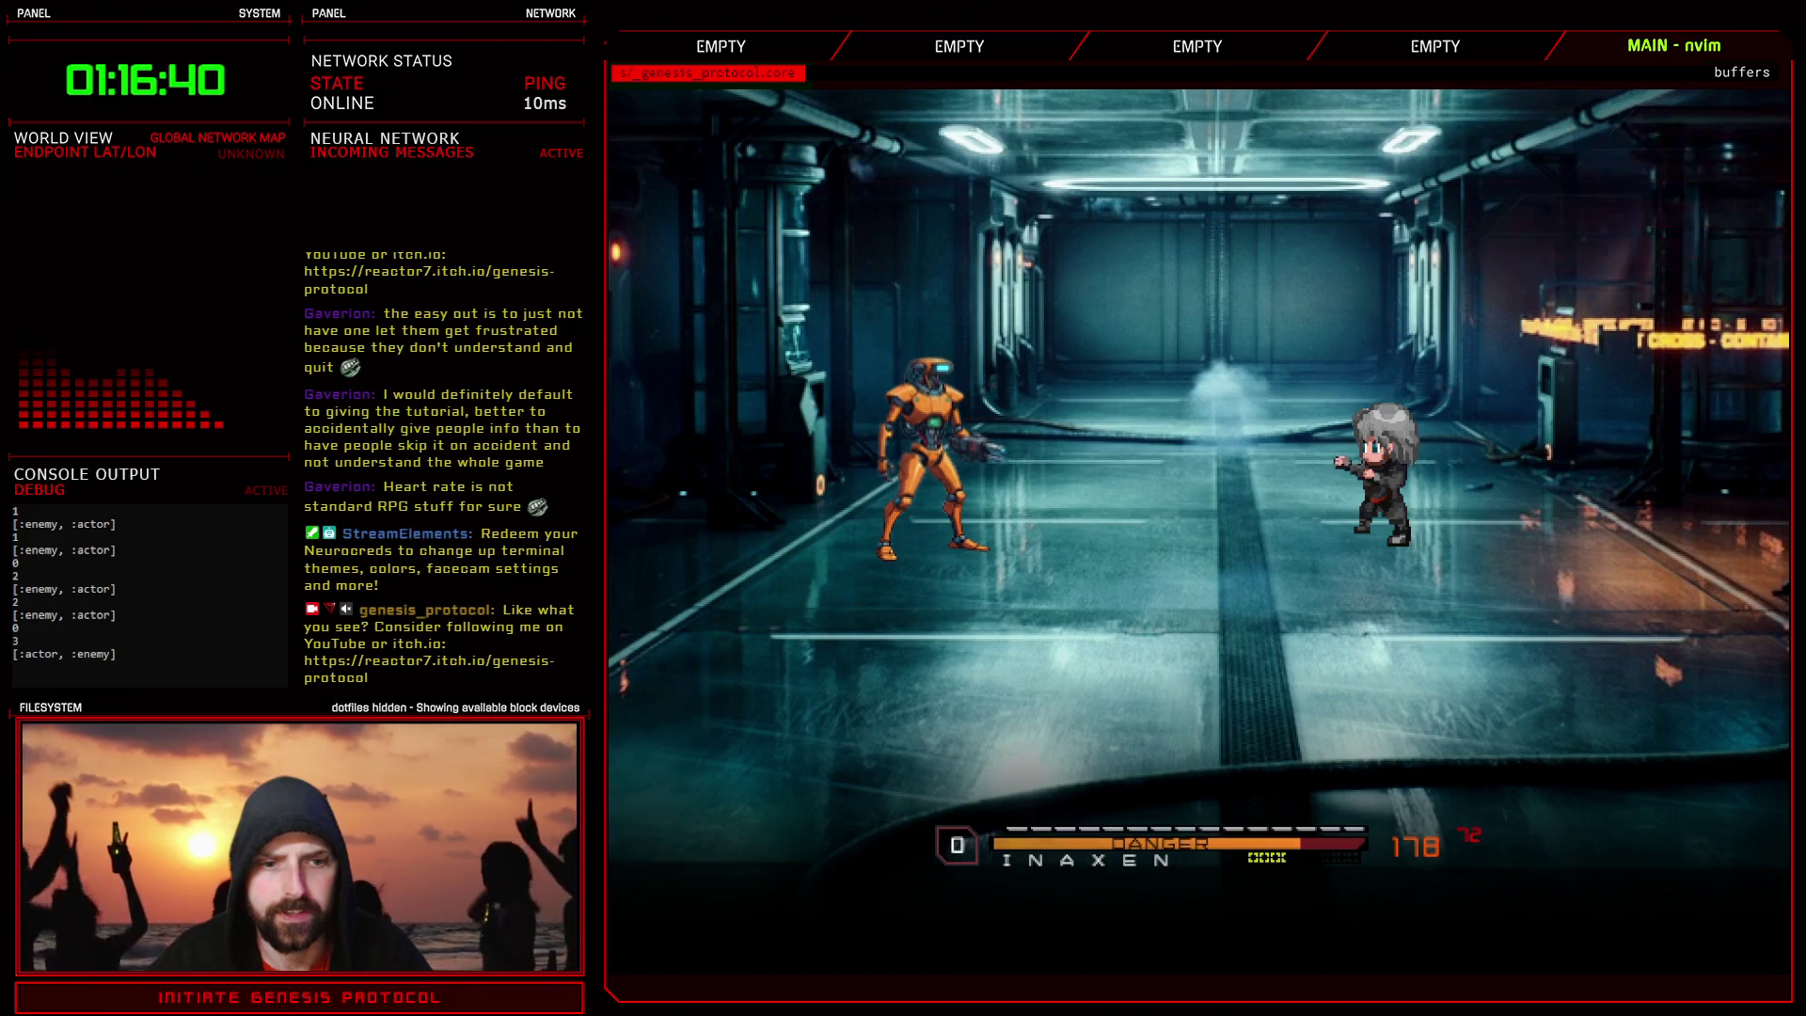
# - Use a D-Tablet, dismiss Blood Toxicity, take the Circuit Board and Android Head, and close the database
pyautogui.press('Down')
pyautogui.press('Down')
pyautogui.press('Return')
pyautogui.press('Return')
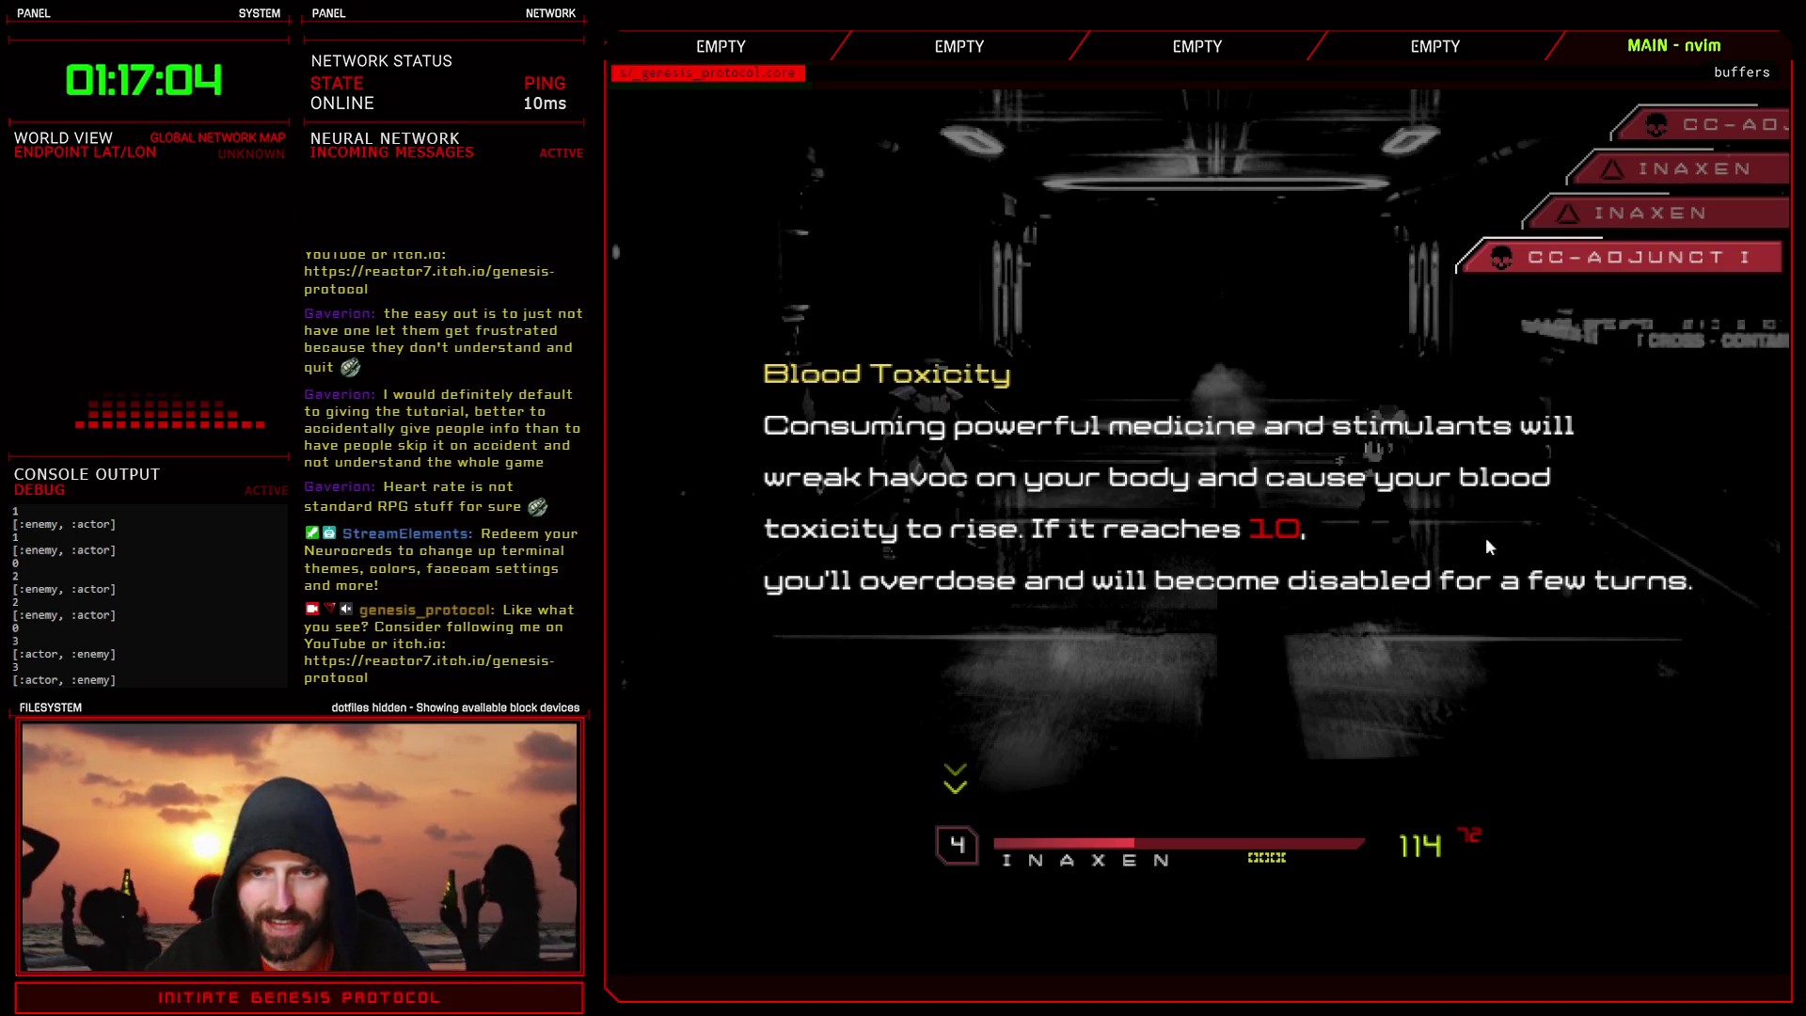
pyautogui.click(1431, 546)
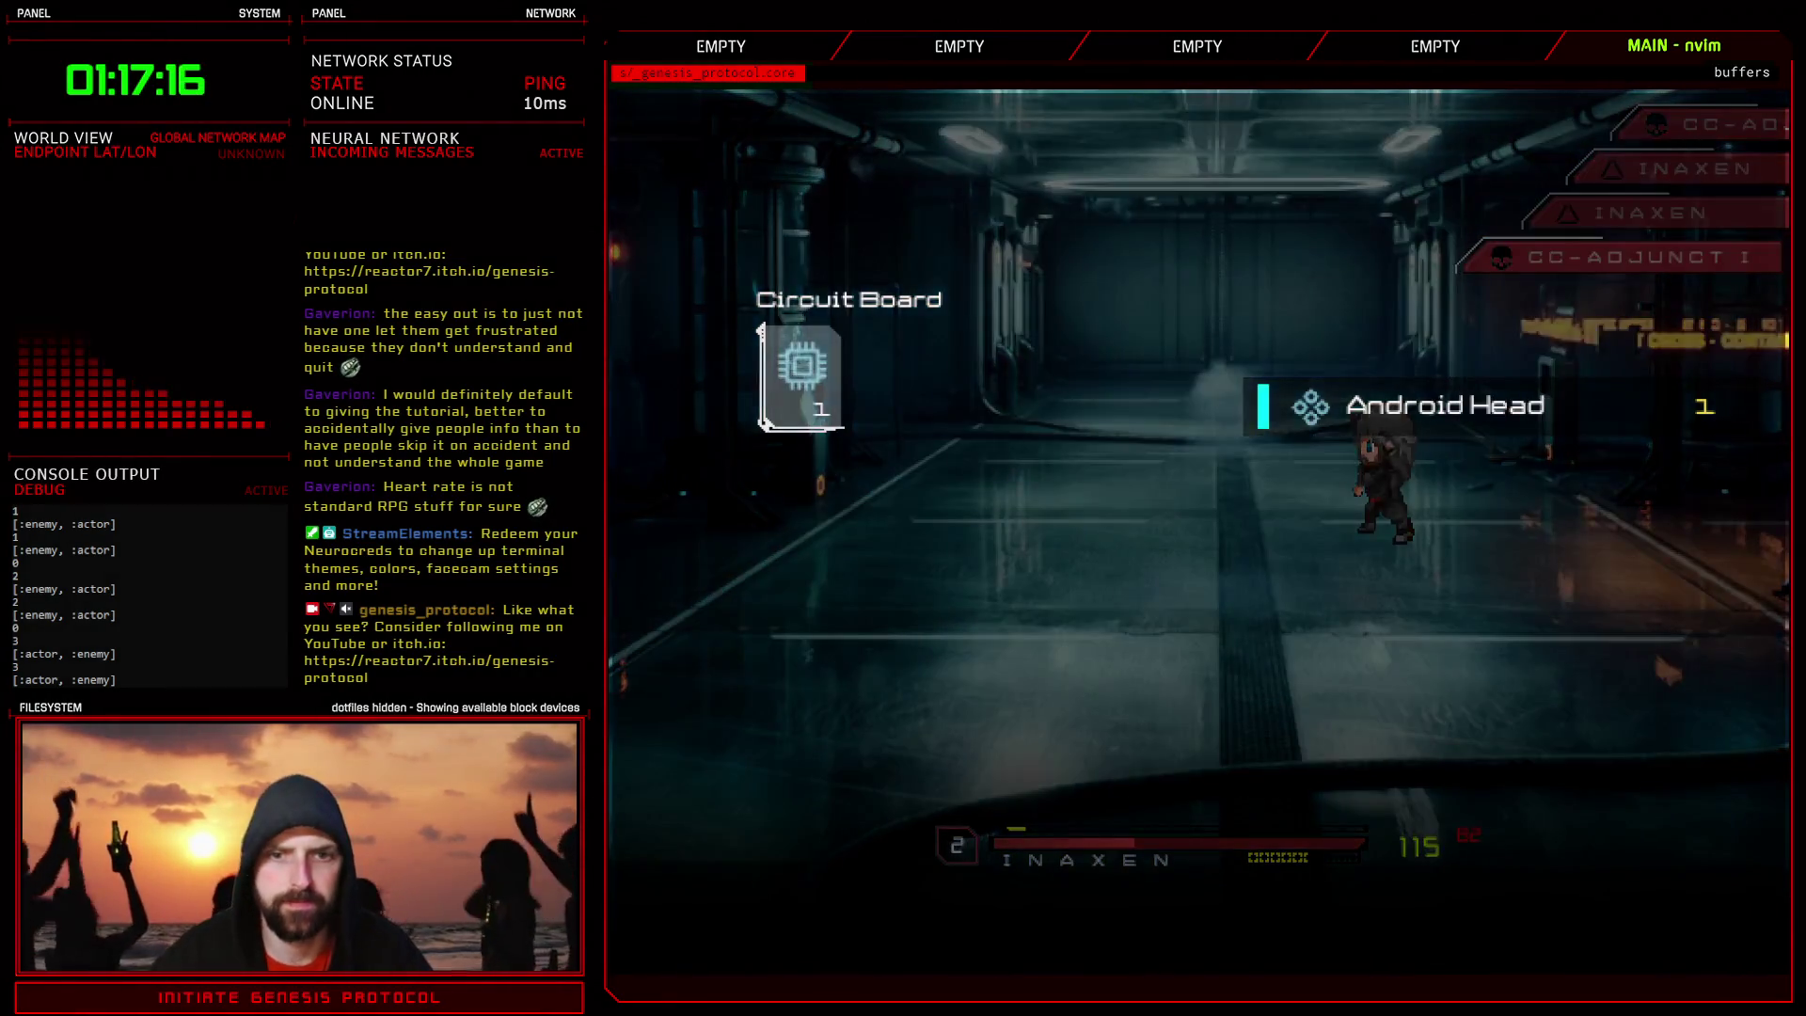
pyautogui.press('Return')
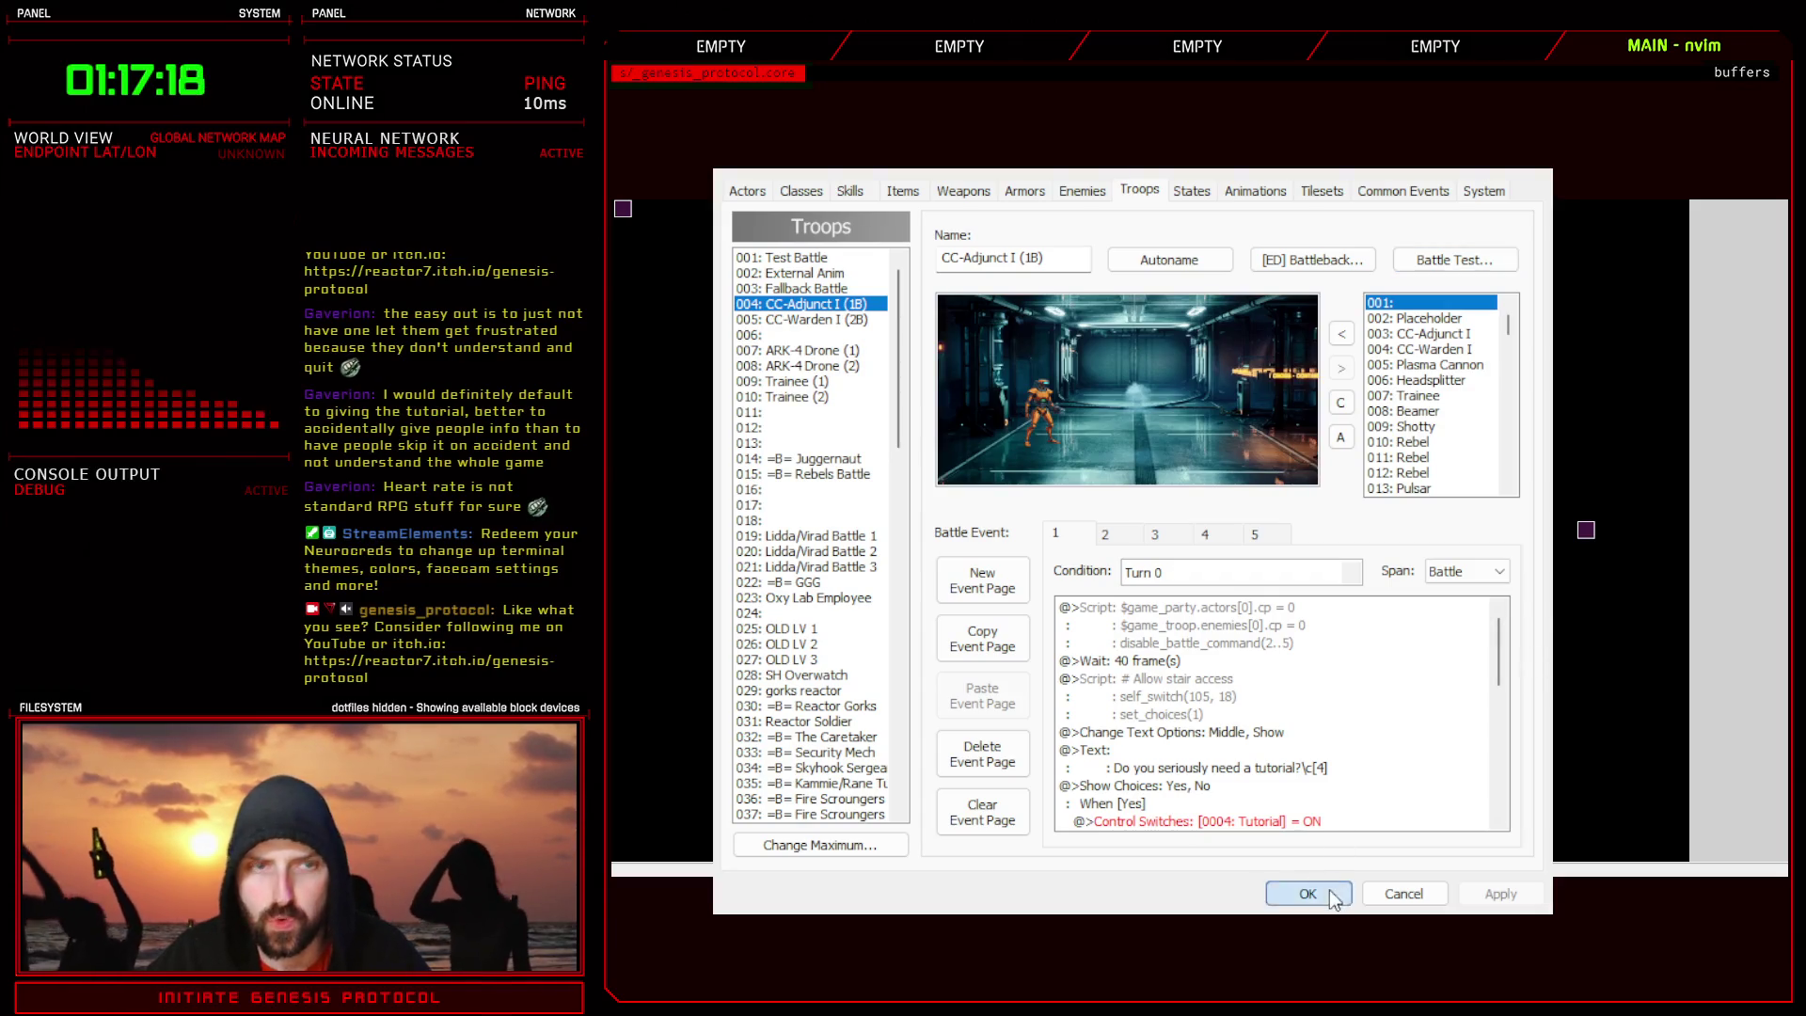
pyautogui.click(1329, 894)
# - Back in the Long Text script, delete the duplicate 'you'll overdose' words on line 120
pyautogui.hotkey('alt', 'F4')
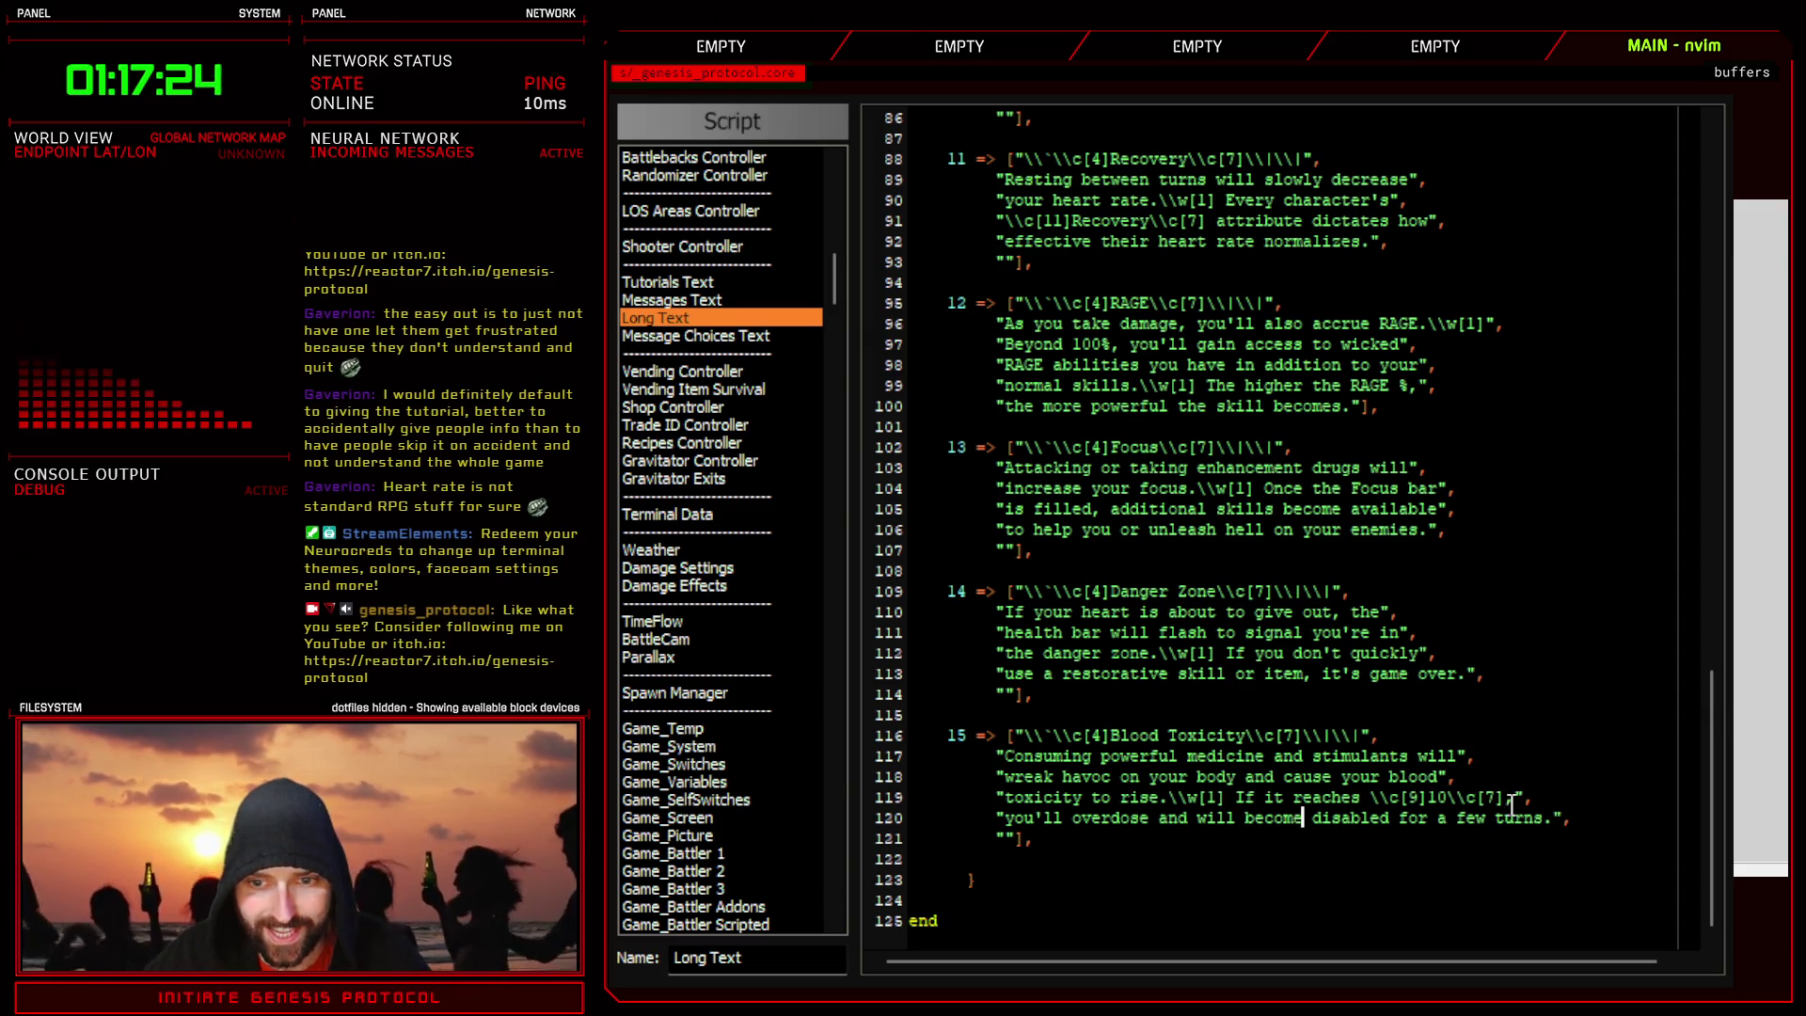
pyautogui.write("you'll overdose")
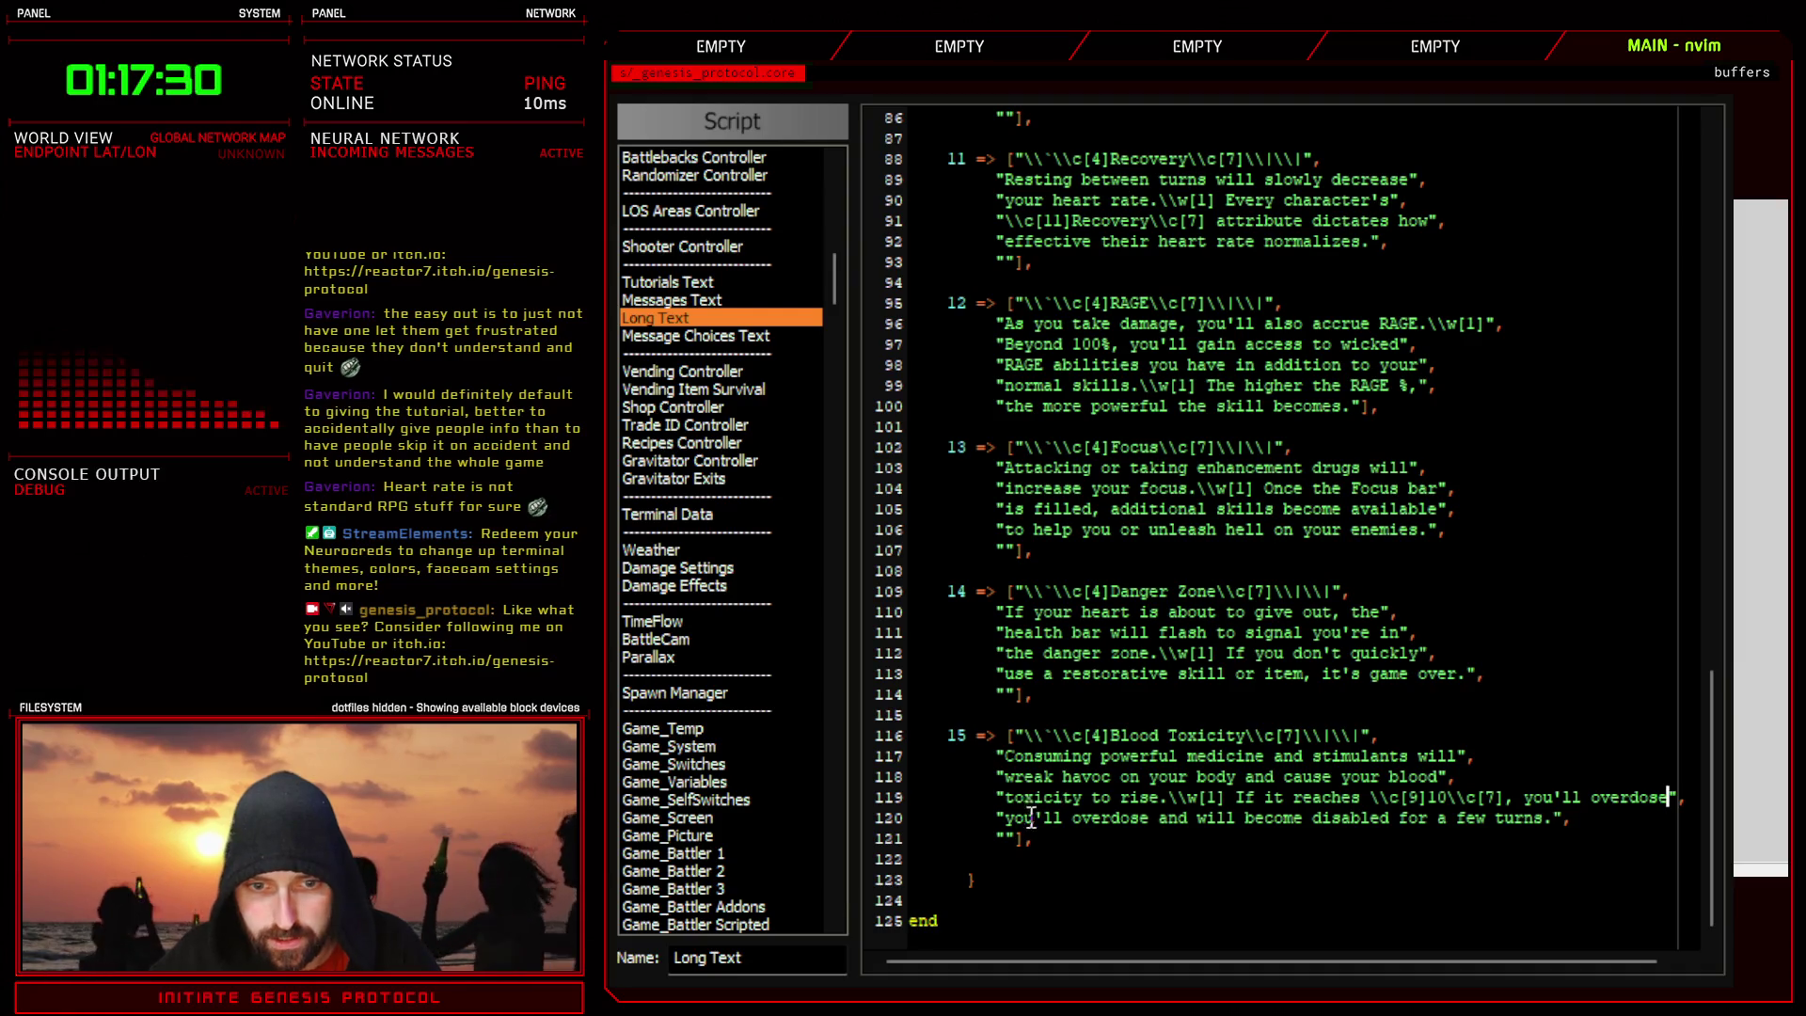
pyautogui.moveTo(1158, 817); pyautogui.dragTo(1019, 830)
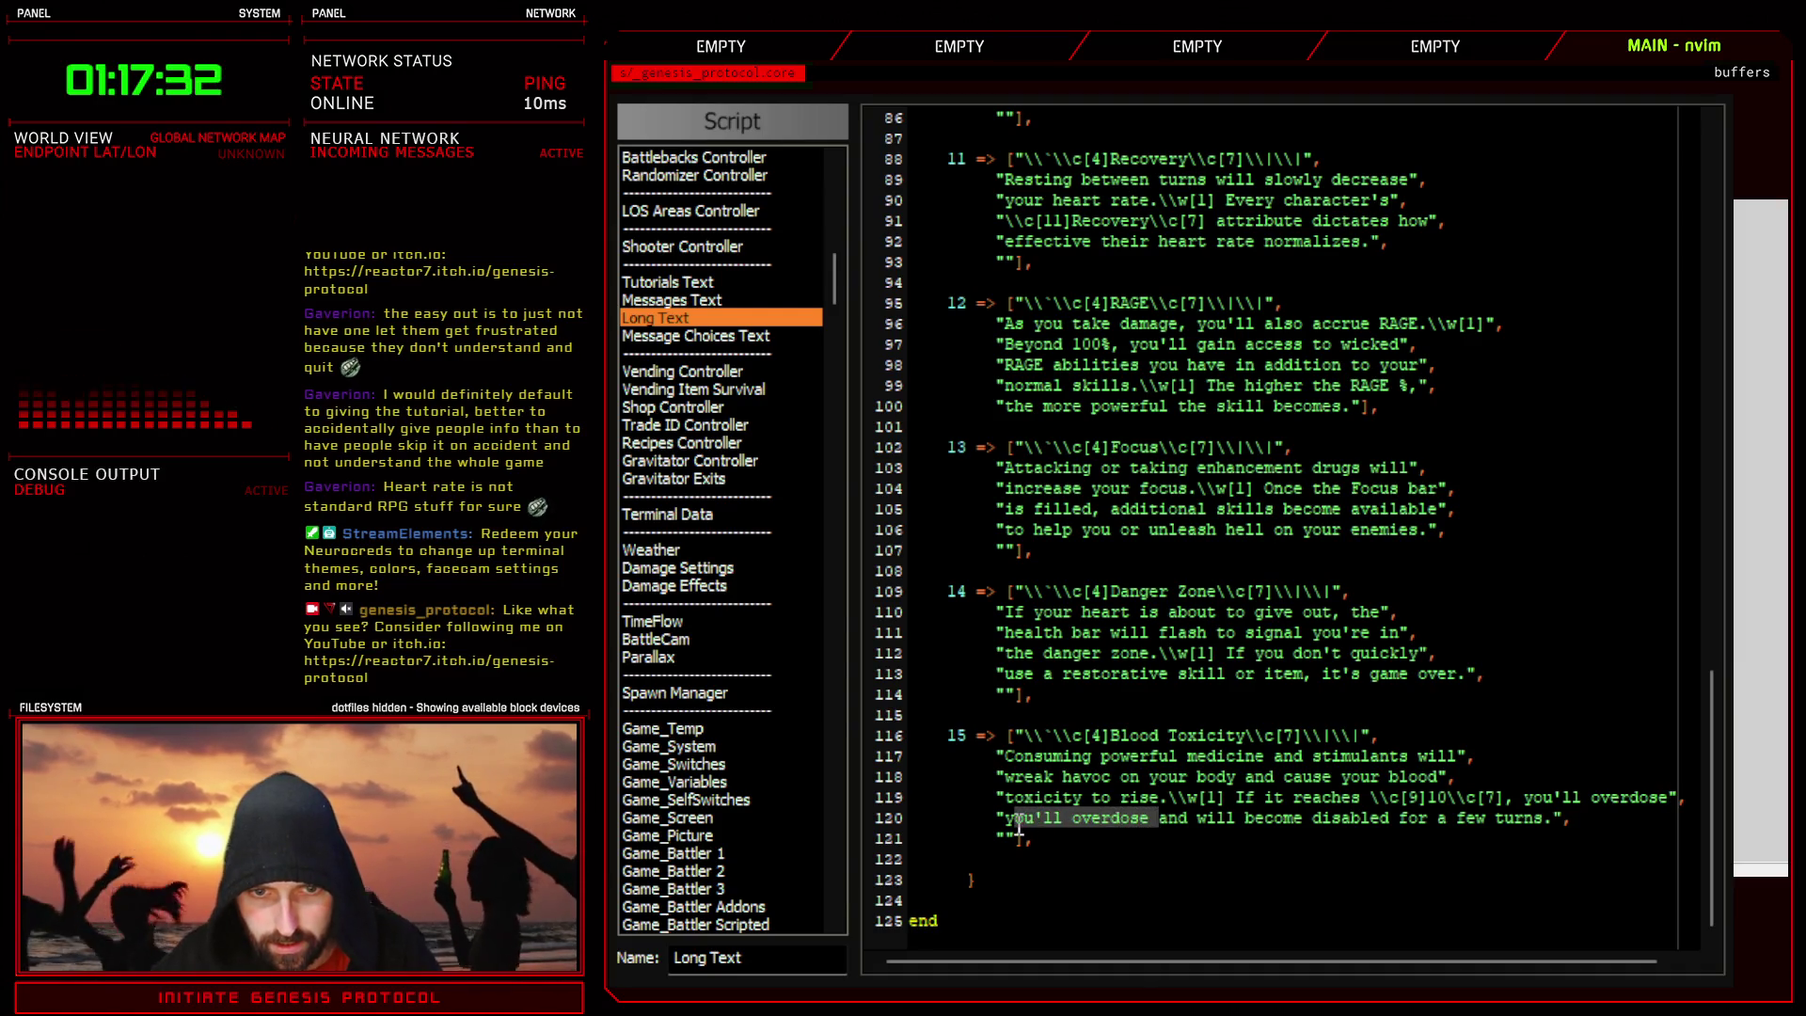
pyautogui.press('d')
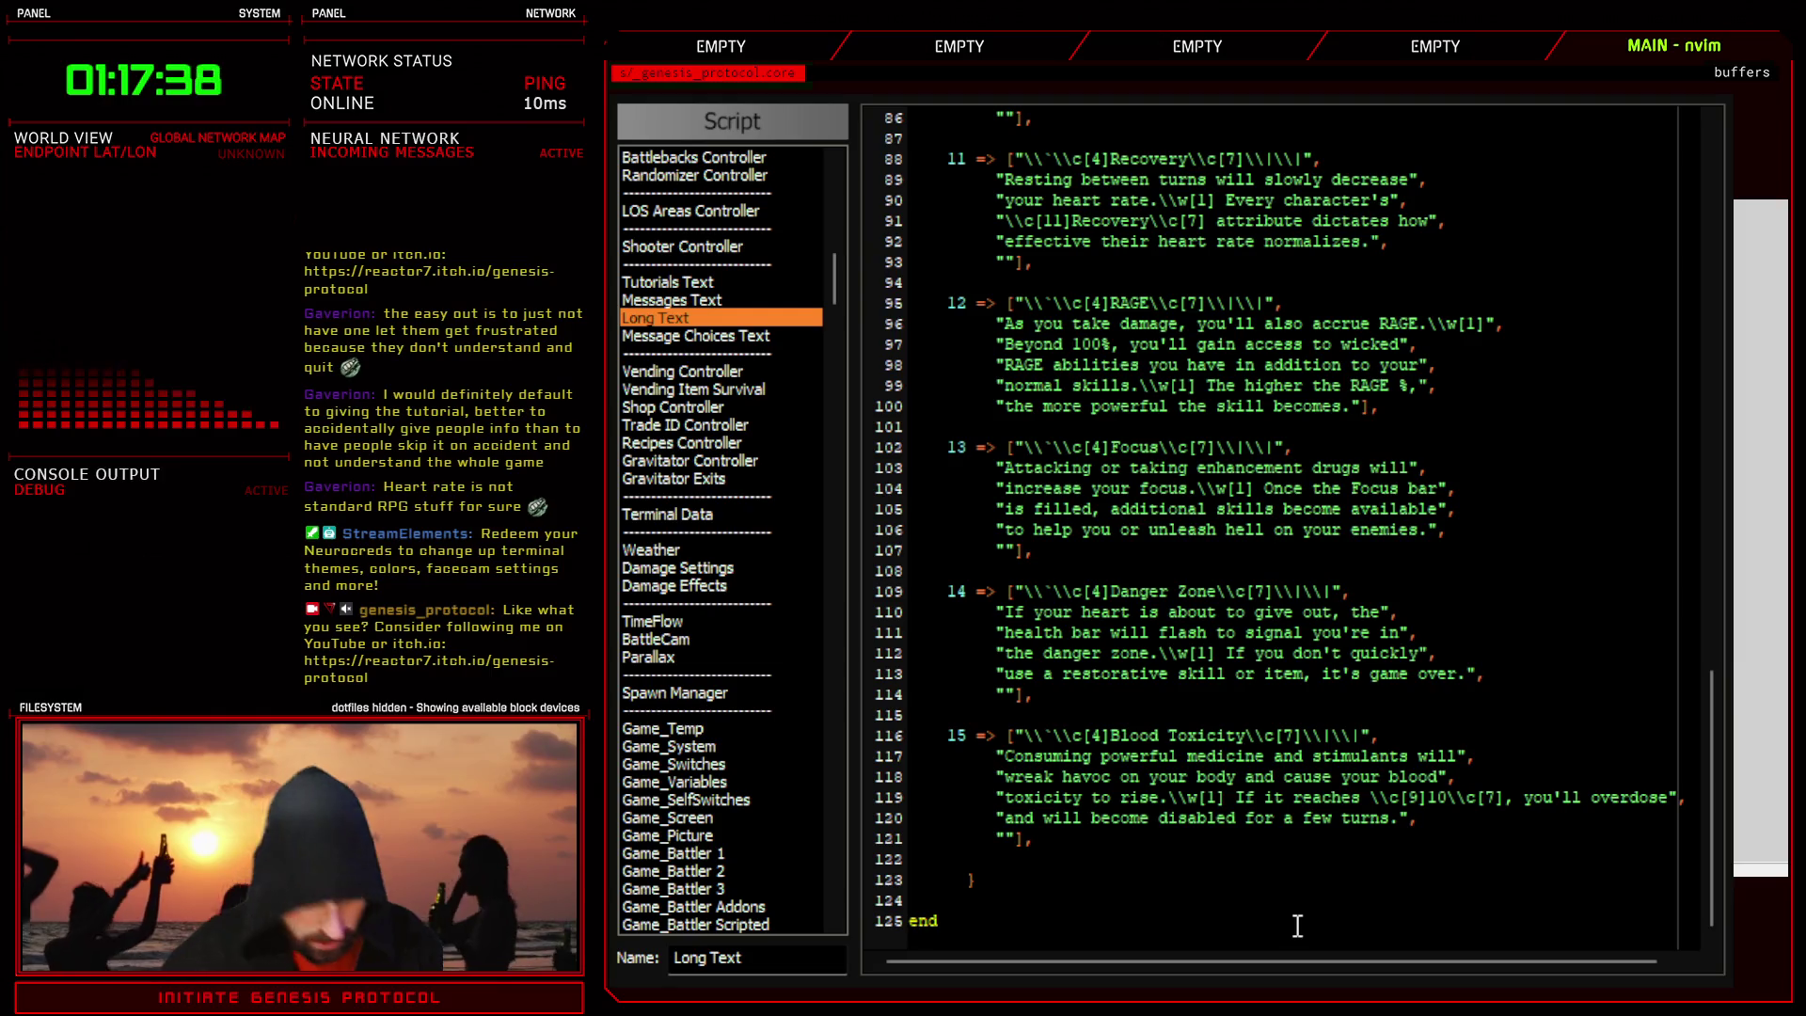
# - Replace 'disabled' on line 120 with 'a drooling vegetable'
pyautogui.write('and unable to ')
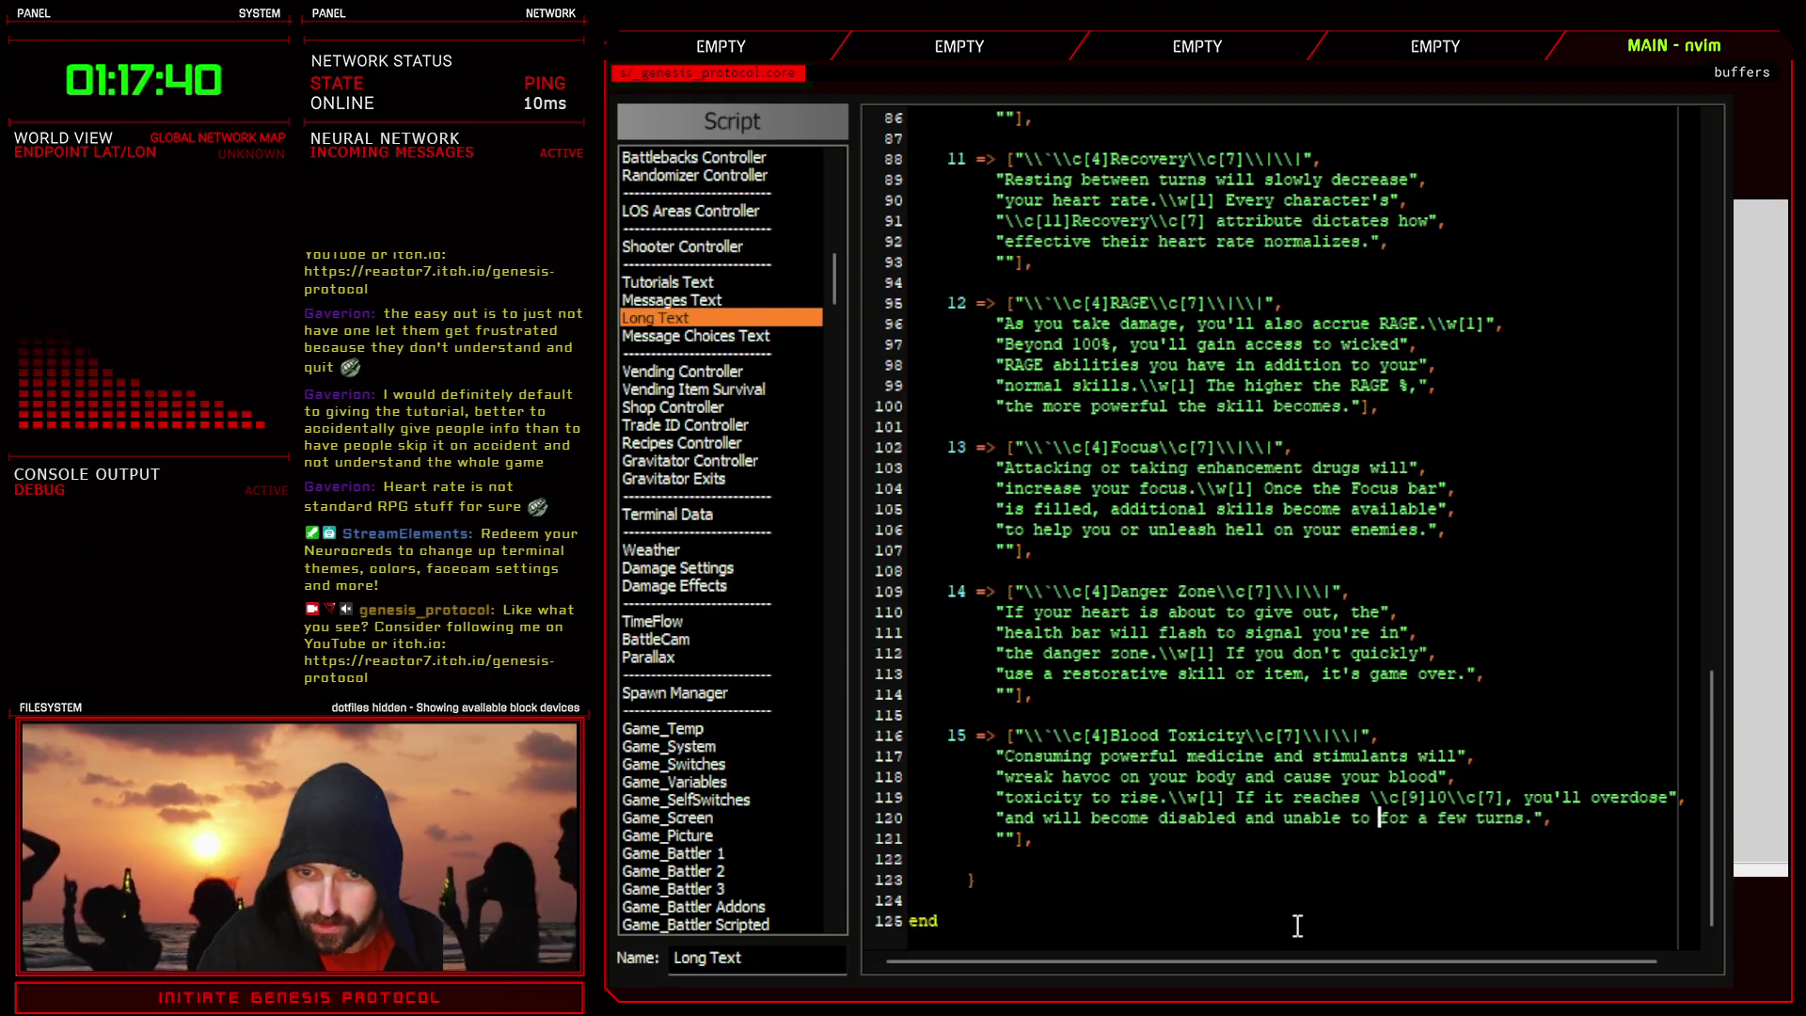
pyautogui.write('act')
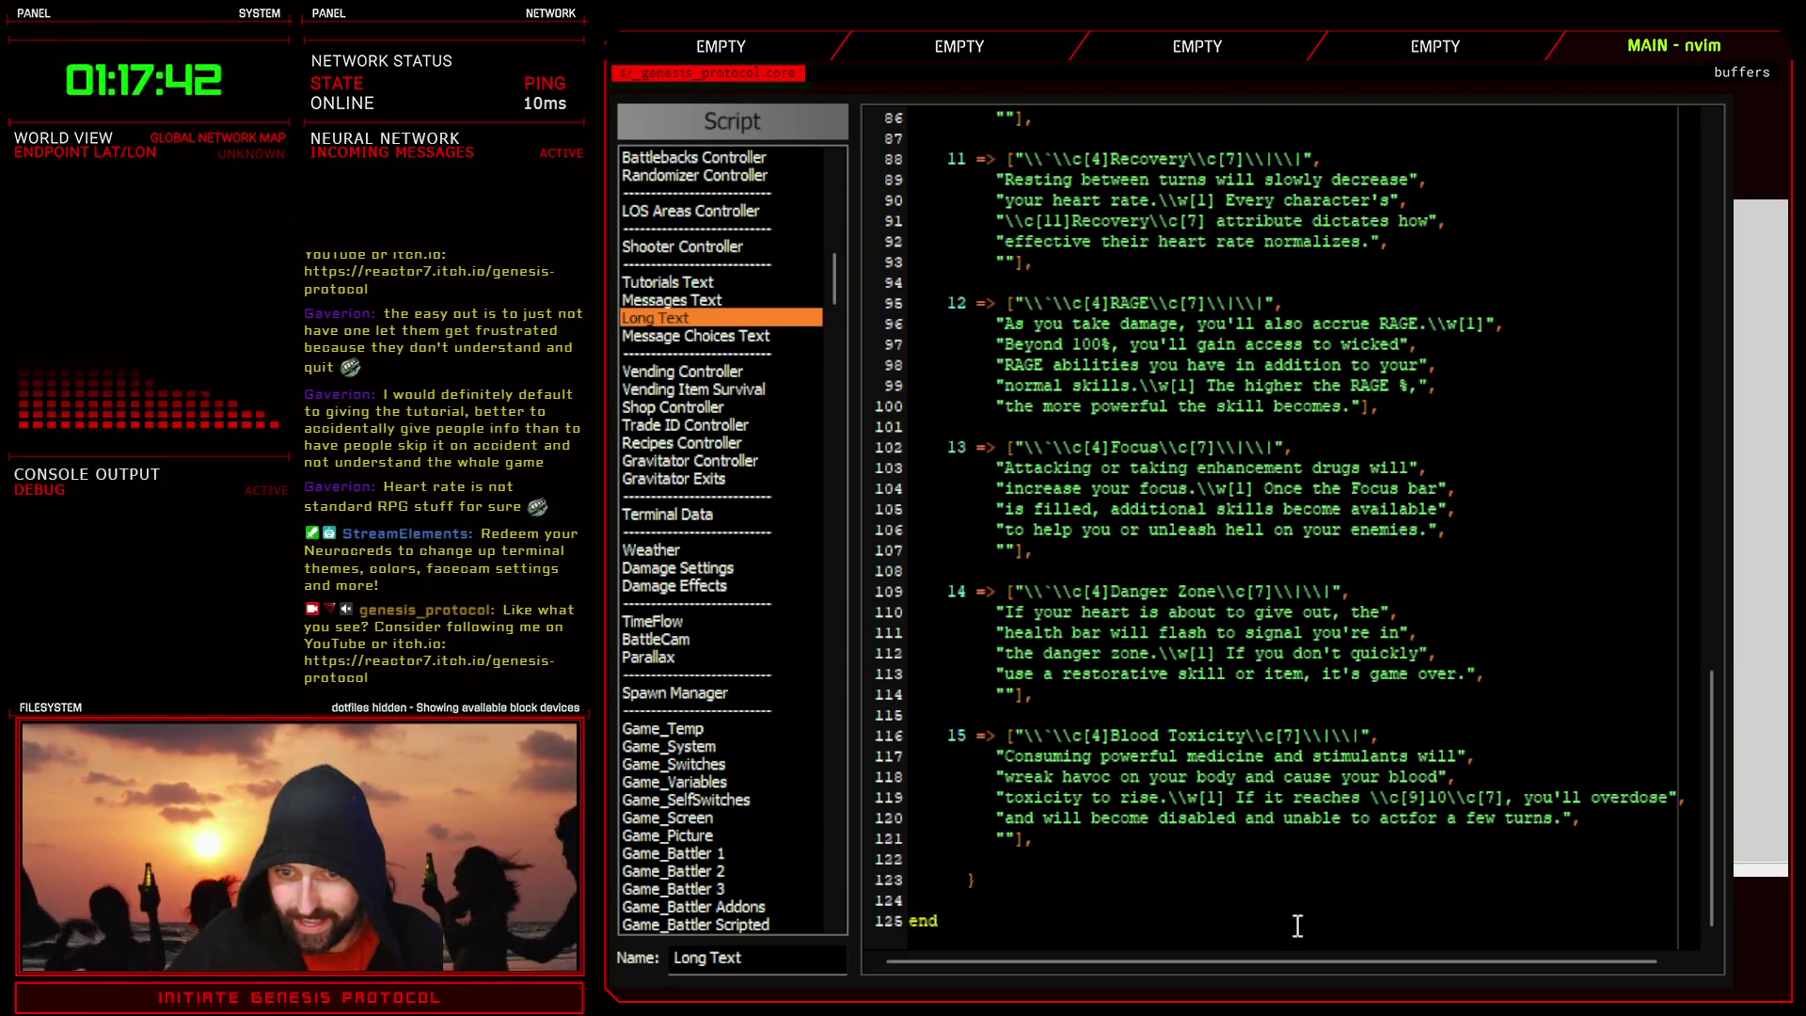
pyautogui.press('BackSpace')
pyautogui.press('BackSpace')
pyautogui.press('BackSpace')
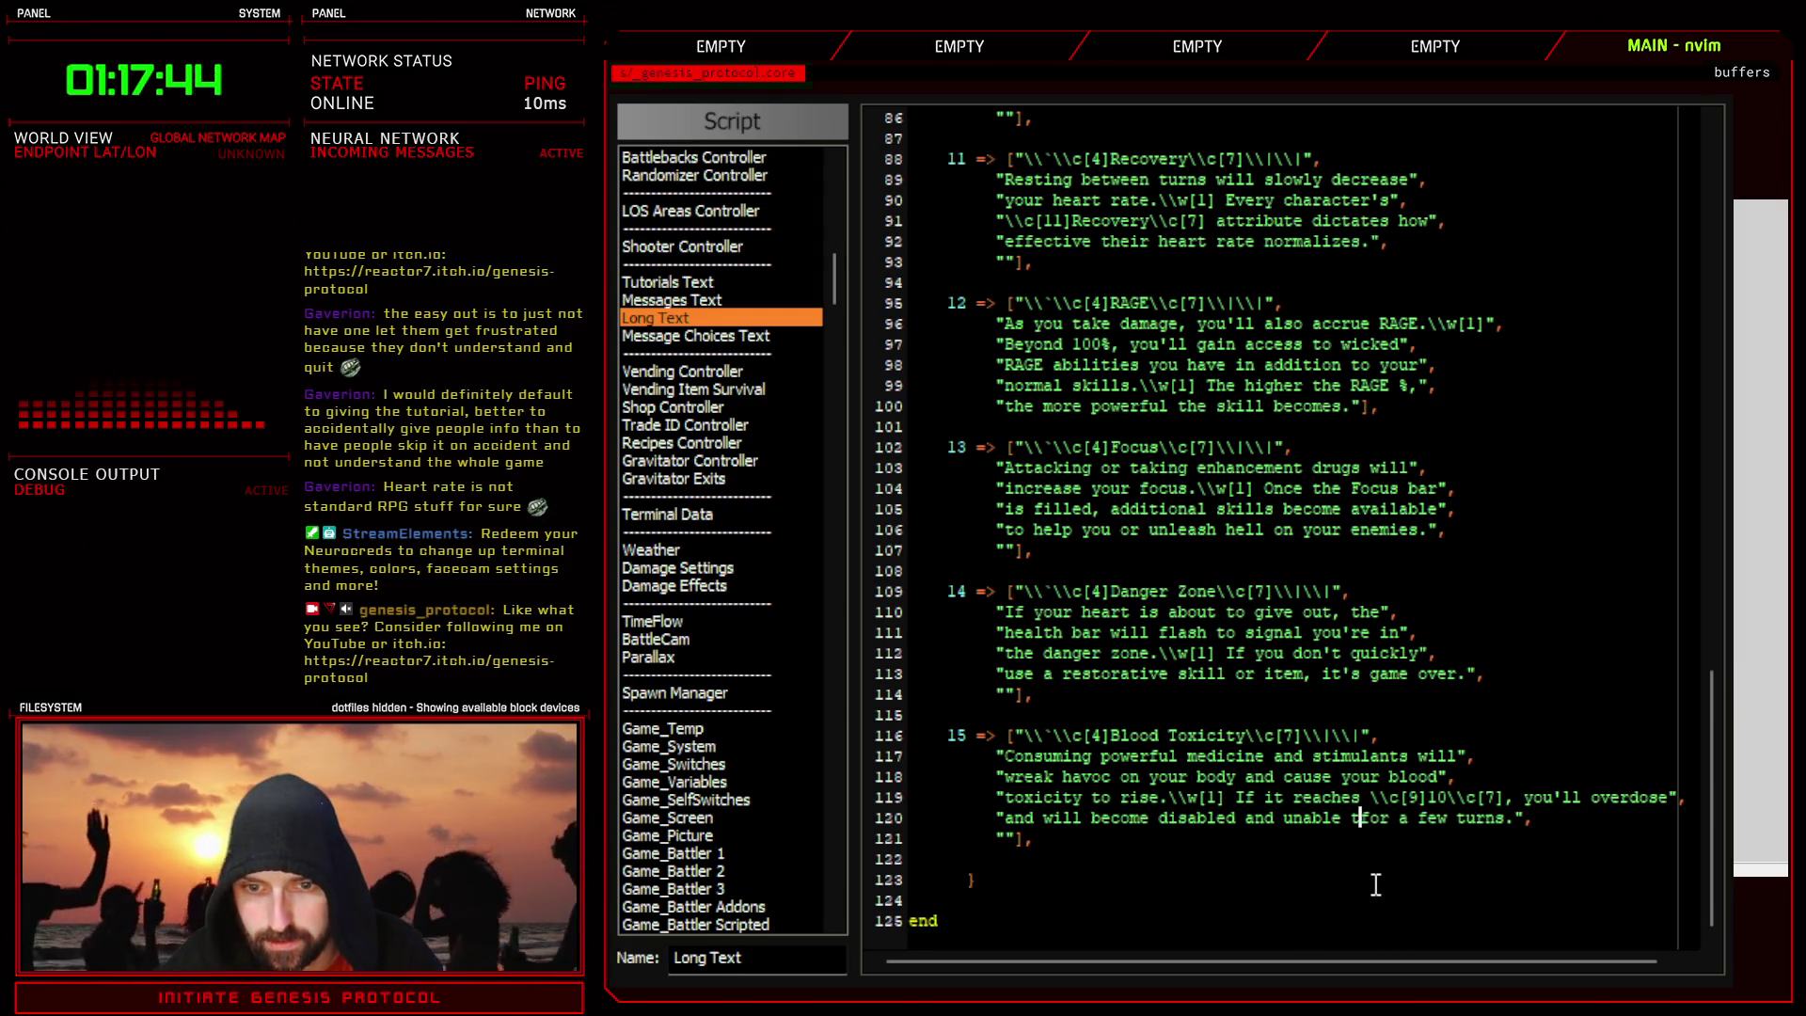
pyautogui.press('BackSpace')
pyautogui.press('BackSpace')
pyautogui.press('BackSpace')
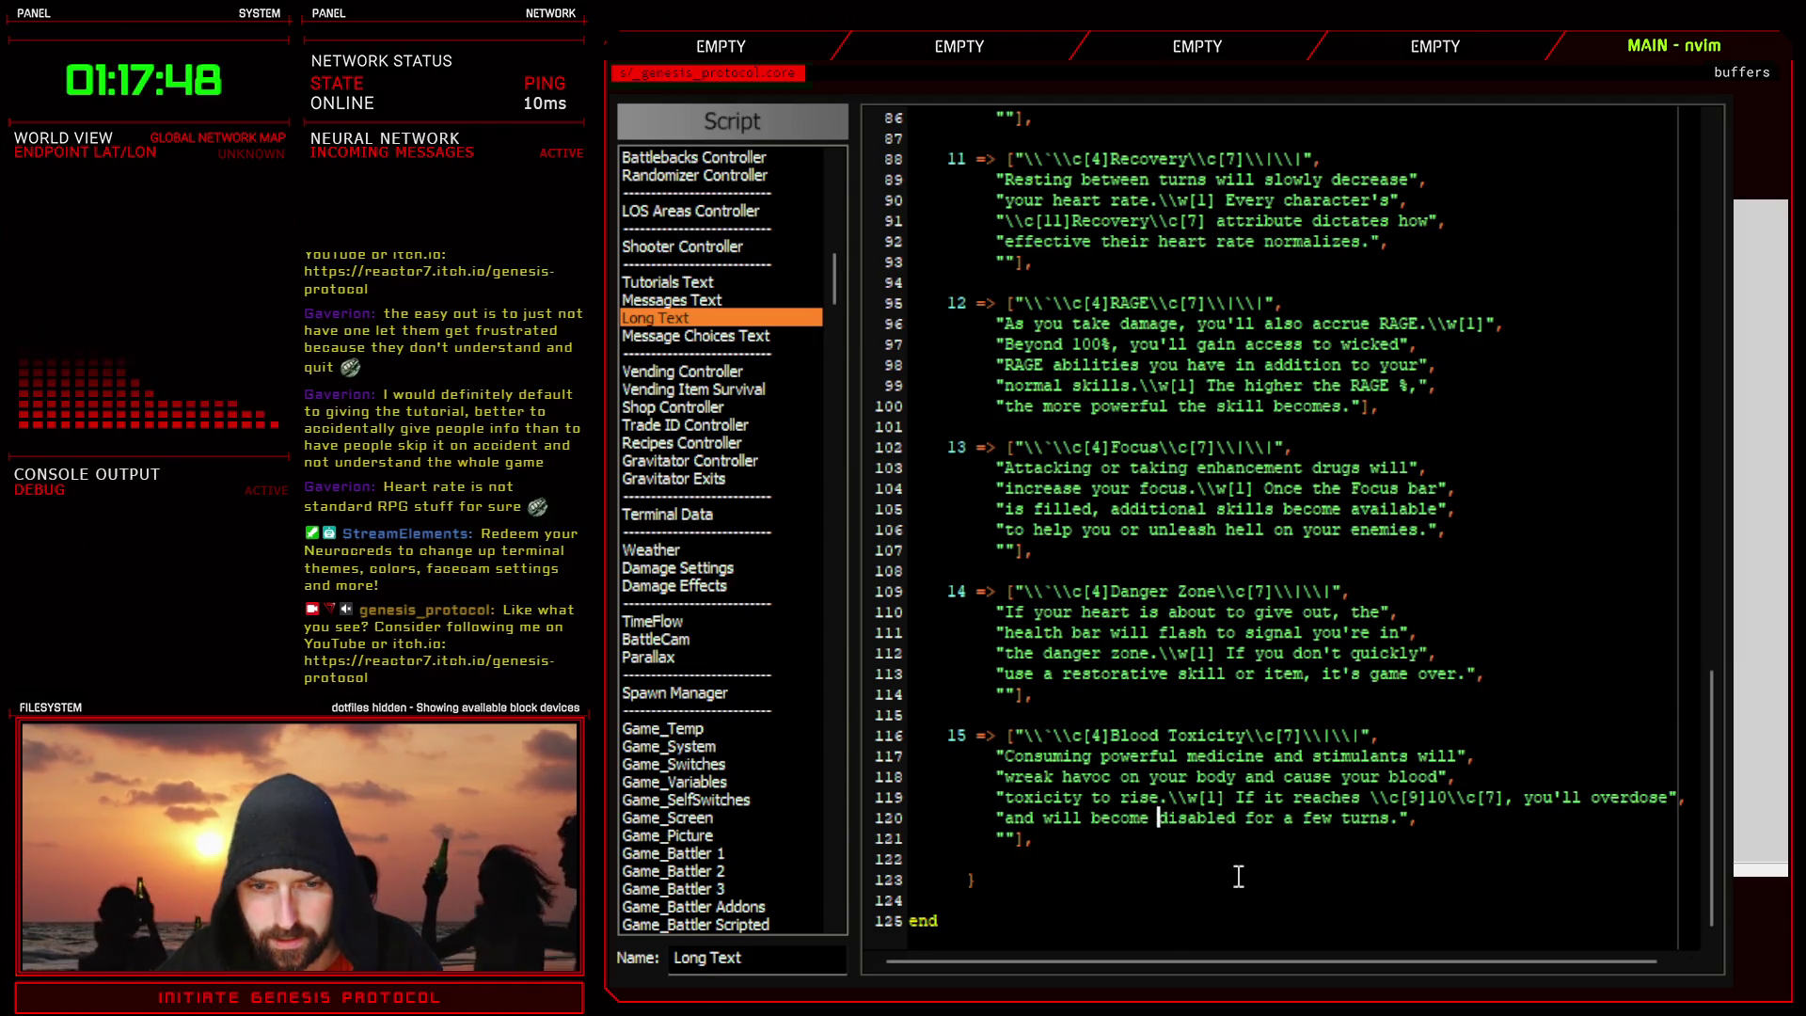
pyautogui.doubleClick(1206, 819)
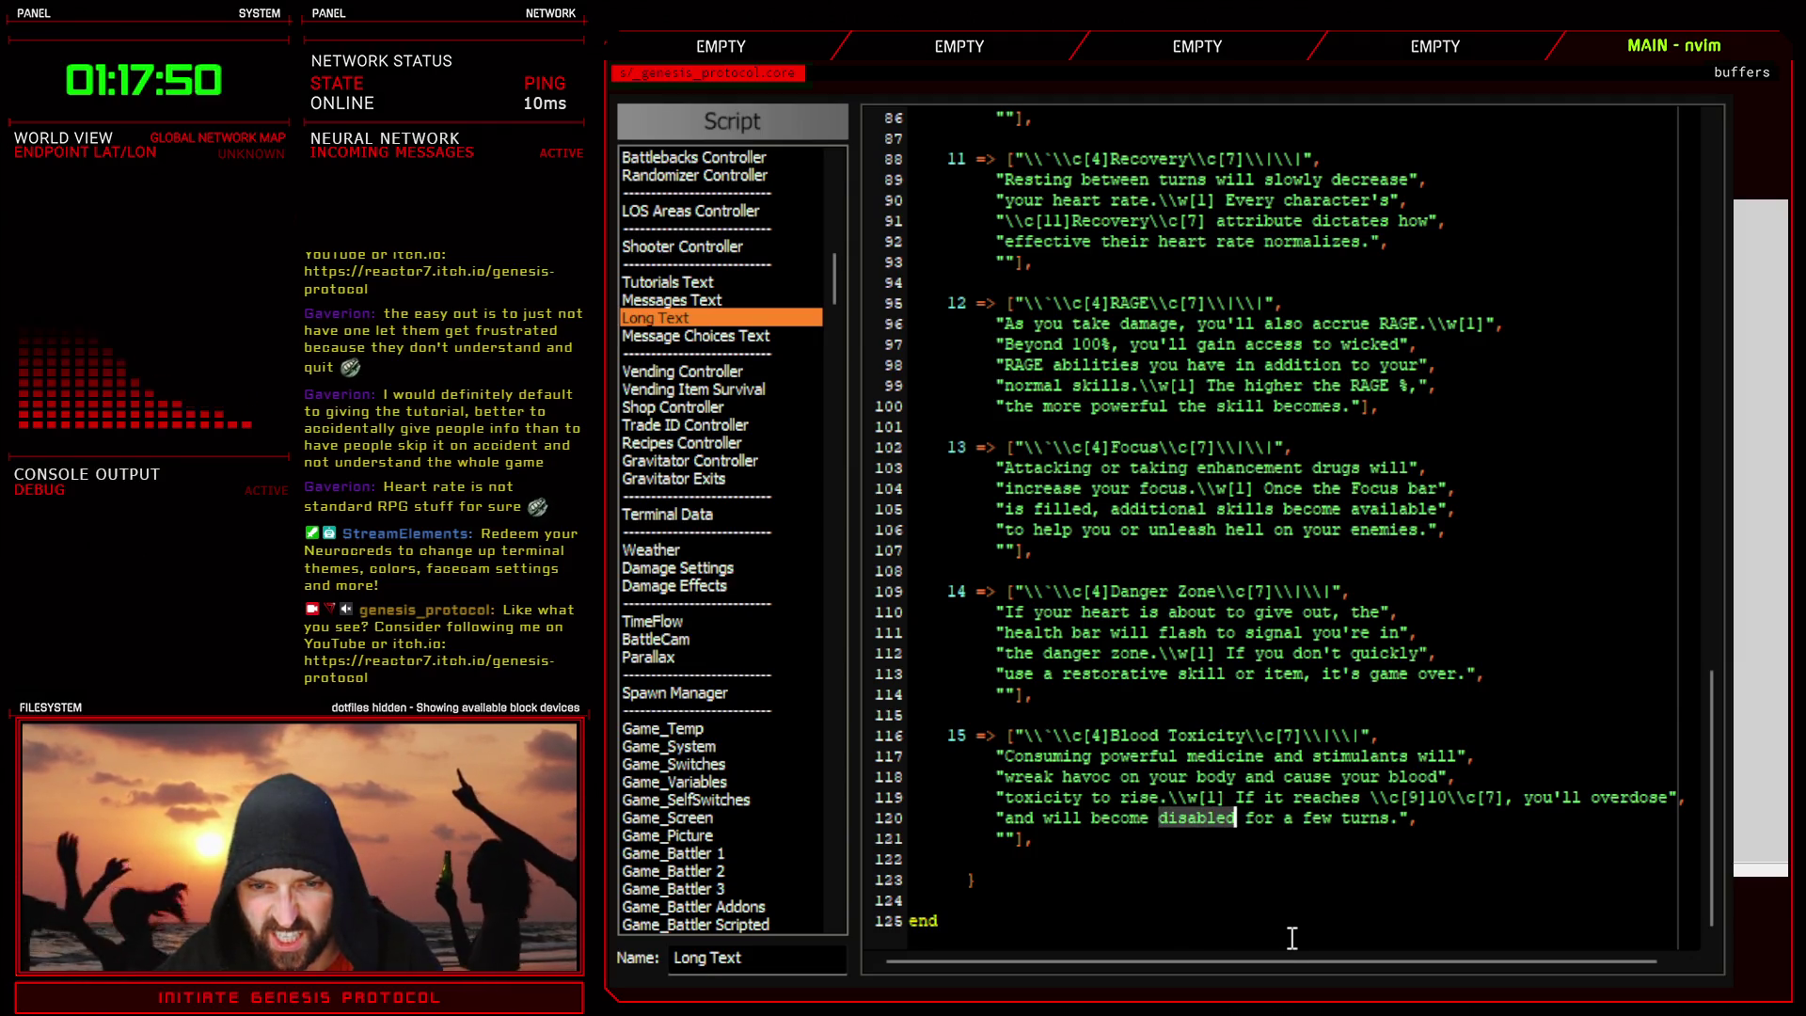
pyautogui.write('a drooling')
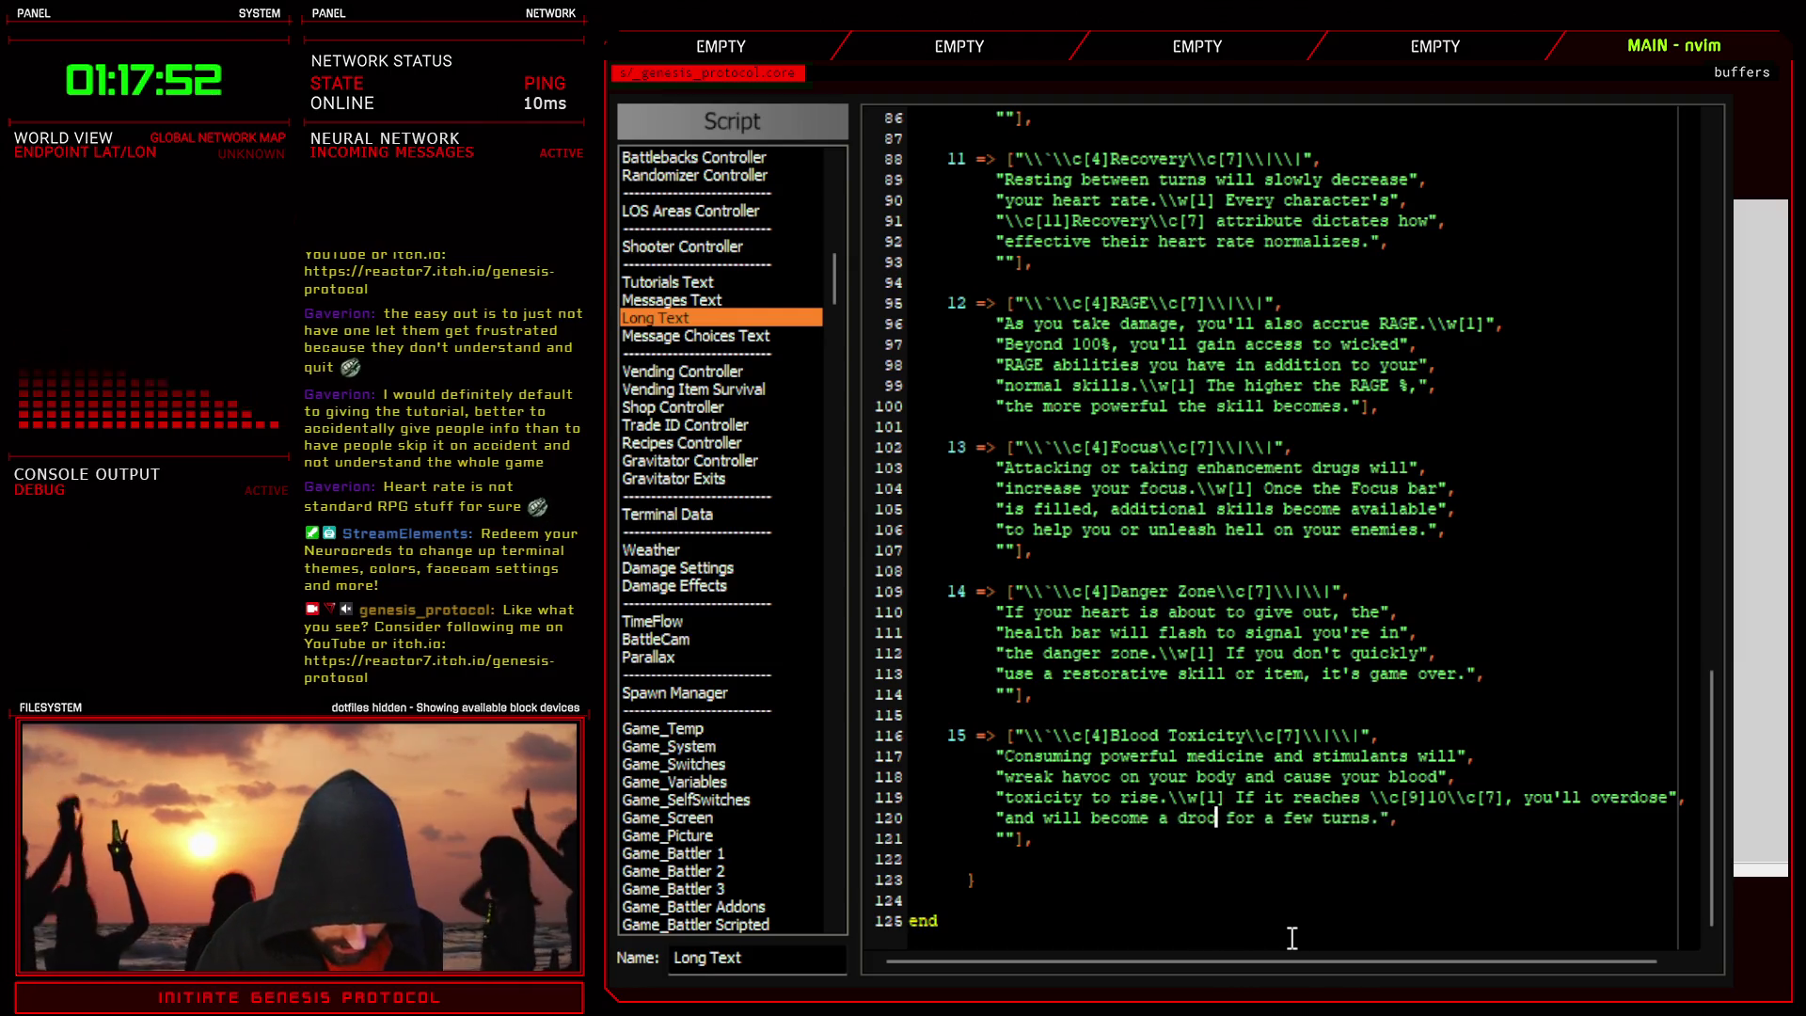
pyautogui.write(' vegetable')
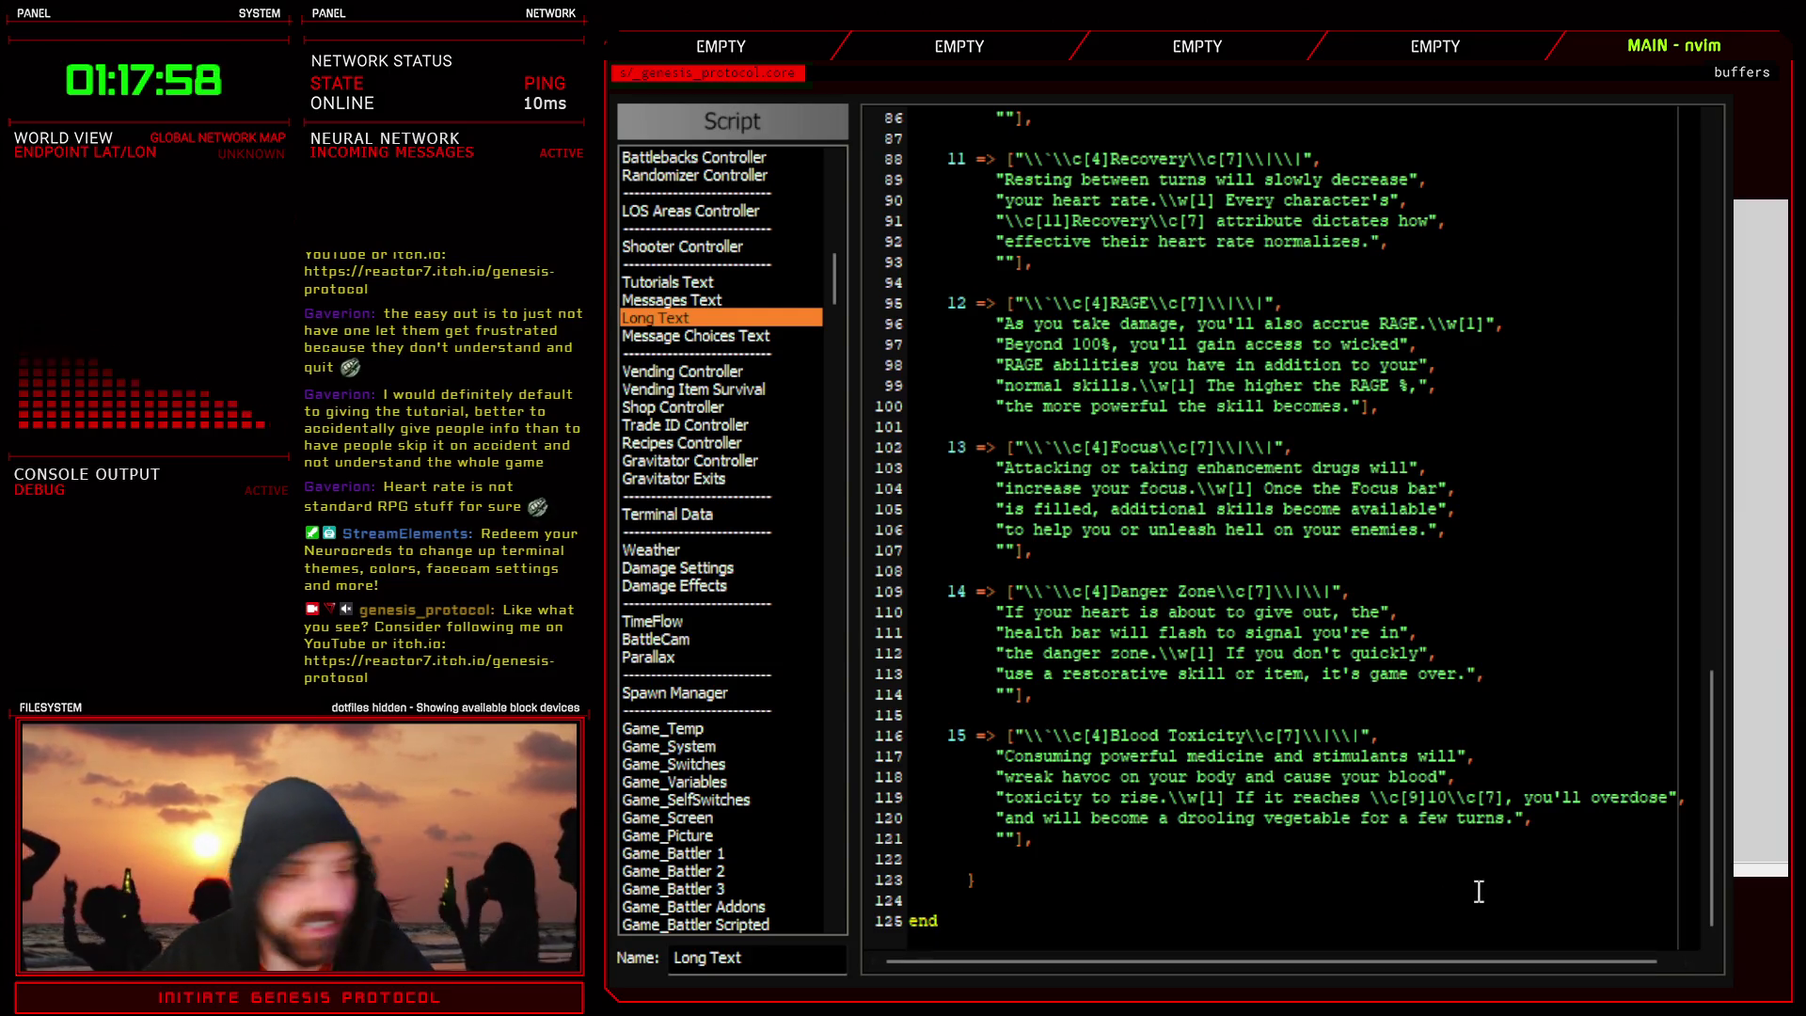
# - Delete 'will' from line 120 so it reads 'and become a drooling vegetable for a few turns.'
pyautogui.press('End')
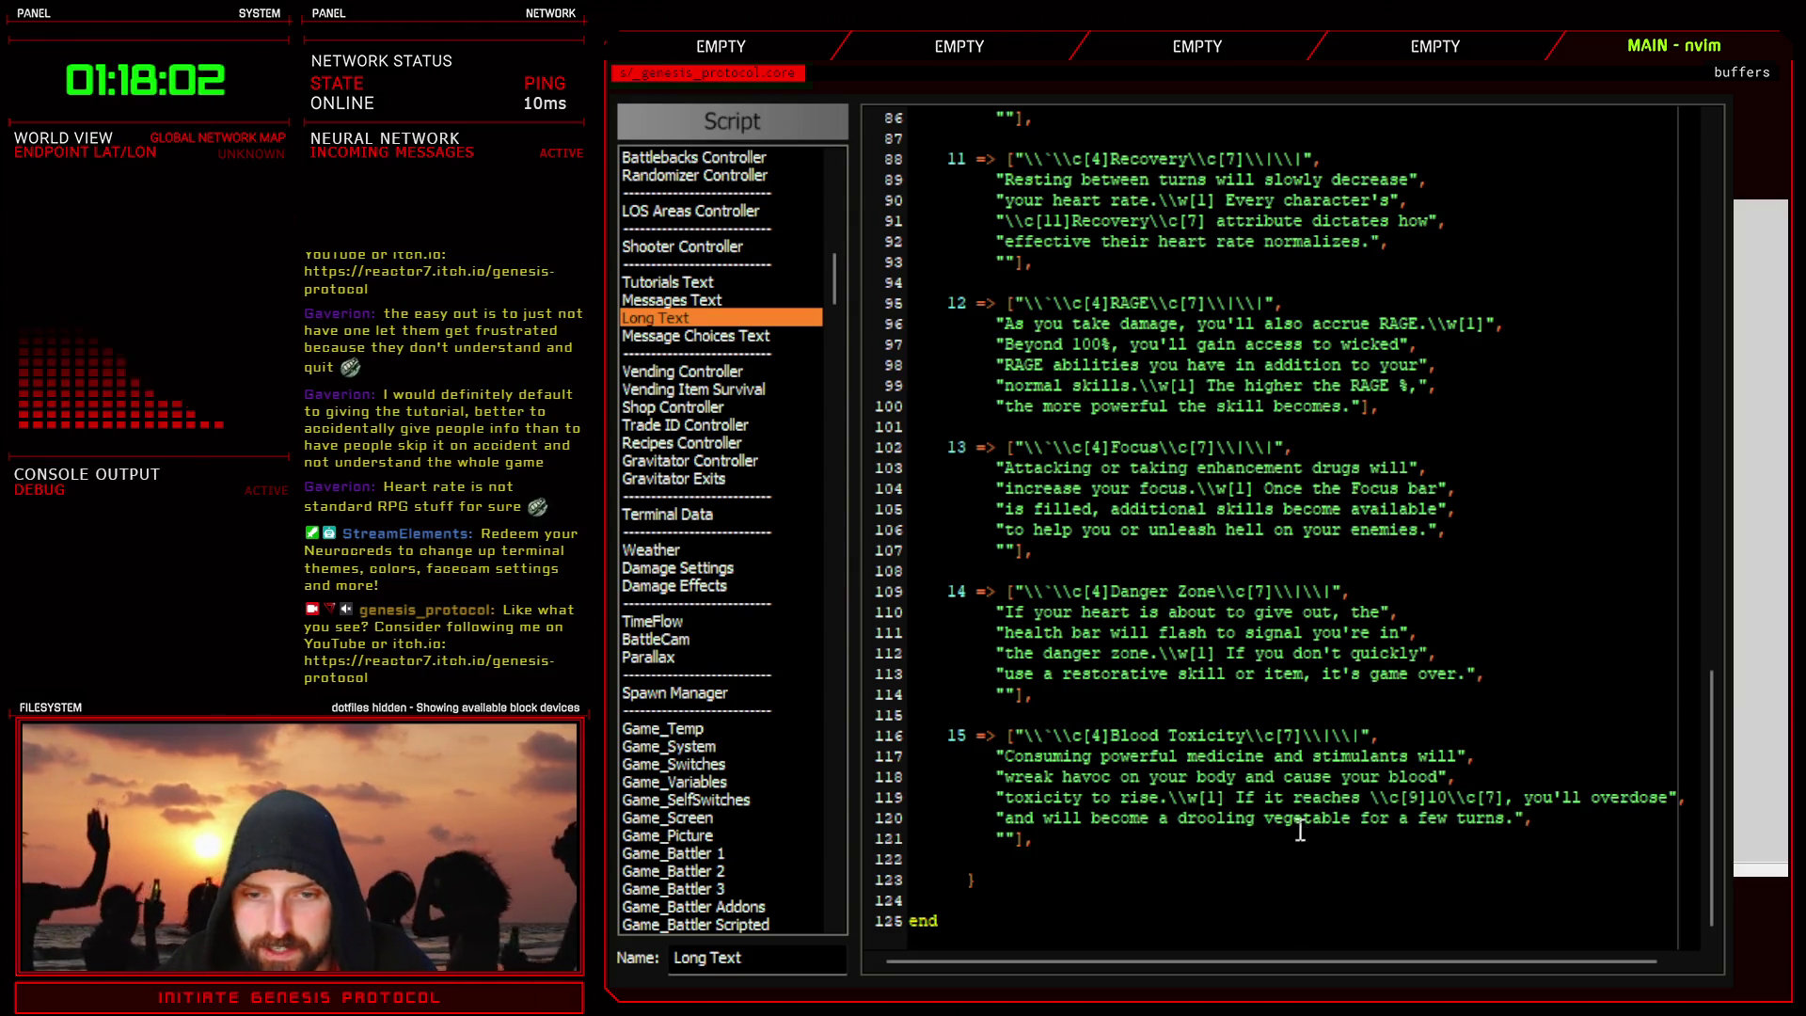
pyautogui.press('Up')
pyautogui.press('Up')
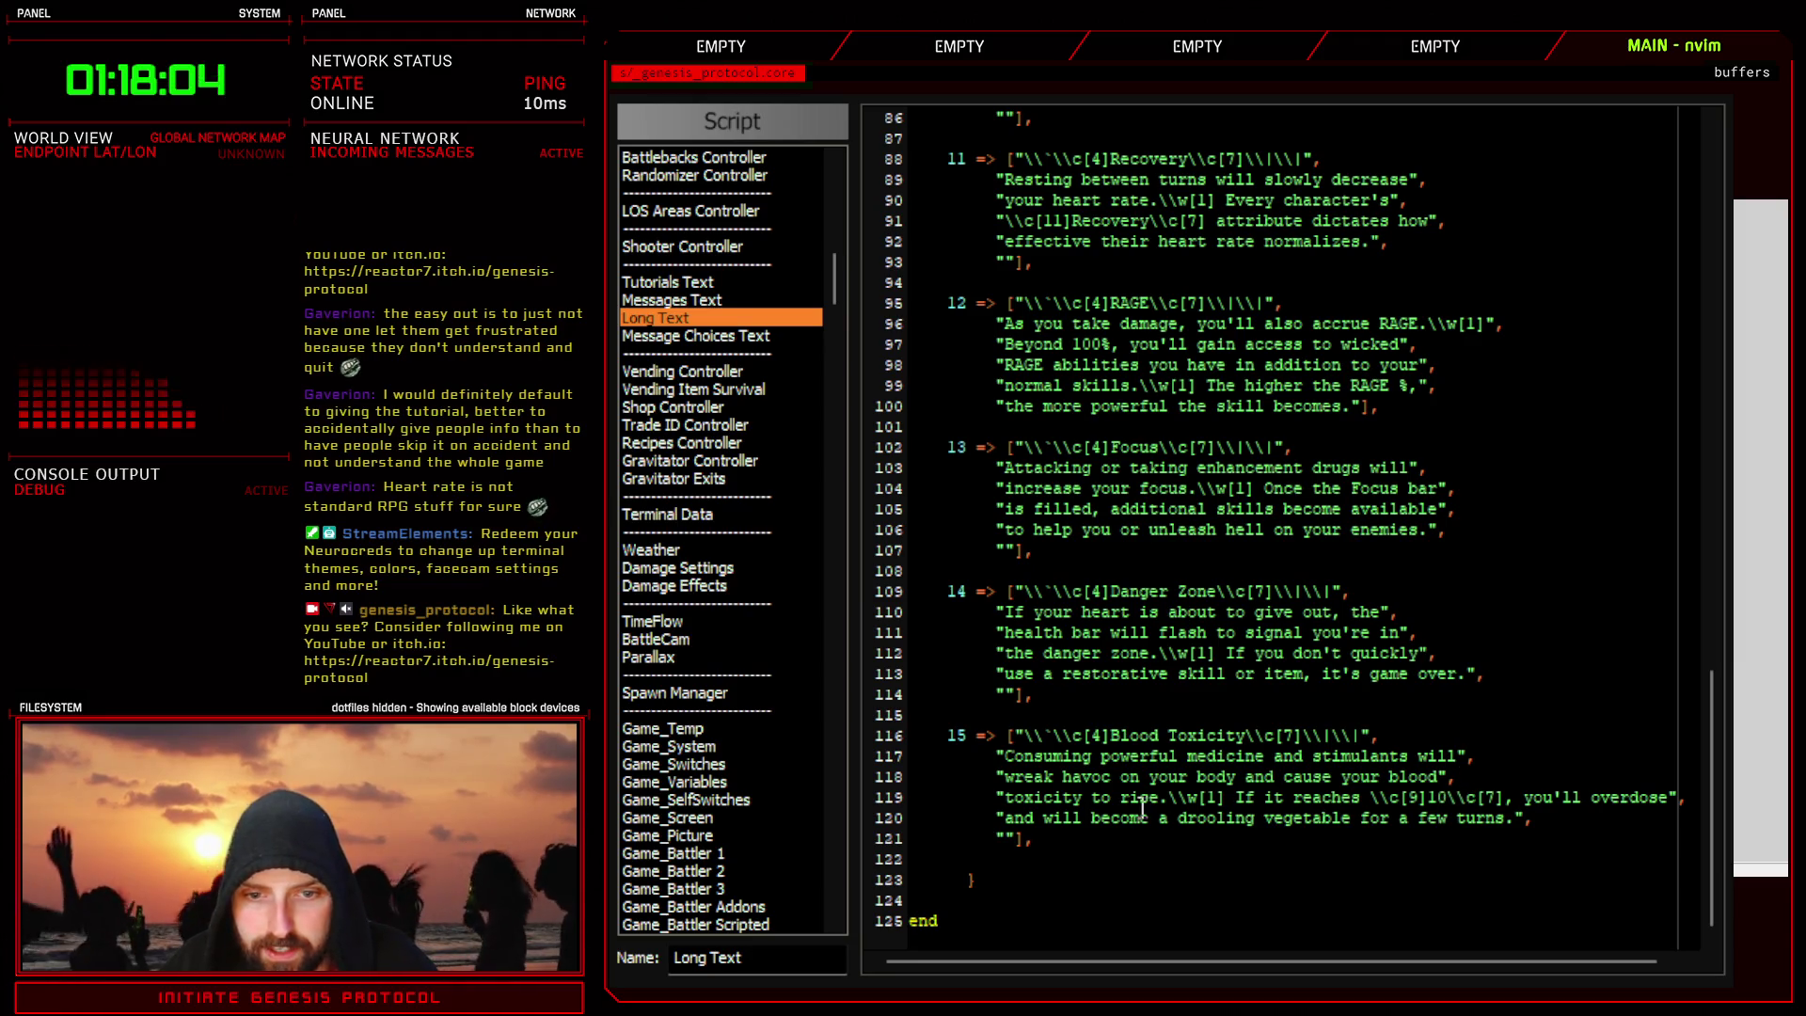
pyautogui.doubleClick(1196, 817)
pyautogui.click(1468, 756)
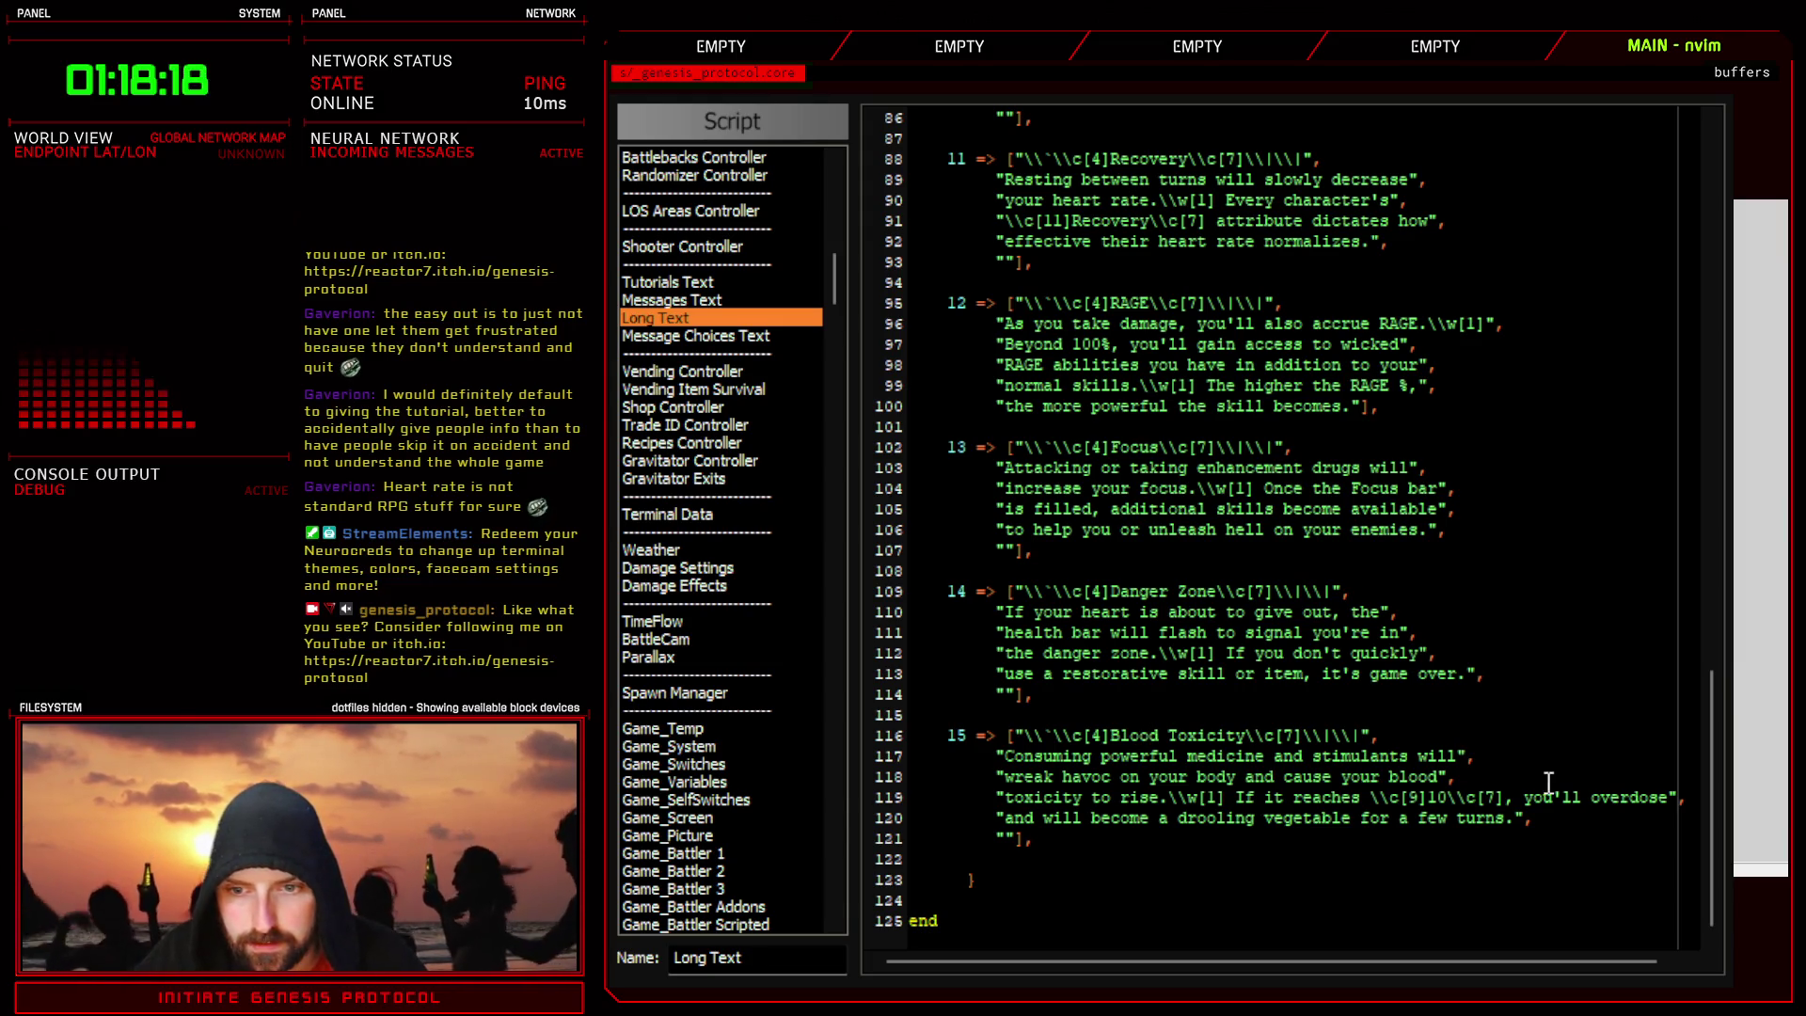
pyautogui.click(1044, 818)
pyautogui.press('d')
pyautogui.press('w')
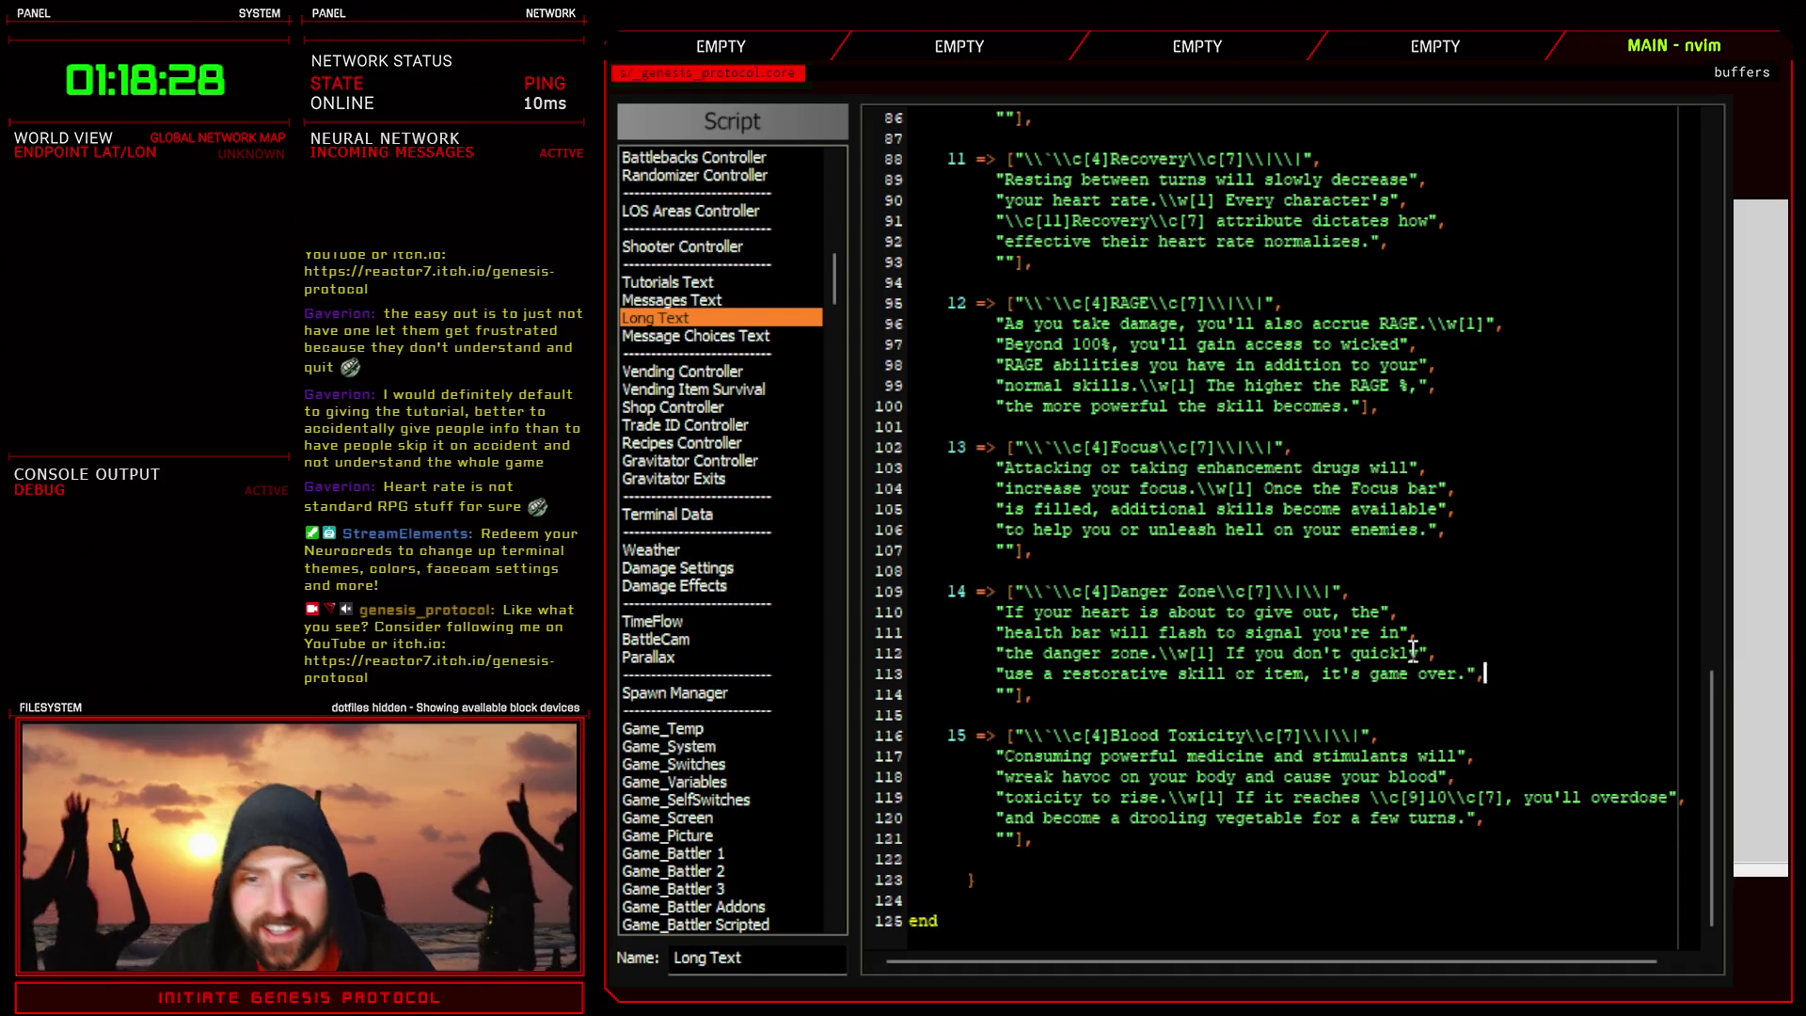
# - Move 'health' from the start of line 111 to the end of line 110
pyautogui.click(1411, 616)
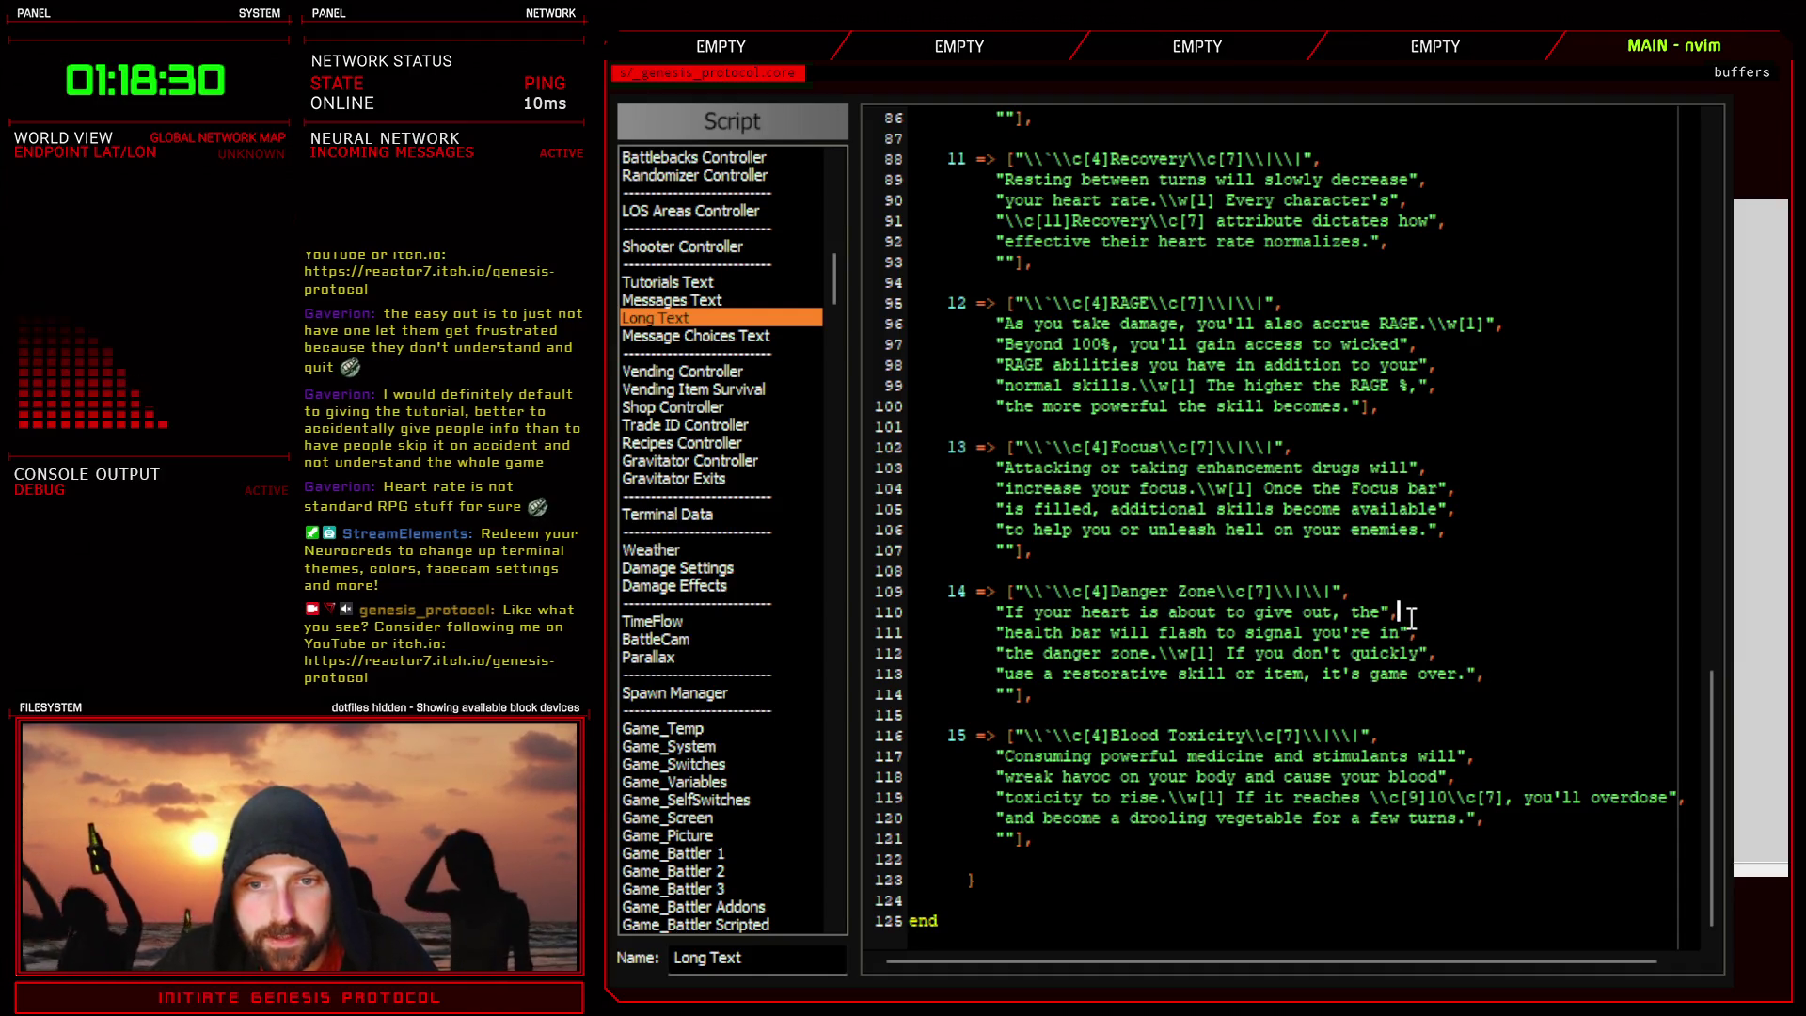
pyautogui.write('heal')
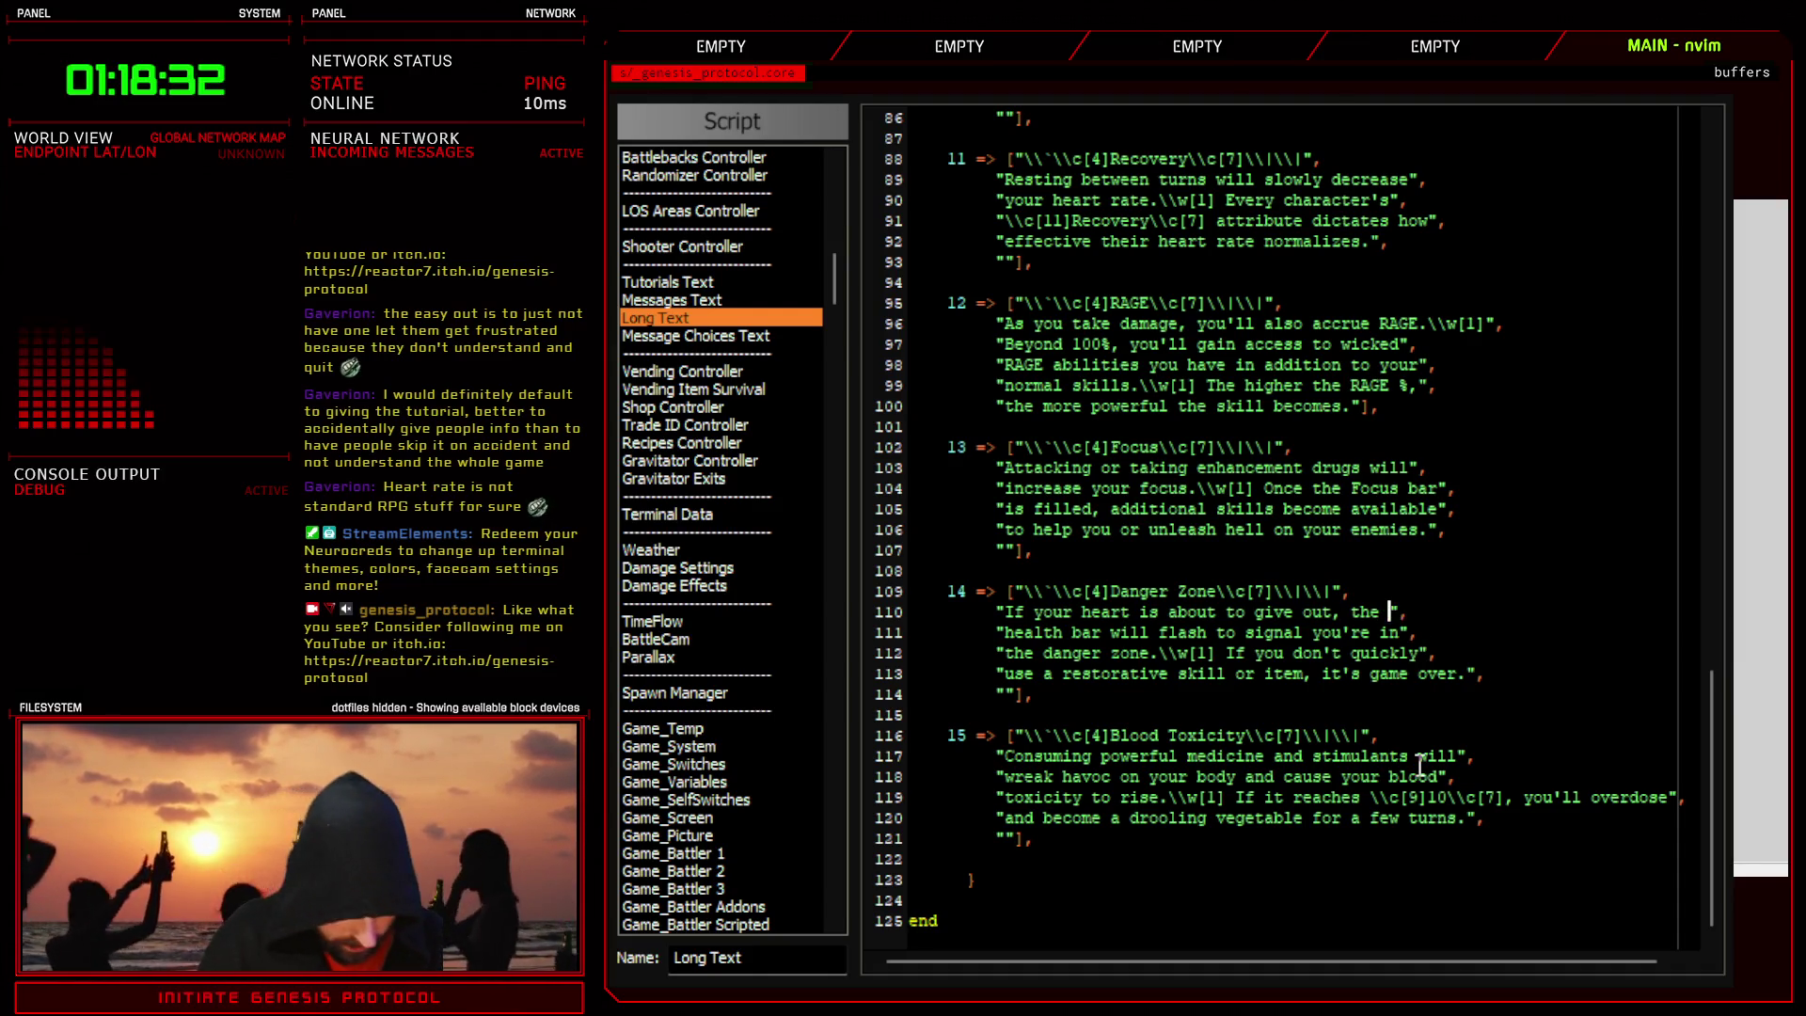
pyautogui.write('th')
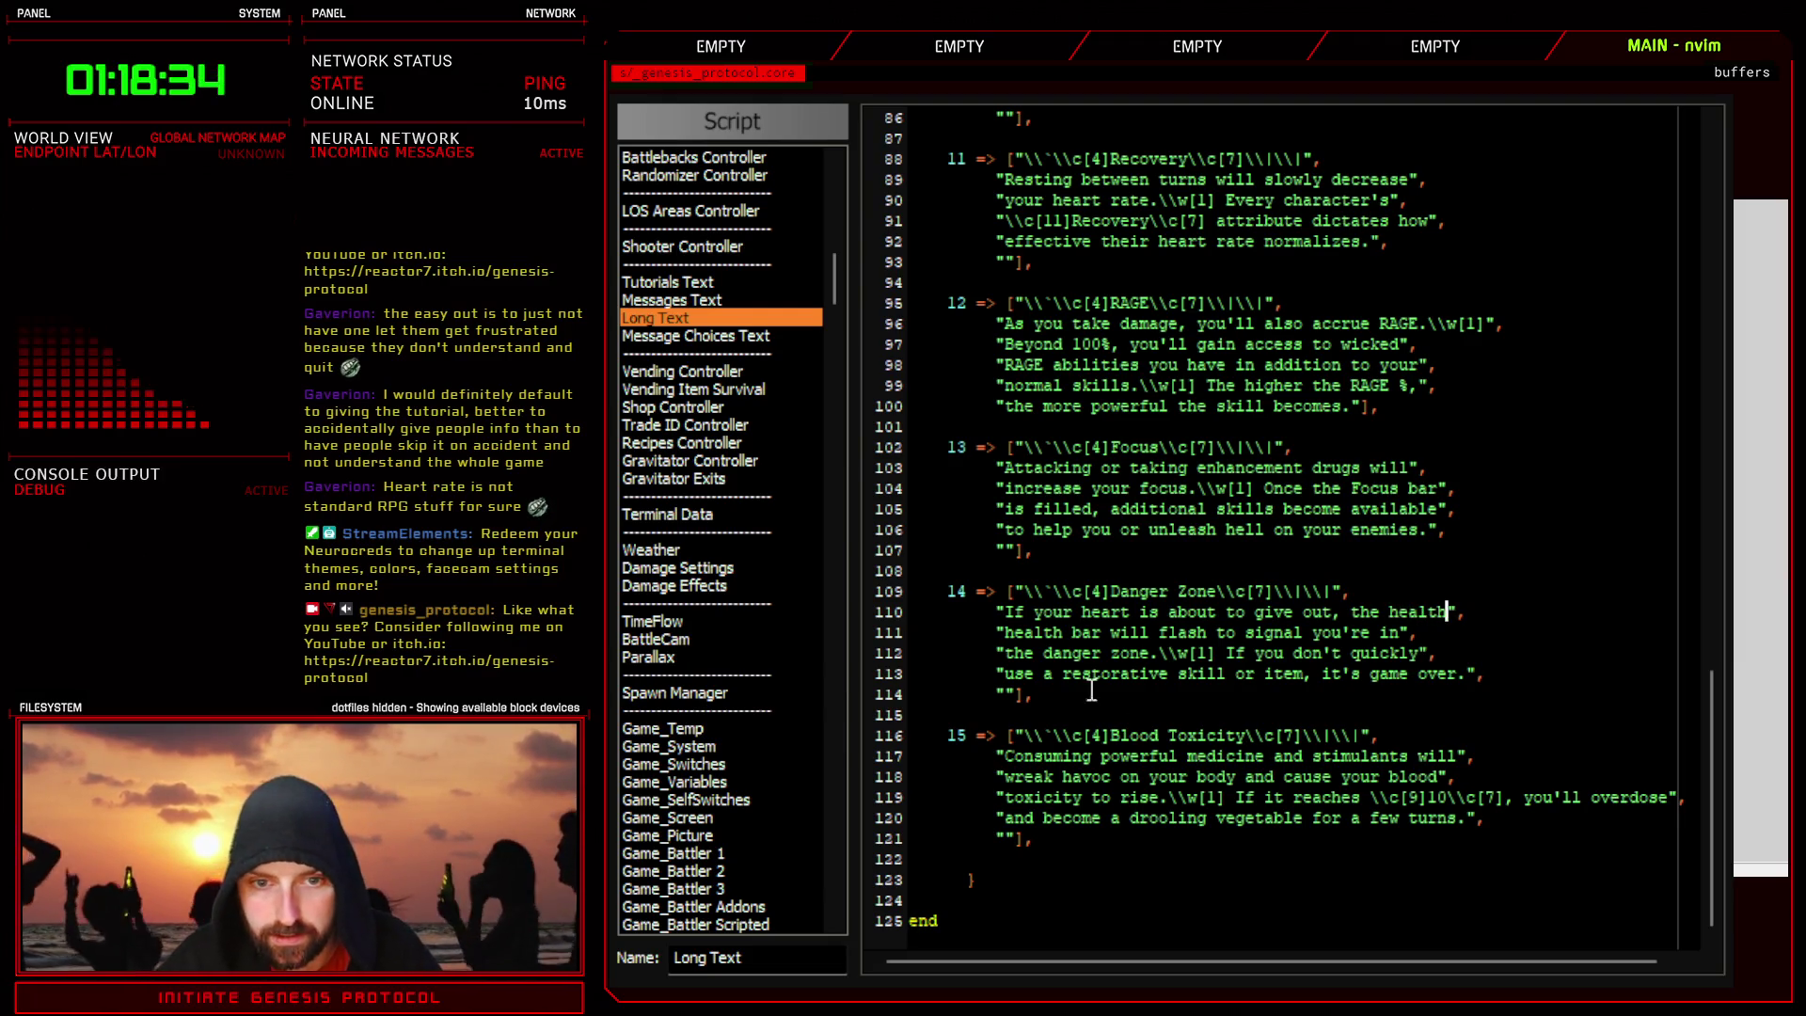
pyautogui.doubleClick(1044, 638)
pyautogui.press('d')
pyautogui.press('x')
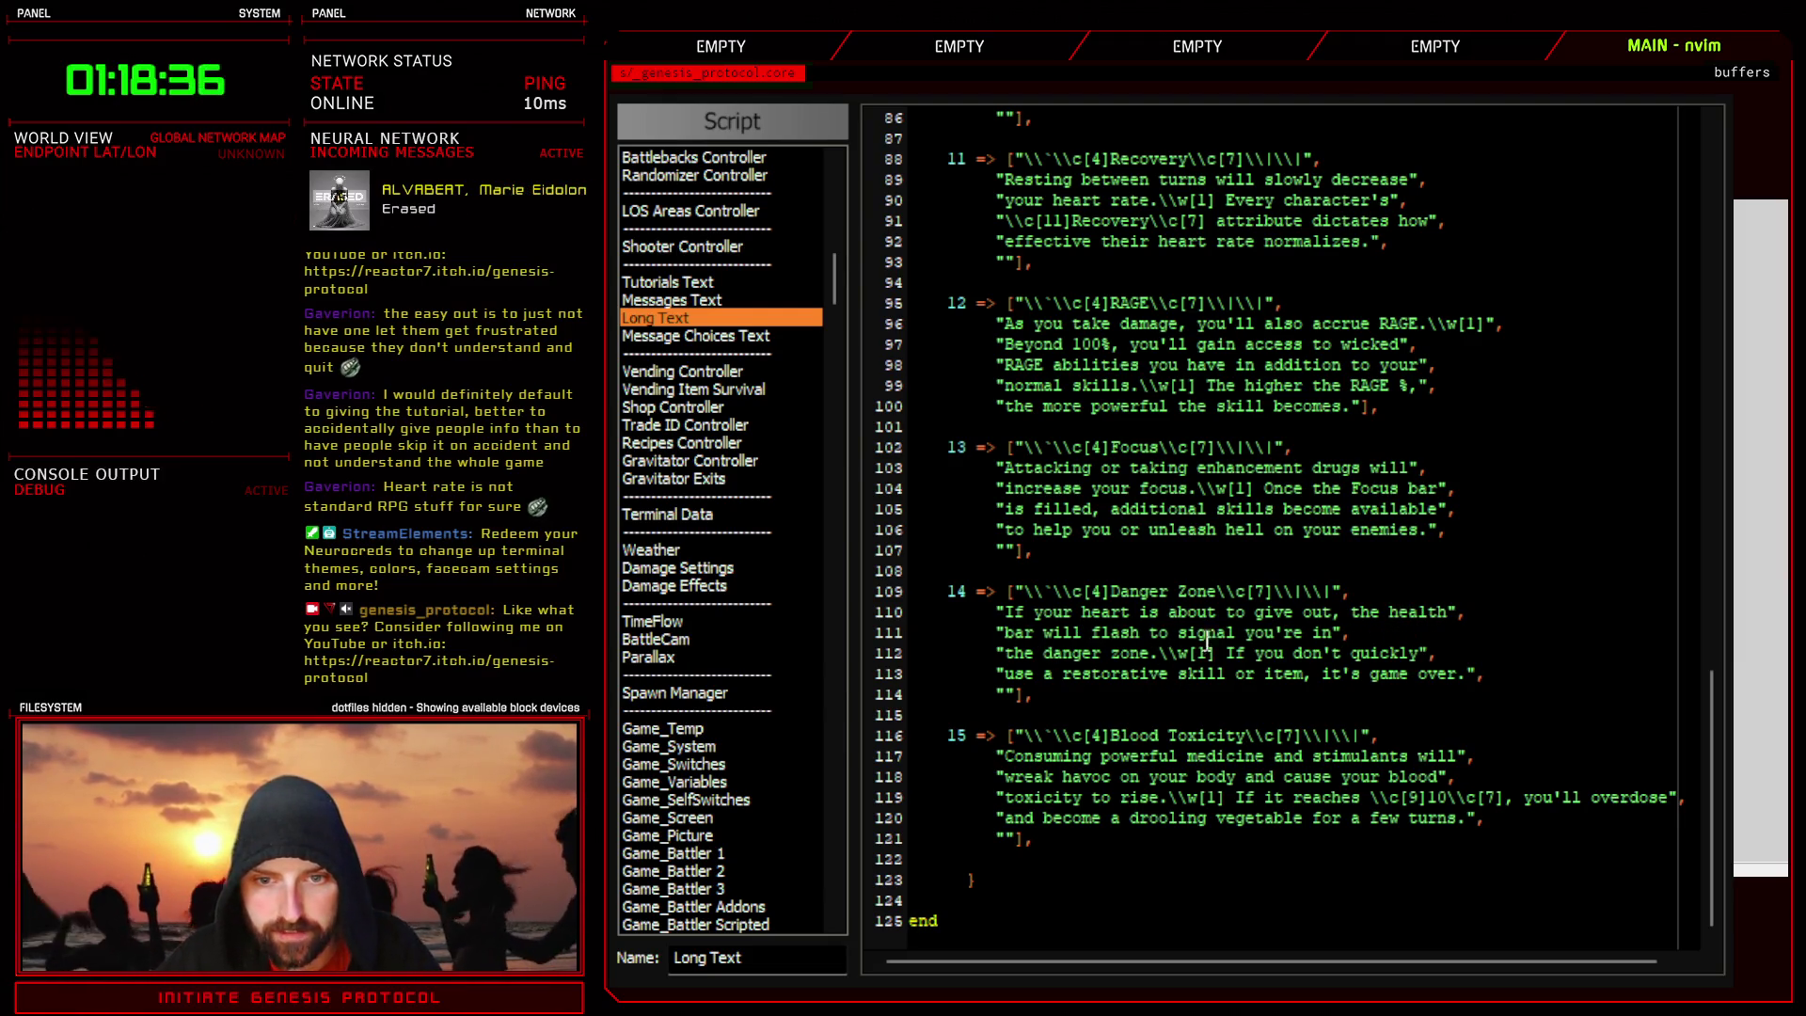
# - Move 'the danger' onto line 111 and insert 'use' after 'quickly' on line 112
pyautogui.click(1335, 635)
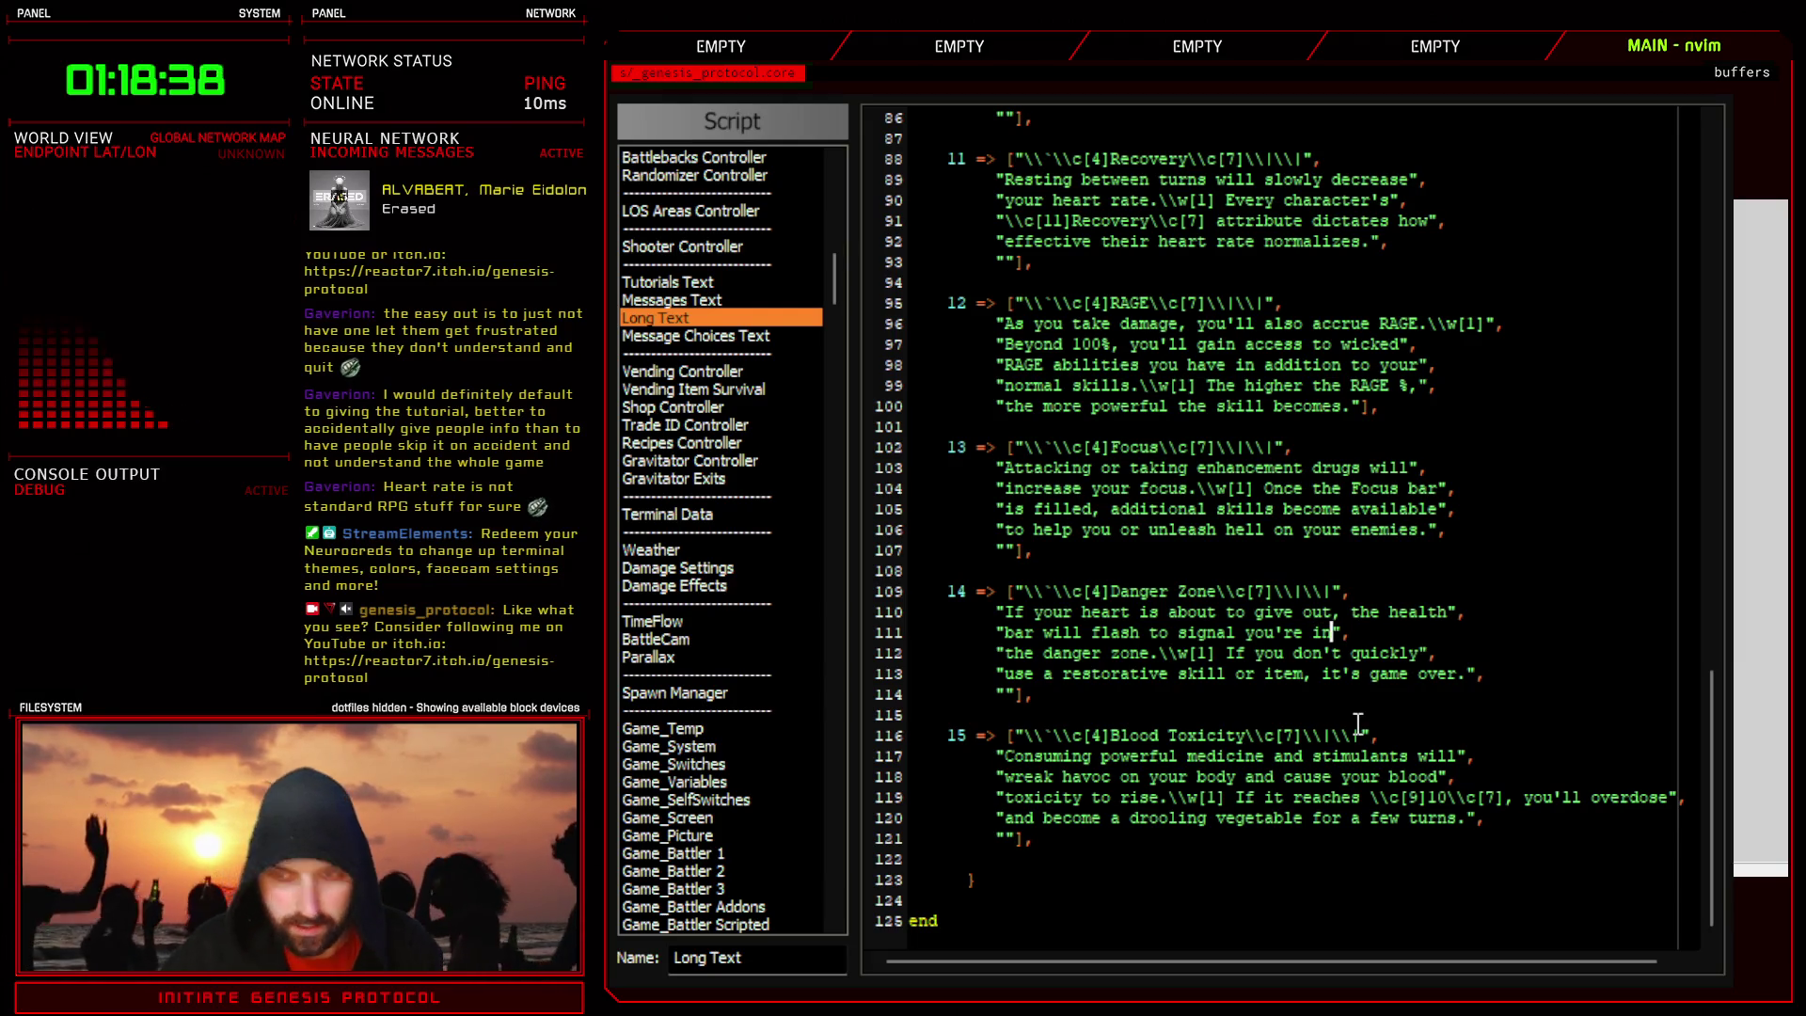
pyautogui.write('the danger')
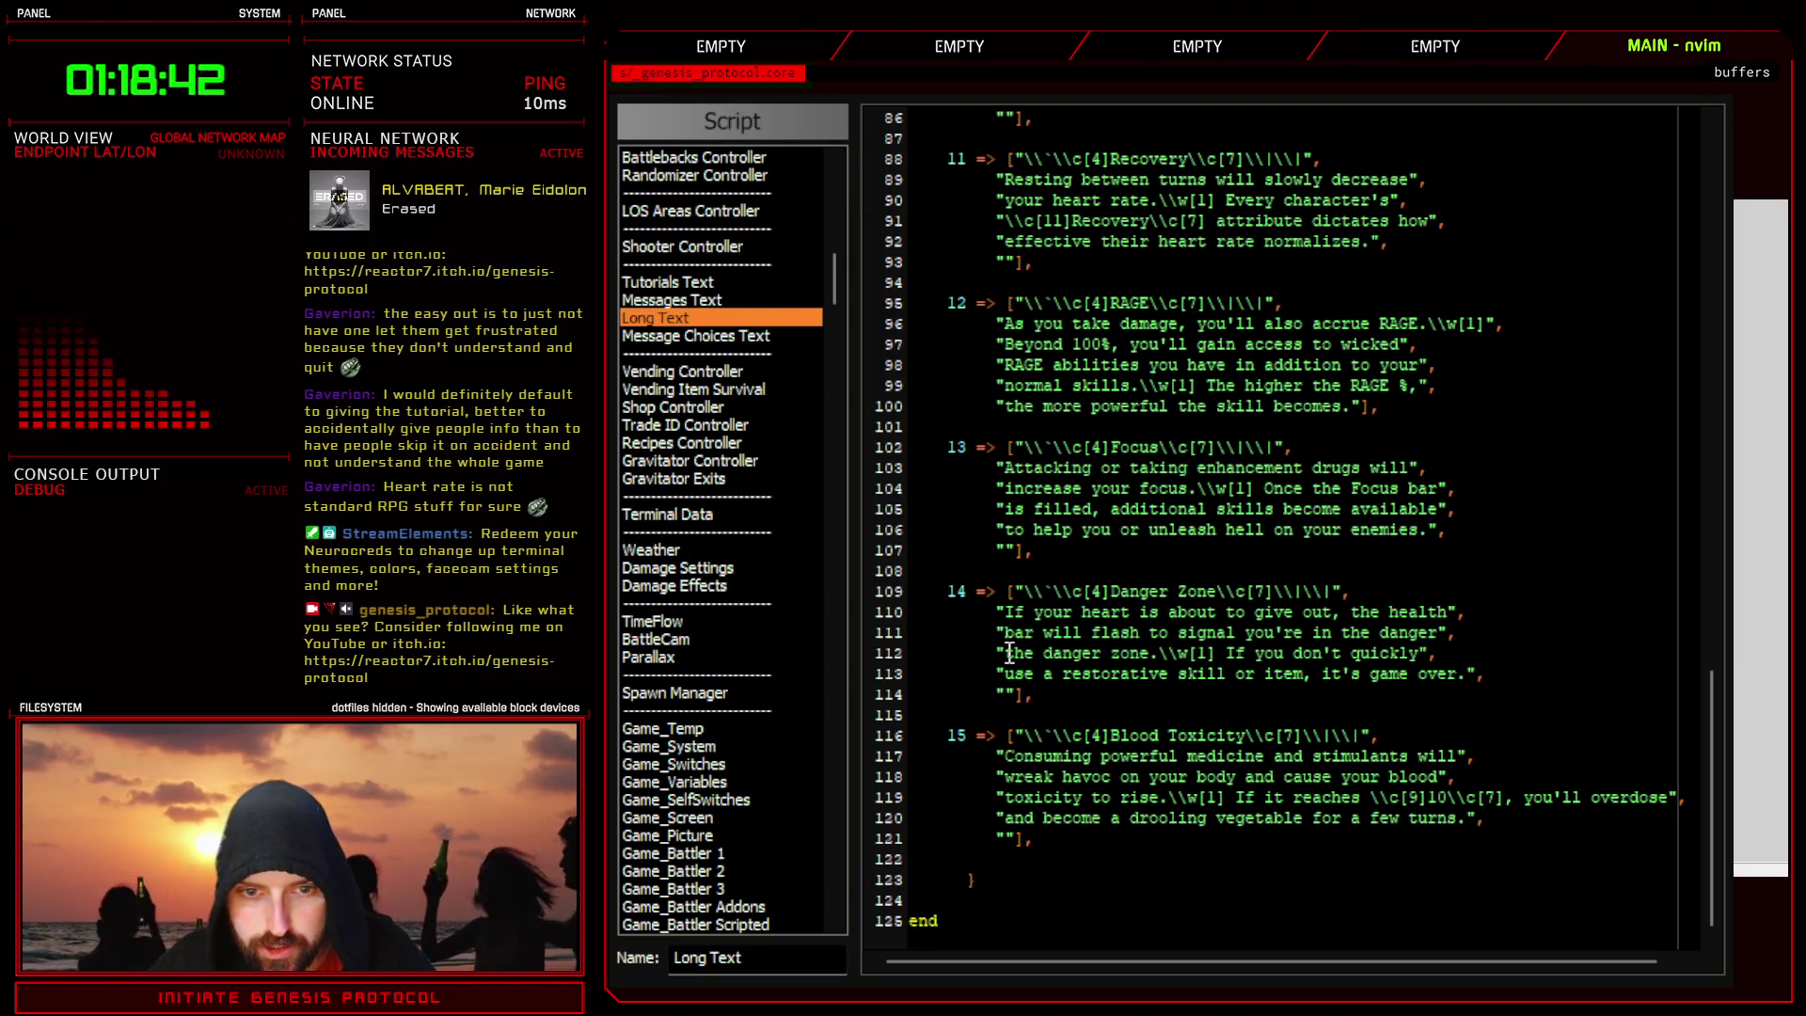
pyautogui.moveTo(1005, 653); pyautogui.dragTo(1124, 654)
pyautogui.press('Delete')
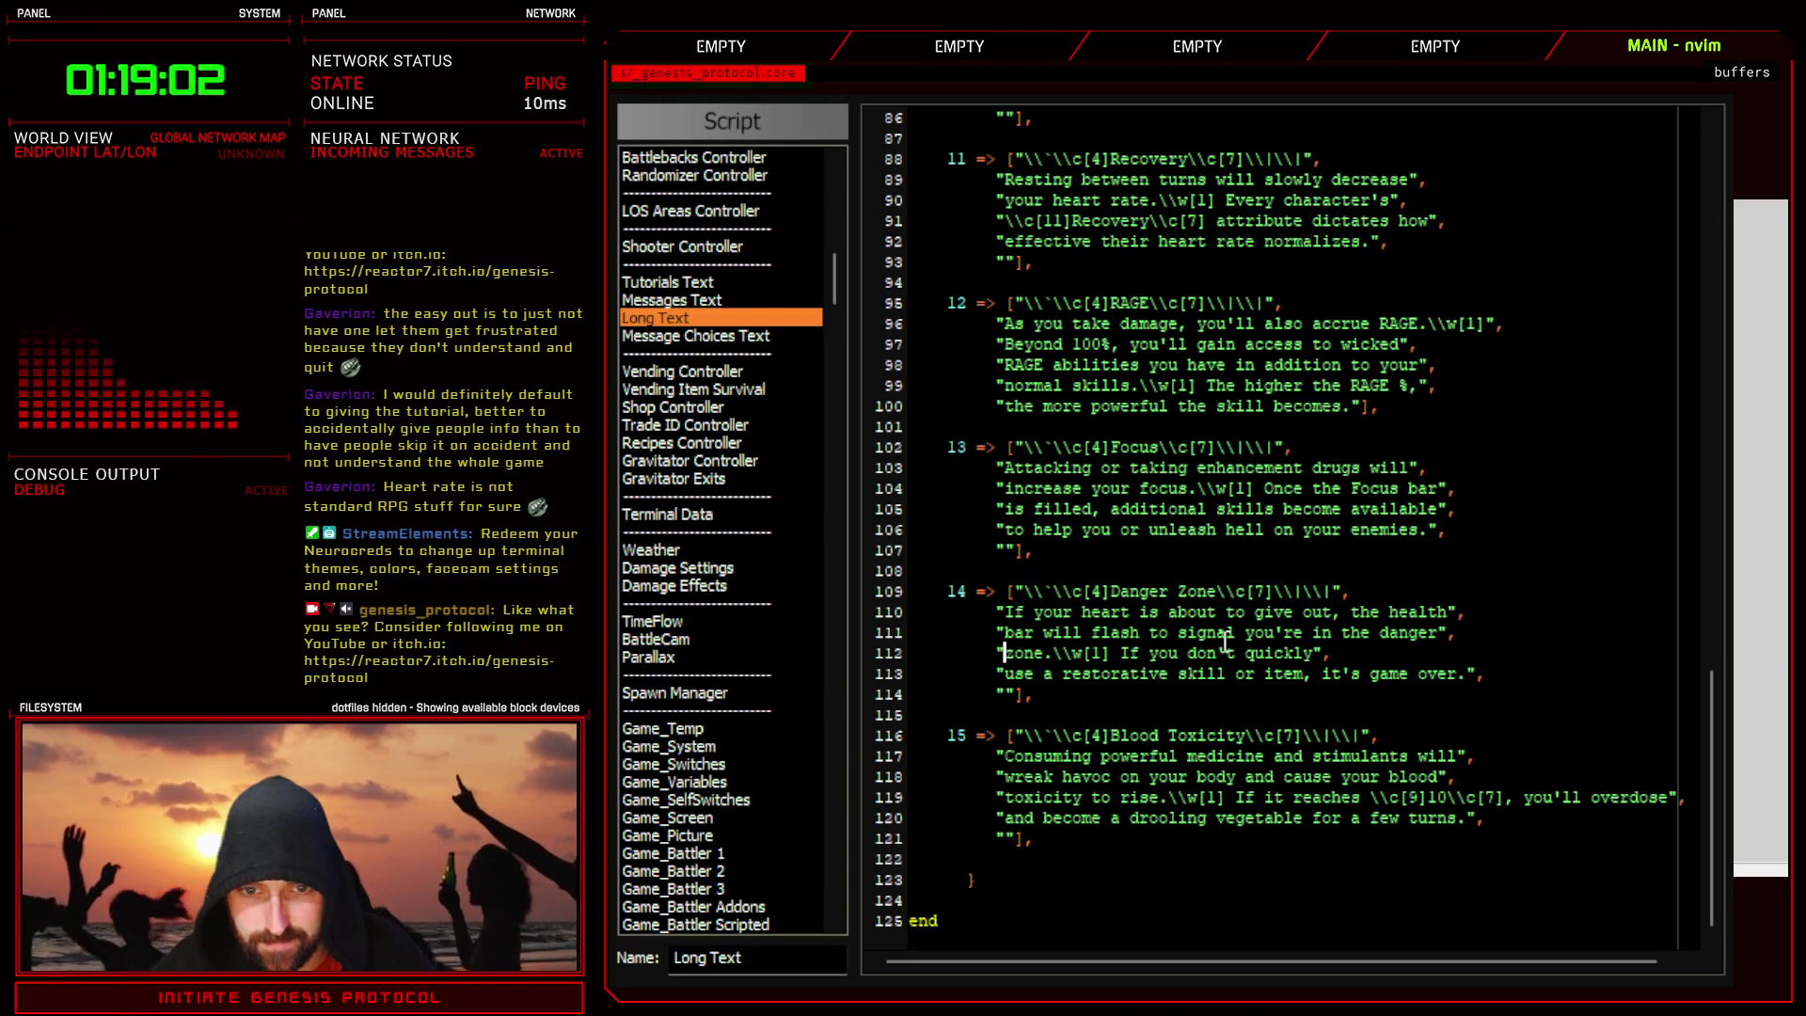
pyautogui.moveTo(1054, 651); pyautogui.dragTo(1004, 651)
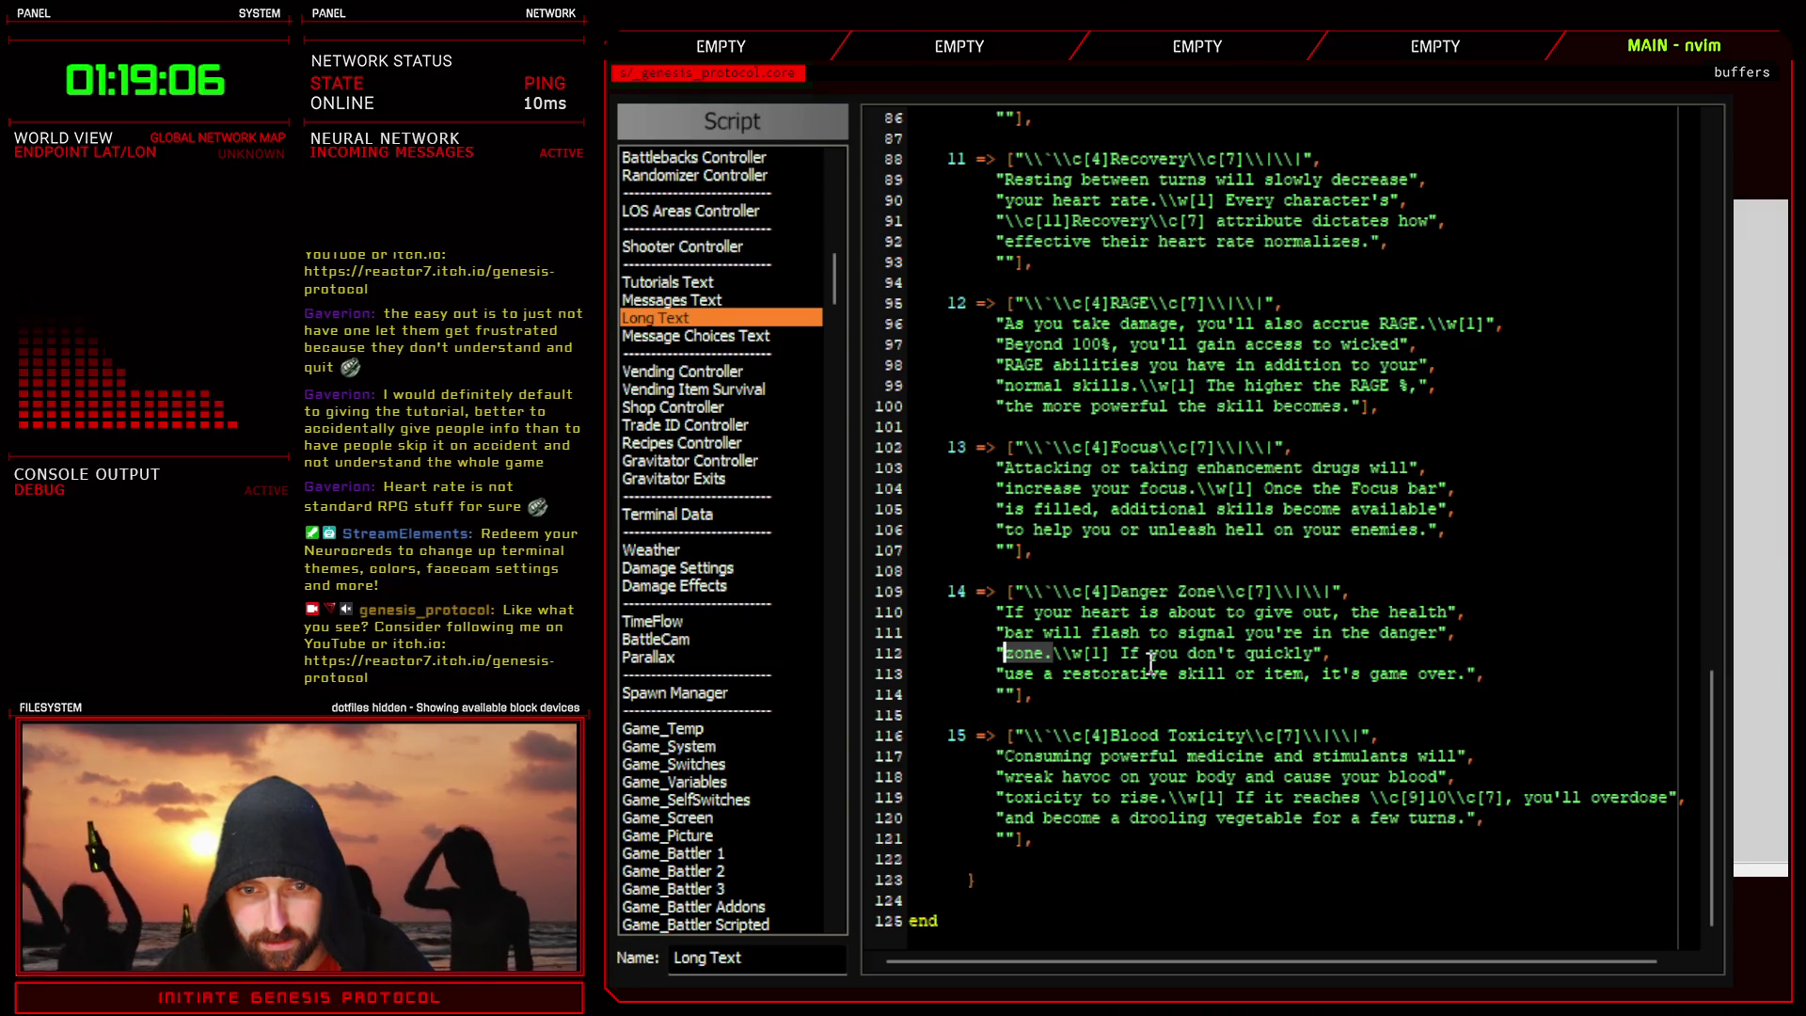
pyautogui.click(1315, 654)
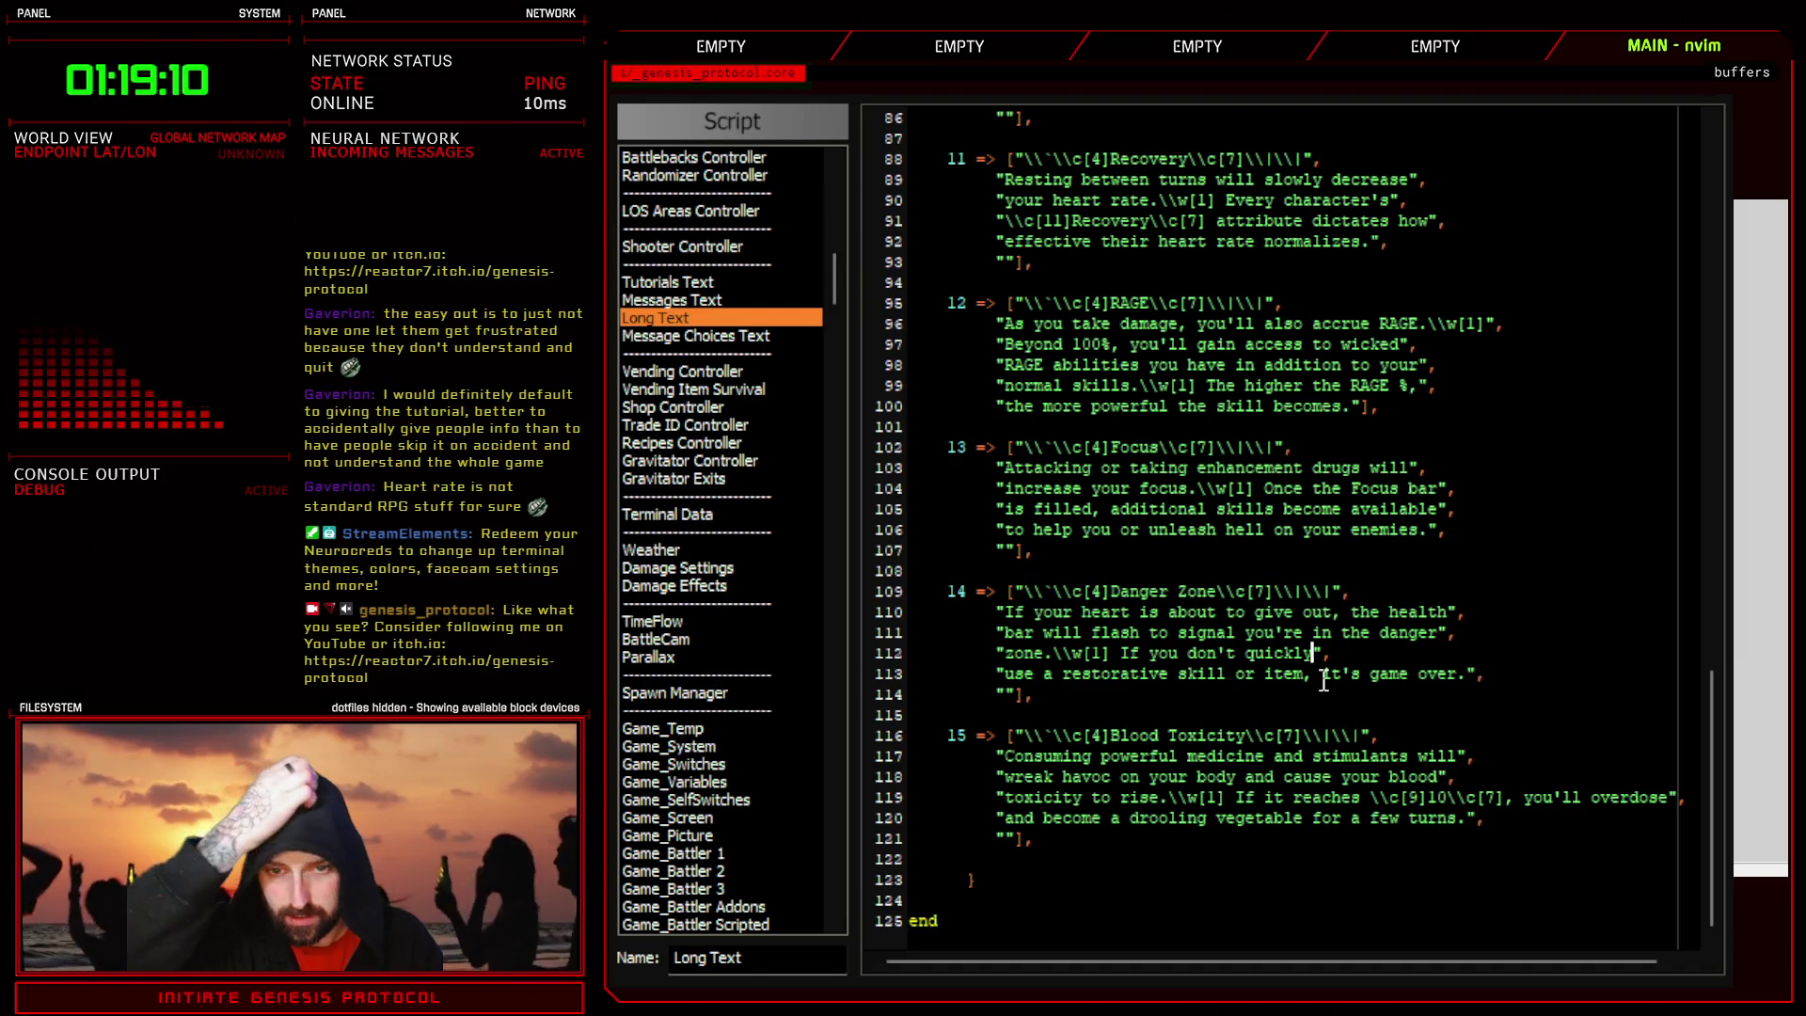
pyautogui.write('use a')
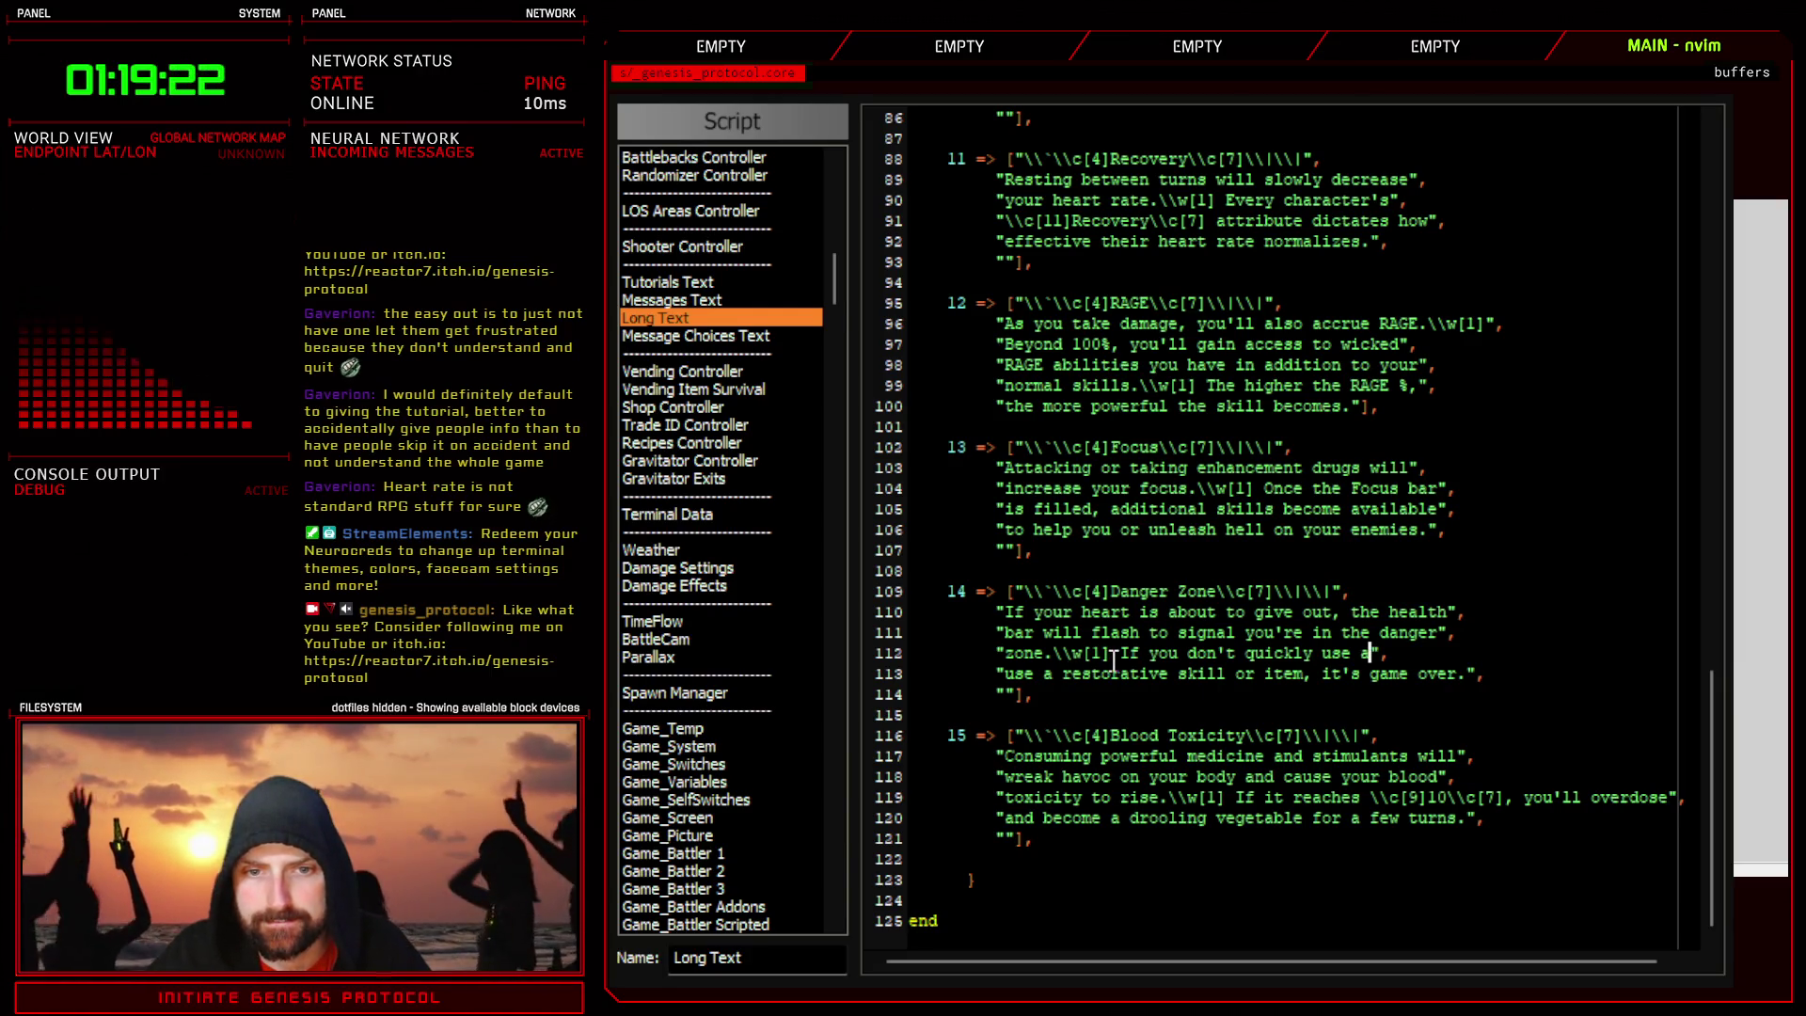
# - Rewrite the rest of line 112 as 'Quickly use a restorative skill or item'
pyautogui.moveTo(1122, 652); pyautogui.dragTo(1382, 652)
pyautogui.press('d')
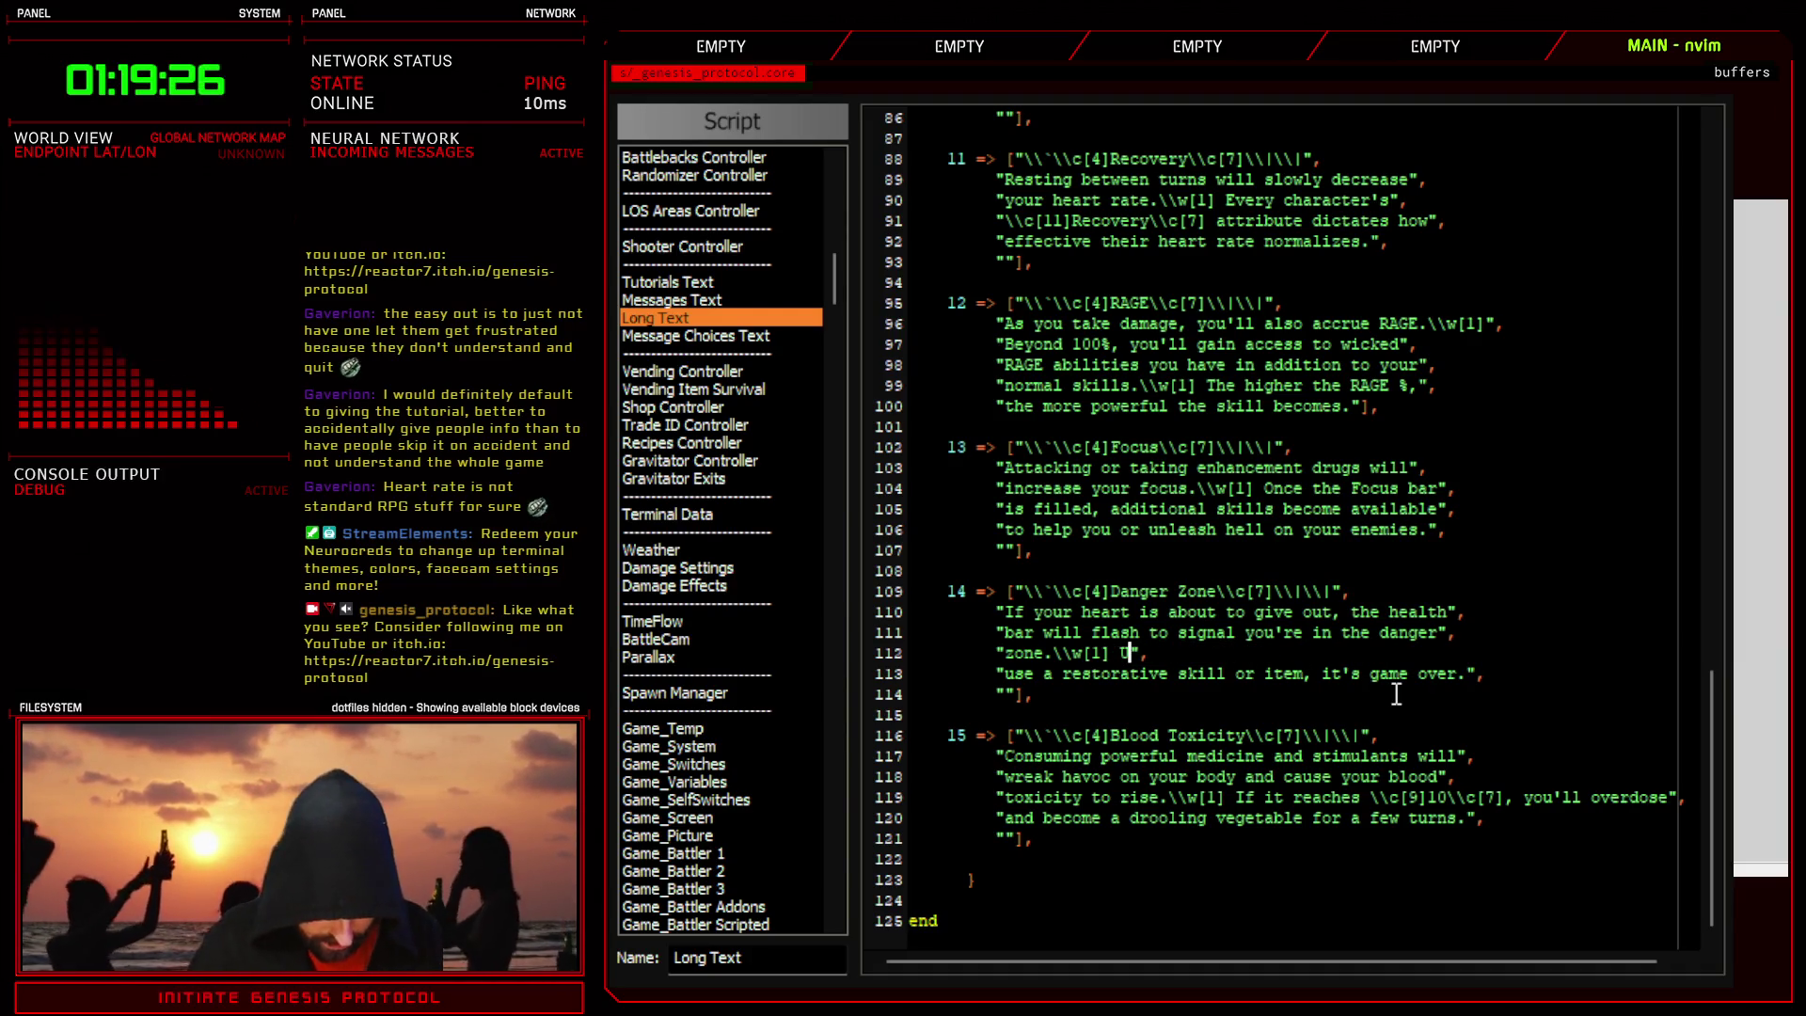
pyautogui.write('se a ')
pyautogui.write('restorative')
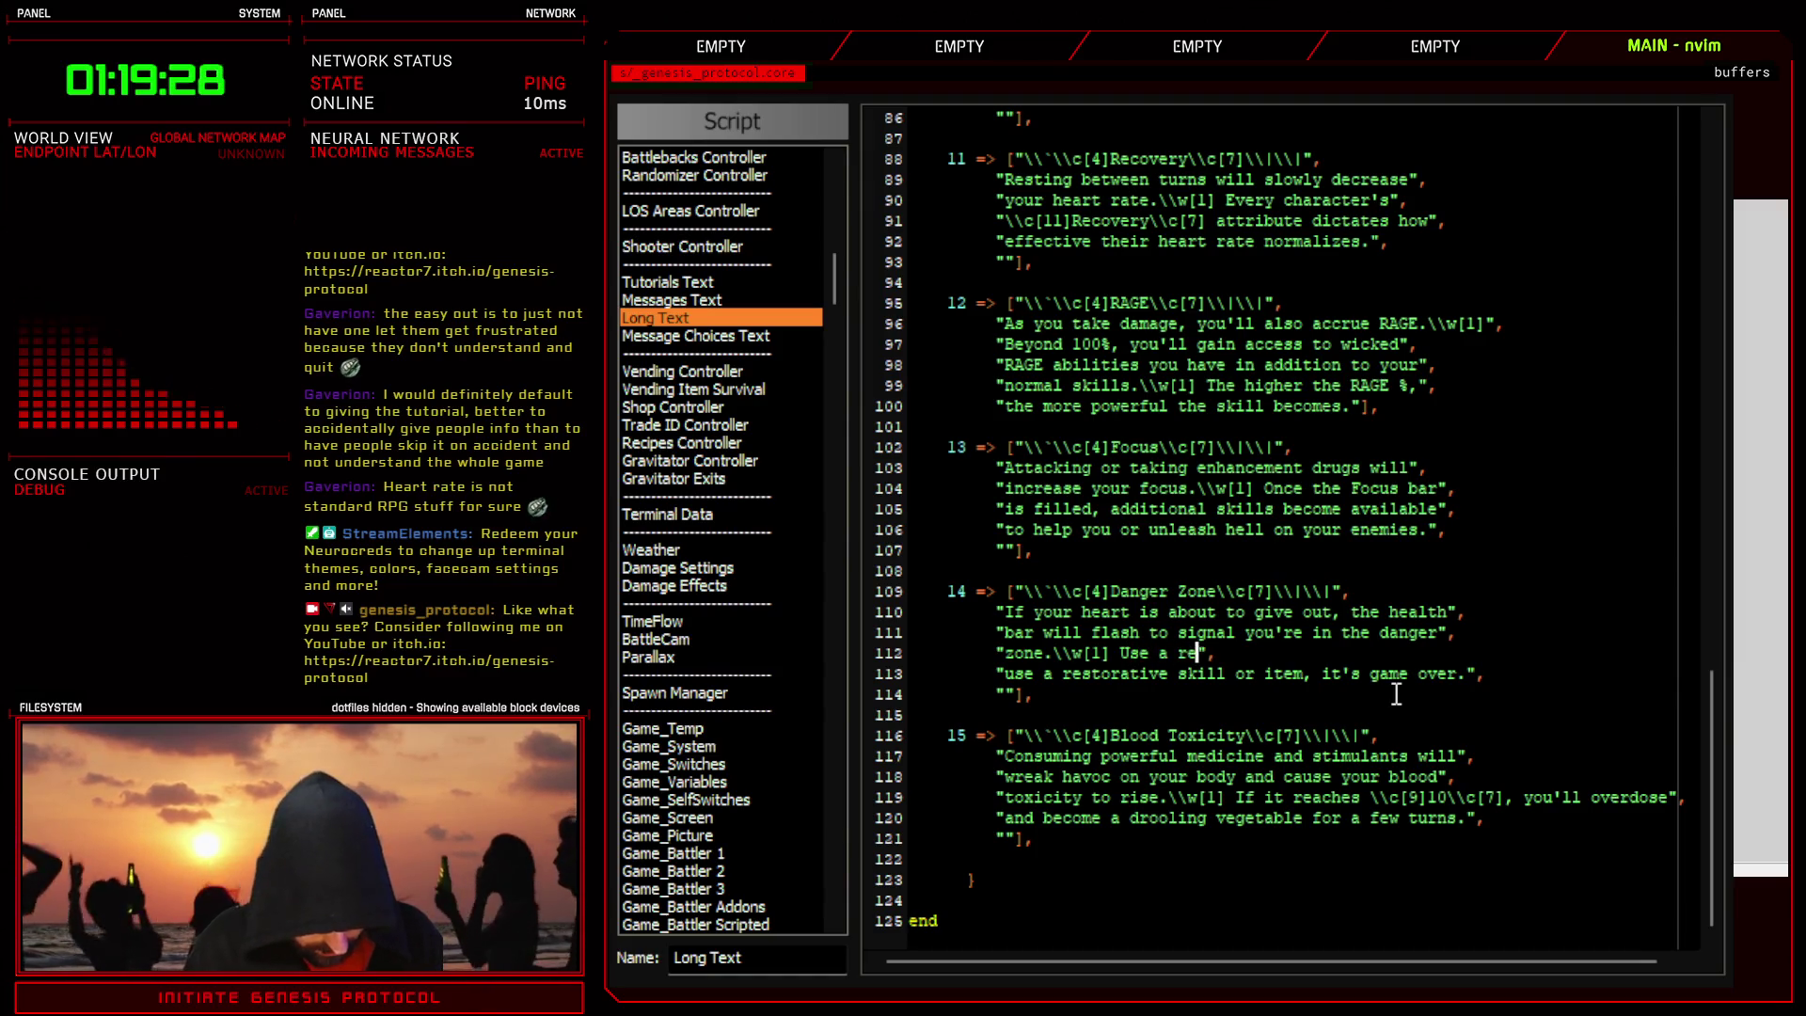
pyautogui.write(' skill or')
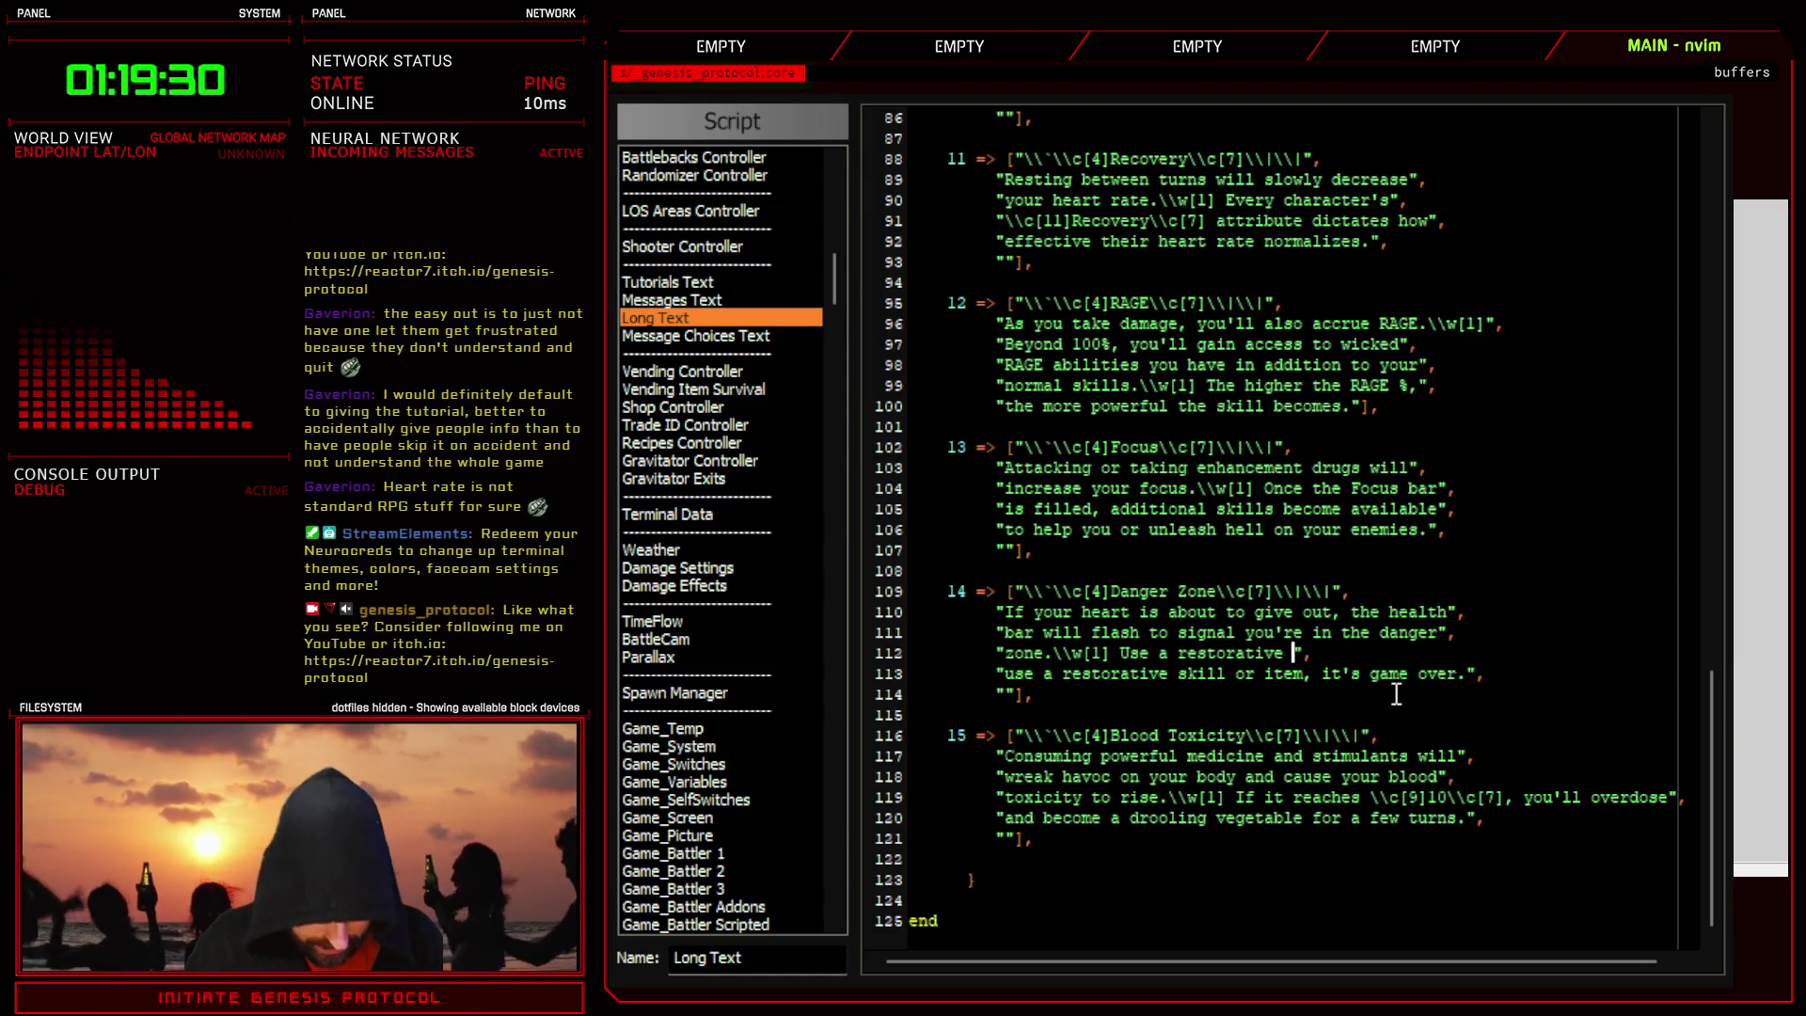
pyautogui.write(' item')
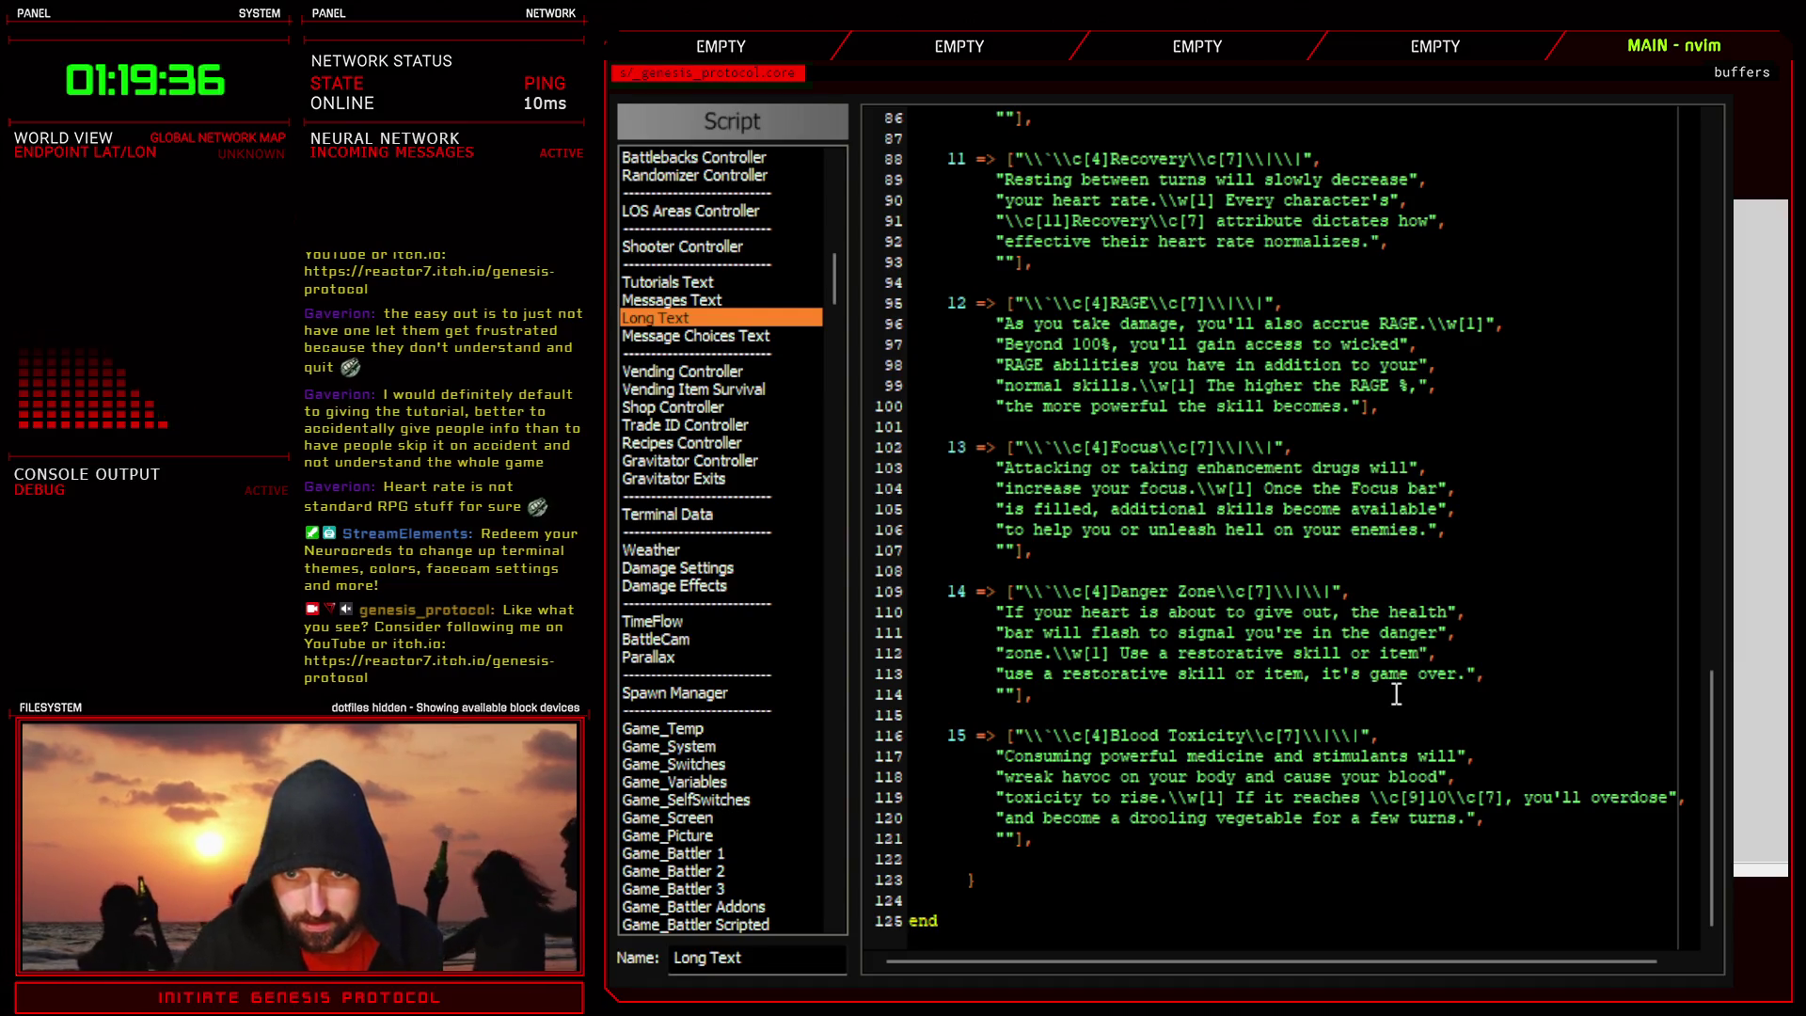
pyautogui.click(1127, 651)
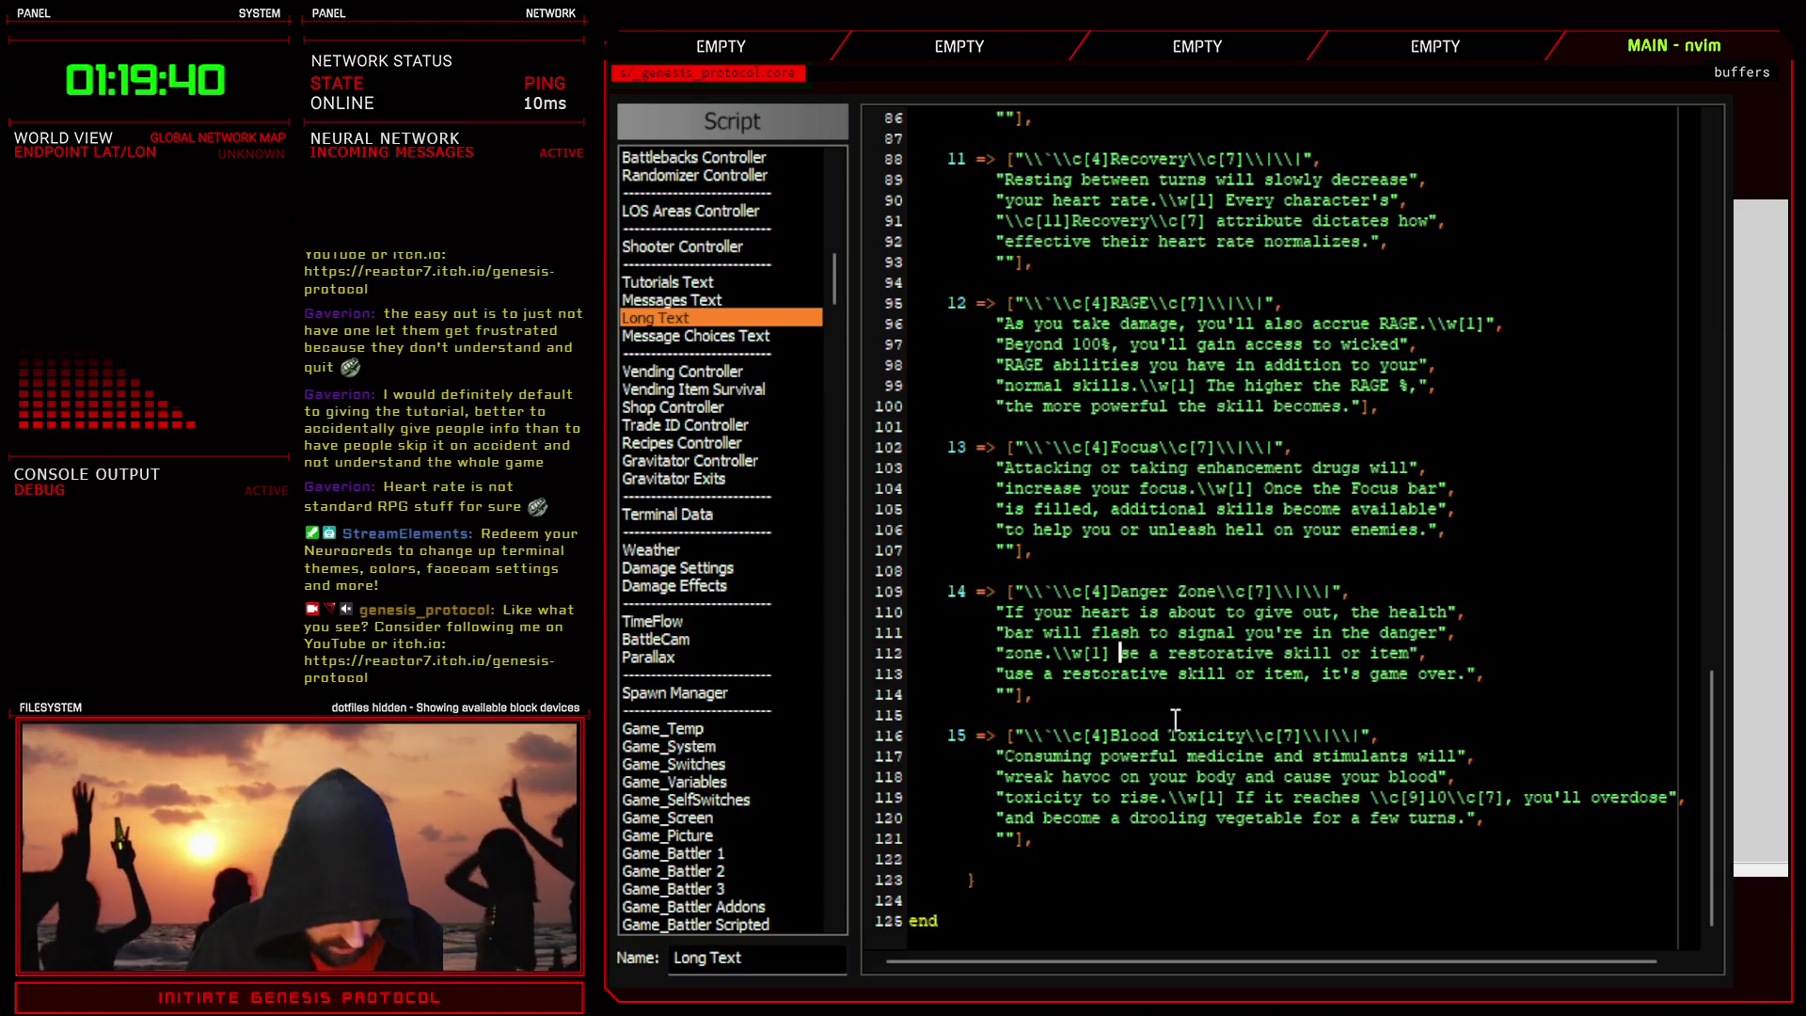
pyautogui.write('sQuickly u')
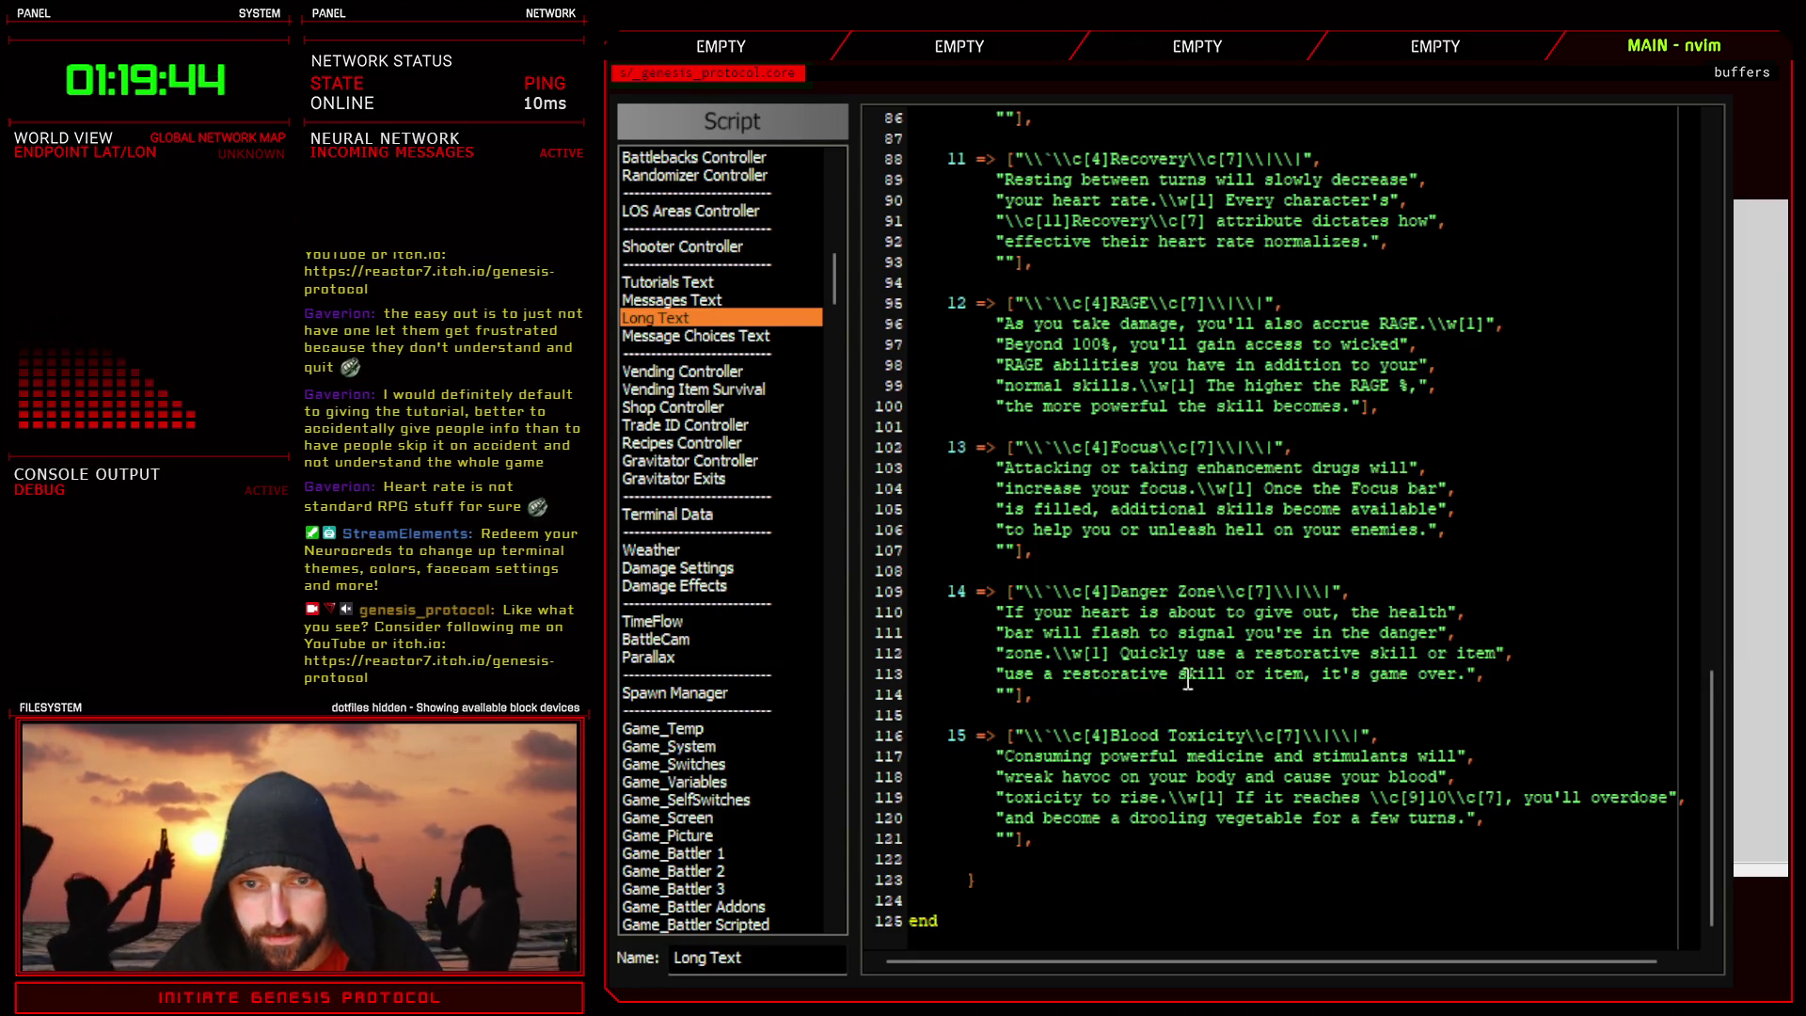
# - Replace line 113 with 'before your chest explodes and it's game over.'
pyautogui.moveTo(1005, 672); pyautogui.dragTo(1459, 675)
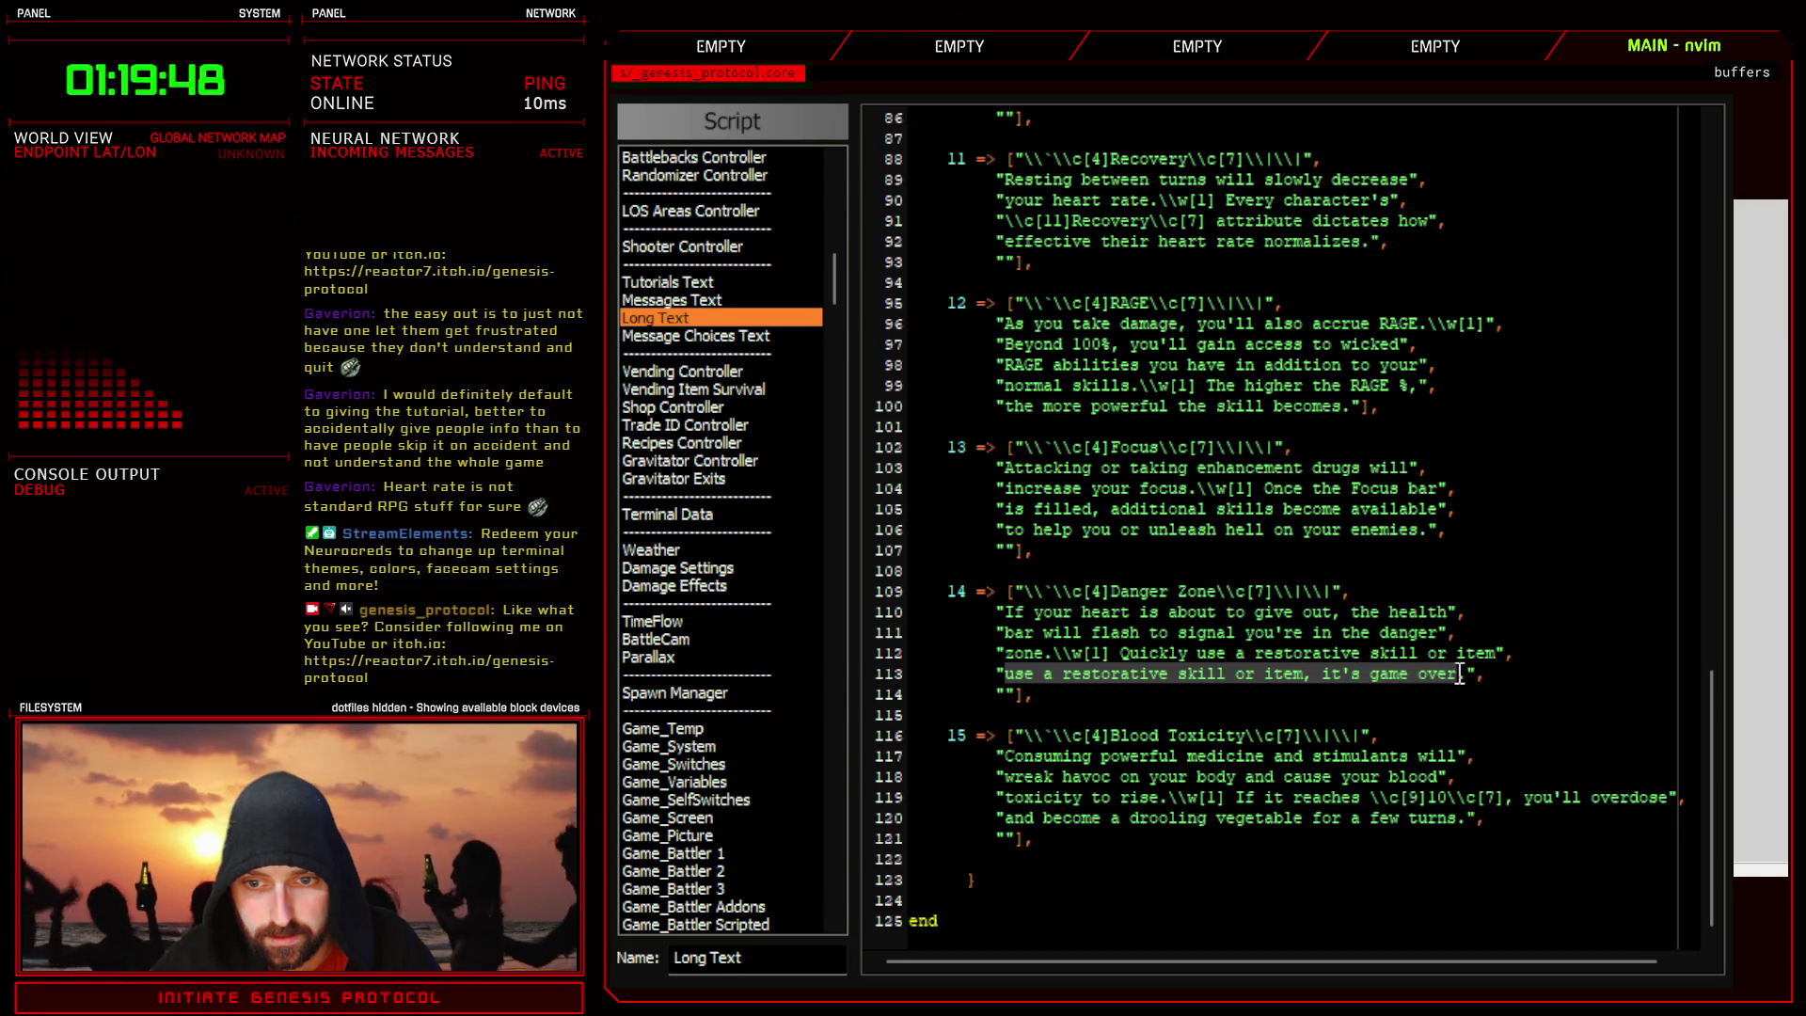
pyautogui.press('d')
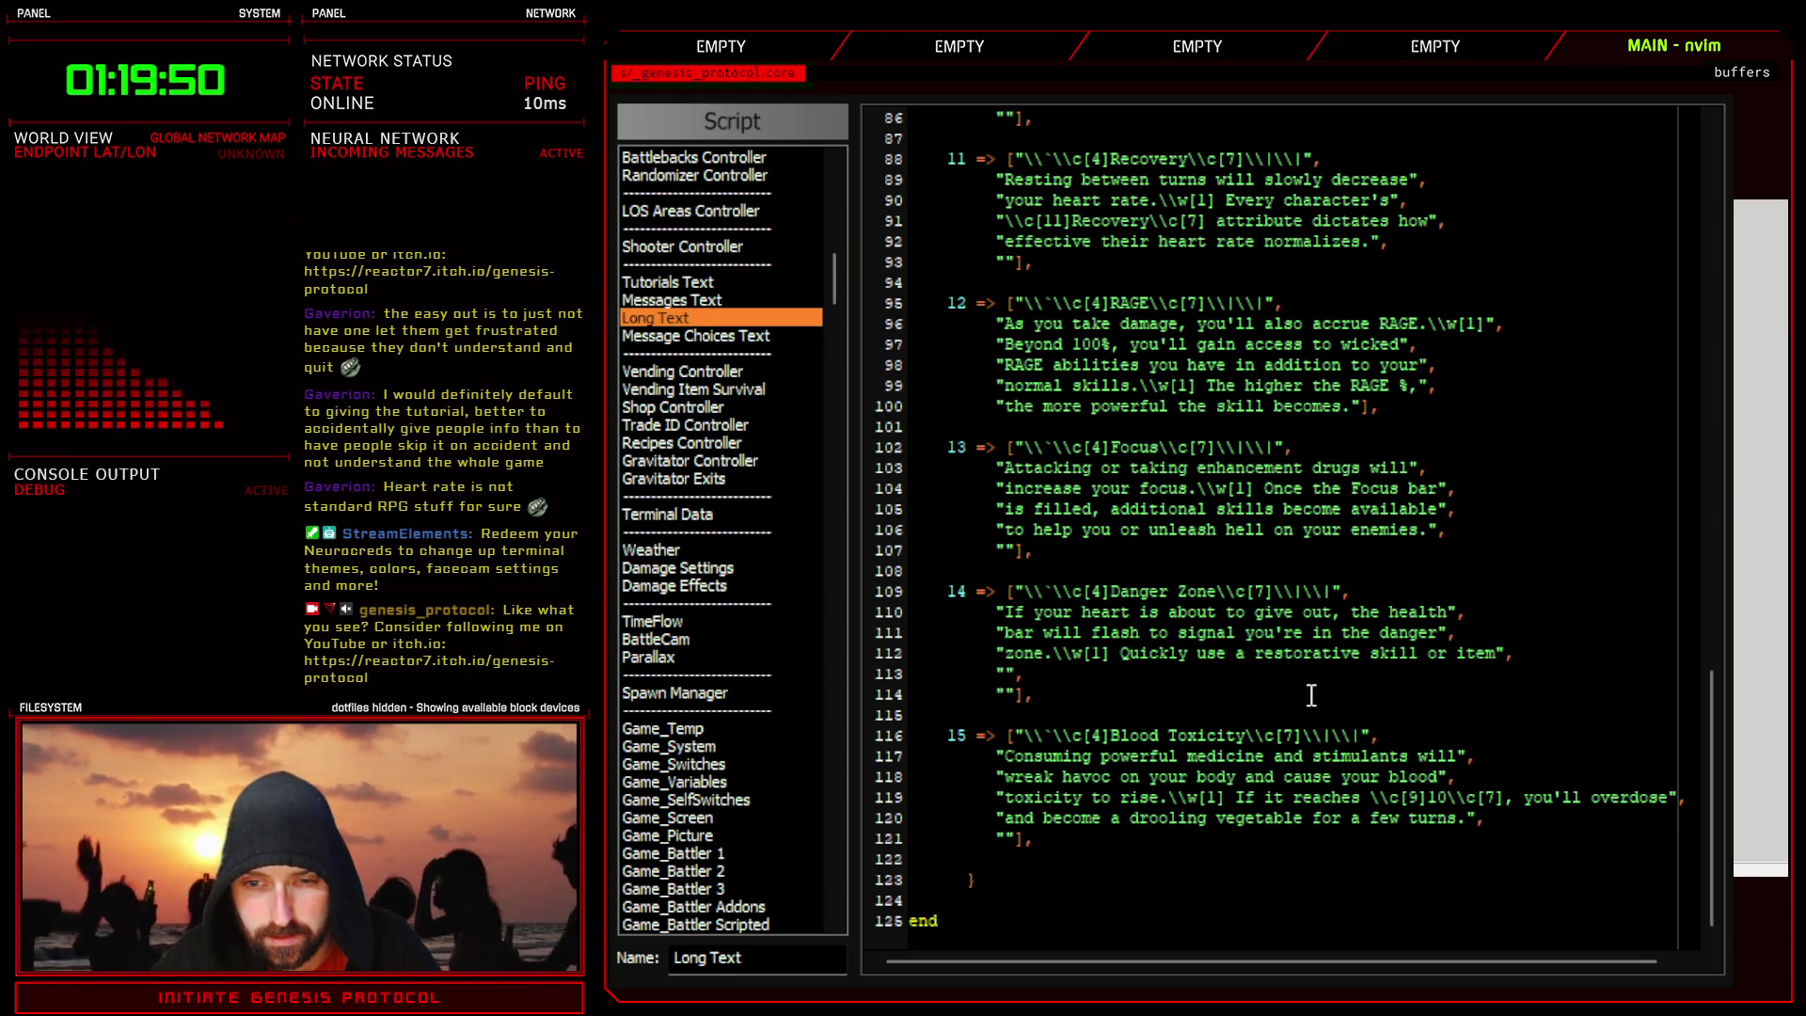
pyautogui.write('be')
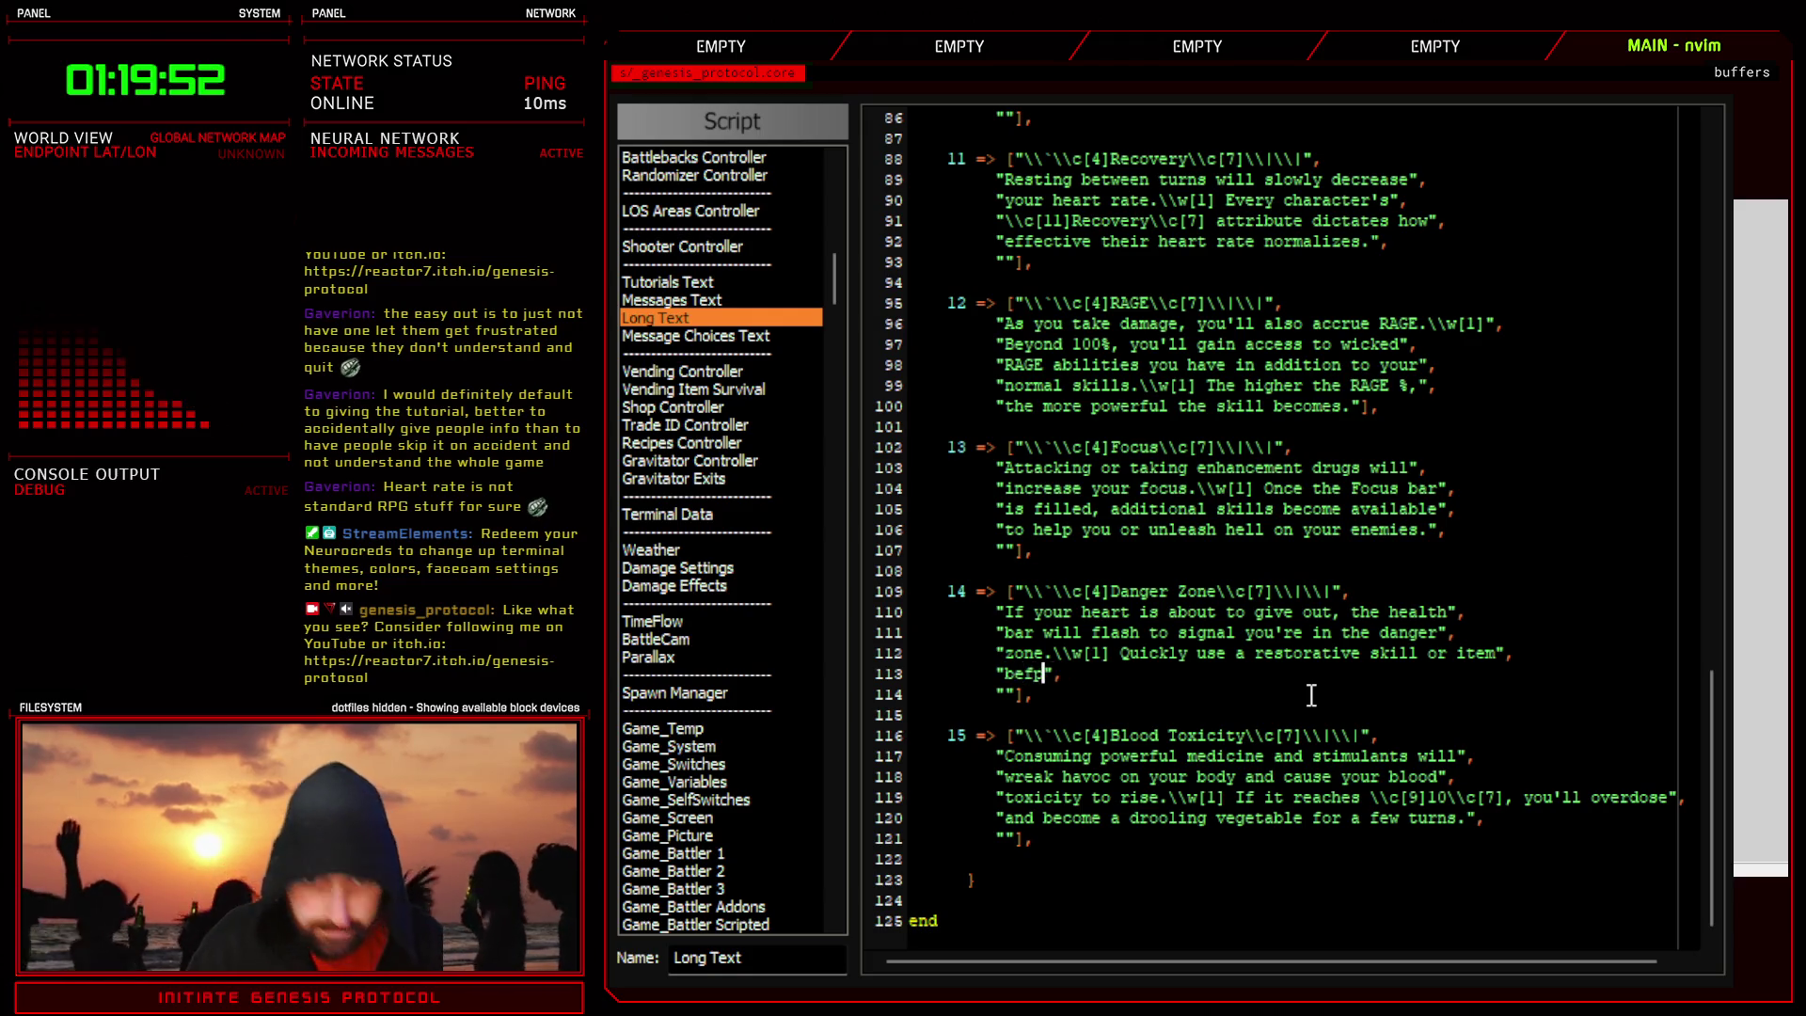
pyautogui.write('fore yo')
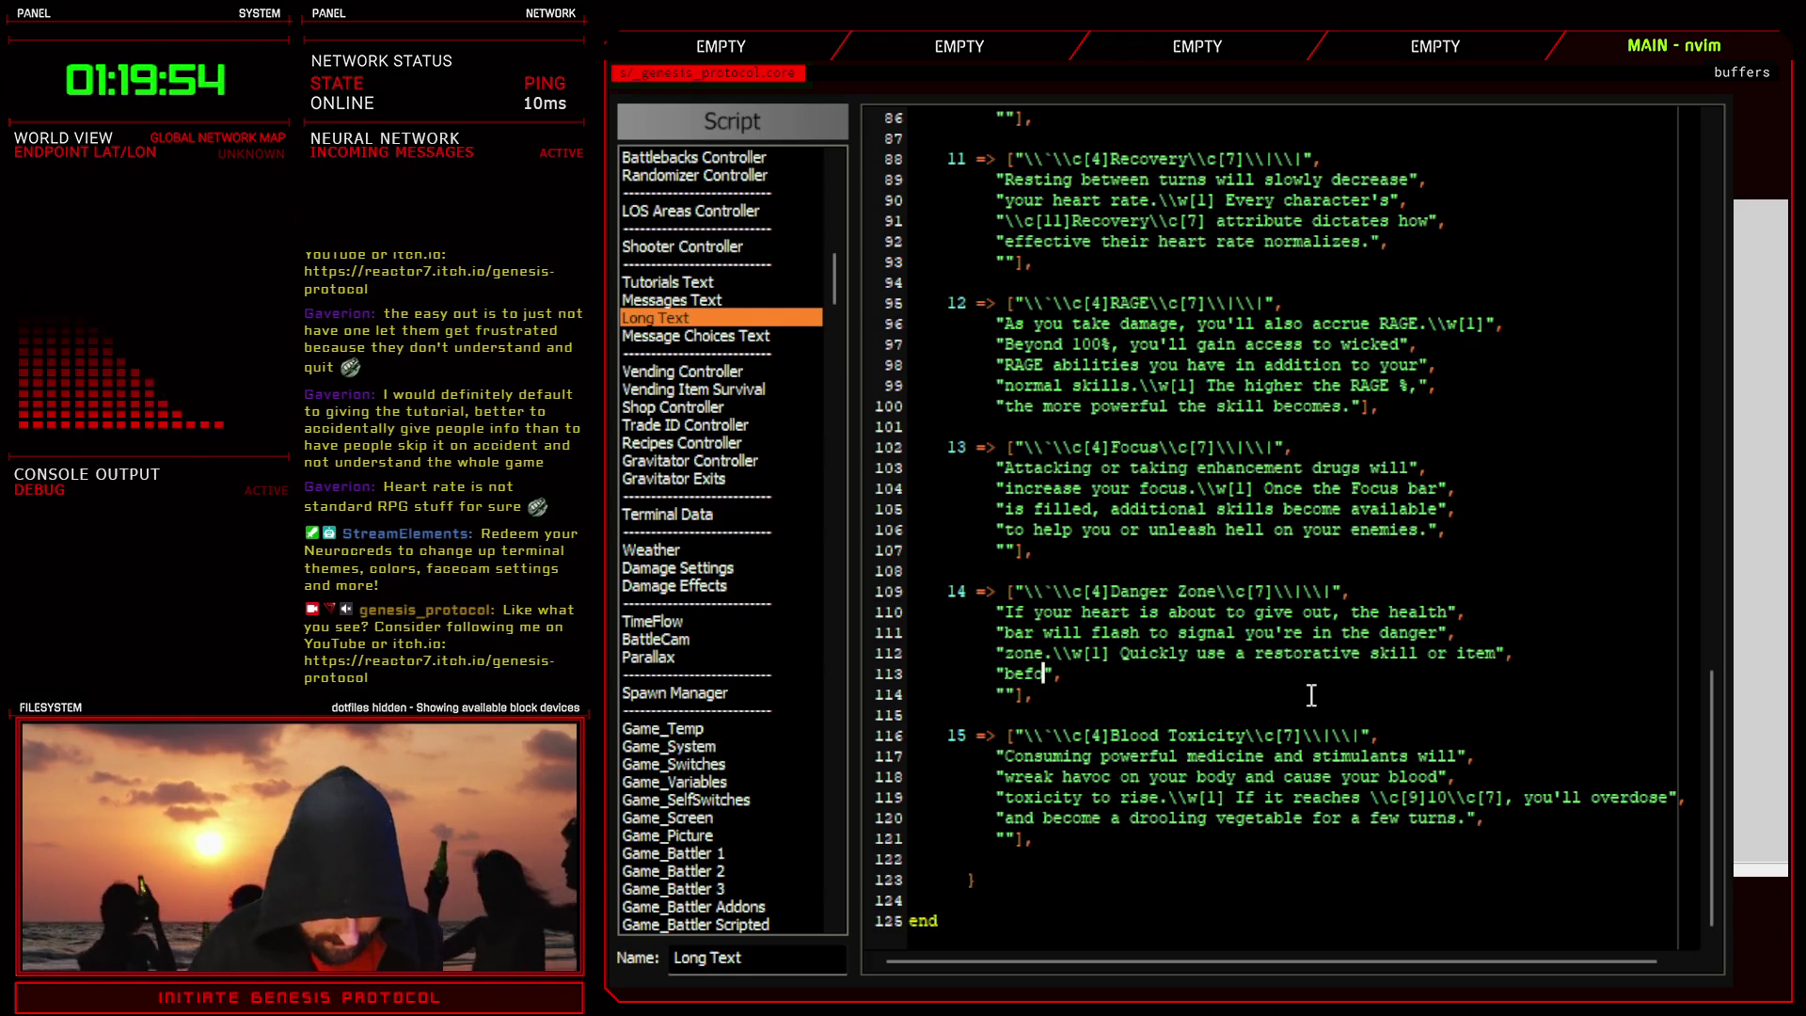
pyautogui.write('ur')
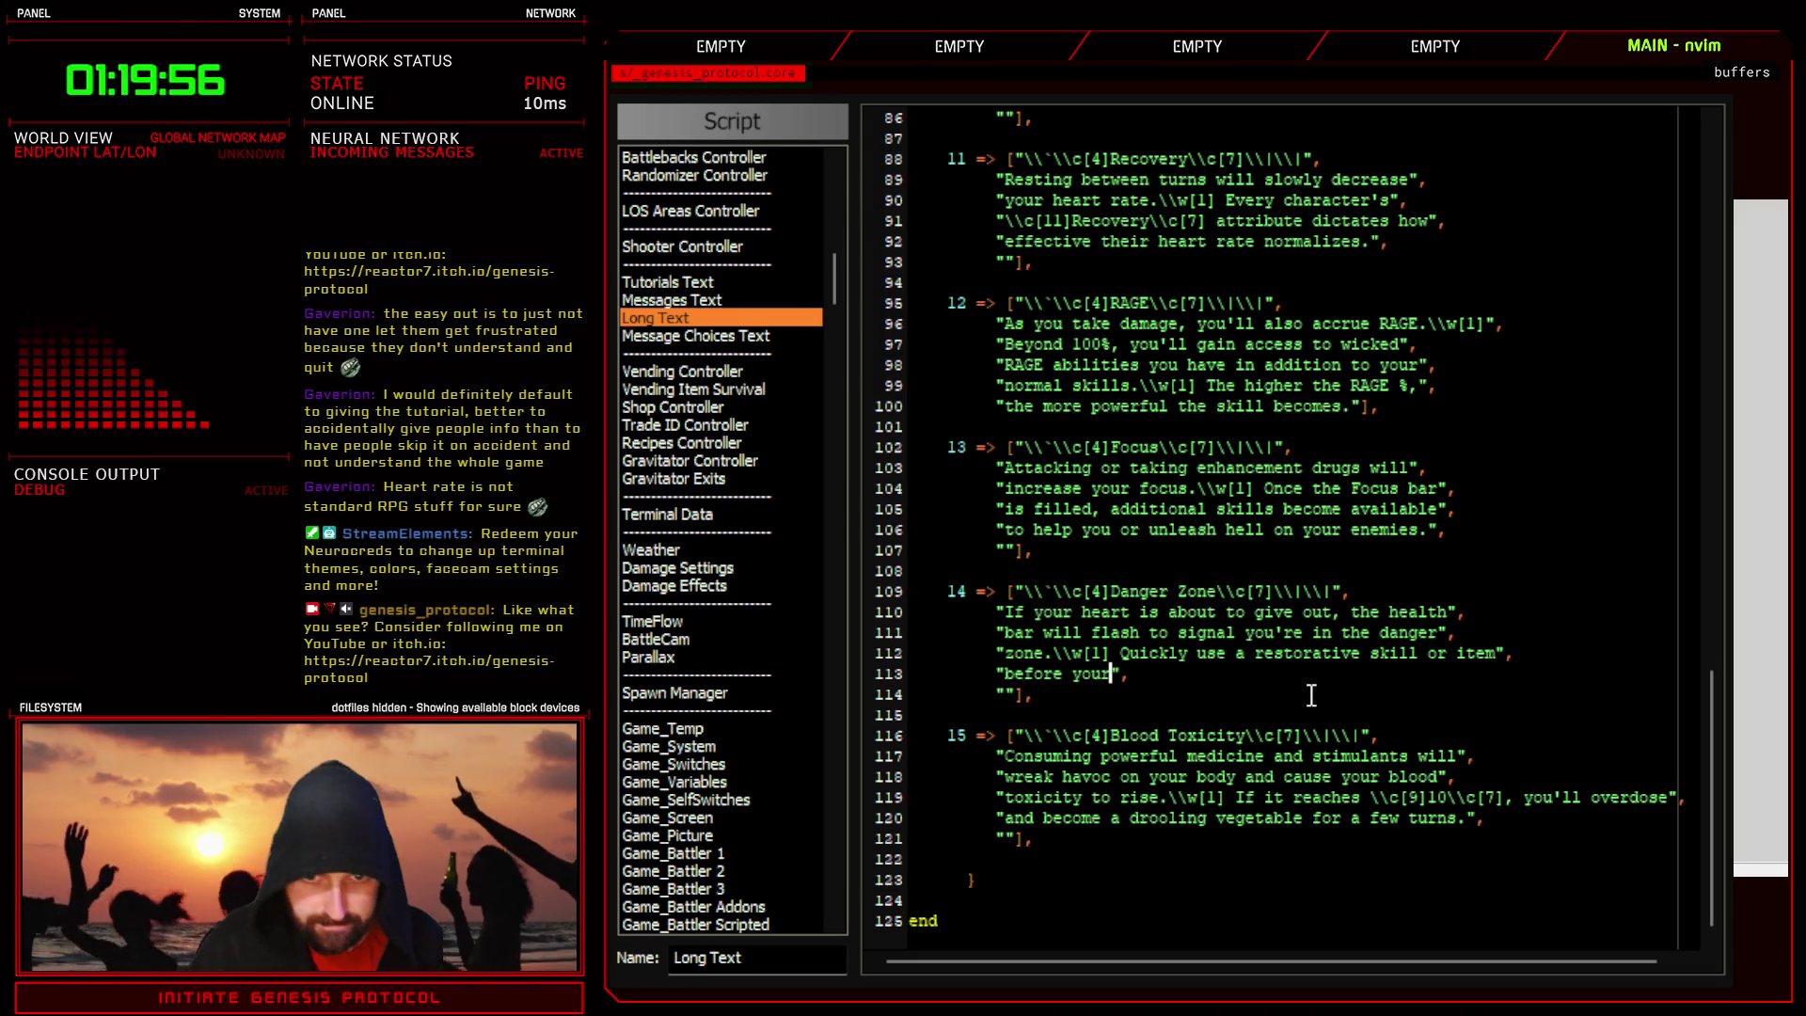
pyautogui.write(' chest exp')
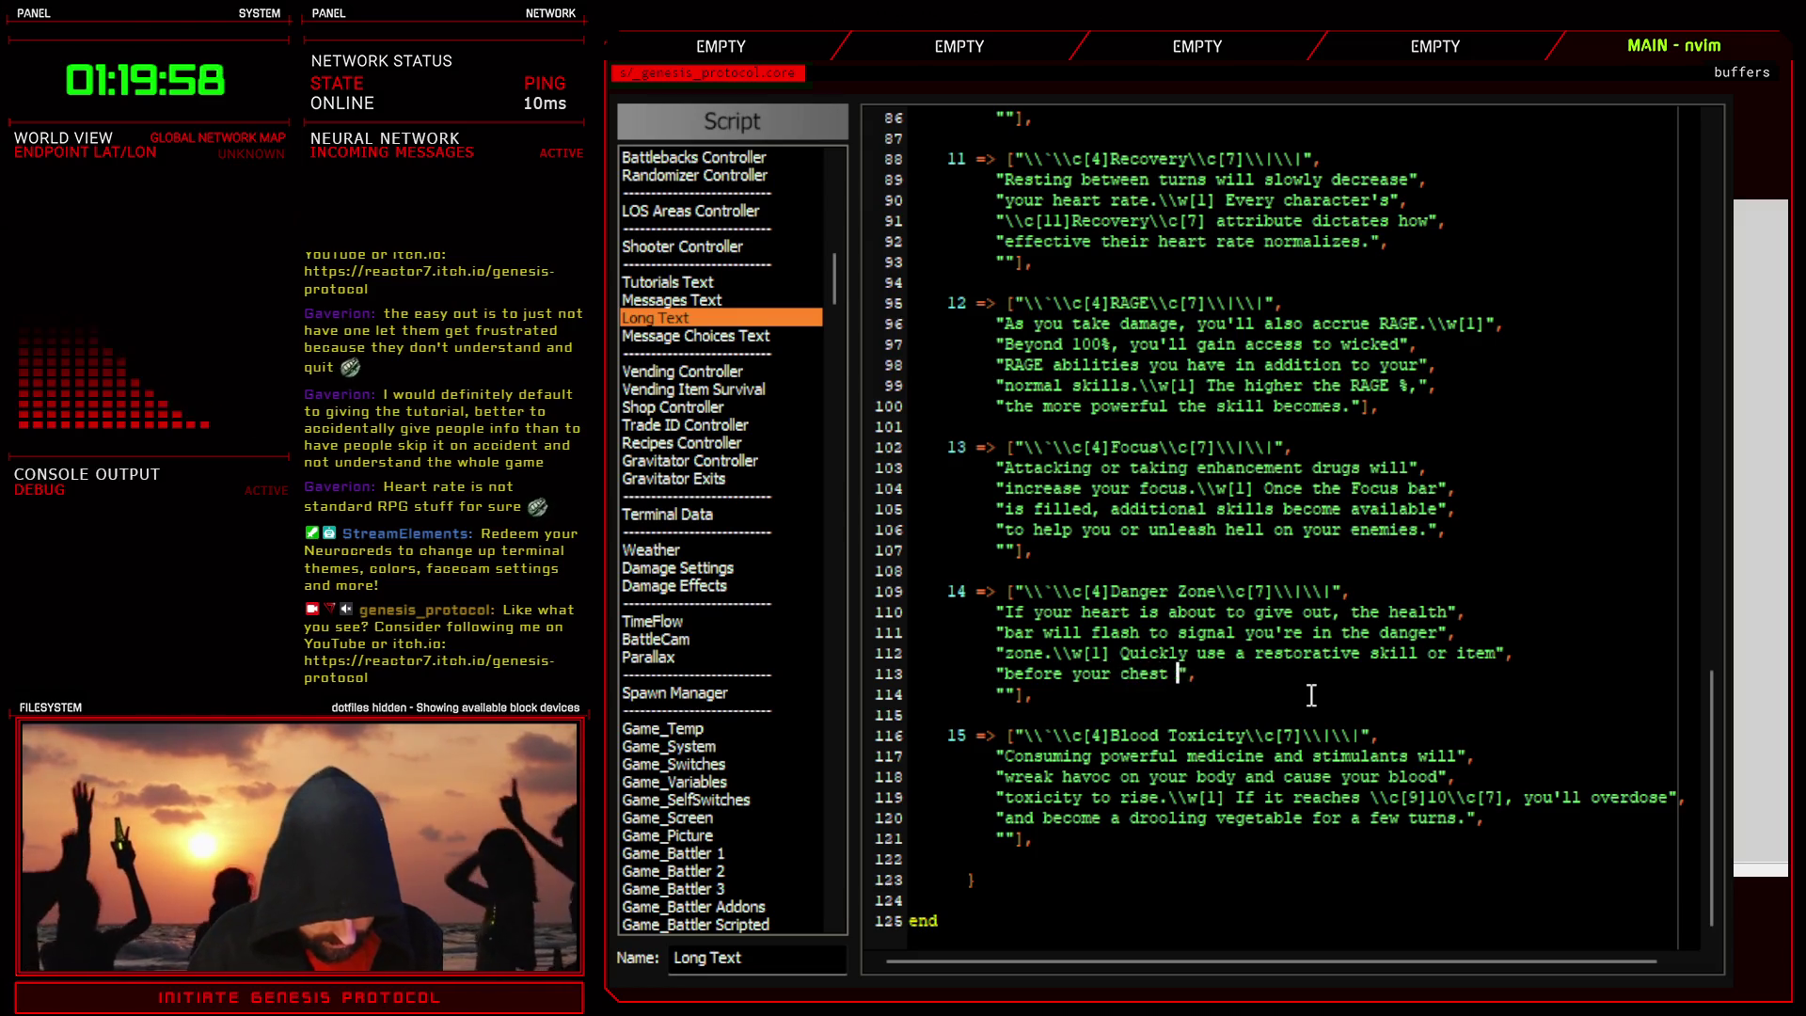
pyautogui.write("lodes and it's ")
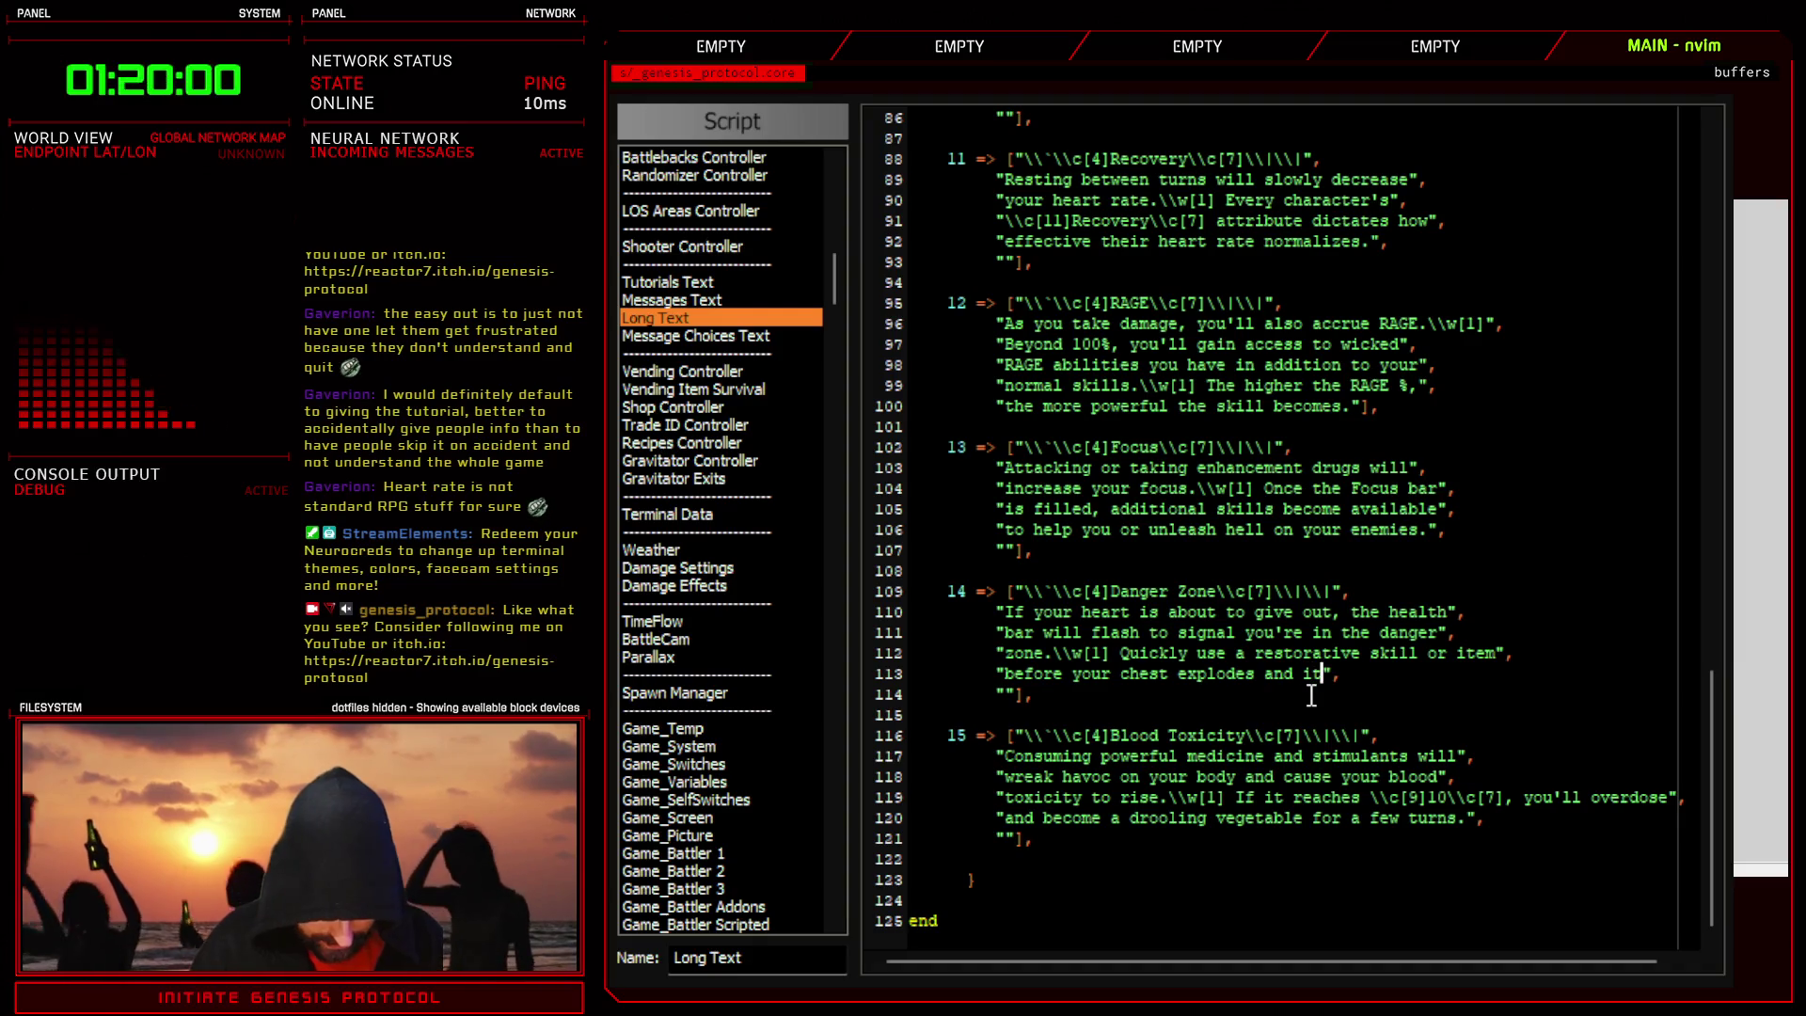
pyautogui.write('game over.')
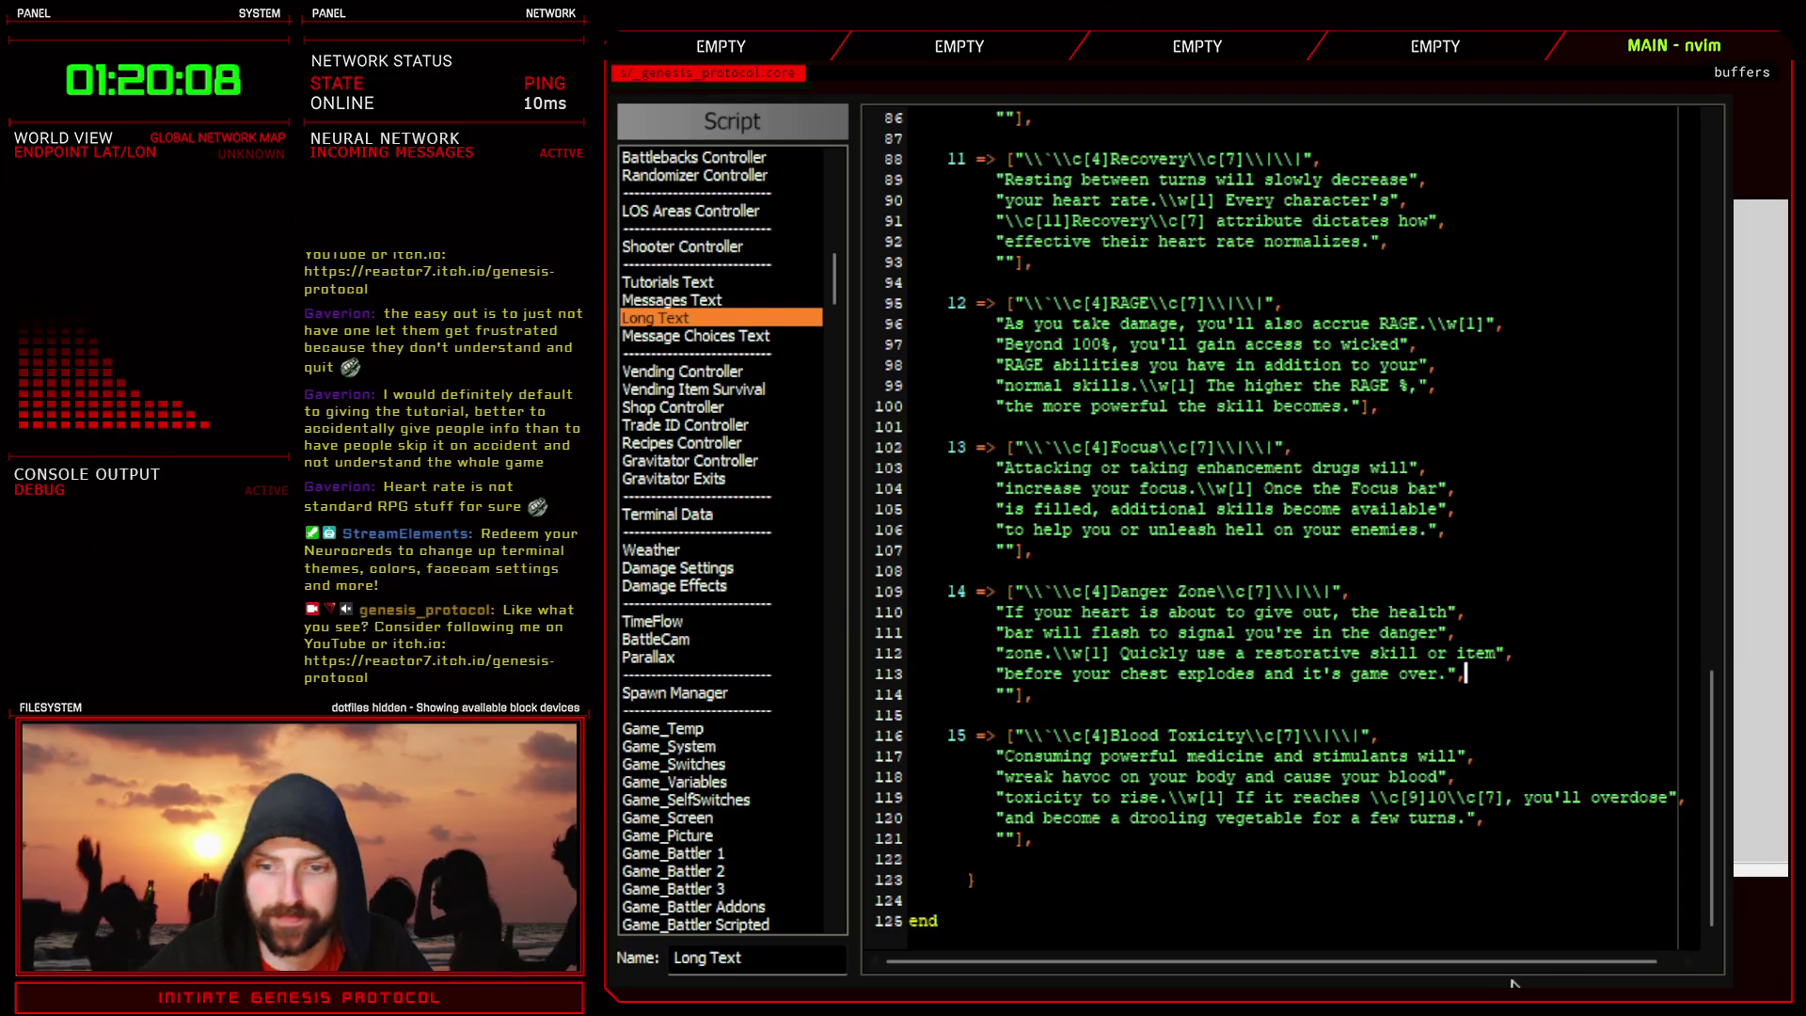
pyautogui.click(1097, 613)
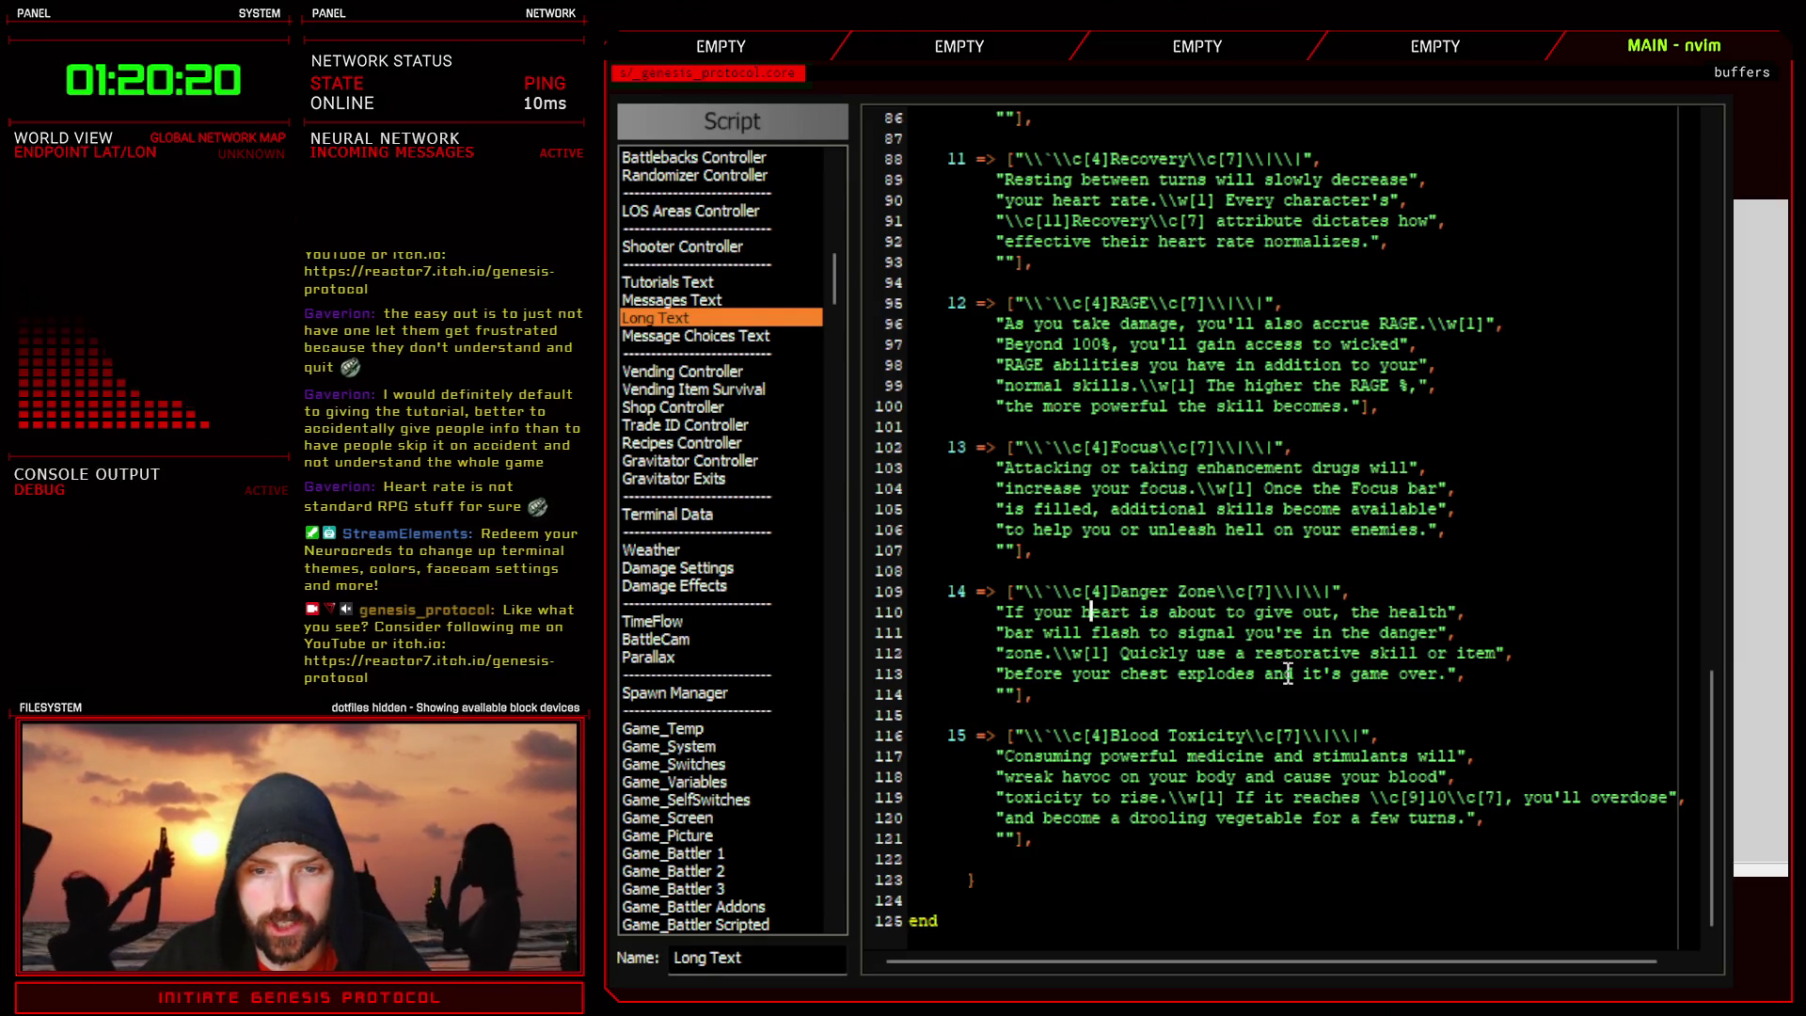
pyautogui.click(1469, 675)
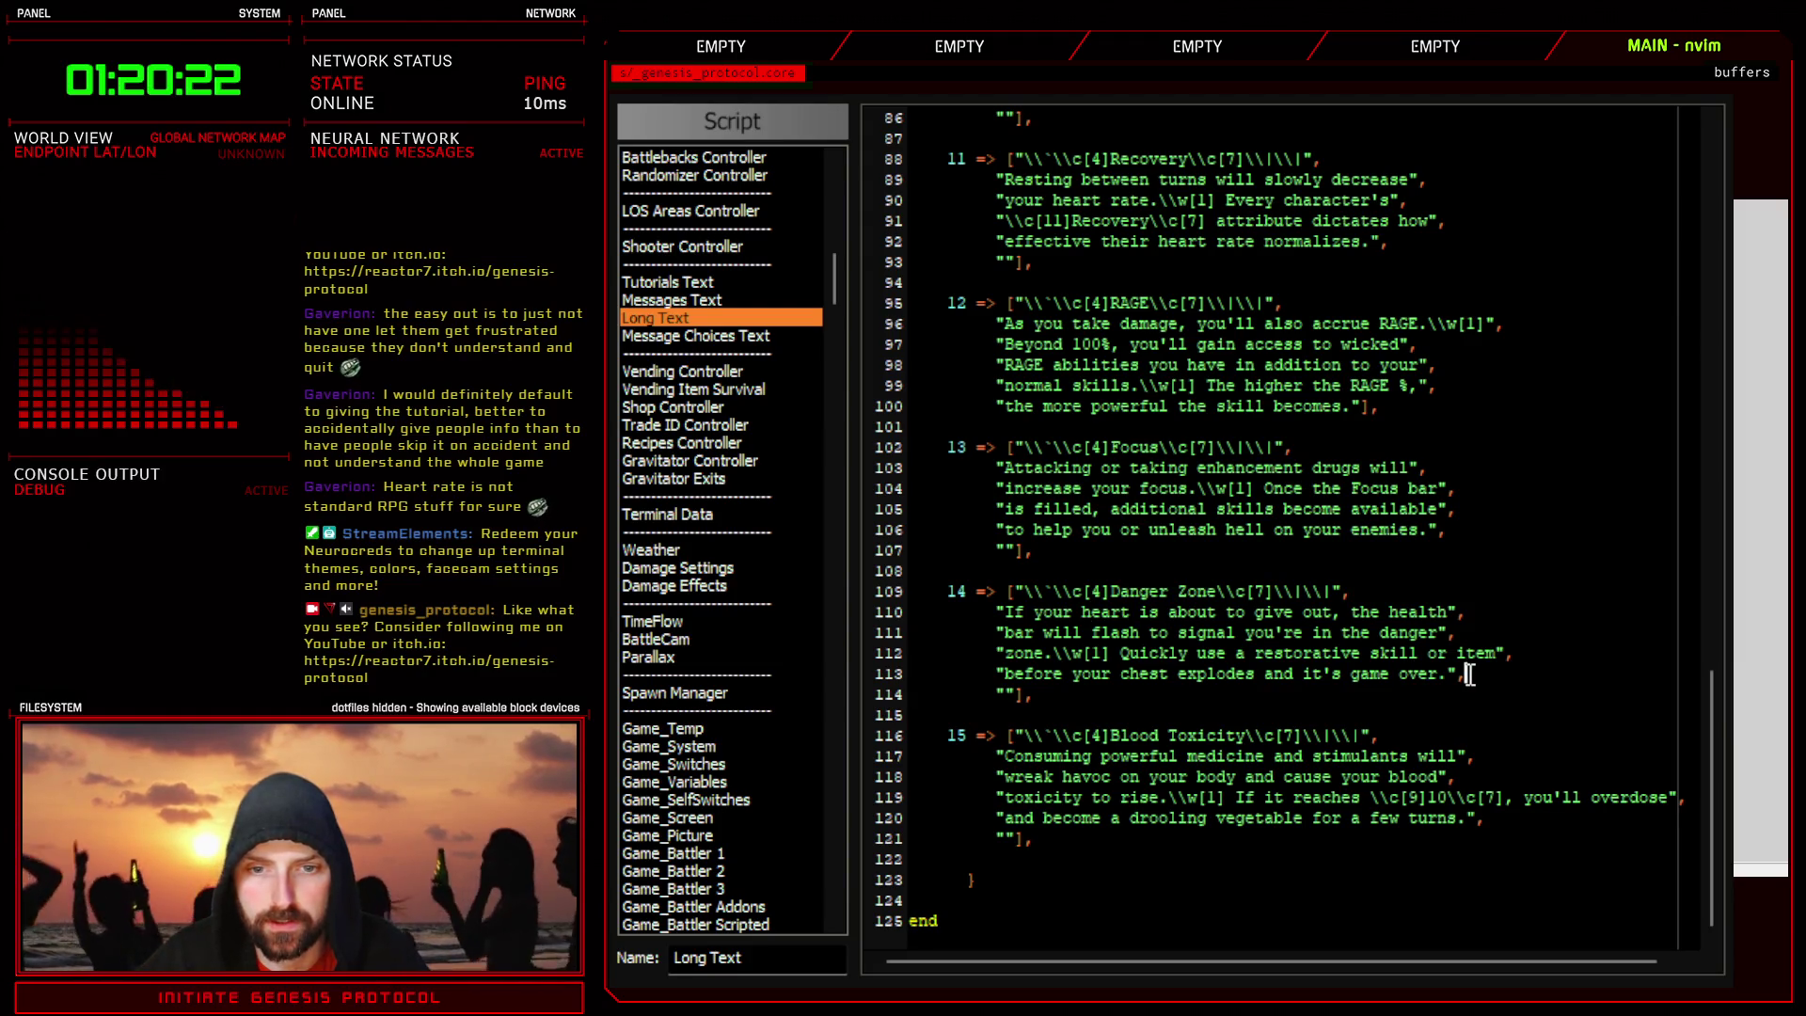
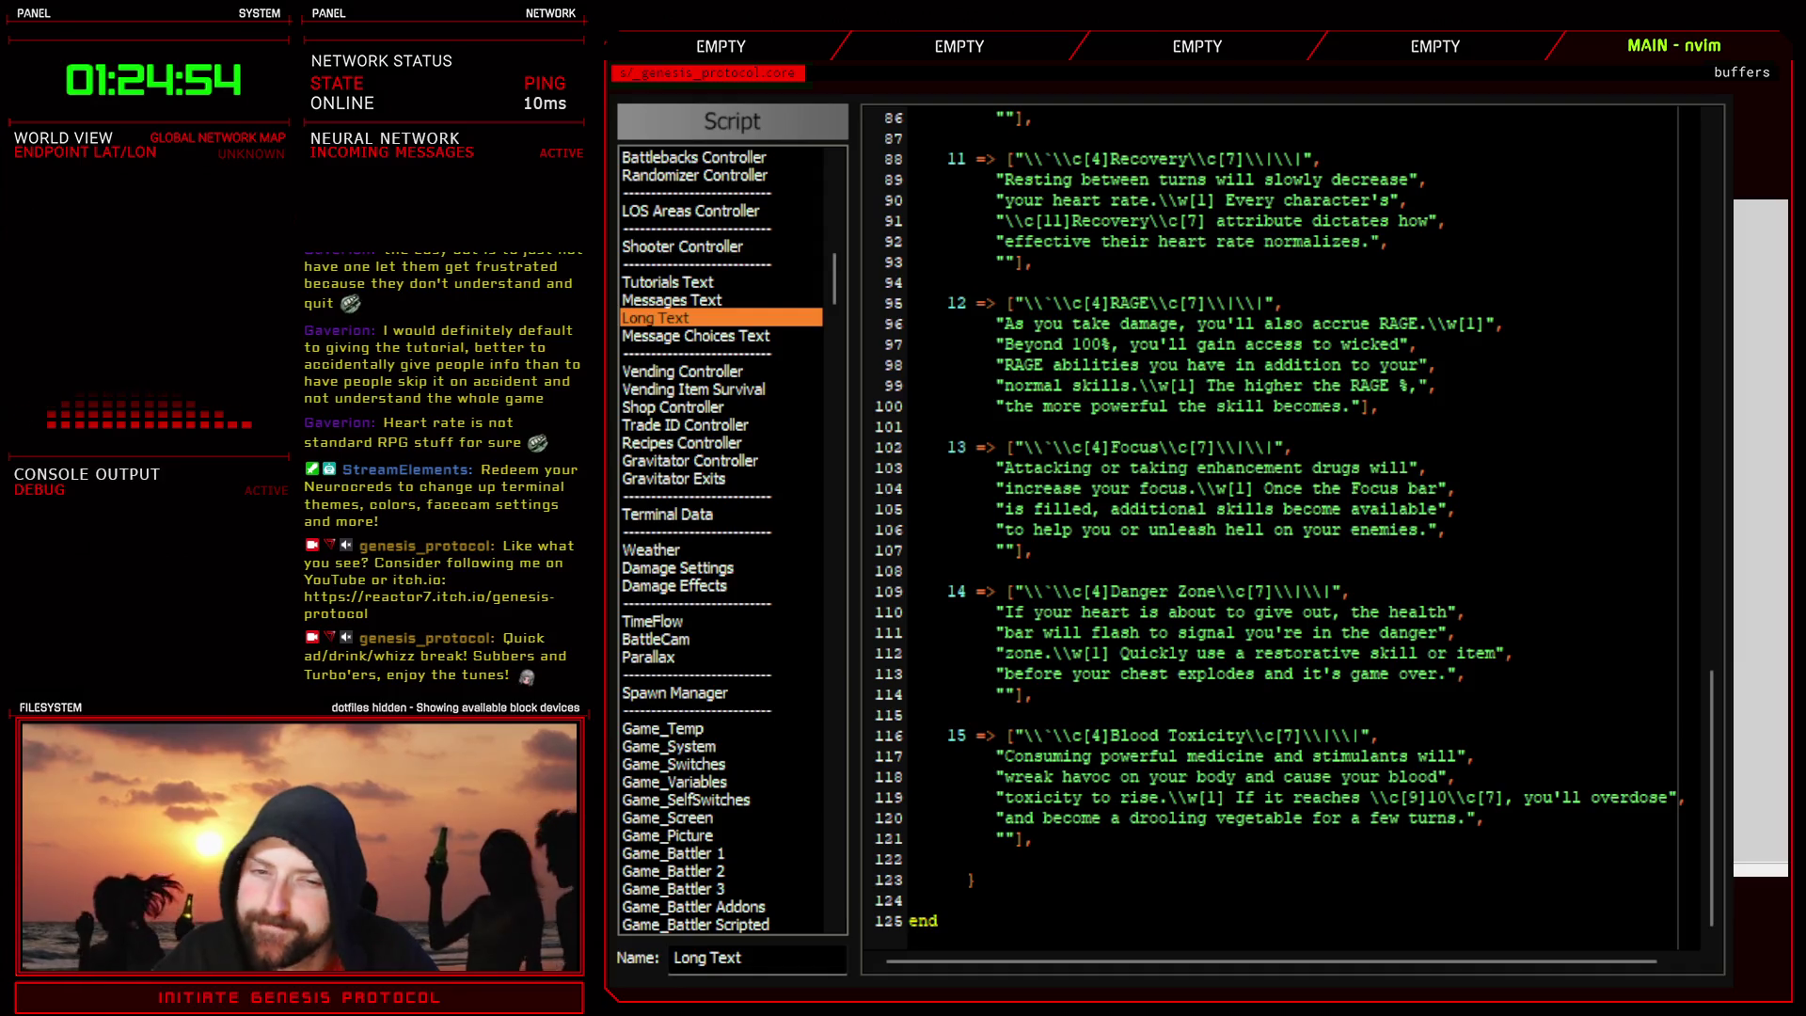
# - Change the Danger Zone line to end 'status is critical.', dropping 'zone.', fixing the typo and extra space
pyautogui.press('v')
pyautogui.press('h')
pyautogui.press('h')
pyautogui.press('h')
pyautogui.press('d')
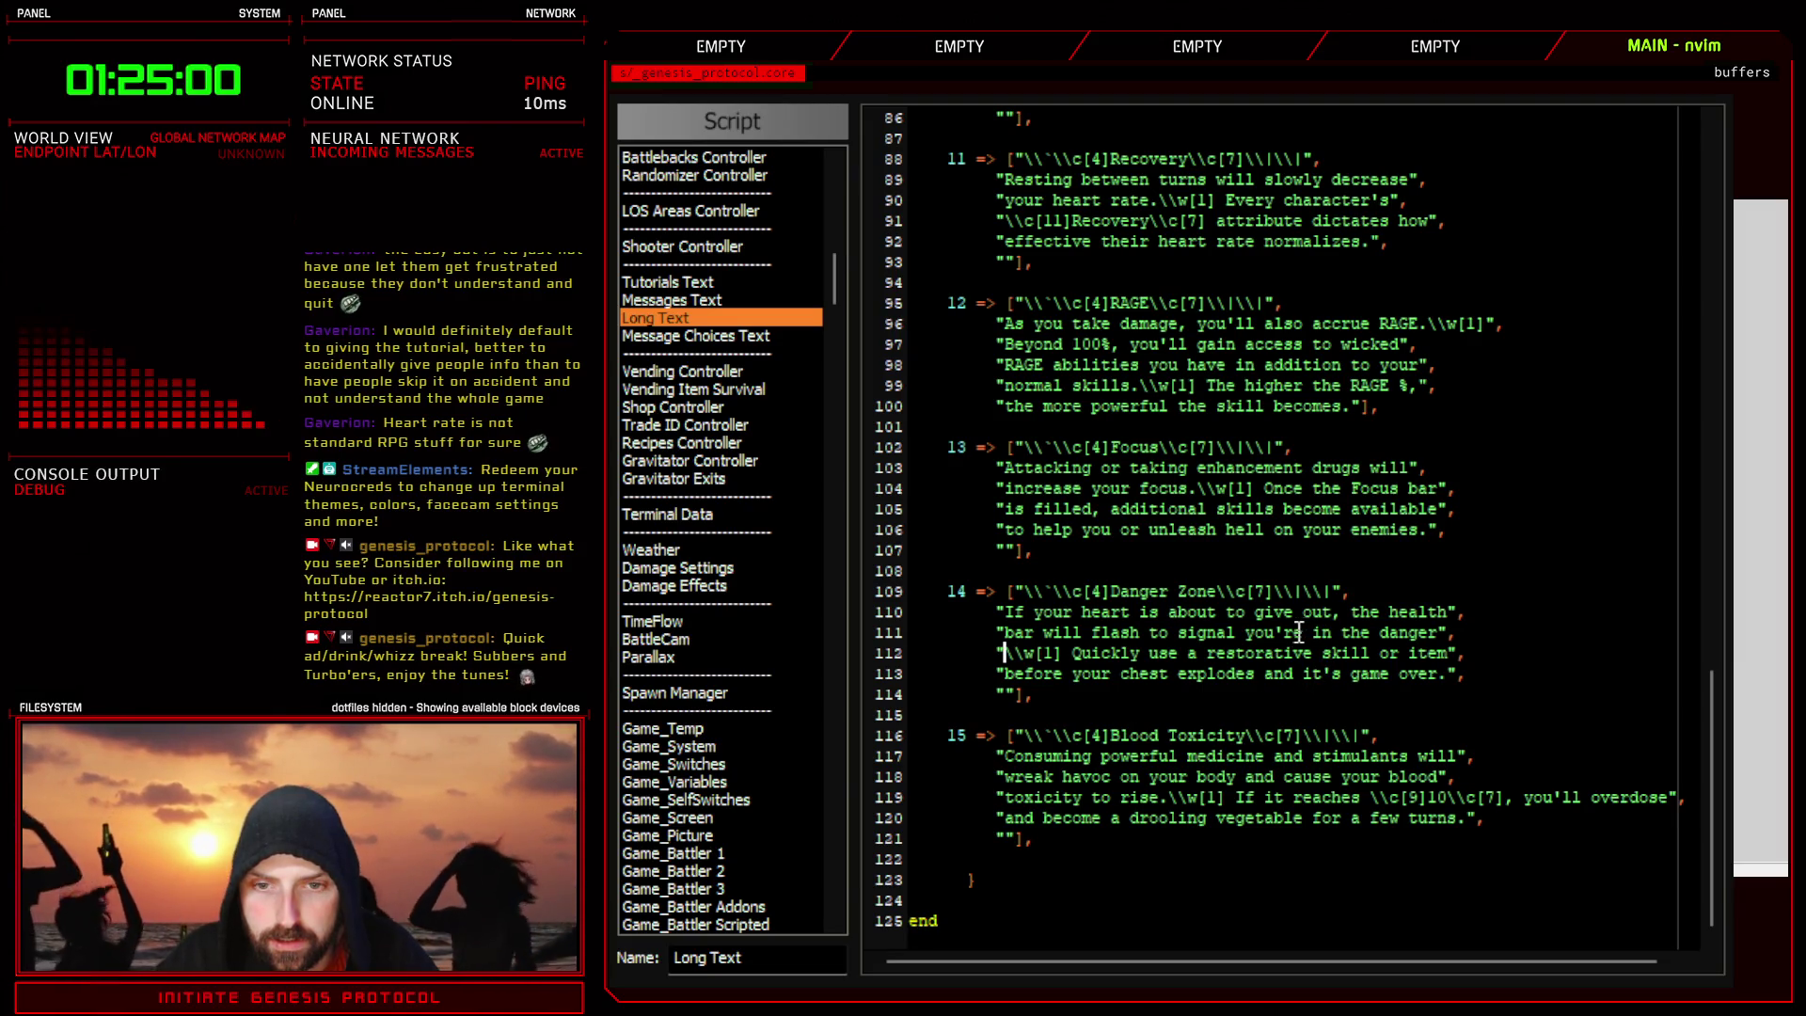
pyautogui.moveTo(1277, 632); pyautogui.dragTo(1433, 632)
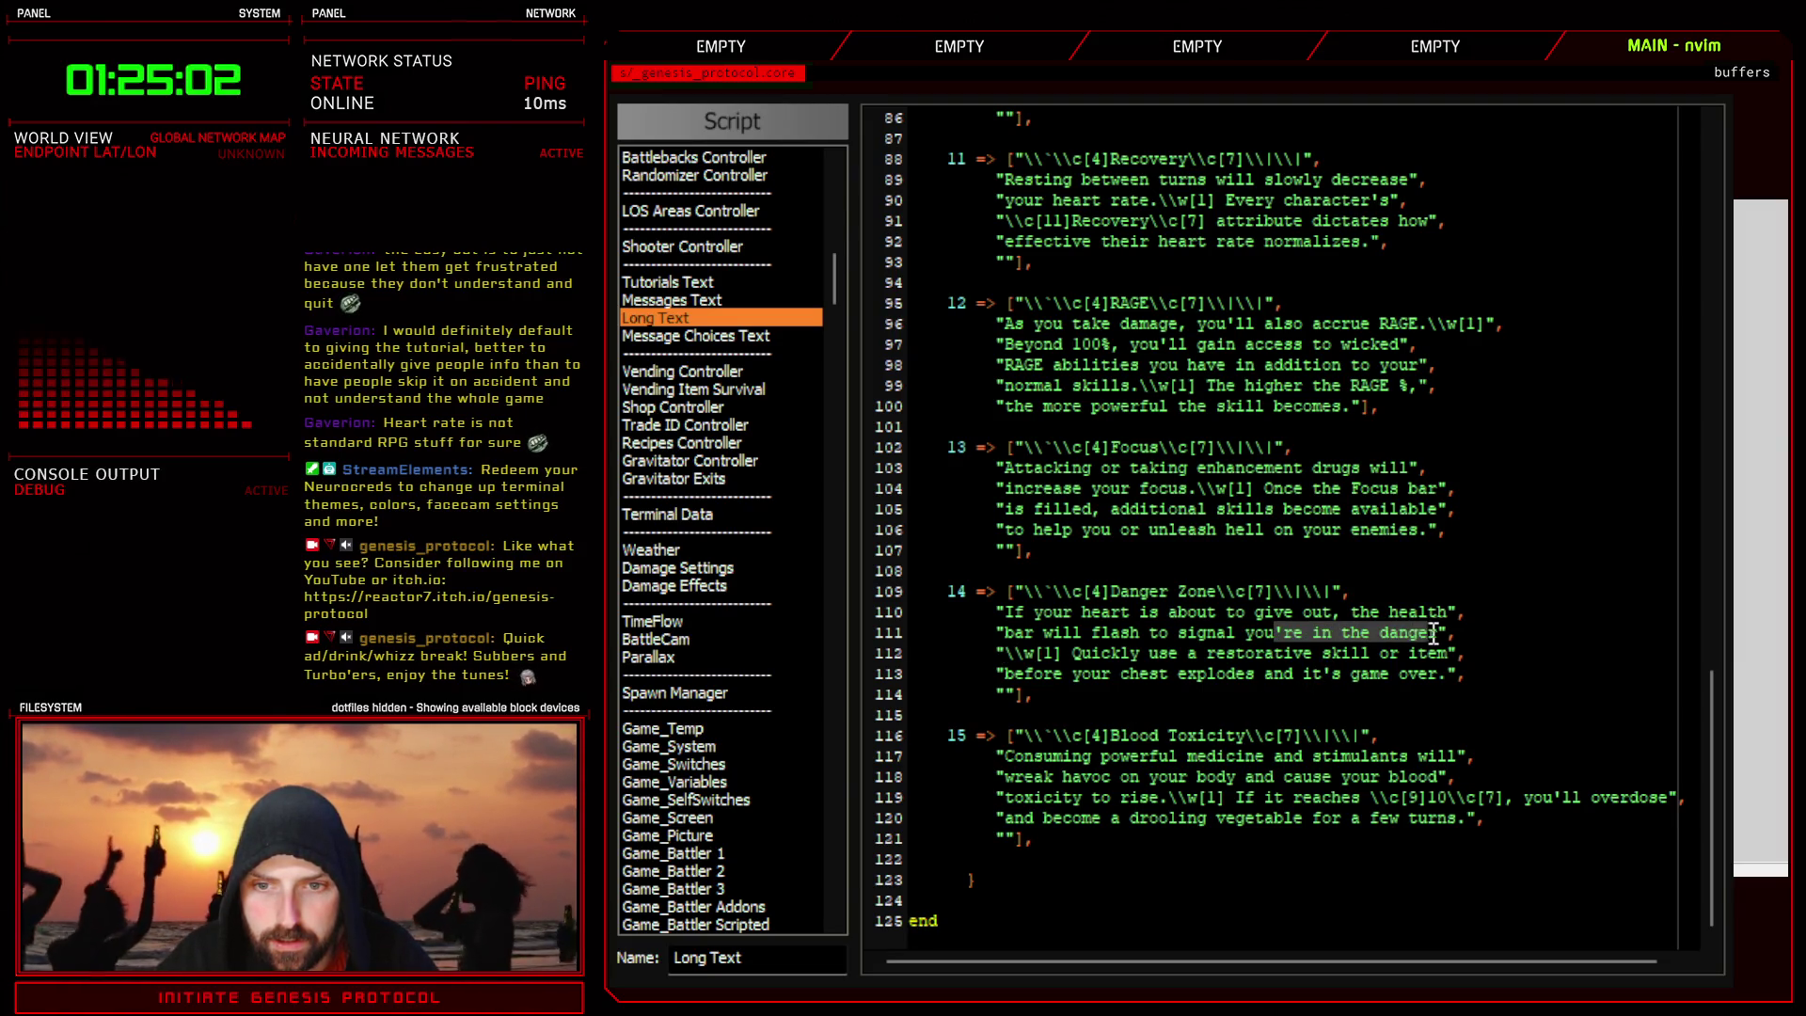
pyautogui.write('cr s')
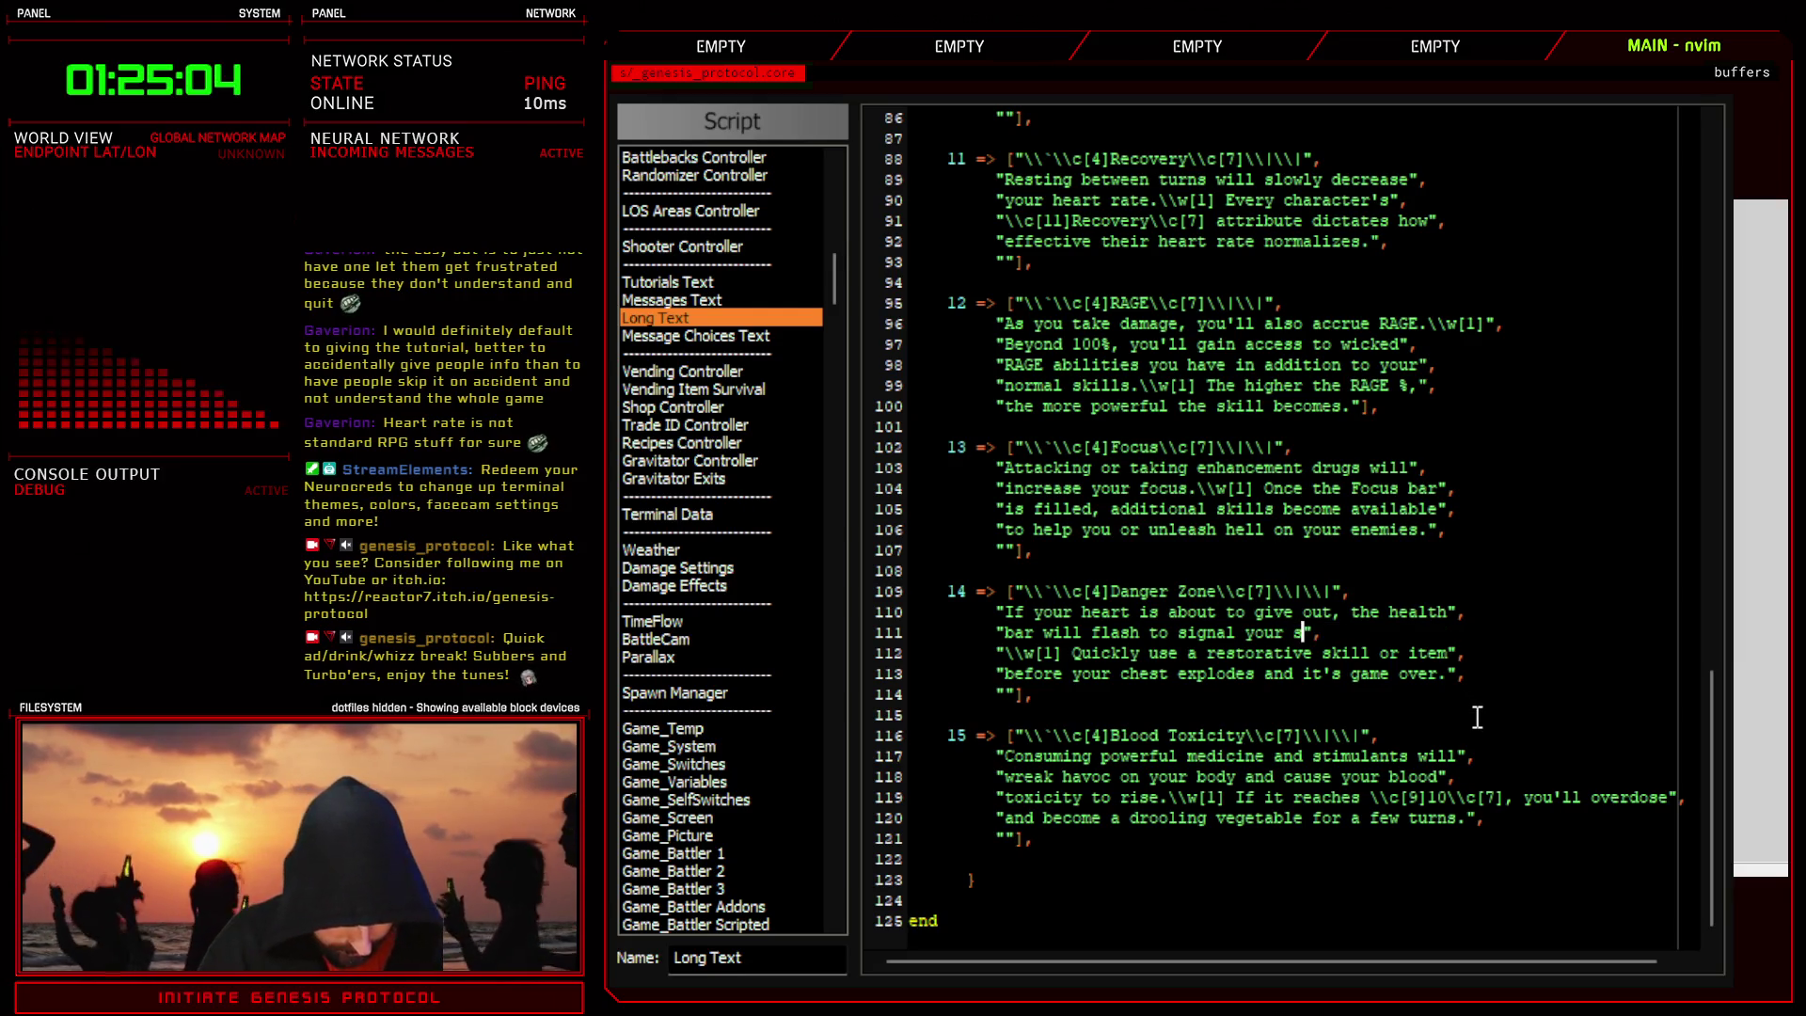
pyautogui.write('tatus is critical')
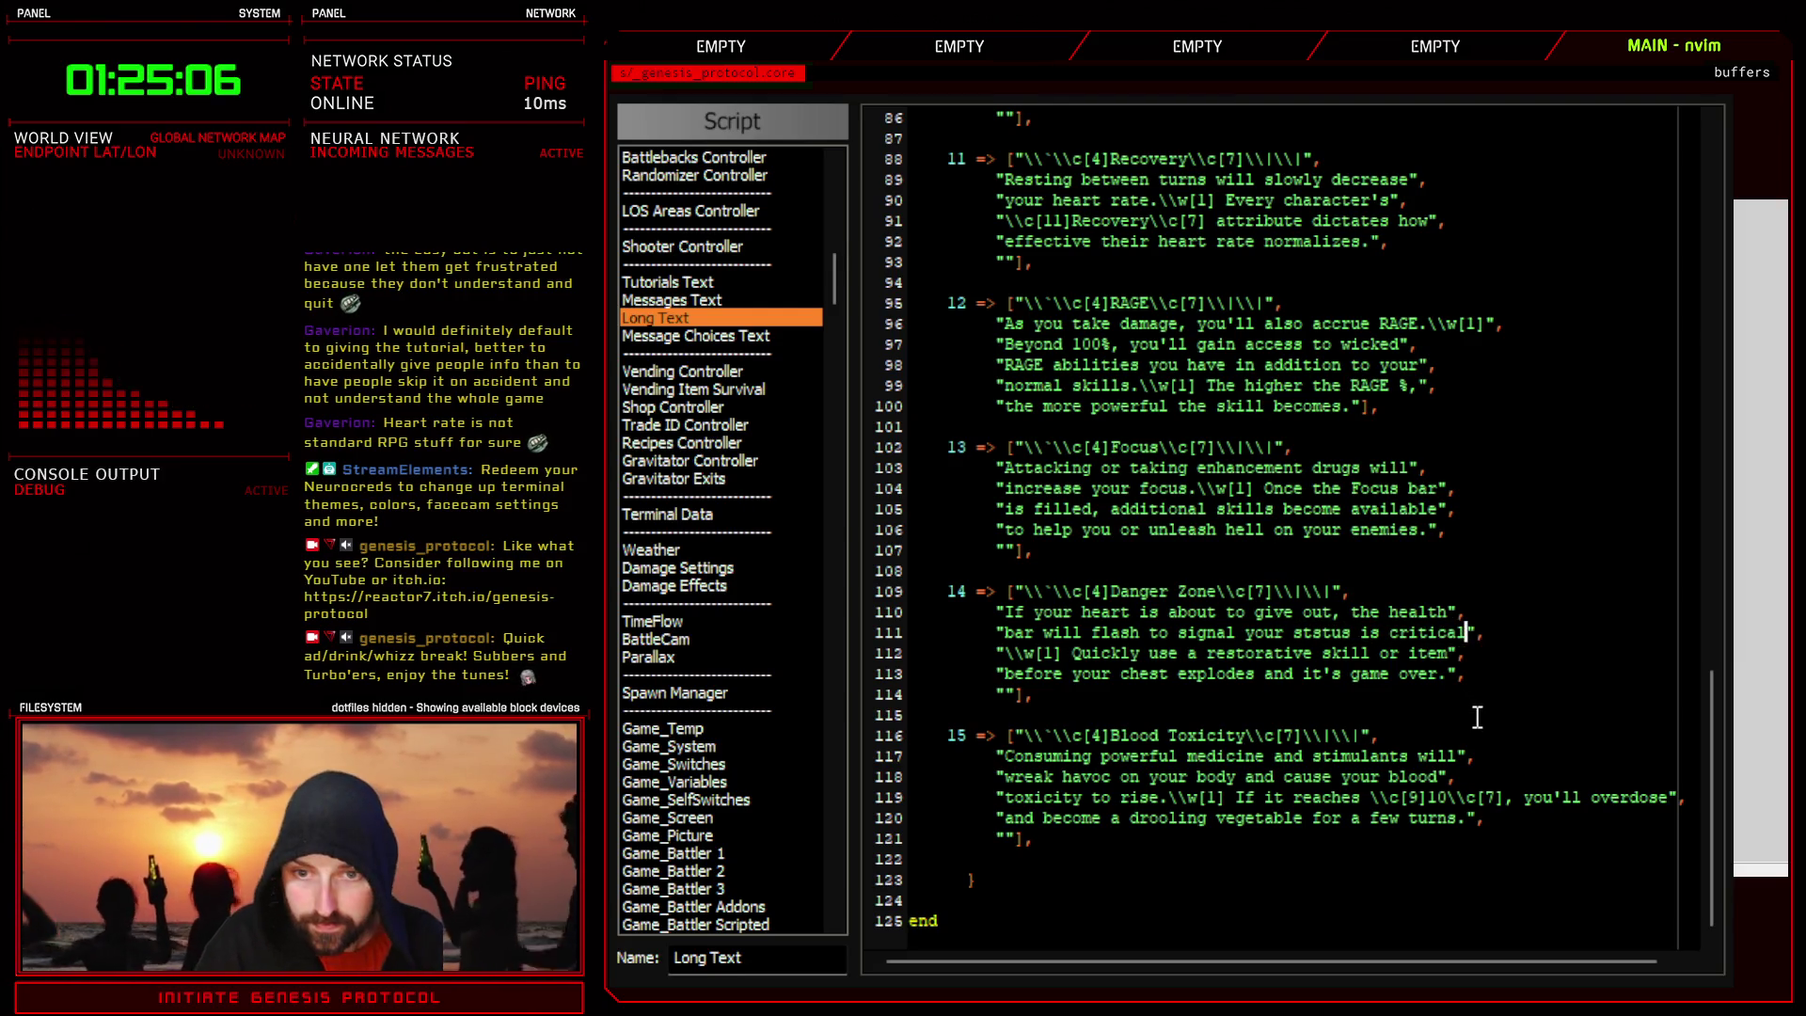
pyautogui.write('.')
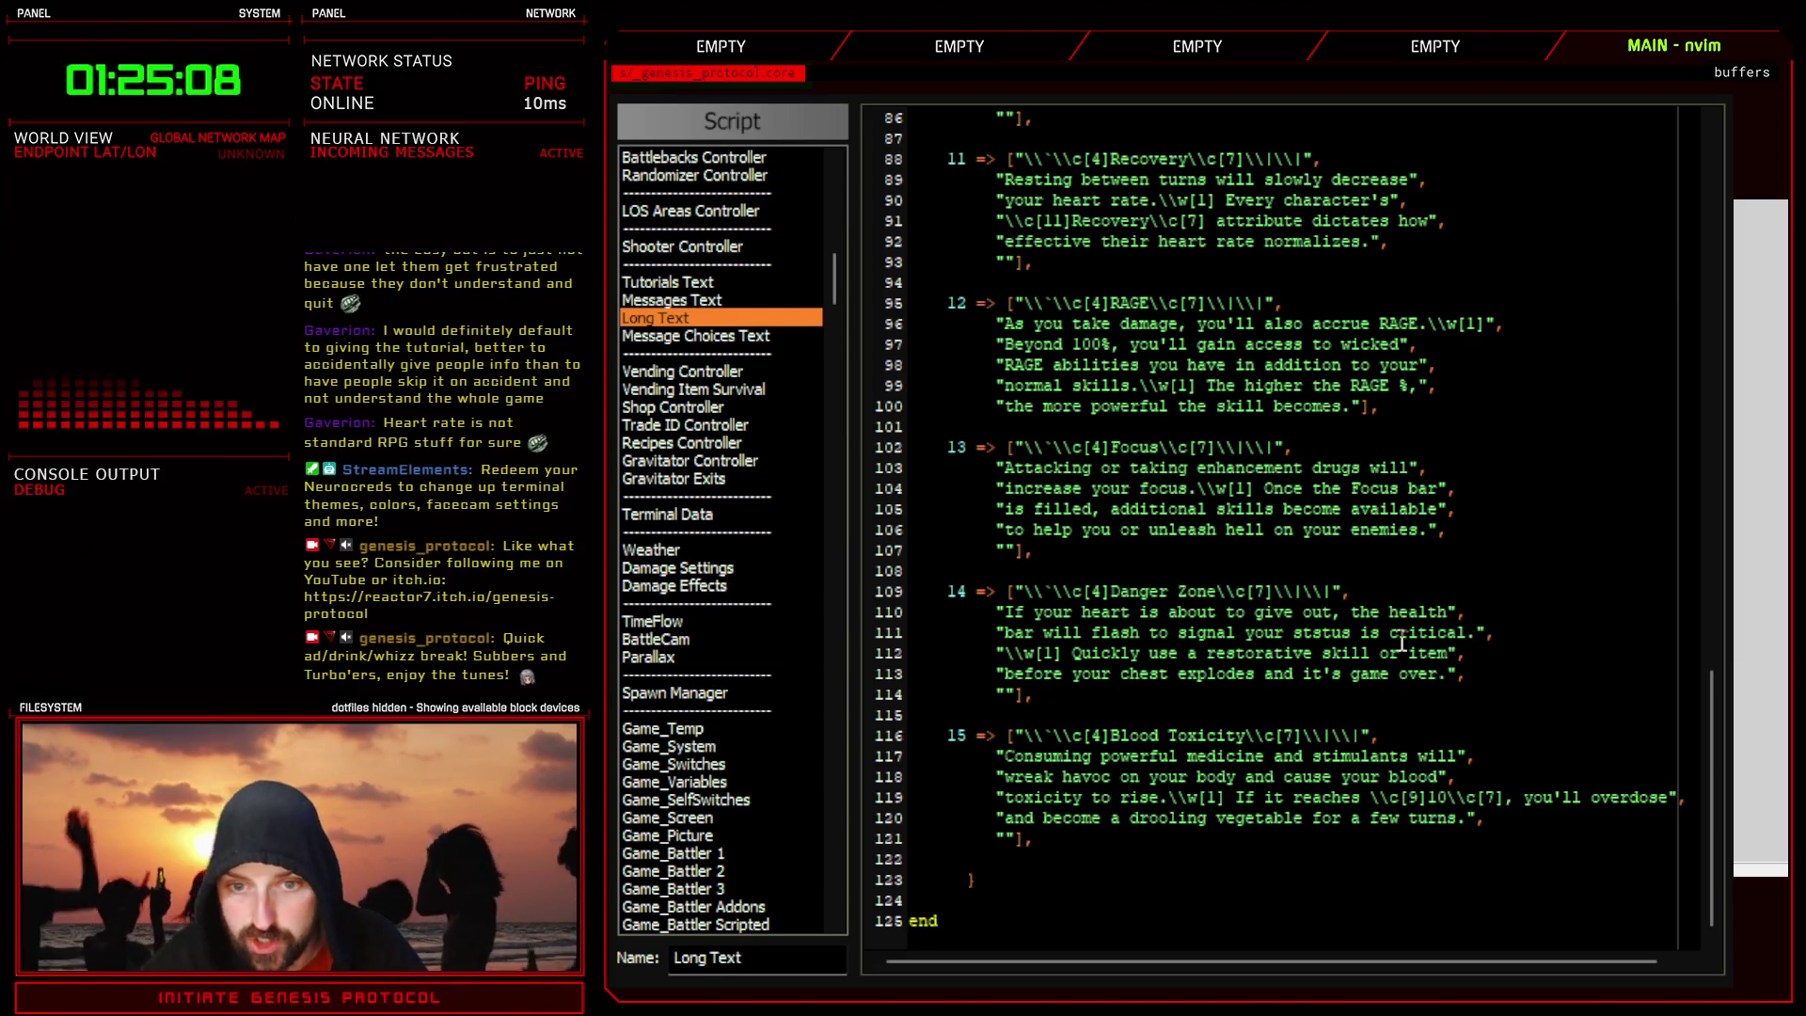
pyautogui.click(1317, 632)
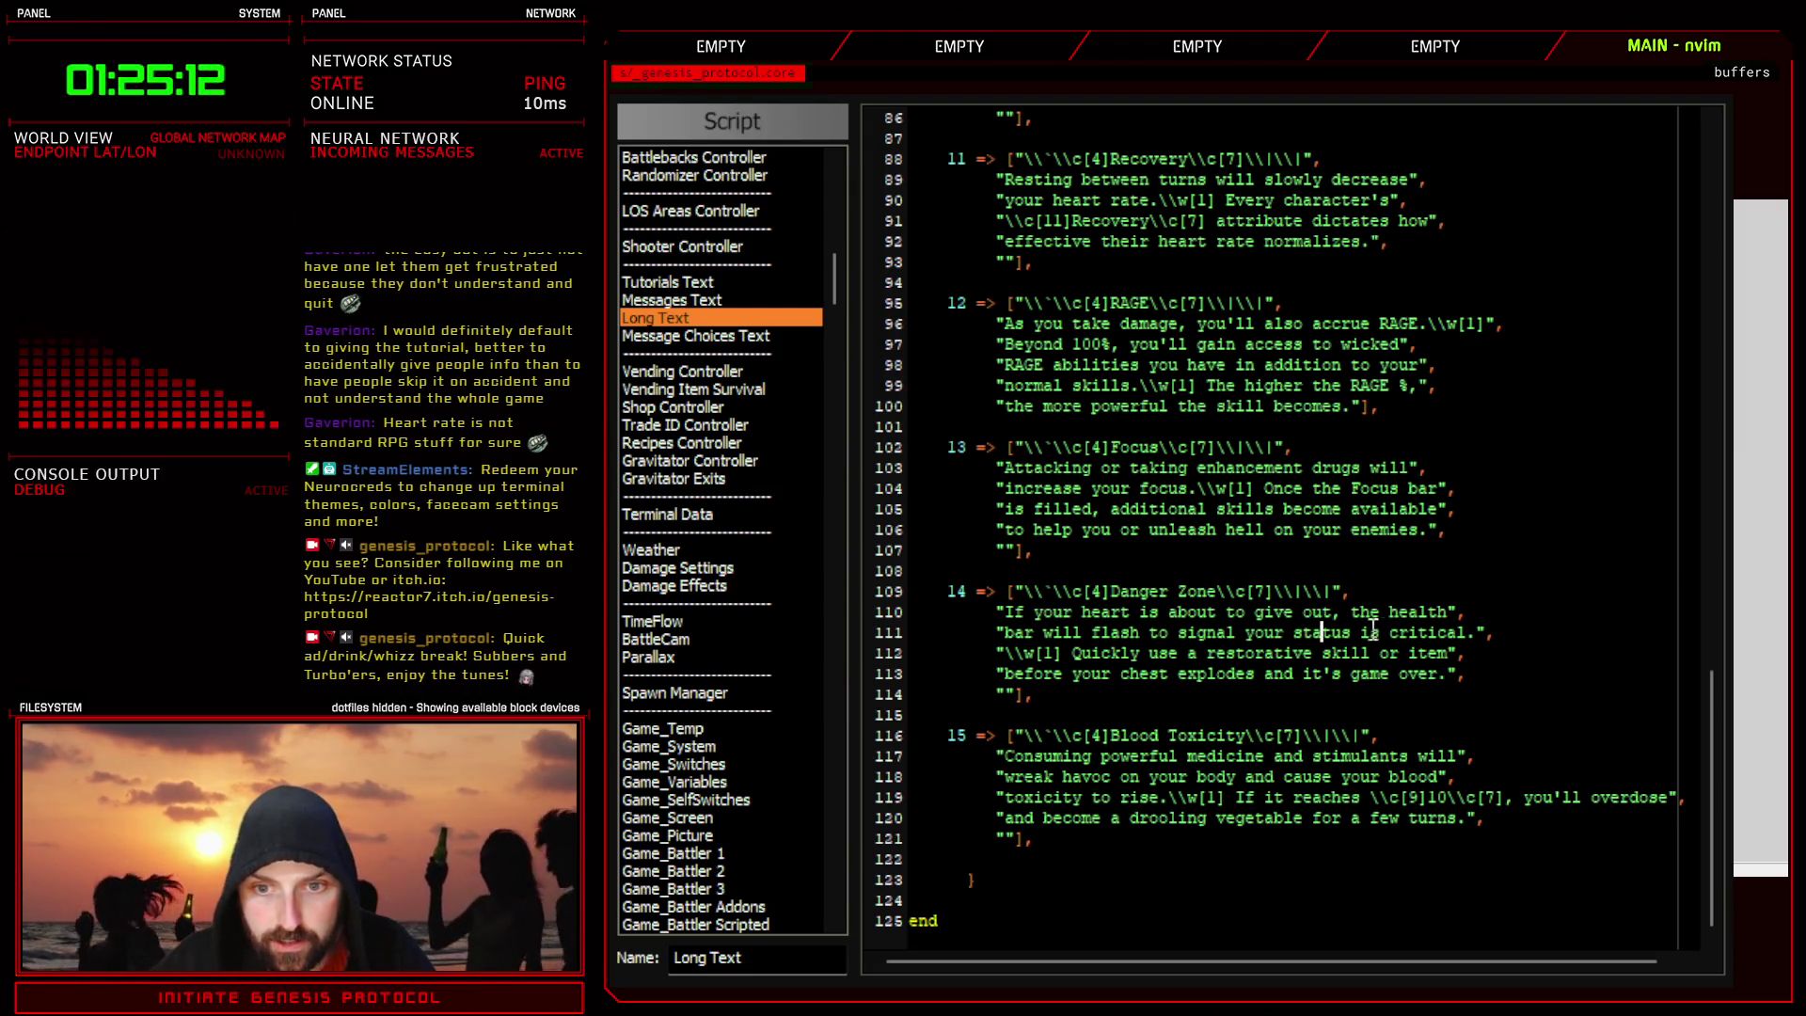
pyautogui.click(1070, 653)
pyautogui.press('BackSpace')
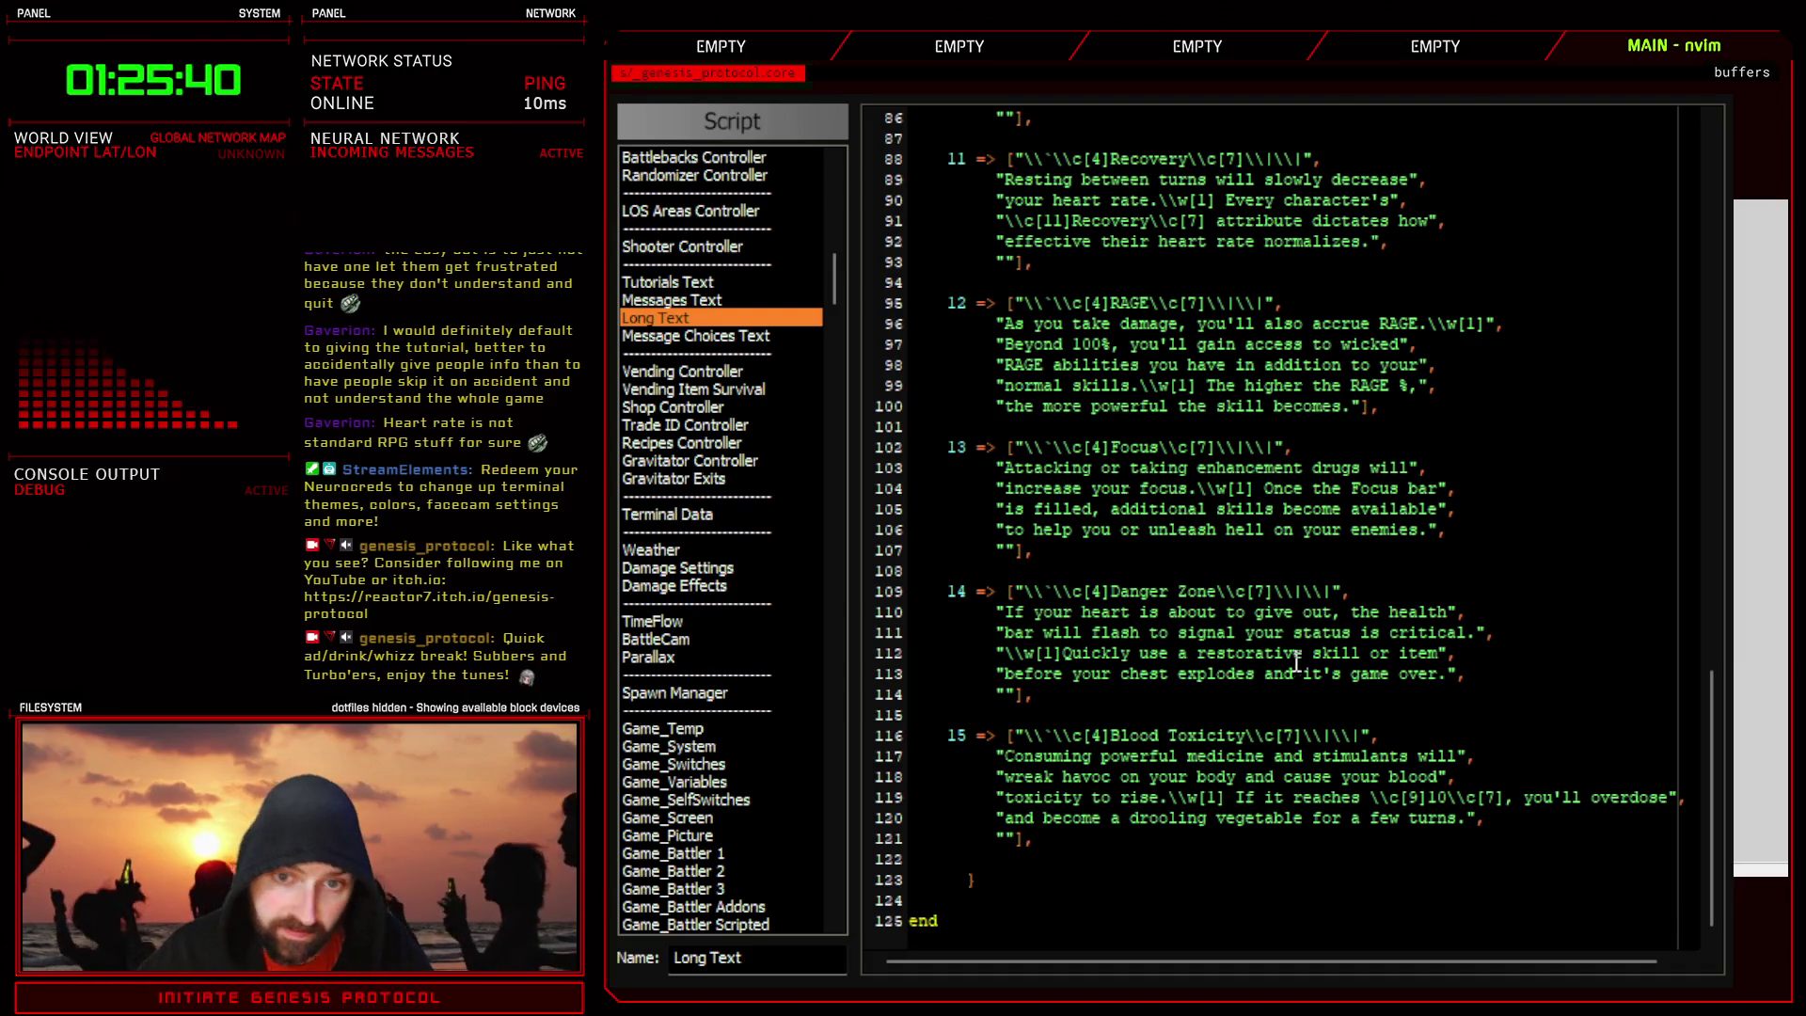
# - On RAGE entry 12, strip 'RAGE ' and ' you have in addition to your' from line 98
pyautogui.scroll(2, 1289, 666)
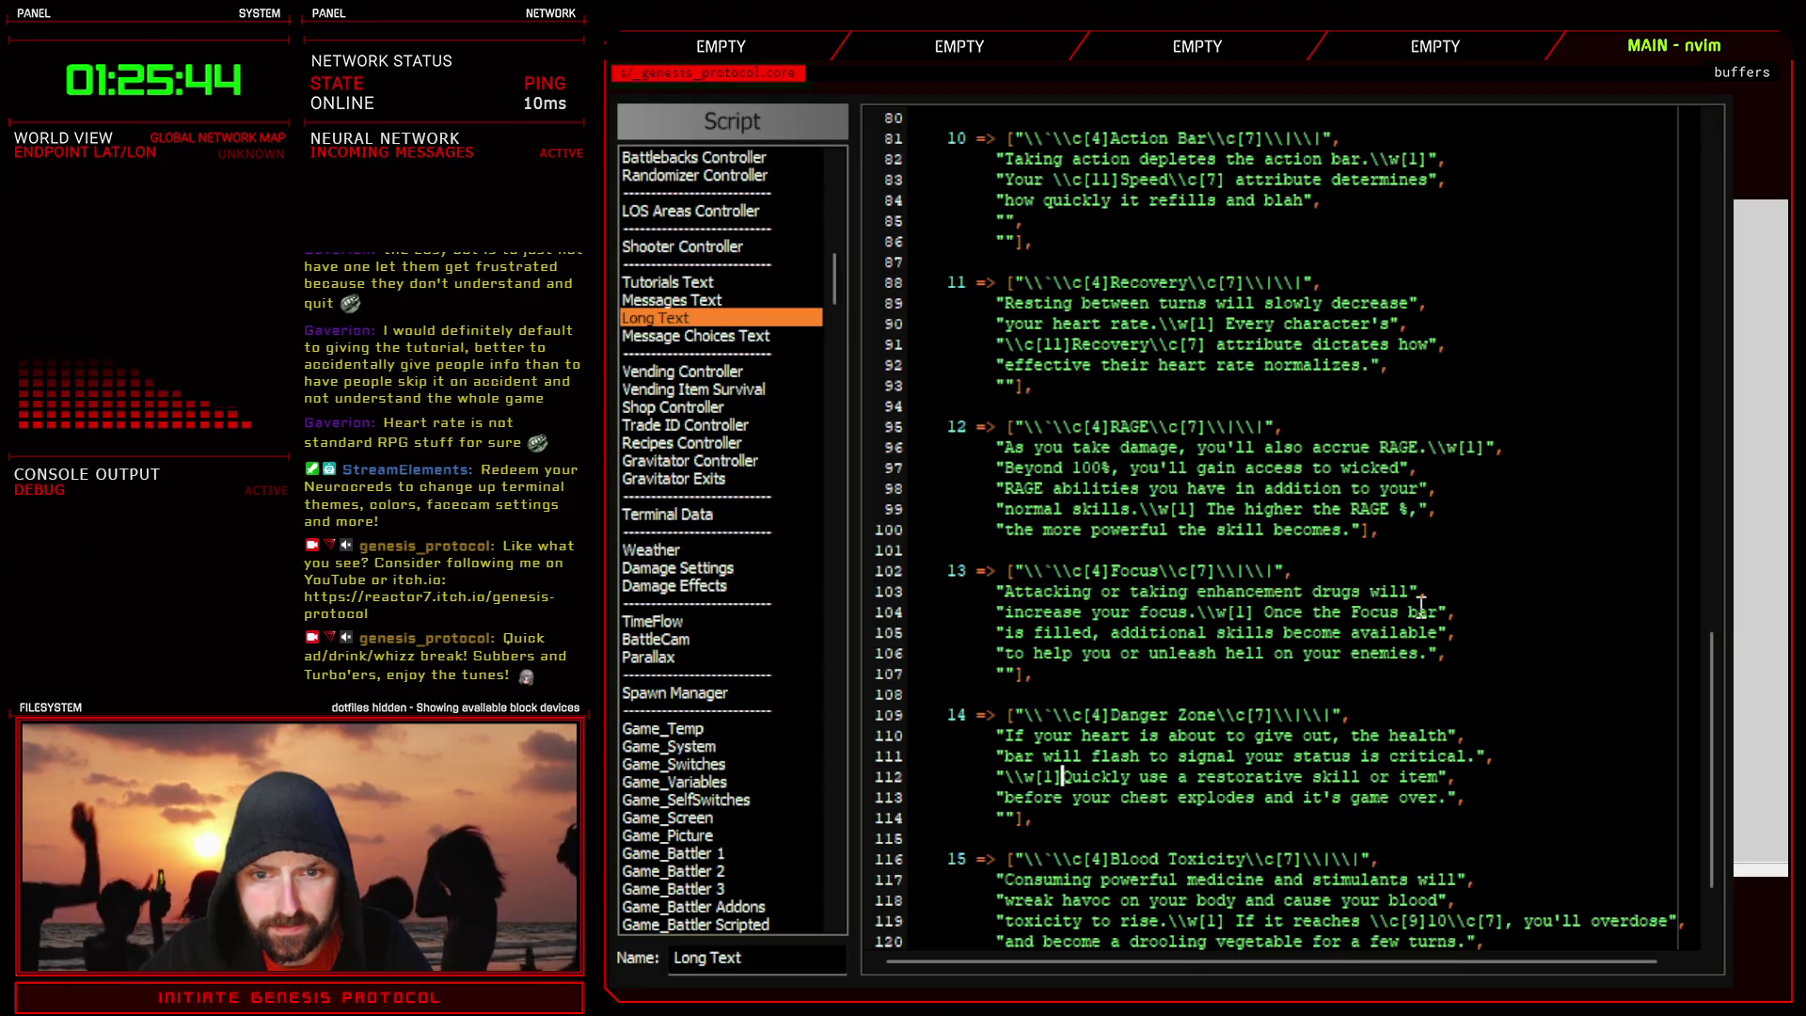
pyautogui.scroll(2, 1092, 640)
pyautogui.scroll(2, 1182, 639)
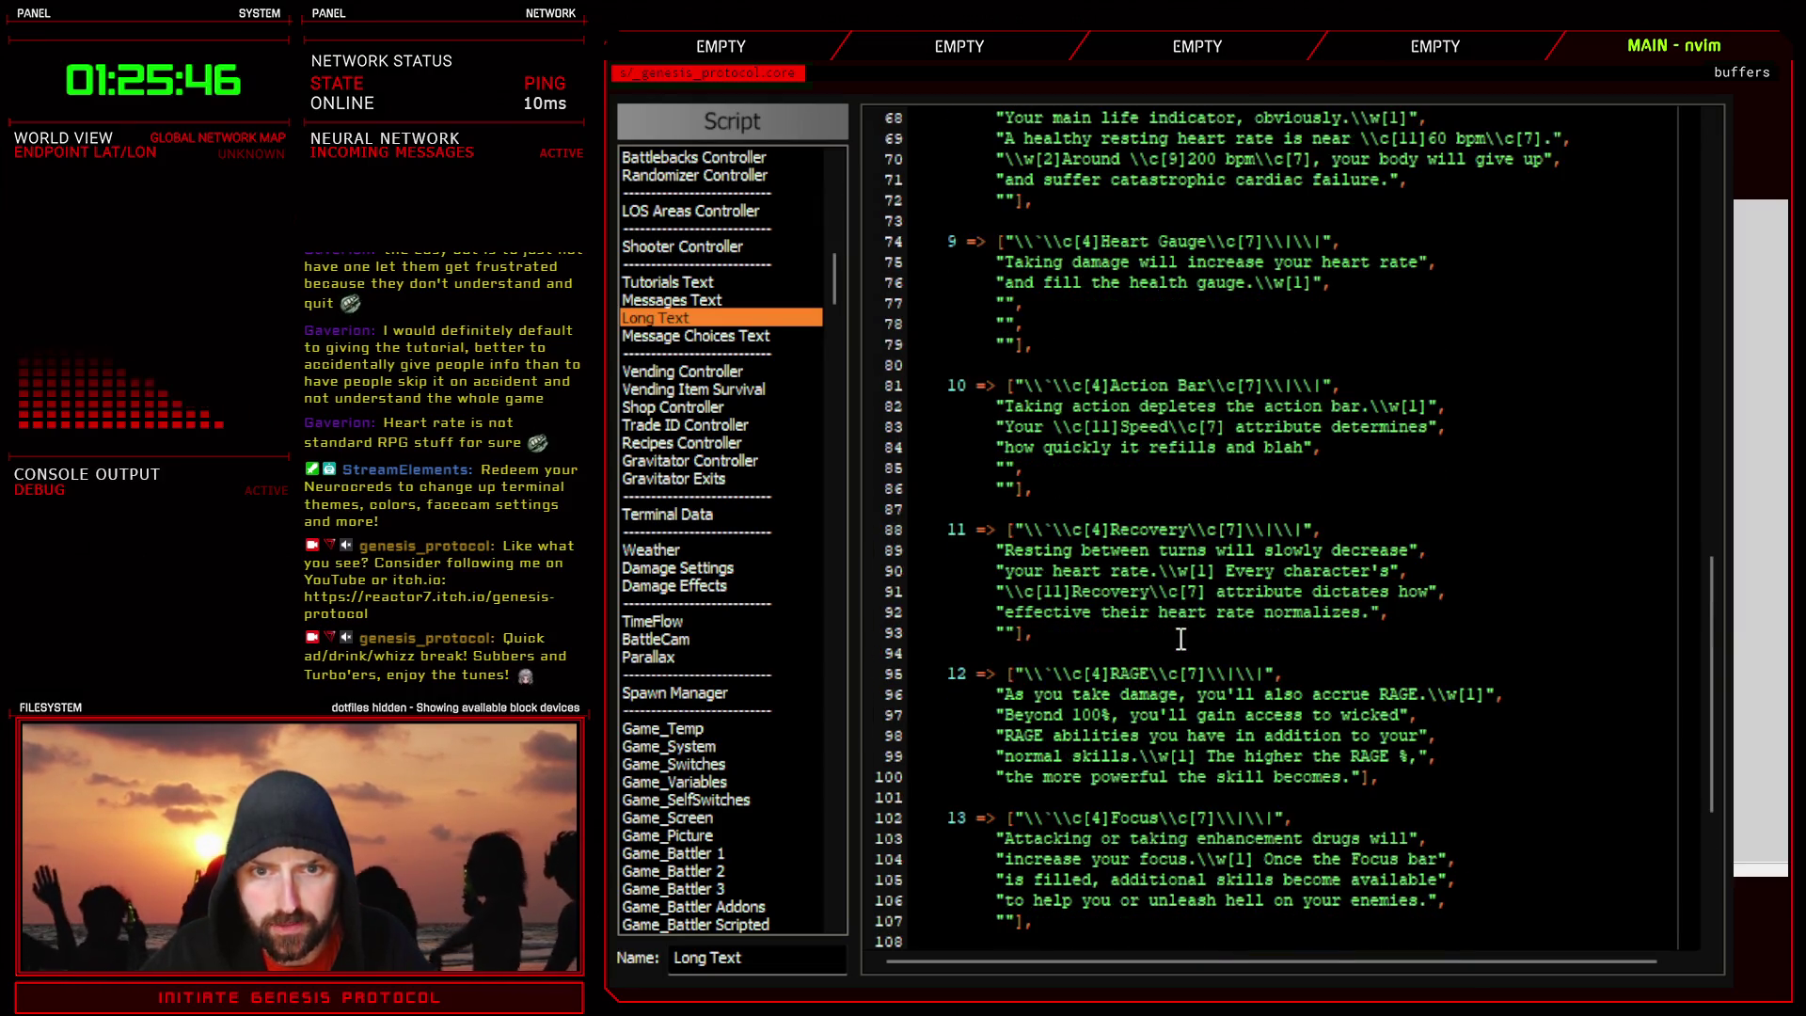
pyautogui.scroll(4, 1176, 626)
pyautogui.scroll(-4, 1162, 607)
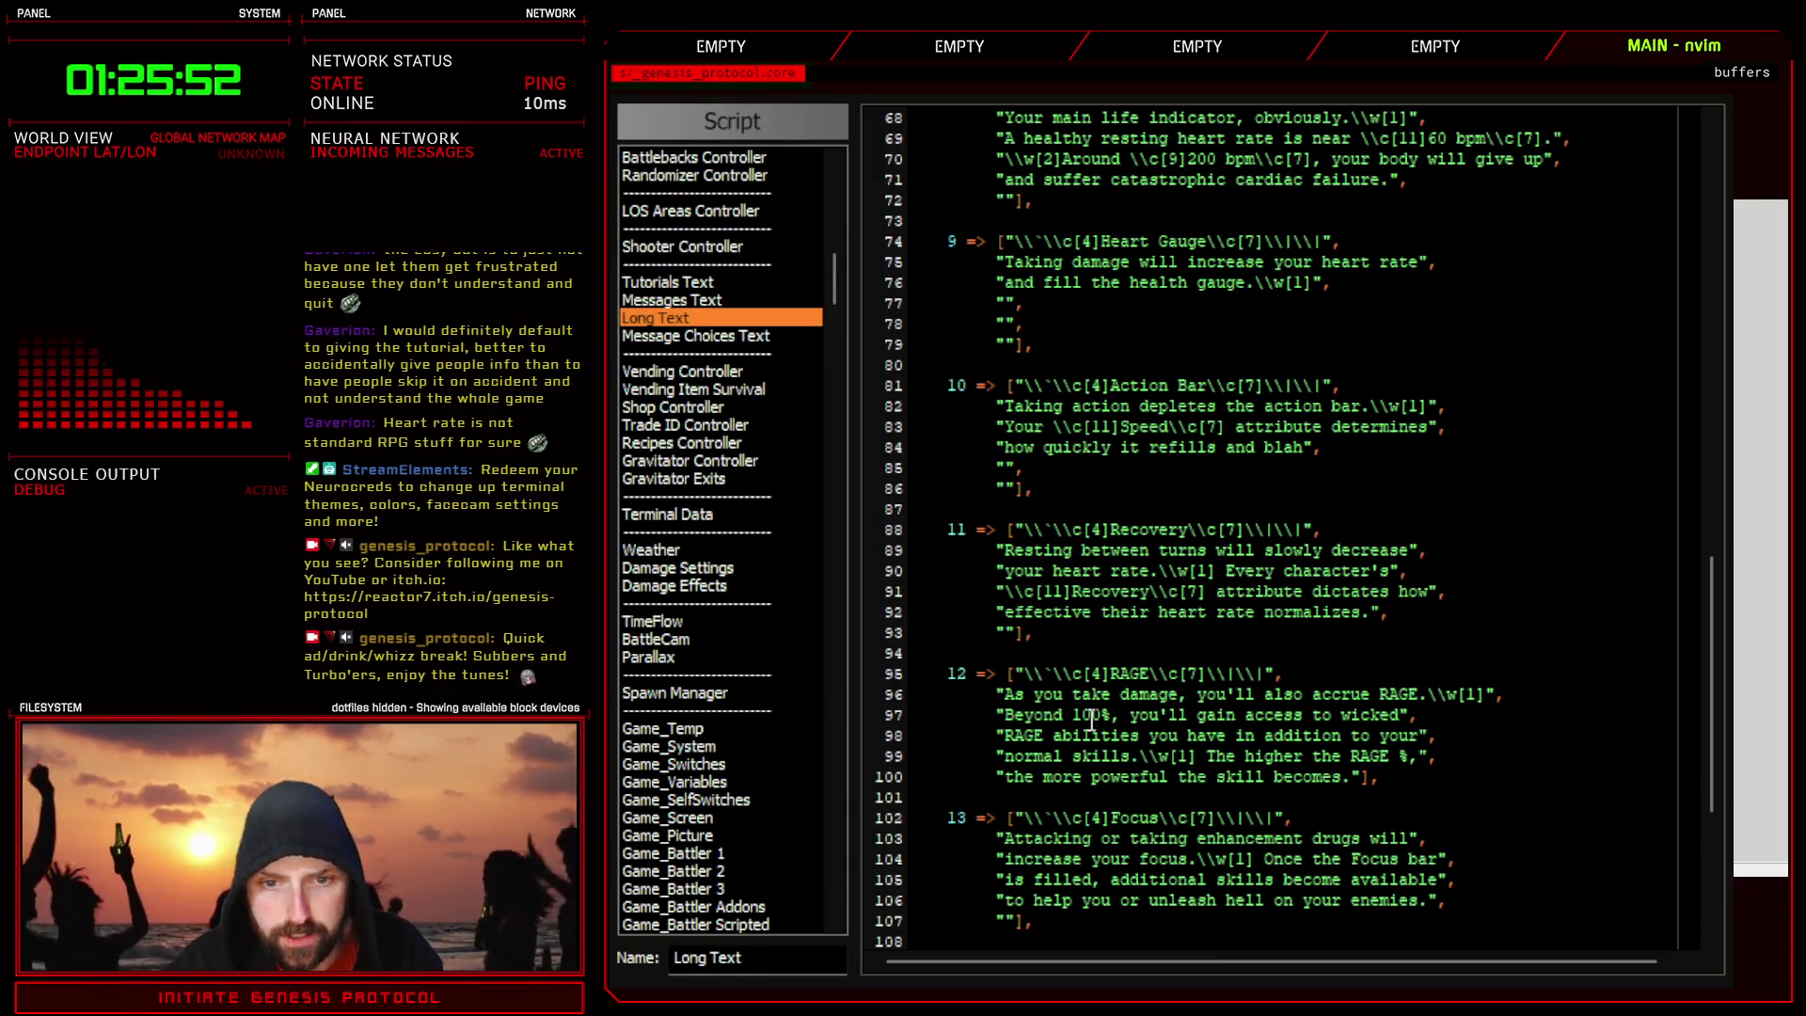
pyautogui.click(1004, 735)
pyautogui.press('Delete')
pyautogui.press('Delete')
pyautogui.press('Delete')
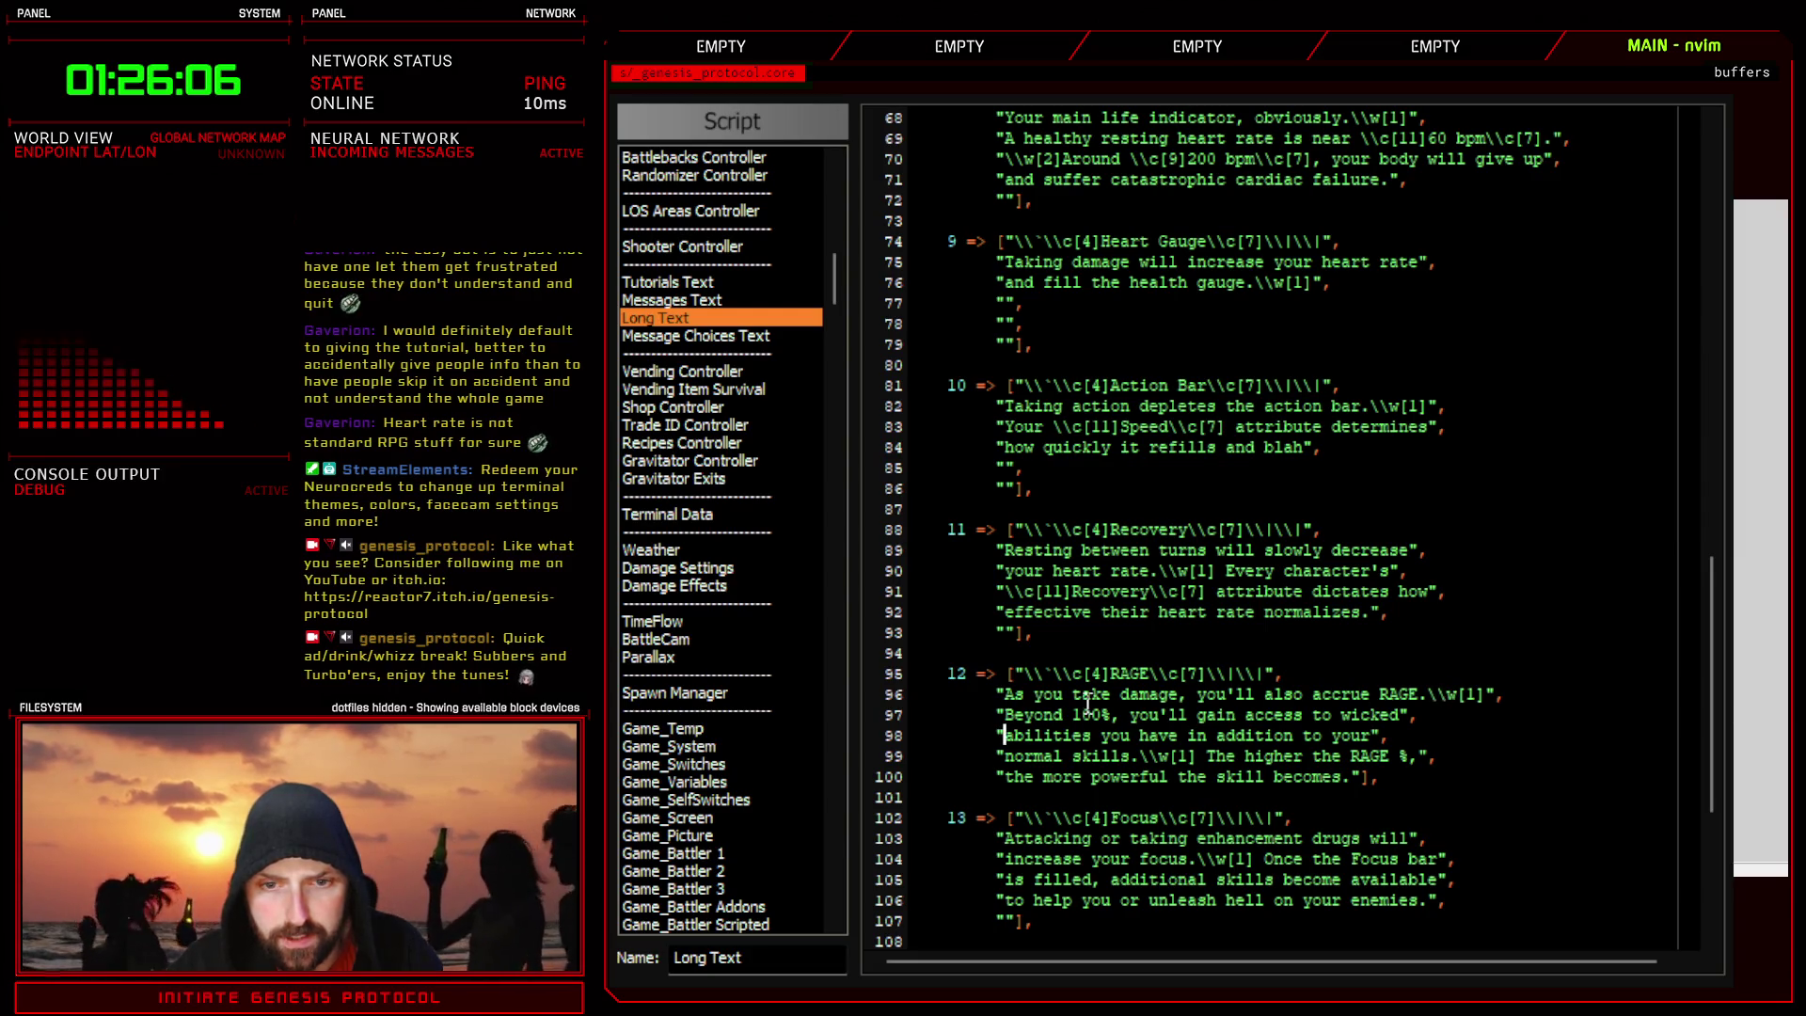
pyautogui.click(1341, 715)
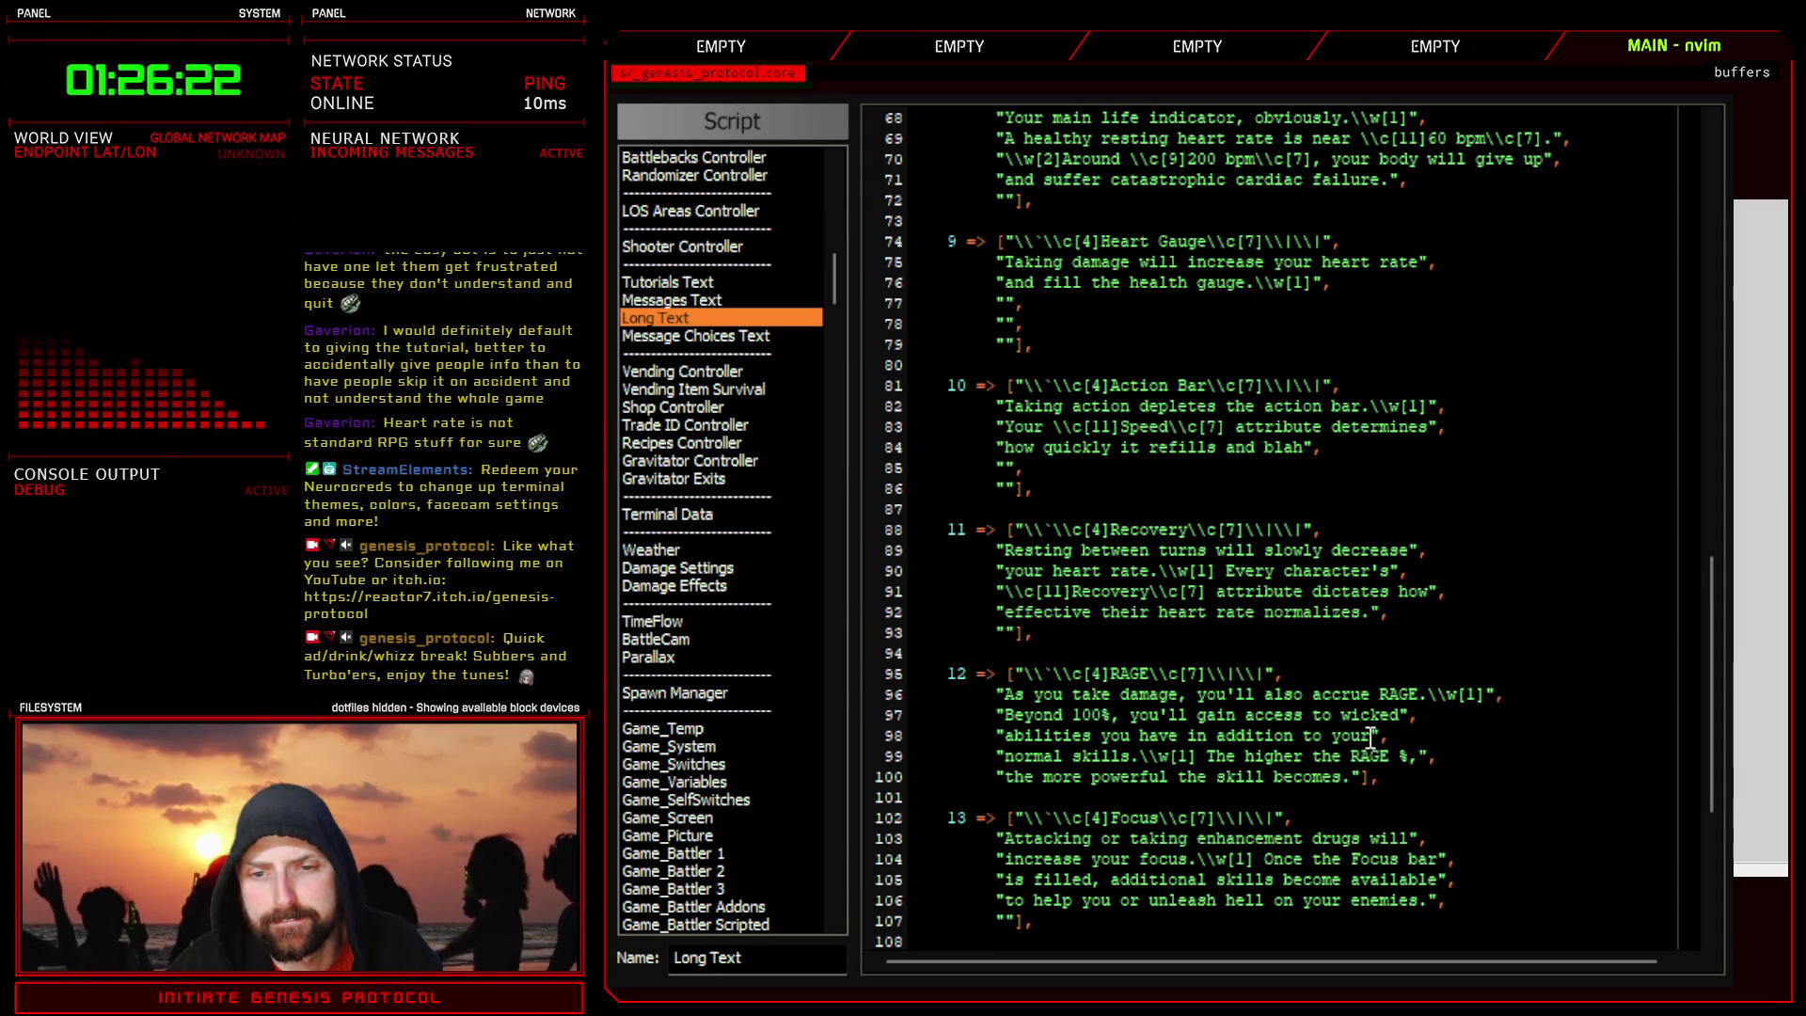
pyautogui.moveTo(1369, 736); pyautogui.dragTo(1093, 736)
pyautogui.press('d')
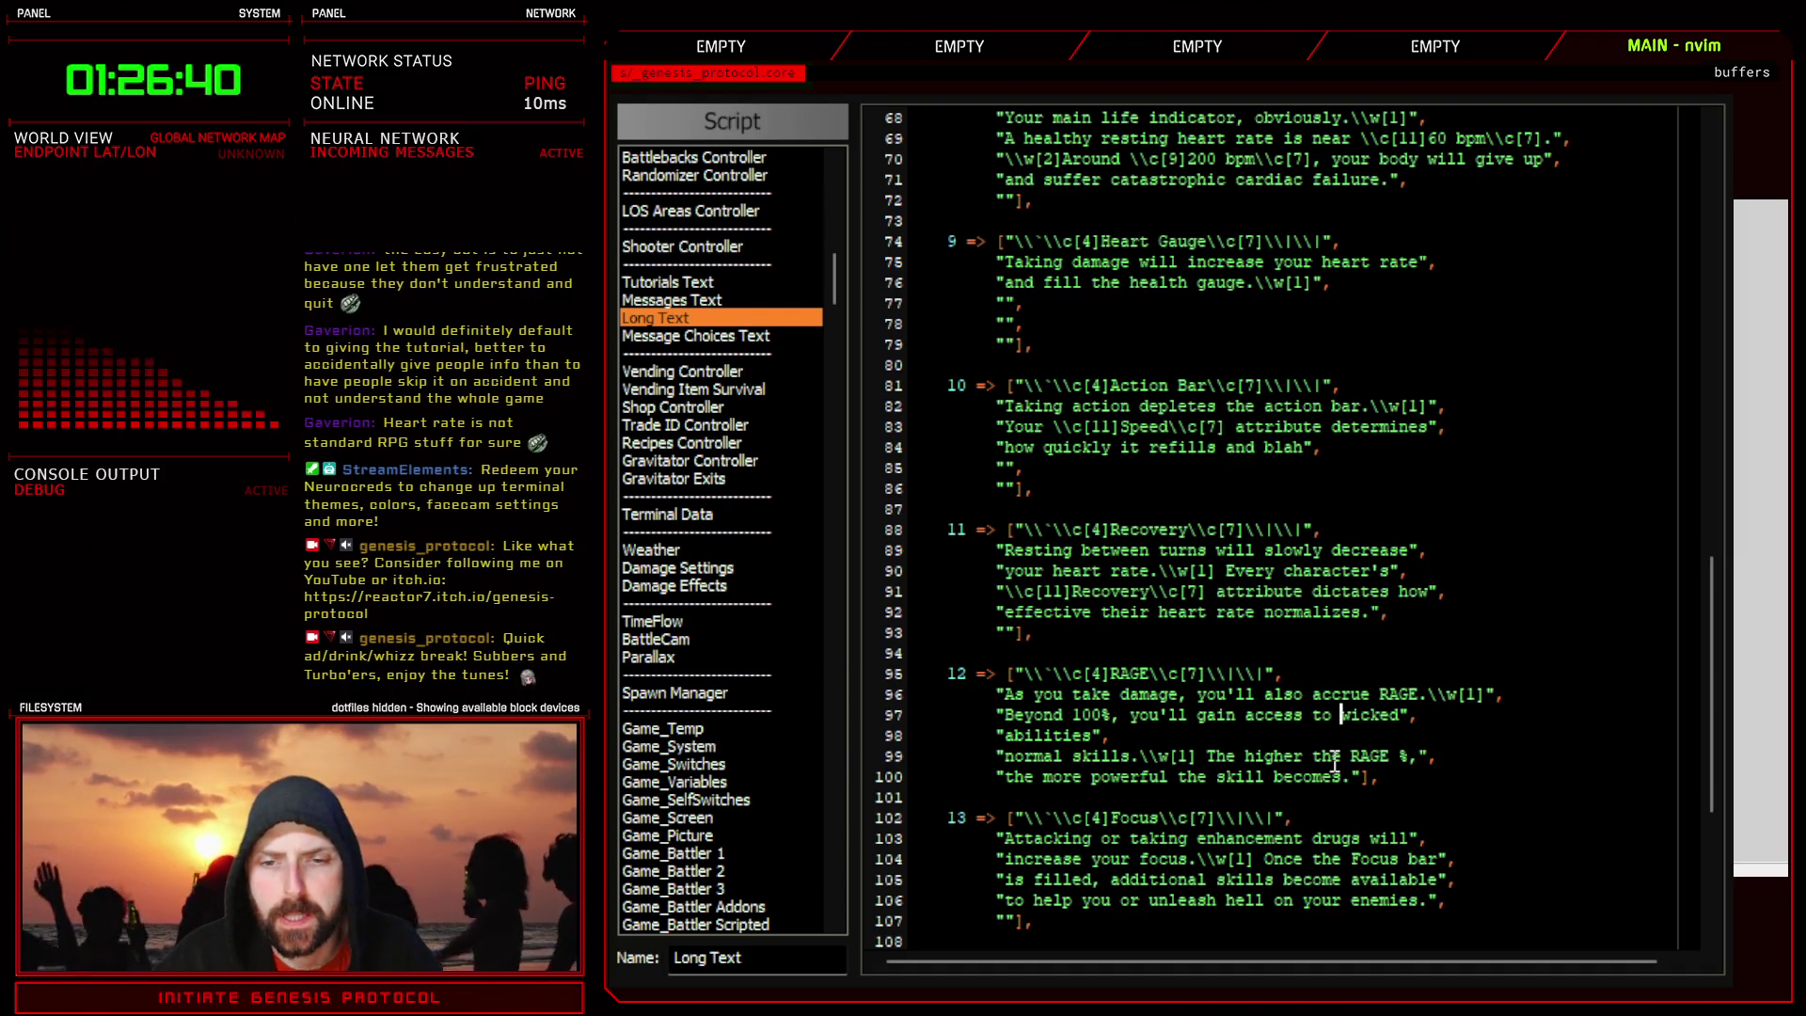
# - Swap 'wicked' for 'insanely' and make line 98 read 'powerful abilities.\w[1]'
pyautogui.press('Delete')
pyautogui.press('Delete')
pyautogui.press('Delete')
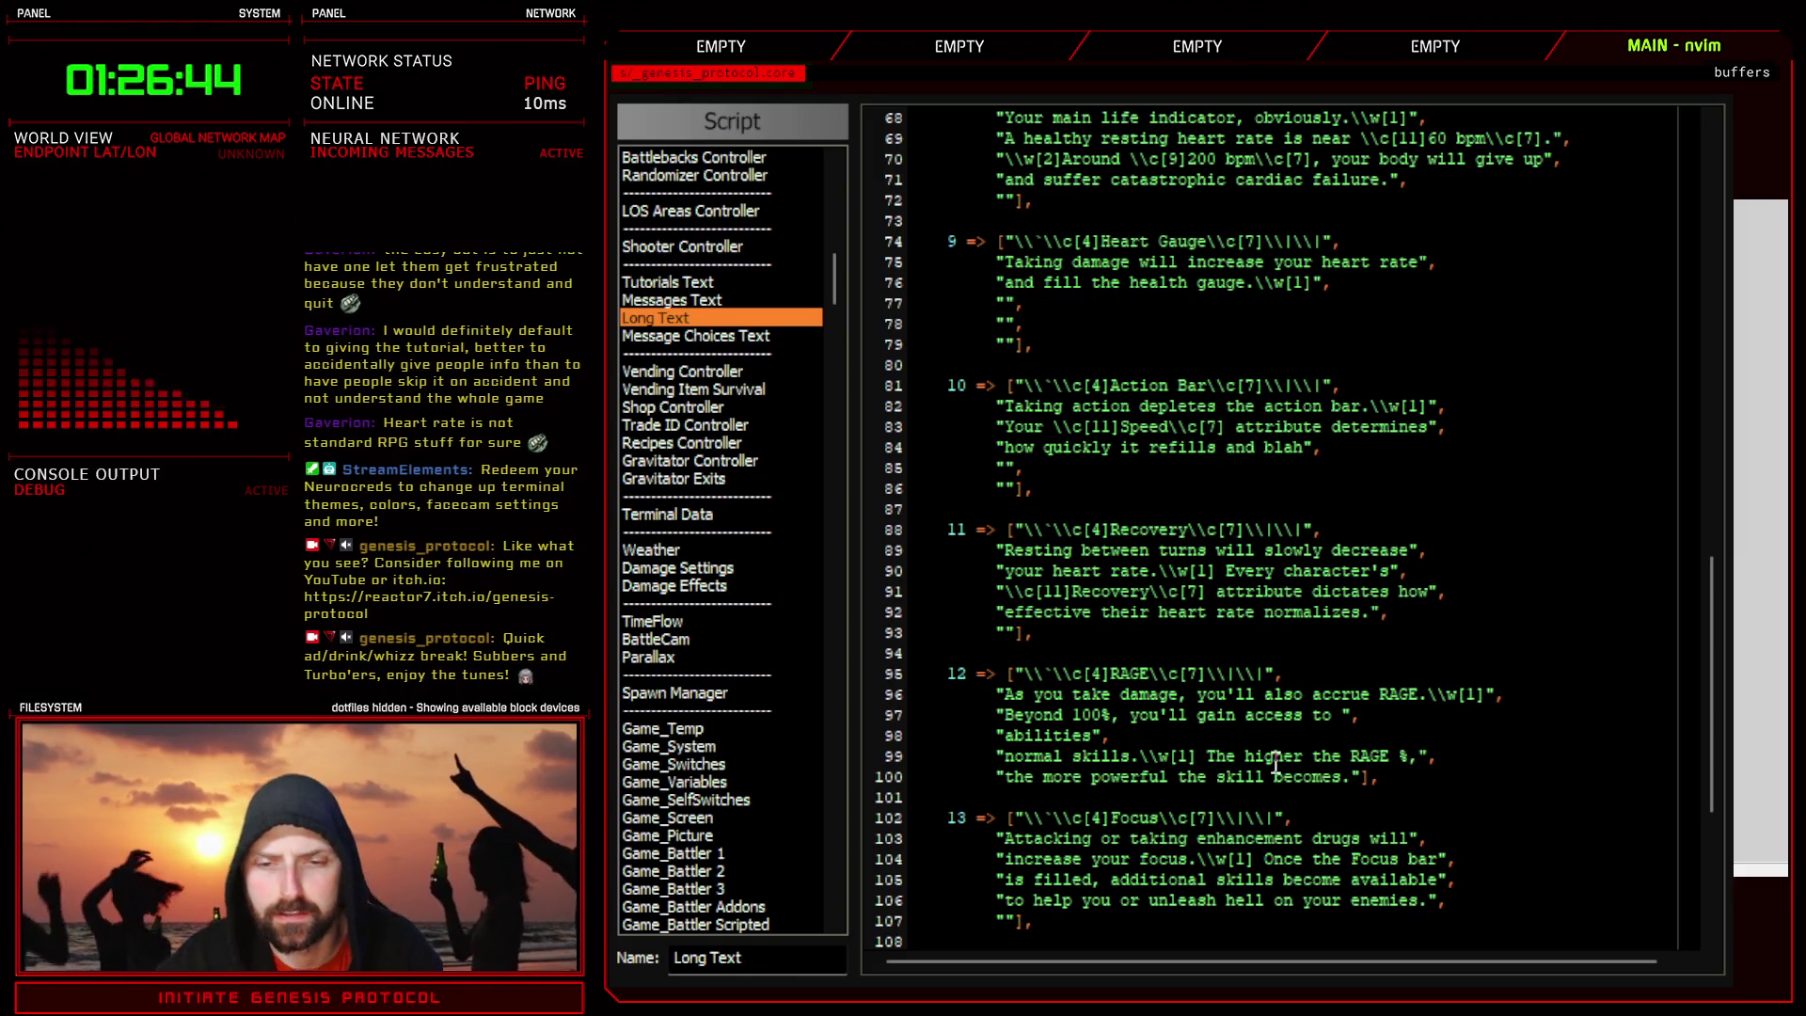
pyautogui.write('insanely')
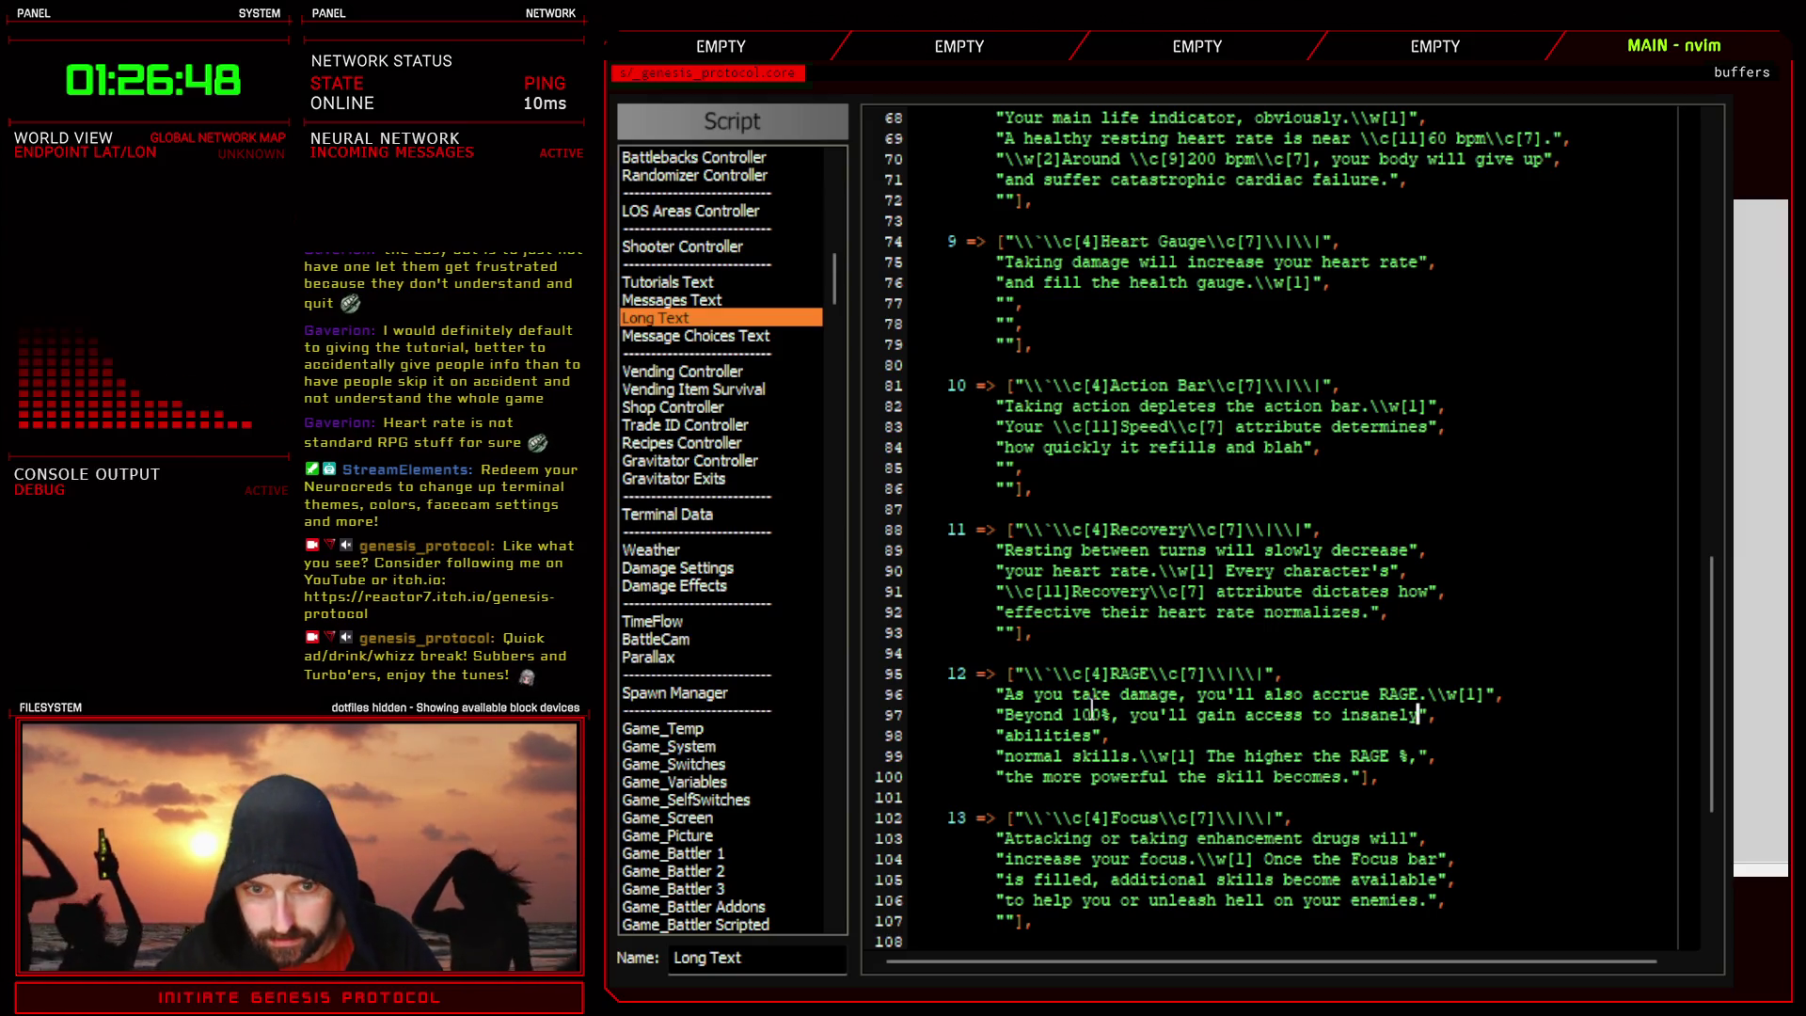
pyautogui.click(1012, 734)
pyautogui.write('powerful')
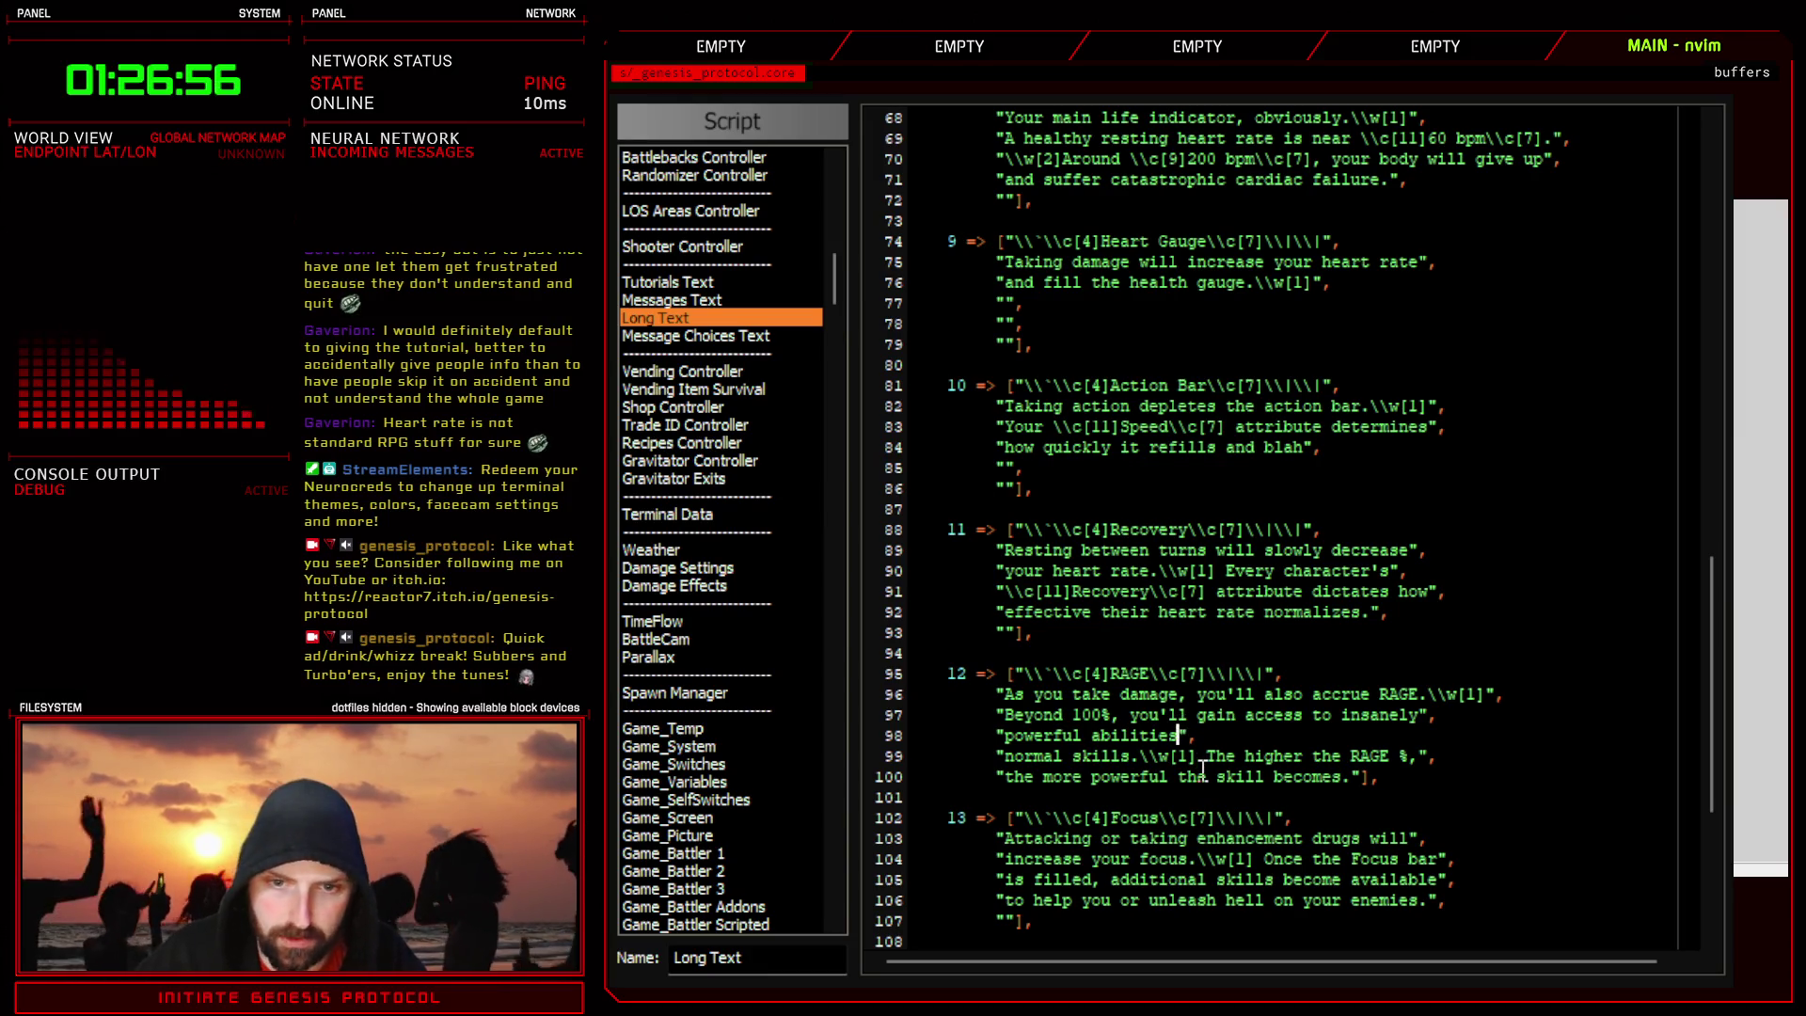
pyautogui.write('.\\w')
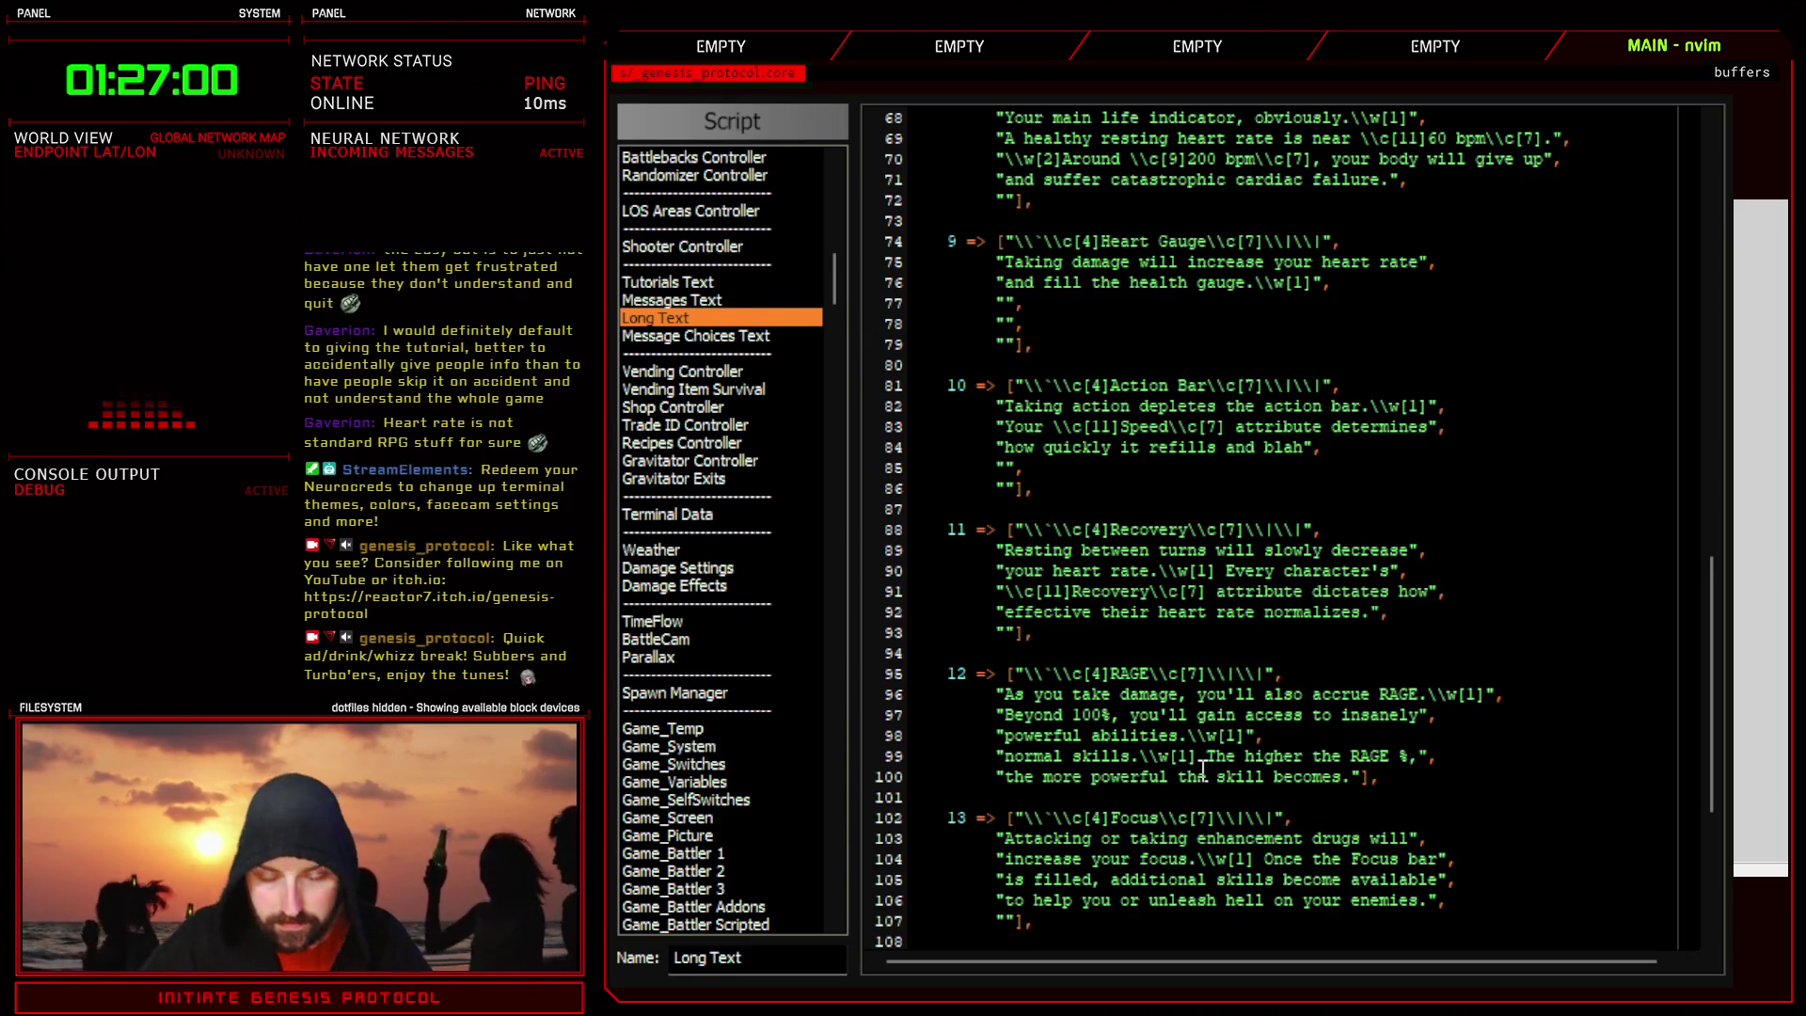
pyautogui.write('The ')
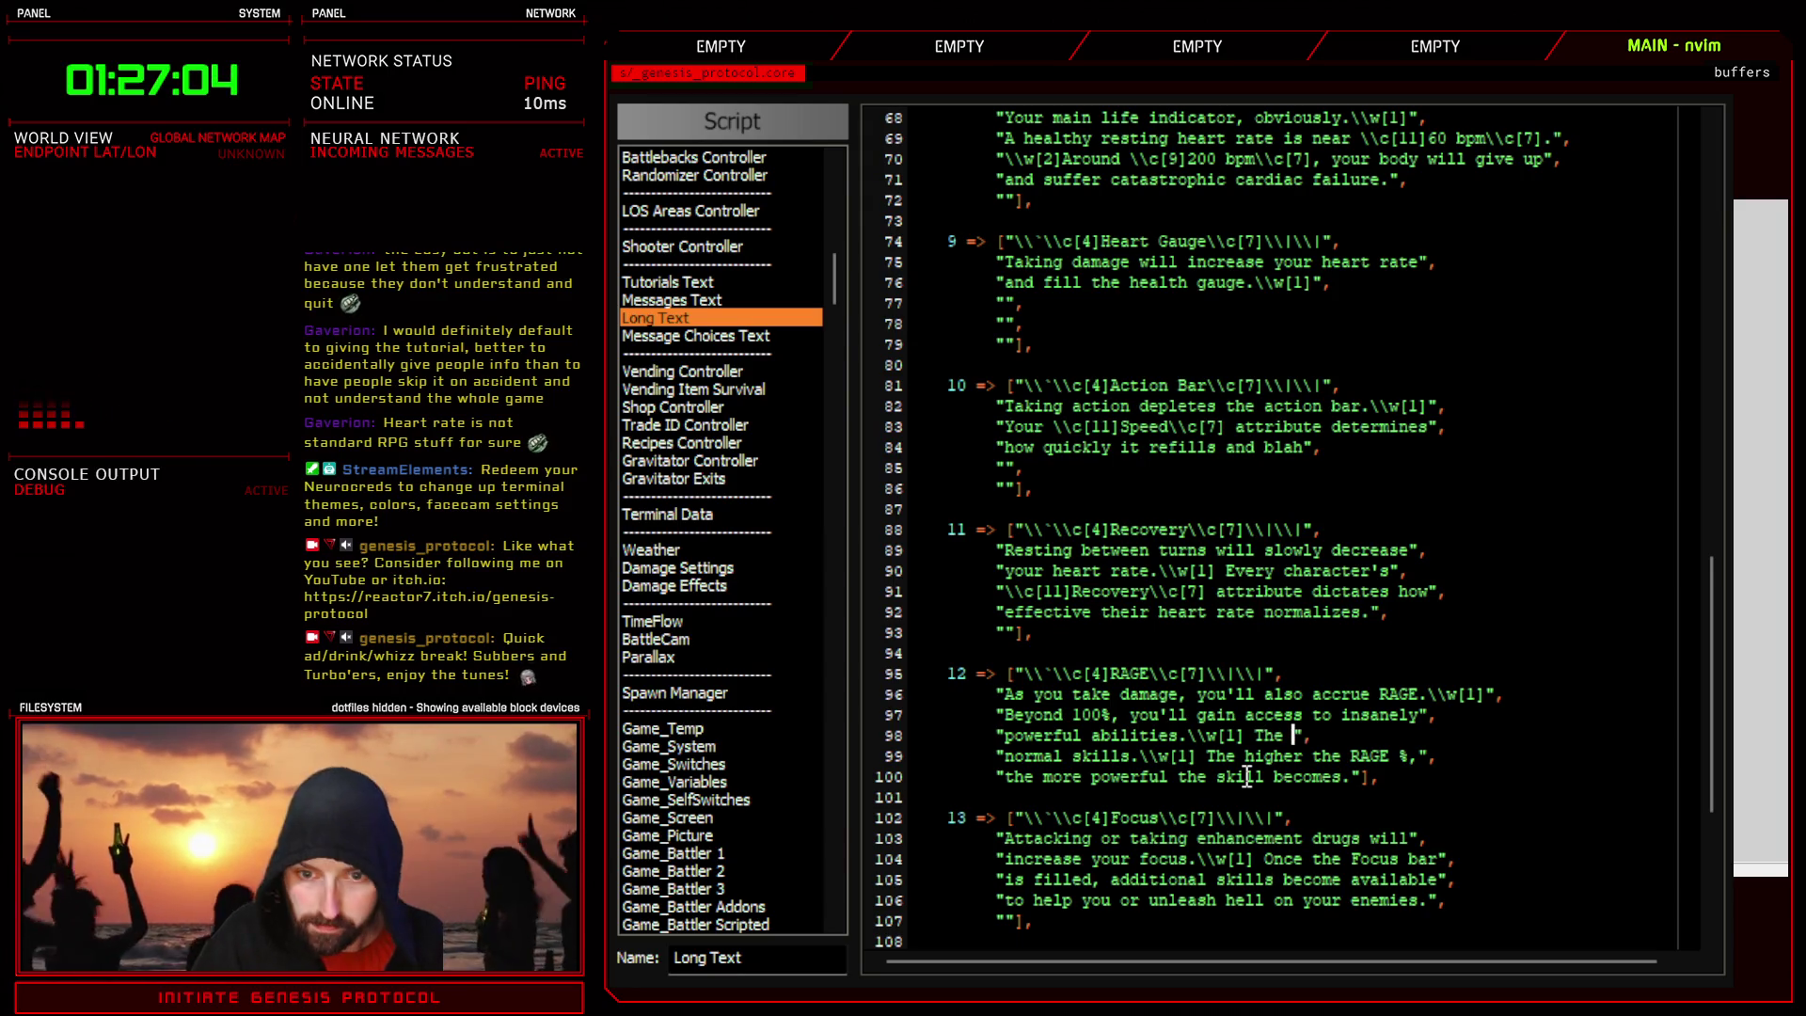
pyautogui.write('higher y')
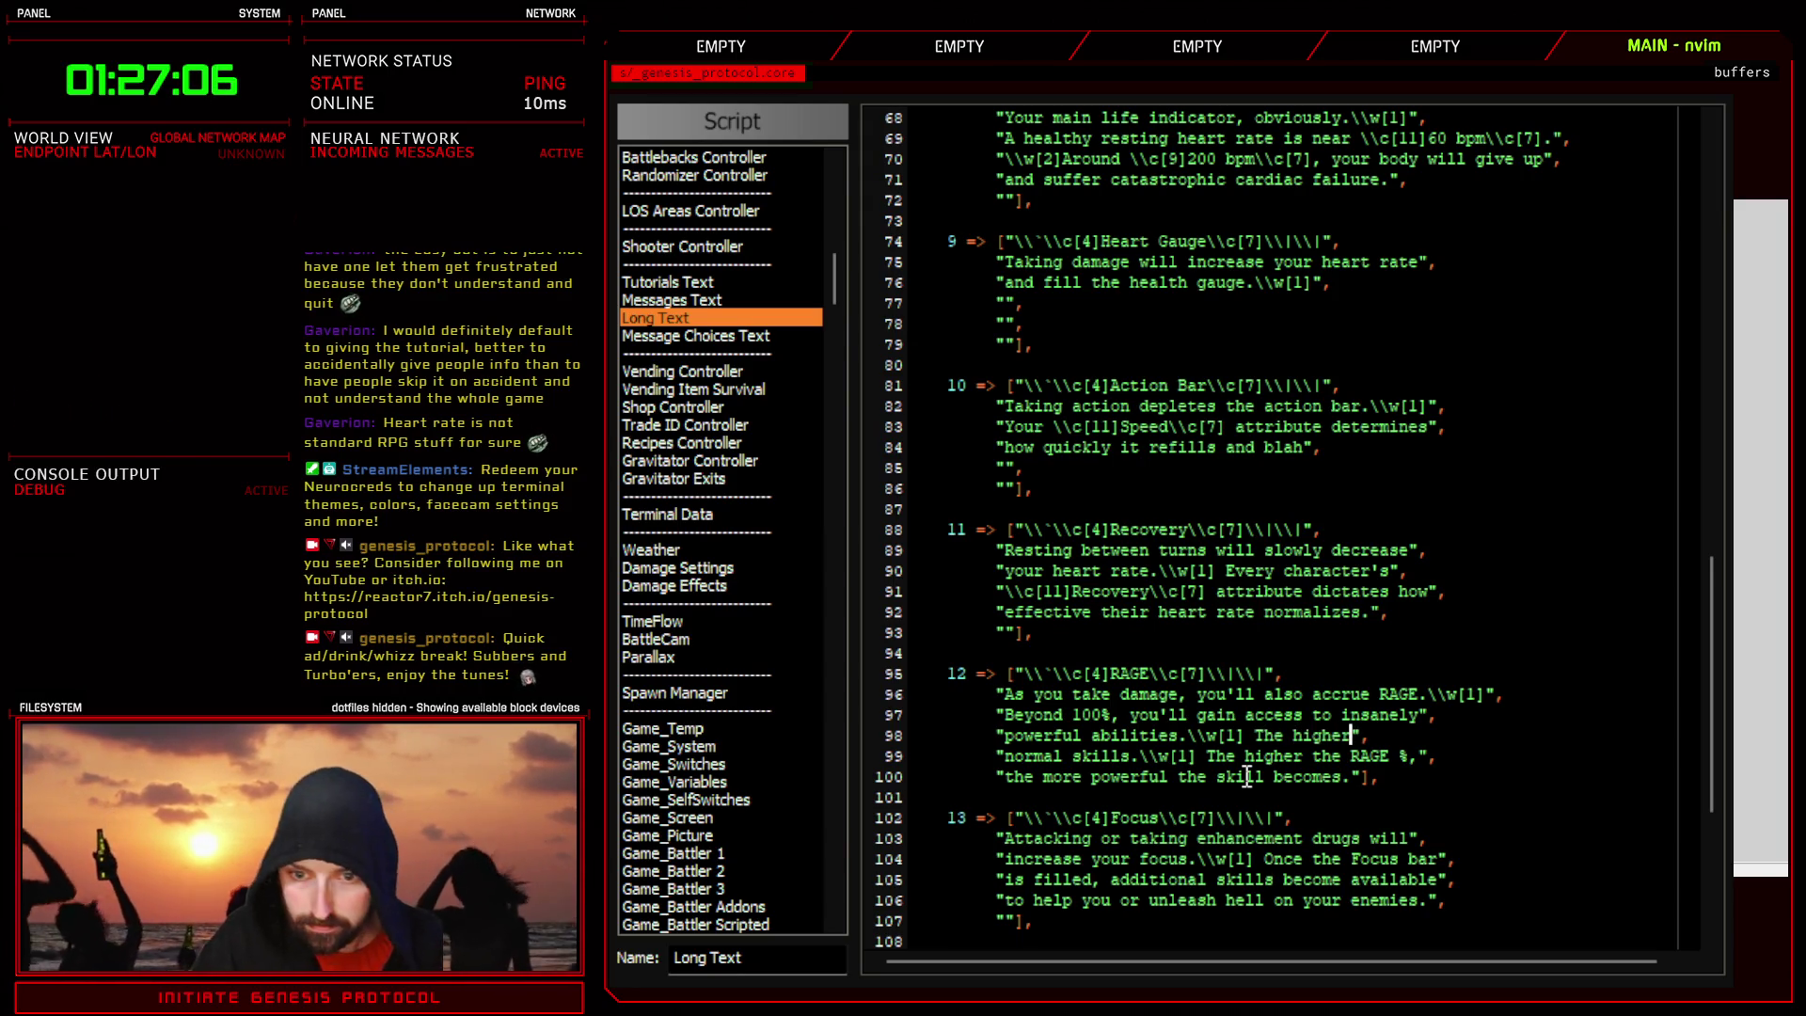
pyautogui.write('our RAGE')
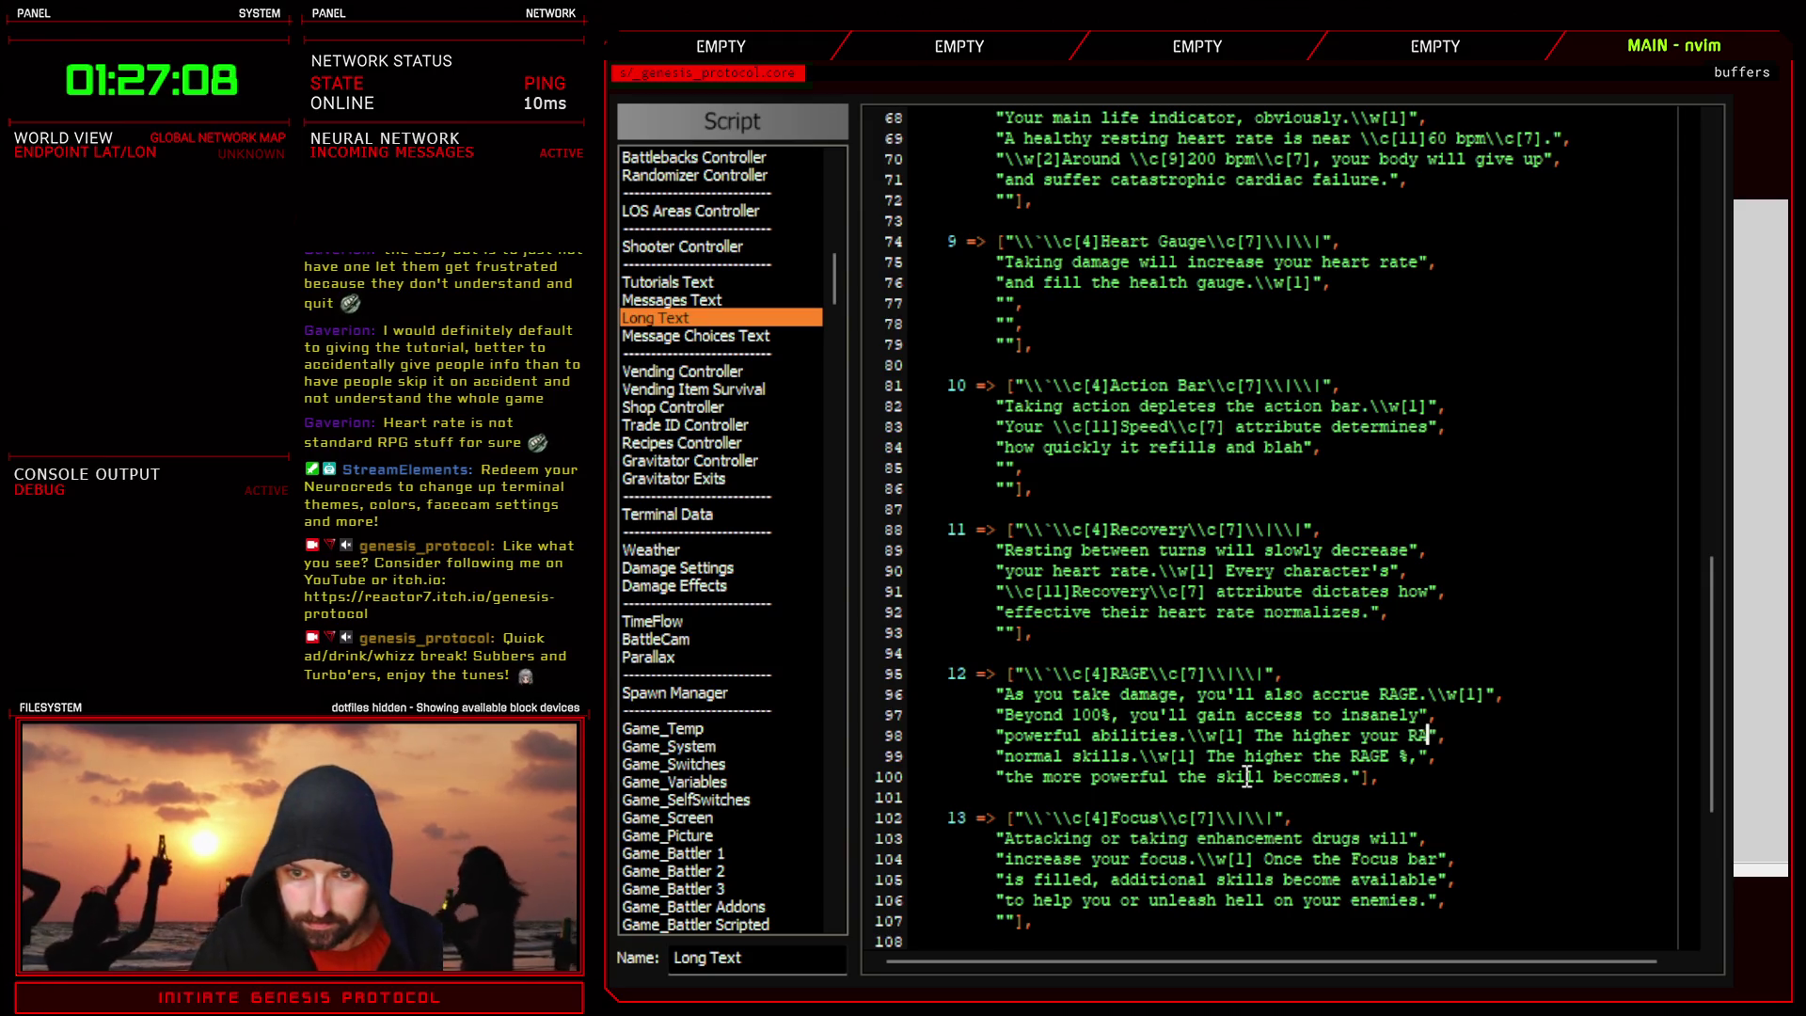
pyautogui.write(' %')
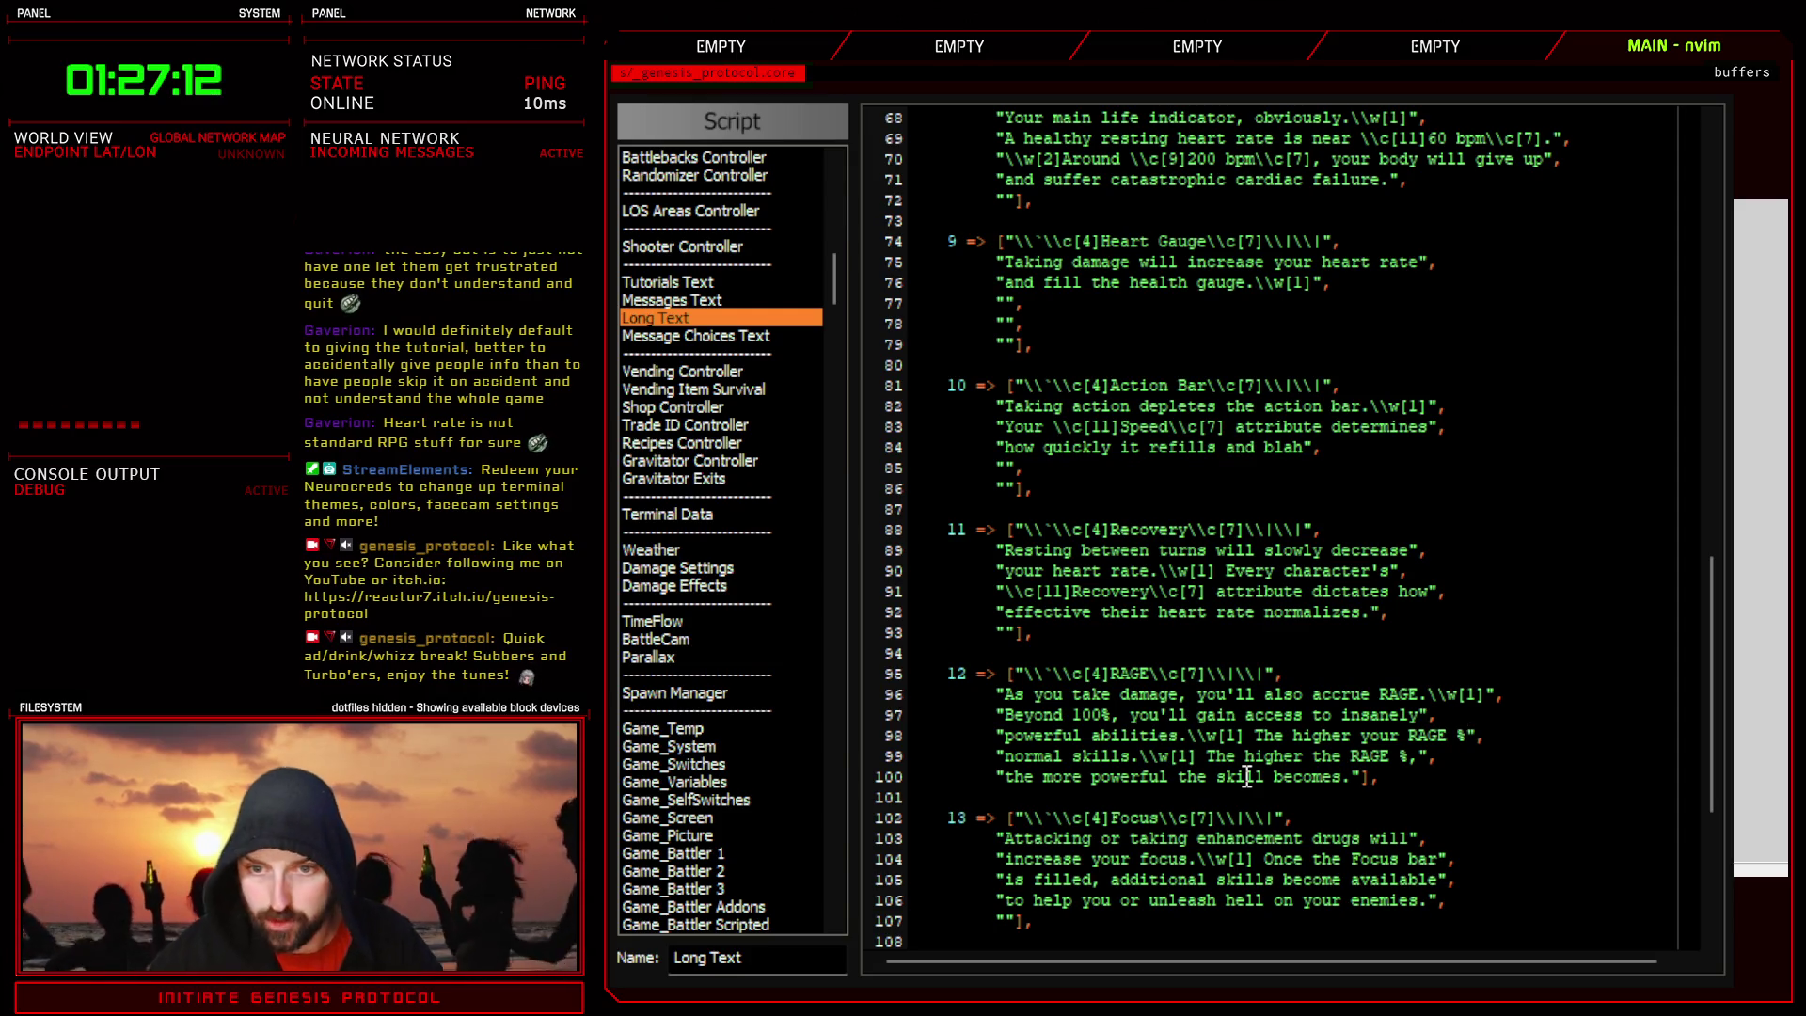
pyautogui.write(',')
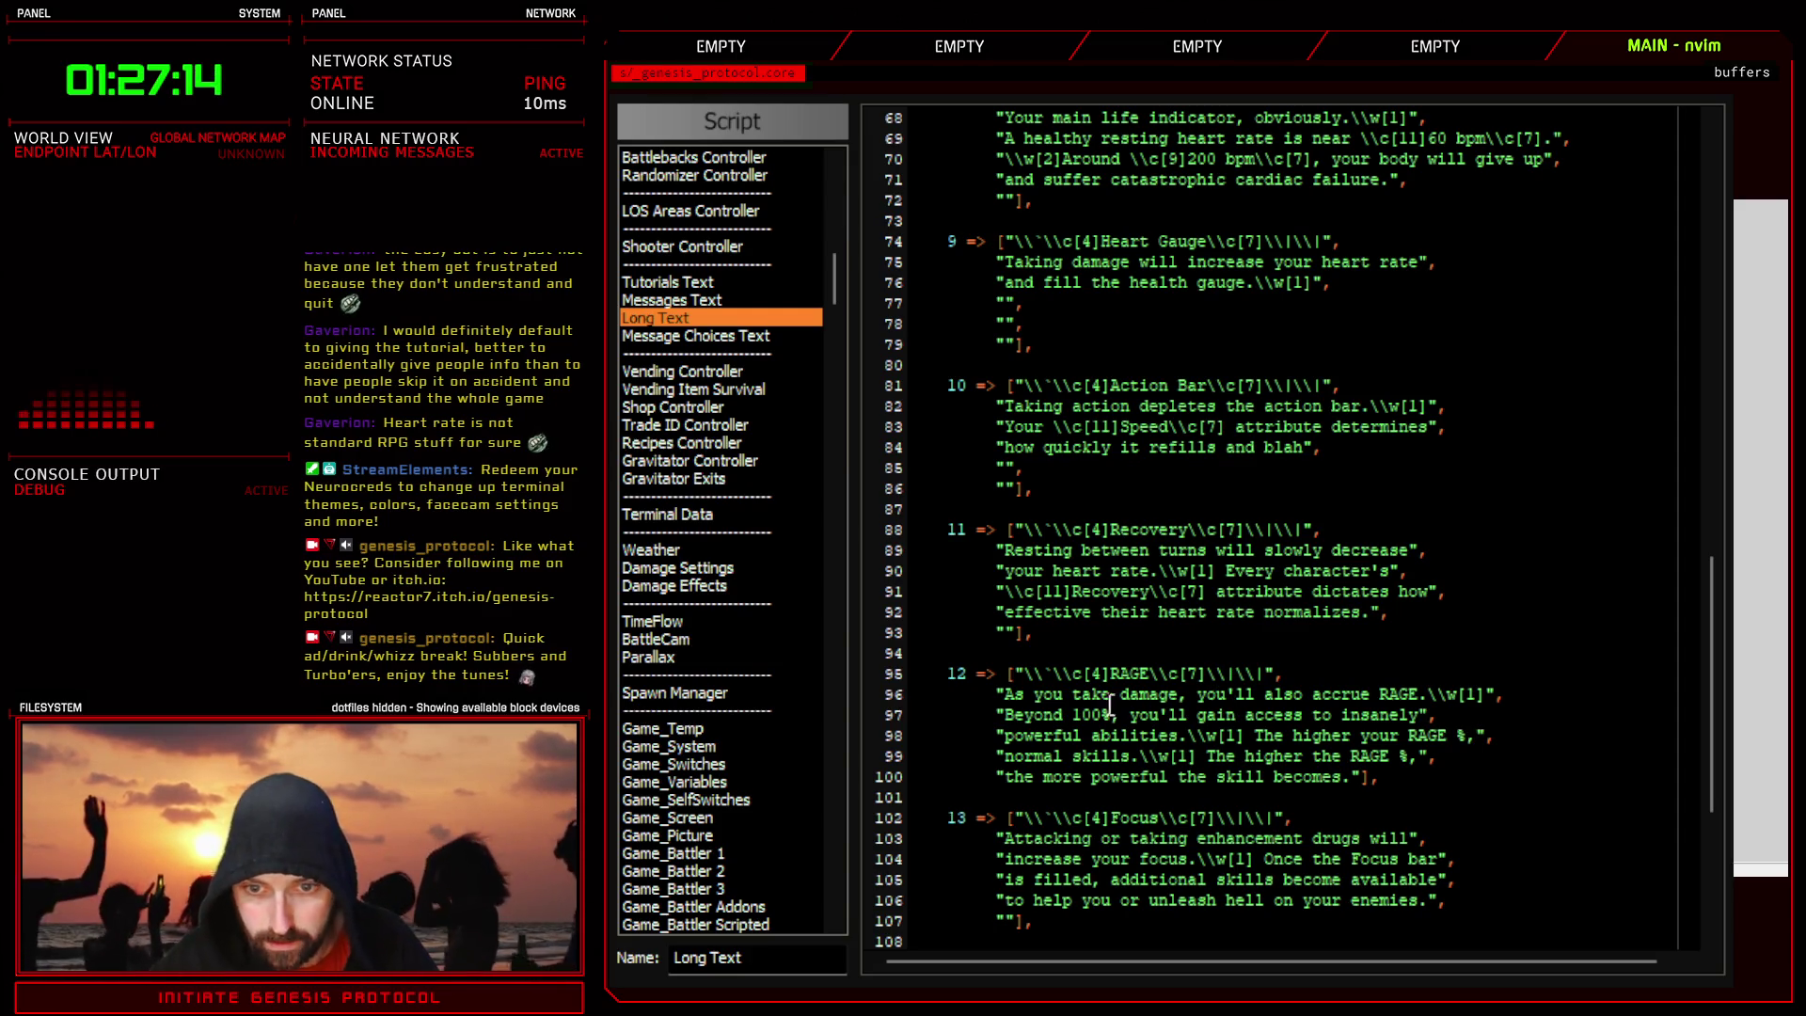
# - Delete the normal-skills sentence, move the skill-power line up, and remove 'The higher your RAGE %'
pyautogui.moveTo(1005, 755); pyautogui.dragTo(1411, 755)
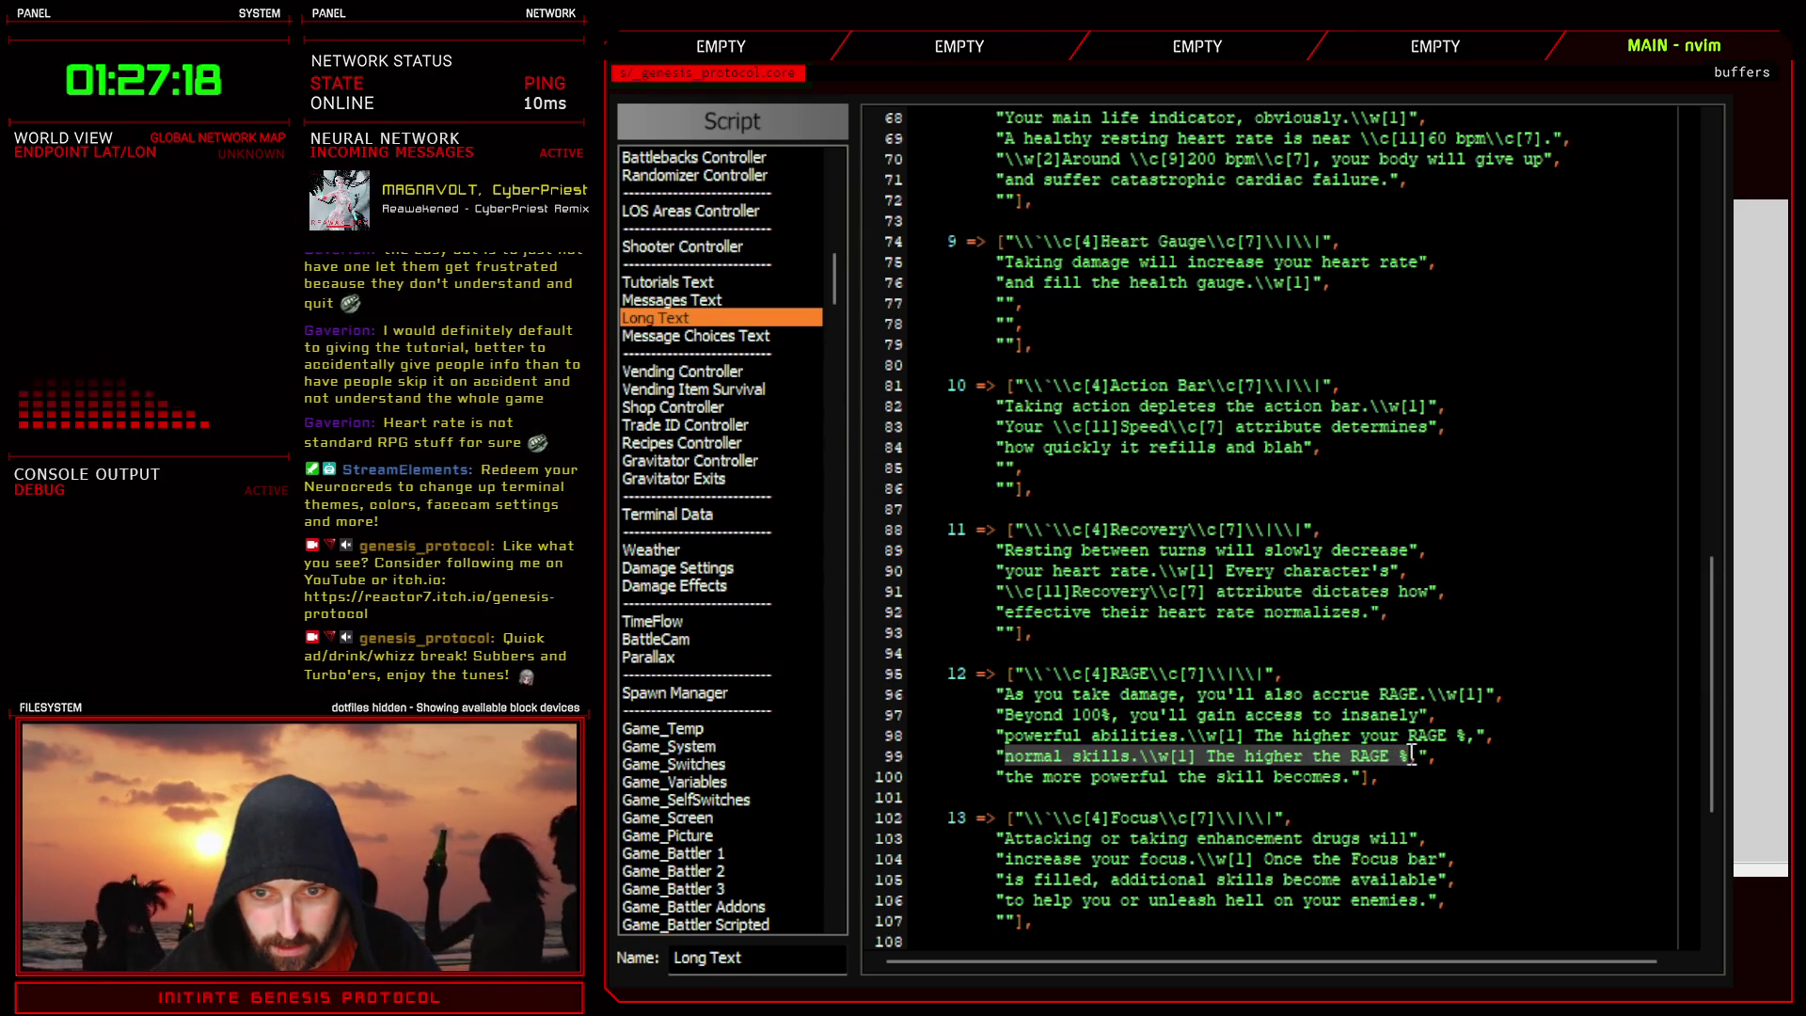
pyautogui.press('d')
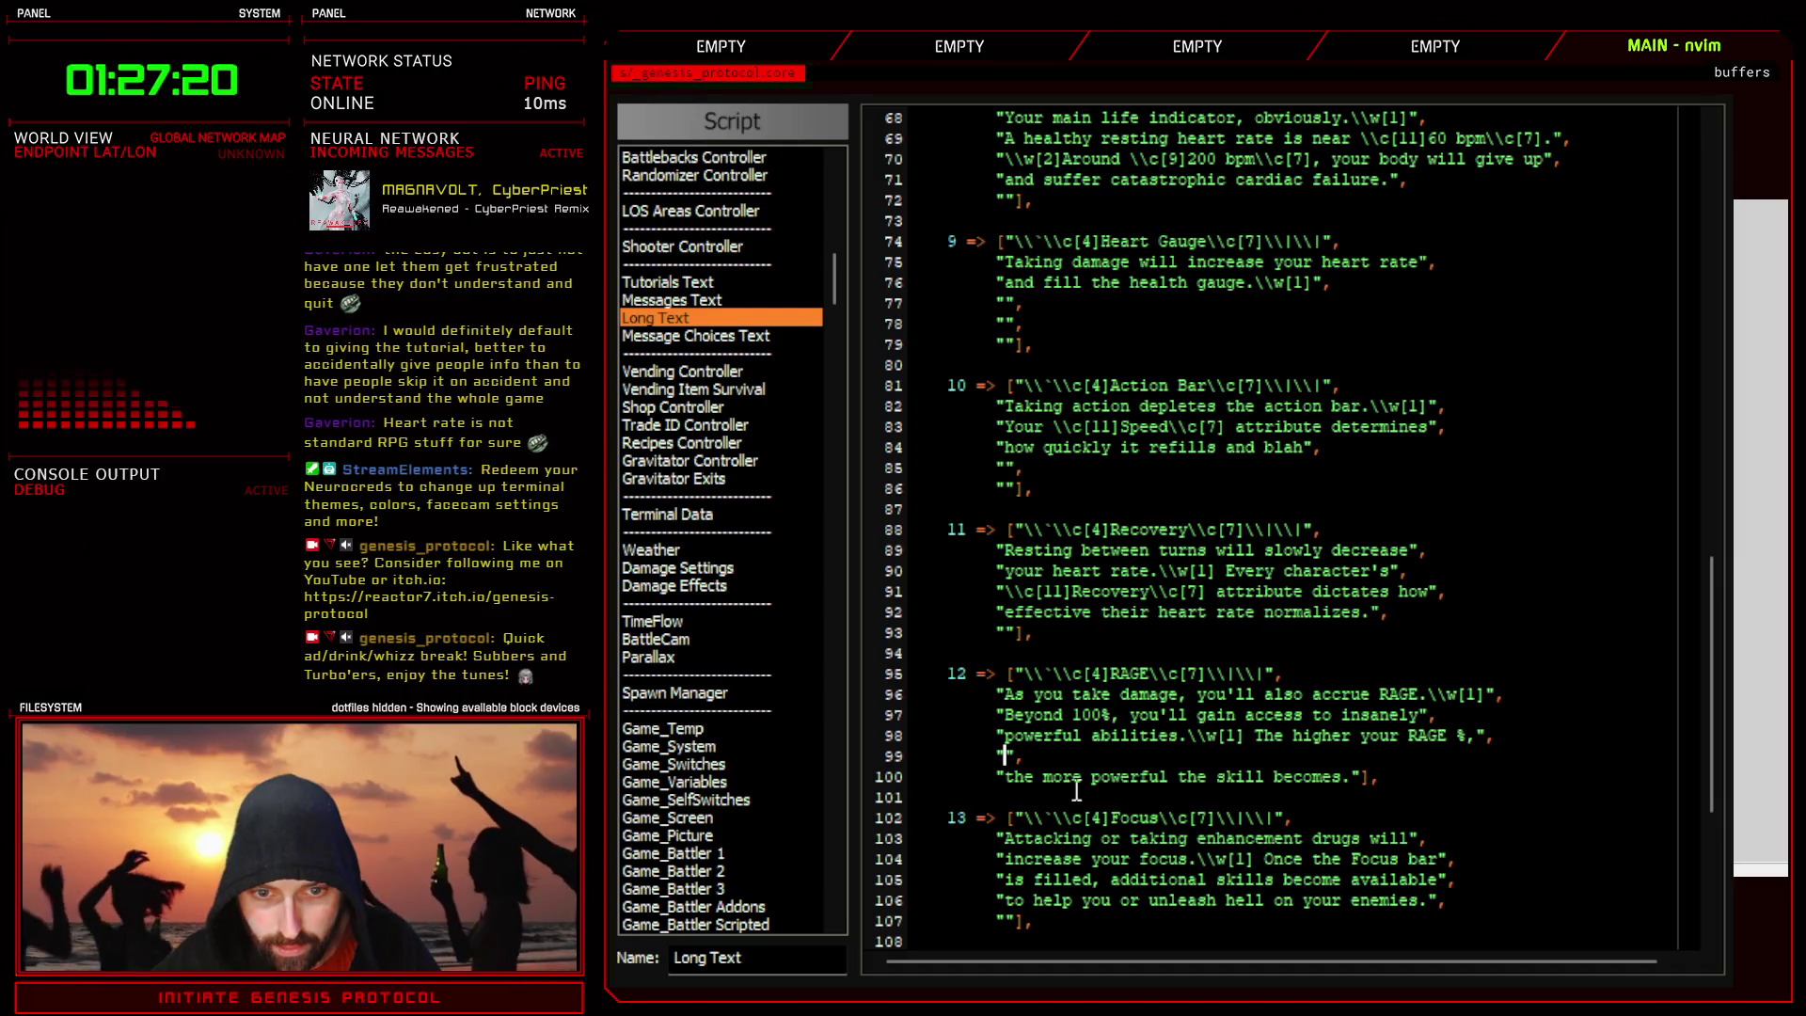
pyautogui.moveTo(1014, 777); pyautogui.dragTo(1355, 781)
pyautogui.hotkey('alt', 'k')
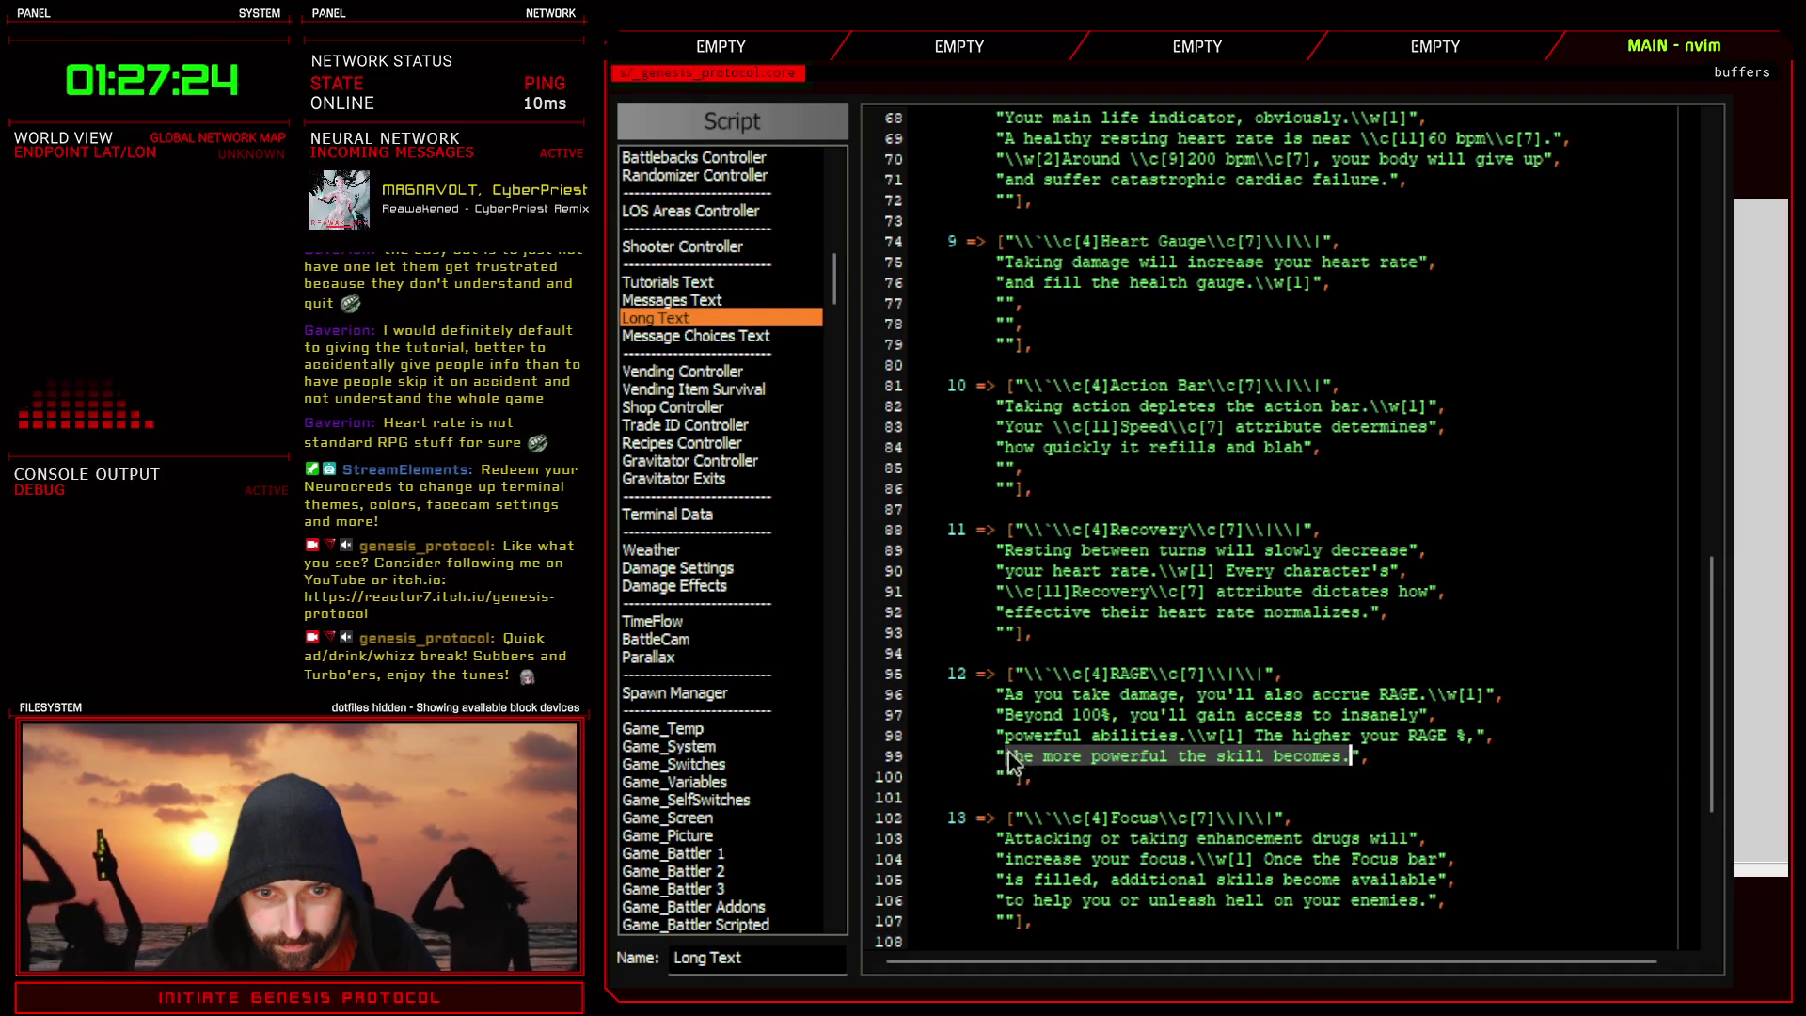
pyautogui.press('Escape')
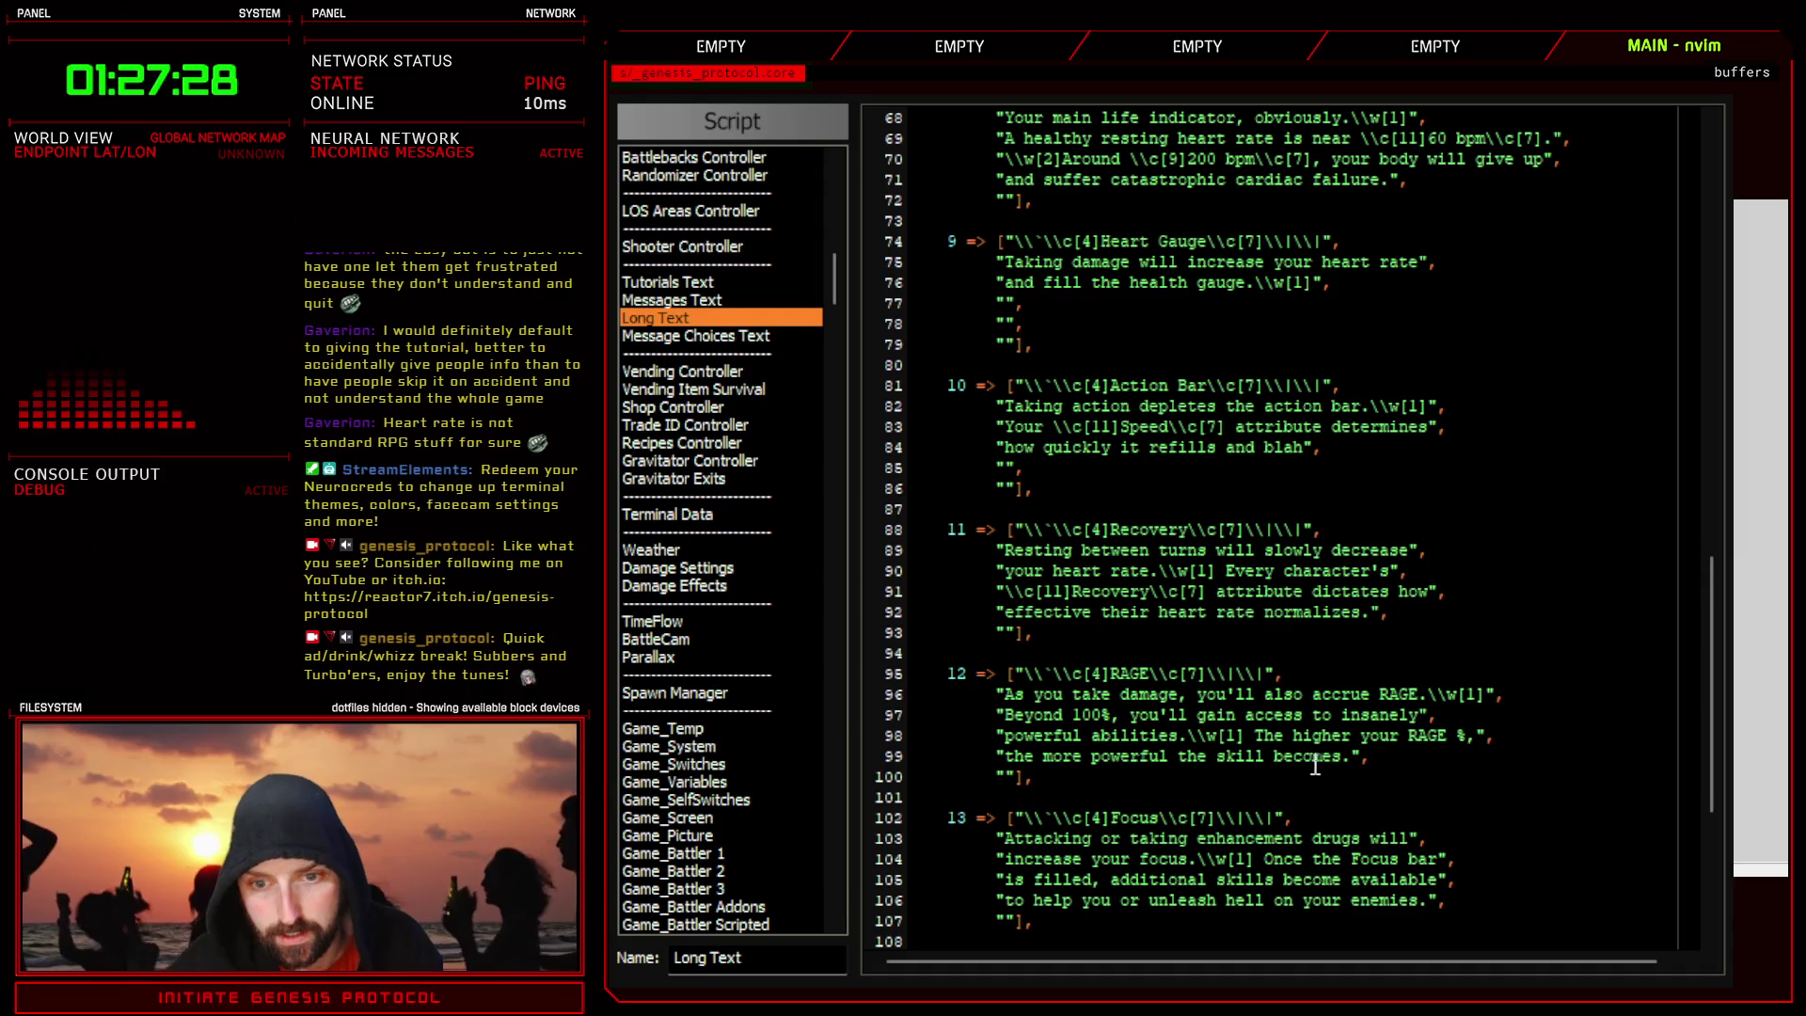
pyautogui.moveTo(1255, 735); pyautogui.dragTo(1468, 735)
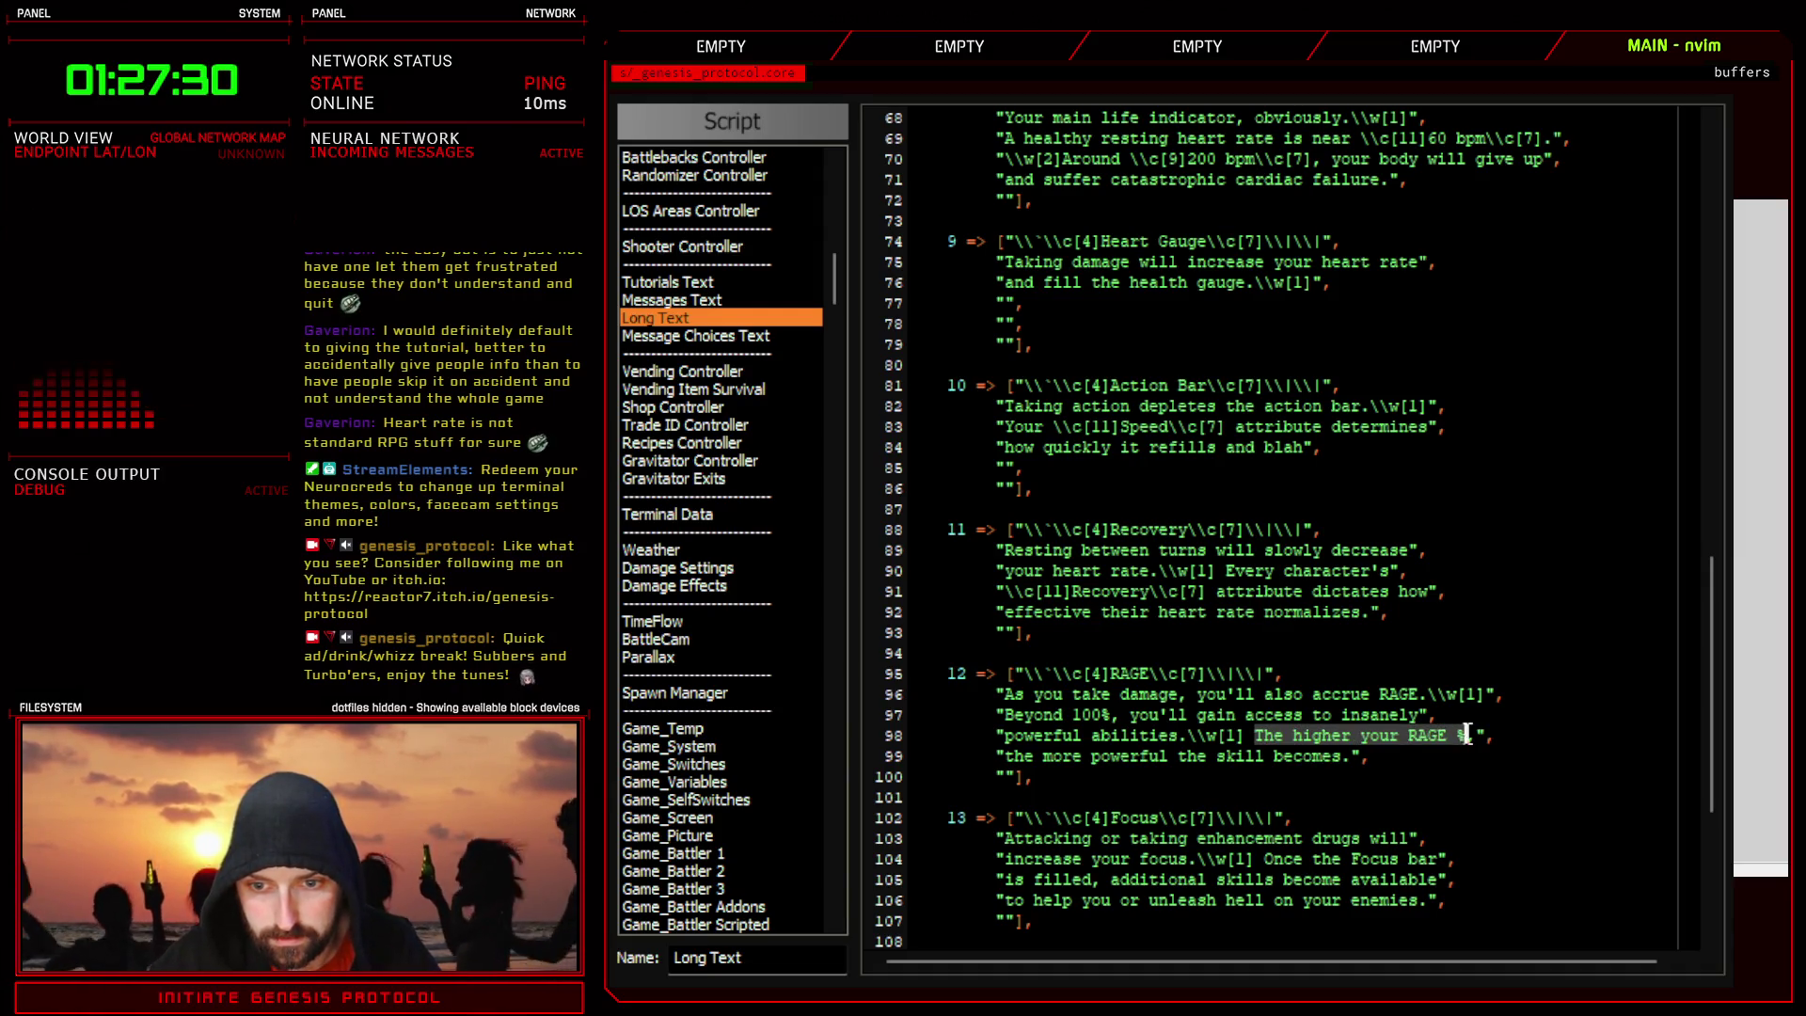
pyautogui.press('c')
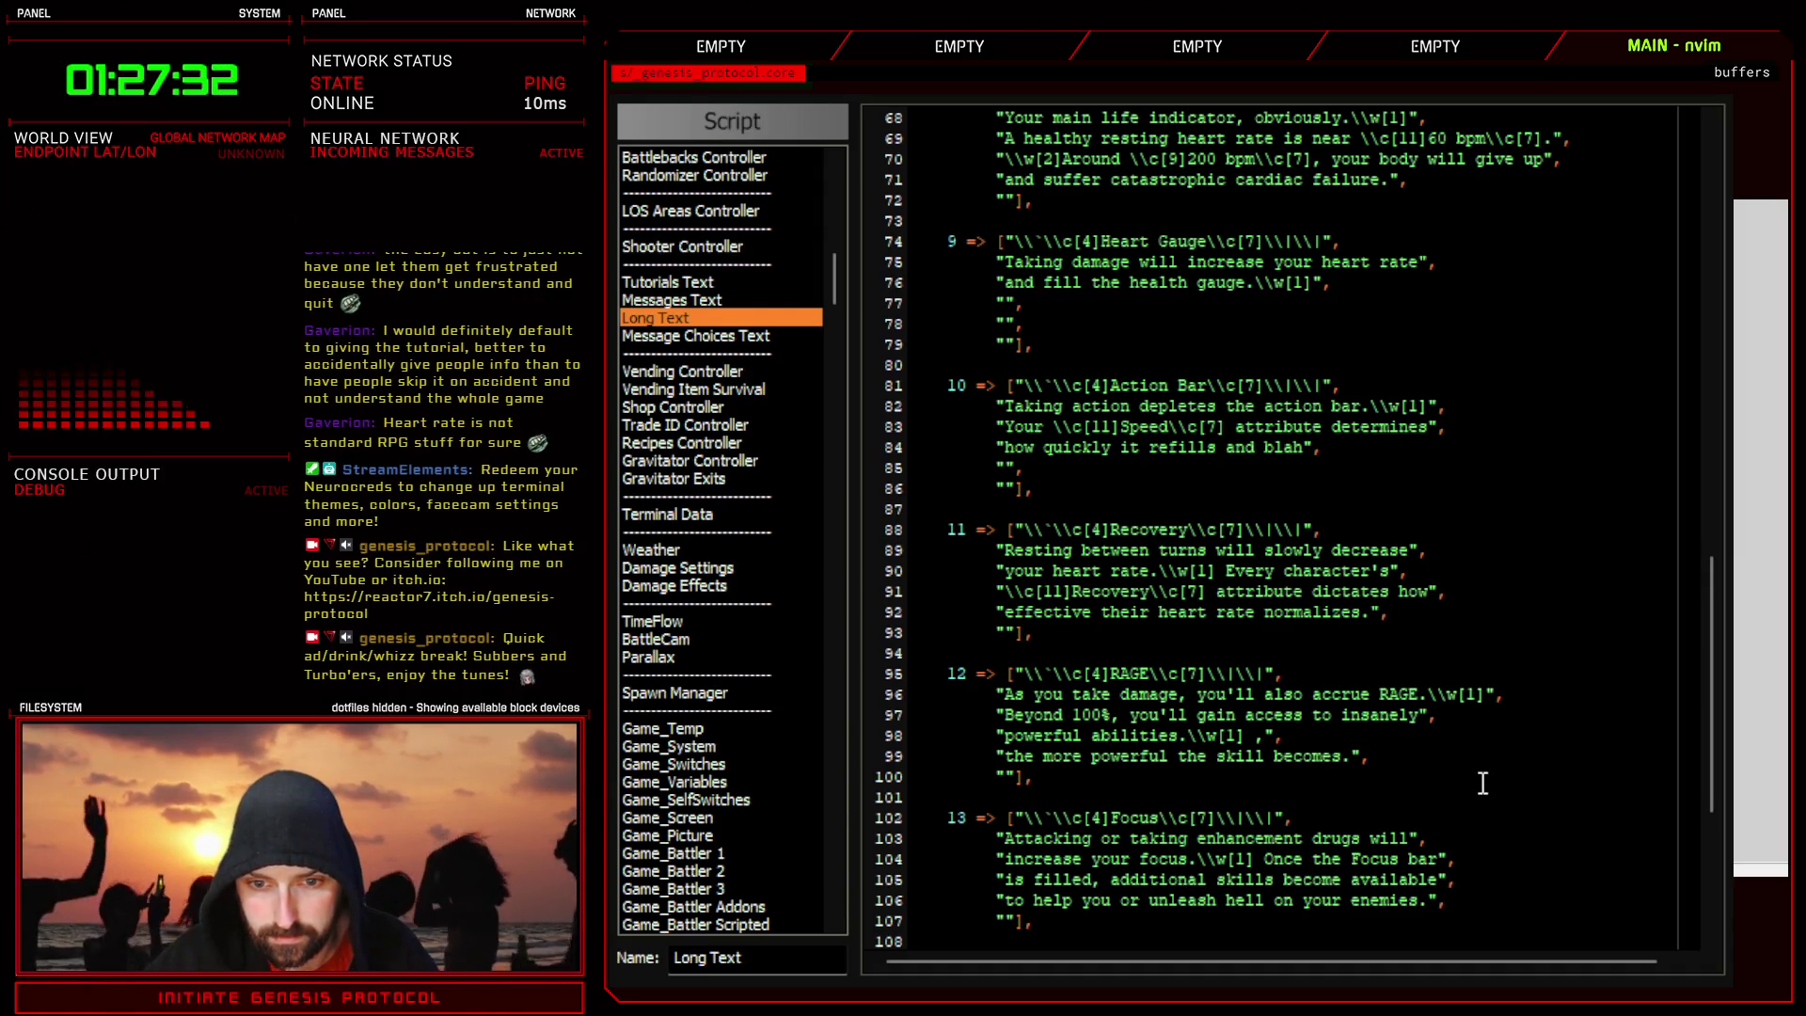
# - Type 'Skills increase their' and replace the old line 99 ending with 'damage and effectiveness'
pyautogui.write('Skills ')
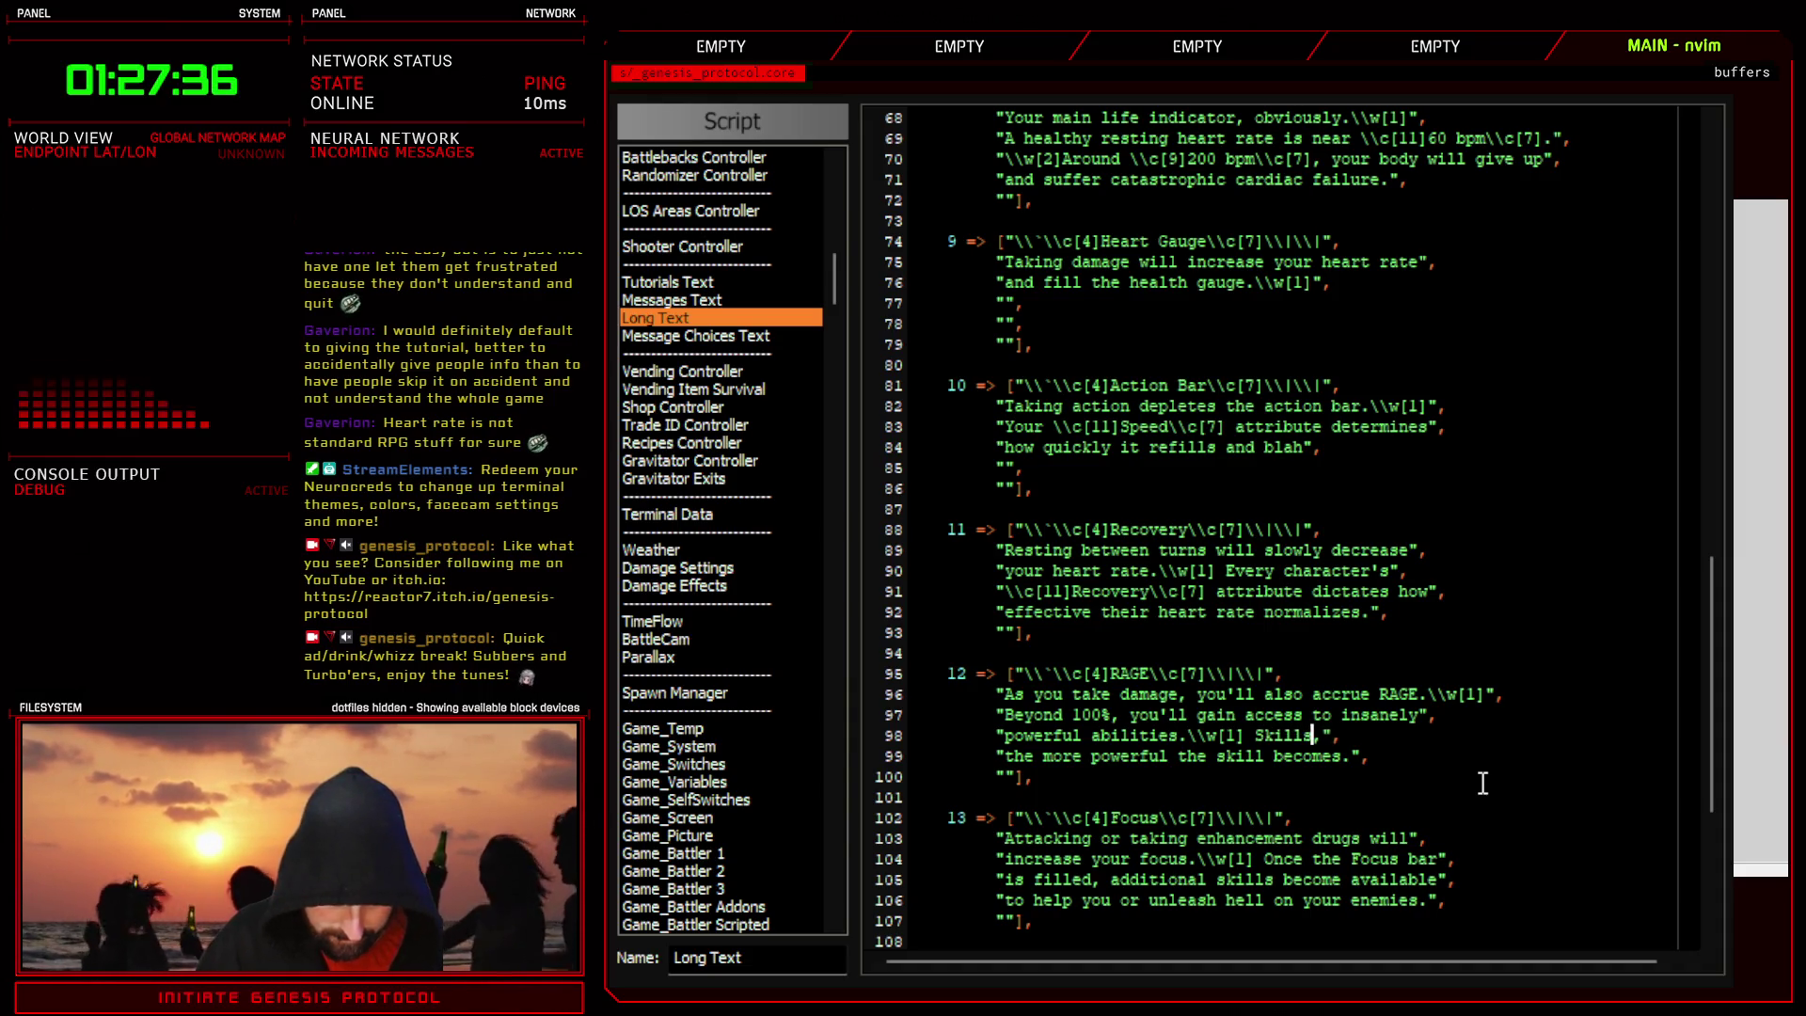
pyautogui.write('in')
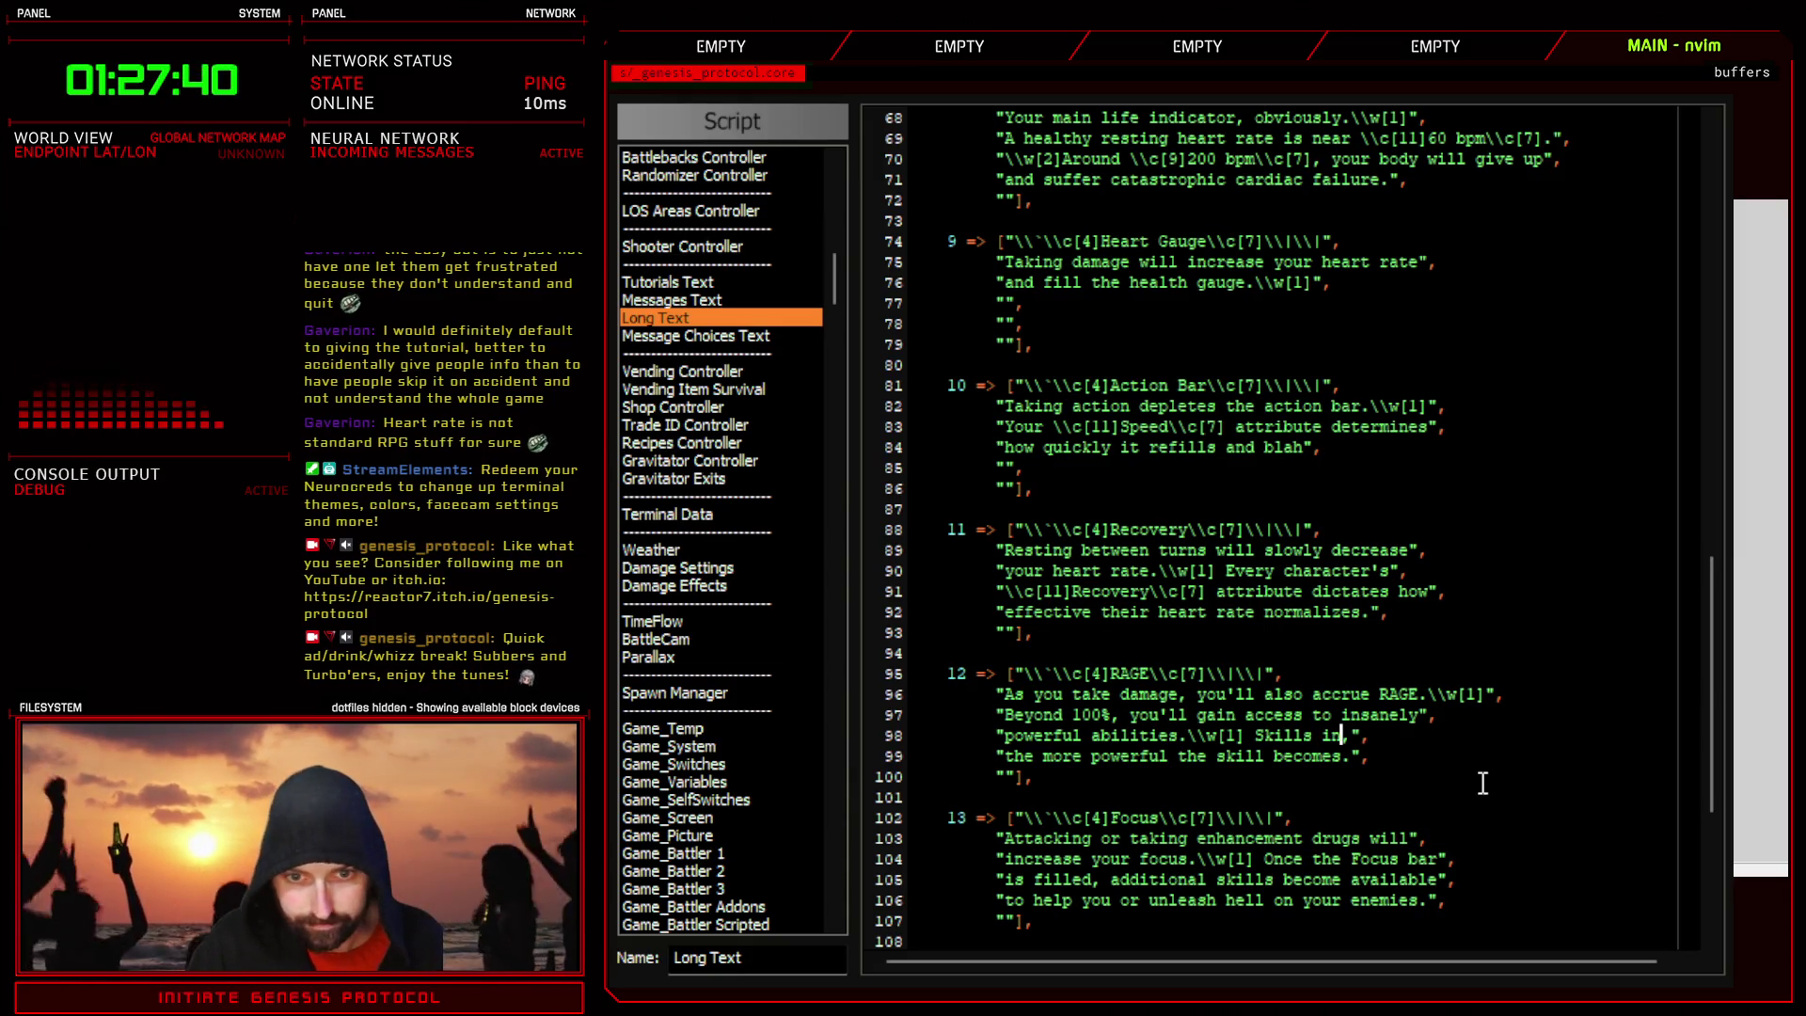
pyautogui.write('crease their,')
pyautogui.moveTo(1004, 755); pyautogui.dragTo(1346, 755)
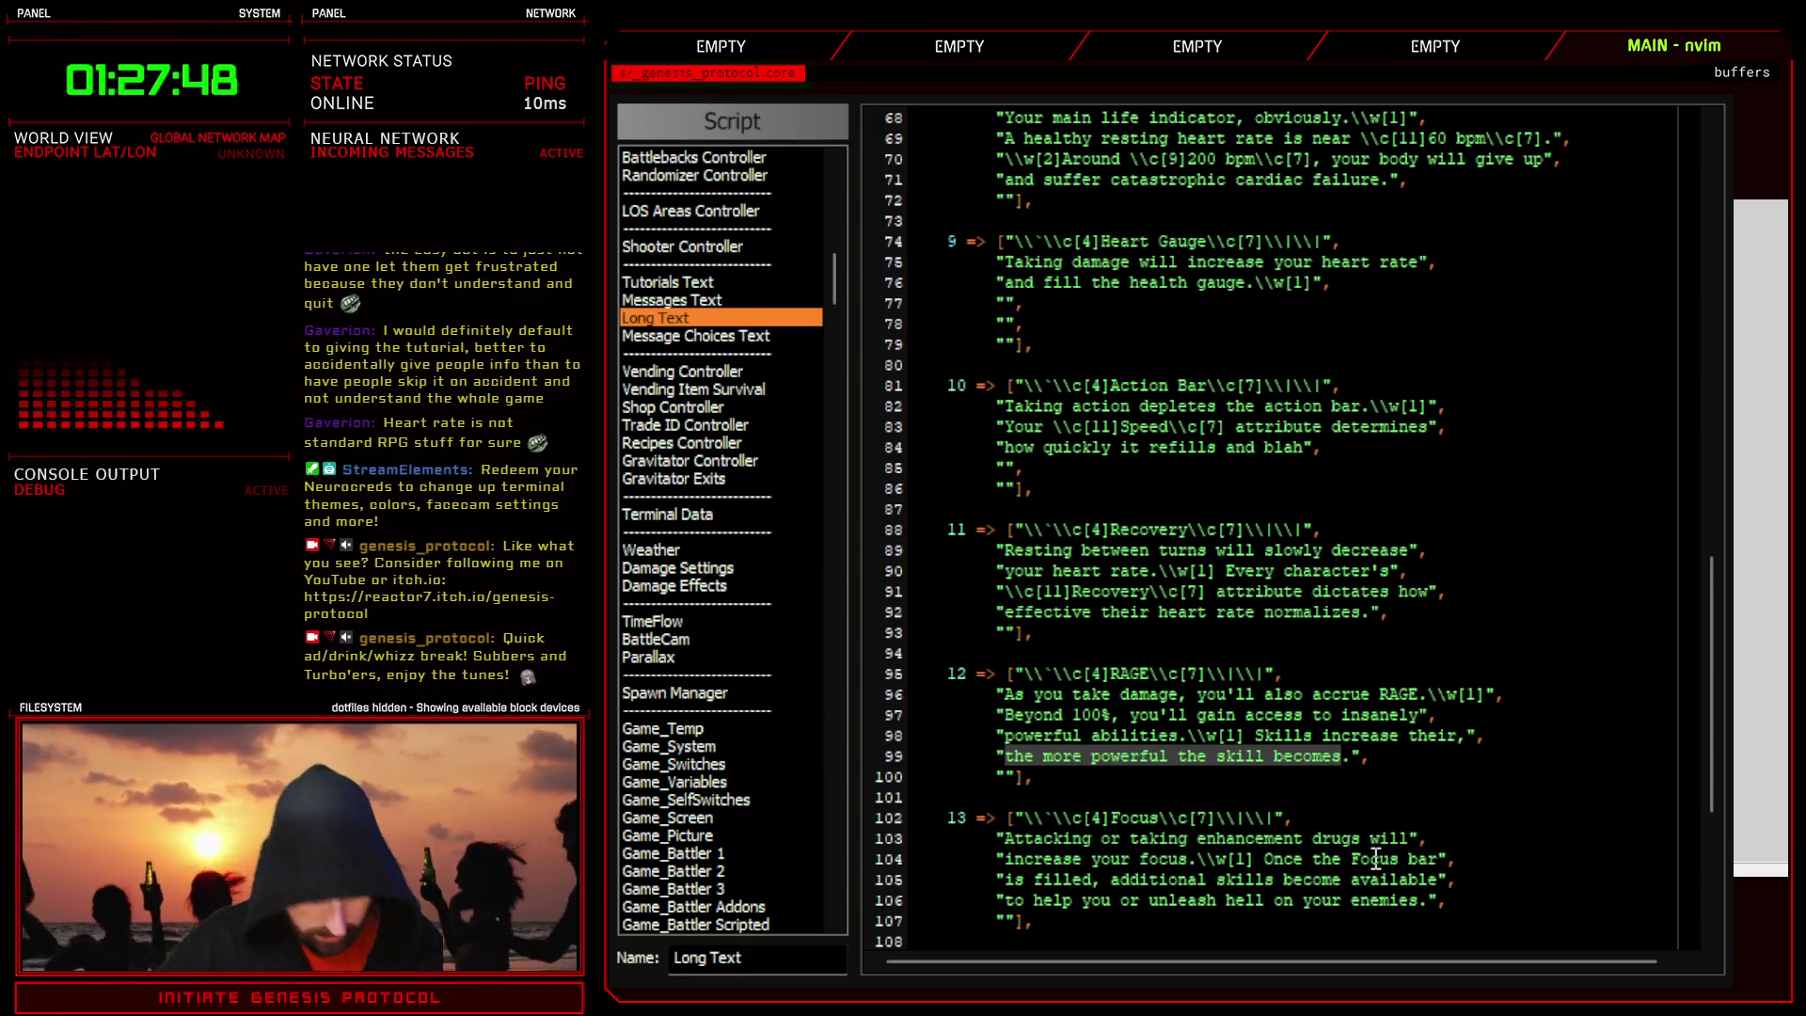
pyautogui.write('cdamage or eff')
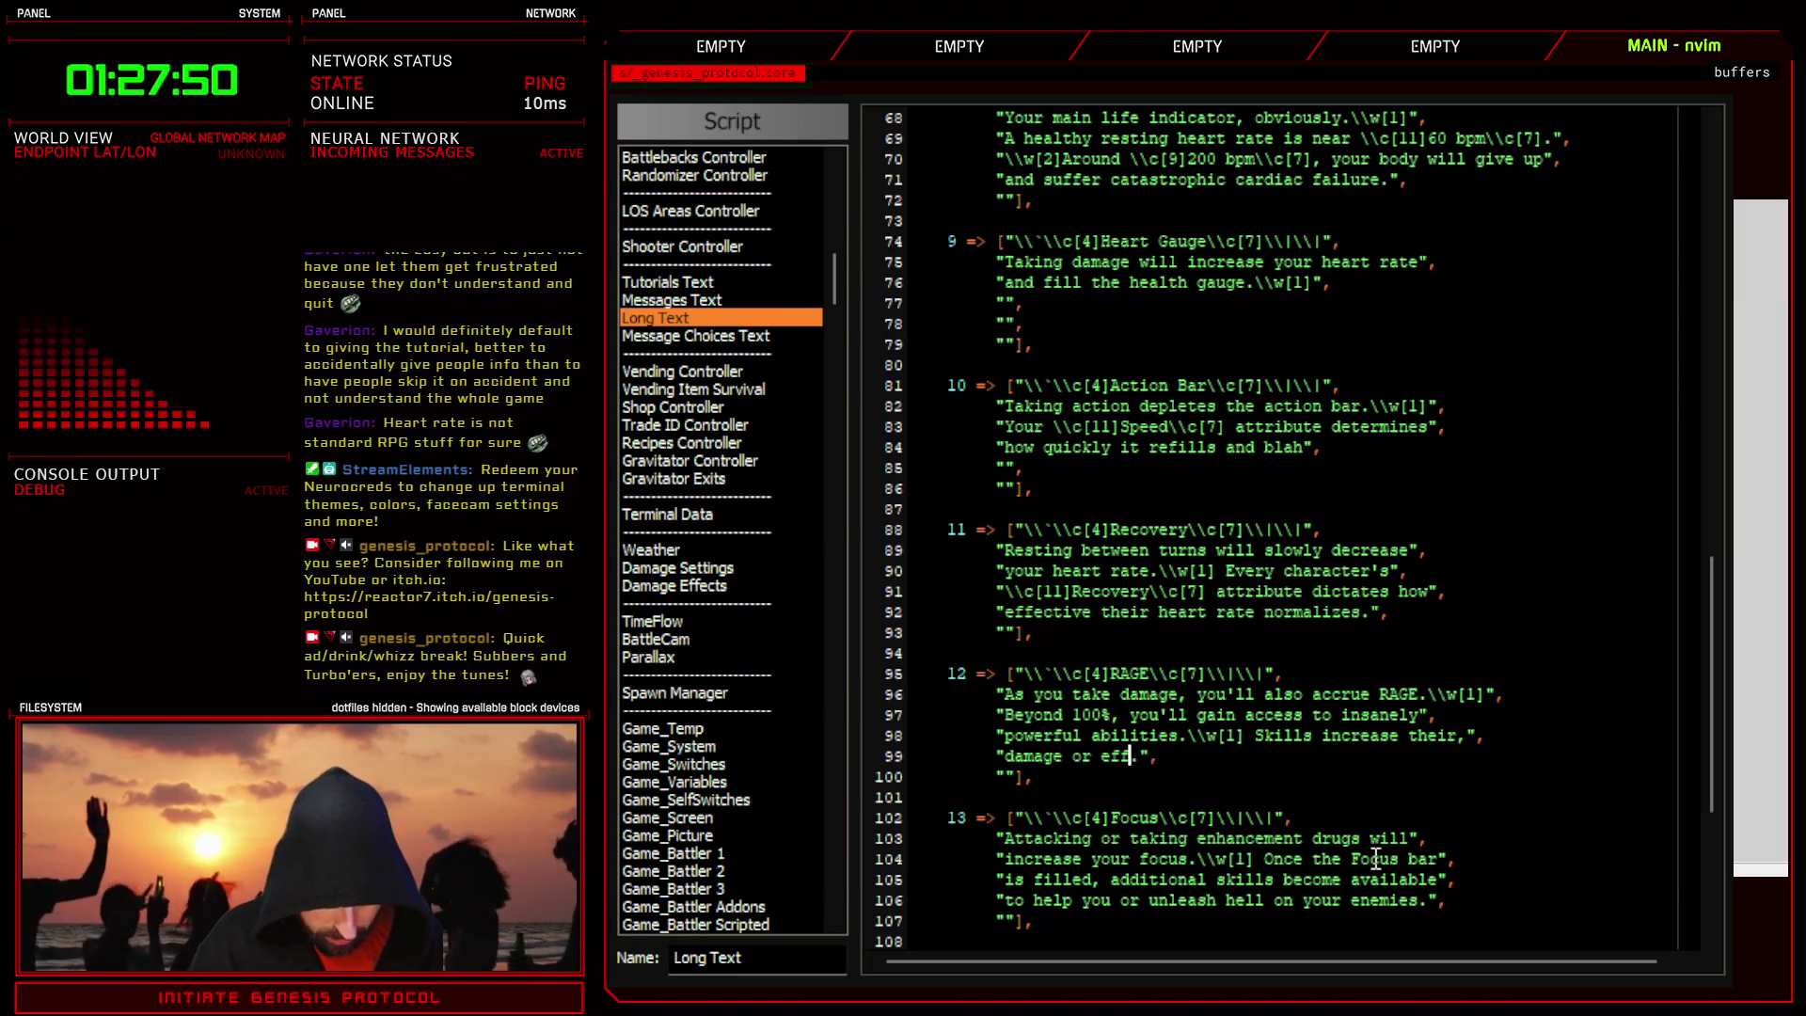
pyautogui.write('ectiveness')
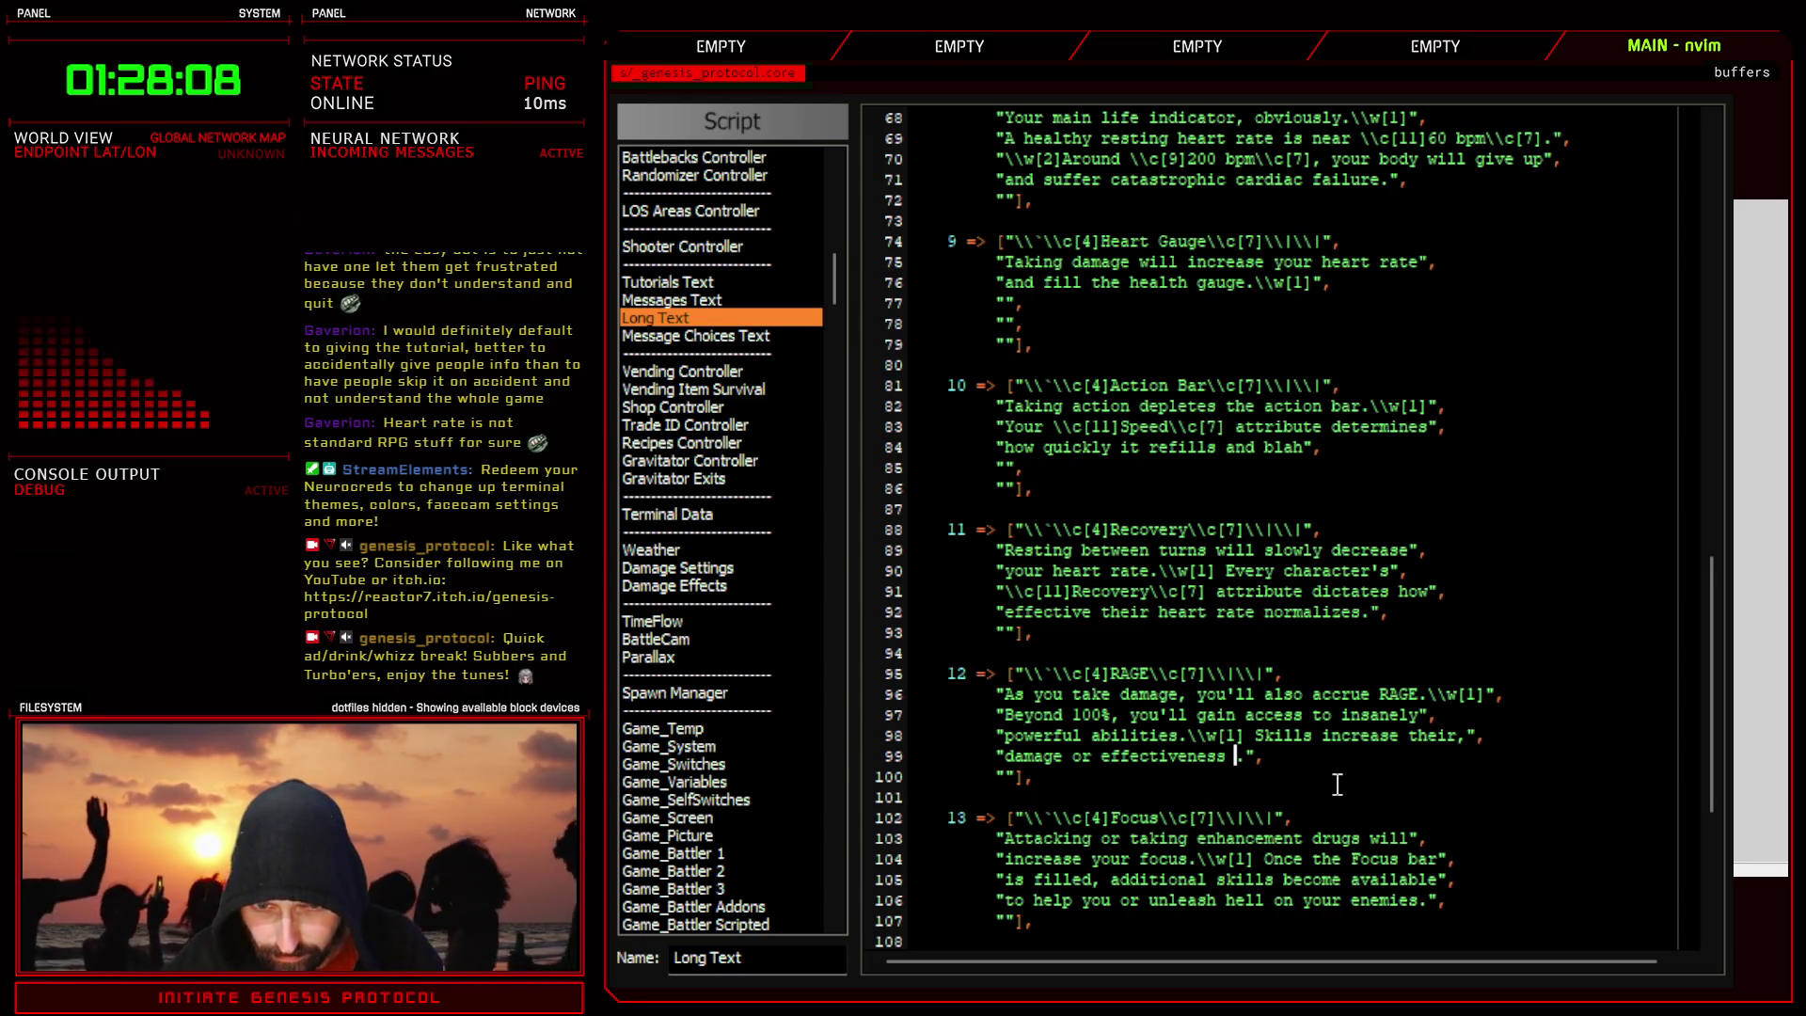
pyautogui.doubleClick(1084, 757)
pyautogui.write('and')
pyautogui.click(1244, 756)
pyautogui.press('BackSpace')
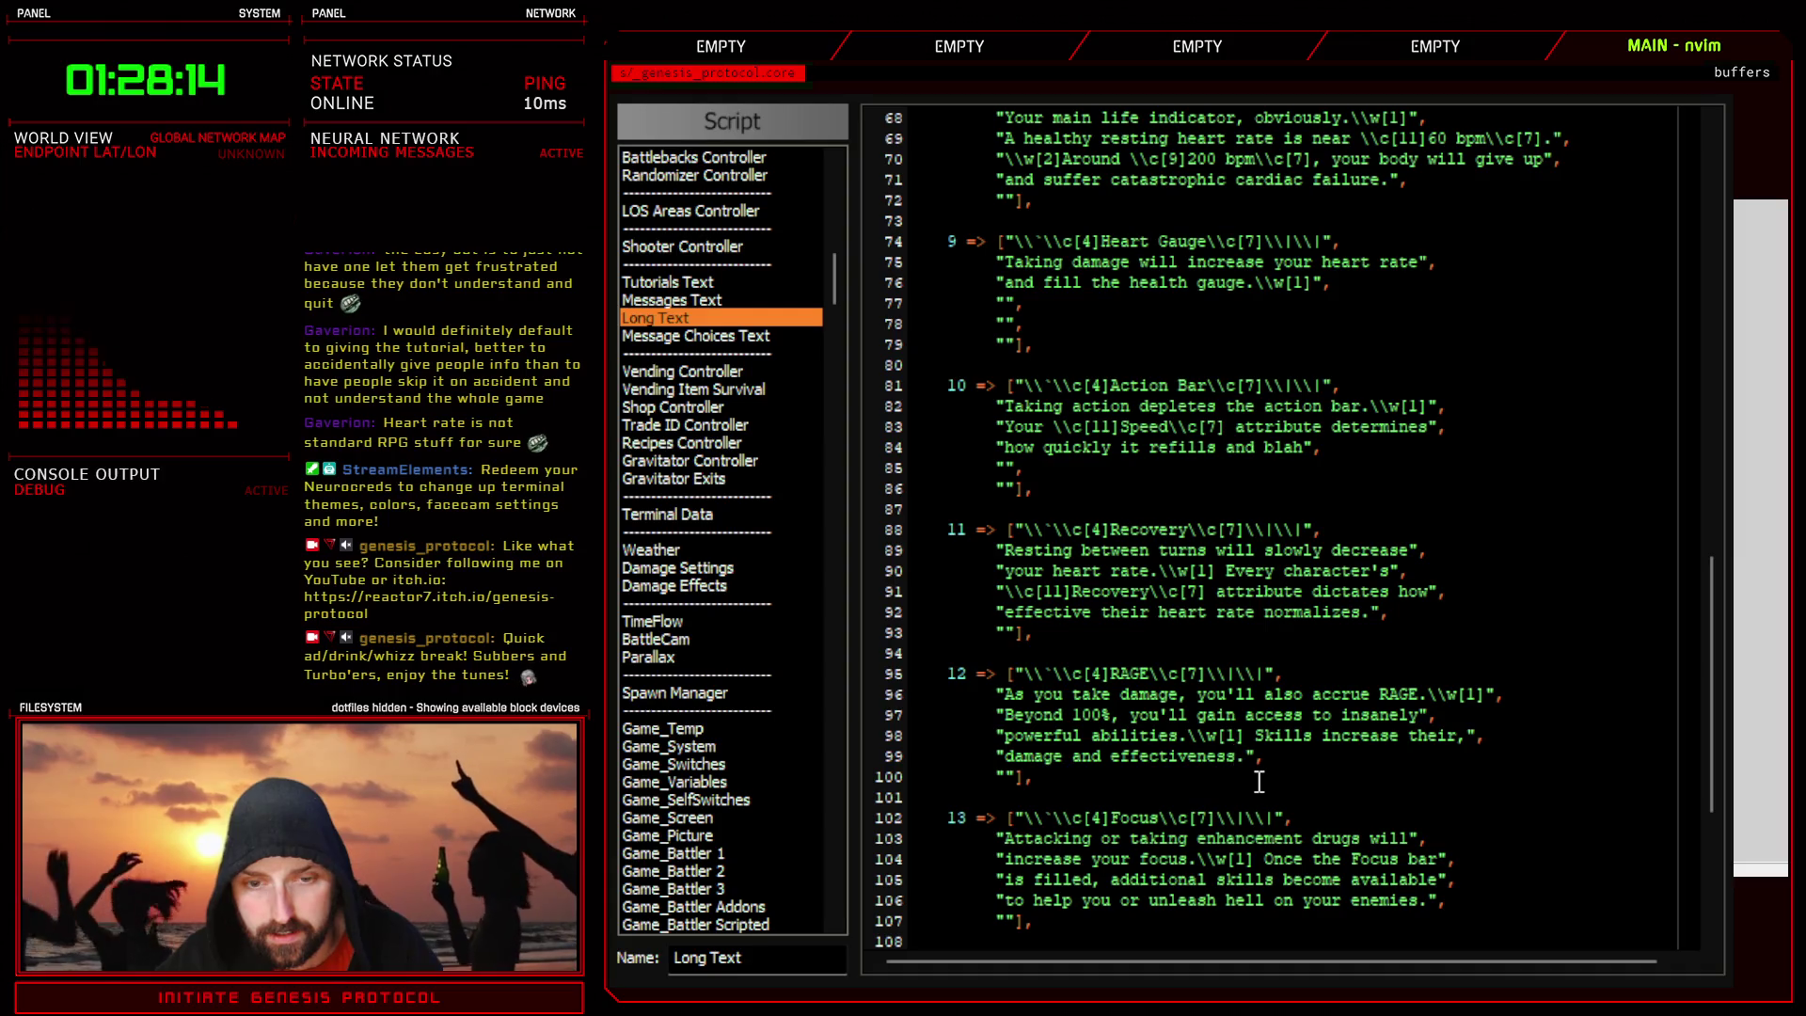
# - Finish line 99 with 'the higher the RAGE %.' and tidy the spacing on line 98
pyautogui.write('the hgih')
pyautogui.press('BackSpace')
pyautogui.press('BackSpace')
pyautogui.press('BackSpace')
pyautogui.write('igher the ')
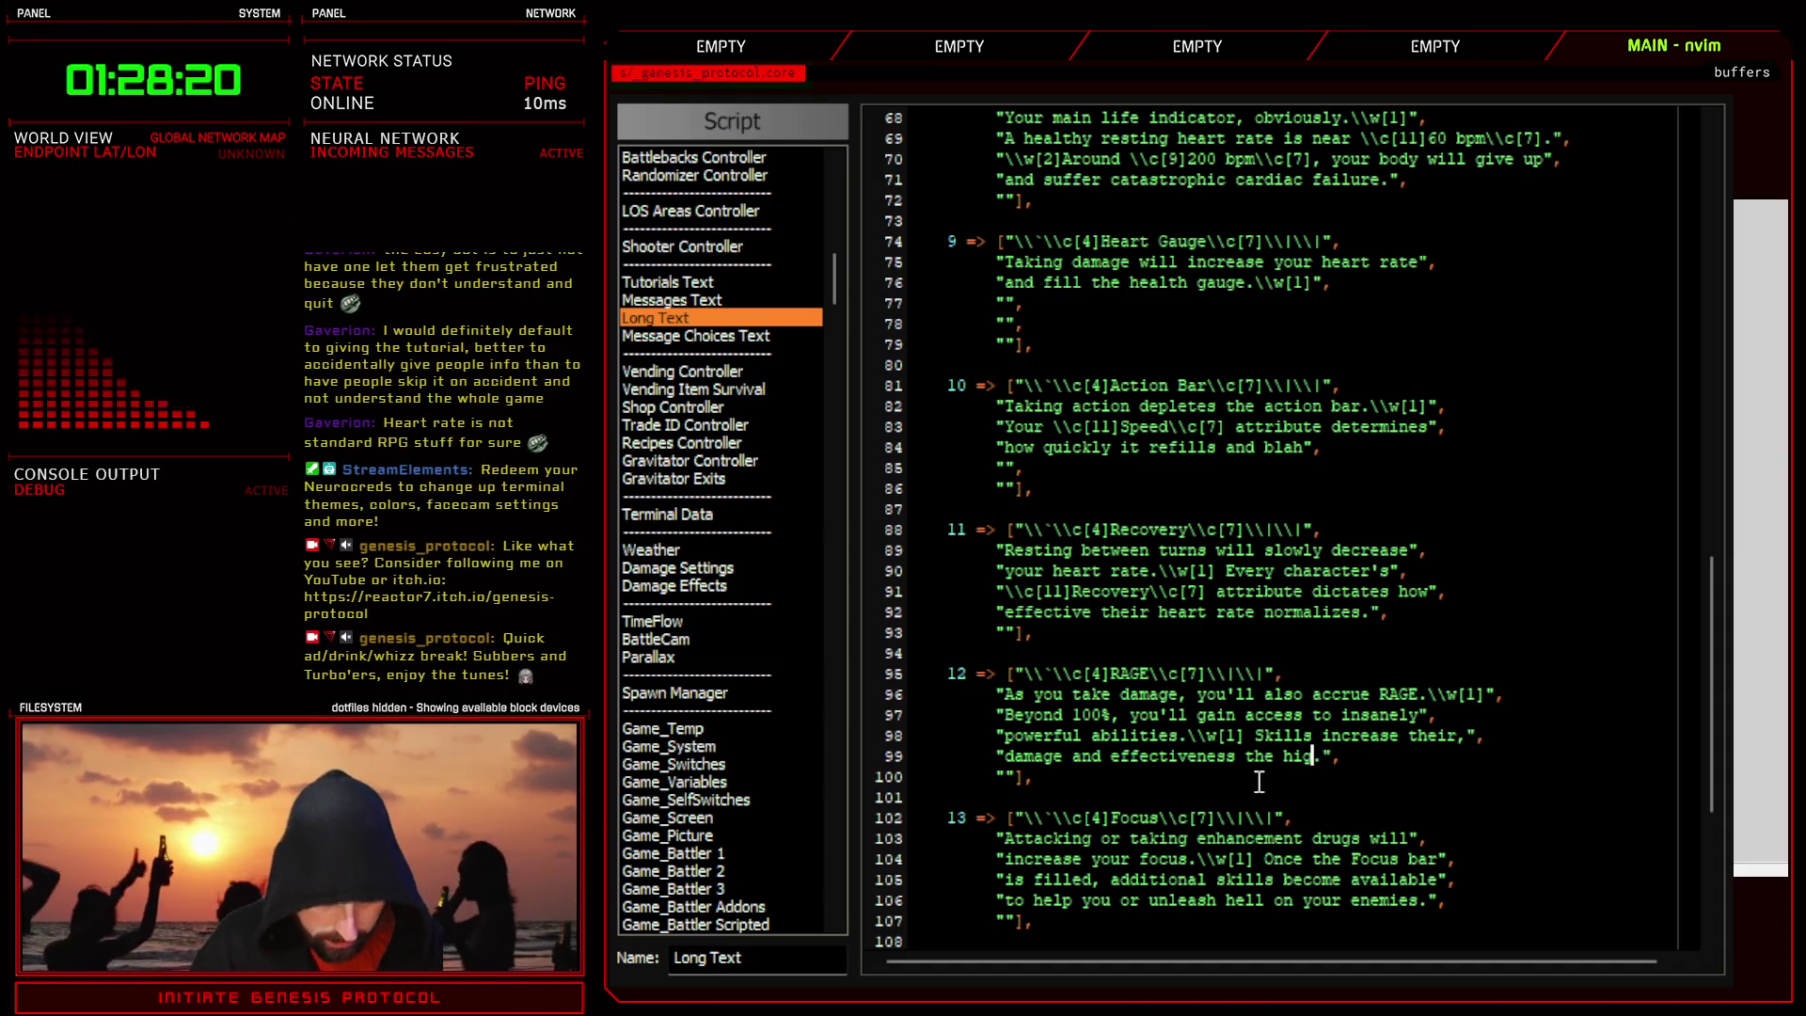
pyautogui.write('RAGE ')
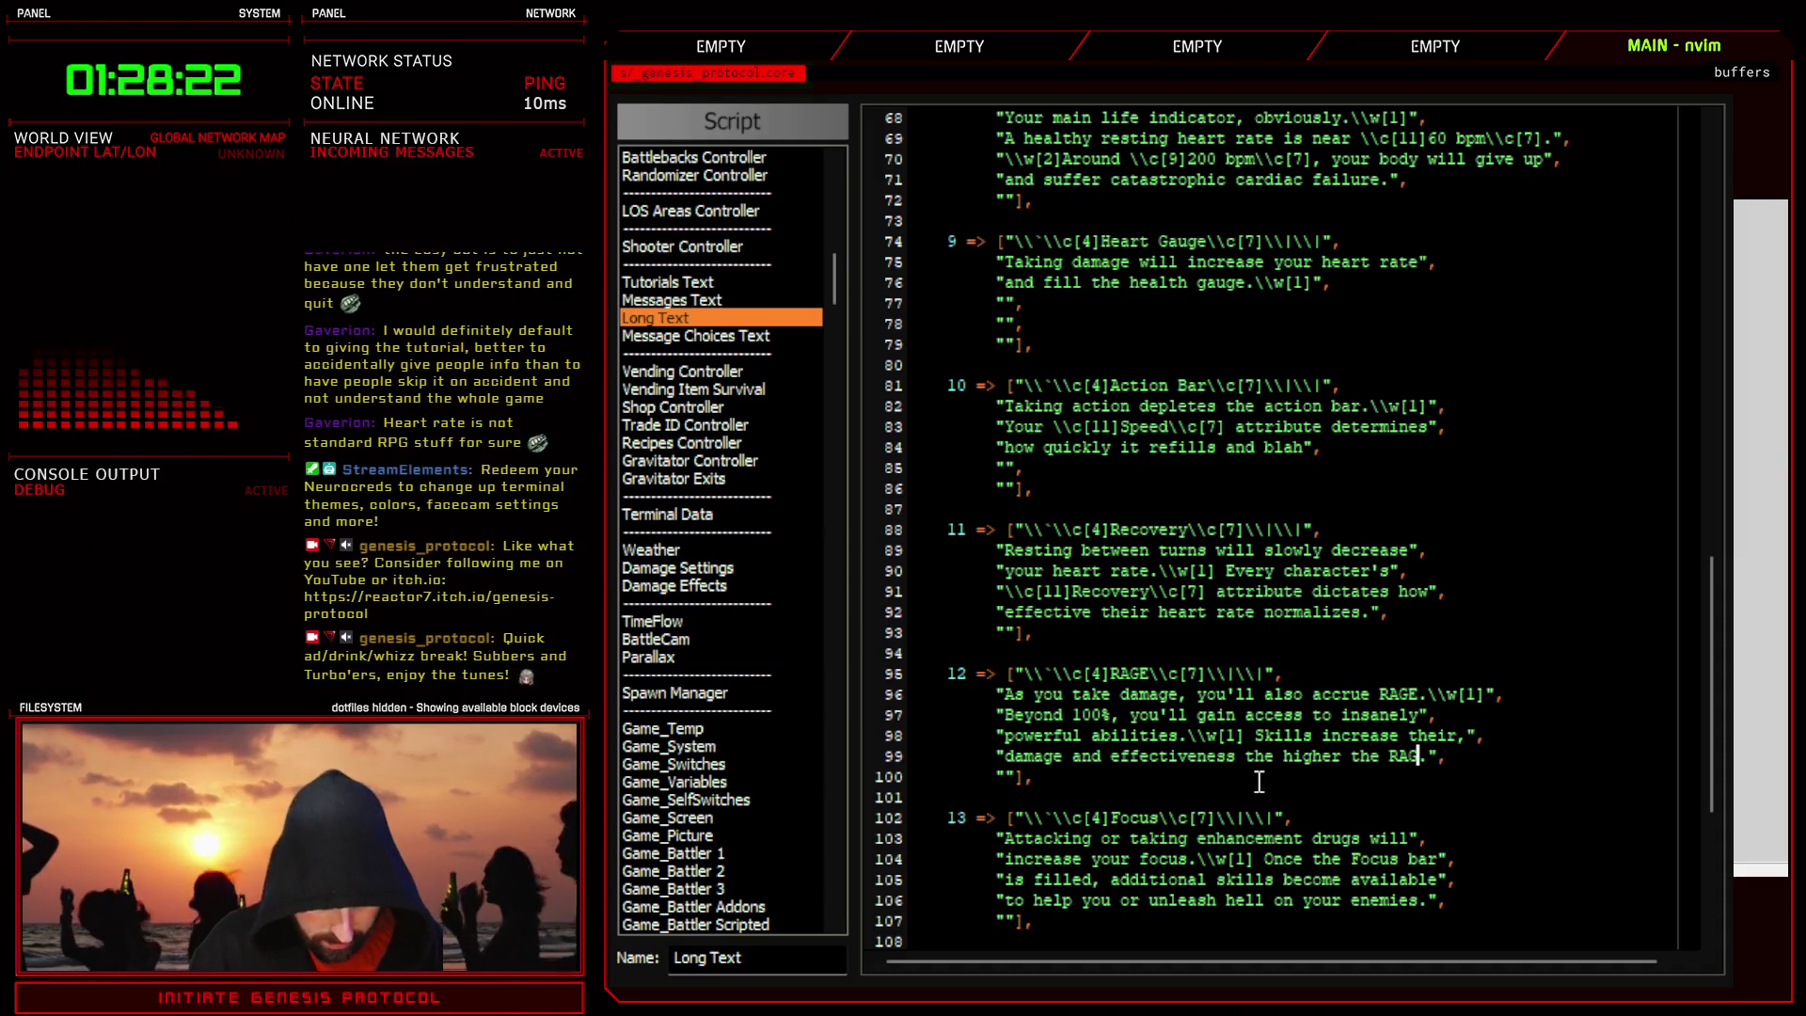
pyautogui.write('%')
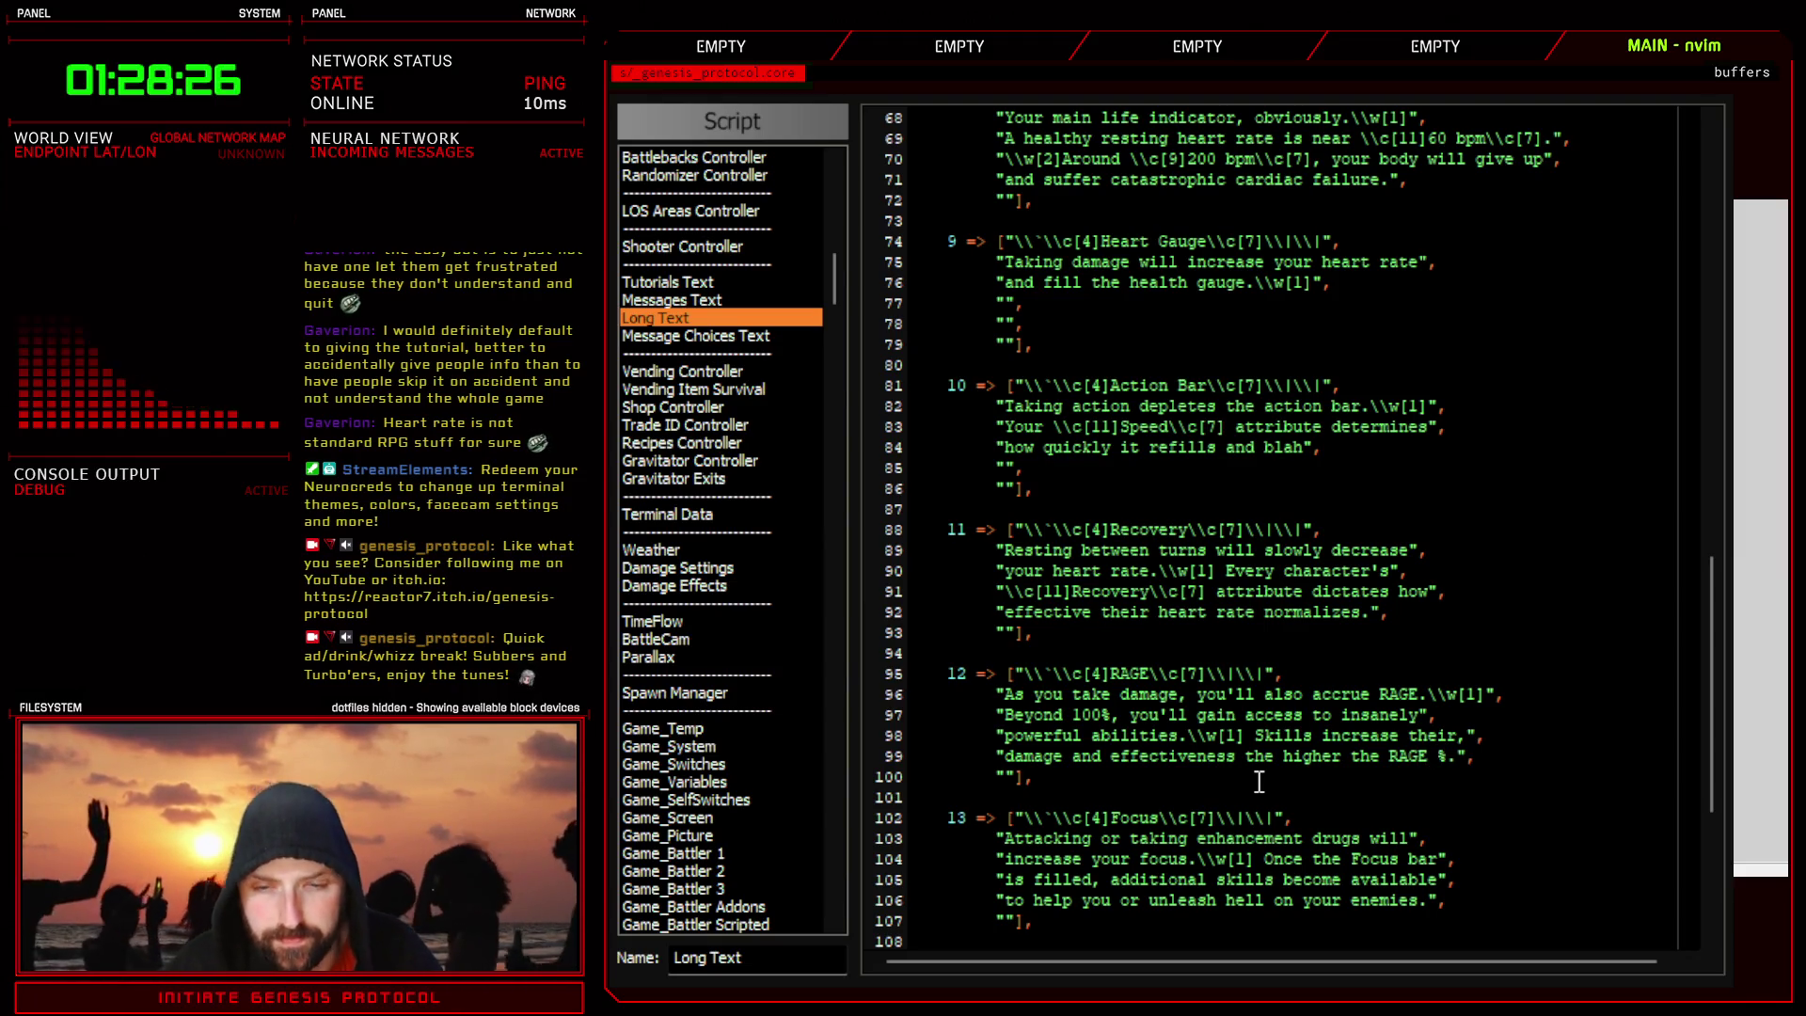
pyautogui.doubleClick(1369, 755)
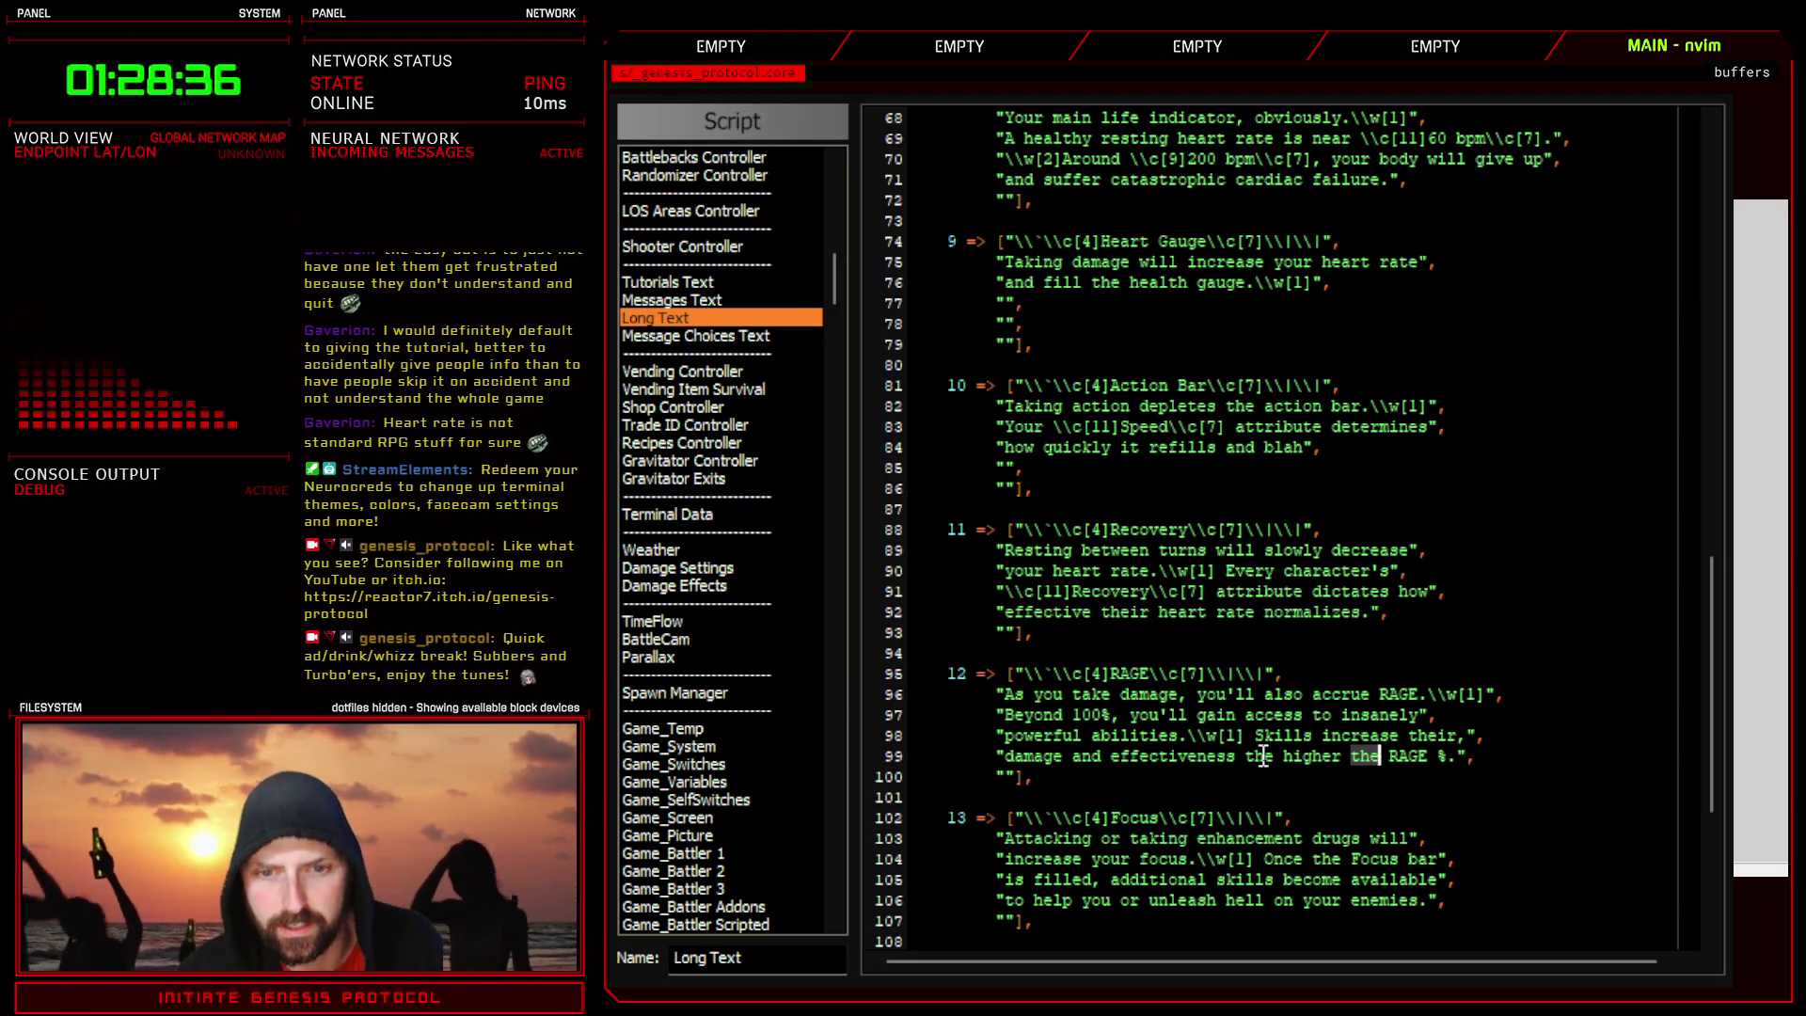
pyautogui.click(1192, 734)
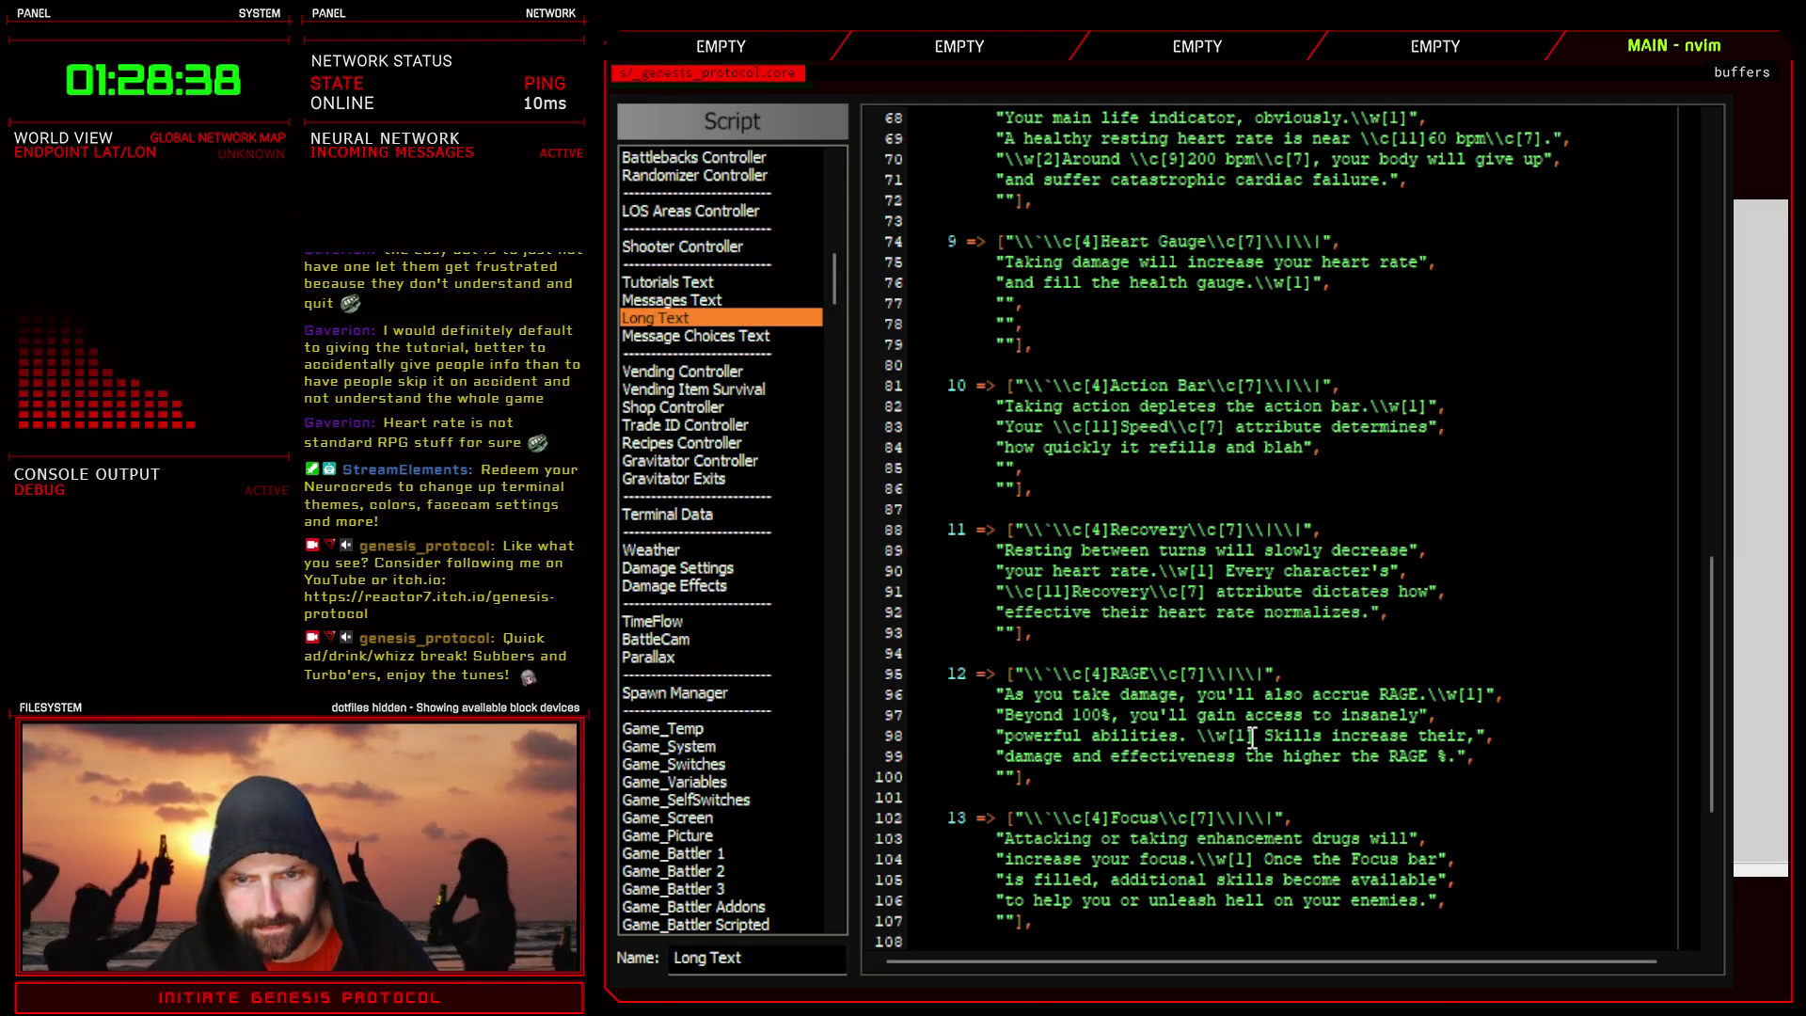
pyautogui.press('Delete')
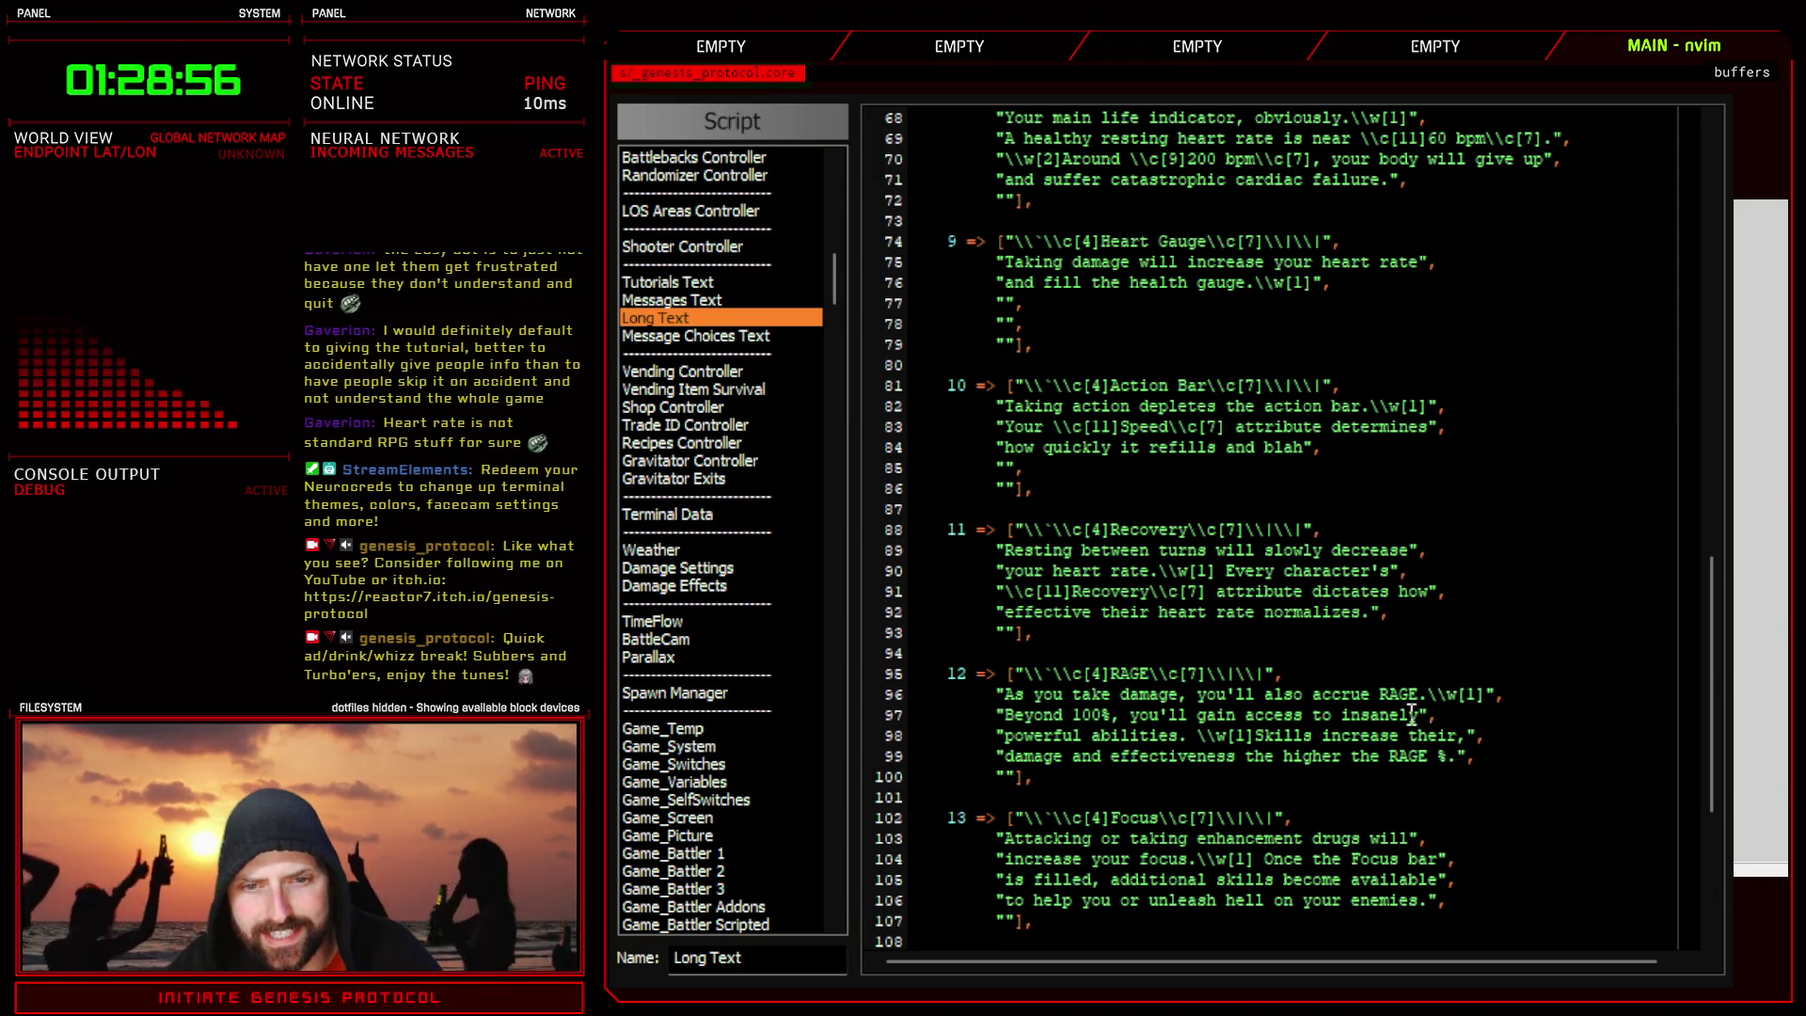
# - Delete the 'Skills increase their…' sentence from lines 98 and 99
pyautogui.doubleClick(1352, 715)
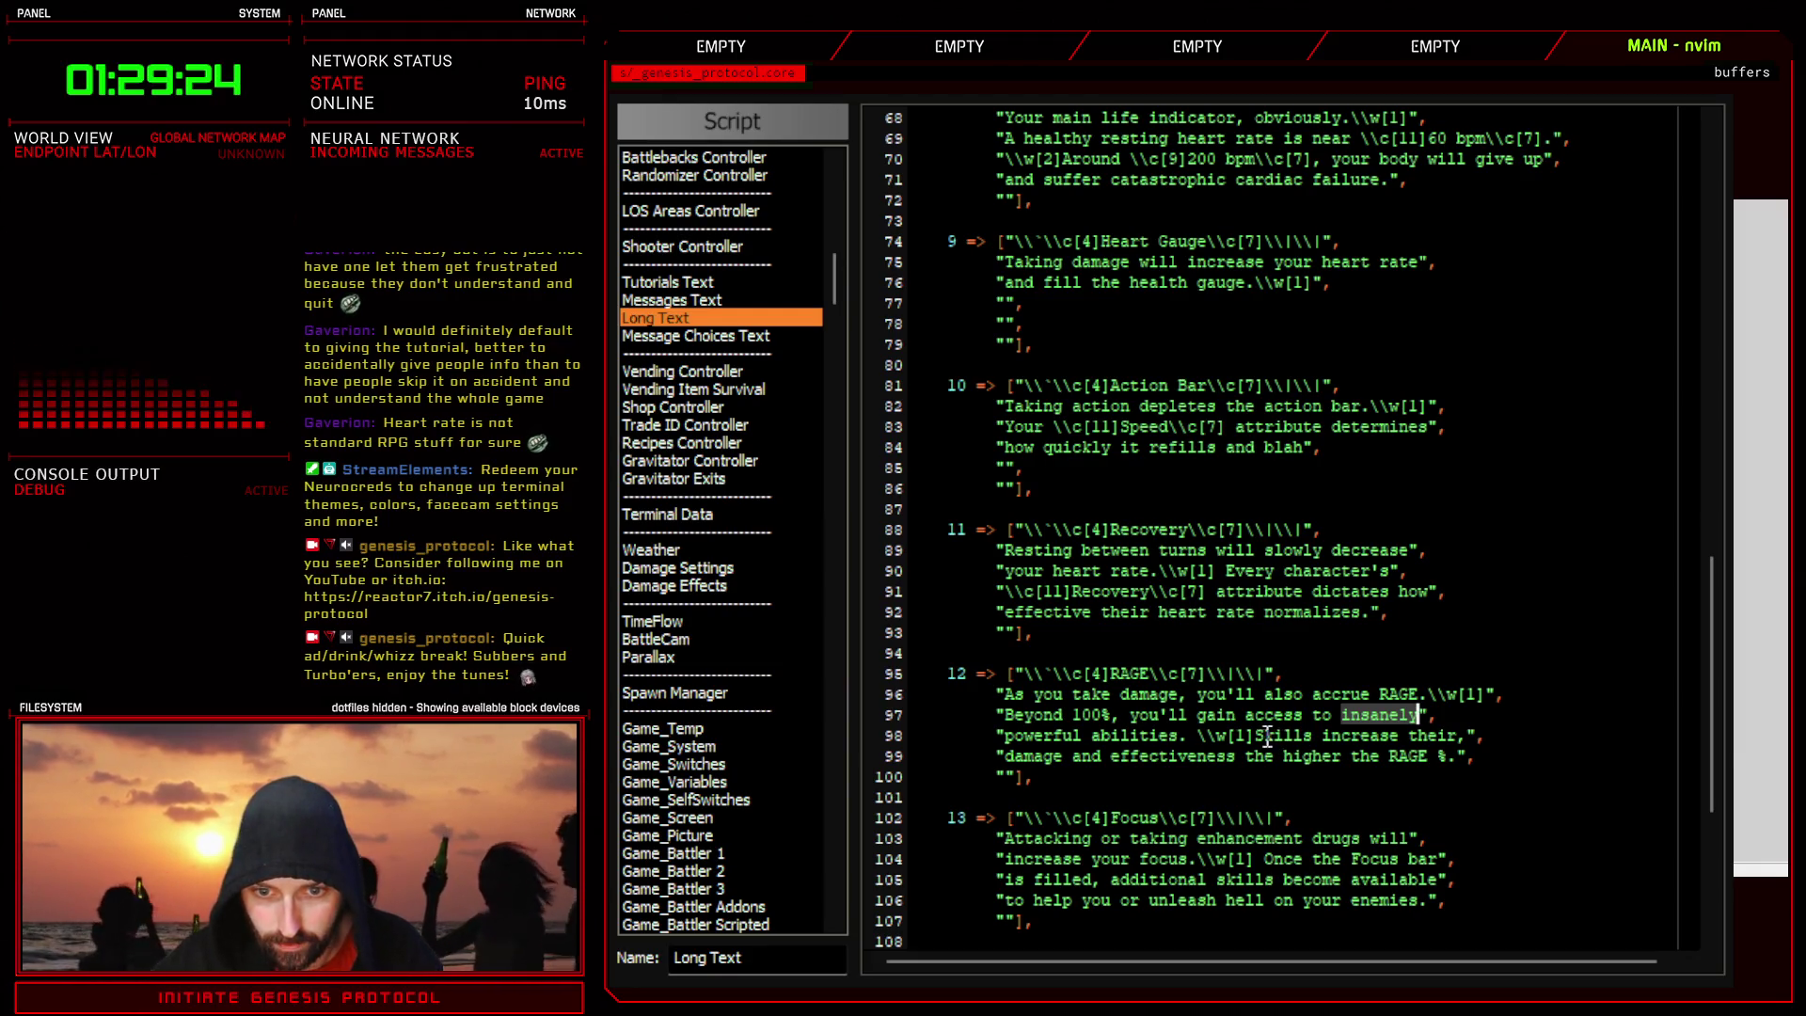
pyautogui.moveTo(1258, 735)
pyautogui.mouseDown()
pyautogui.moveTo(1411, 735)
pyautogui.moveTo(1449, 756)
pyautogui.mouseUp()
pyautogui.press('d')
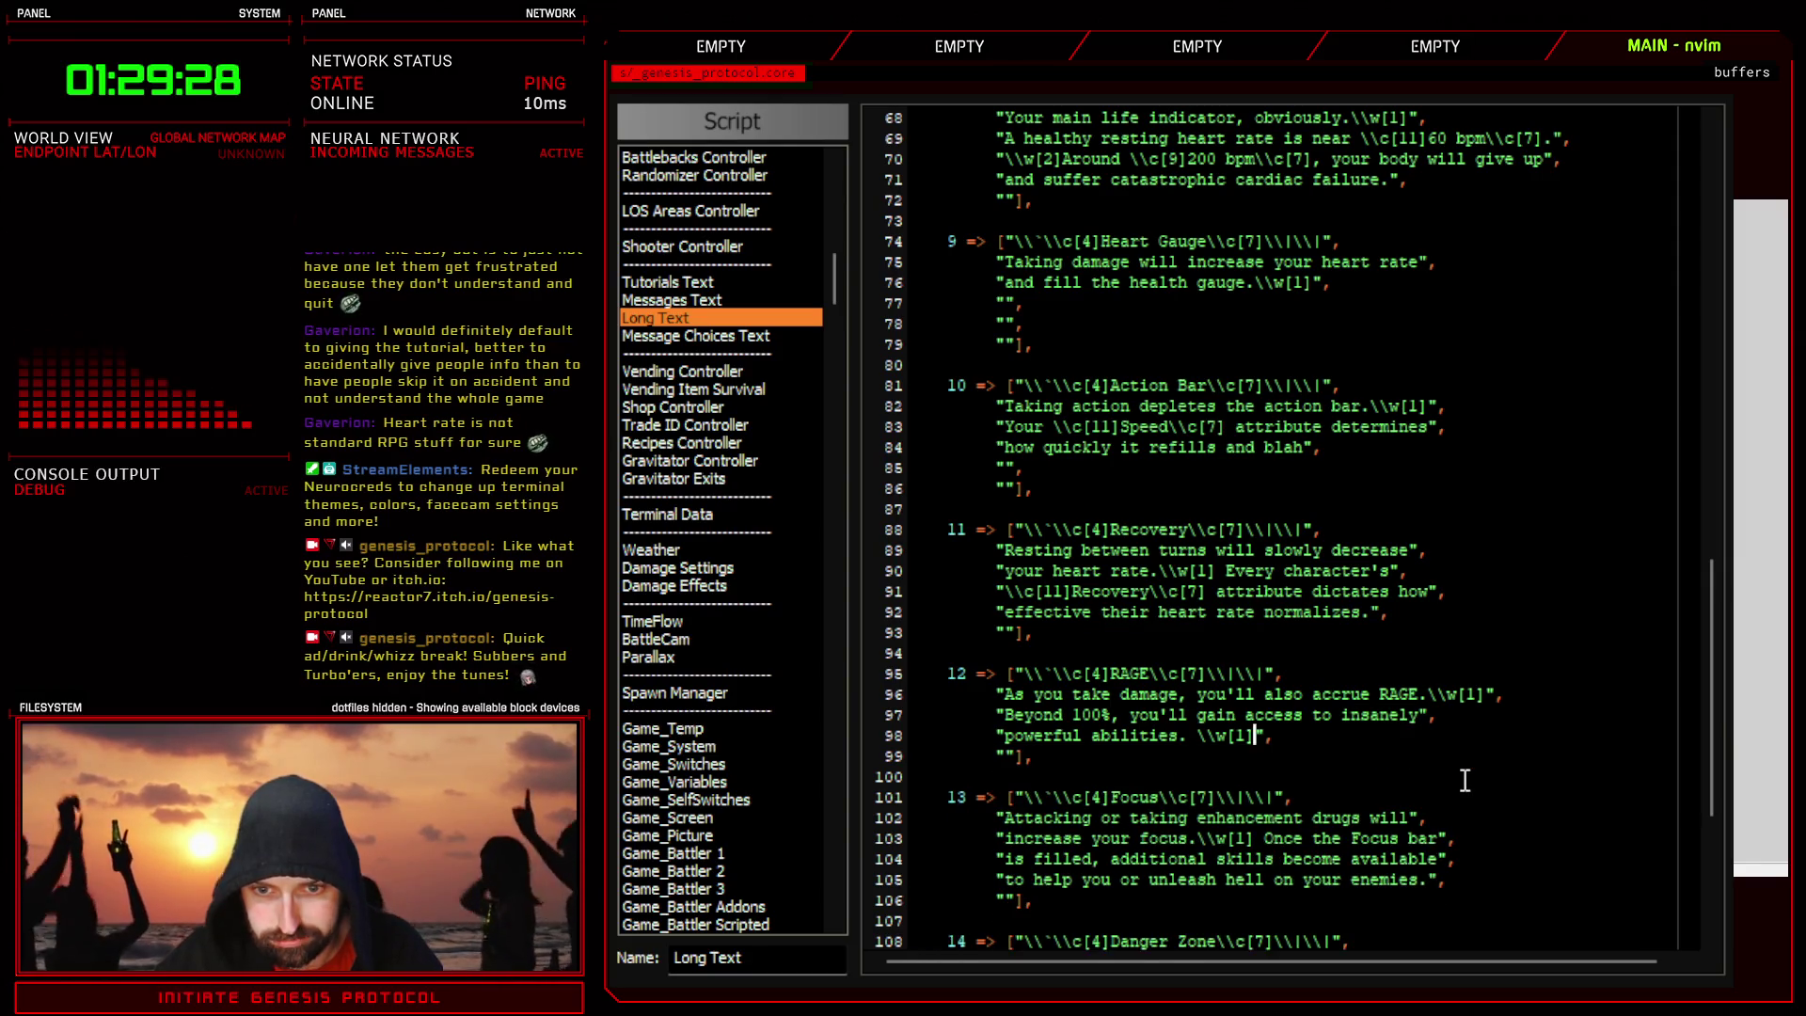
pyautogui.press('P')
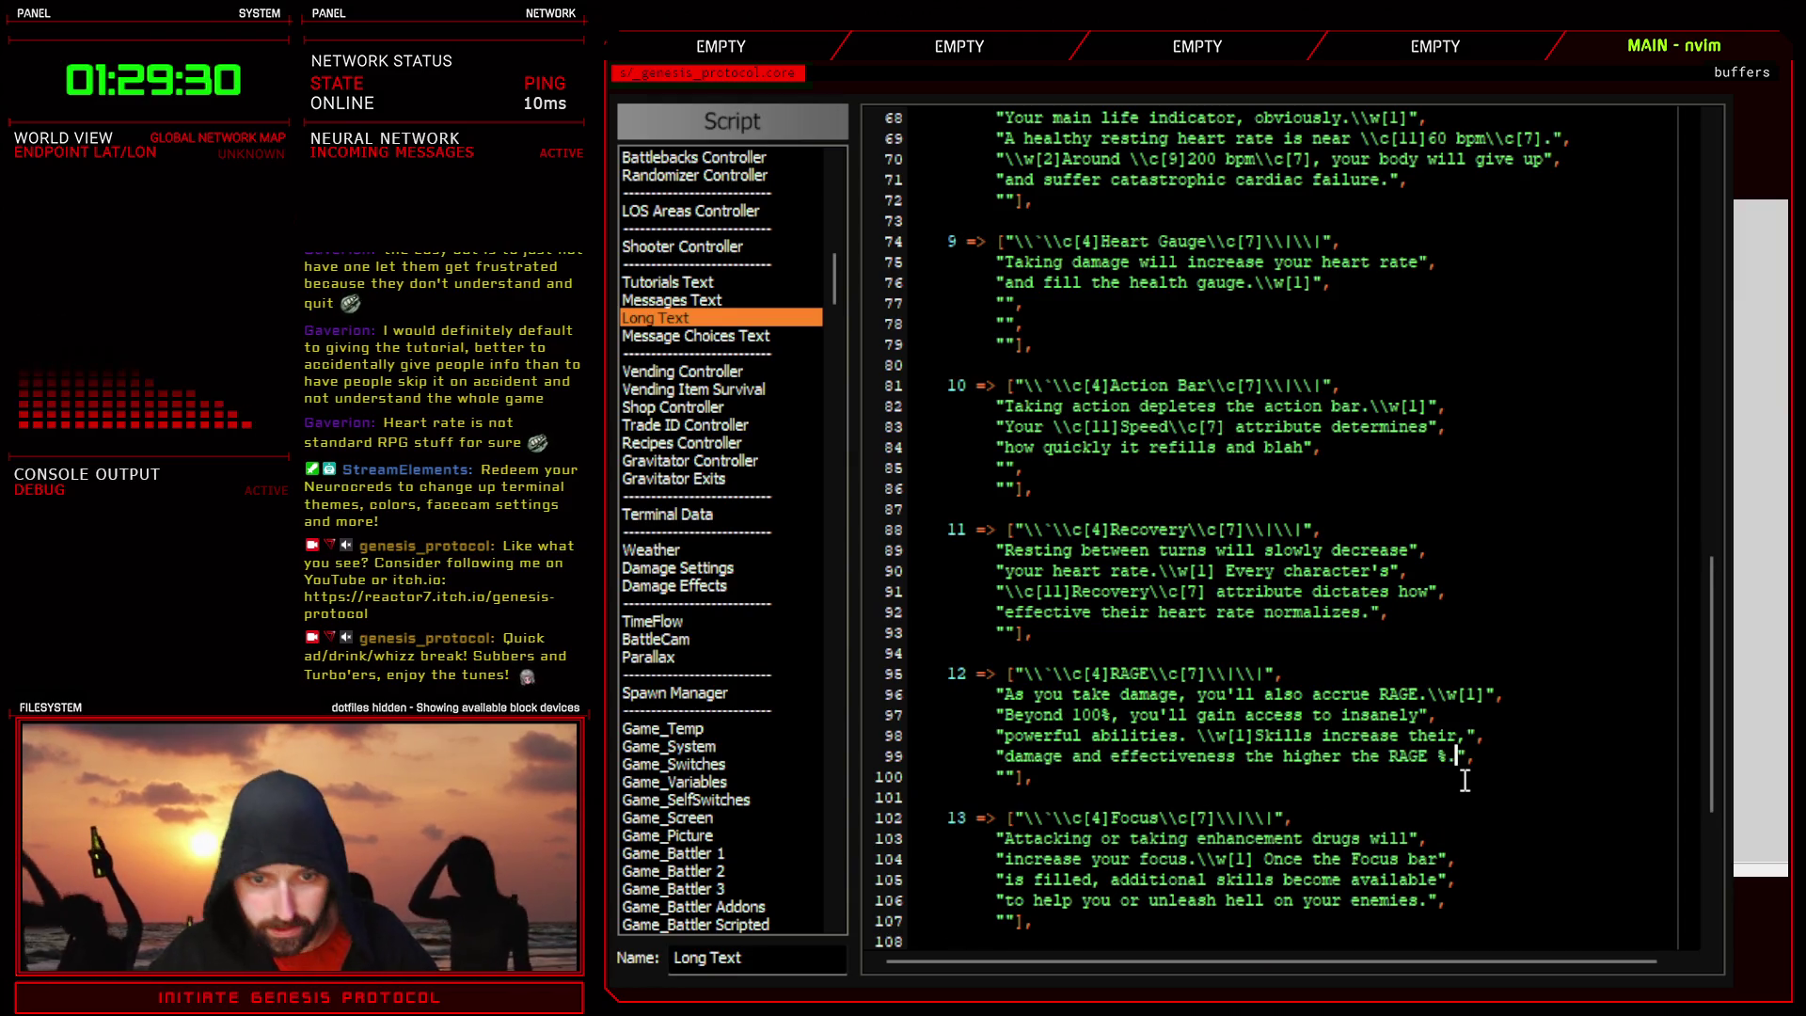
pyautogui.moveTo(1004, 755); pyautogui.dragTo(1456, 756)
pyautogui.press('d')
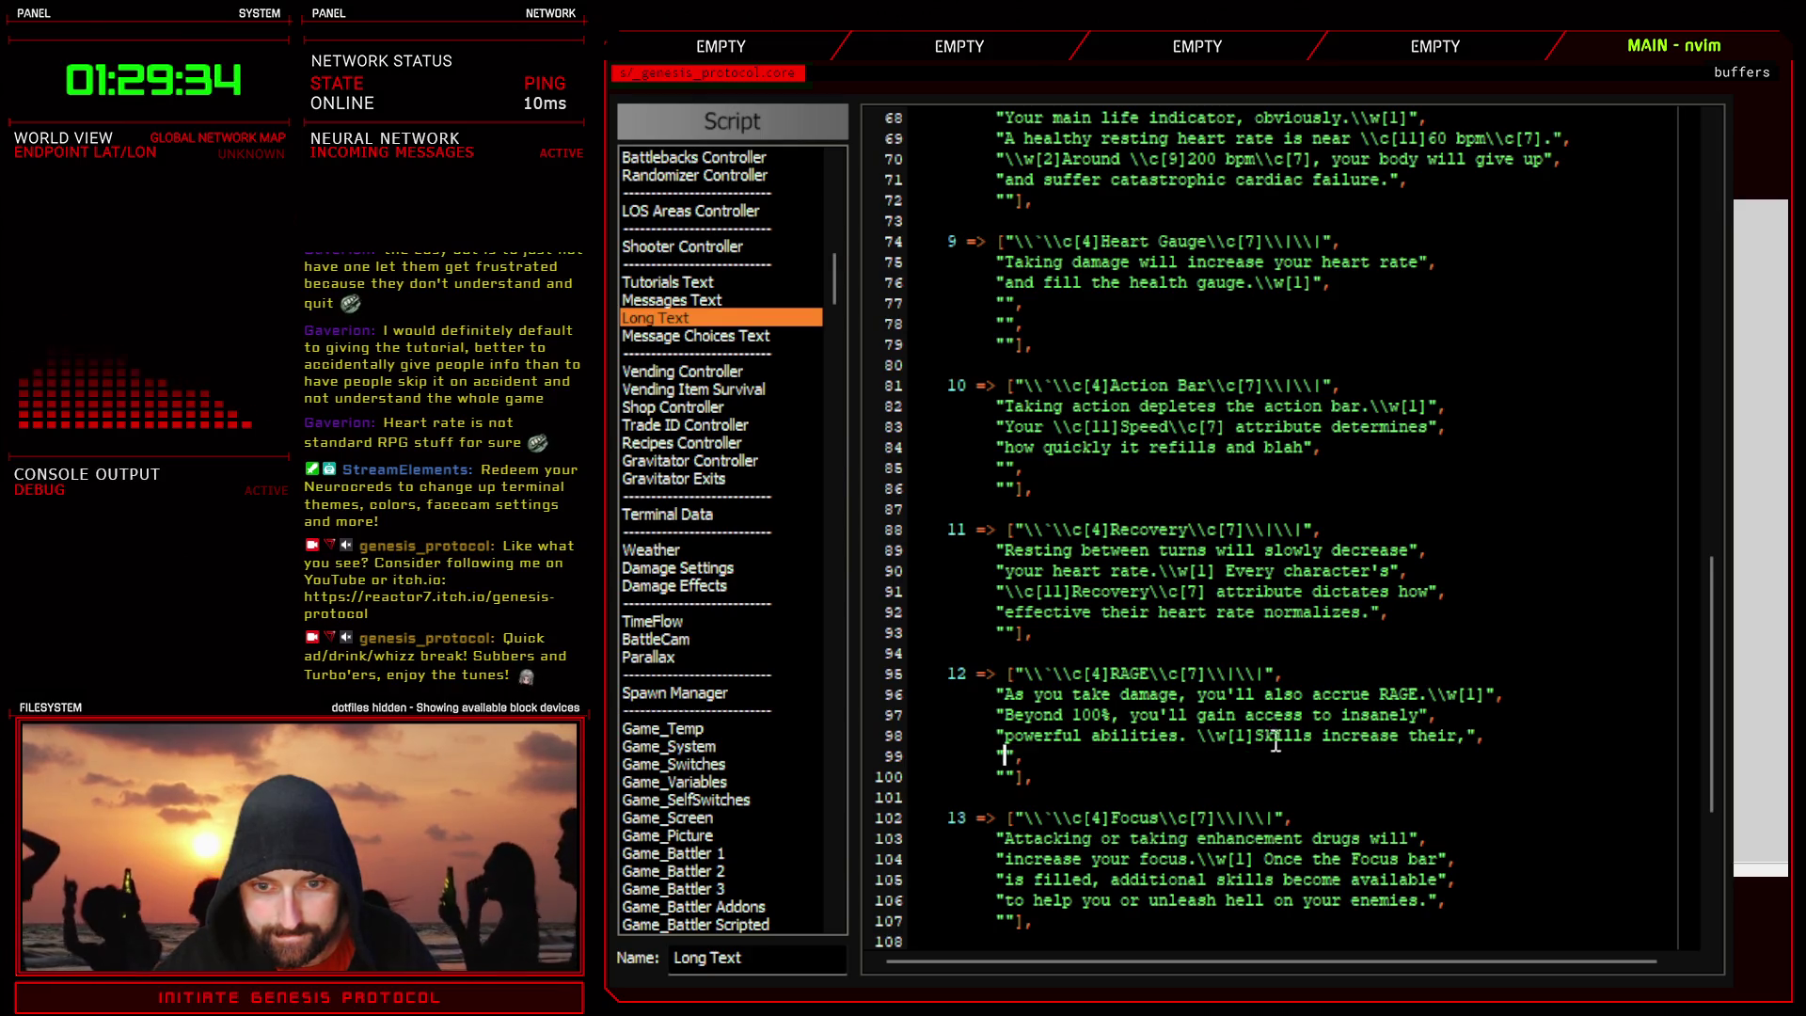
pyautogui.moveTo(1256, 736); pyautogui.dragTo(1475, 743)
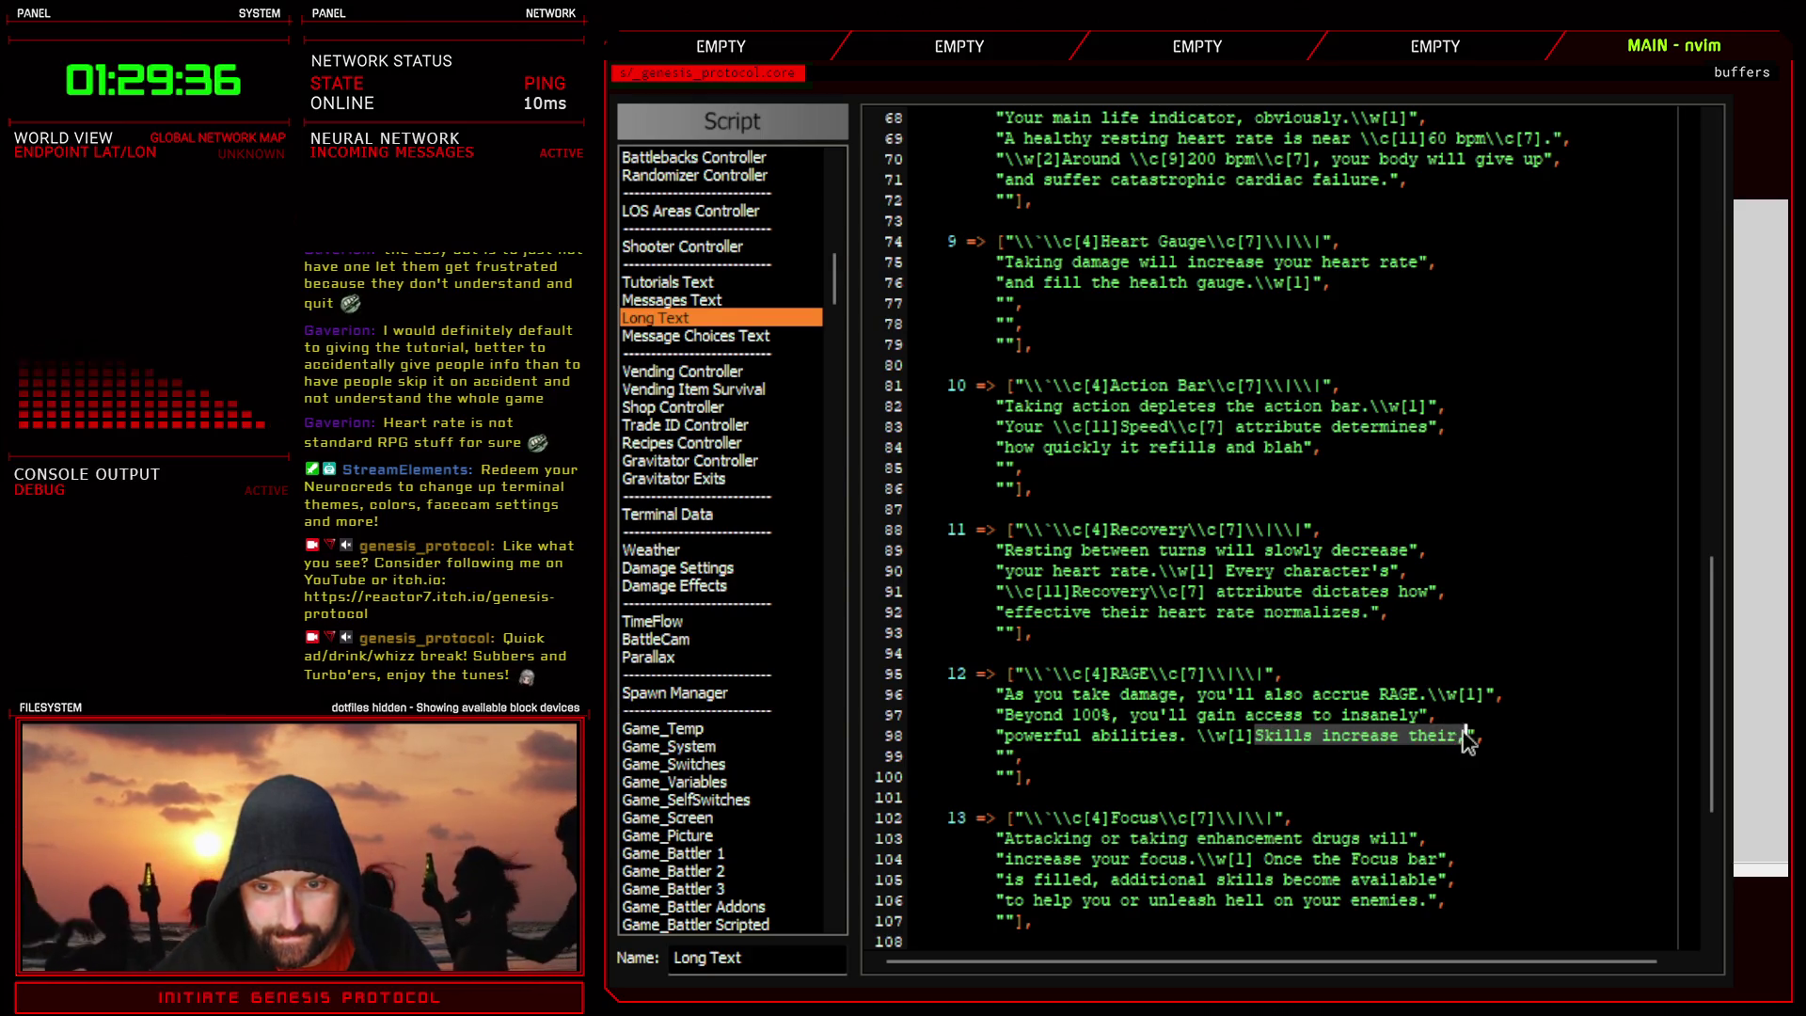
pyautogui.press('d')
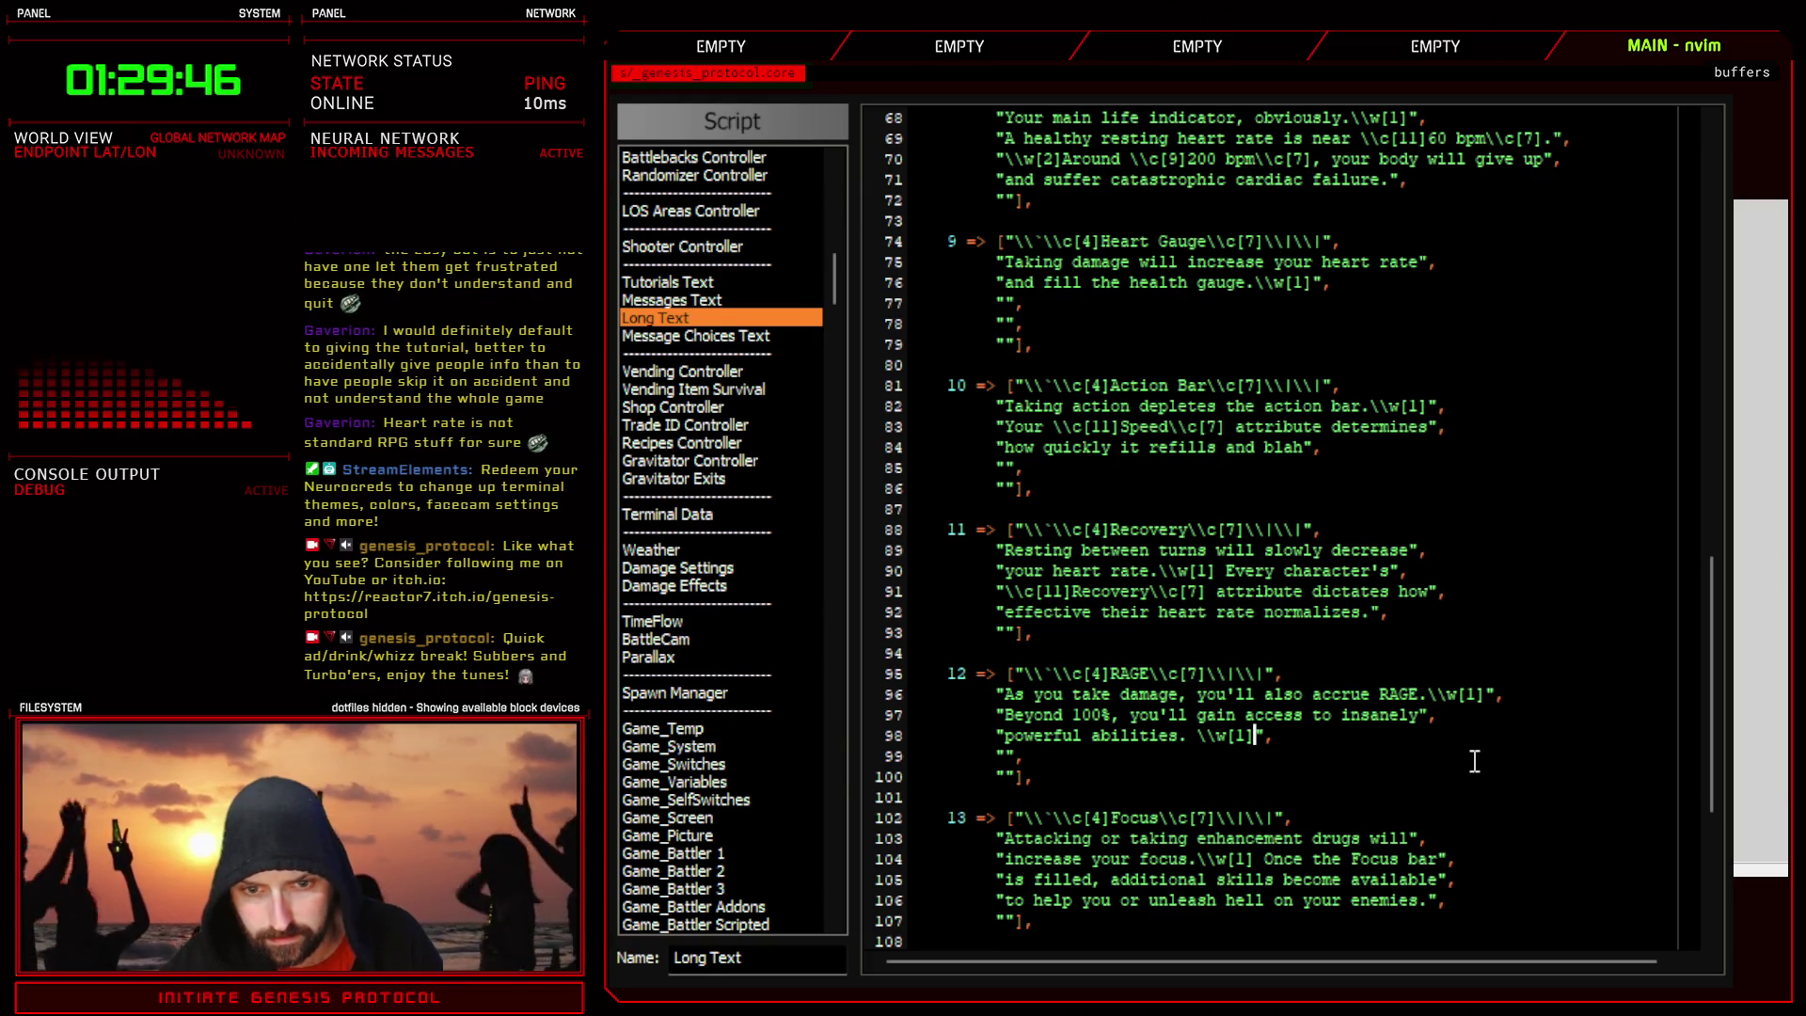
# - Type 'Pumping up the RAGE %' / 'increases the skill damage and effectiveness.' in its place
pyautogui.write('Prumping up the ')
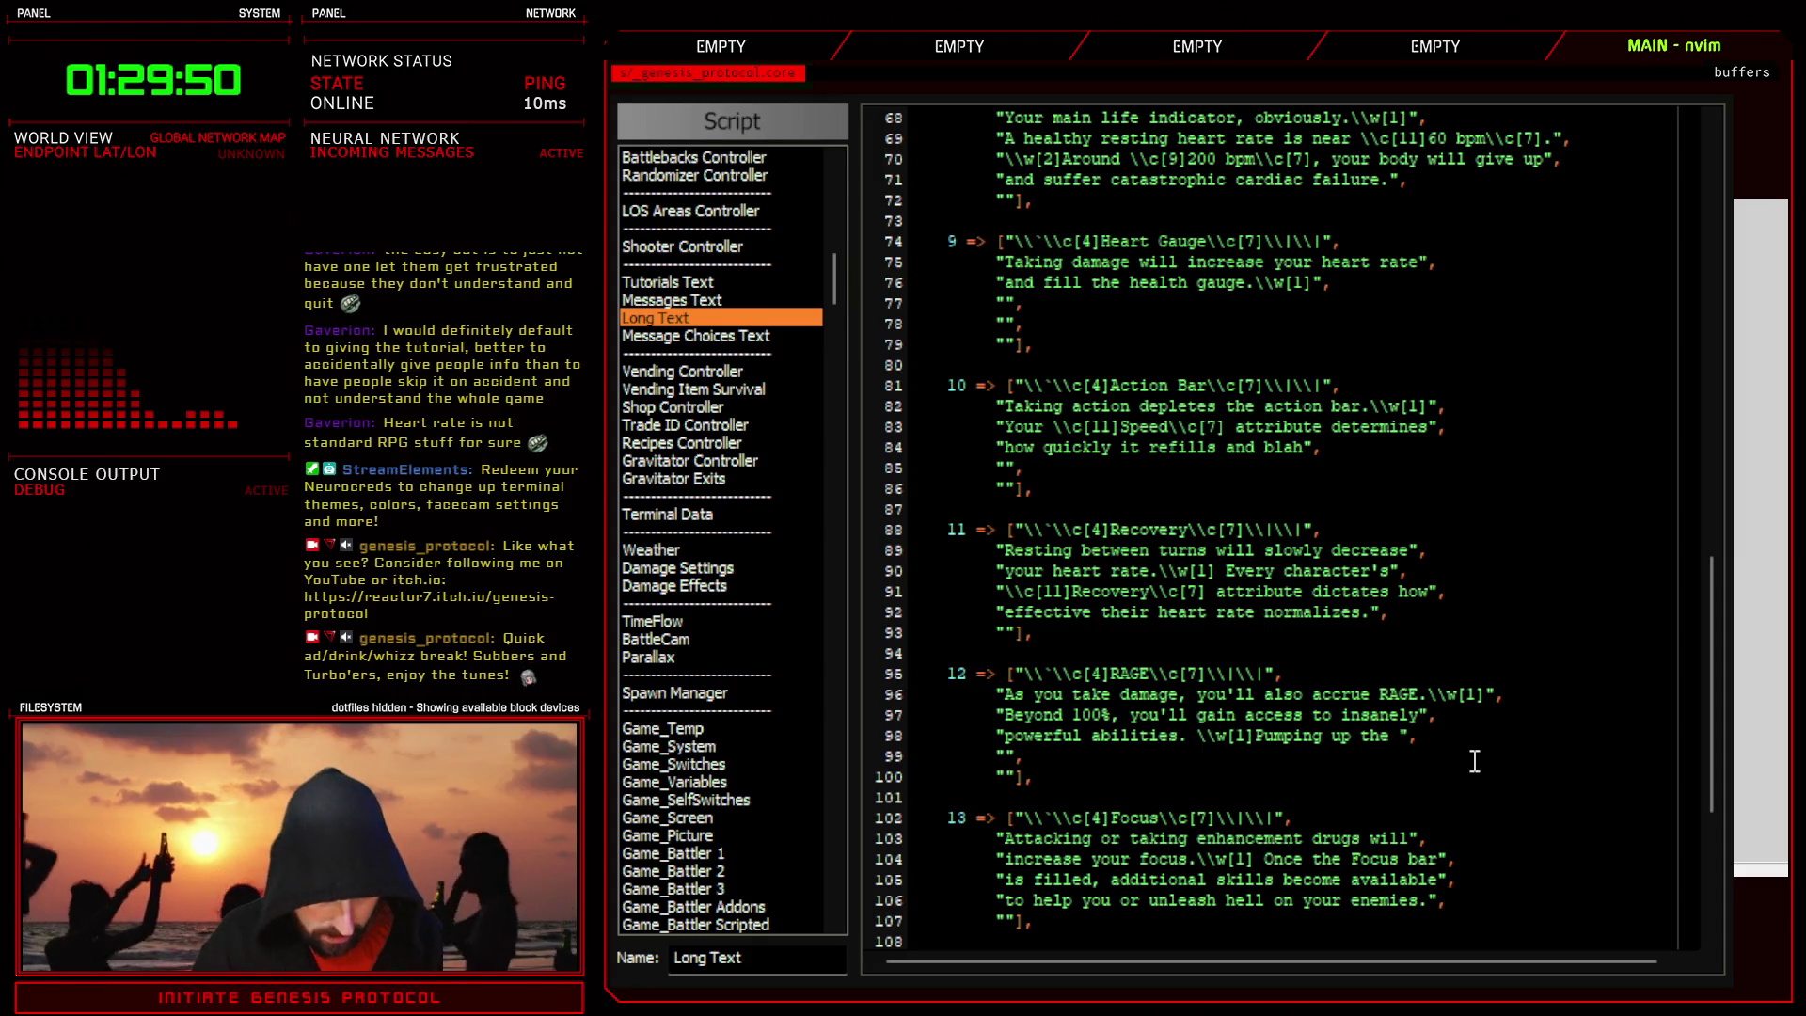
pyautogui.write('RAGE %')
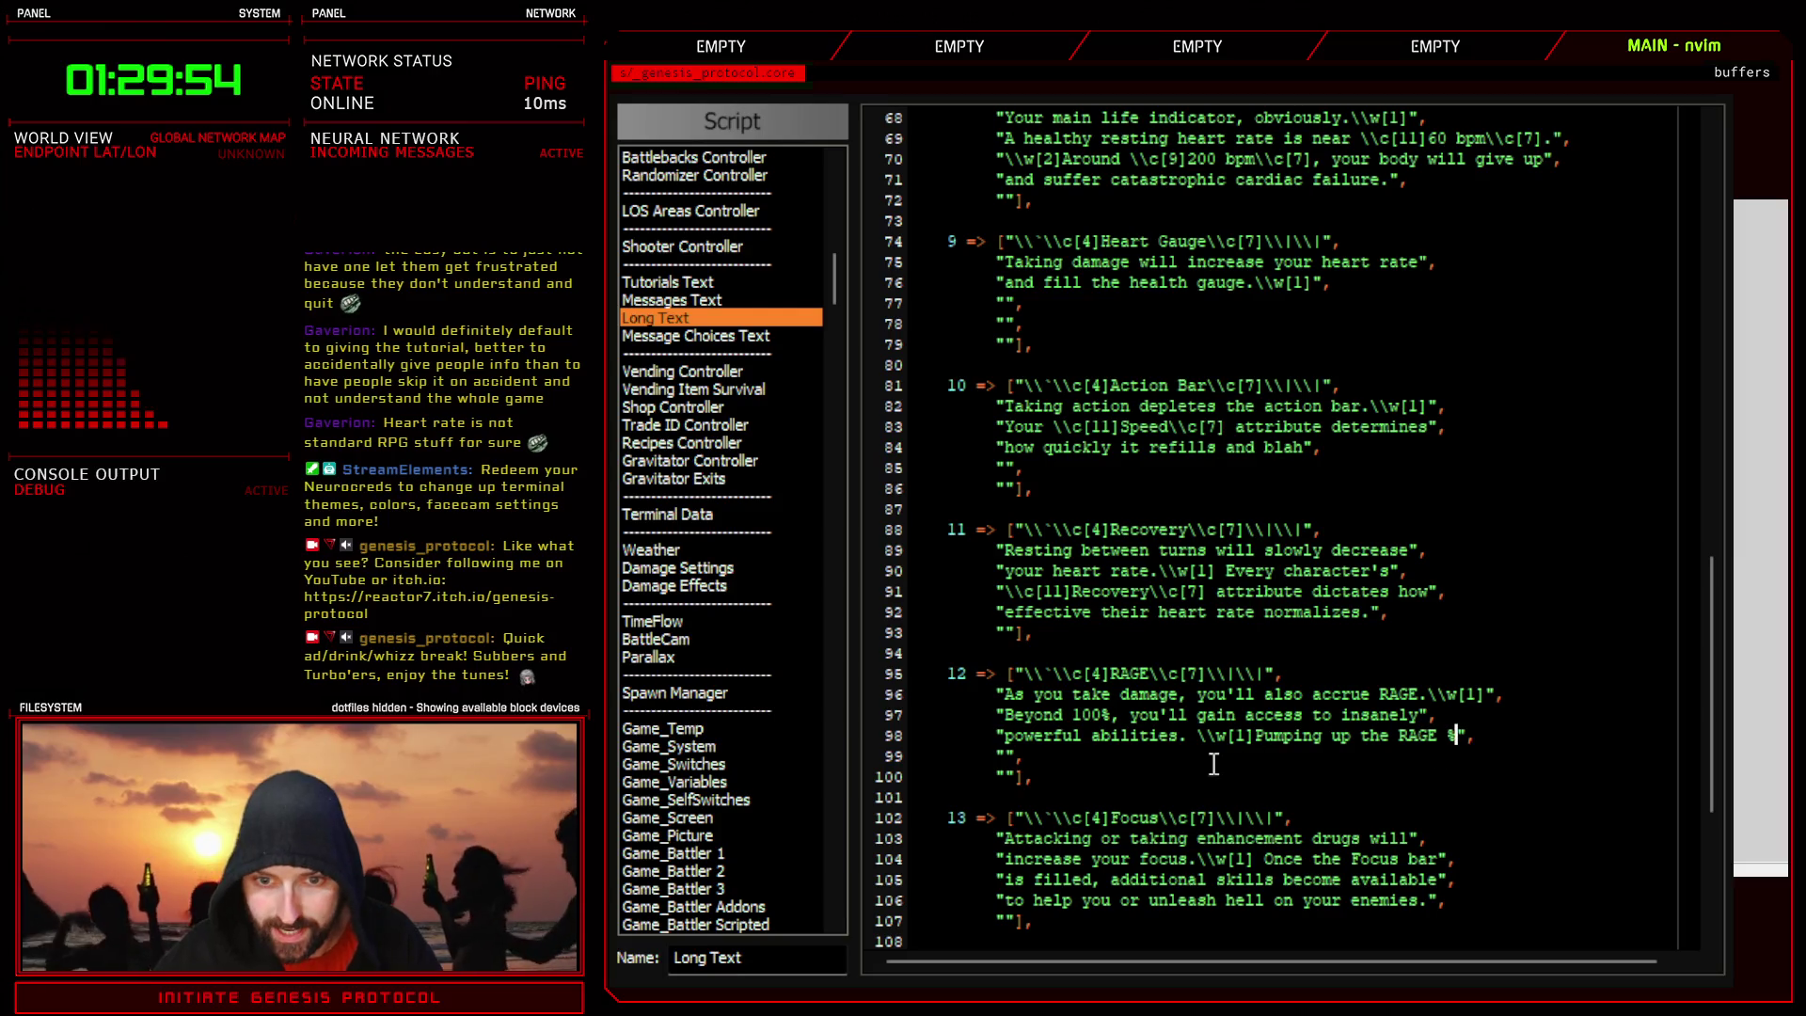
pyautogui.write('ncreases')
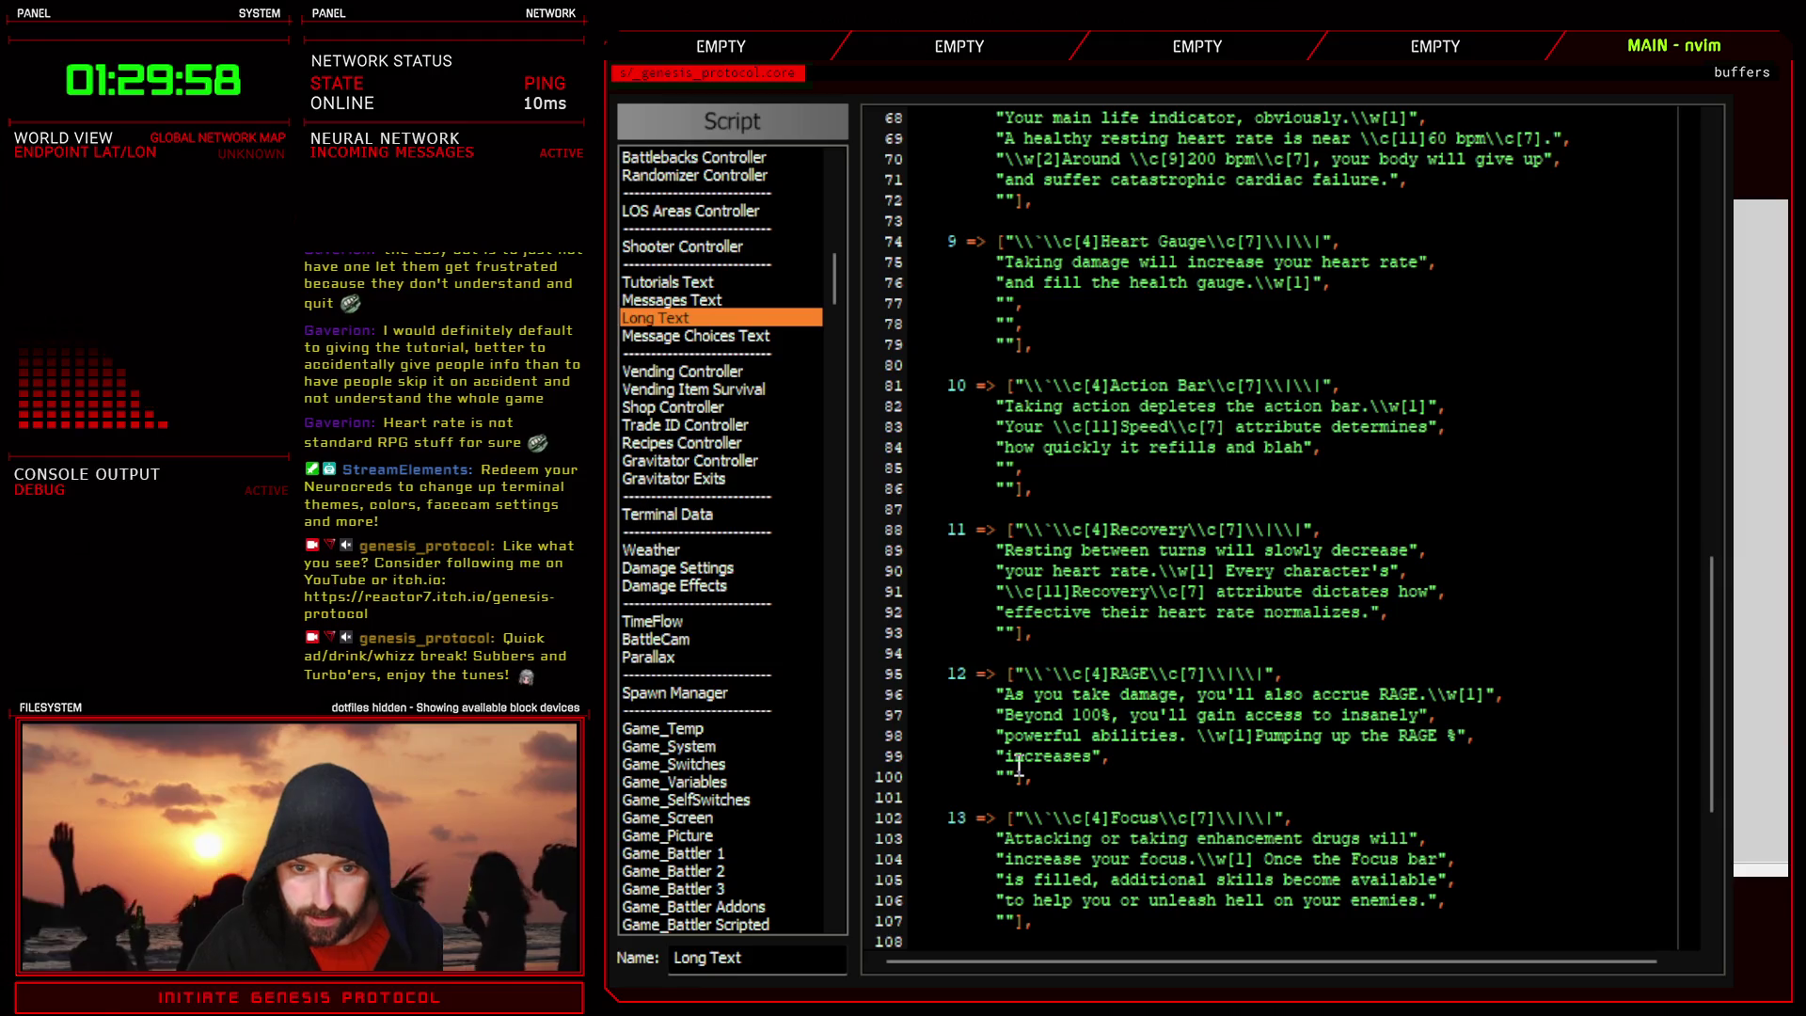
pyautogui.write(' the ')
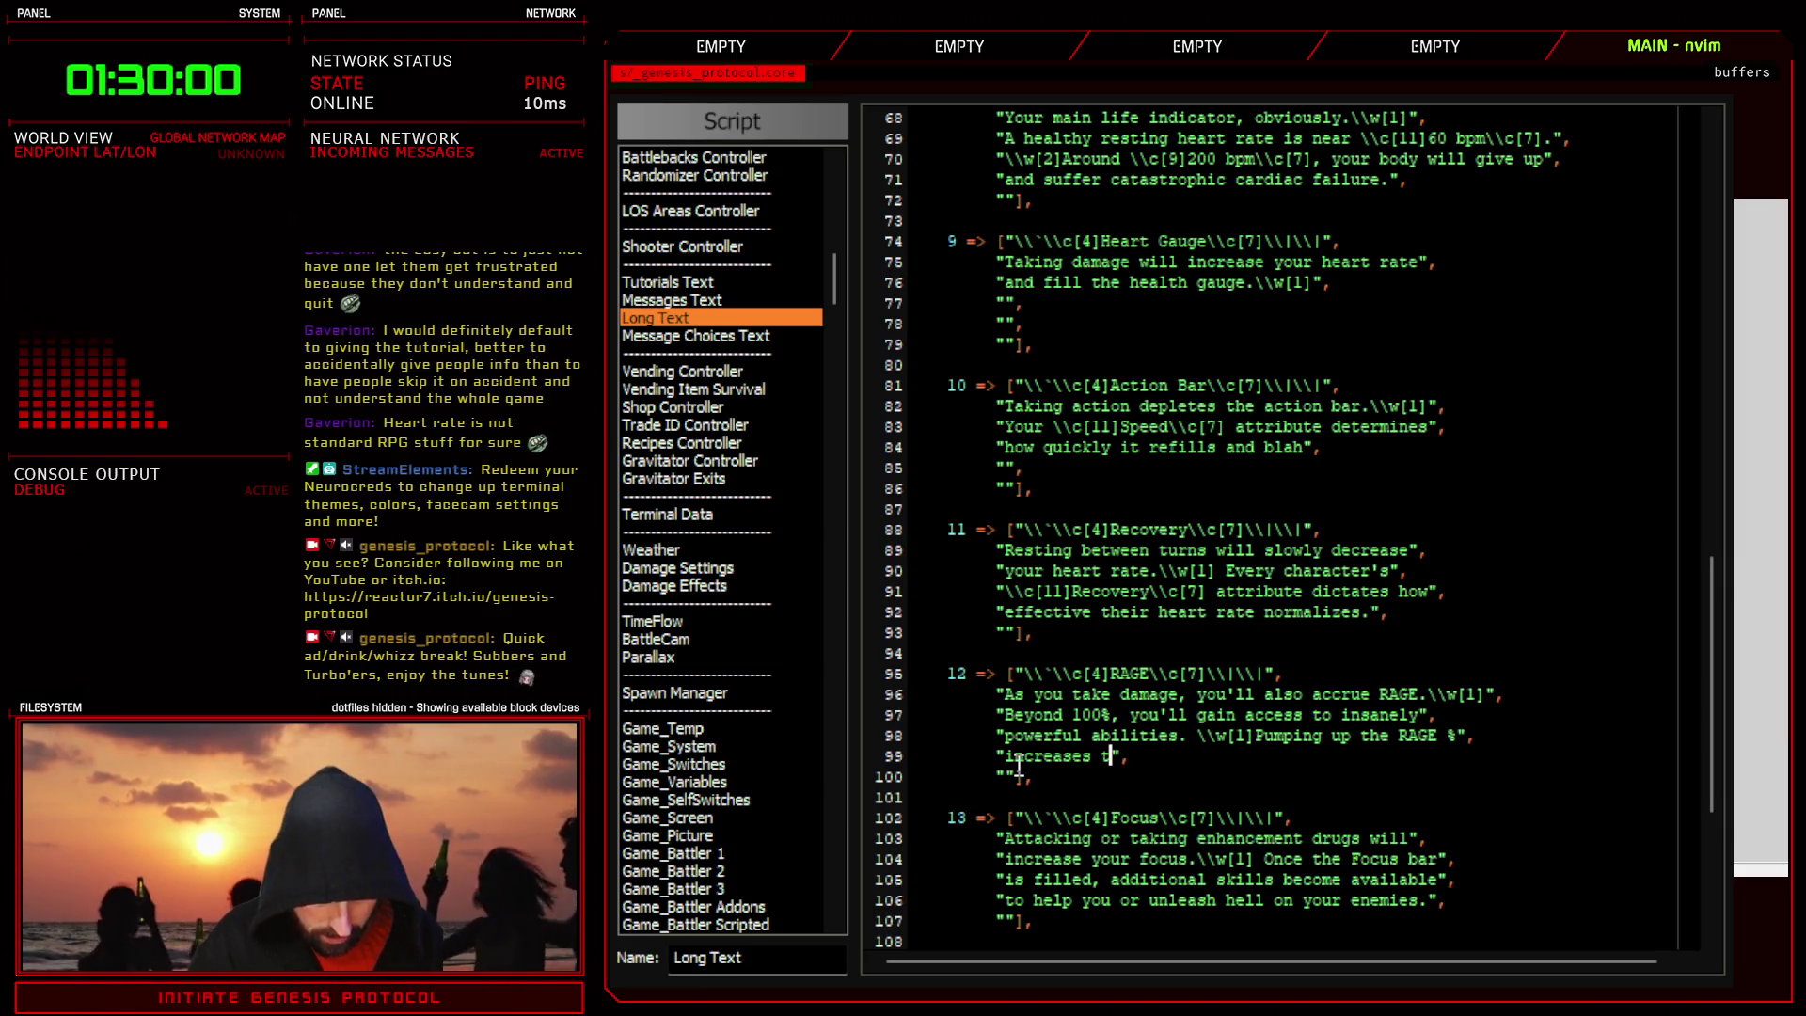
pyautogui.write('skill damage ar')
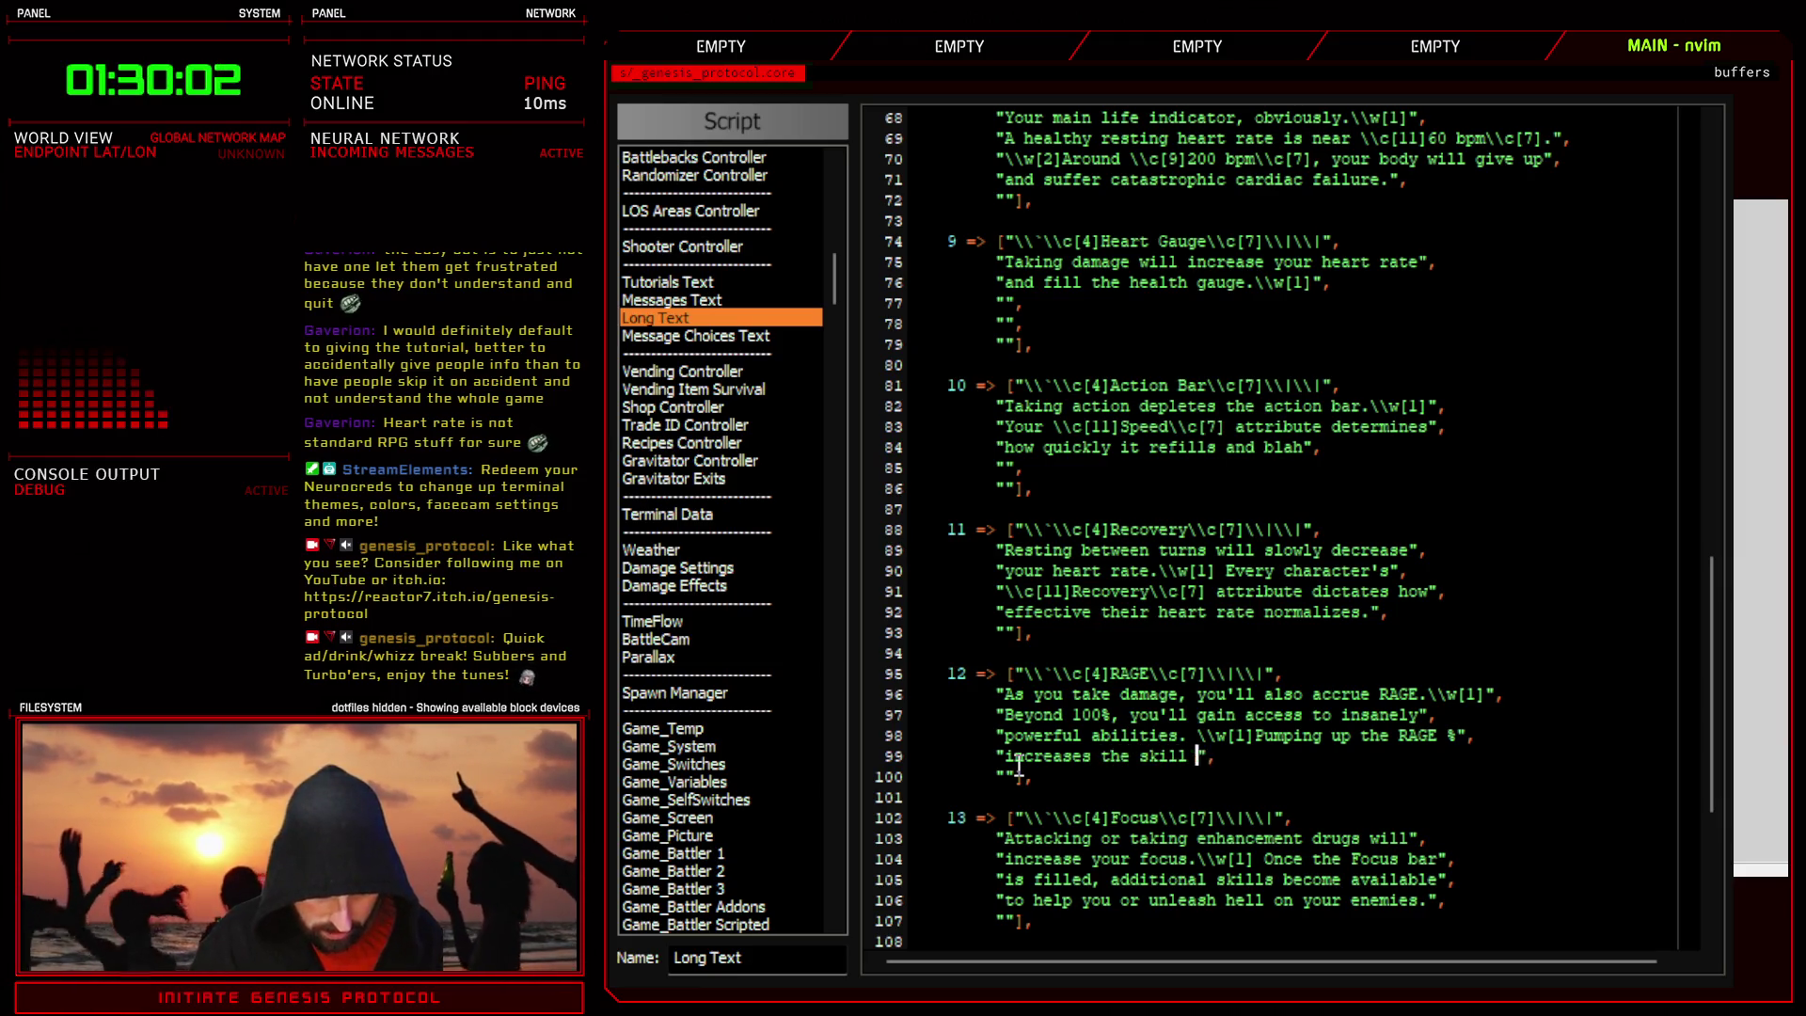
pyautogui.write('nd effectv')
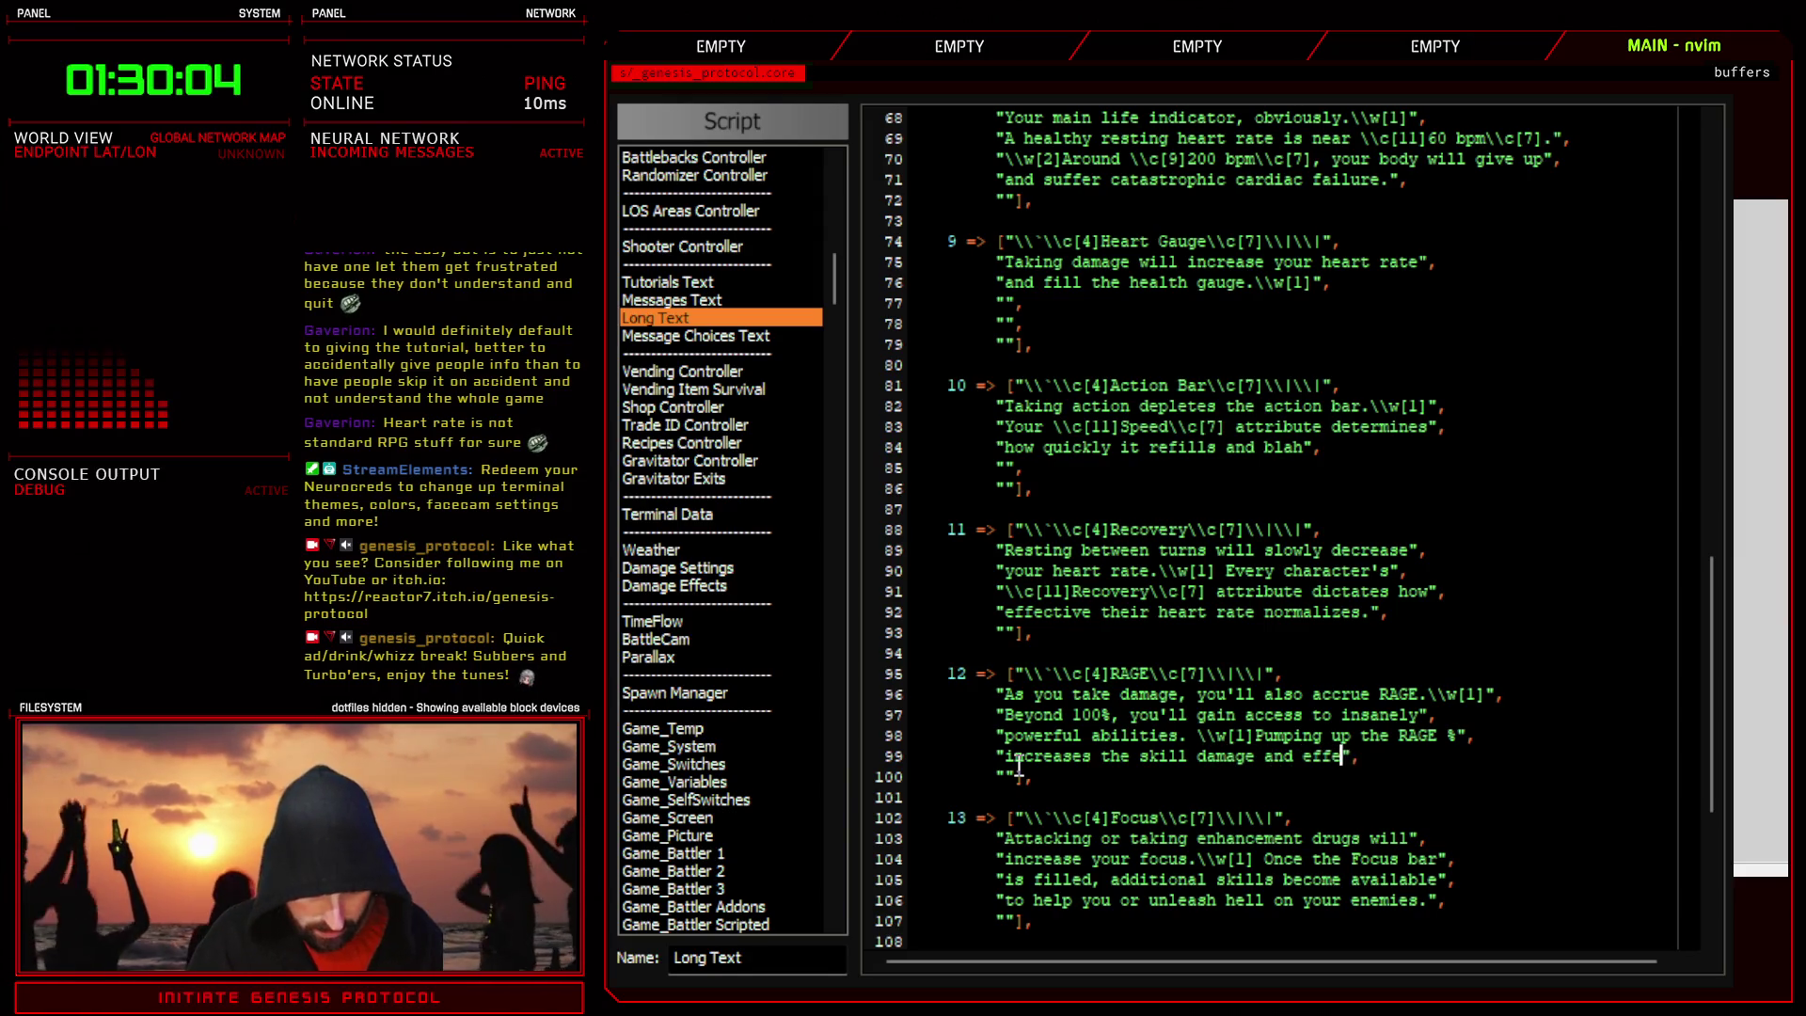
pyautogui.press('BackSpace')
pyautogui.write('ivene')
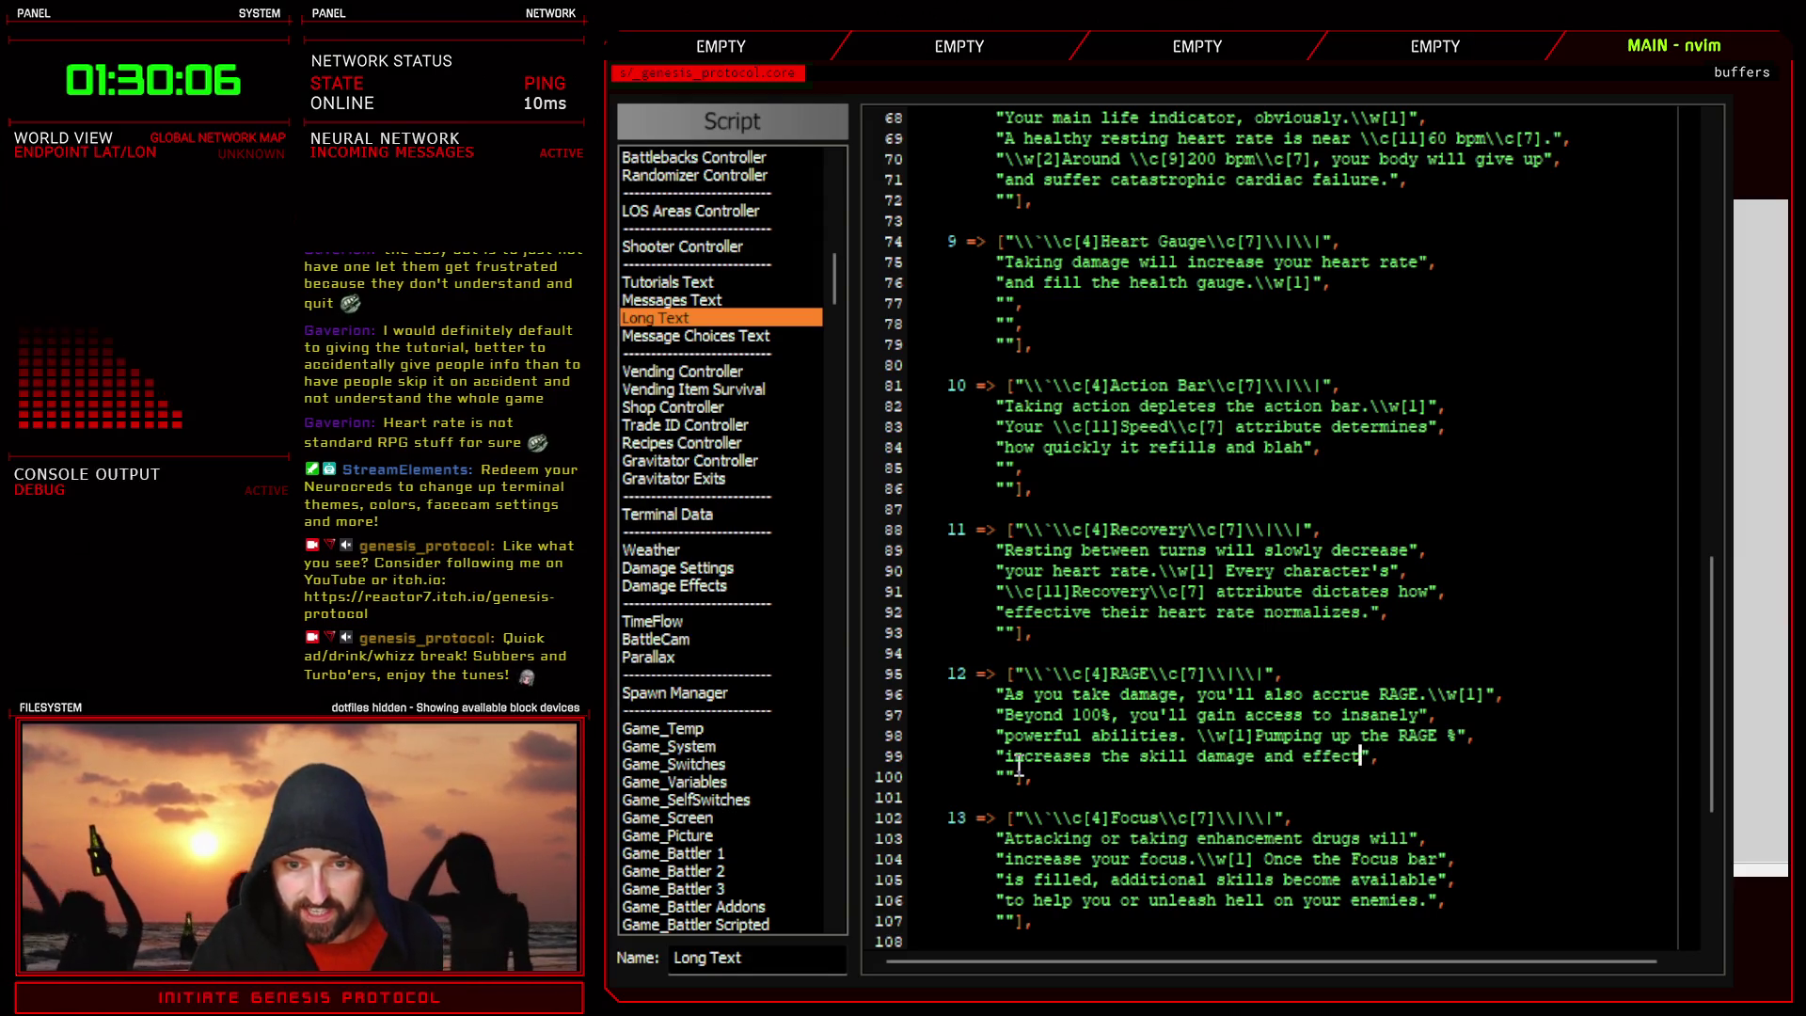
pyautogui.write('ss.')
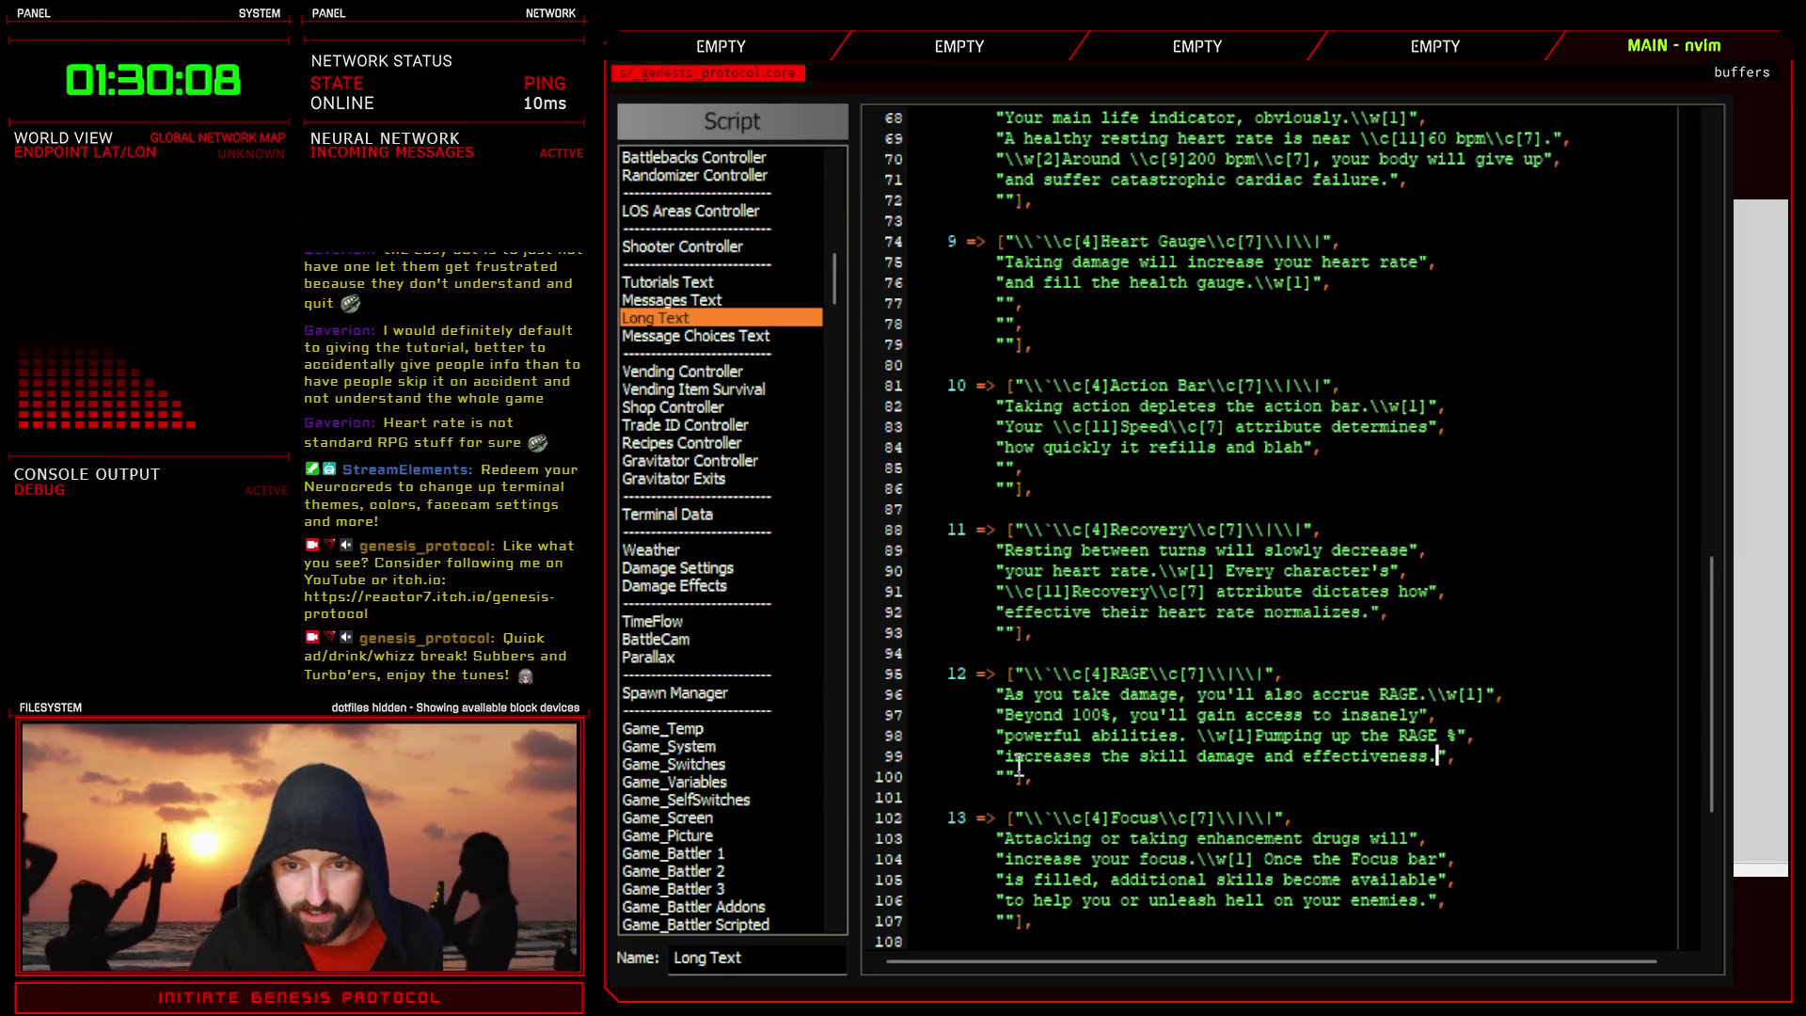
pyautogui.click(1207, 735)
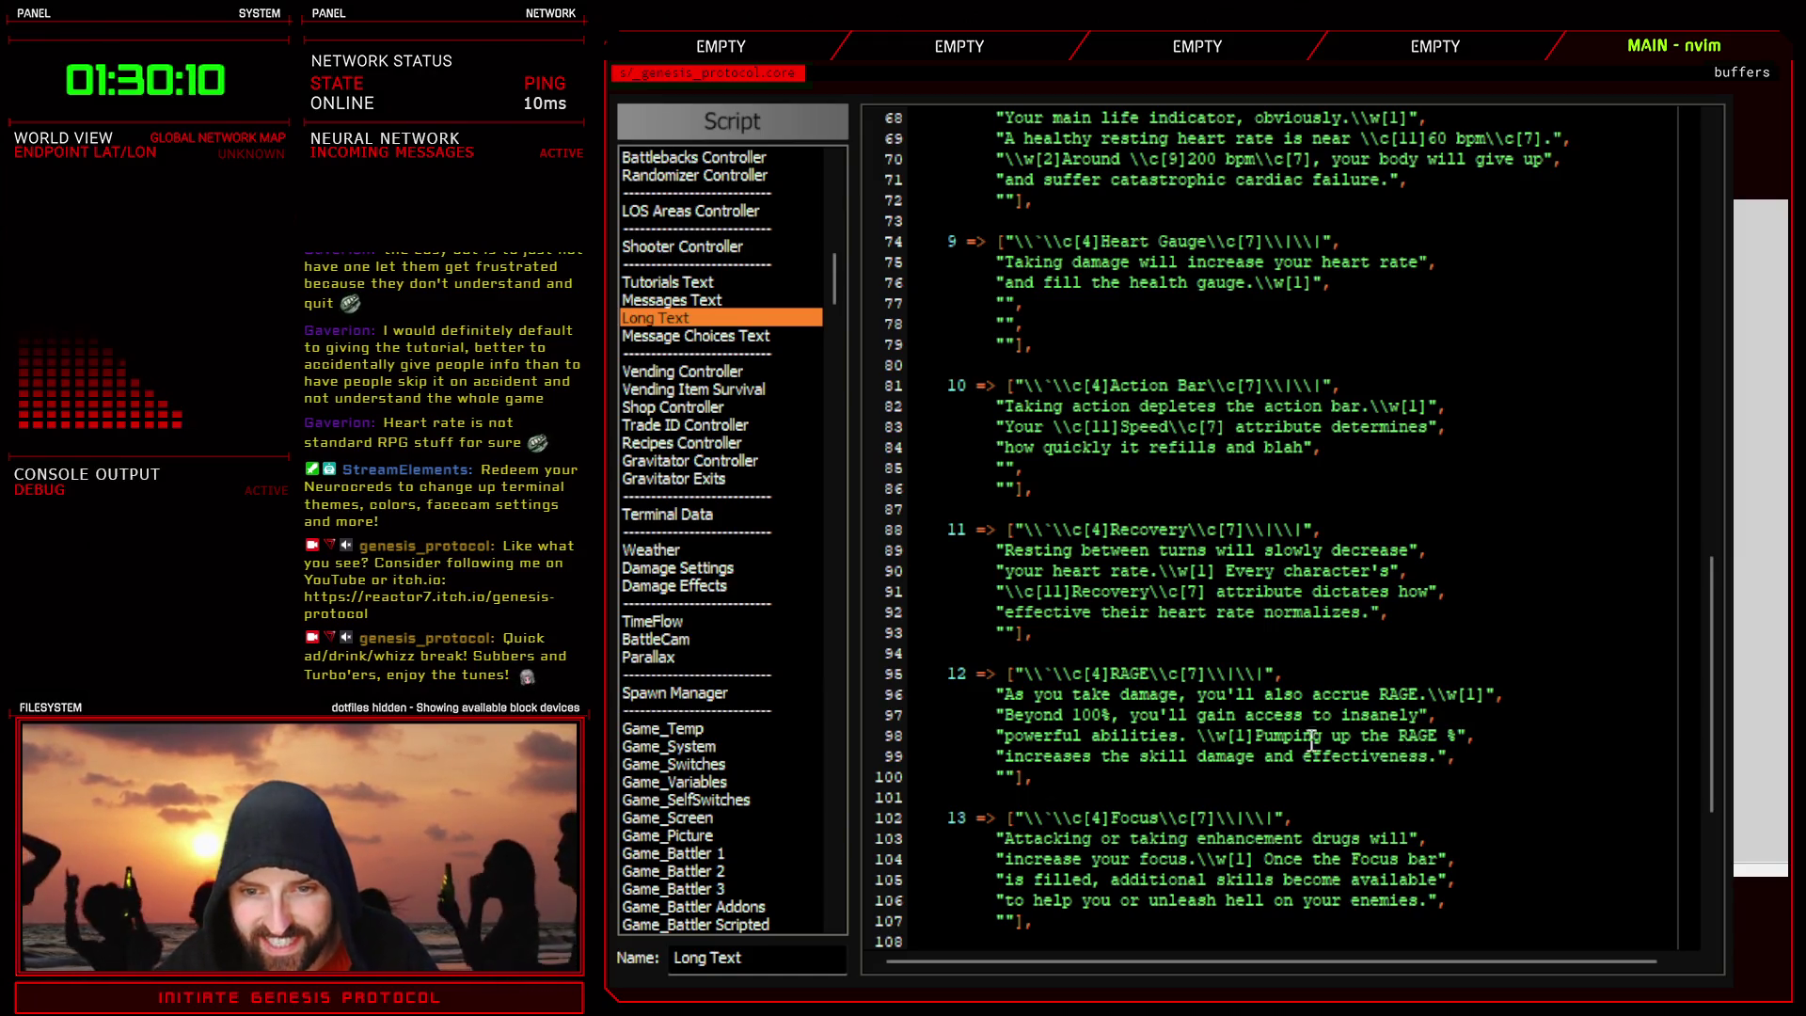
pyautogui.doubleClick(1381, 753)
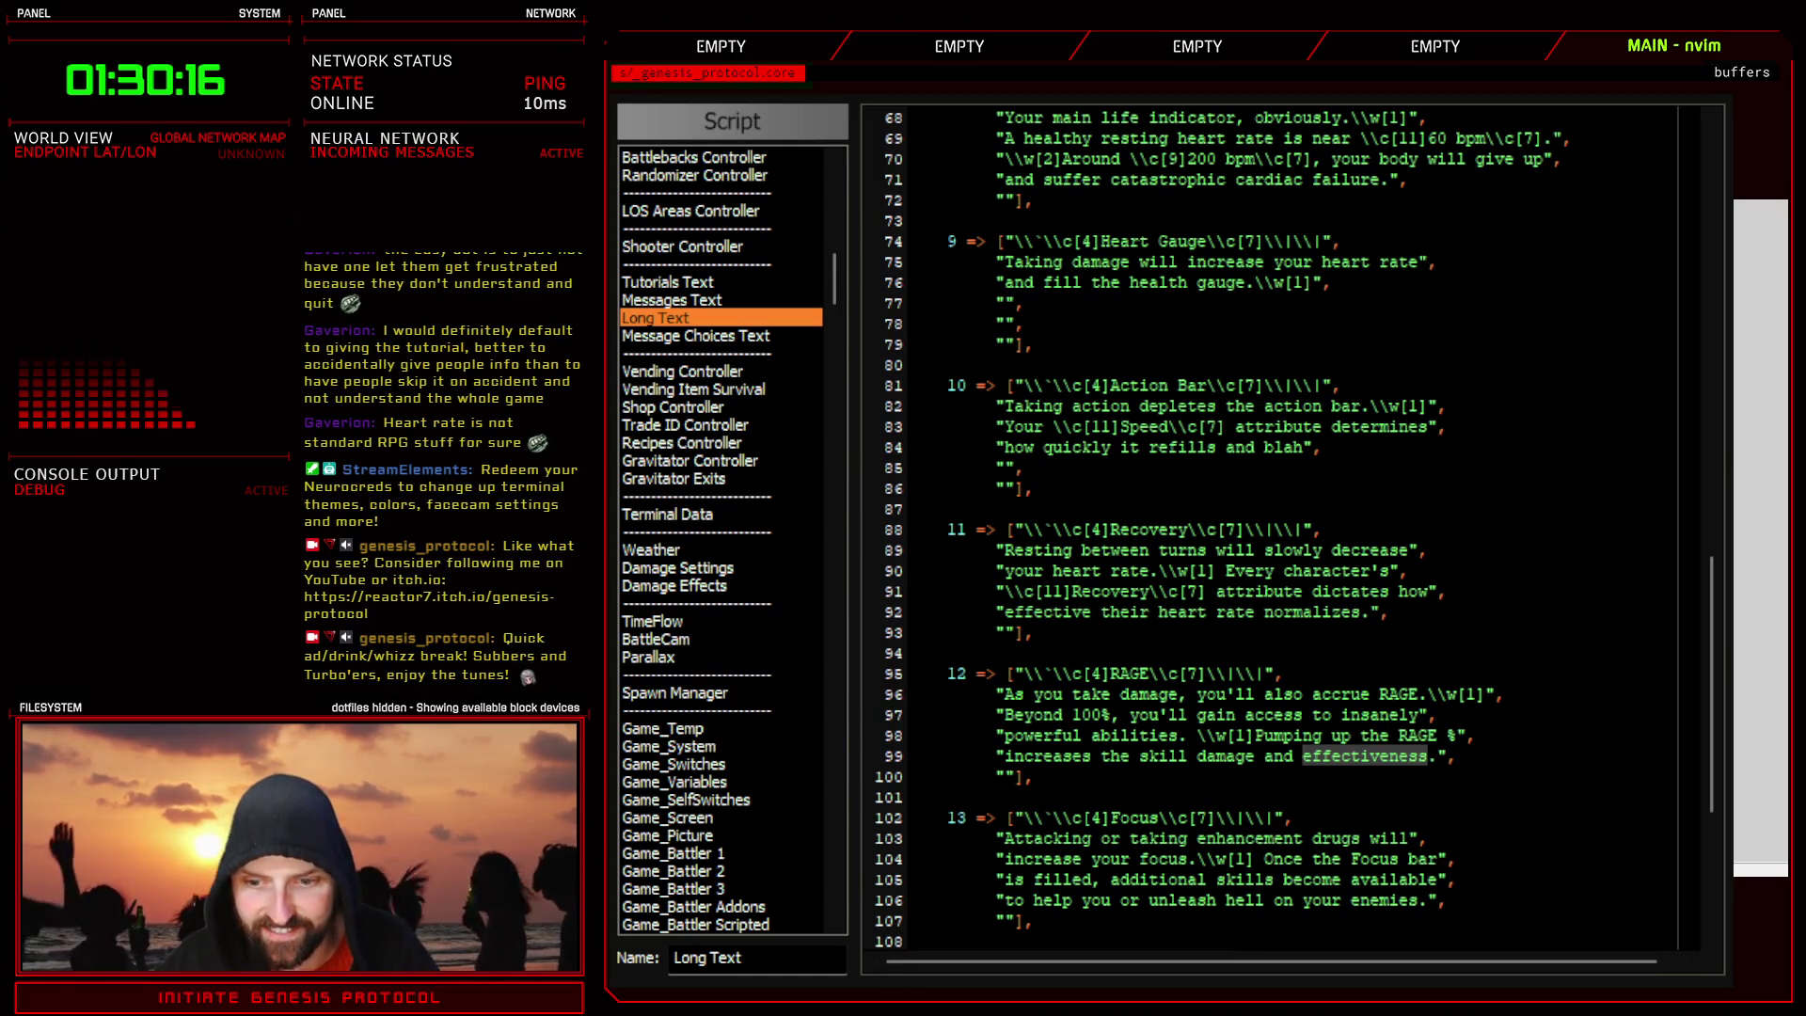
# - Delete the accidental 'effectiveness' line from the stream agenda and switch back to the Script Editor
pyautogui.click(1134, 309)
pyautogui.press('Return')
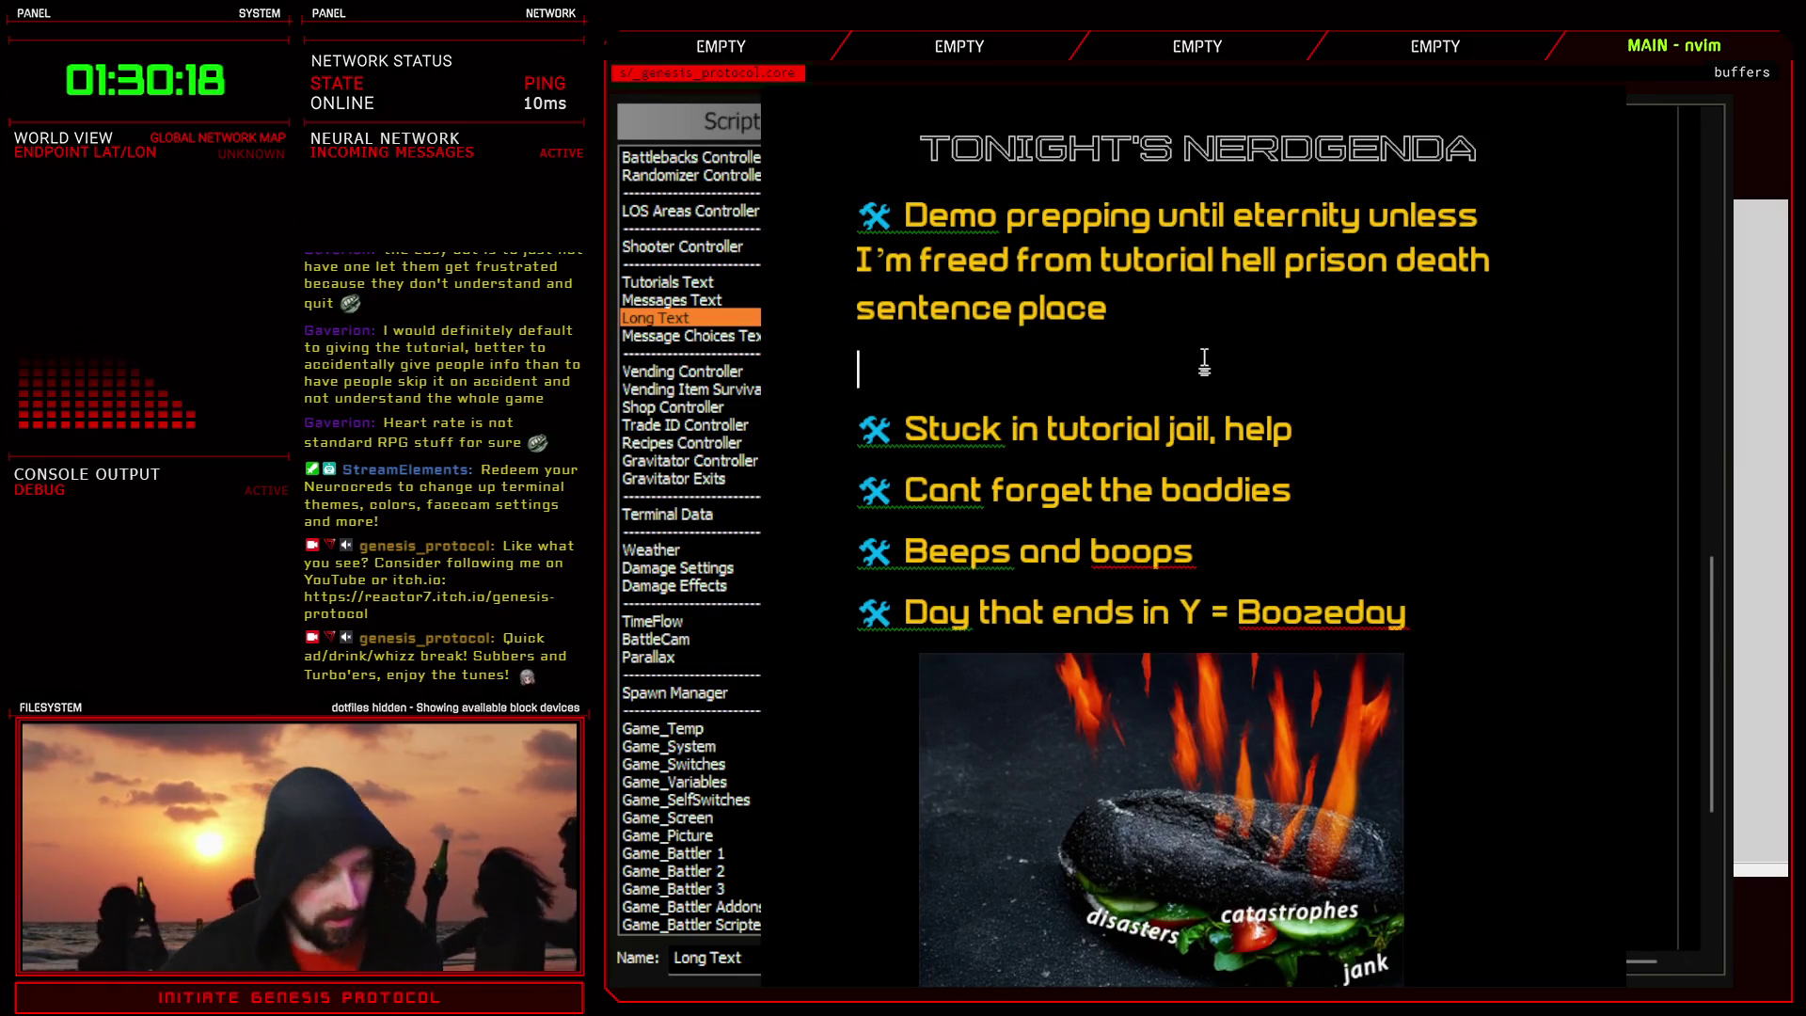
pyautogui.write('effective')
pyautogui.write('ness')
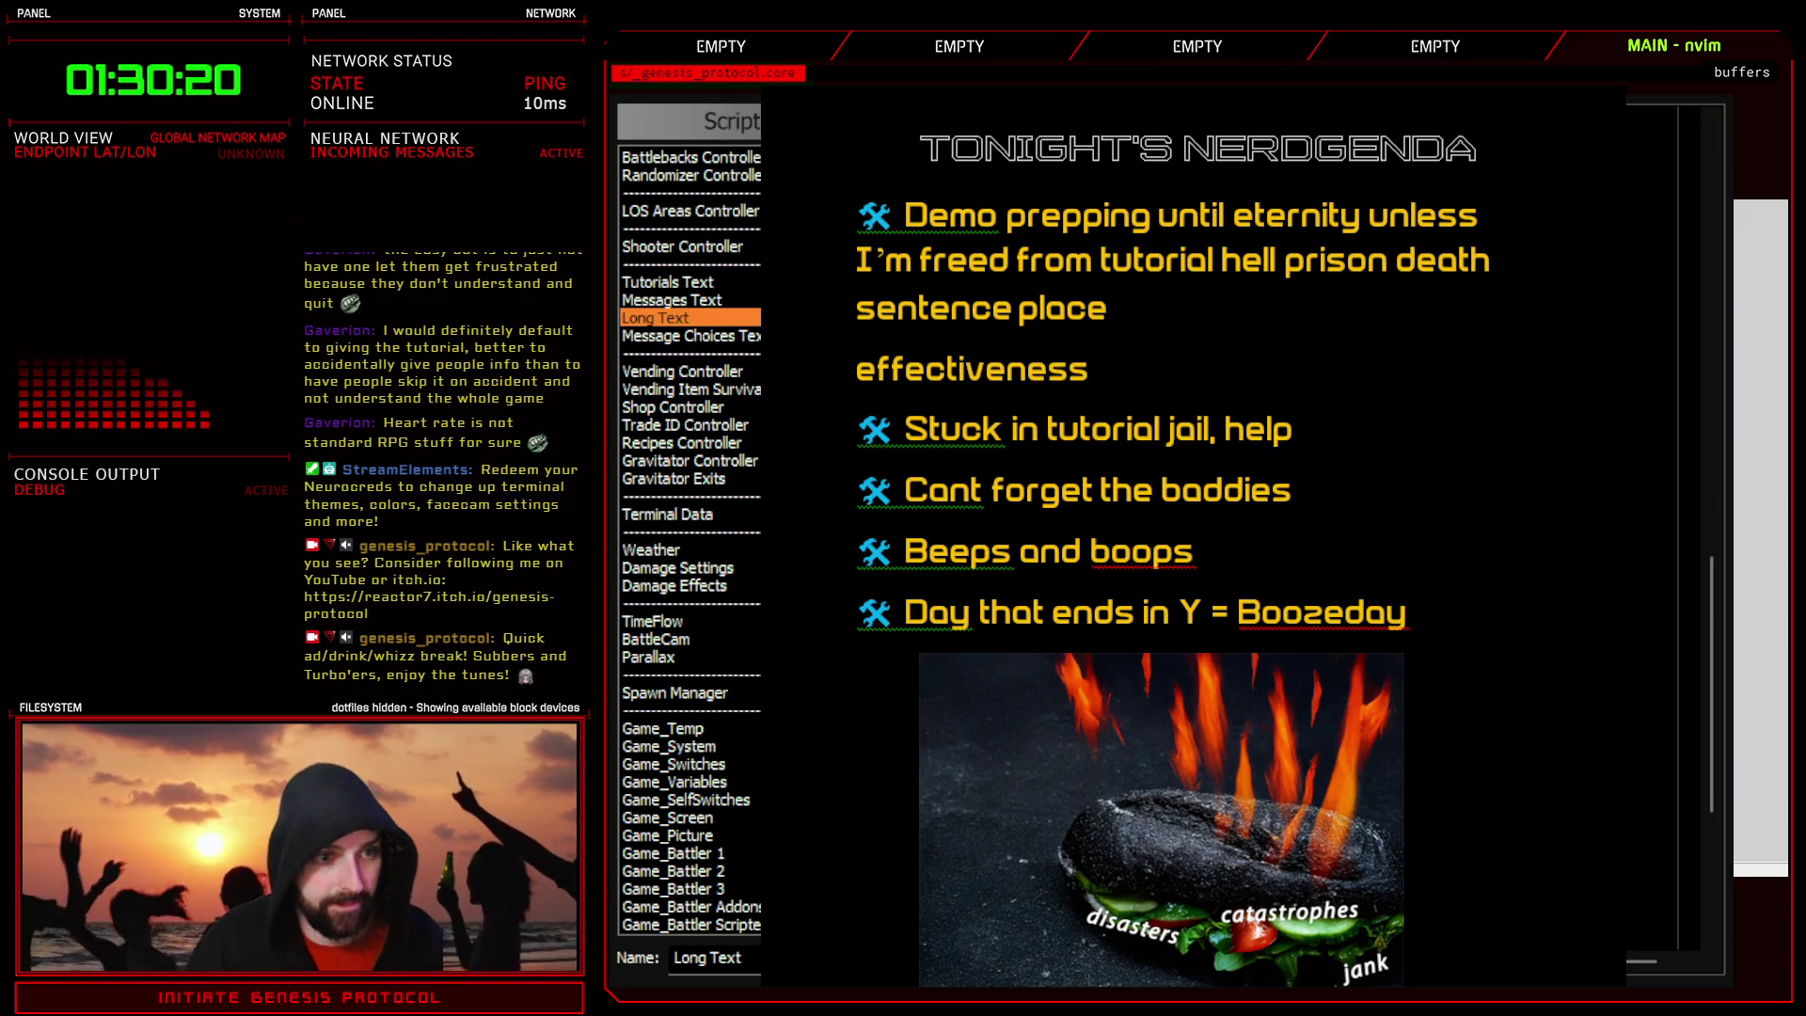
pyautogui.press('Return')
pyautogui.hotkey('ctrl', 'z')
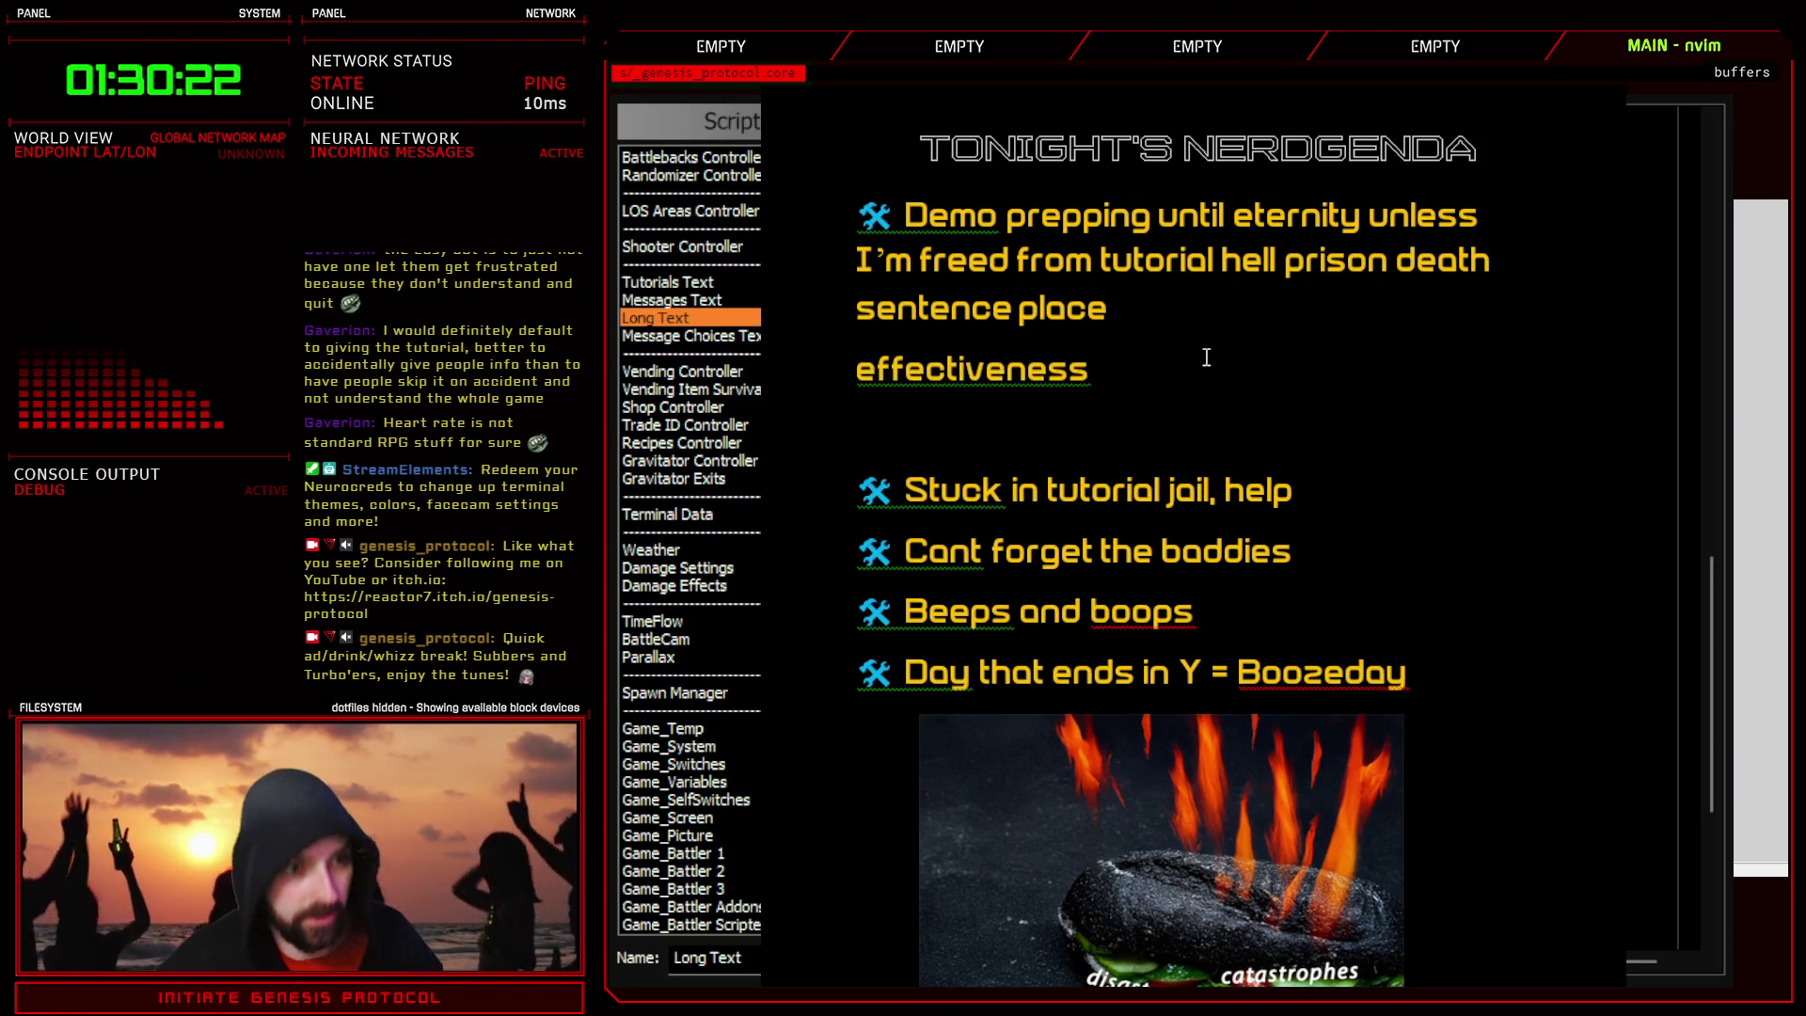
pyautogui.hotkey('ctrl', 'z')
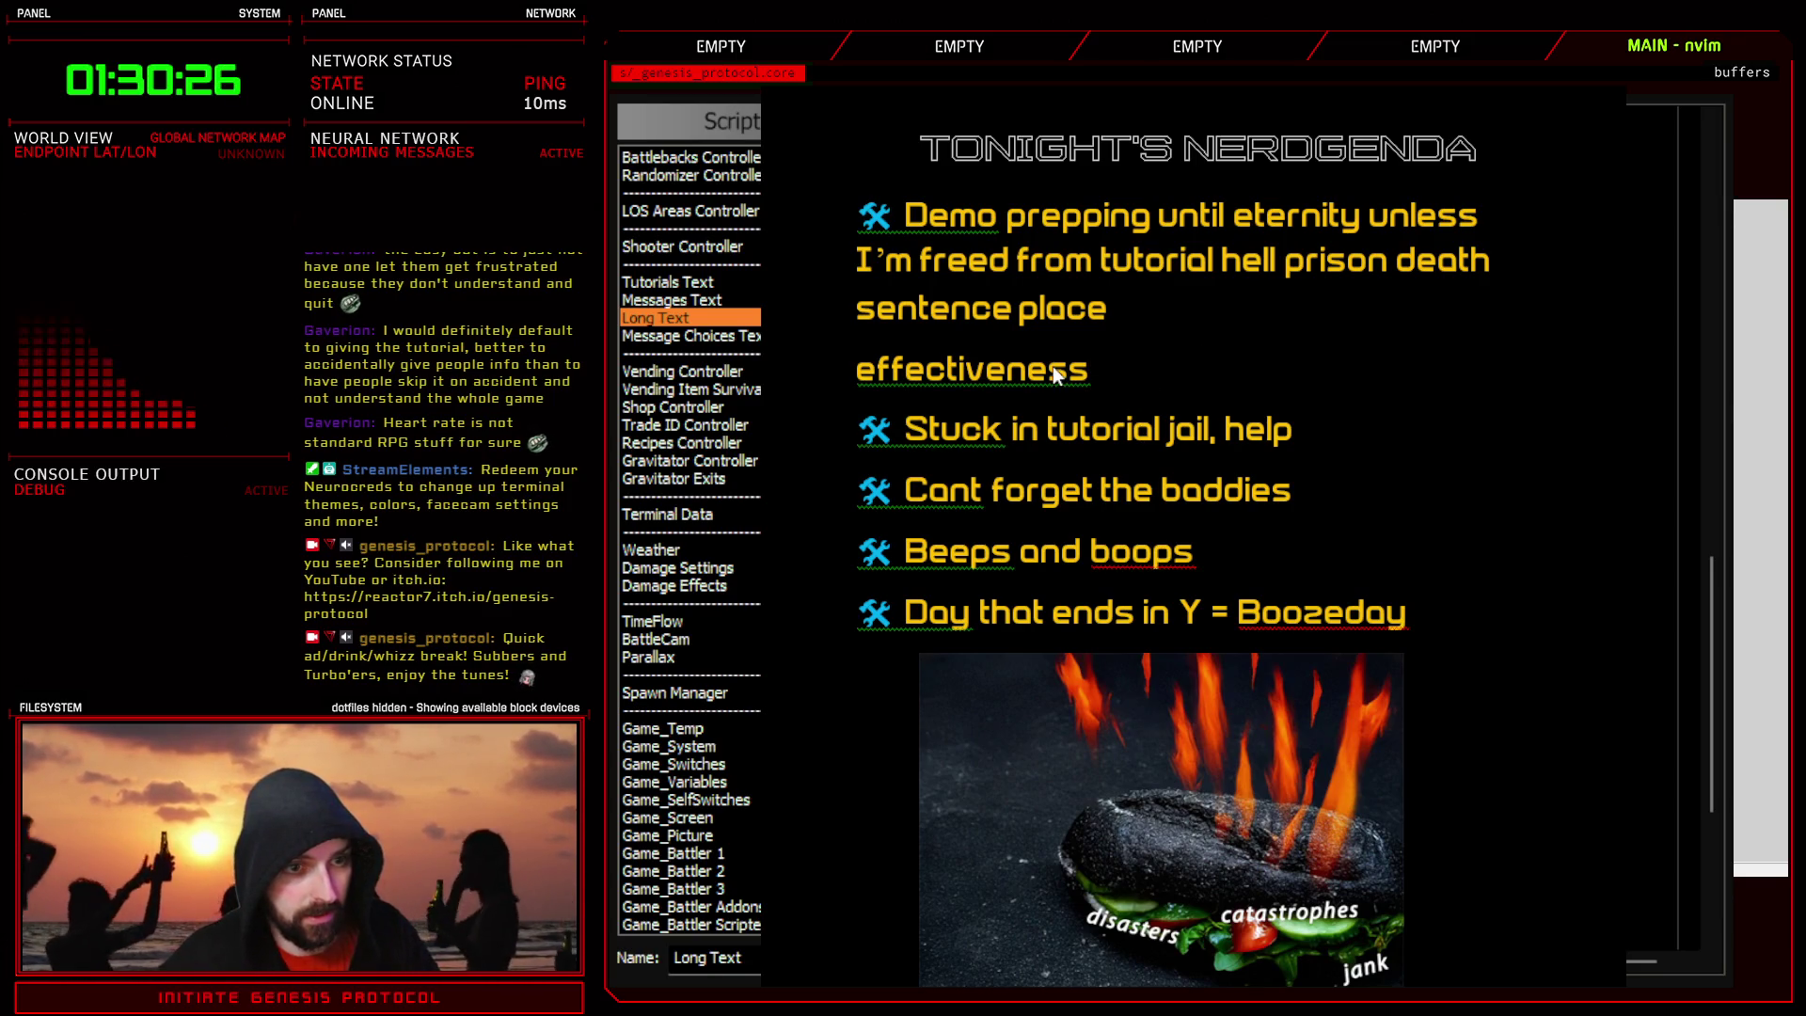
pyautogui.click(1096, 370)
pyautogui.moveTo(1103, 370); pyautogui.dragTo(845, 365)
pyautogui.press('BackSpace')
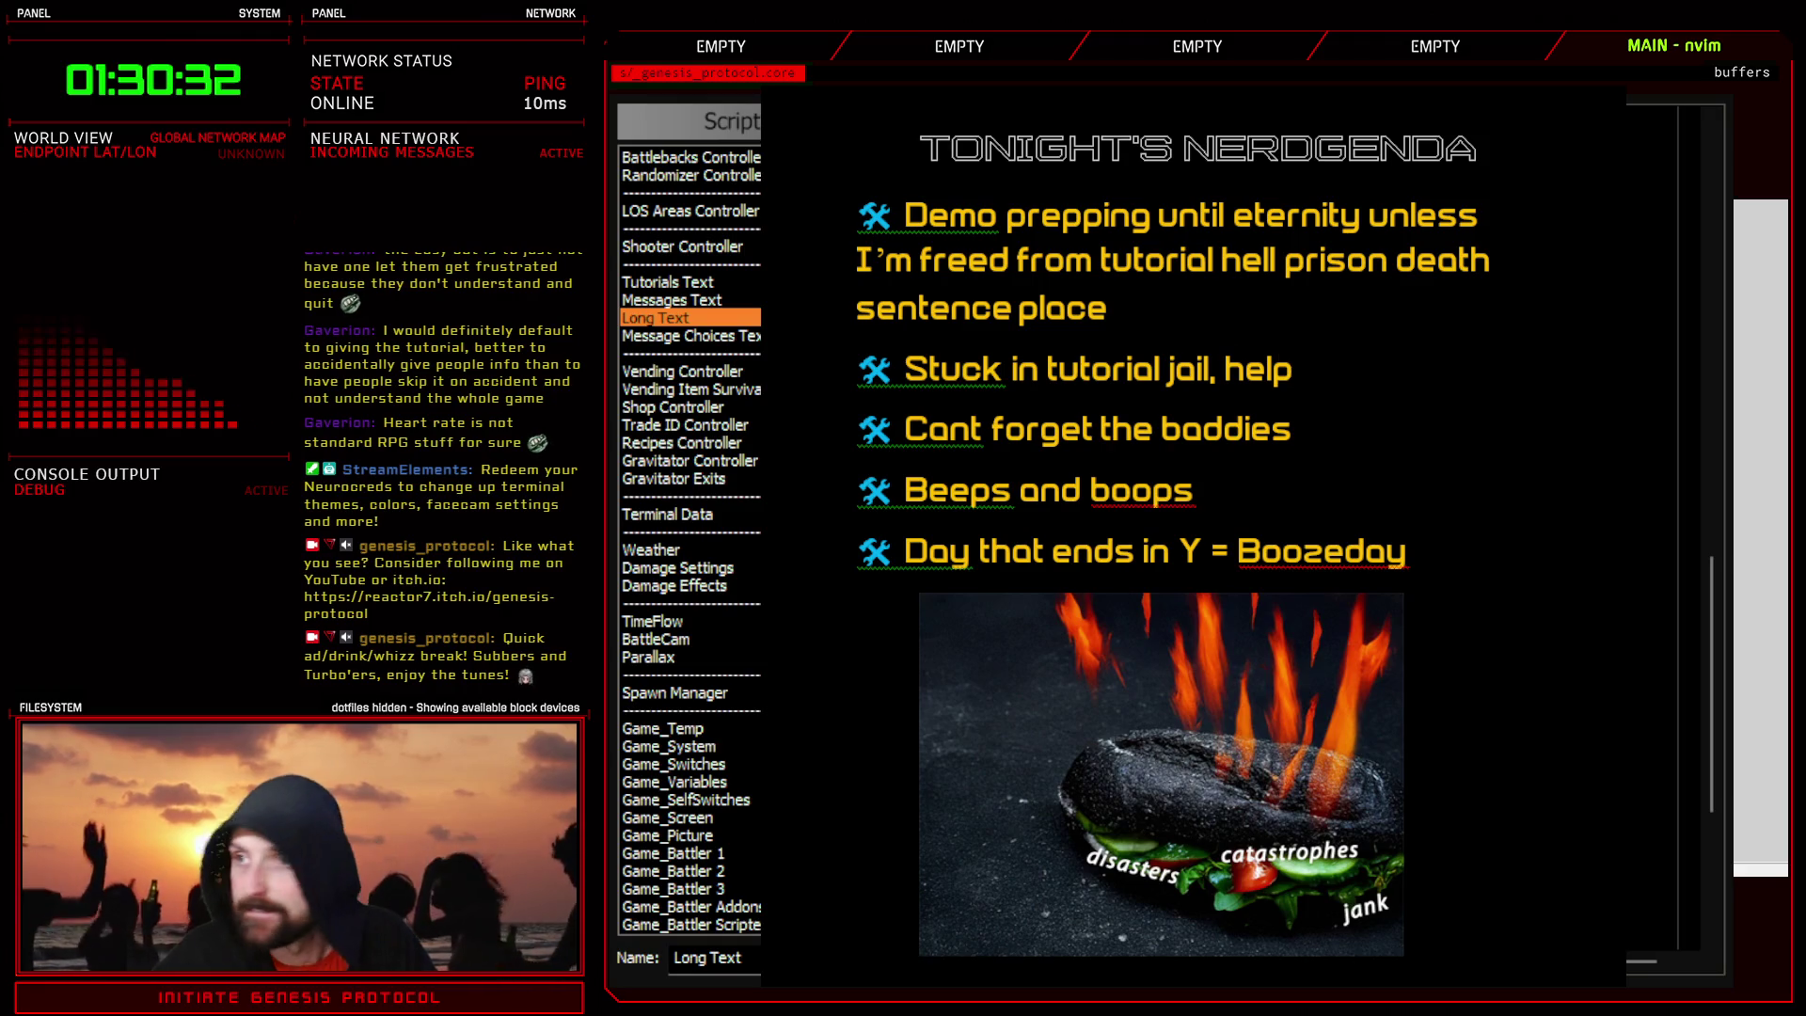
pyautogui.hotkey('alt', 'Tab')
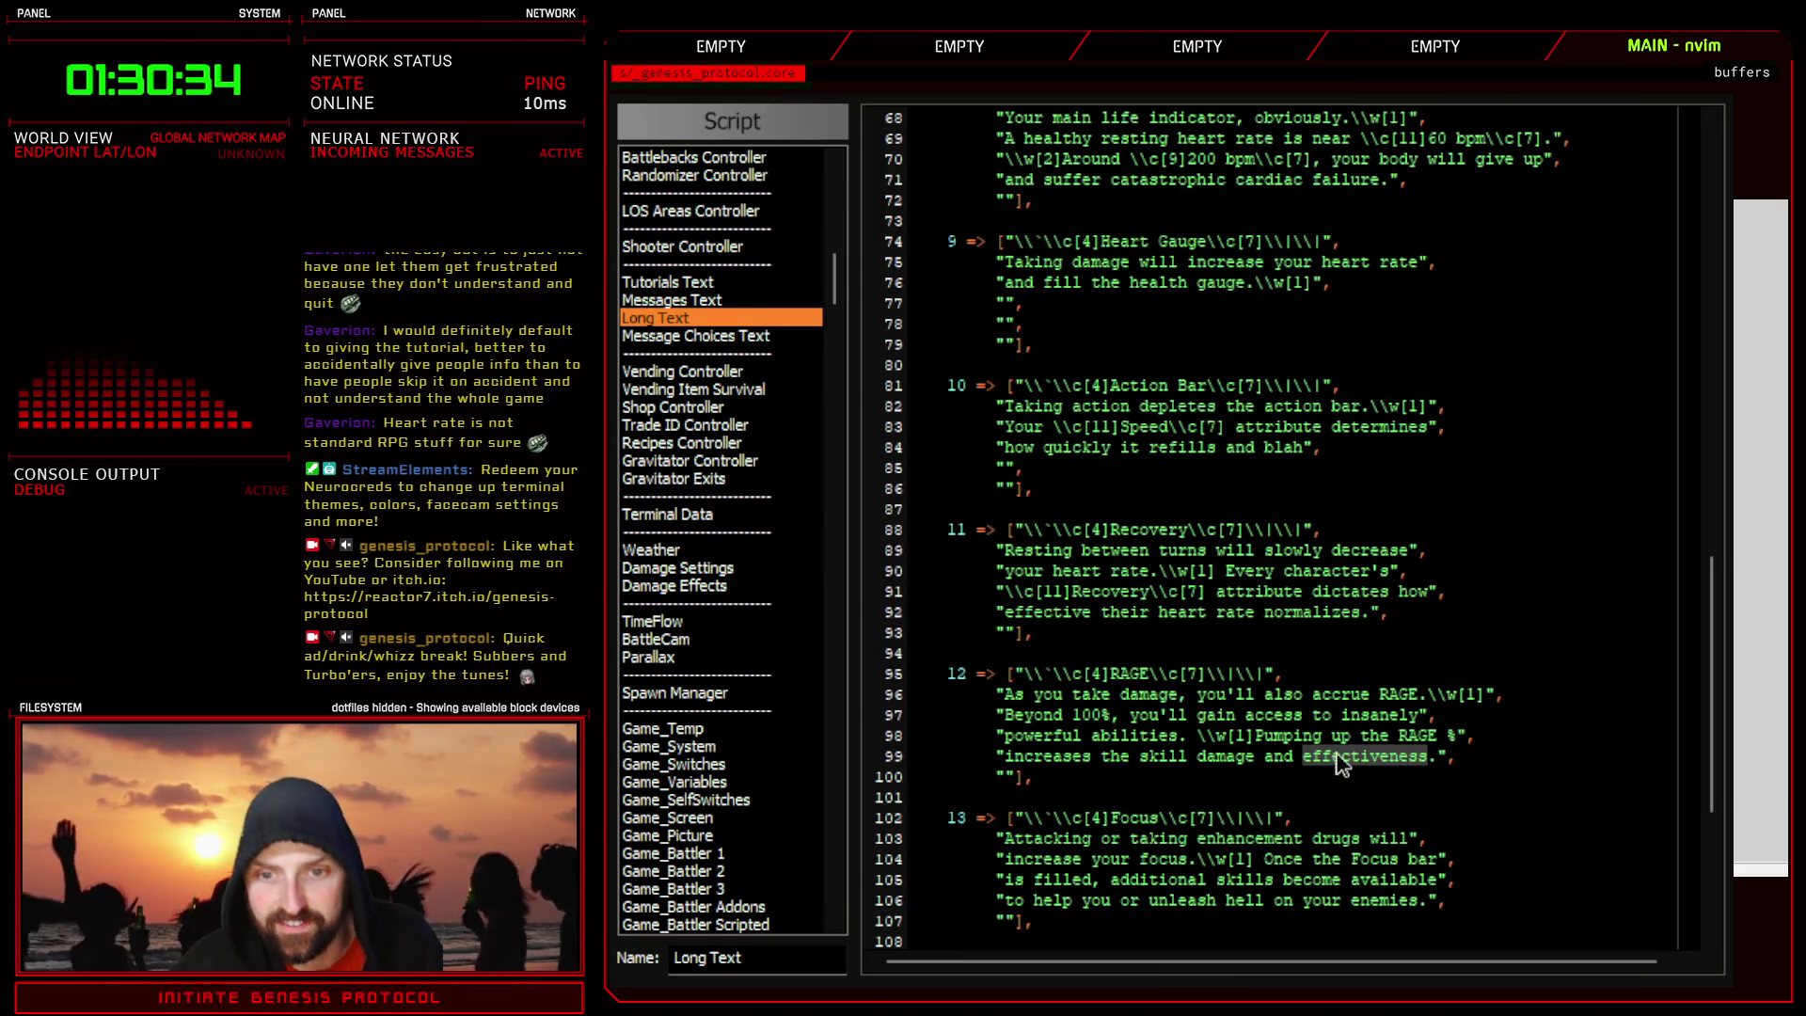
pyautogui.click(1282, 758)
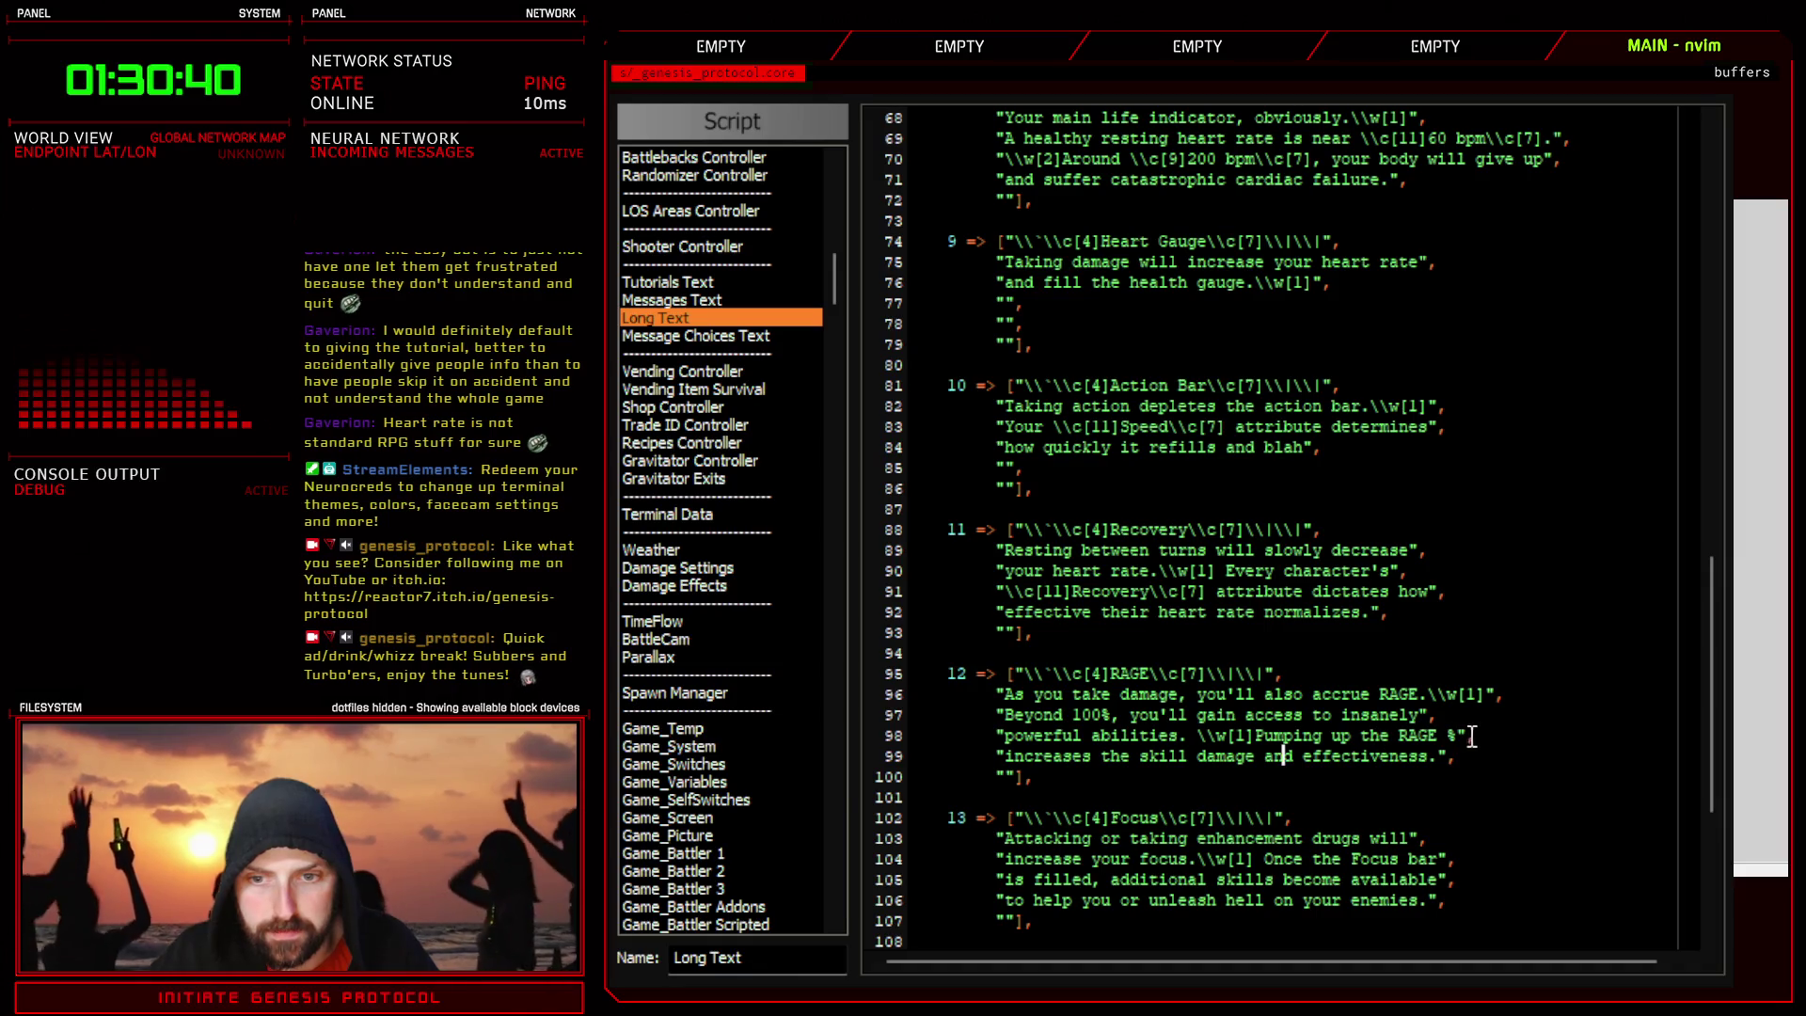
pyautogui.click(1449, 757)
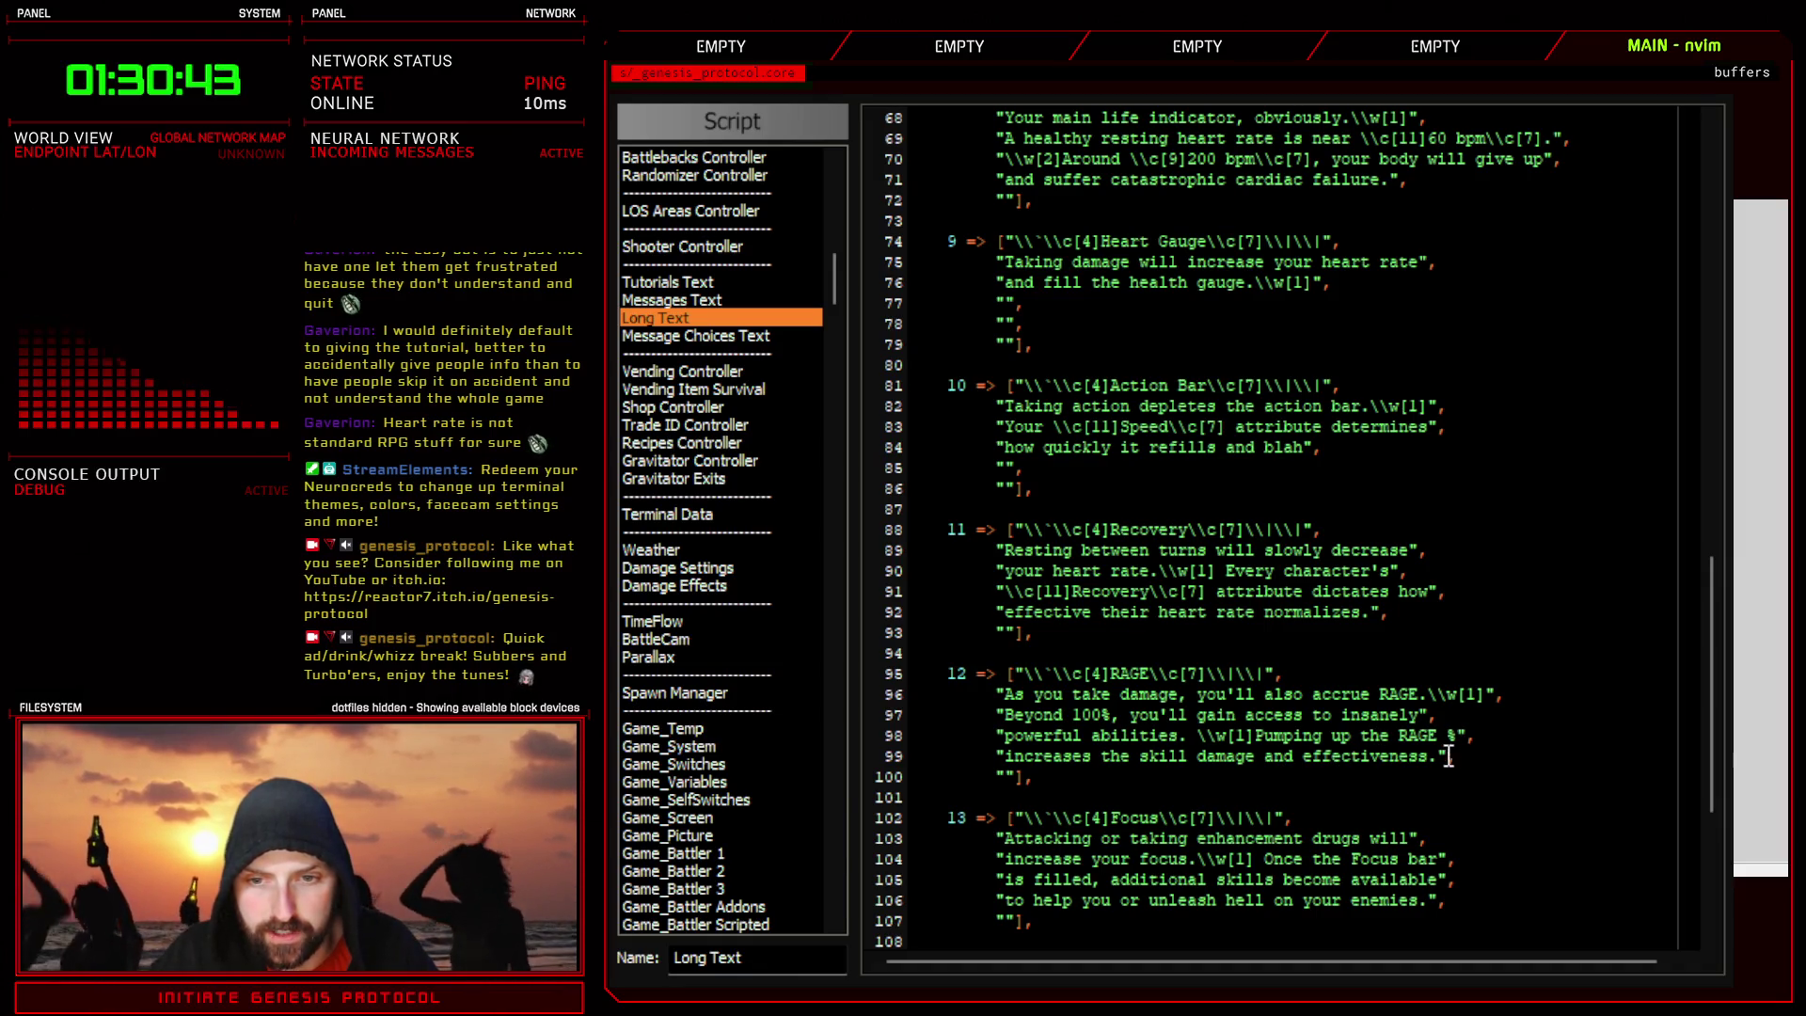
pyautogui.click(1304, 717)
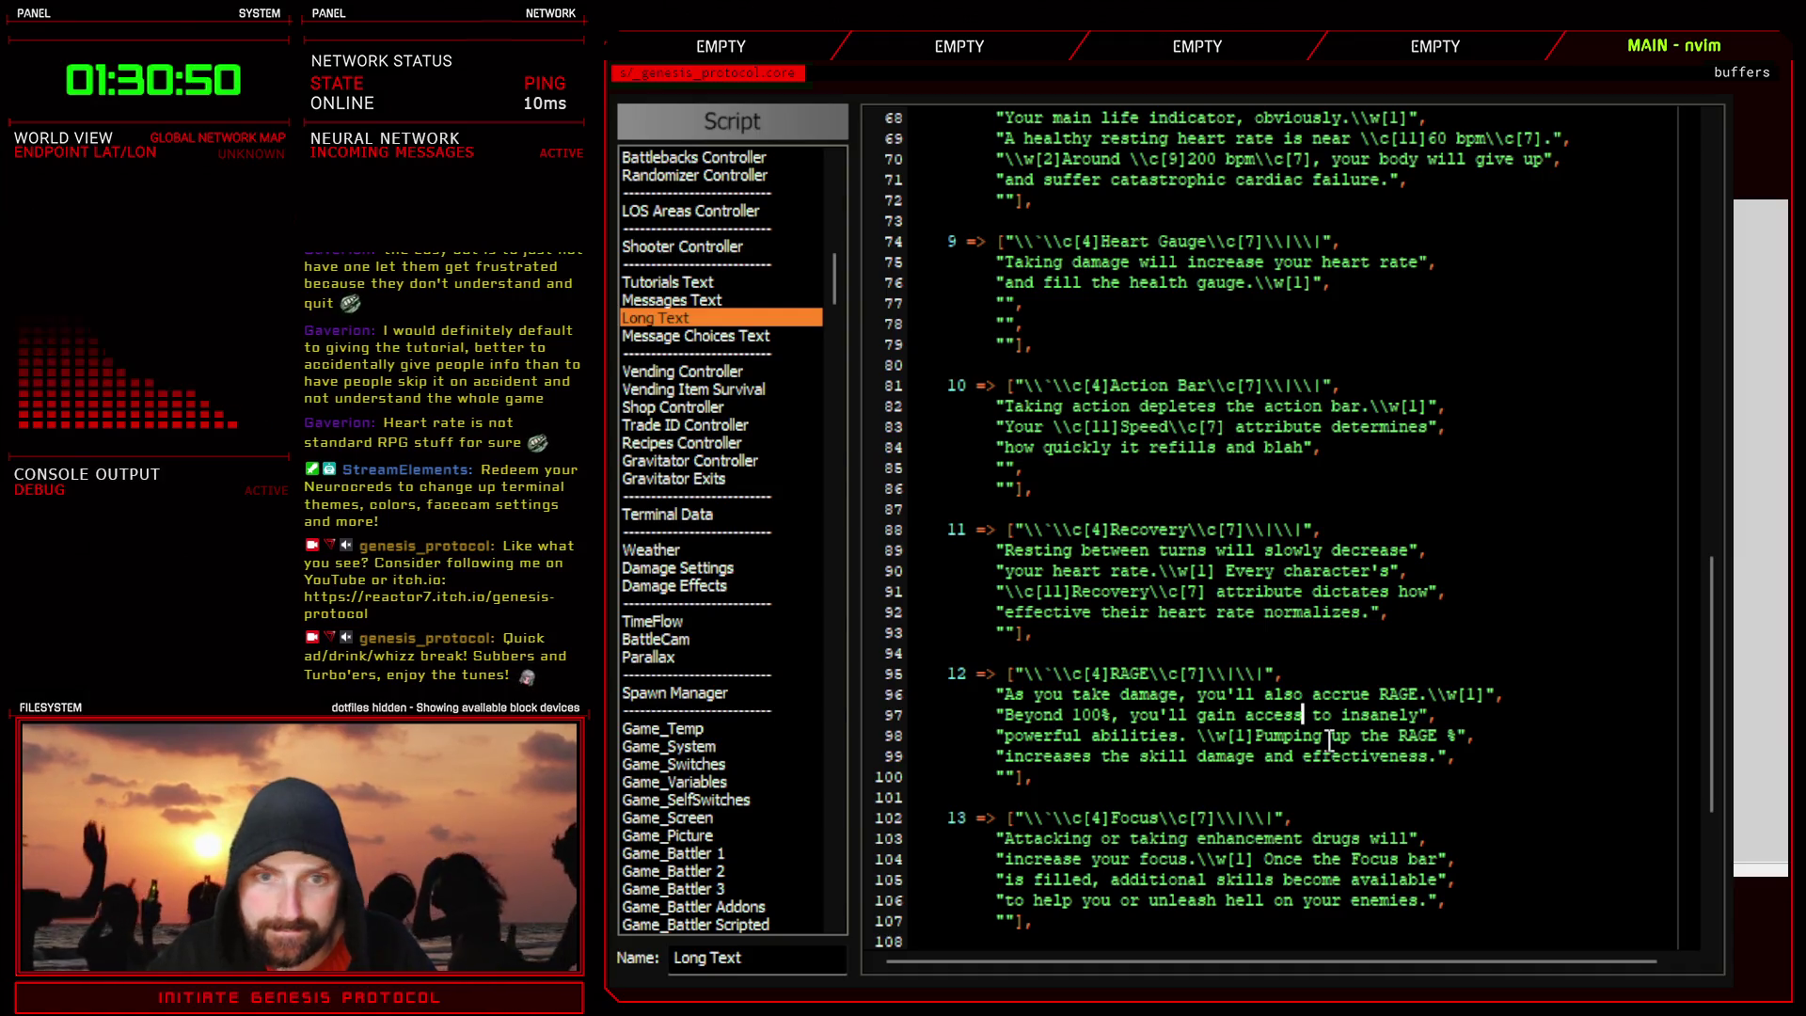
pyautogui.scroll(2, 1121, 607)
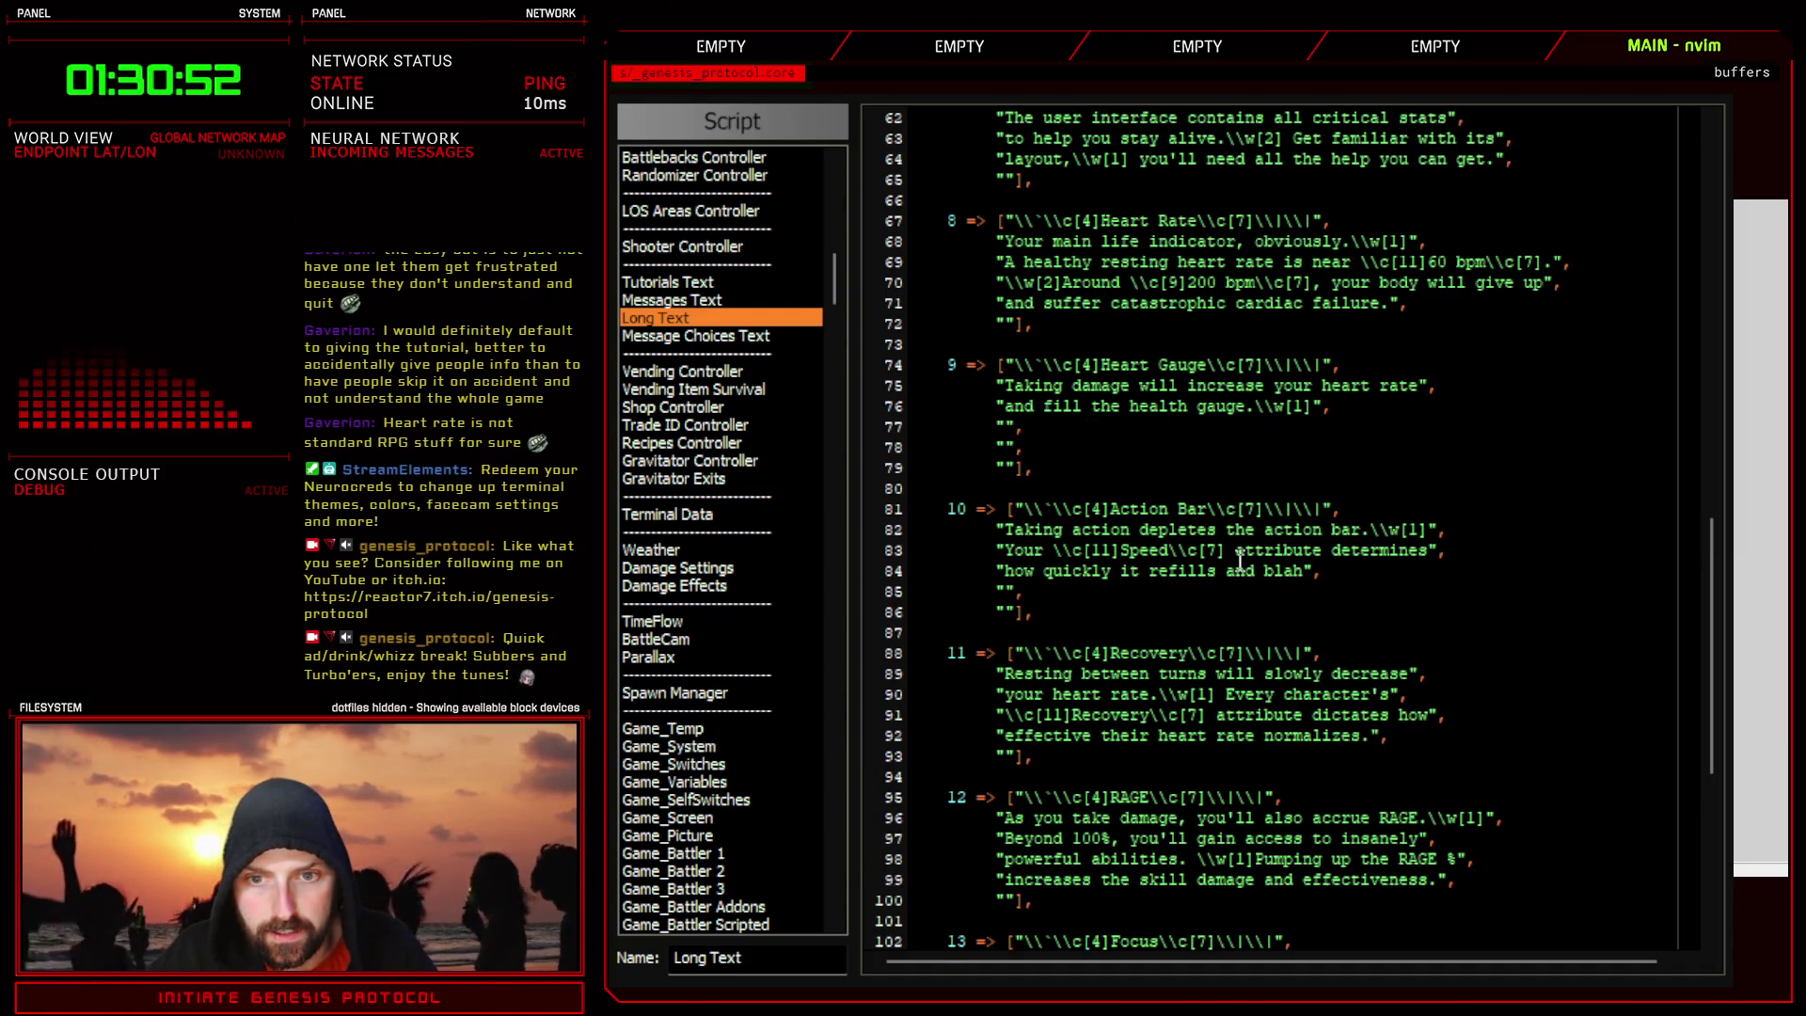
pyautogui.scroll(2, 1143, 640)
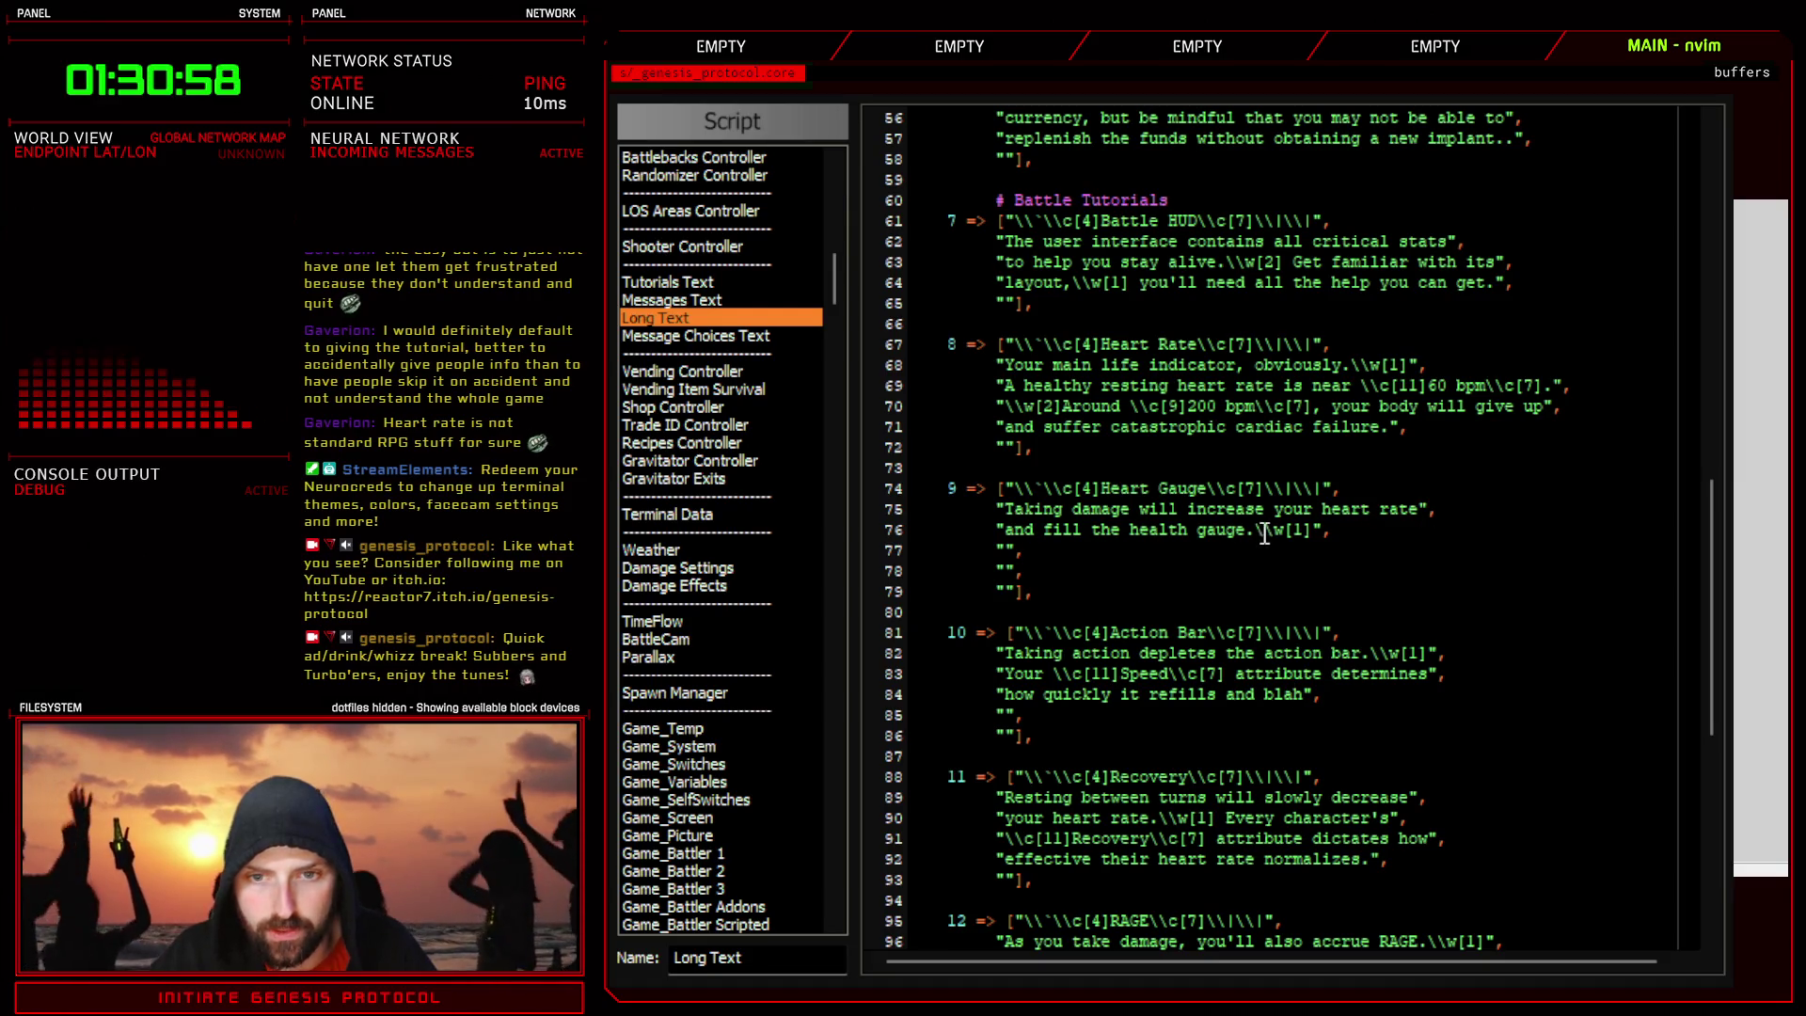
pyautogui.click(1255, 531)
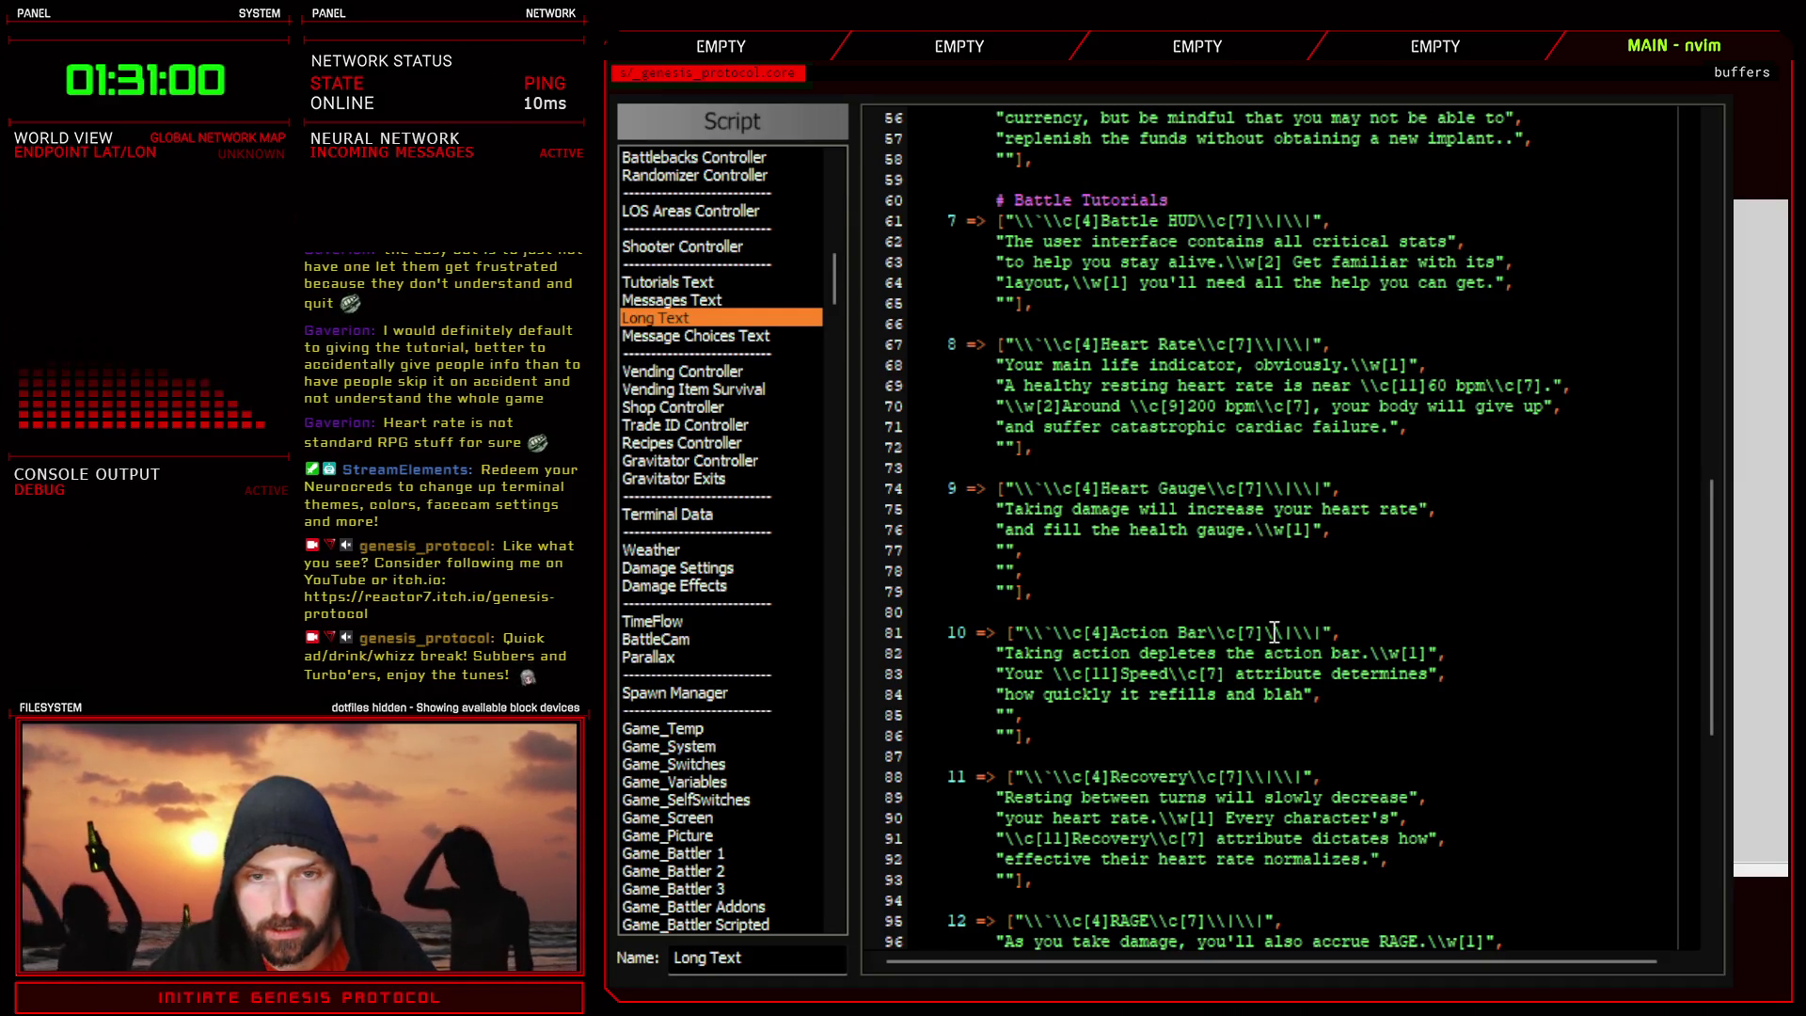
pyautogui.click(1316, 533)
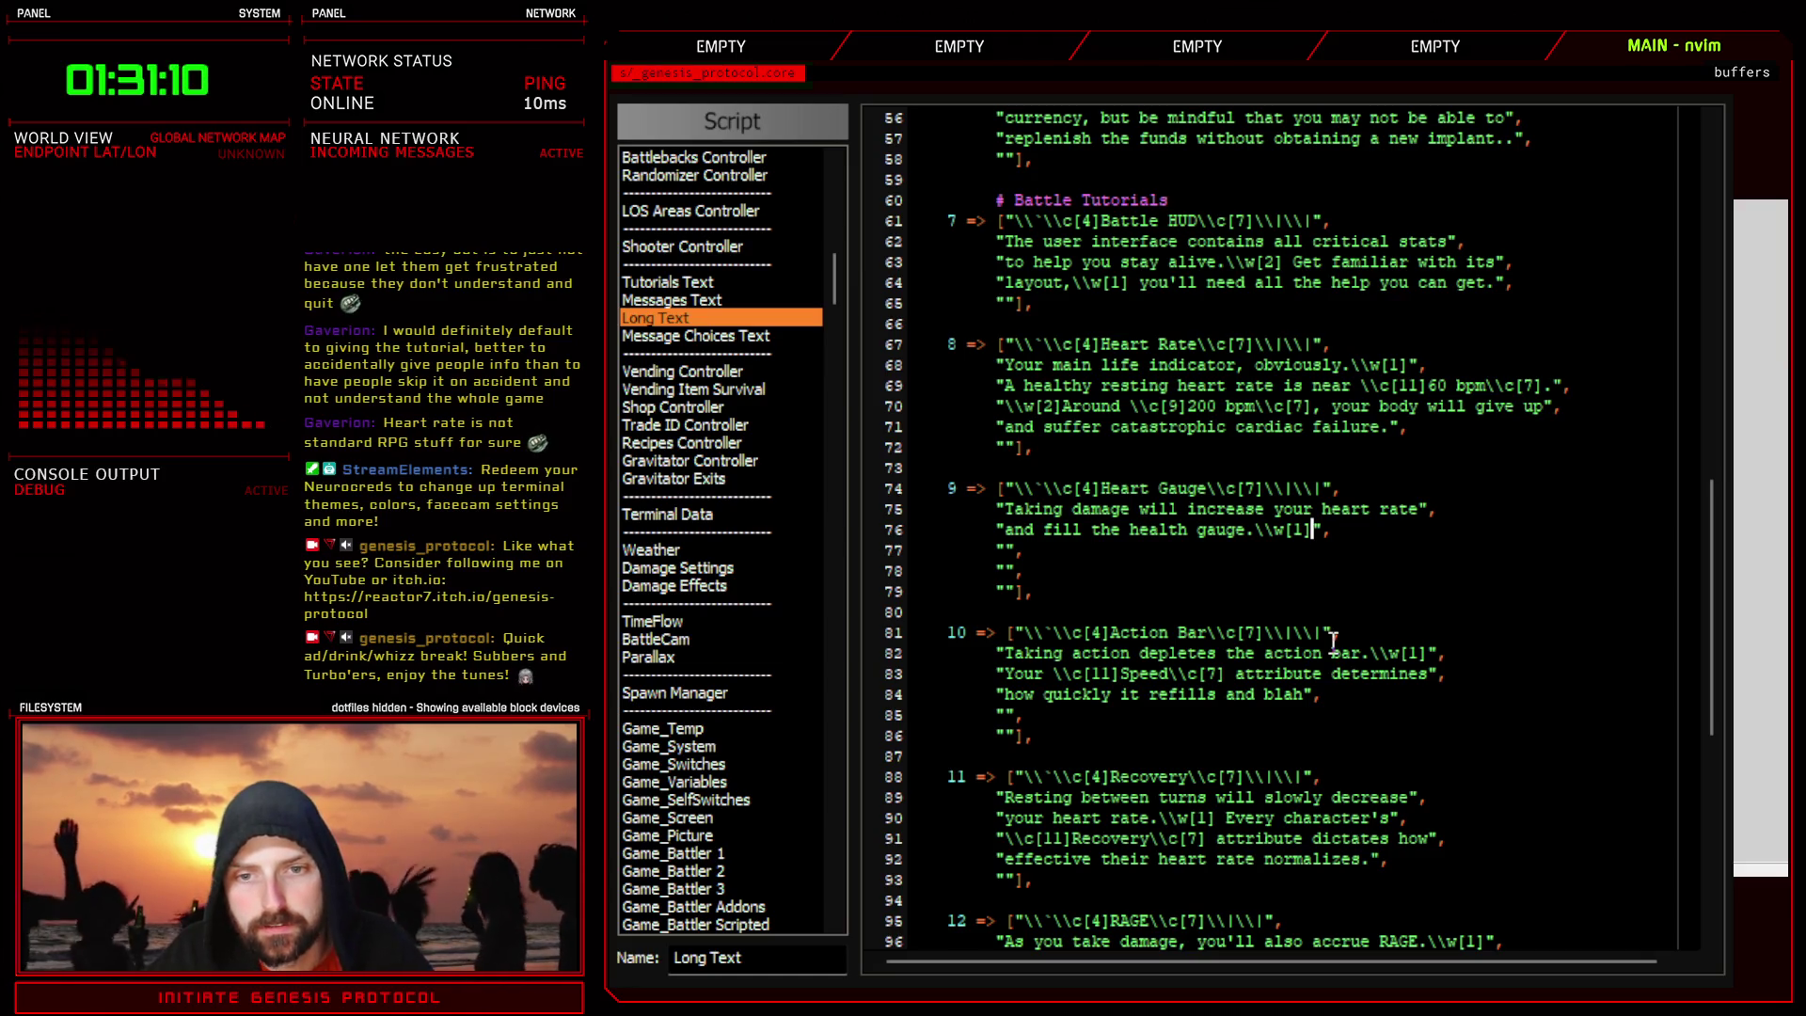
# - Append 'If you can keep this bar low, your heart will thank you.' across lines 76–77
pyautogui.write('GTr')
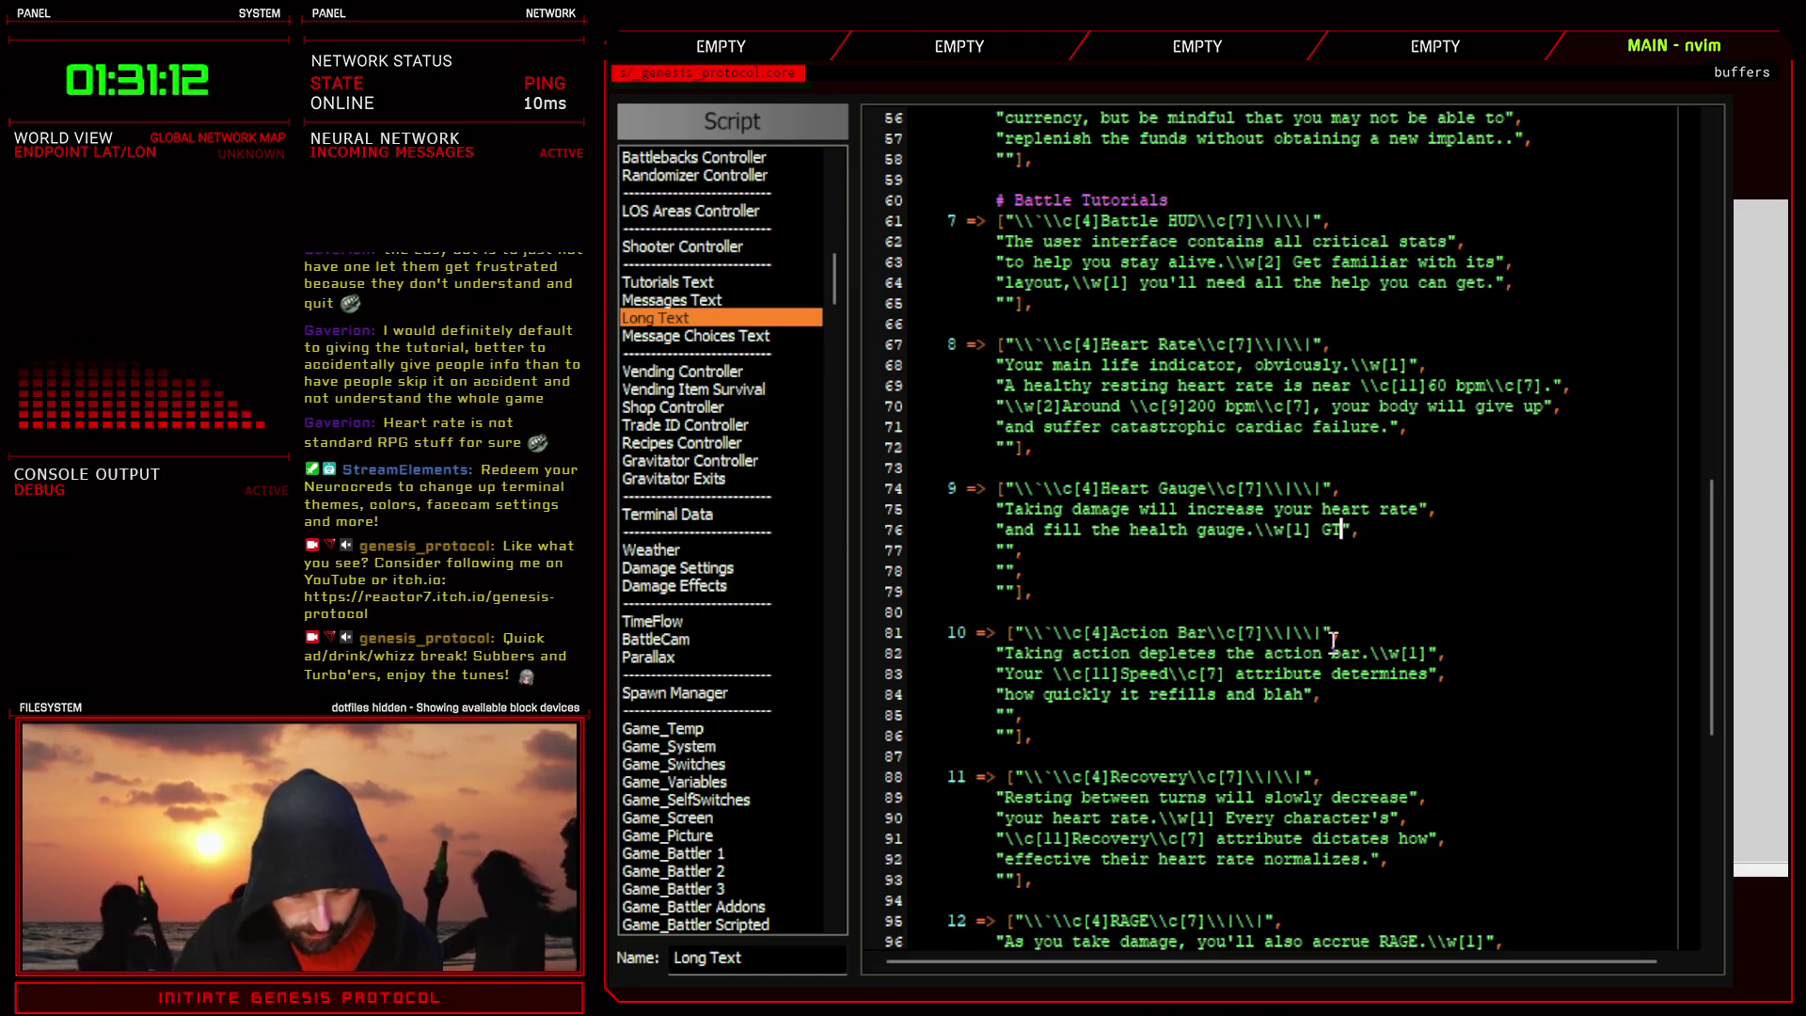
pyautogui.press('BackSpace')
pyautogui.press('BackSpace')
pyautogui.press('BackSpace')
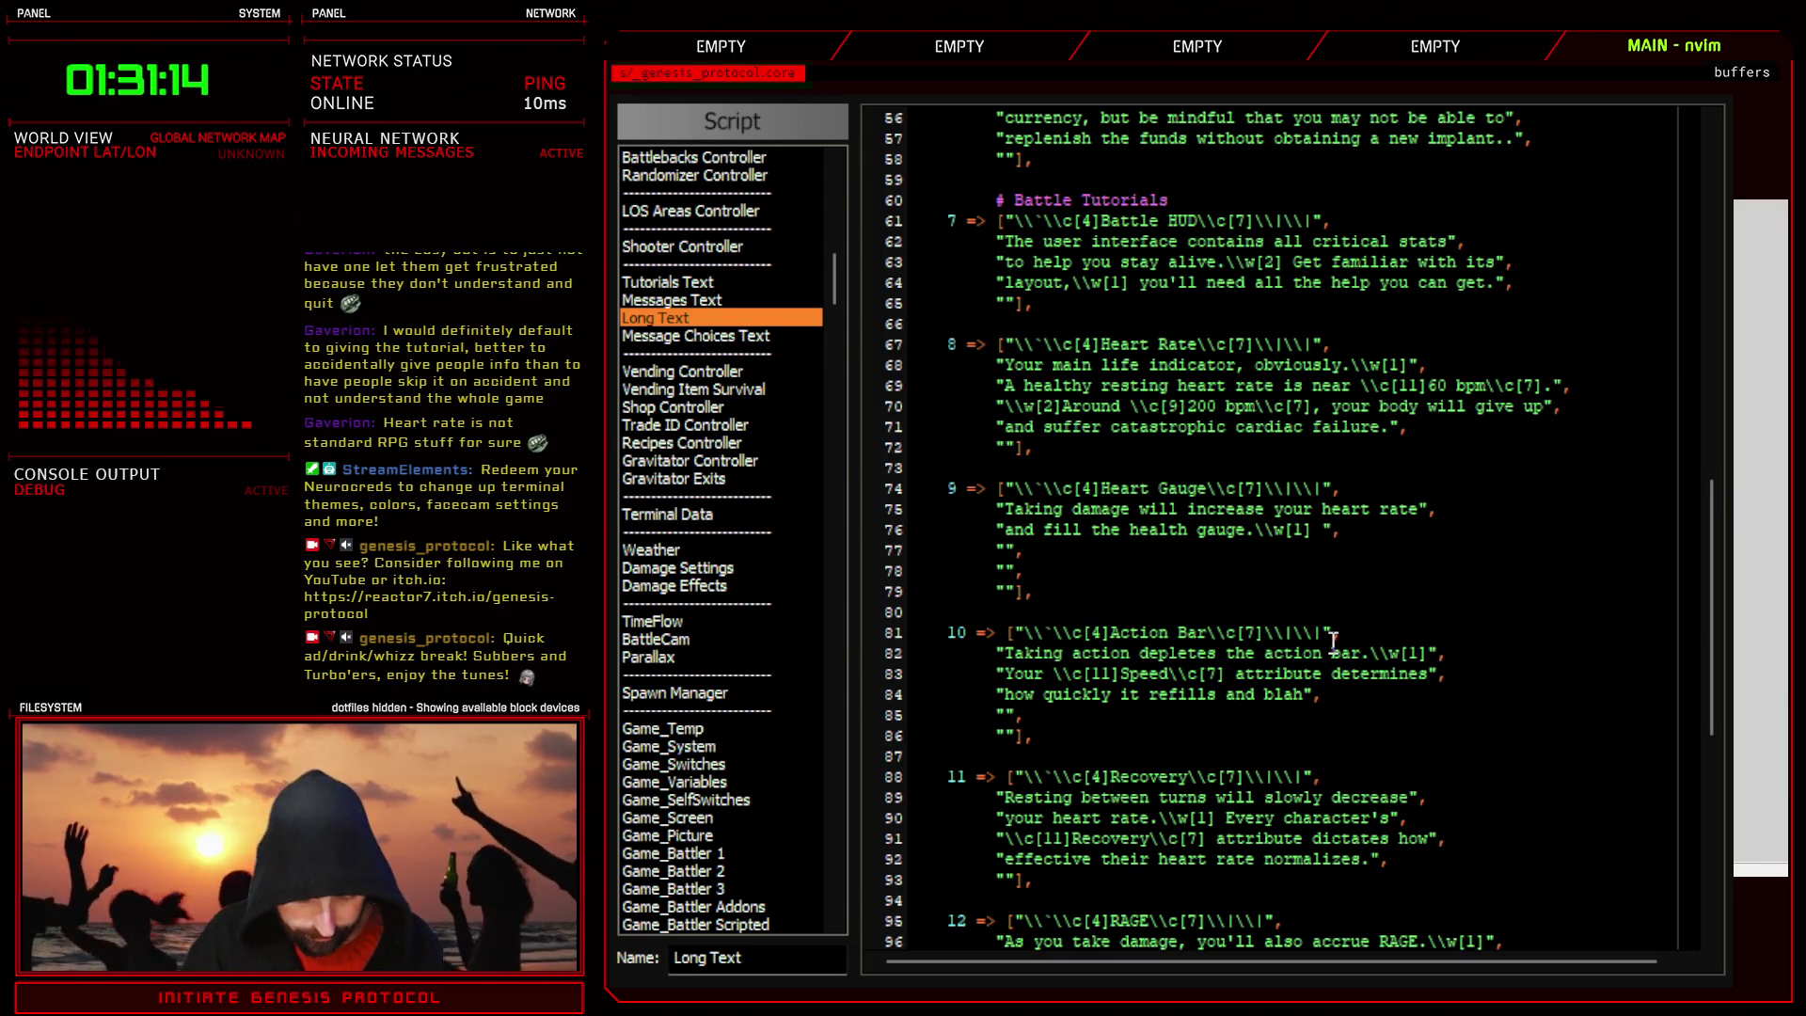
pyautogui.write('Reeping this')
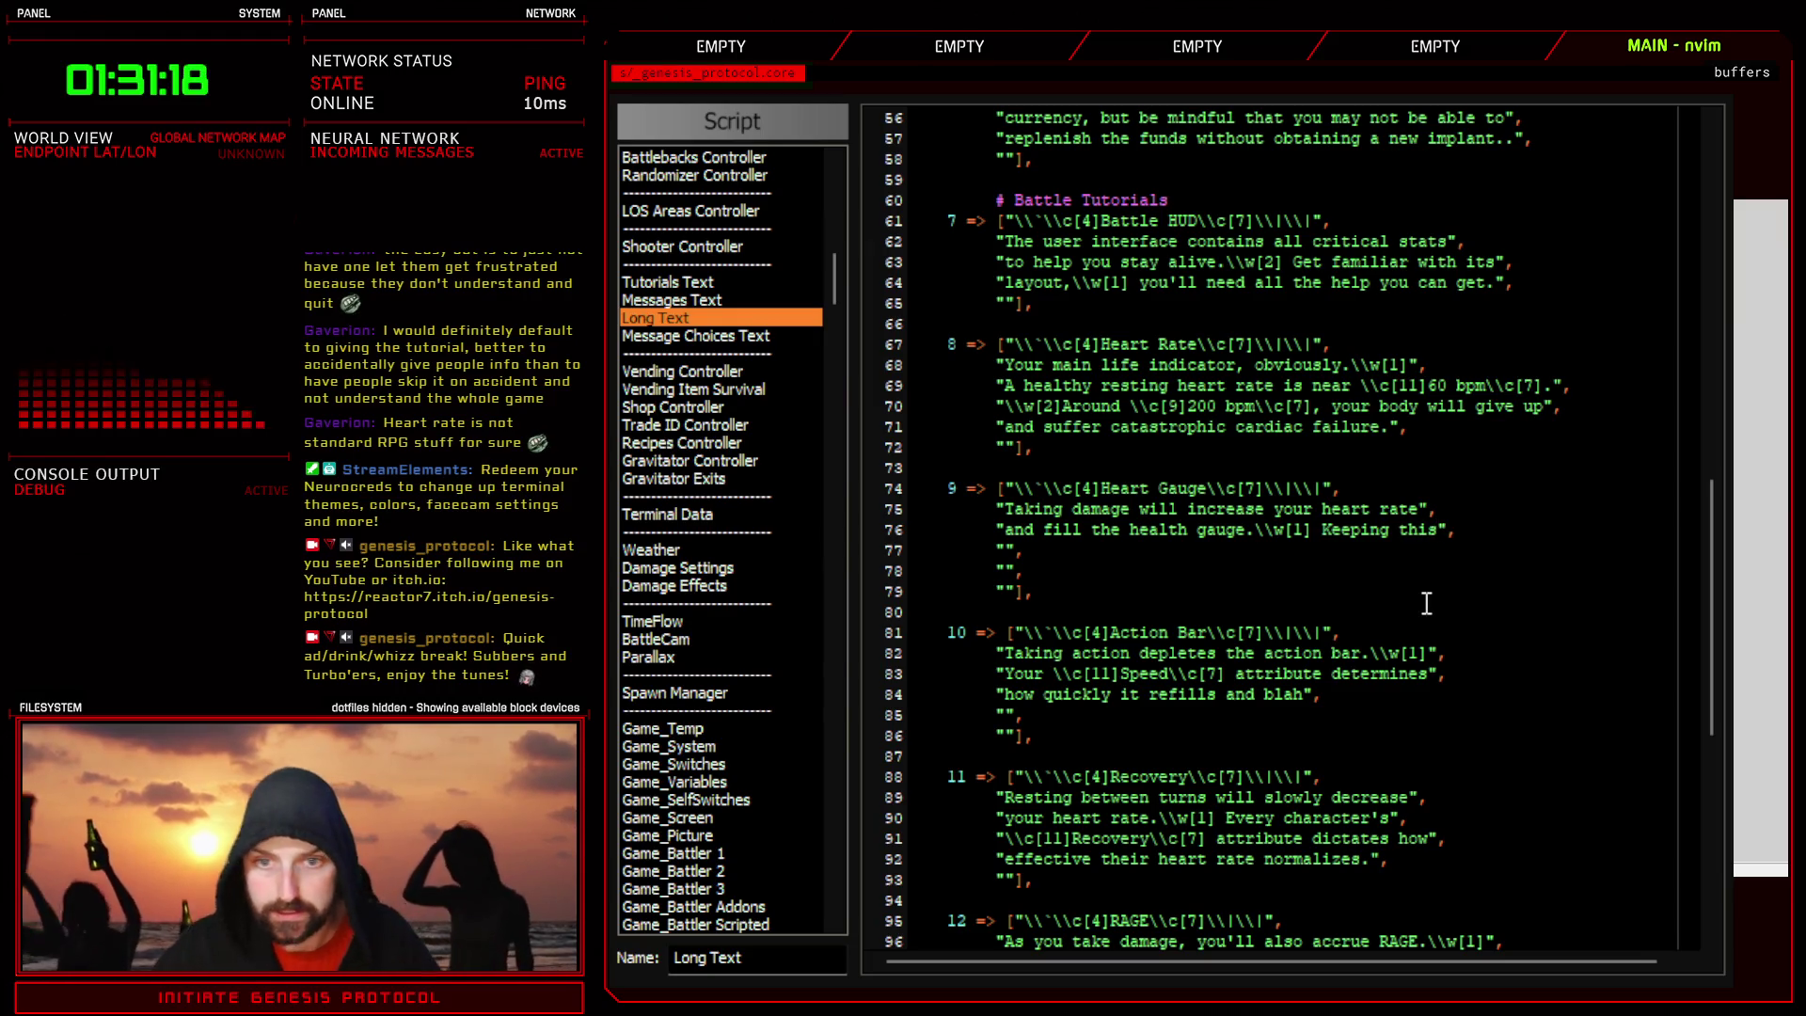
pyautogui.click(1006, 550)
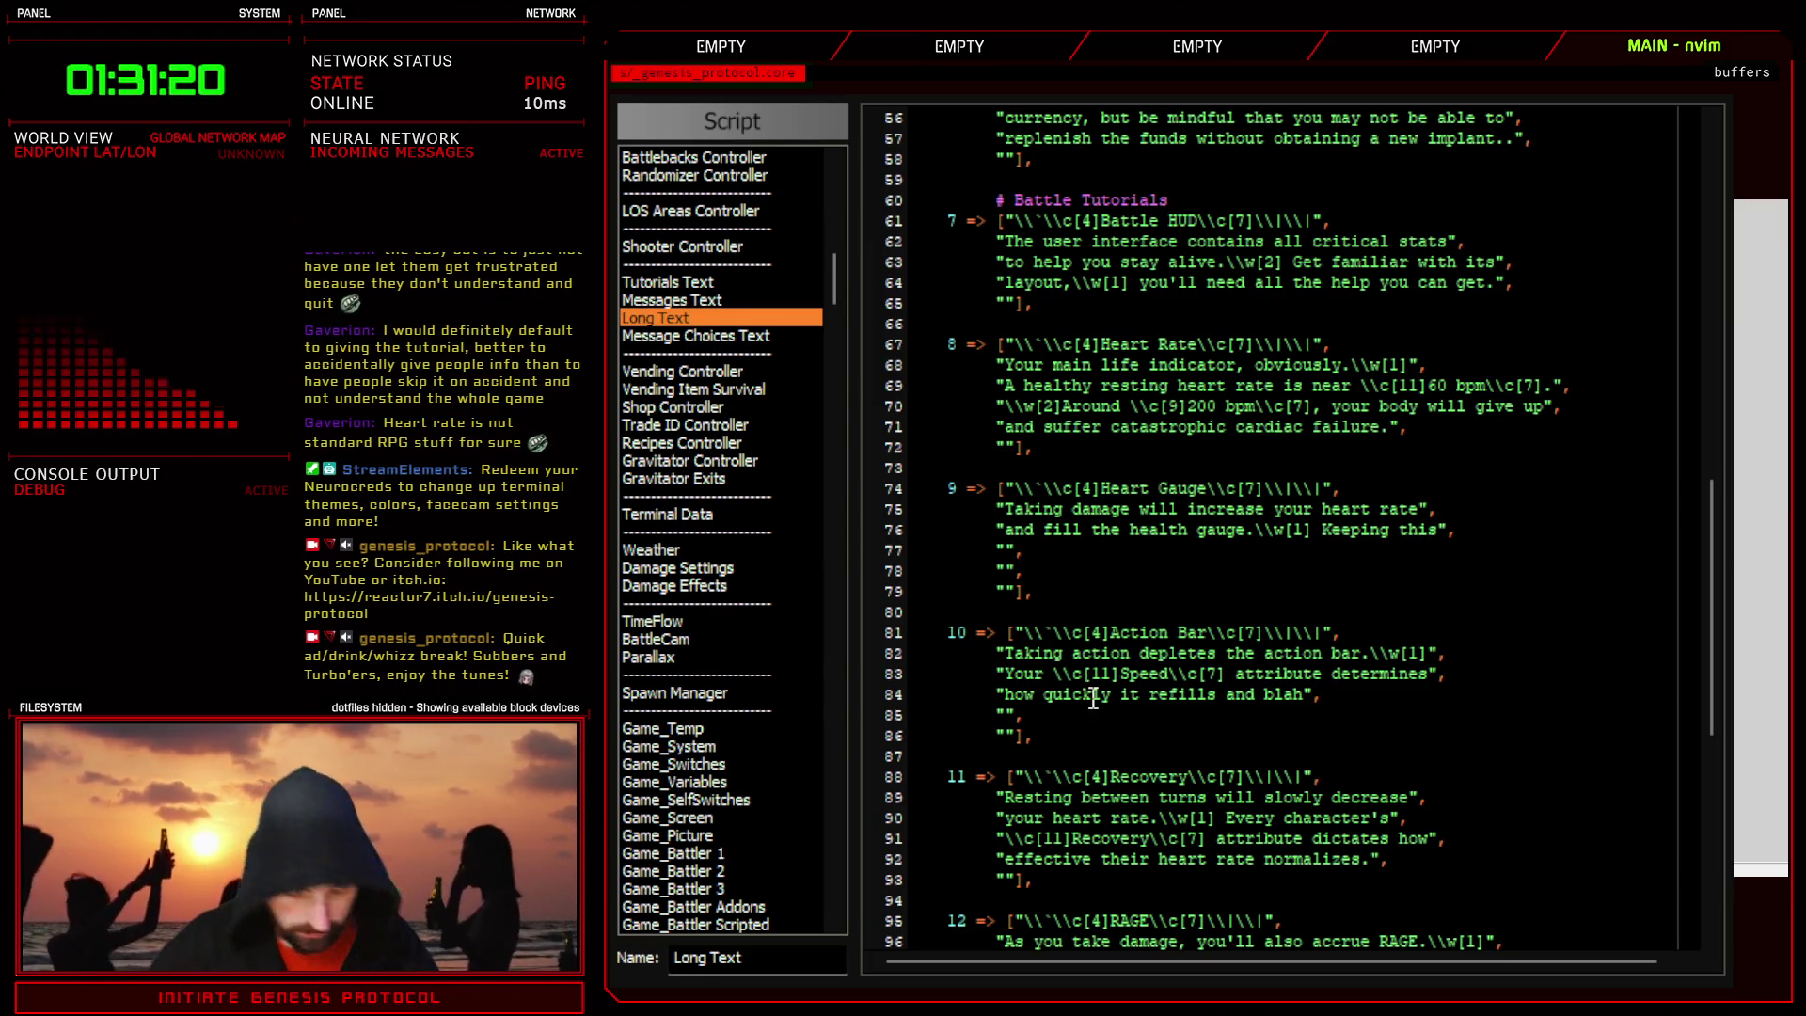
pyautogui.write('bar low')
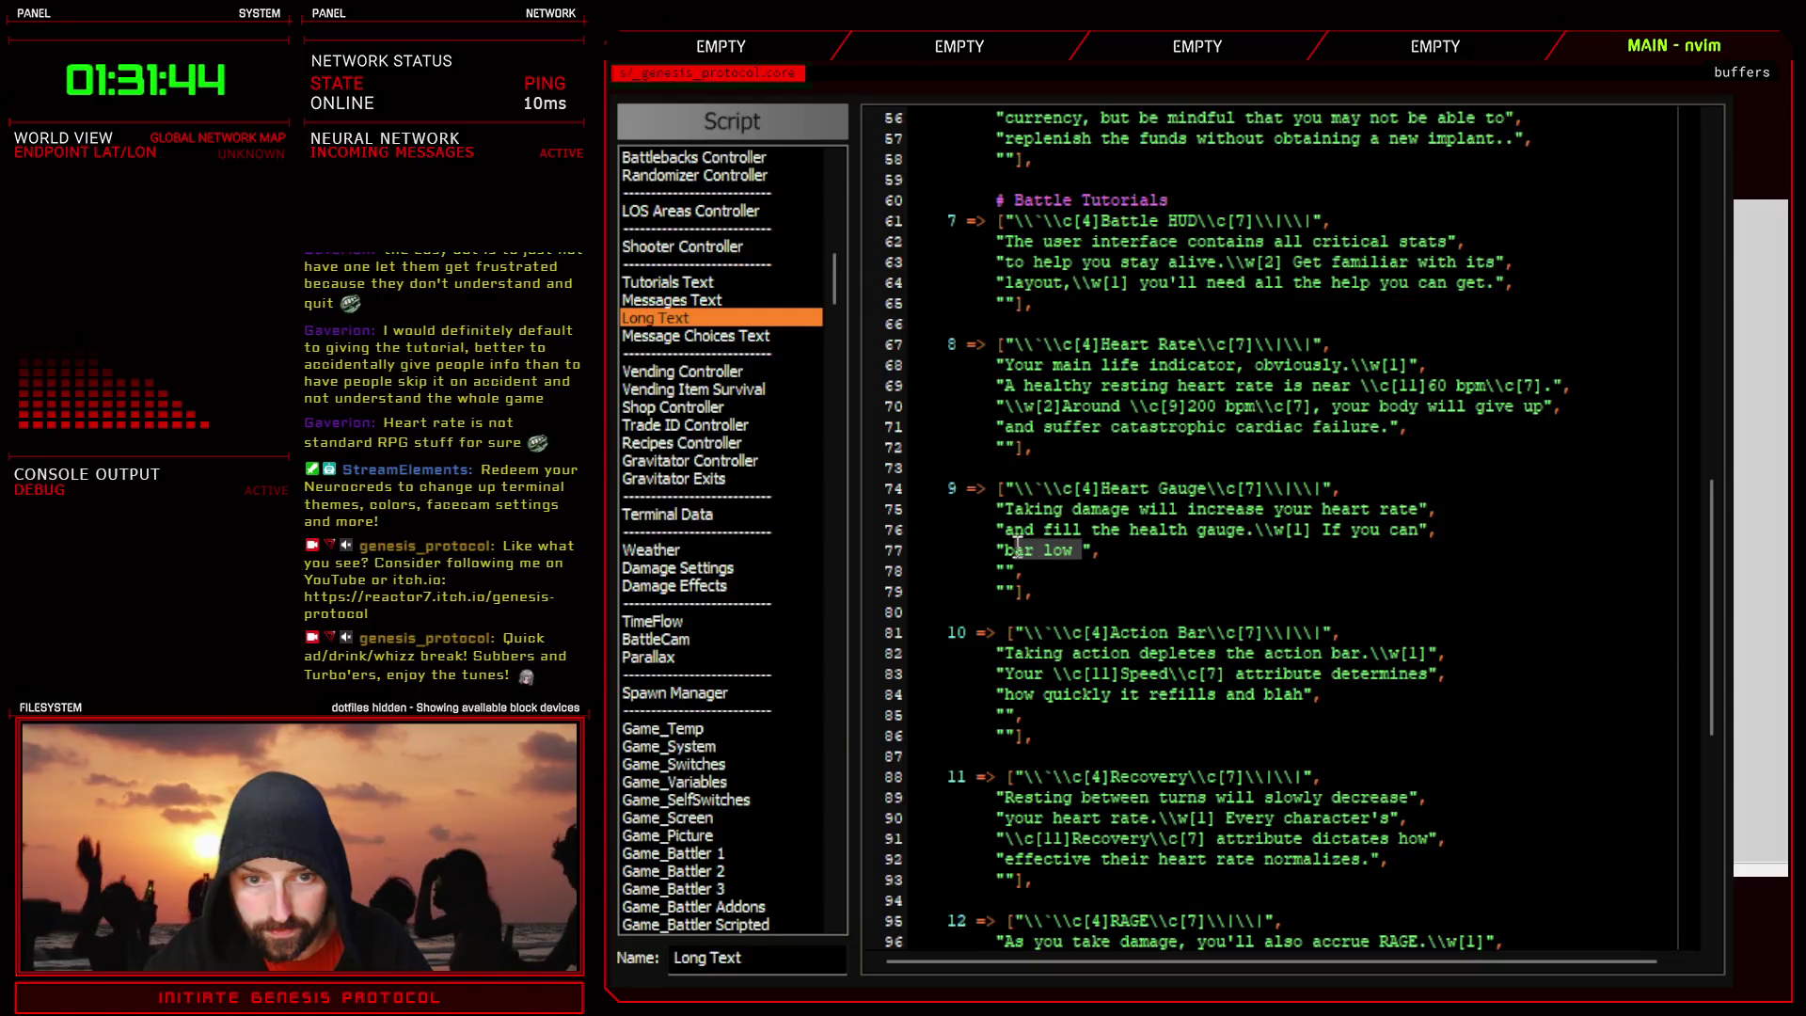
pyautogui.write('ckeep the')
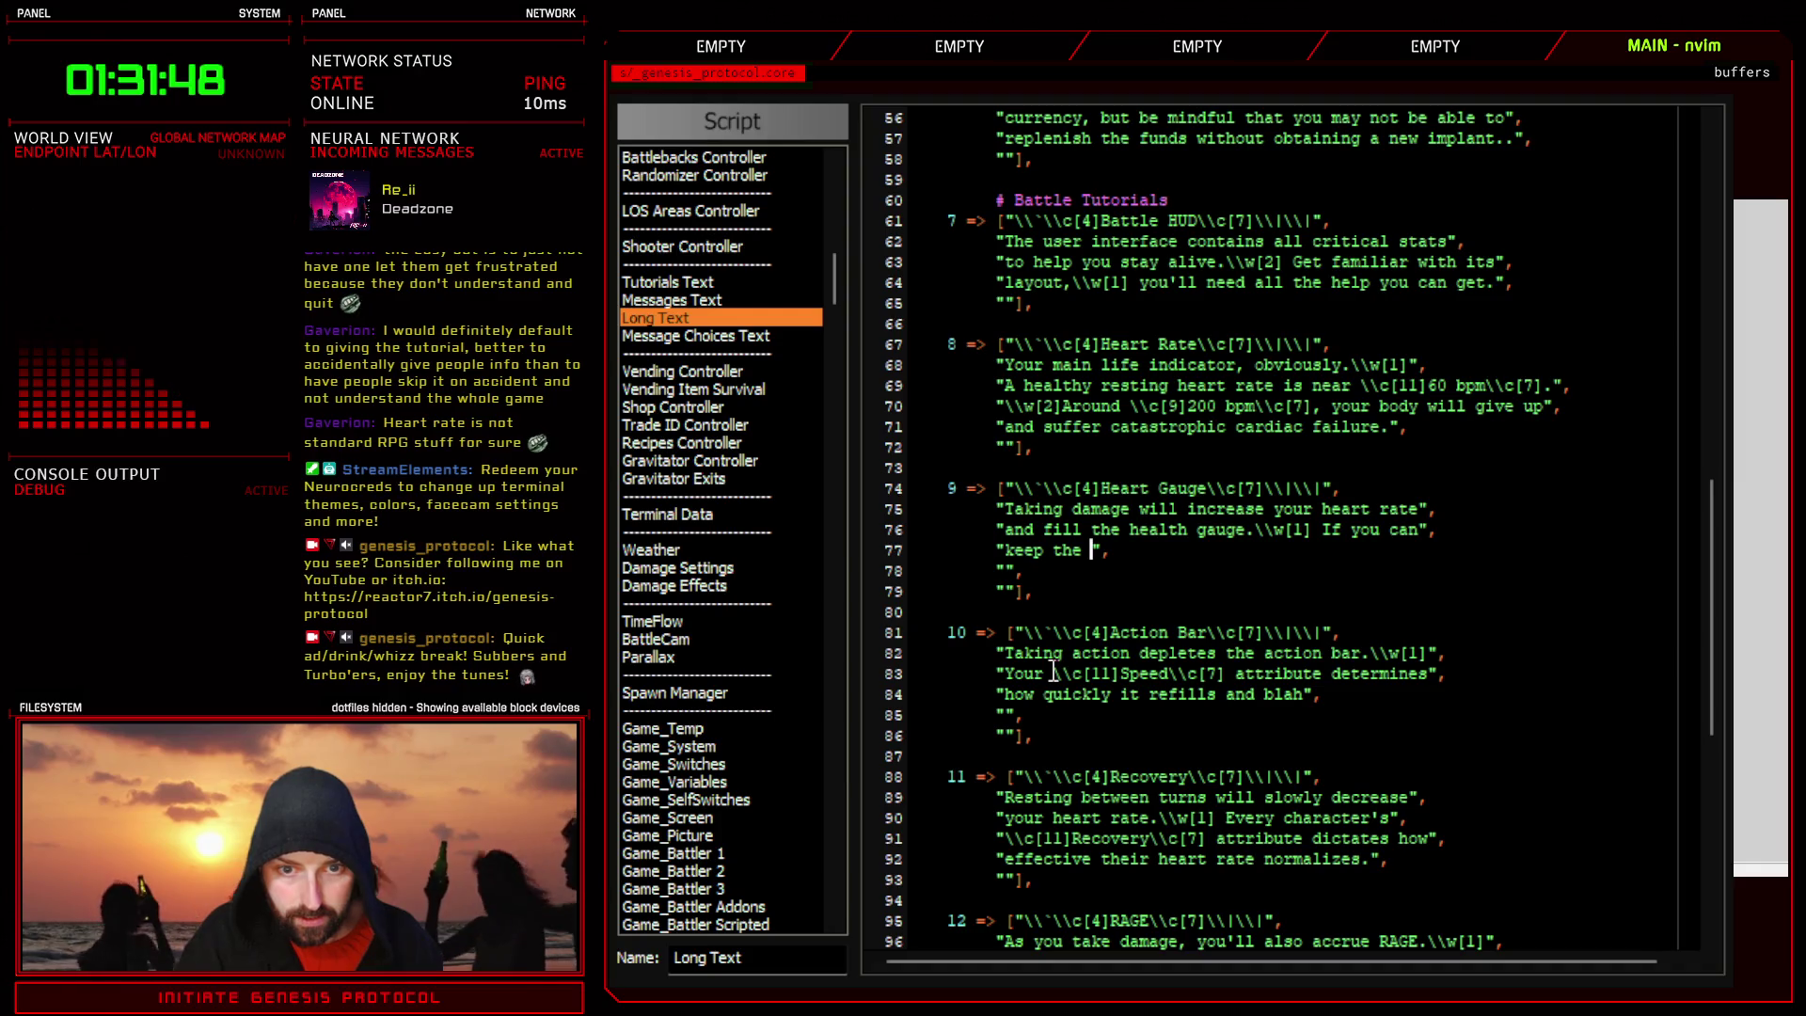
pyautogui.press('BackSpace')
pyautogui.press('BackSpace')
pyautogui.write('is bar l')
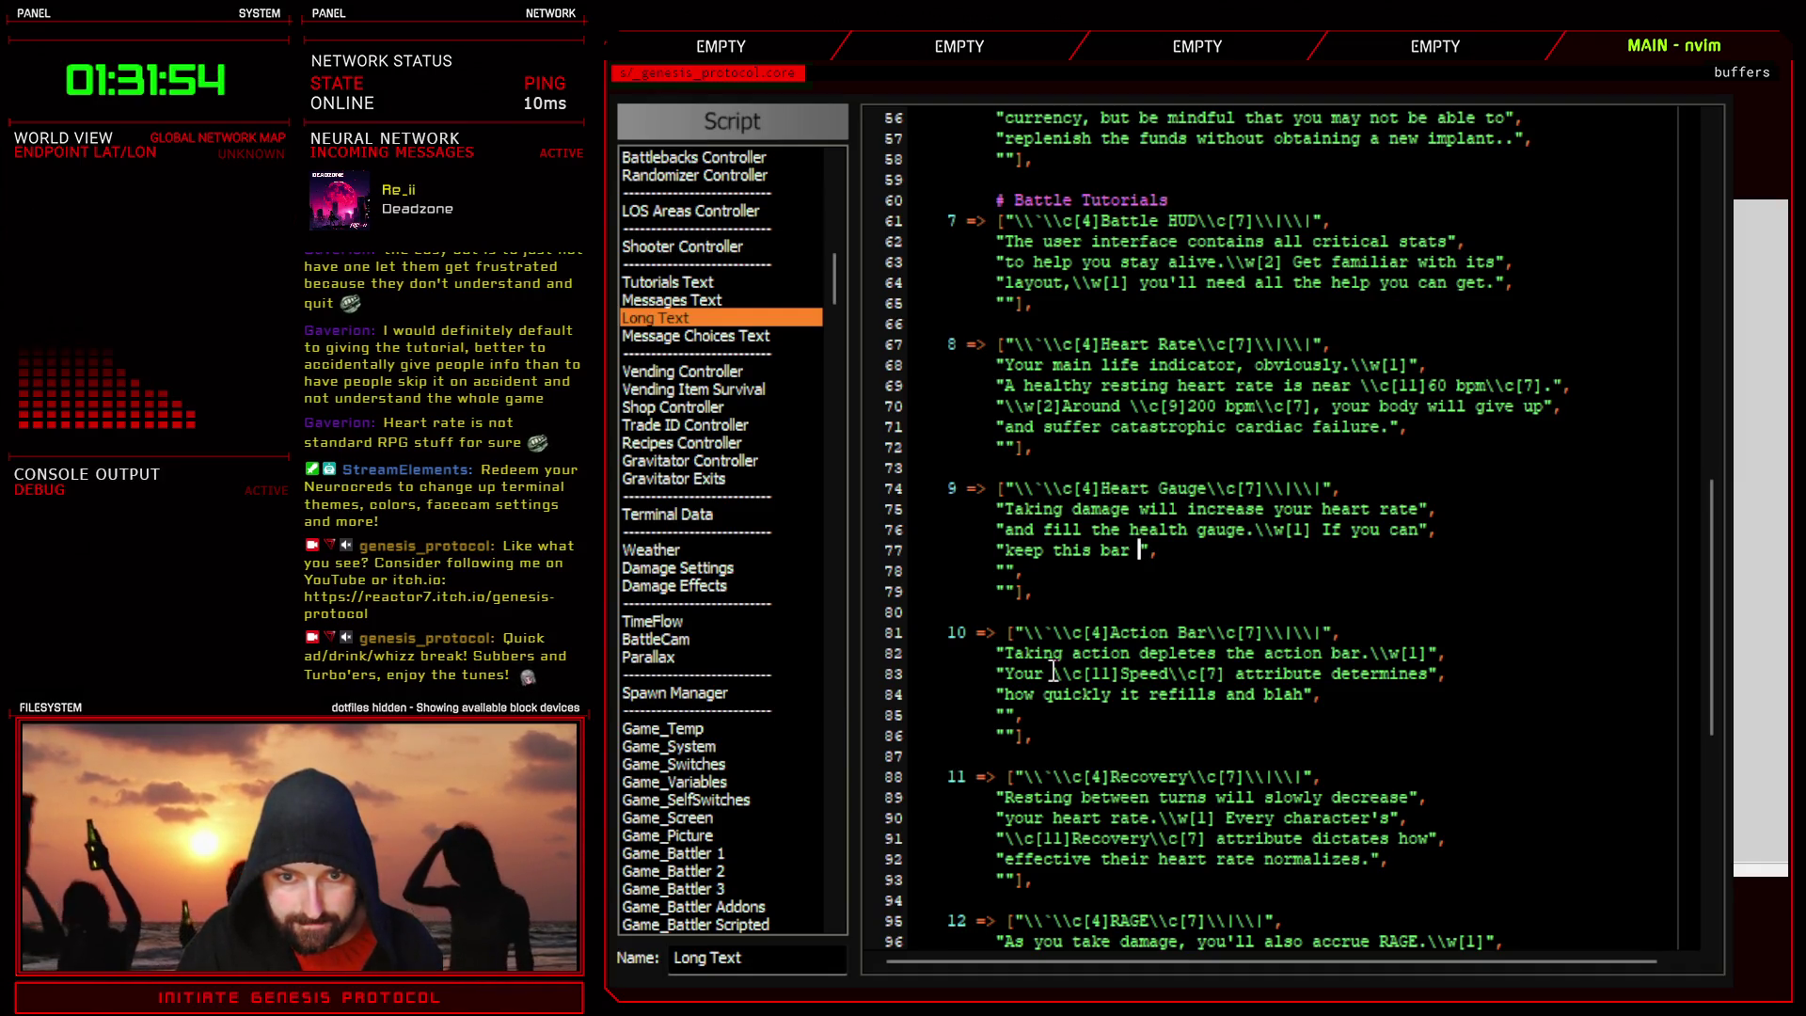
pyautogui.write('ow')
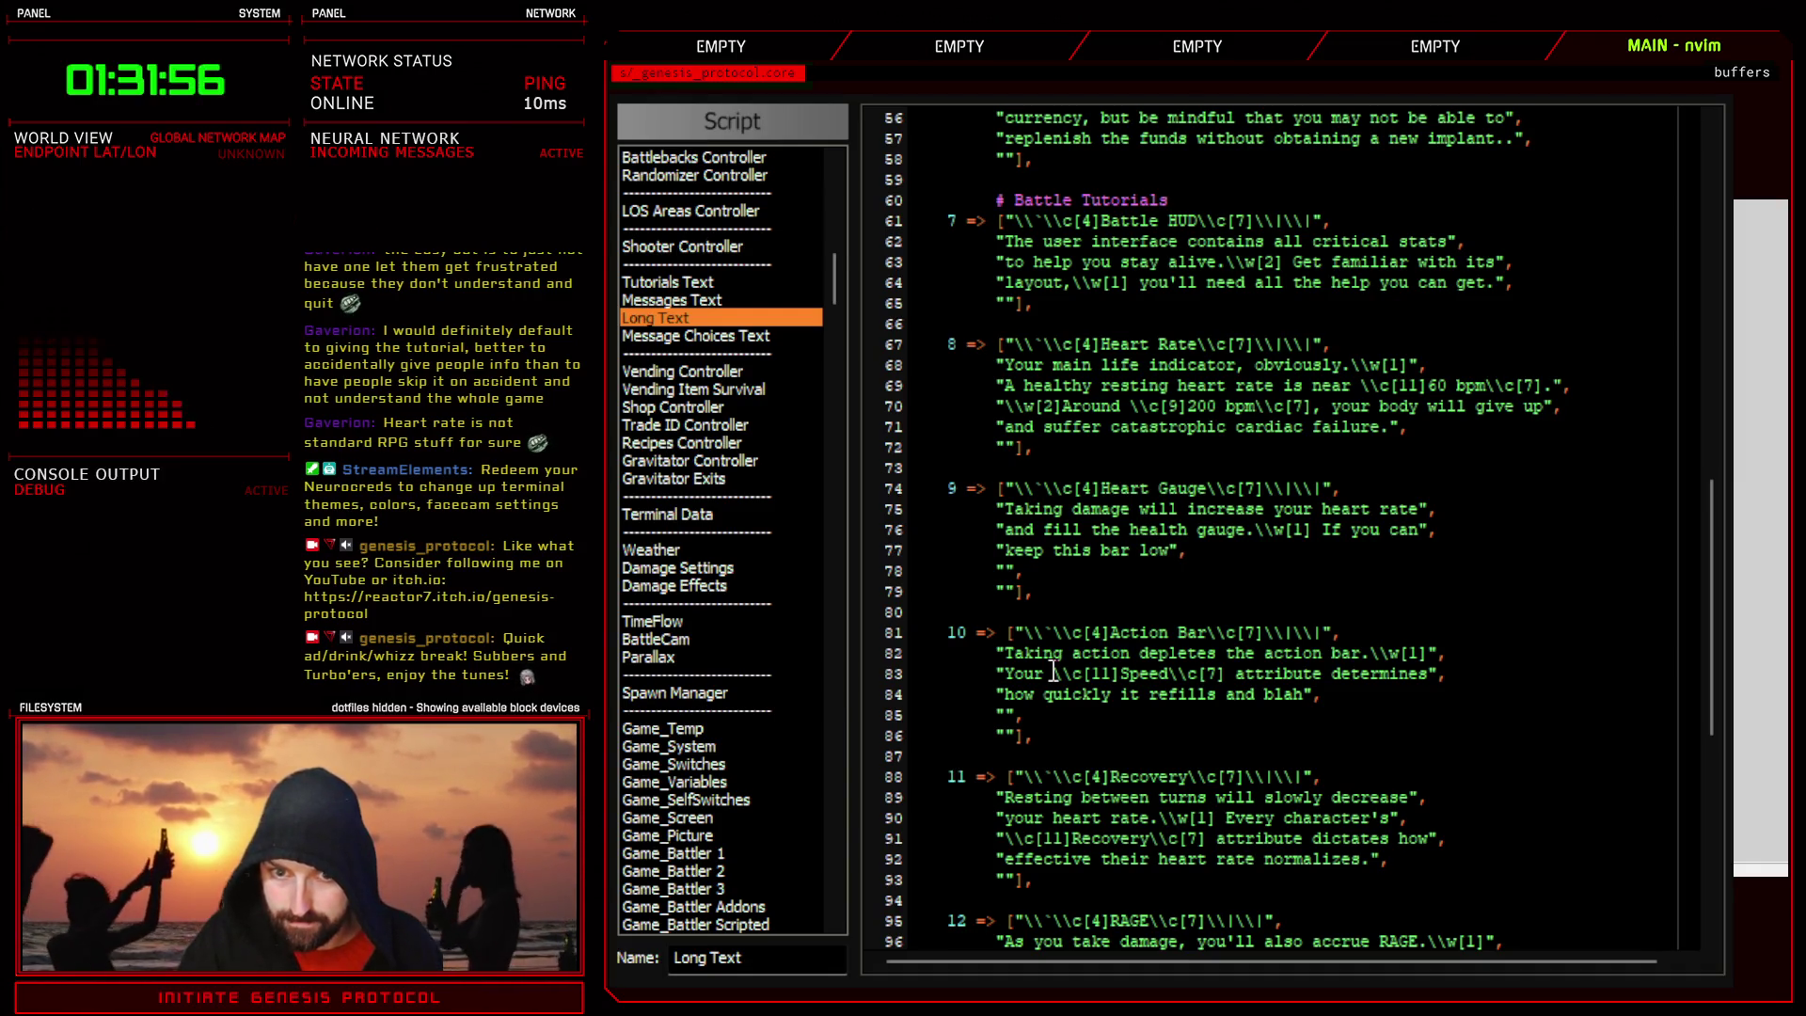
pyautogui.write(', your heart wil')
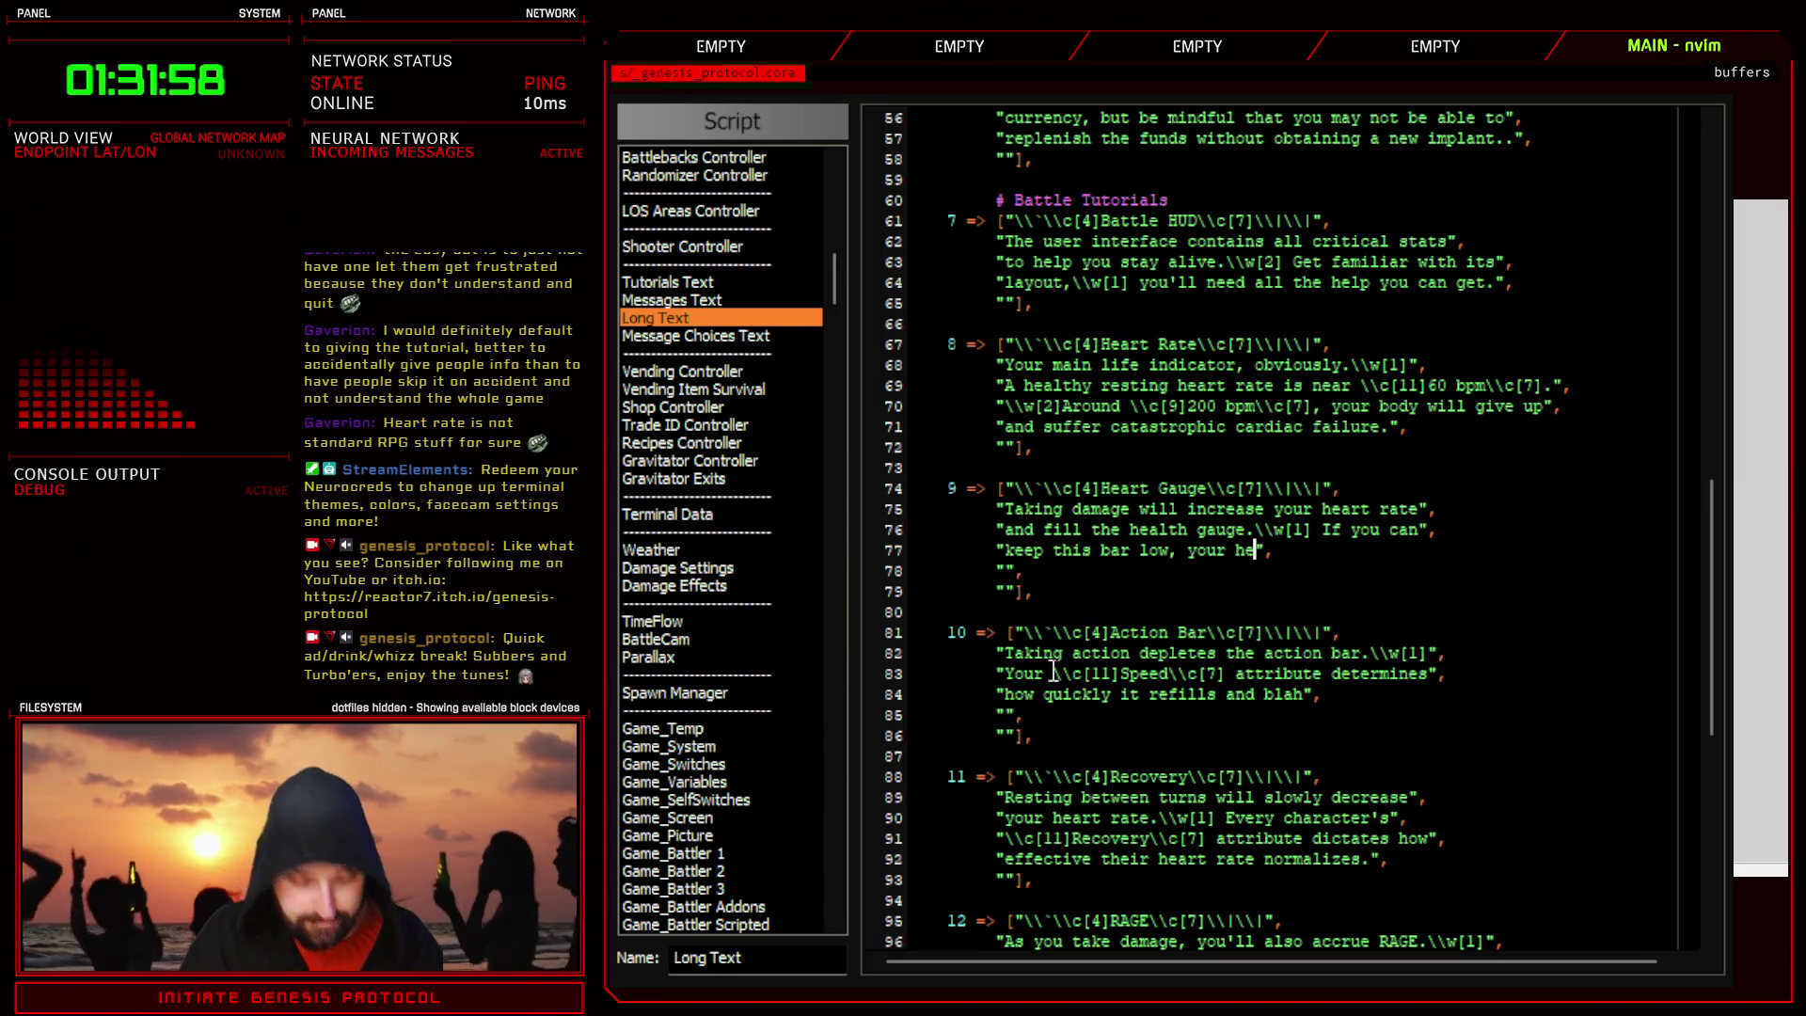
pyautogui.write('l t')
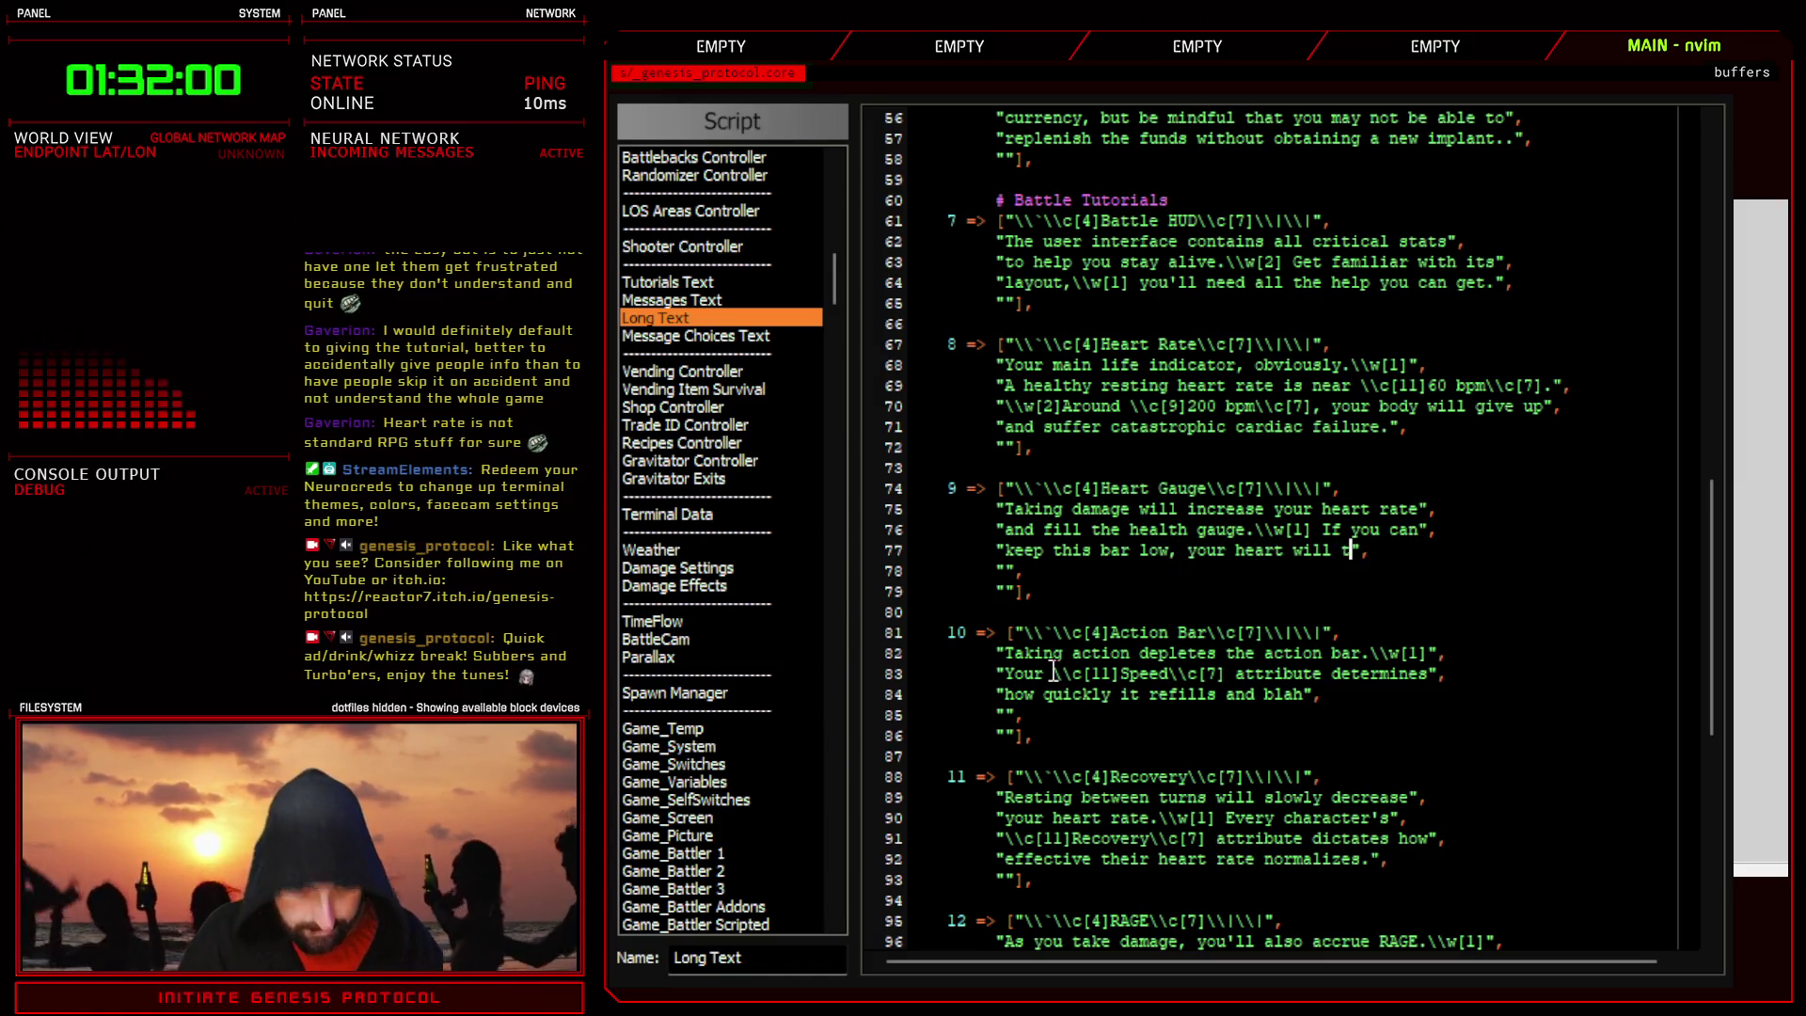
pyautogui.write('hank you.')
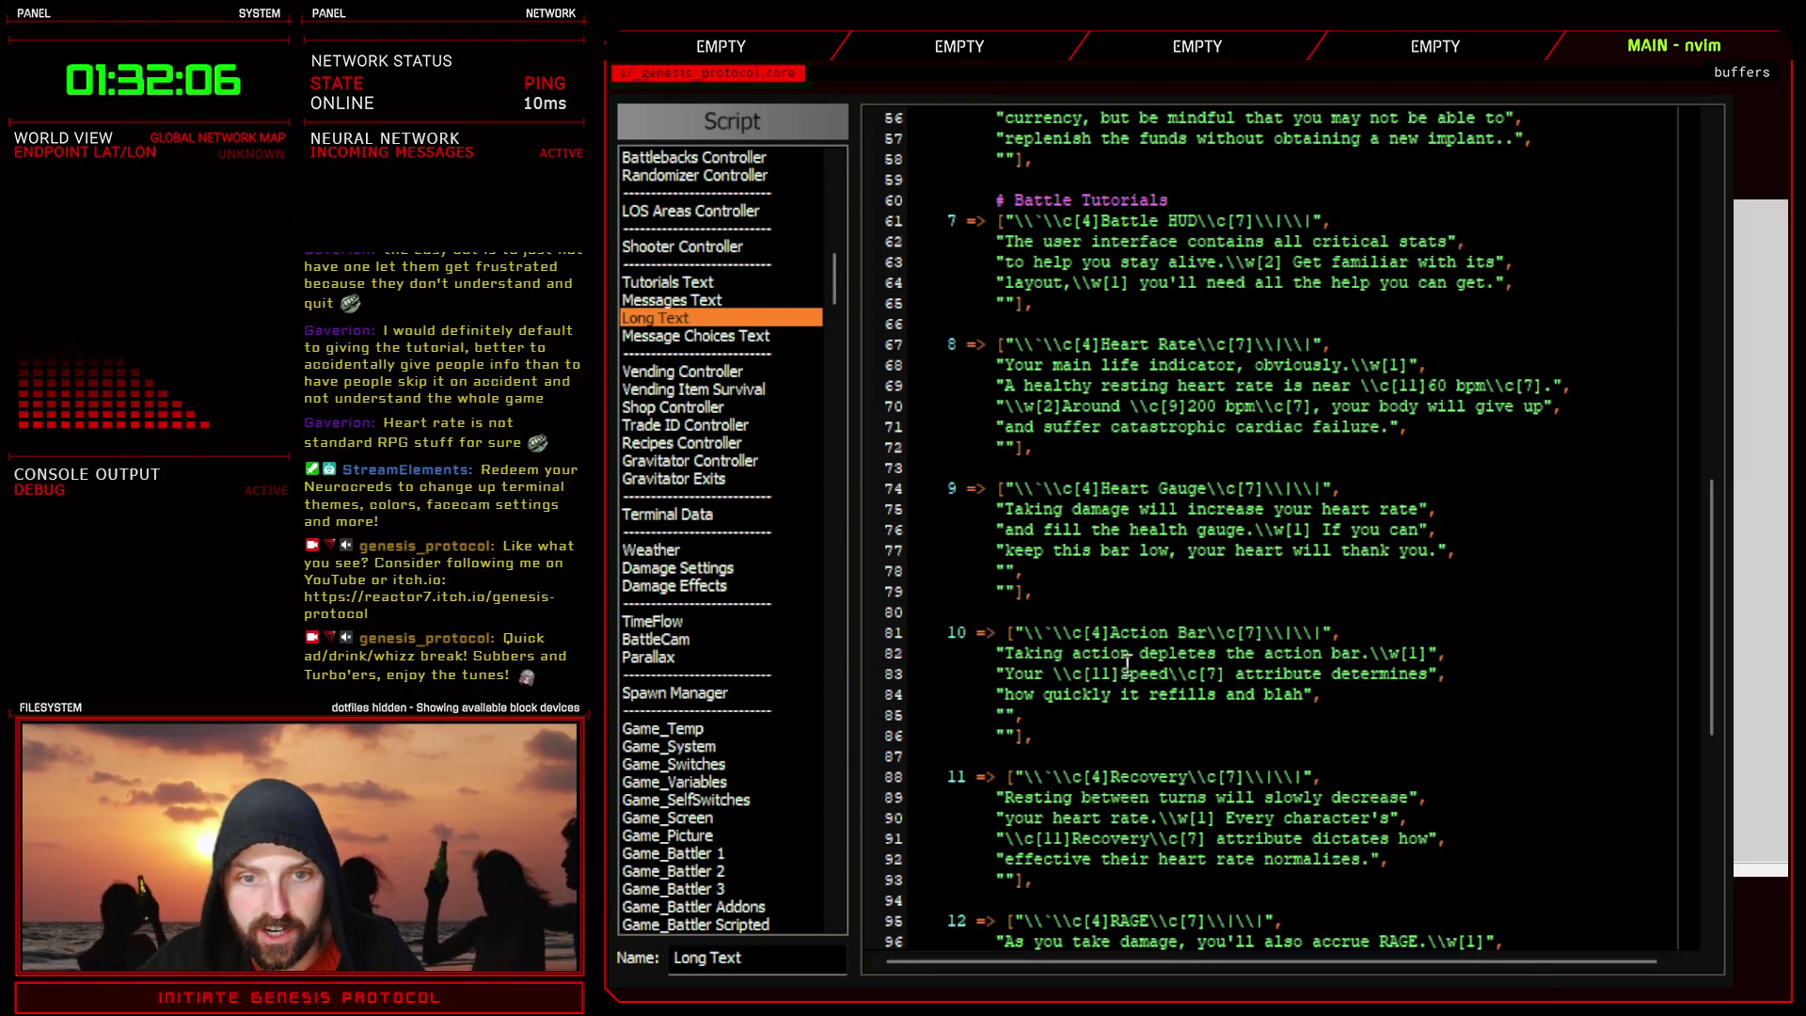
pyautogui.click(1186, 632)
# - Replace the placeholder 'blah' on line 84 with 'how often you' and start line 85
pyautogui.scroll(-2, 1161, 627)
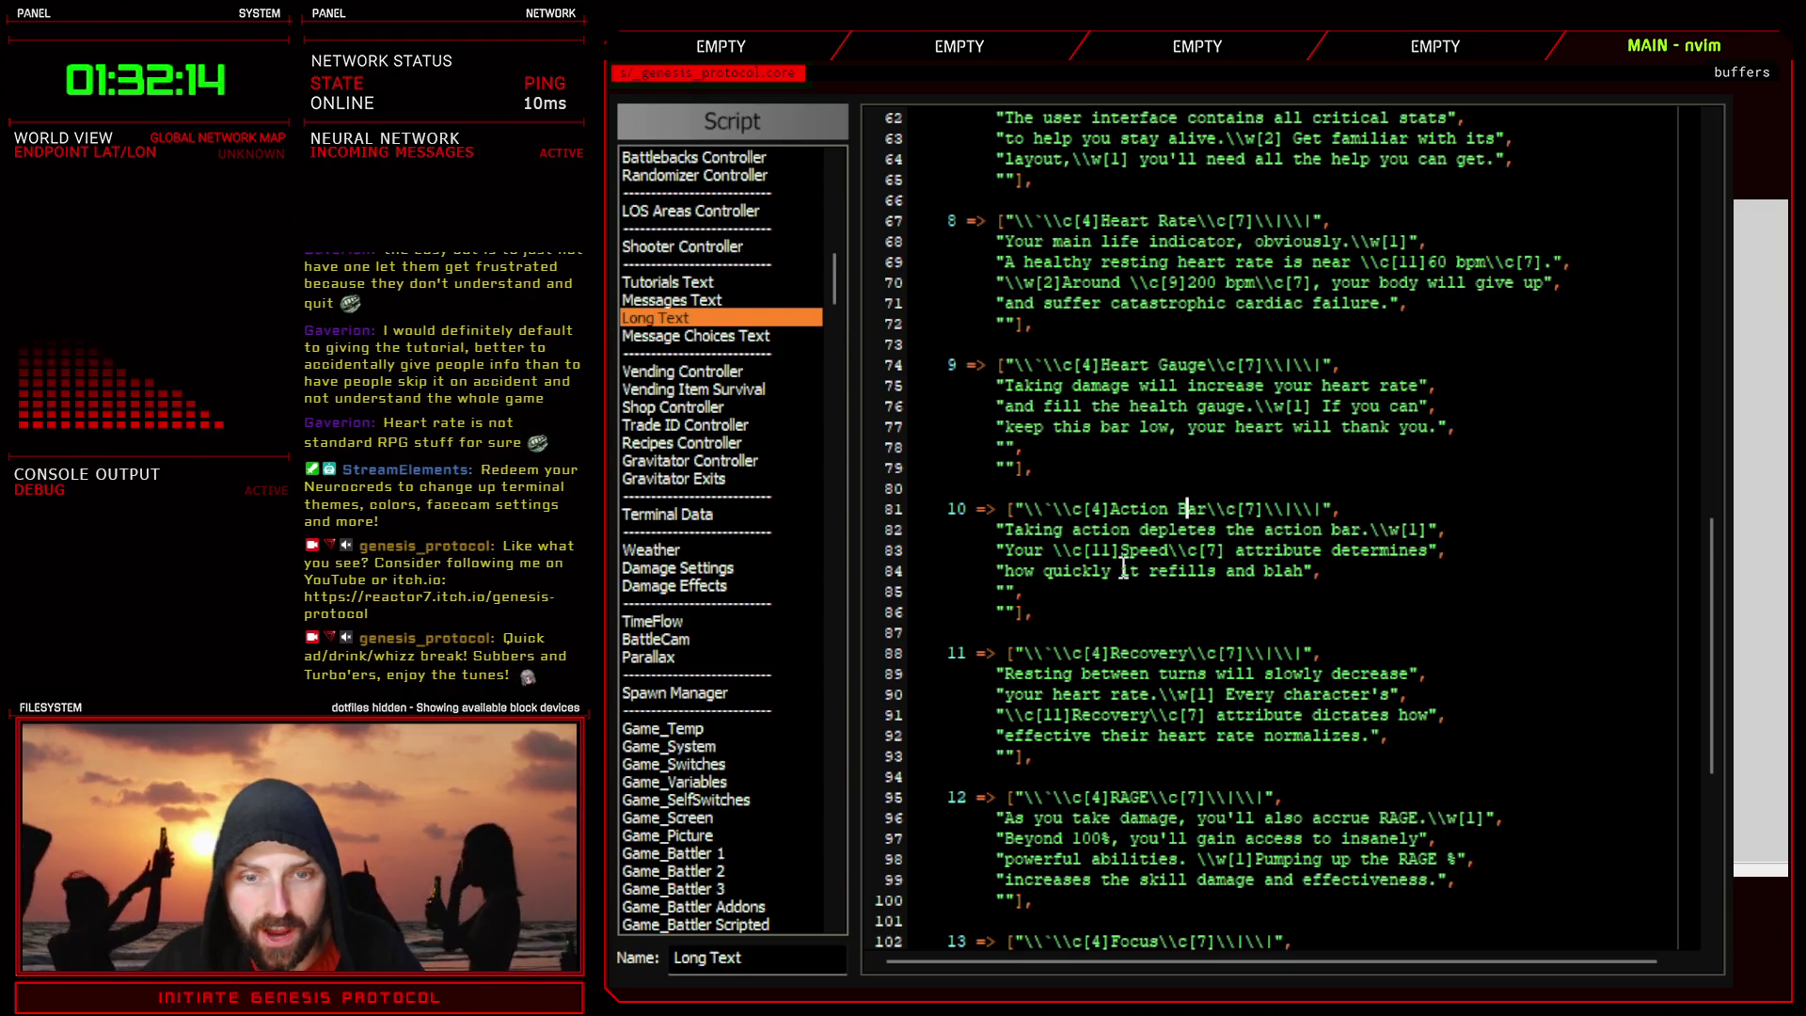
pyautogui.moveTo(1303, 572); pyautogui.dragTo(1269, 574)
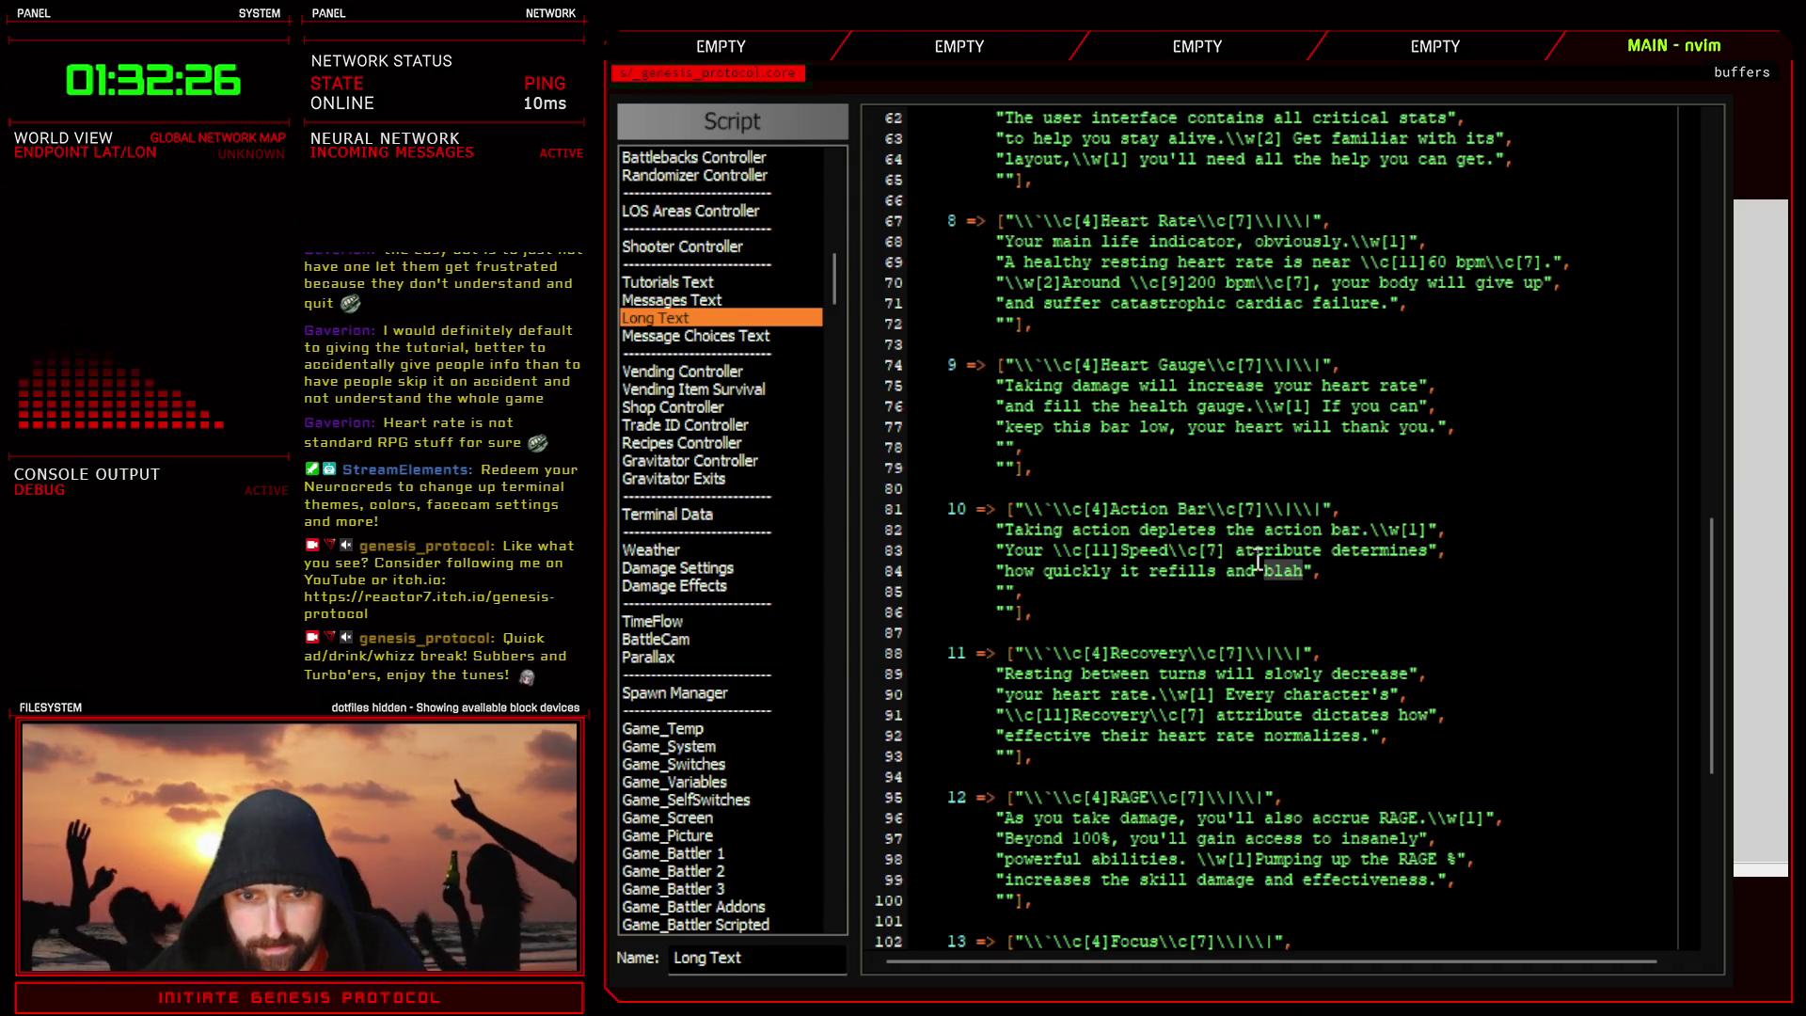
pyautogui.click(1169, 571)
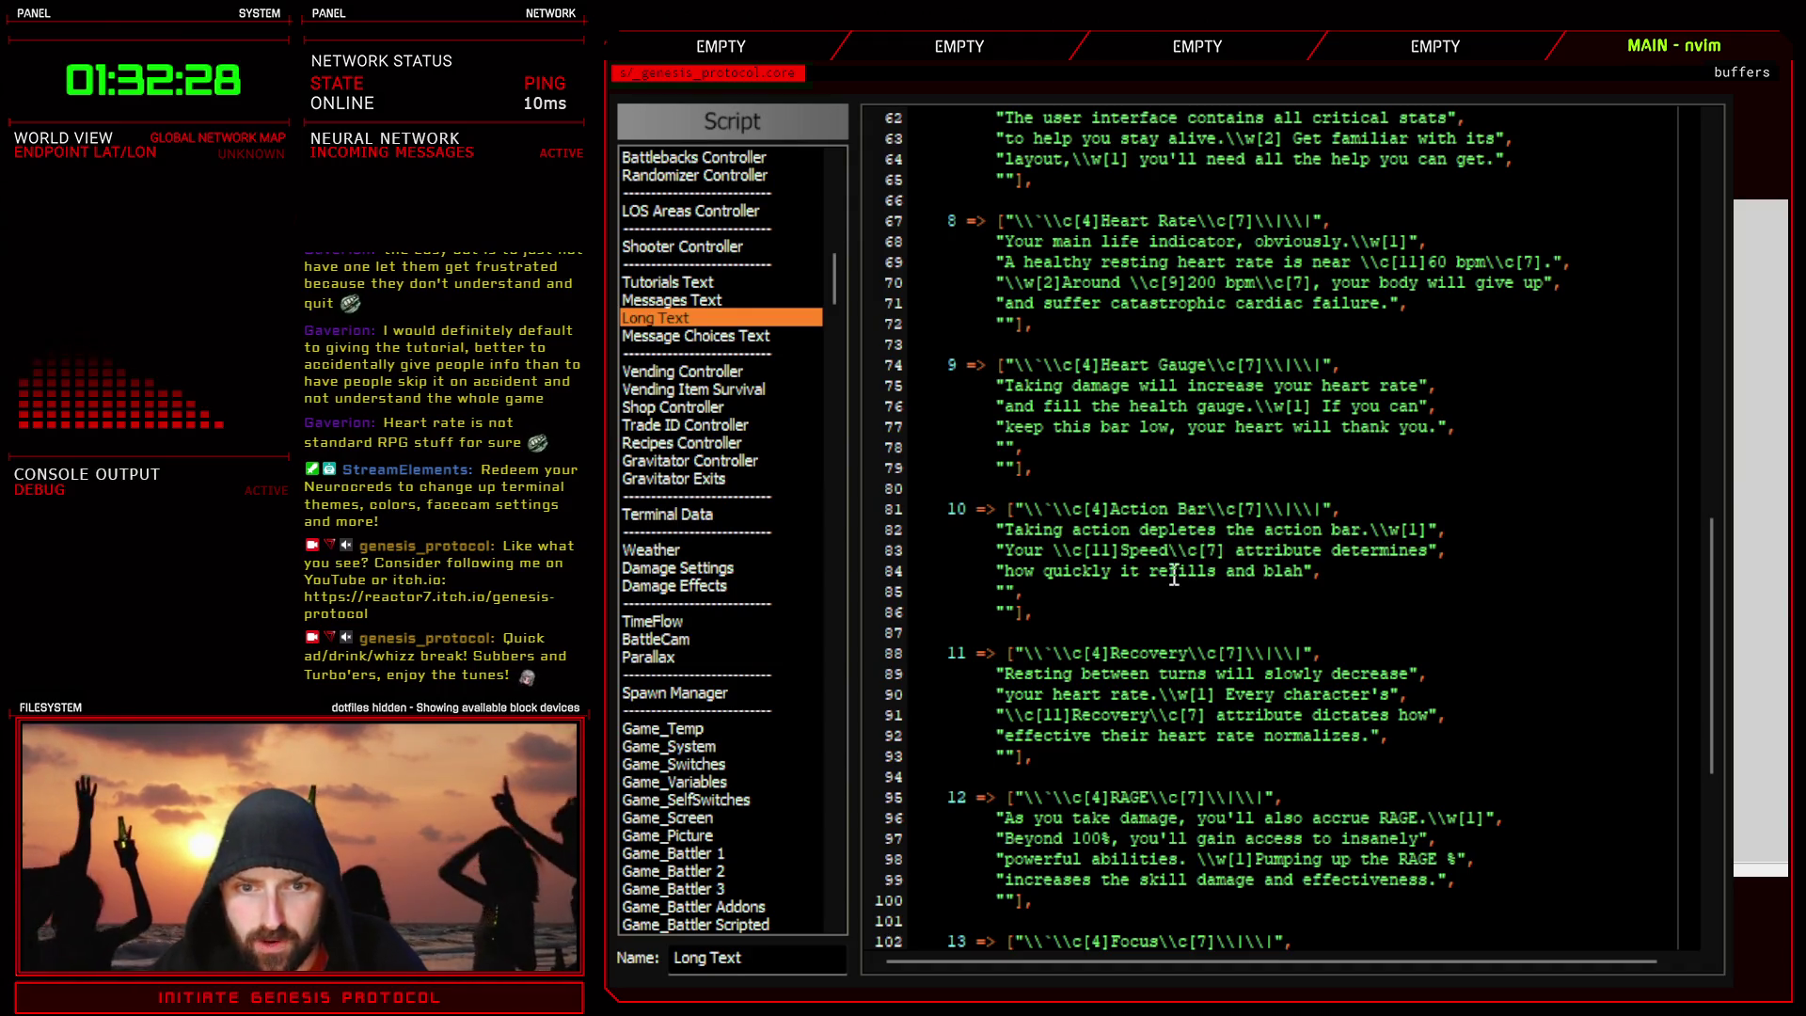
pyautogui.doubleClick(1263, 571)
pyautogui.press('c')
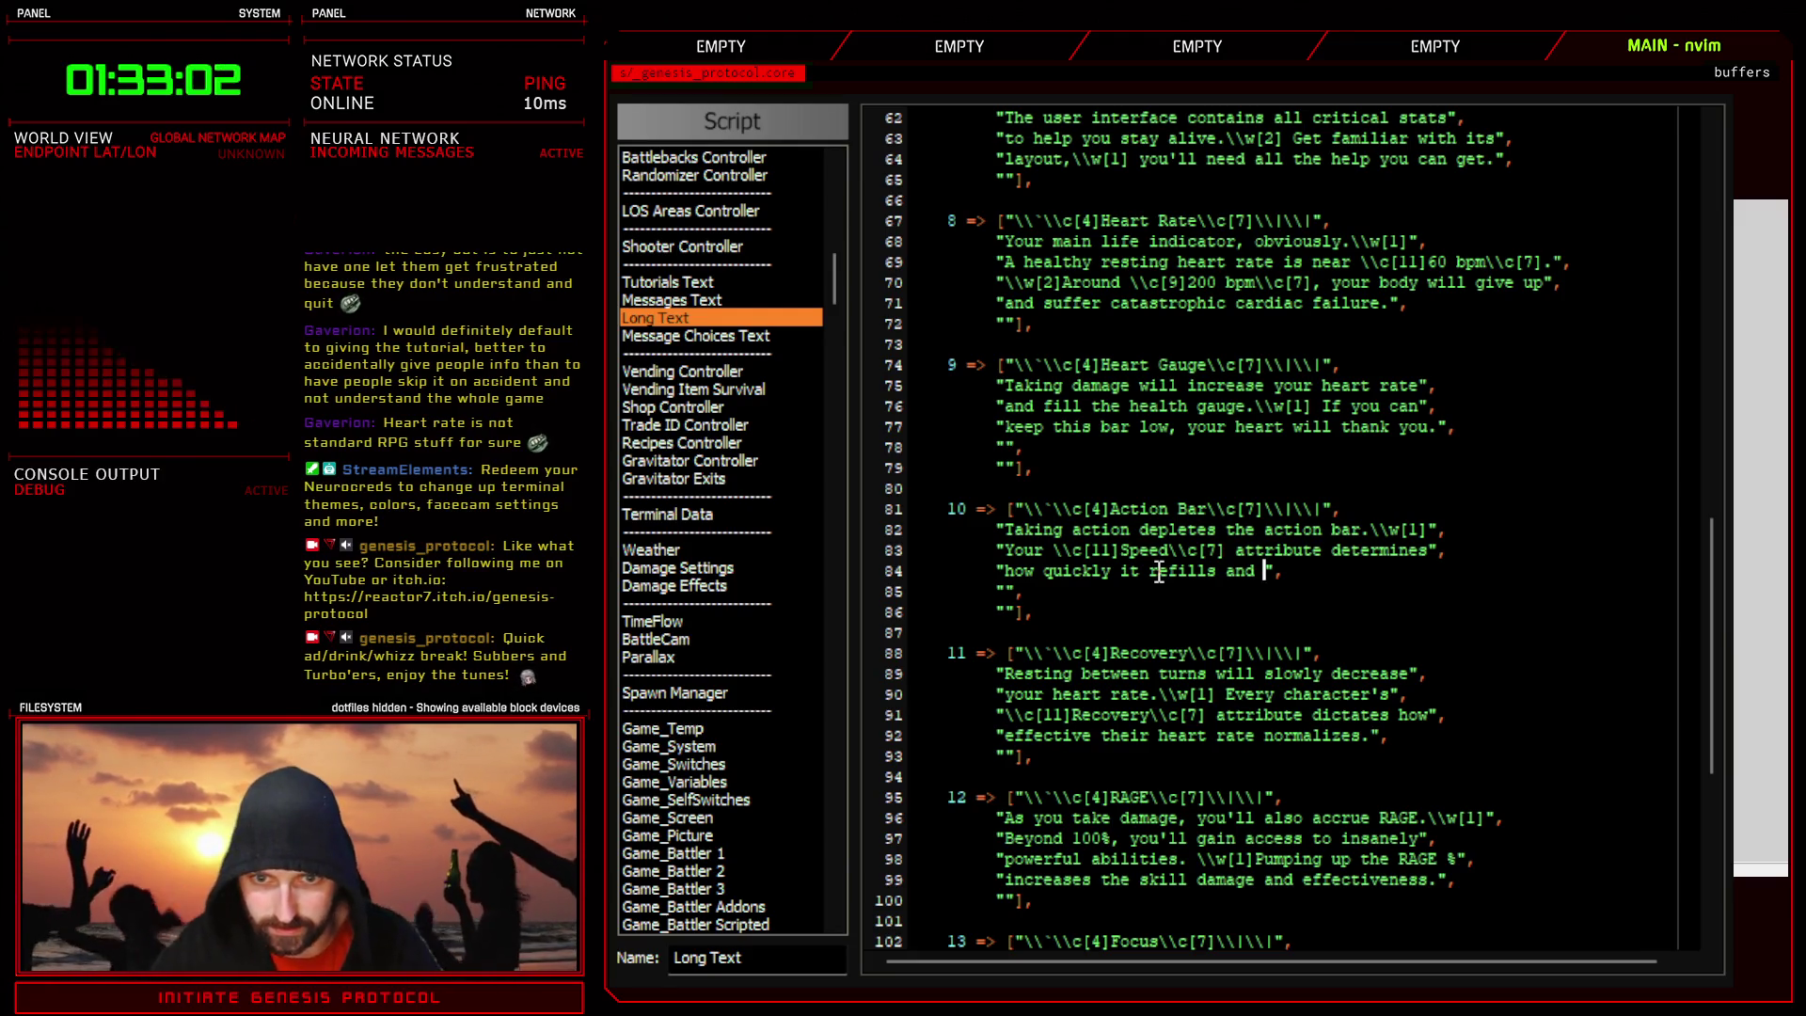
pyautogui.write('how often ')
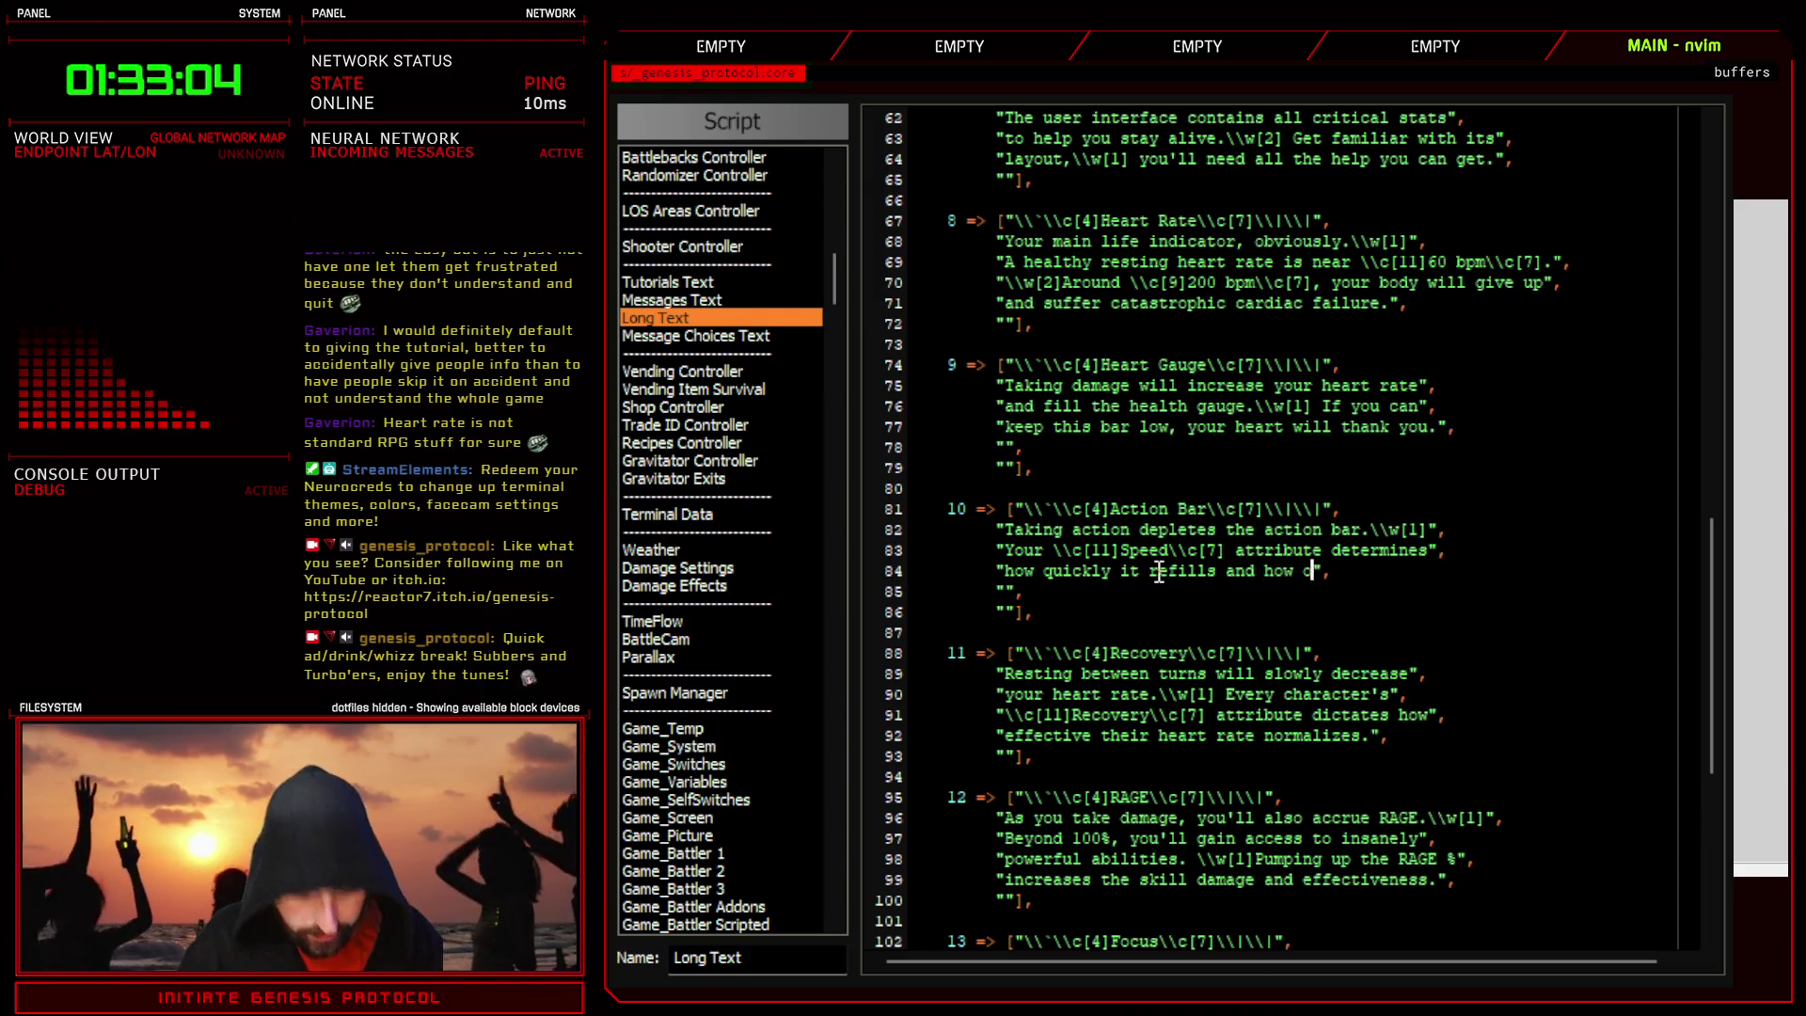
pyautogui.write('you')
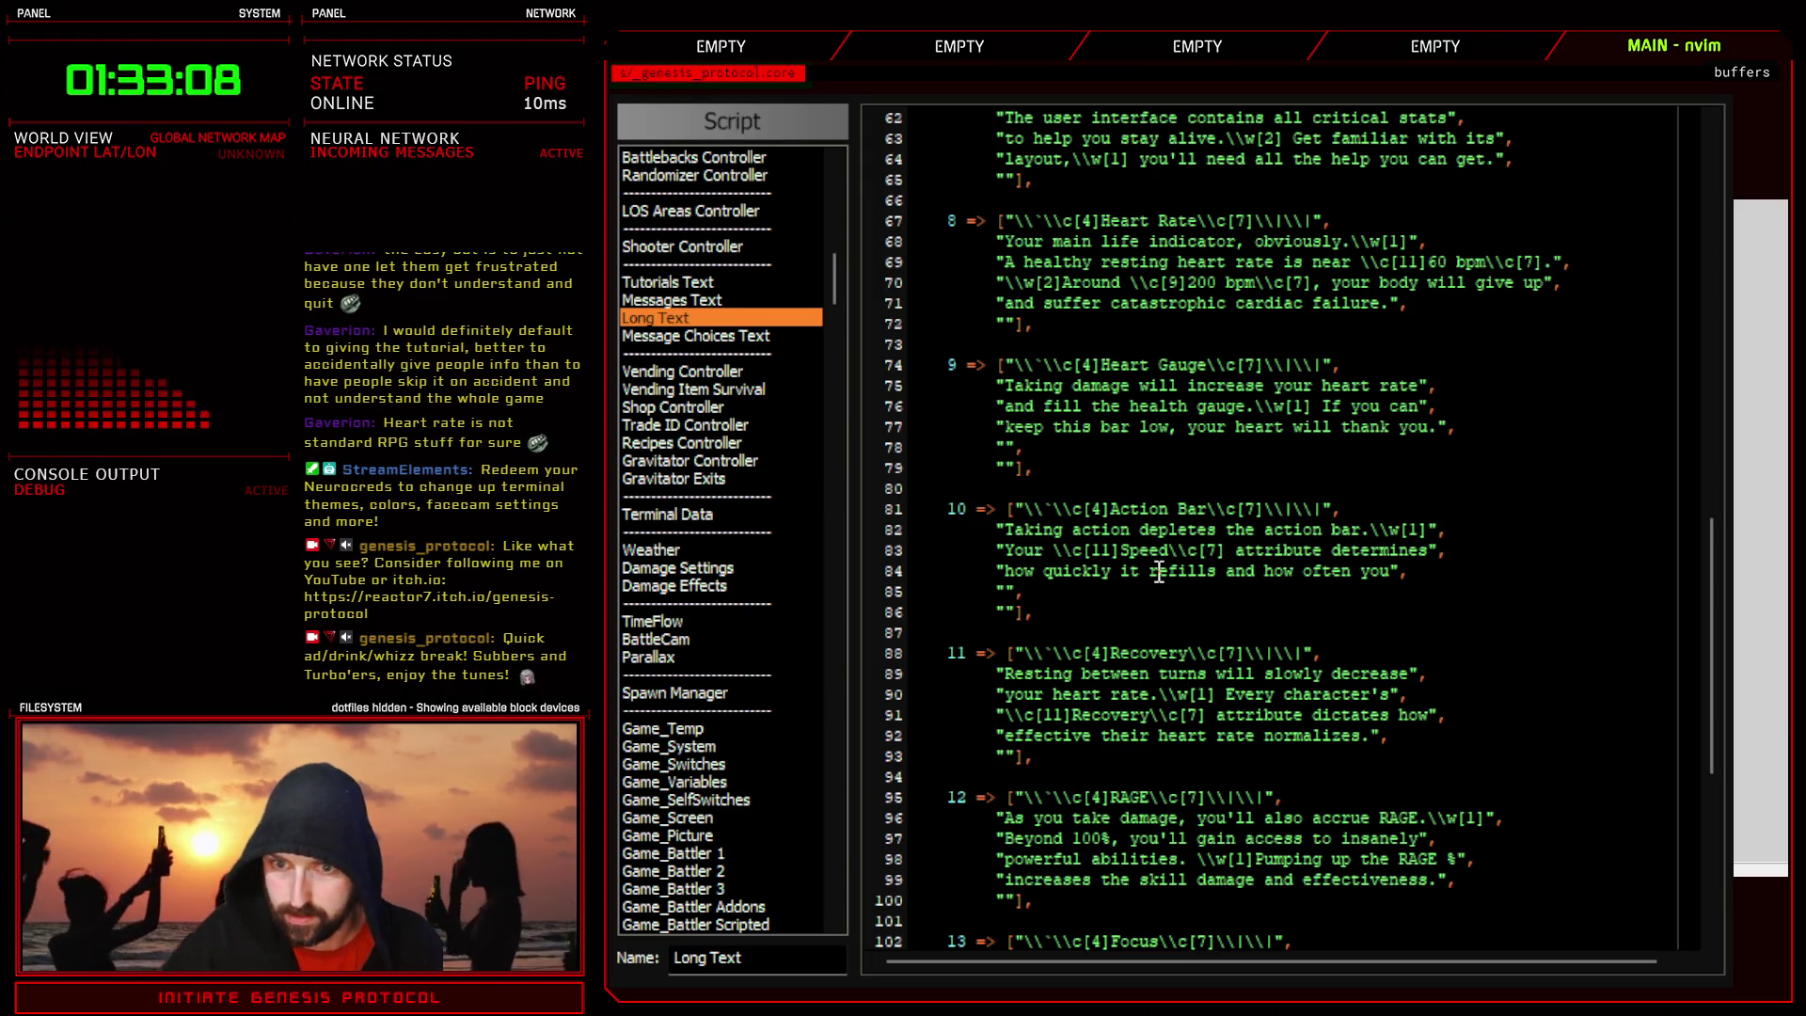
pyautogui.click(1006, 588)
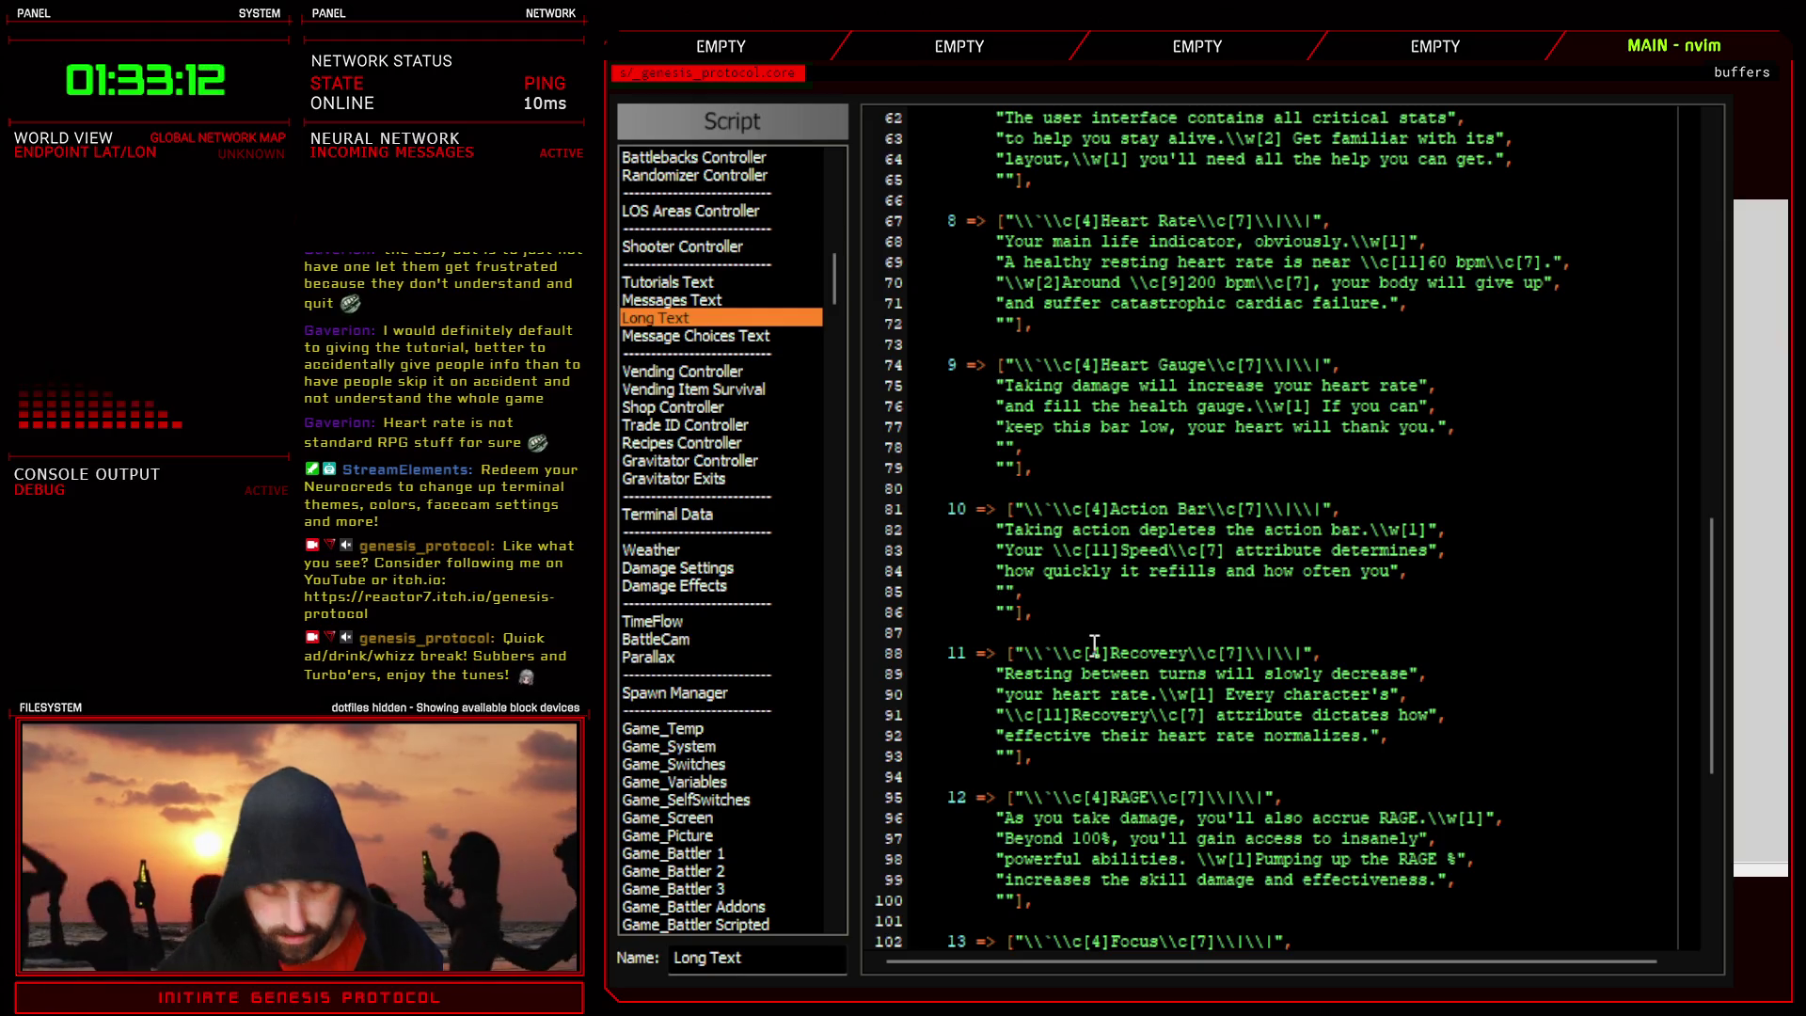
pyautogui.write('can ')
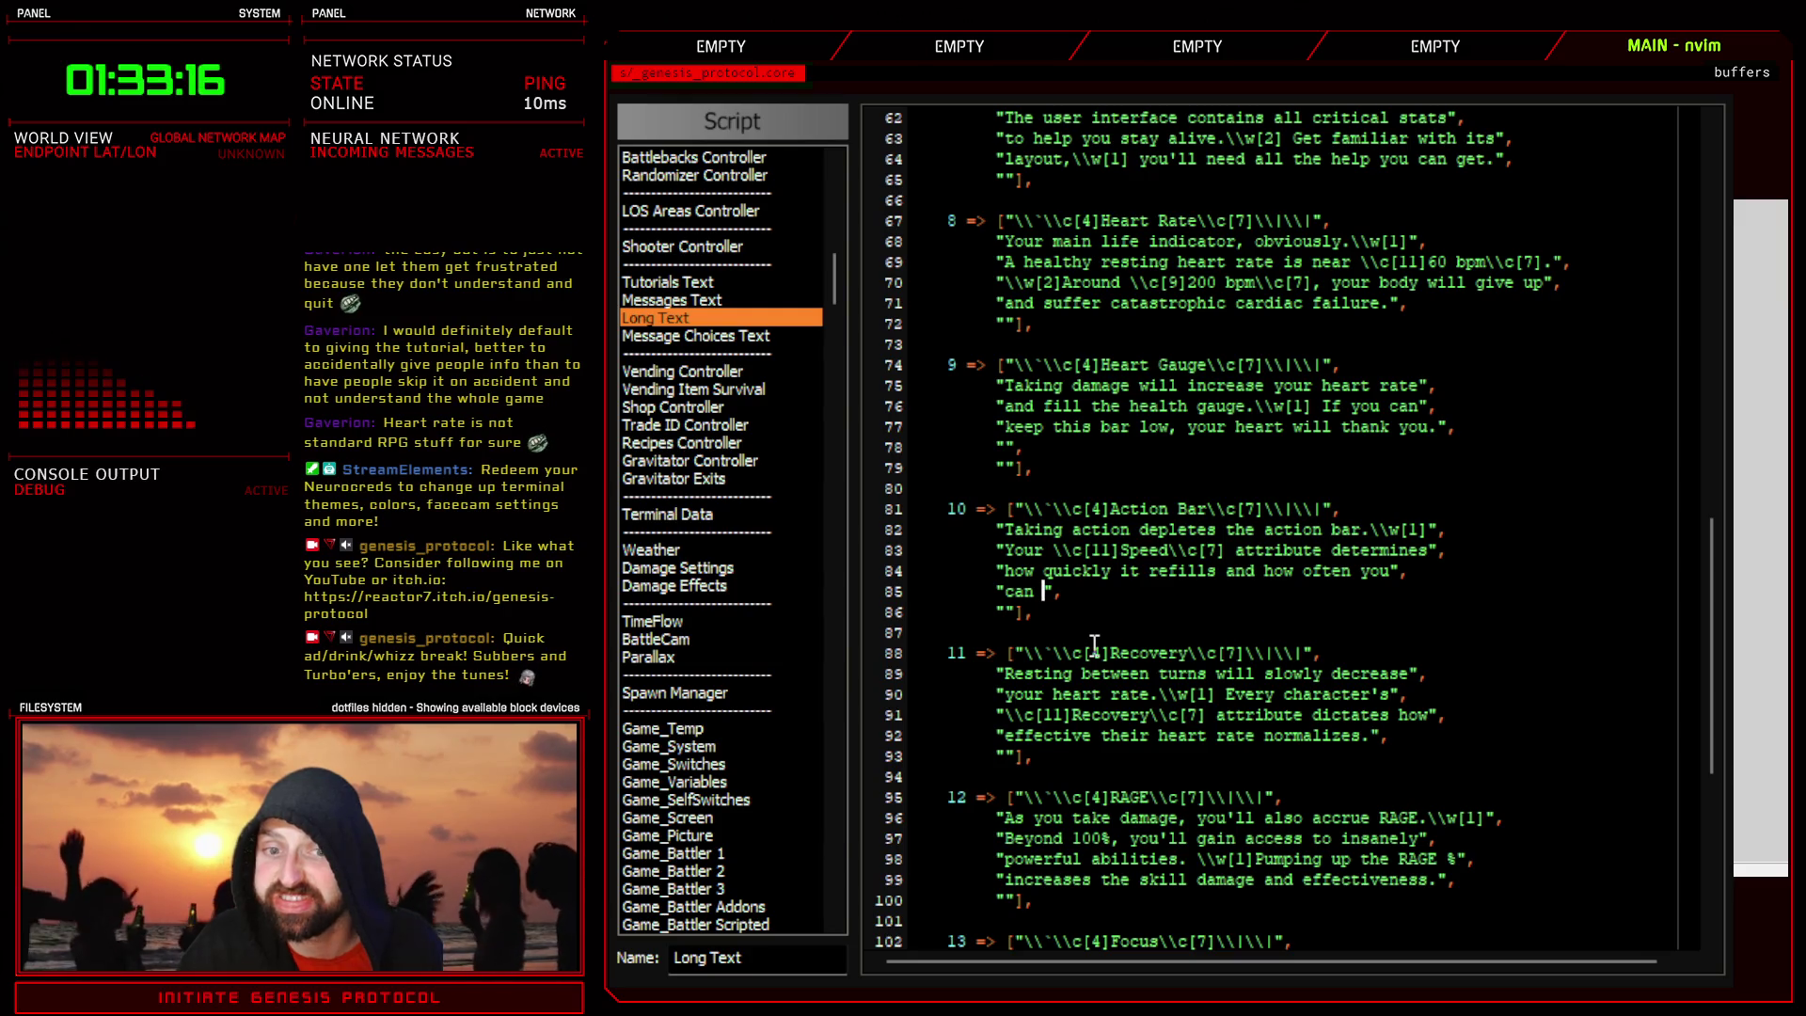
pyautogui.write('take action')
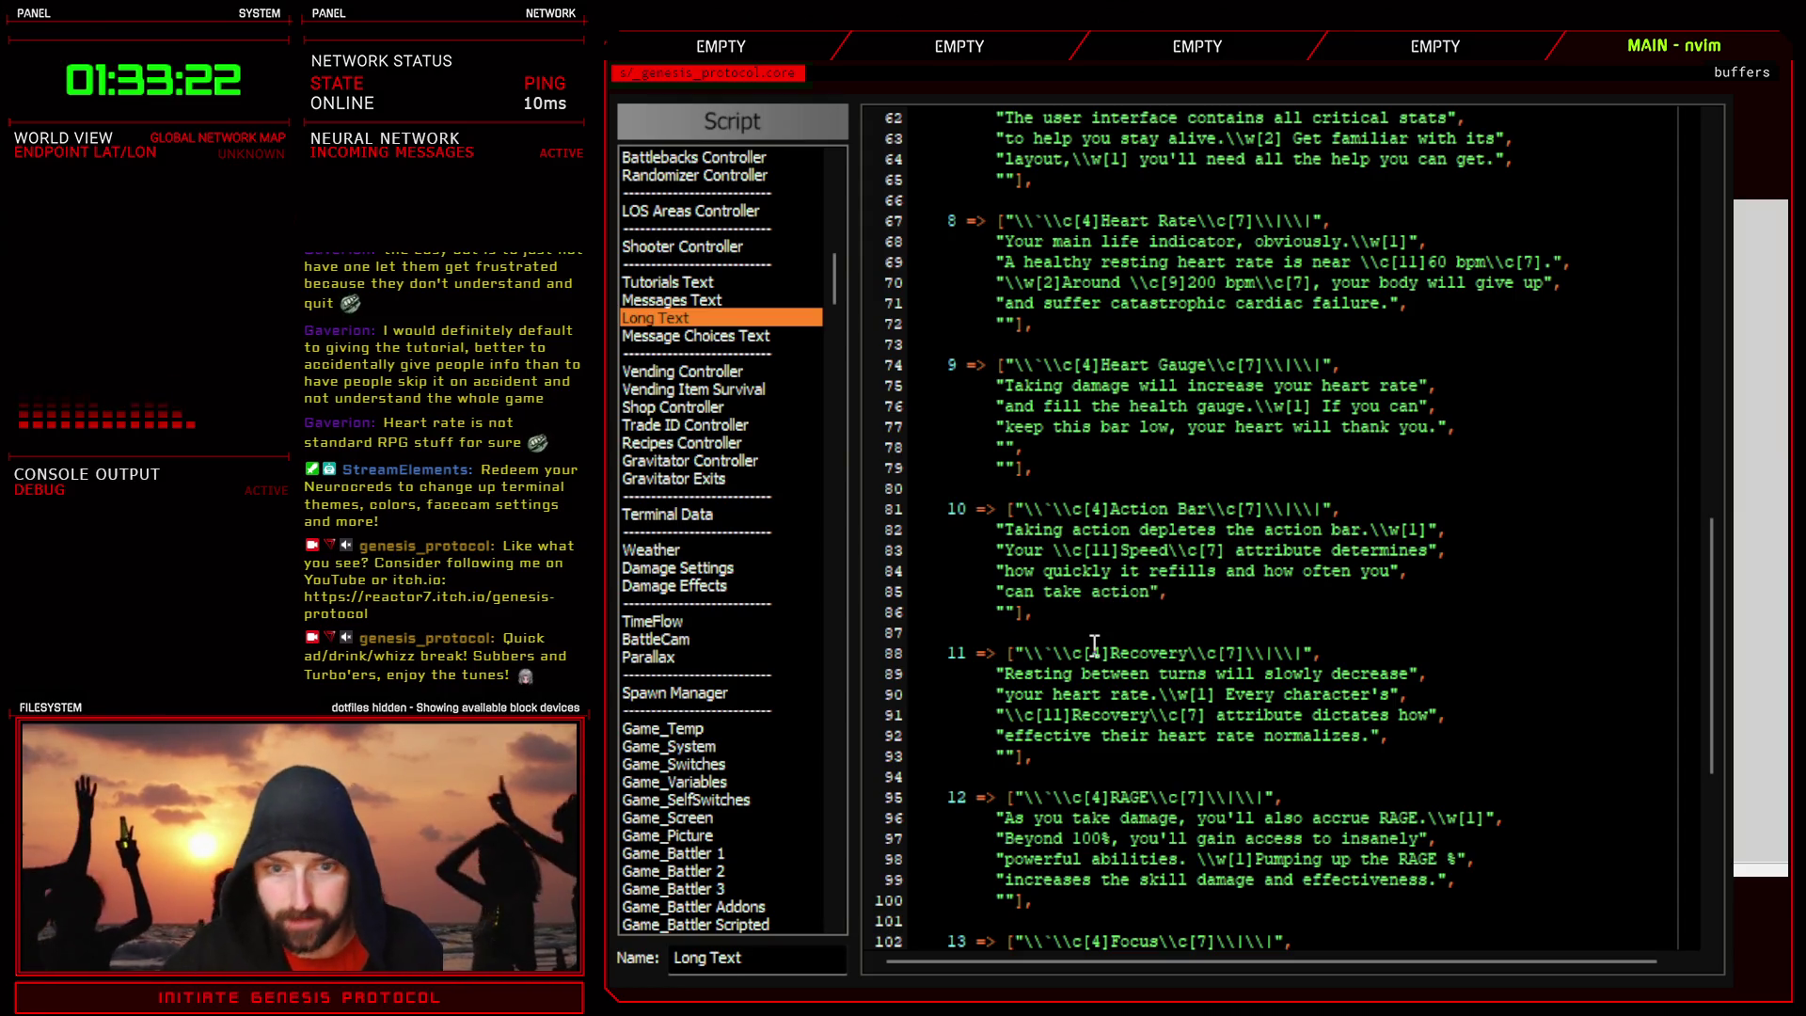
# - Remove the repeated word 'action' from line 85 after checking its other uses
pyautogui.moveTo(1265, 530); pyautogui.dragTo(1322, 529)
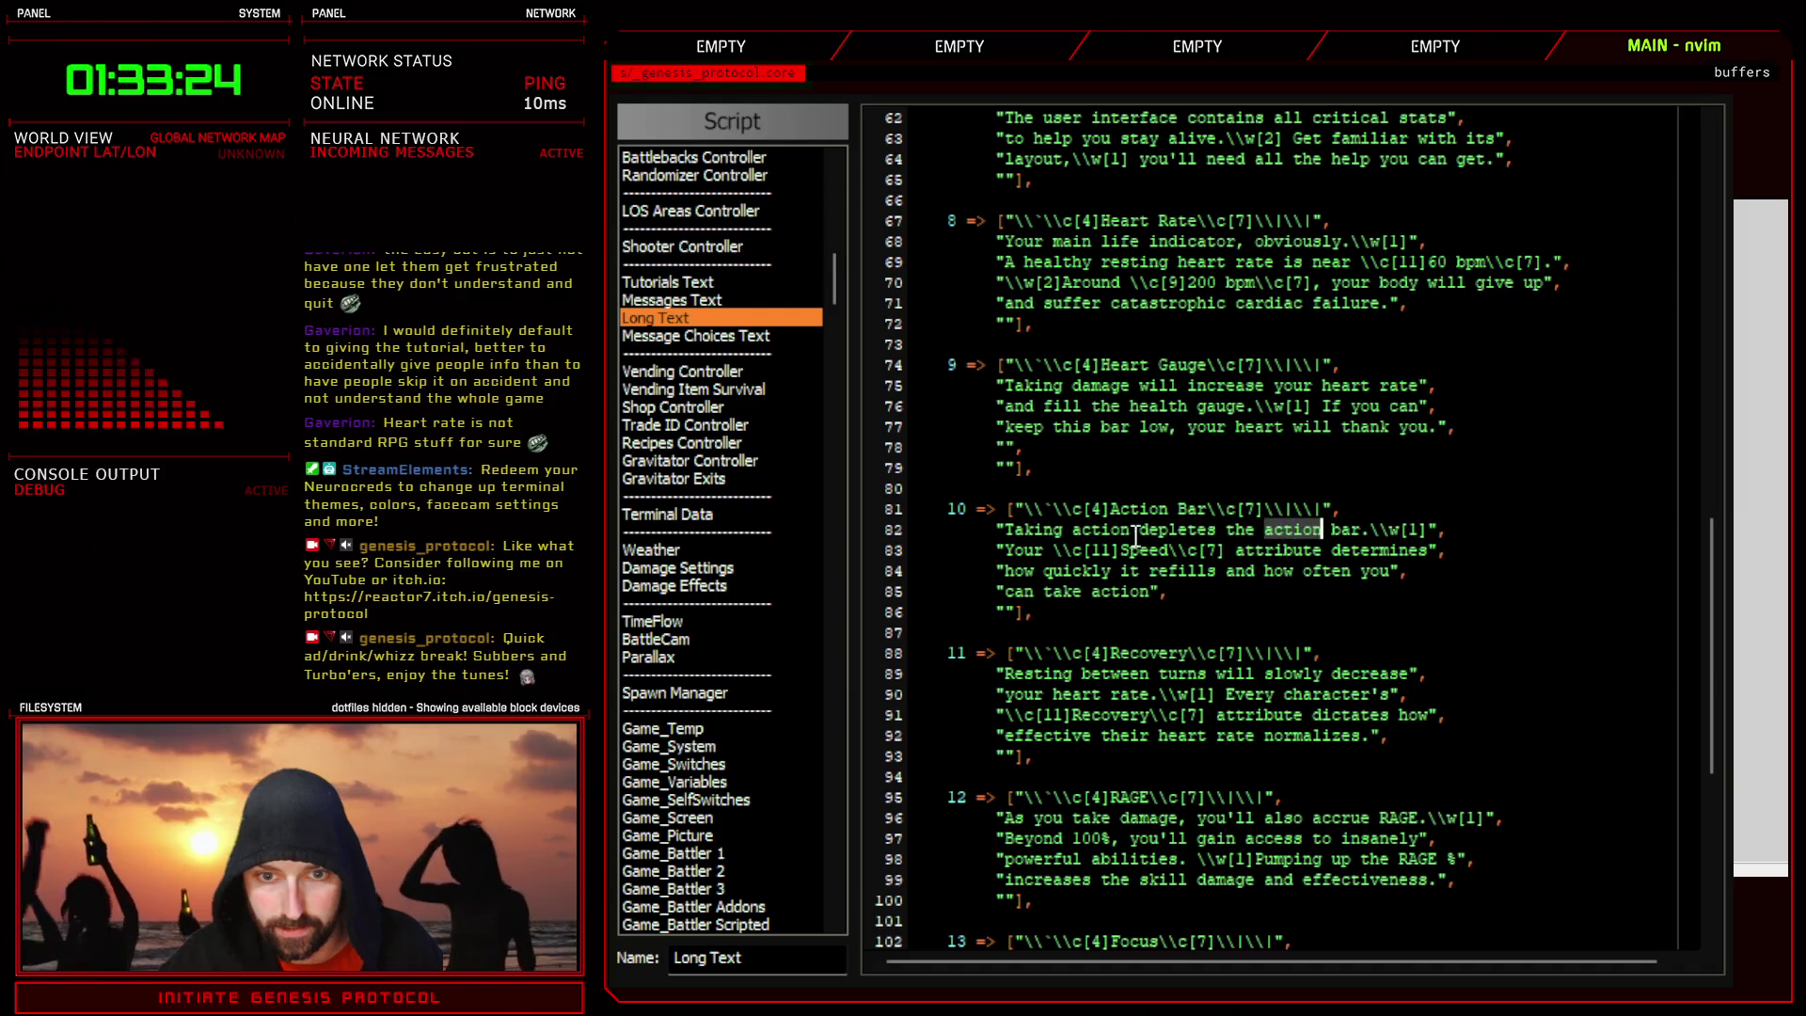
pyautogui.doubleClick(1102, 530)
pyautogui.doubleClick(1138, 509)
pyautogui.click(1113, 591)
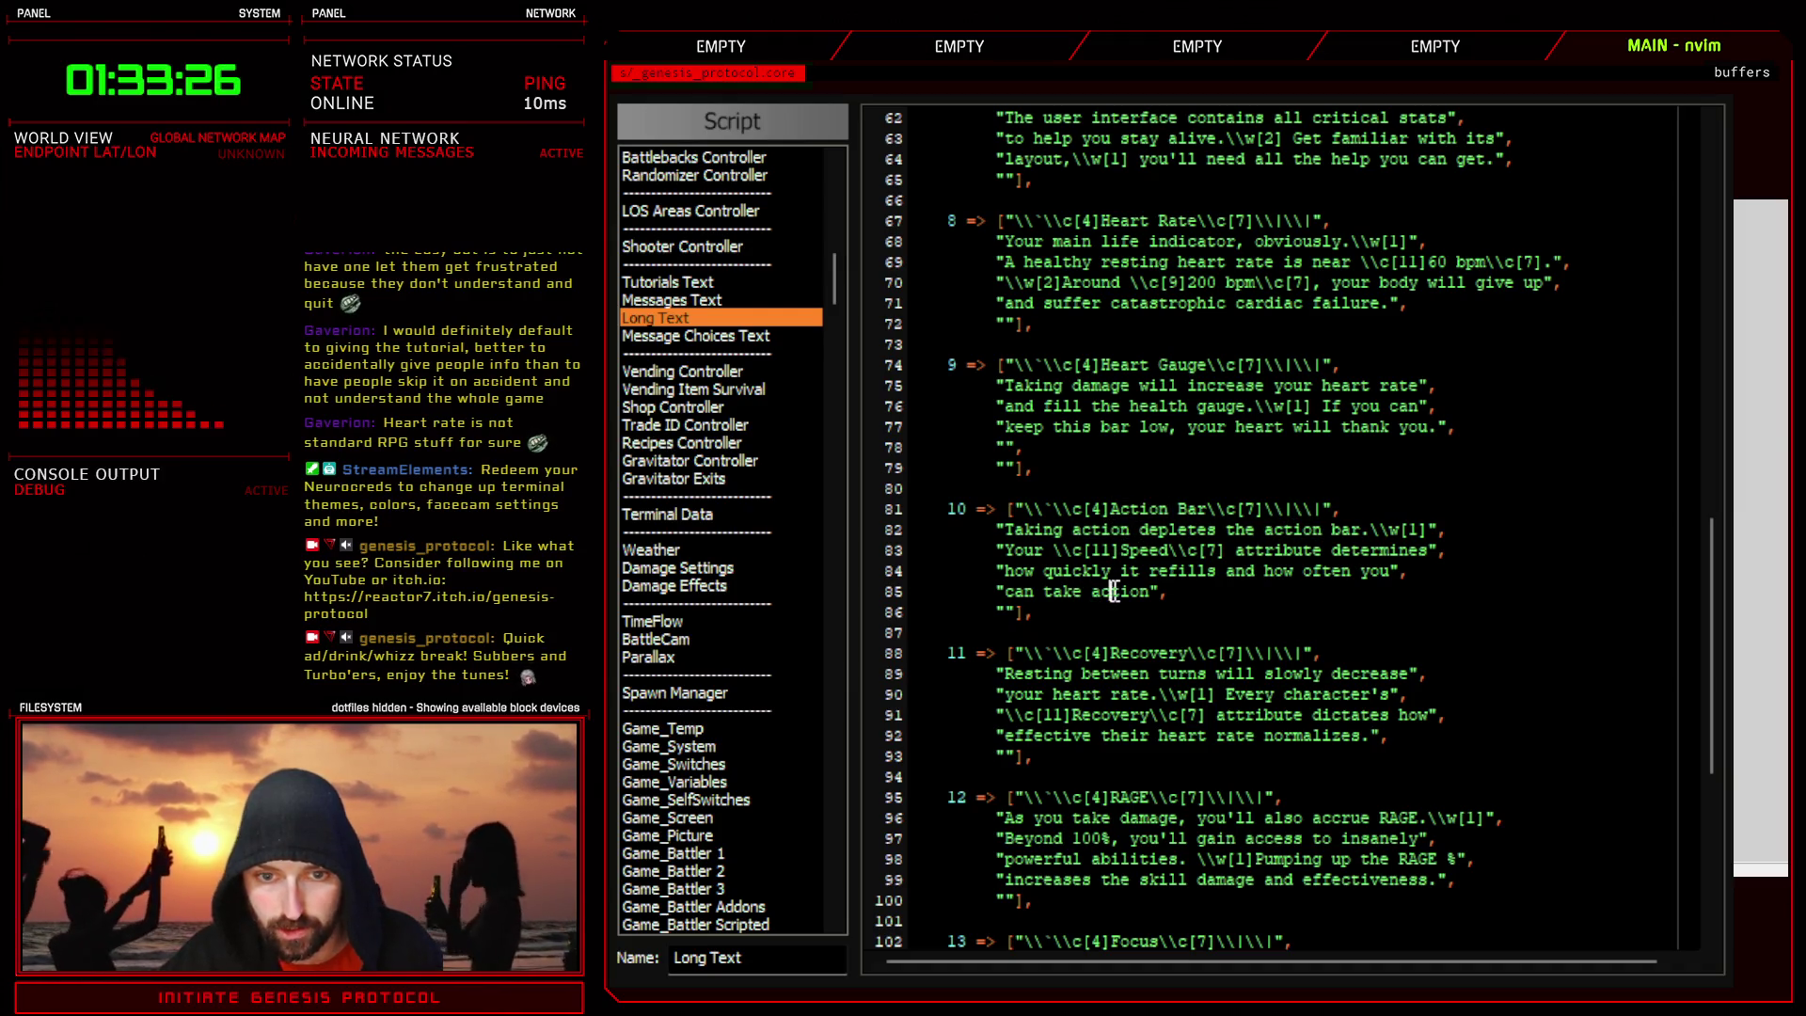
pyautogui.doubleClick(1113, 591)
pyautogui.press('BackSpace')
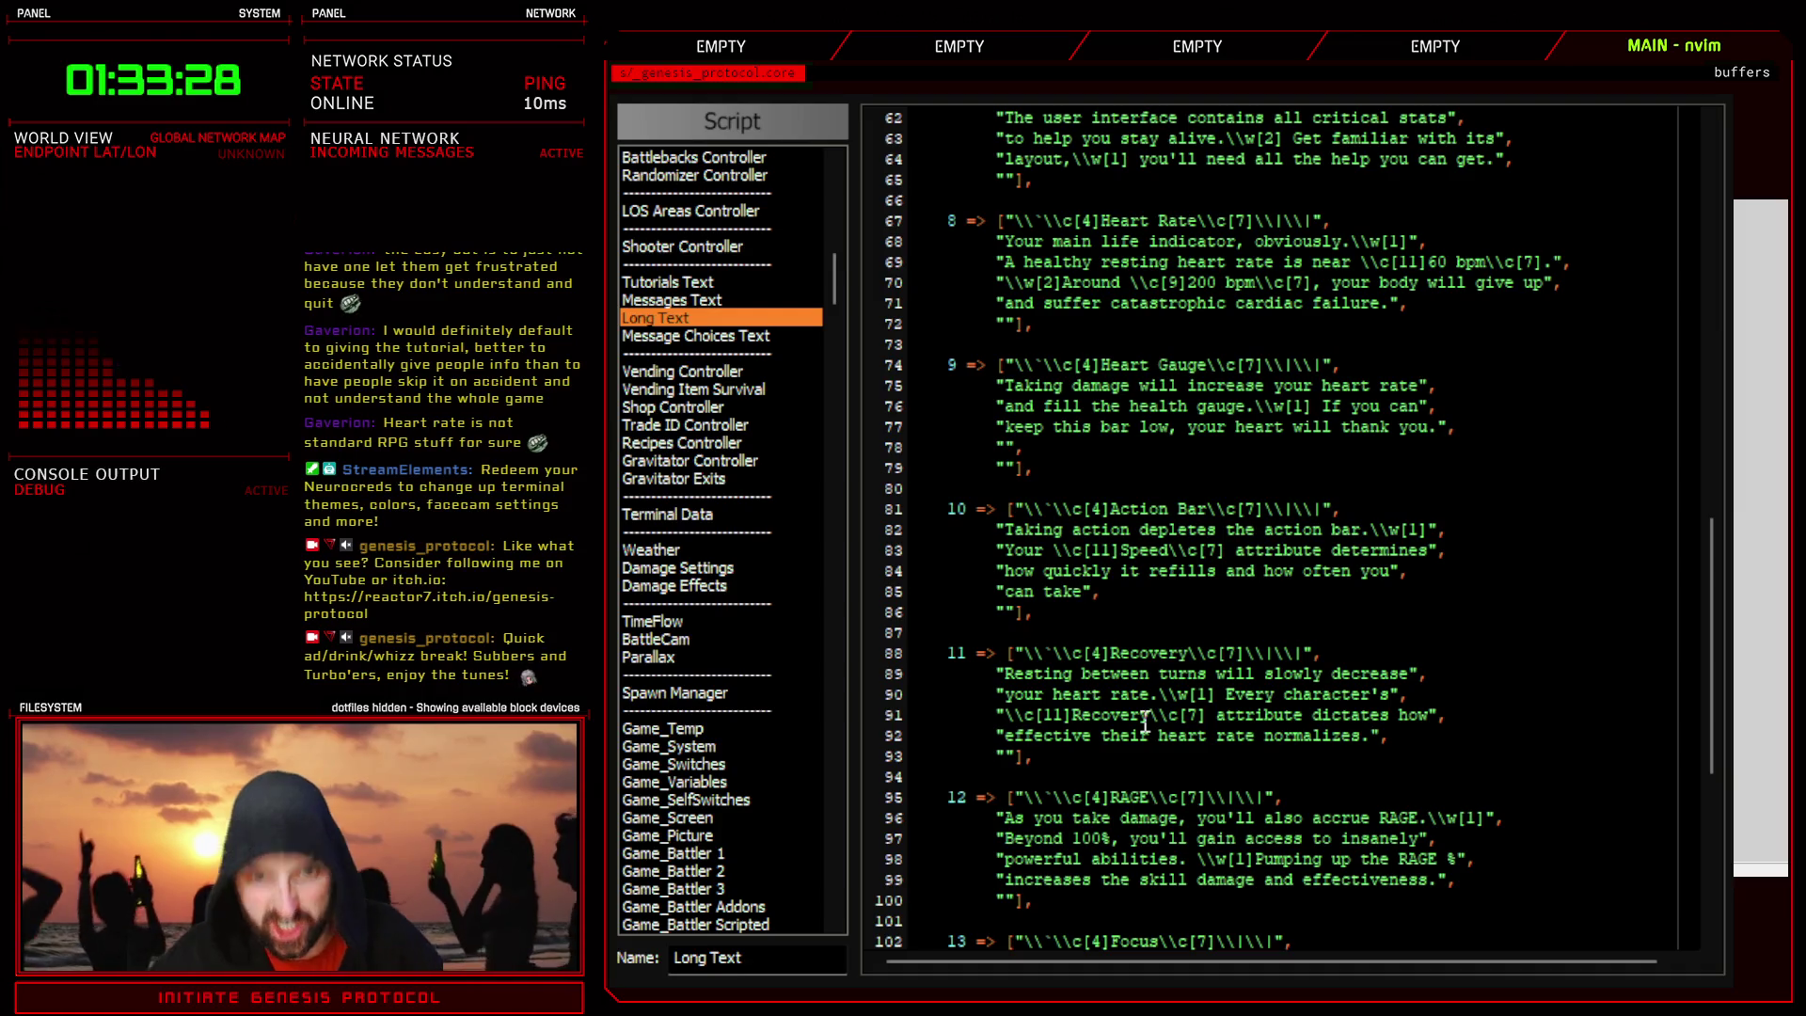
pyautogui.press('k')
pyautogui.press('k')
pyautogui.press('k')
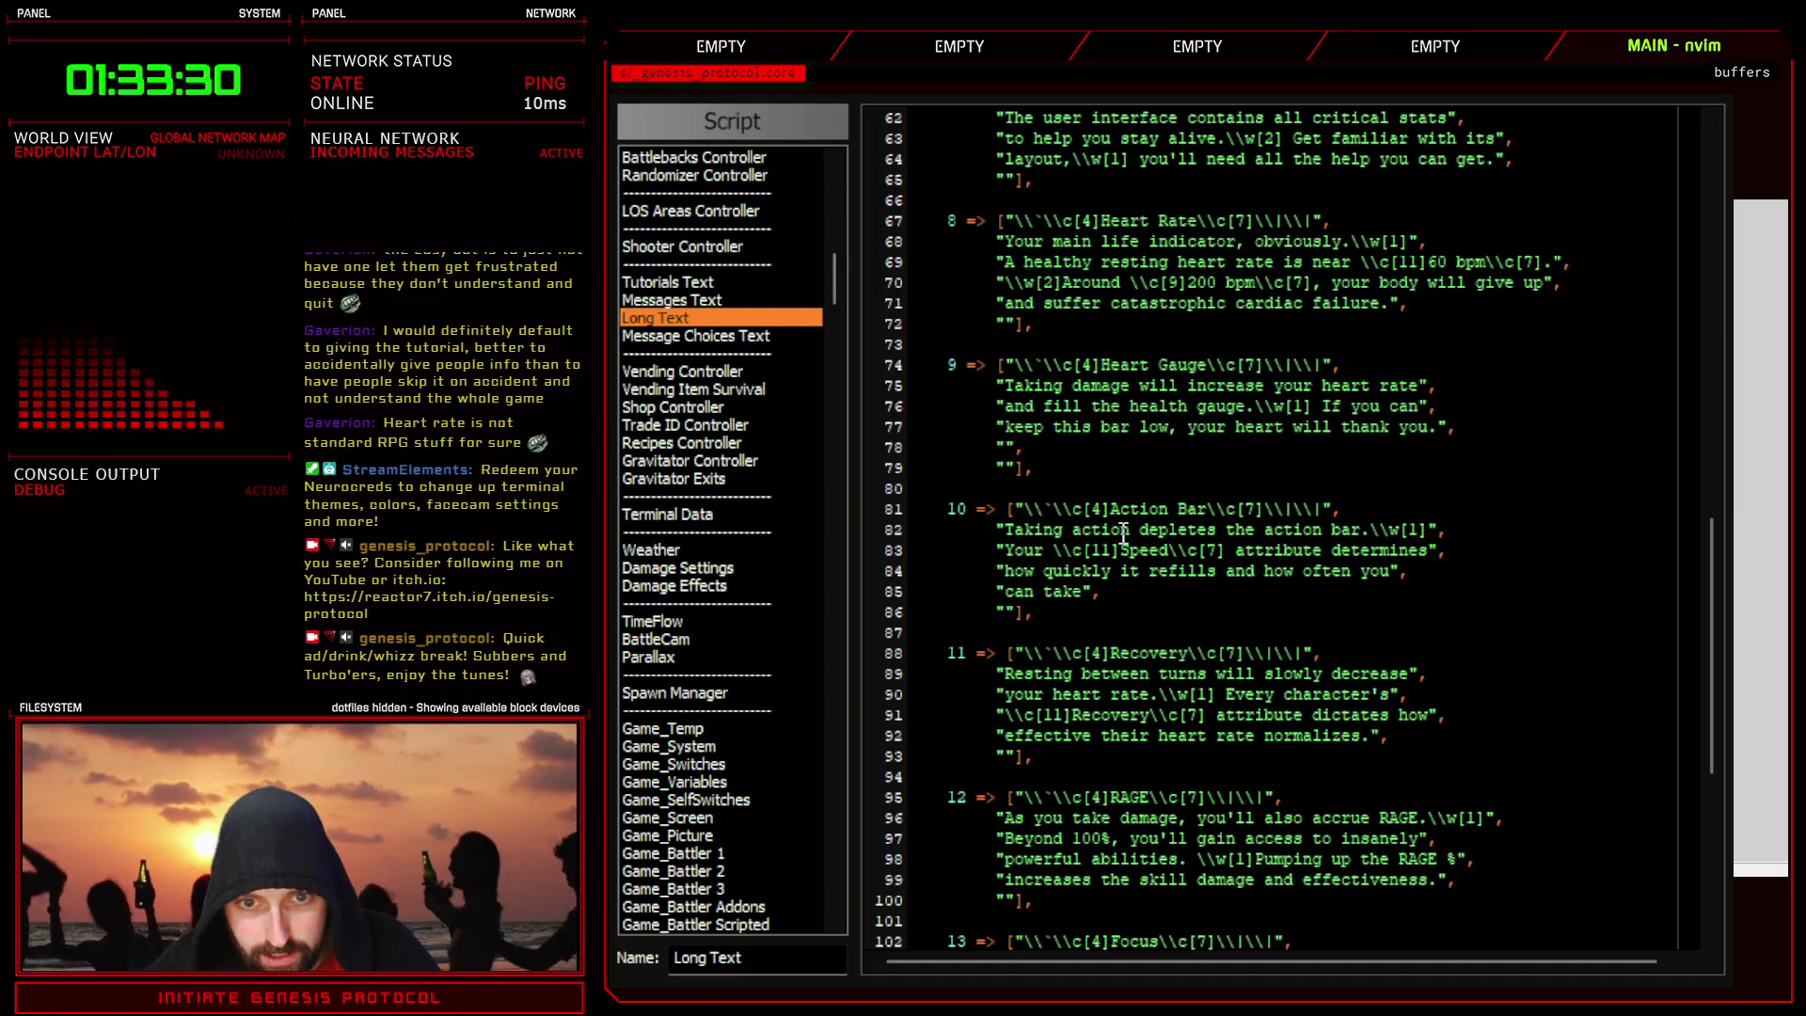
pyautogui.press('e')
pyautogui.press('e')
pyautogui.press('v')
pyautogui.press('i')
pyautogui.press('w')
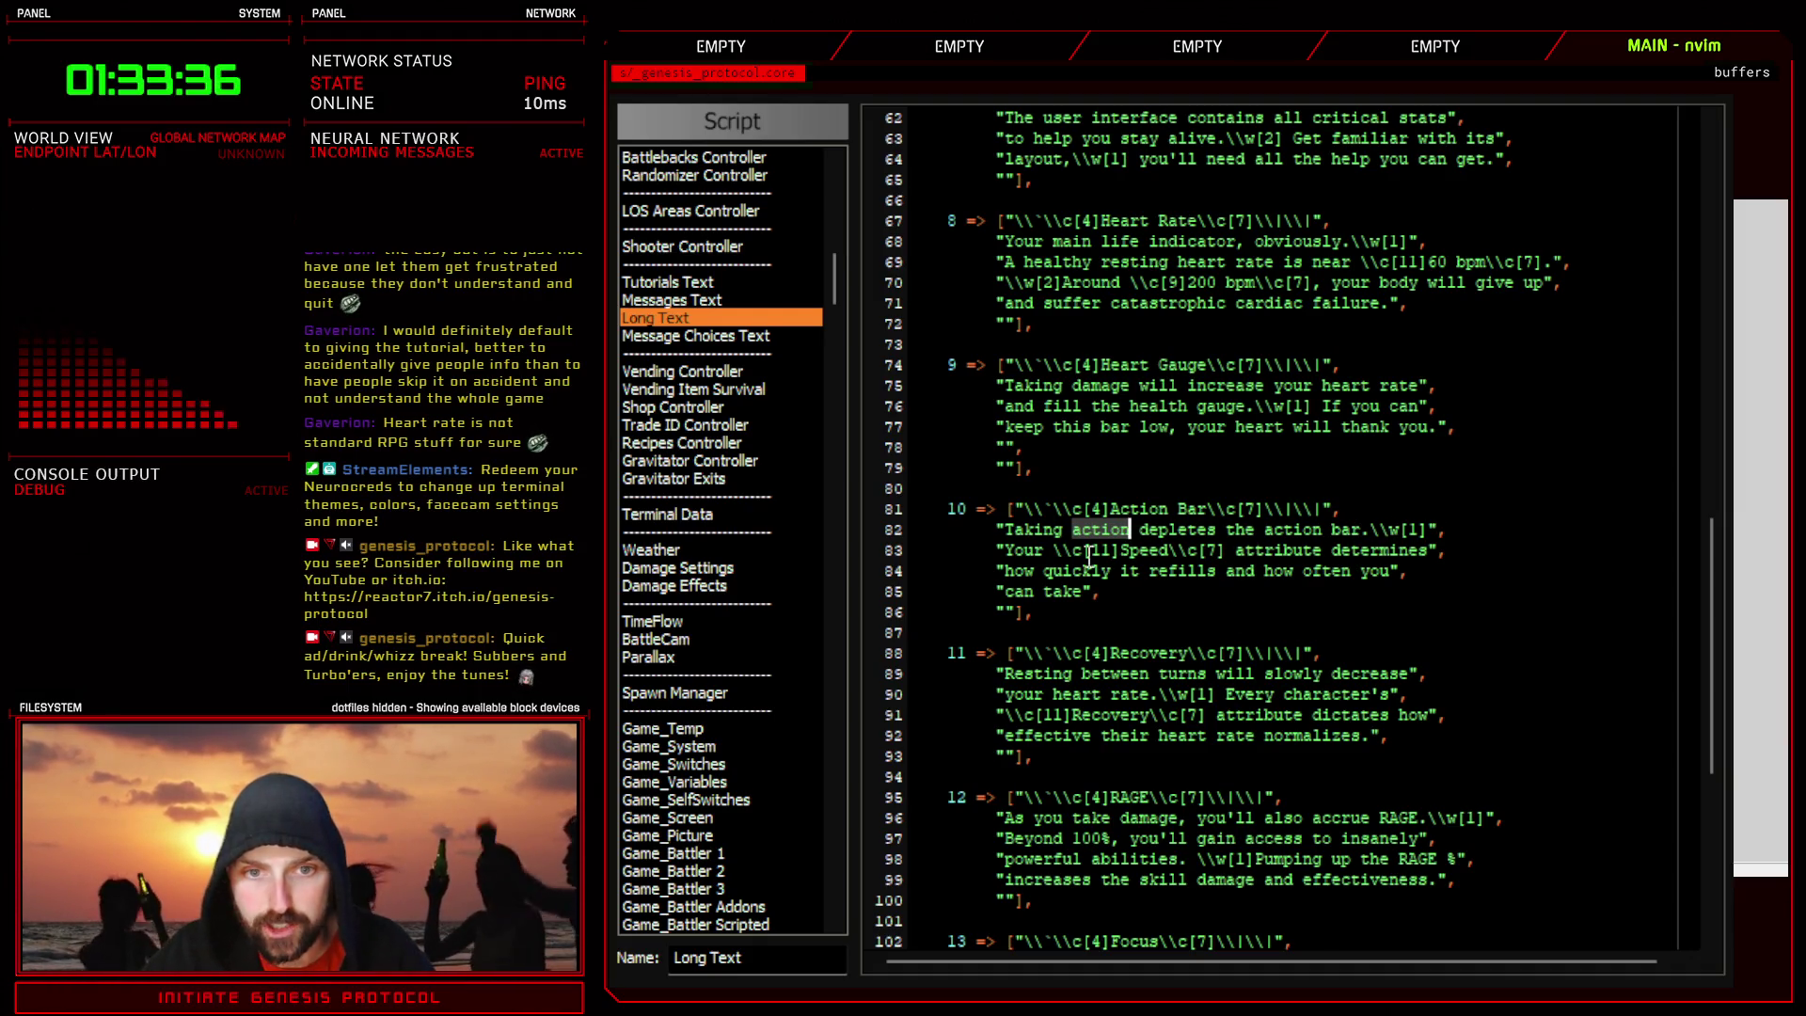
pyautogui.press('Escape')
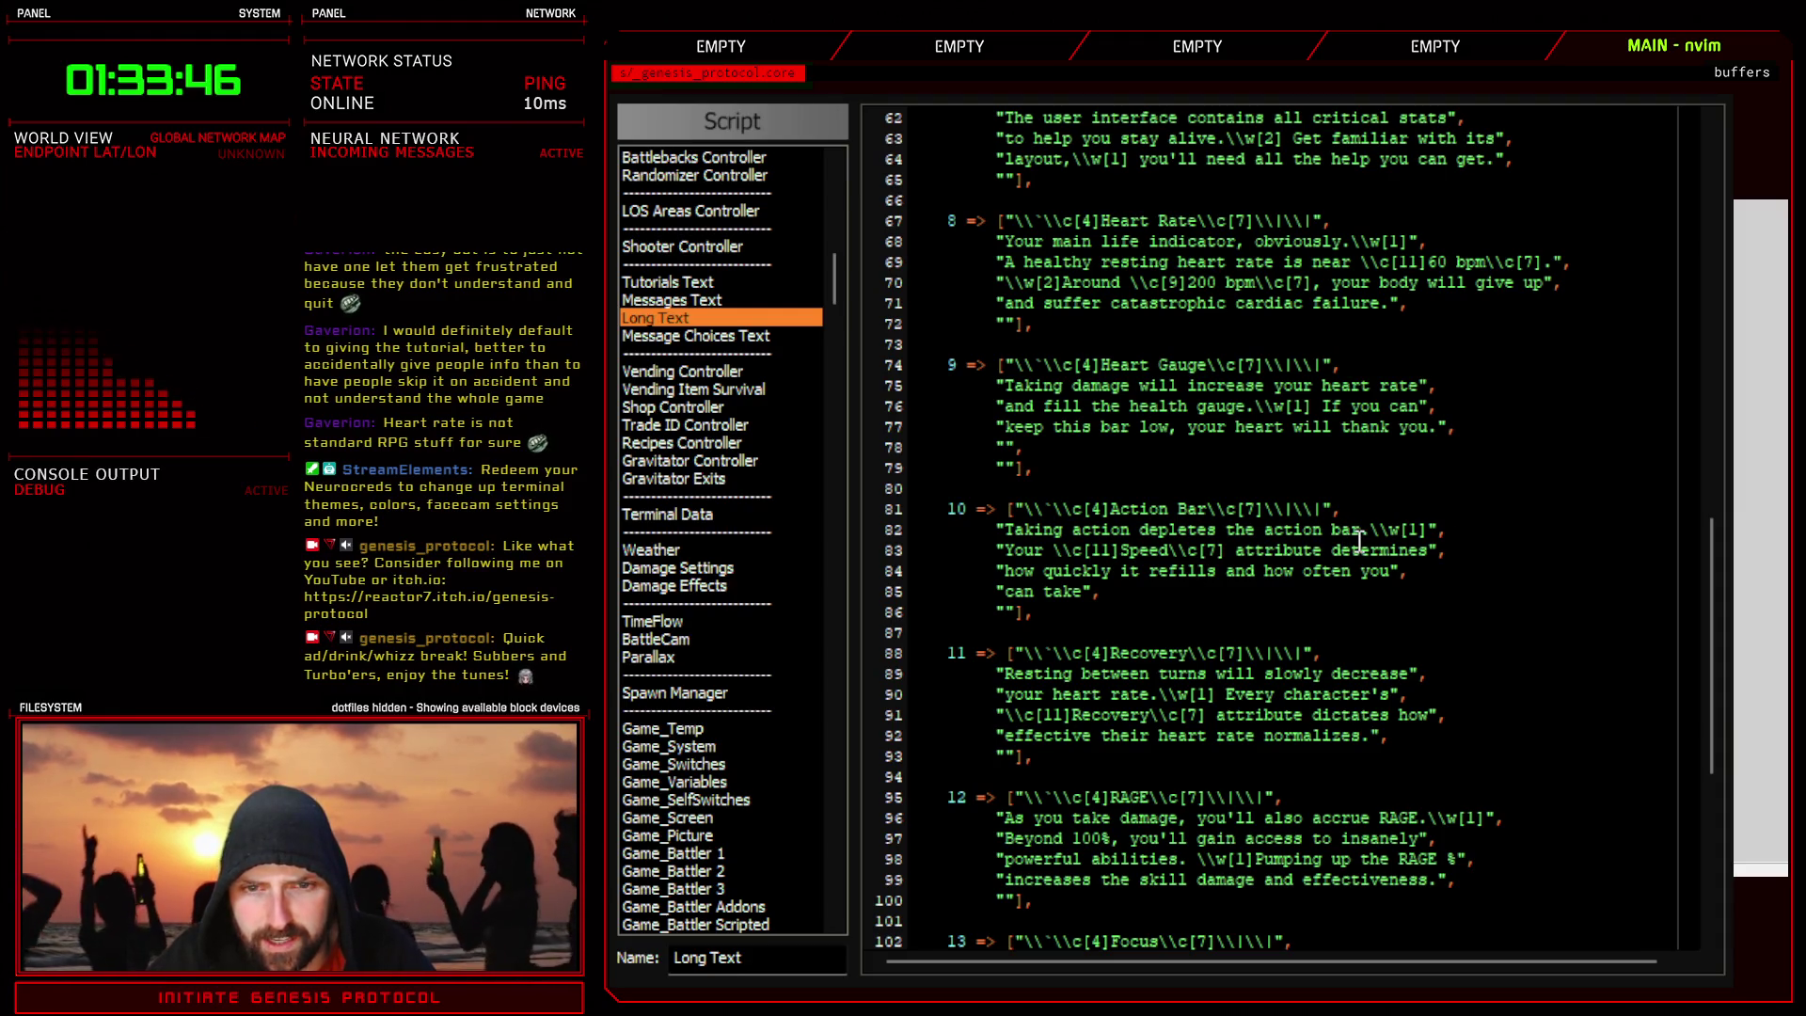
pyautogui.click(1197, 570)
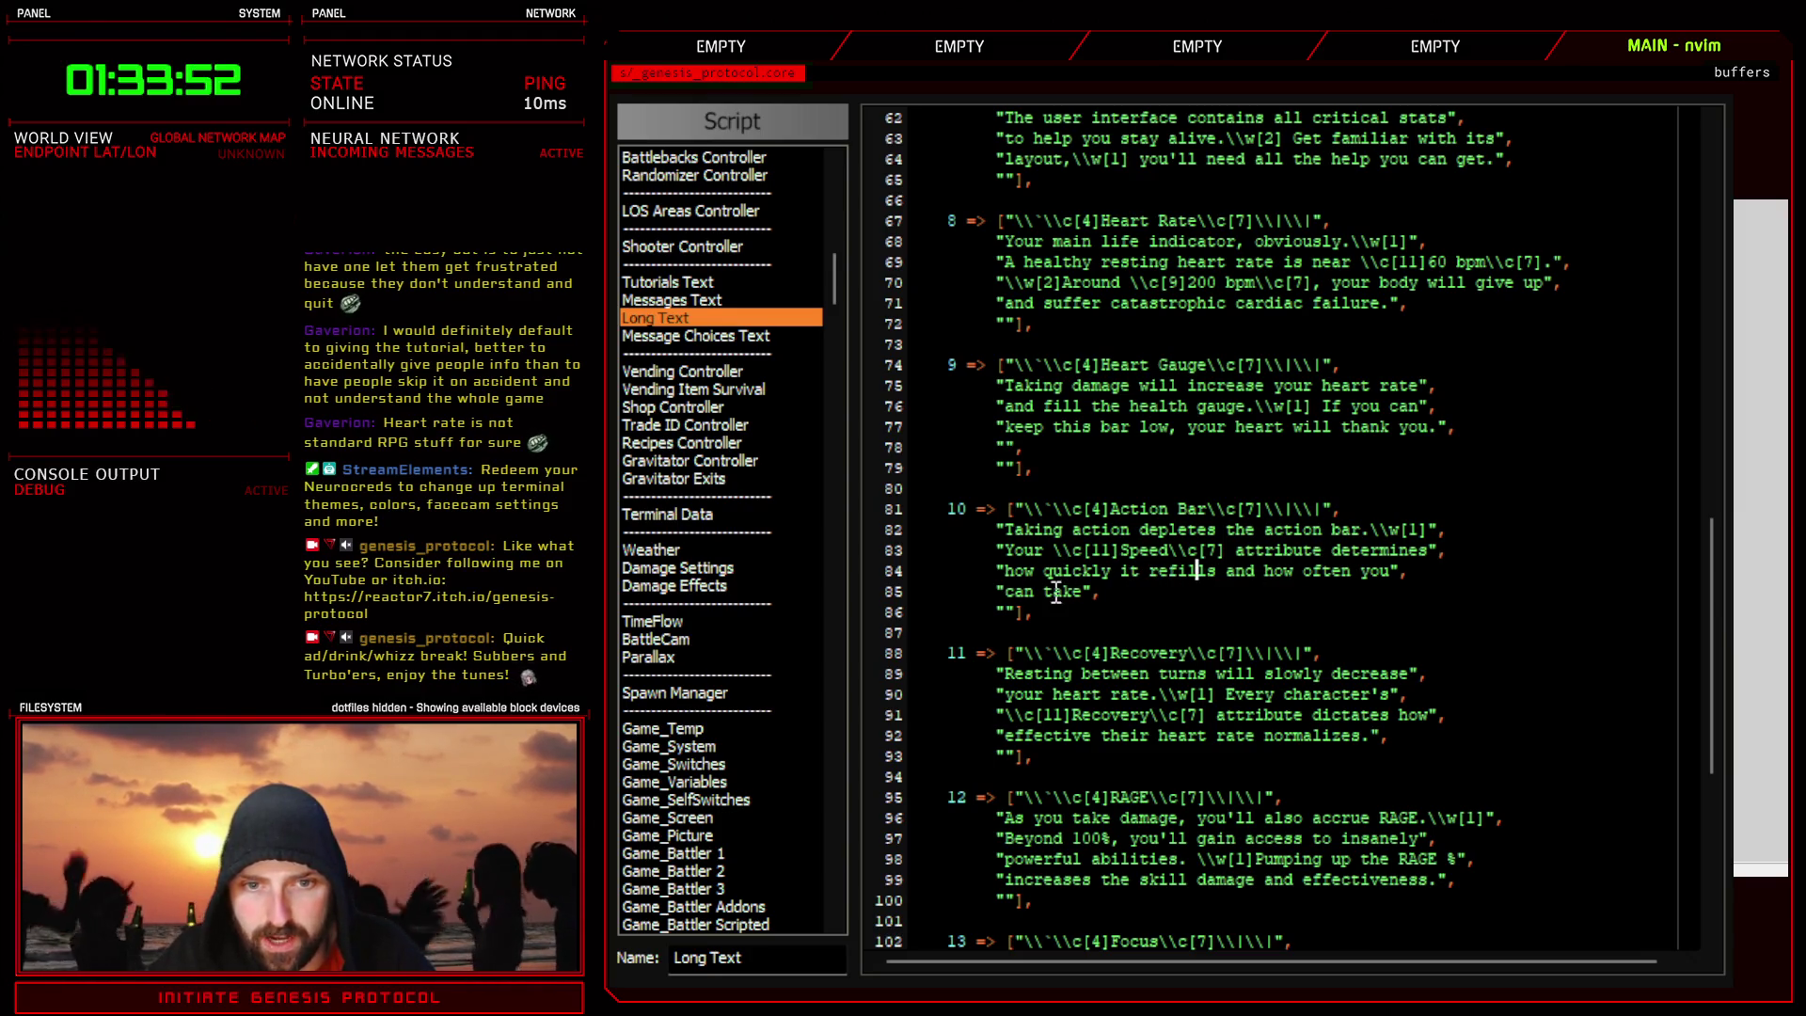
# - Reword line 85 to 'will be able to fight or support your party.' and leave the editor
pyautogui.doubleClick(1030, 593)
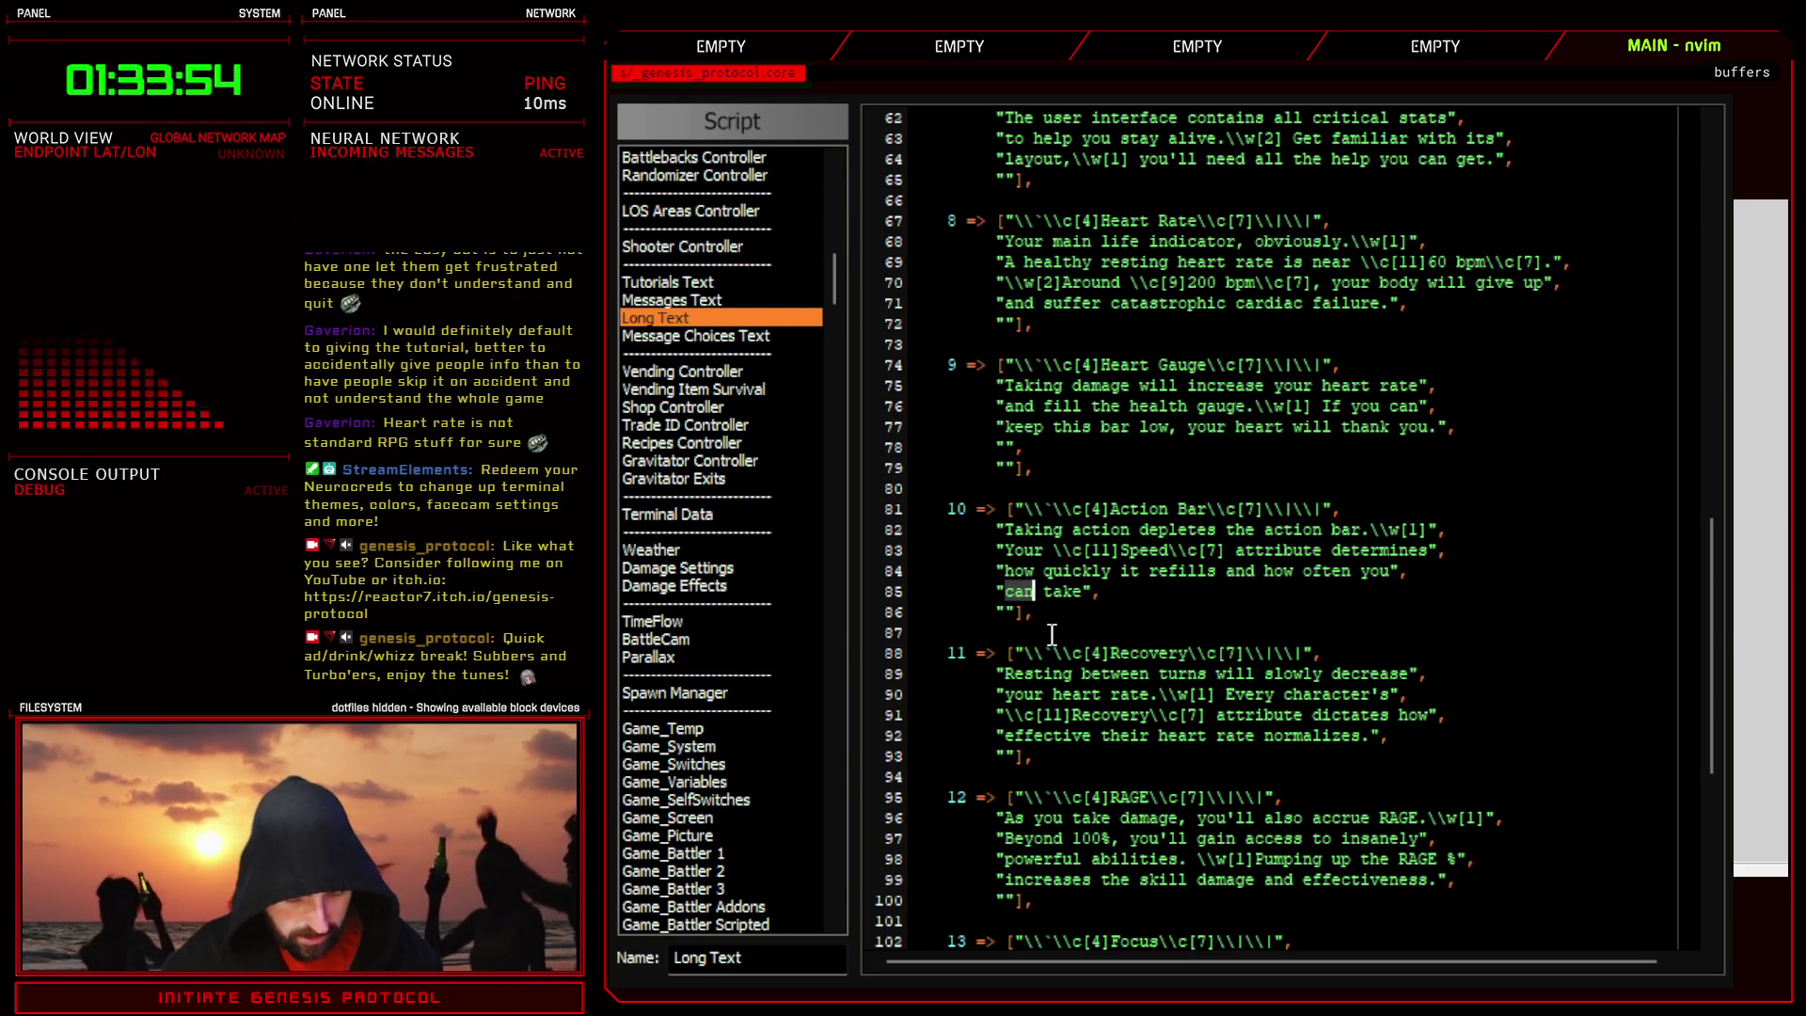
pyautogui.write('will be able to')
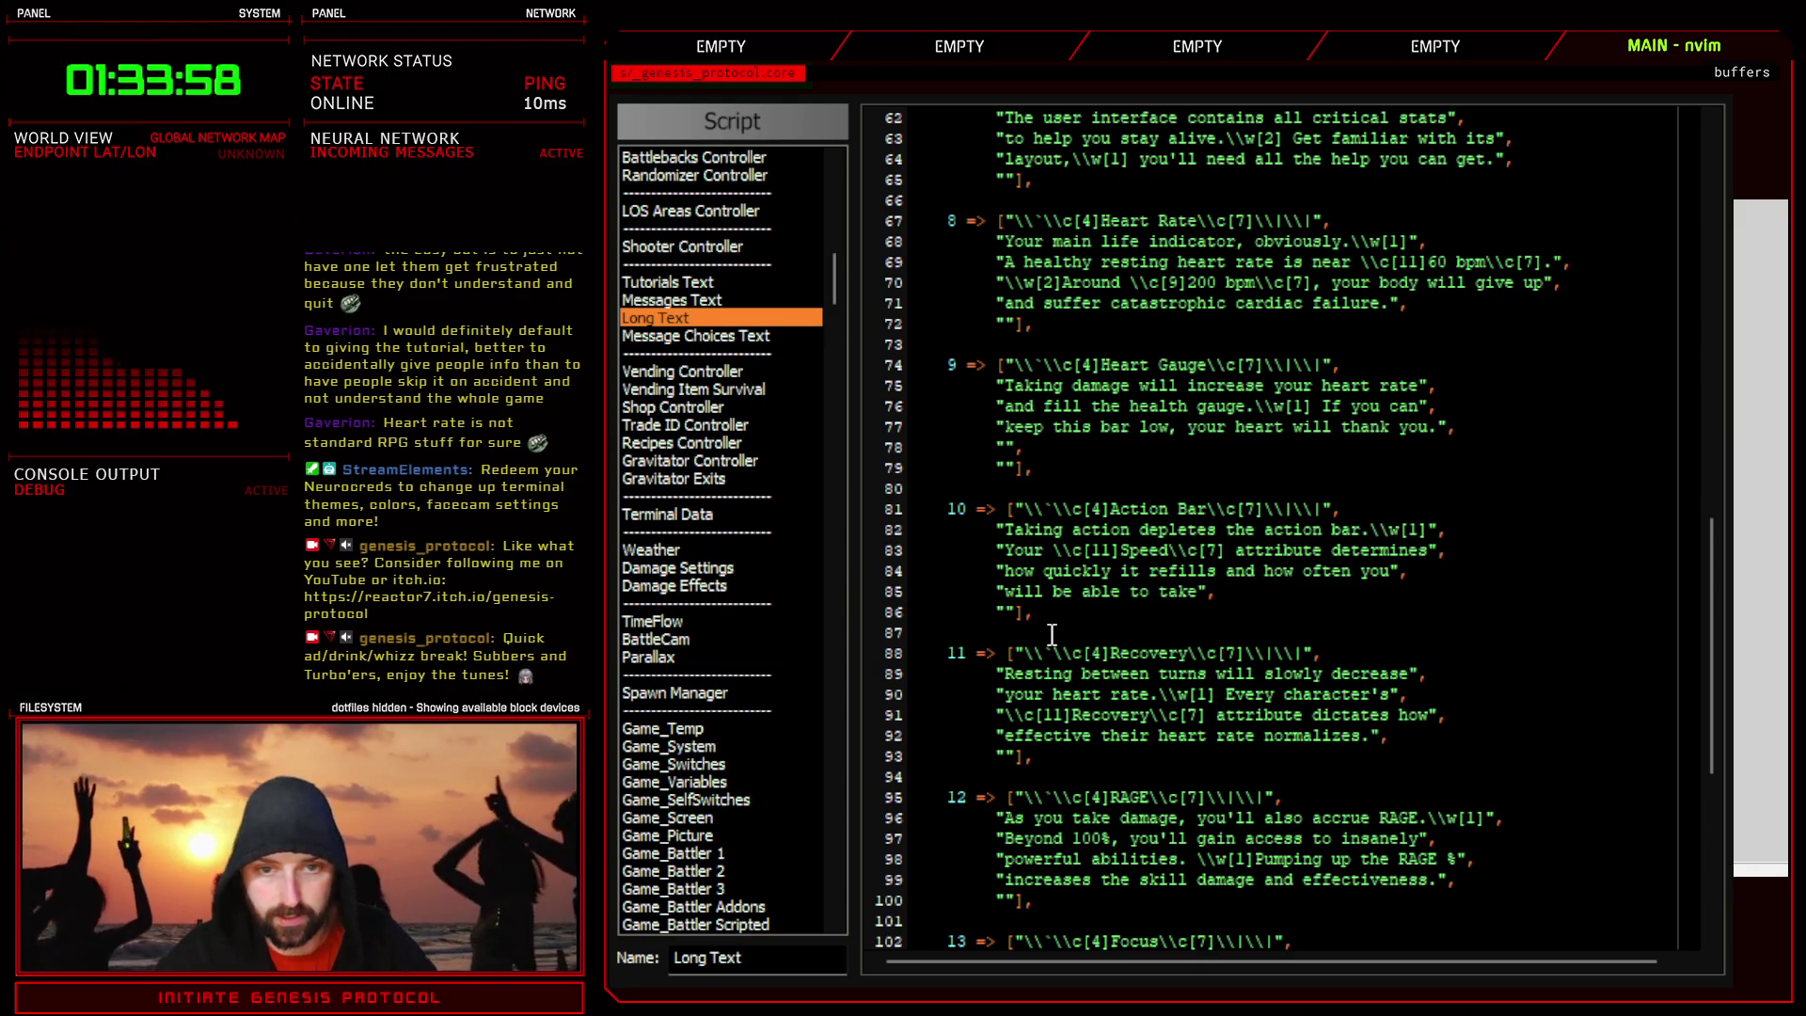
pyautogui.doubleClick(1183, 594)
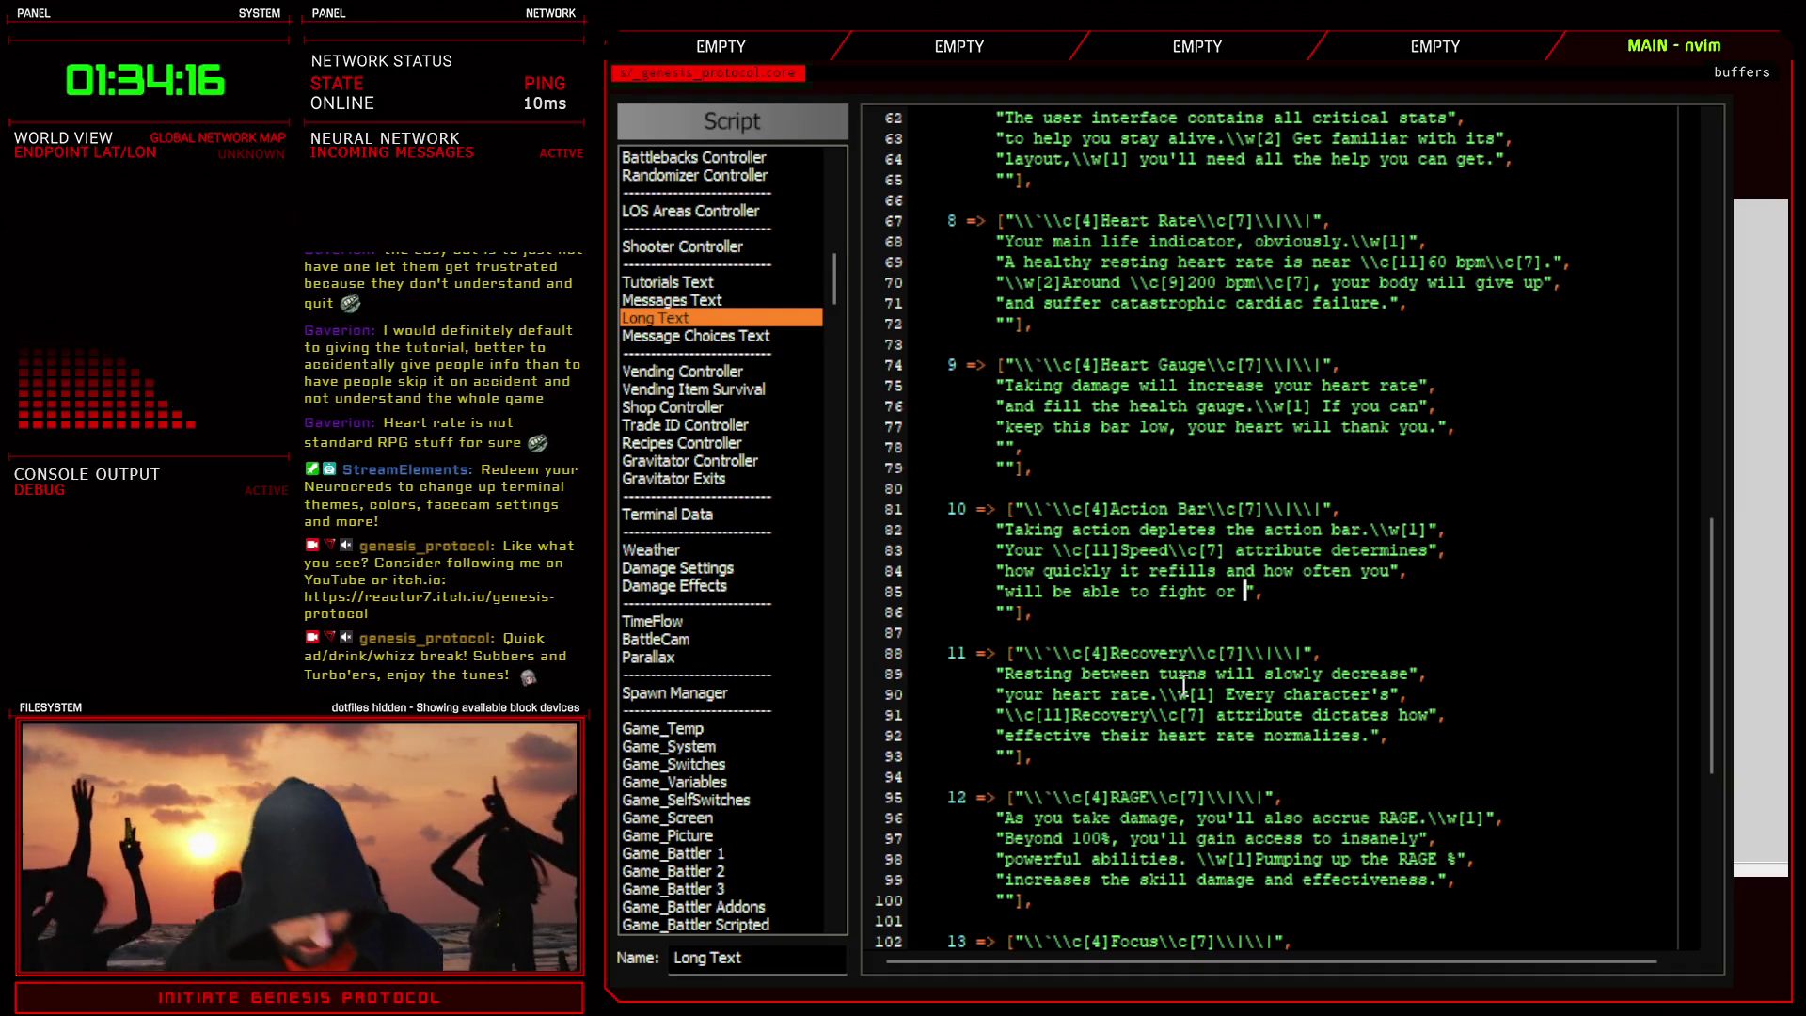
pyautogui.write('support your')
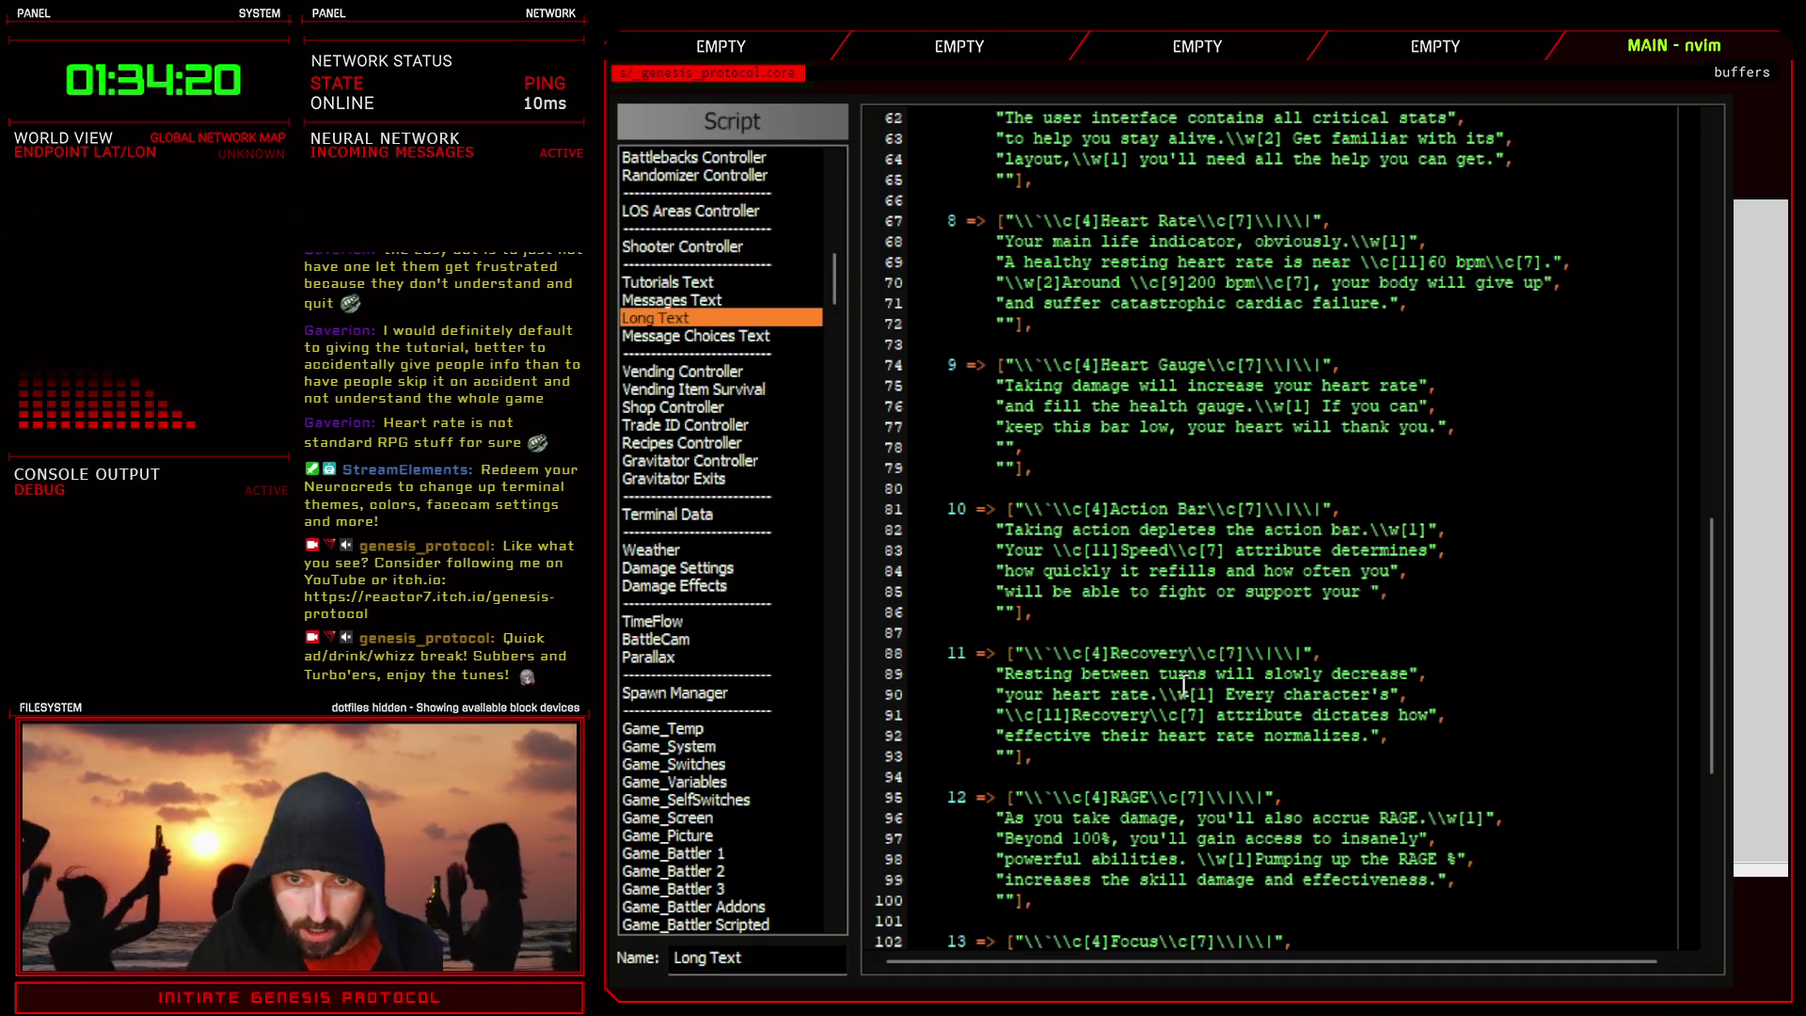
pyautogui.write(' loca an')
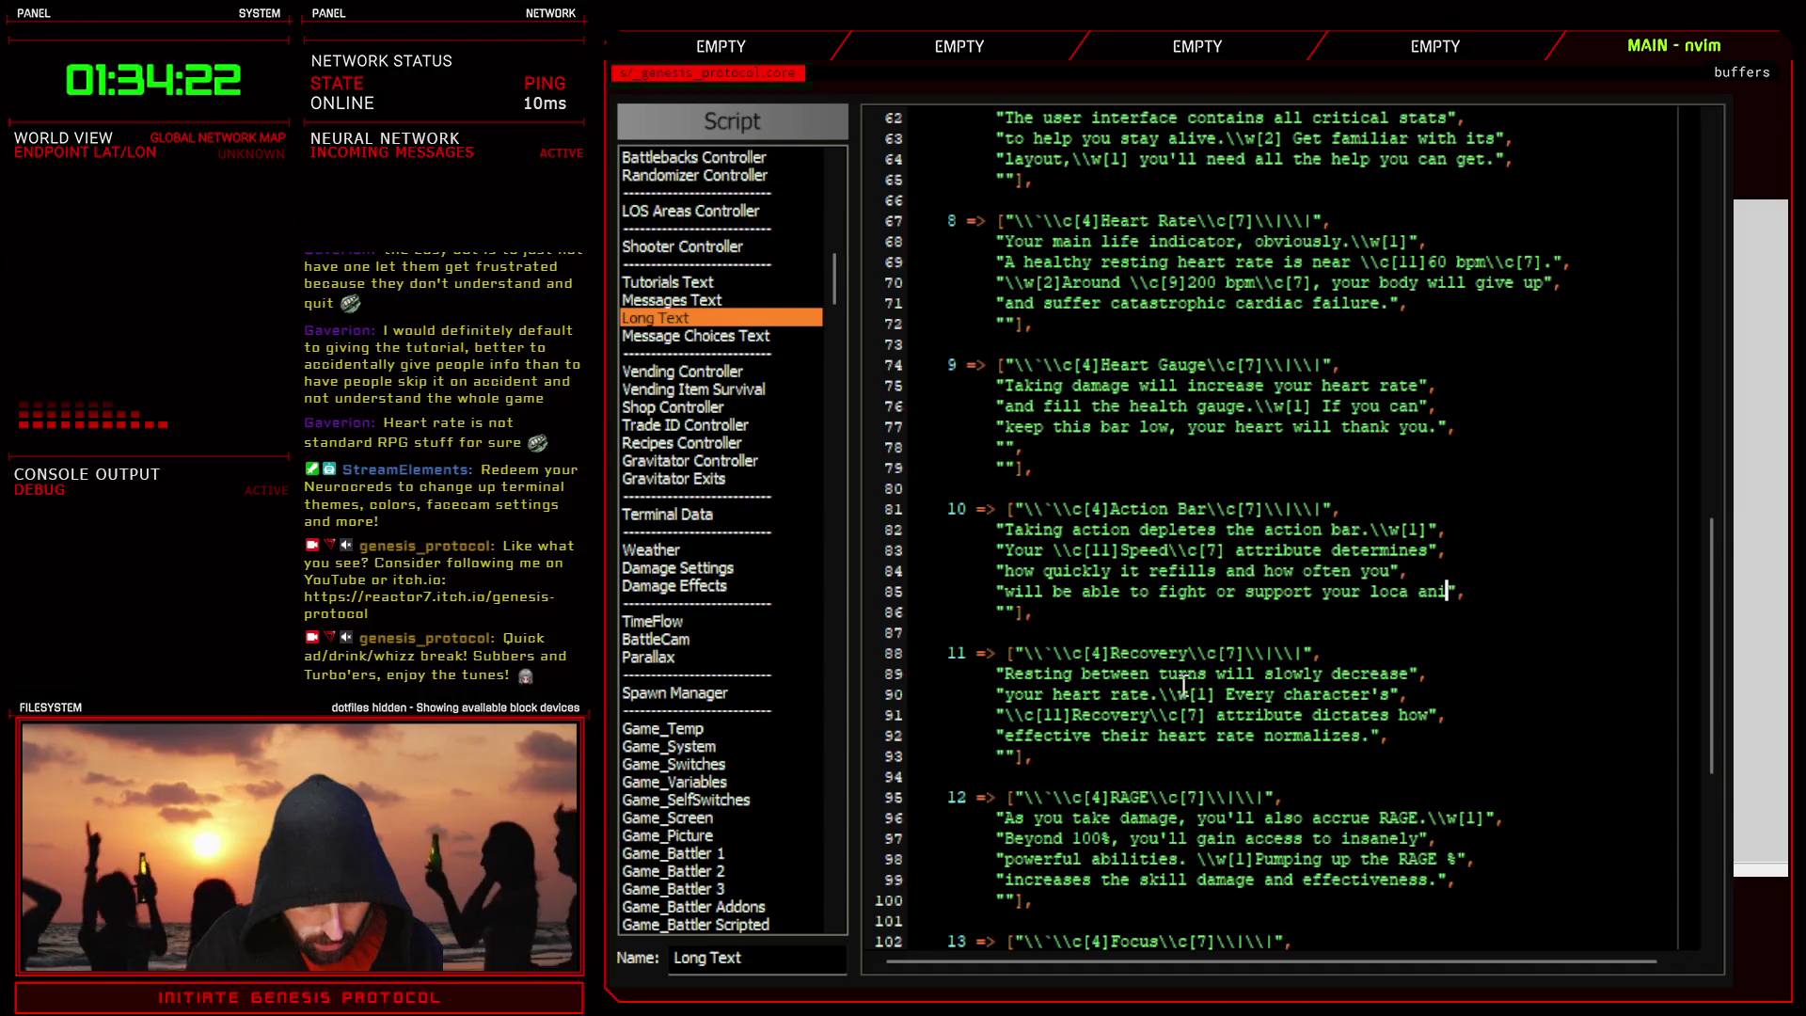
pyautogui.write('lter spay or neute')
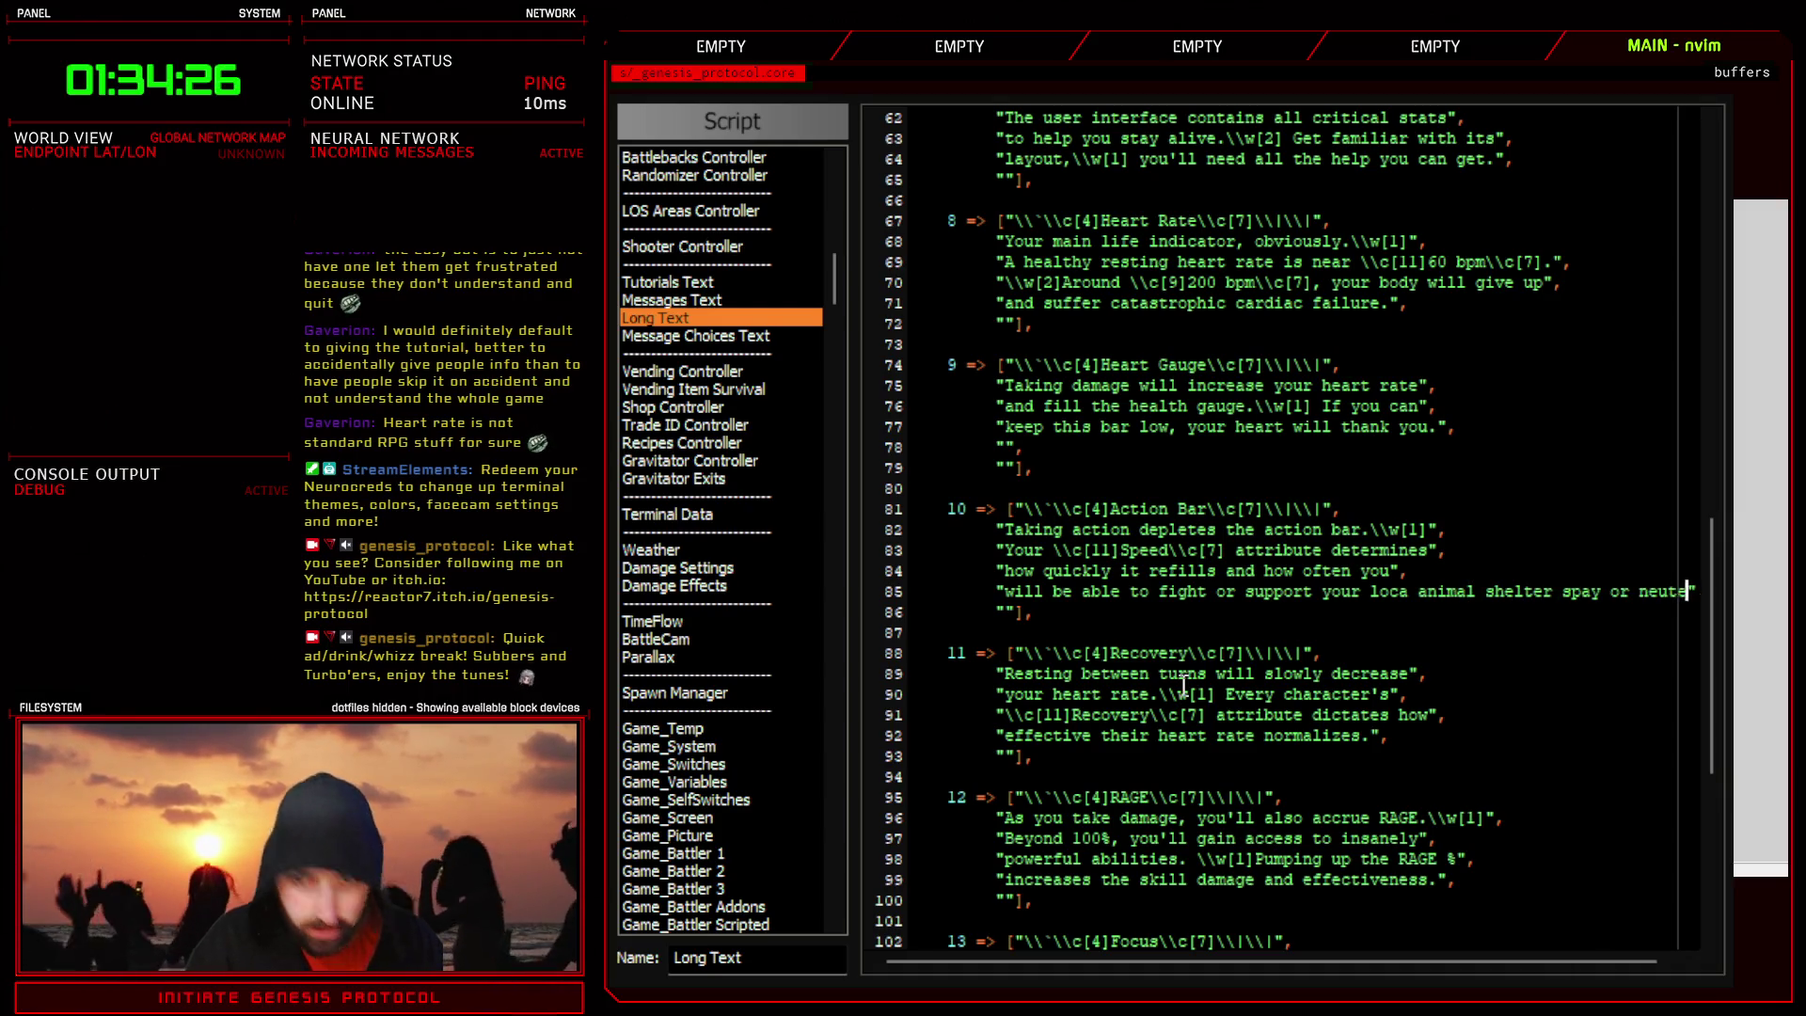
pyautogui.write('r yopers')
pyautogui.press('BackSpace')
pyautogui.press('BackSpace')
pyautogui.press('BackSpace')
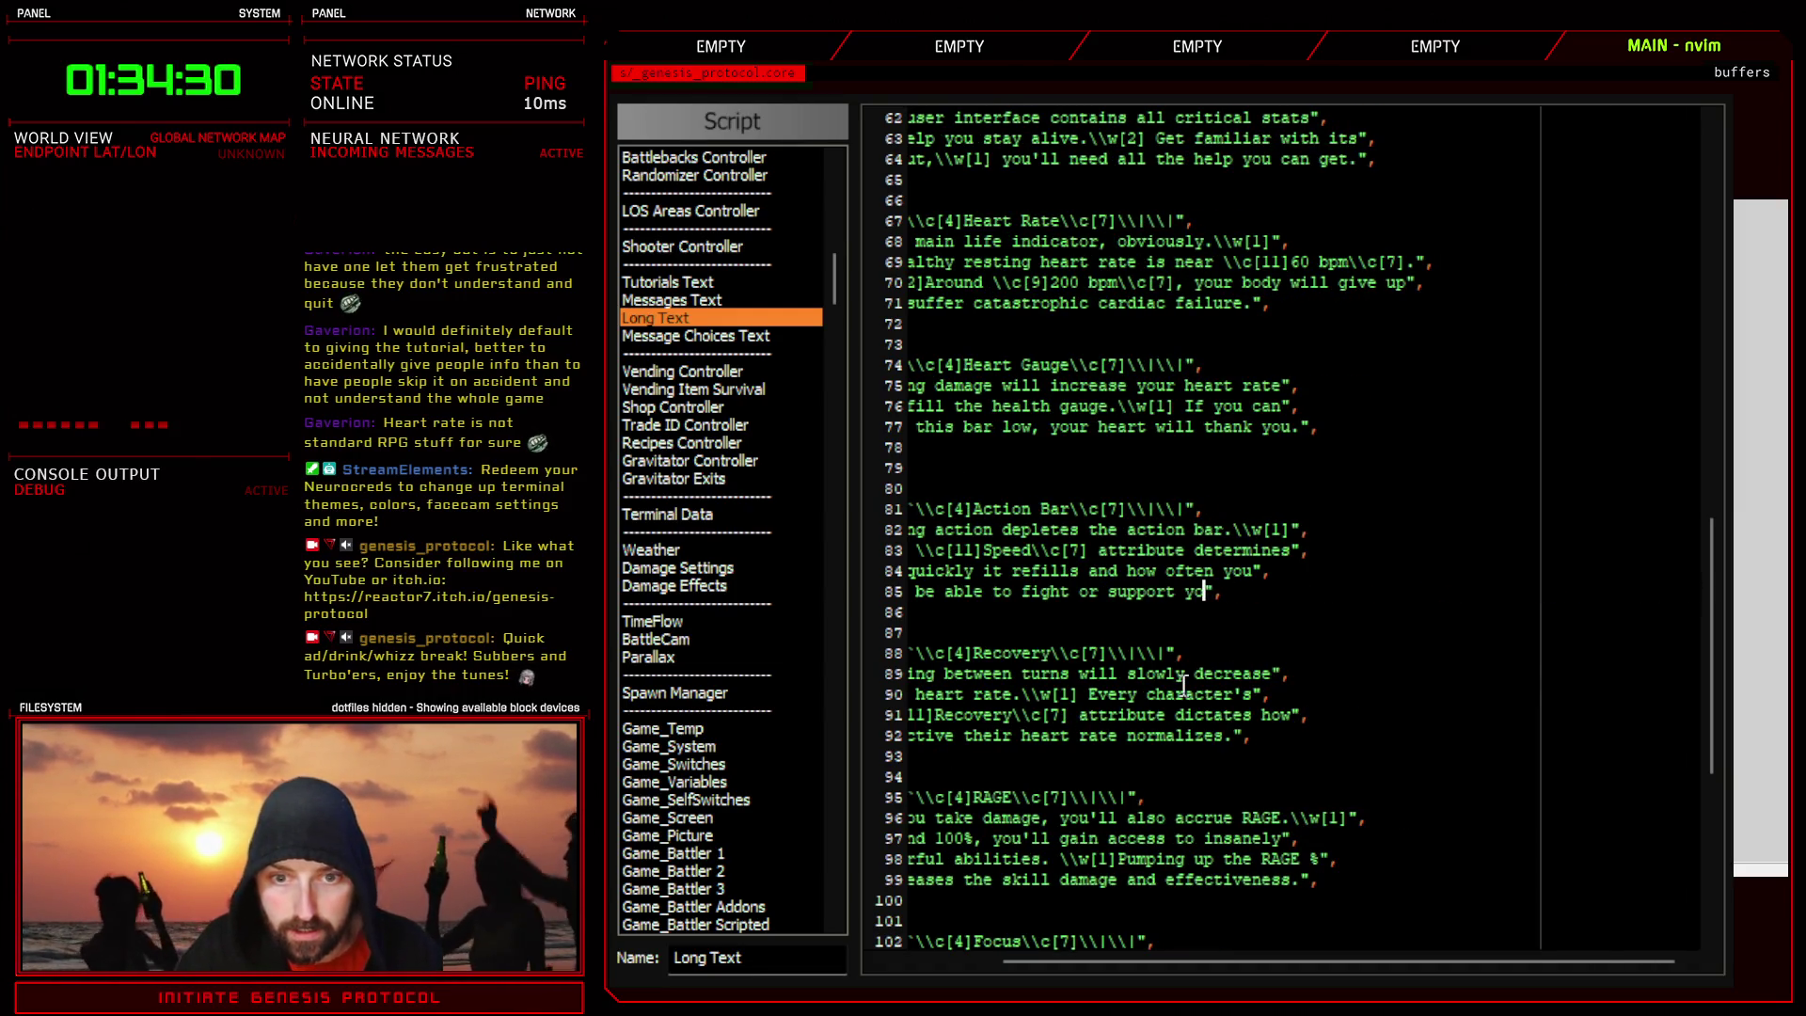
pyautogui.write('r p')
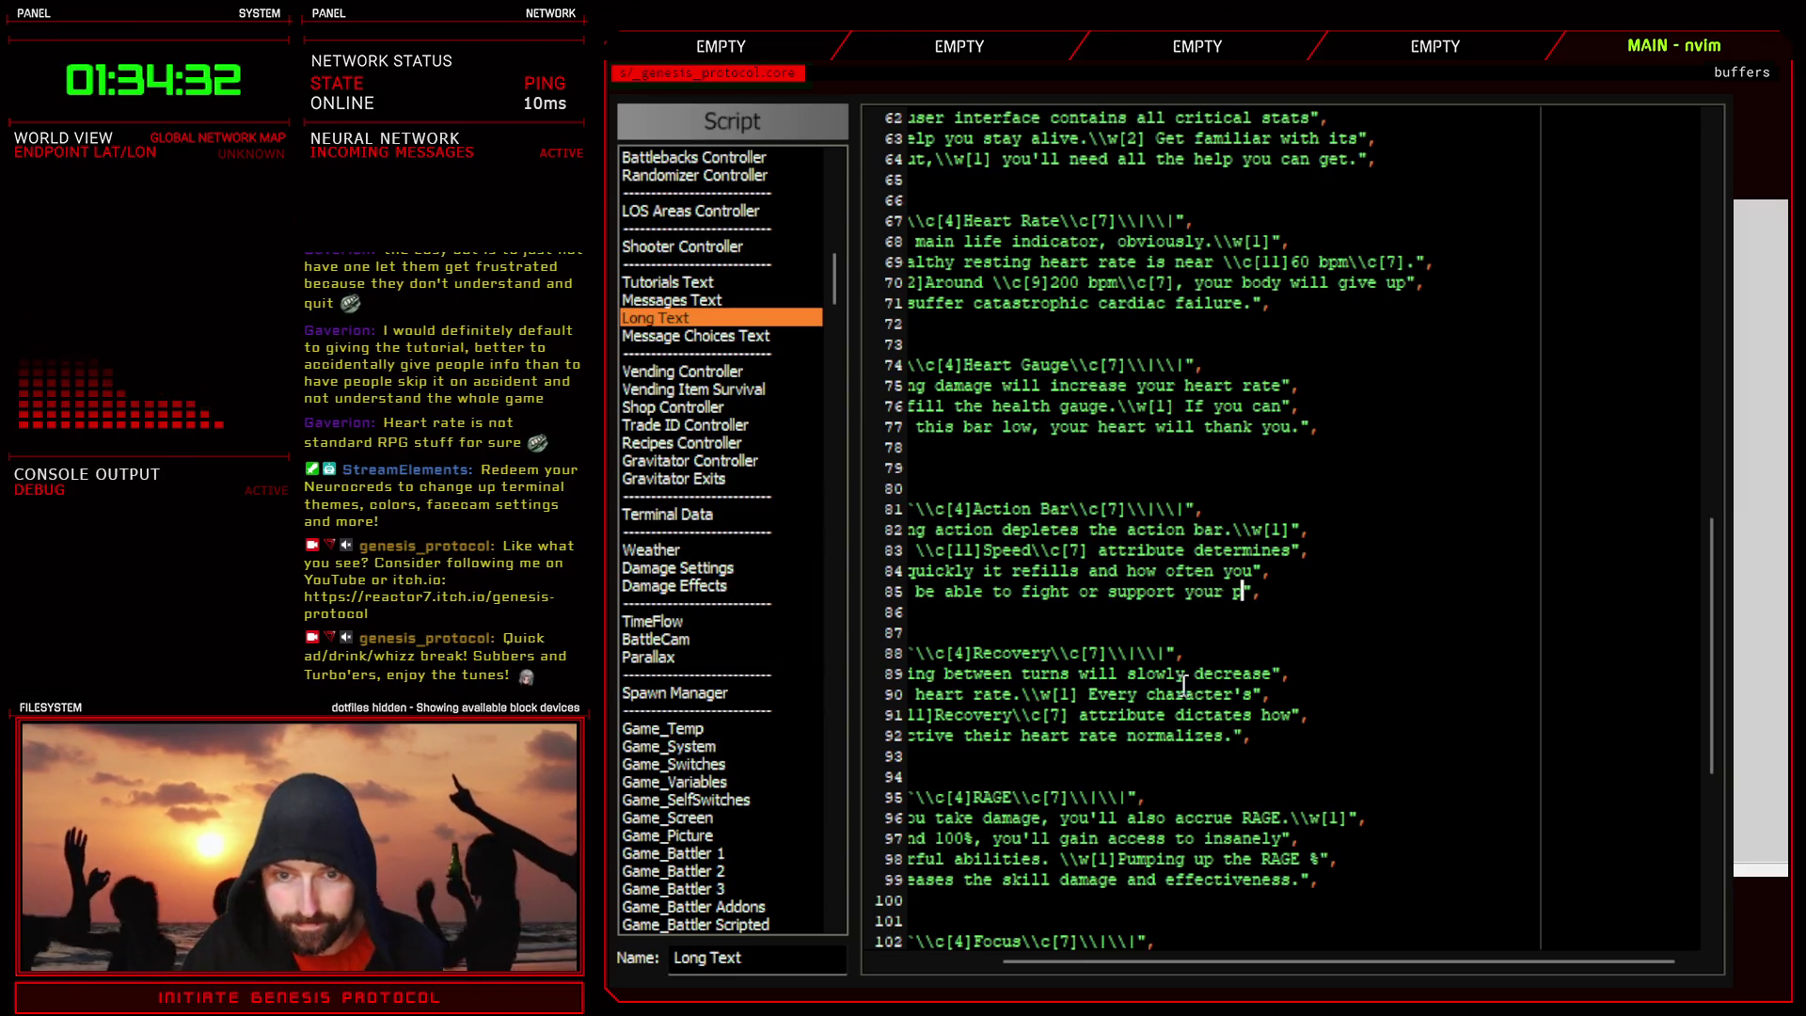
pyautogui.write('art')
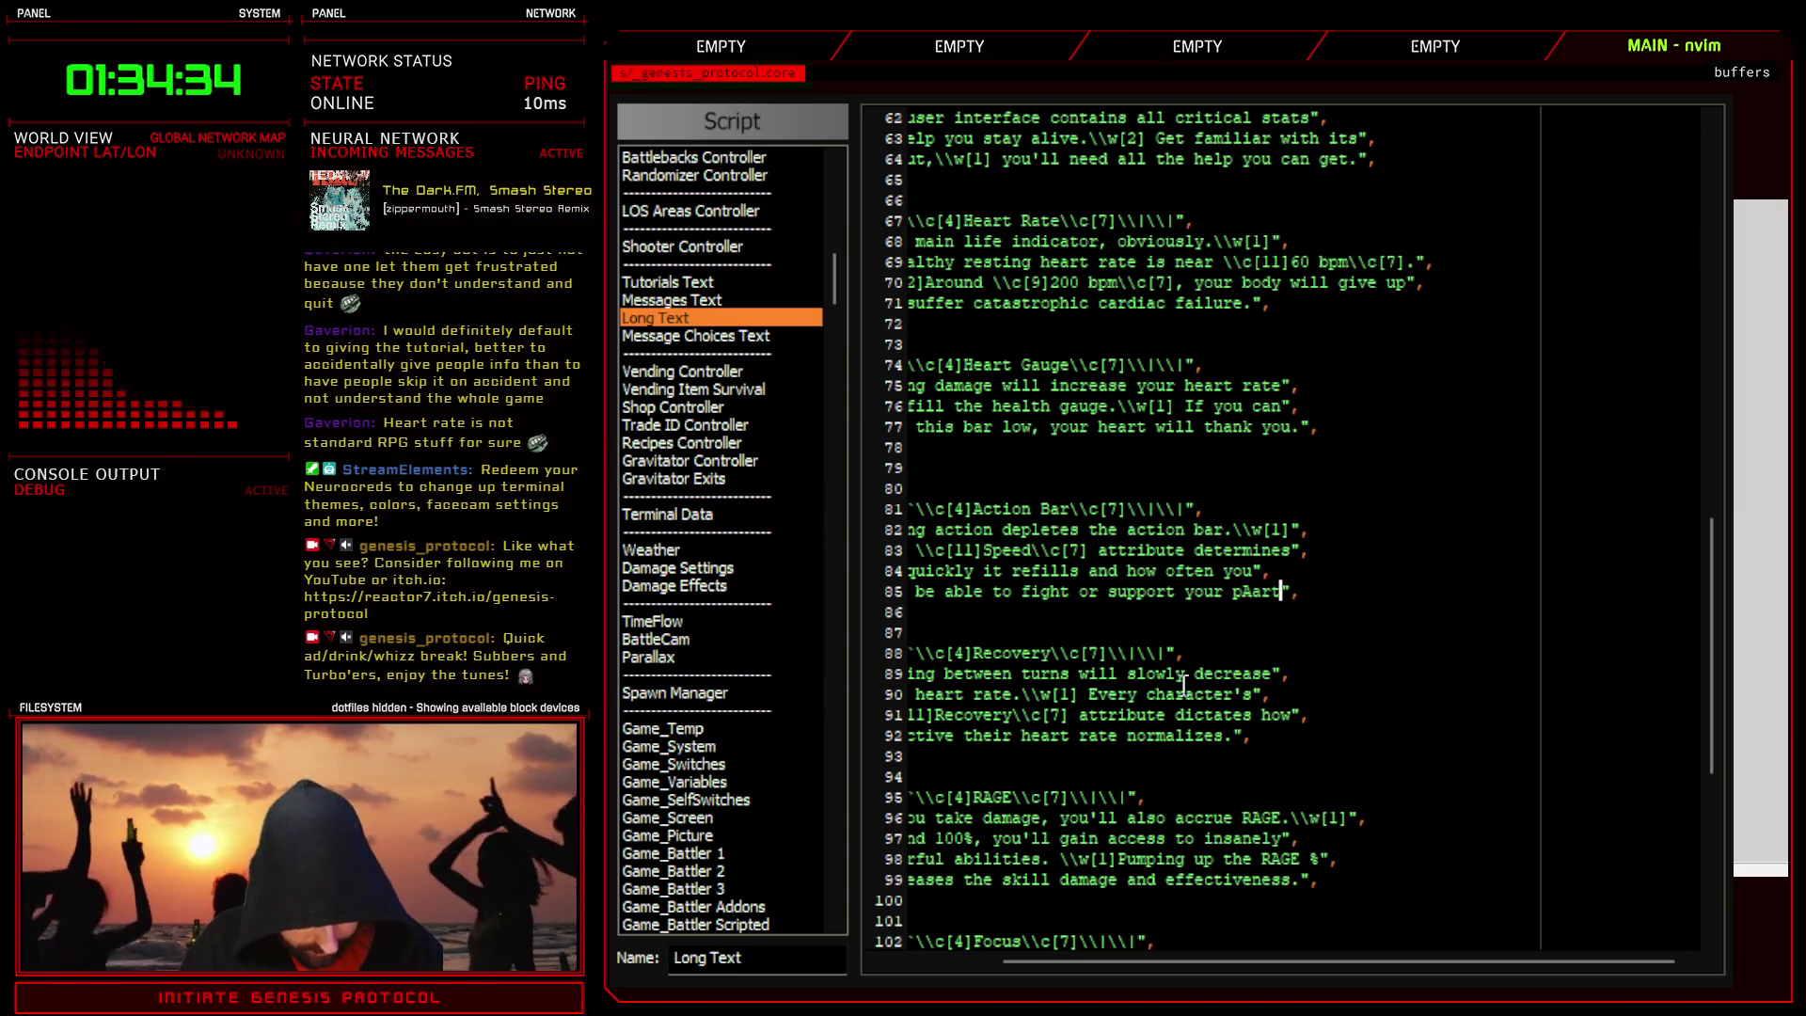
pyautogui.write('y.')
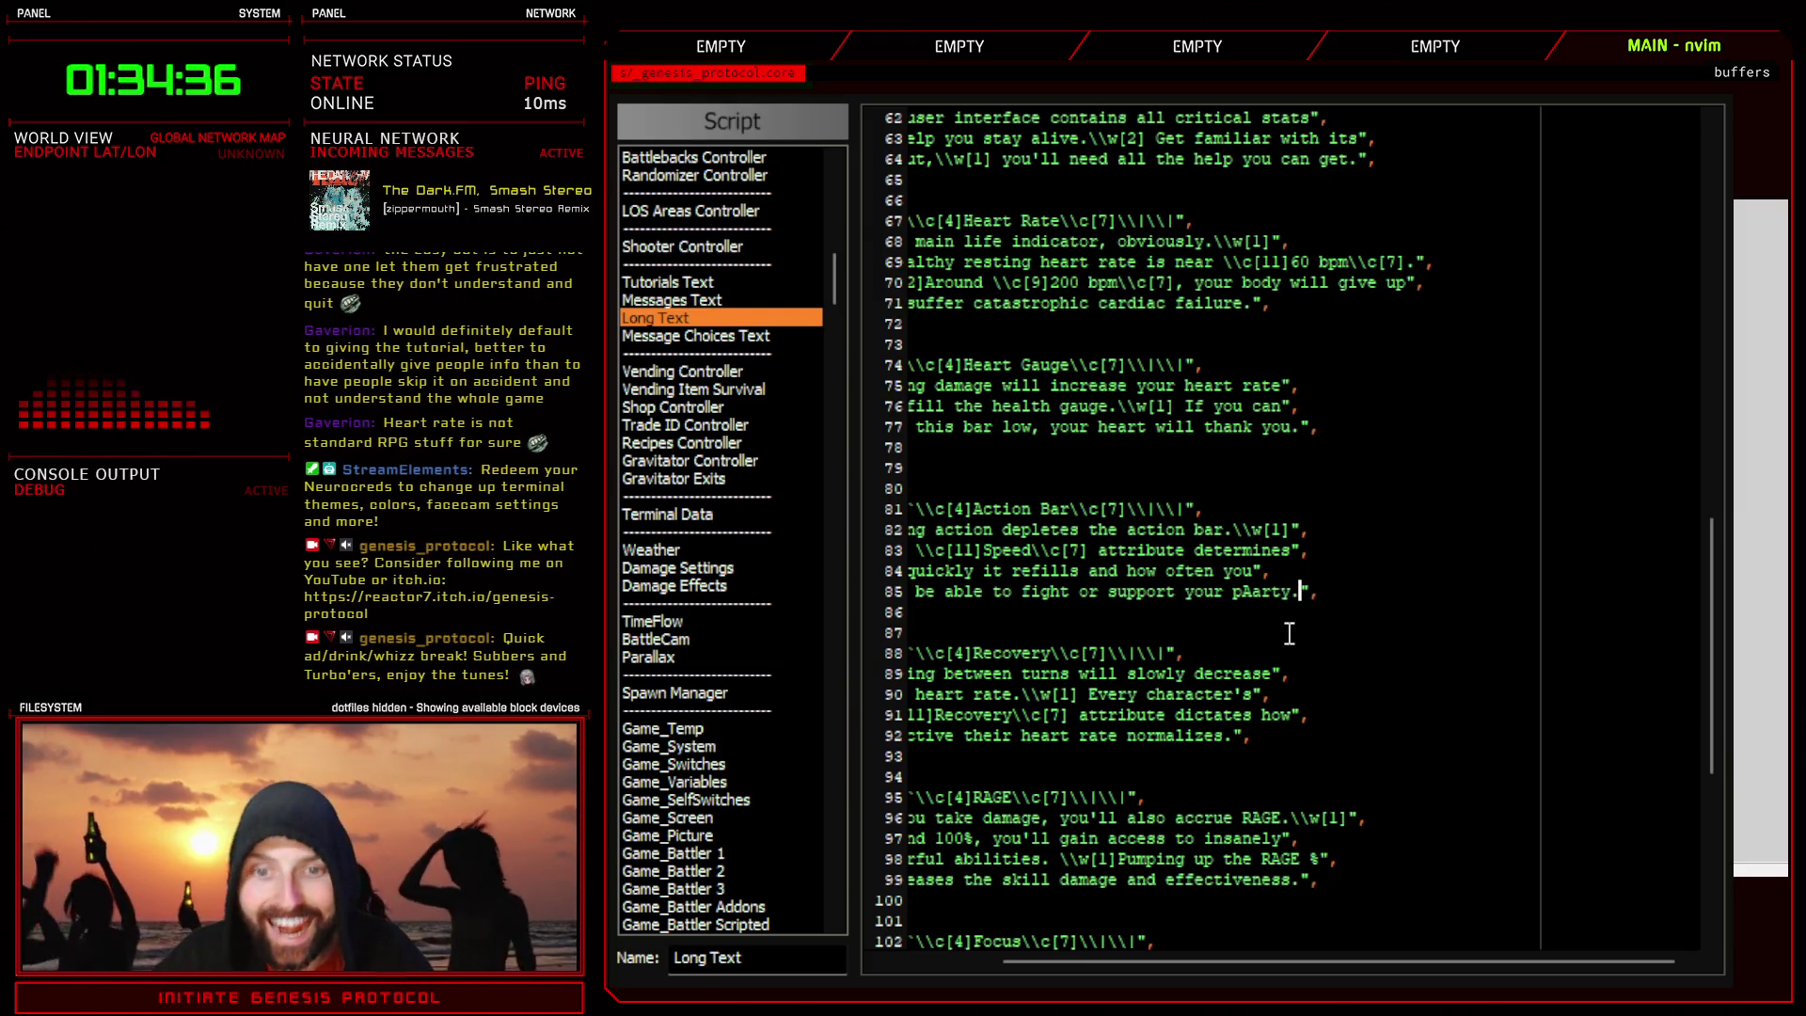
pyautogui.write('x')
pyautogui.write('p')
pyautogui.moveTo(1127, 962); pyautogui.dragTo(1009, 964)
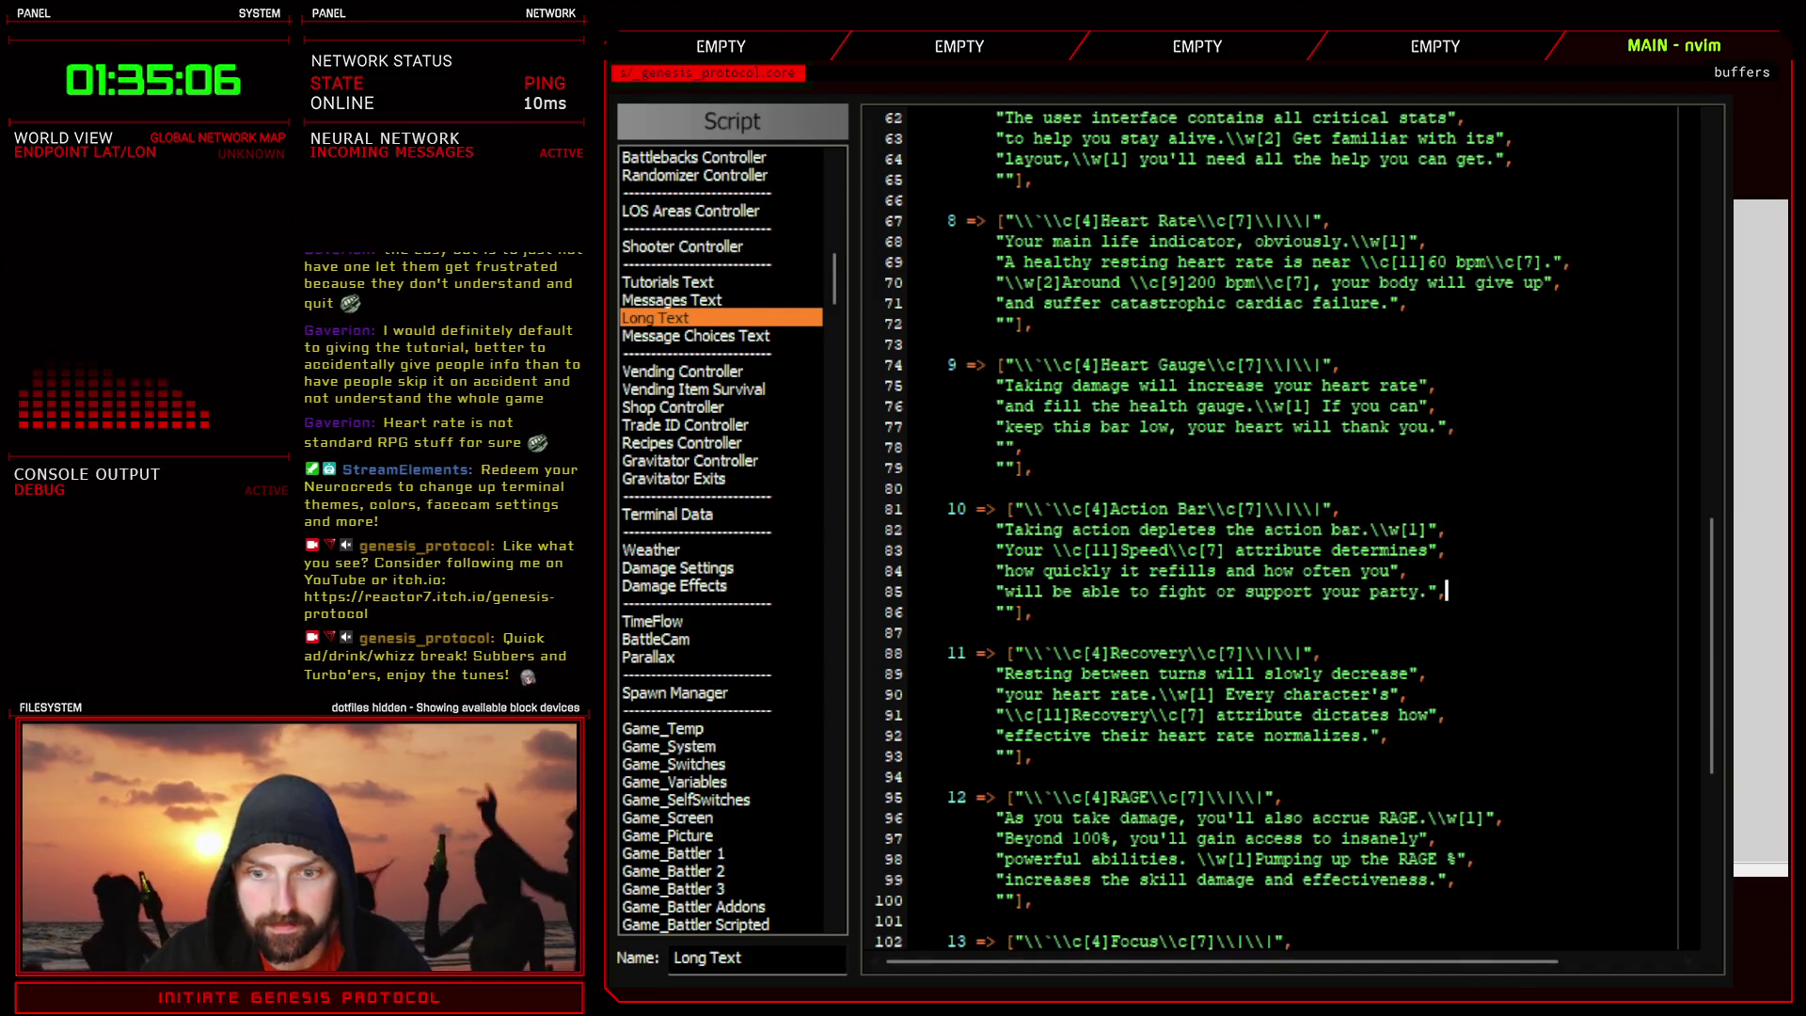
pyautogui.press('Escape')
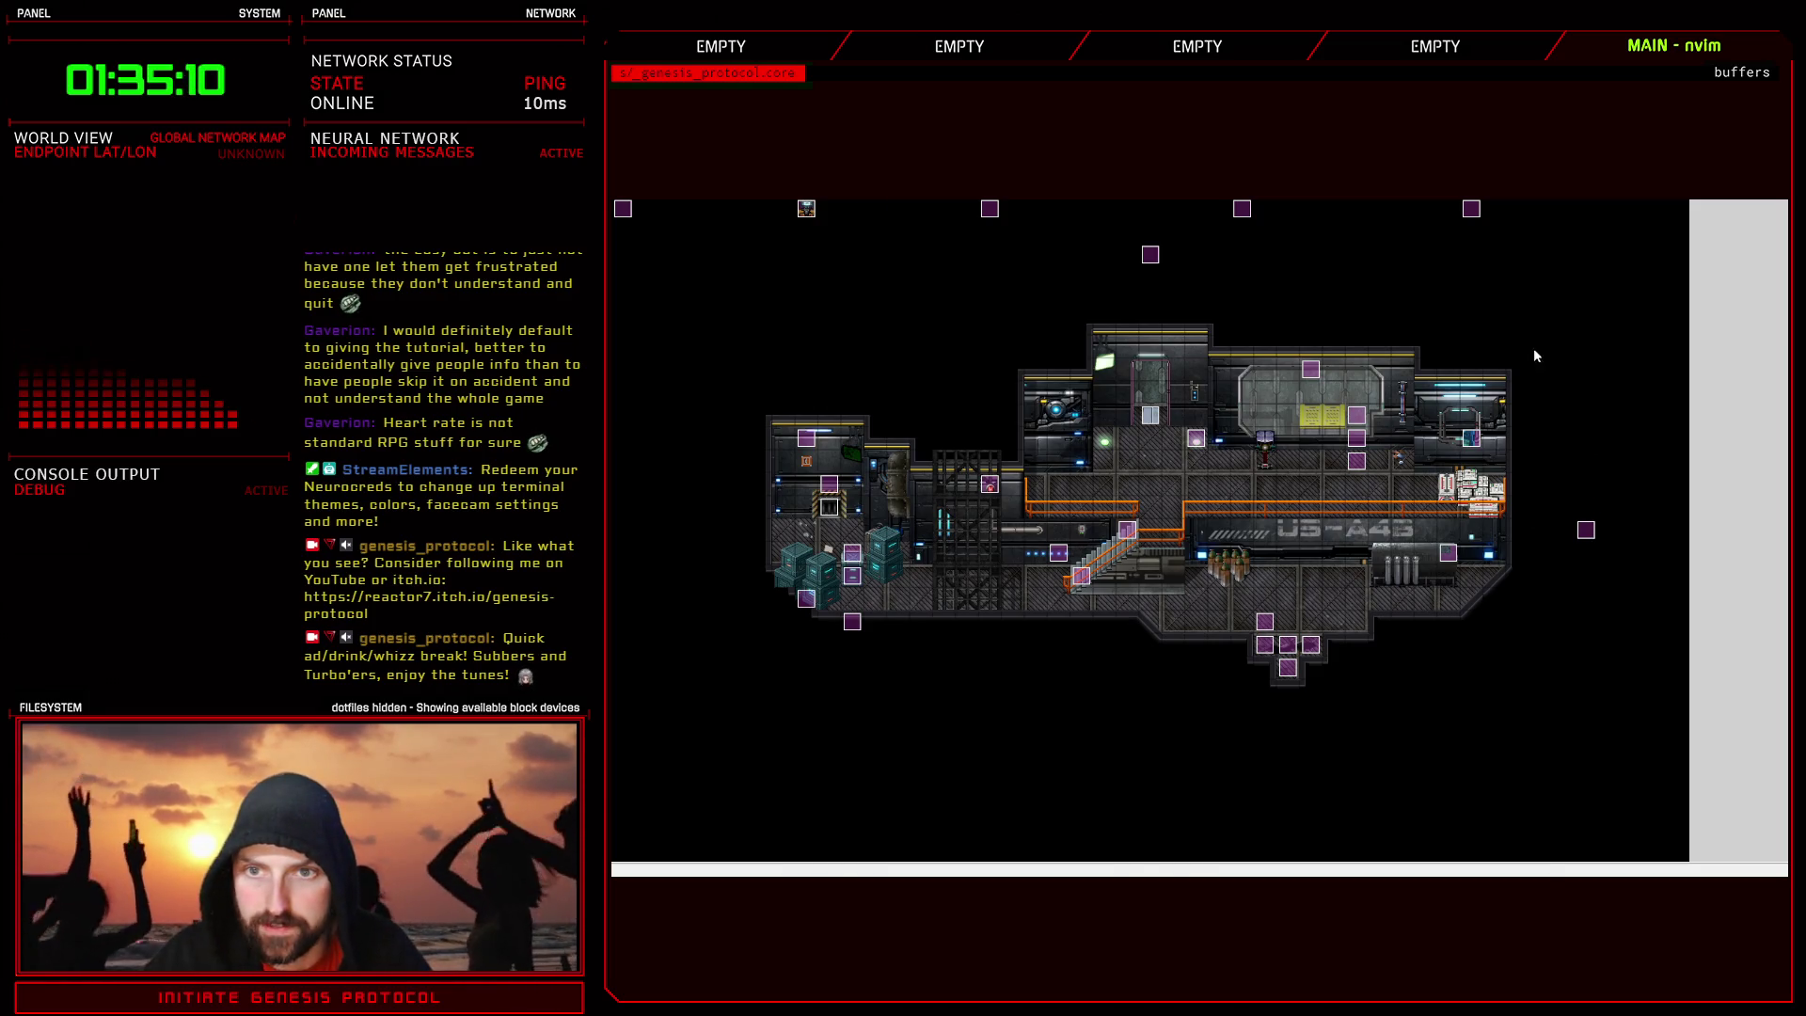
# - Launch a test battle, attack the orange robot, and dismiss the RAGE, Action Bar and Focus messages
pyautogui.press('F9')
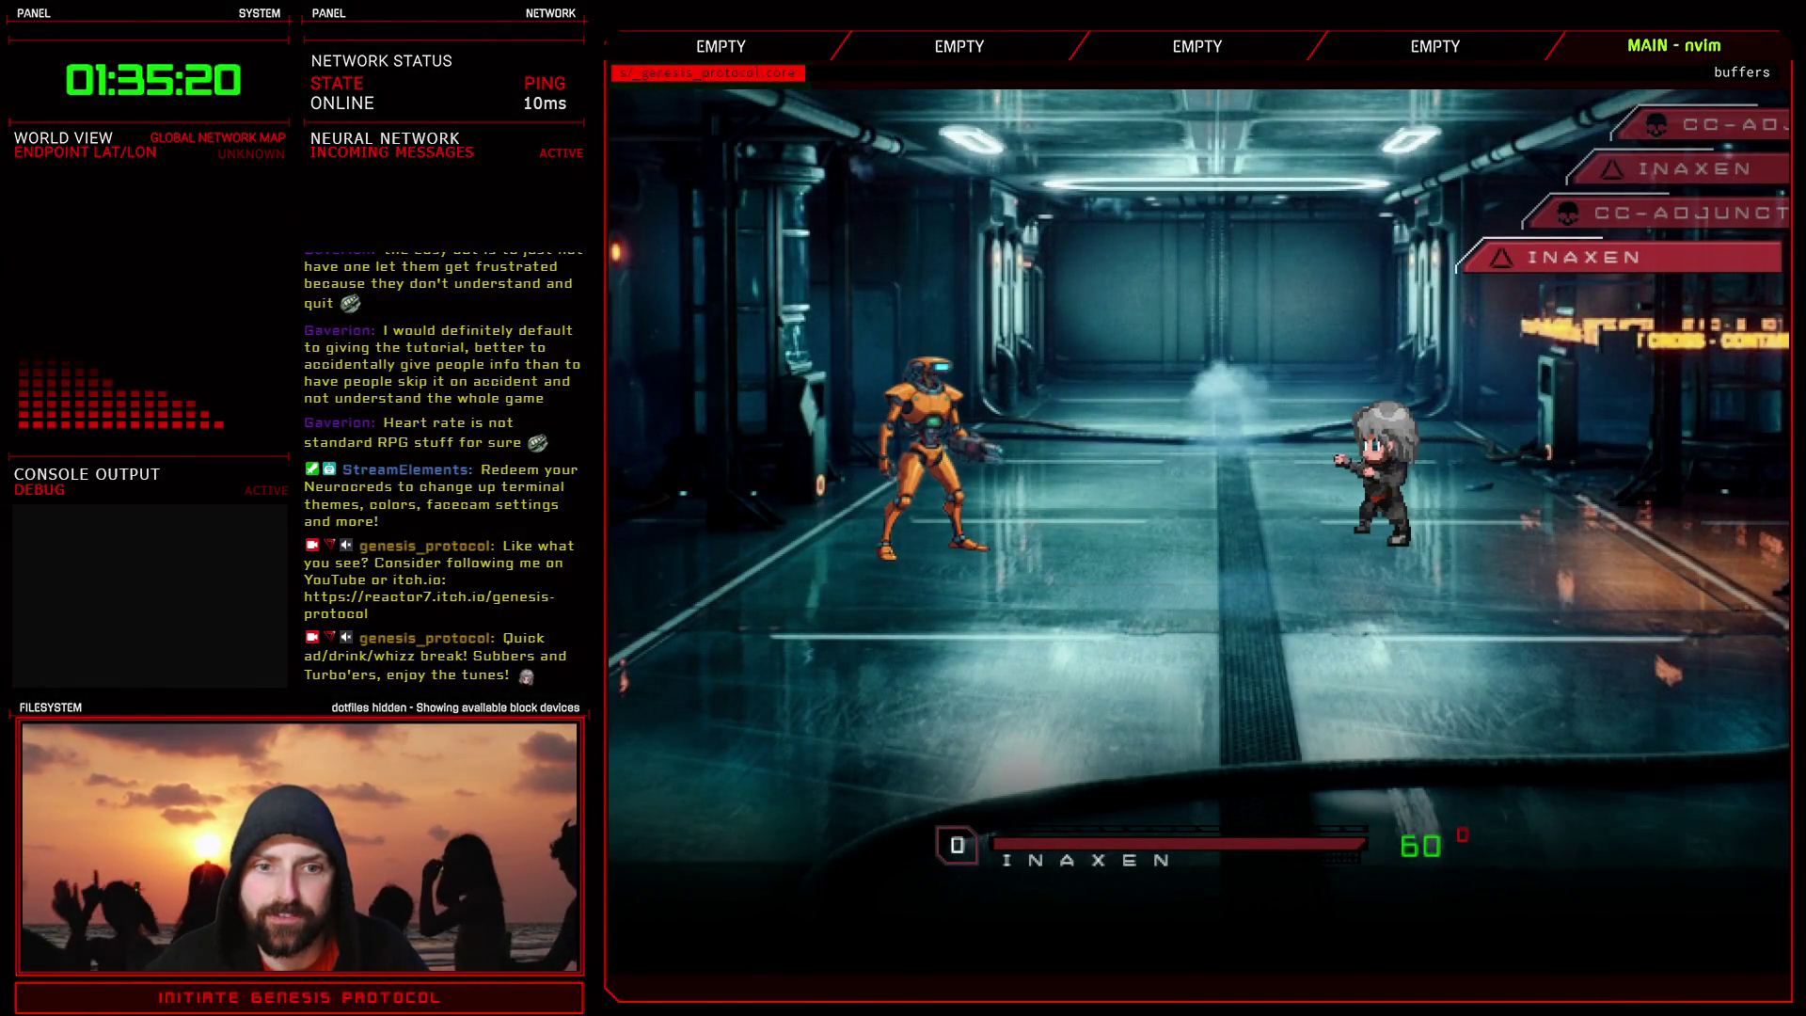
pyautogui.press('Return')
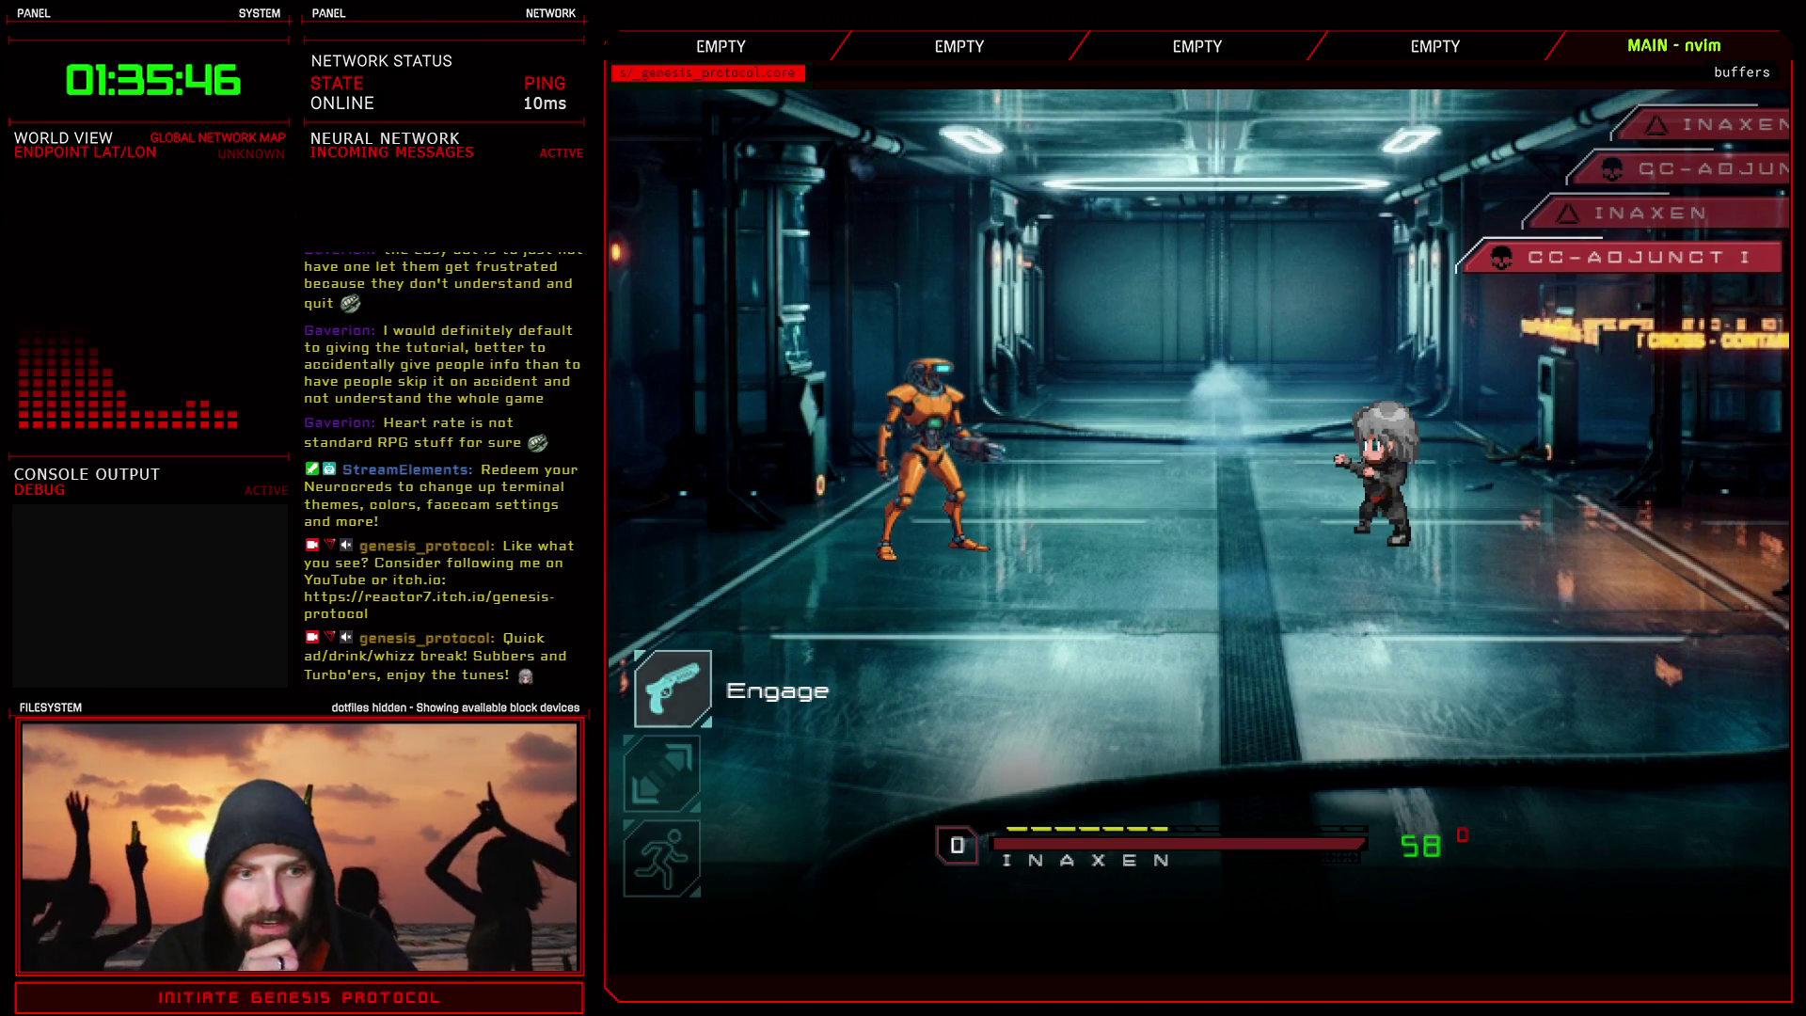
pyautogui.press('Return')
pyautogui.press('Return')
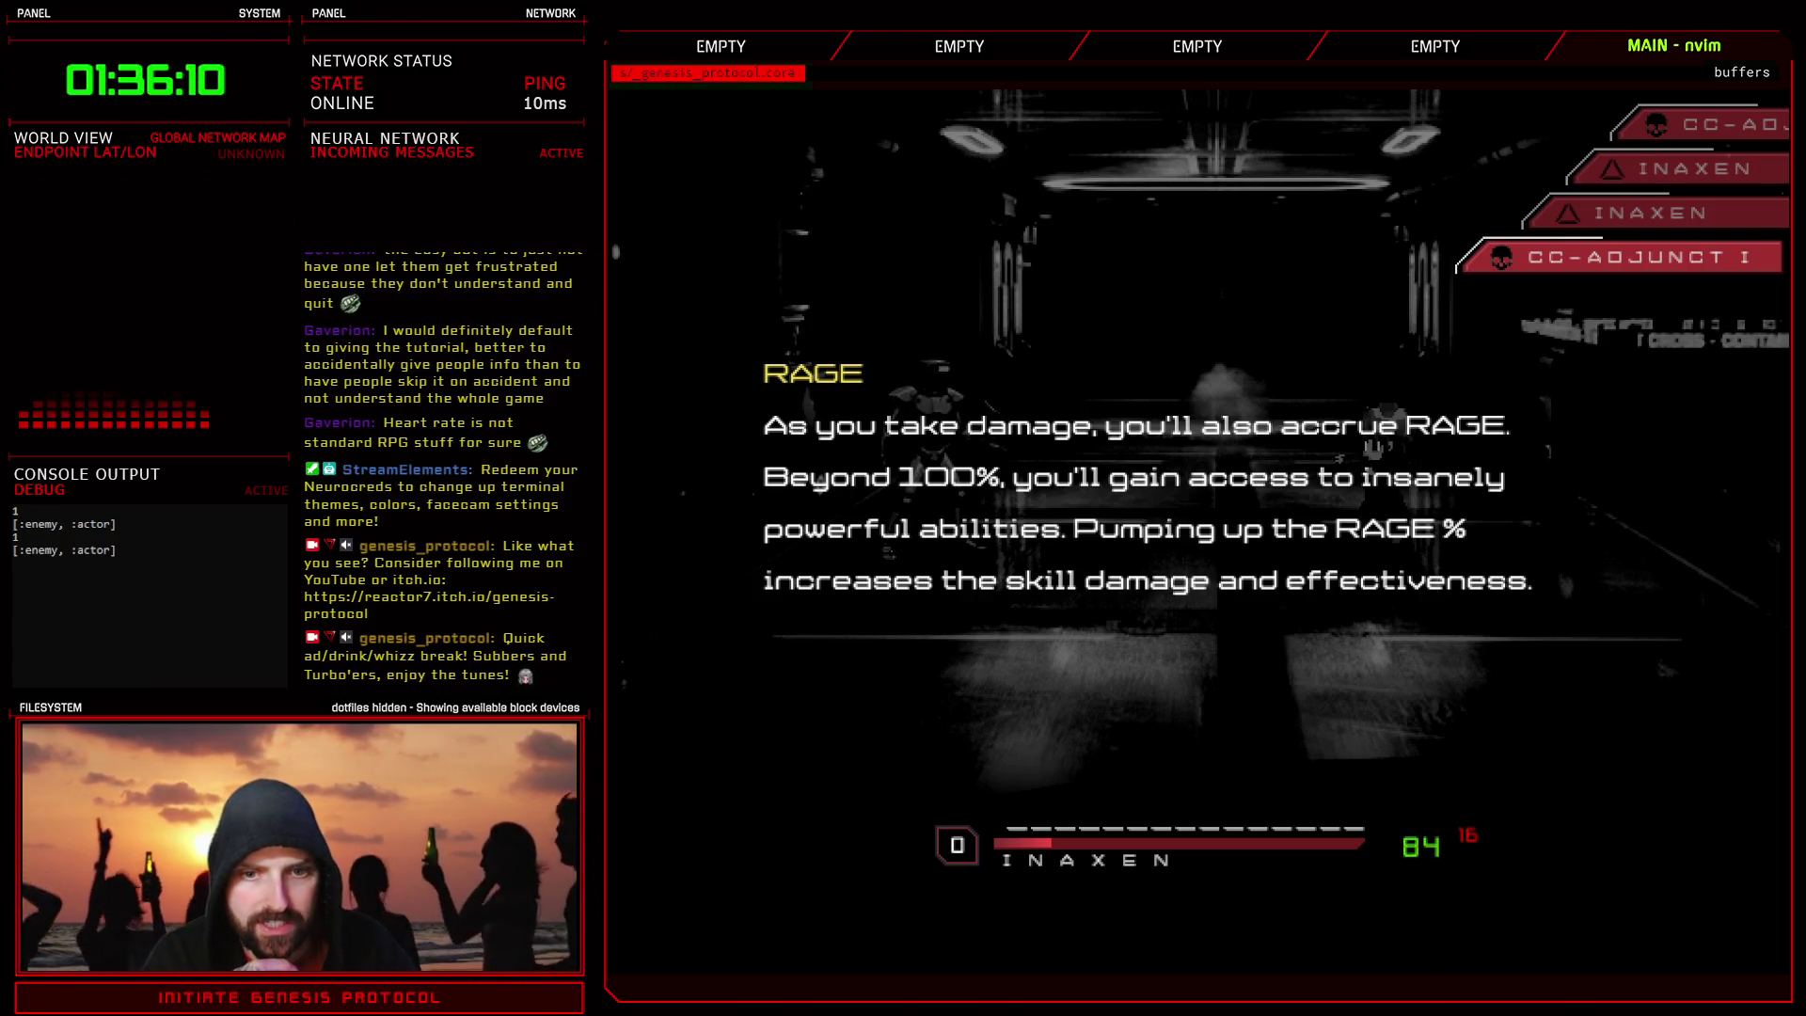
pyautogui.press('Return')
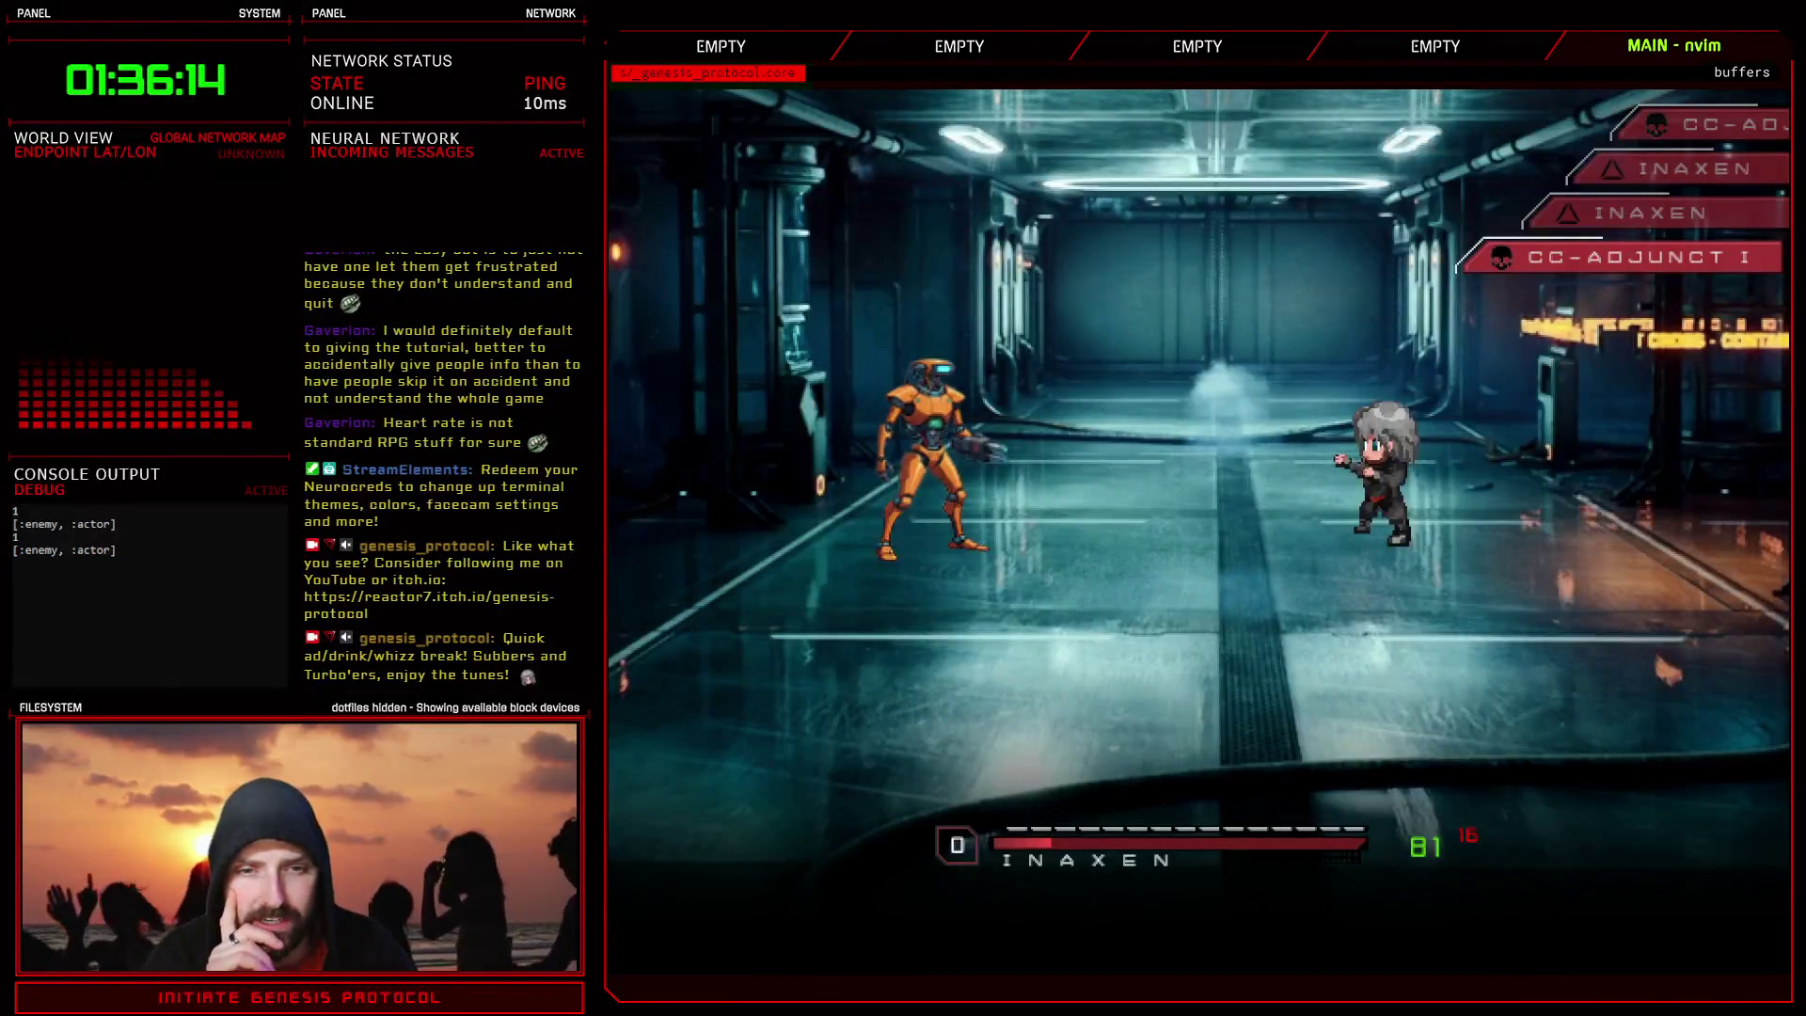
pyautogui.press('z')
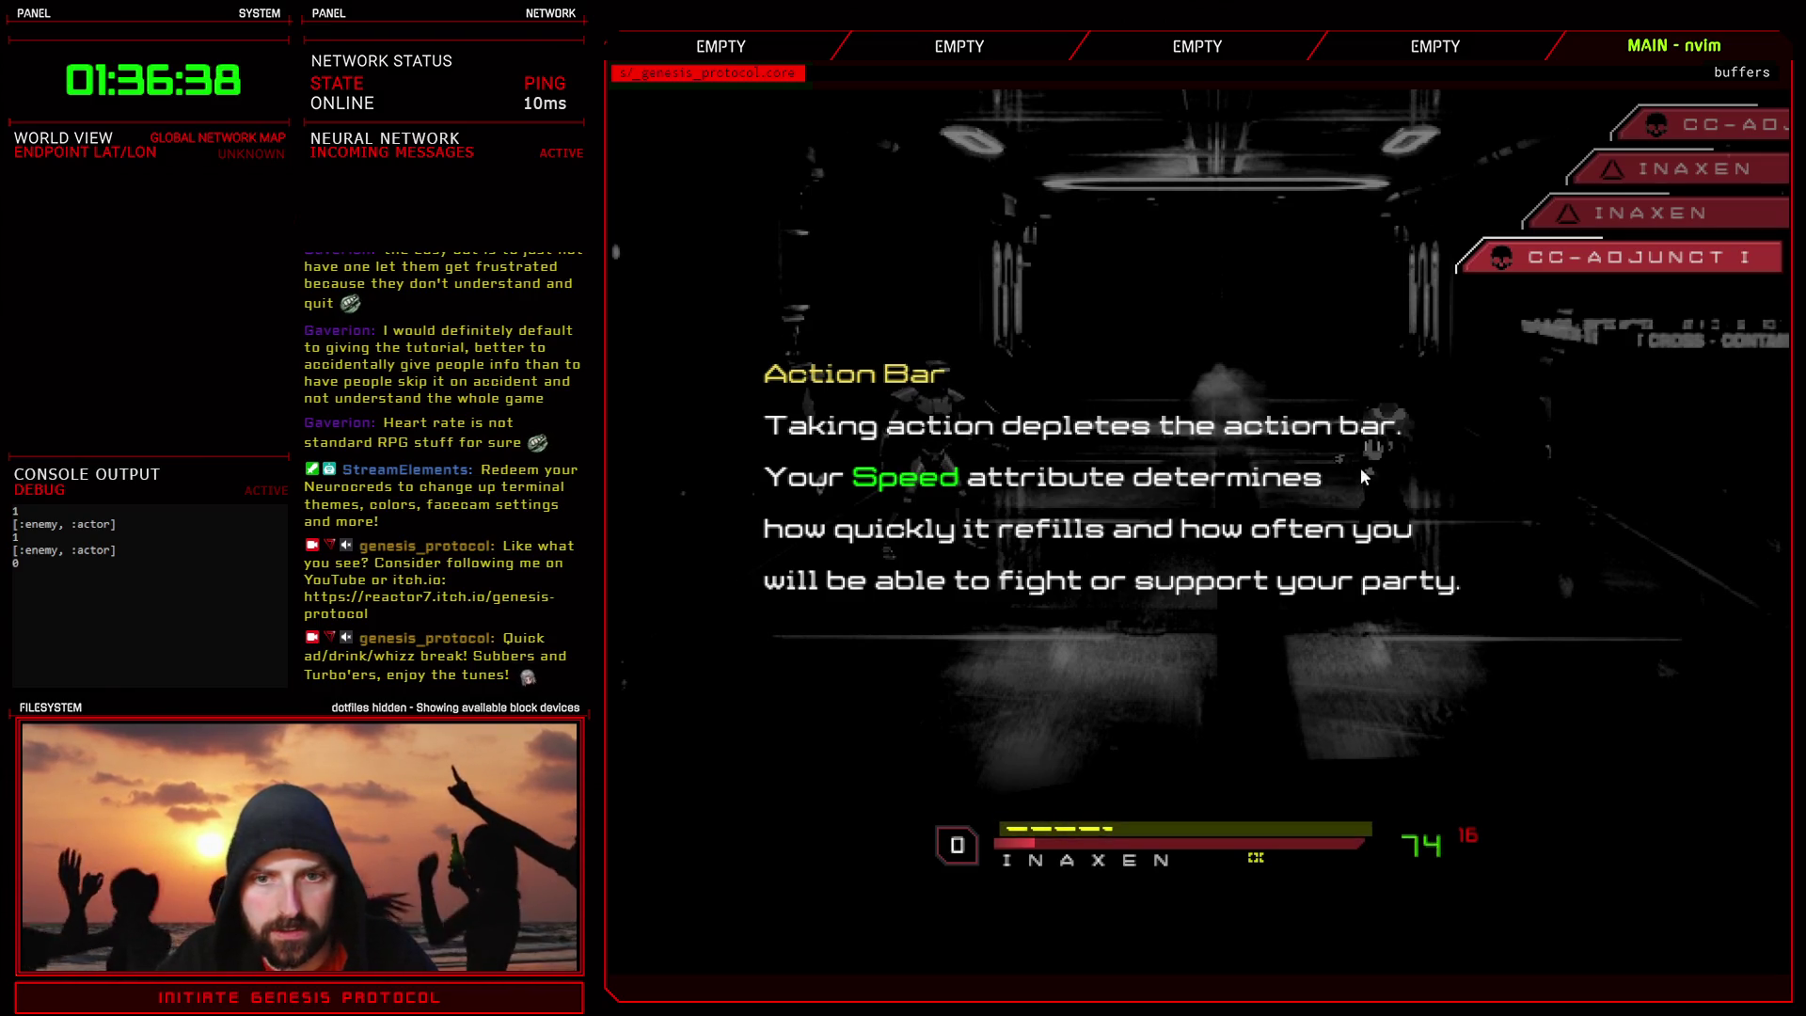
pyautogui.click(1449, 559)
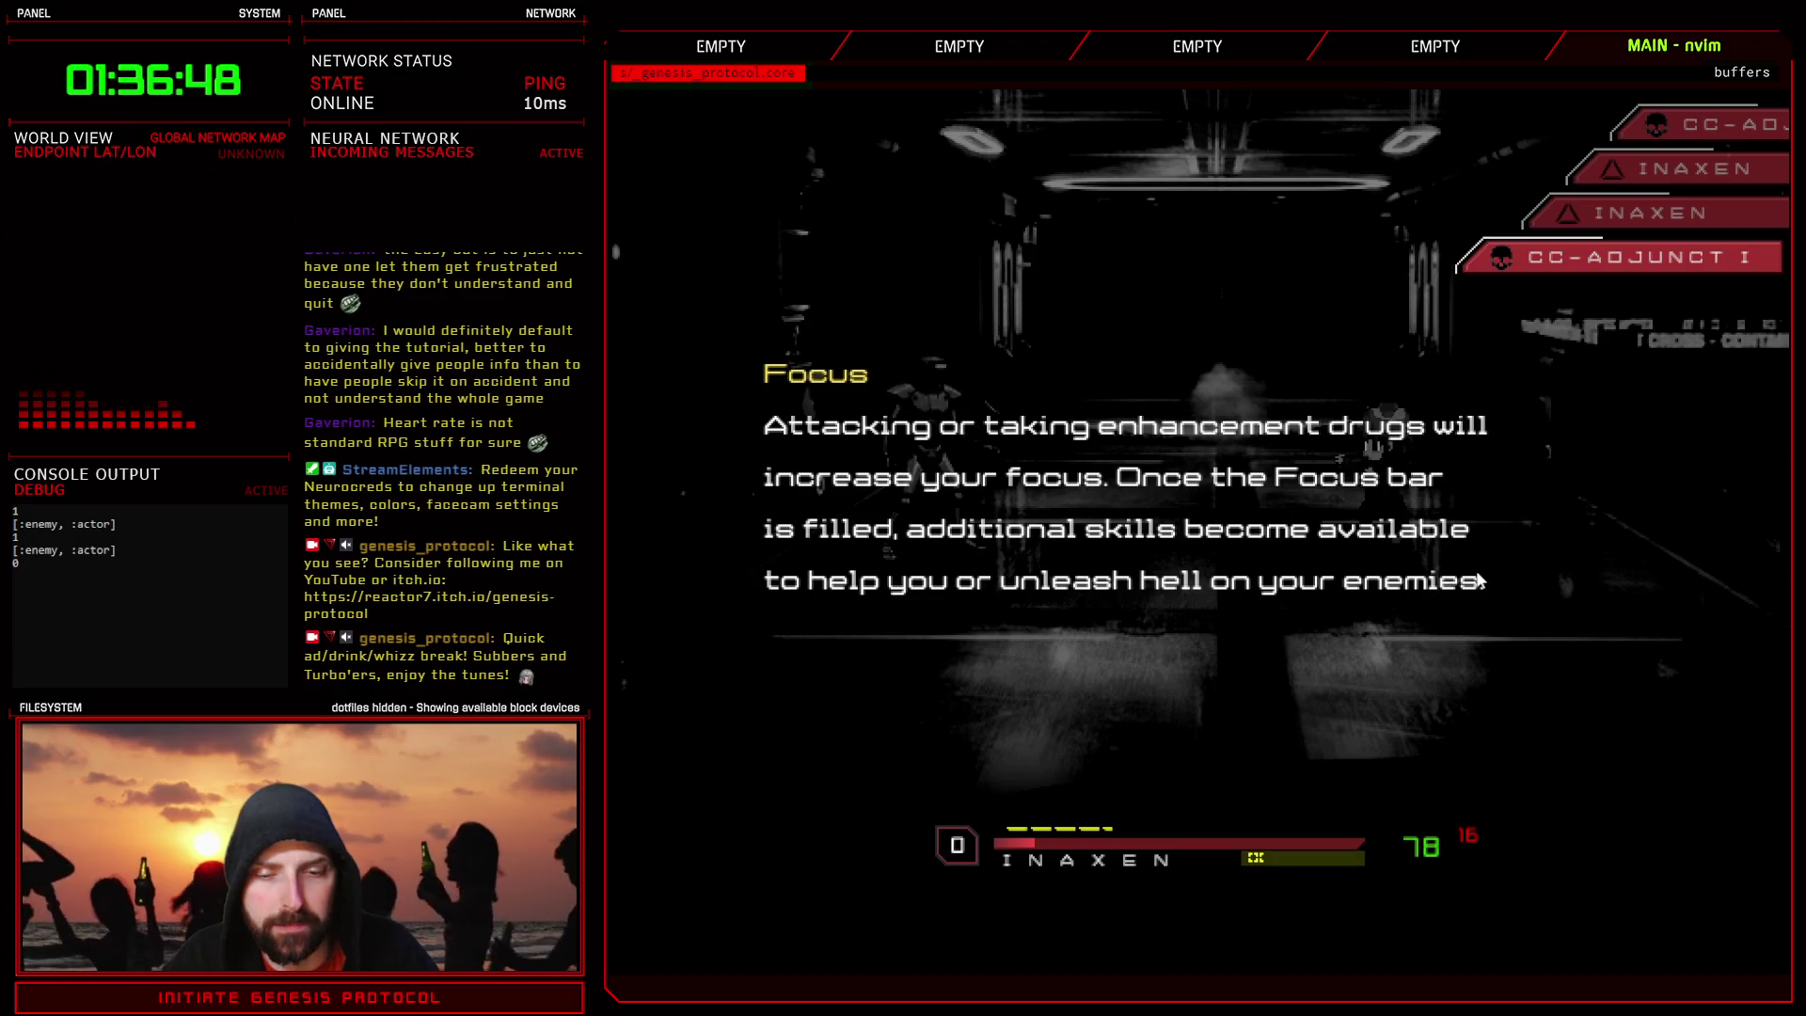
pyautogui.press('Return')
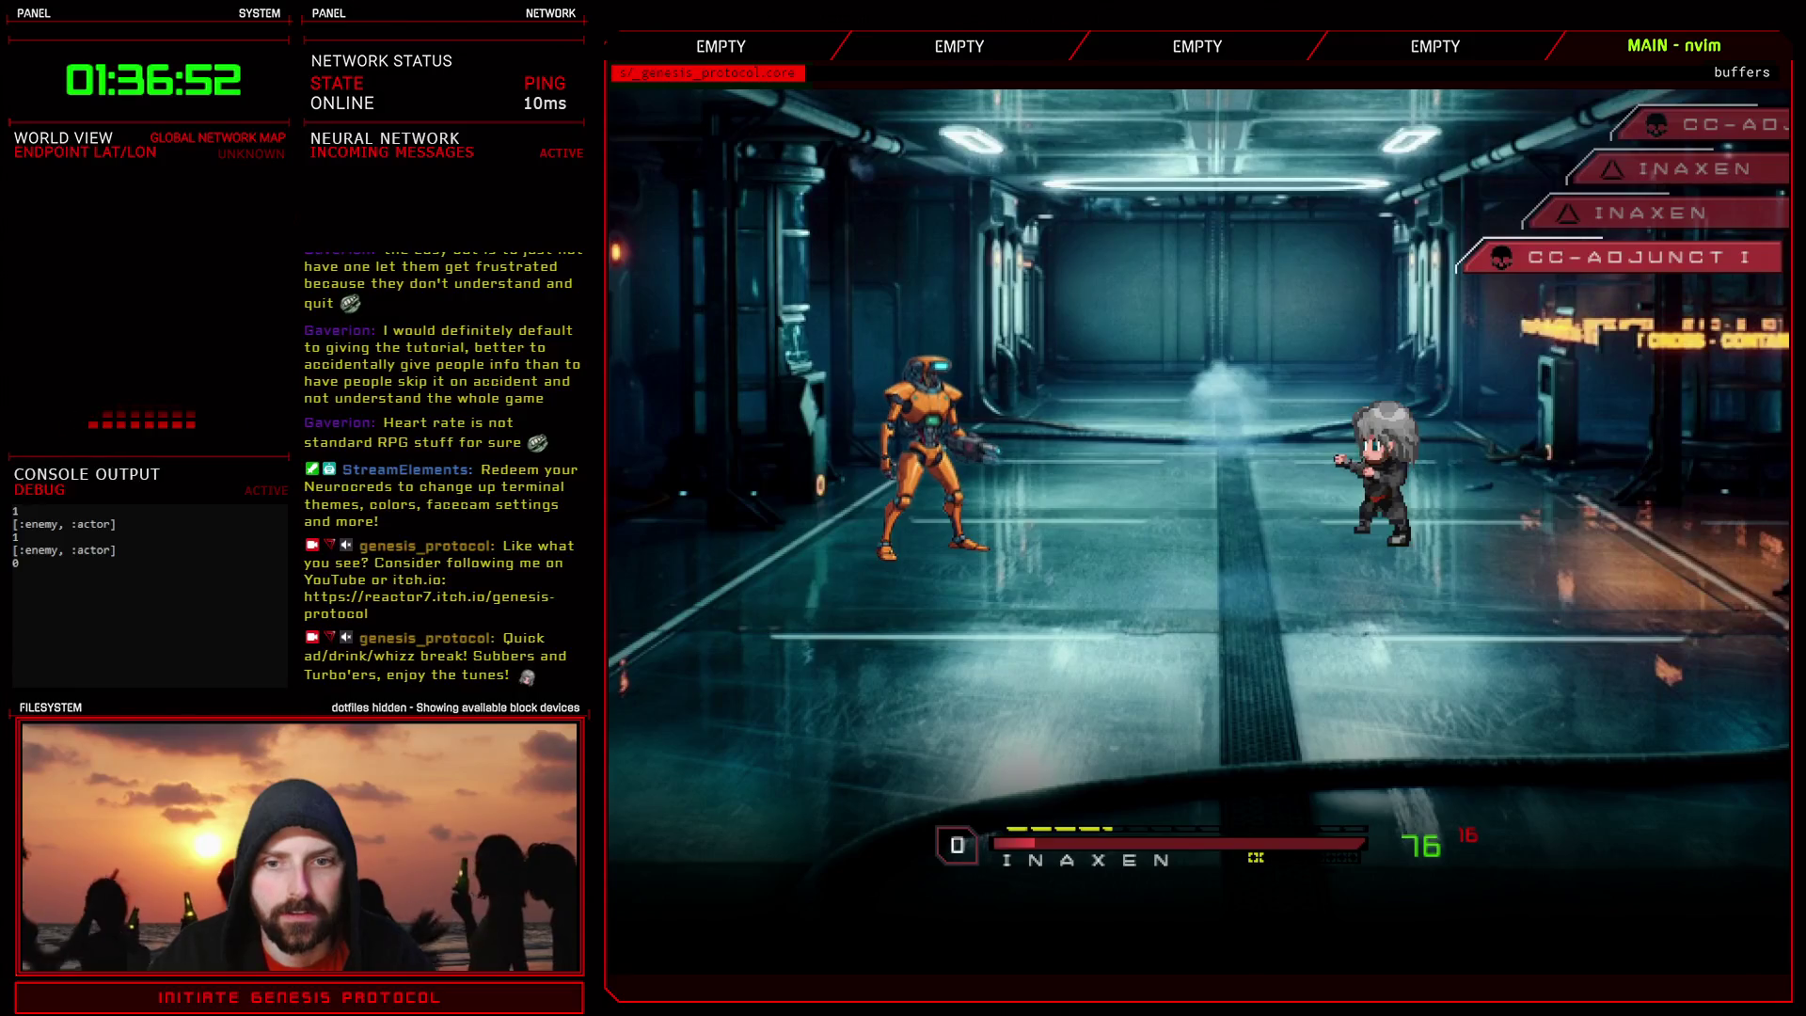
# - Attack the robot and clear the Recovery and Danger Zone tutorials
pyautogui.press('Return')
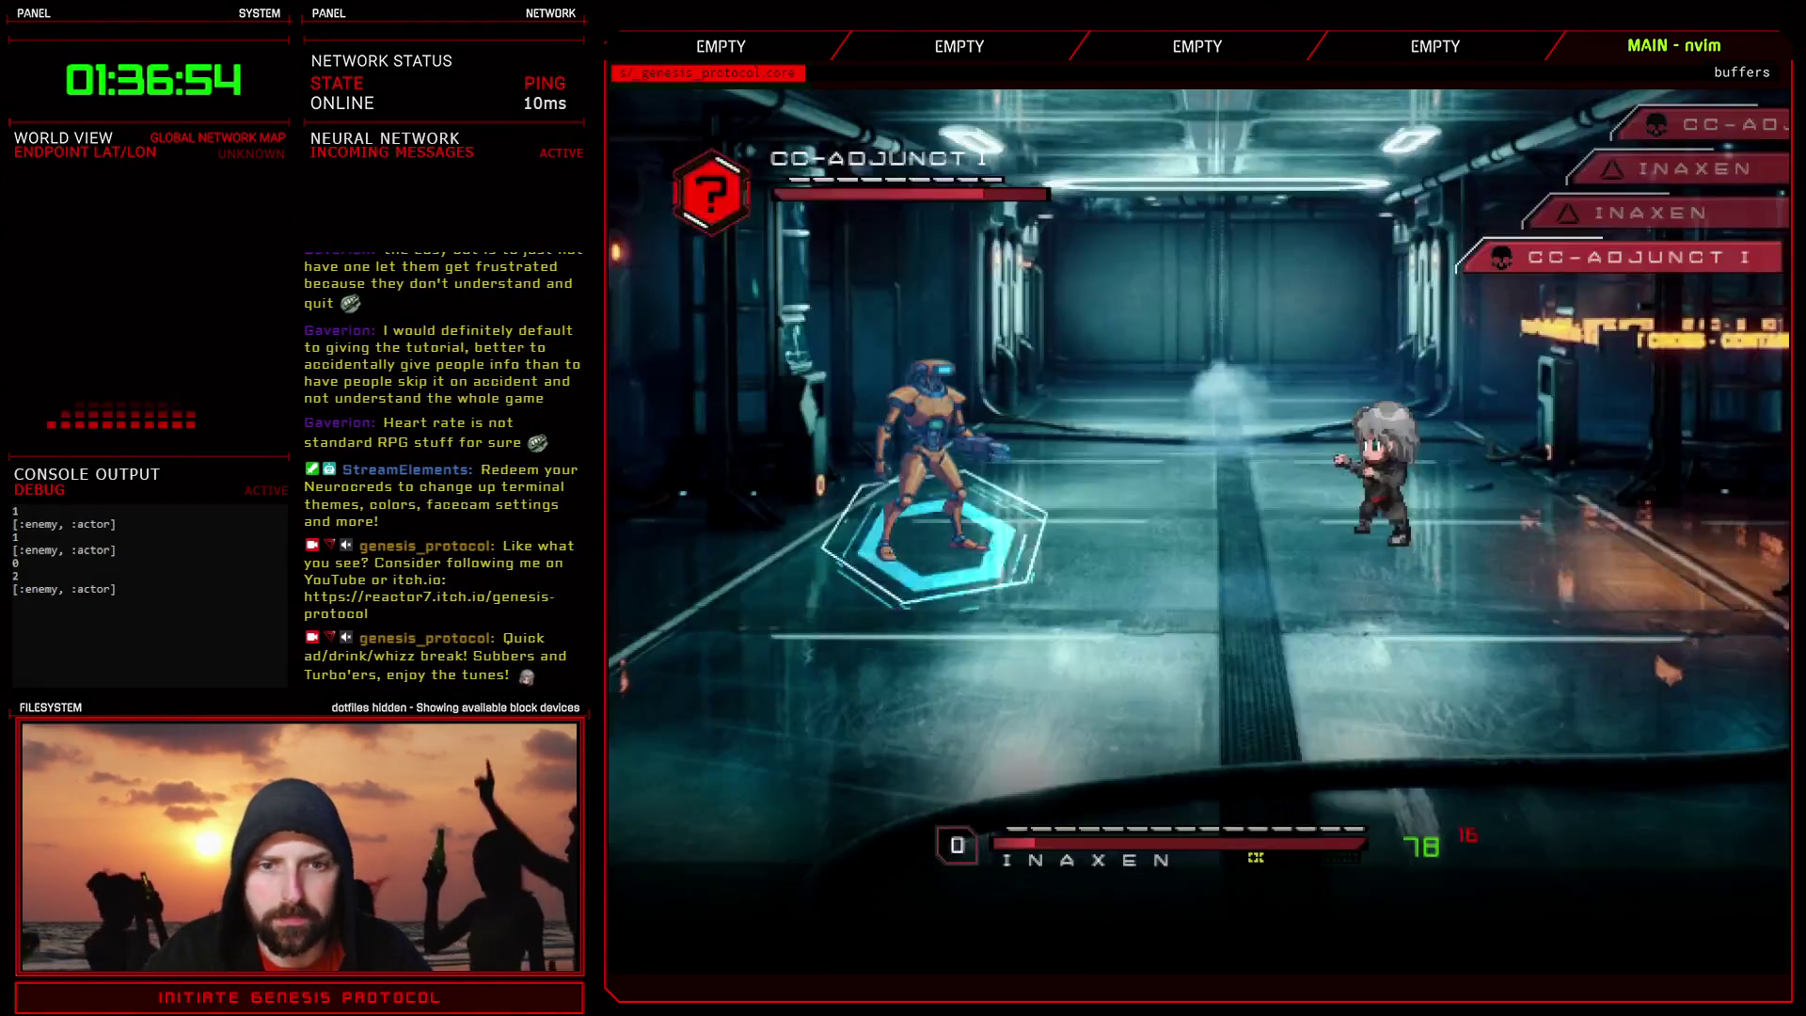
pyautogui.press('Return')
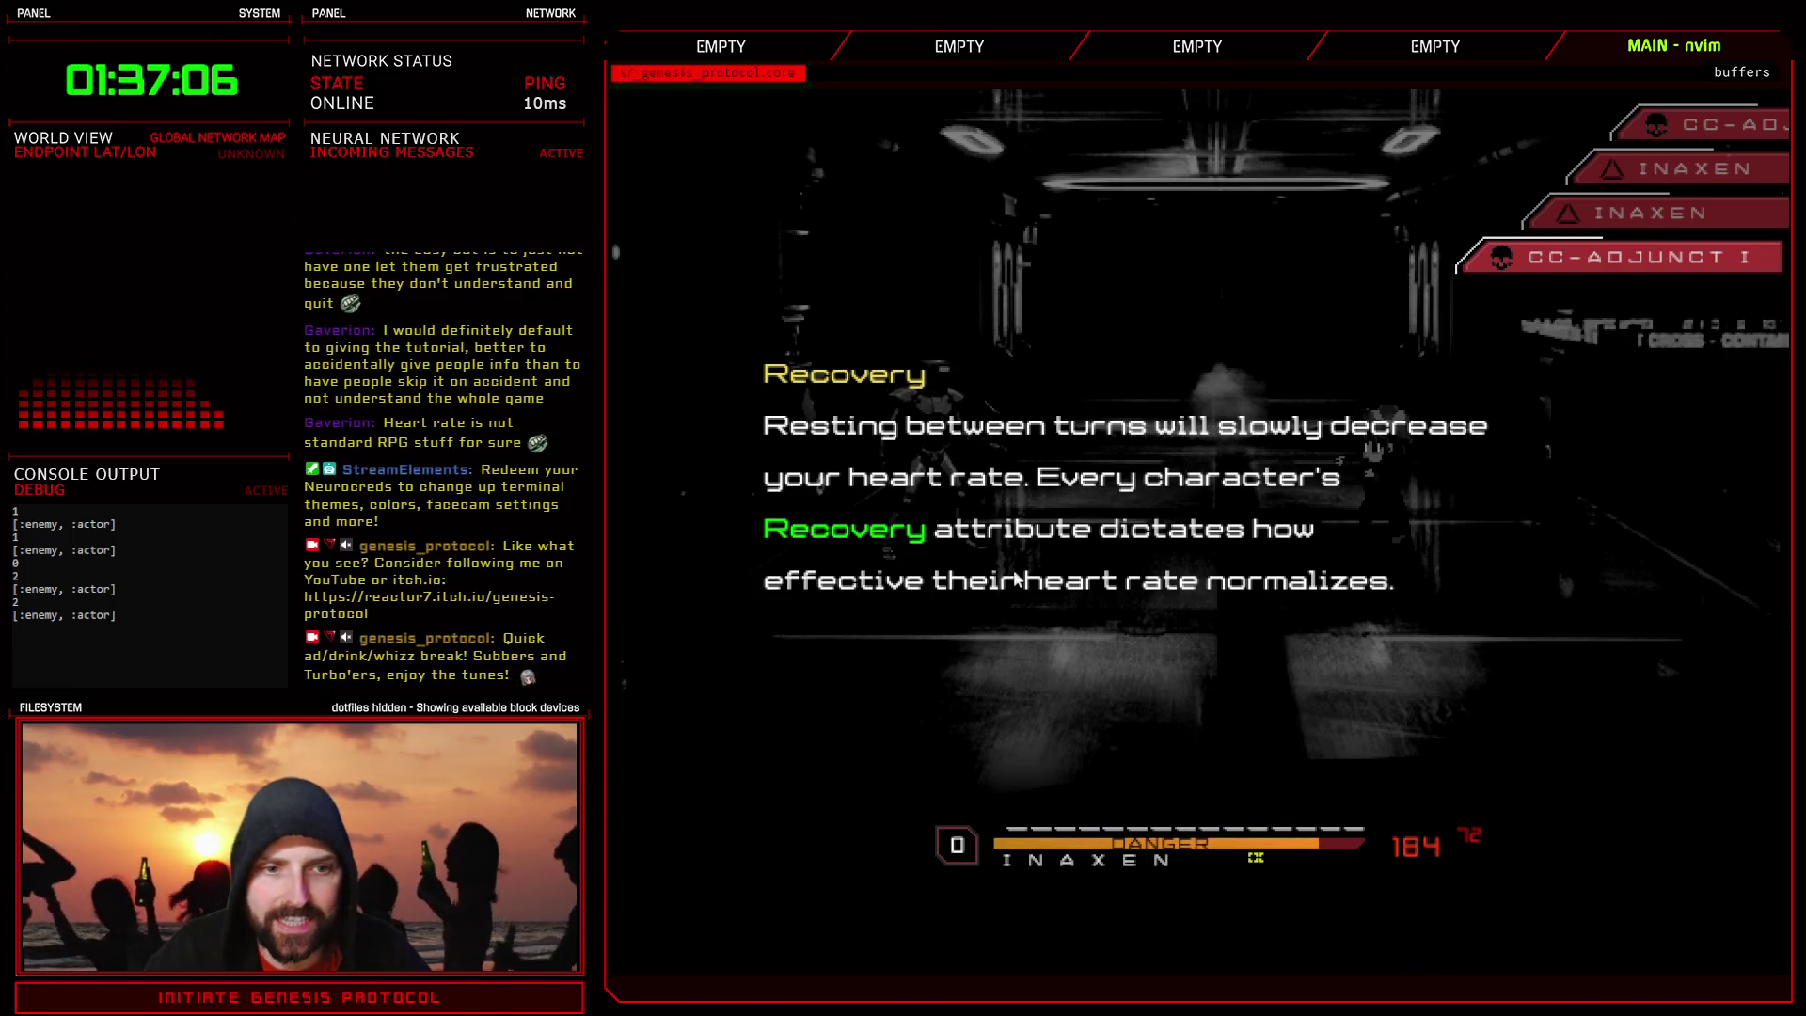
pyautogui.click(1352, 593)
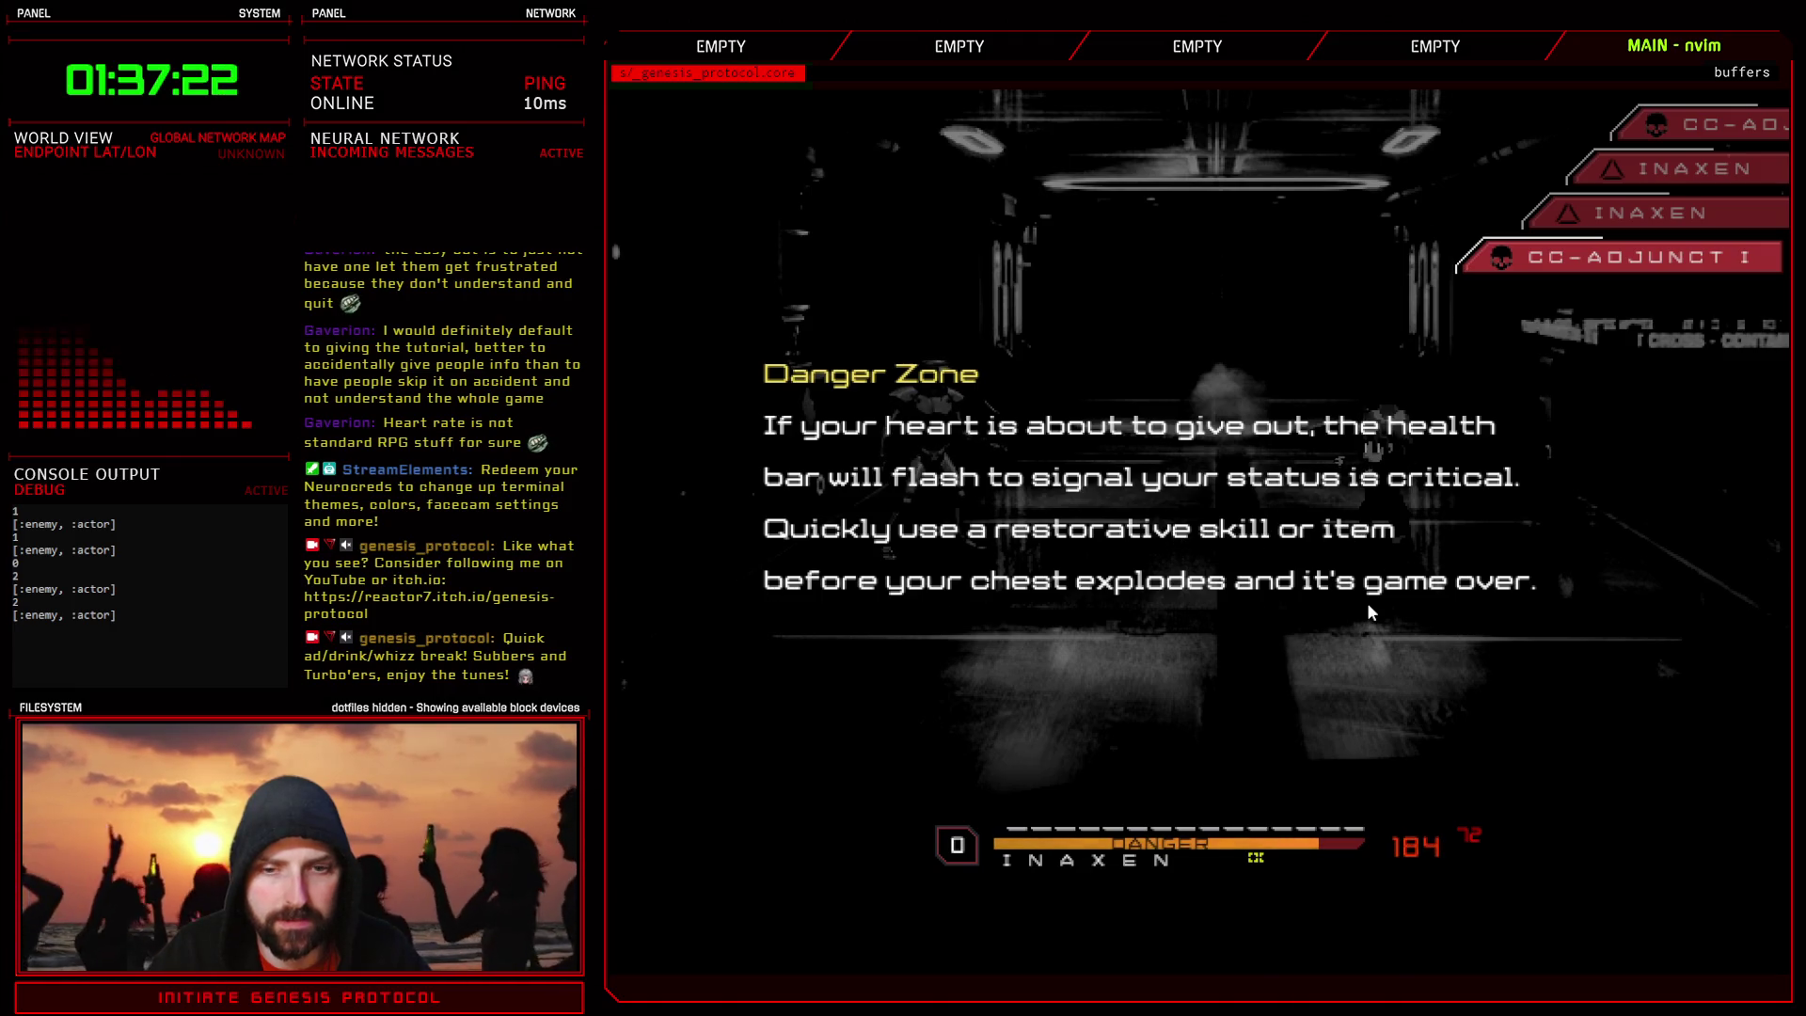
pyautogui.press('Return')
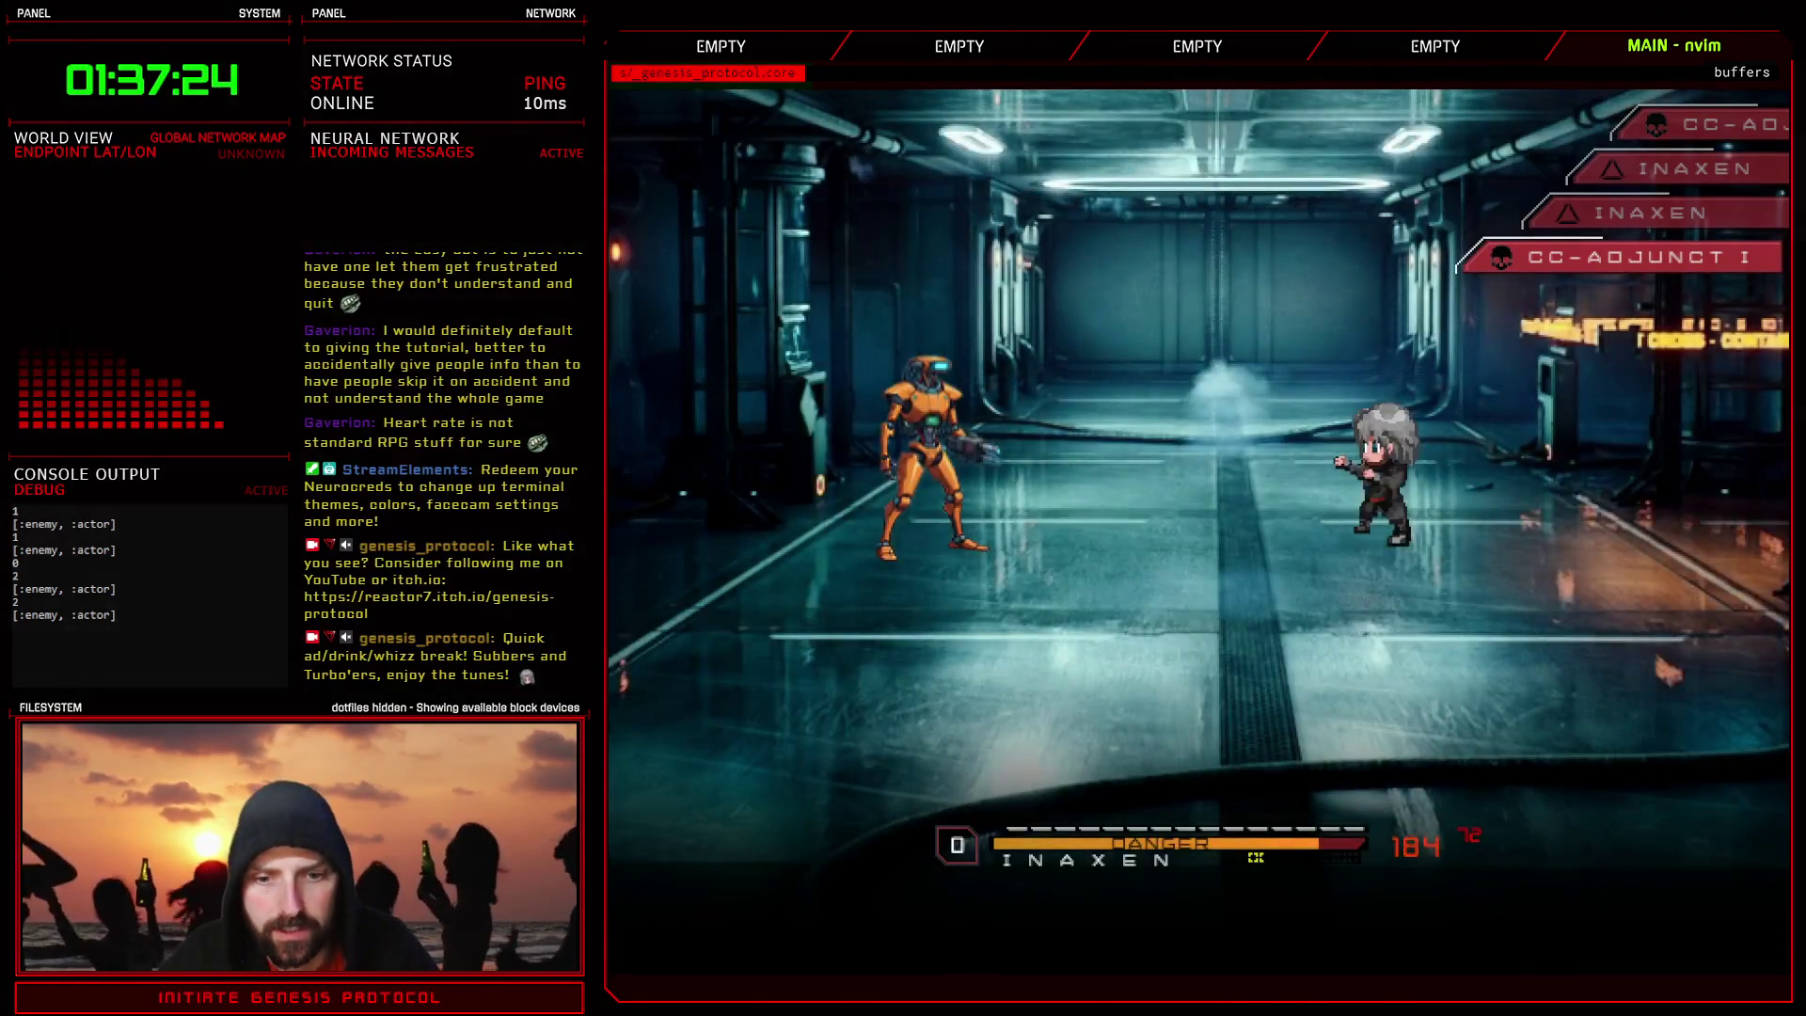
# - Use the O-Tablet item on the fighter and dismiss the Blood Toxicity tutorial
pyautogui.press('Left')
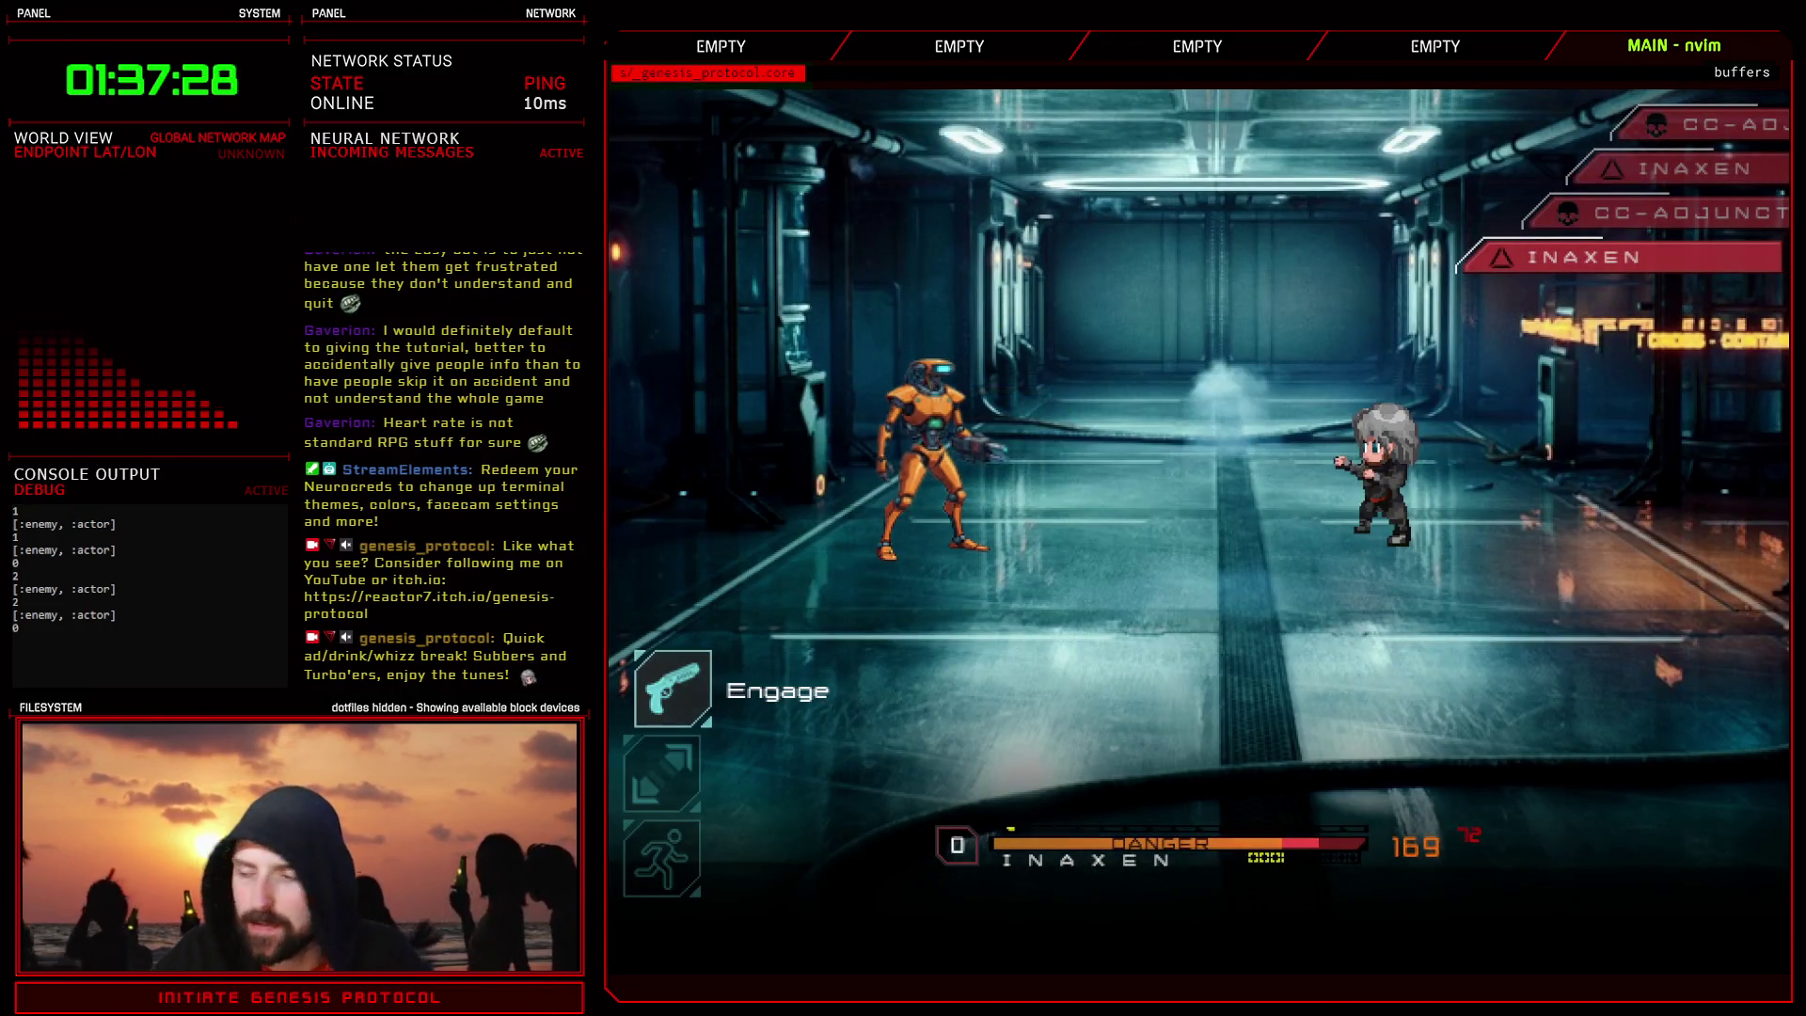
pyautogui.press('Down')
pyautogui.press('Up')
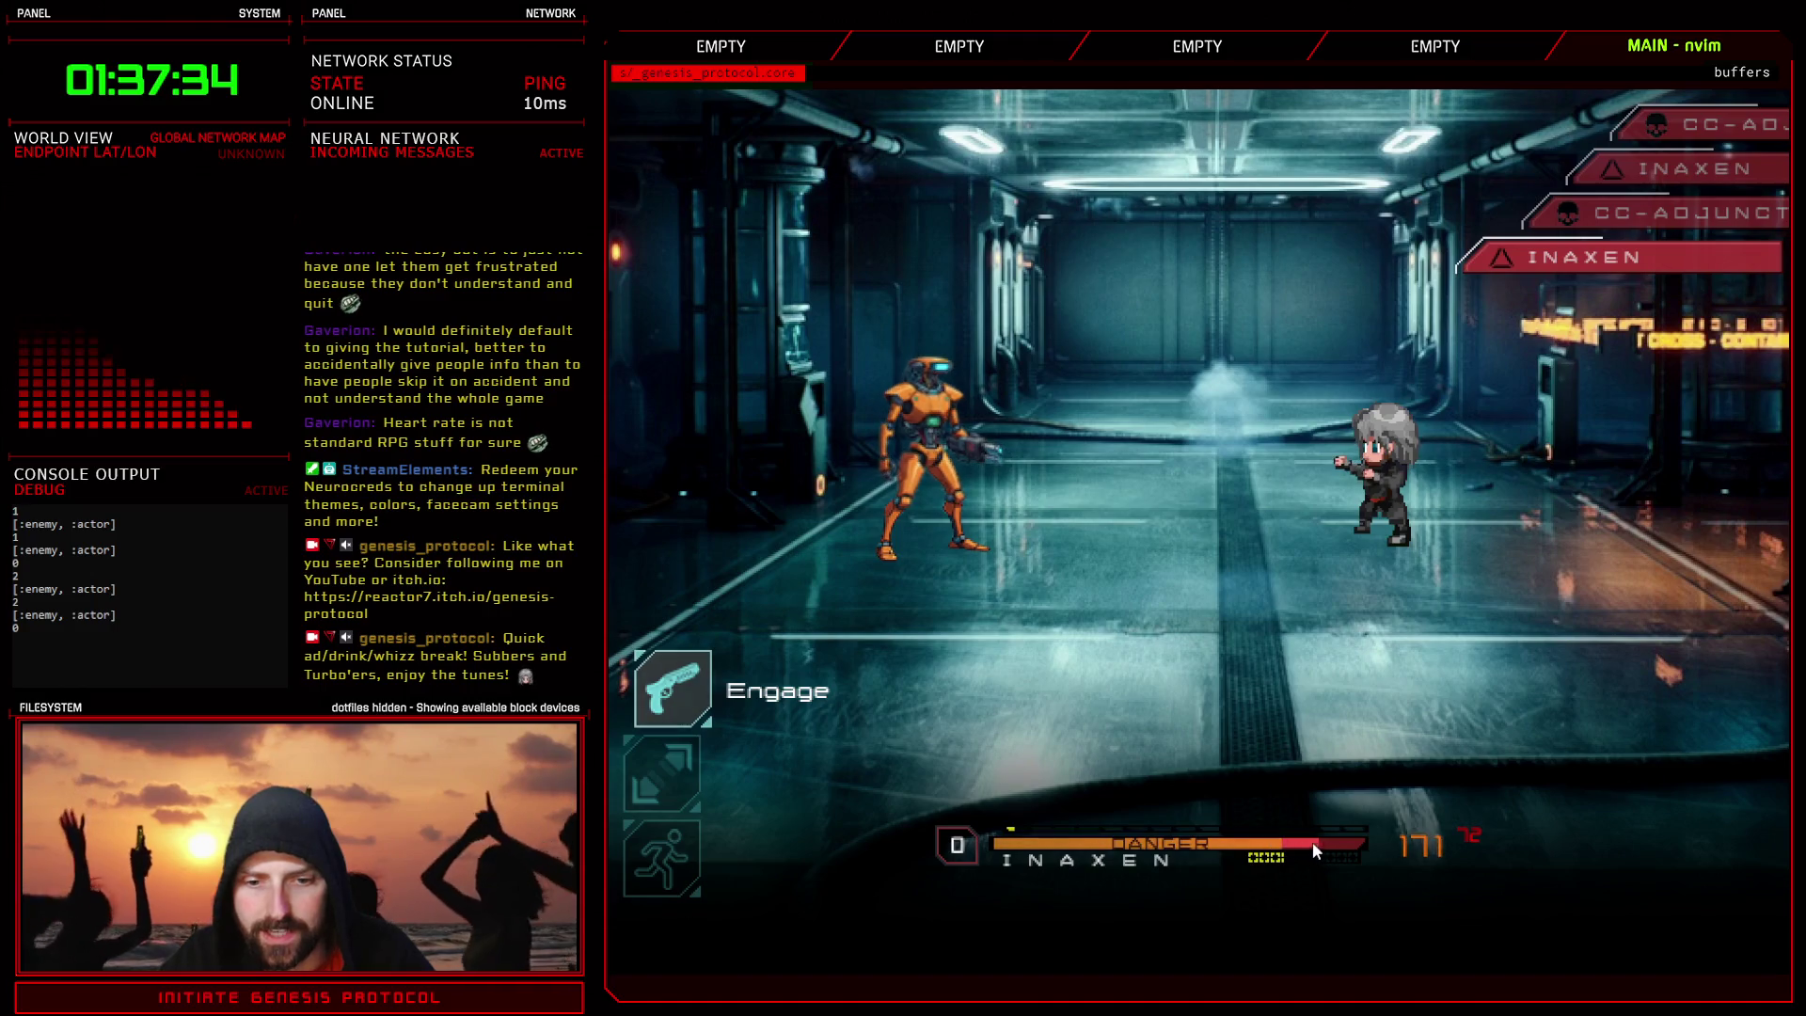
pyautogui.press('Return')
pyautogui.press('Down')
pyautogui.press('Return')
pyautogui.press('Return')
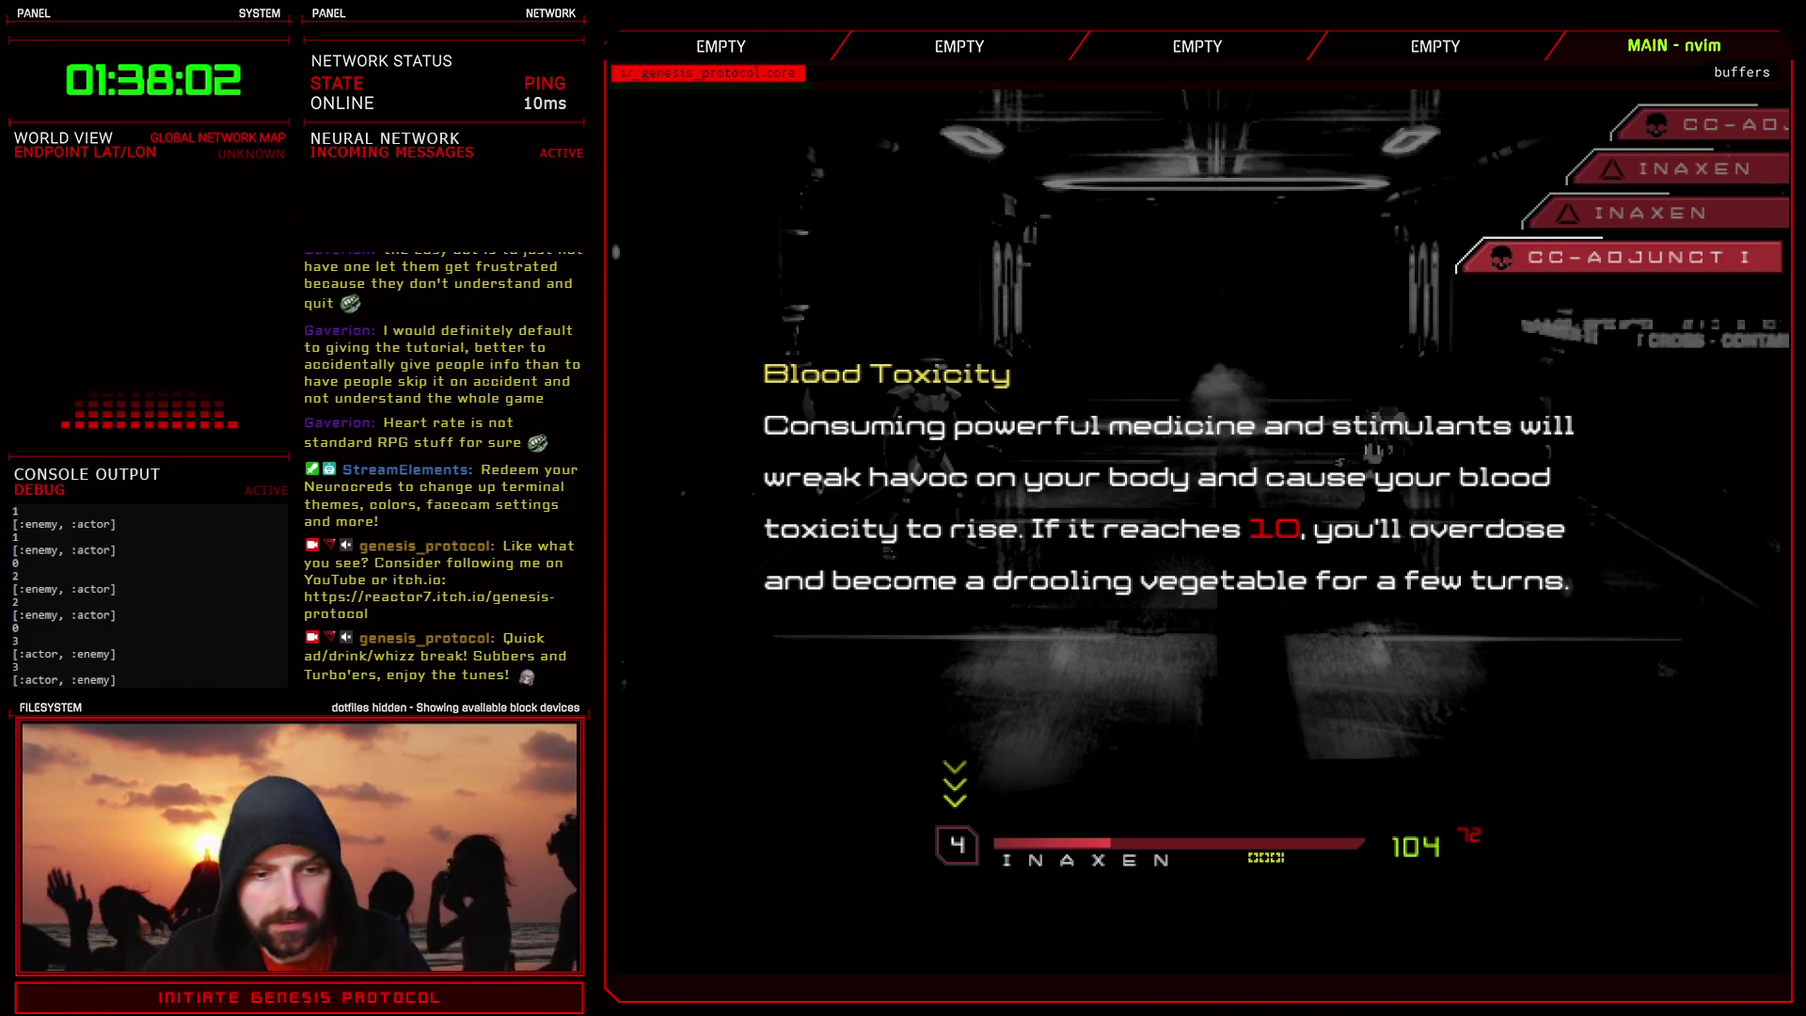
pyautogui.press('Return')
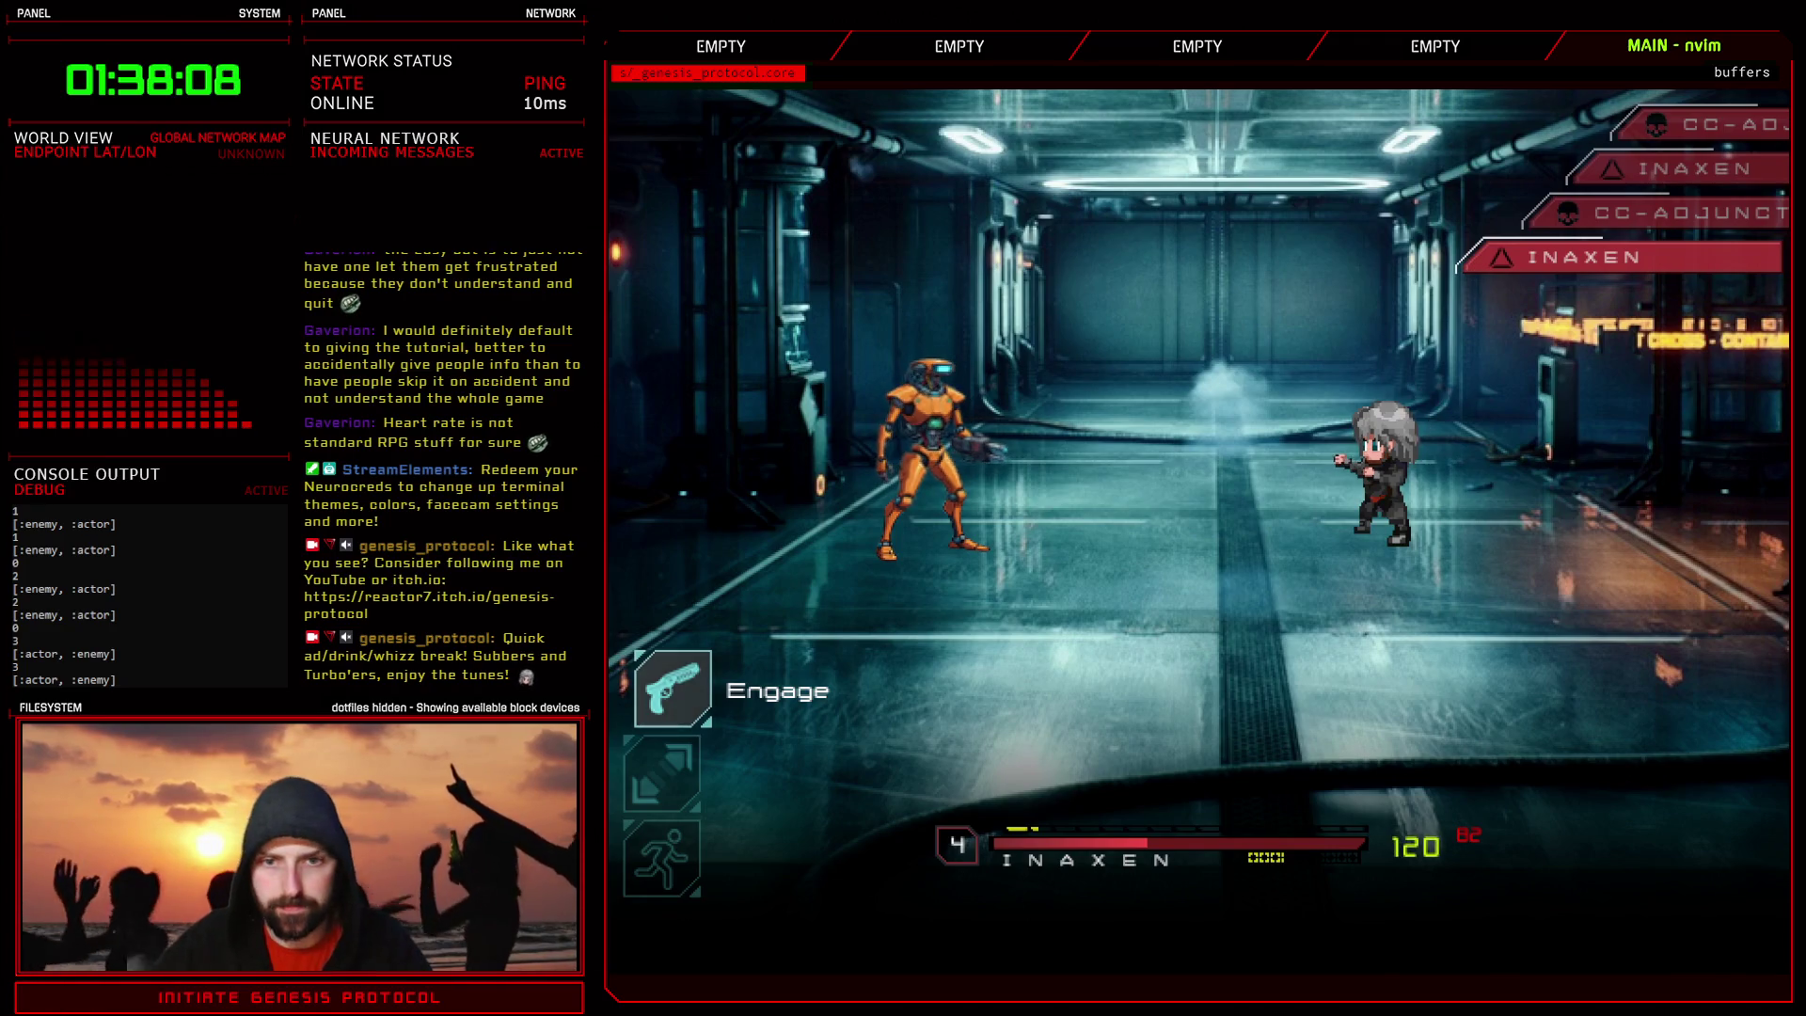
# - Defeat the CC-ADJUNCT I robot with Fisticuffs and end the battle
pyautogui.press('Return')
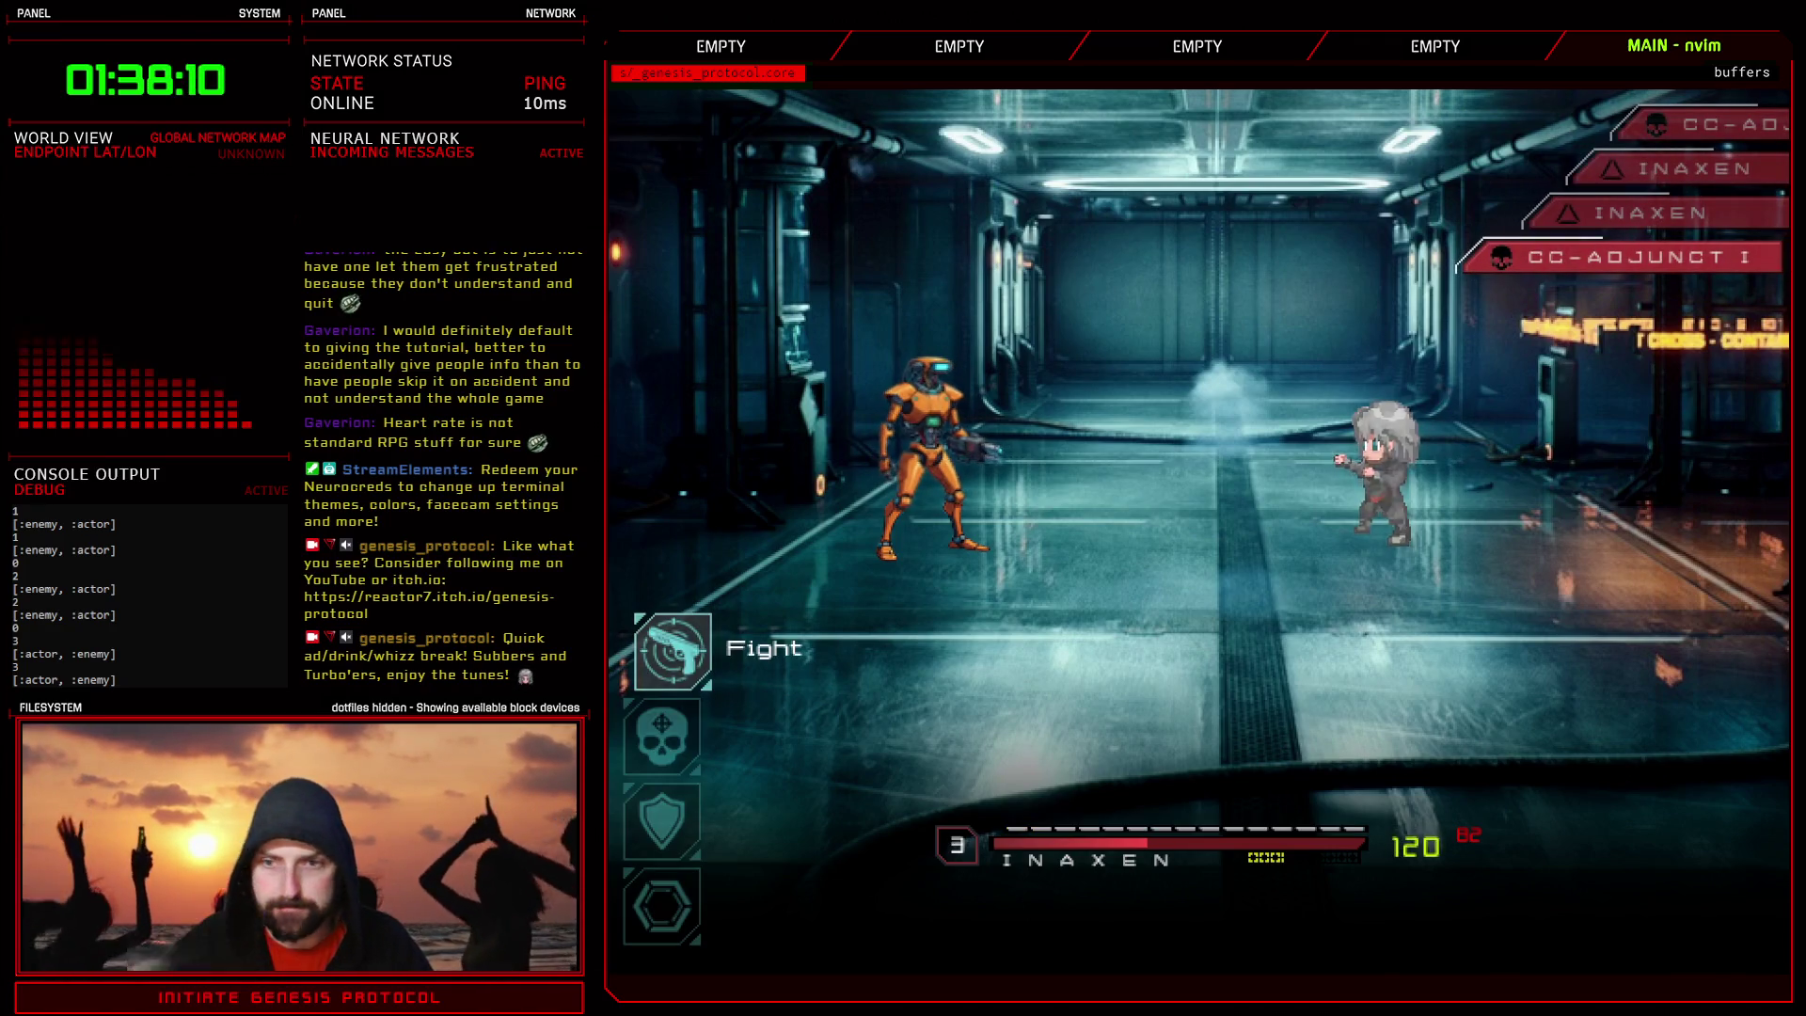
pyautogui.press('Return')
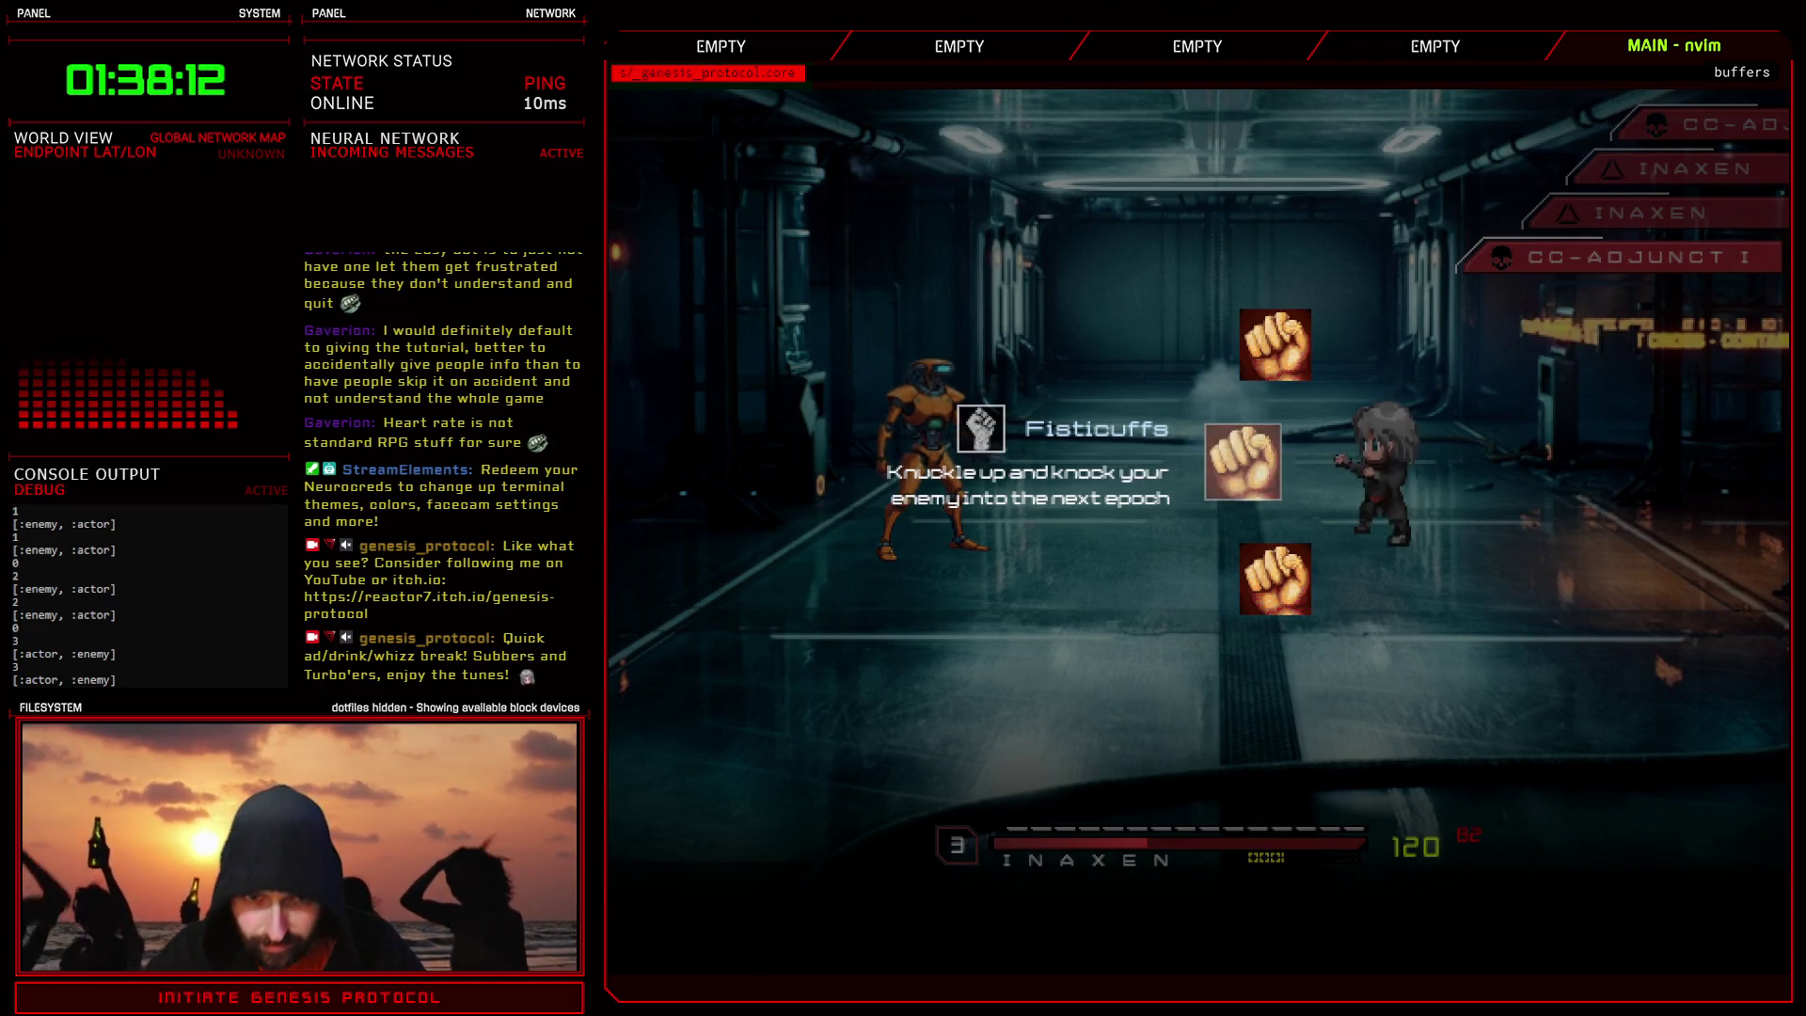
pyautogui.press('Return')
pyautogui.press('Return')
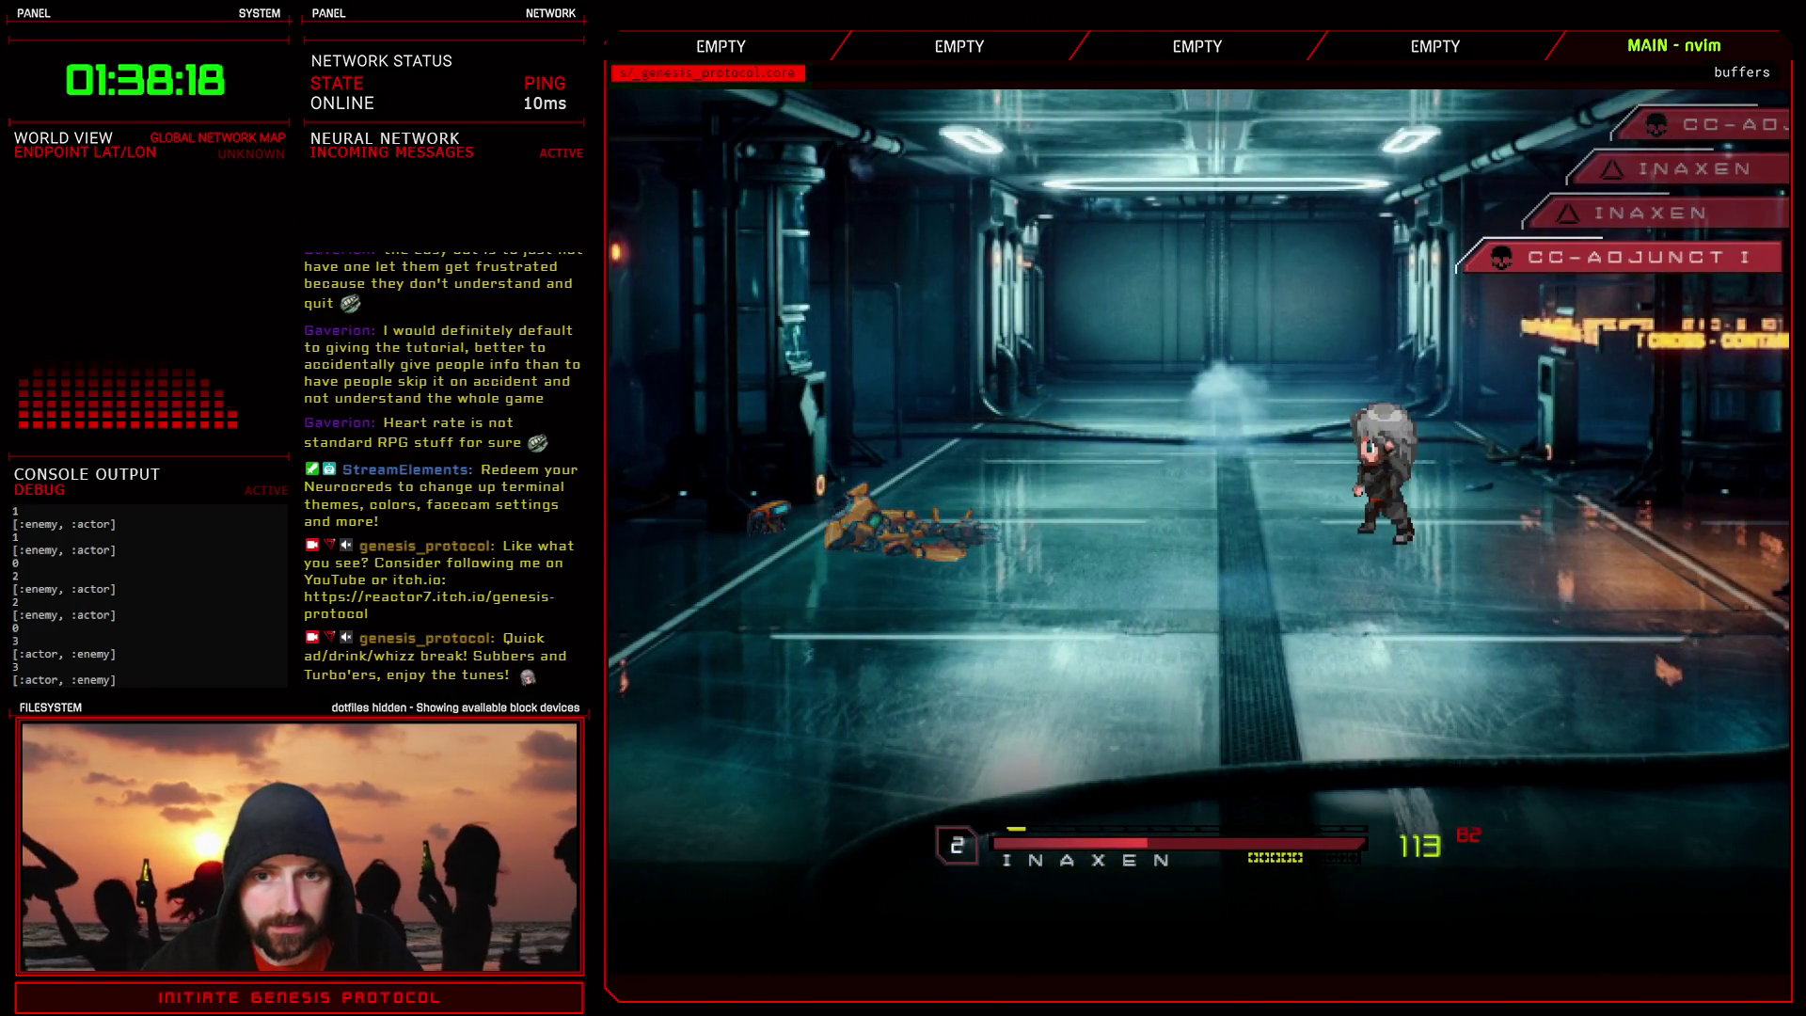
pyautogui.press('Return')
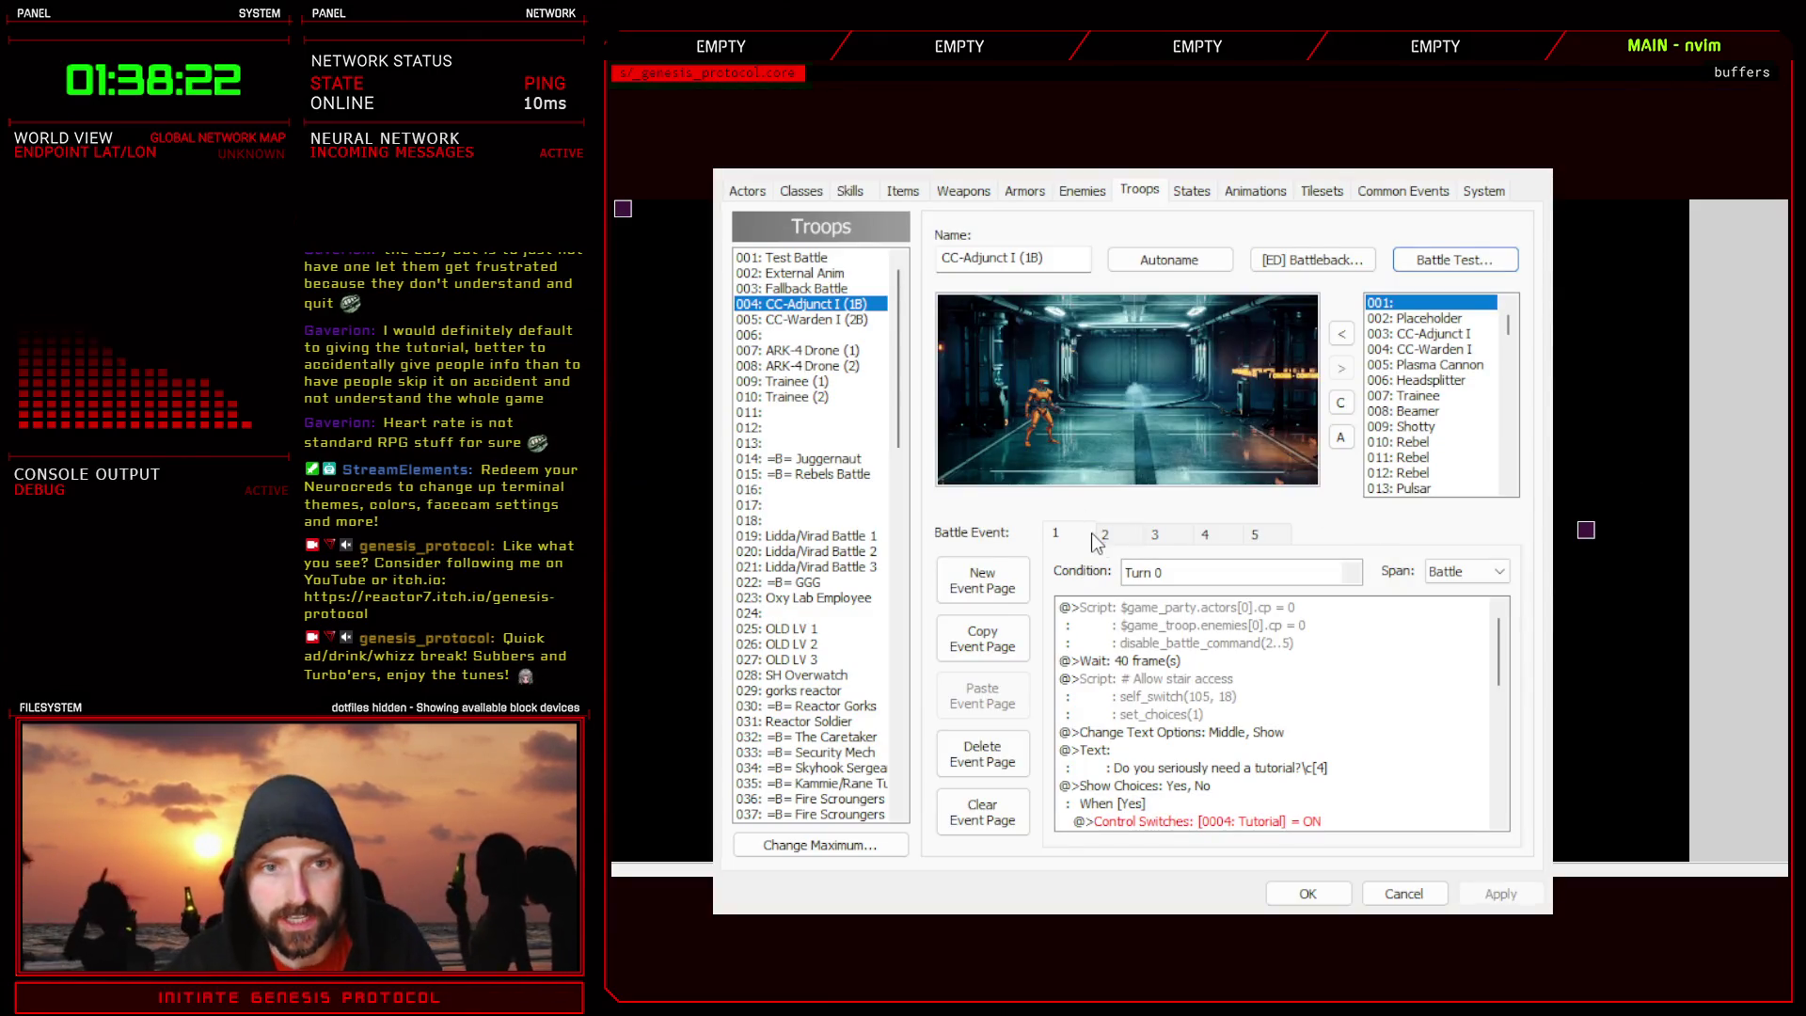
# - Review troop 004 CC-Adjunct I (1B)'s battle event pages, including page 5 and the Tutorial switch OFF command
pyautogui.click(860, 321)
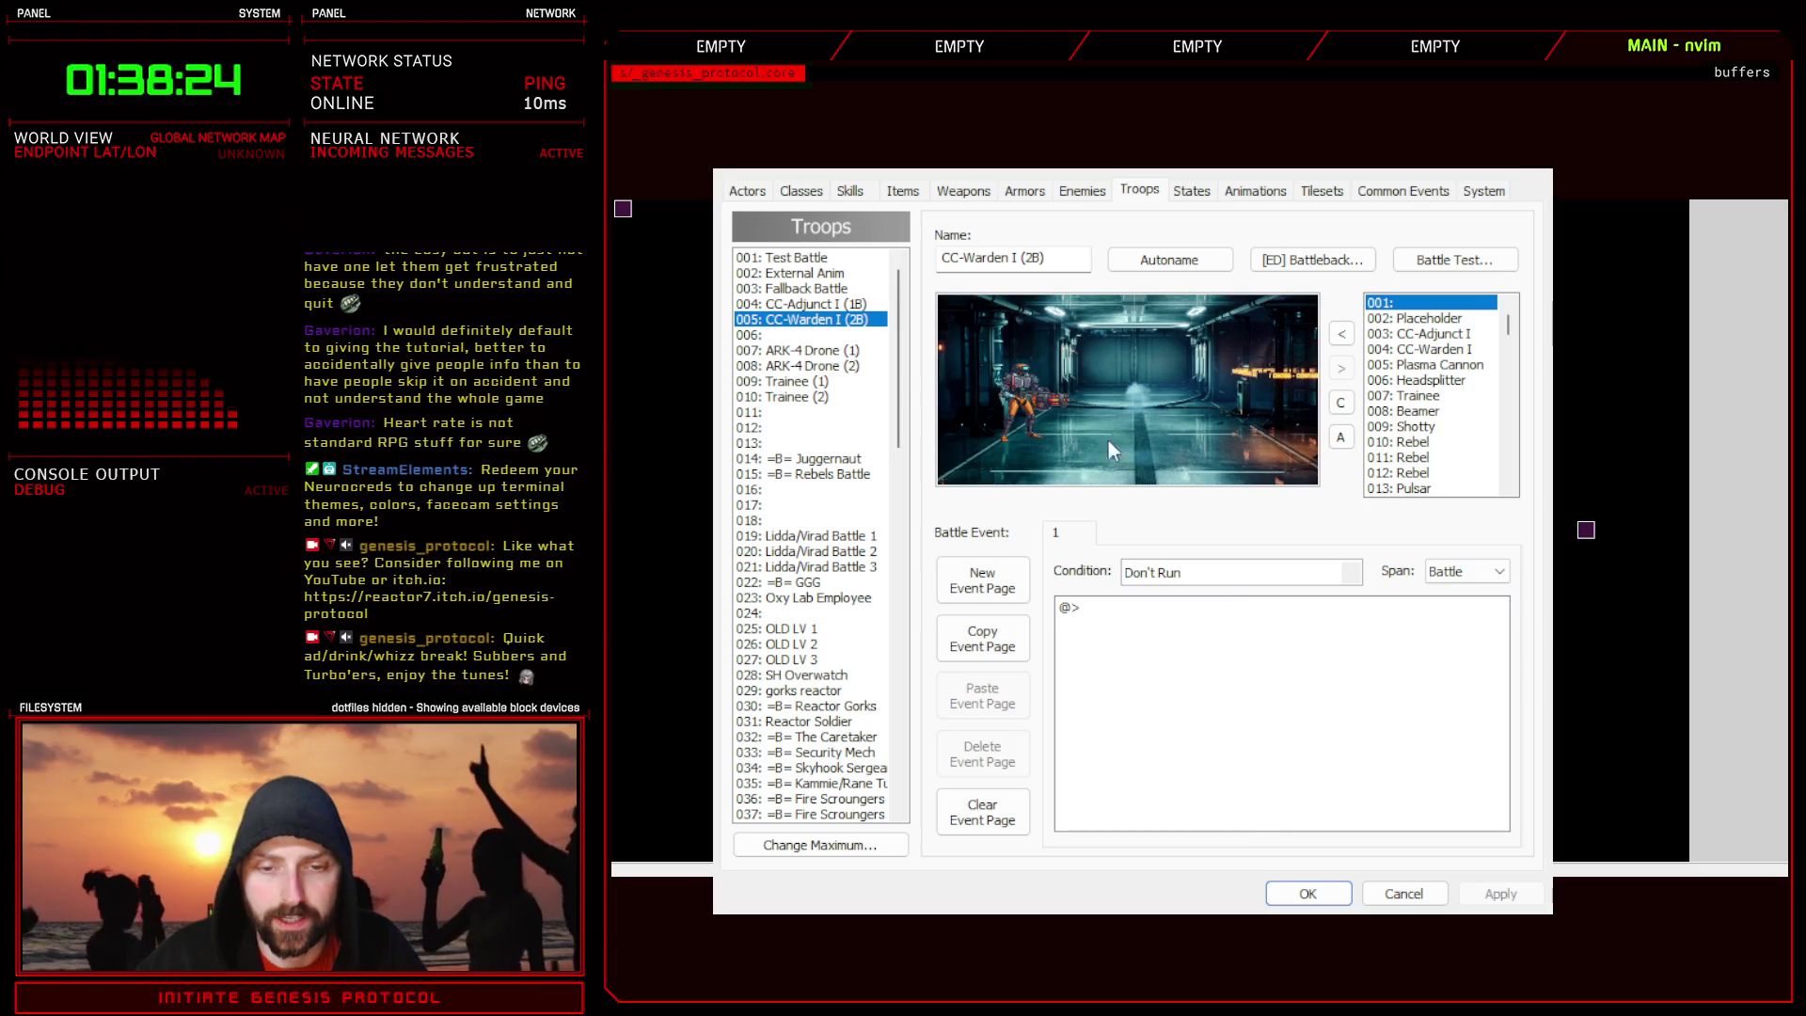
pyautogui.click(862, 305)
pyautogui.scroll(-5, 1184, 704)
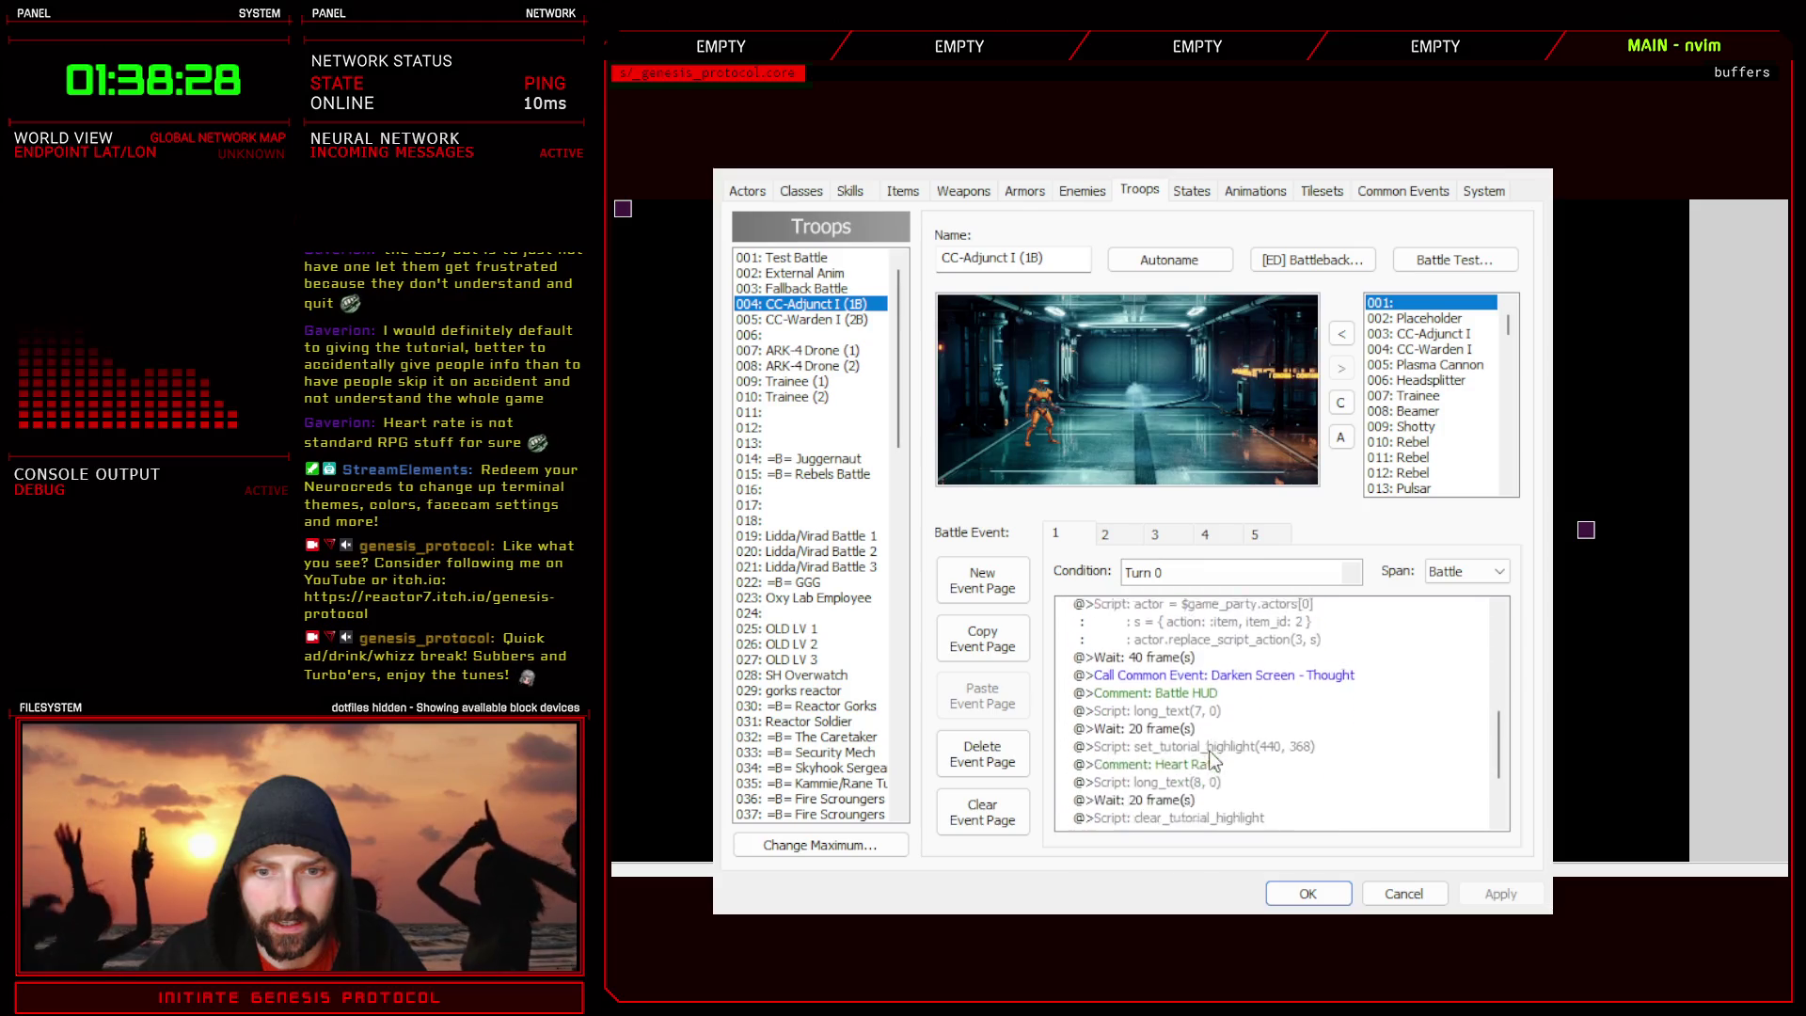
pyautogui.scroll(-3, 1214, 781)
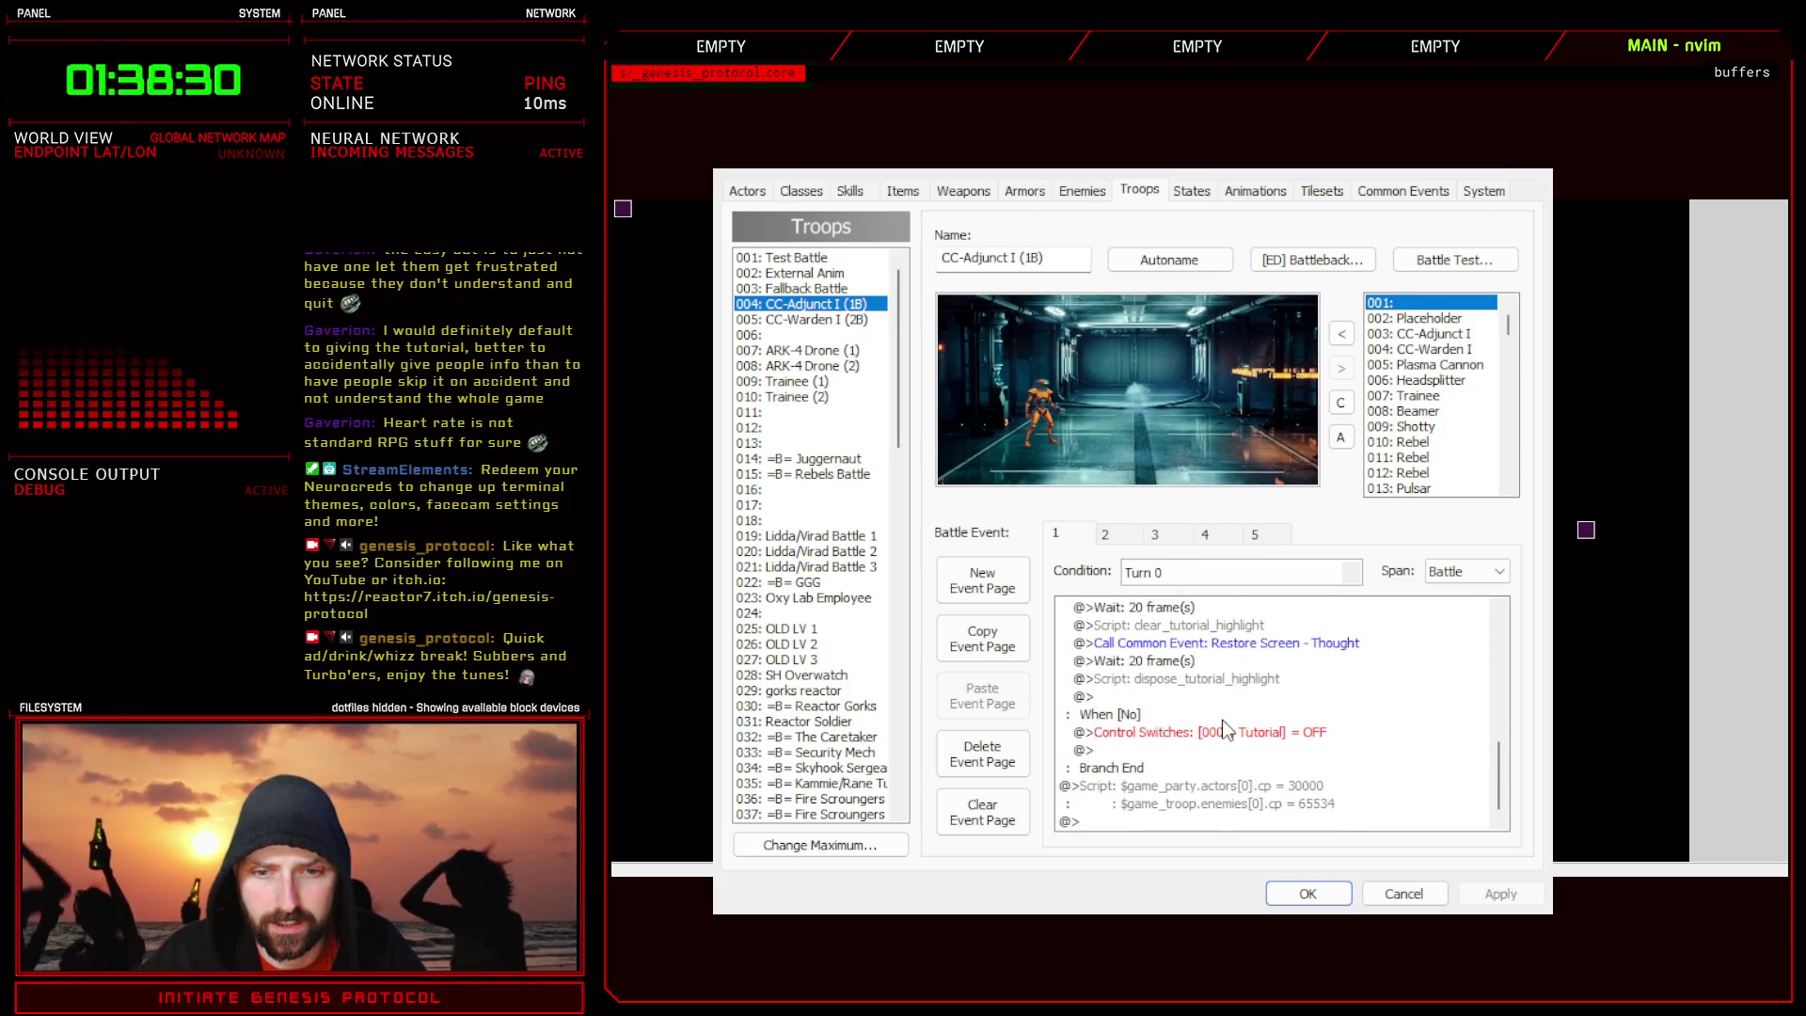
pyautogui.click(1223, 732)
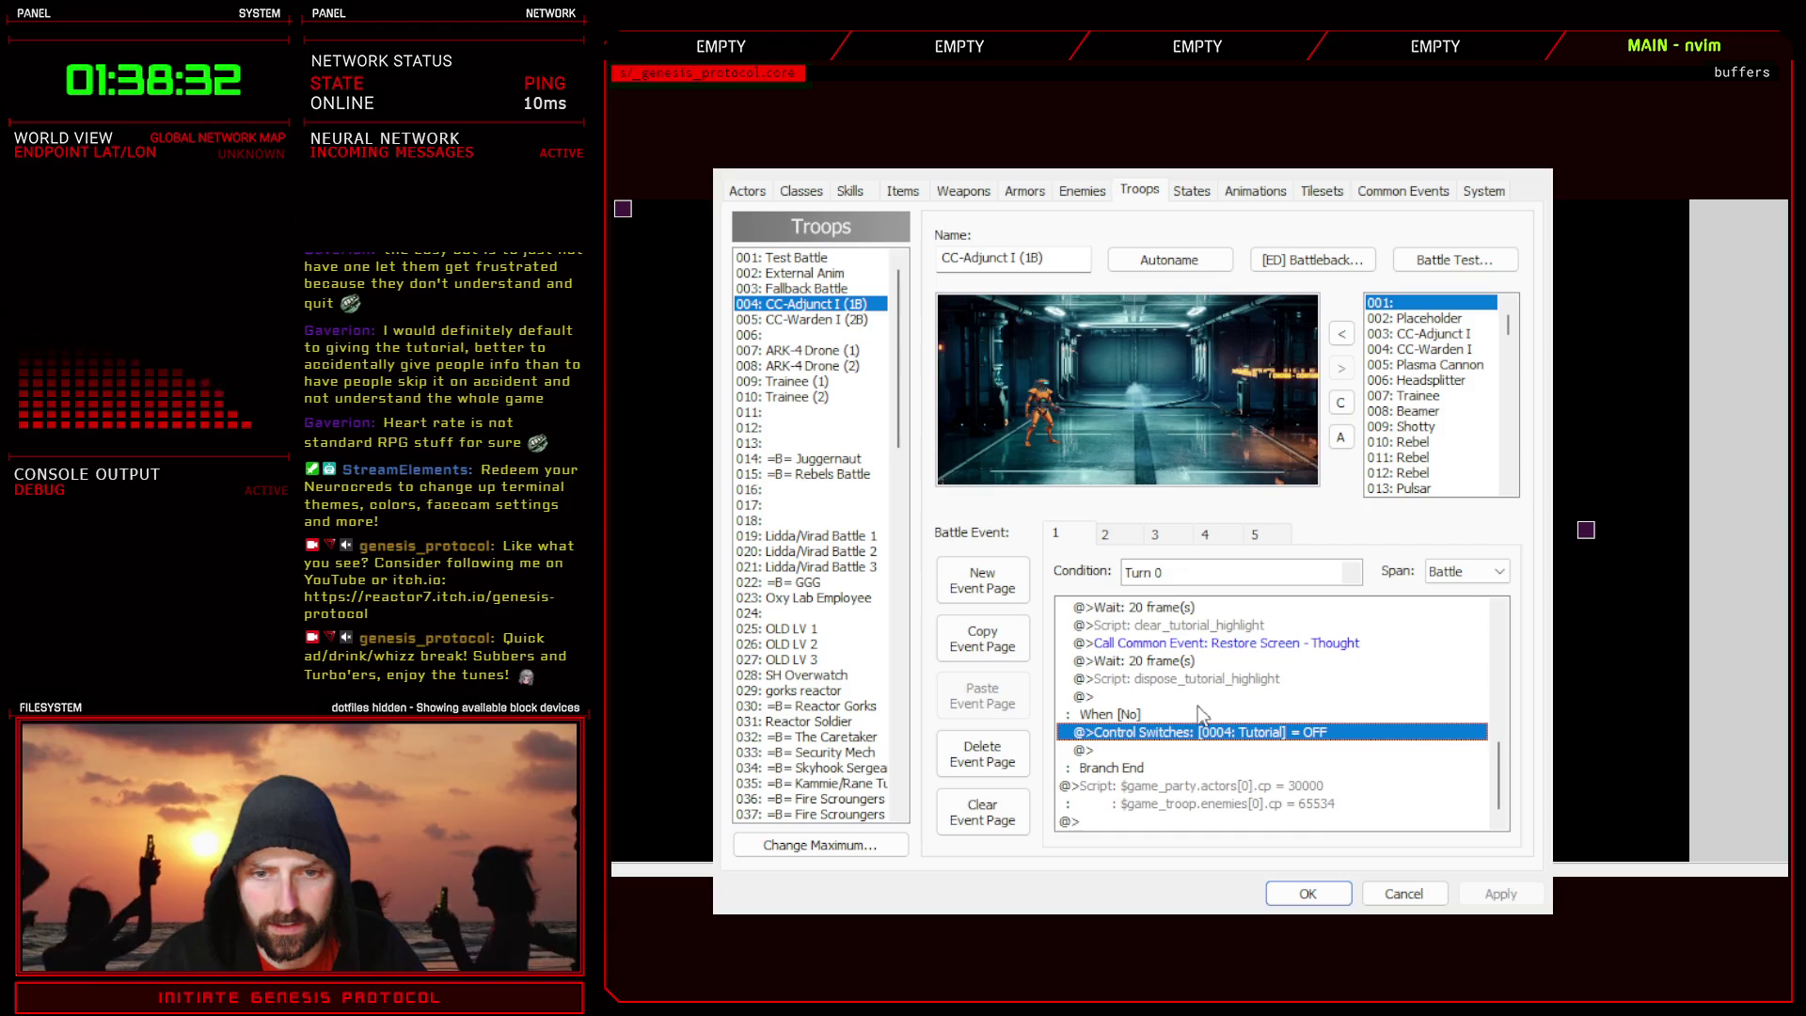
pyautogui.click(1255, 534)
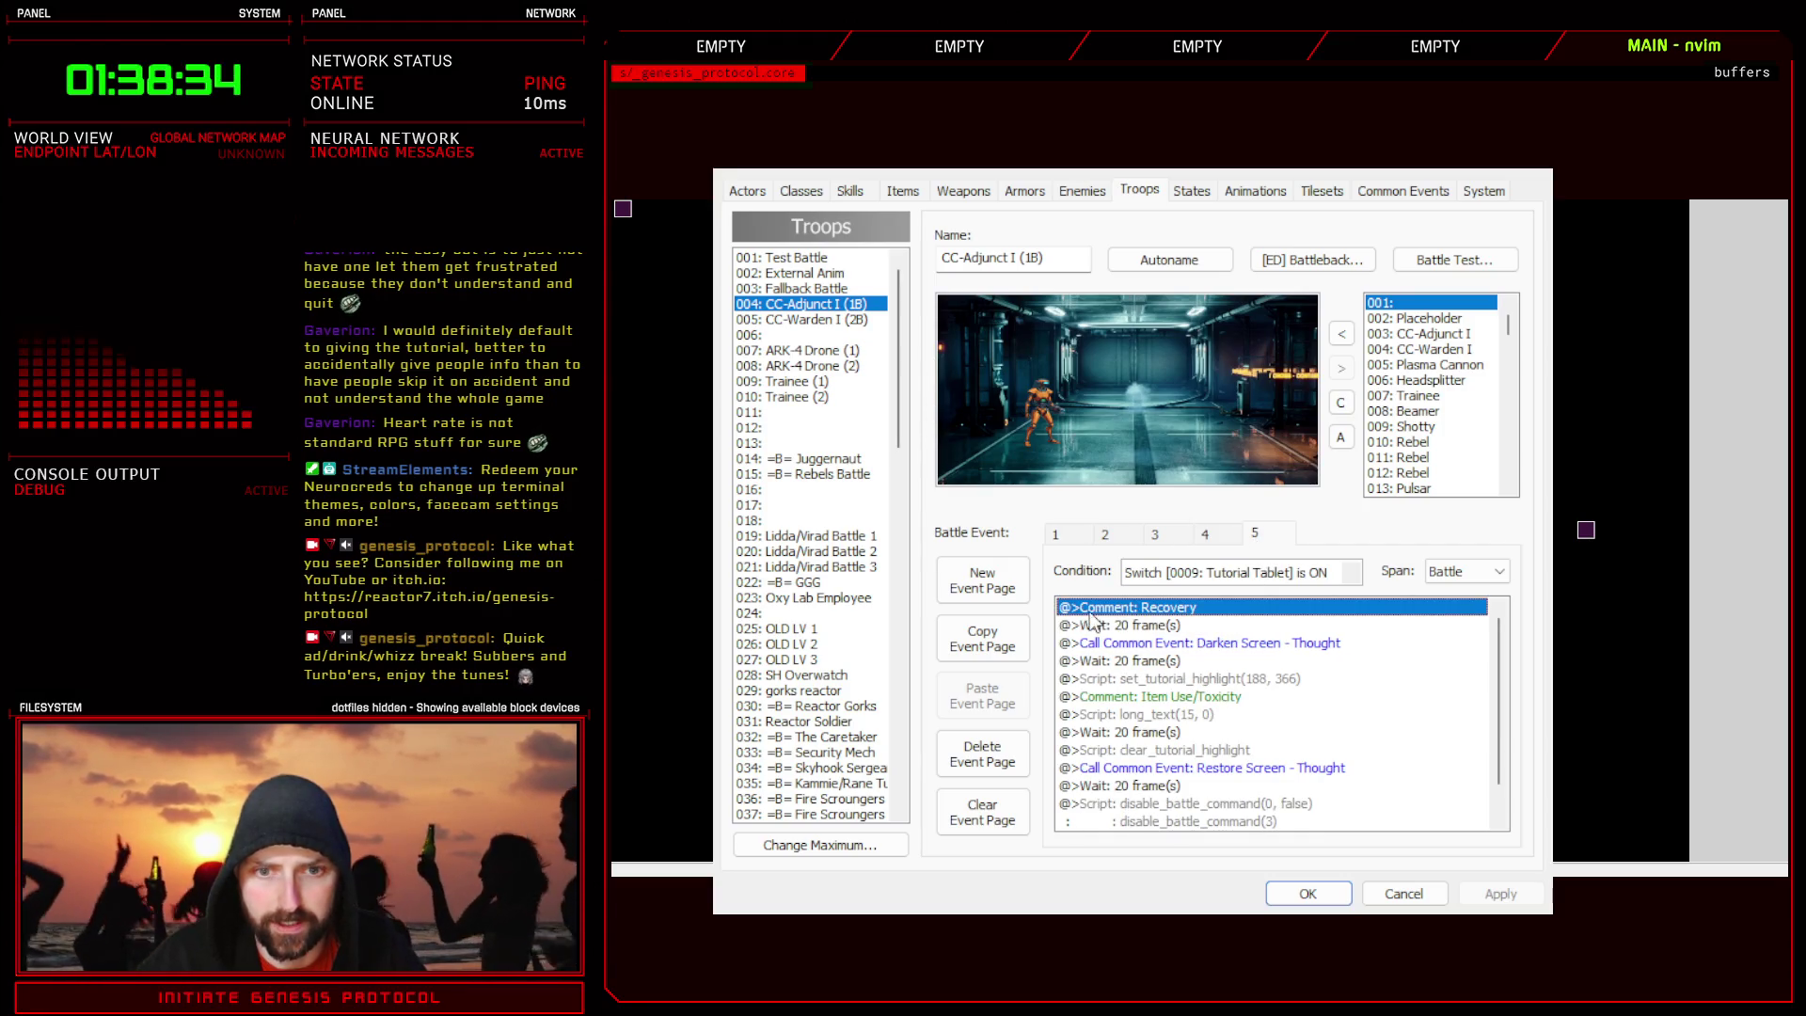
pyautogui.click(1056, 534)
pyautogui.scroll(-6, 1223, 734)
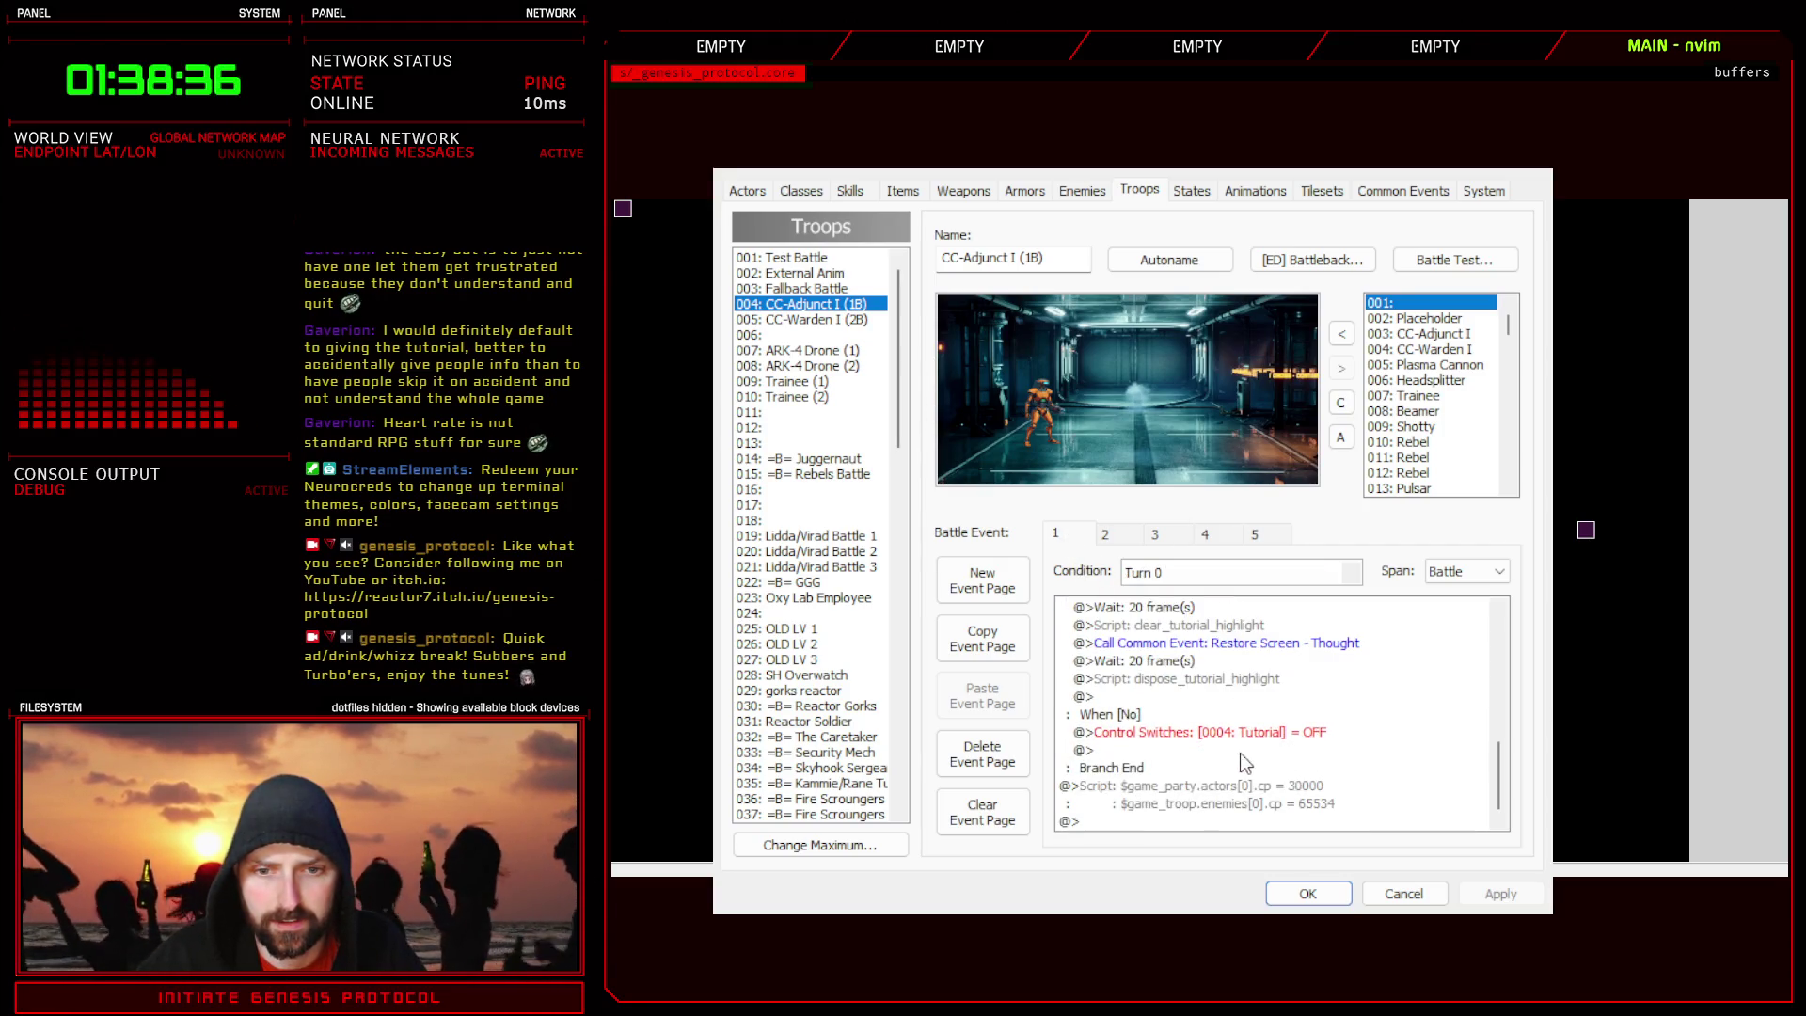
pyautogui.click(1221, 732)
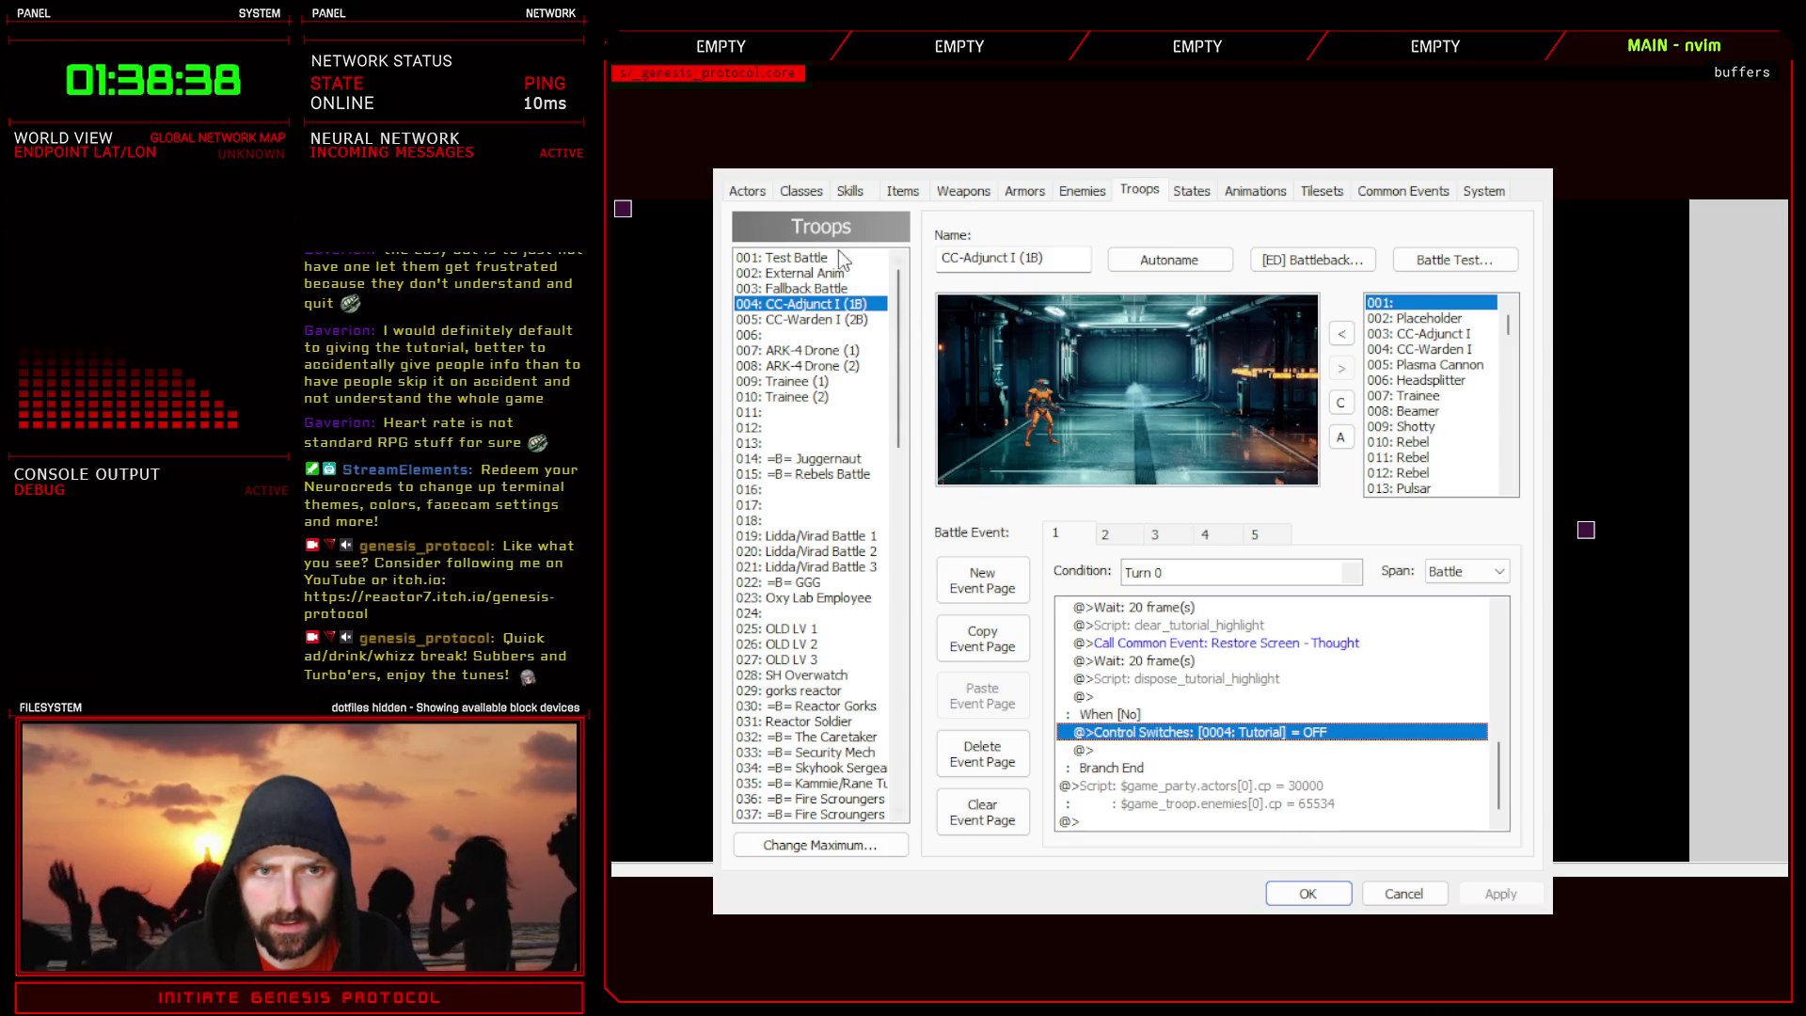
# - Bring up troop 005 CC-Warden I (2B) for editing
pyautogui.click(838, 323)
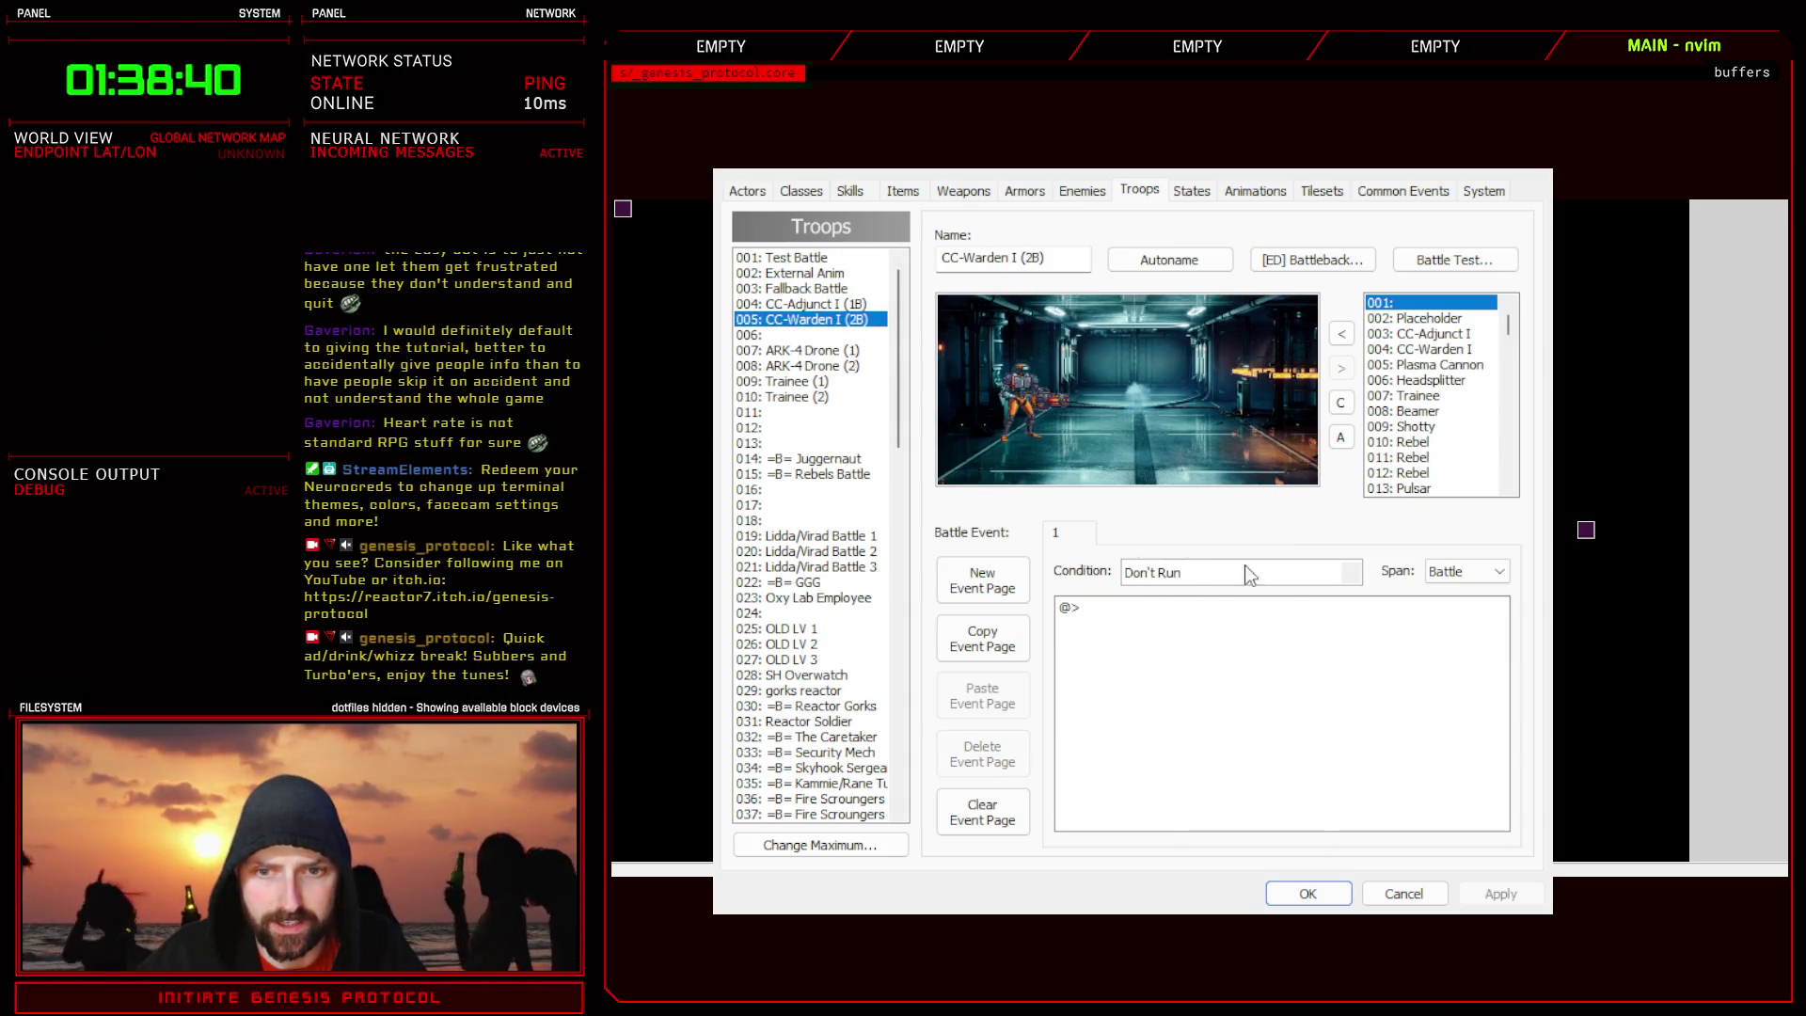
pyautogui.click(844, 306)
pyautogui.click(847, 323)
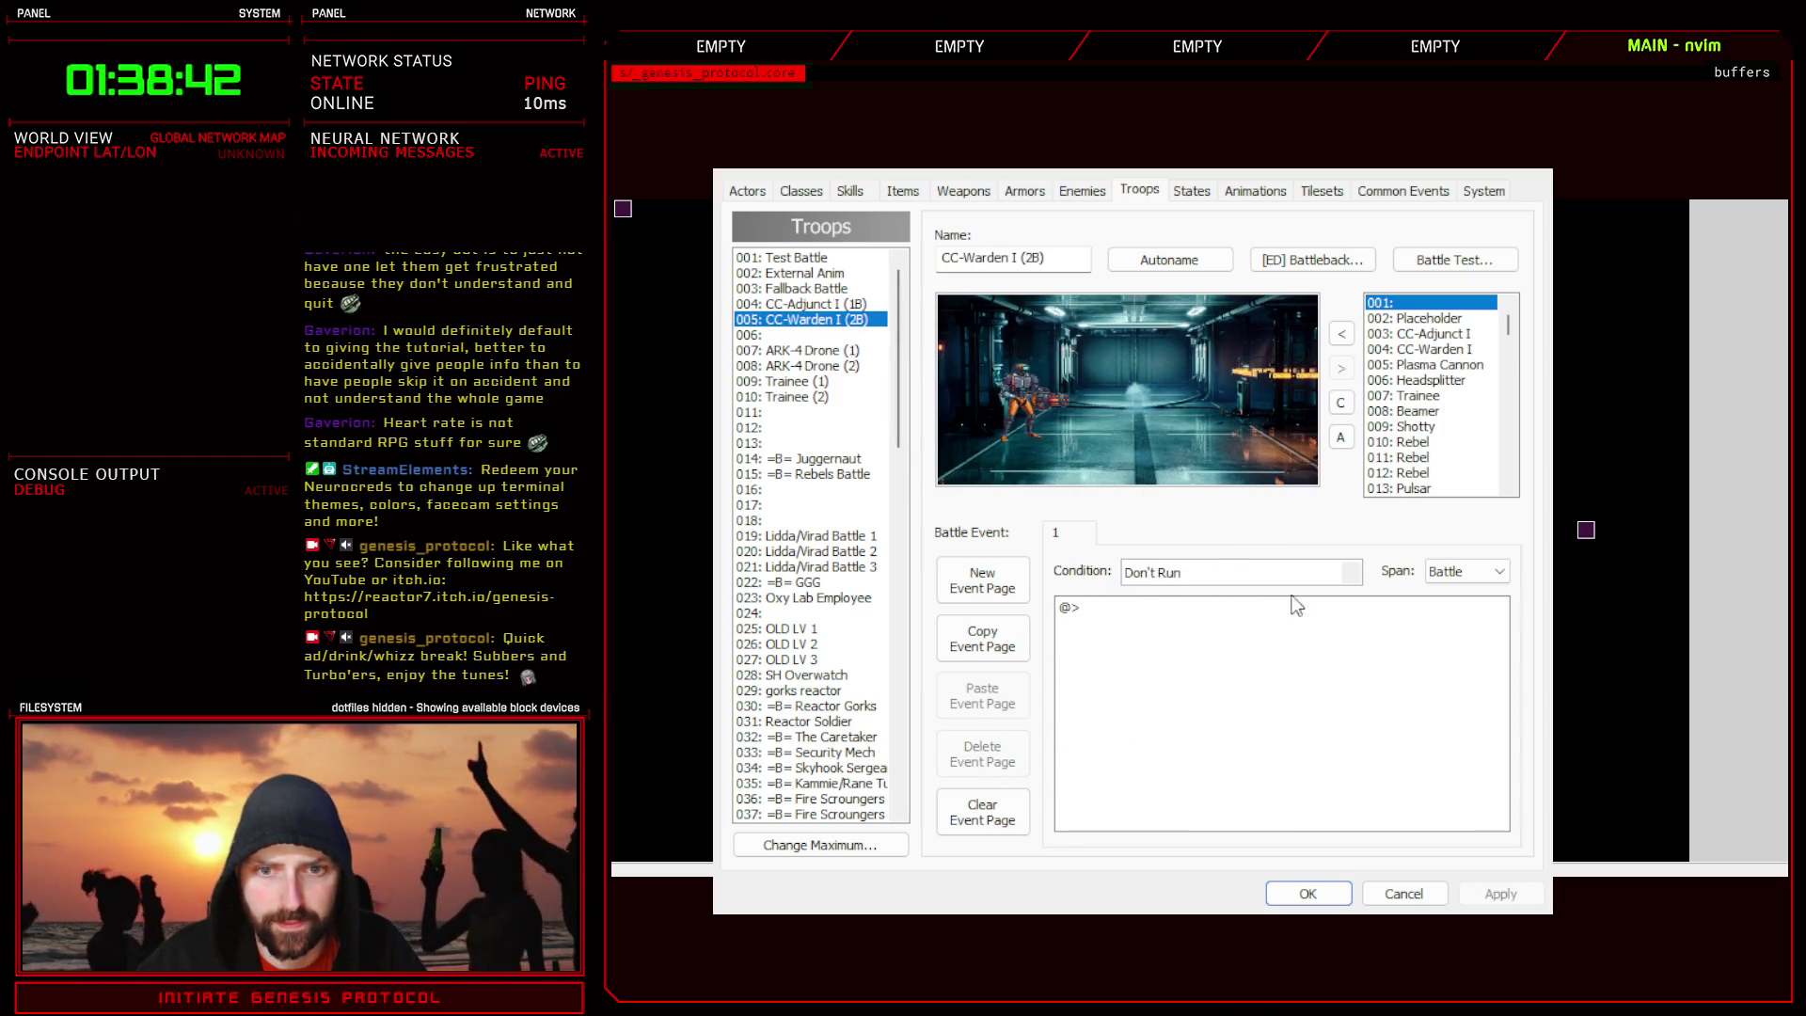
# - Give CC-Warden I (2B) a Turn 0 branch on switch 0004 Tutorial showing 'tutorial is on', then apply and save
pyautogui.press('Return')
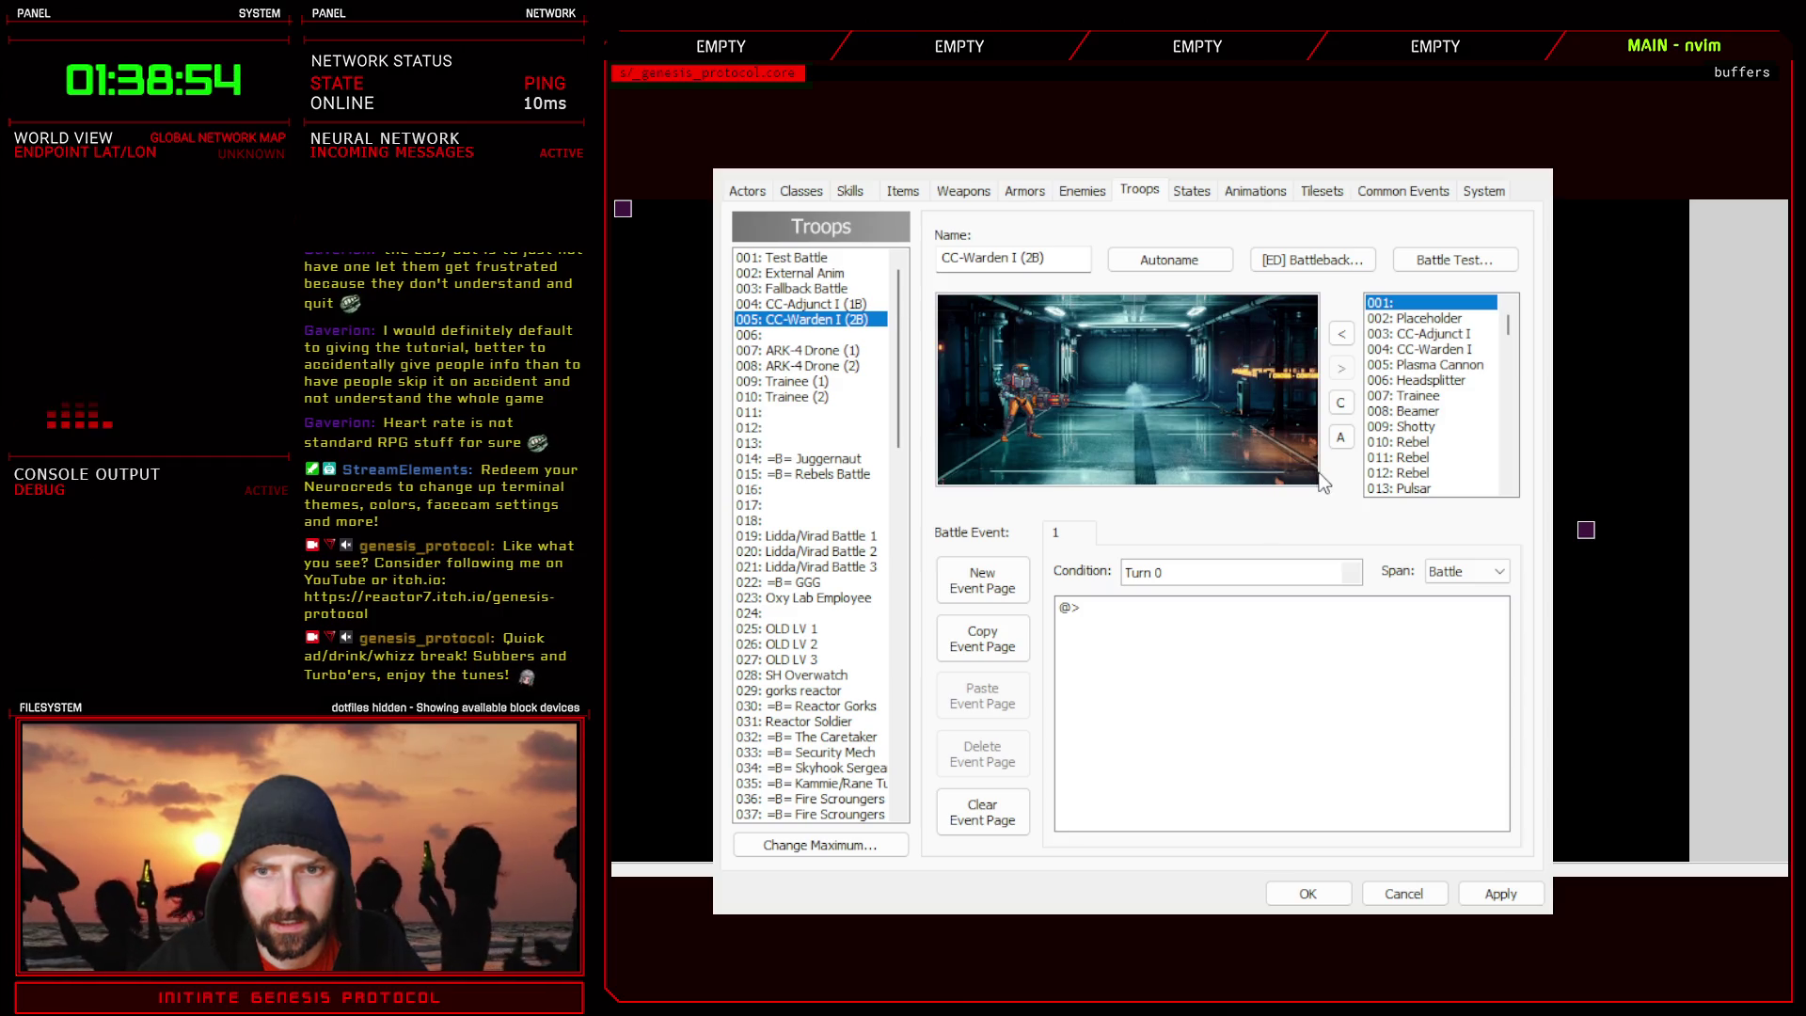
pyautogui.hotkey('ctrl', 'v')
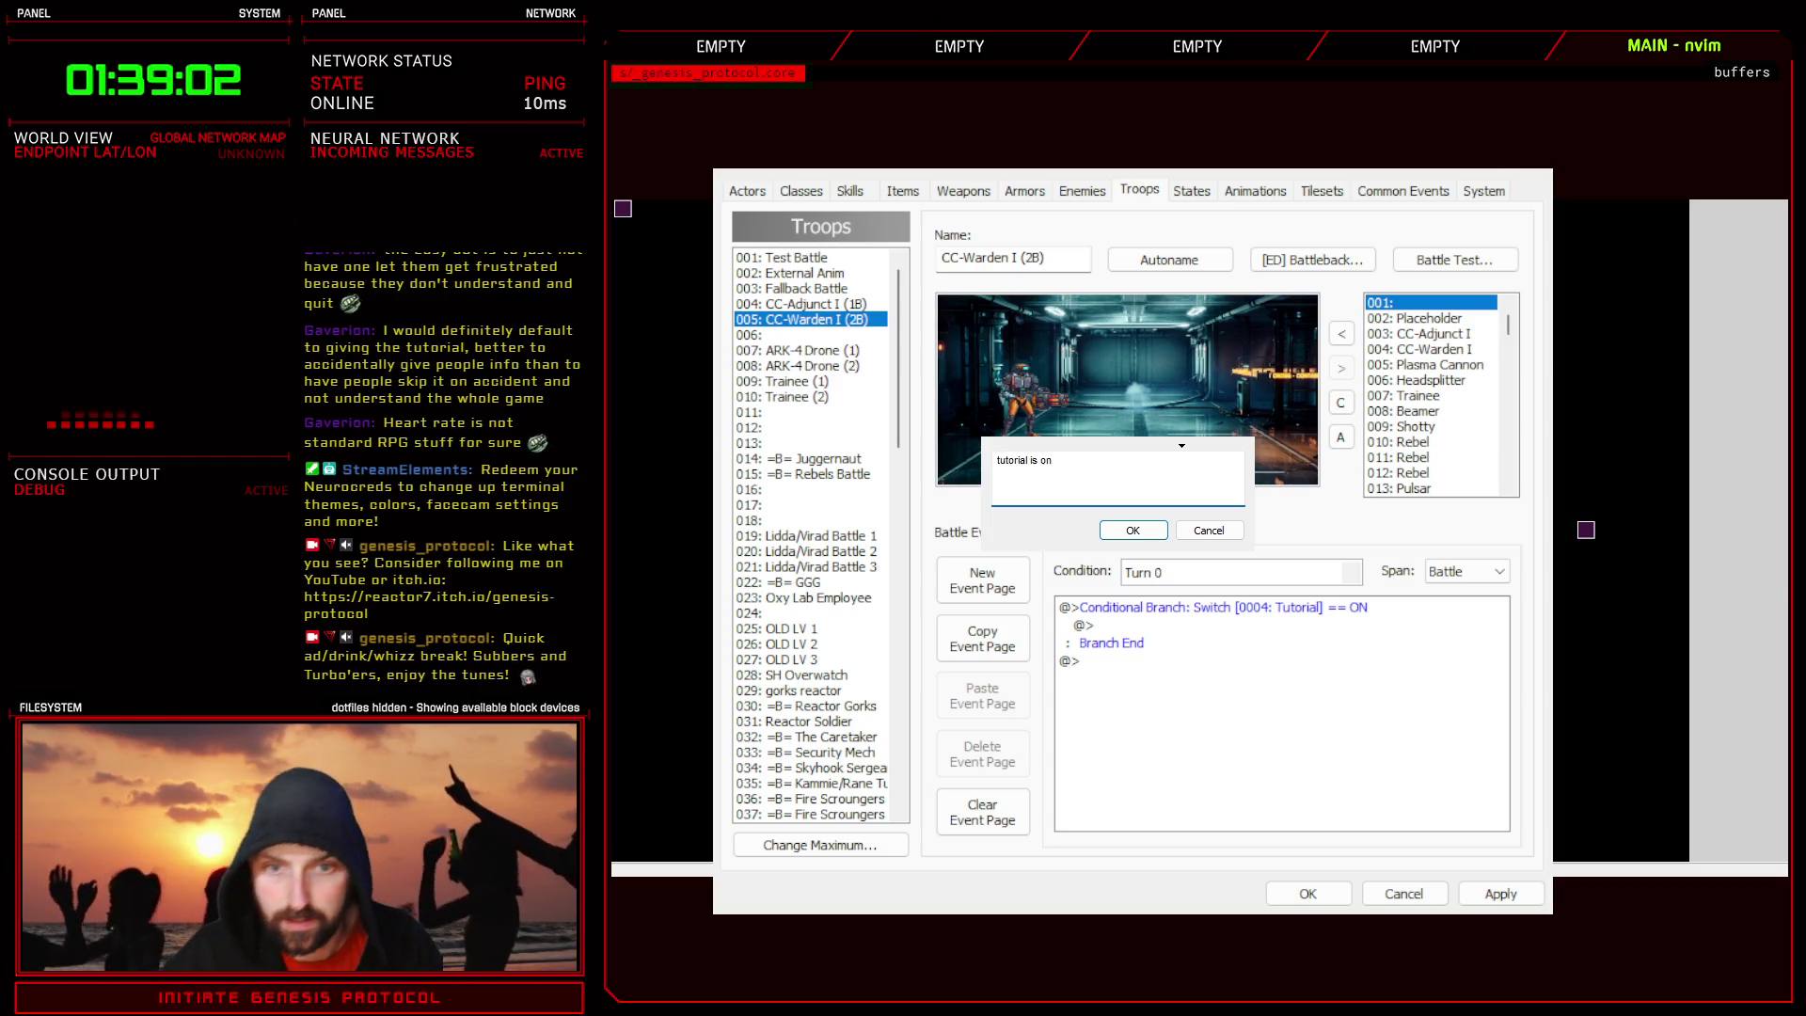
pyautogui.press('Return')
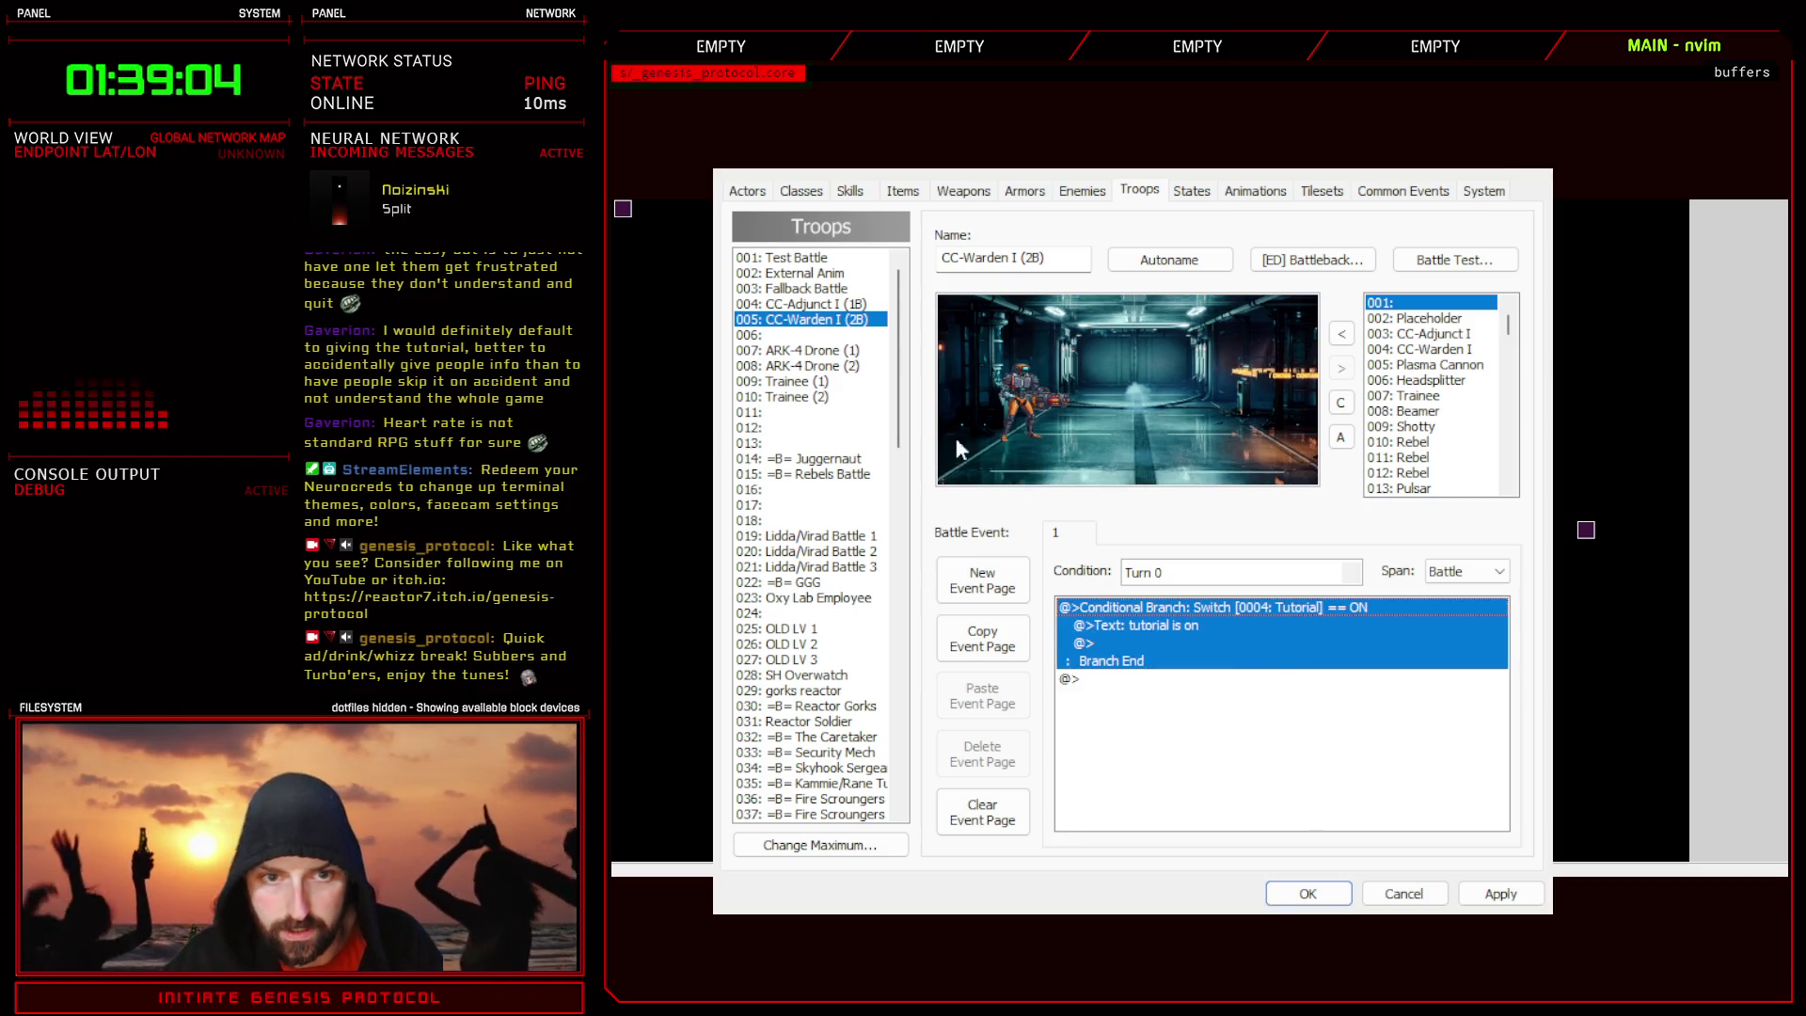
pyautogui.click(1500, 894)
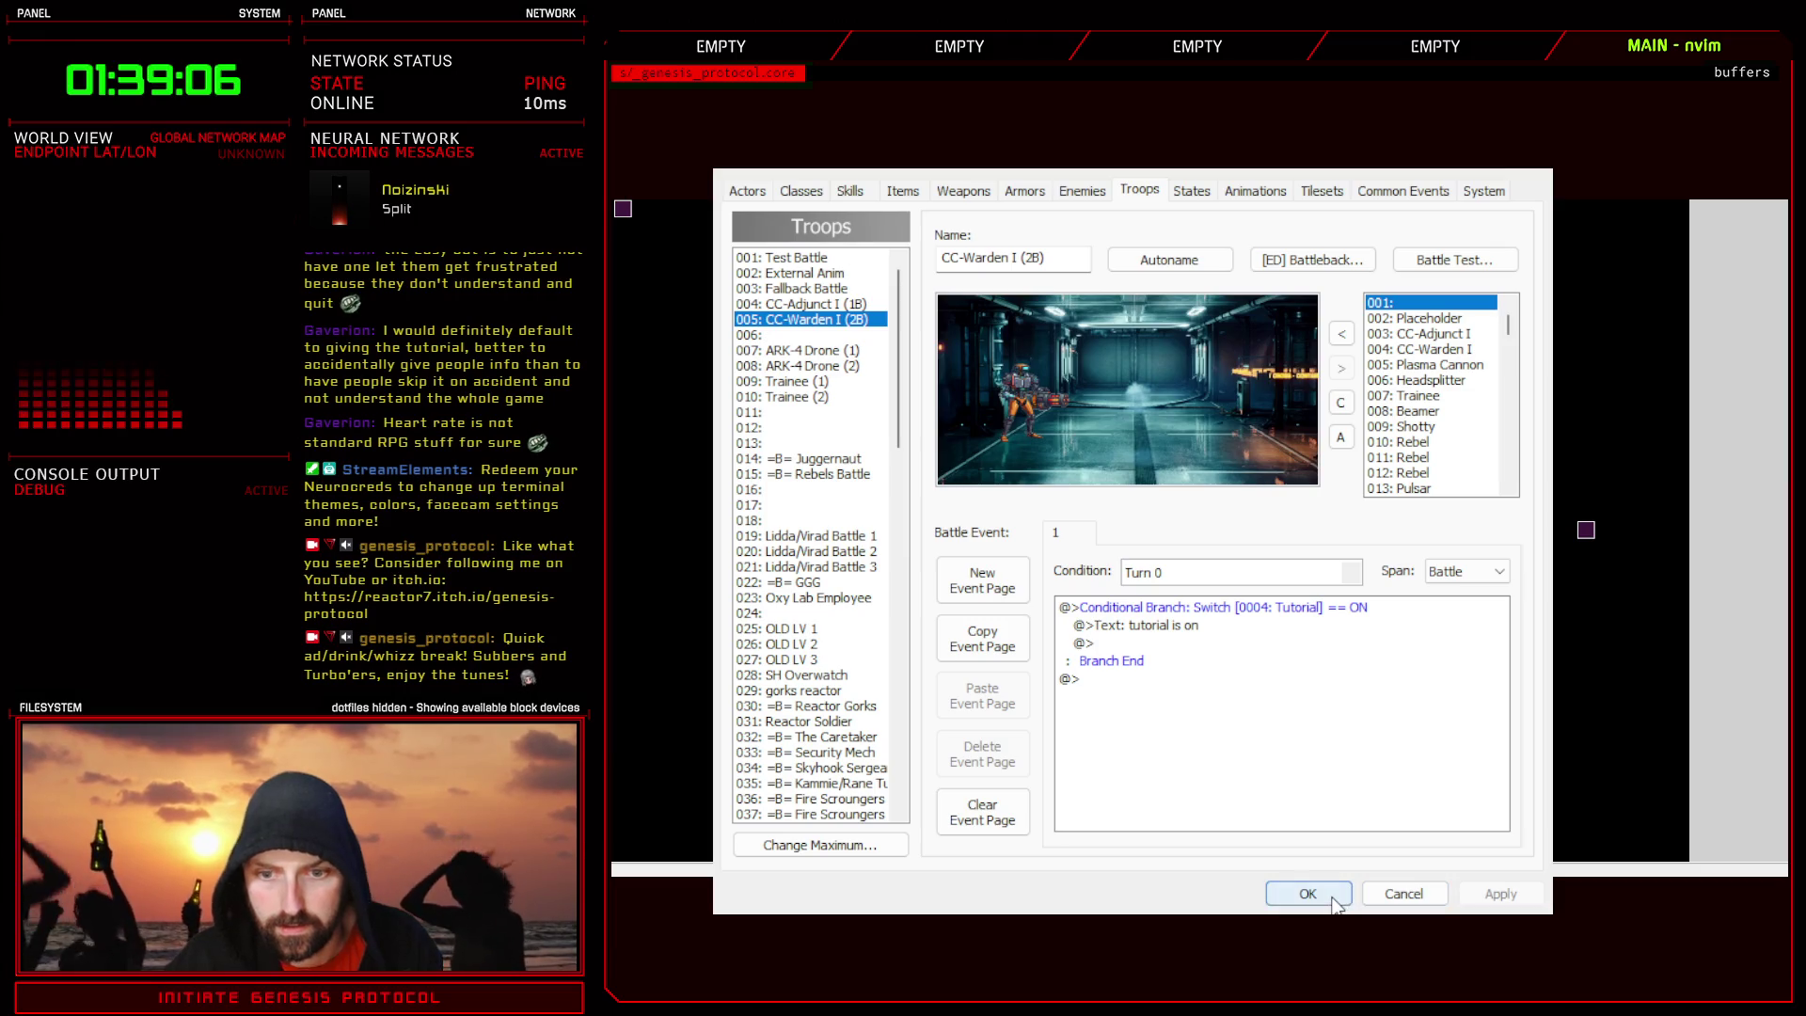
pyautogui.click(1309, 895)
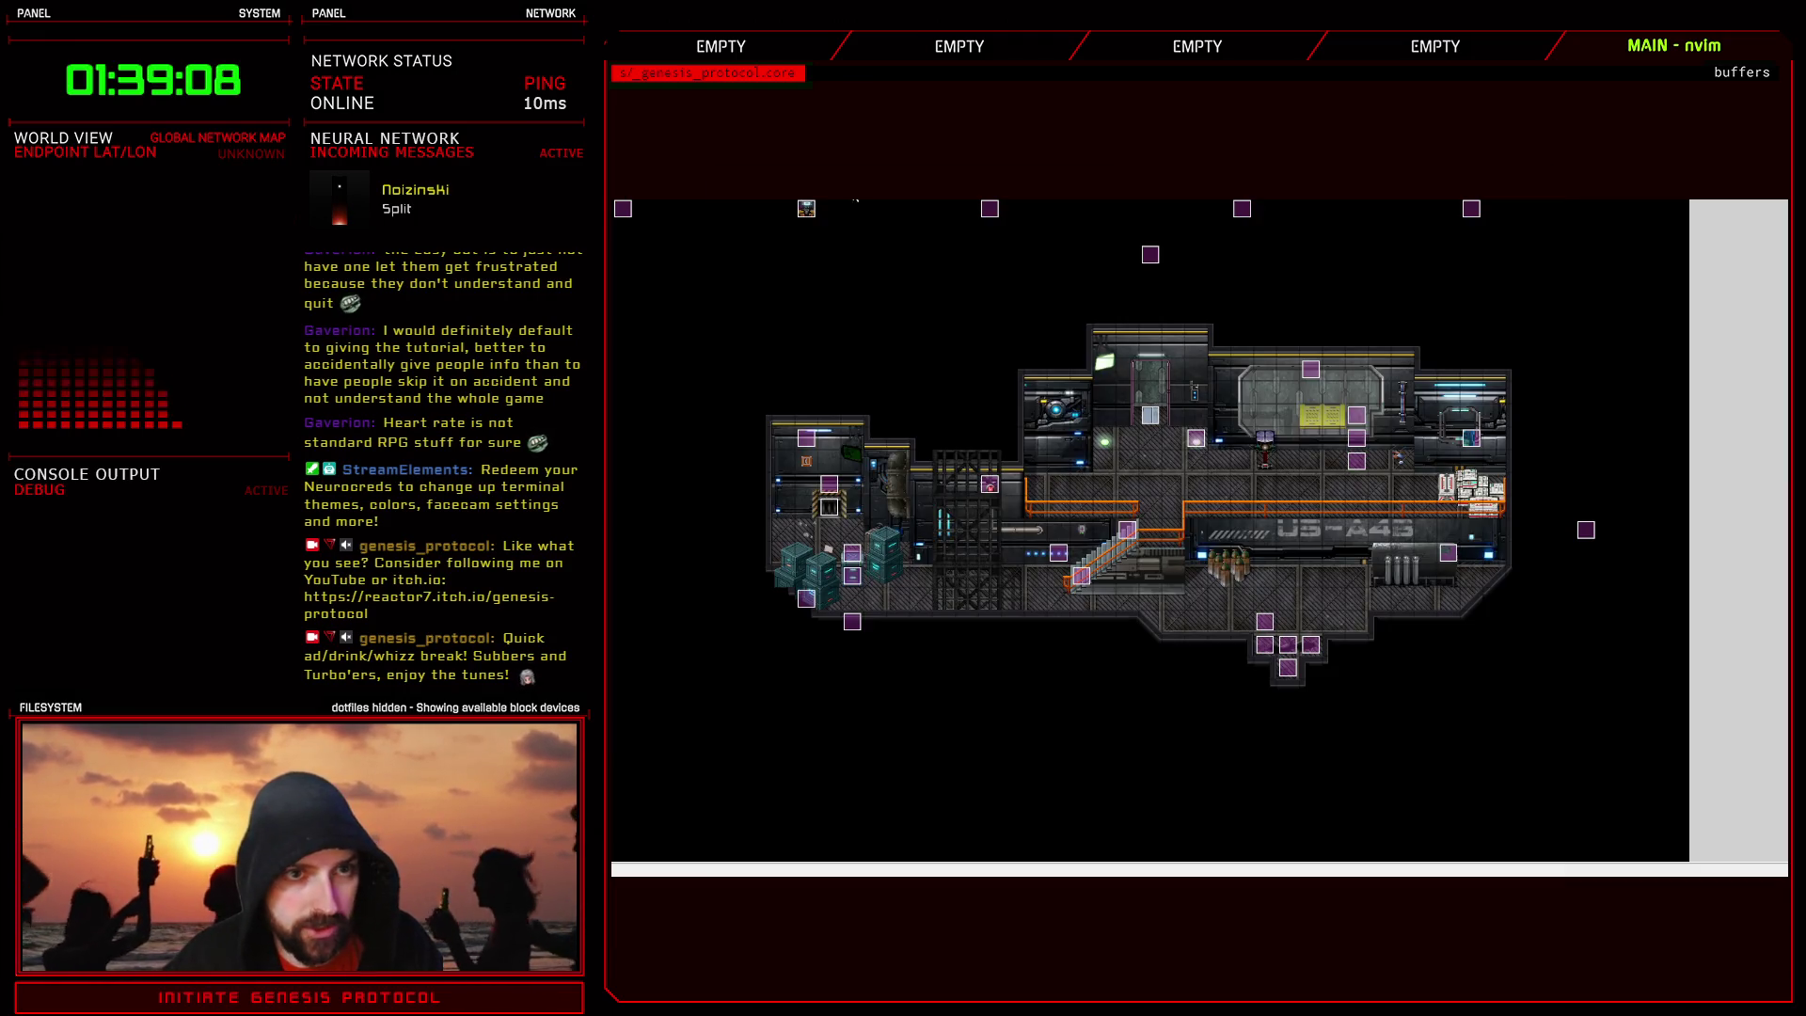
# - Confirm the Debug script's $BTEST flag is false, then launch a playtest to the Genesis Protocol title
pyautogui.press('F11')
pyautogui.scroll(10, 833, 169)
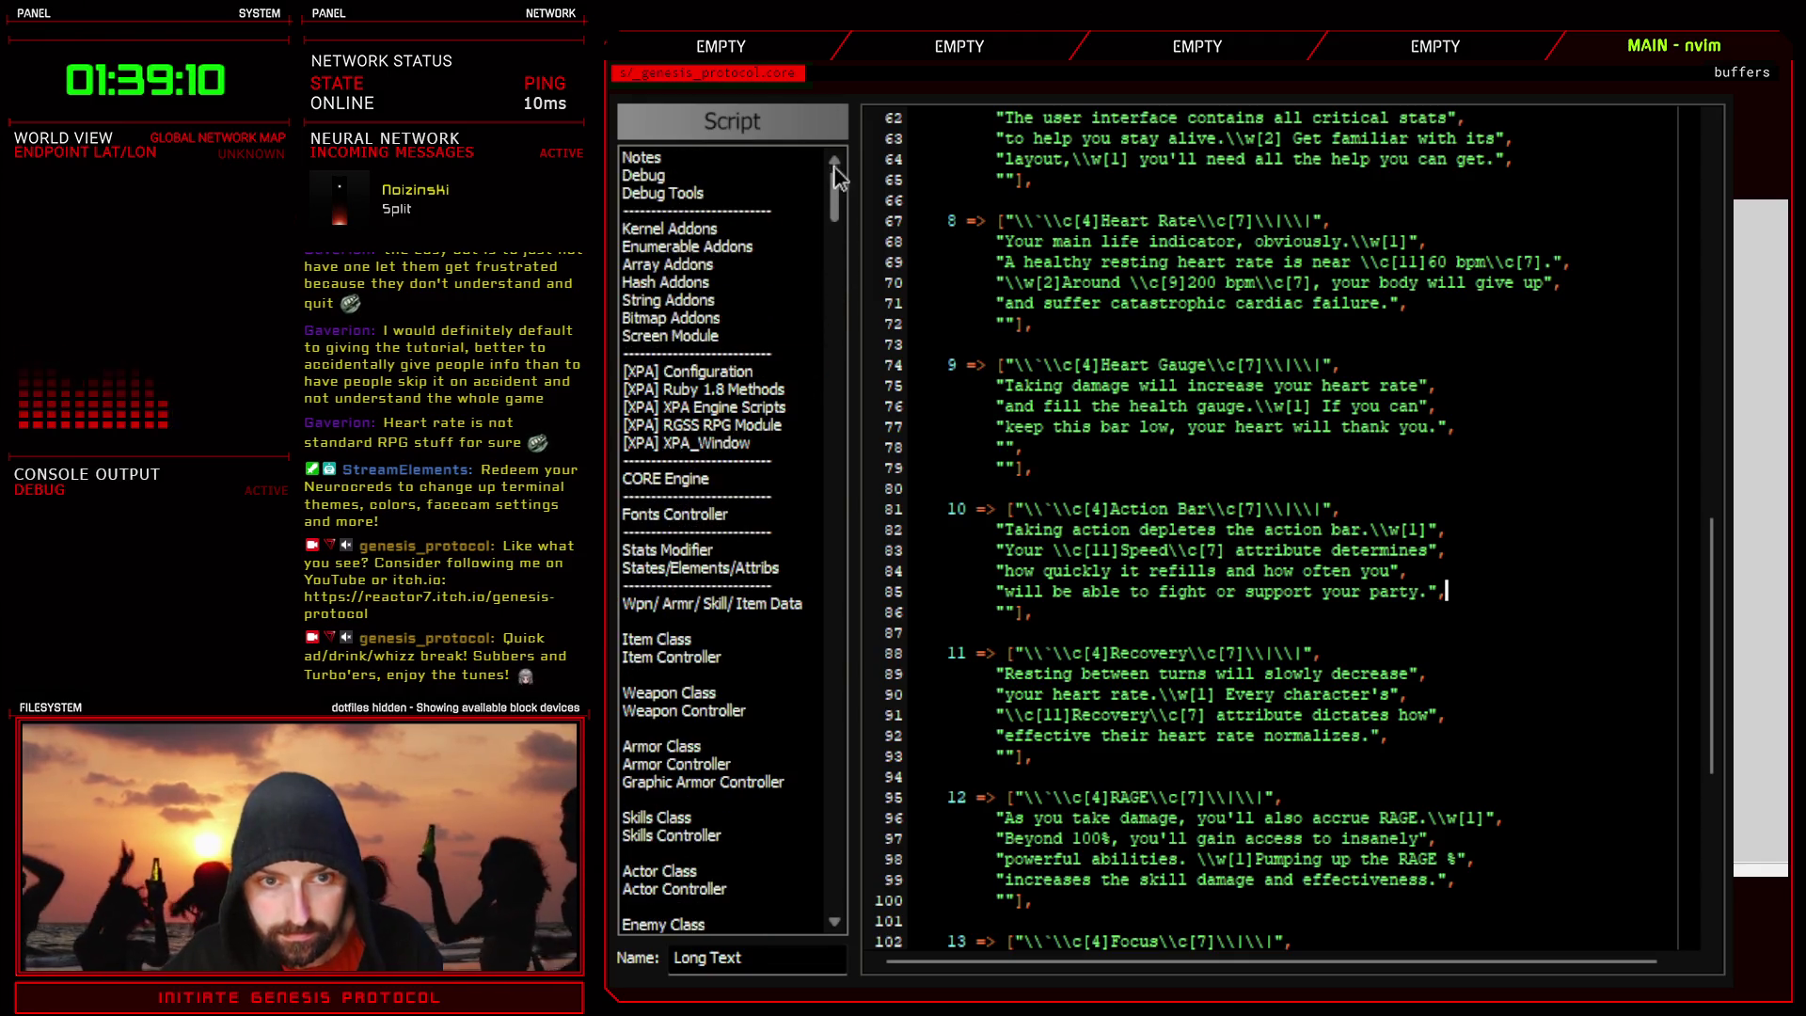
pyautogui.click(658, 176)
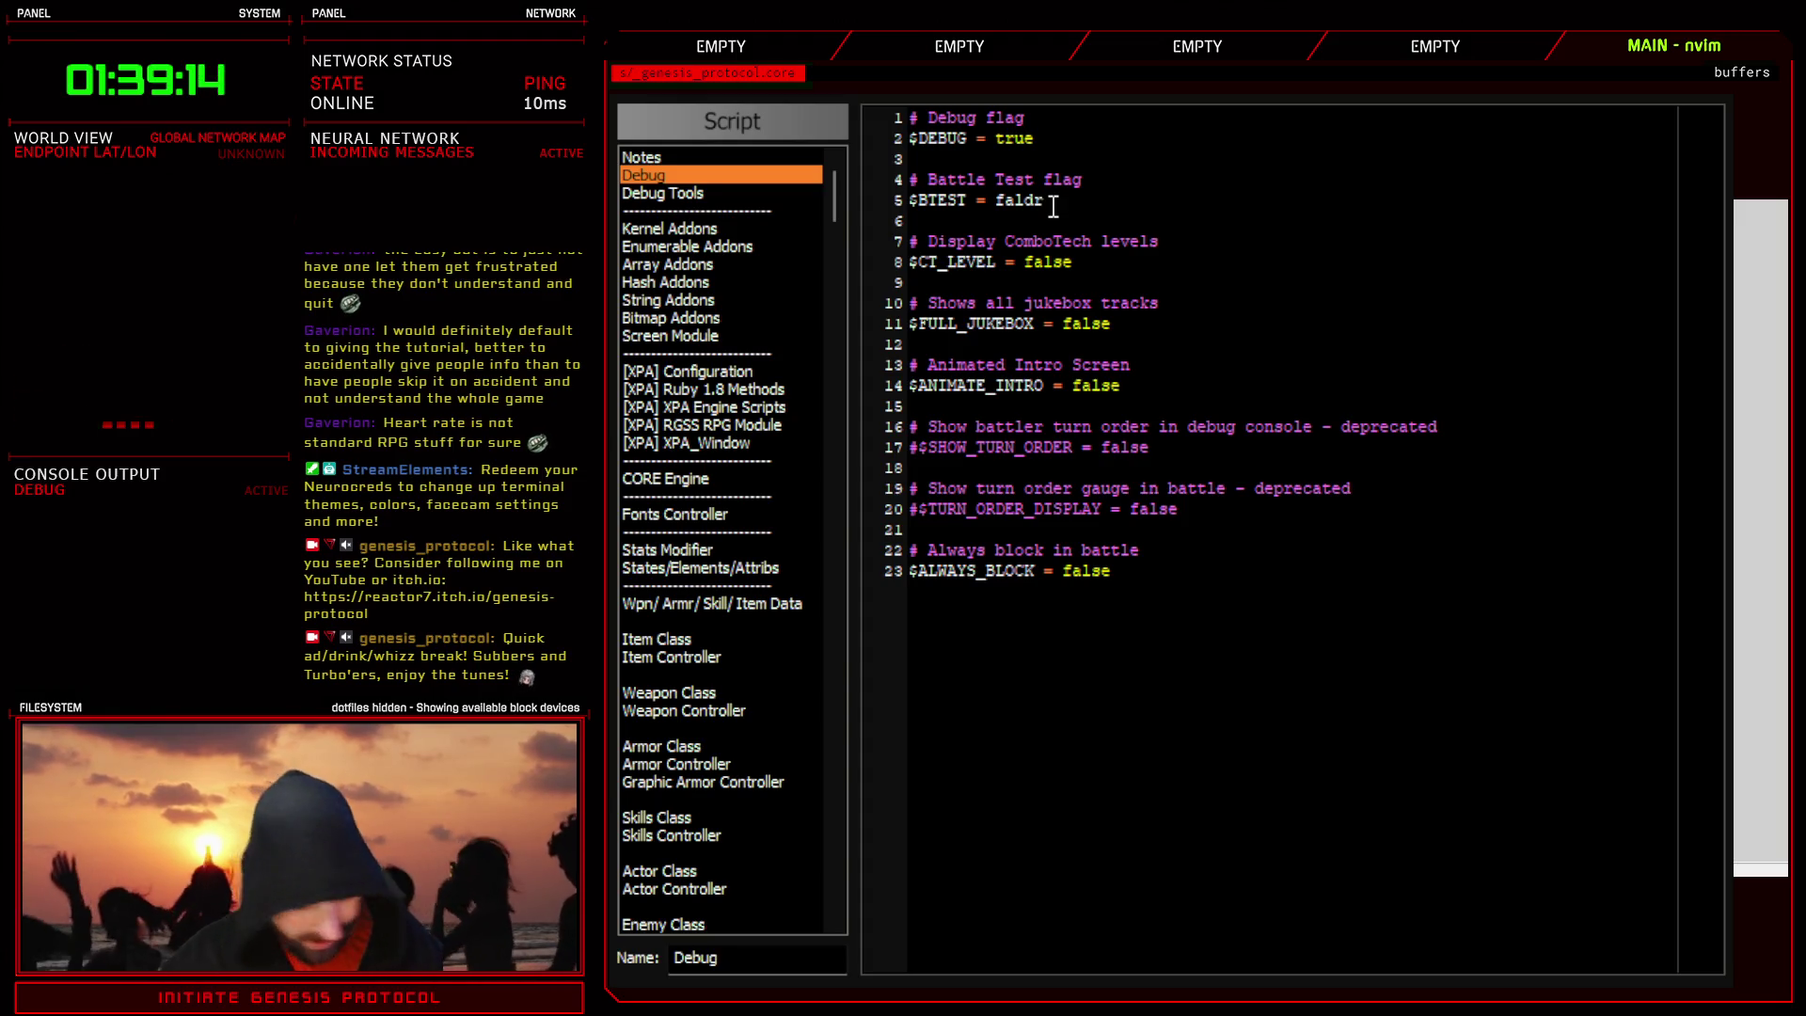
pyautogui.click(1316, 979)
pyautogui.hotkey('ctrl', 'r')
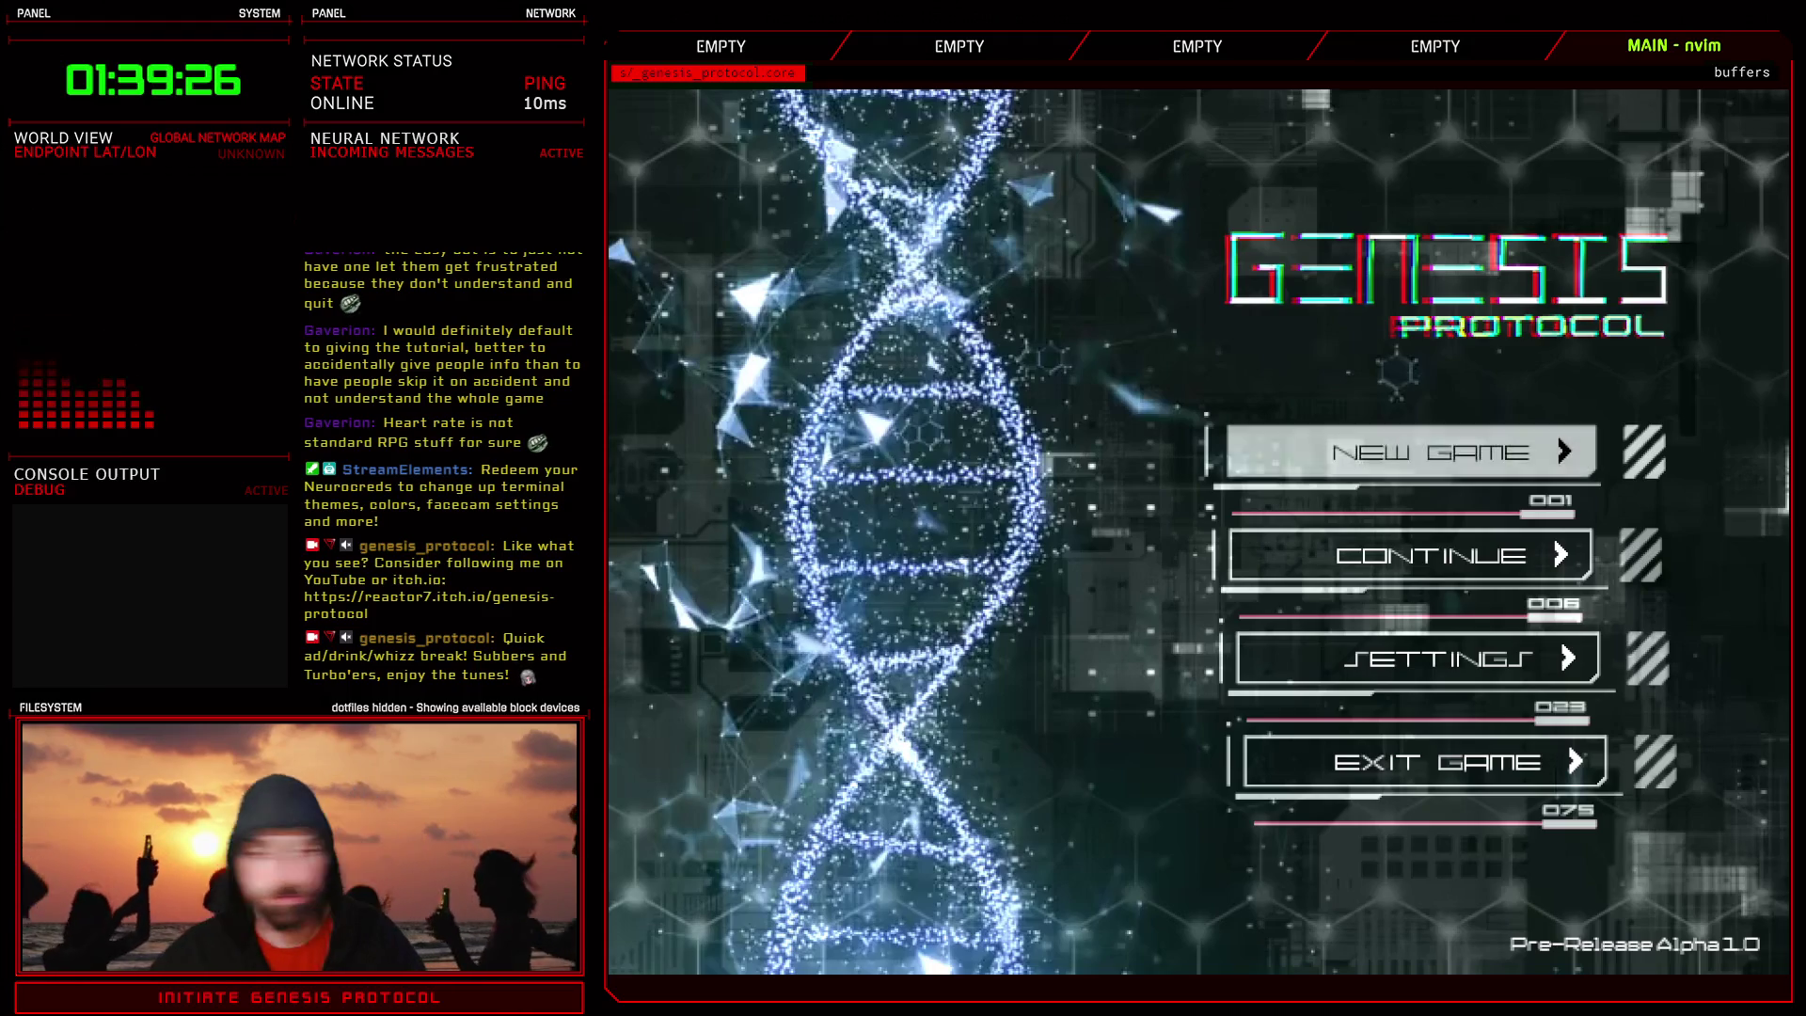
# - Continue from the Auto save in U3-A4B Hall and advance Inaxen's dialogue until the battle starts
pyautogui.press('Down')
pyautogui.press('Return')
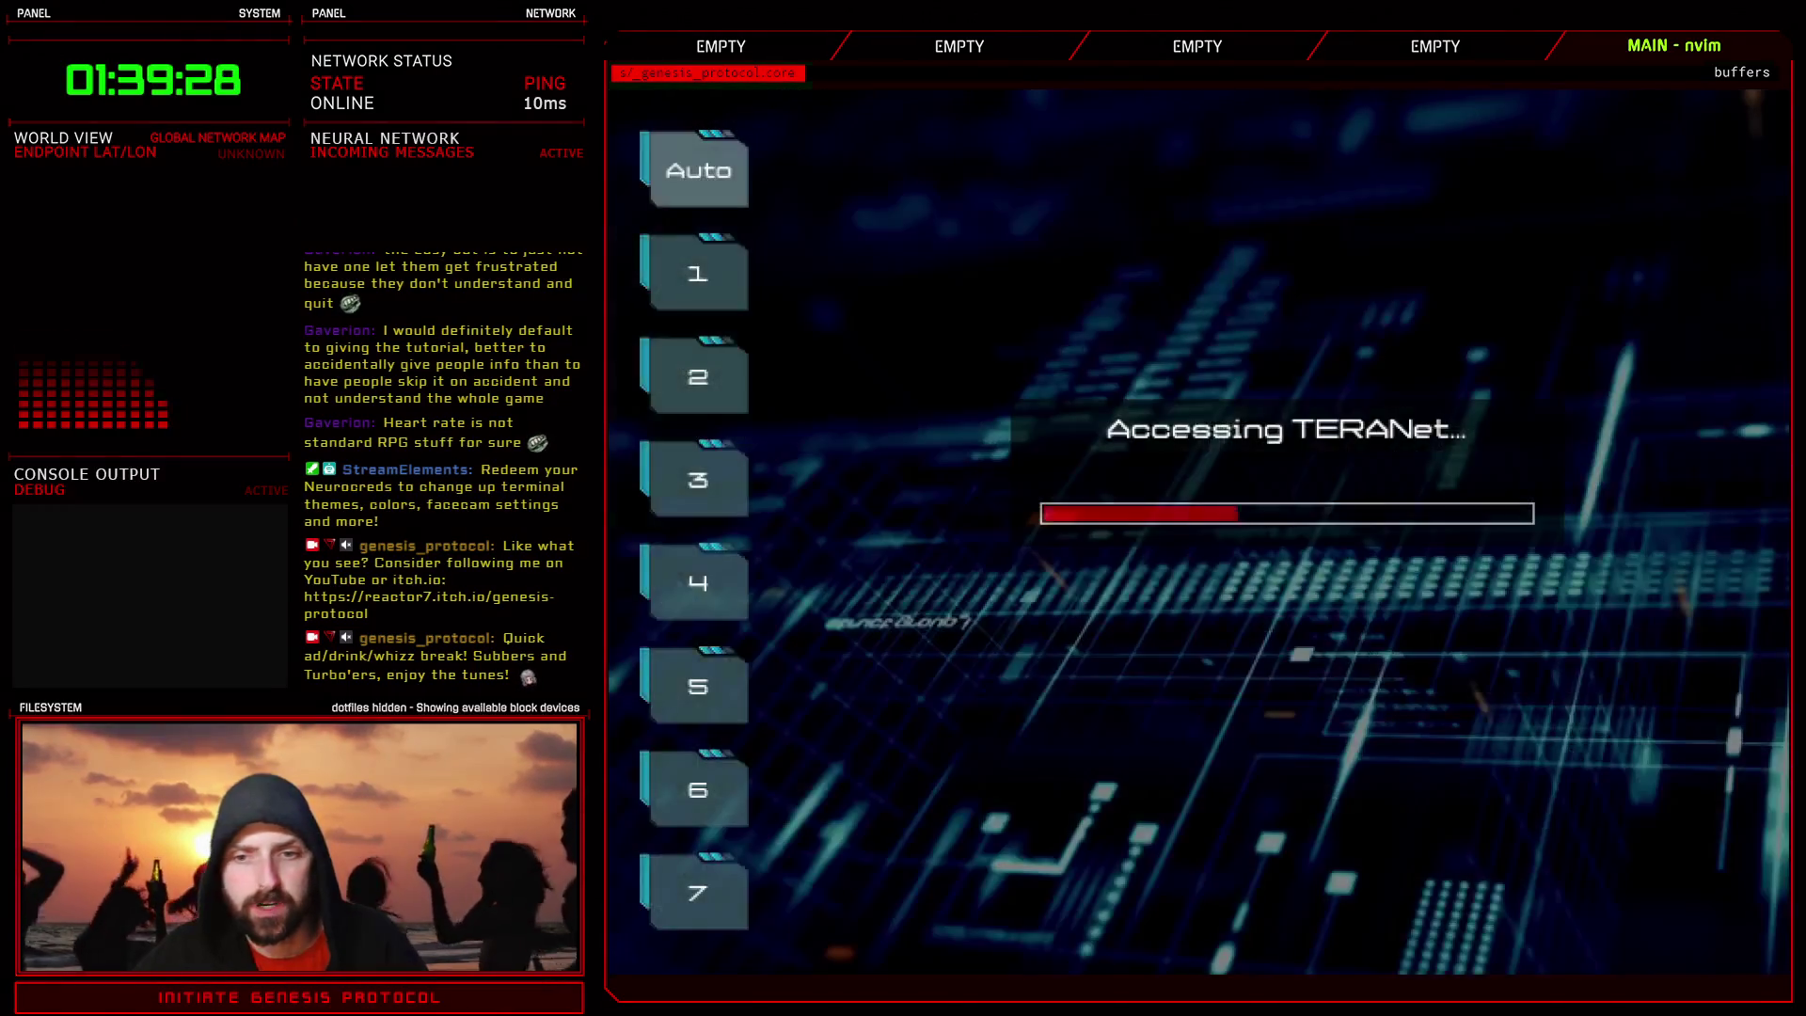
pyautogui.press('Down')
pyautogui.press('Up')
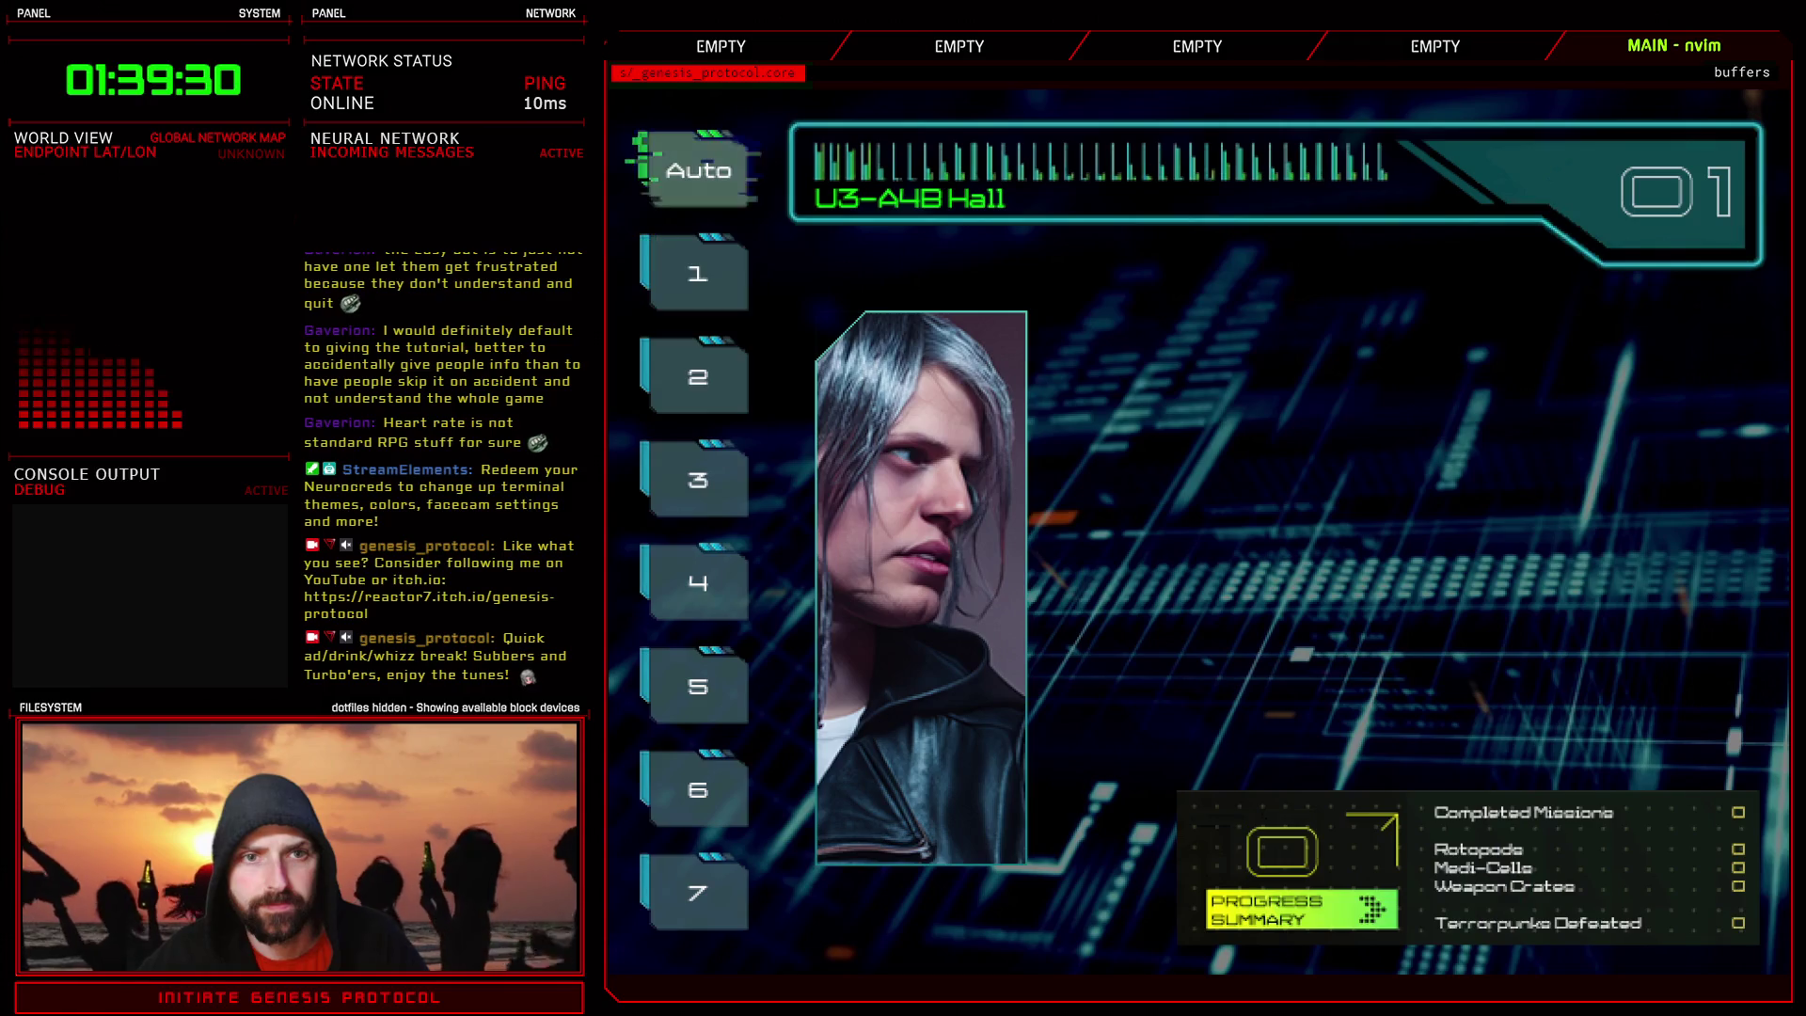
pyautogui.press('Down')
pyautogui.press('Down')
pyautogui.press('Up')
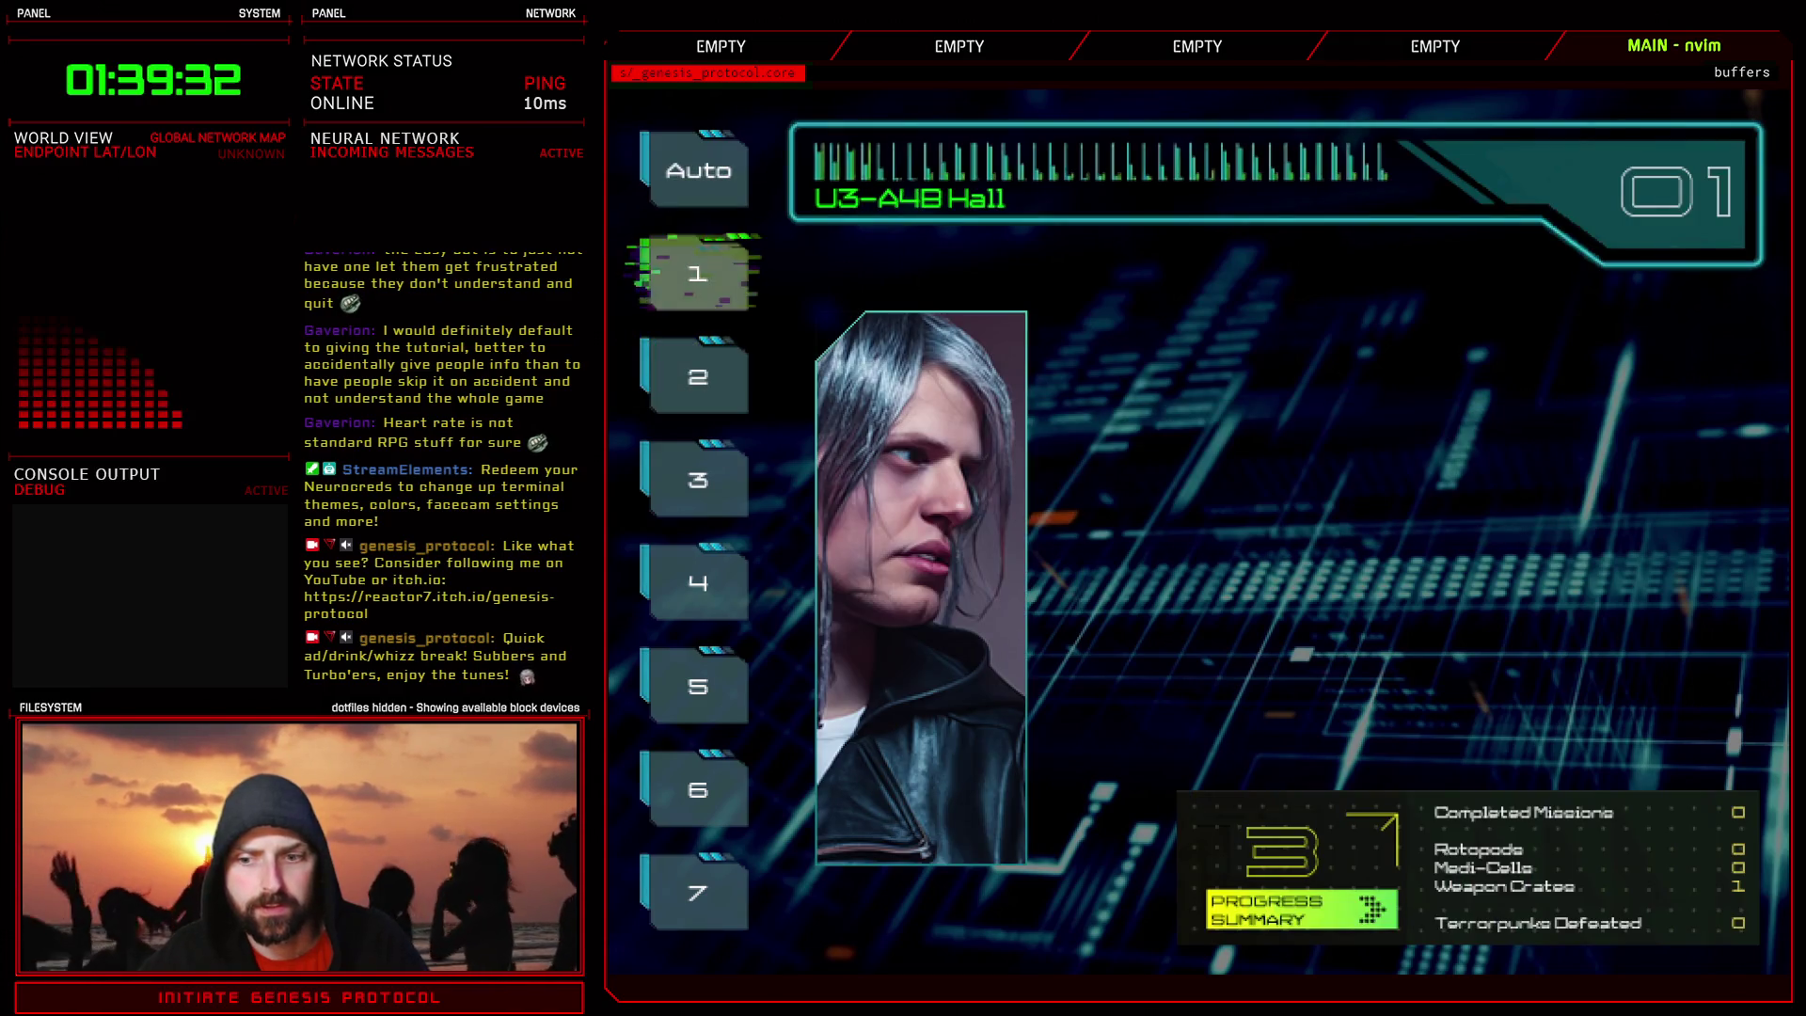
pyautogui.press('Up')
pyautogui.press('Return')
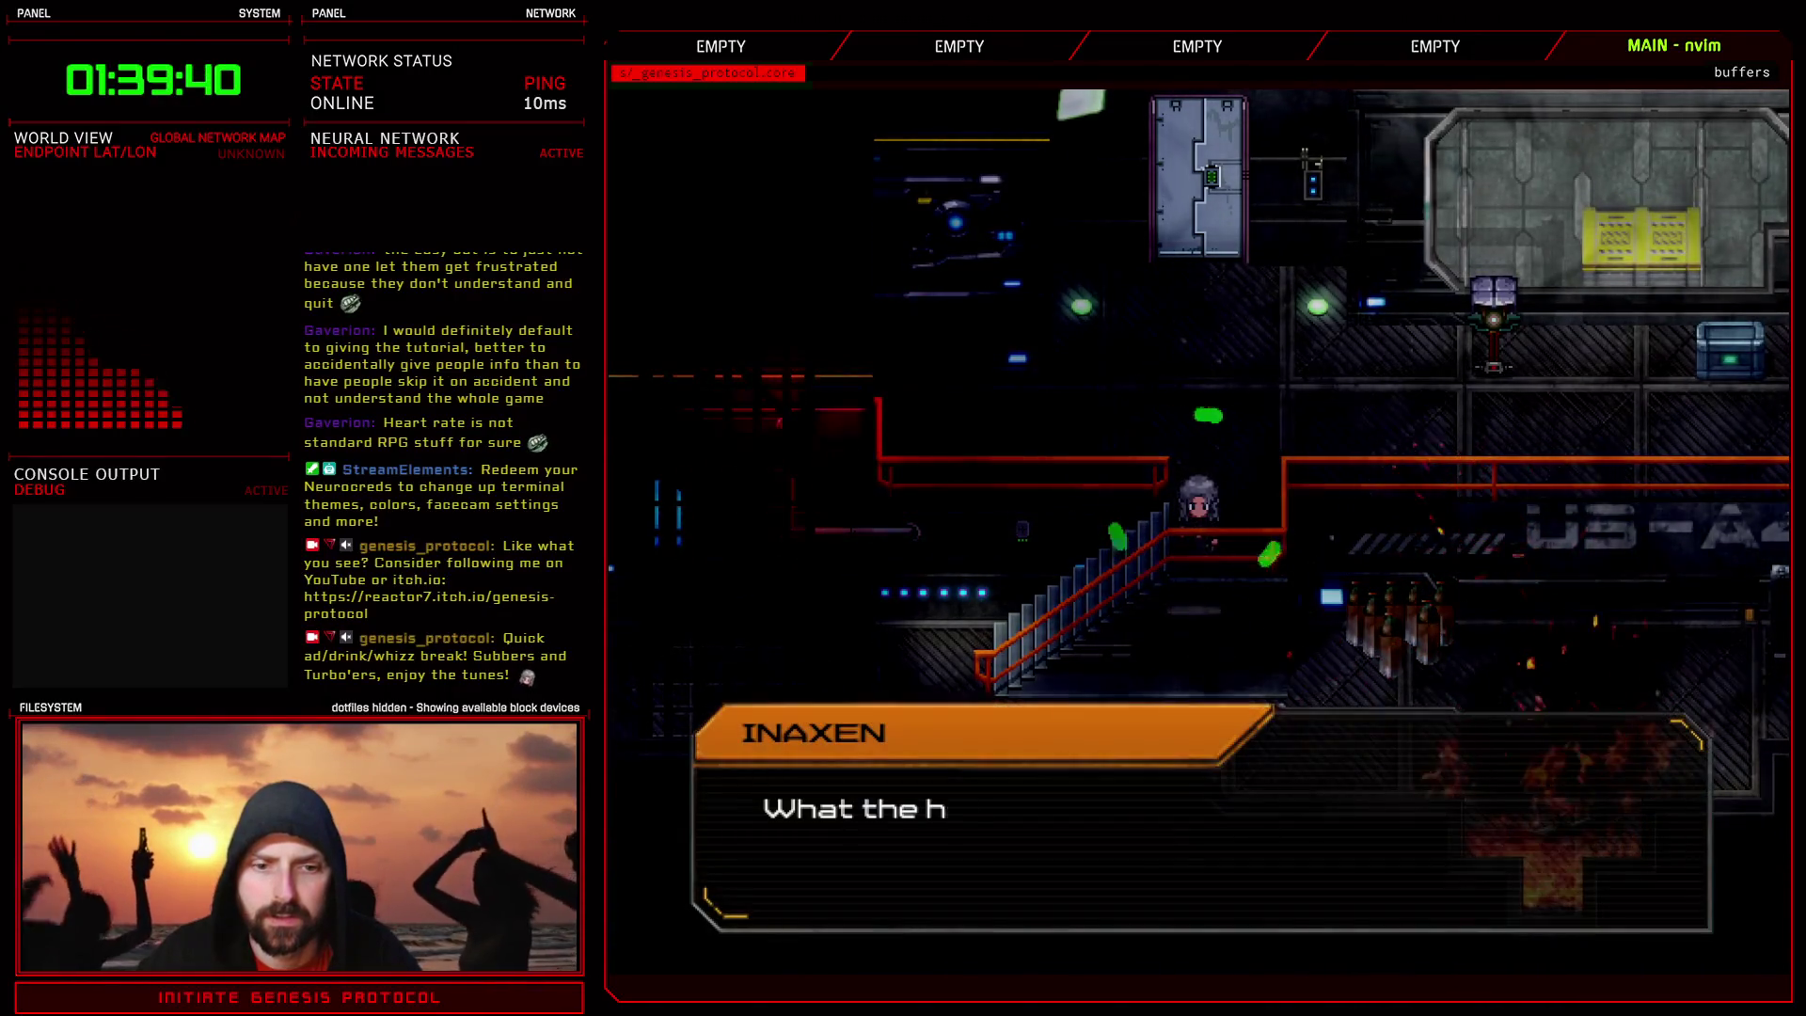
pyautogui.press('Return')
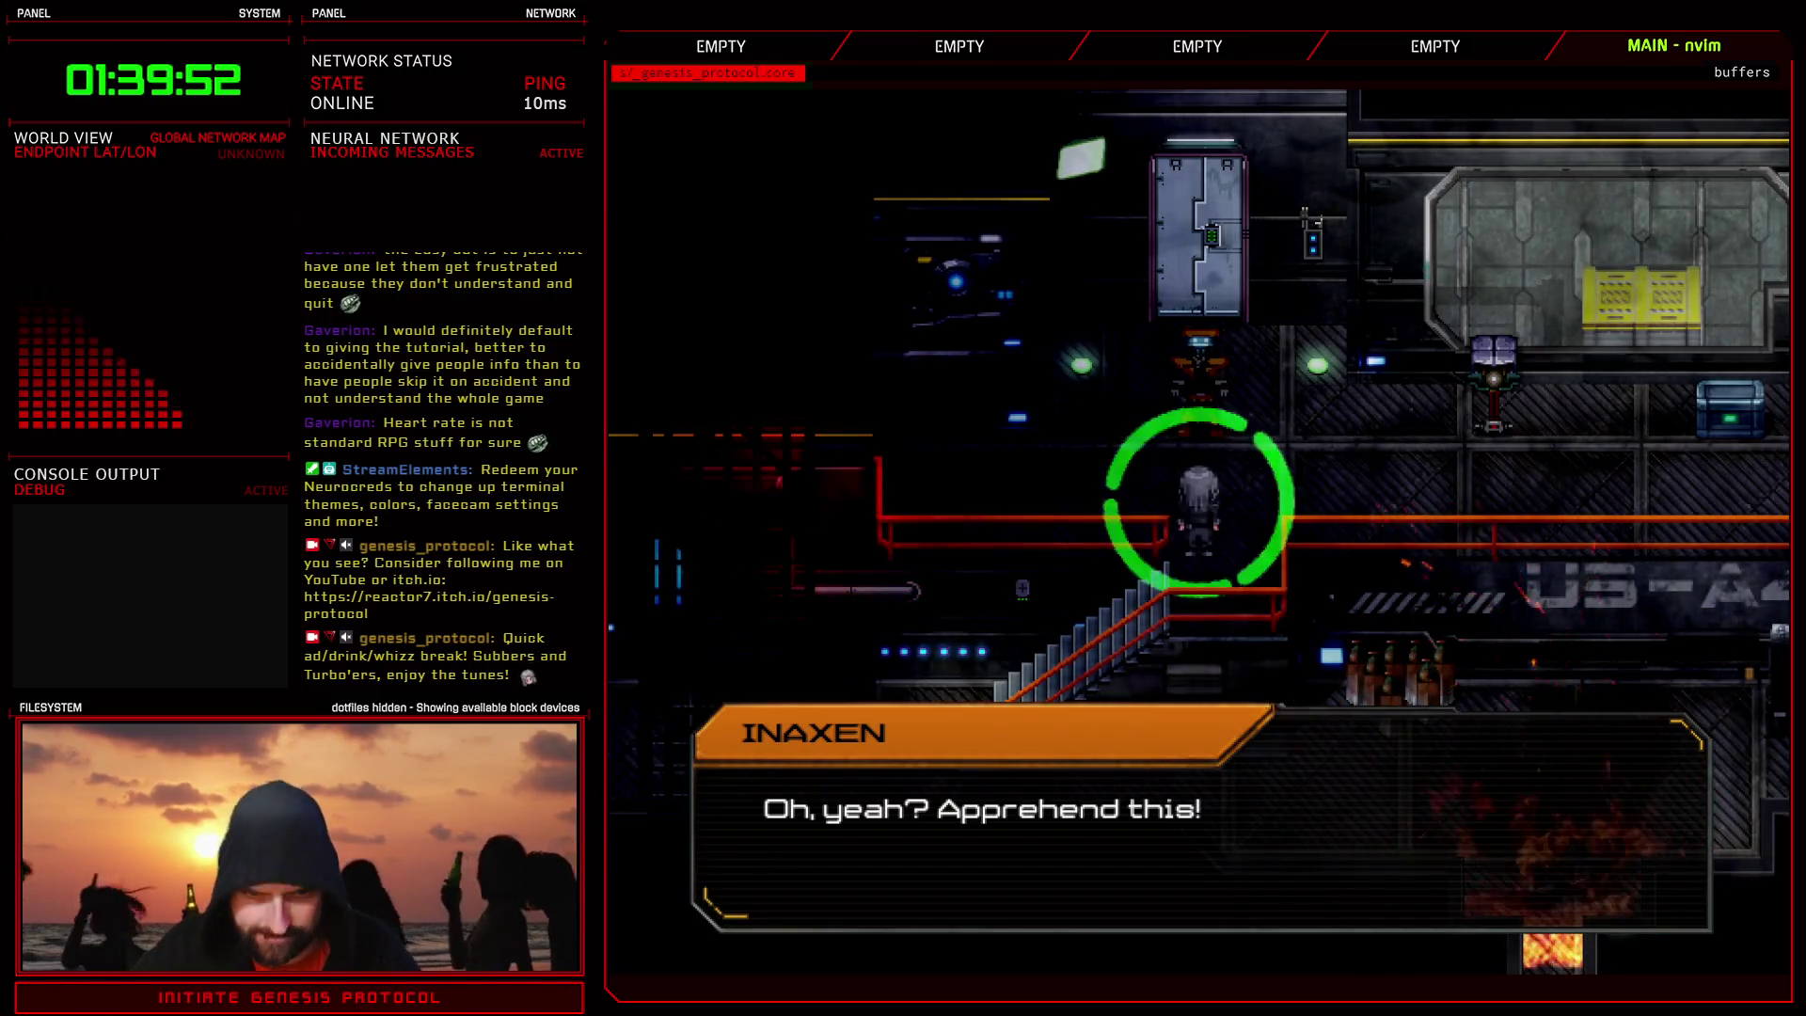
pyautogui.press('Return')
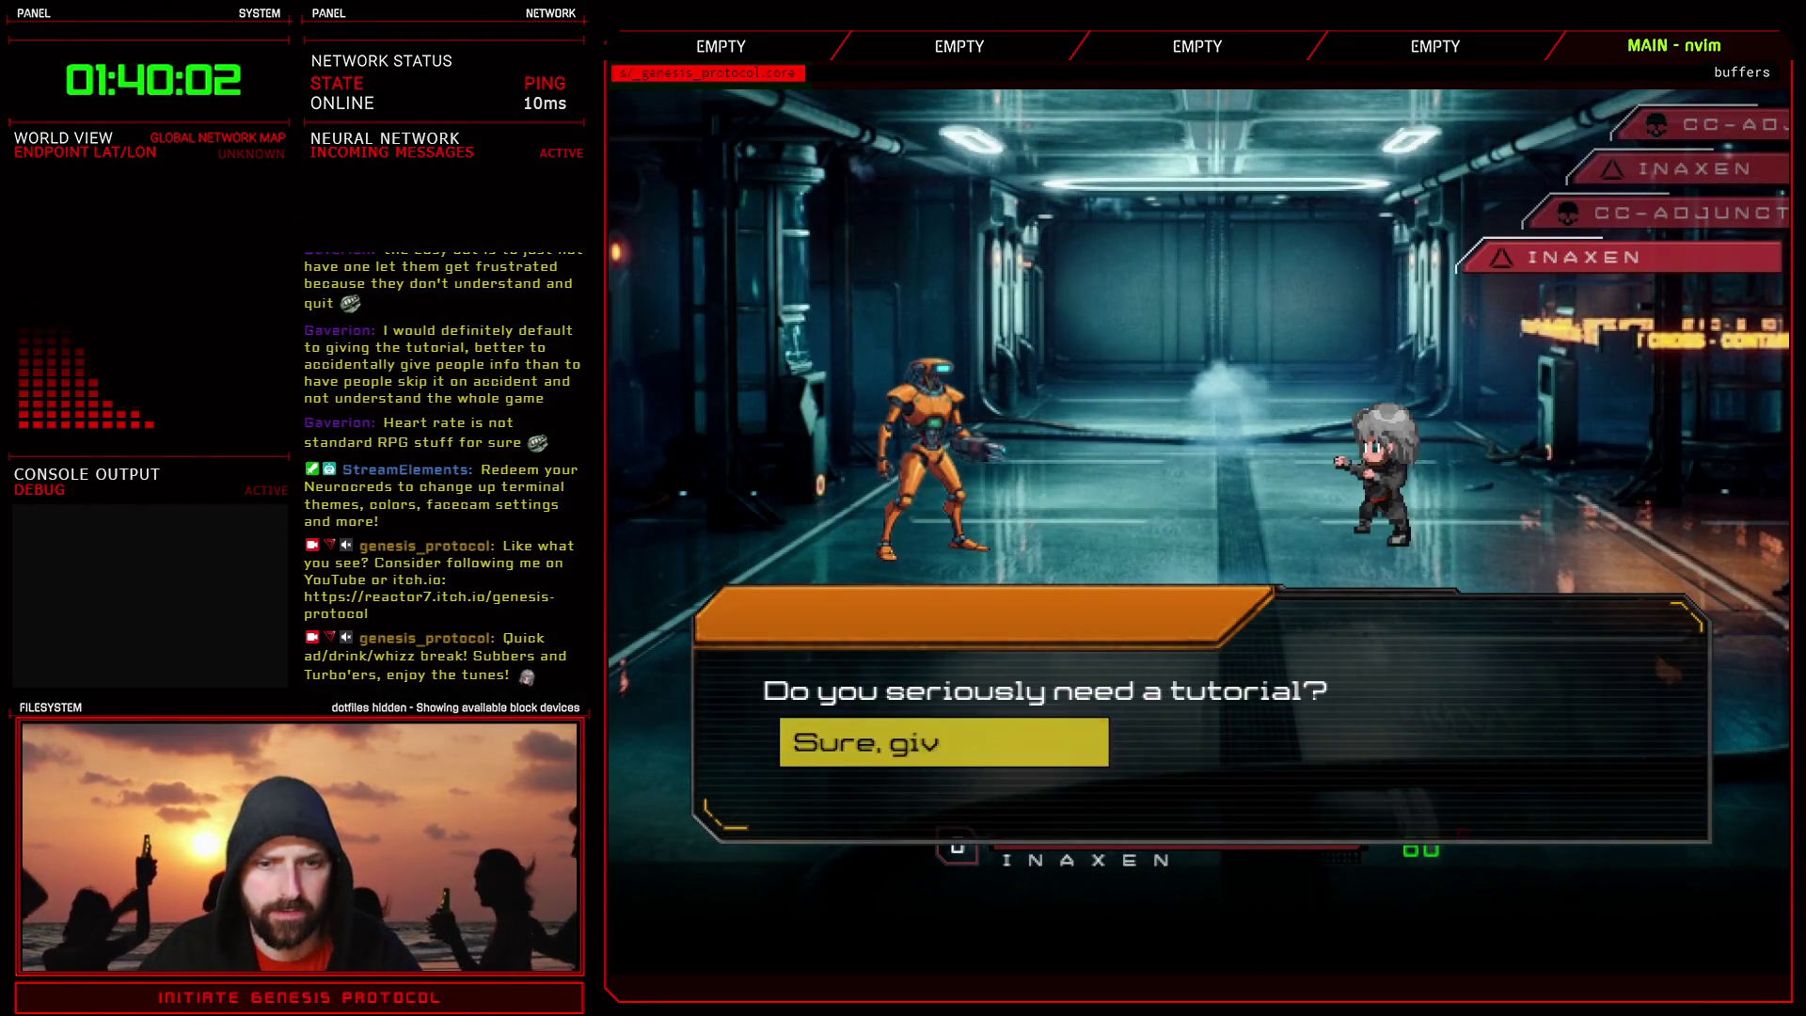
# - Accept the tutorial, attack the orange robot, and dismiss the Action Bar, Focus and Recovery tutorials
pyautogui.press('Return')
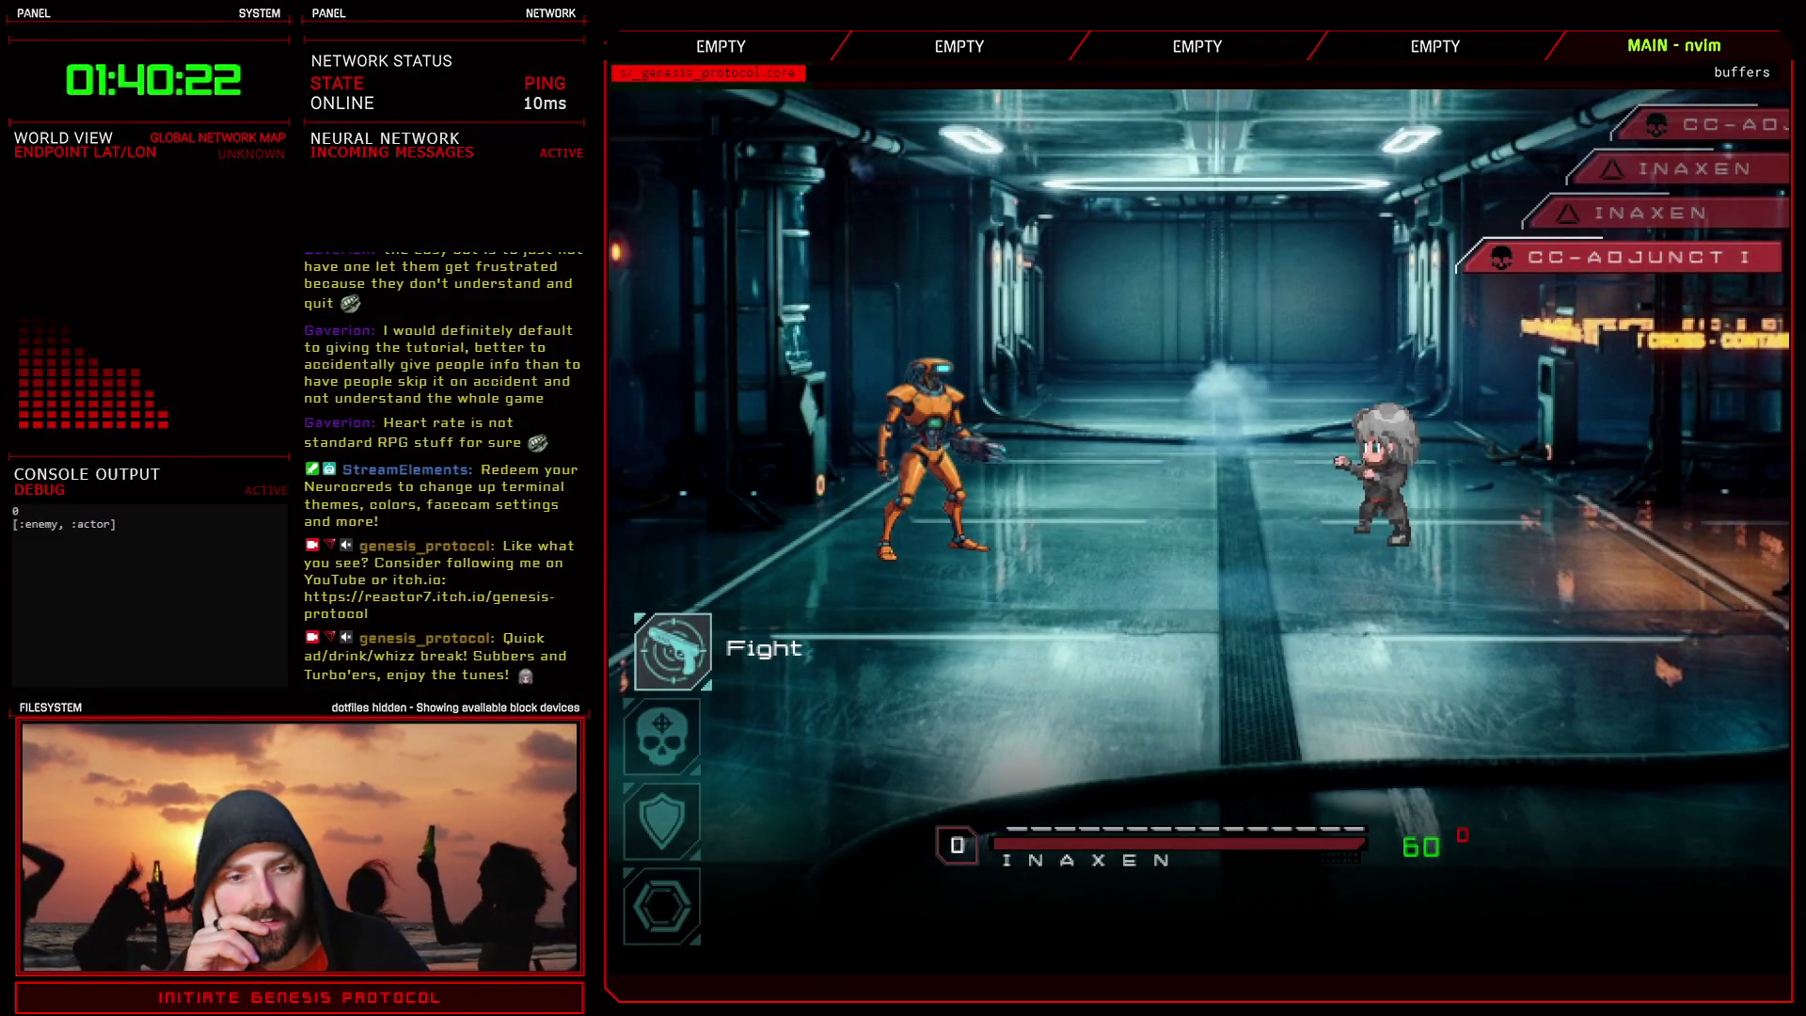
pyautogui.press('Return')
pyautogui.press('Return')
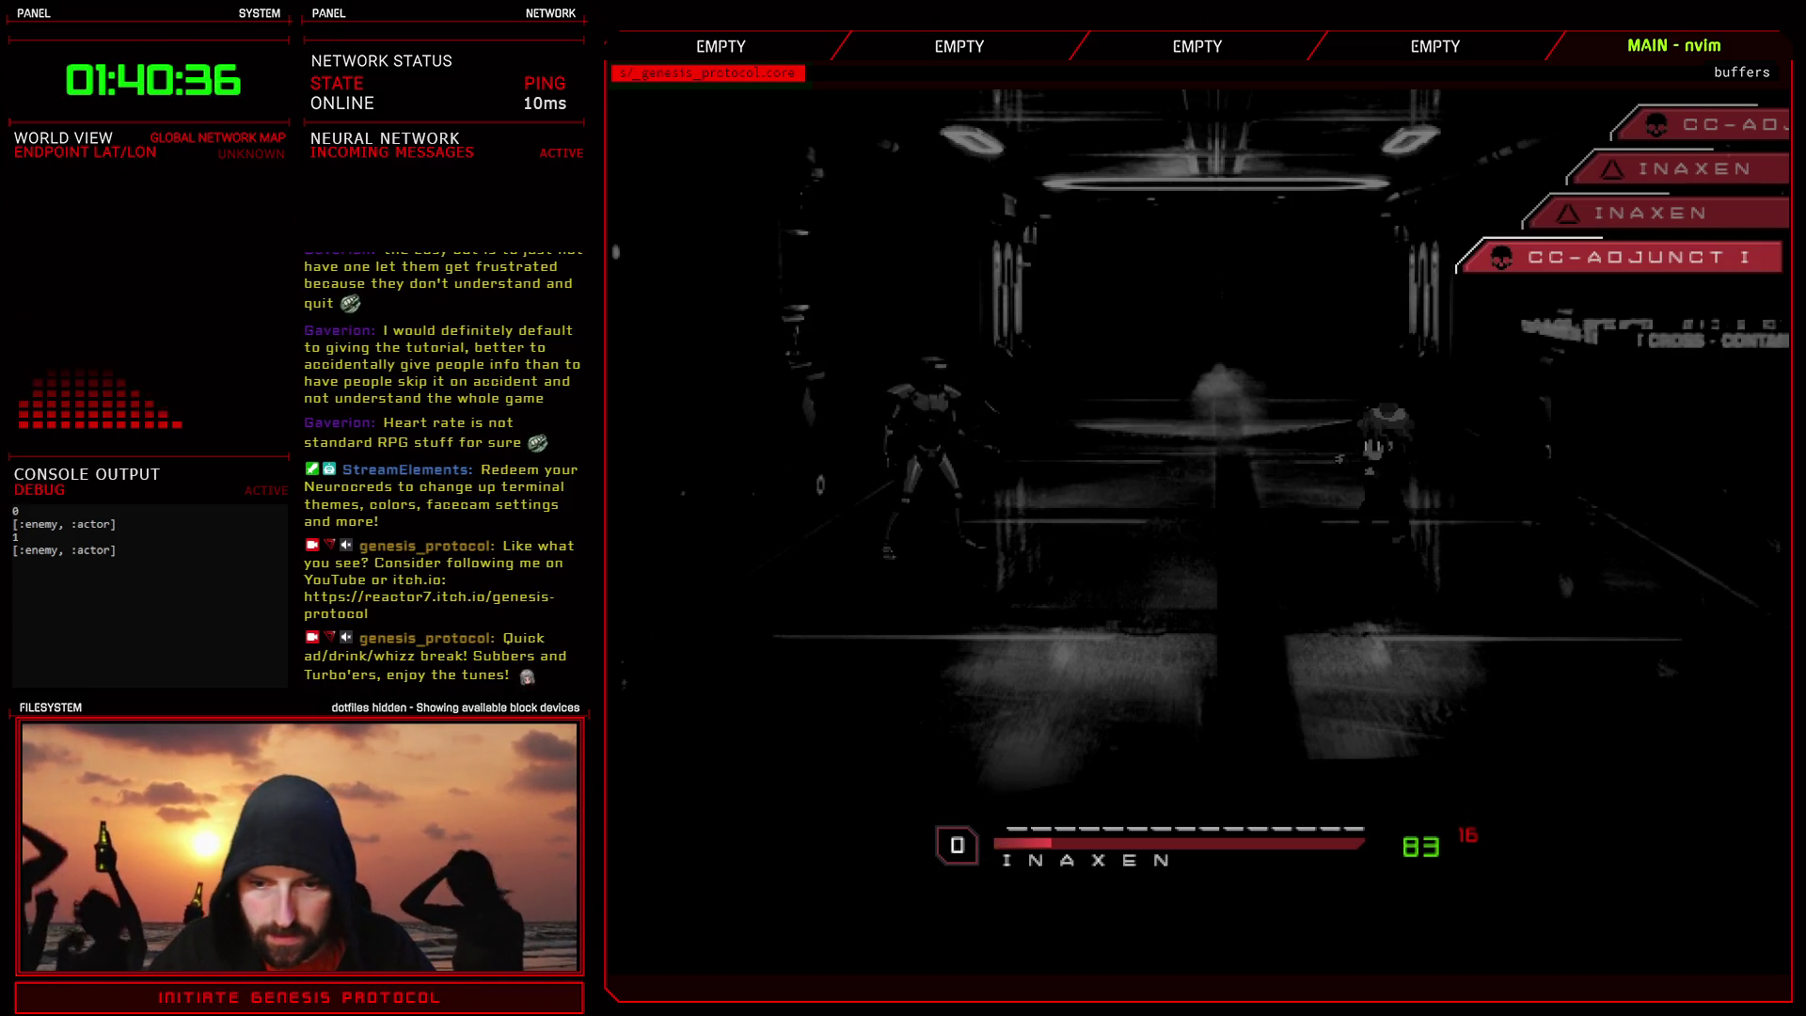
pyautogui.press('space')
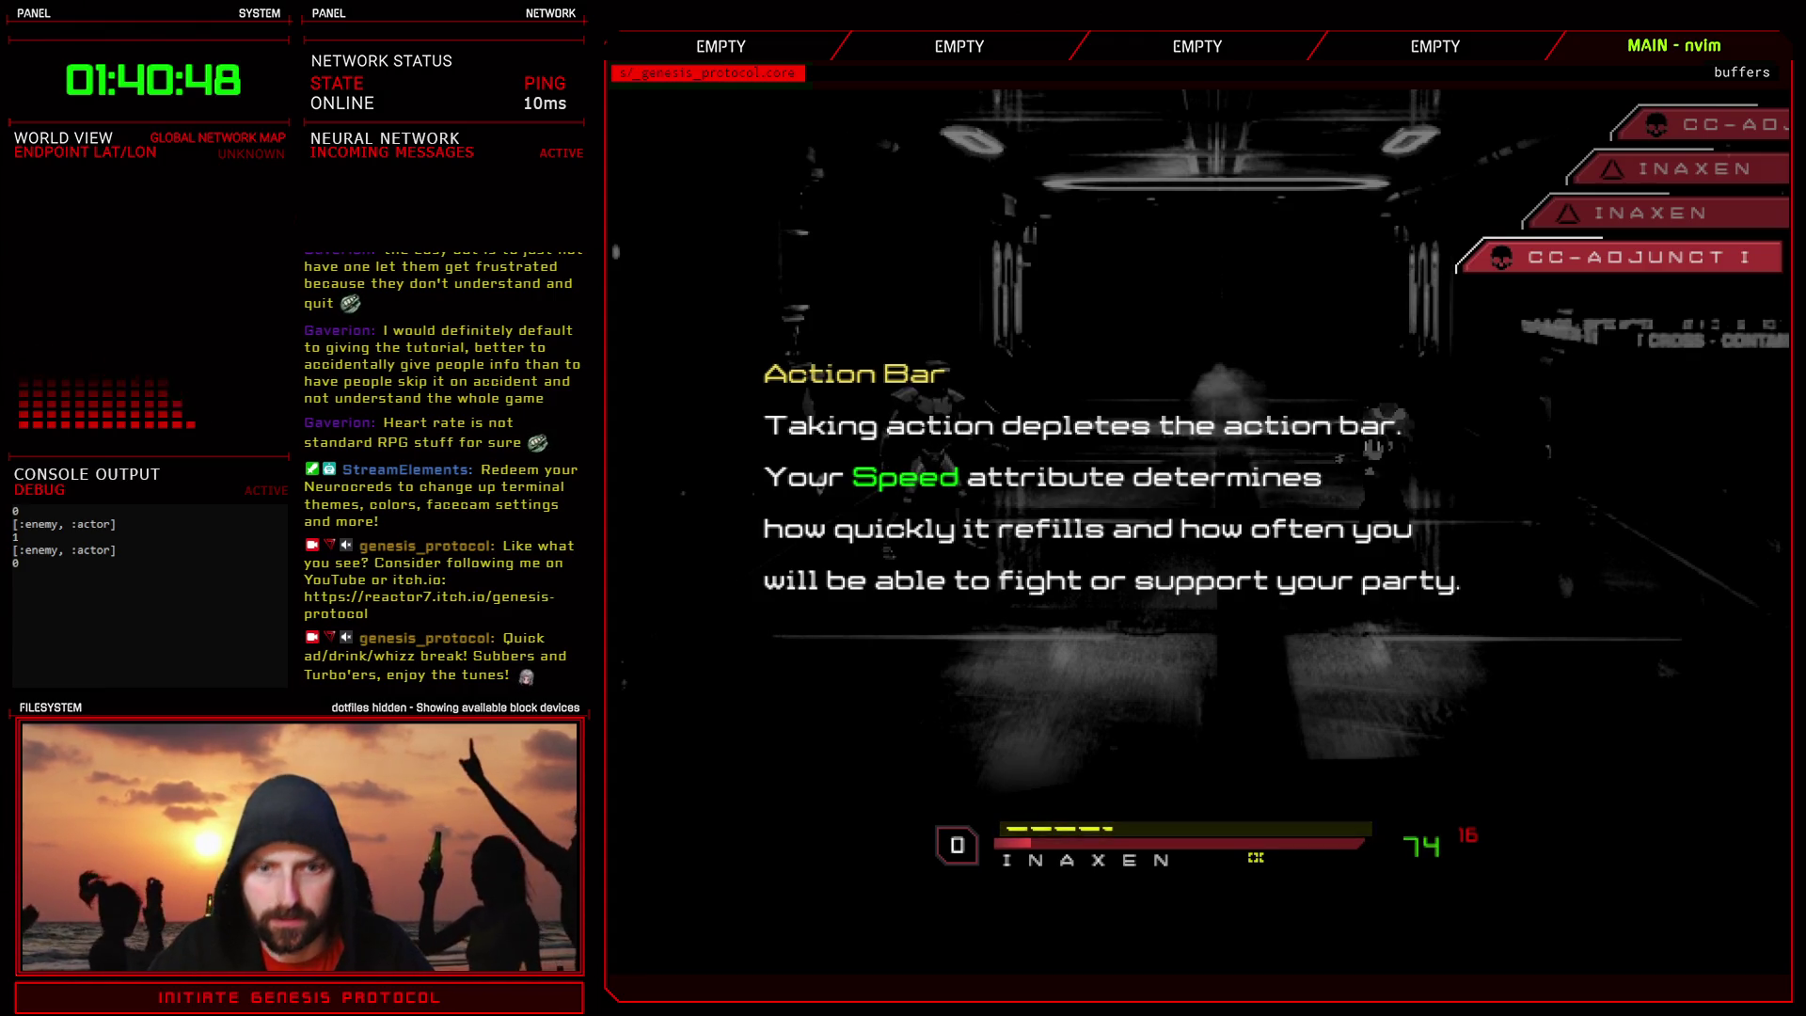
pyautogui.press('space')
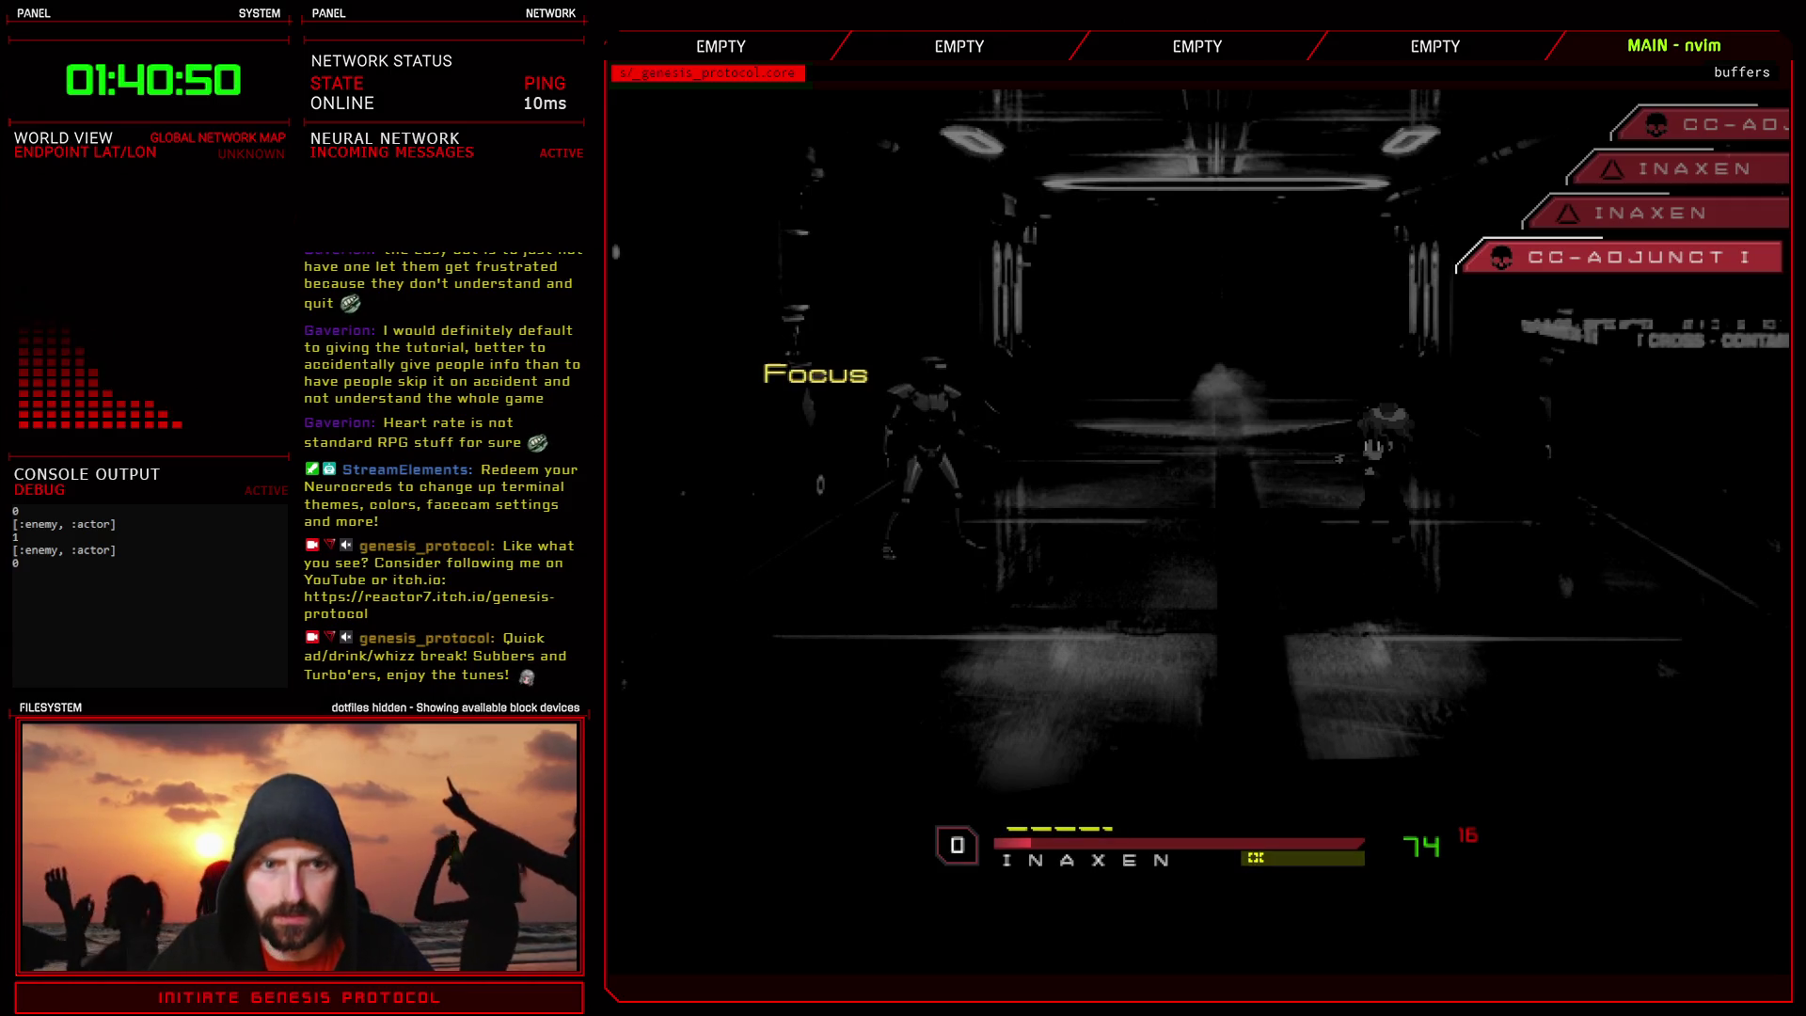
pyautogui.press('space')
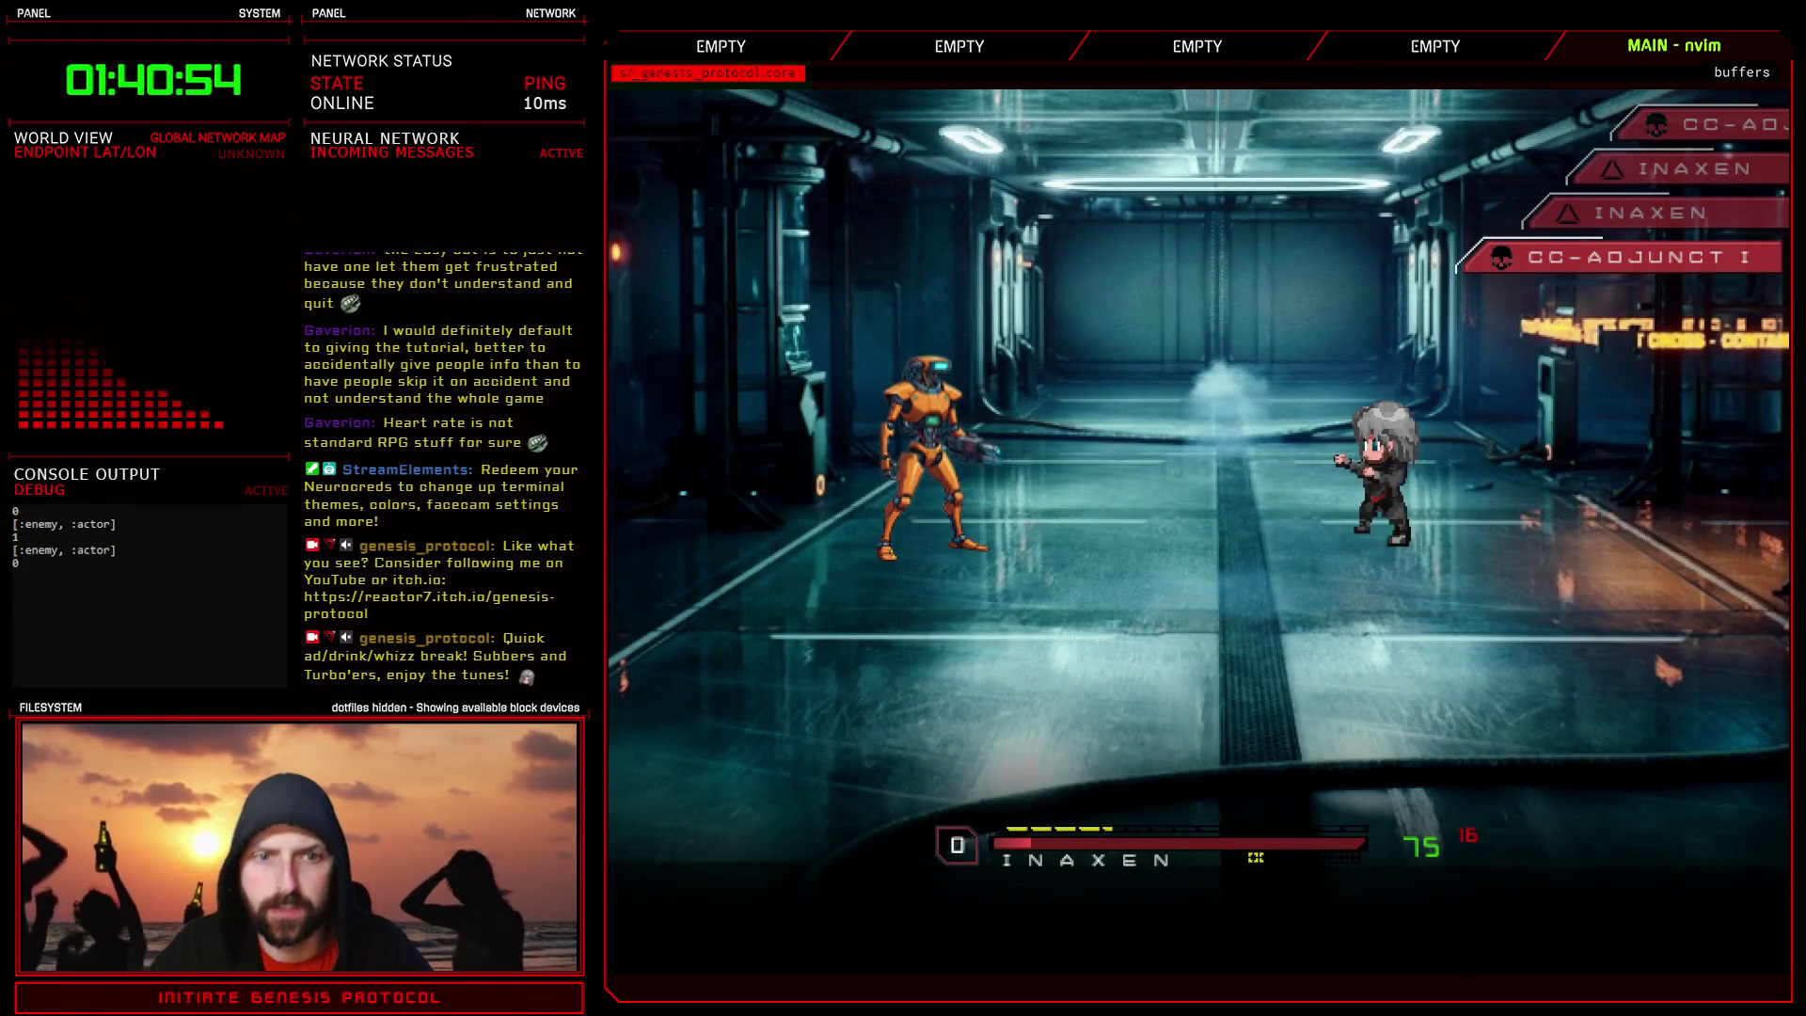
pyautogui.press('space')
pyautogui.press('space')
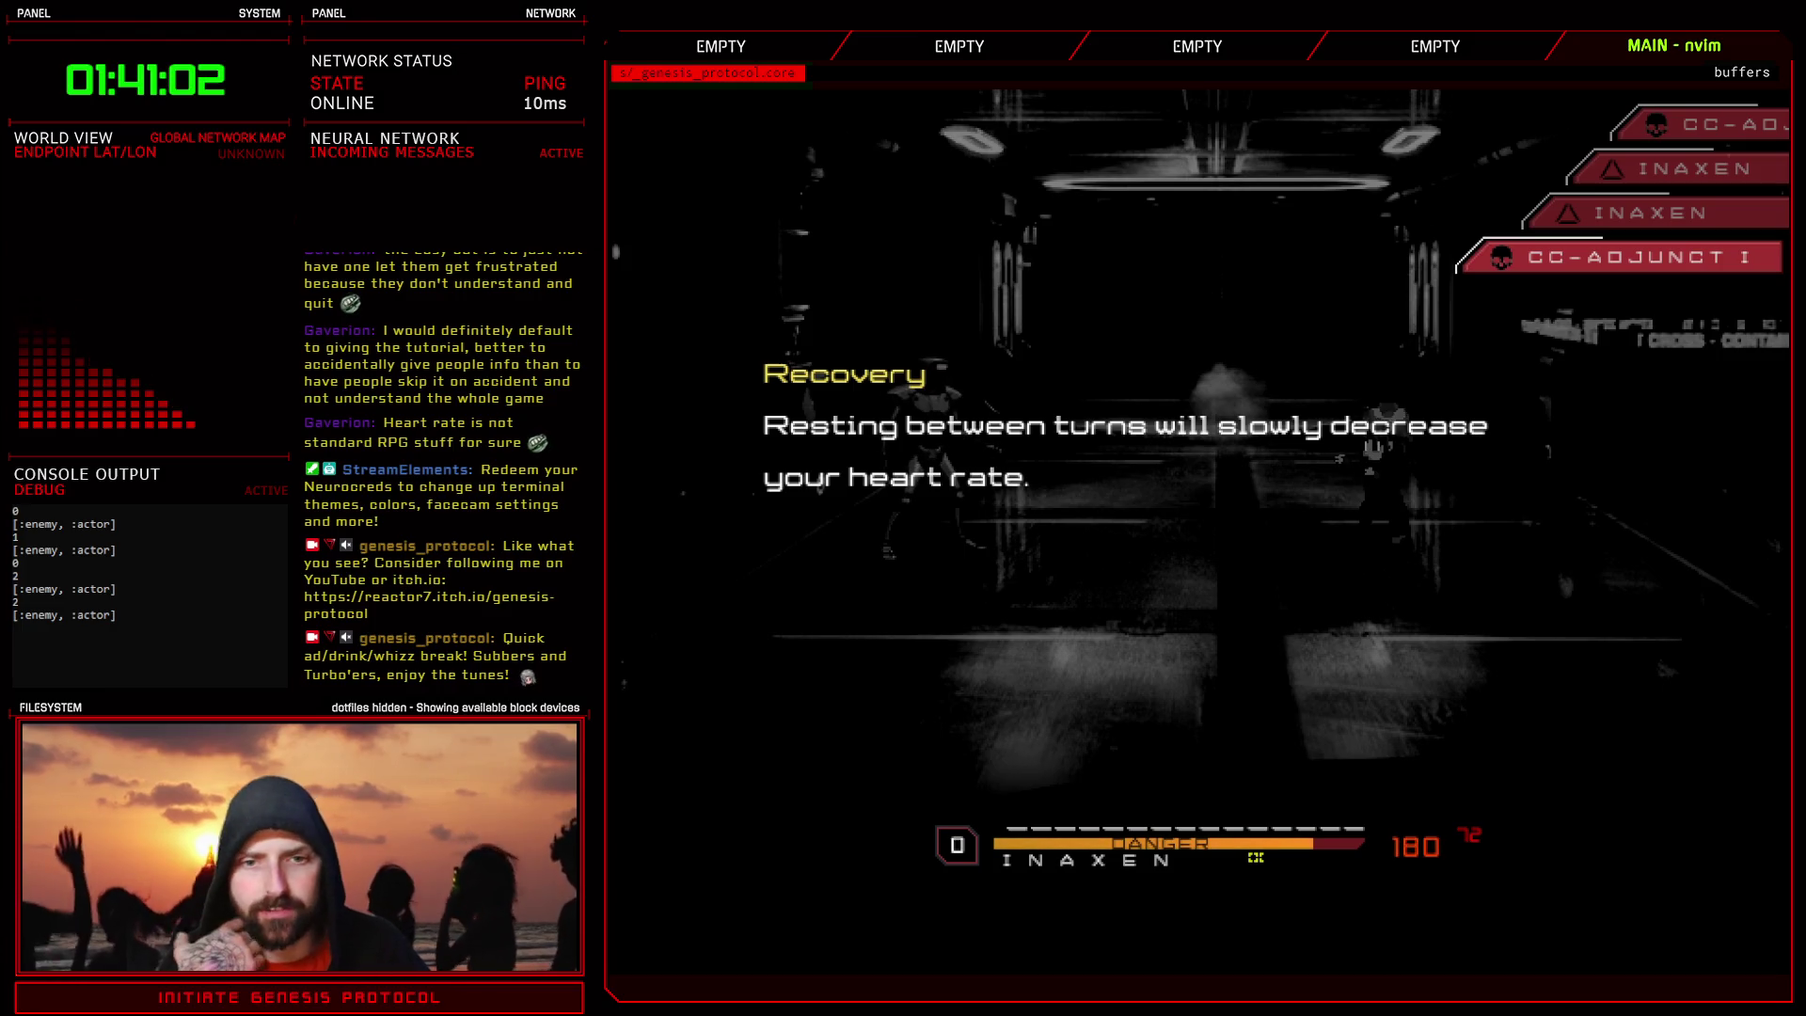
pyautogui.press('space')
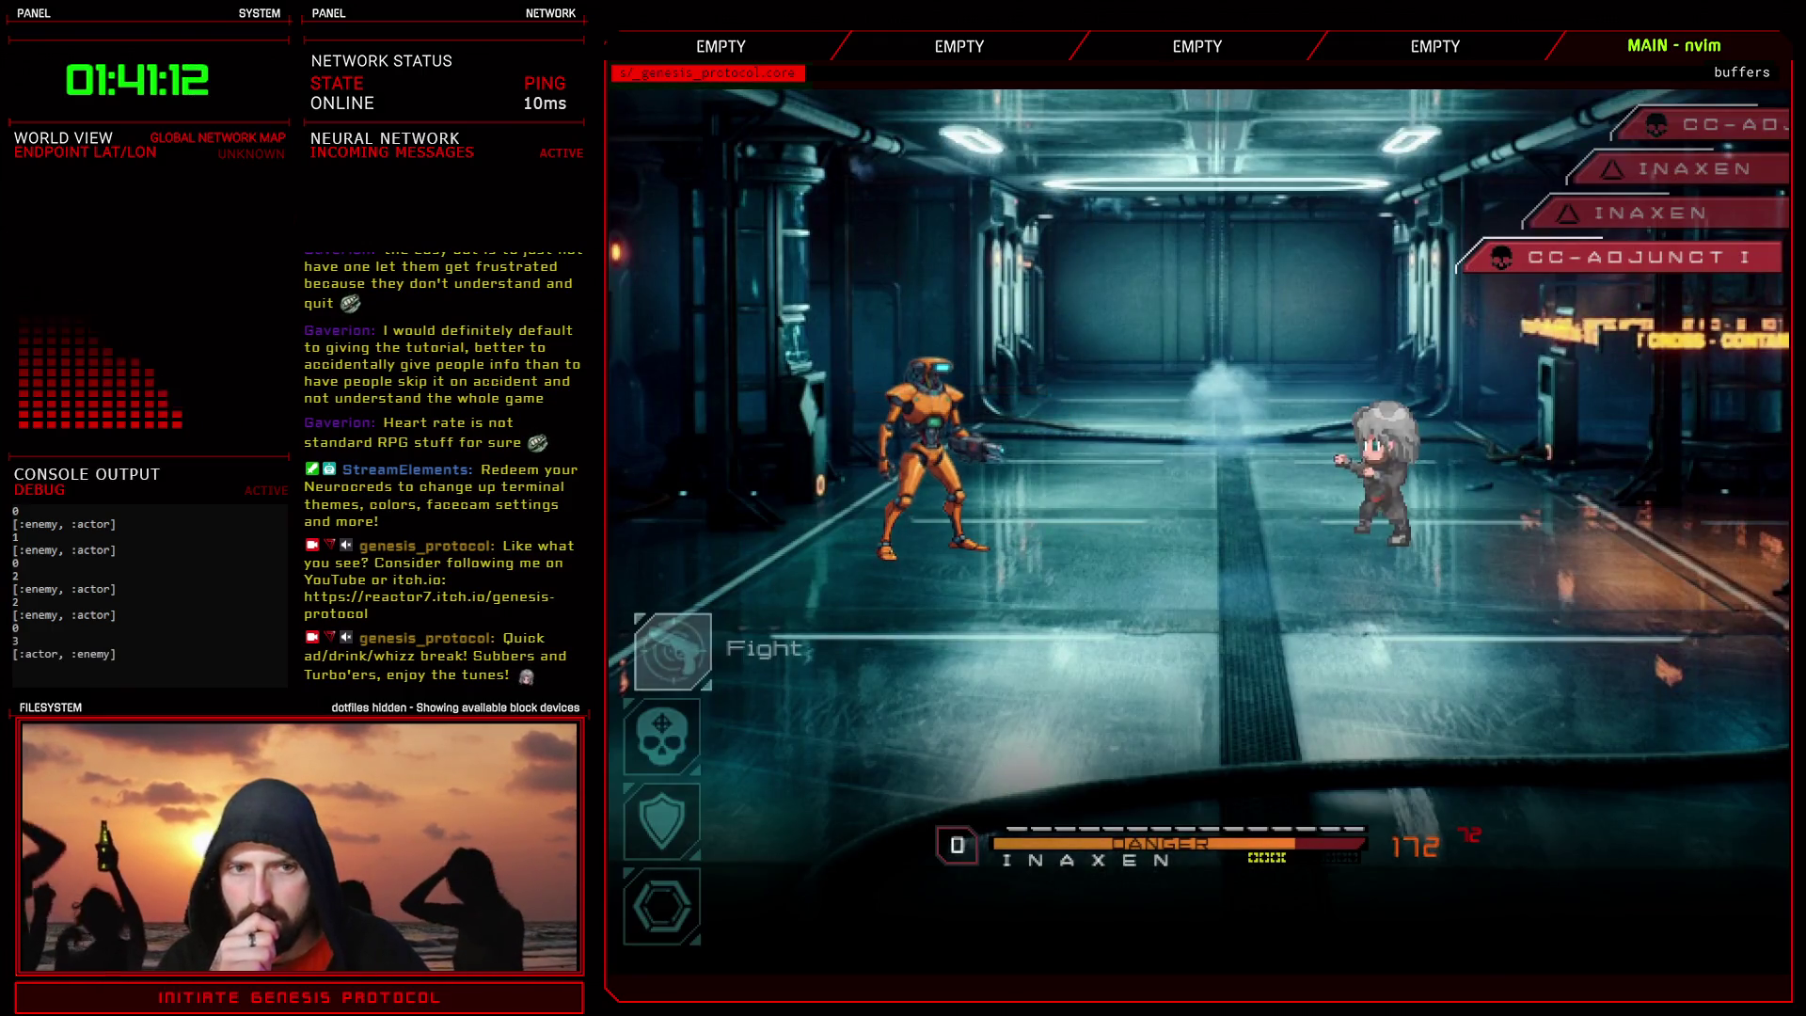
# - Attack the orange robot with the Fists of Fury skill
pyautogui.press('Down')
pyautogui.press('Down')
pyautogui.press('Down')
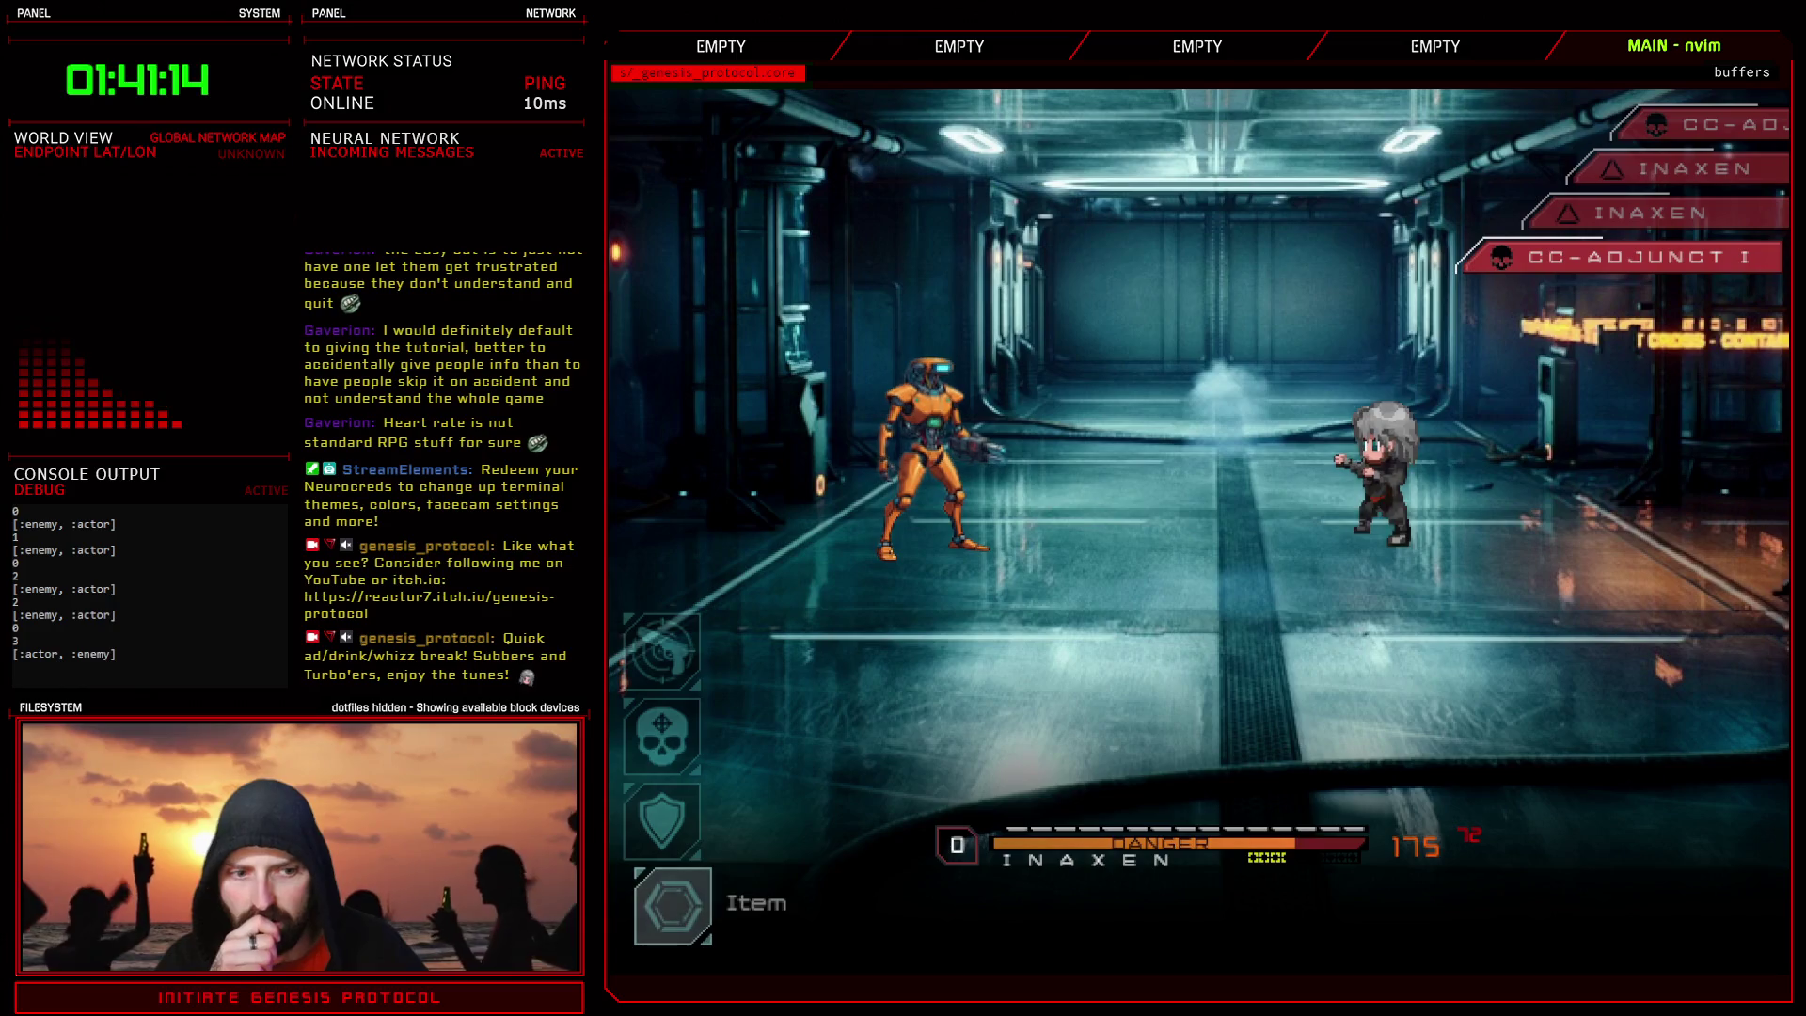
pyautogui.press('Up')
pyautogui.press('Down')
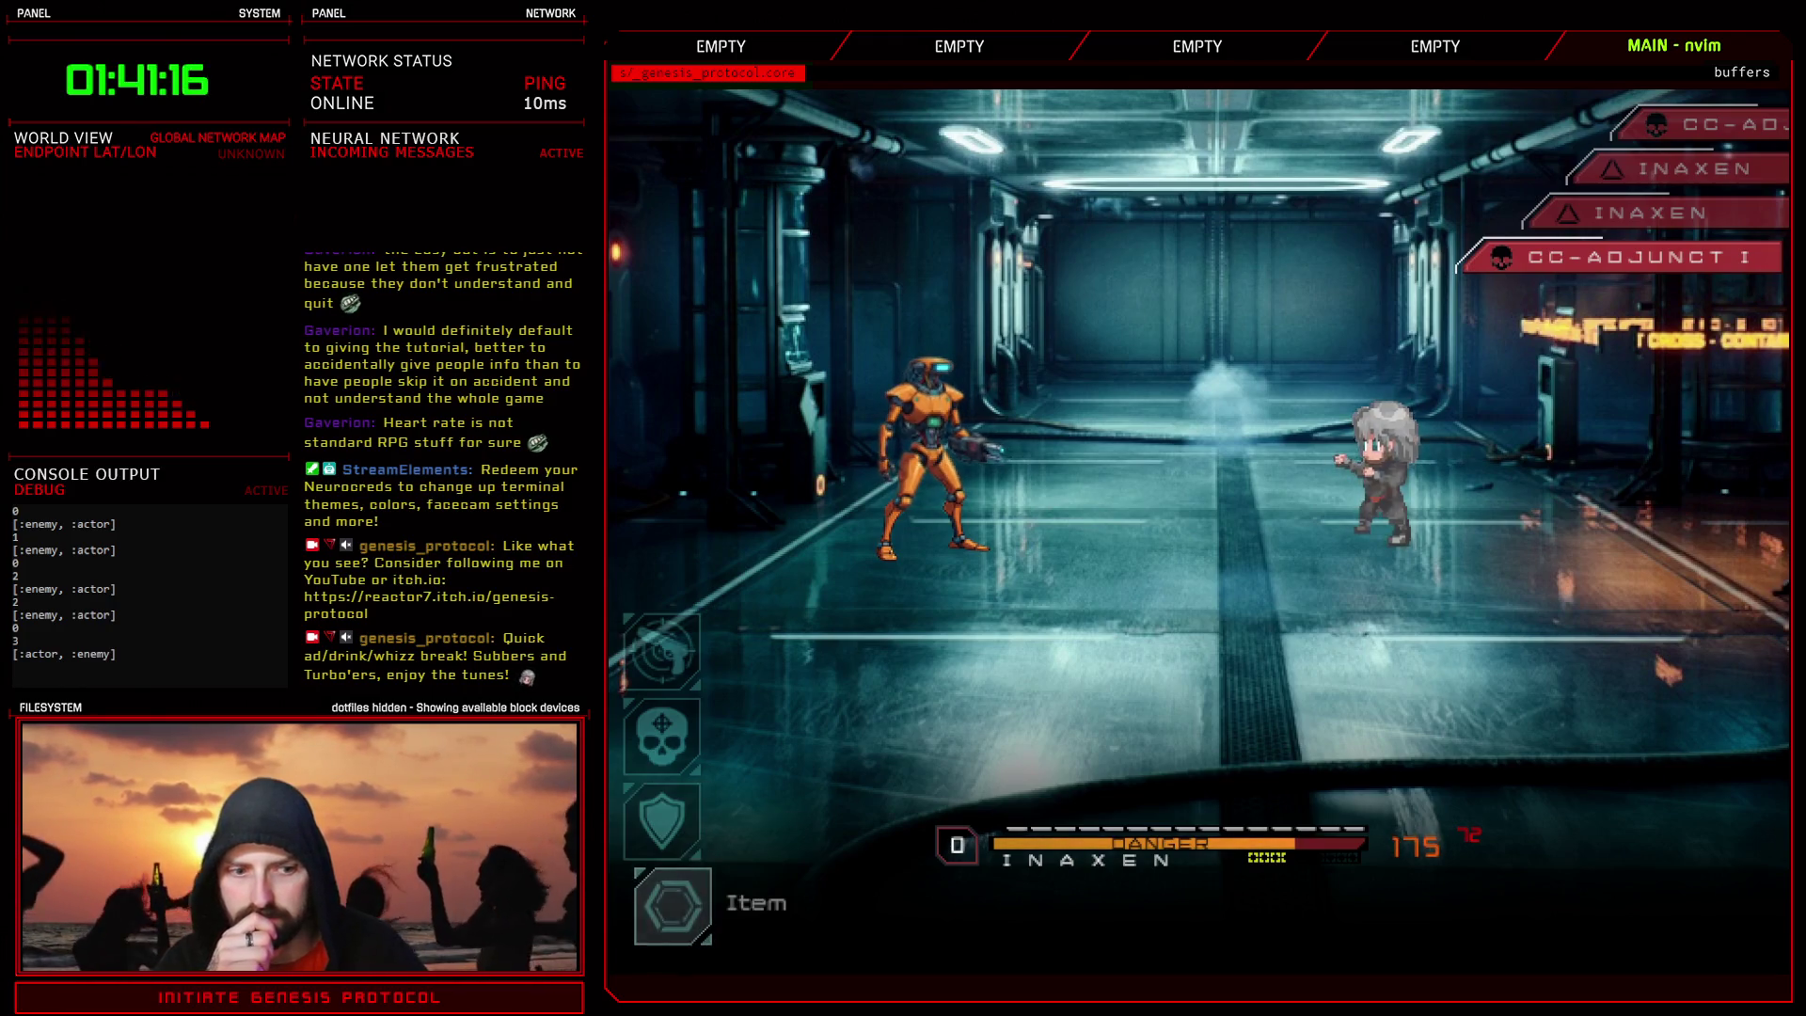
pyautogui.press('Up')
pyautogui.press('Down')
pyautogui.press('Down')
pyautogui.press('Down')
pyautogui.press('Up')
pyautogui.press('Down')
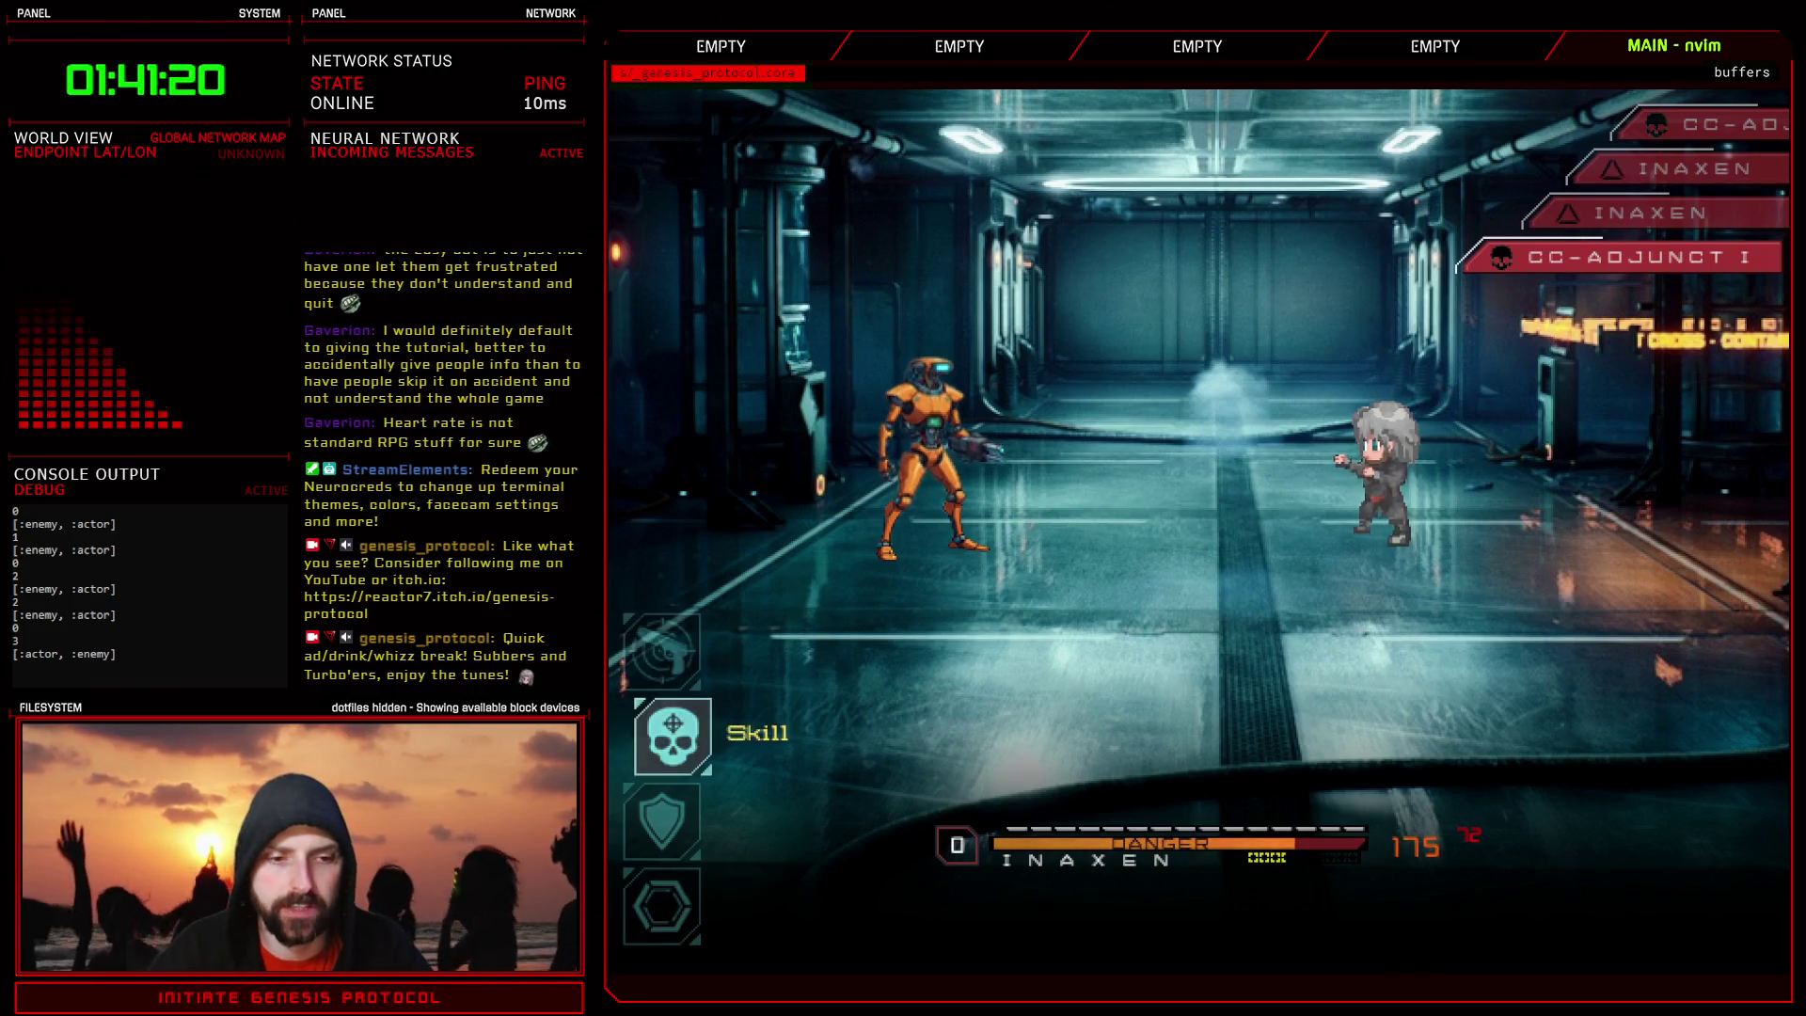
pyautogui.press('Return')
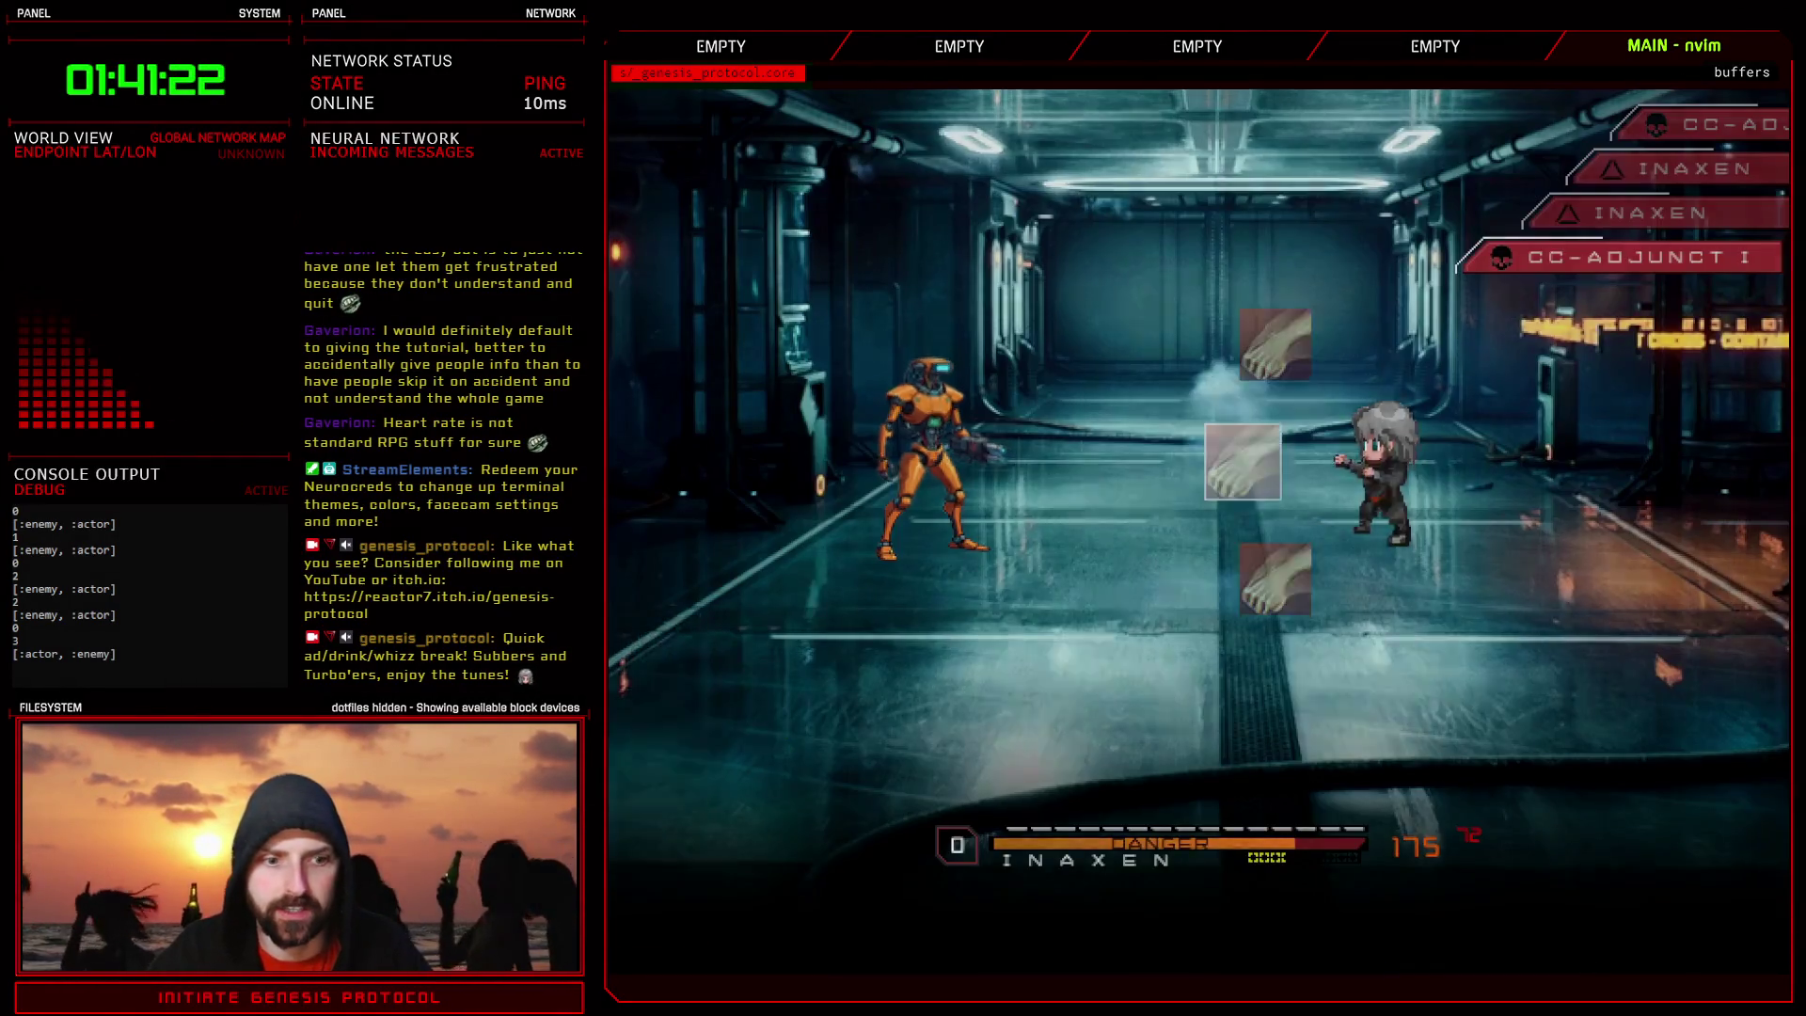
pyautogui.press('Down')
pyautogui.press('Down')
pyautogui.press('Down')
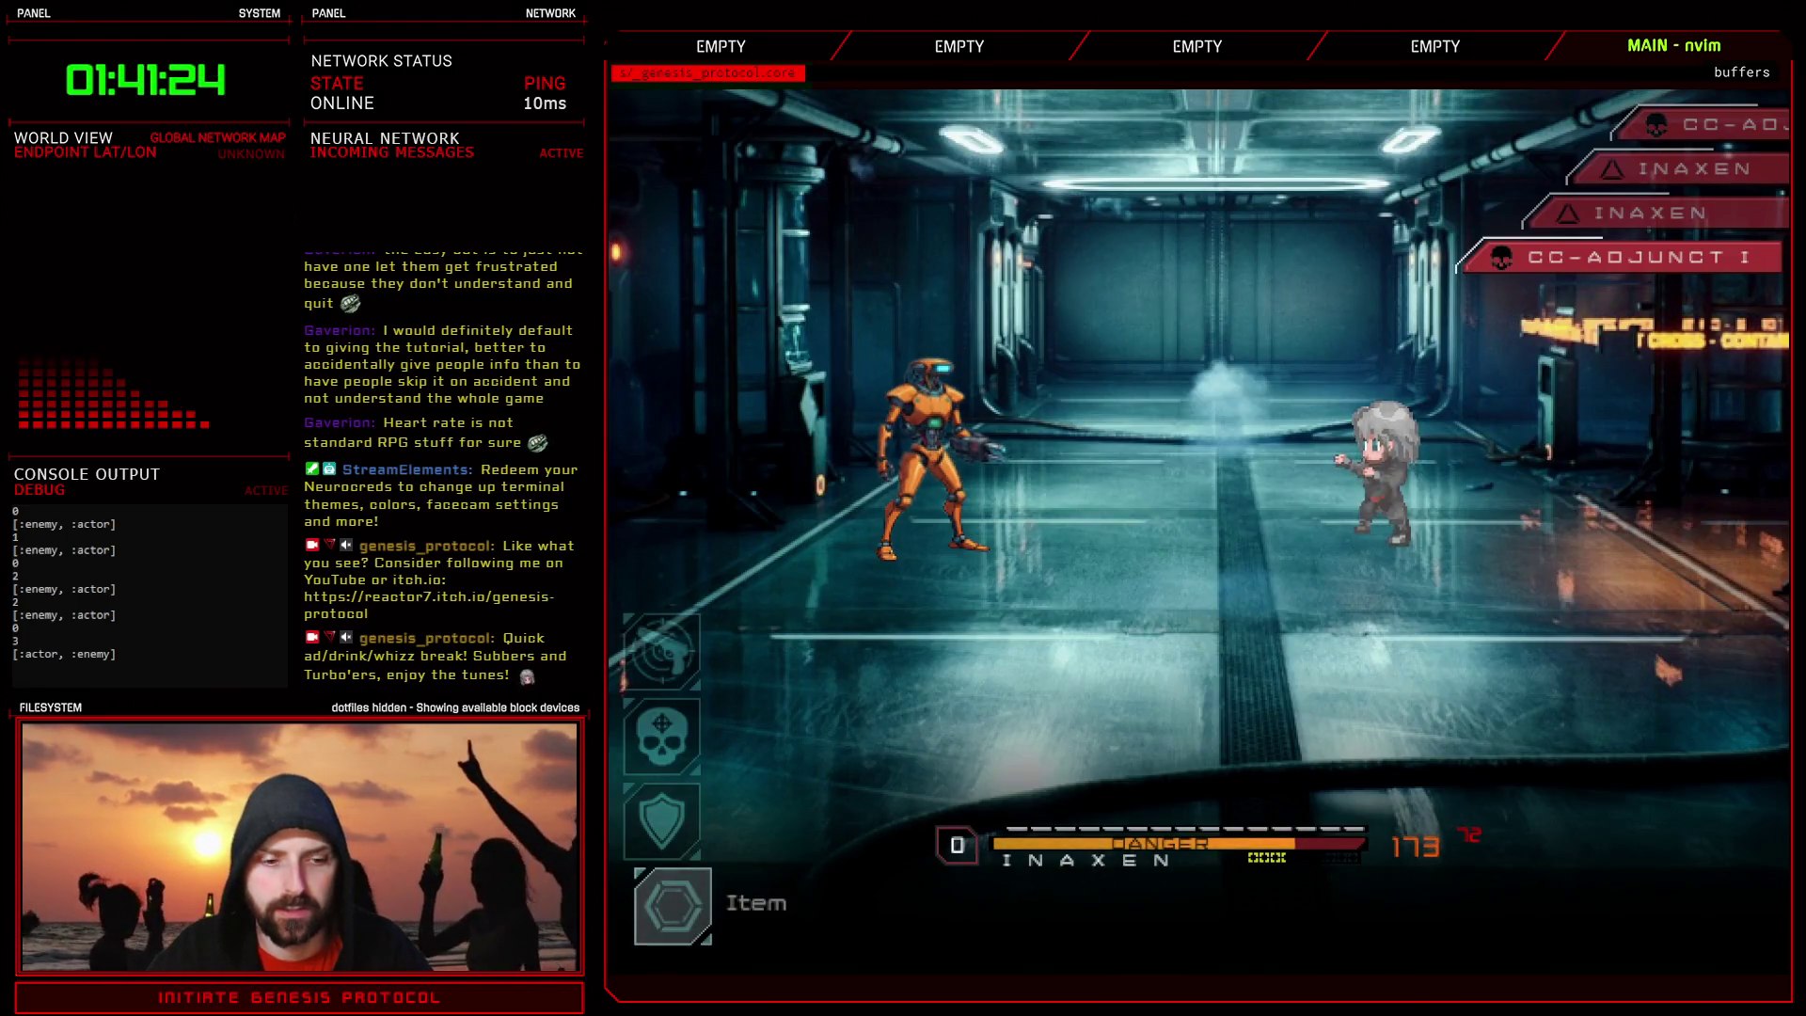
pyautogui.press('Up')
pyautogui.press('Up')
pyautogui.press('Up')
pyautogui.press('Up')
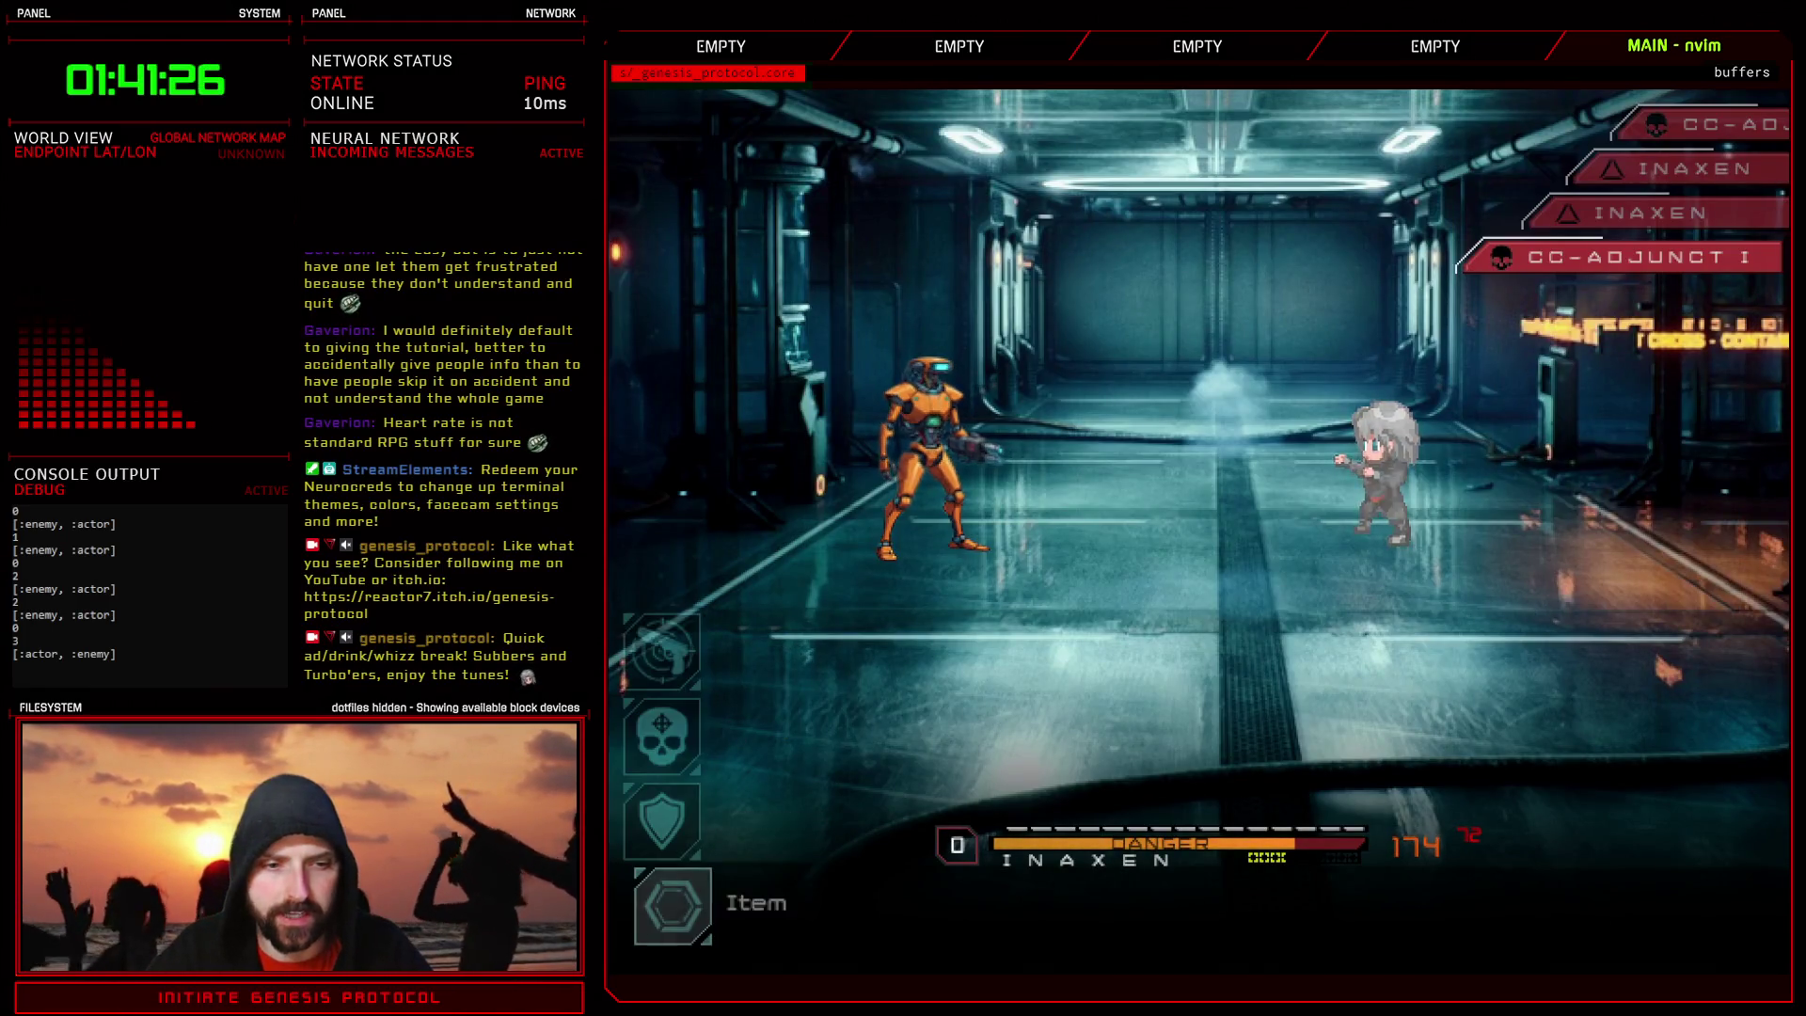
pyautogui.press('Down')
pyautogui.press('Down')
pyautogui.press('Down')
pyautogui.press('Down')
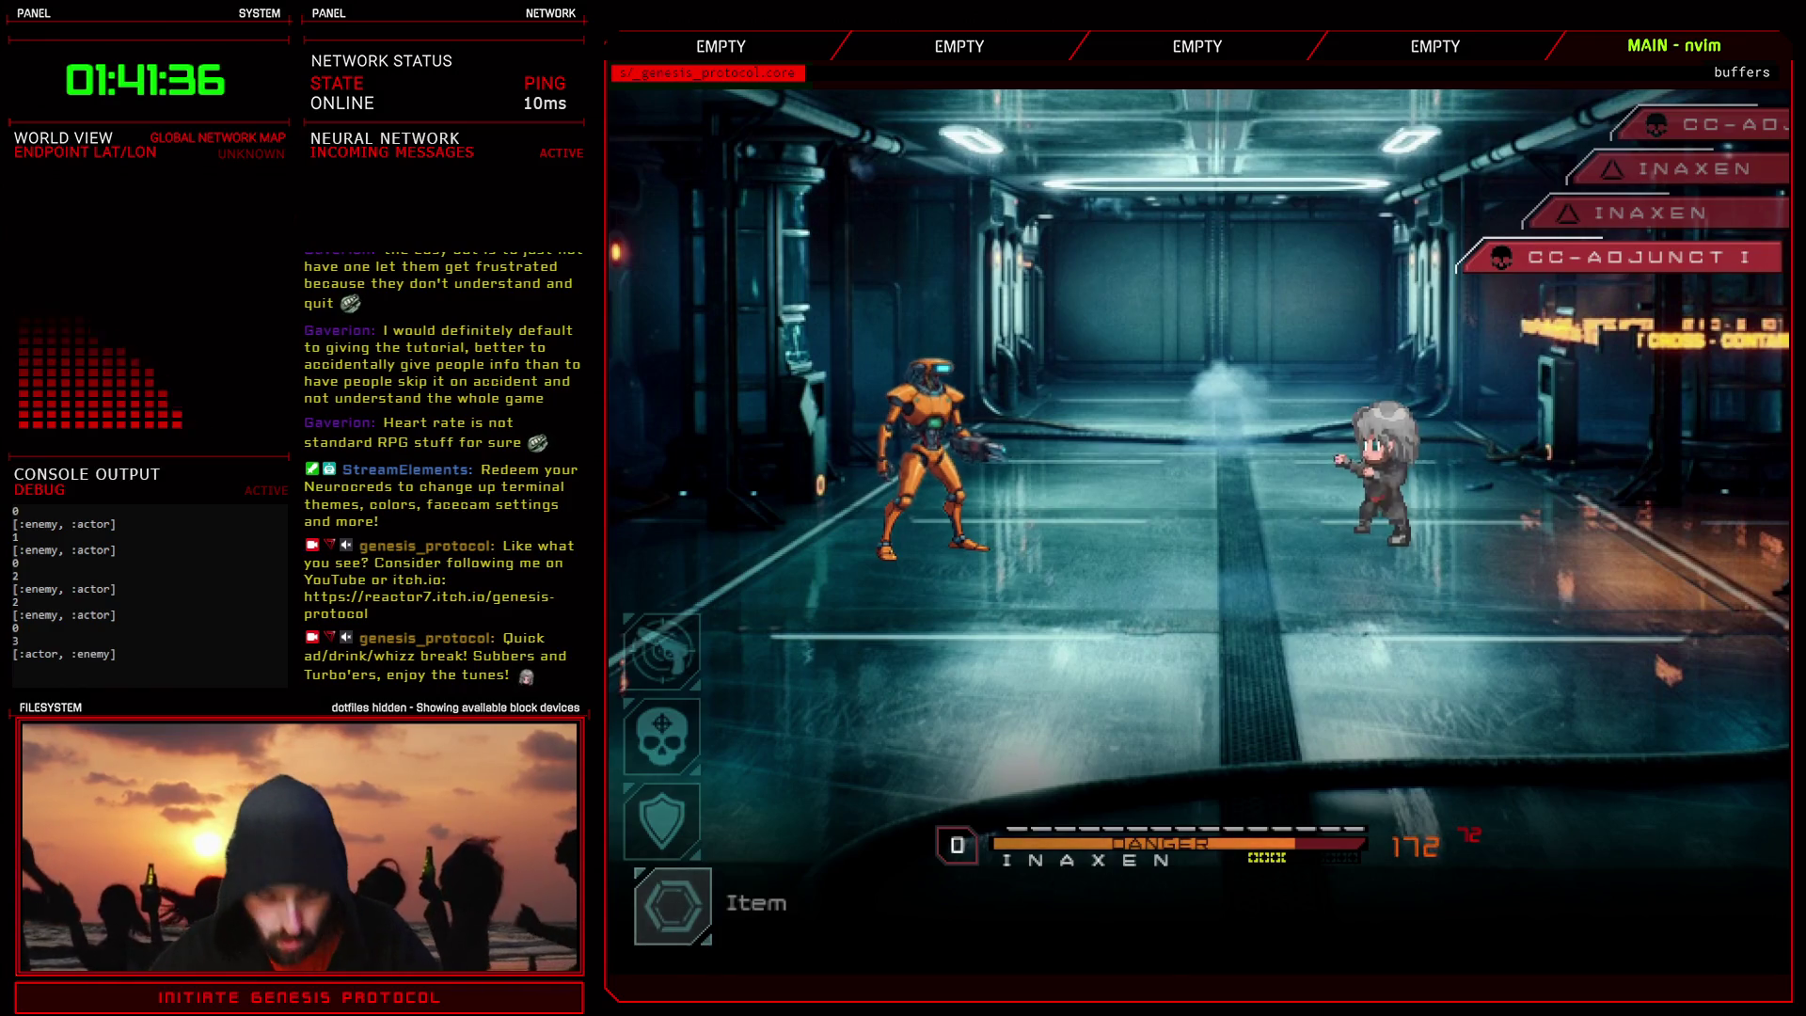
# - Use the debug menu's Manage Party > Items to give the party 1 O-Tablet, then return to battle on Item
pyautogui.press('F9')
pyautogui.press('Down')
pyautogui.press('Down')
pyautogui.press('Down')
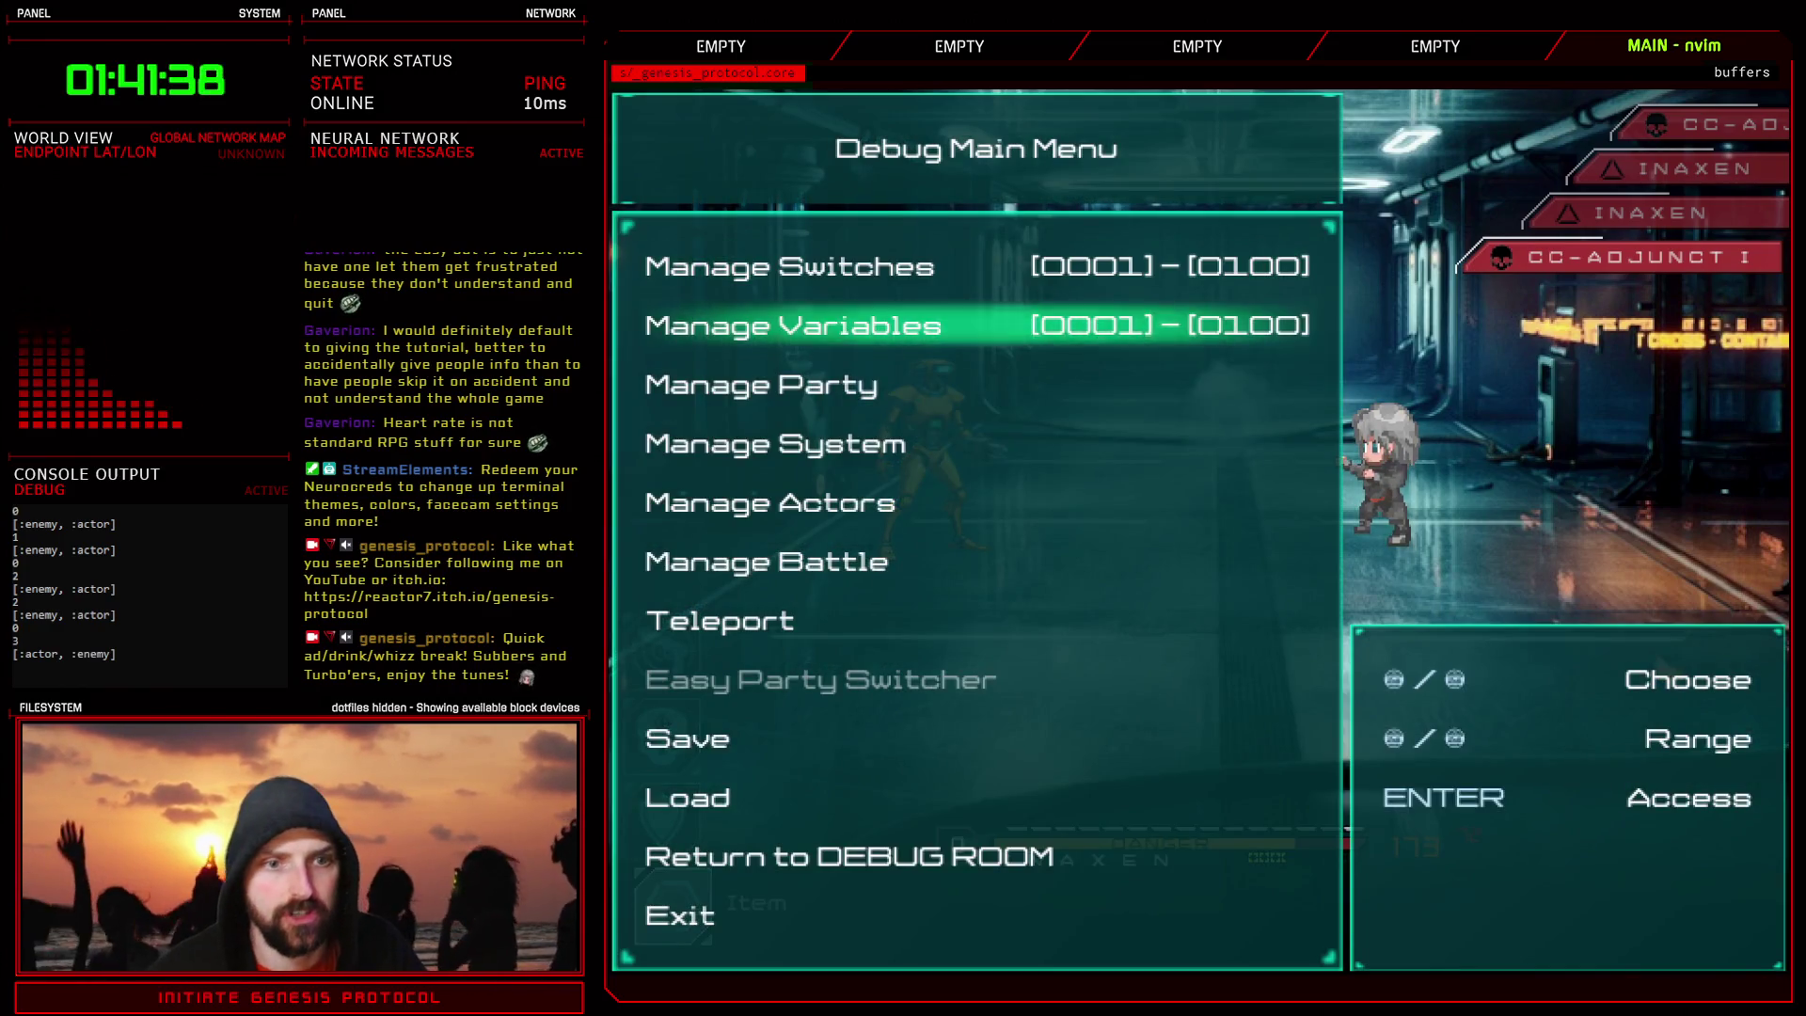
pyautogui.press('Up')
pyautogui.press('Up')
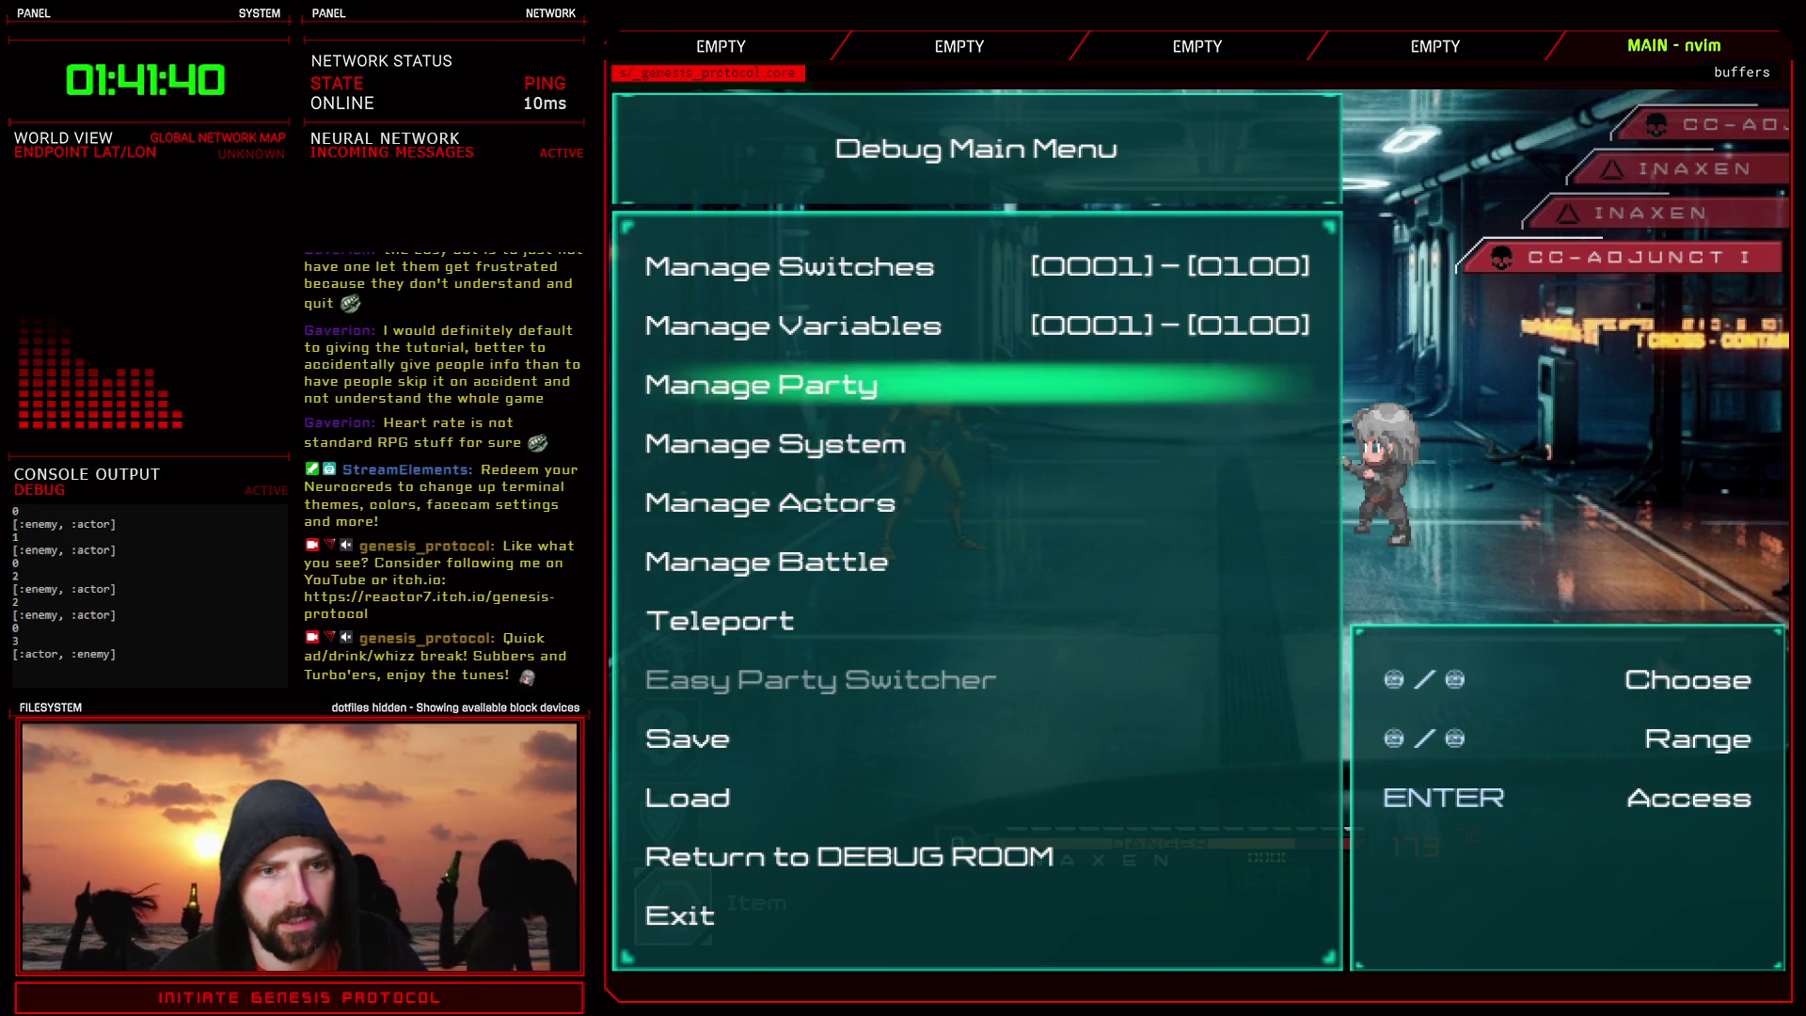
pyautogui.press('Return')
pyautogui.press('Down')
pyautogui.press('Return')
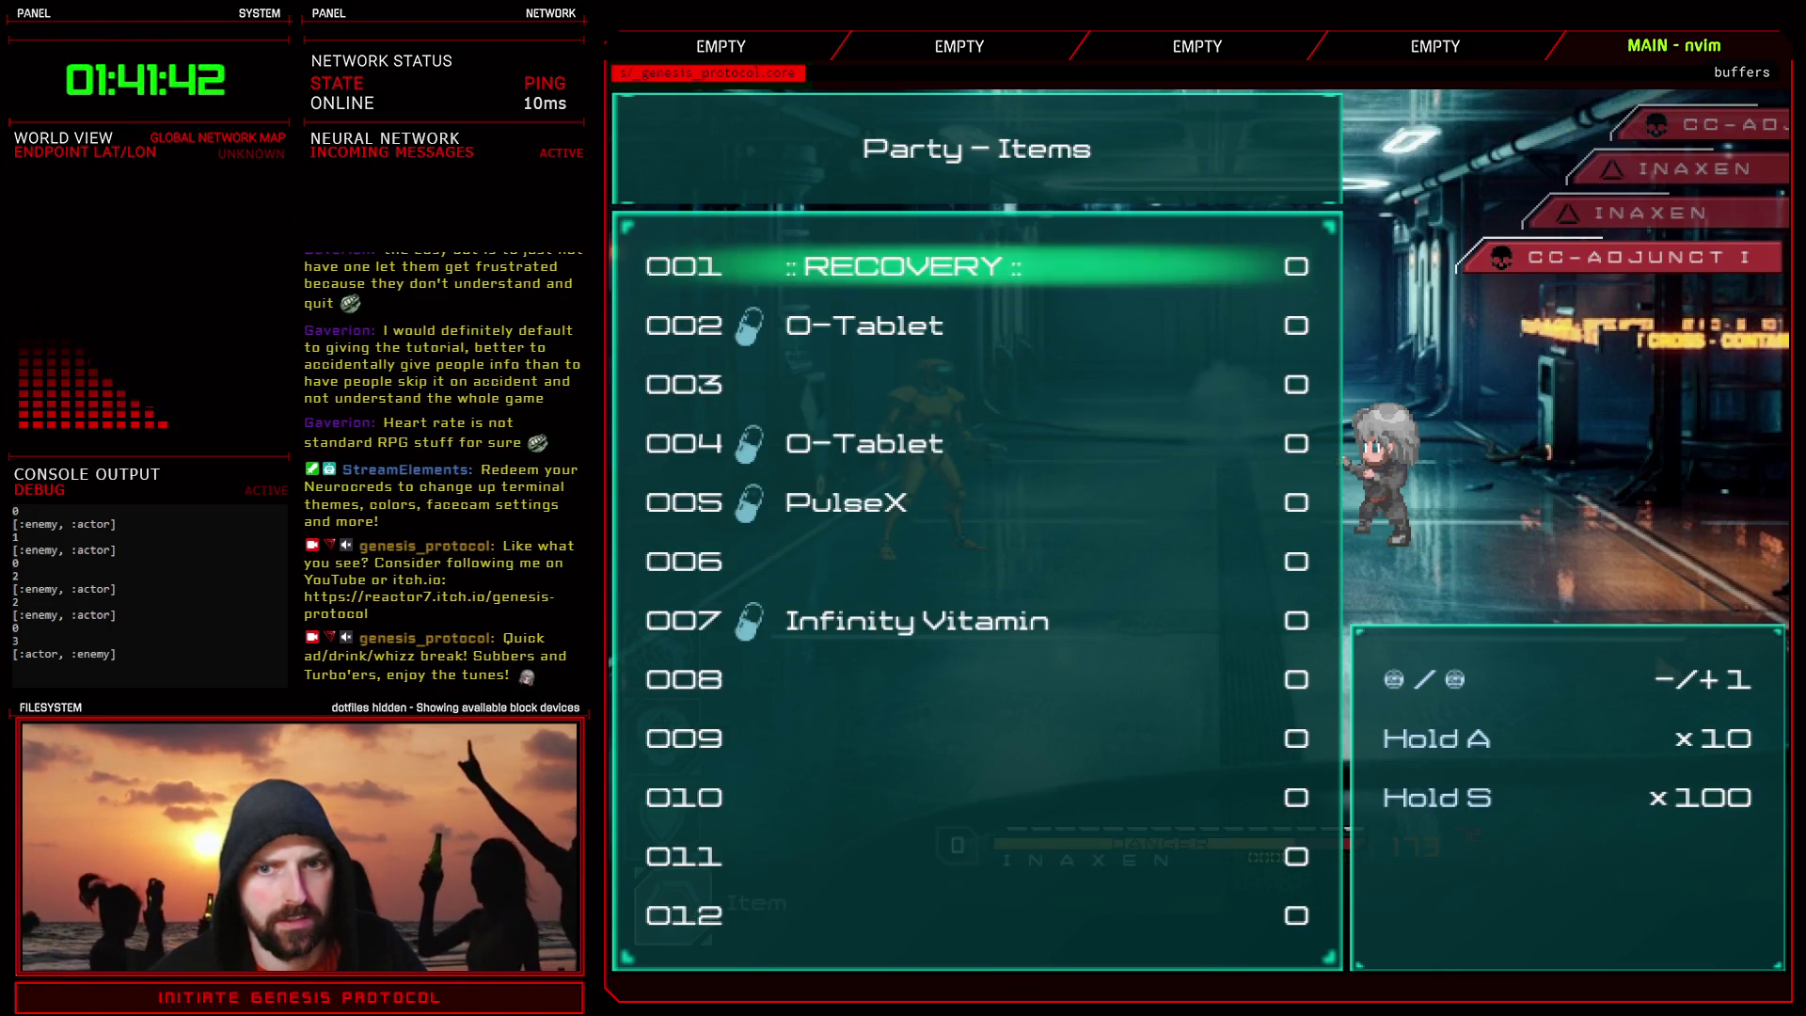
pyautogui.press('Down')
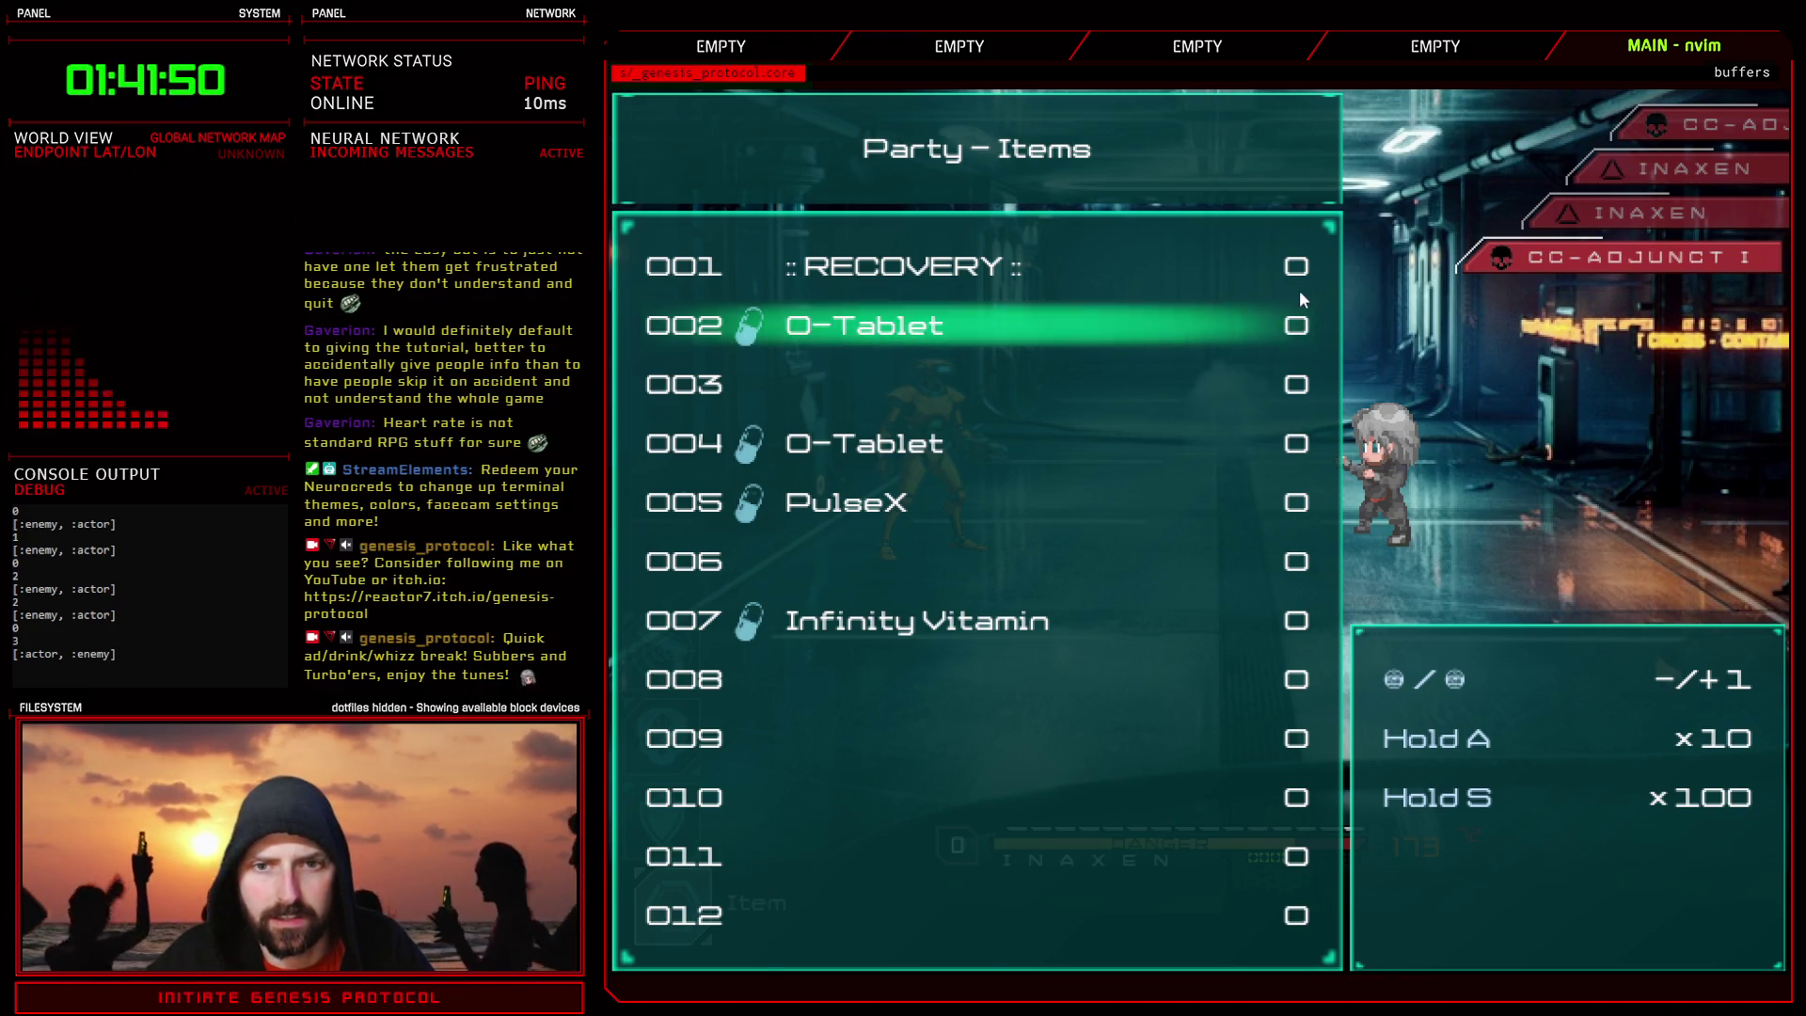
pyautogui.press('Right')
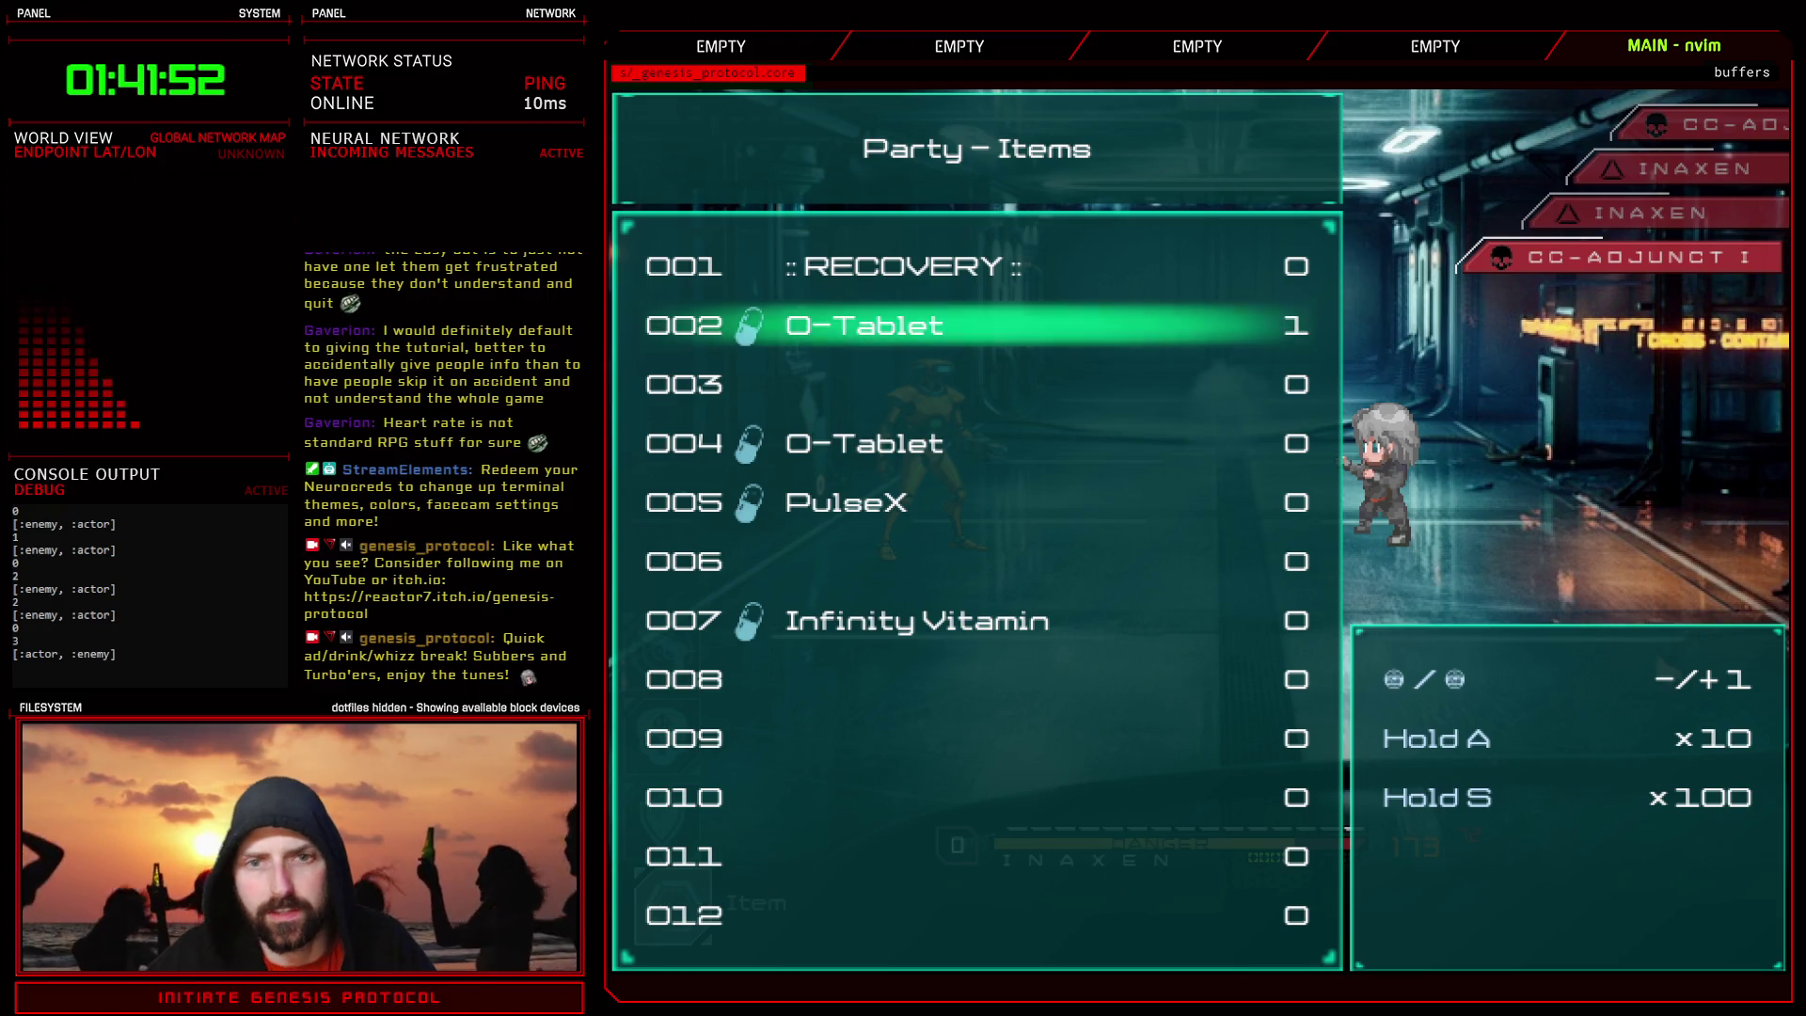
pyautogui.press('Escape')
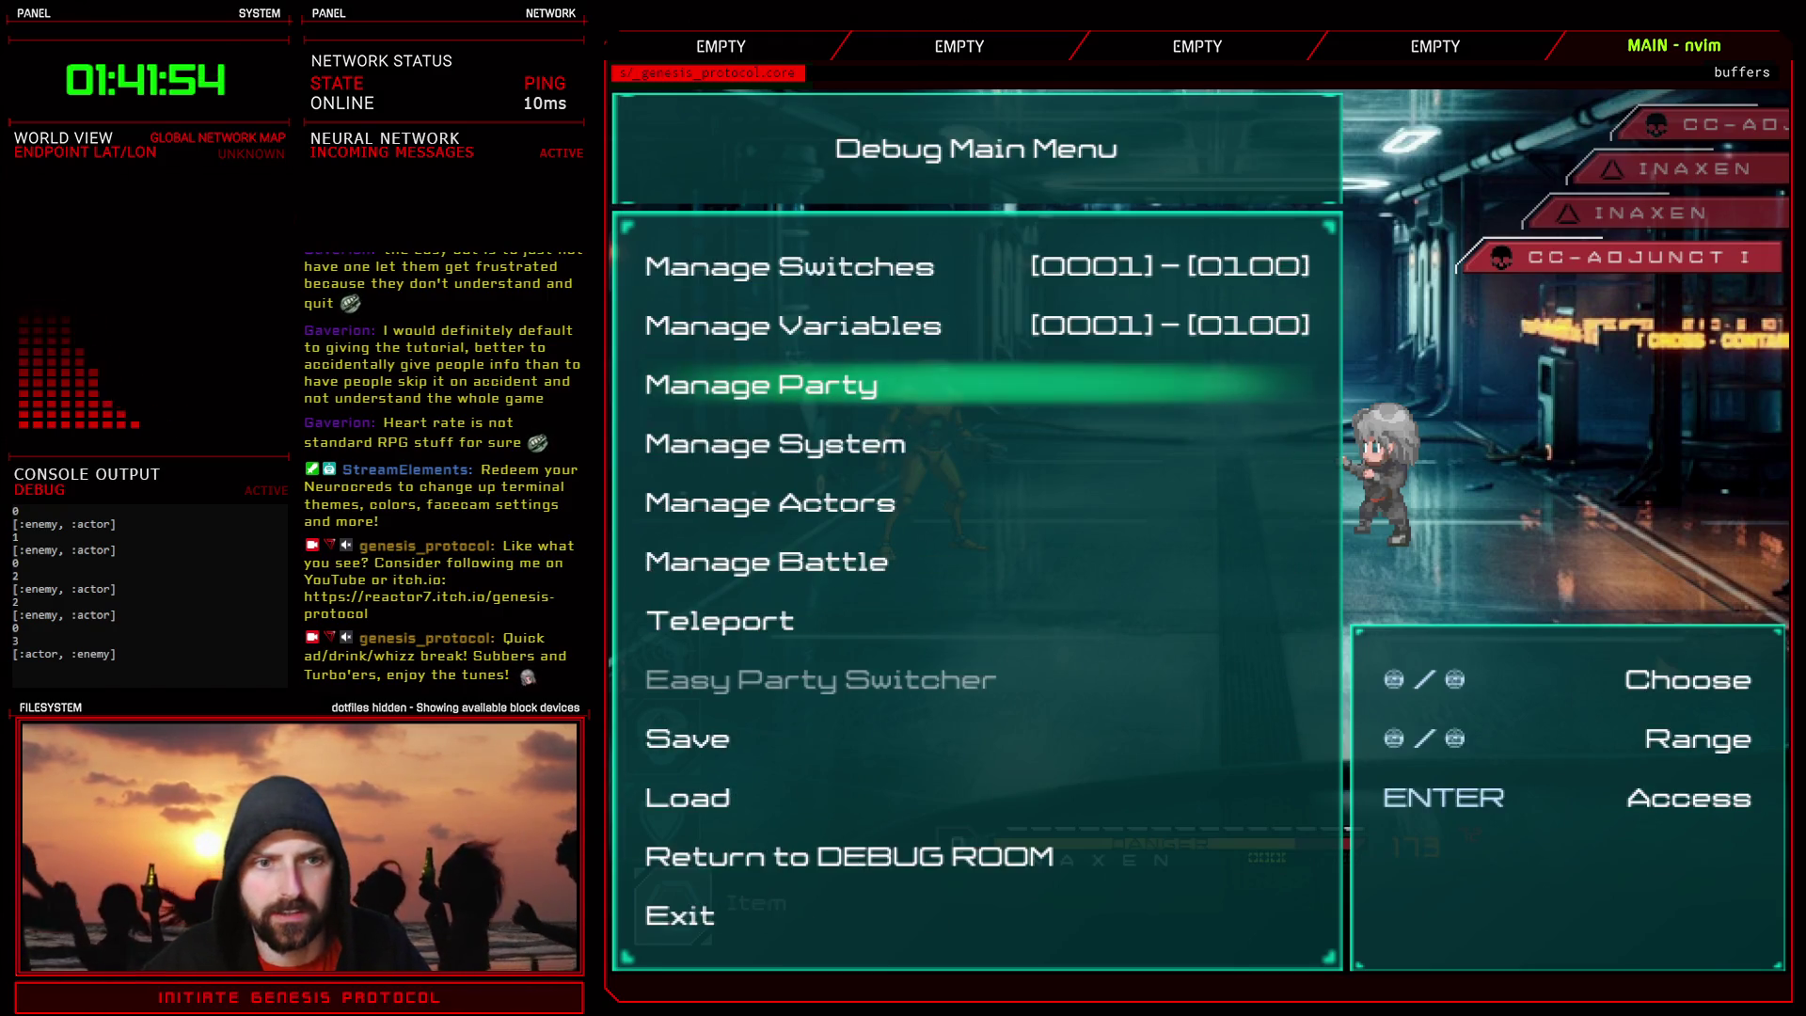
pyautogui.press('Escape')
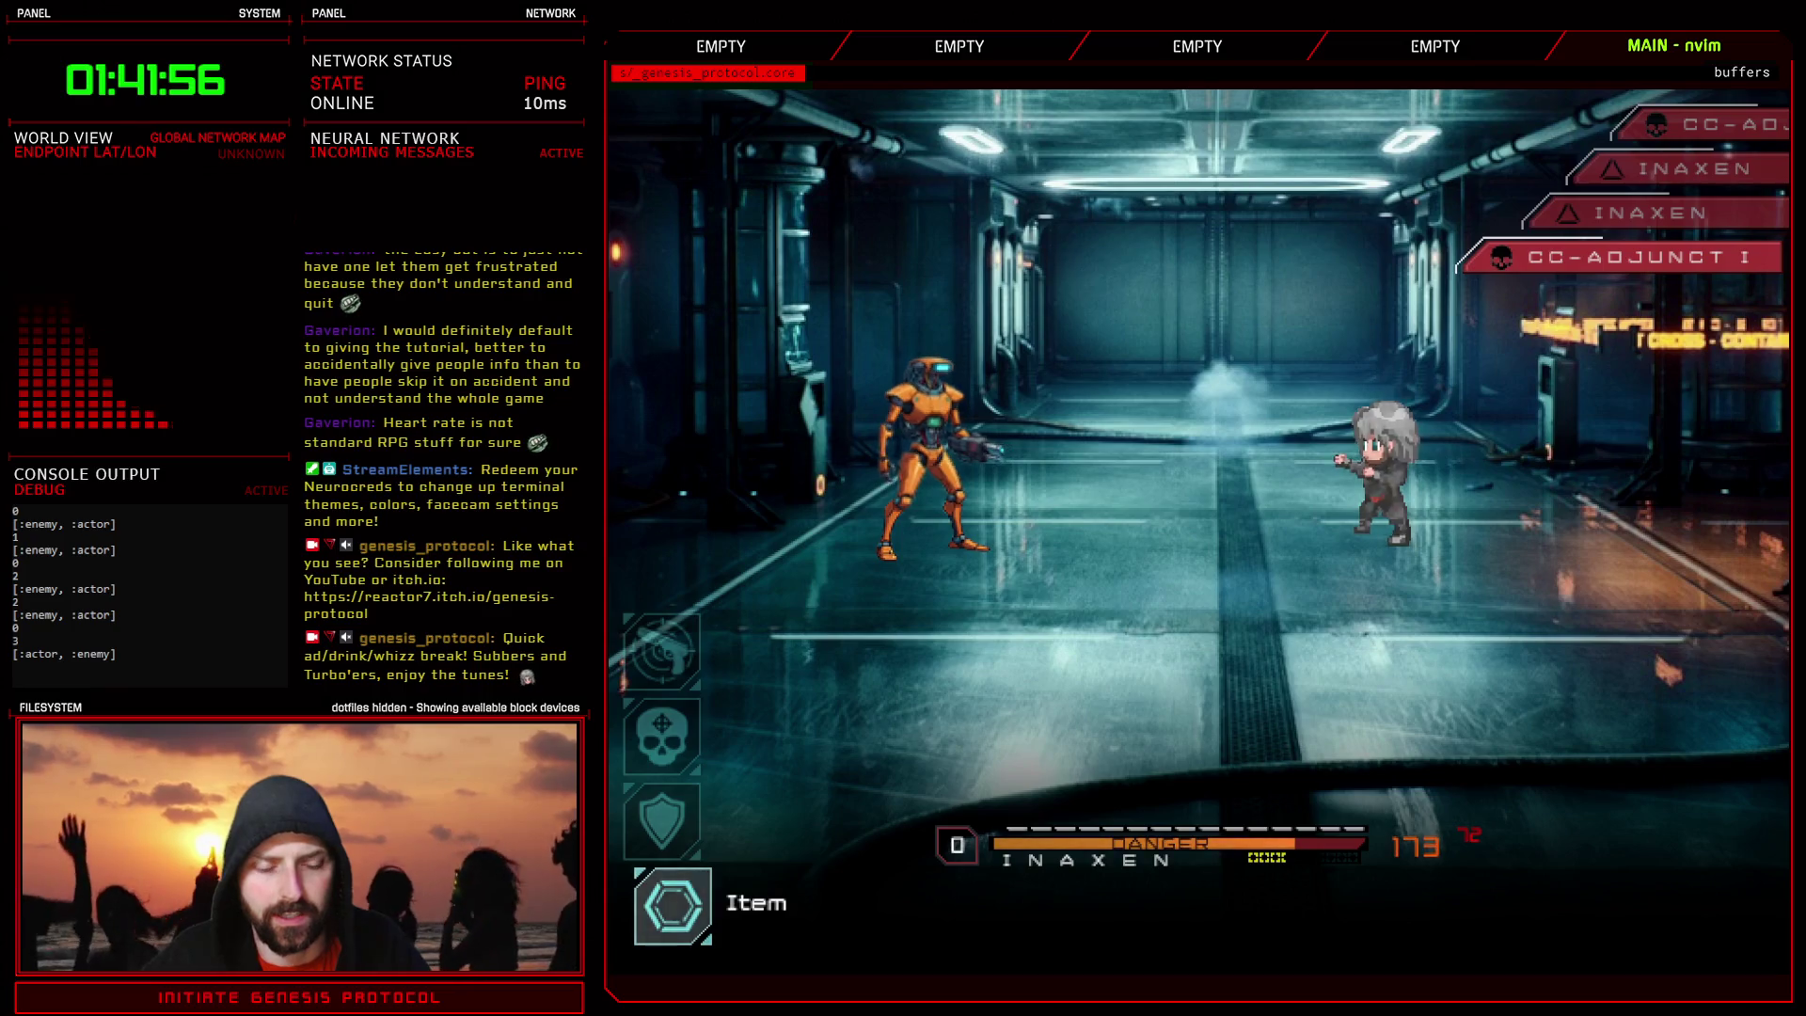
pyautogui.press('Return')
# - Use an O-Tablet to lower heart rate and dismiss the Blood Toxicity tutorial
pyautogui.press('Down')
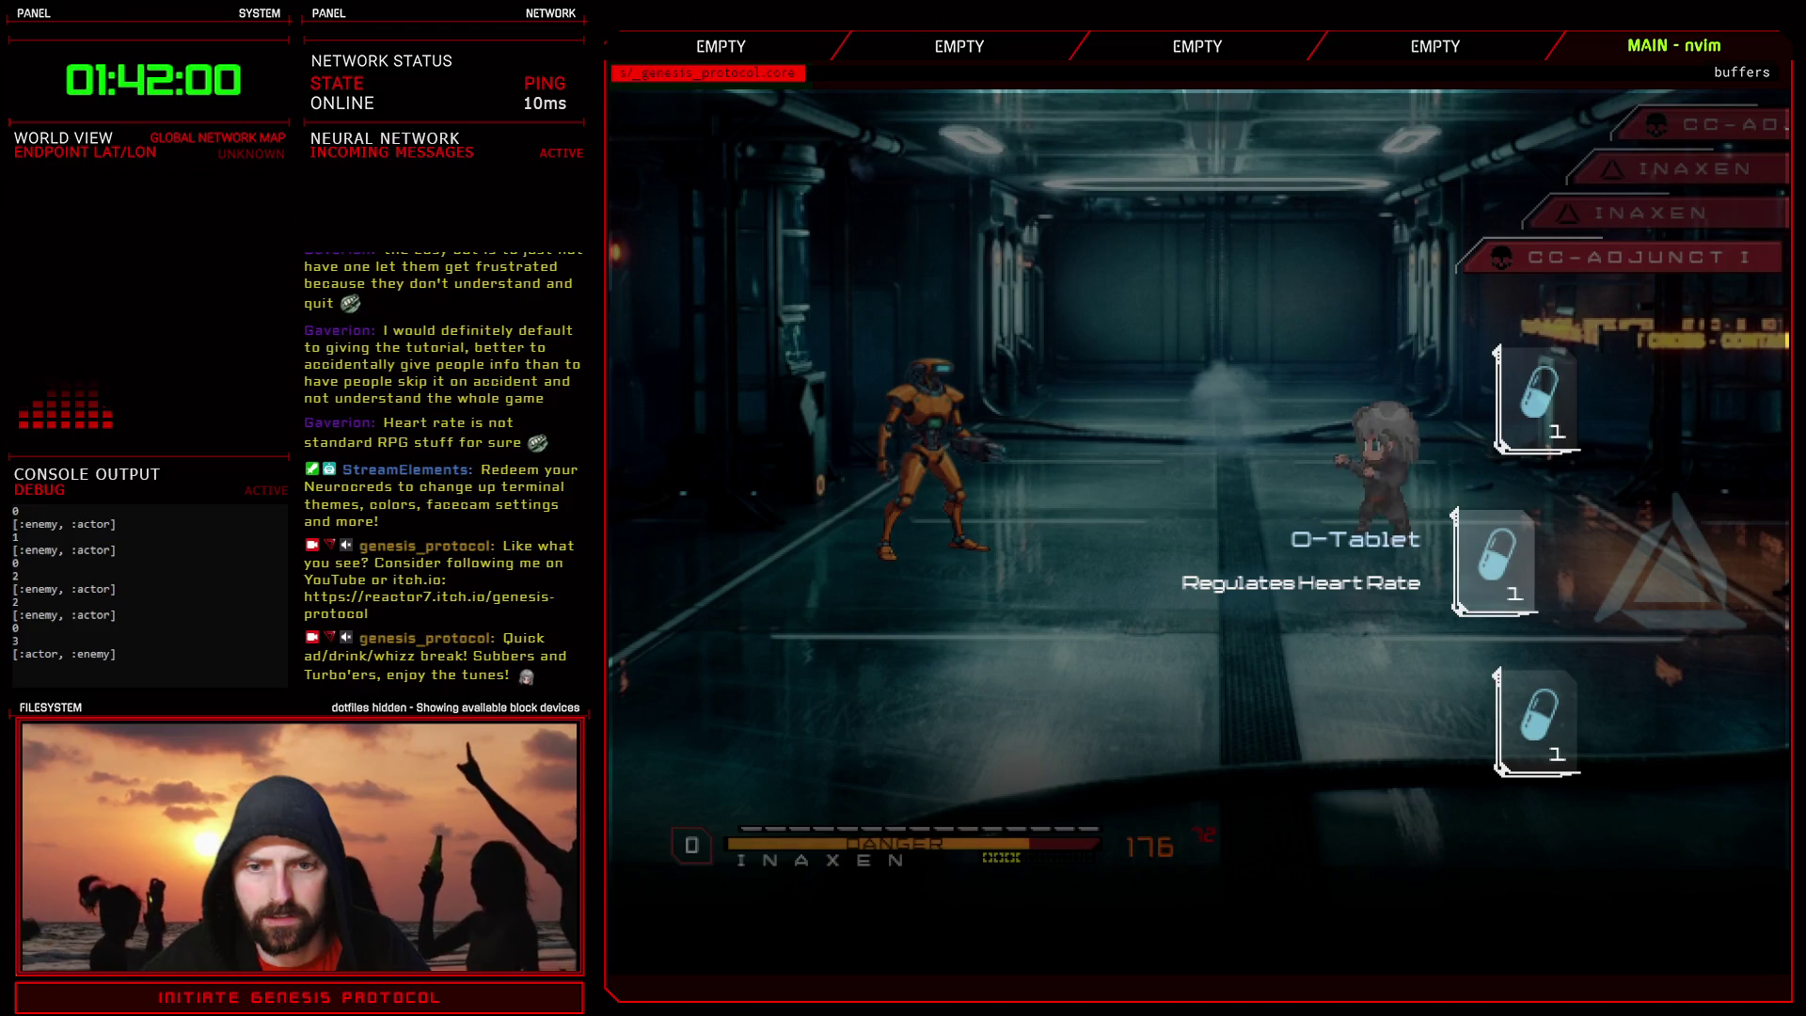
pyautogui.press('Down')
pyautogui.press('Return')
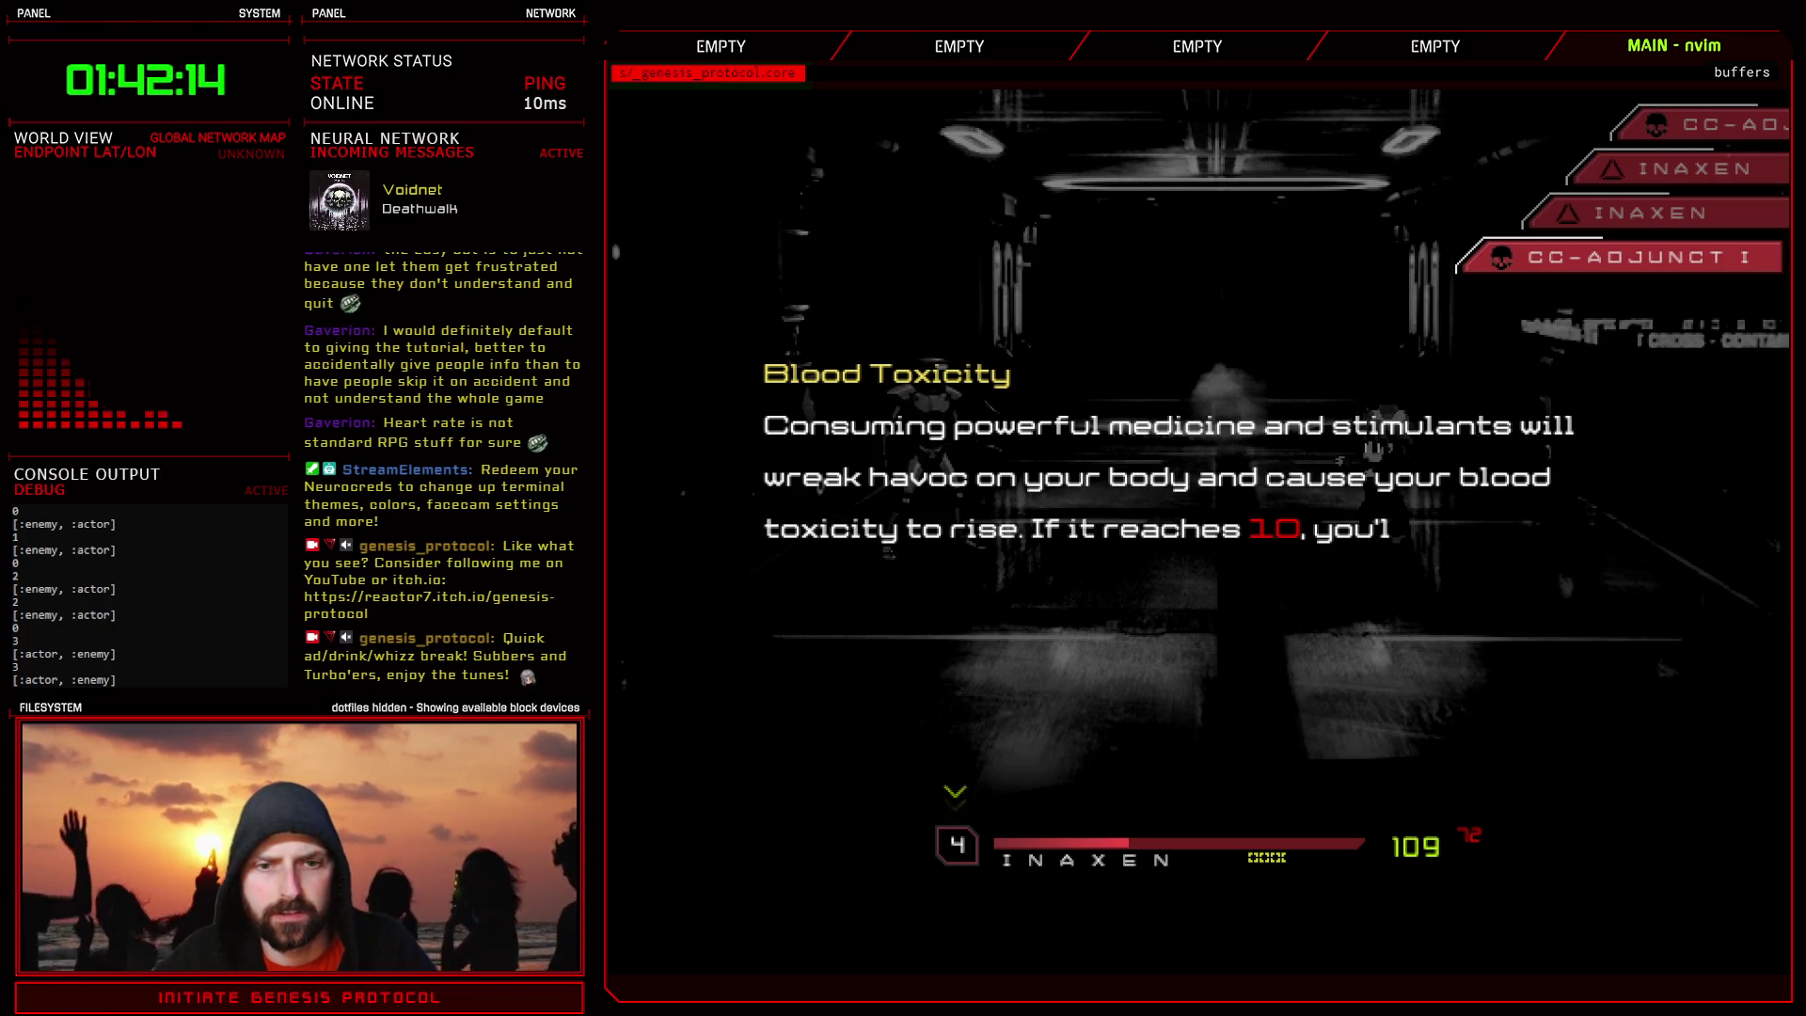
pyautogui.press('Return')
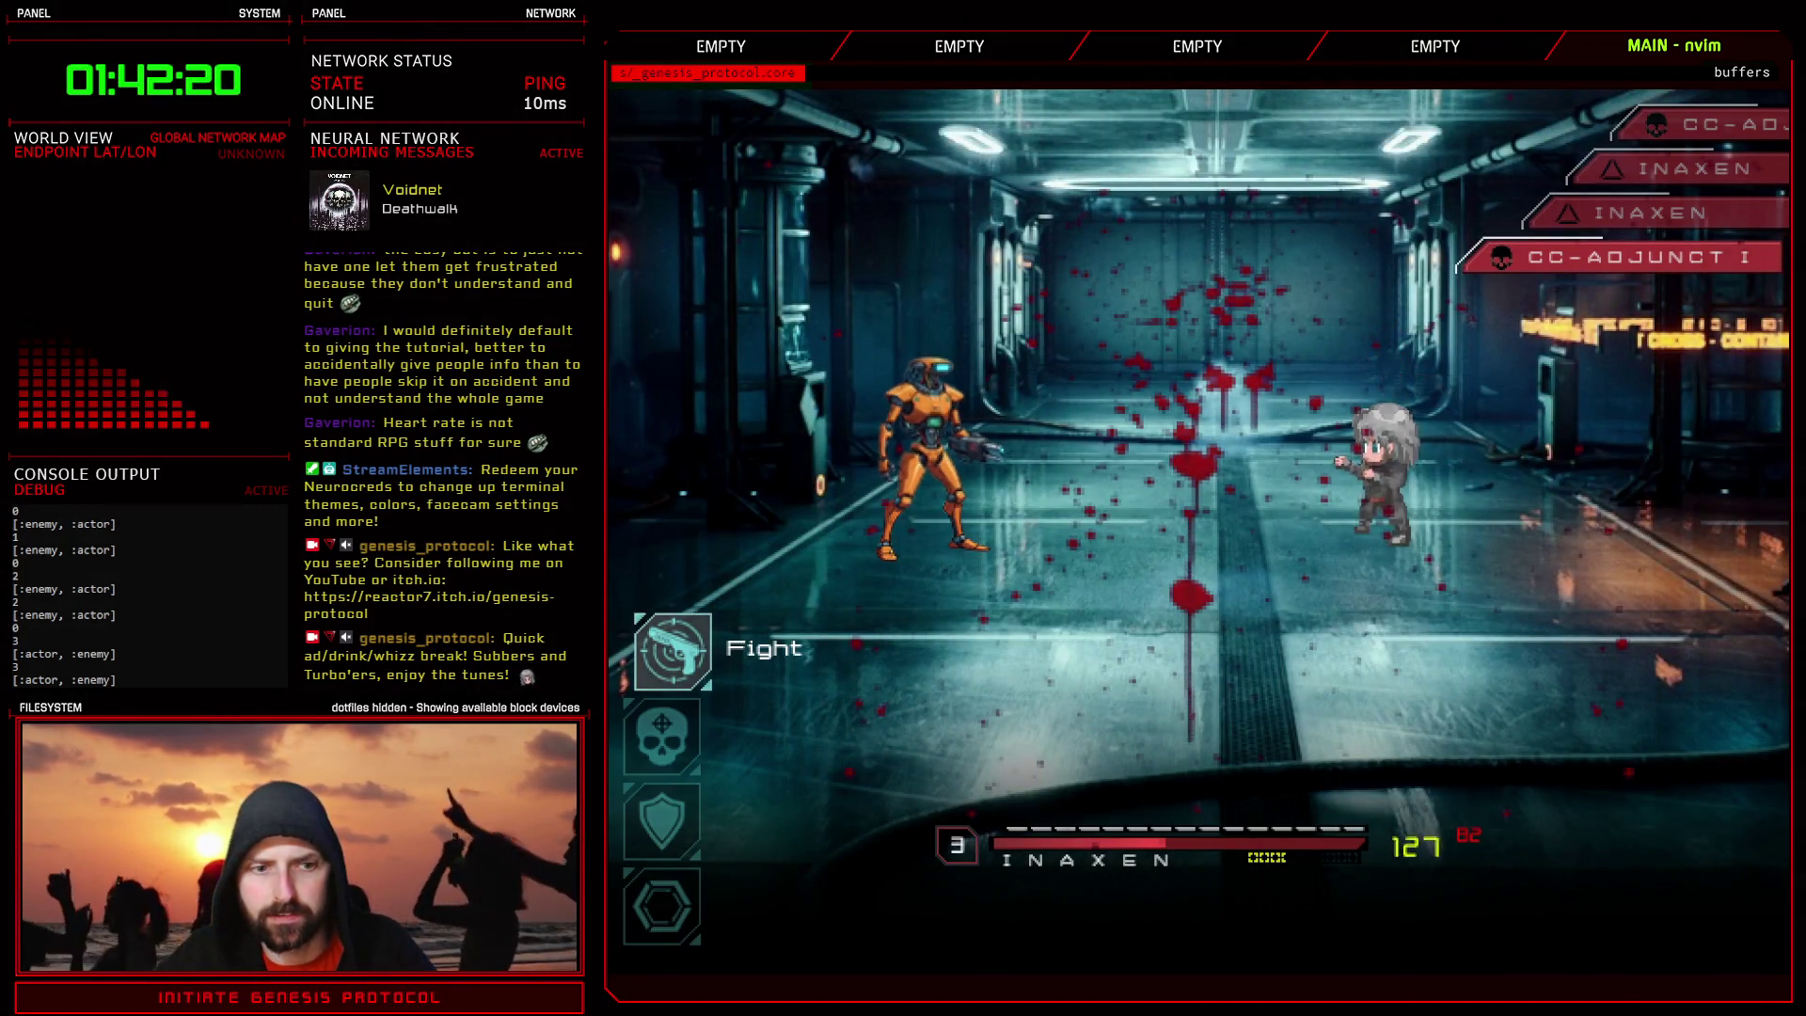
# - Defeat CC-Adjunct I with Fisticuffs and take the Android Head, Circuit Board and O-Tablets
pyautogui.press('Return')
pyautogui.press('Escape')
pyautogui.press('Down')
pyautogui.press('Down')
pyautogui.press('Up')
pyautogui.press('Up')
pyautogui.press('Return')
pyautogui.press('Escape')
pyautogui.press('Up')
pyautogui.press('Return')
pyautogui.press('Escape')
pyautogui.press('Down')
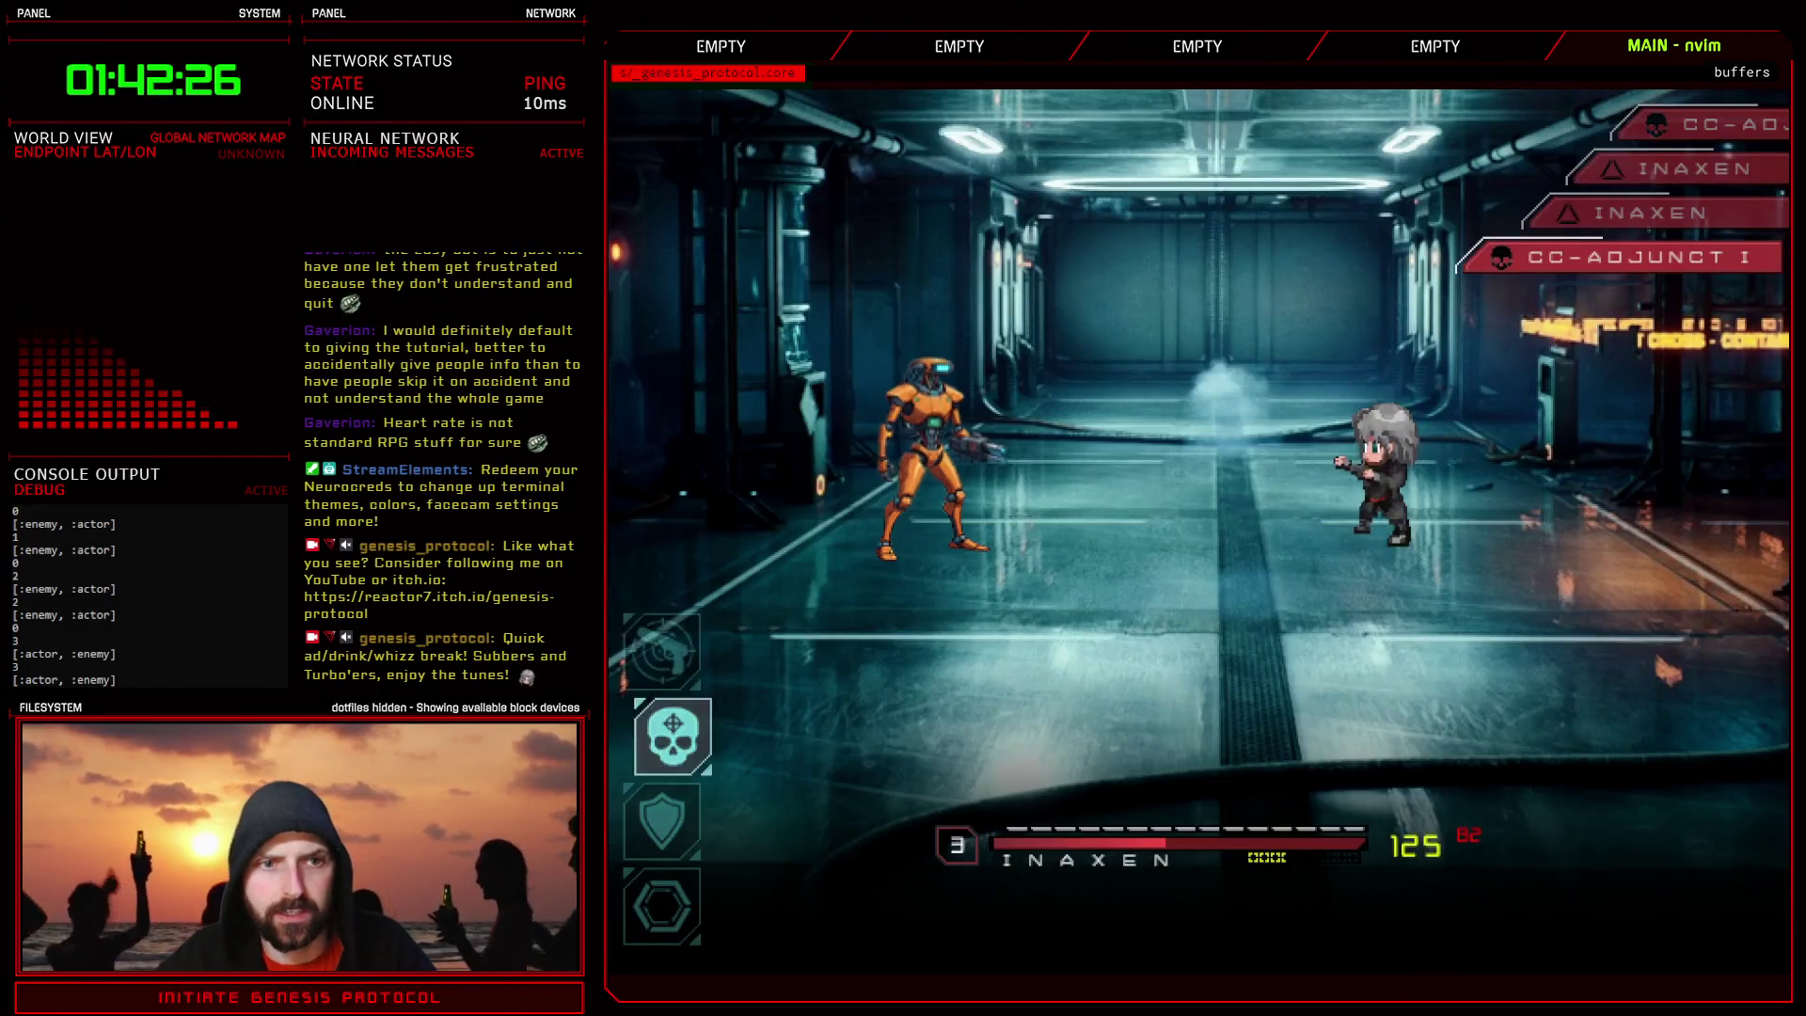
pyautogui.press('Return')
pyautogui.press('Escape')
pyautogui.press('Return')
pyautogui.press('Return')
pyautogui.press('Return')
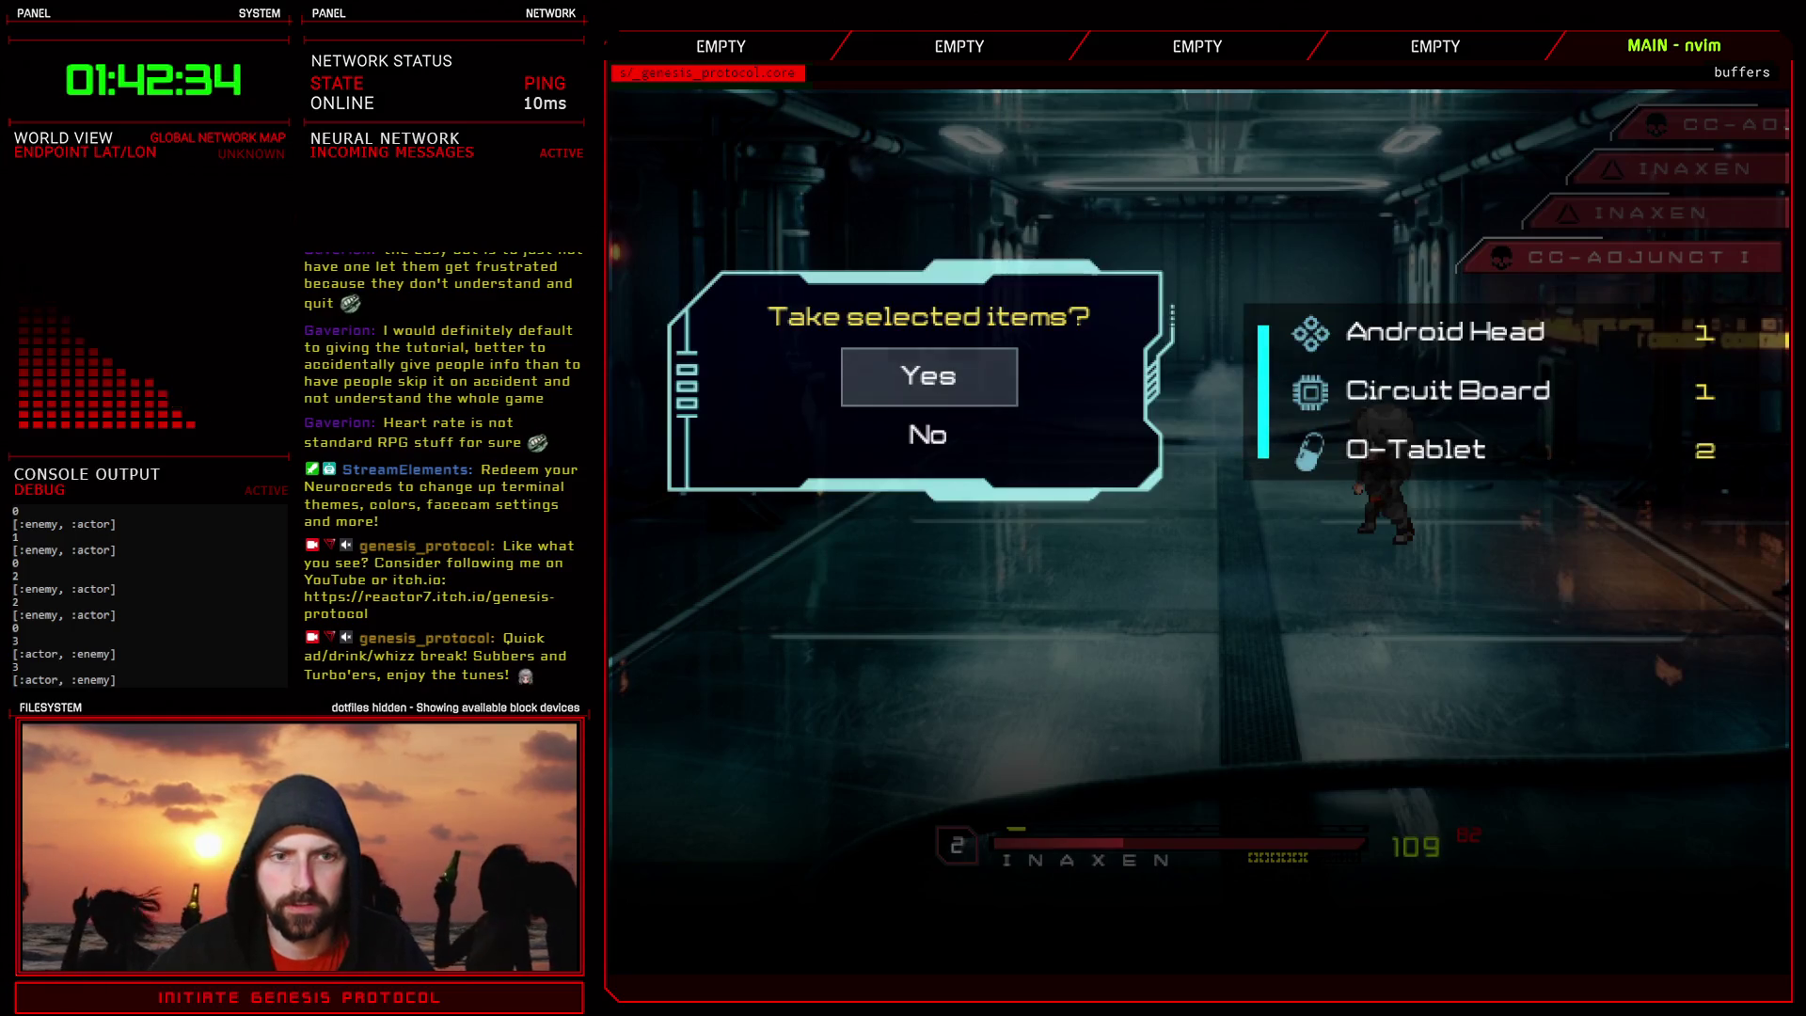
pyautogui.press('Return')
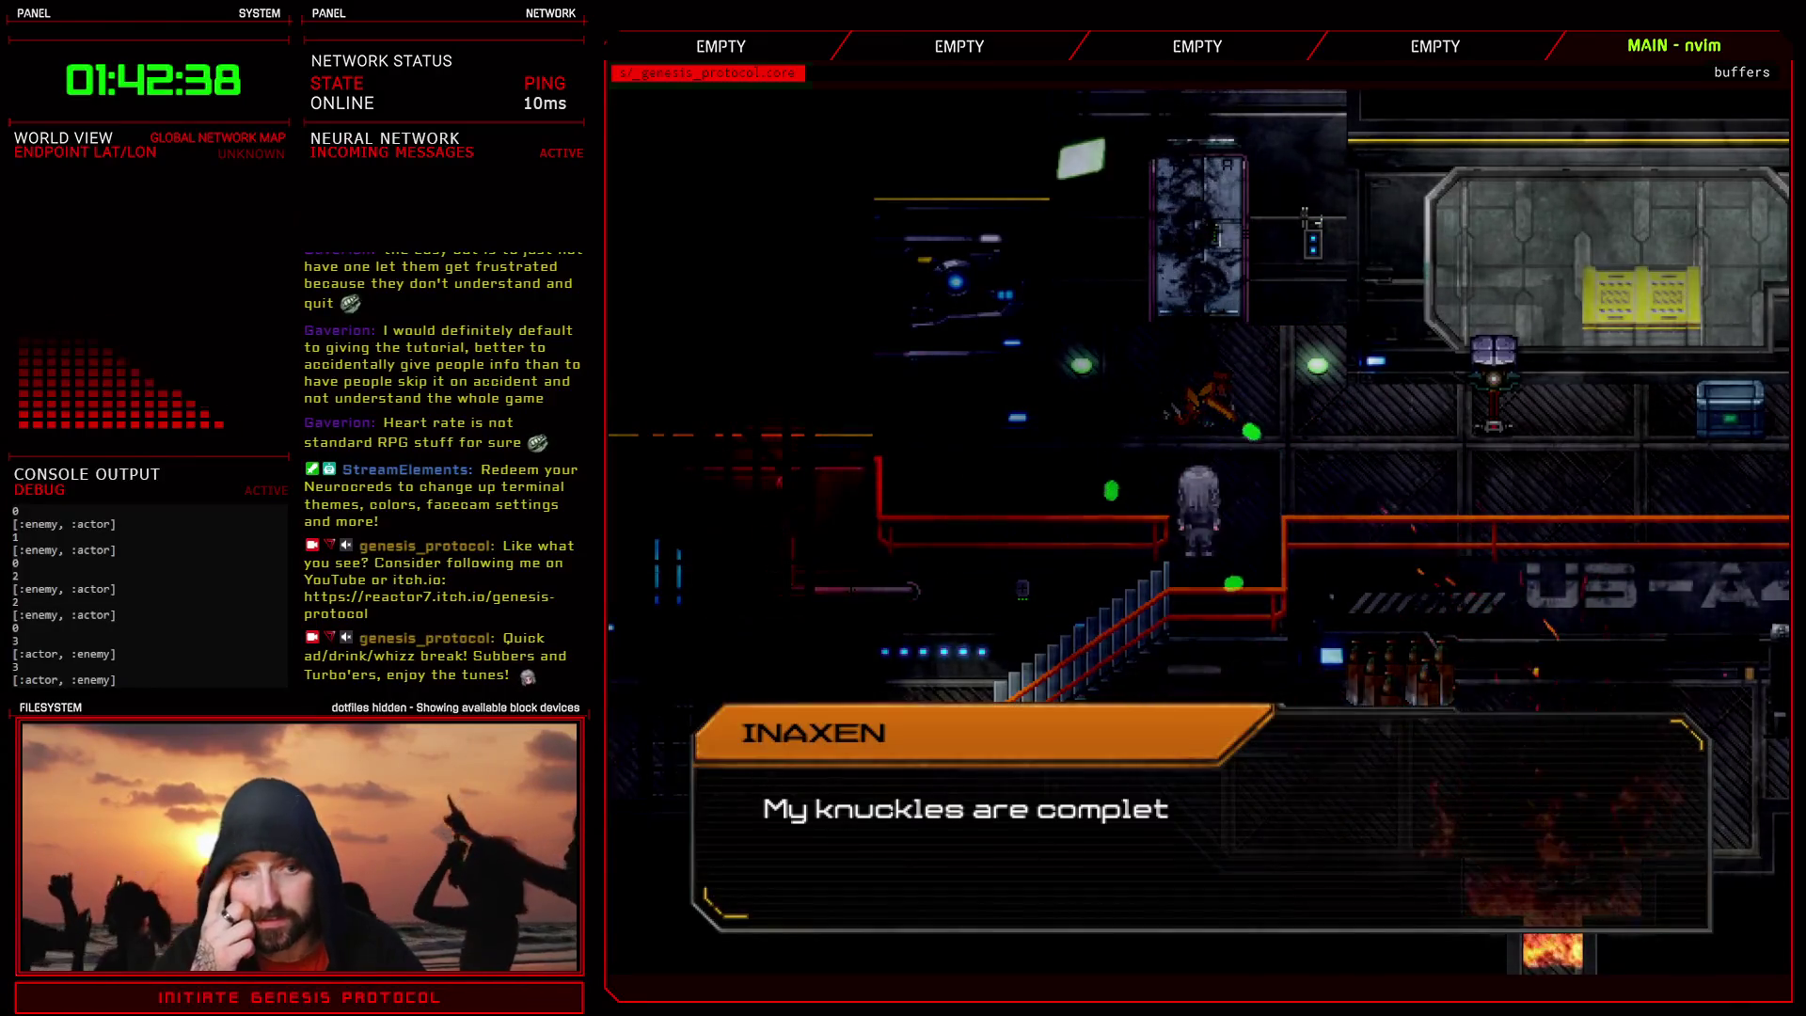
# - Finish the character's dialogue and overwrite the save file through the debug menu's Save option
pyautogui.press('Return')
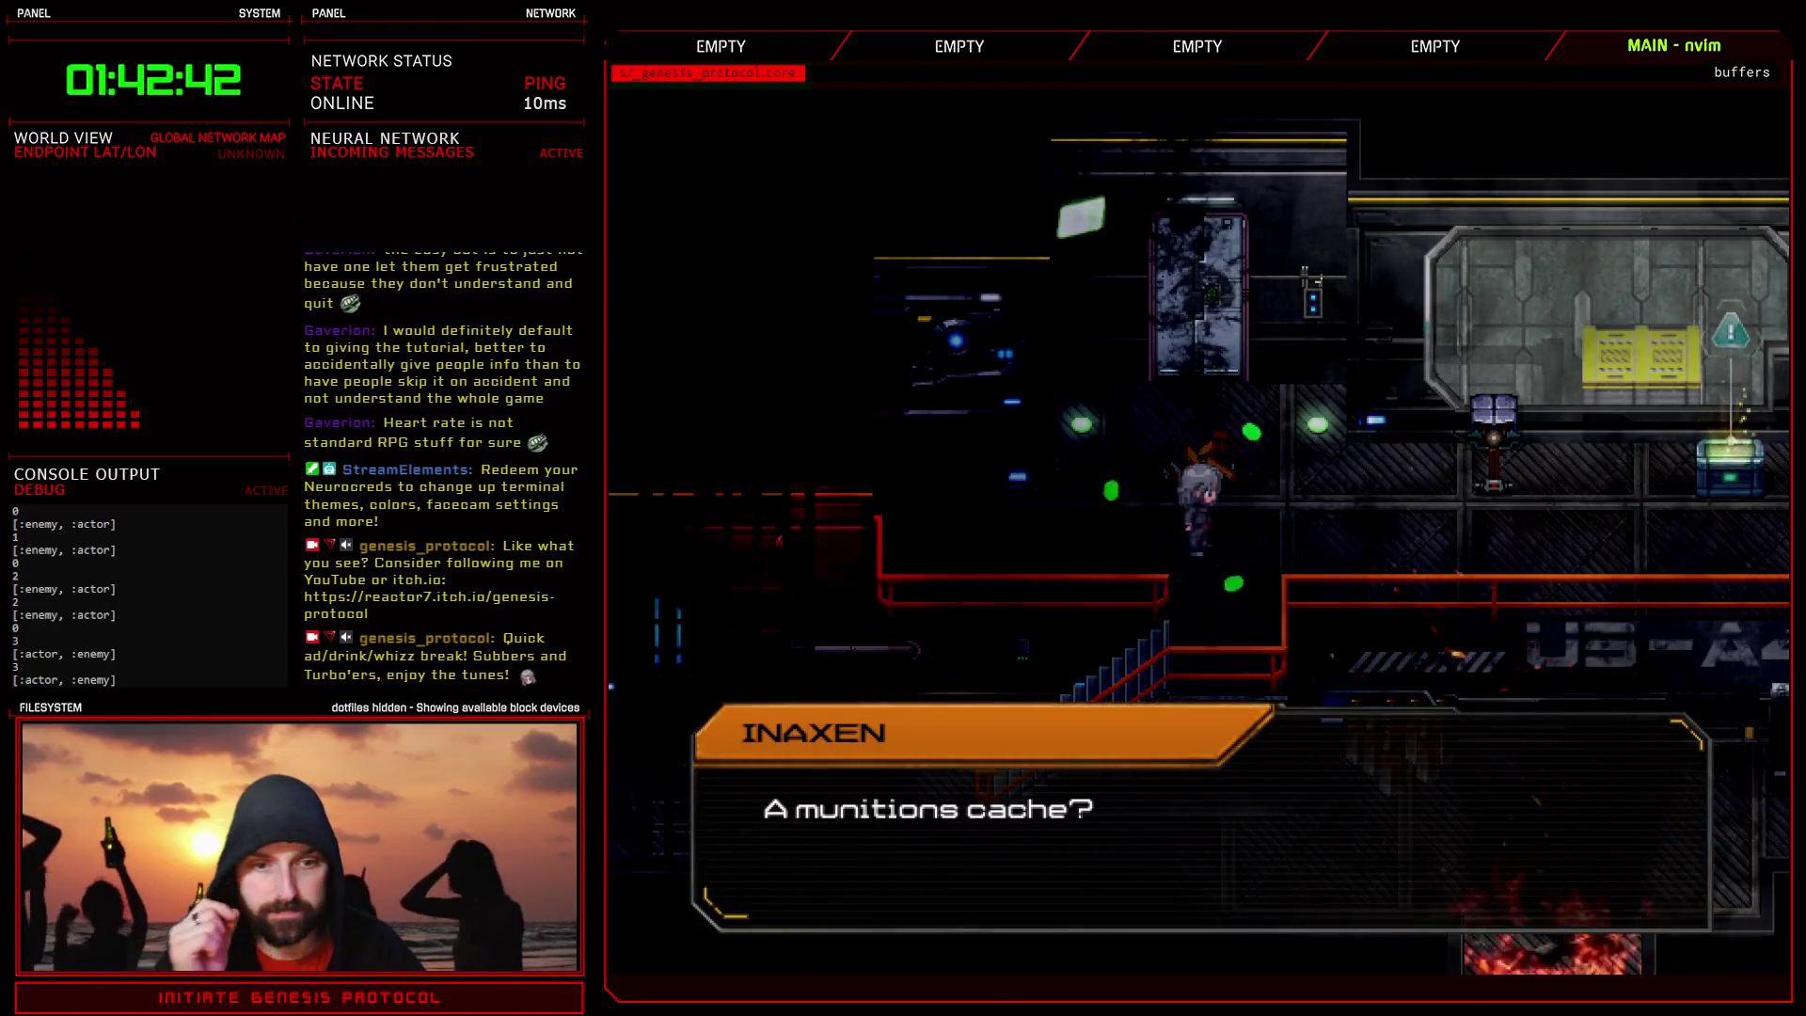
pyautogui.press('Return')
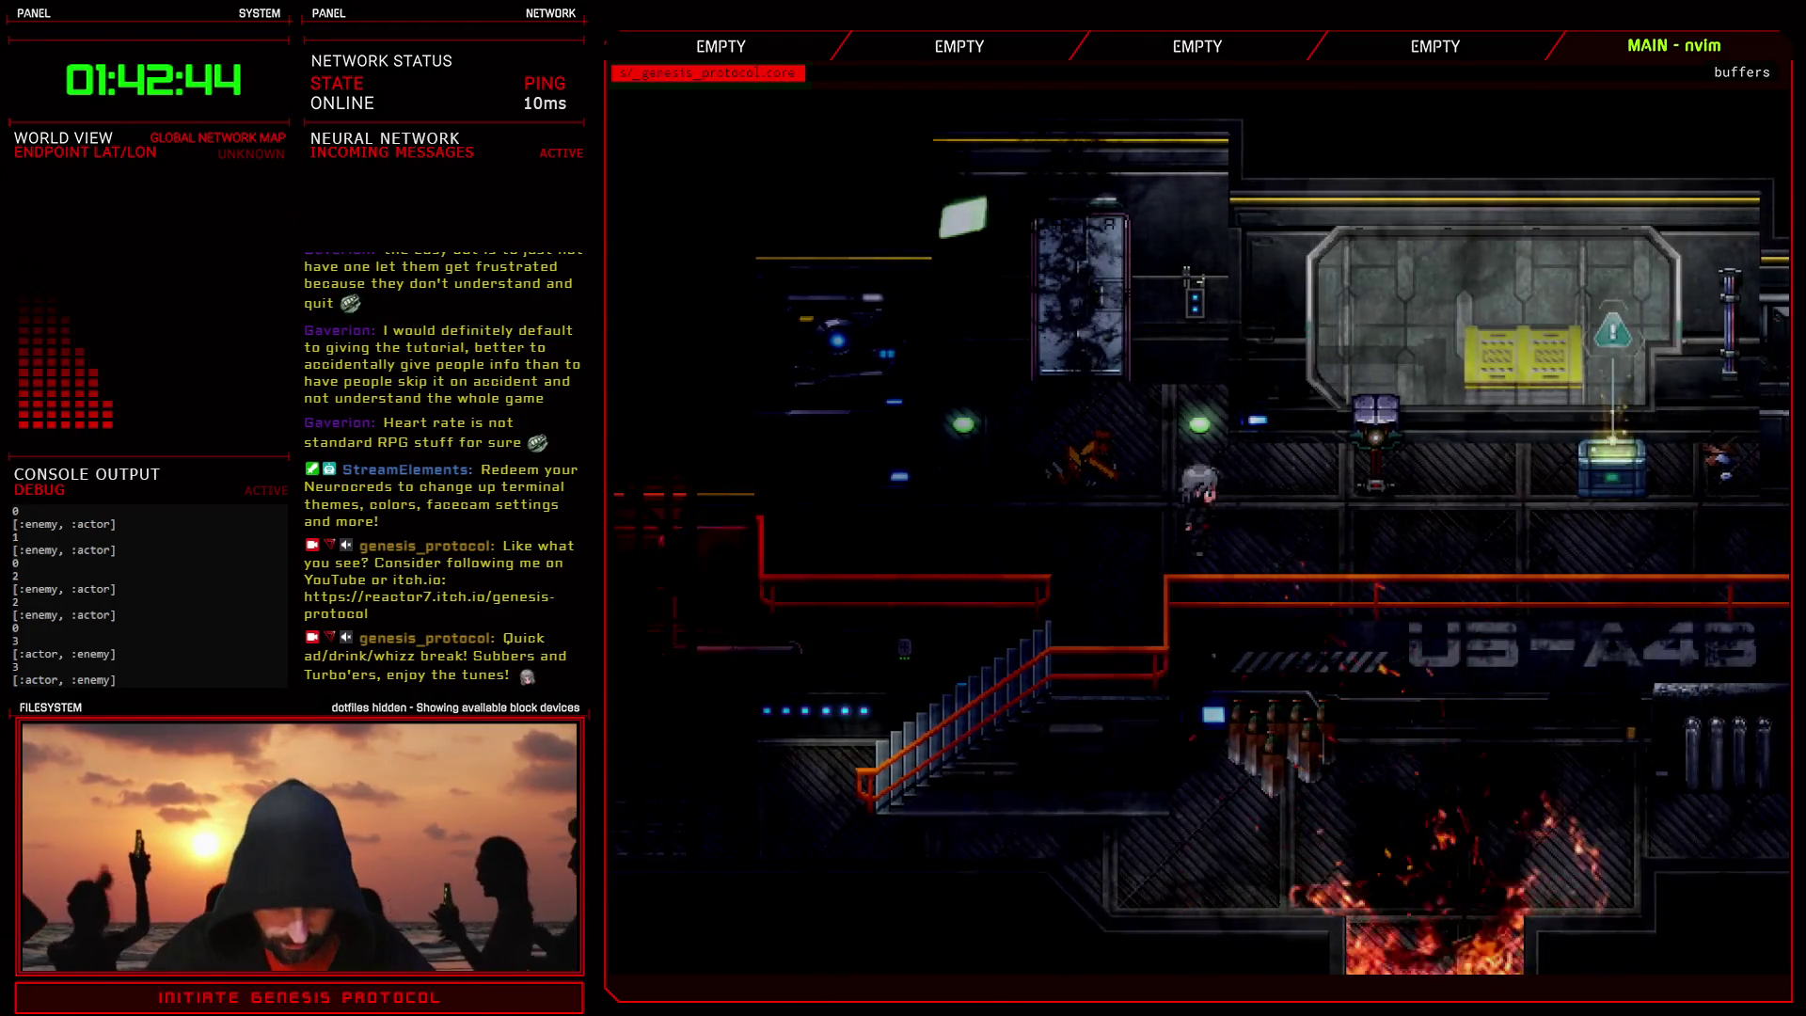
pyautogui.press('F9')
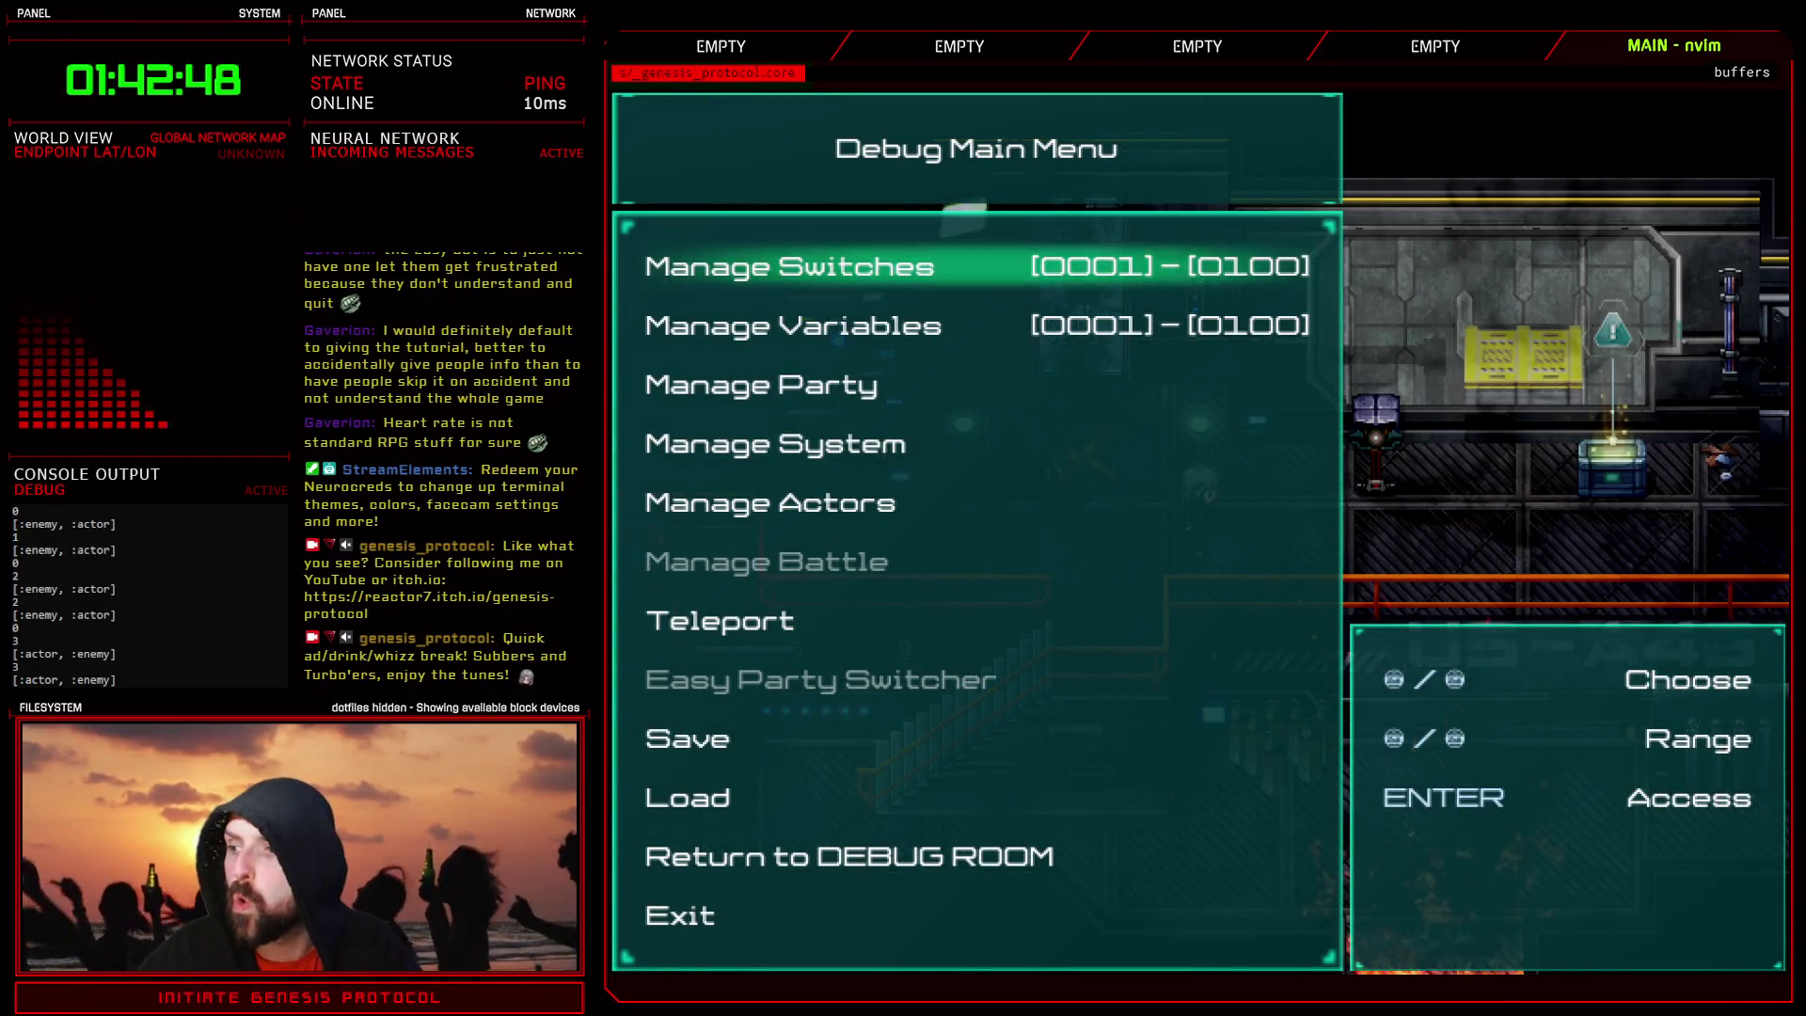
pyautogui.press('Down')
pyautogui.press('Down')
pyautogui.press('Up')
pyautogui.press('Up')
pyautogui.press('Up')
pyautogui.press('Return')
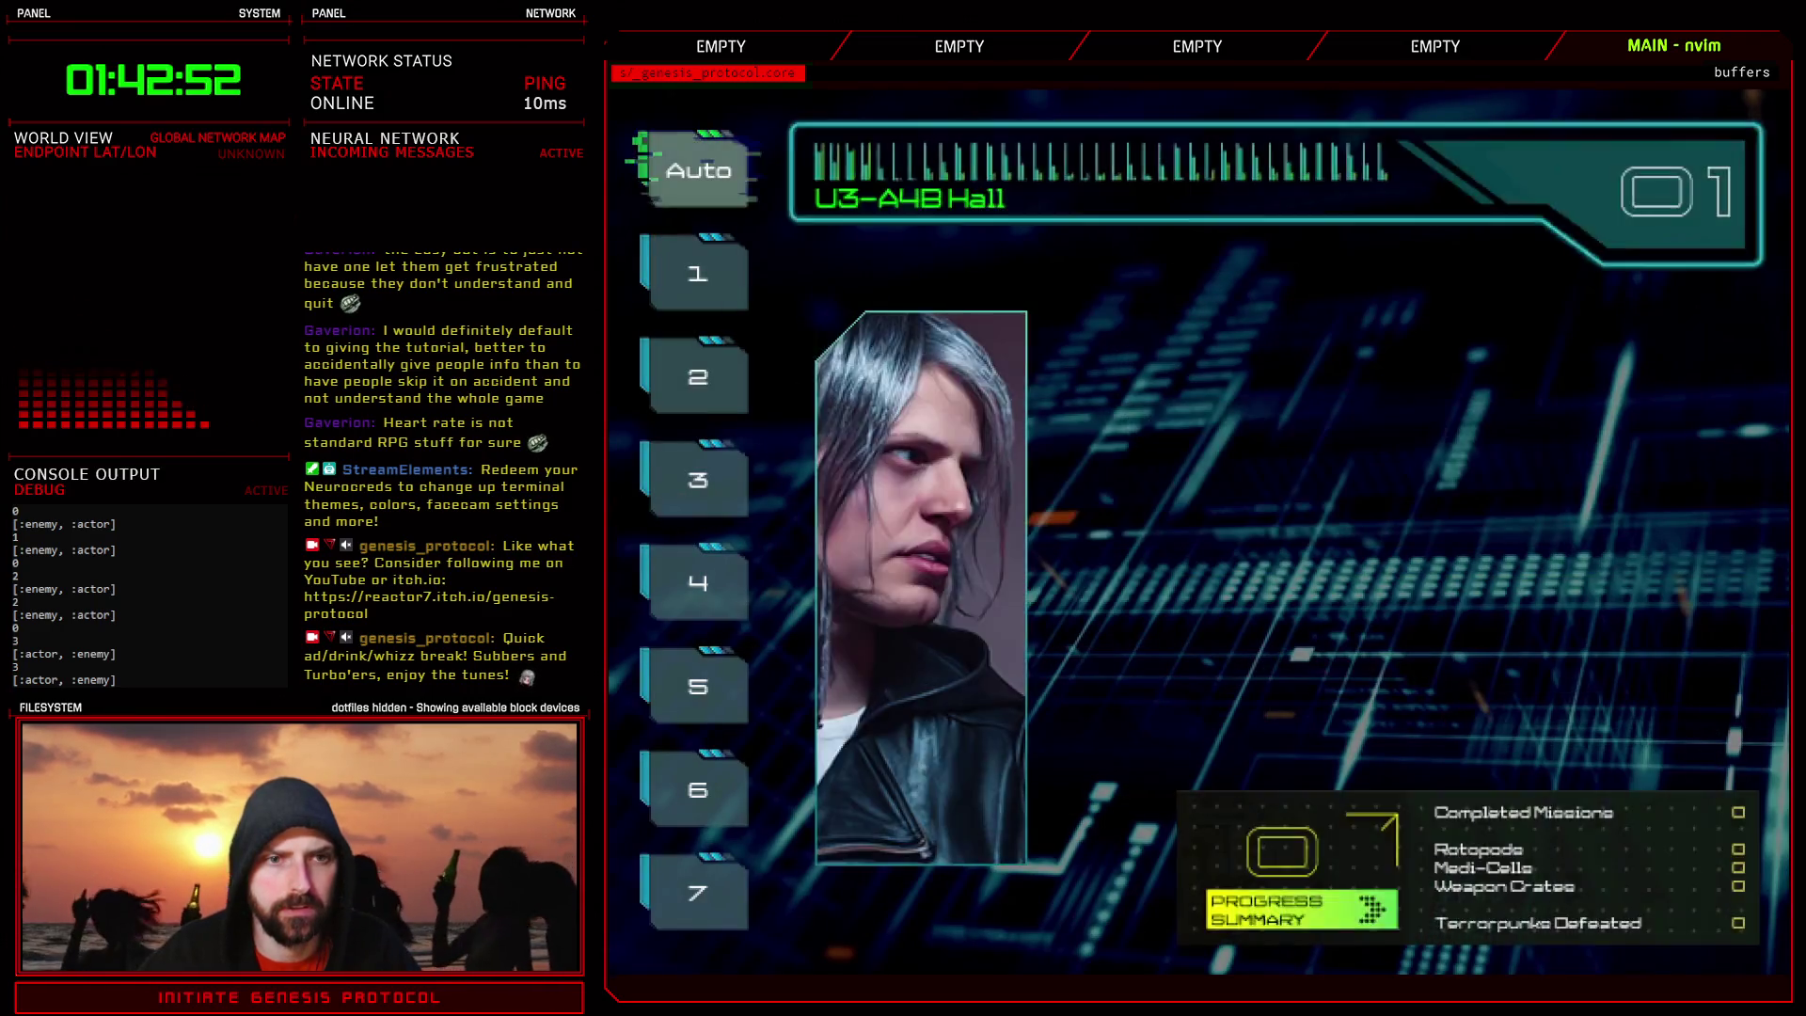
pyautogui.press('Return')
pyautogui.press('Return')
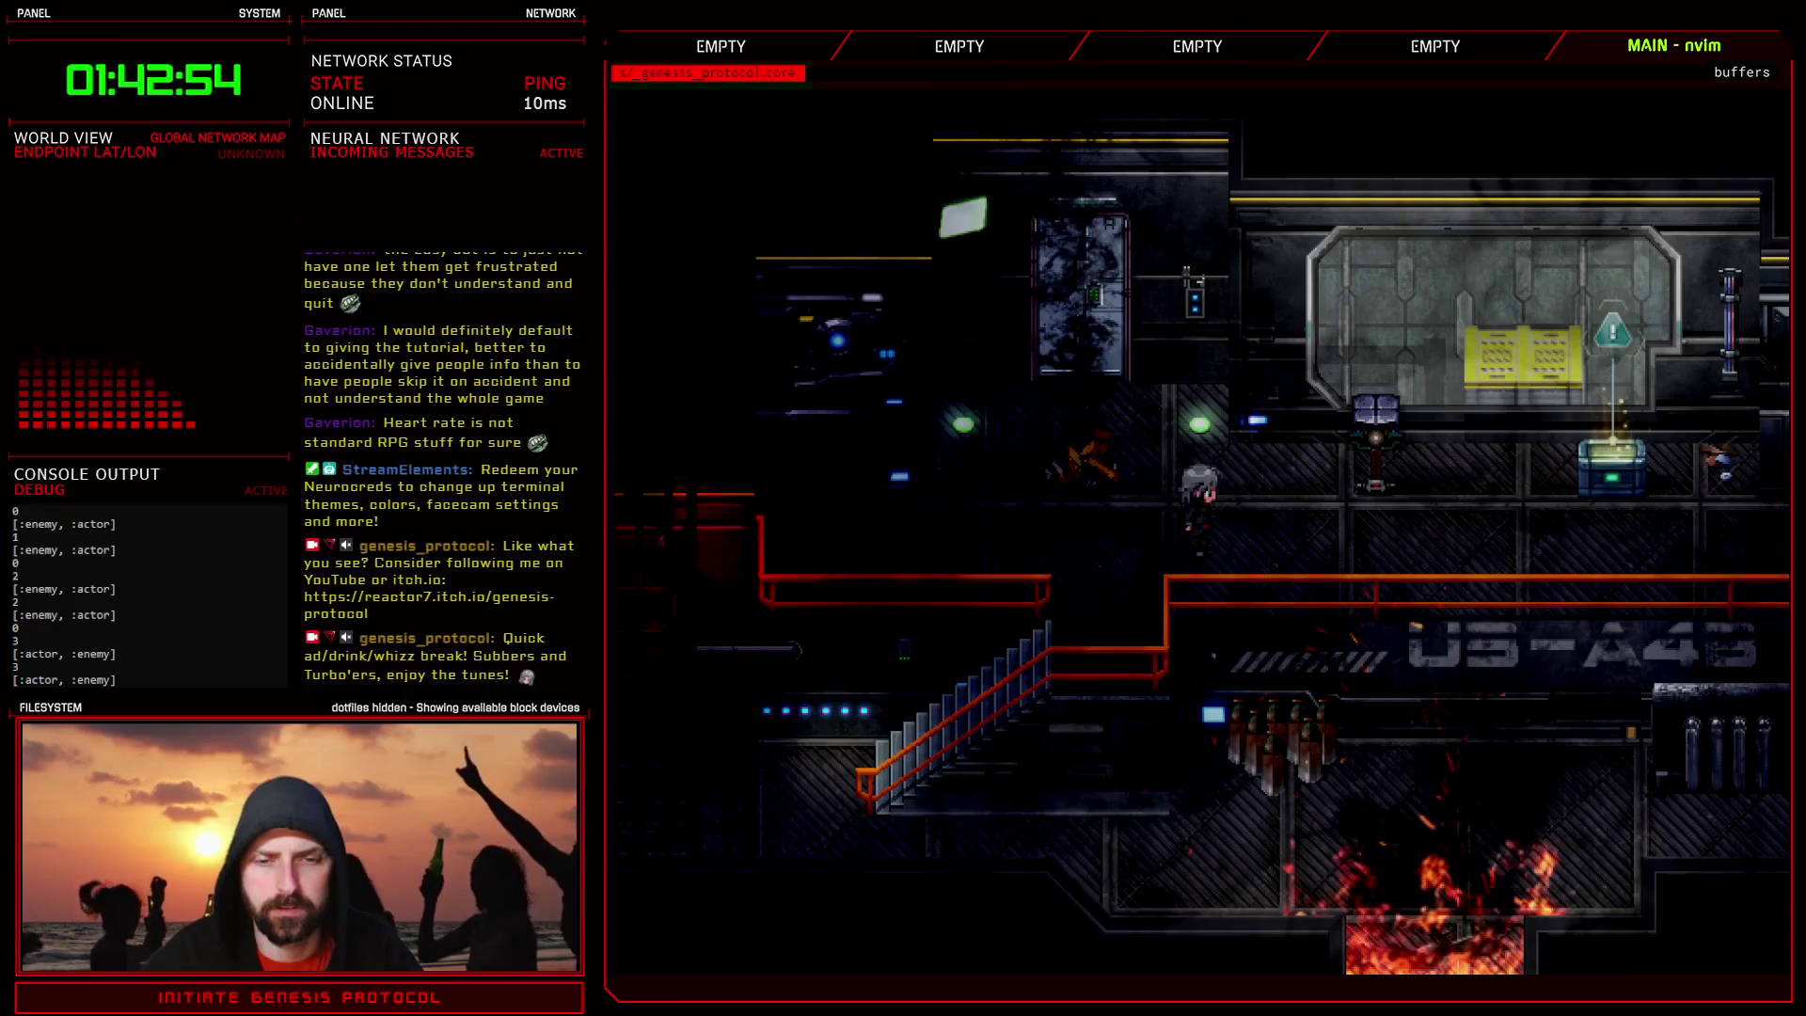
# - Check the O-Tablet under Supplies, end the playtest, and reopen the Script Editor on the Debug script
pyautogui.press('Escape')
pyautogui.press('Escape')
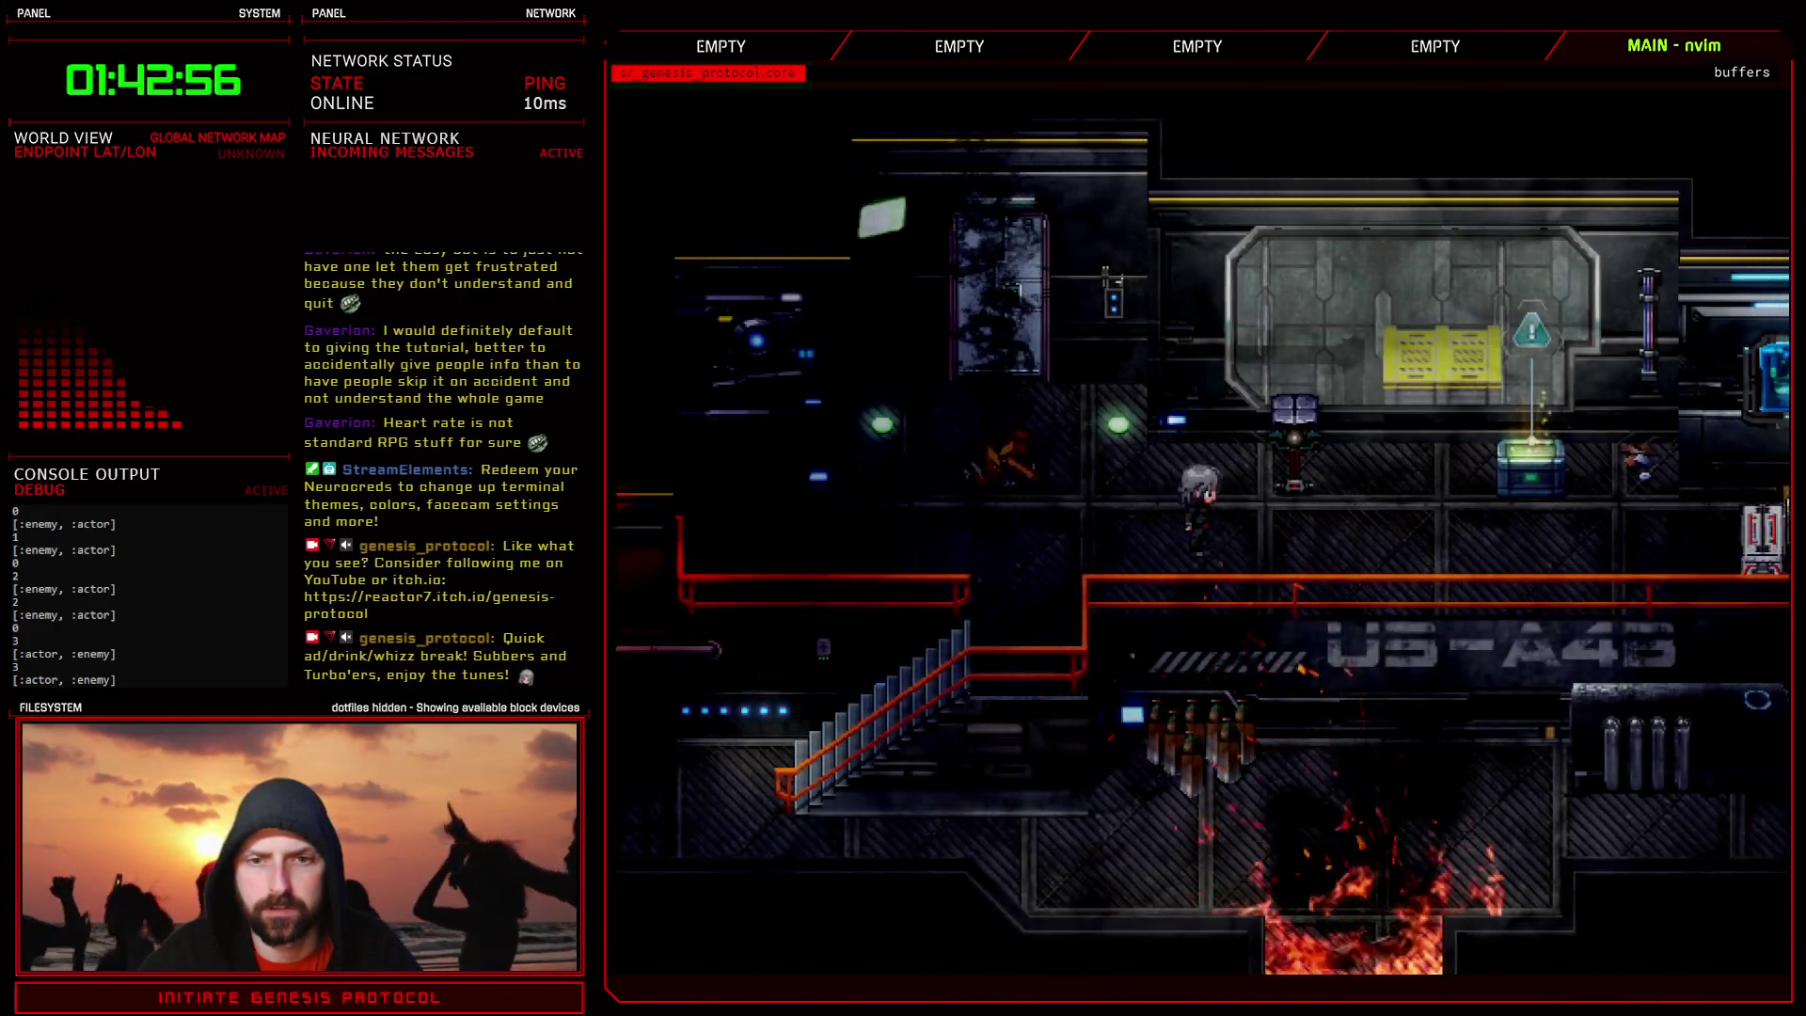
pyautogui.press('Escape')
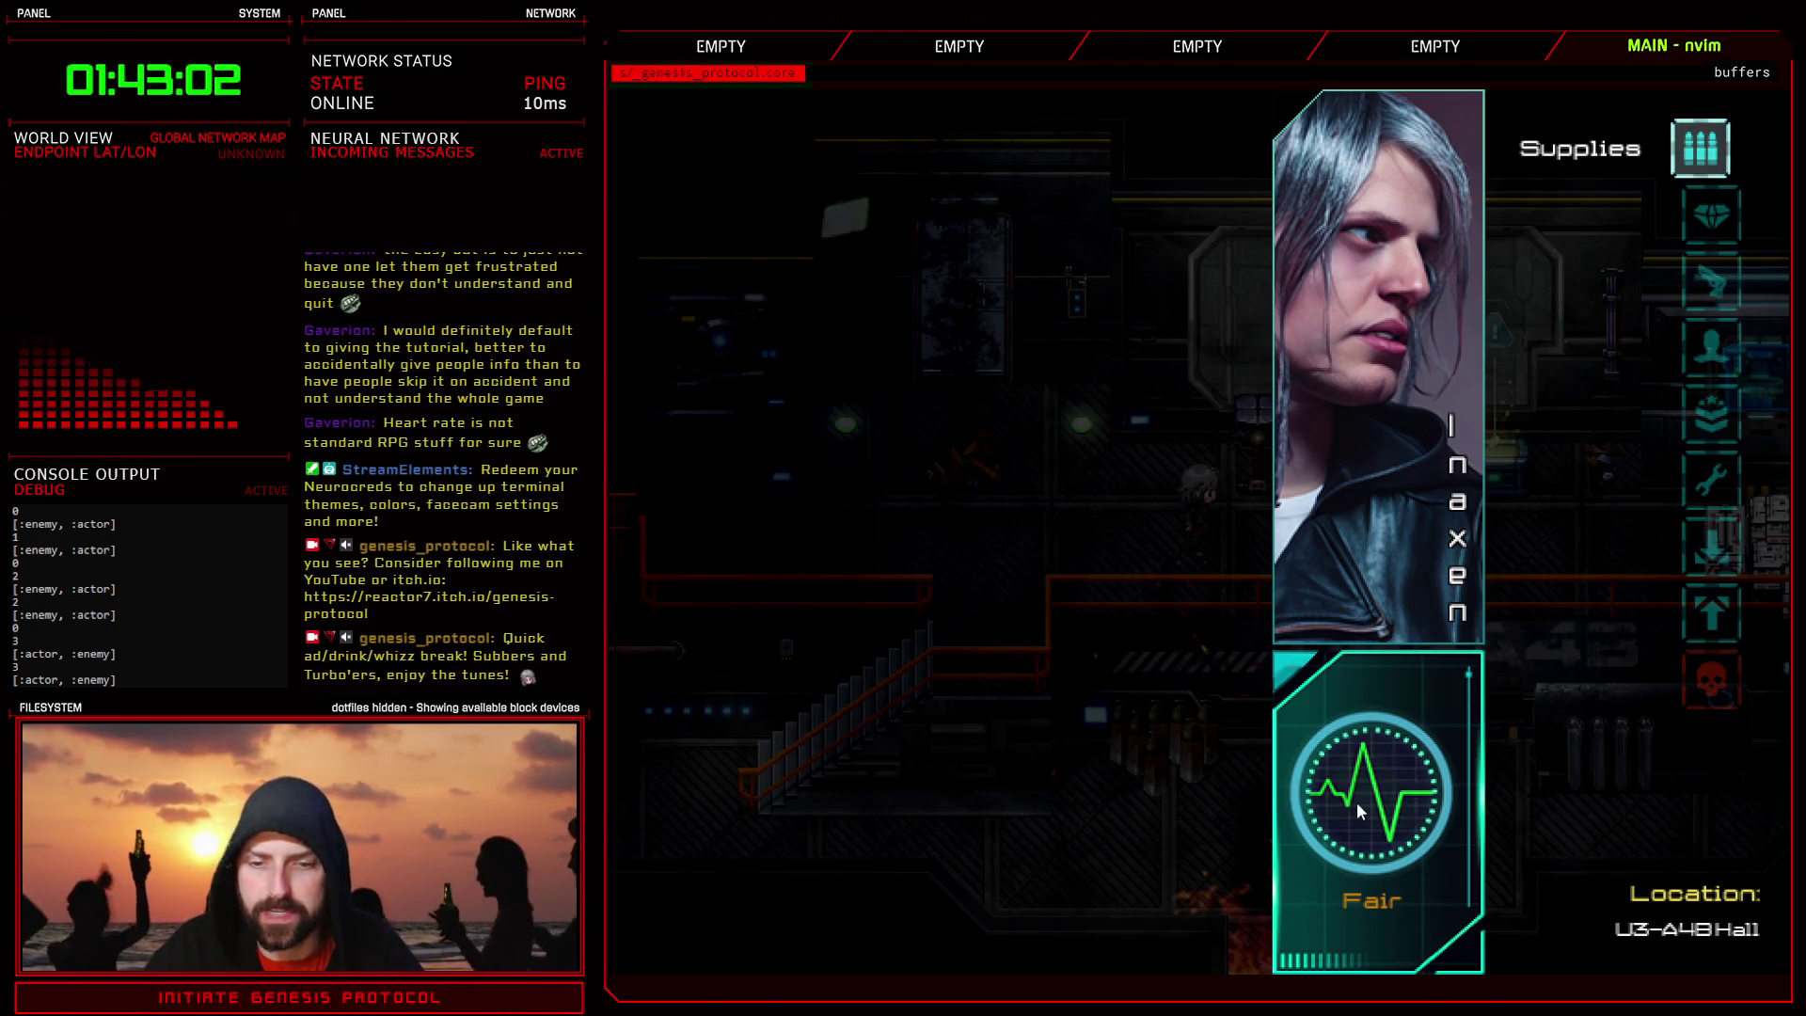
pyautogui.press('Escape')
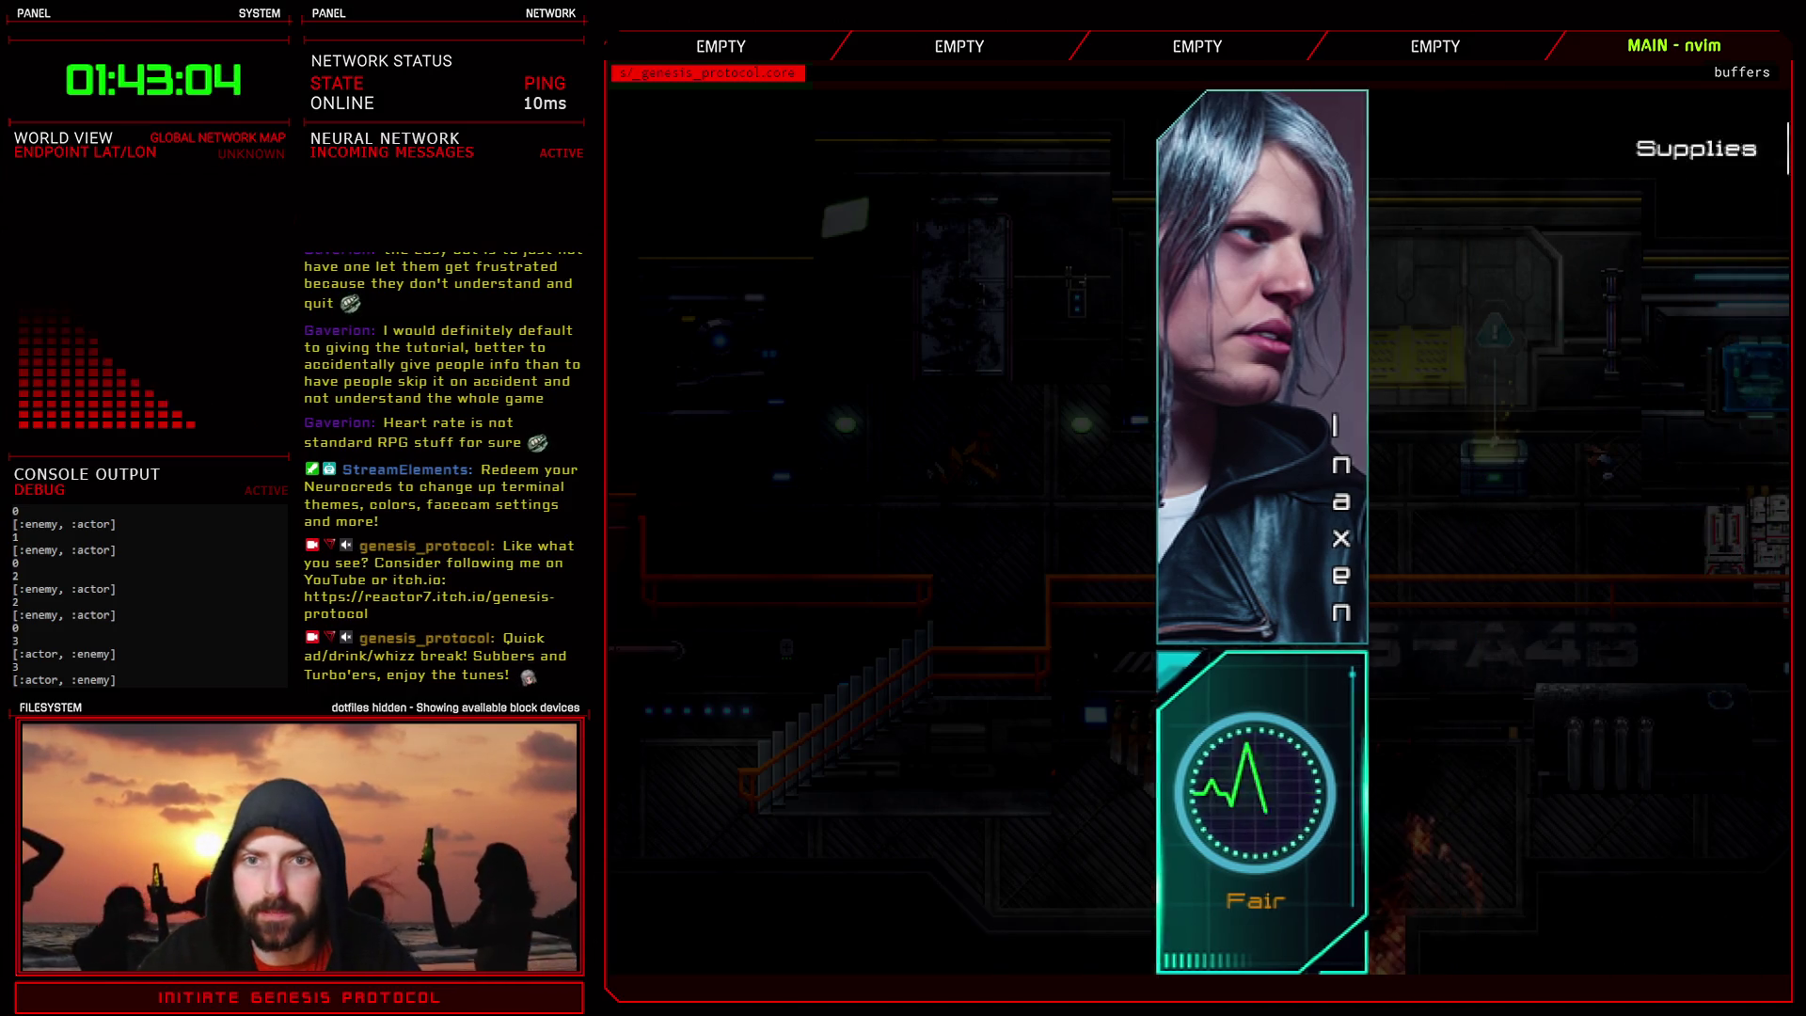
pyautogui.press('Right')
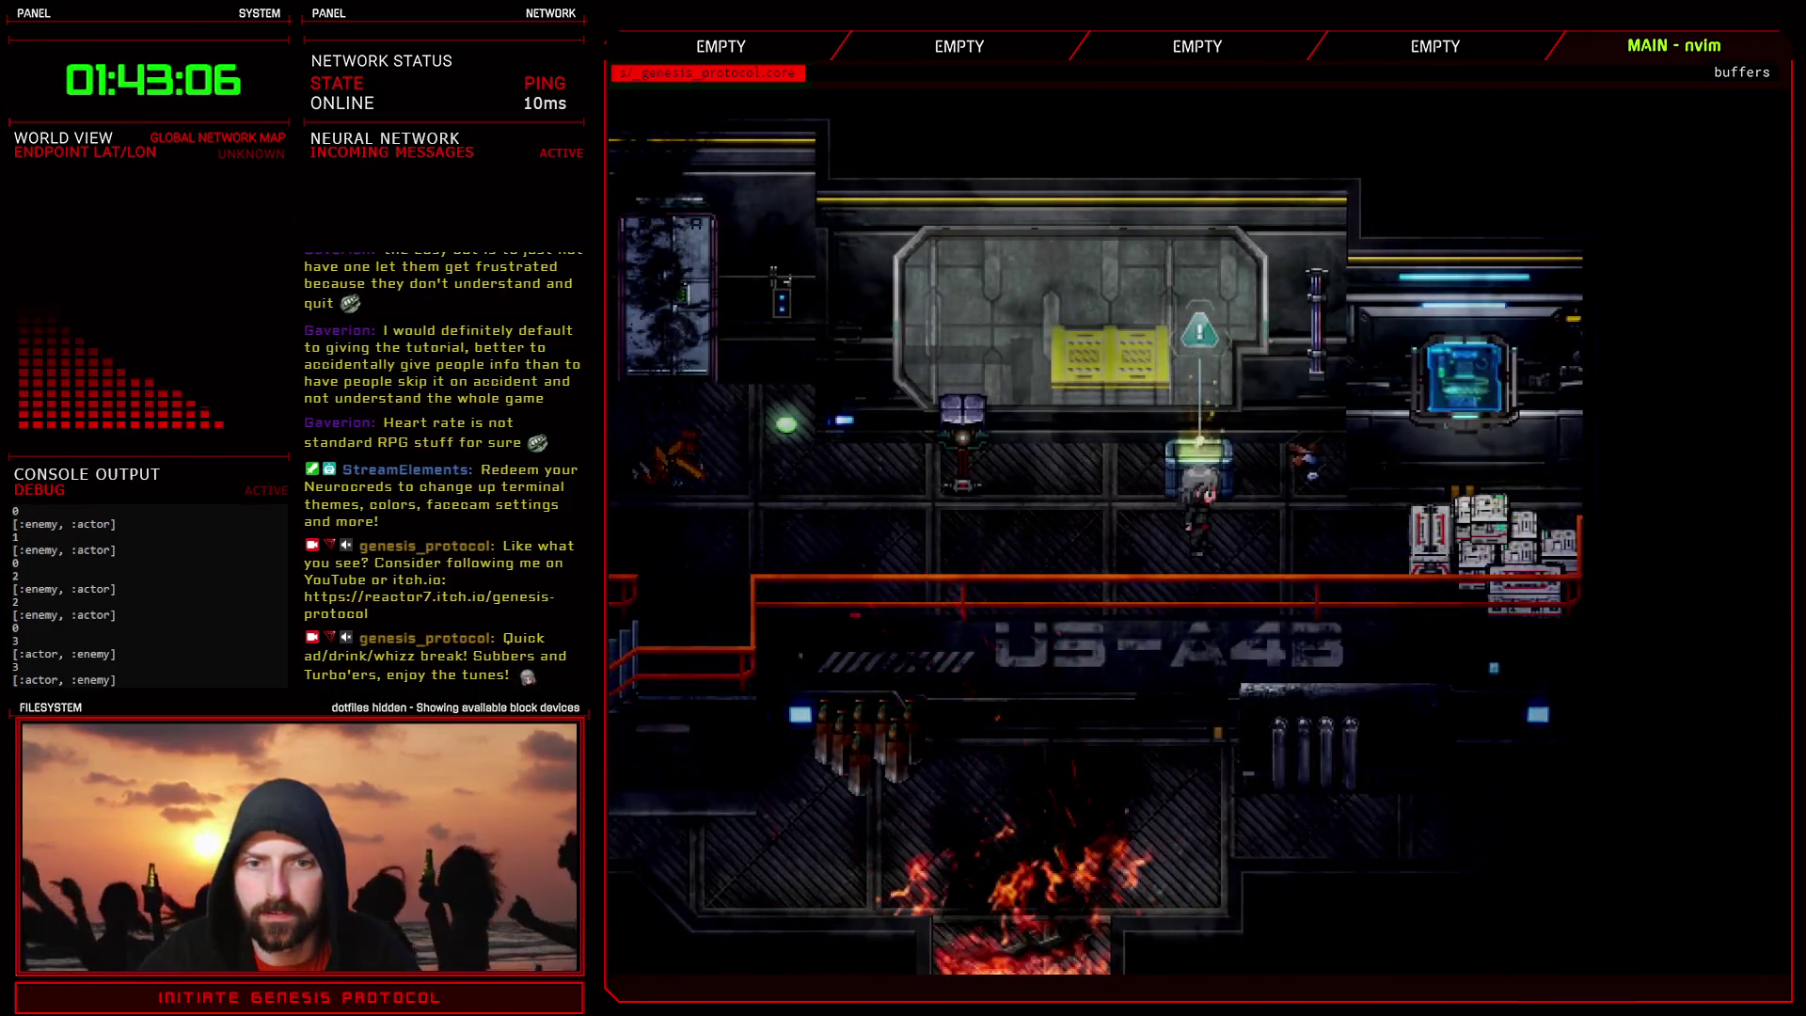
pyautogui.press('Escape')
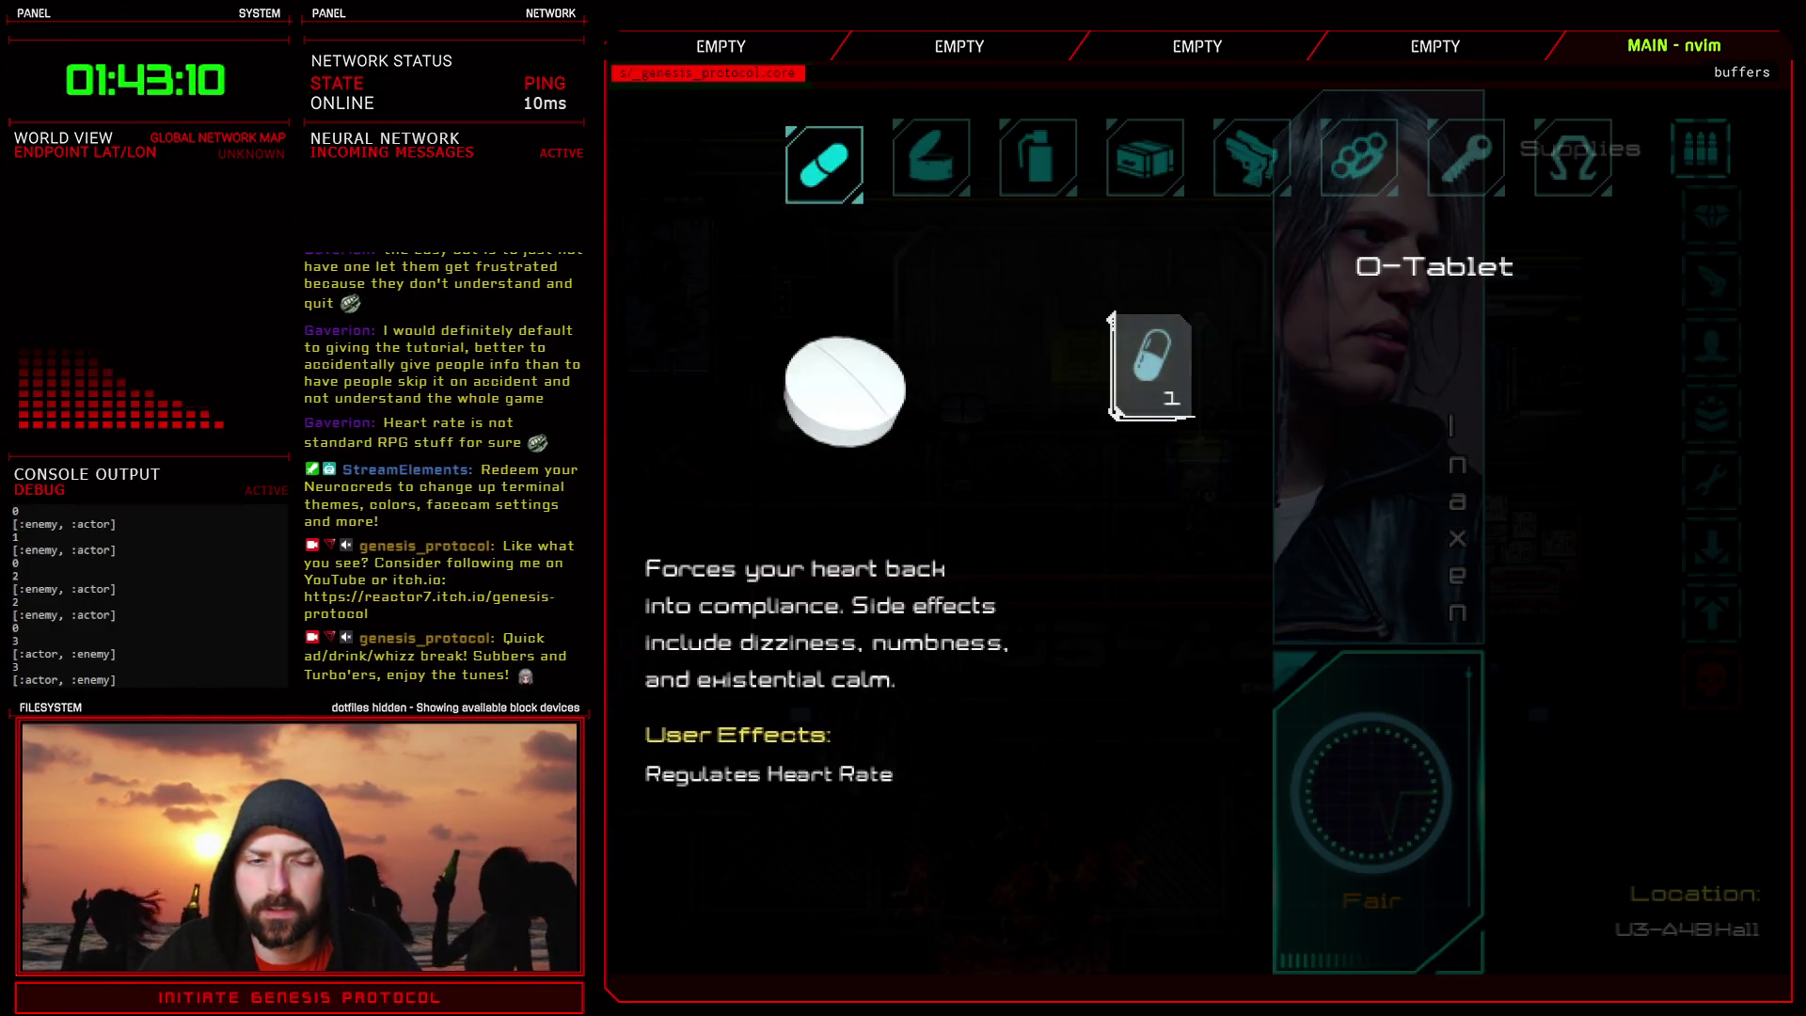
pyautogui.press('Escape')
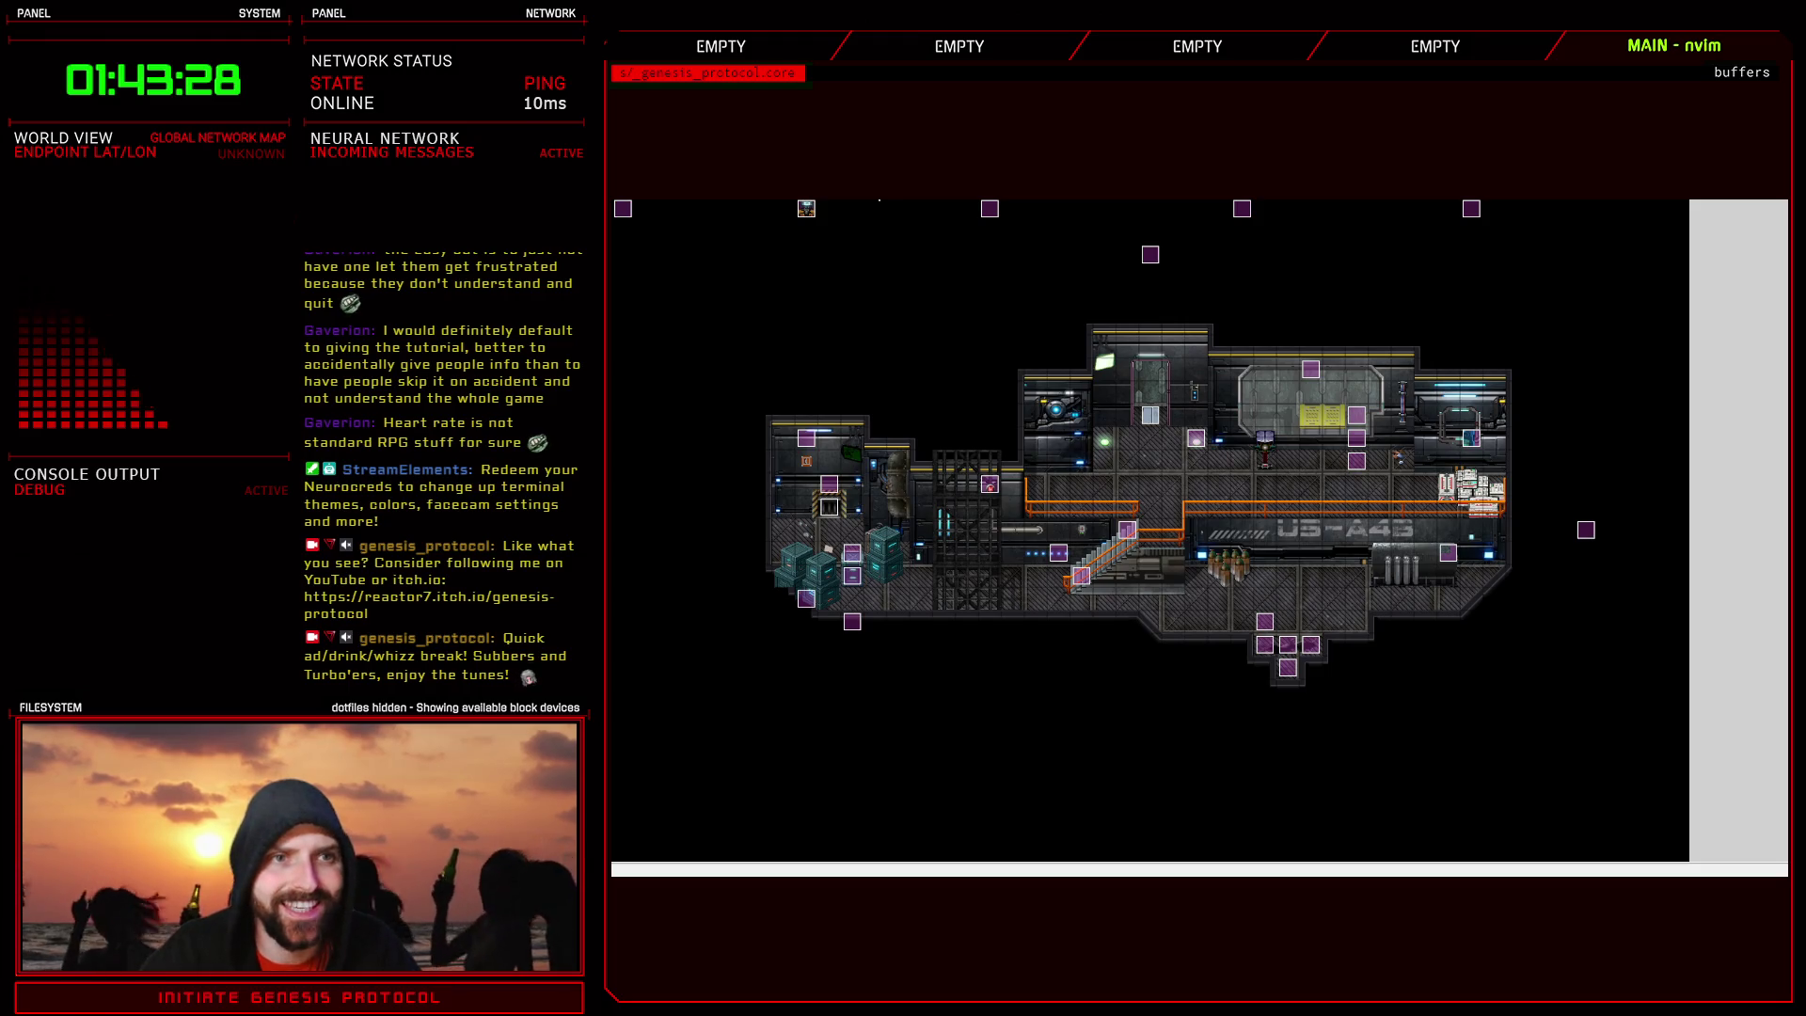
pyautogui.press('F11')
pyautogui.moveTo(836, 206); pyautogui.dragTo(840, 607)
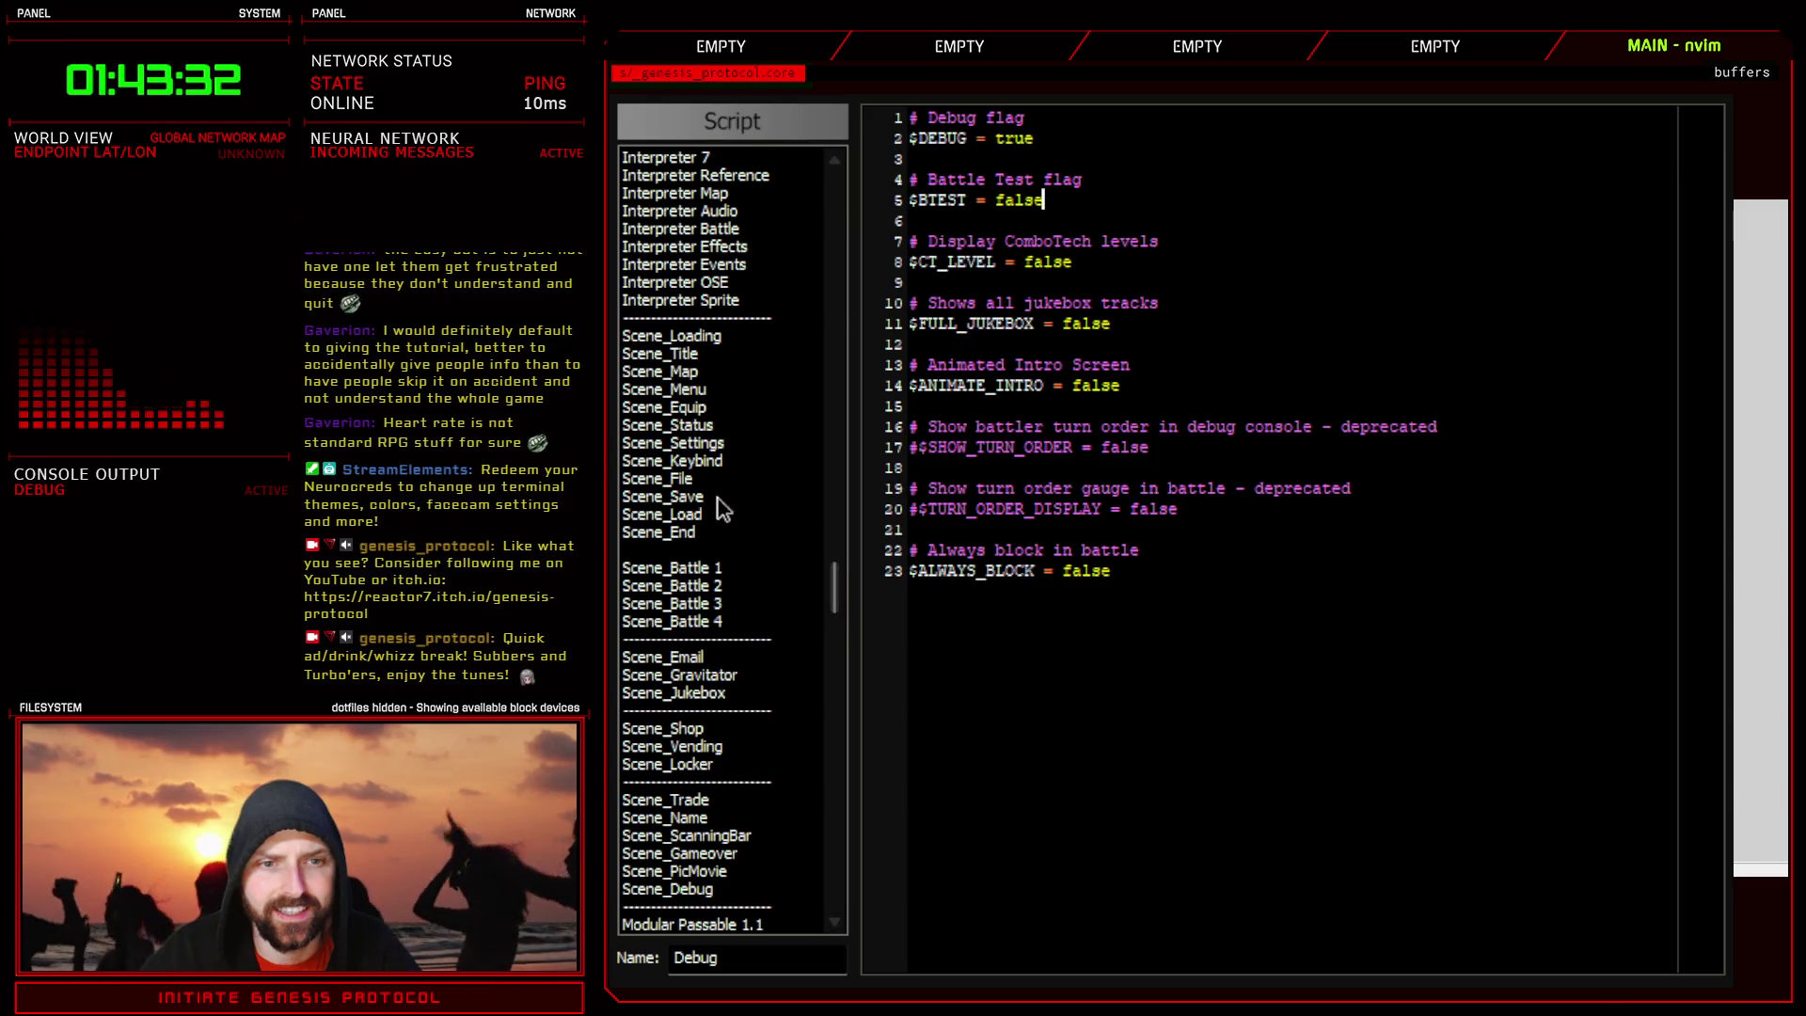
# - Scroll the script list from Debug to Scene_Menu and open it, showing its window setup and disposal code
pyautogui.scroll(-8, 781, 460)
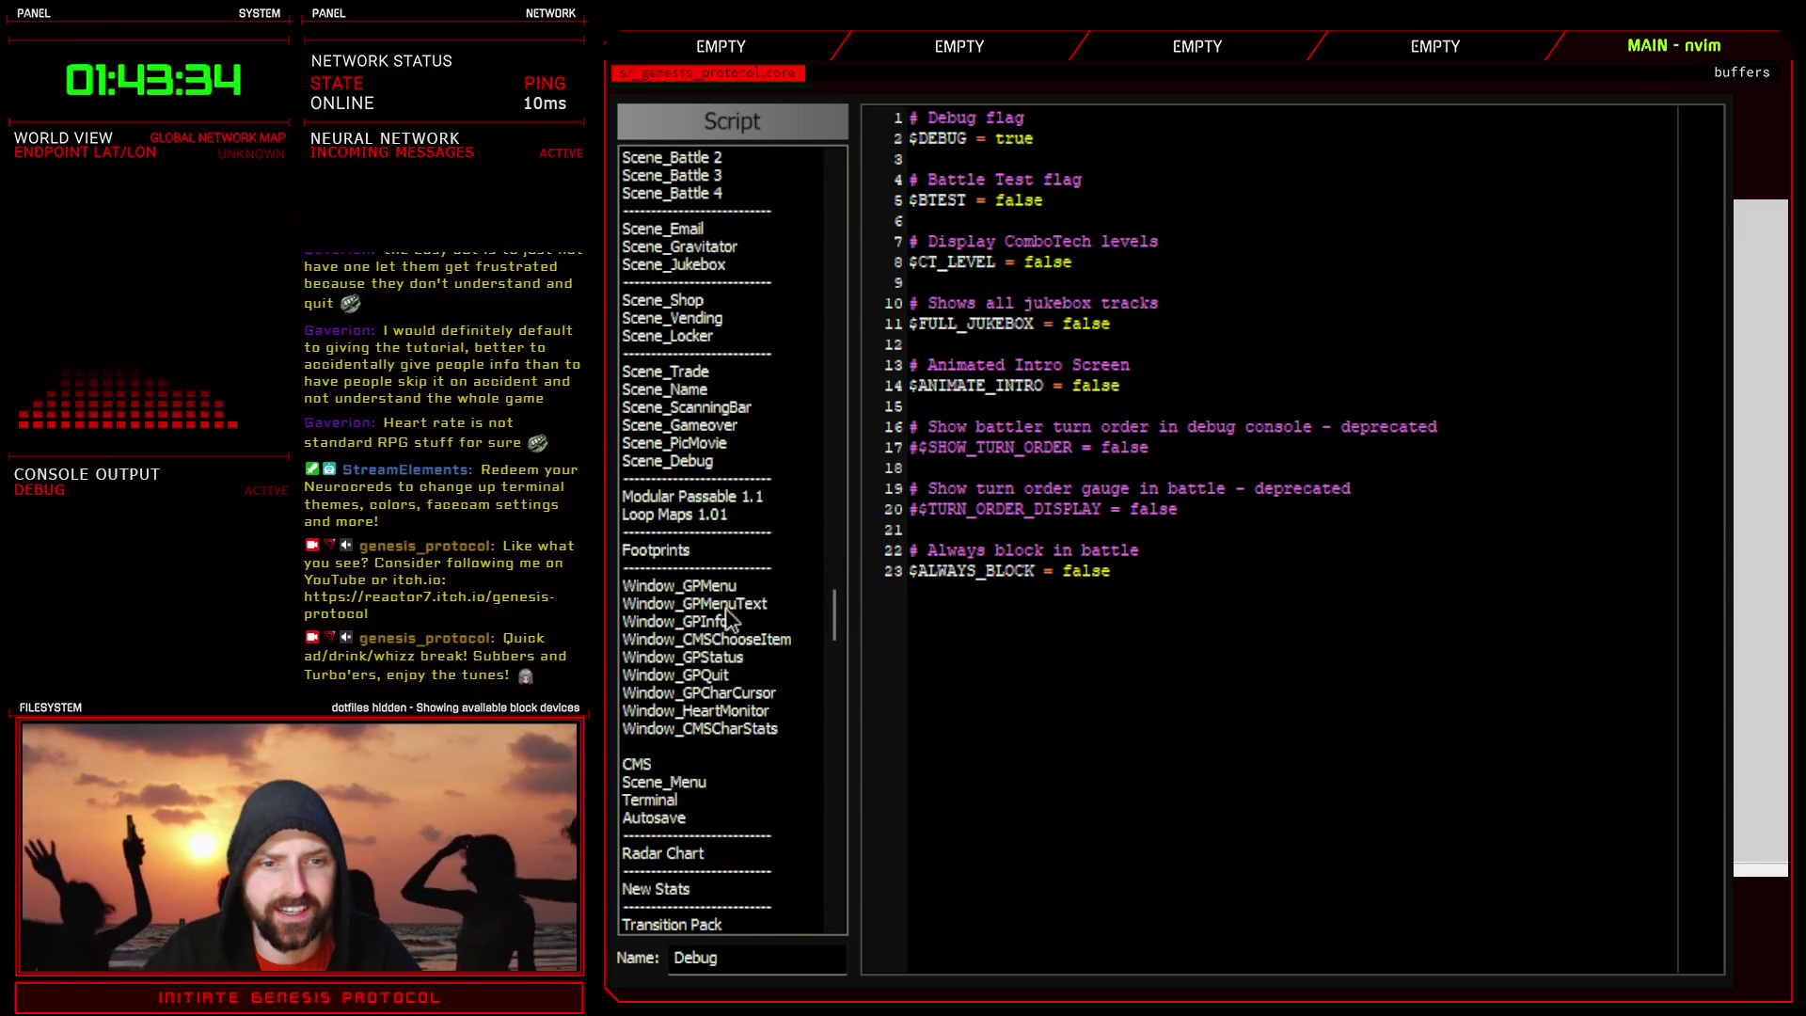
pyautogui.scroll(-8, 724, 655)
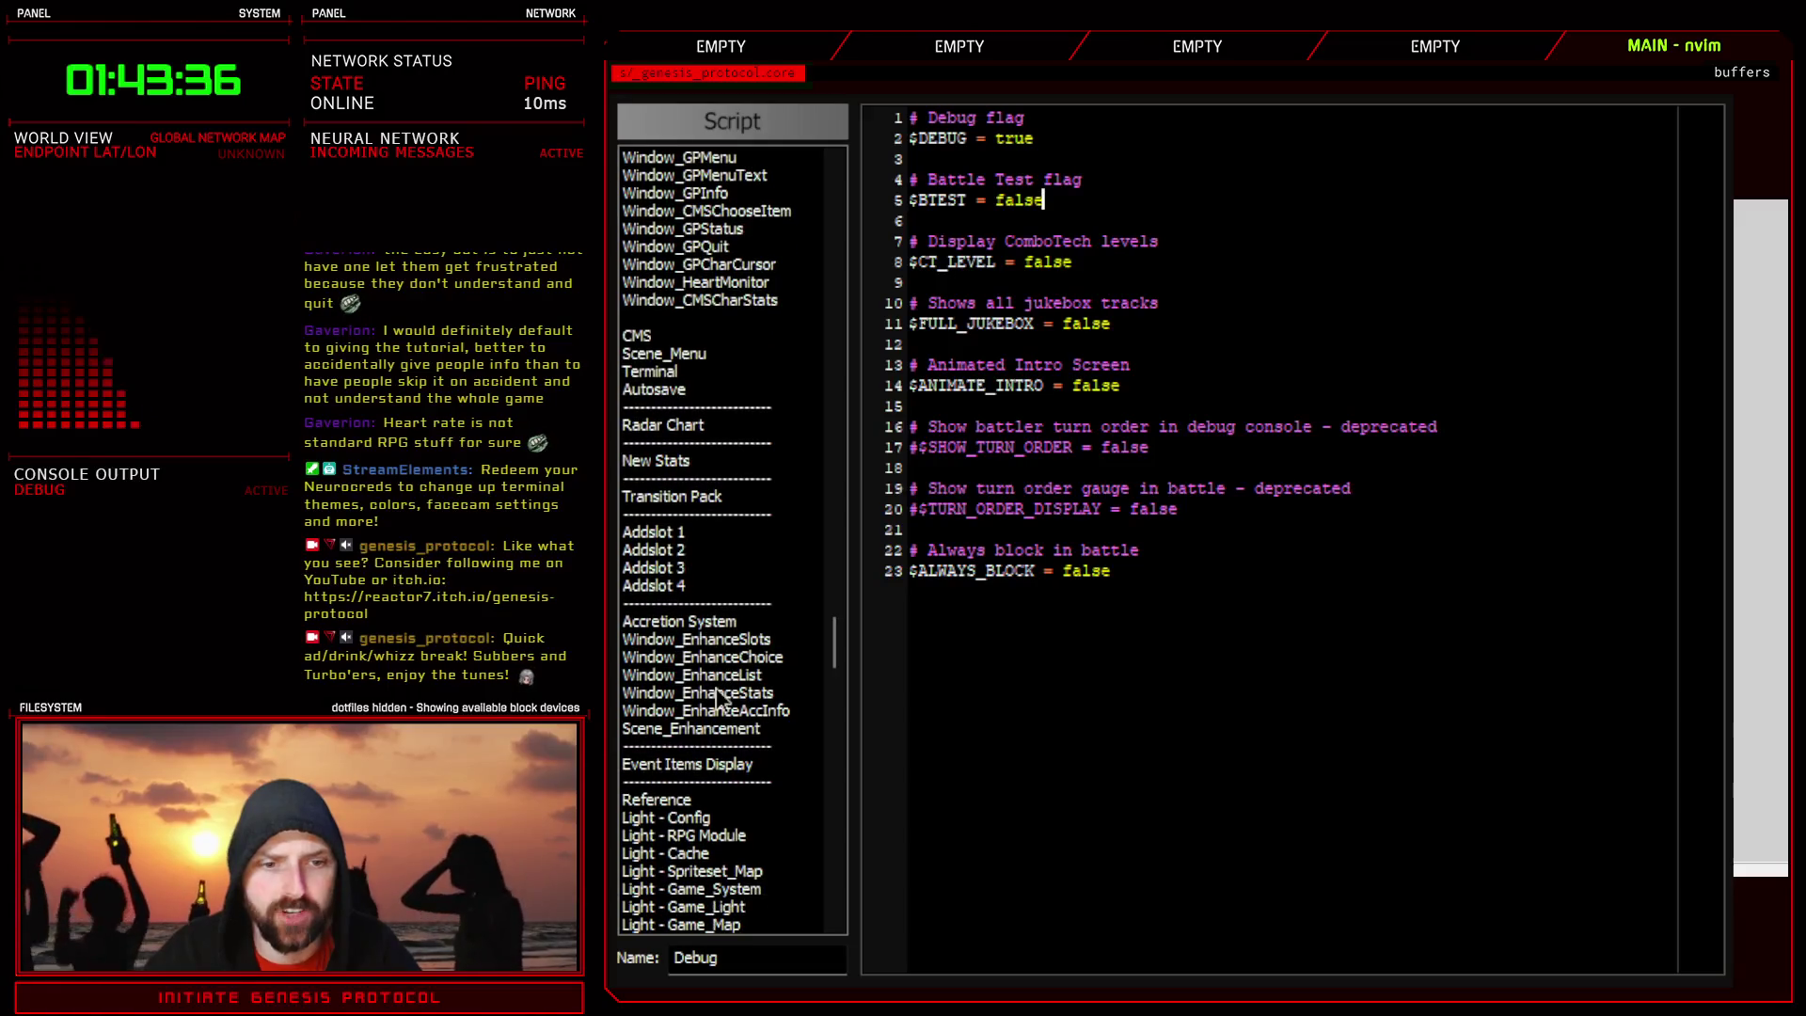
pyautogui.scroll(6, 720, 580)
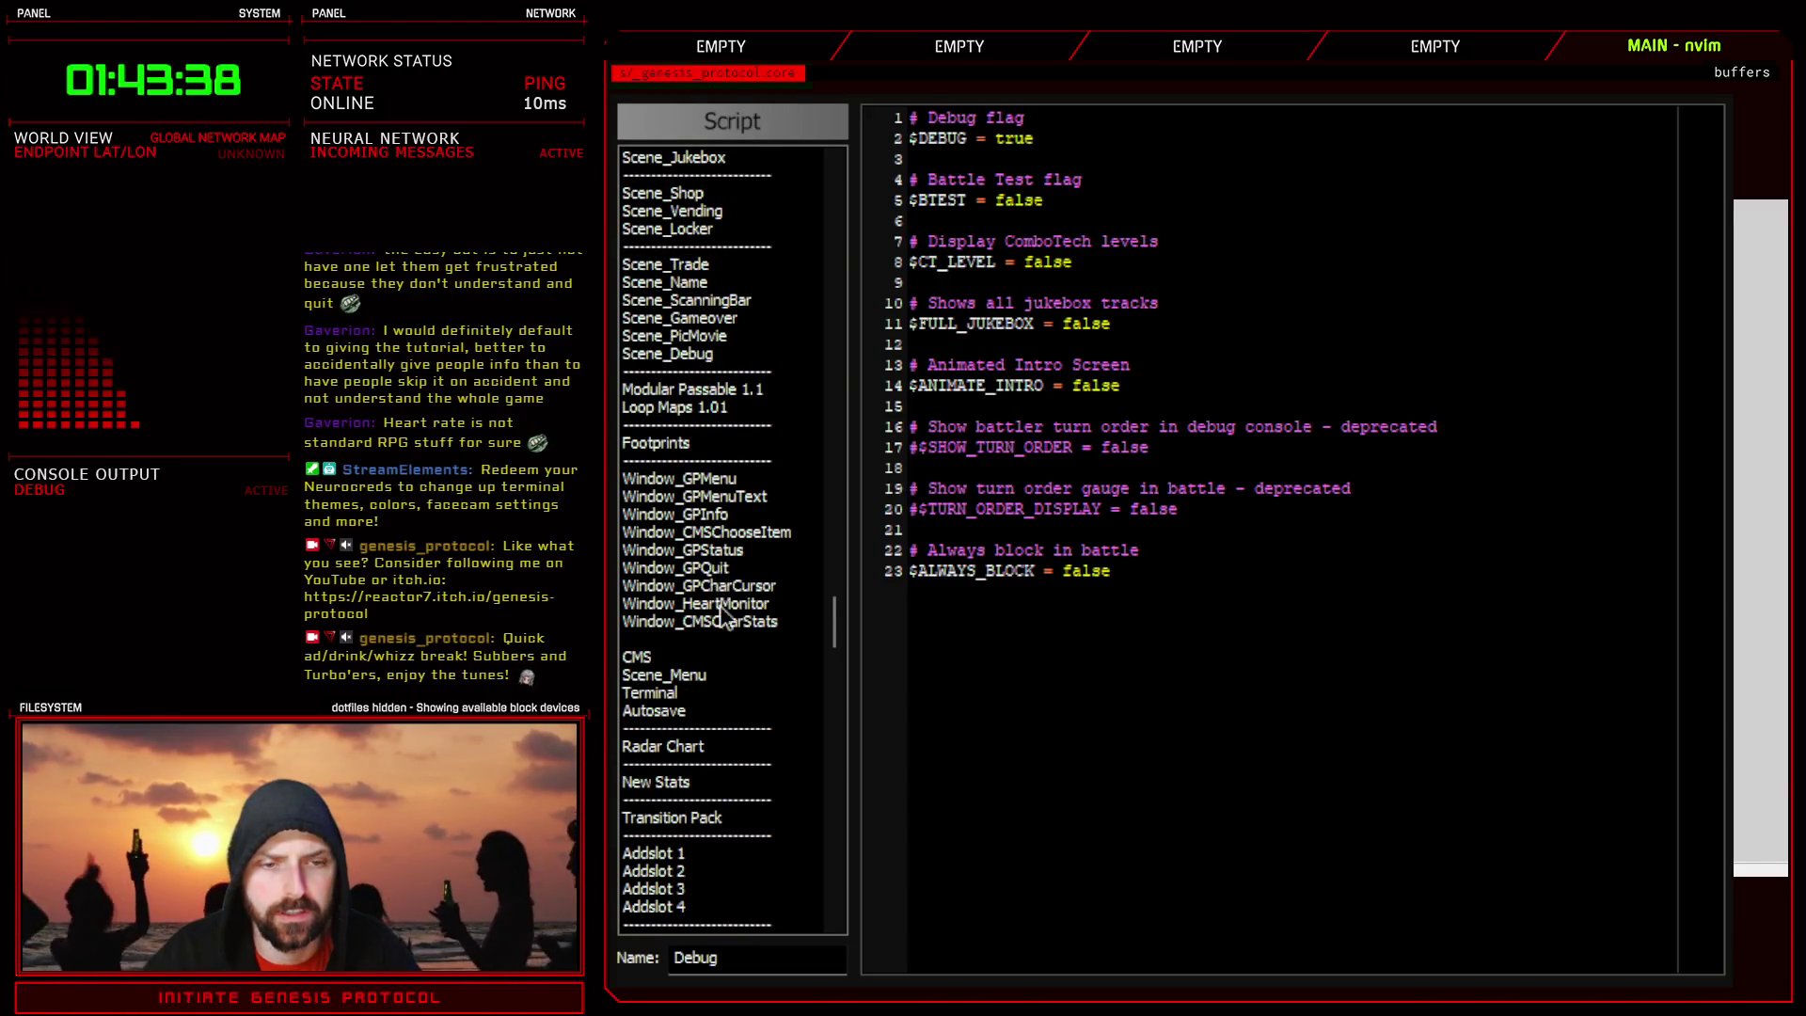
pyautogui.scroll(-15, 724, 613)
pyautogui.scroll(-14, 701, 703)
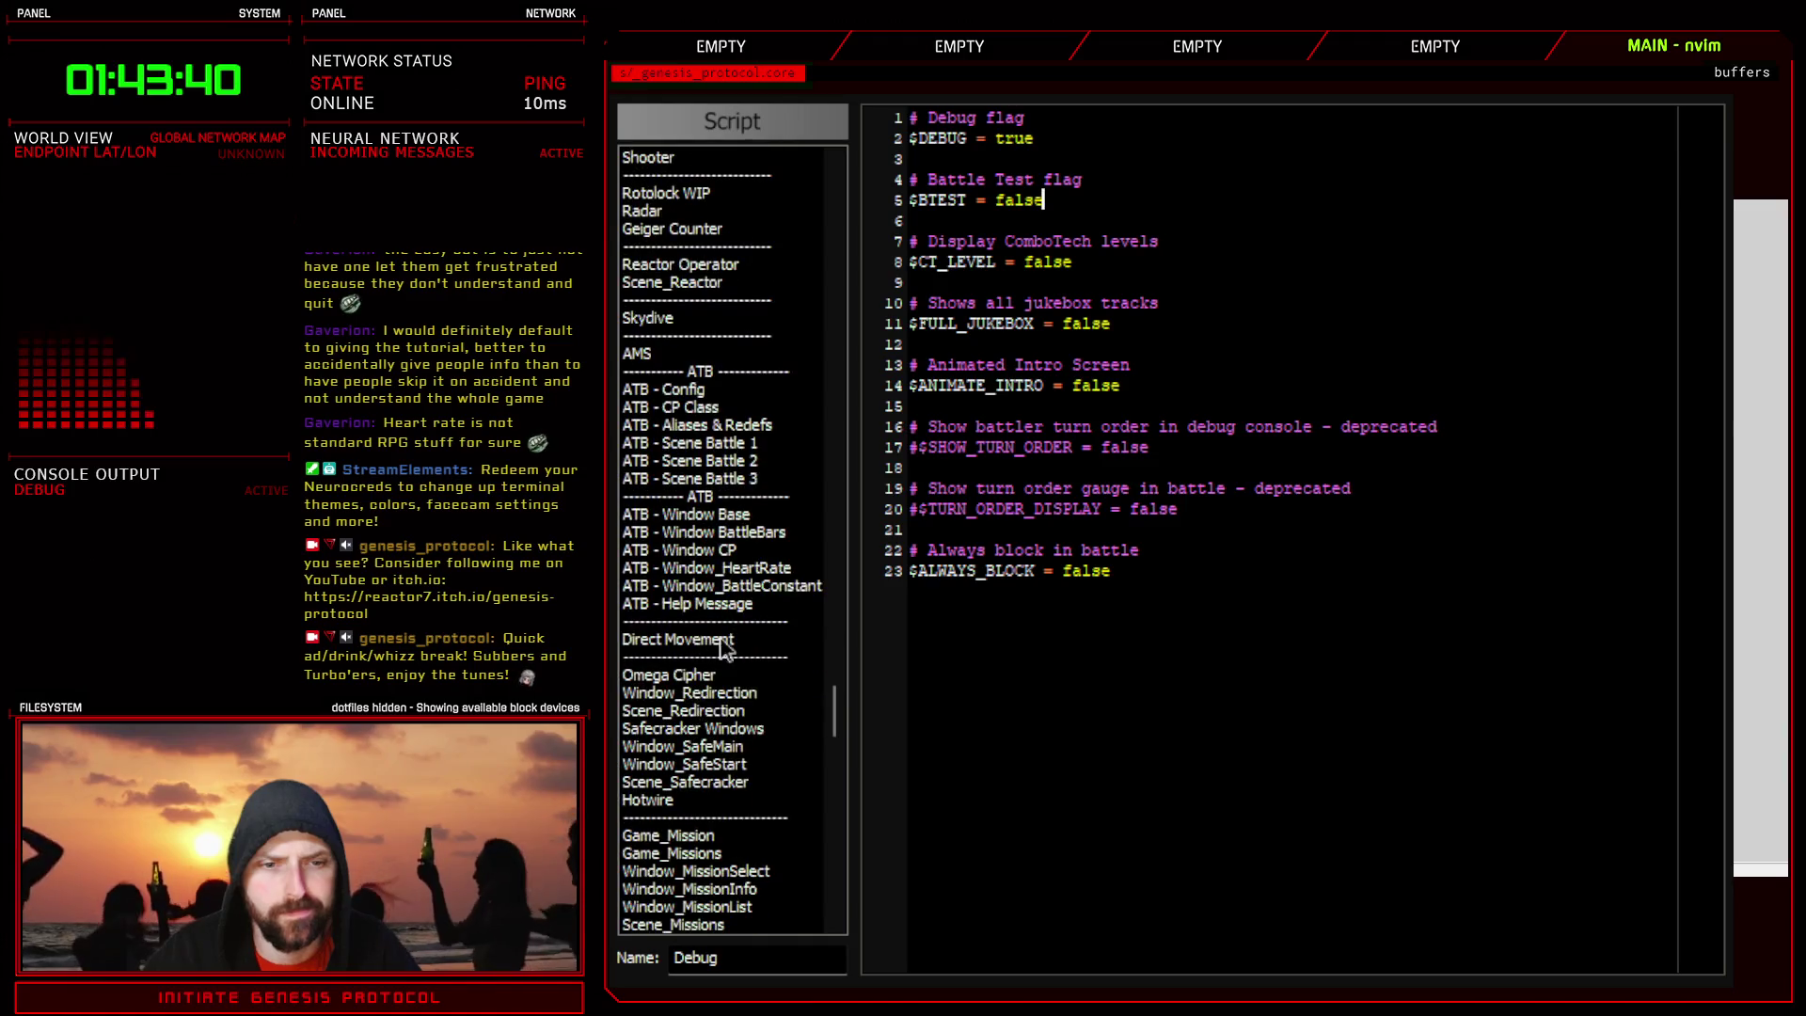
pyautogui.scroll(7, 692, 767)
pyautogui.scroll(3, 690, 769)
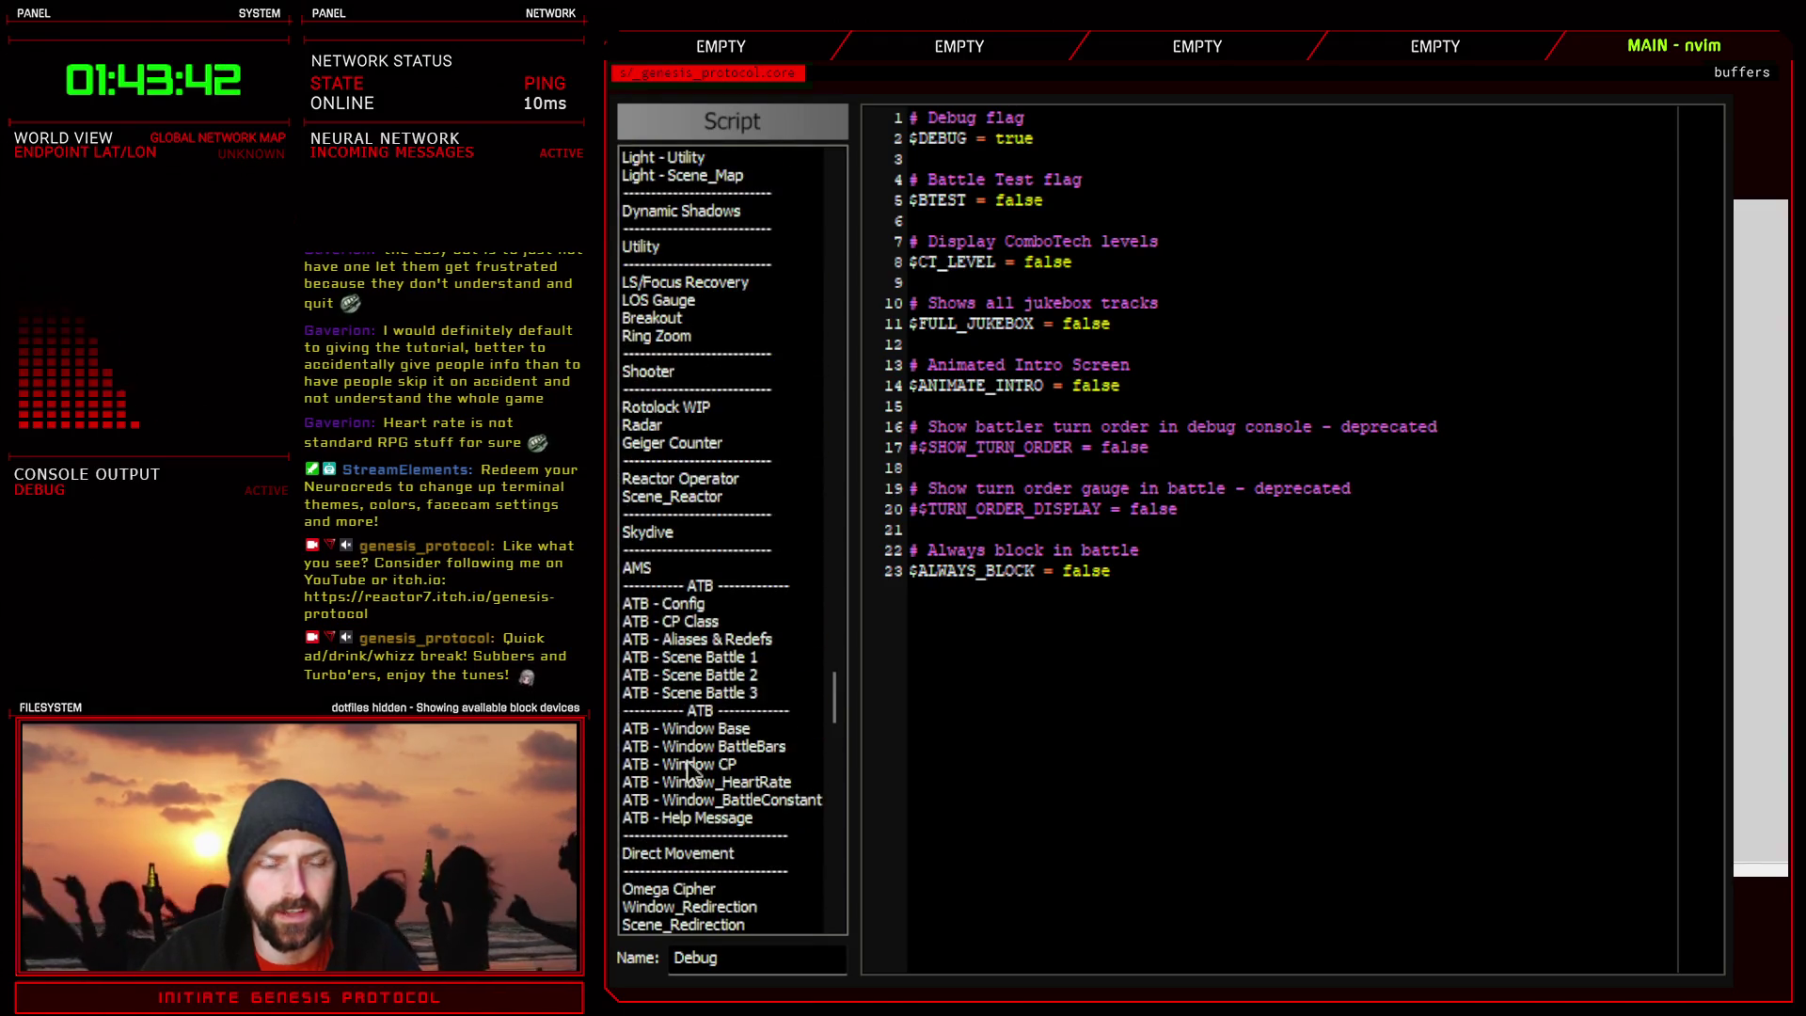
pyautogui.scroll(14, 705, 676)
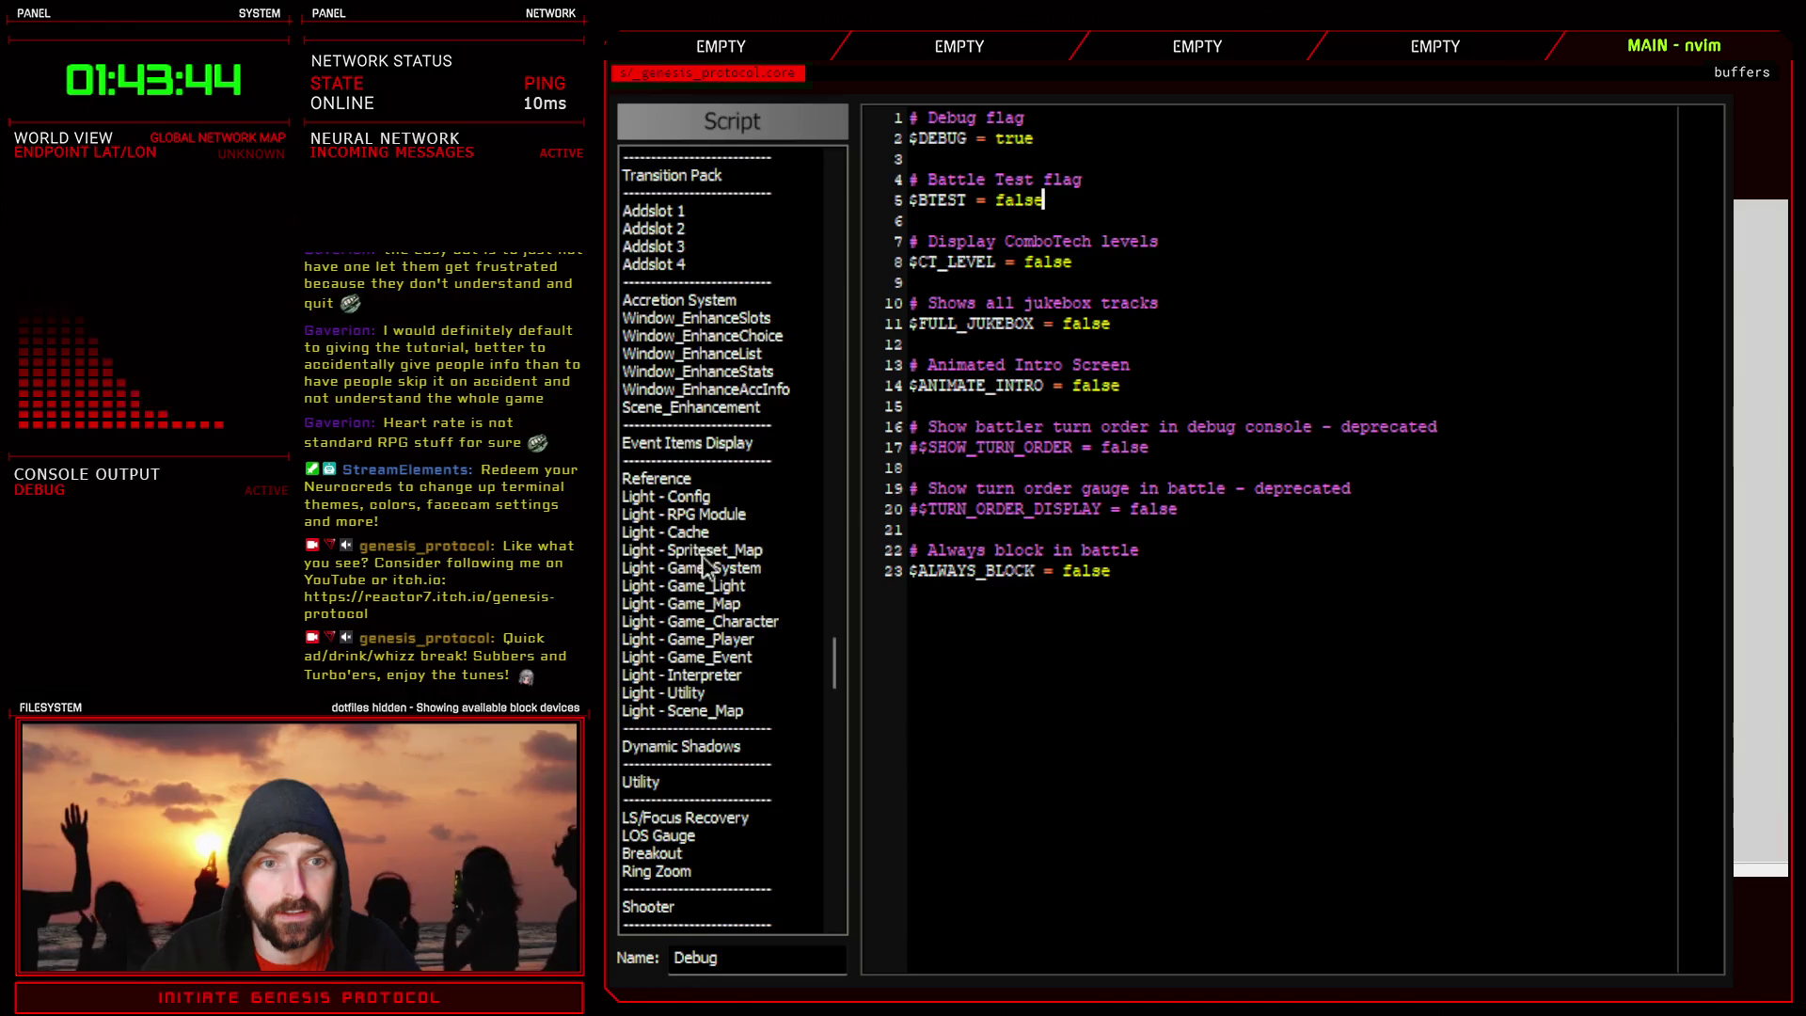
pyautogui.scroll(2, 711, 557)
pyautogui.scroll(8, 720, 496)
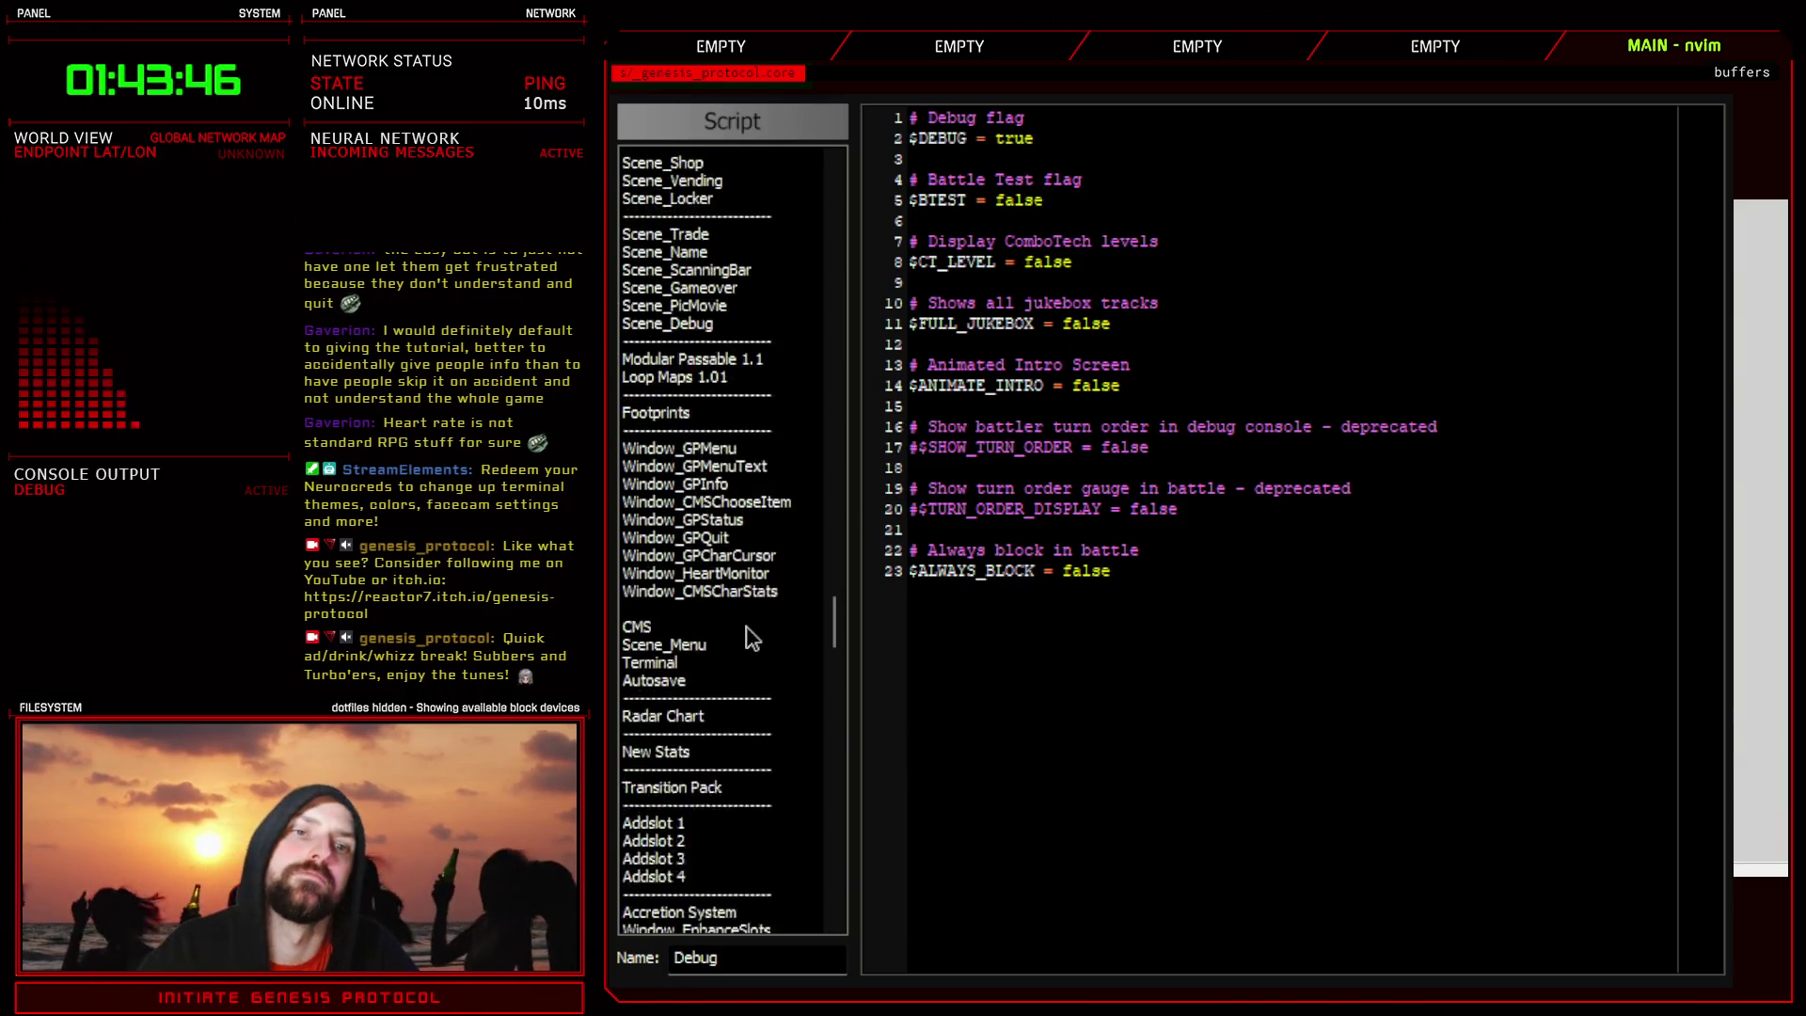
pyautogui.moveTo(835, 593)
pyautogui.mouseDown()
pyautogui.moveTo(856, 717)
pyautogui.moveTo(860, 630)
pyautogui.mouseUp()
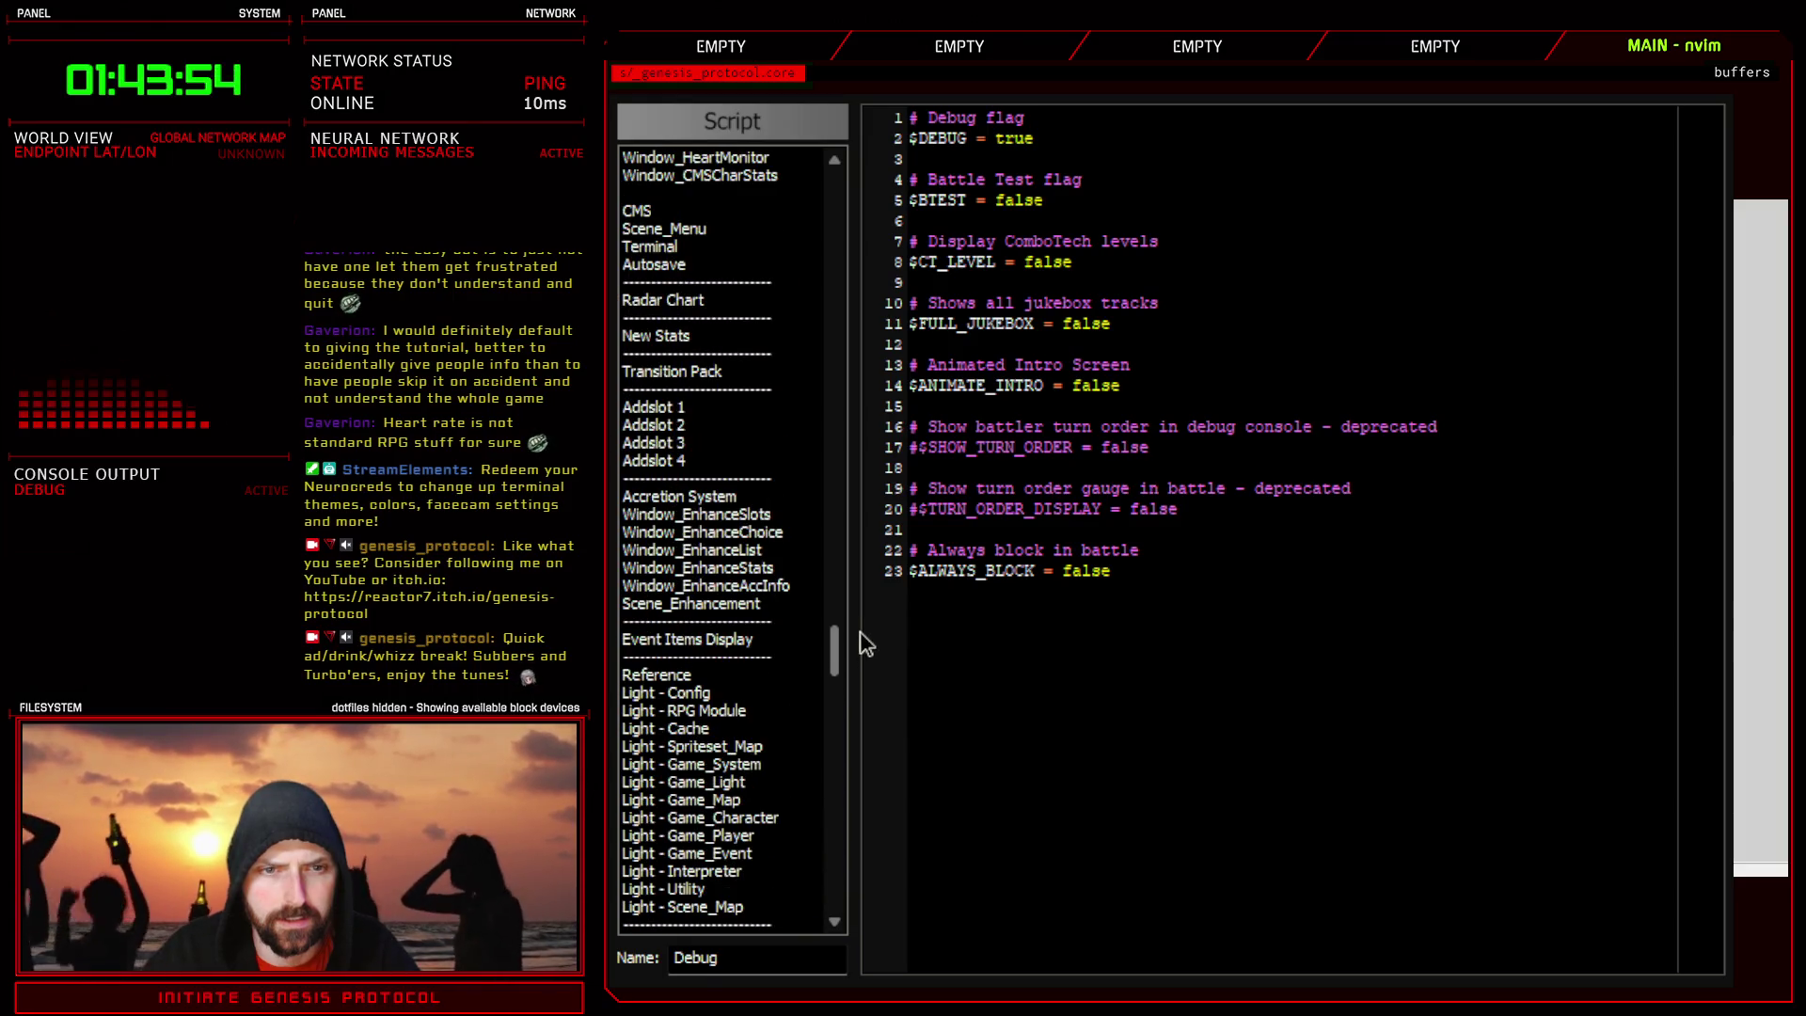
pyautogui.scroll(1, 701, 687)
pyautogui.scroll(12, 712, 691)
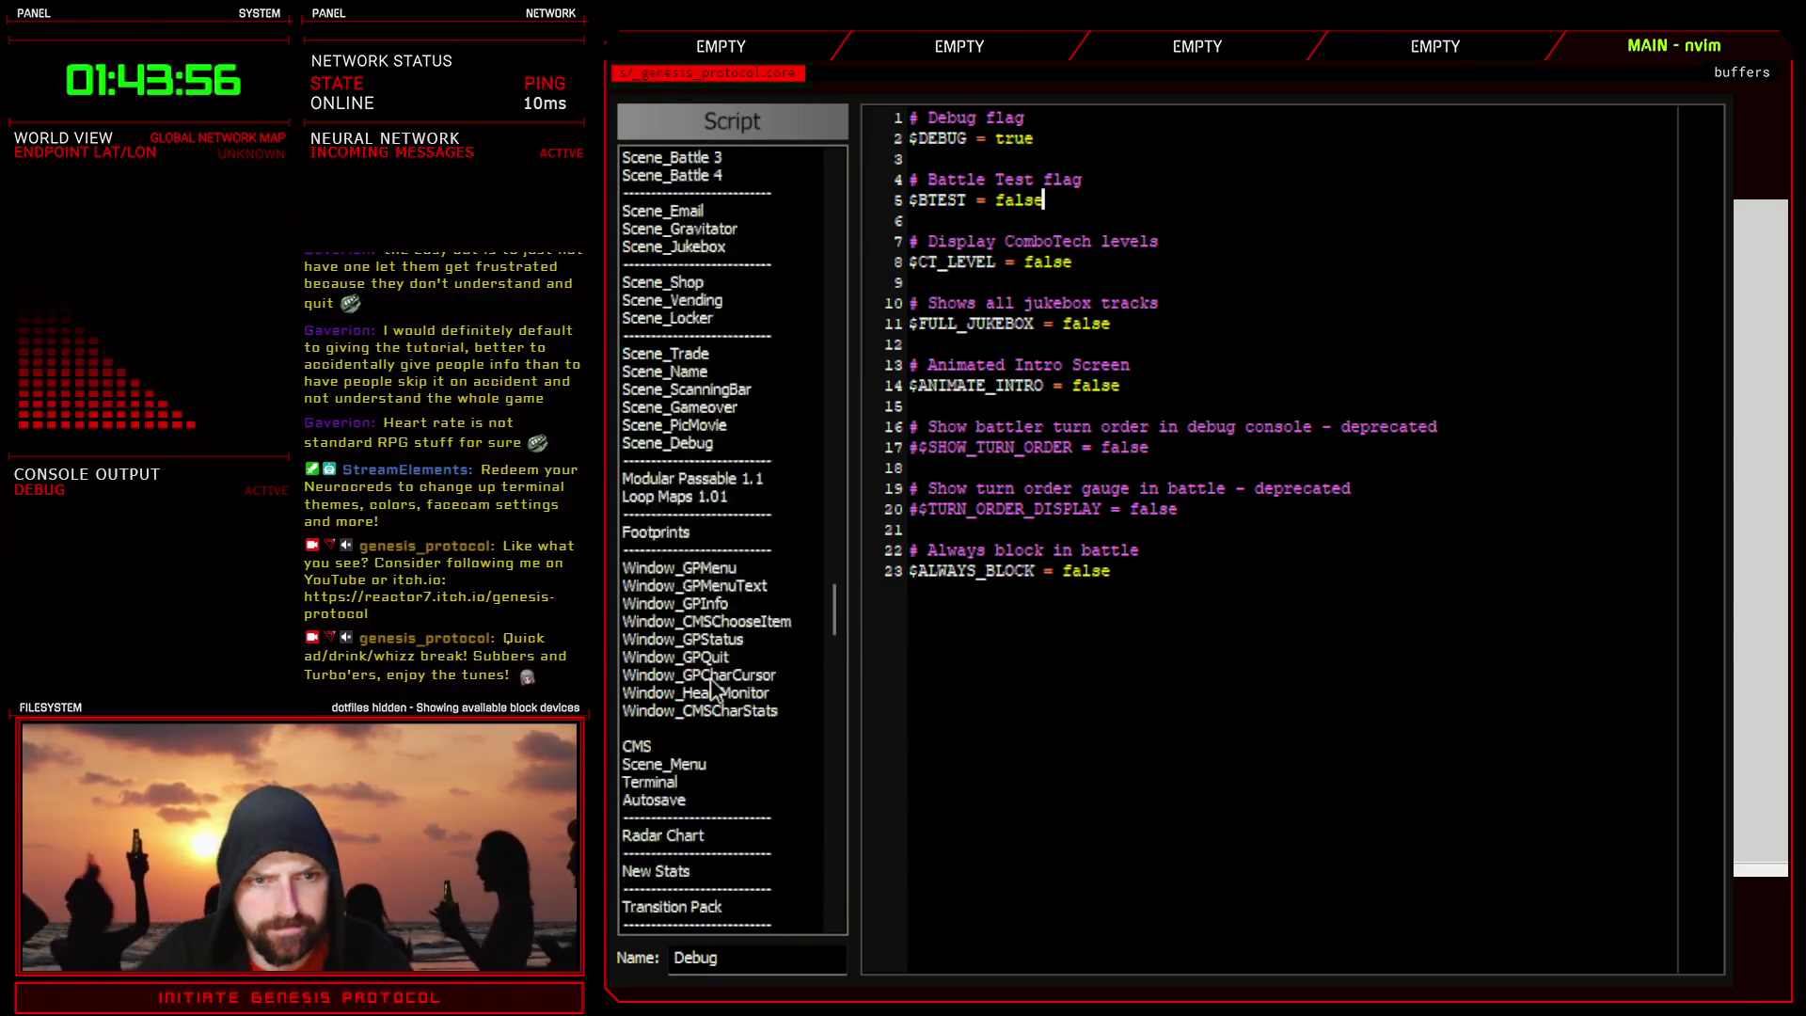
pyautogui.click(687, 871)
pyautogui.scroll(-13, 1089, 759)
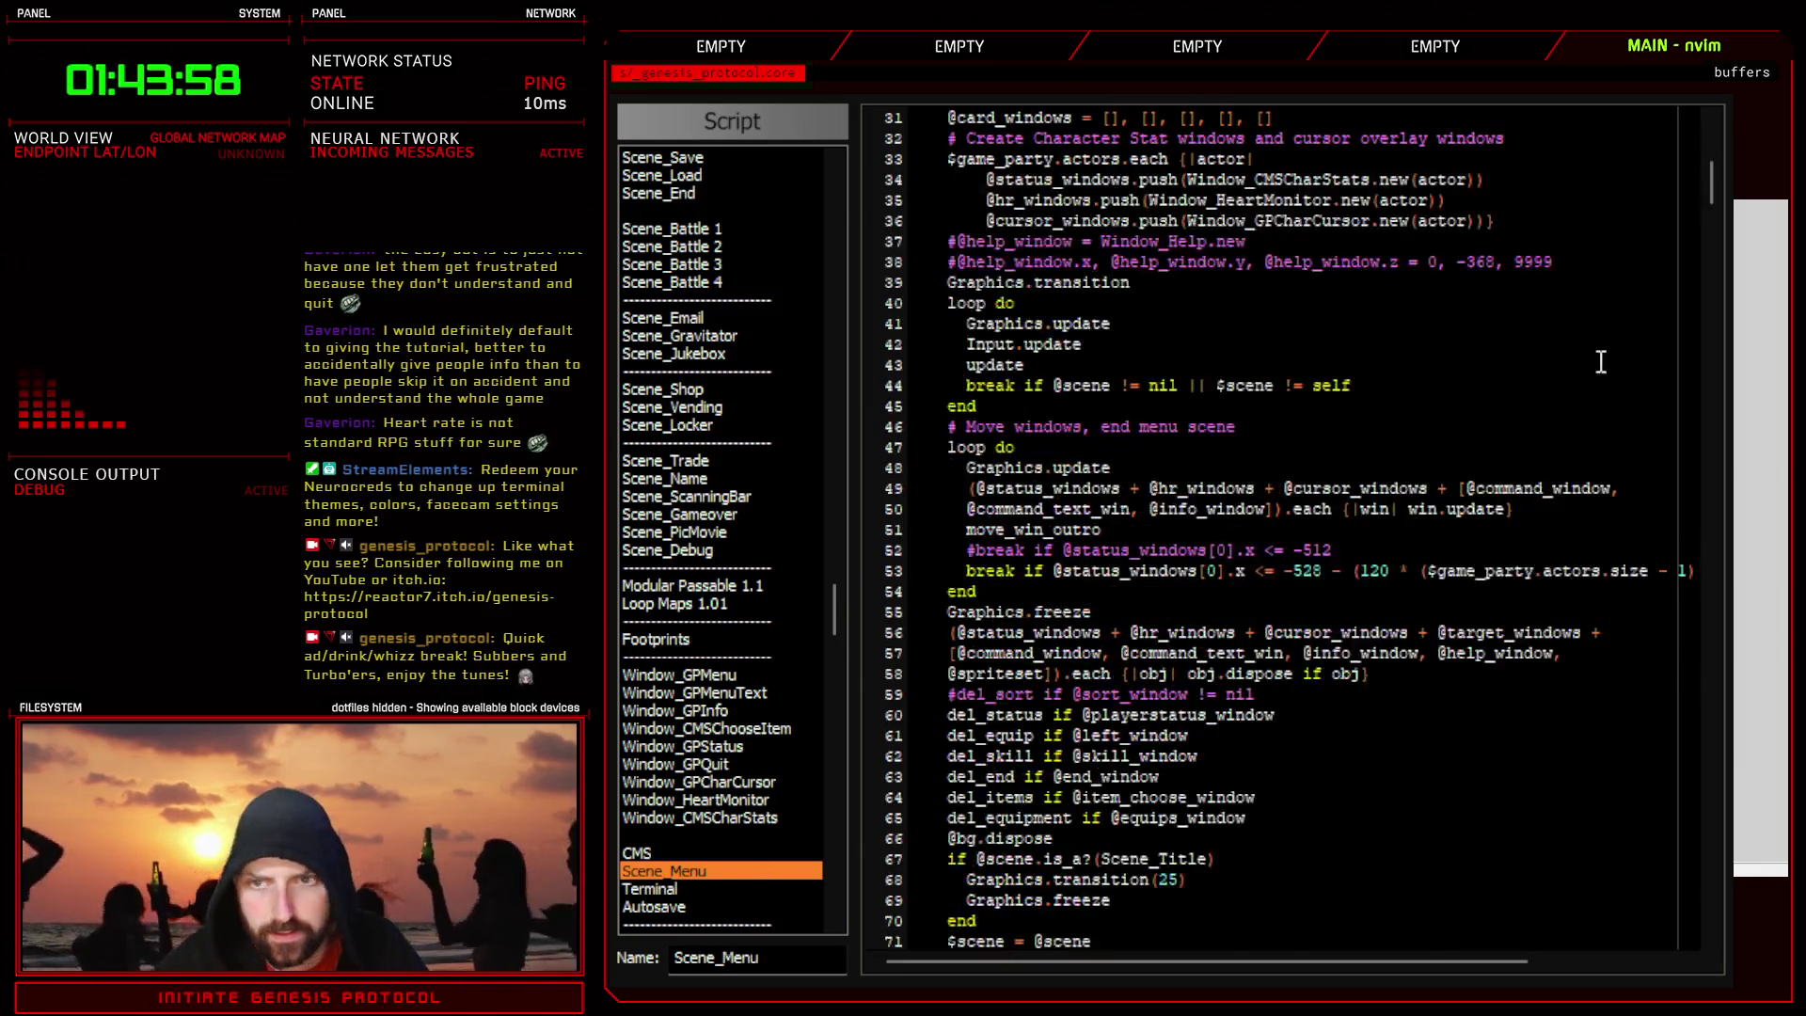
# - Select menu_called on line 649 and search all scripts, finding its uses in Parallax, Game_Map and Scene_Menu
pyautogui.moveTo(1711, 221); pyautogui.dragTo(1707, 818)
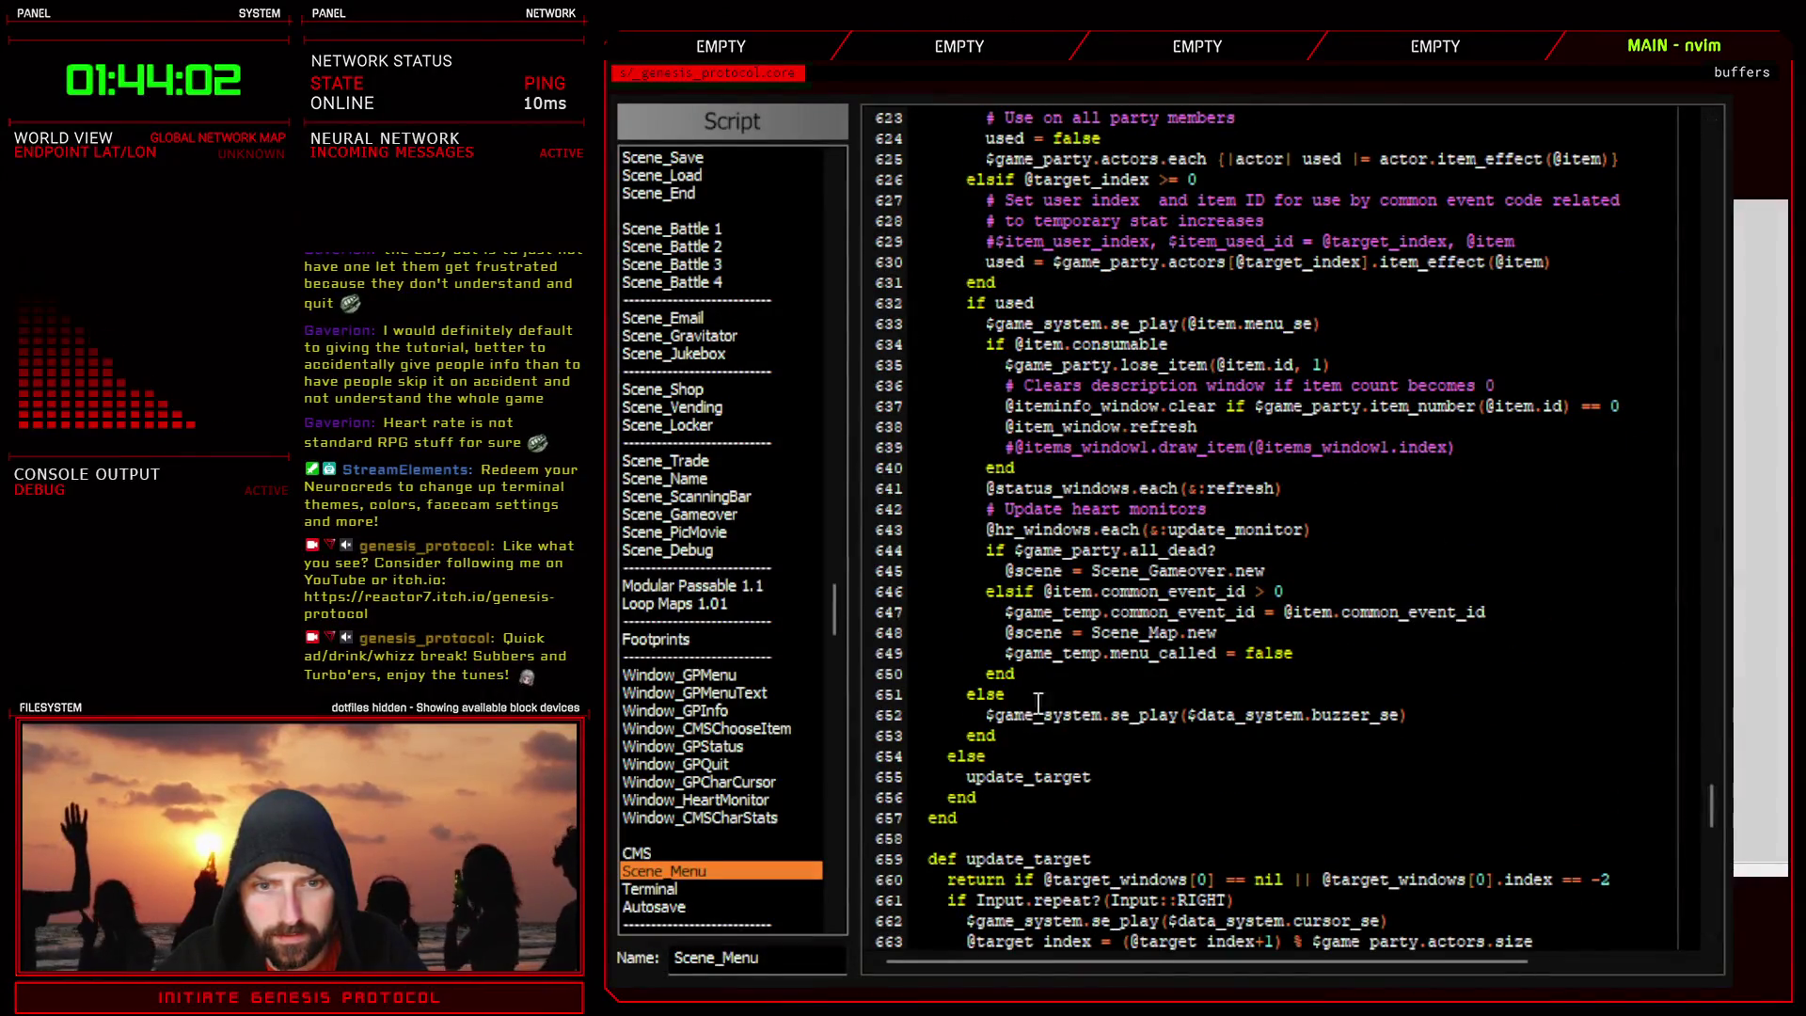
pyautogui.moveTo(1005, 653); pyautogui.dragTo(1310, 651)
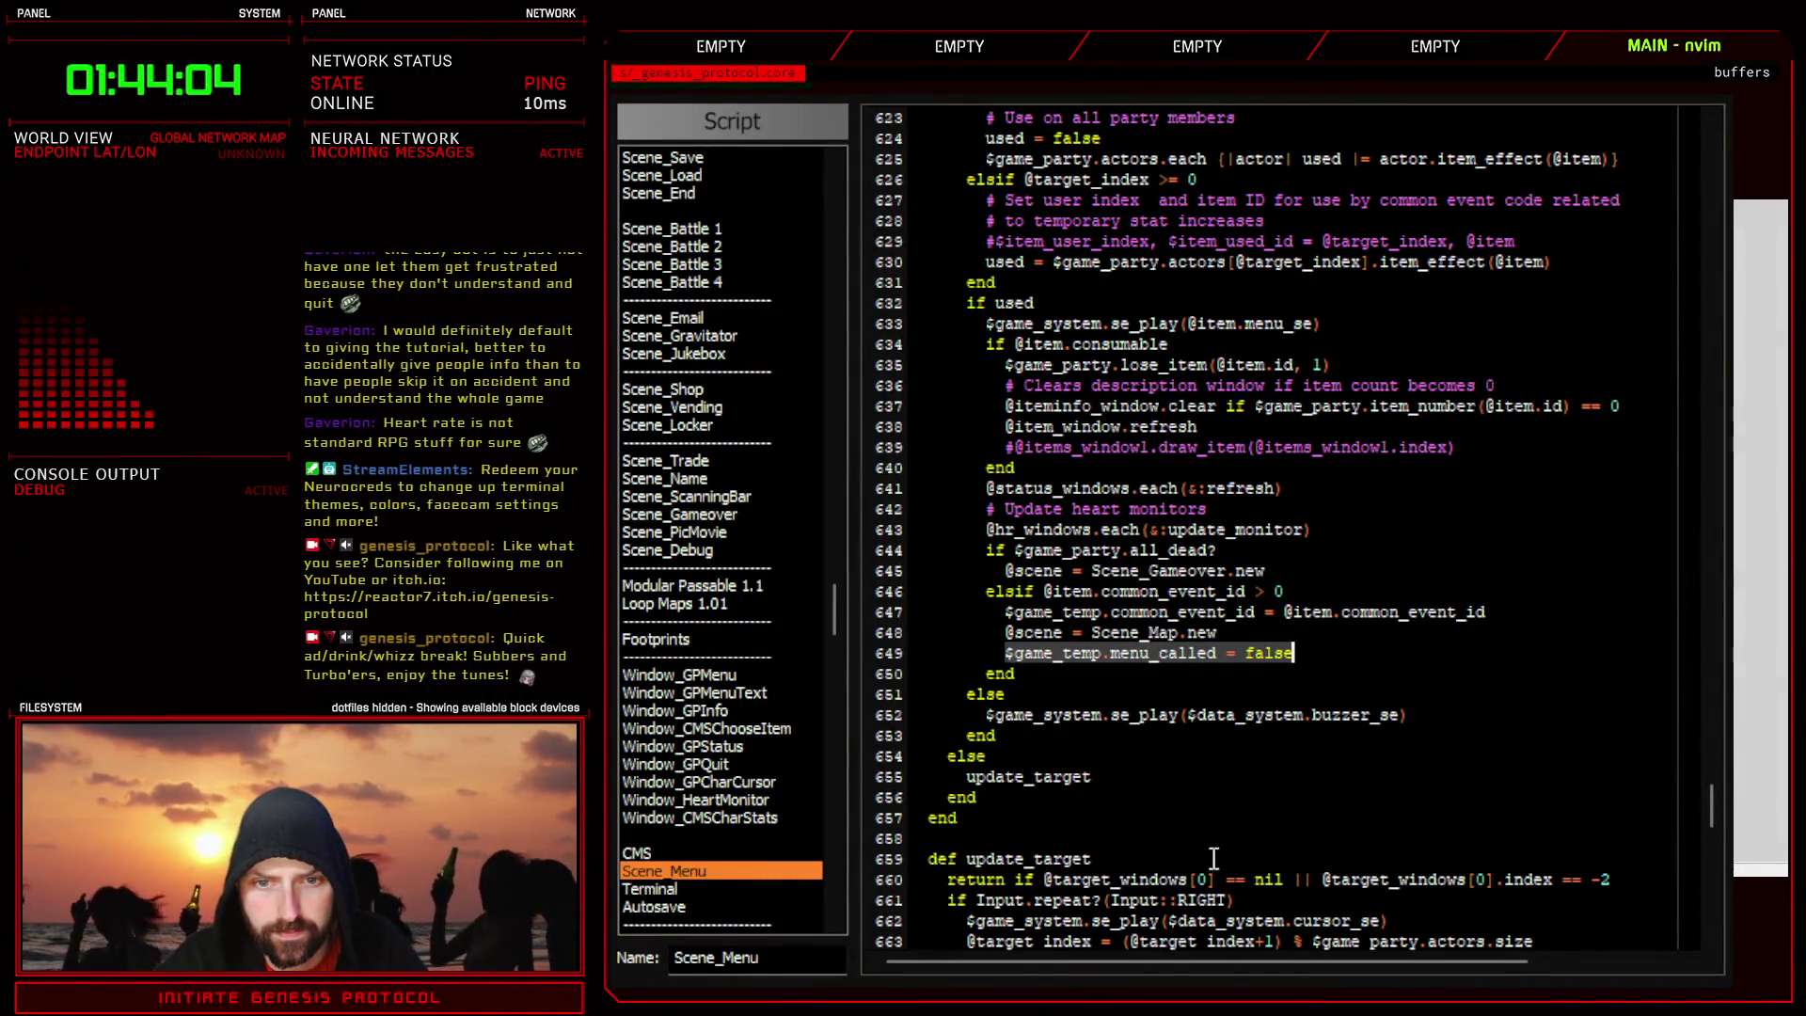
pyautogui.moveTo(1052, 653); pyautogui.dragTo(1337, 653)
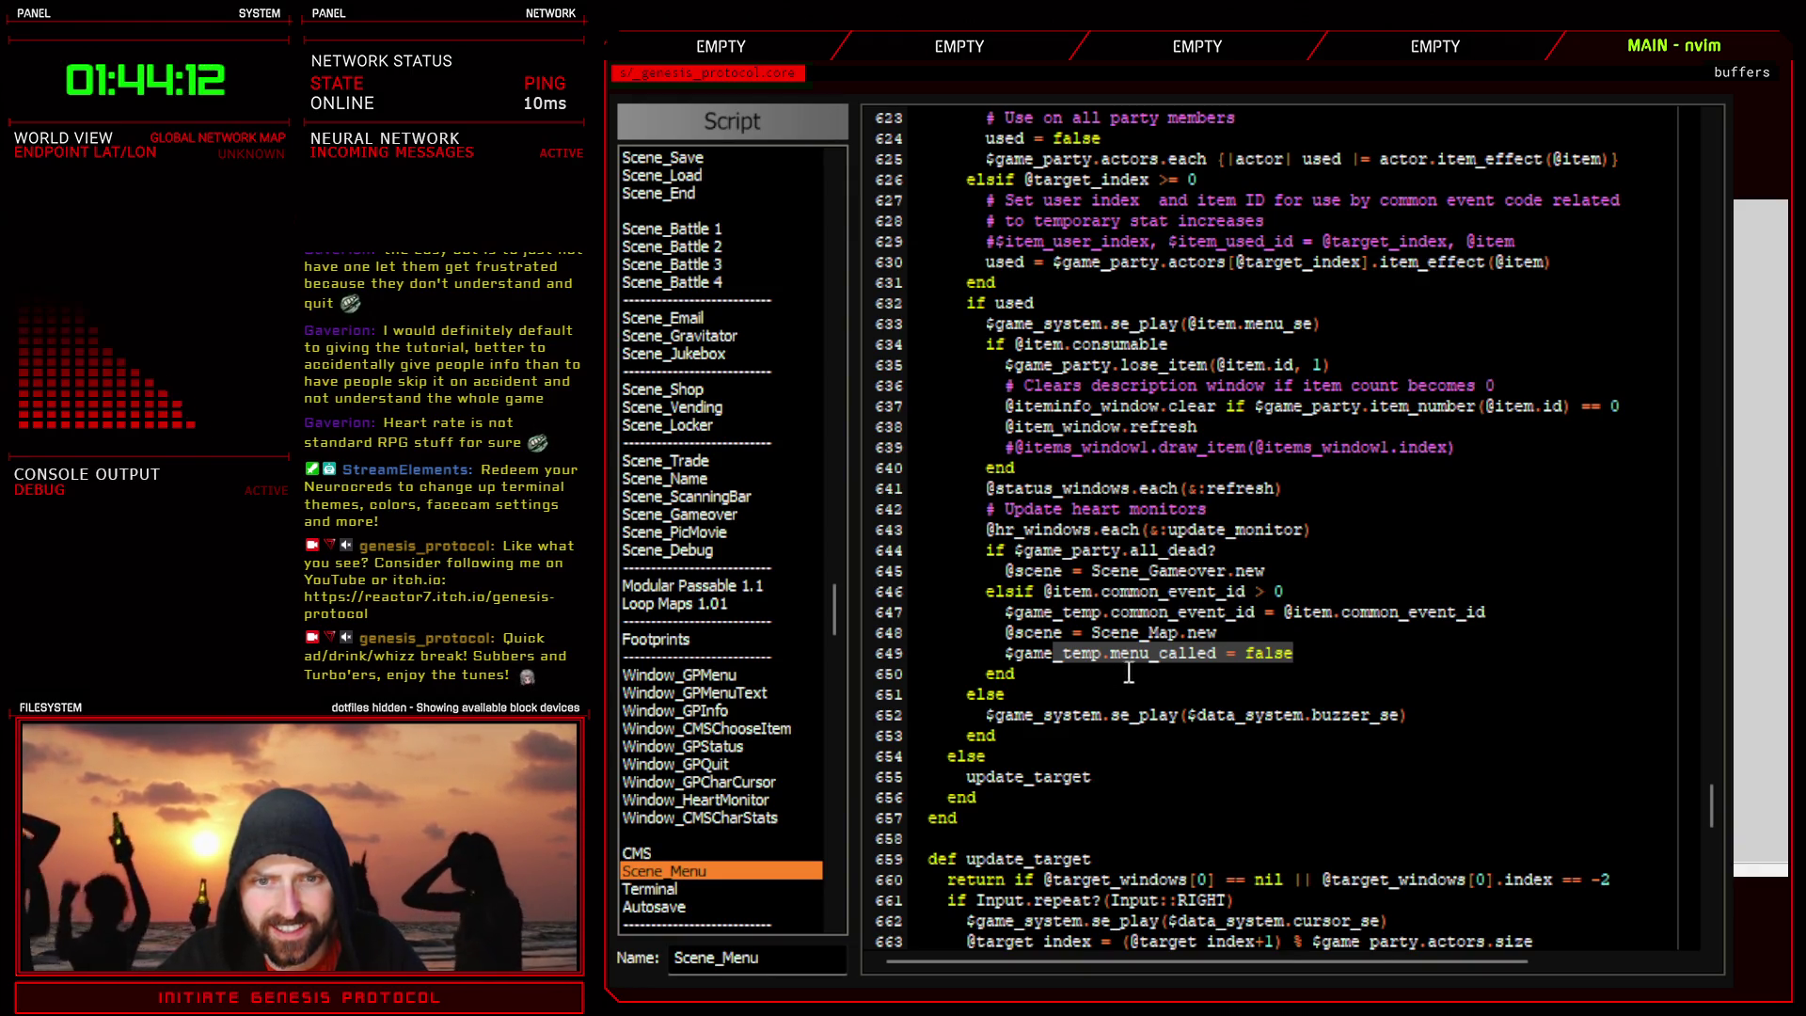
pyautogui.moveTo(1110, 653); pyautogui.dragTo(1221, 653)
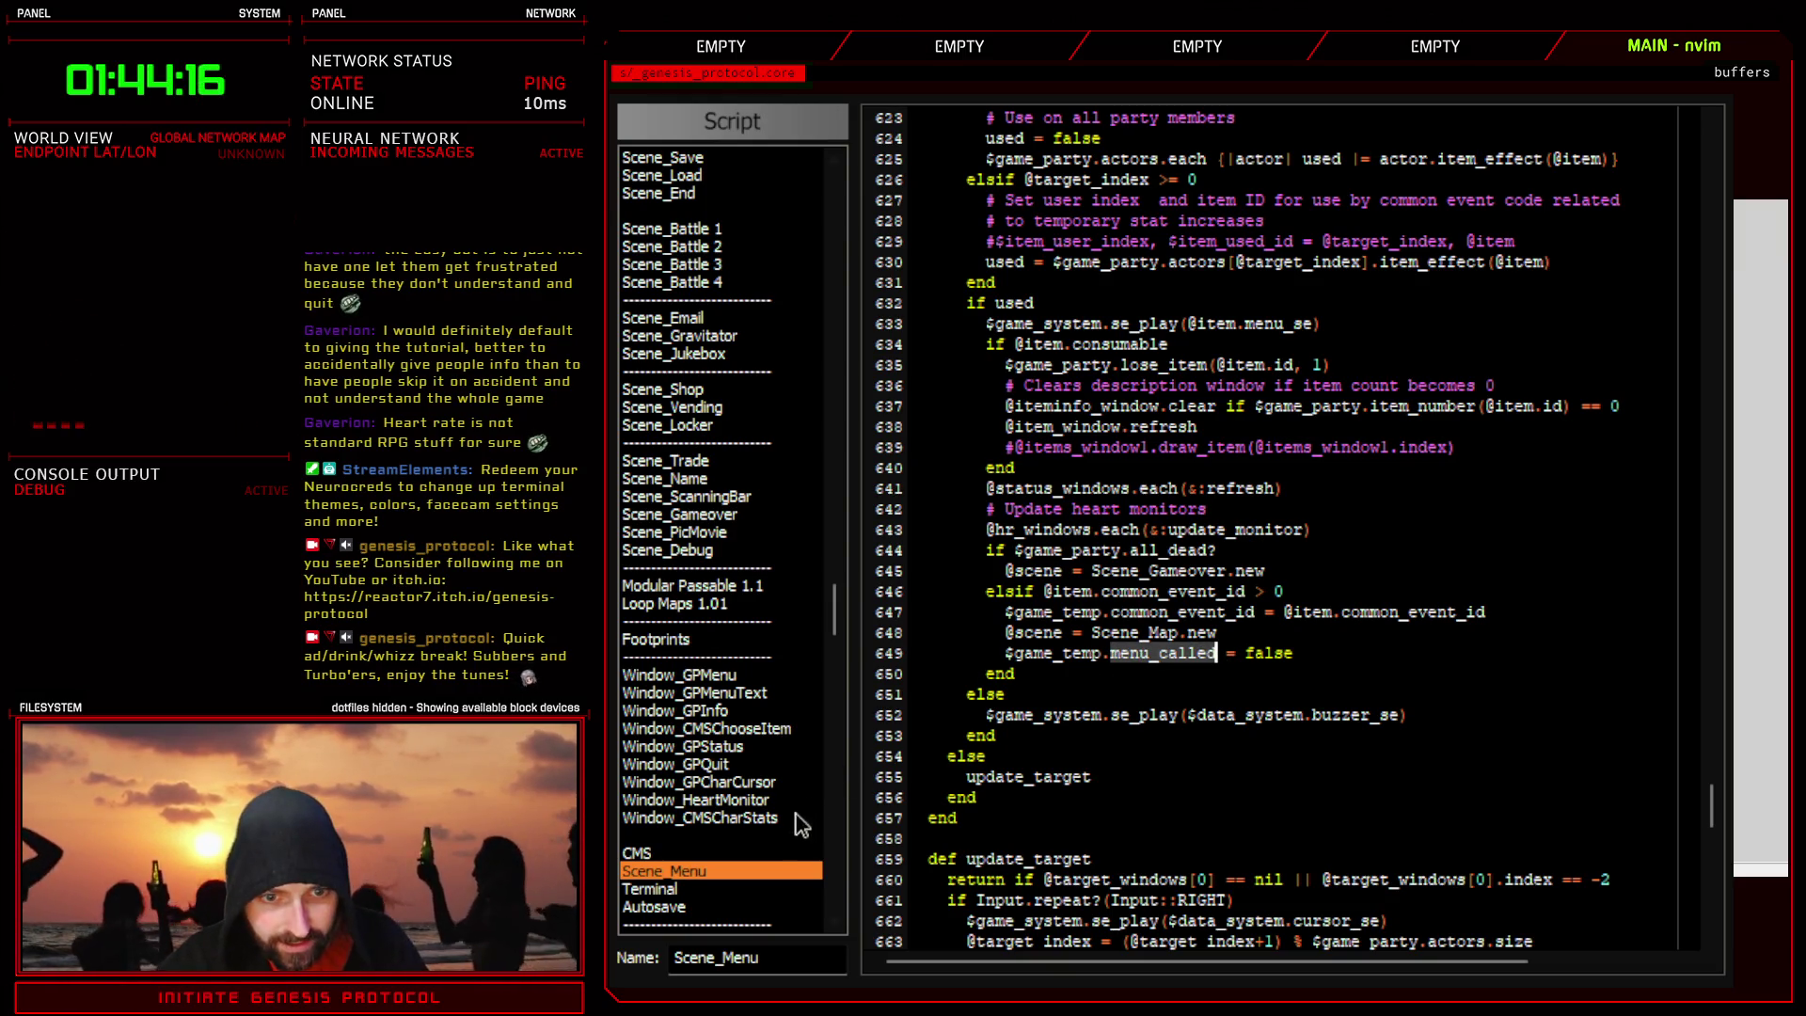
pyautogui.press('y')
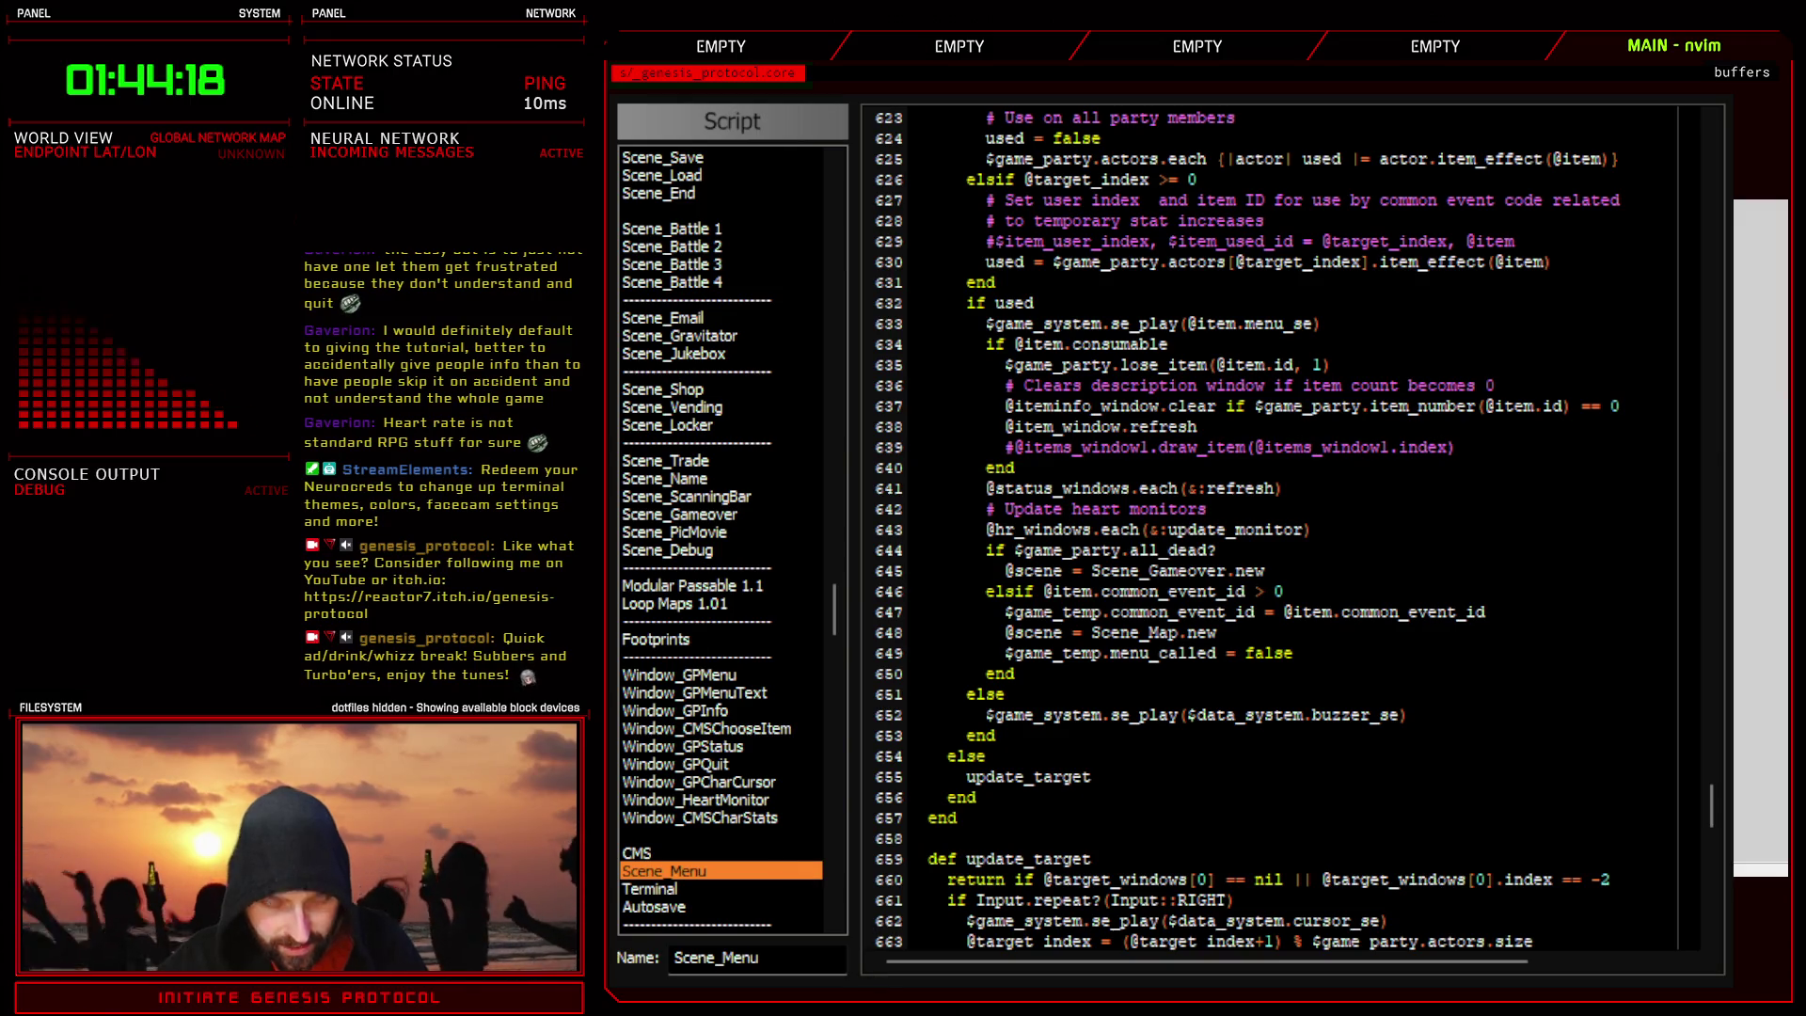
pyautogui.hotkey('ctrl', 'f')
pyautogui.press('Escape')
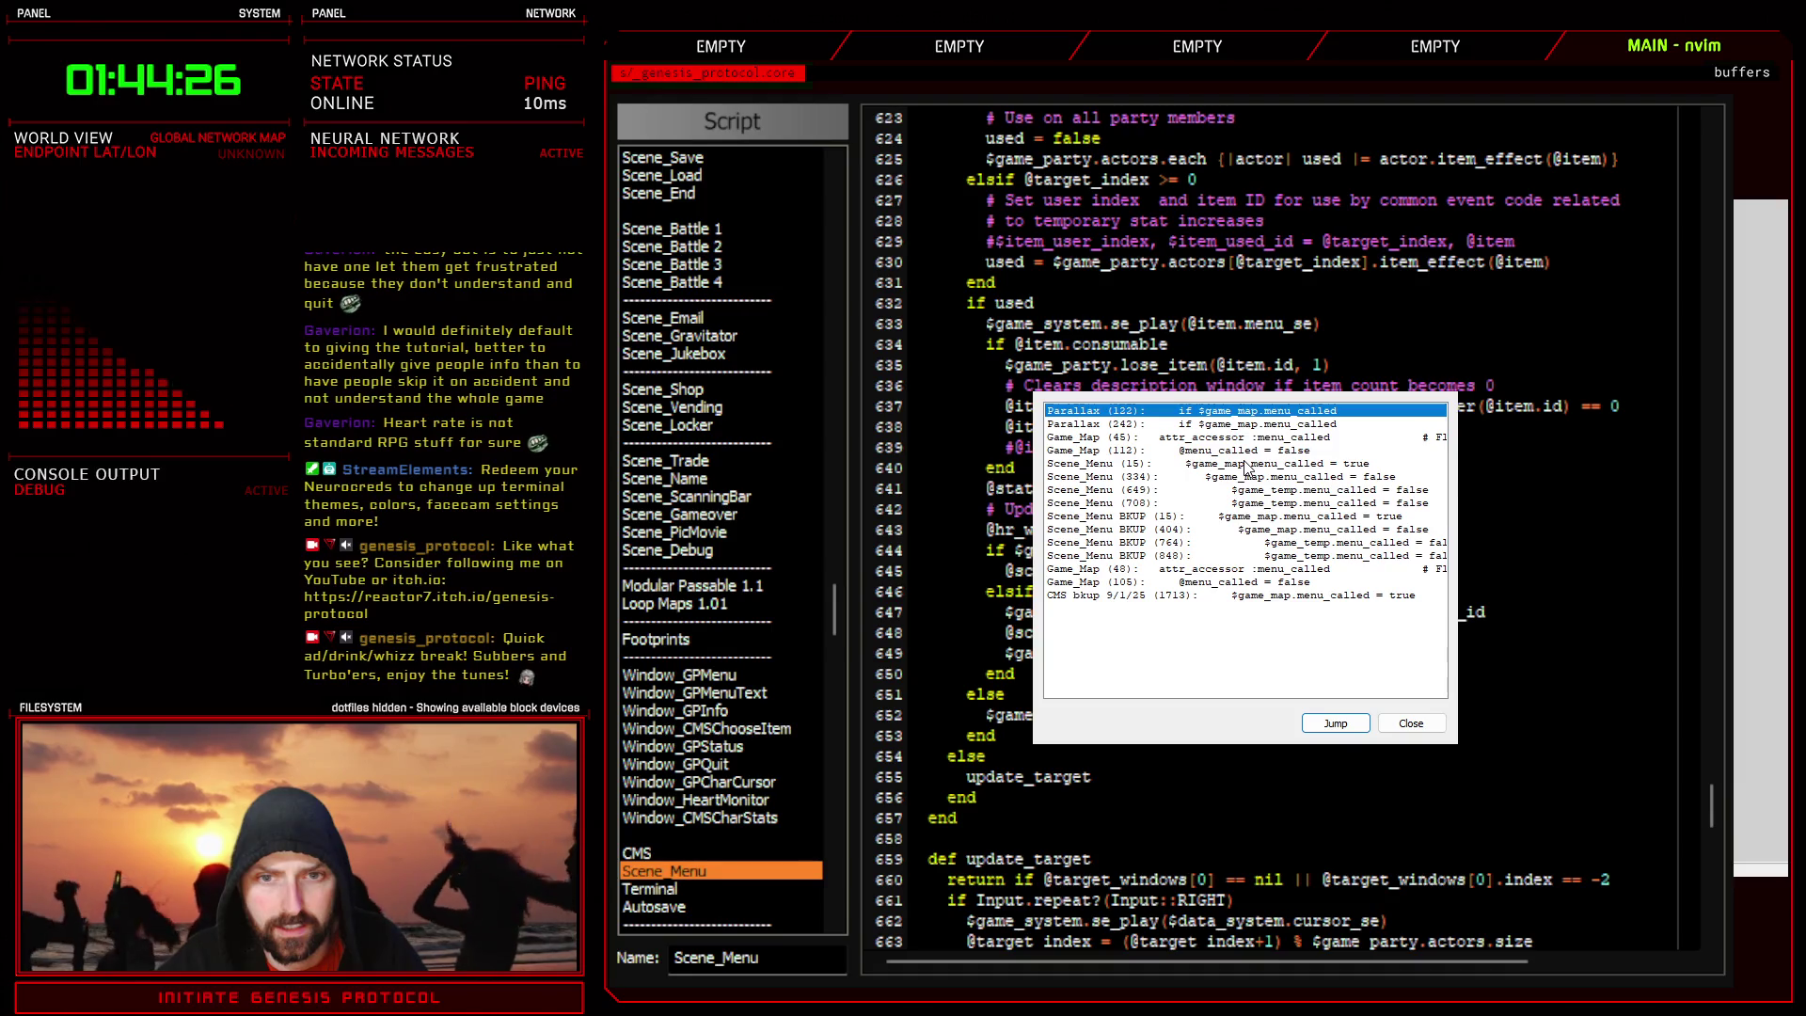
# - Check the Scene_Menu search hits at lines 15 and 649, then close the results list
pyautogui.click(1246, 464)
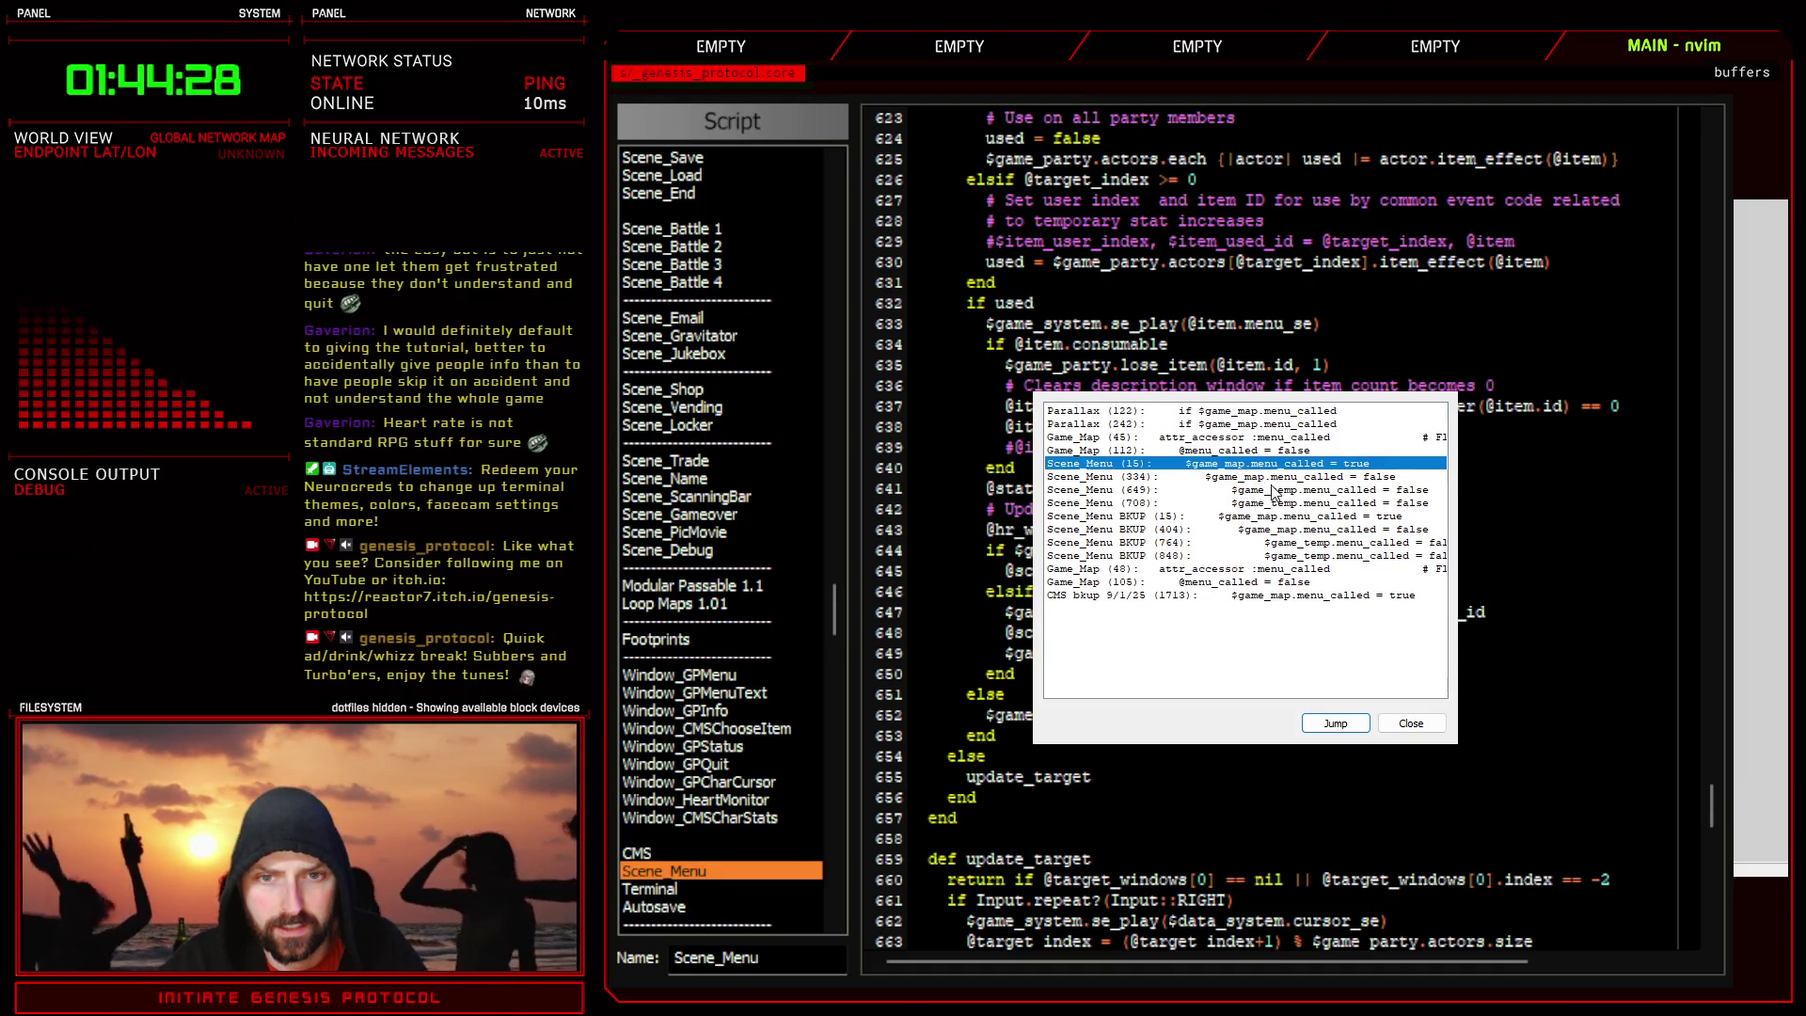
pyautogui.click(1275, 490)
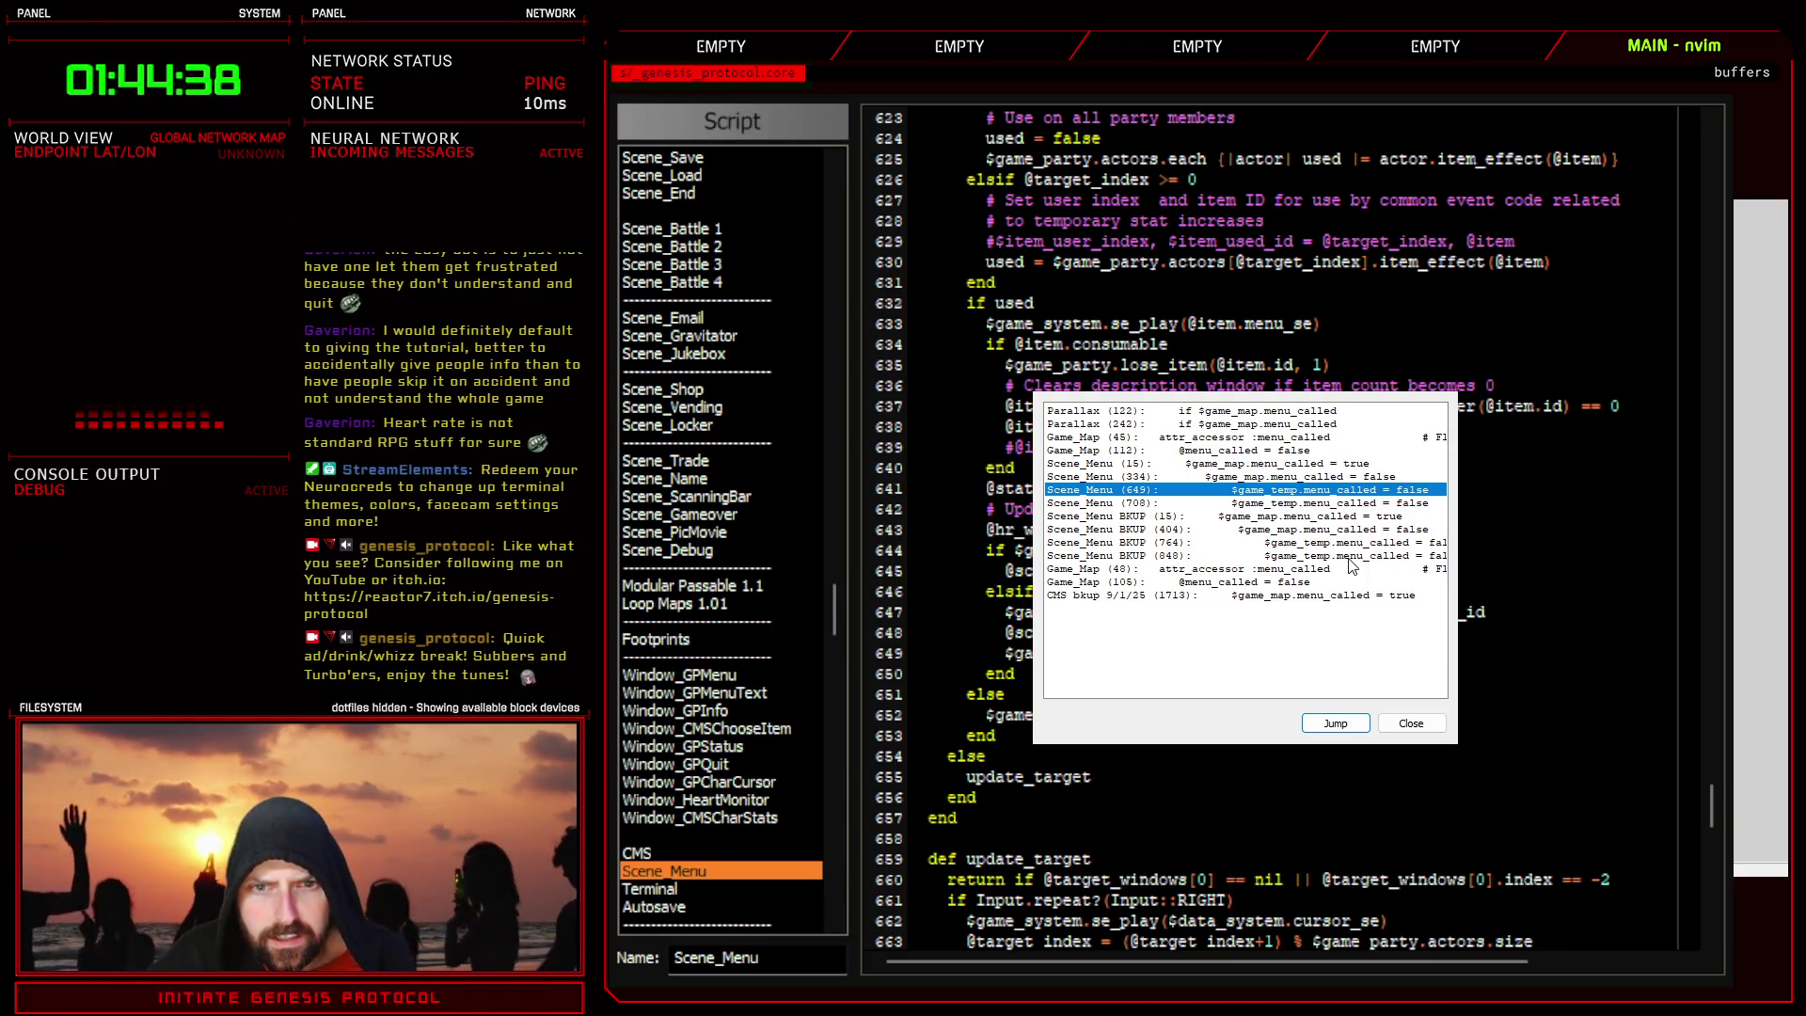
pyautogui.click(1411, 722)
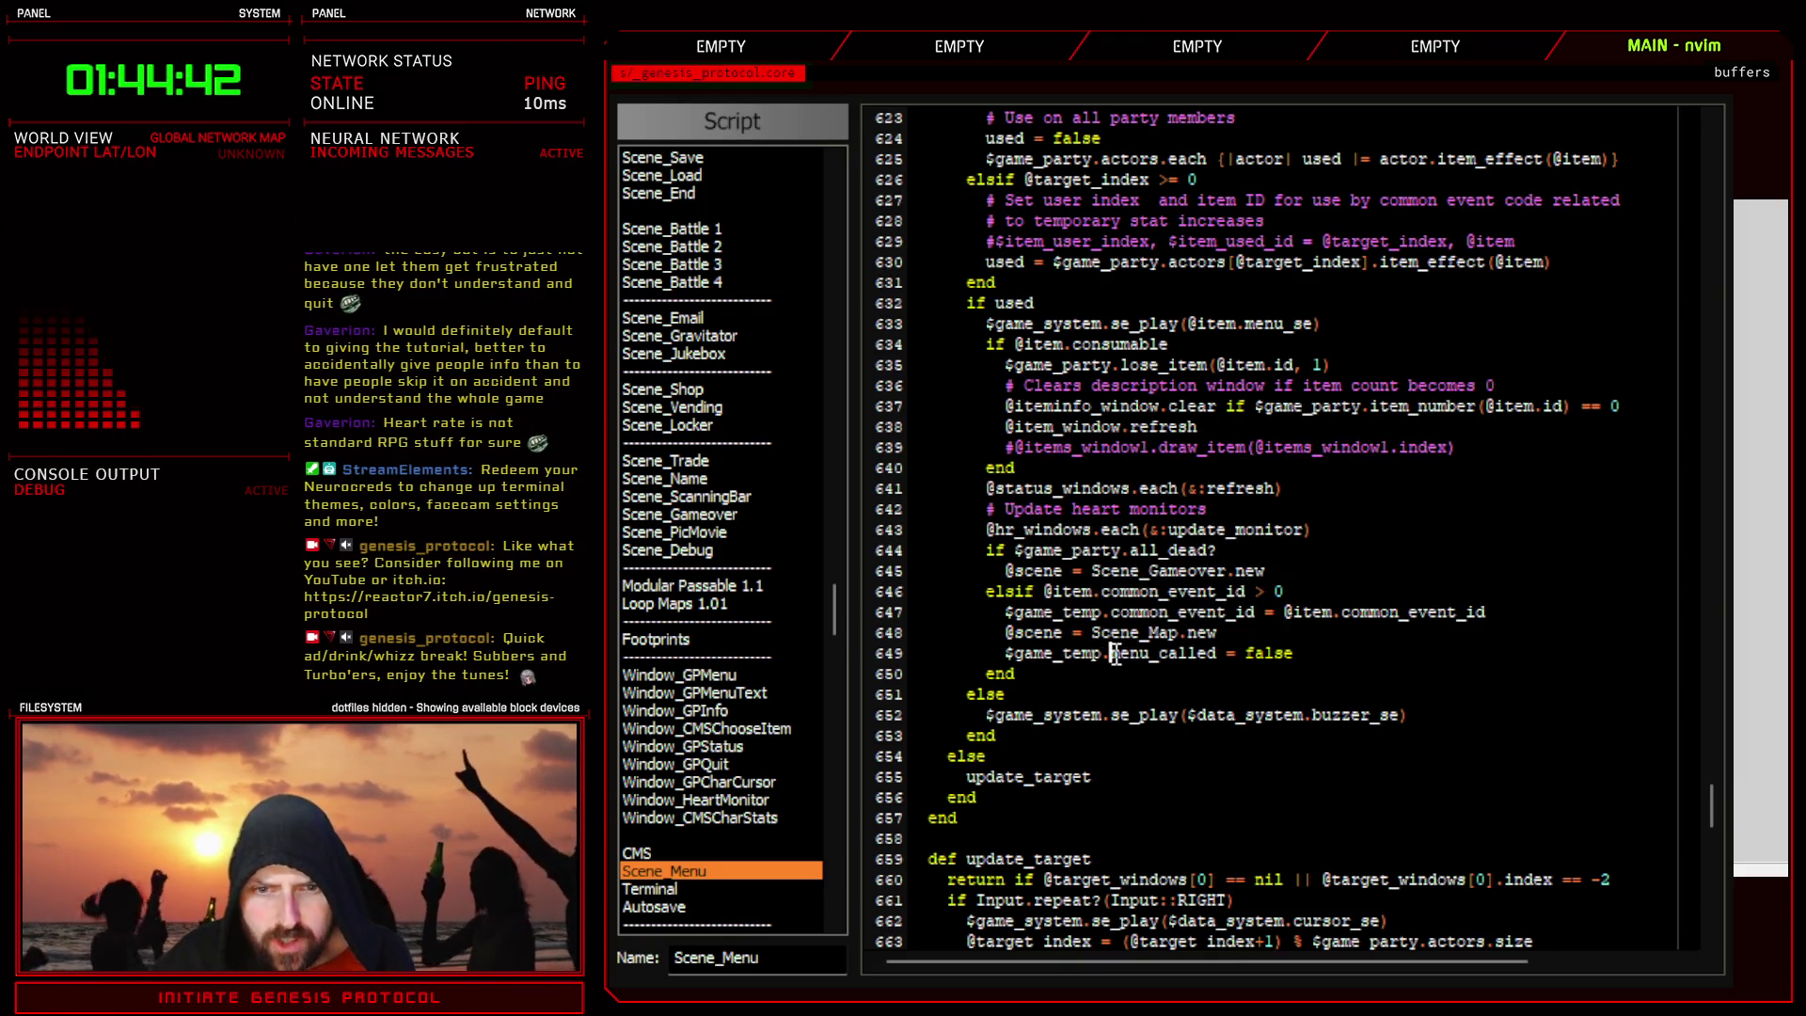
# - Change $game_temp to $game_map in the menu_called reset on Scene_Menu line 649
pyautogui.moveTo(1112, 656); pyautogui.dragTo(1188, 656)
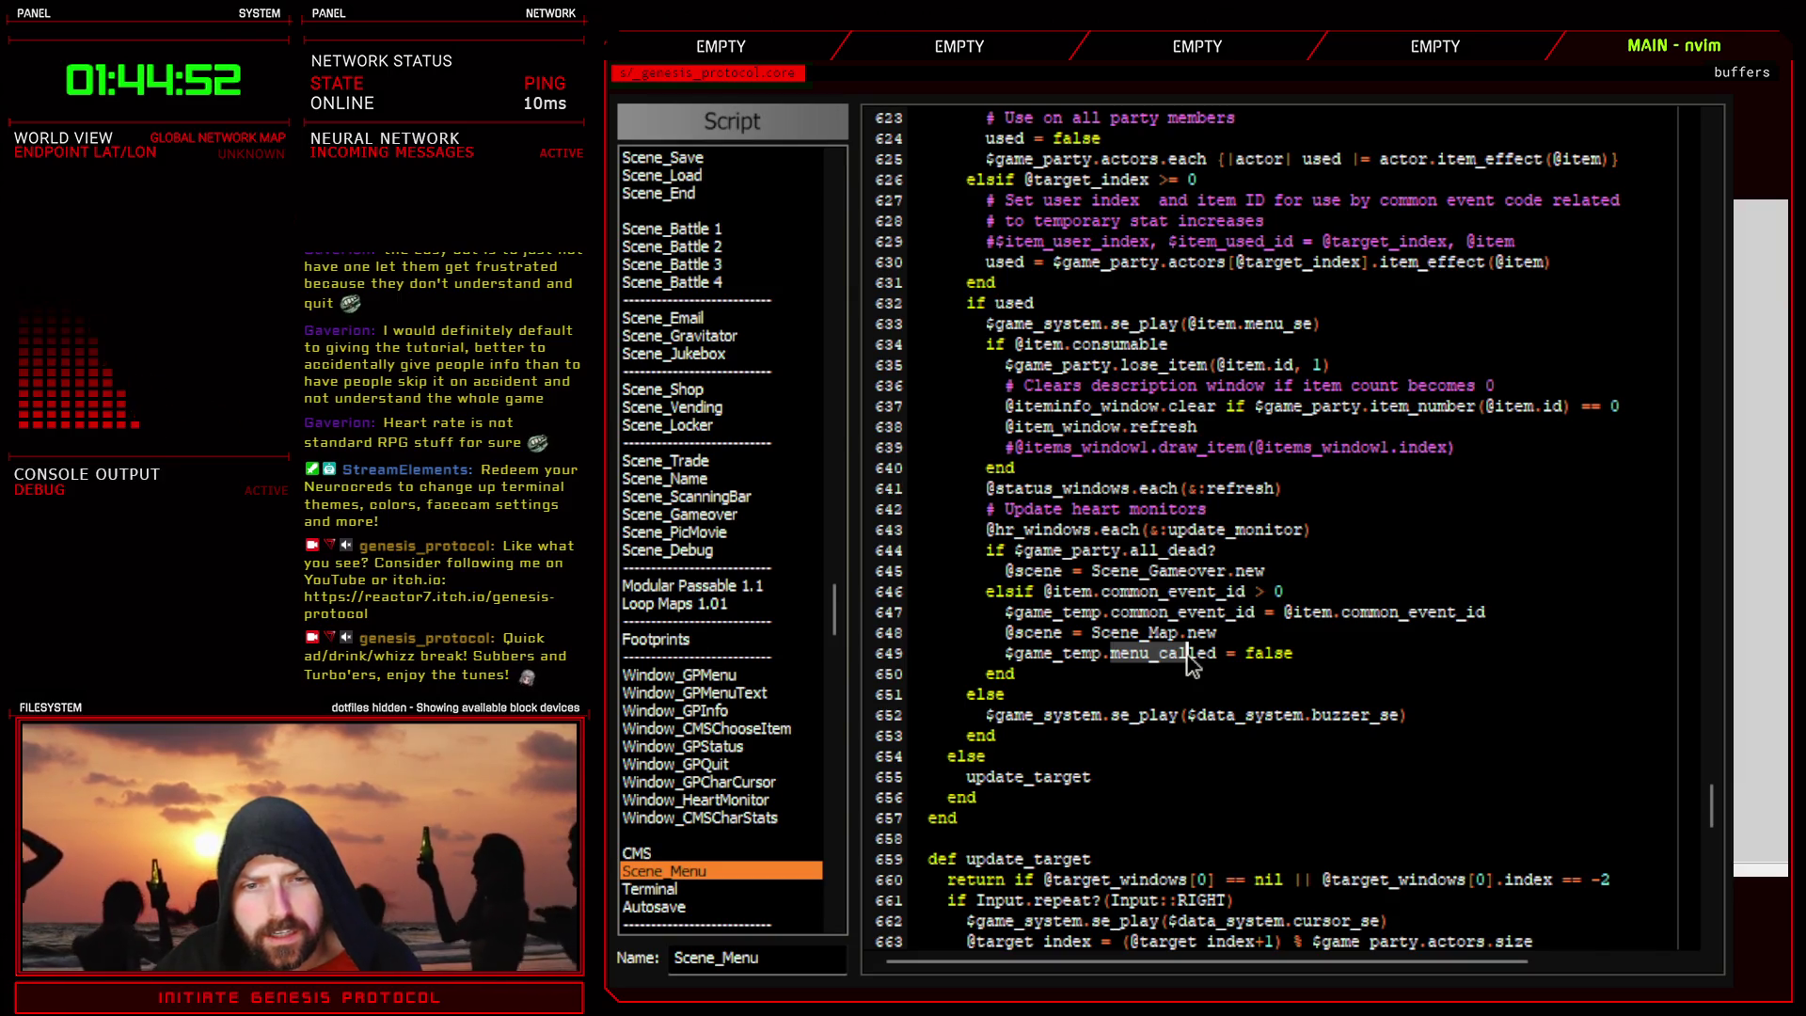
pyautogui.moveTo(1063, 655); pyautogui.dragTo(1097, 659)
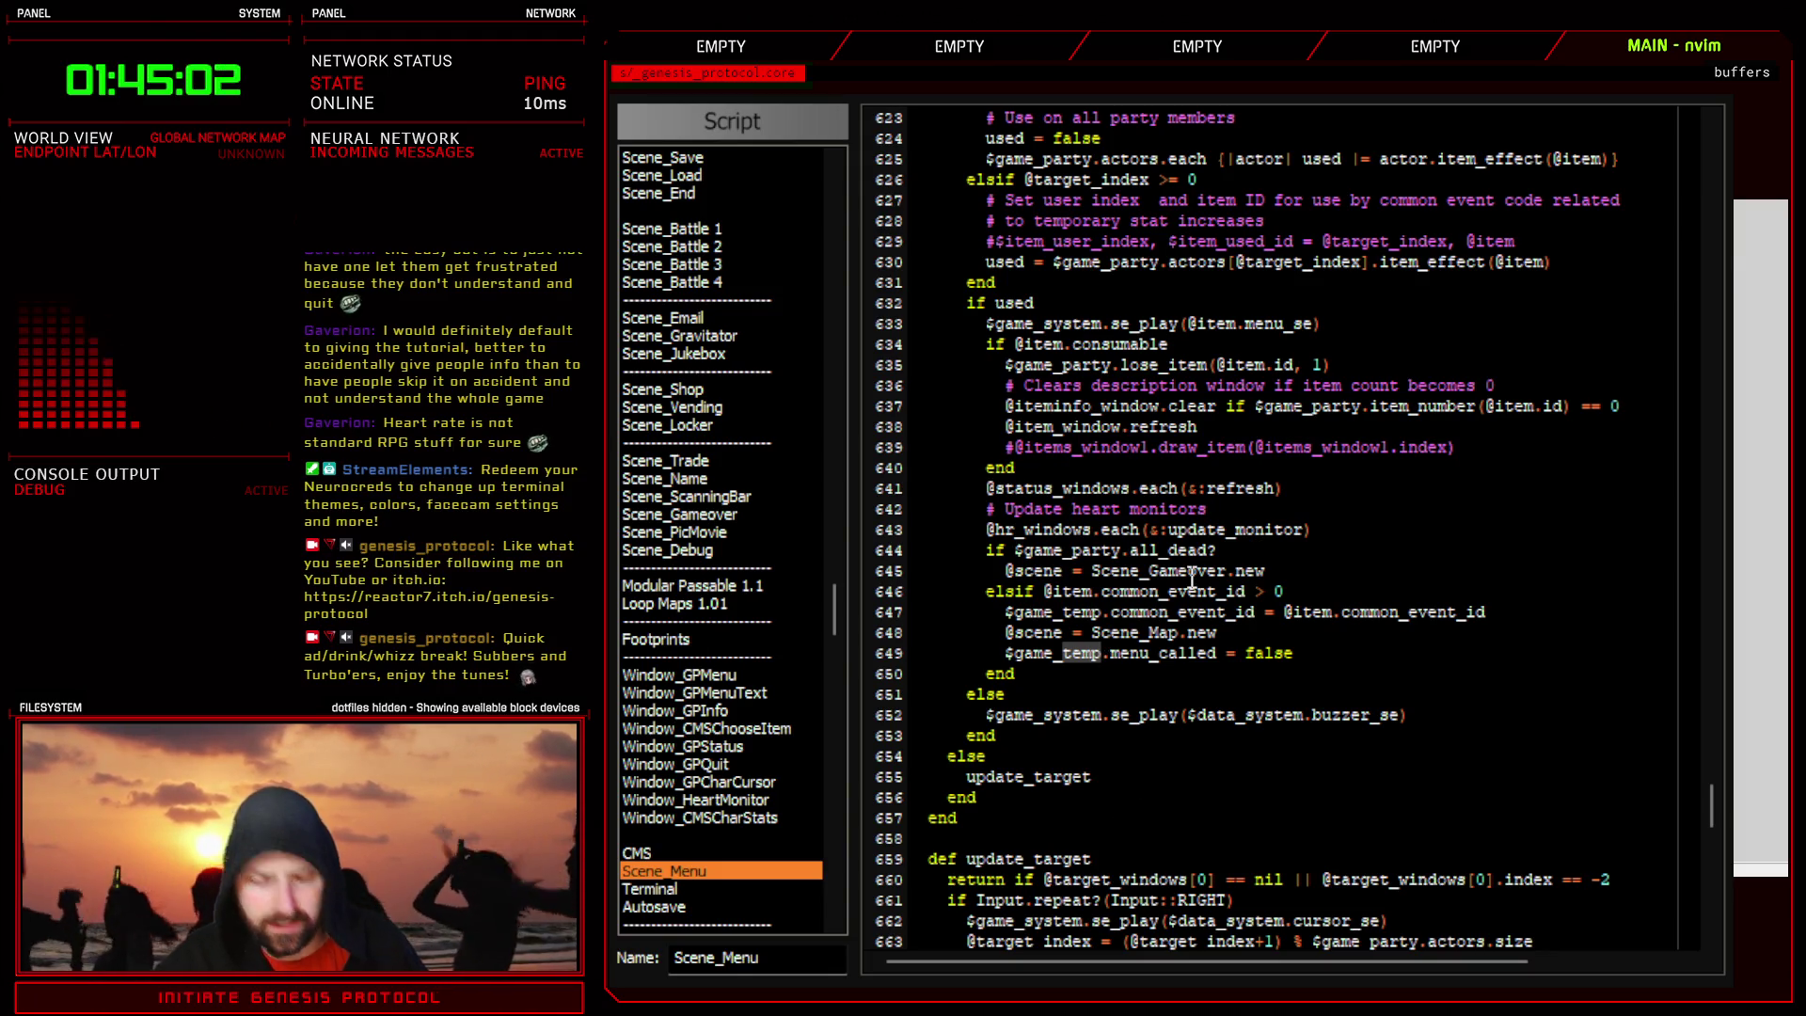
pyautogui.write('cmap')
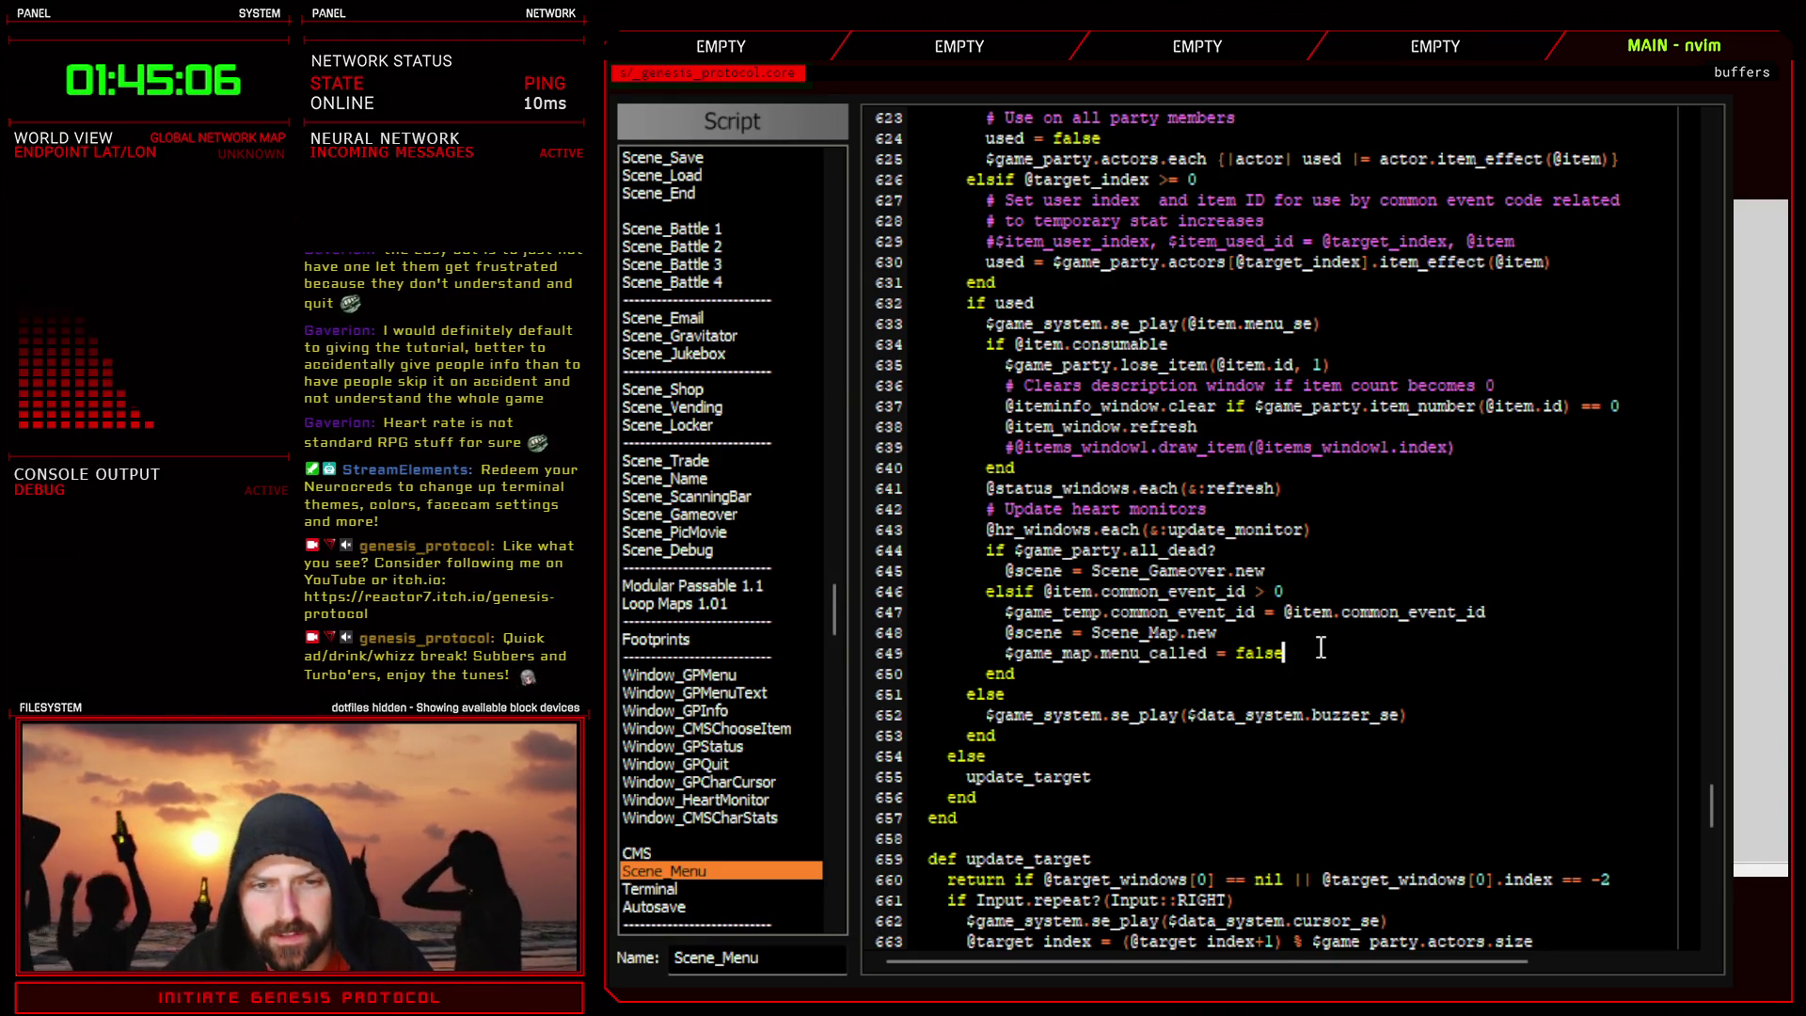
pyautogui.doubleClick(1074, 653)
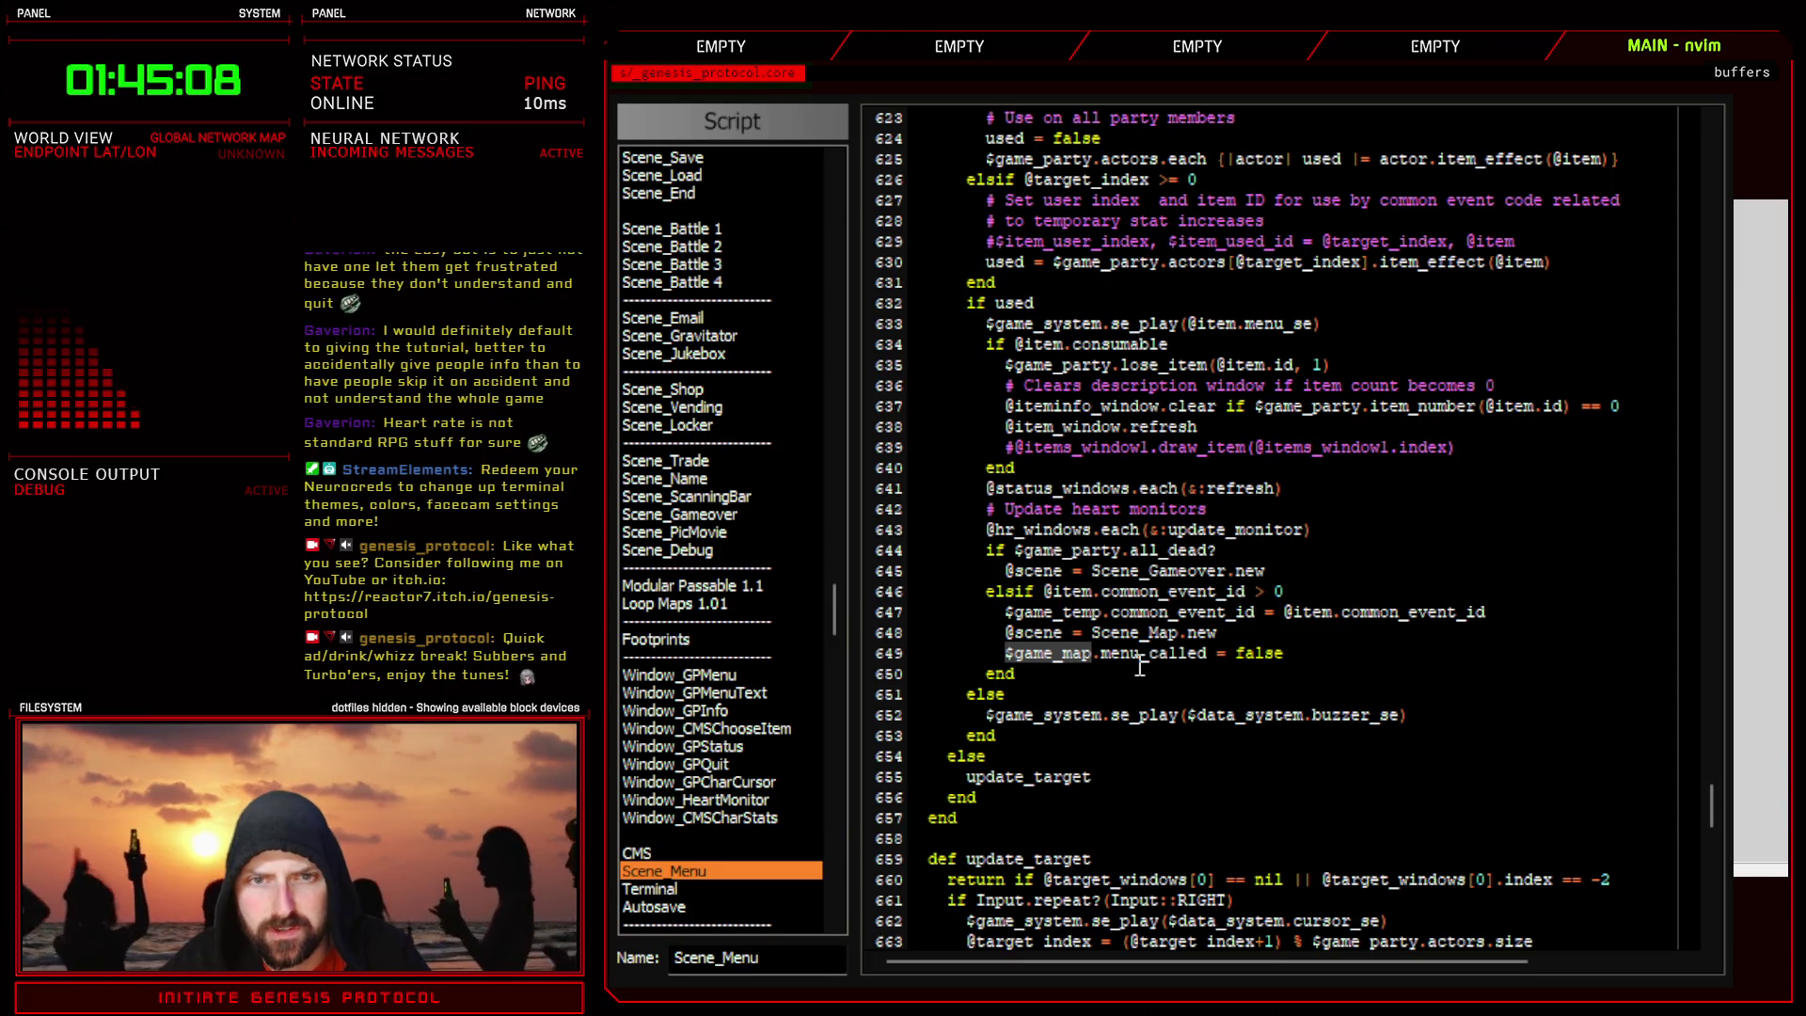
pyautogui.click(1330, 649)
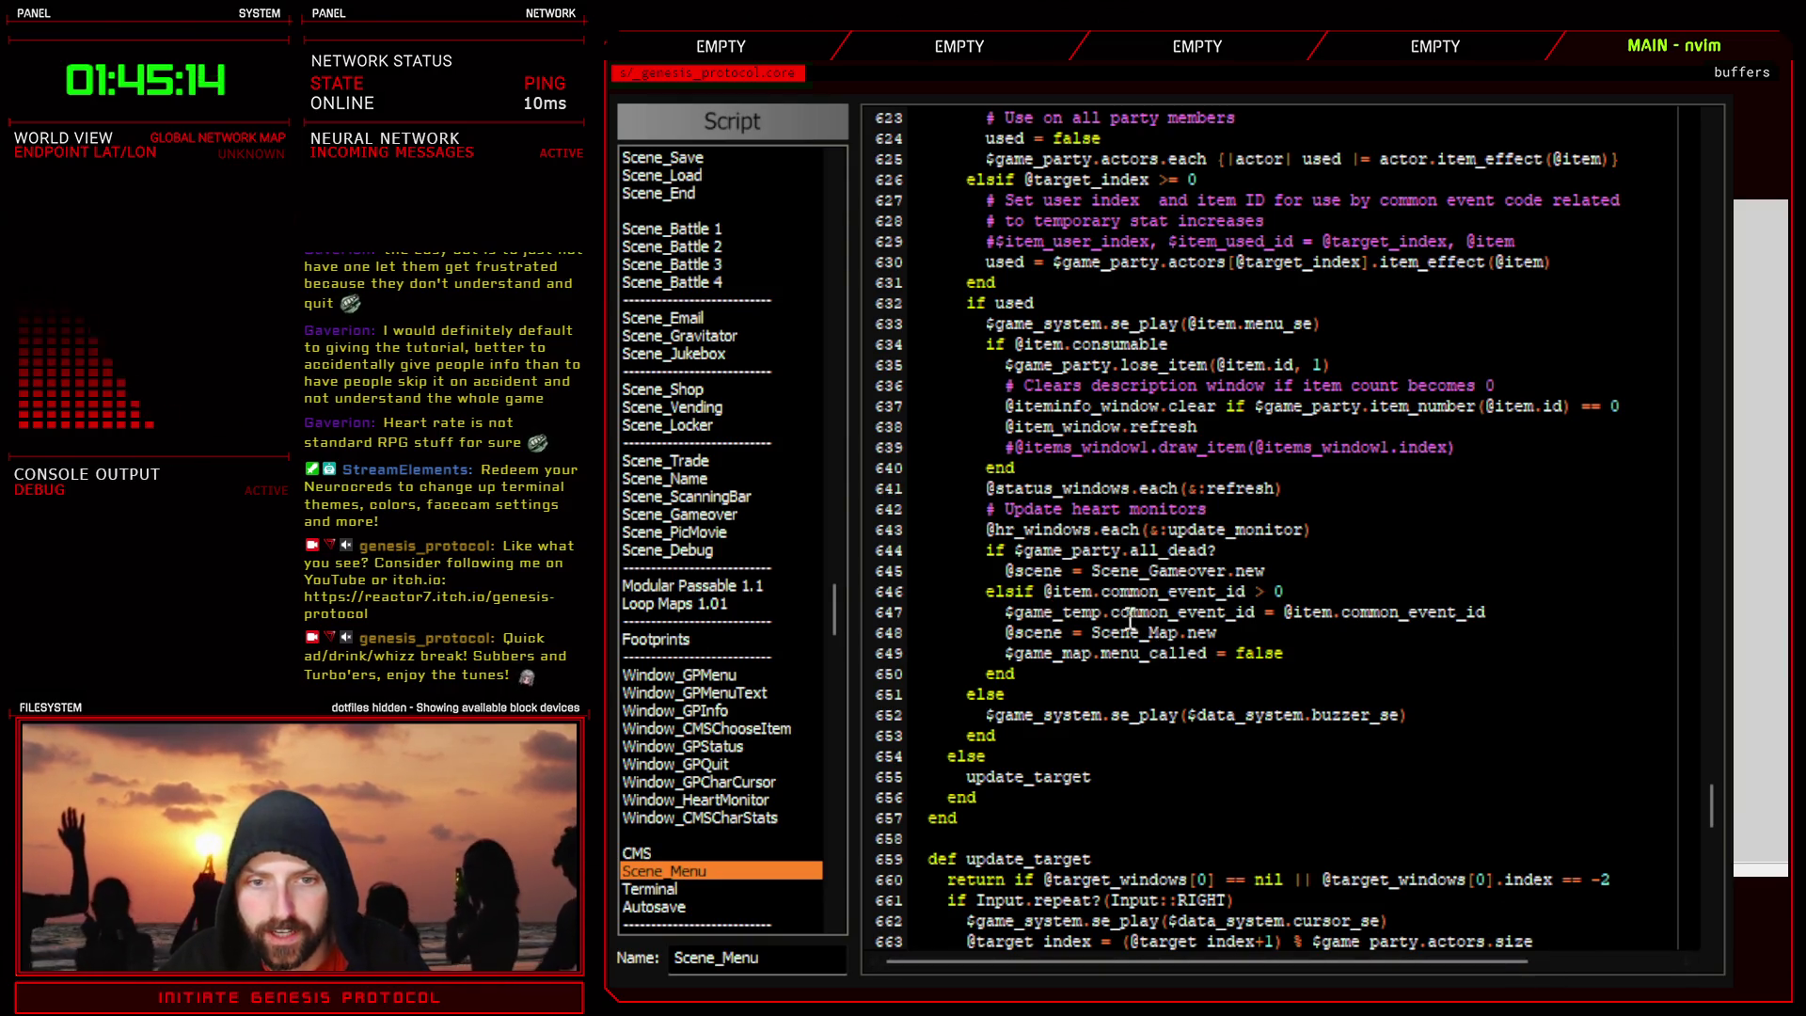
# - Review the common event check on lines 646–649, then close the Script Editor
pyautogui.moveTo(911, 591)
pyautogui.mouseDown()
pyautogui.moveTo(1214, 633)
pyautogui.moveTo(1202, 656)
pyautogui.mouseUp()
pyautogui.moveTo(1140, 593); pyautogui.dragTo(1306, 599)
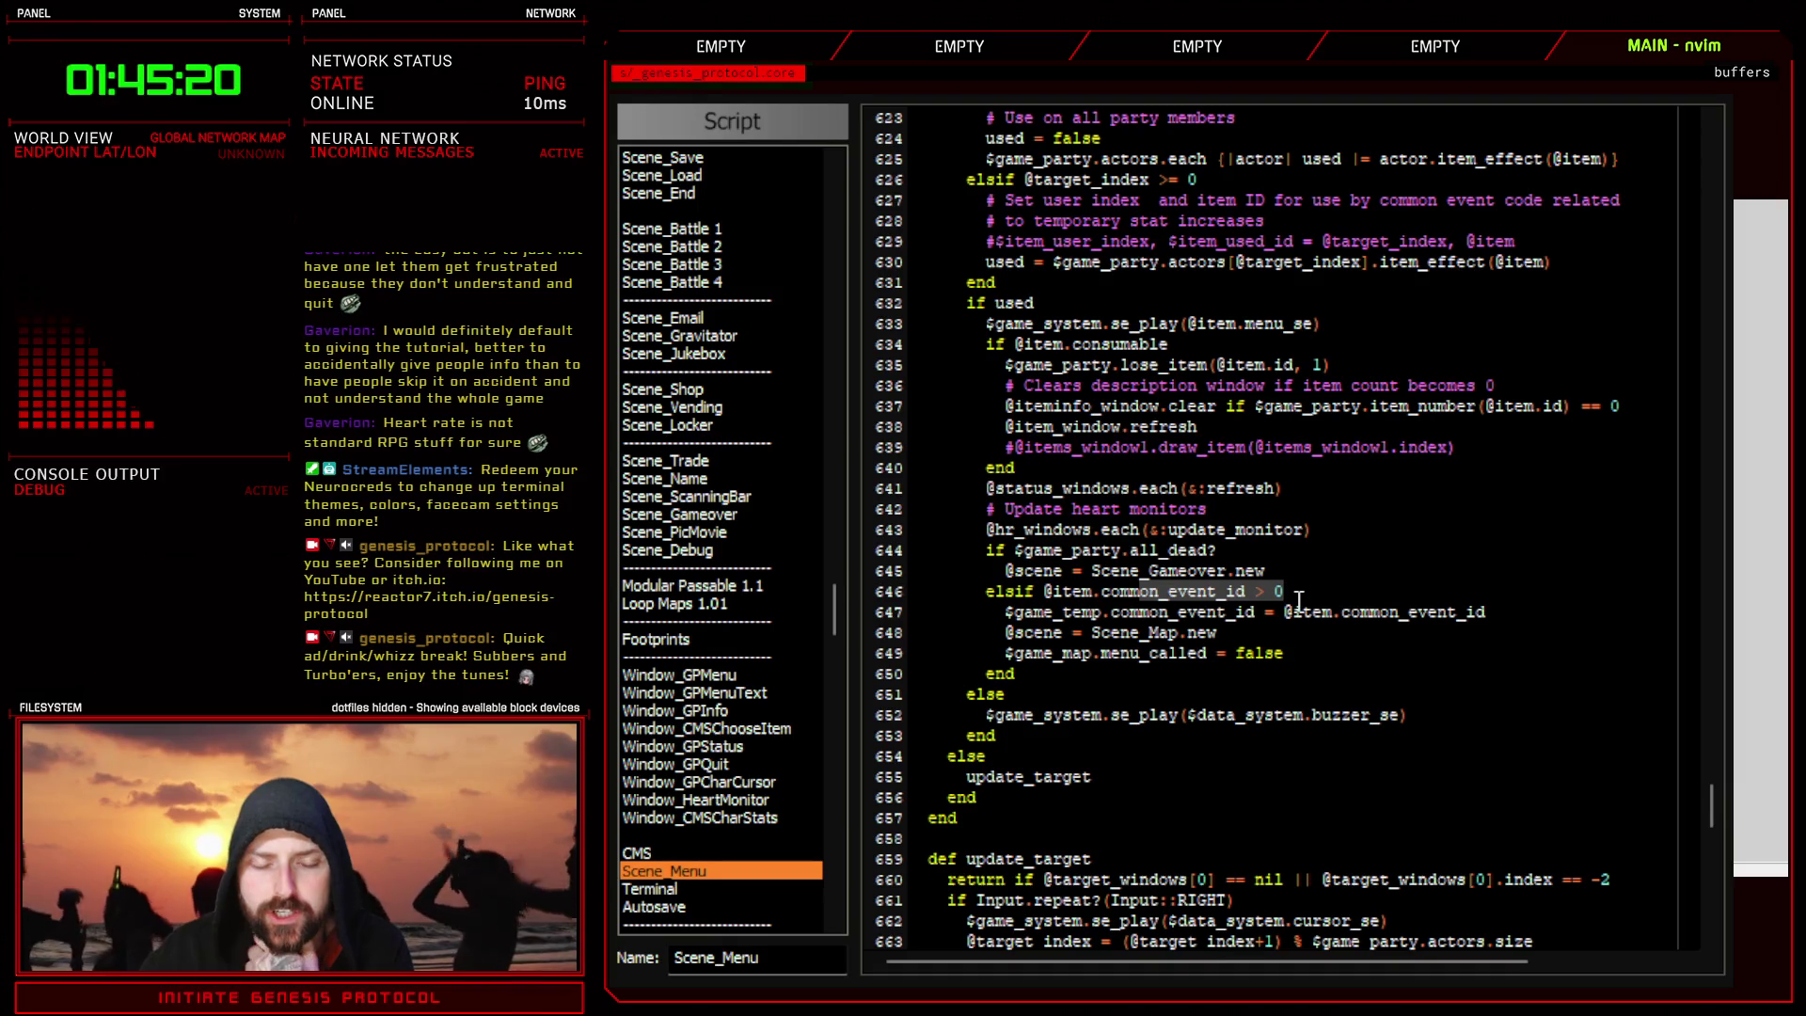
pyautogui.moveTo(1043, 656); pyautogui.dragTo(1286, 653)
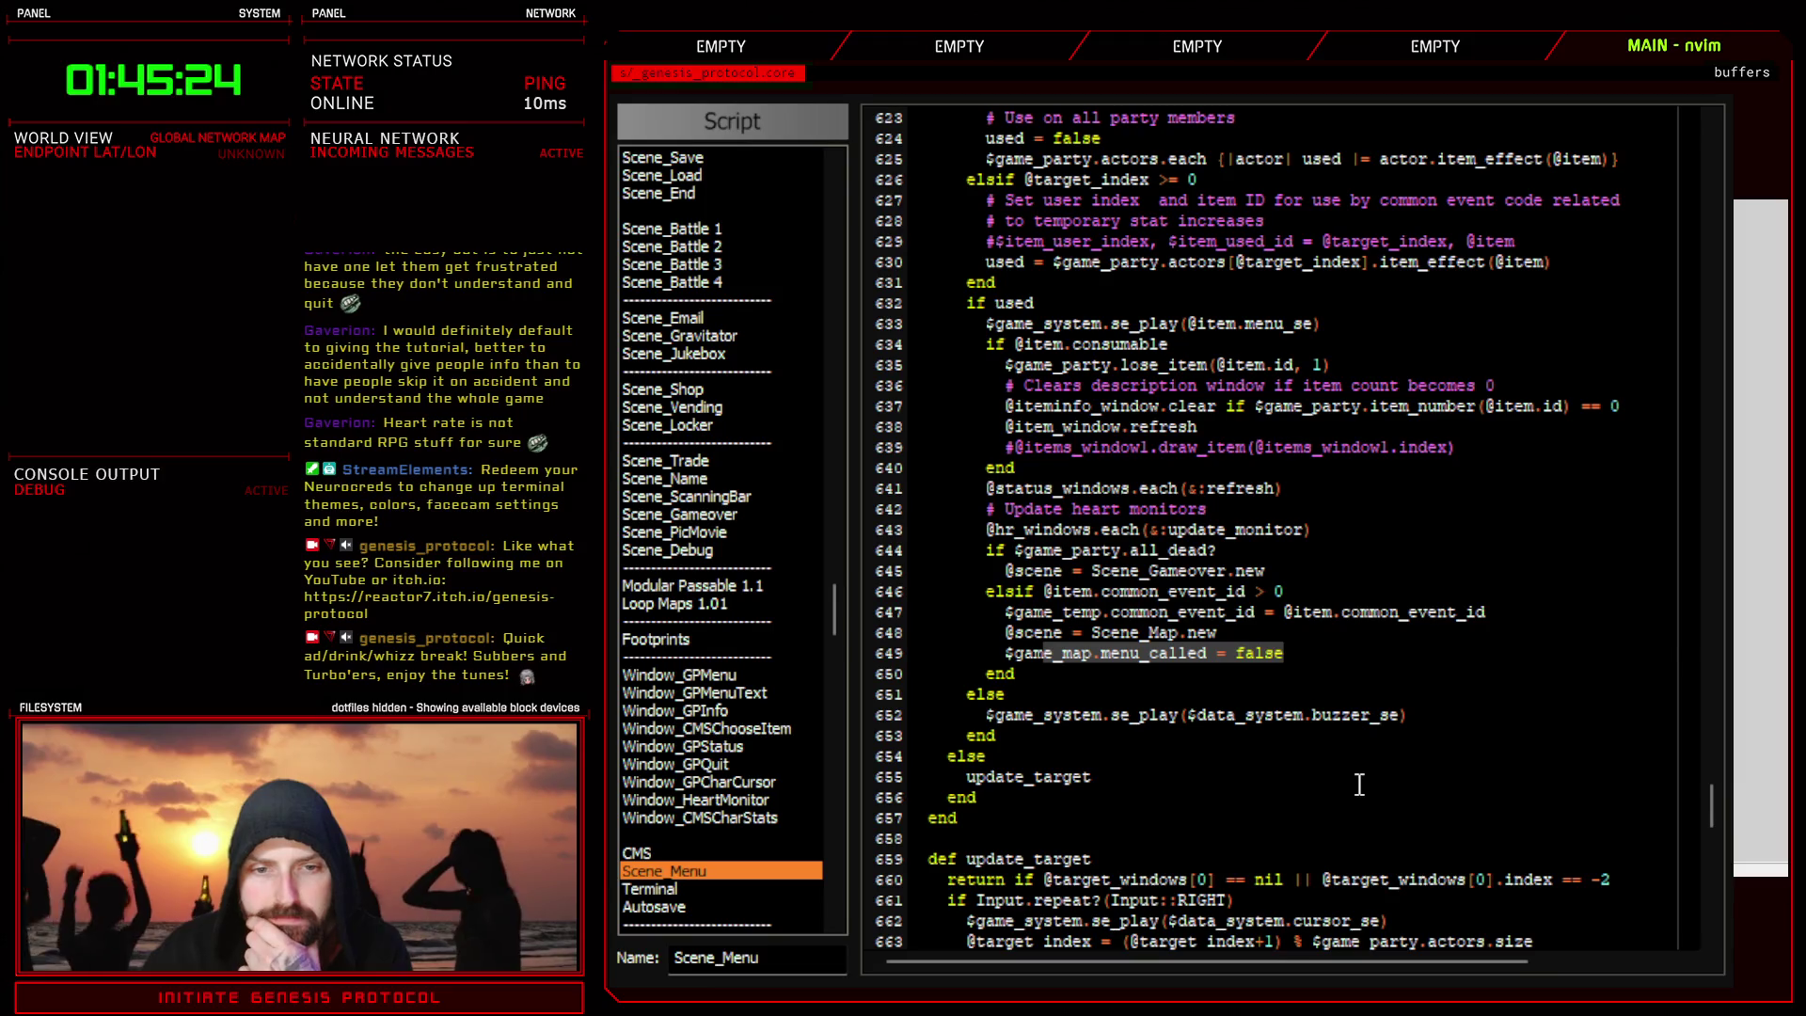
pyautogui.press('Escape')
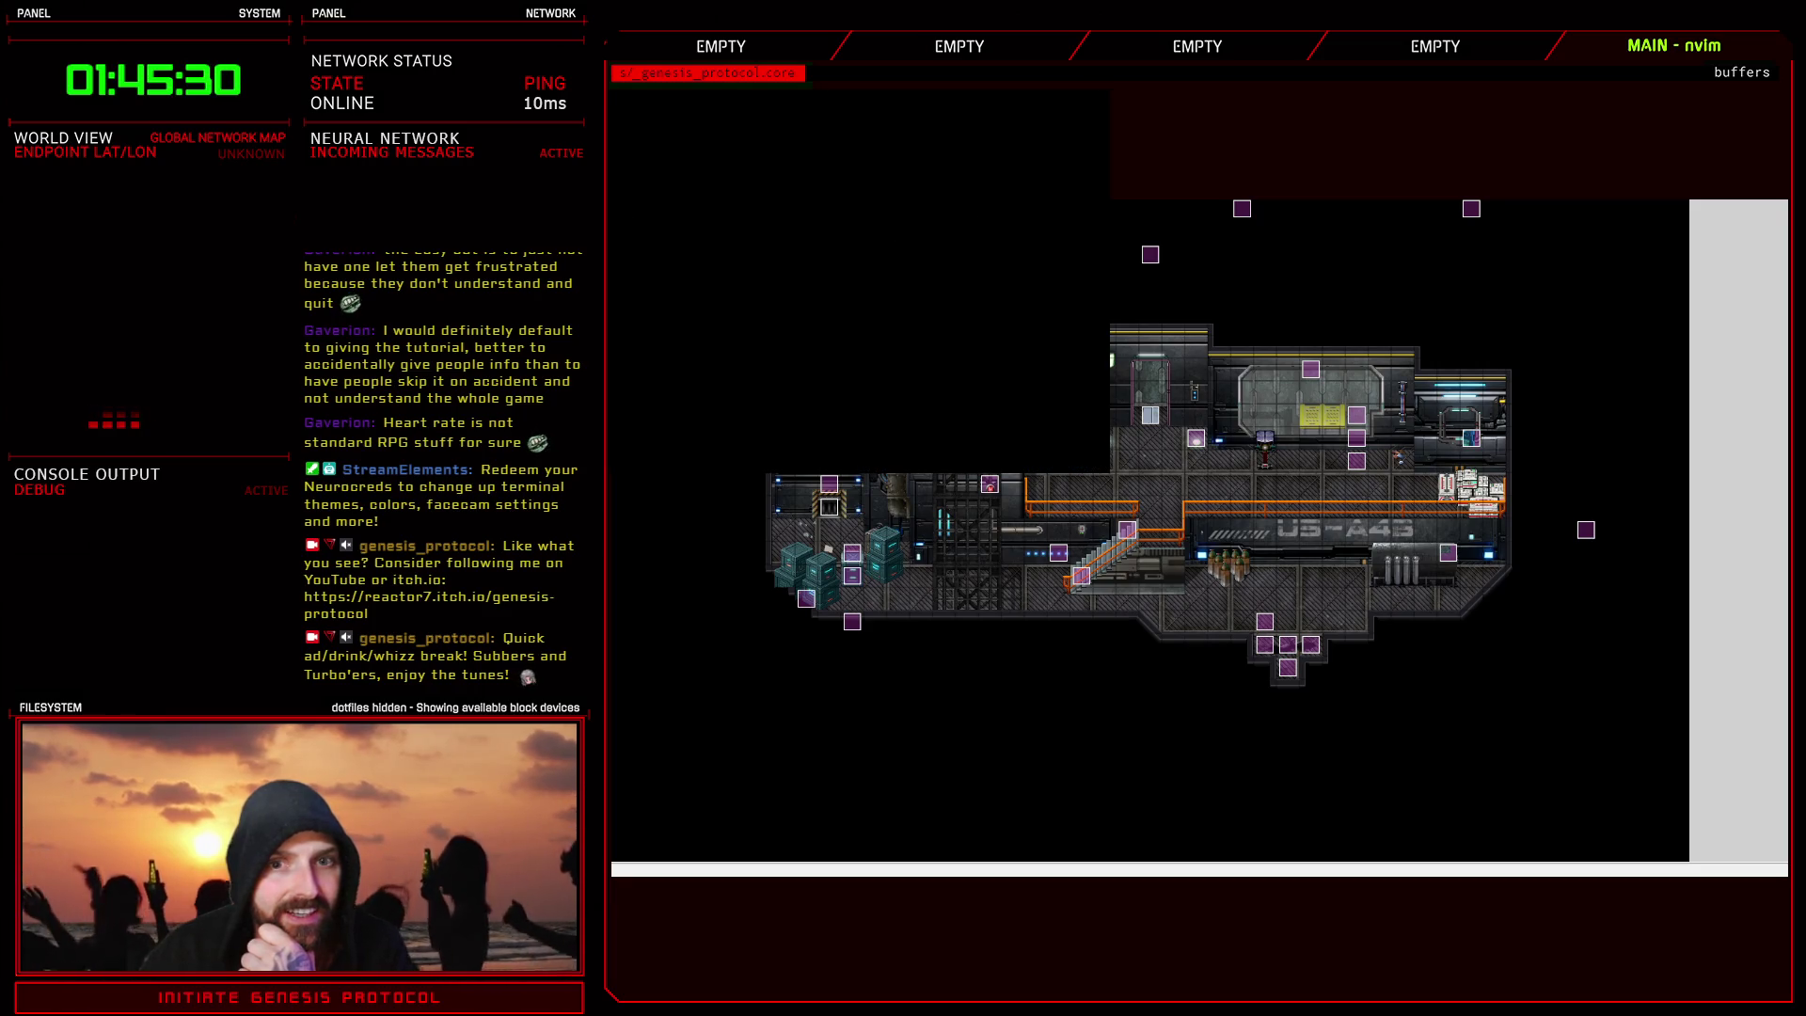
# - Continue from a saved game in the playtest and bring up the F9 debug menu
pyautogui.press('Down')
pyautogui.press('Return')
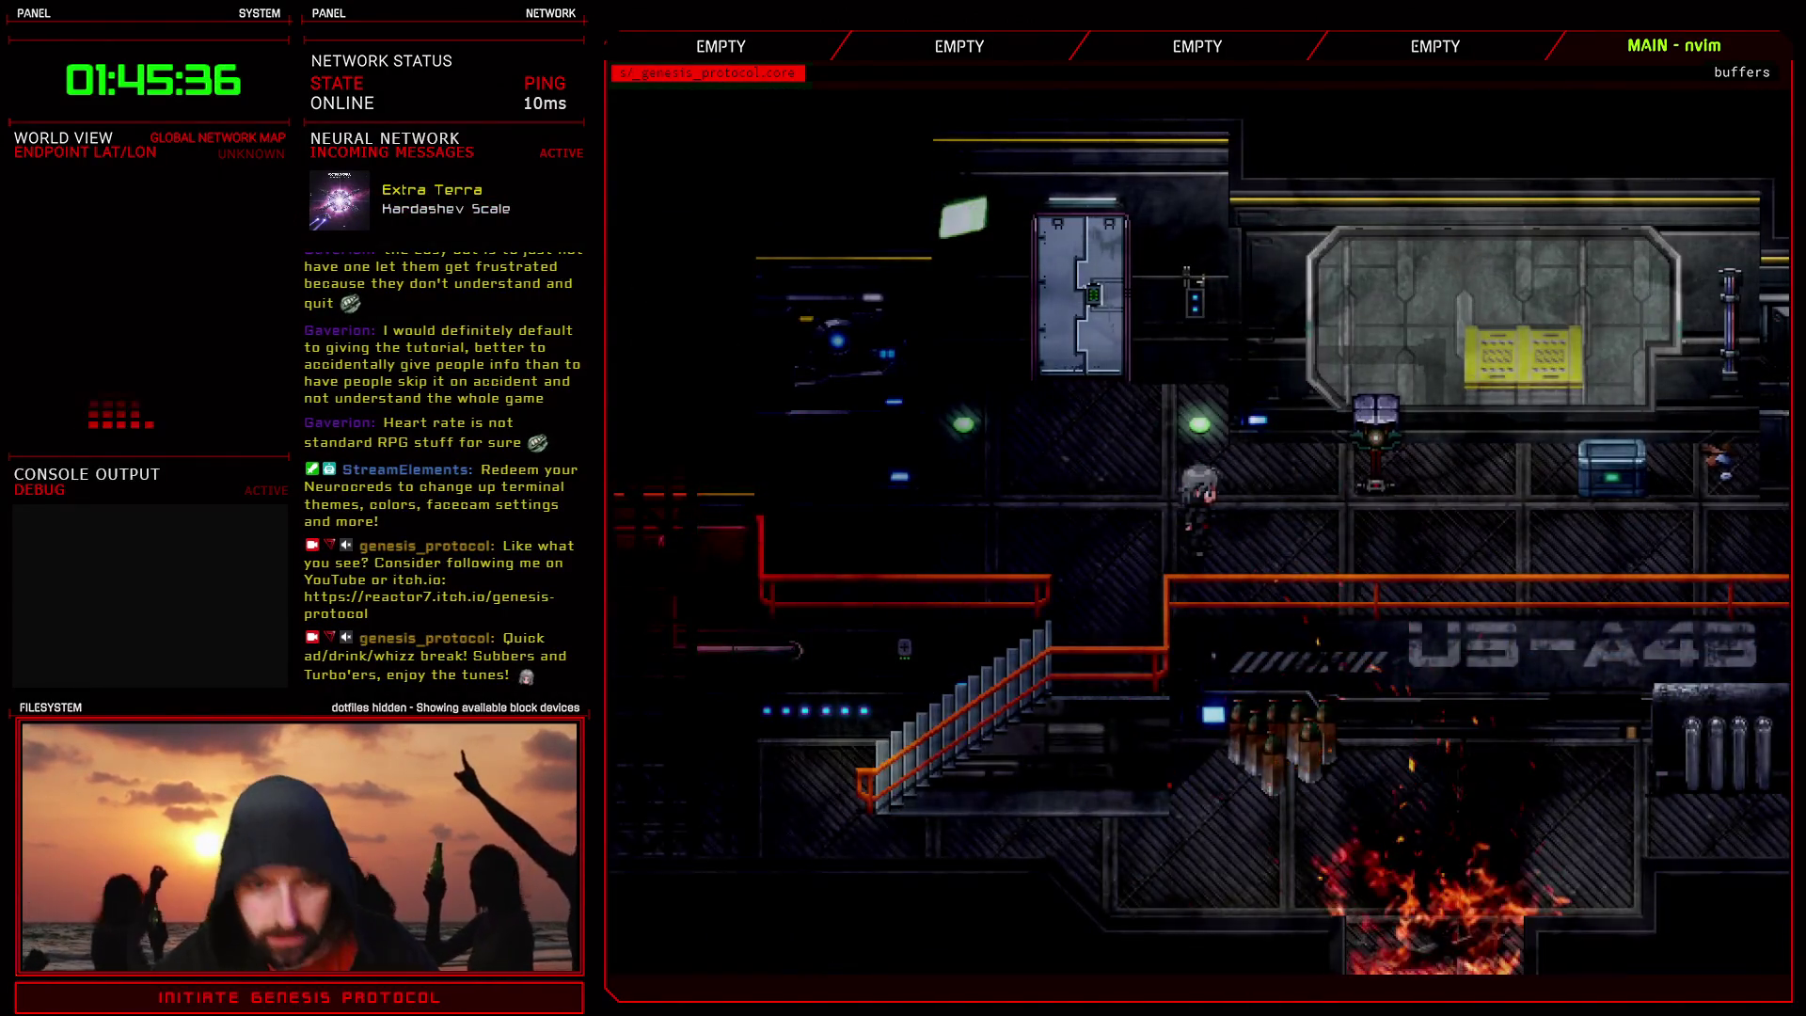
pyautogui.press('F9')
# - Confirm the debug party item list holds one O-Tablet, then return to the map
pyautogui.press('Down')
pyautogui.press('Down')
pyautogui.press('Down')
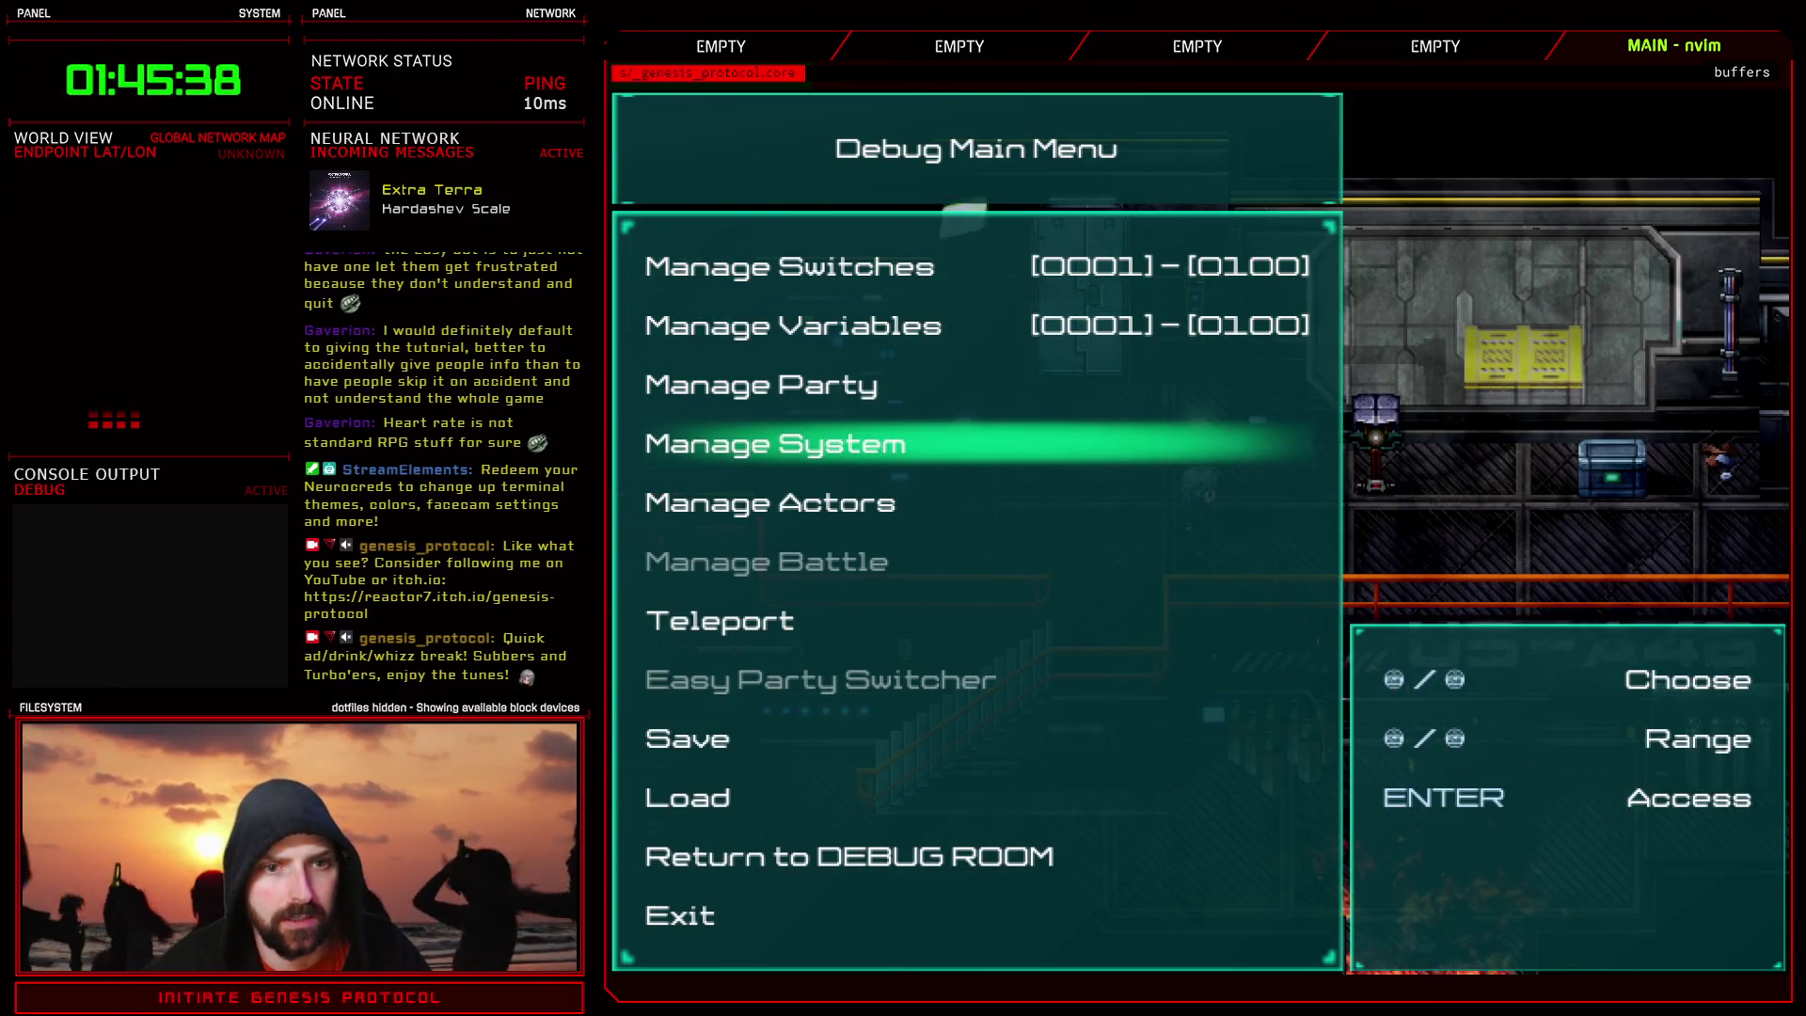
pyautogui.press('Up')
pyautogui.press('Return')
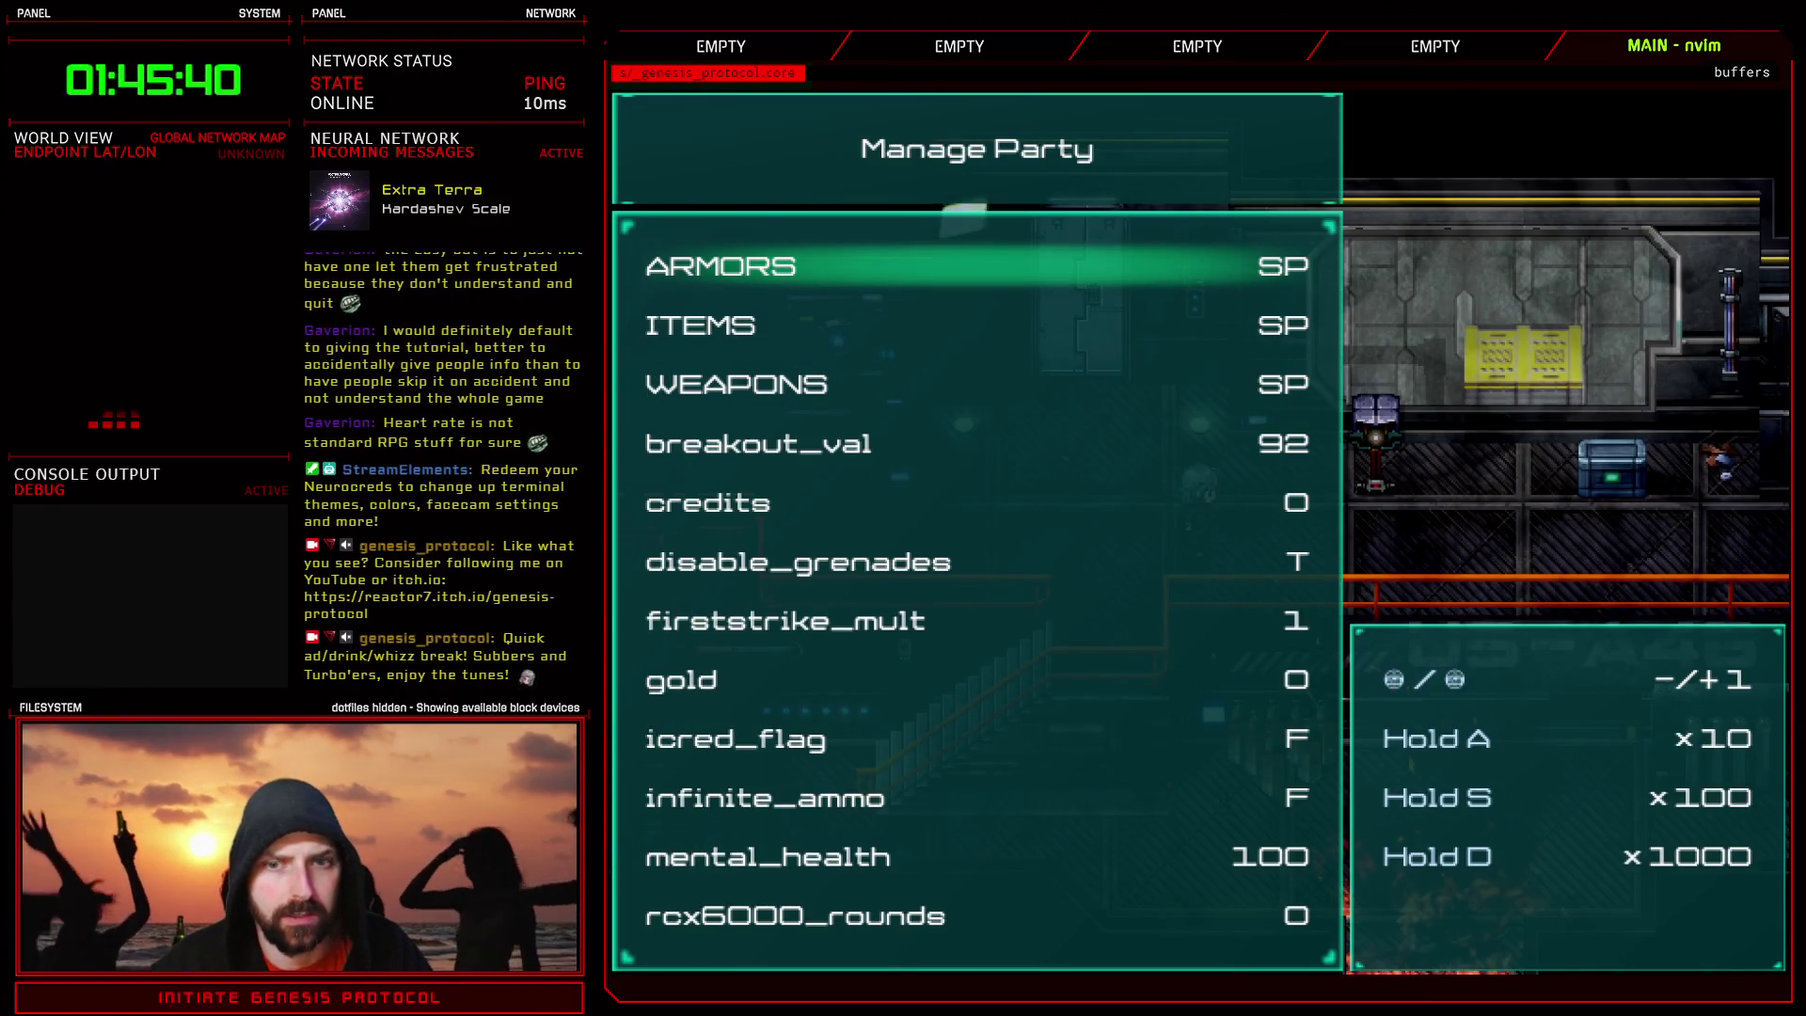
pyautogui.press('Down')
pyautogui.press('Return')
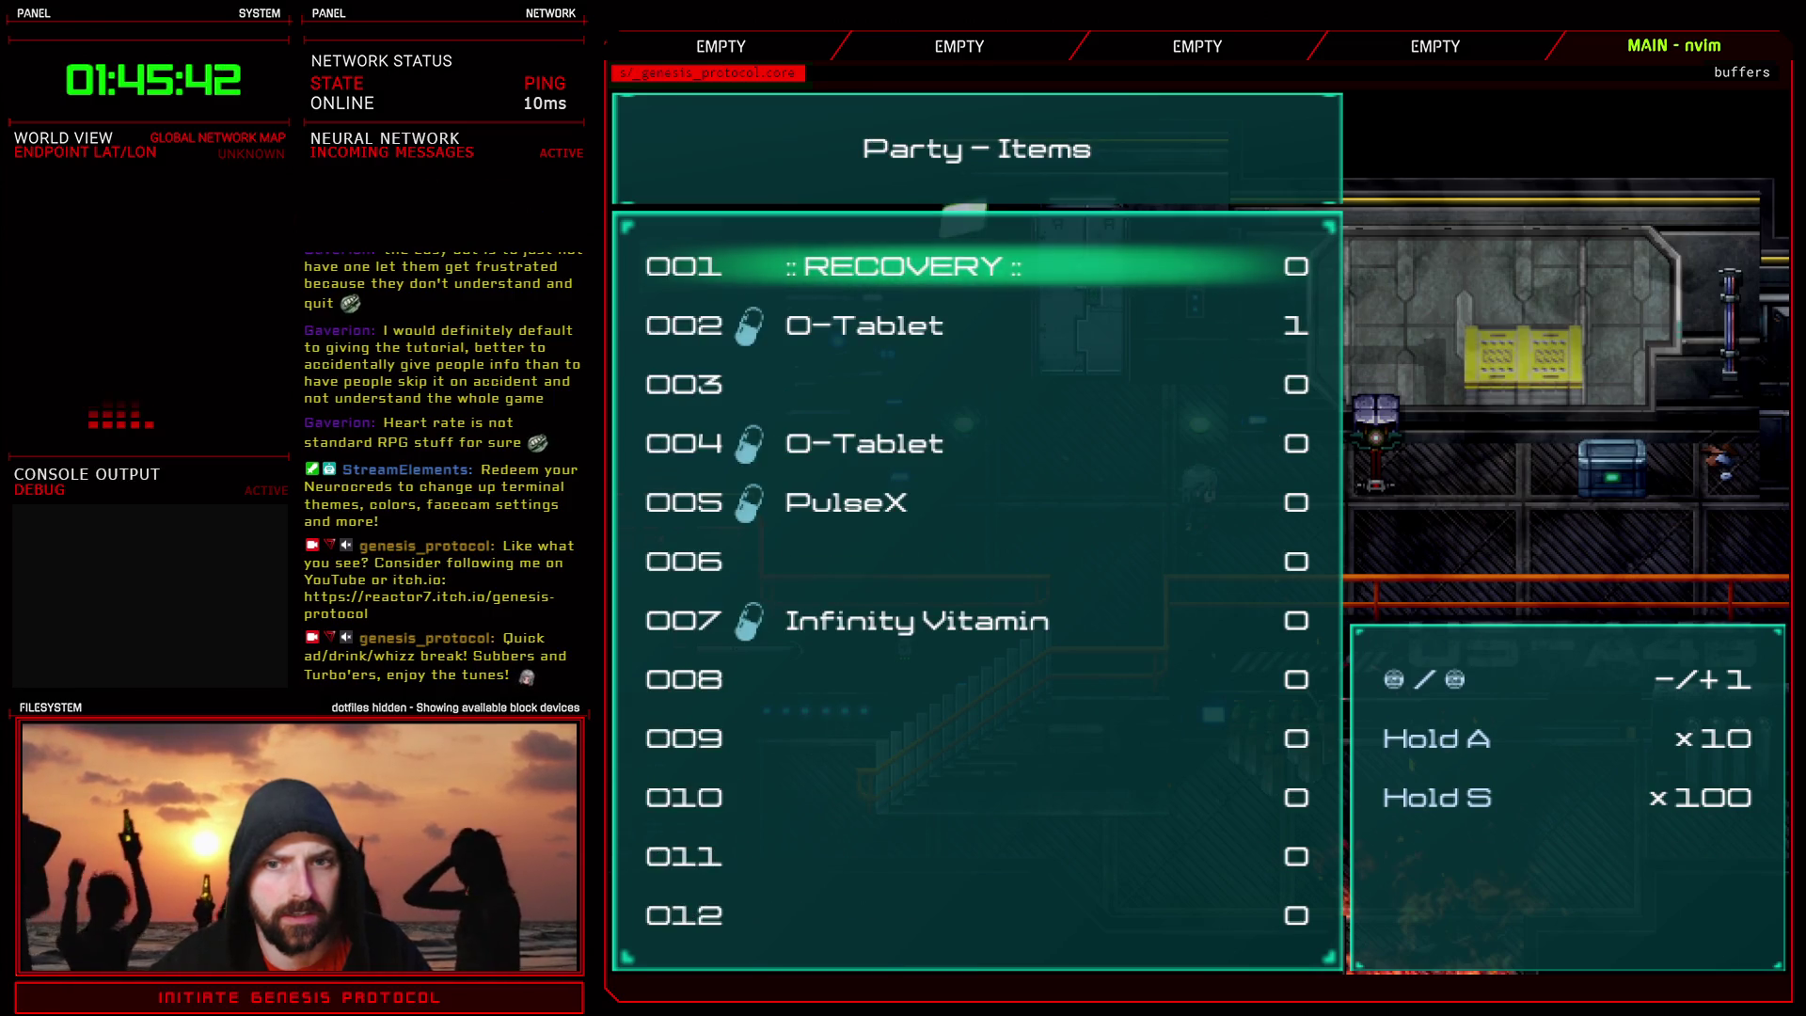
pyautogui.press('Down')
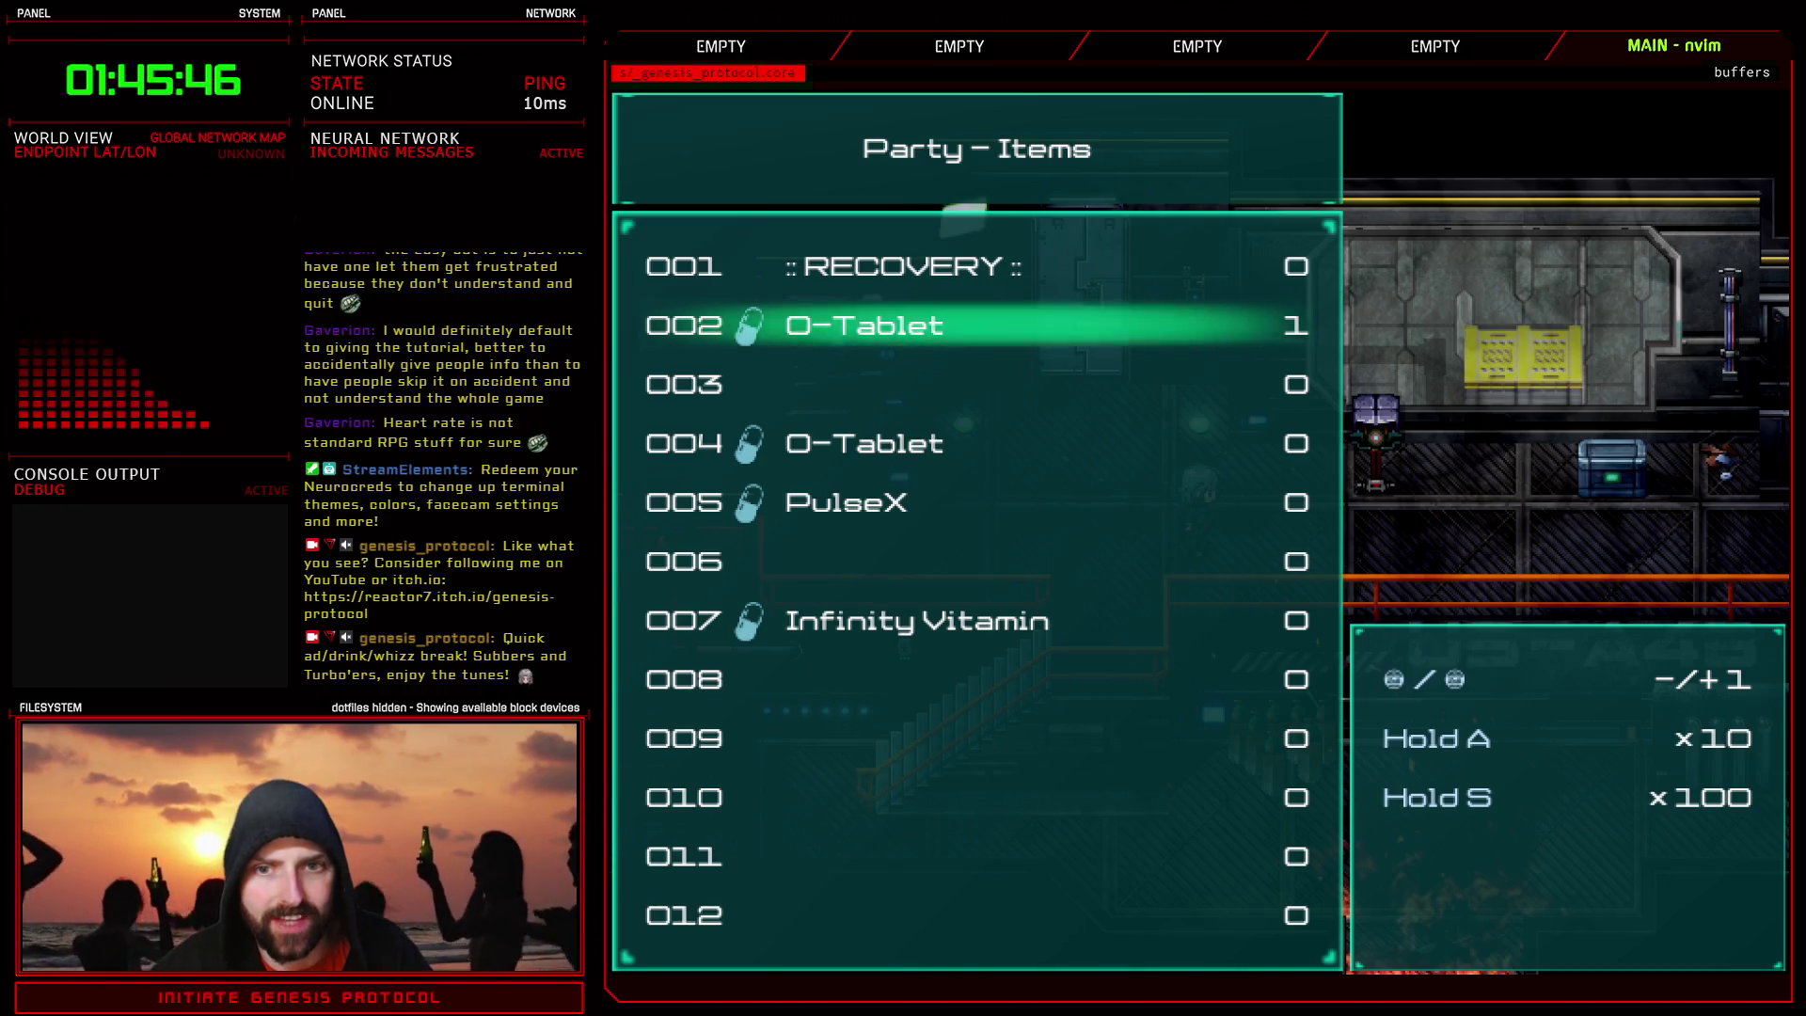
pyautogui.press('Escape')
pyautogui.press('Escape')
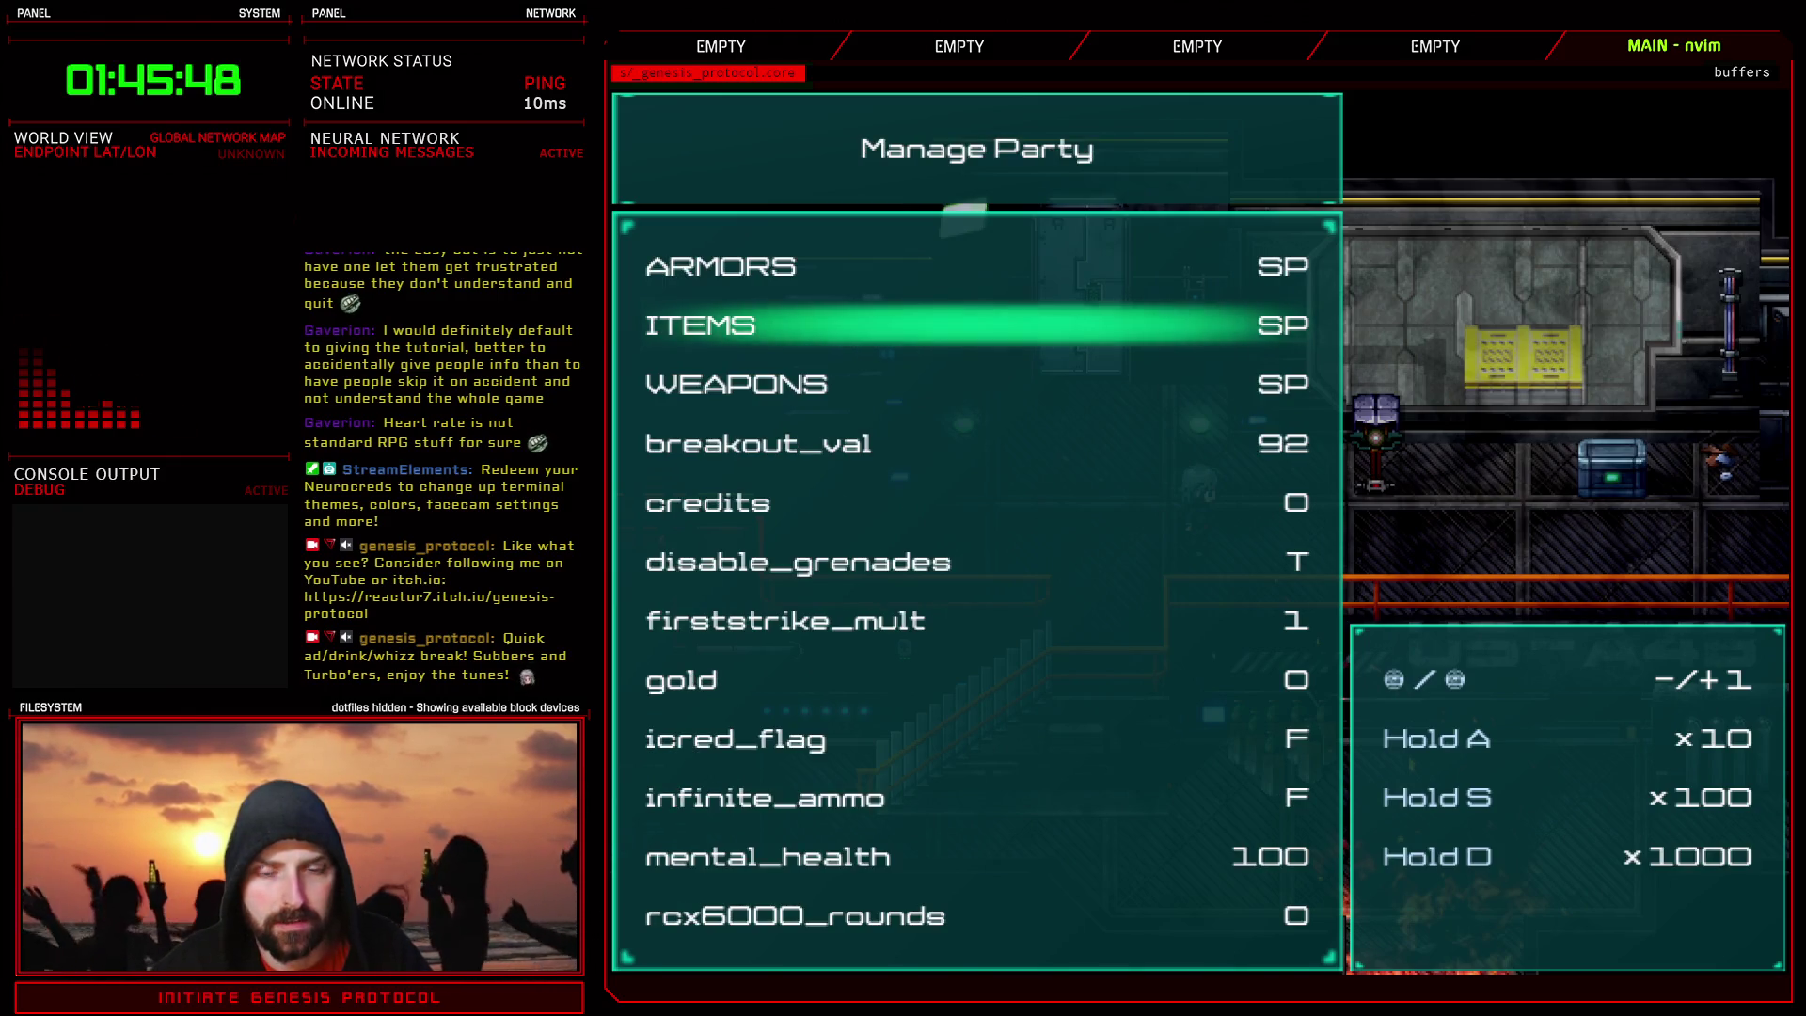
pyautogui.press('Escape')
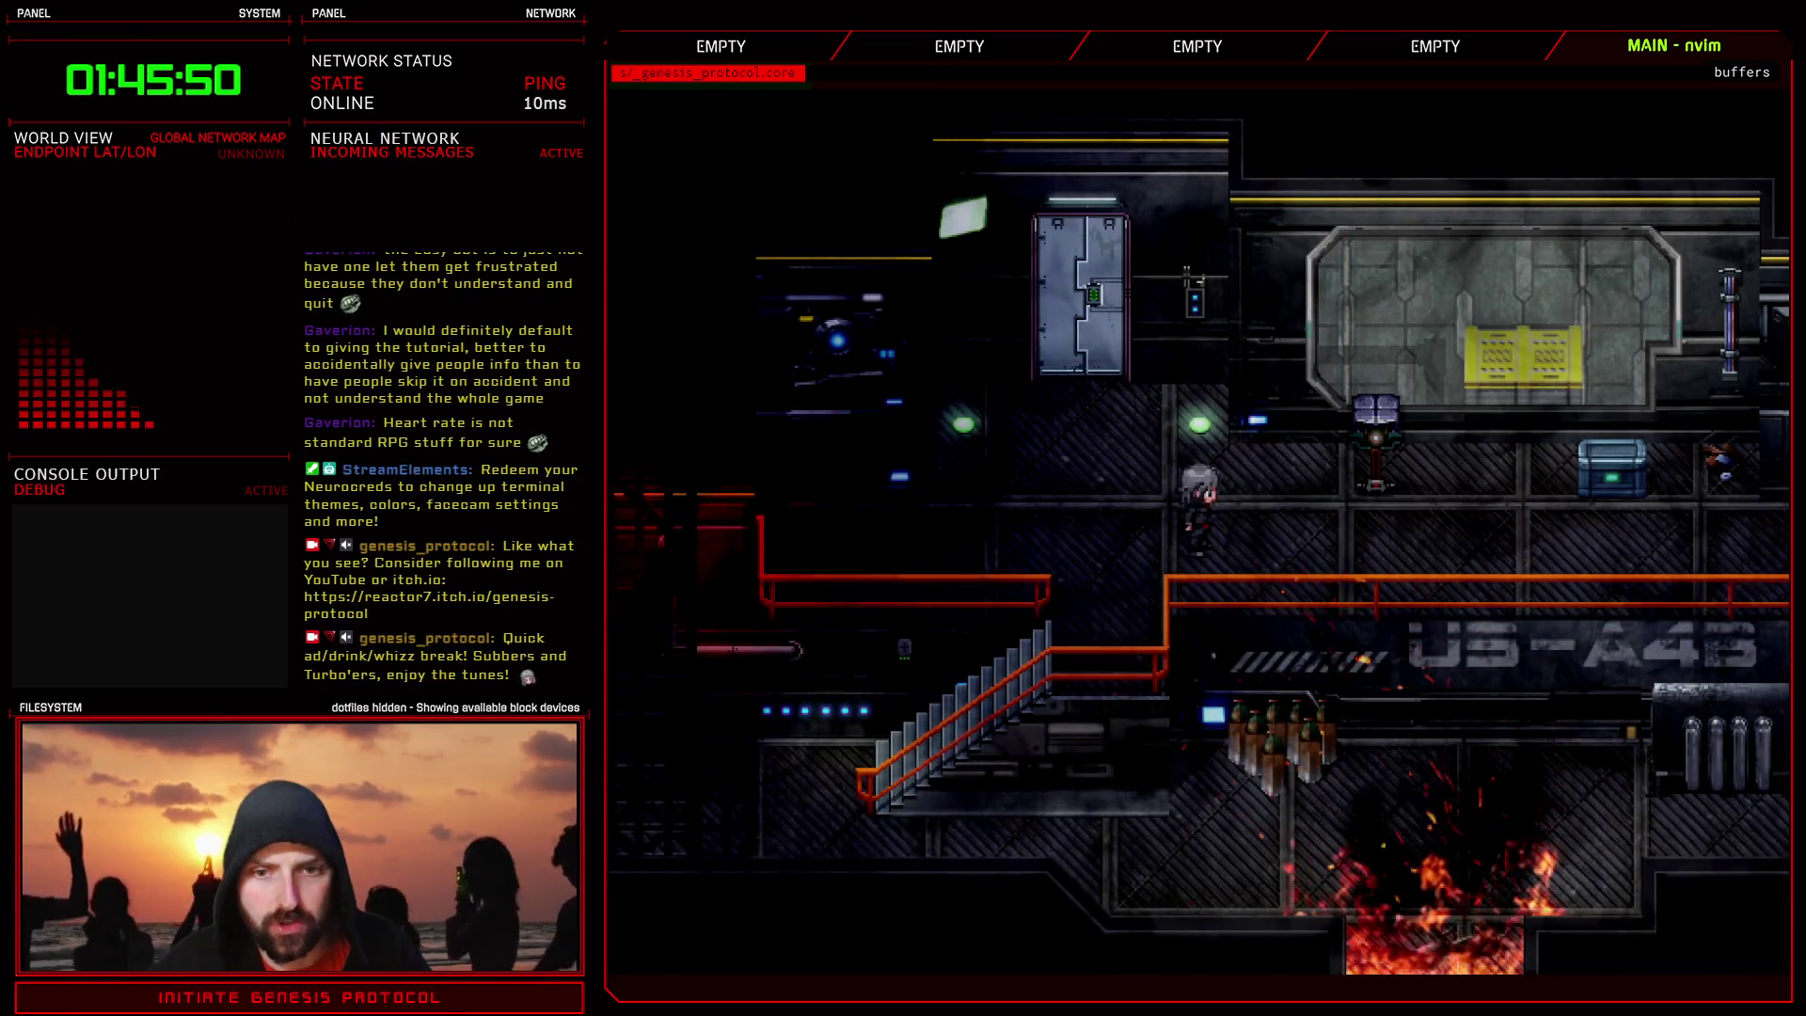
# - View the O-Tablet under Medical Supplies in the game menu
pyautogui.press('Escape')
pyautogui.press('Return')
pyautogui.press('Return')
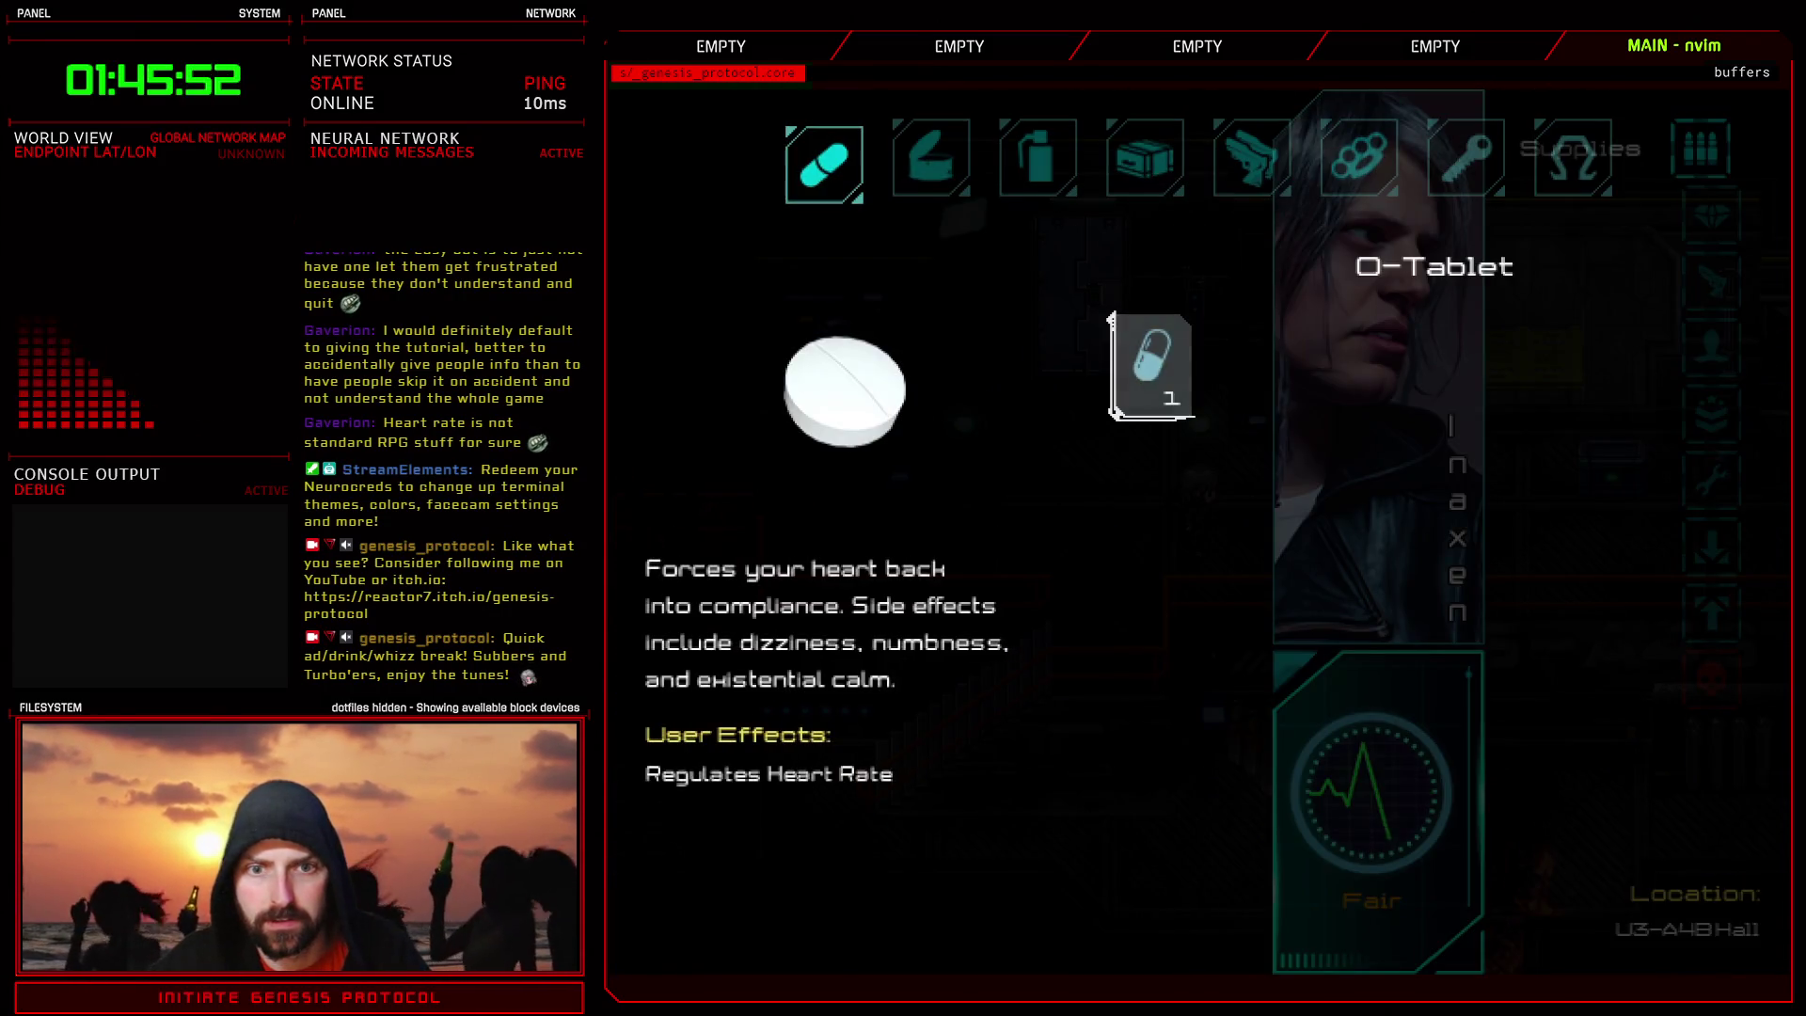
pyautogui.press('Escape')
pyautogui.press('Escape')
pyautogui.press('Escape')
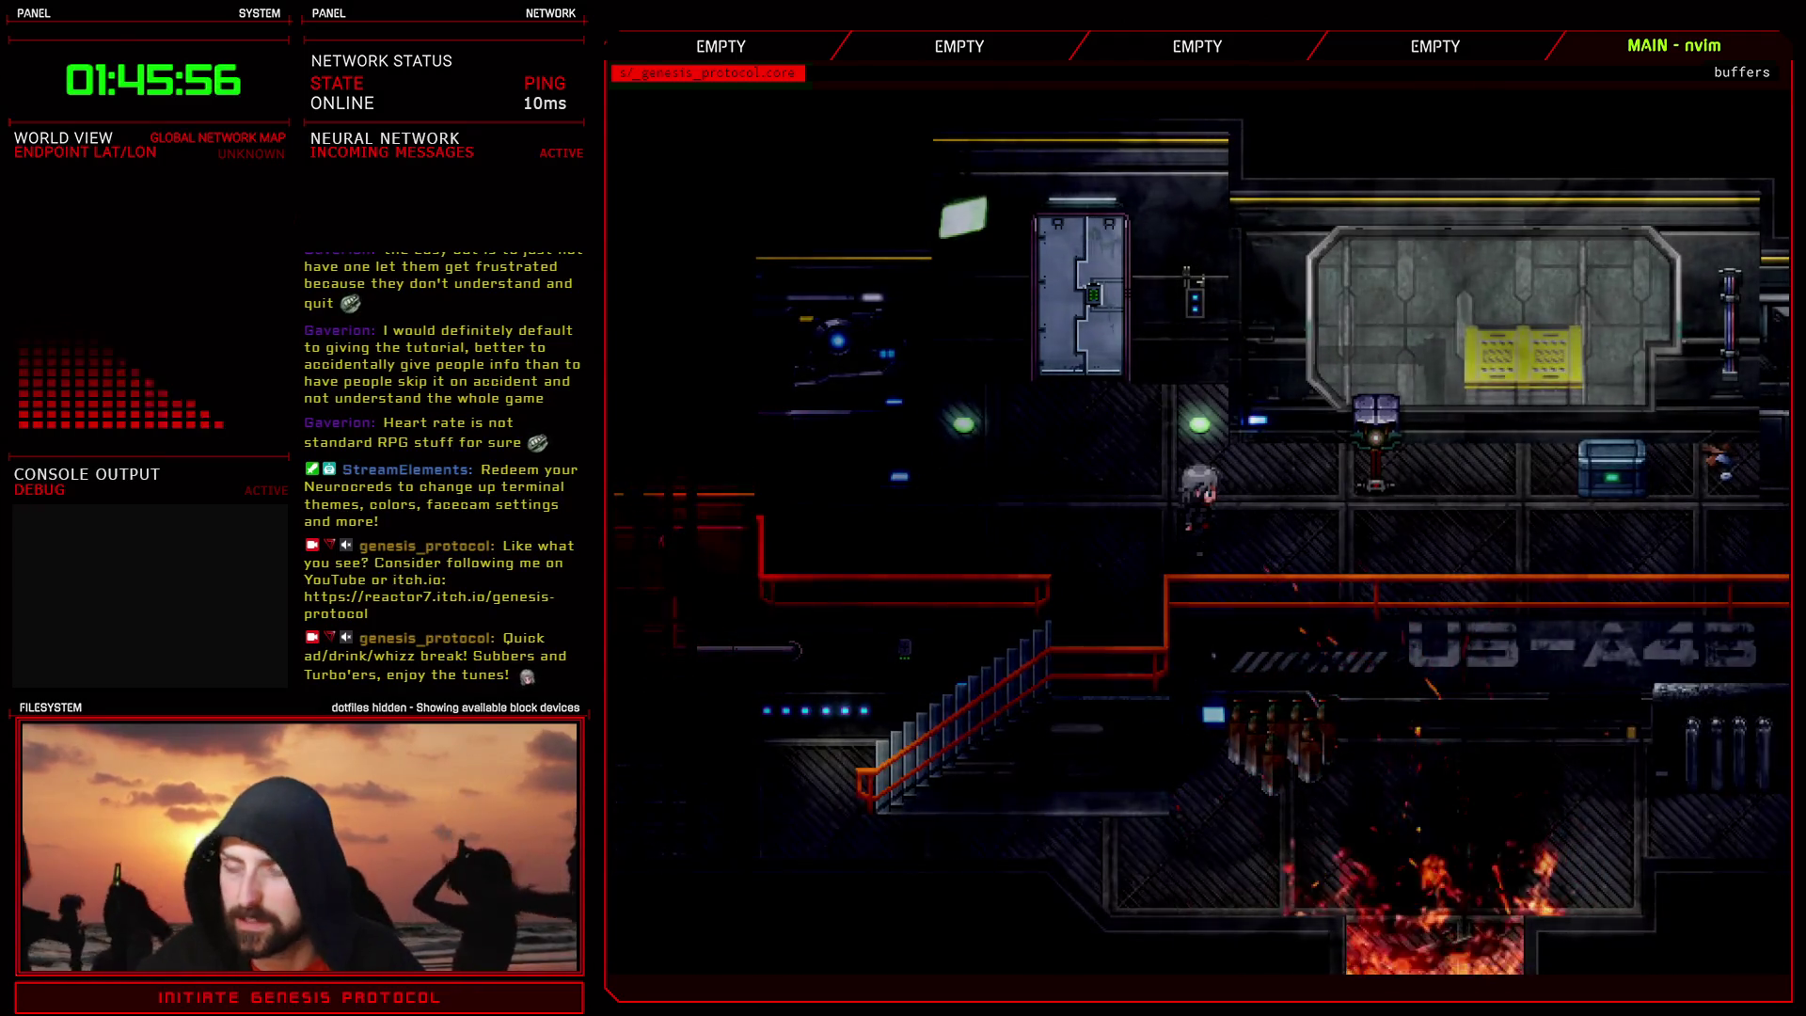
# - Select the skull Quit icon in the menu and choose Exit Game
pyautogui.press('Escape')
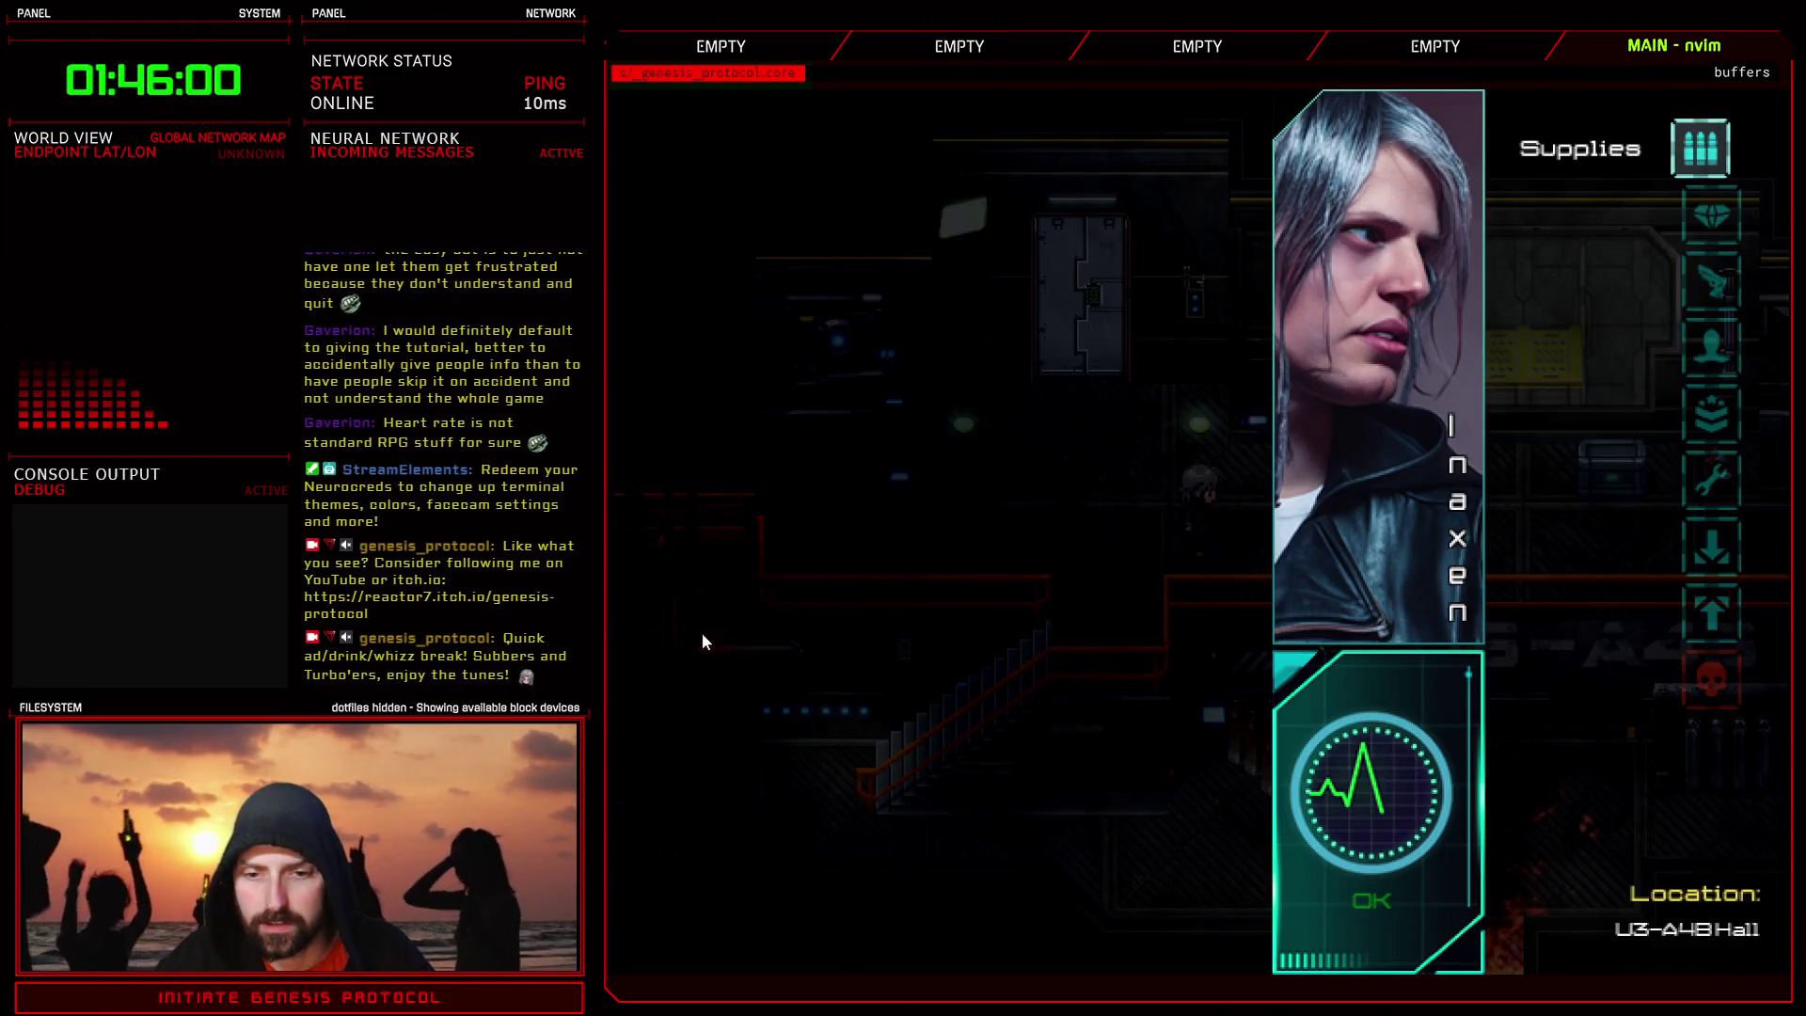
pyautogui.press('Up')
pyautogui.press('Down')
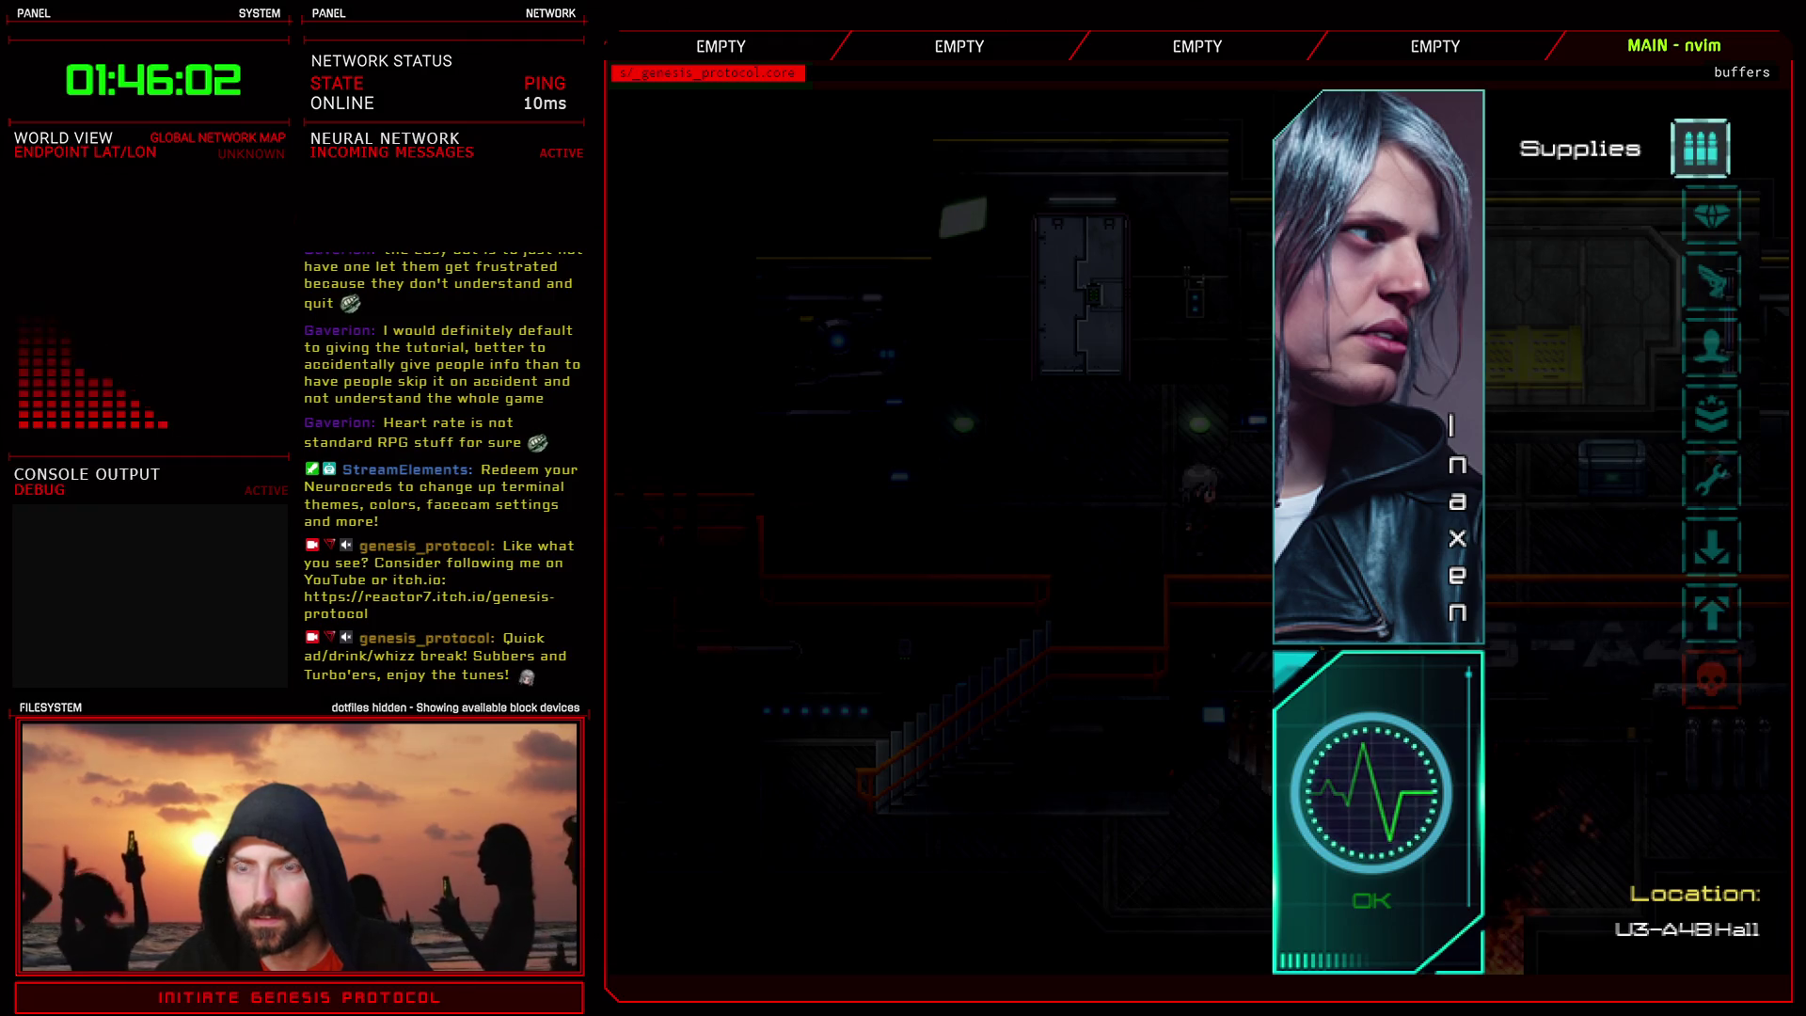
pyautogui.press('Down')
pyautogui.press('Down')
pyautogui.press('Down')
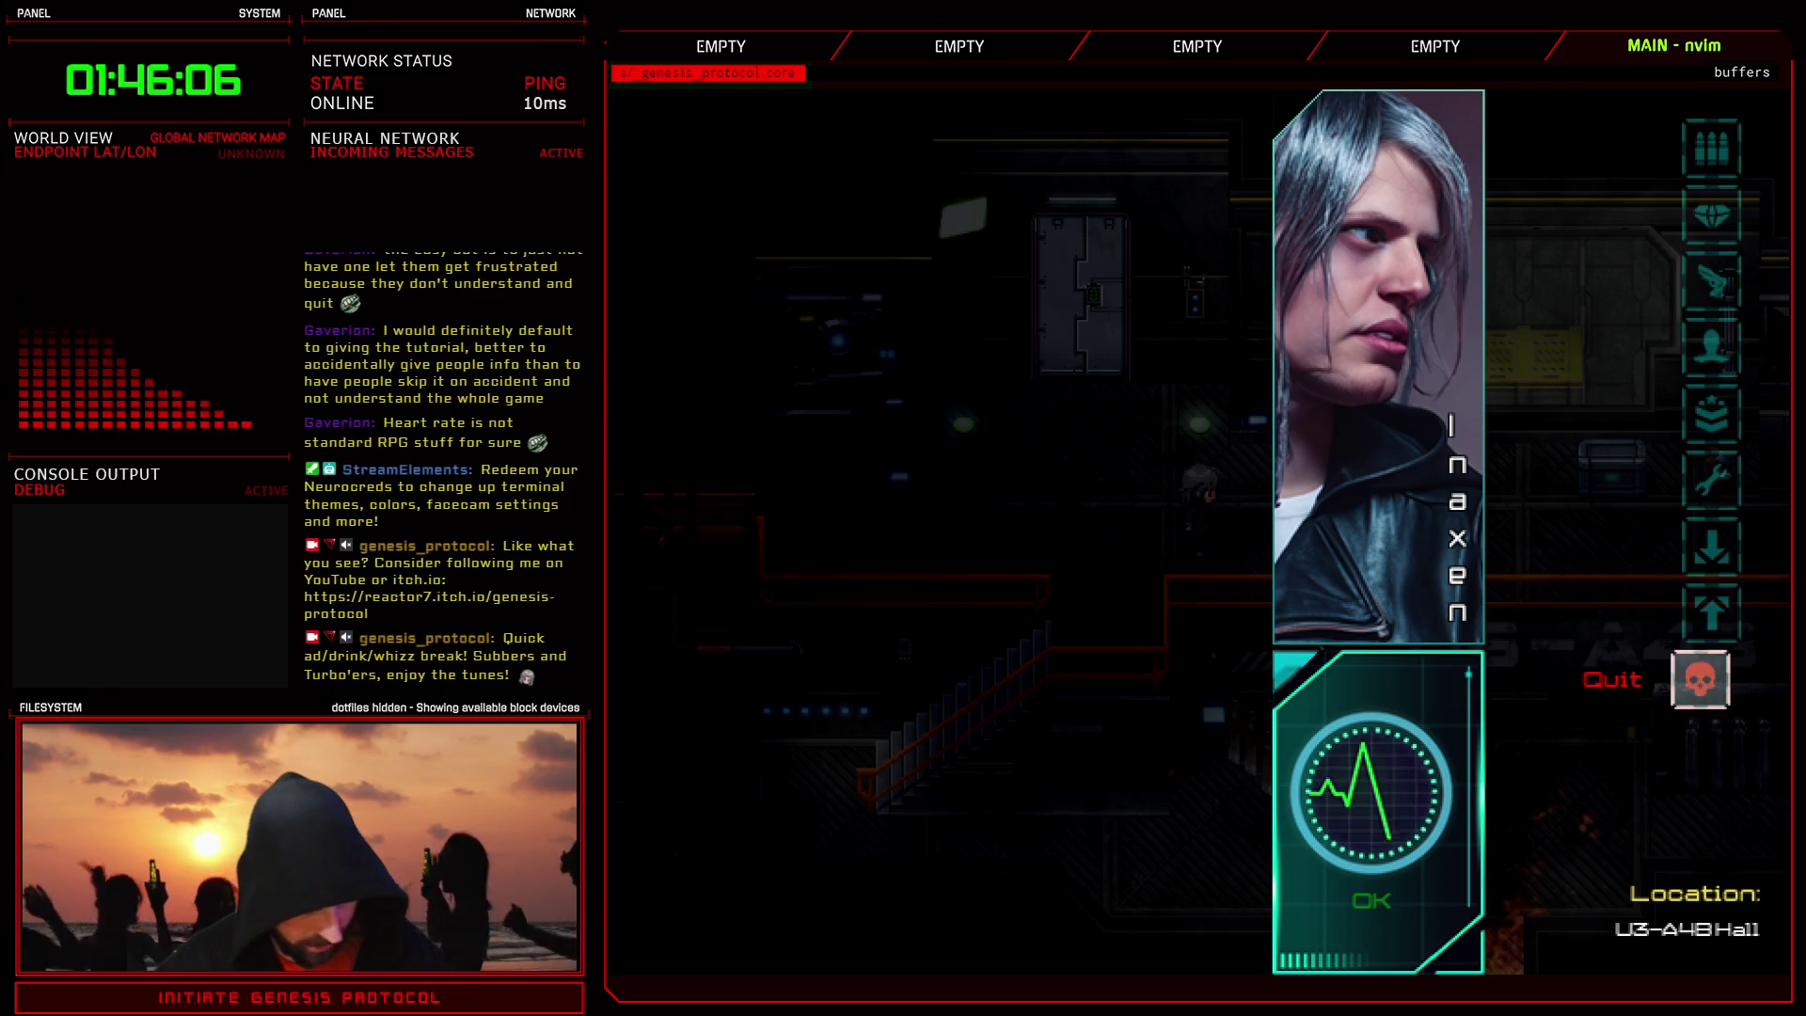
pyautogui.press('Up')
pyautogui.press('Up')
pyautogui.press('Down')
pyautogui.press('Down')
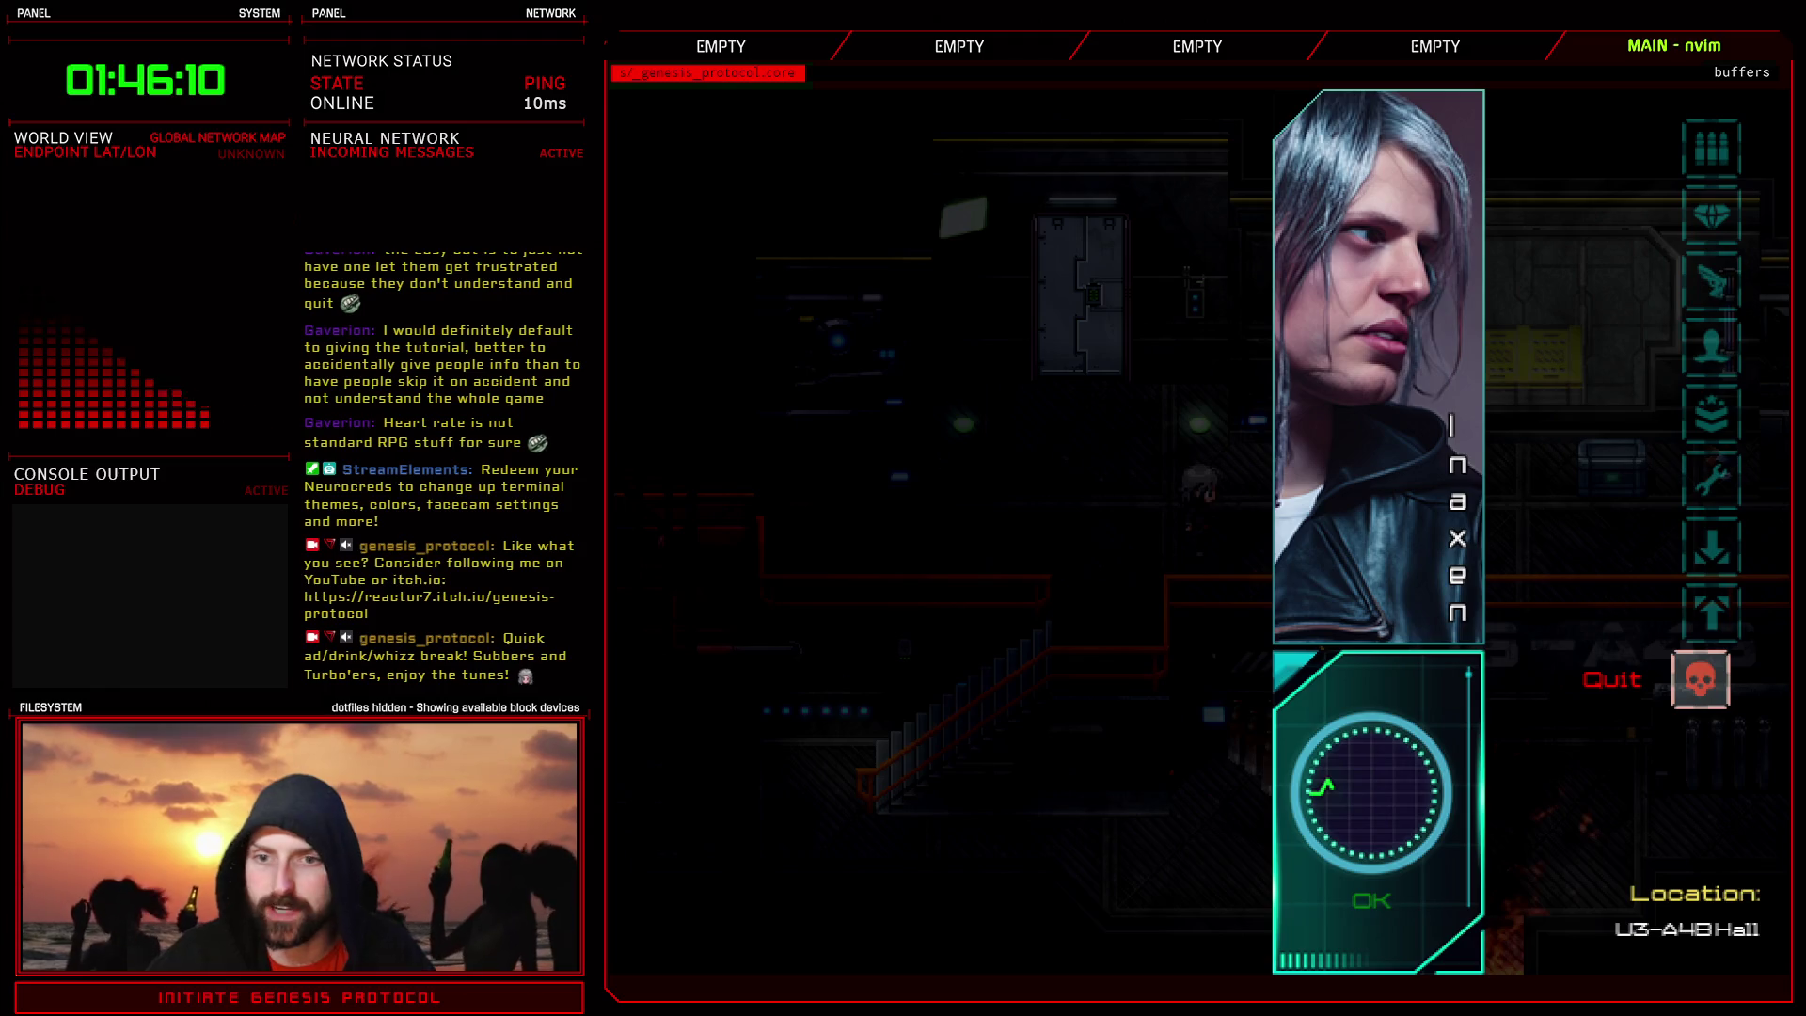
pyautogui.press('Return')
pyautogui.press('Down')
pyautogui.press('Down')
pyautogui.press('Return')
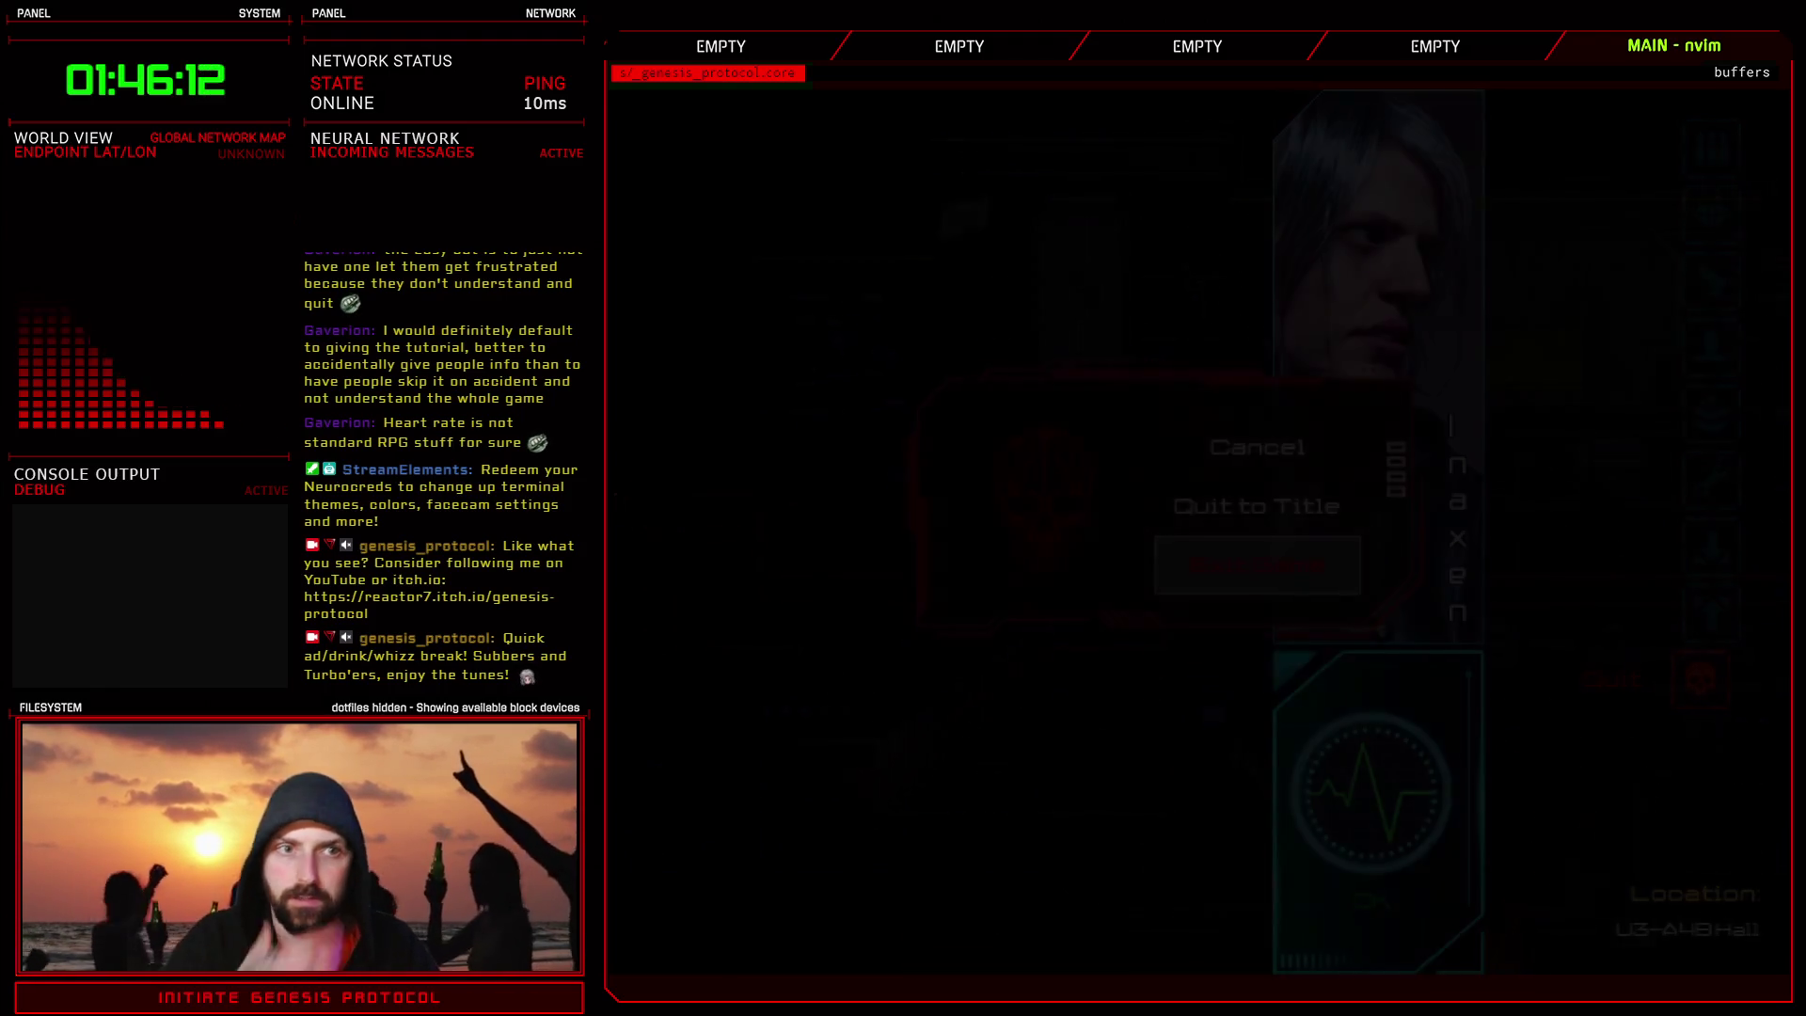
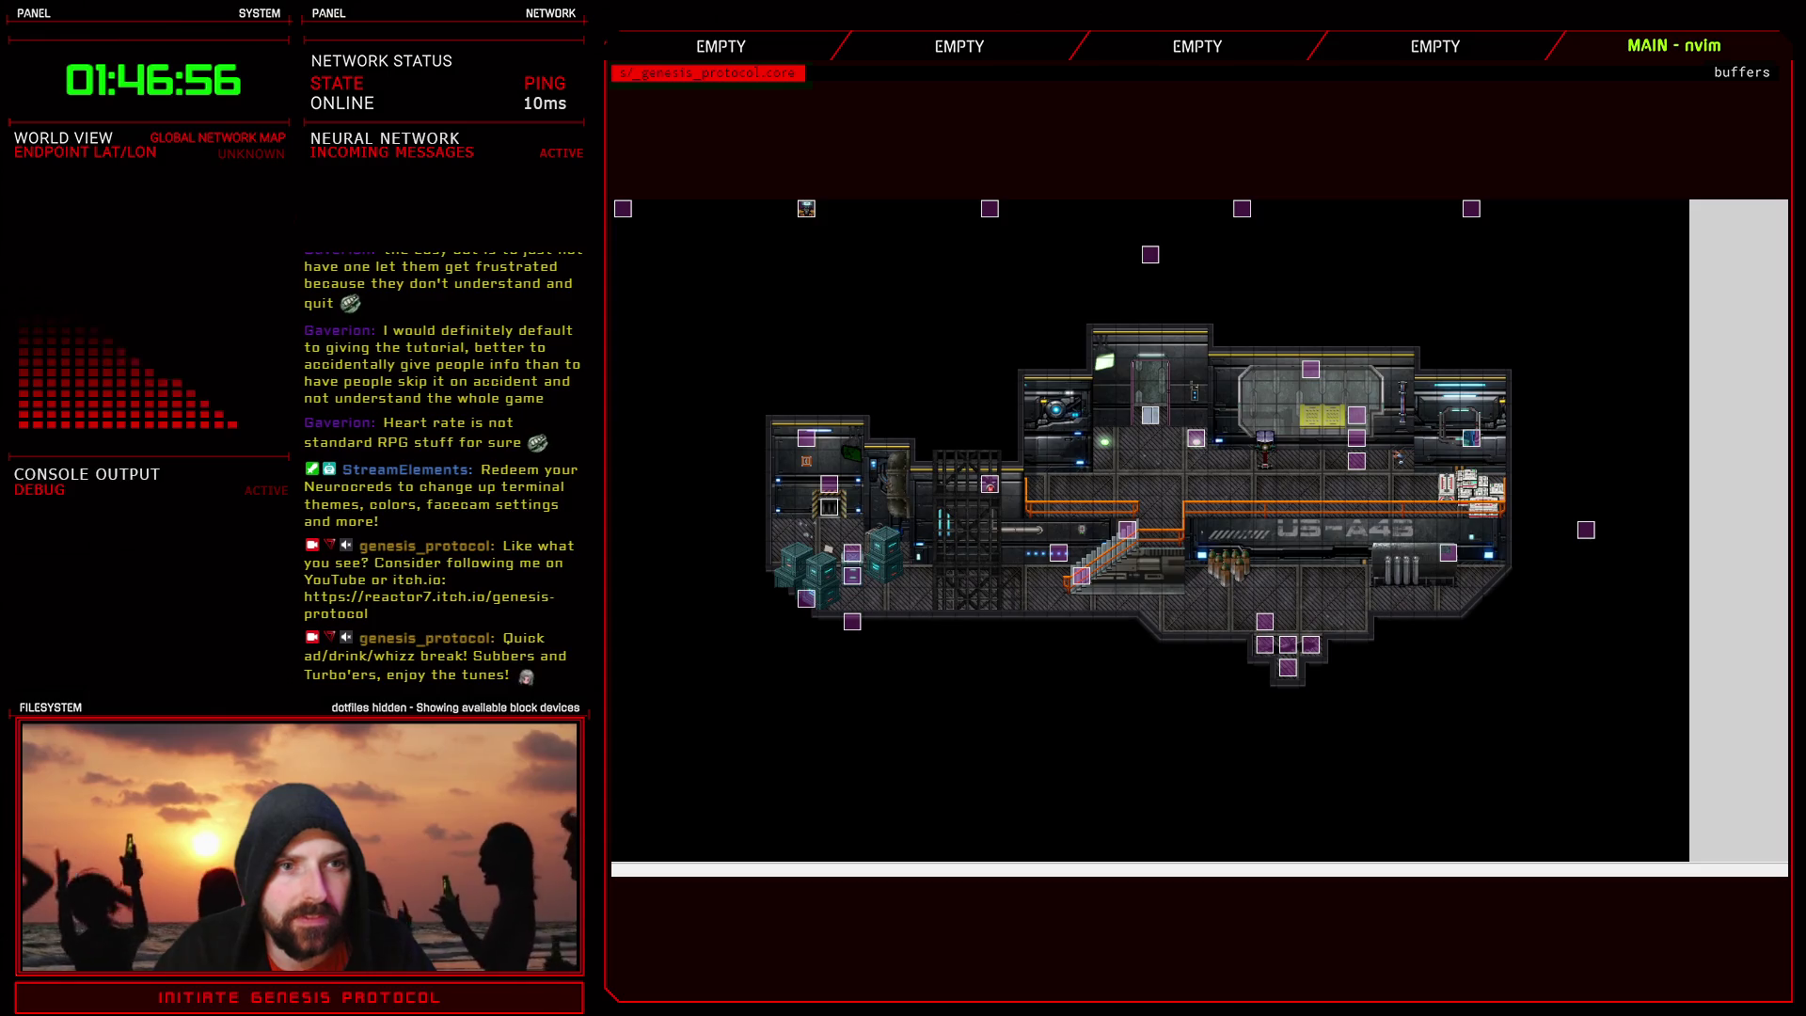
# - Review the script command on the CC-Adjunct I troop's fourth battle event page in the database
pyautogui.press('F9')
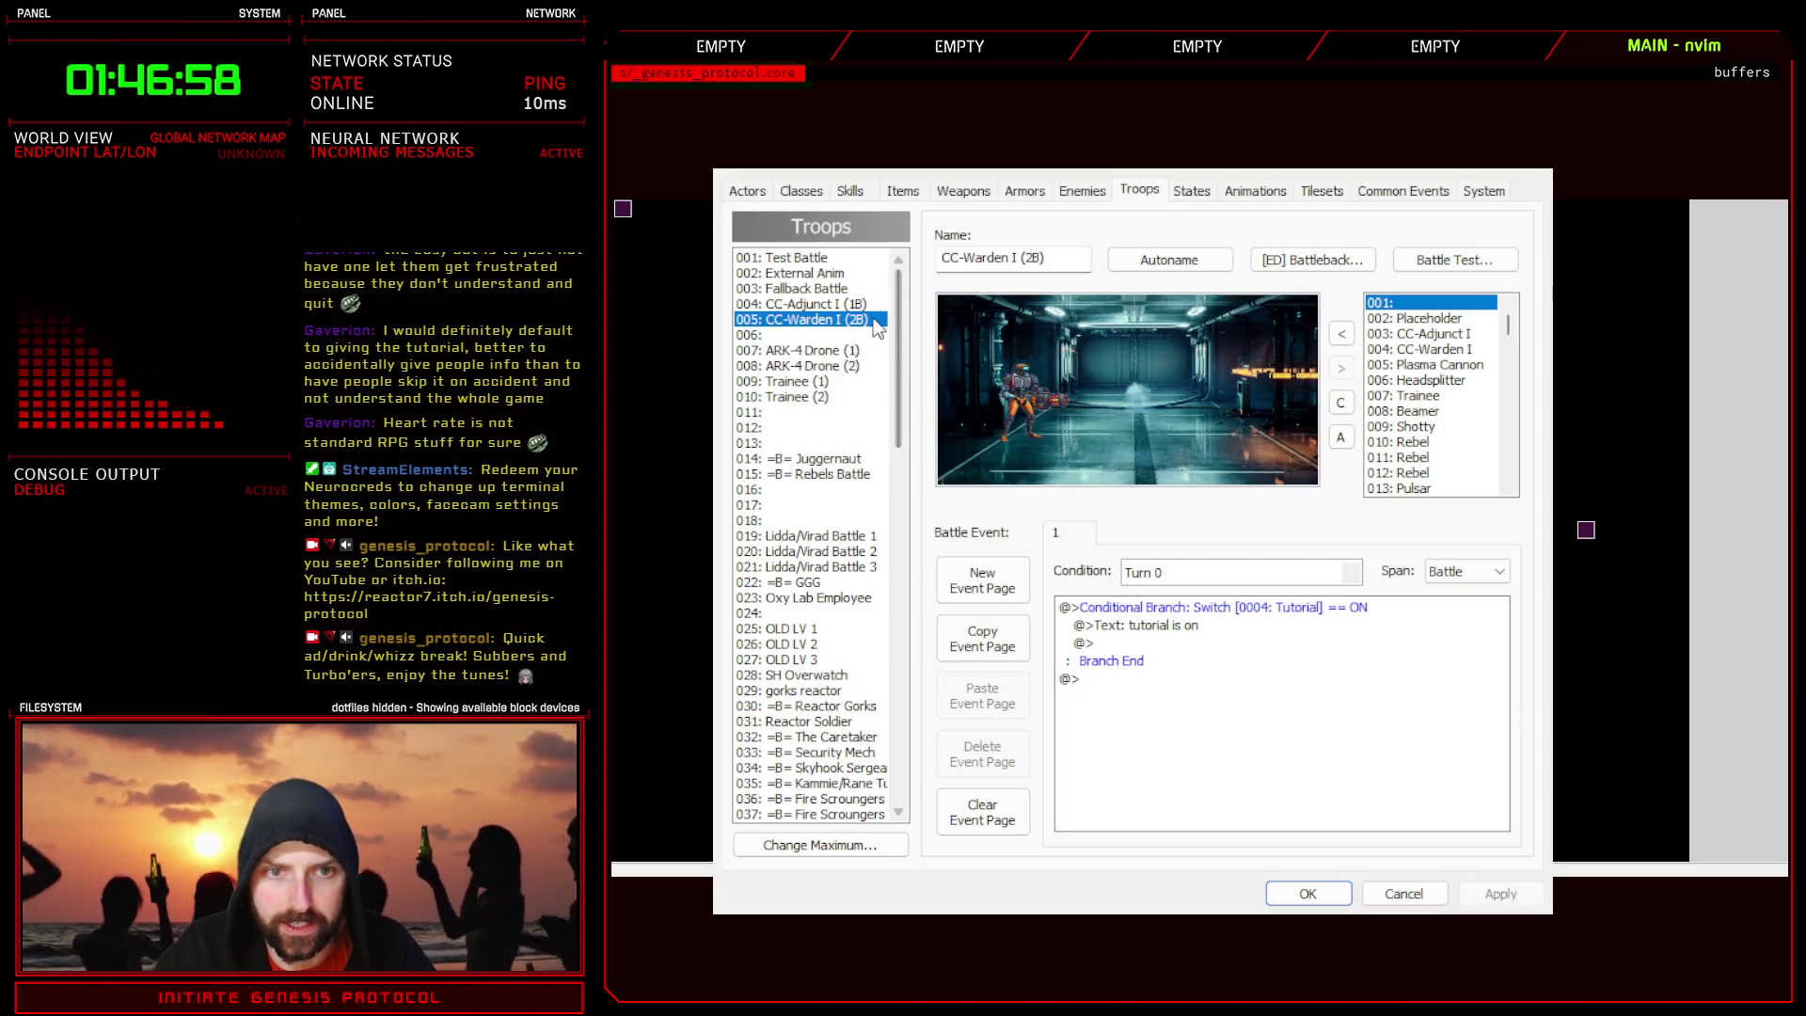
pyautogui.click(861, 305)
pyautogui.click(1206, 537)
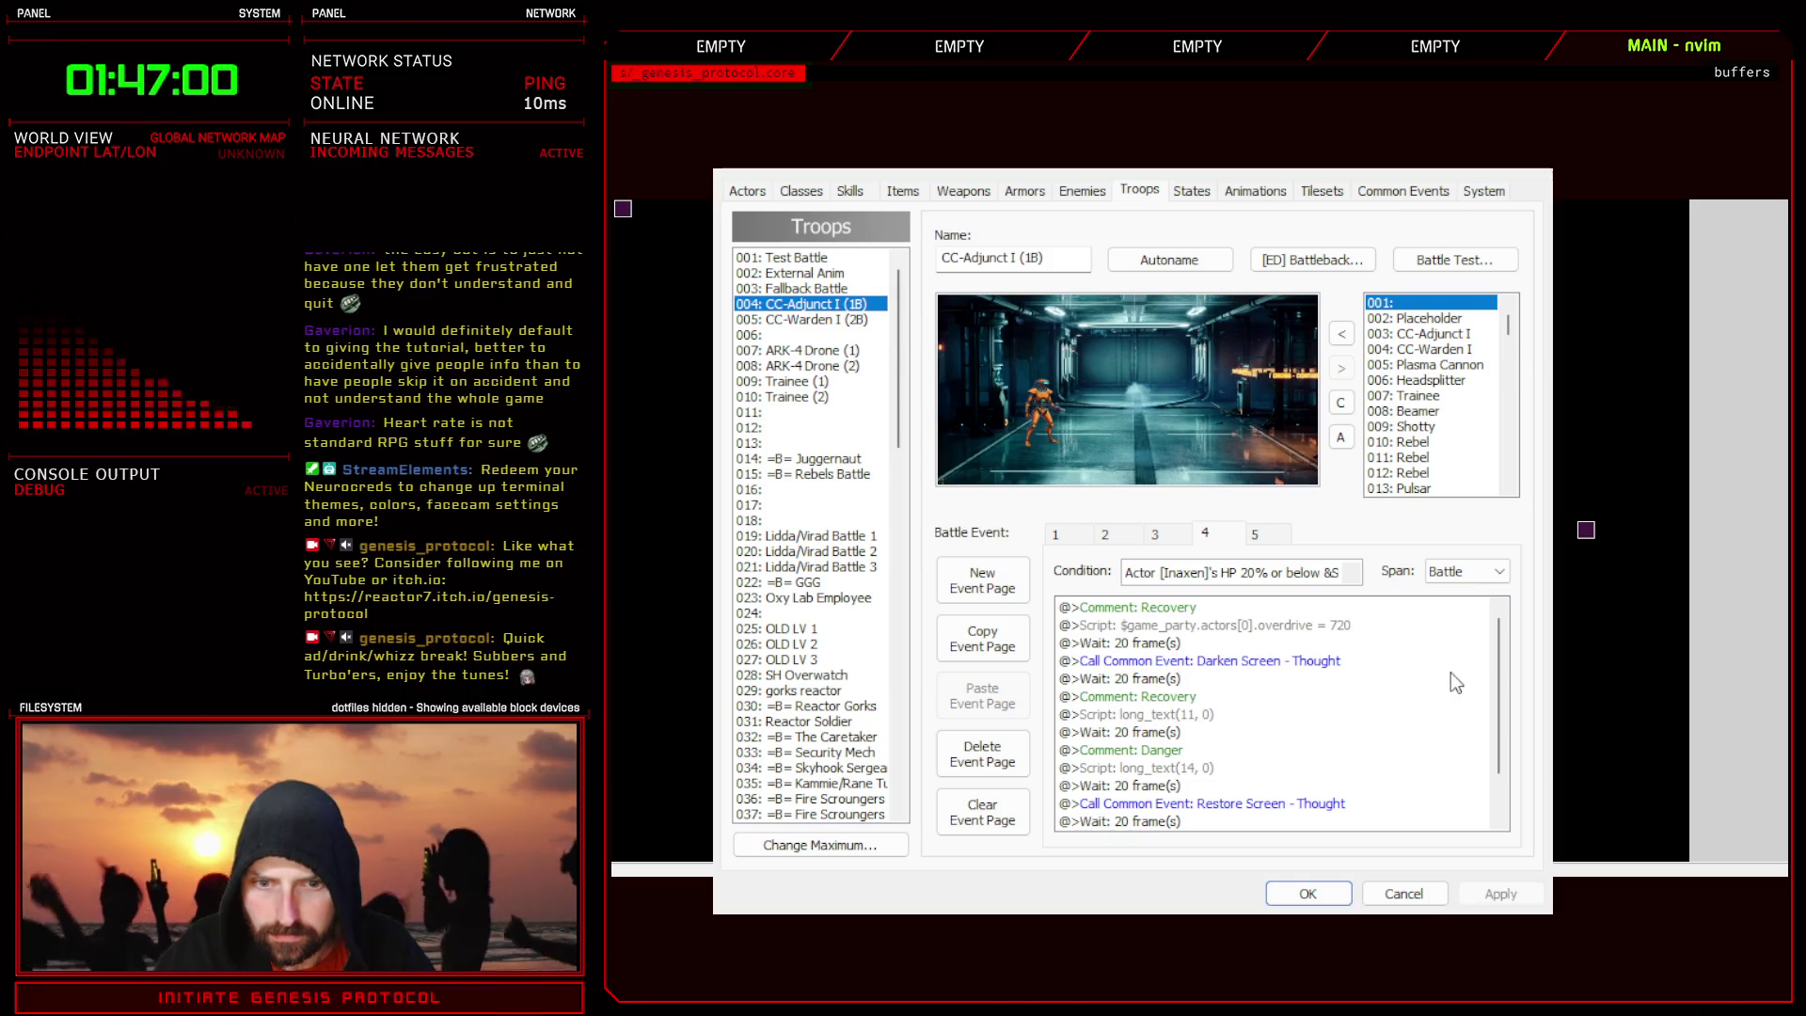
pyautogui.moveTo(1494, 640); pyautogui.dragTo(1498, 679)
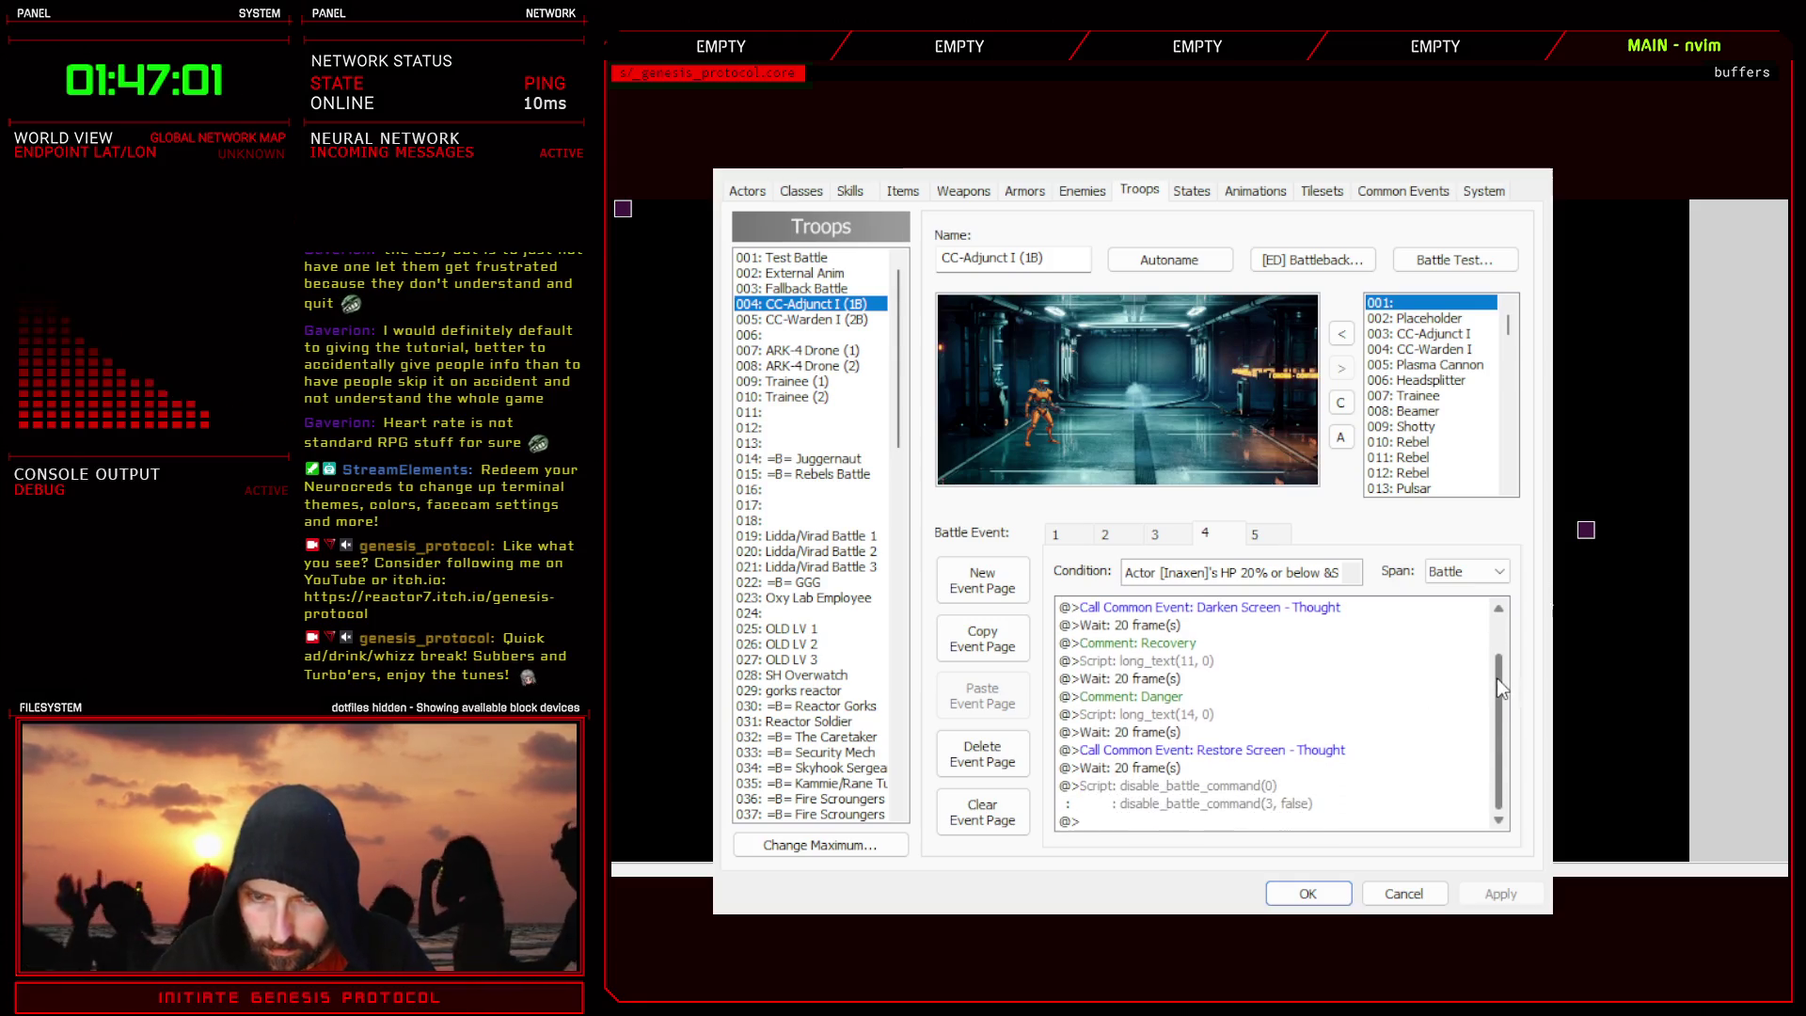
pyautogui.click(1249, 789)
pyautogui.click(1307, 893)
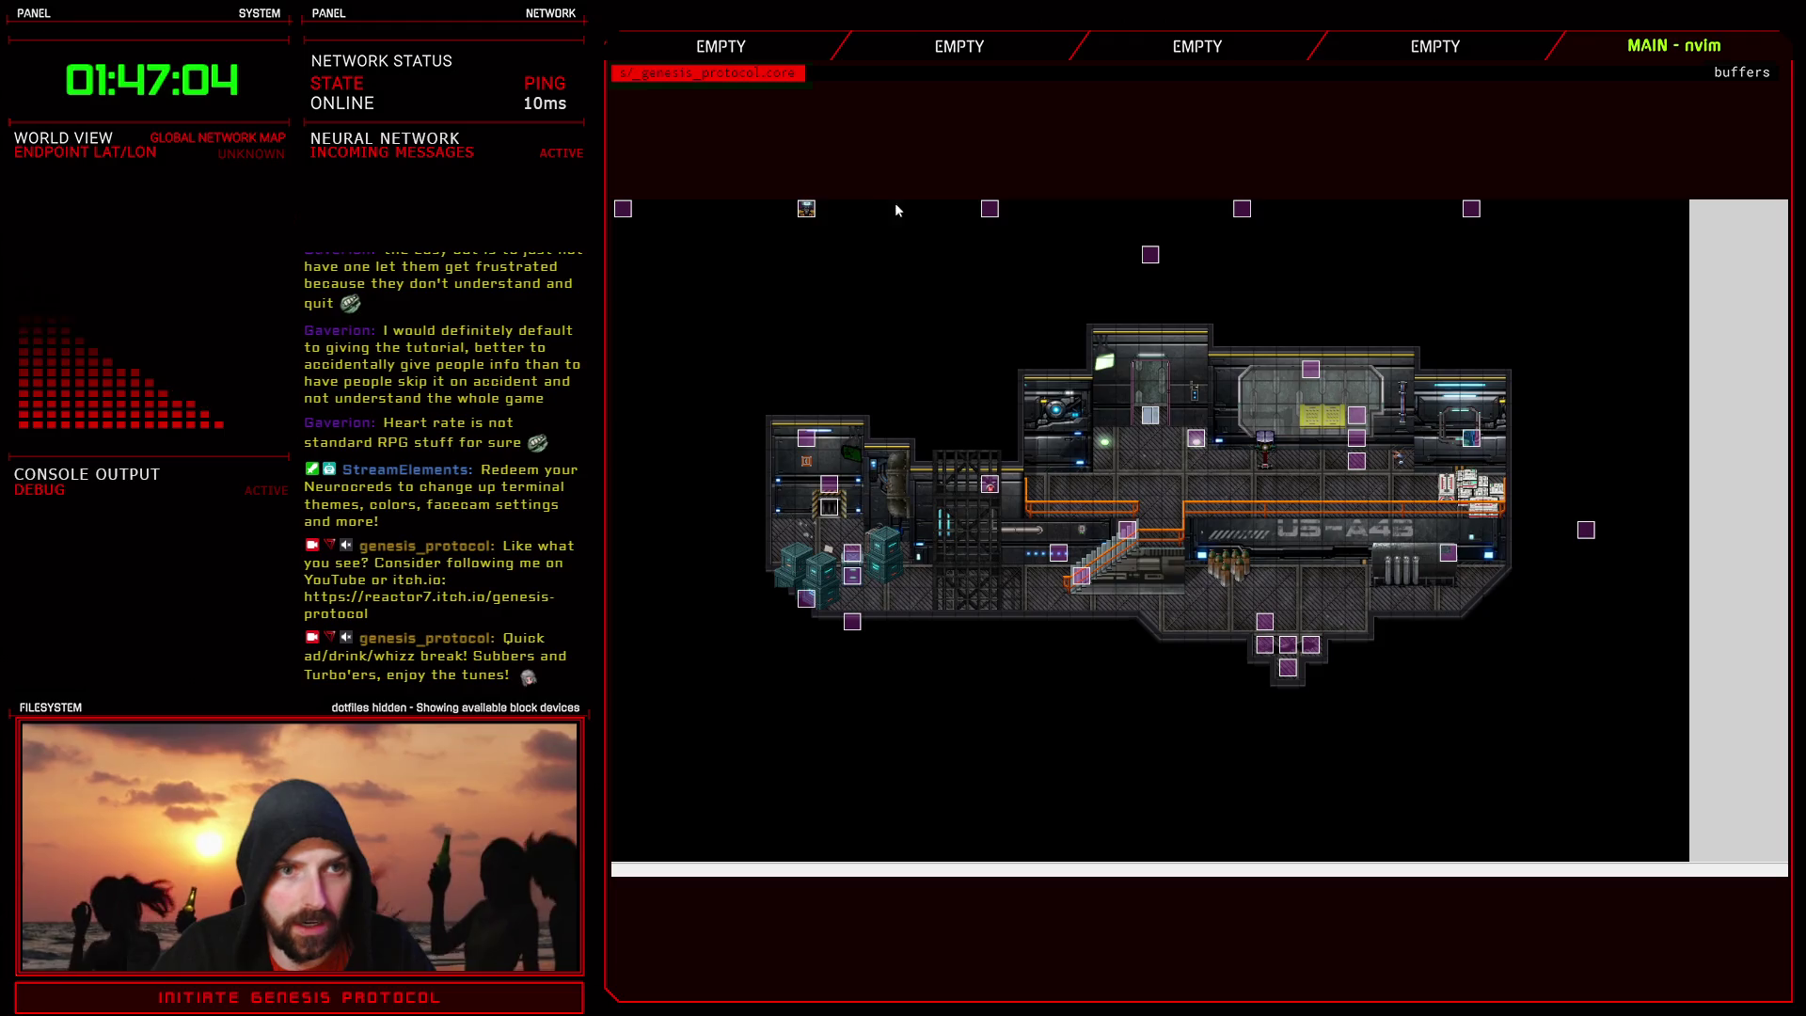
# - Open the Script Editor on Scene_Menu and select the menu_called line 649
pyautogui.press('F11')
pyautogui.scroll(15, 823, 415)
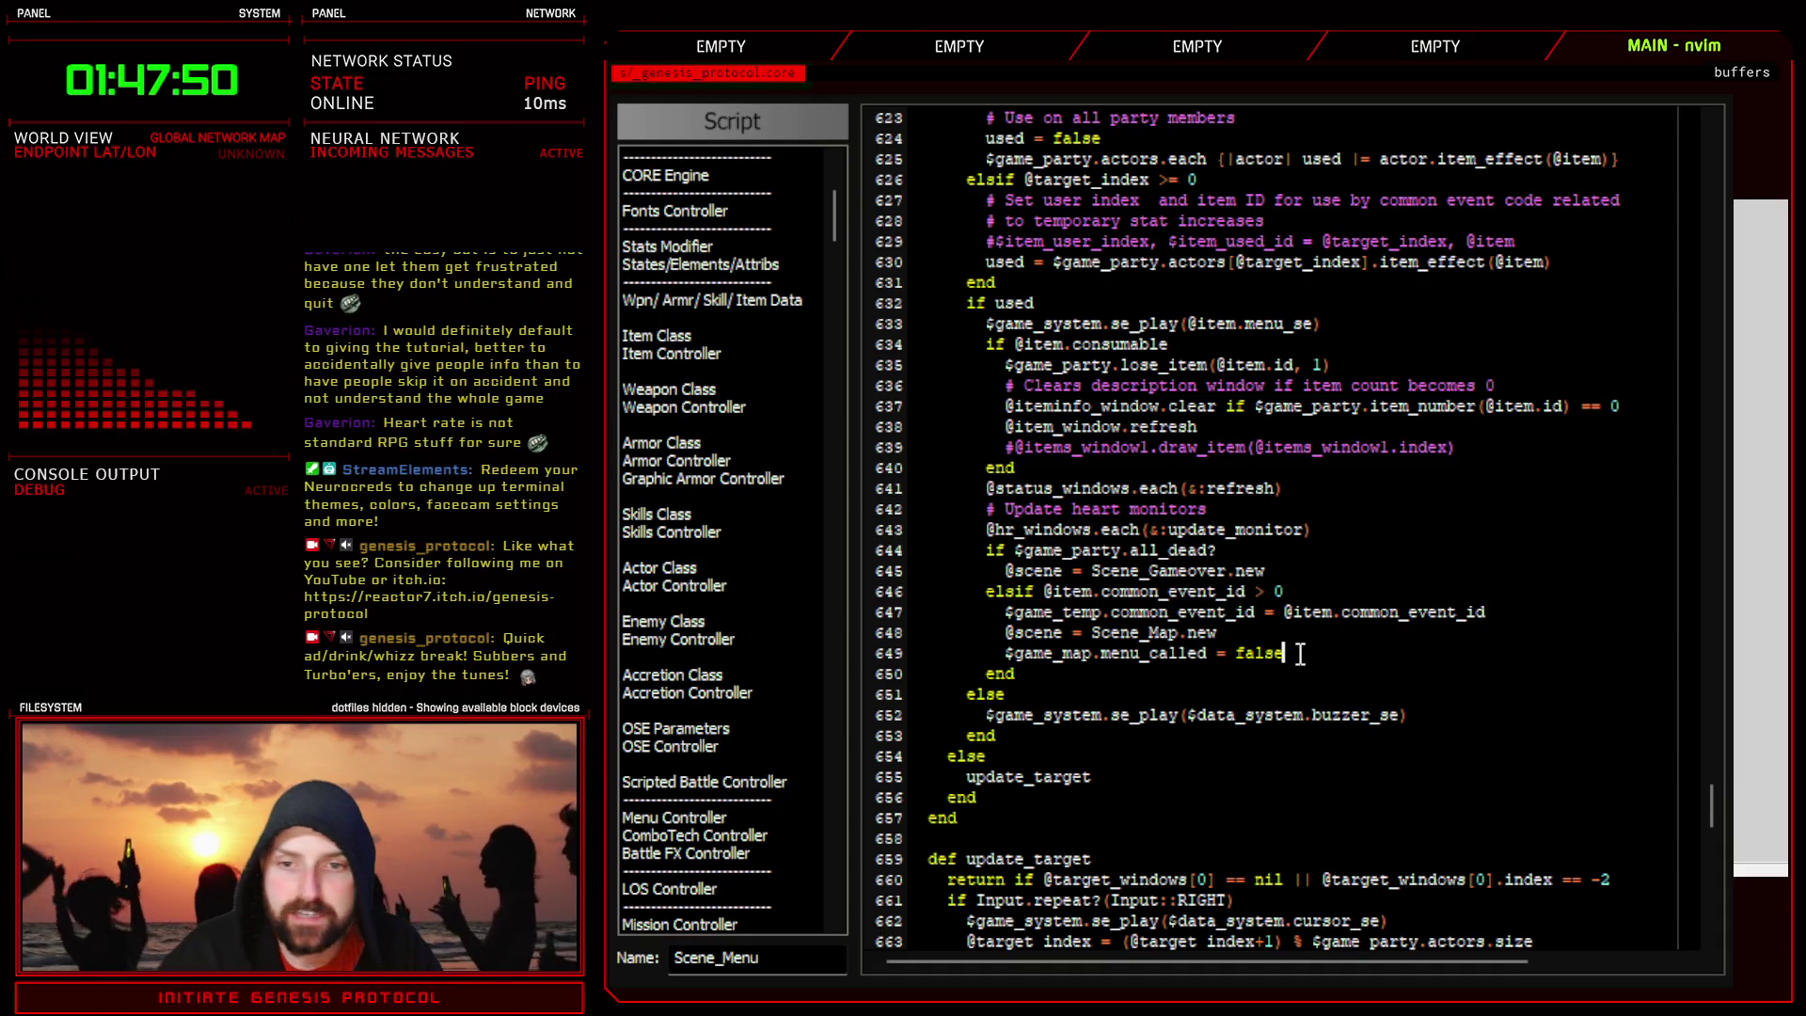
pyautogui.press('^')
pyautogui.press('v')
pyautogui.press('$')
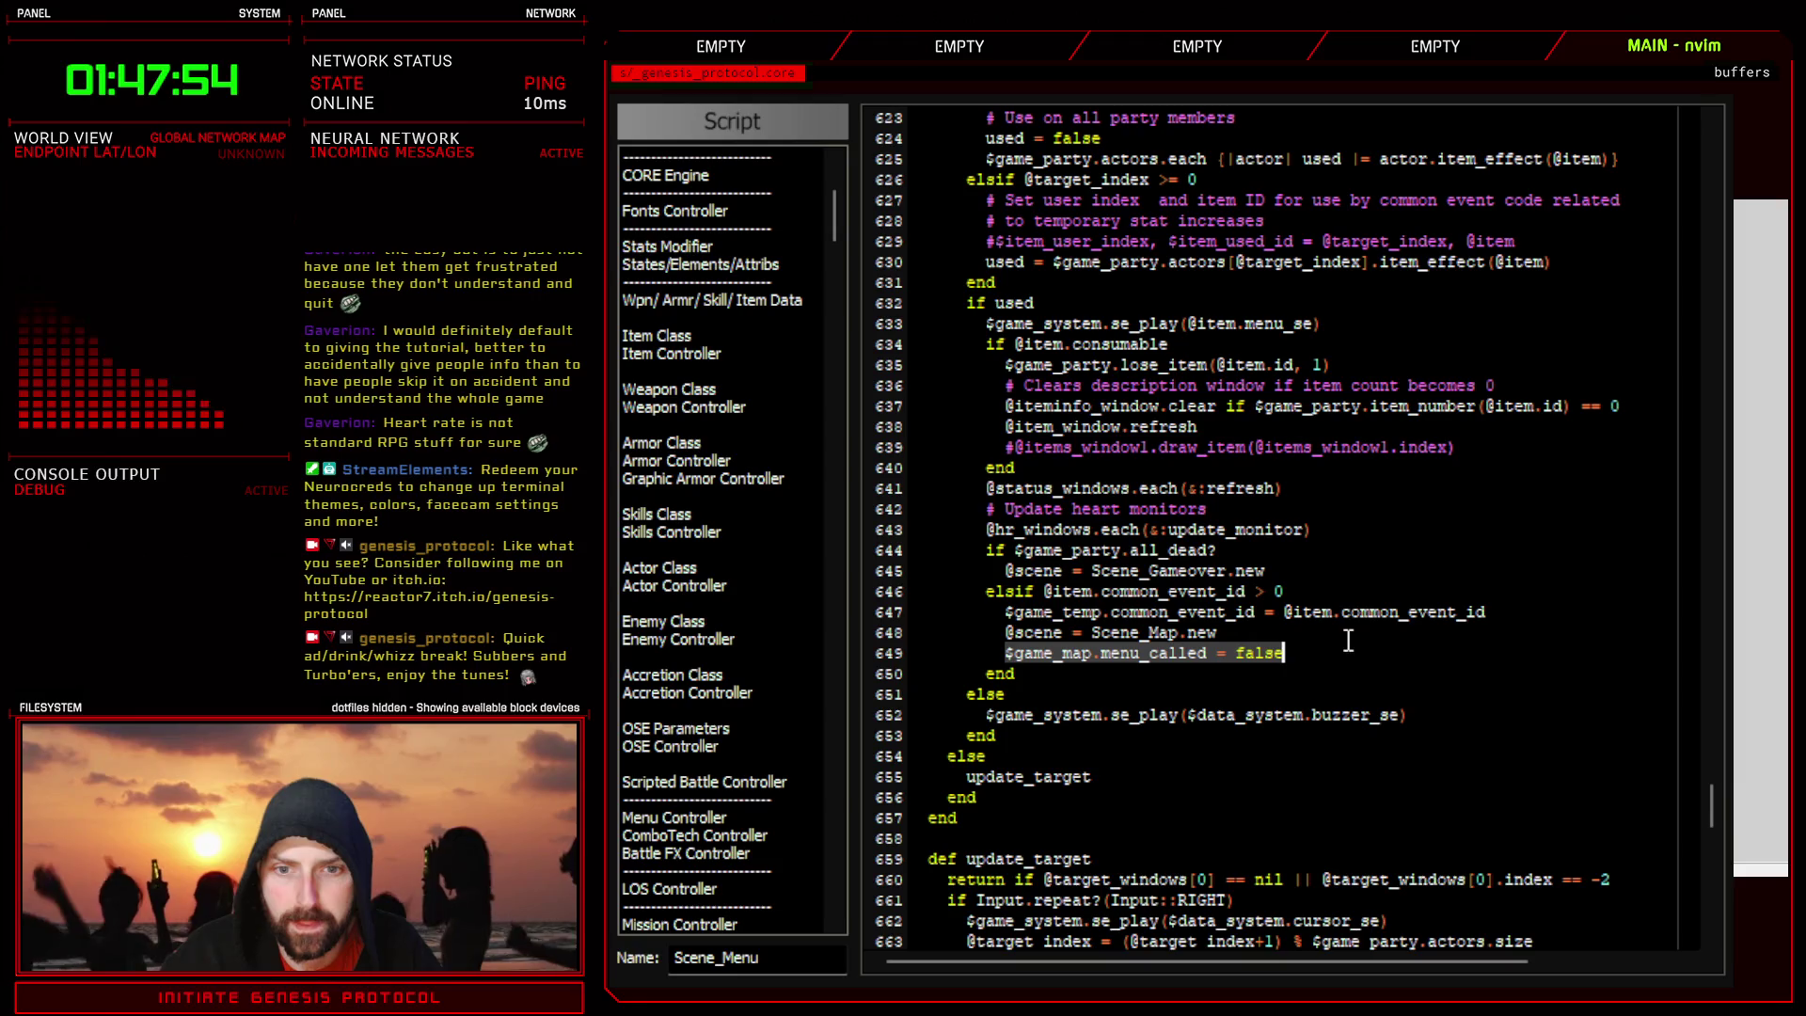
pyautogui.click(1305, 652)
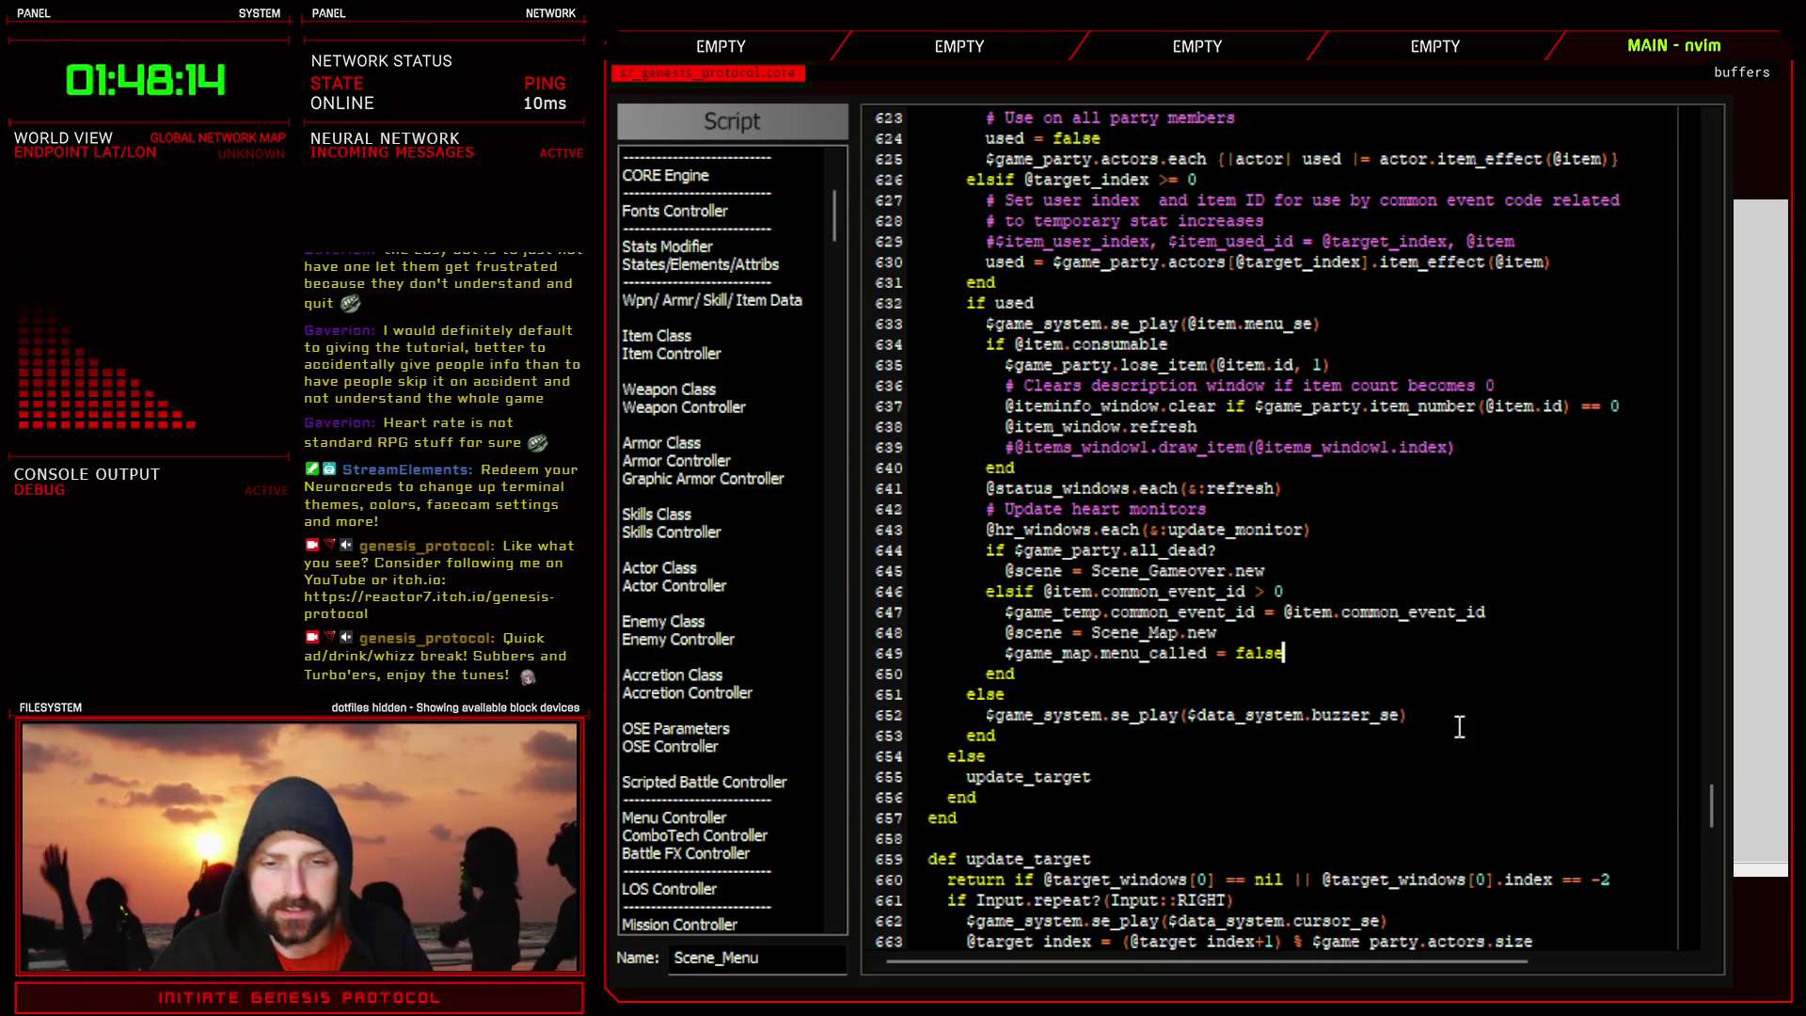
pyautogui.scroll(-6, 835, 224)
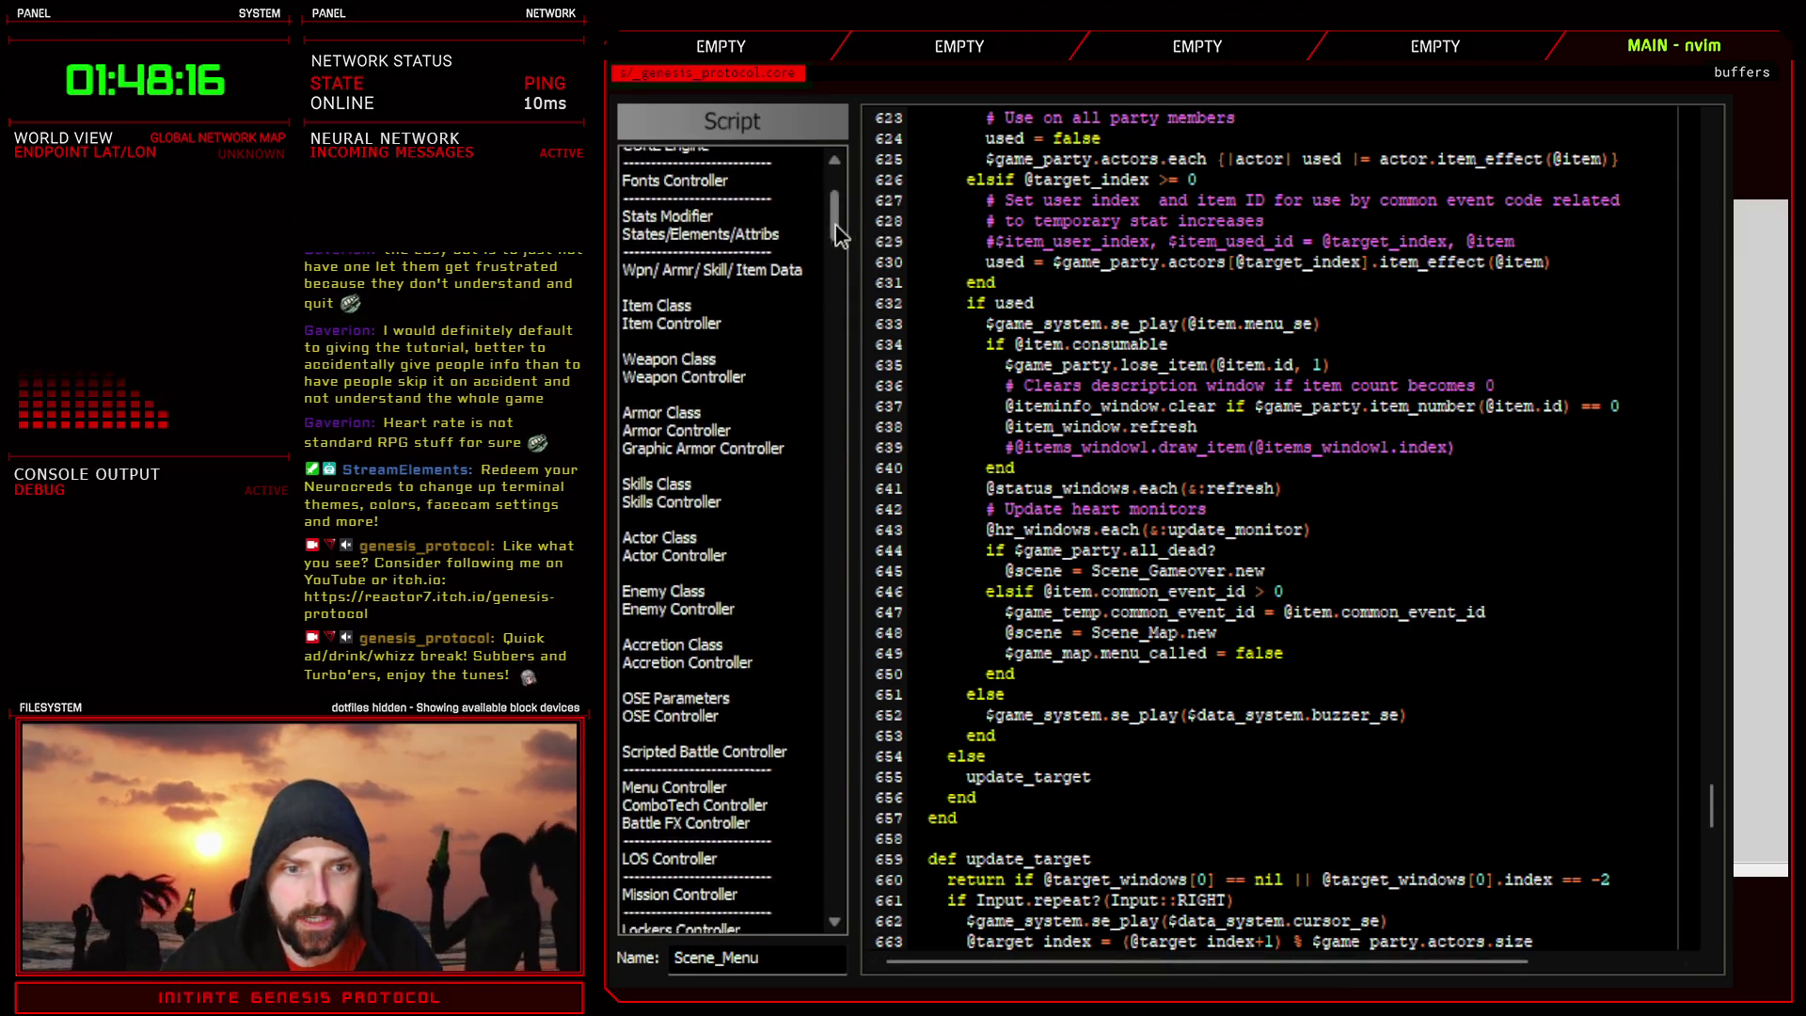
# - Open Scripted Battle Controller and inspect the commented item action item_id: 2 on line 35
pyautogui.click(753, 443)
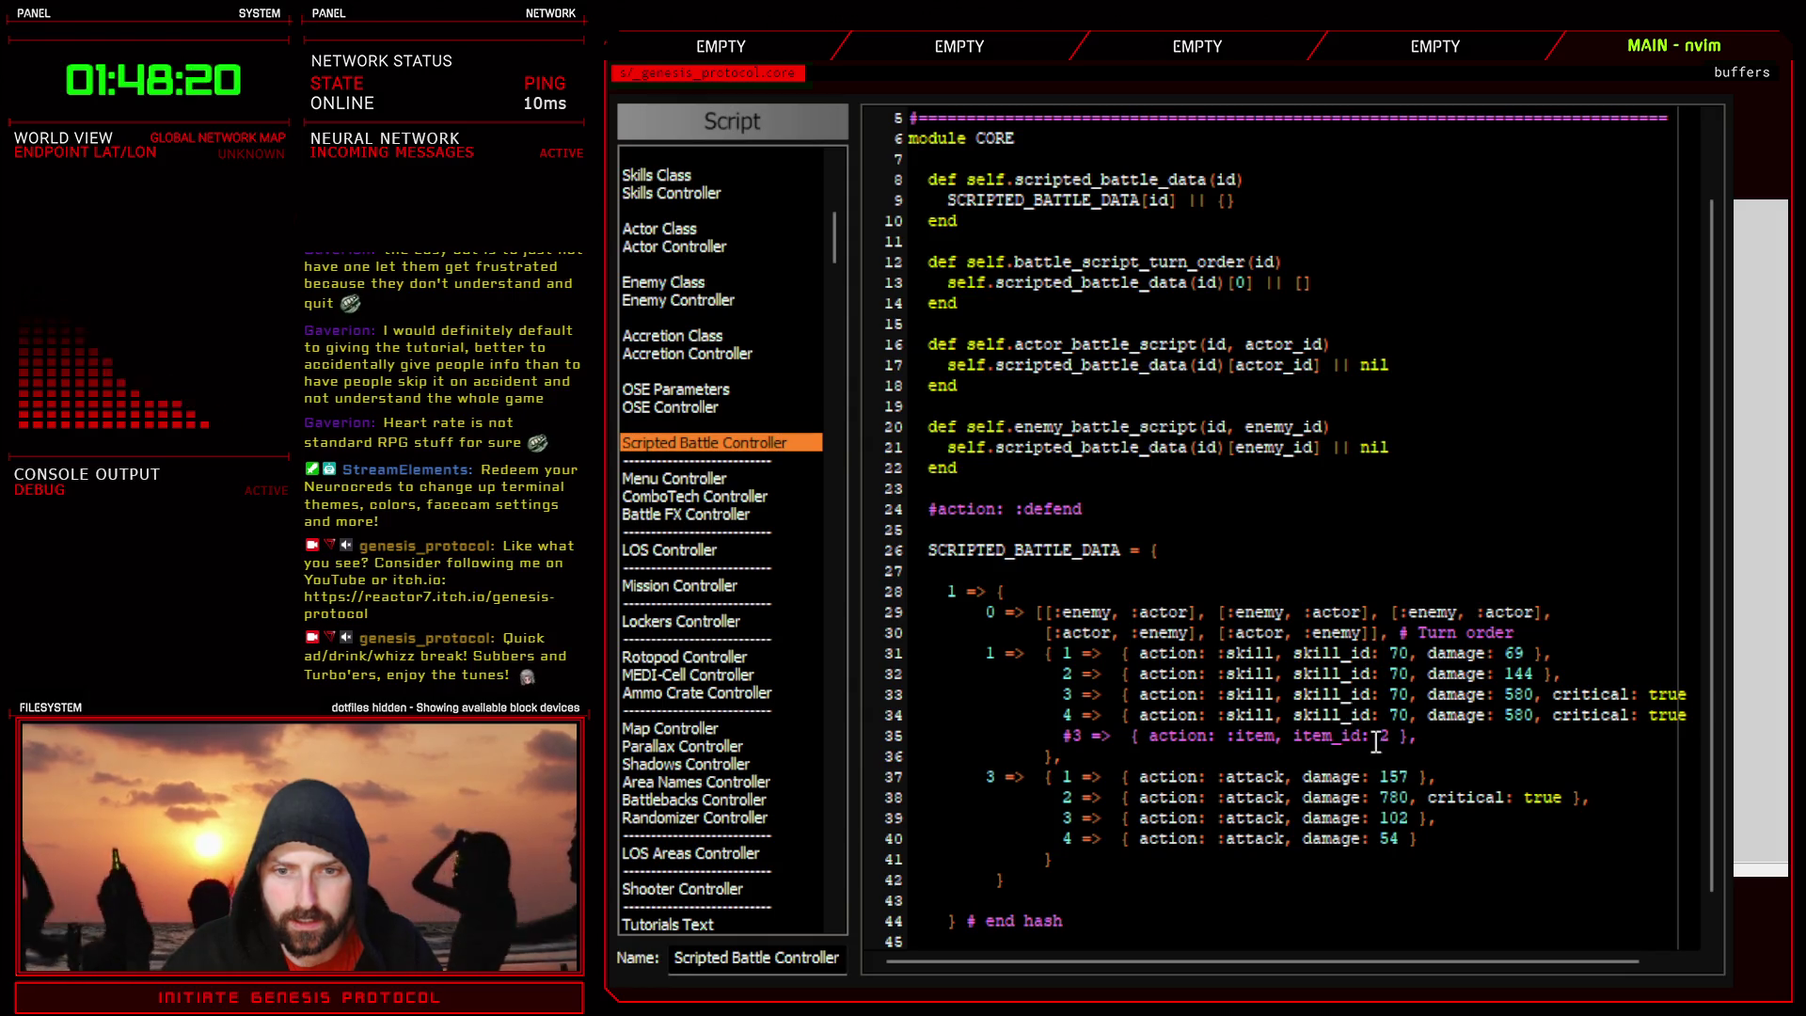
pyautogui.moveTo(1296, 734); pyautogui.dragTo(1384, 735)
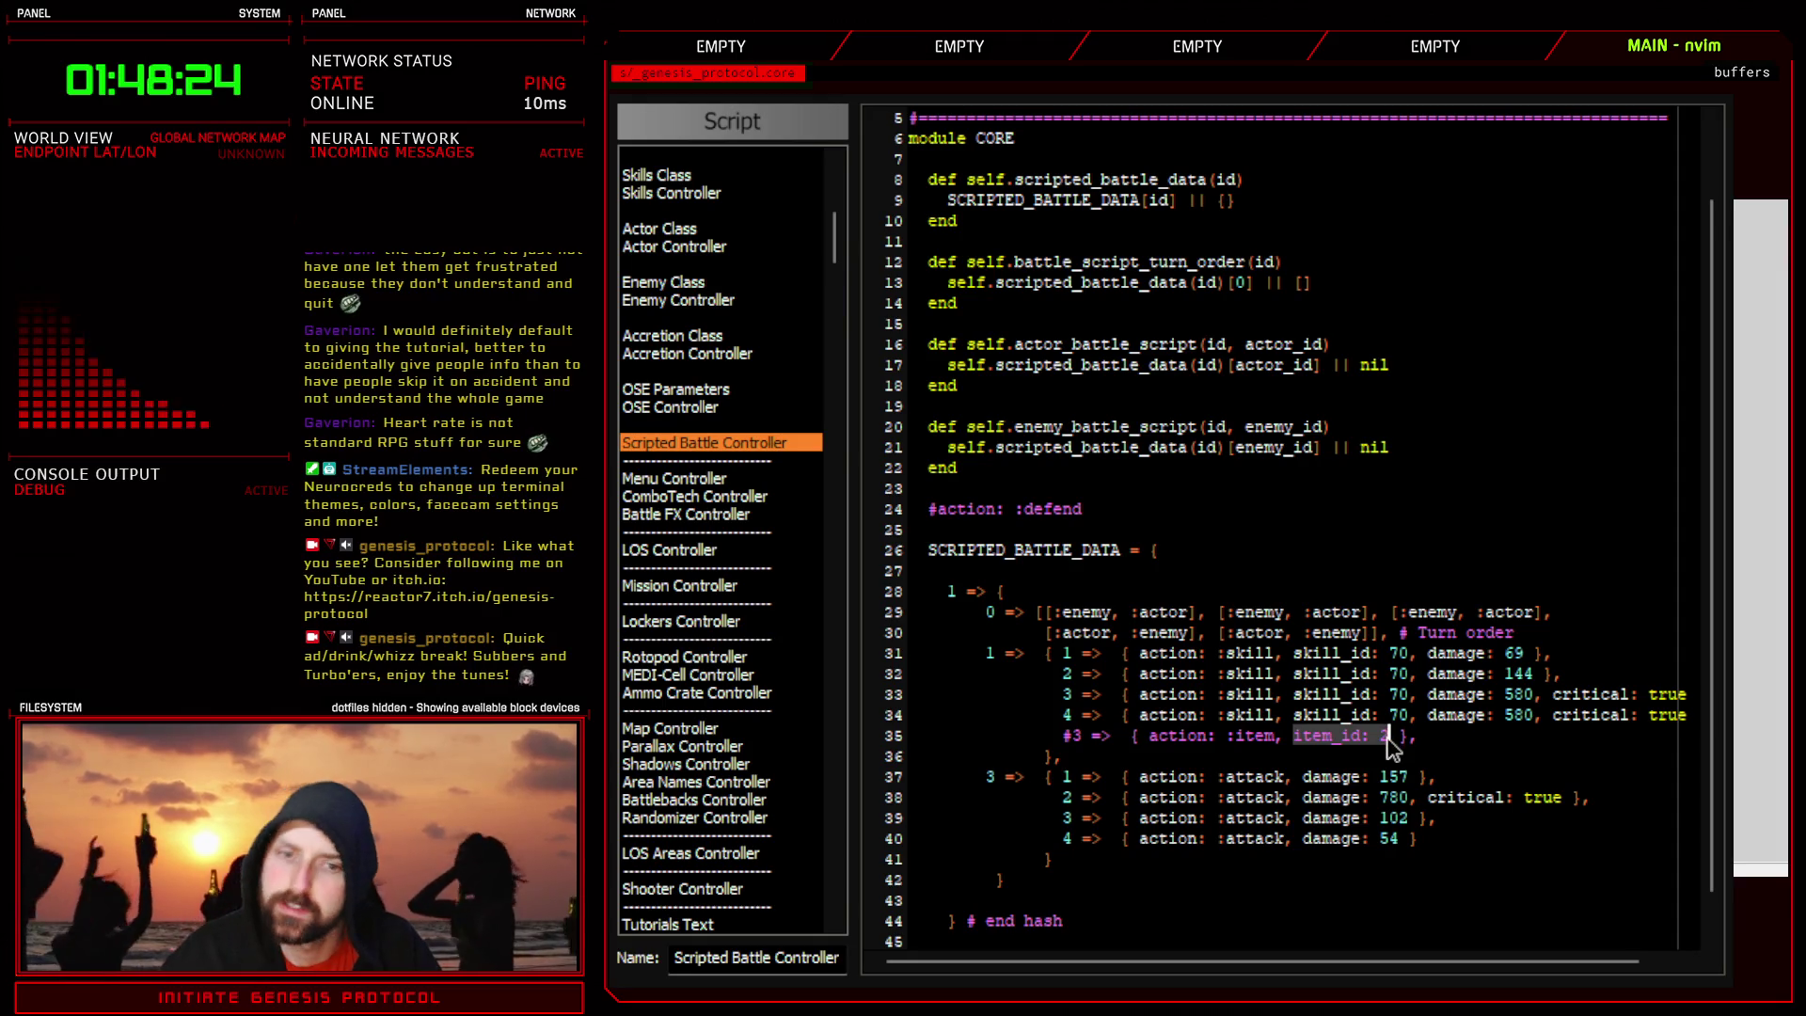
pyautogui.click(1295, 736)
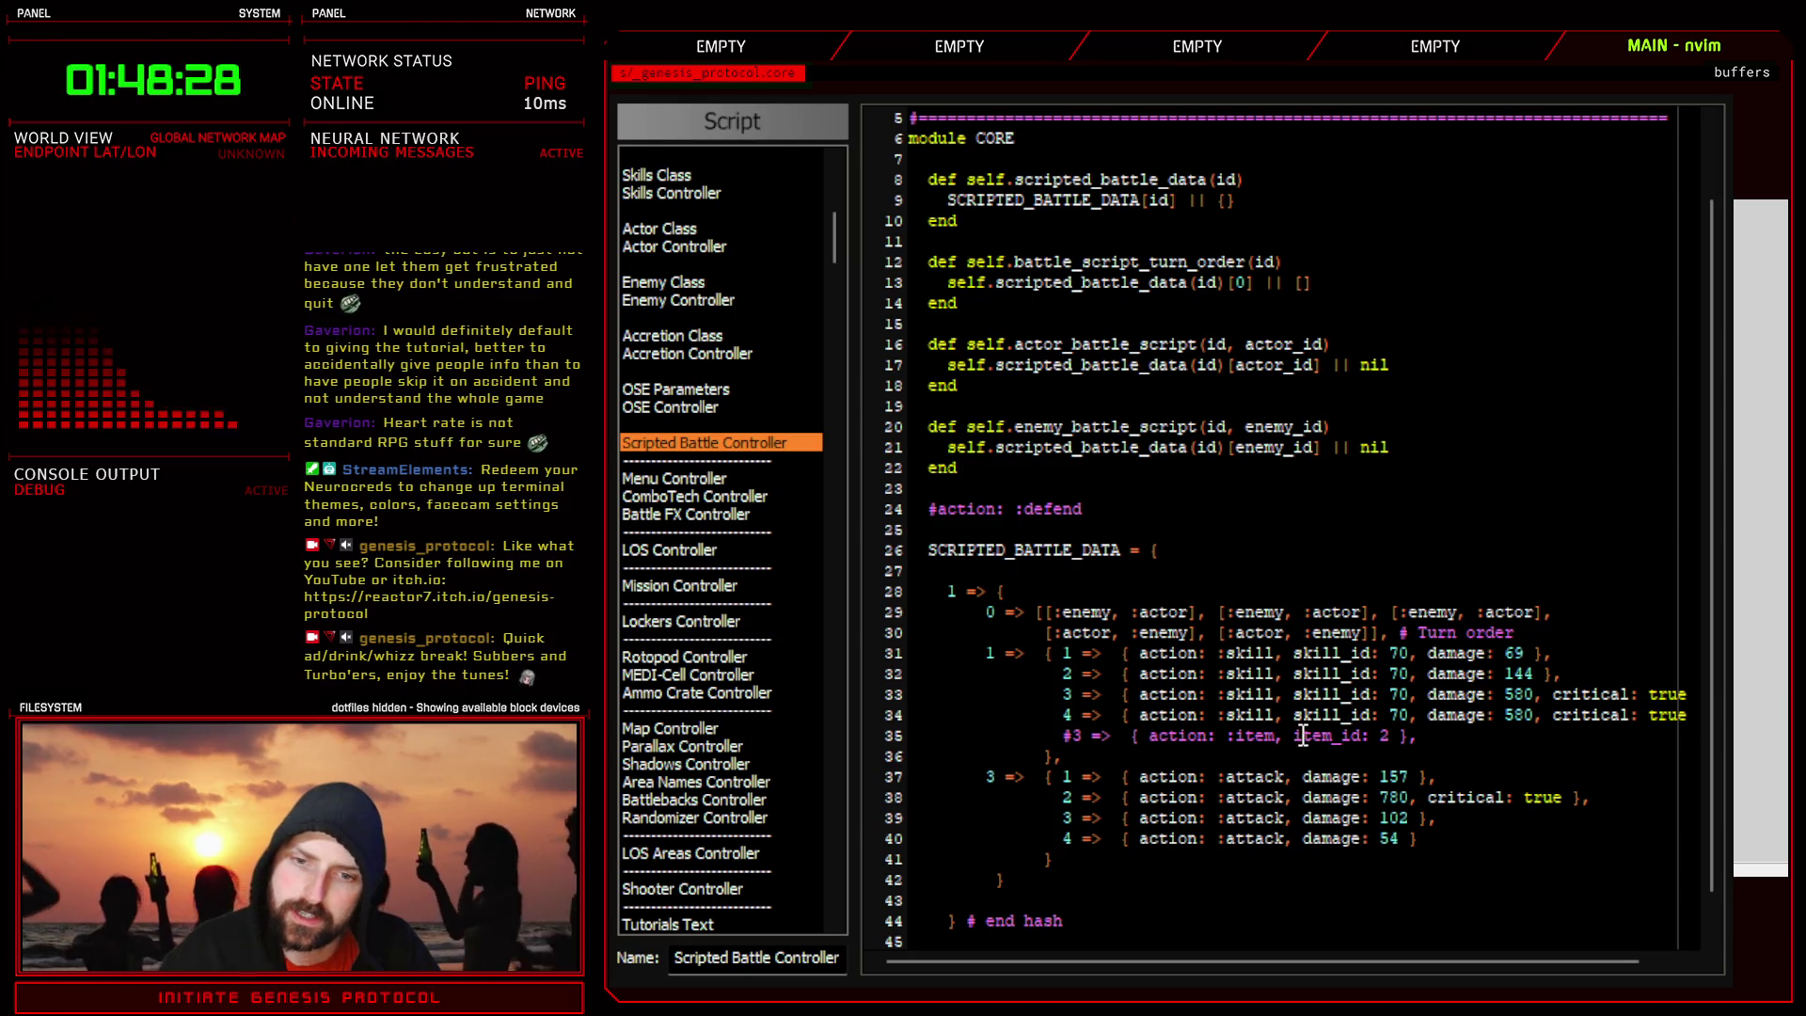
pyautogui.moveTo(1296, 736); pyautogui.dragTo(1394, 736)
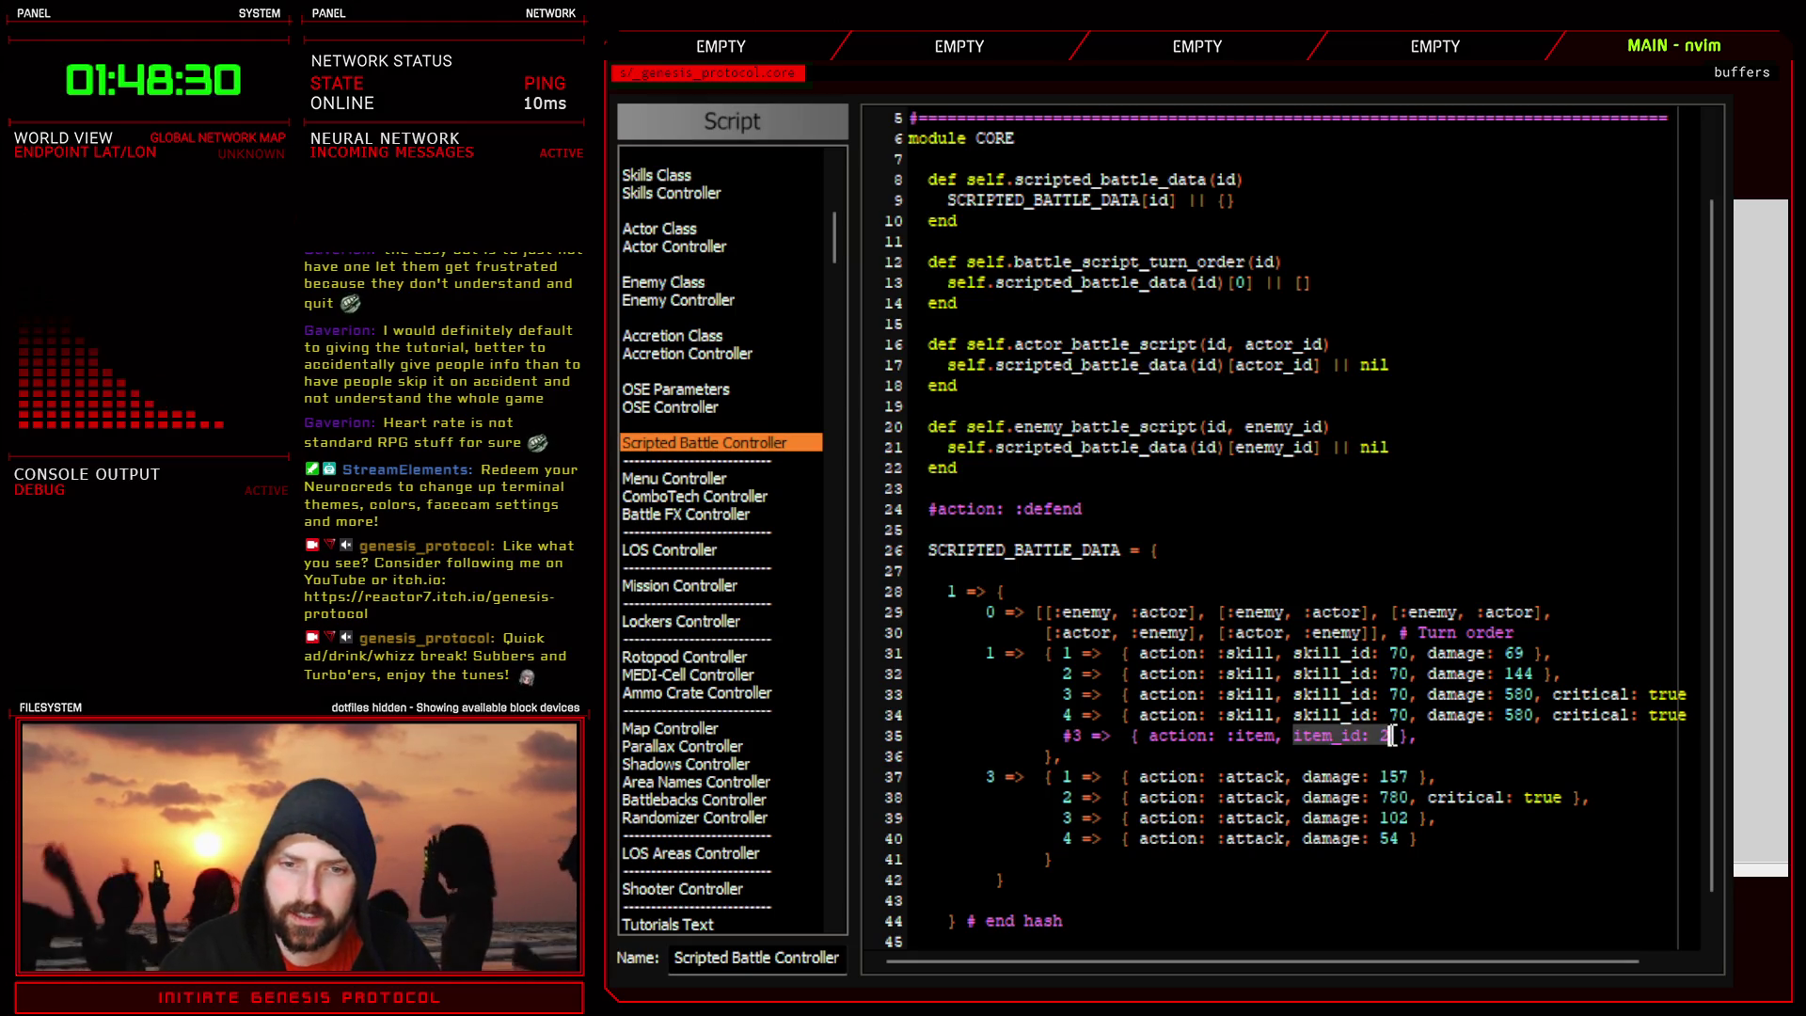
pyautogui.doubleClick(1331, 739)
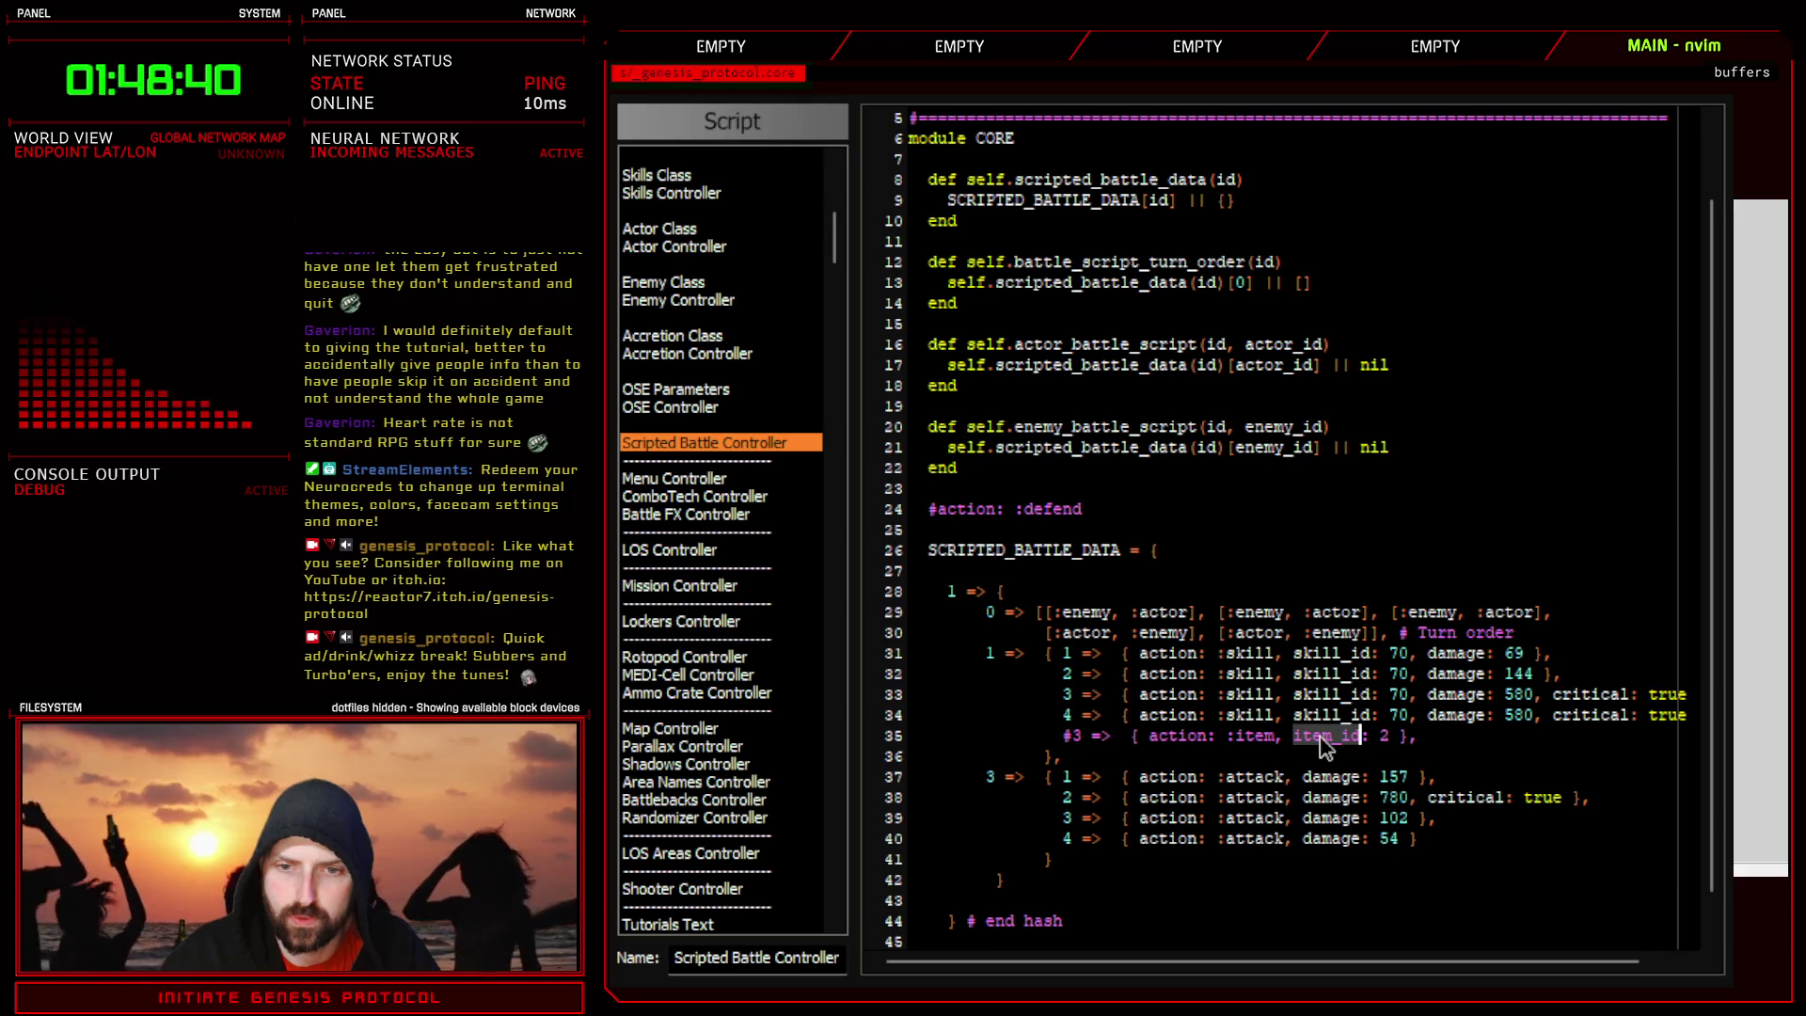
pyautogui.click(813, 461)
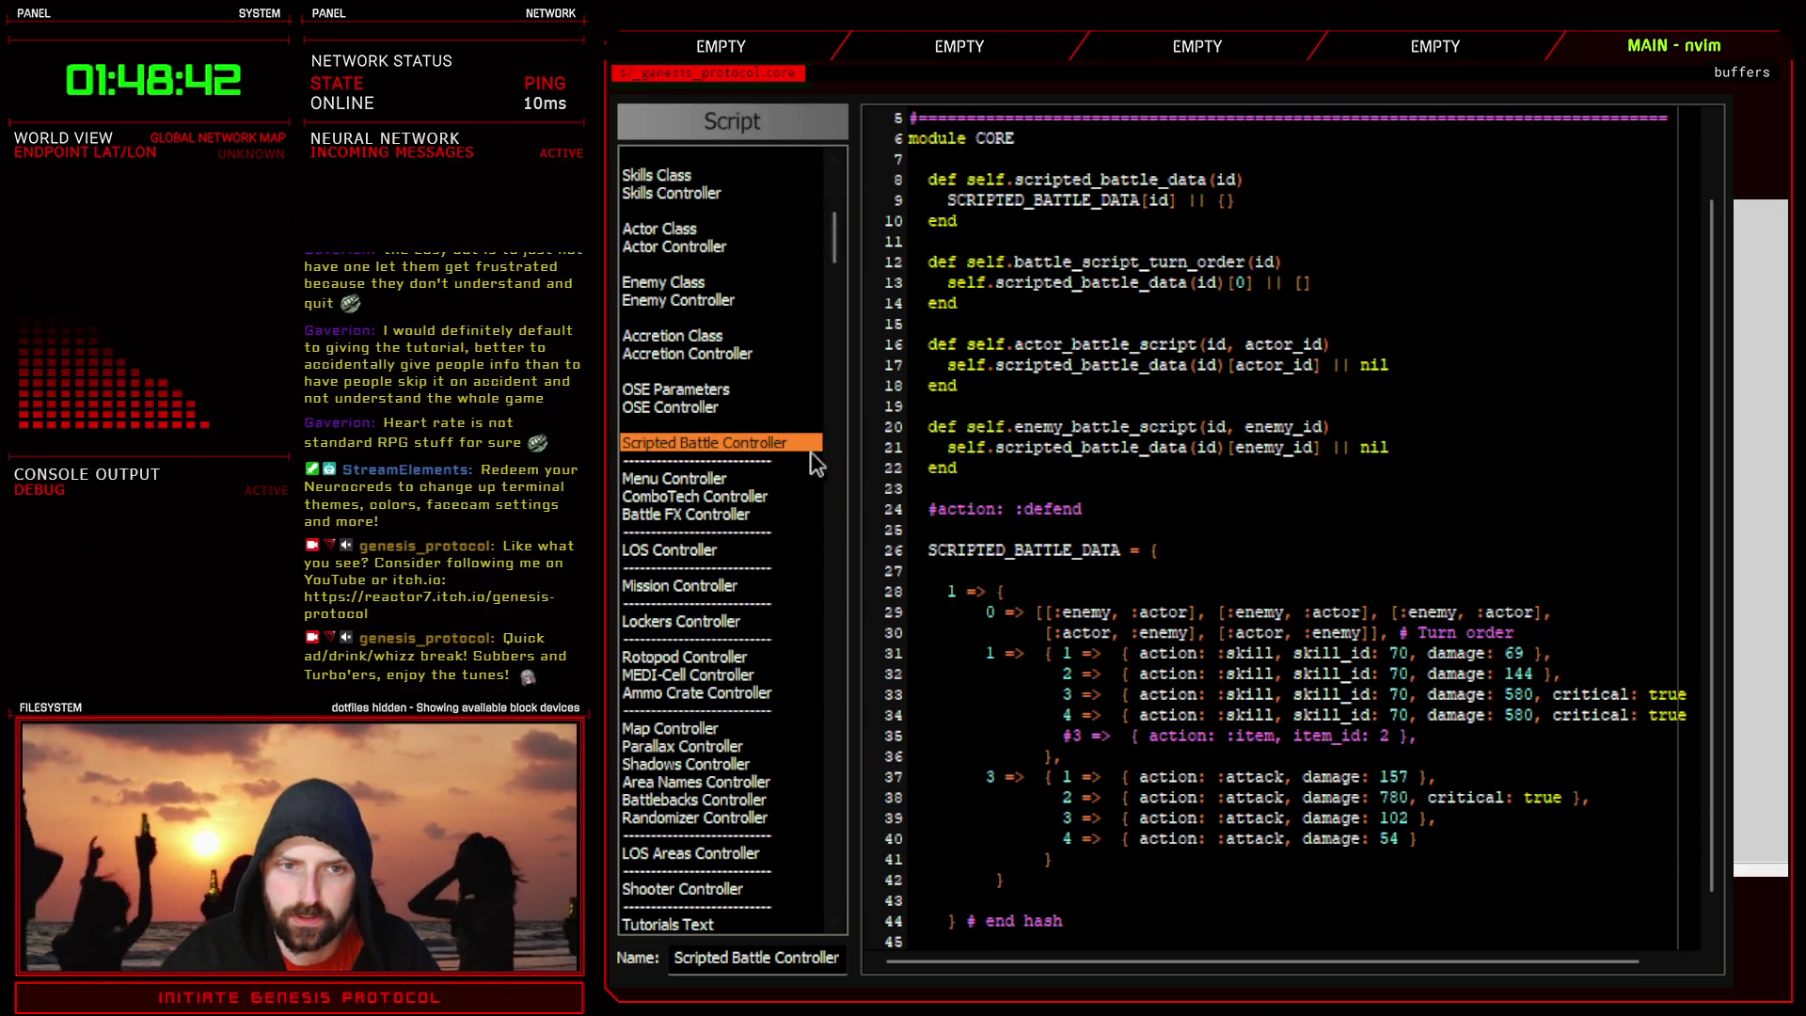
# - Try searching for item_id with Ctrl+F and Ctrl+Shift+F, then dismiss both searches
pyautogui.hotkey('ctrl', 'f')
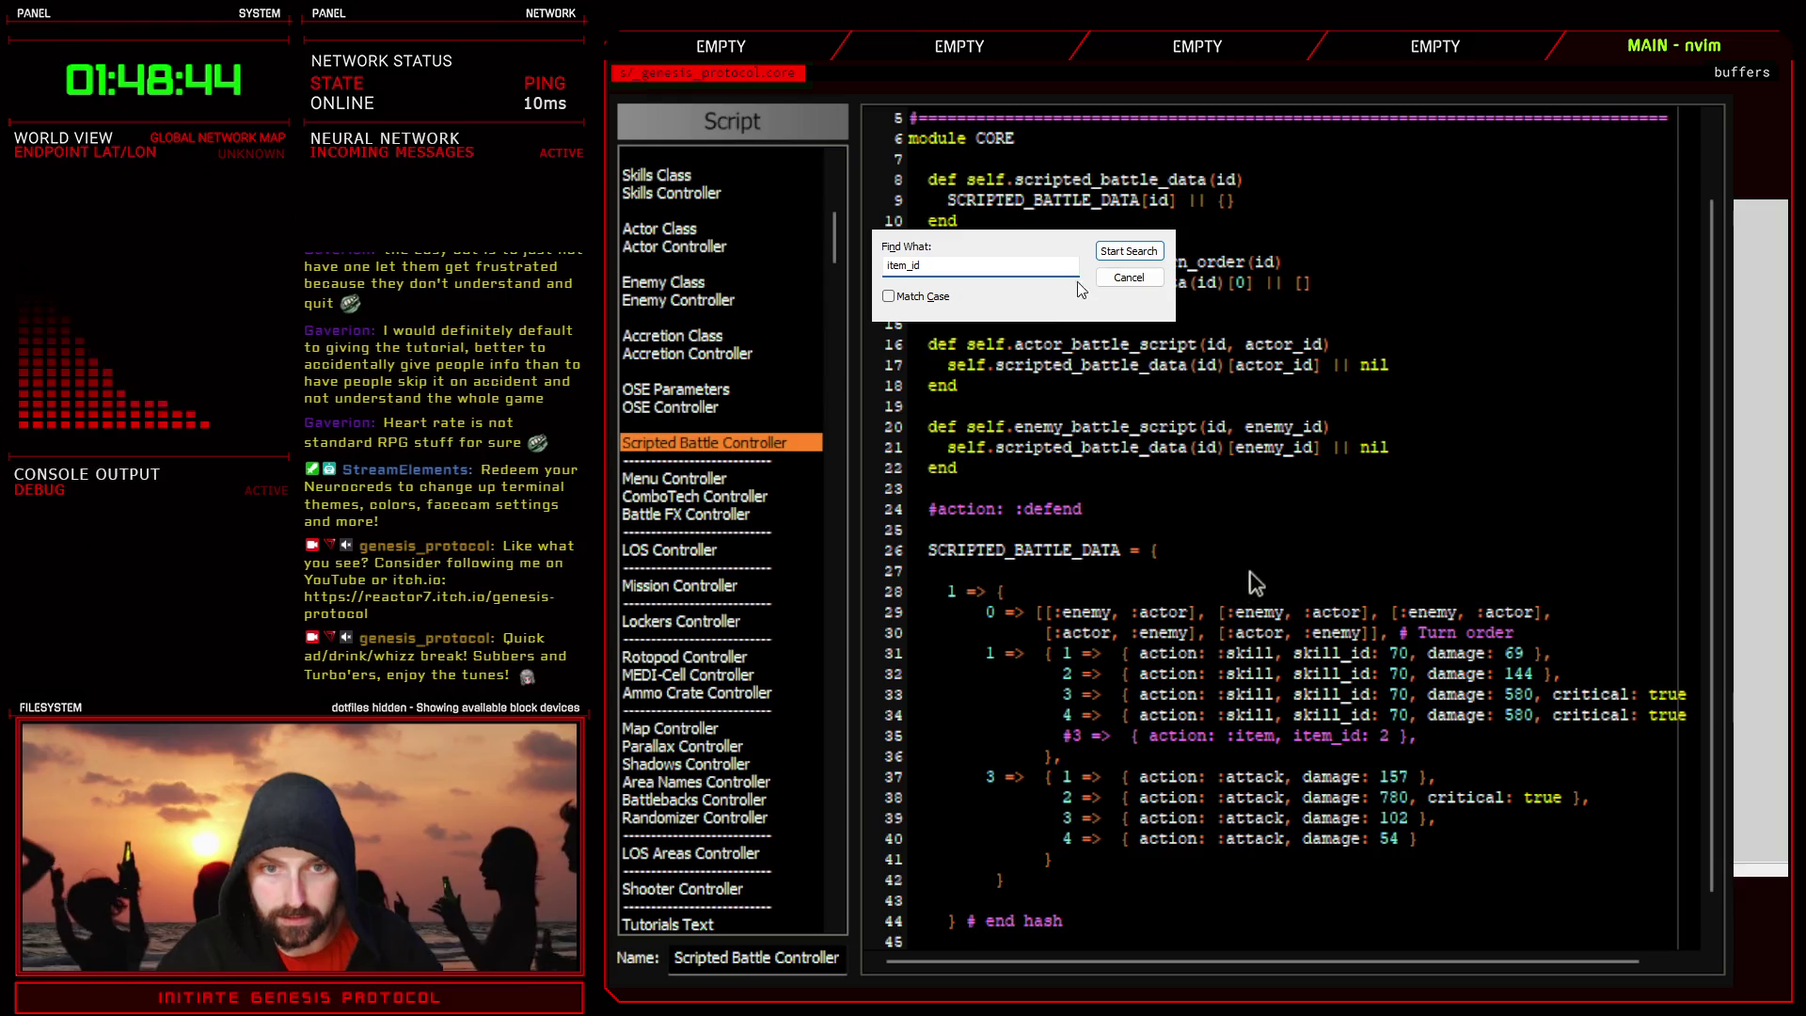
pyautogui.press('Escape')
pyautogui.hotkey('ctrl', 'shift', 'f')
pyautogui.press('Escape')
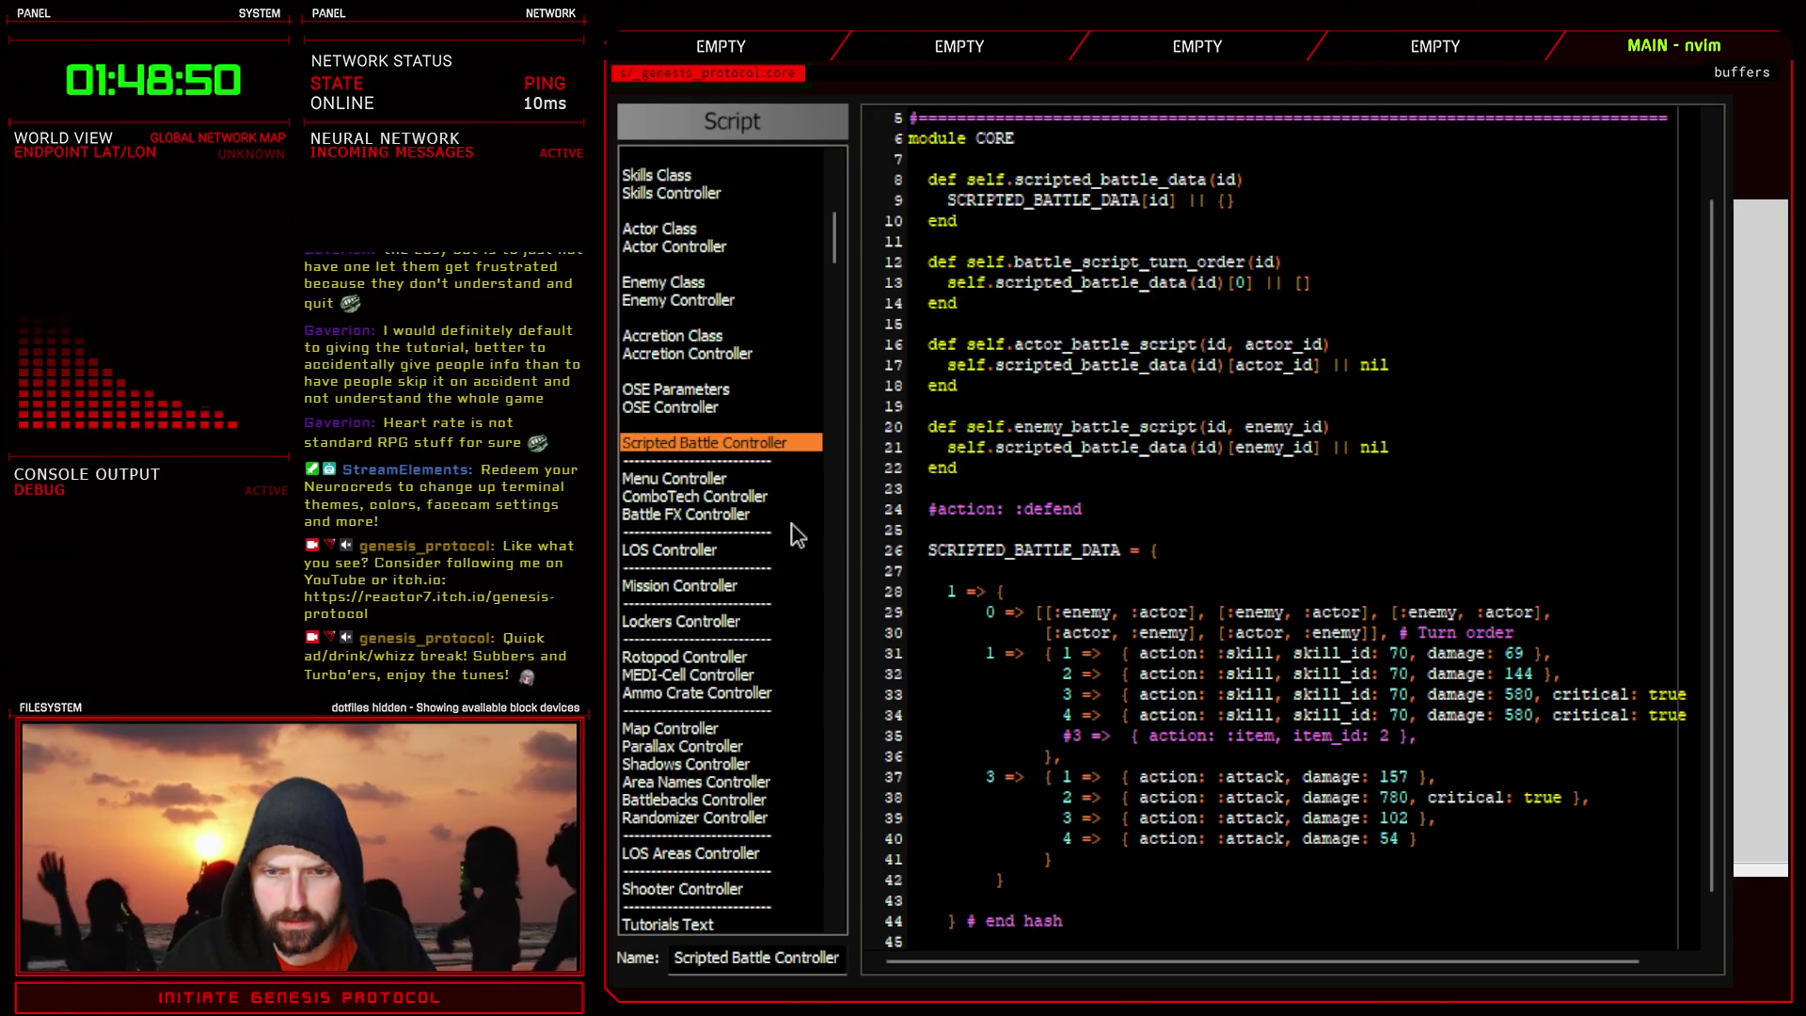
pyautogui.scroll(-15, 767, 776)
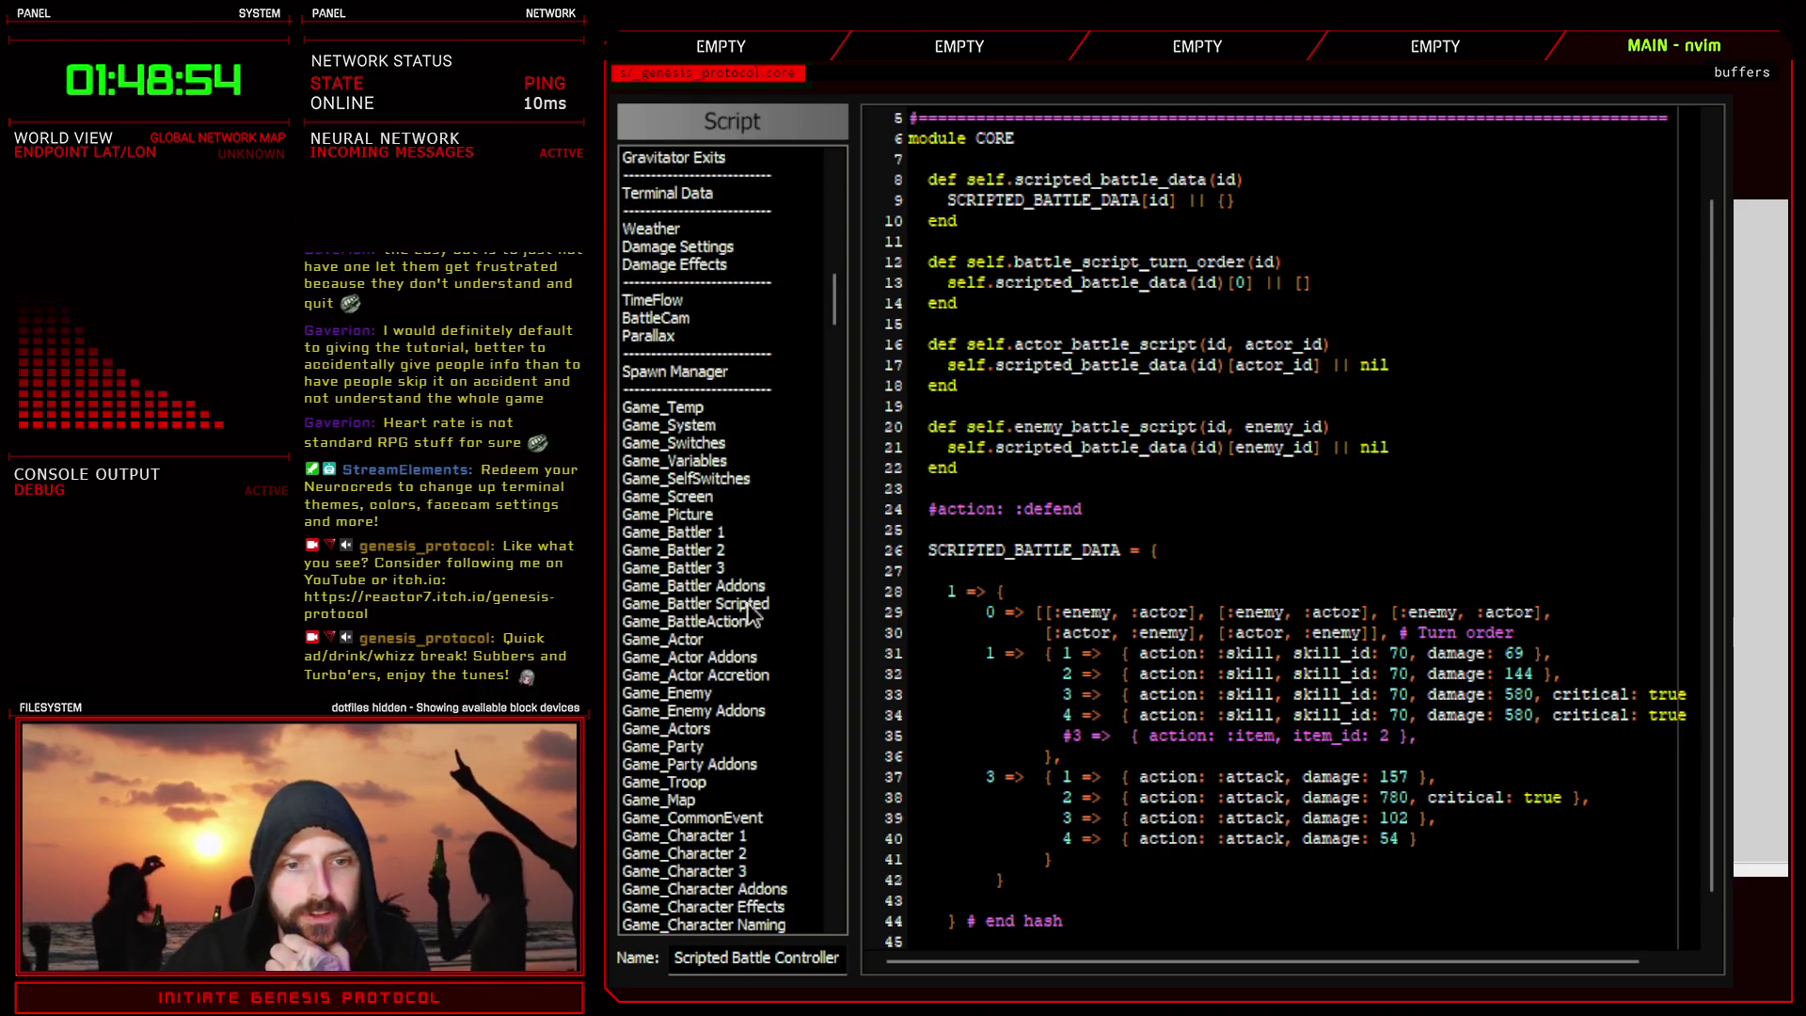
# - Open Game_Battler Scripted and inspect set_action's :item branch, including the gain_item line 73
pyautogui.click(750, 604)
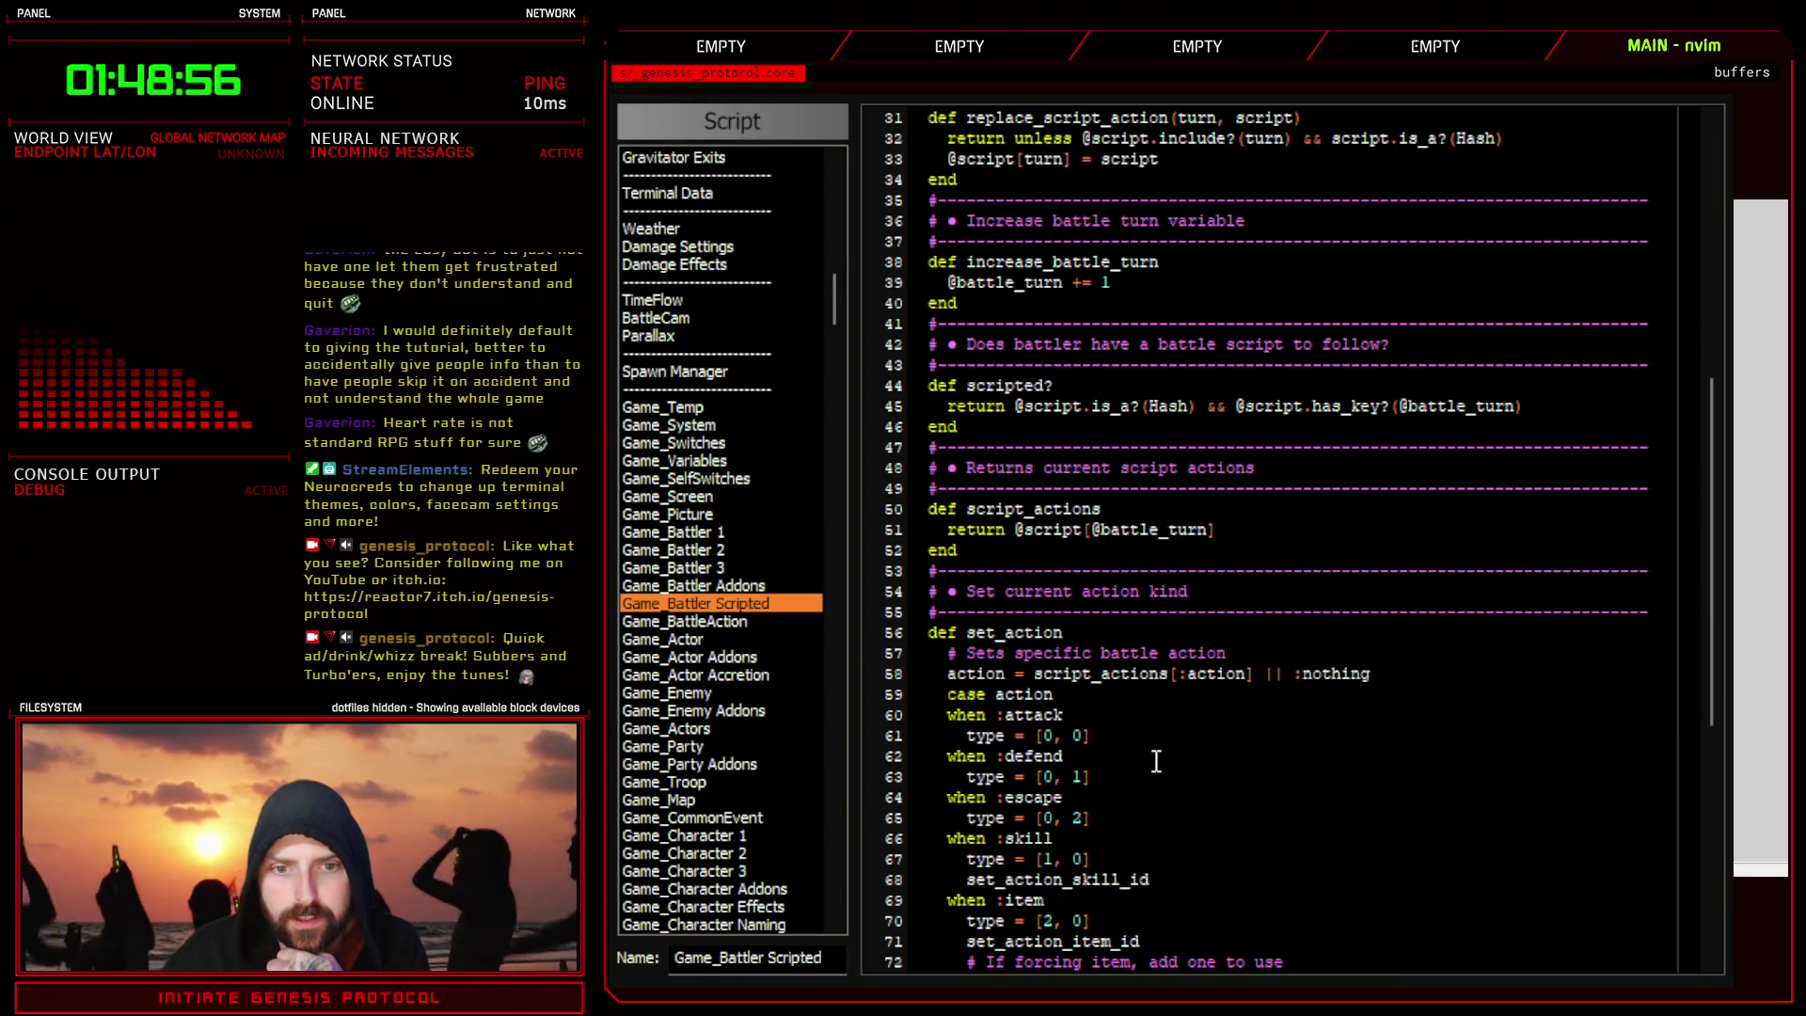
pyautogui.scroll(-6, 1156, 761)
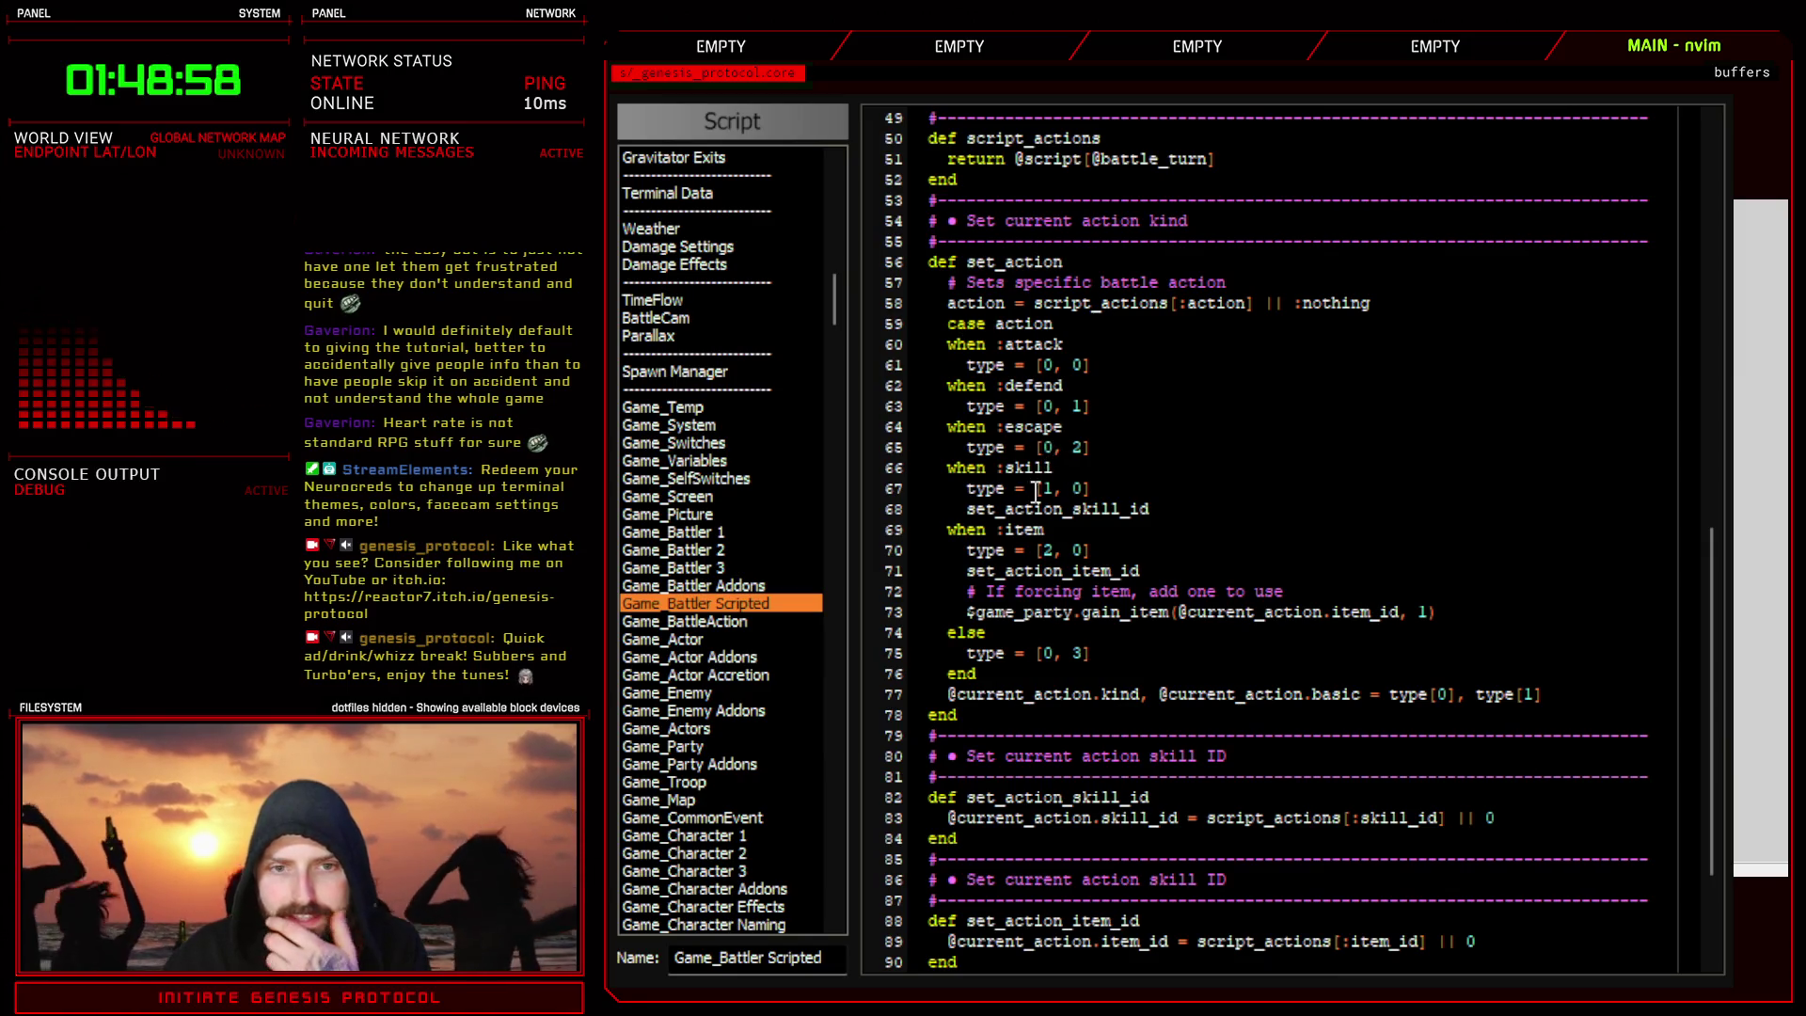
pyautogui.moveTo(974, 531); pyautogui.dragTo(1070, 534)
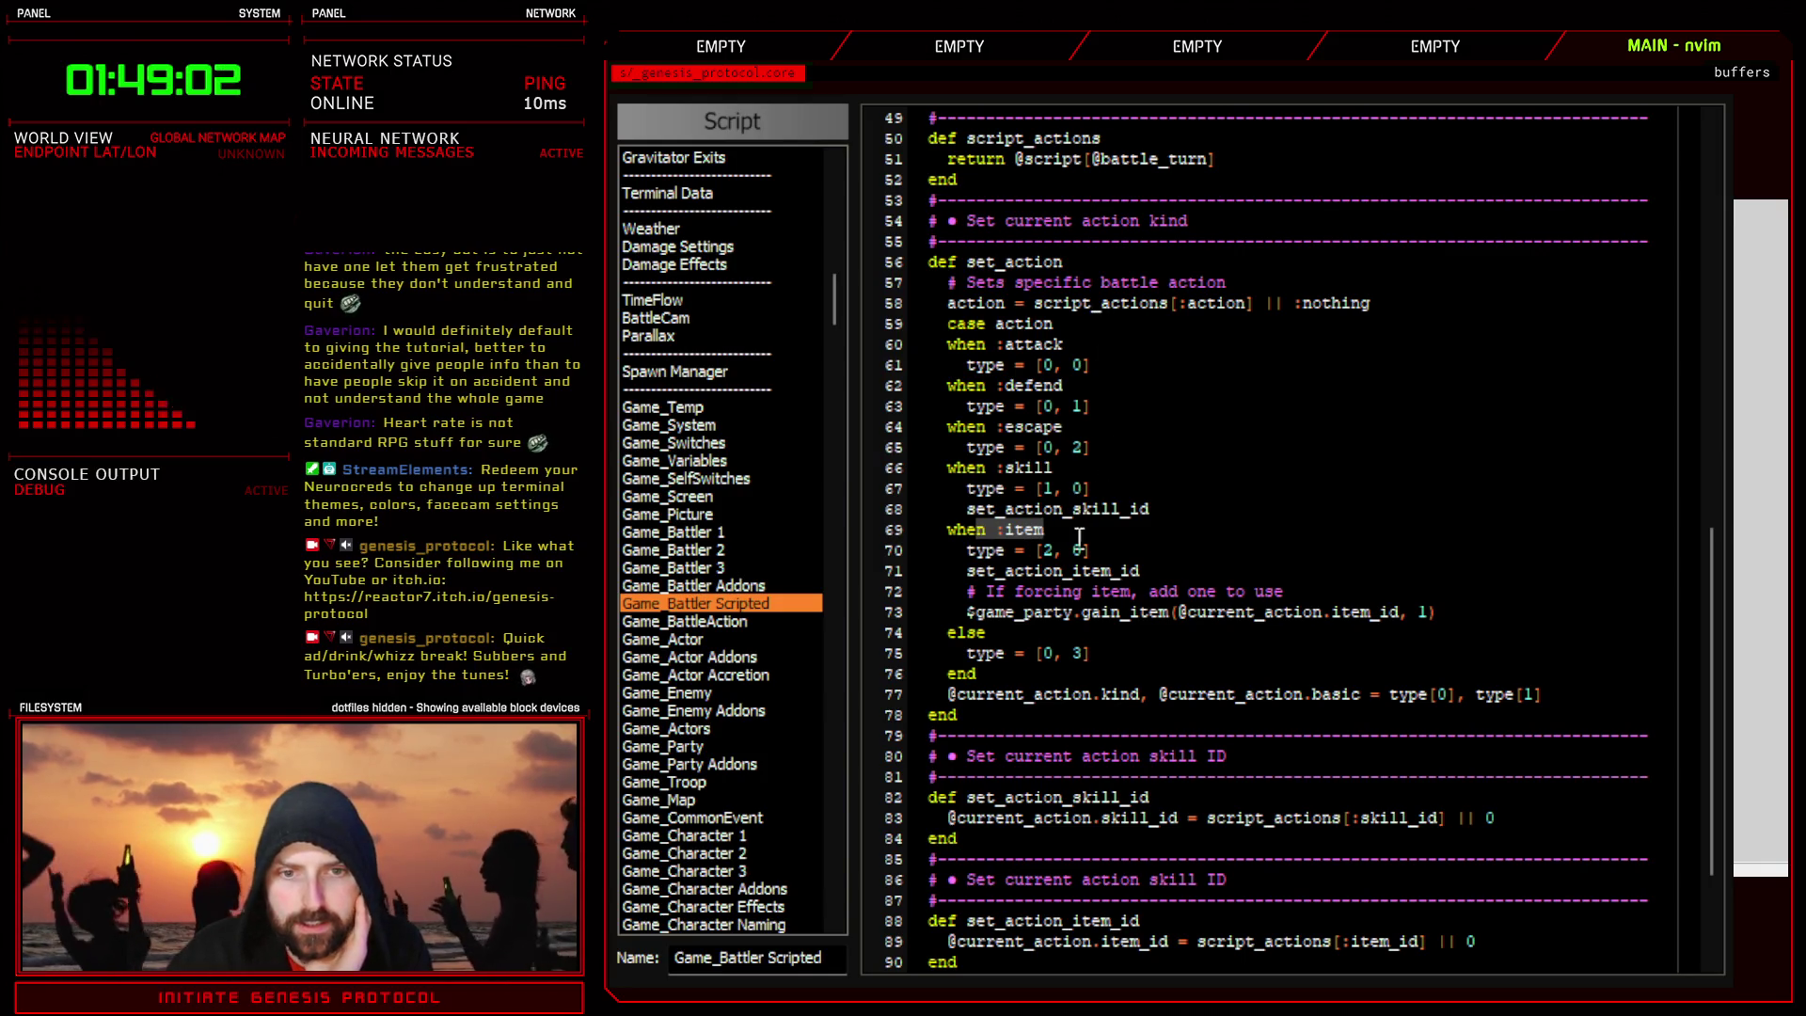
pyautogui.click(977, 549)
pyautogui.moveTo(977, 549); pyautogui.dragTo(1140, 571)
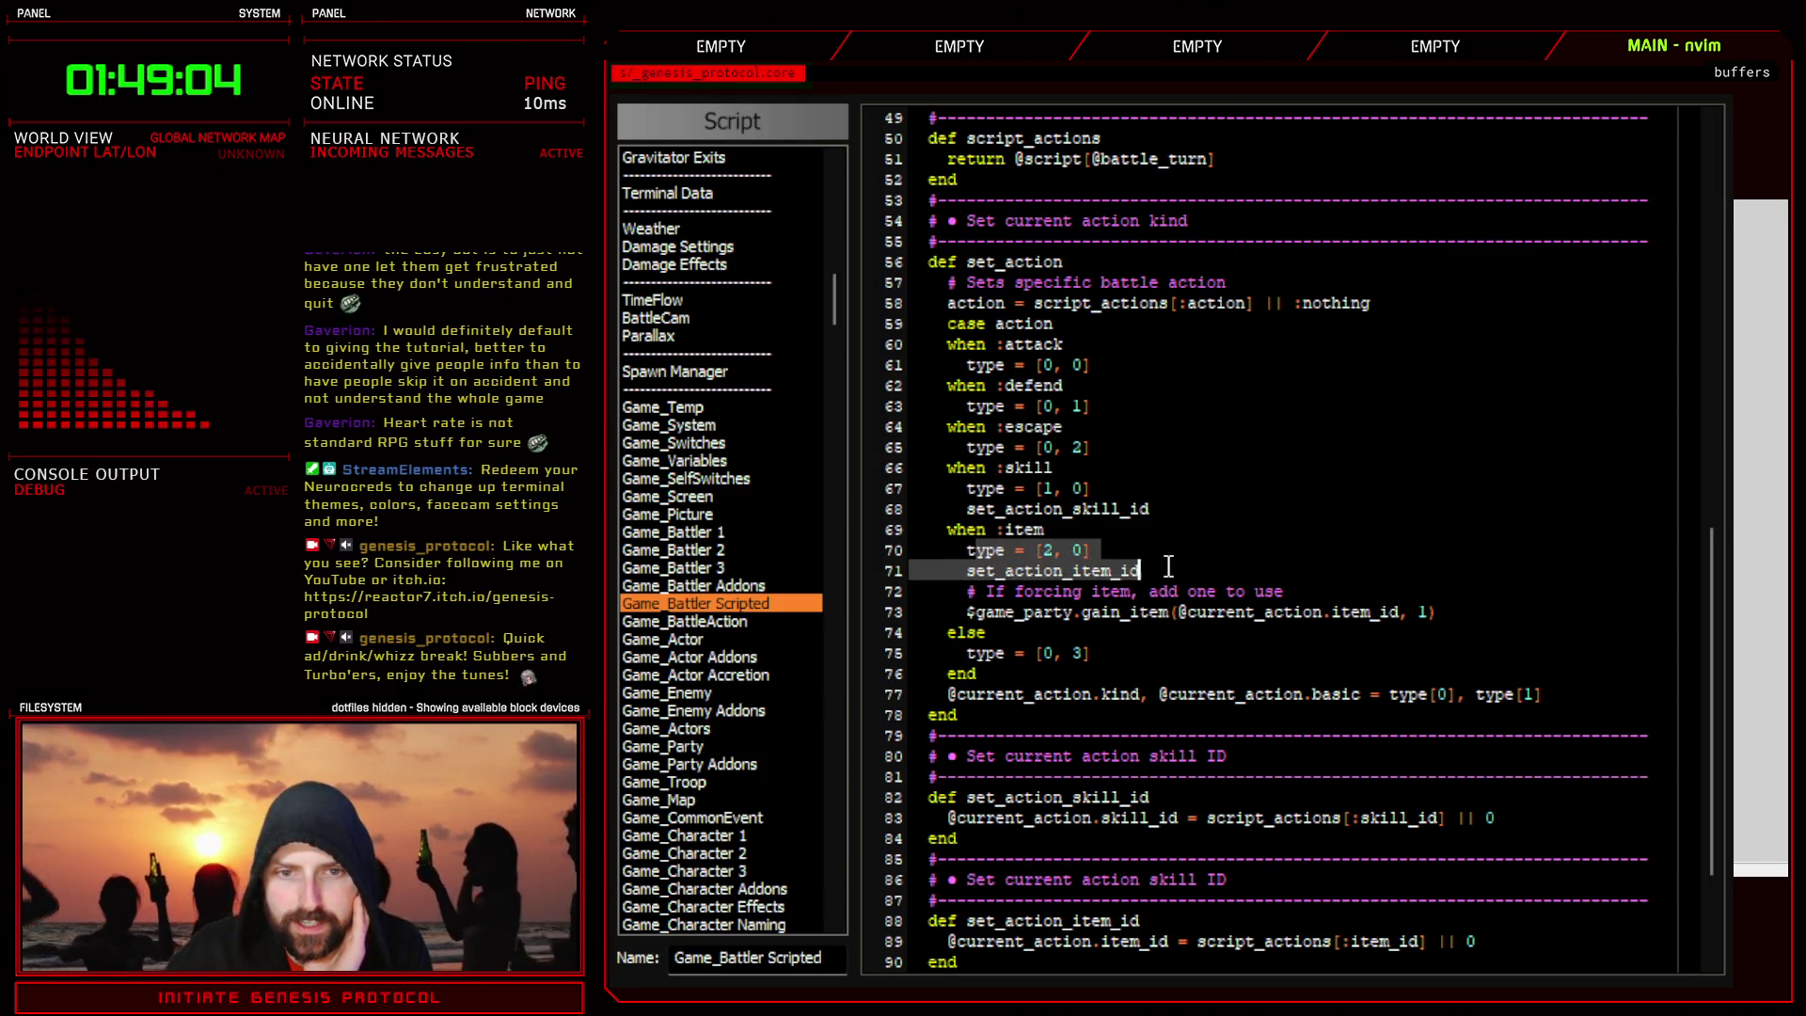
pyautogui.moveTo(966, 613); pyautogui.dragTo(1443, 610)
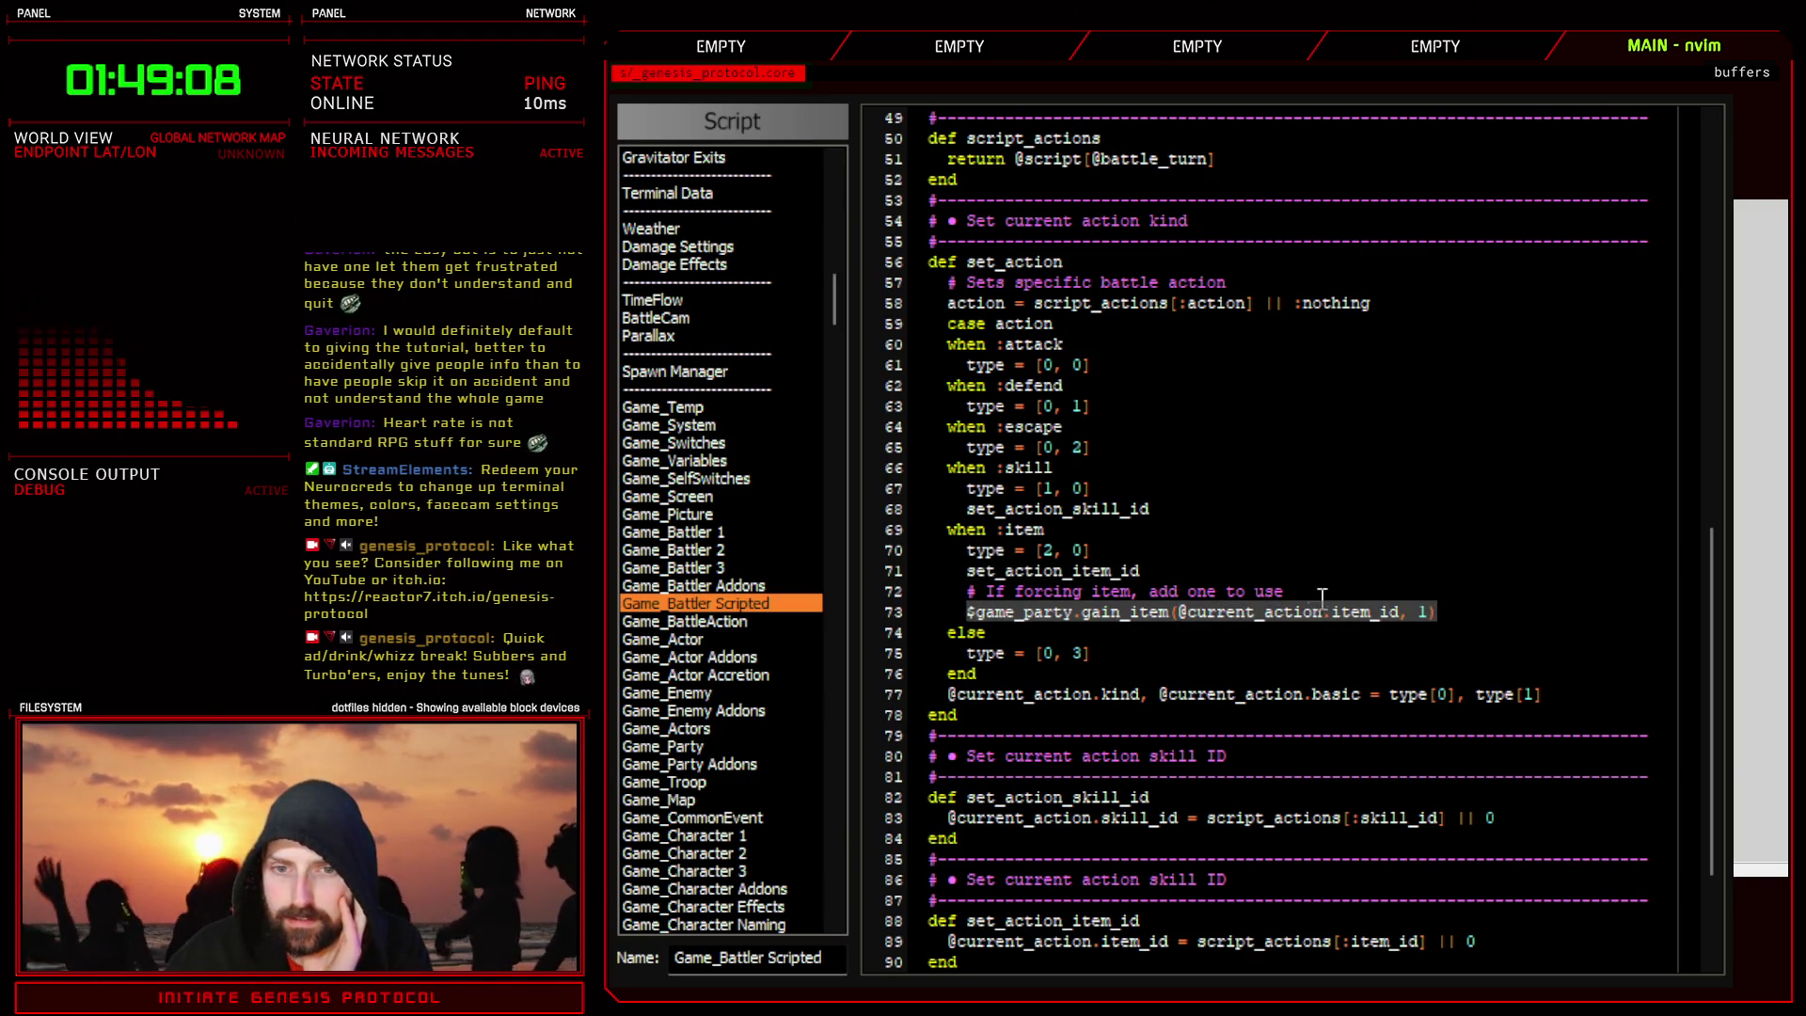
pyautogui.press('Escape')
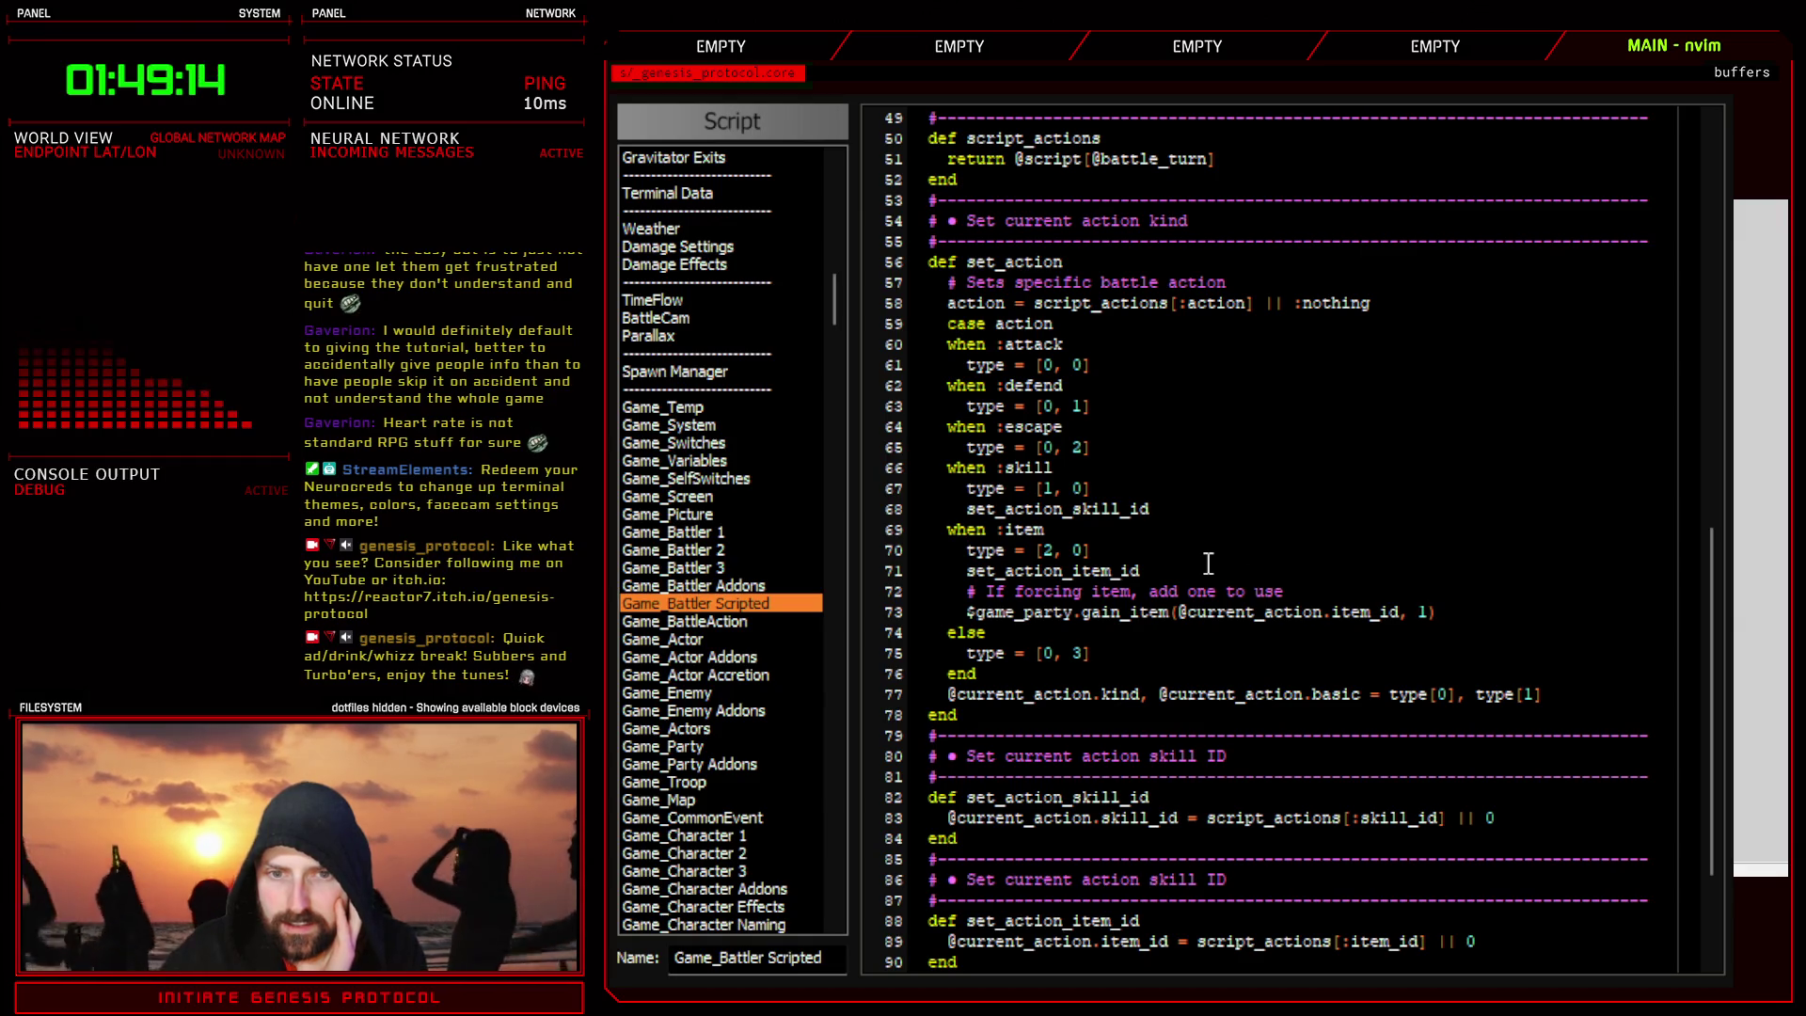
pyautogui.moveTo(1185, 612); pyautogui.dragTo(1400, 612)
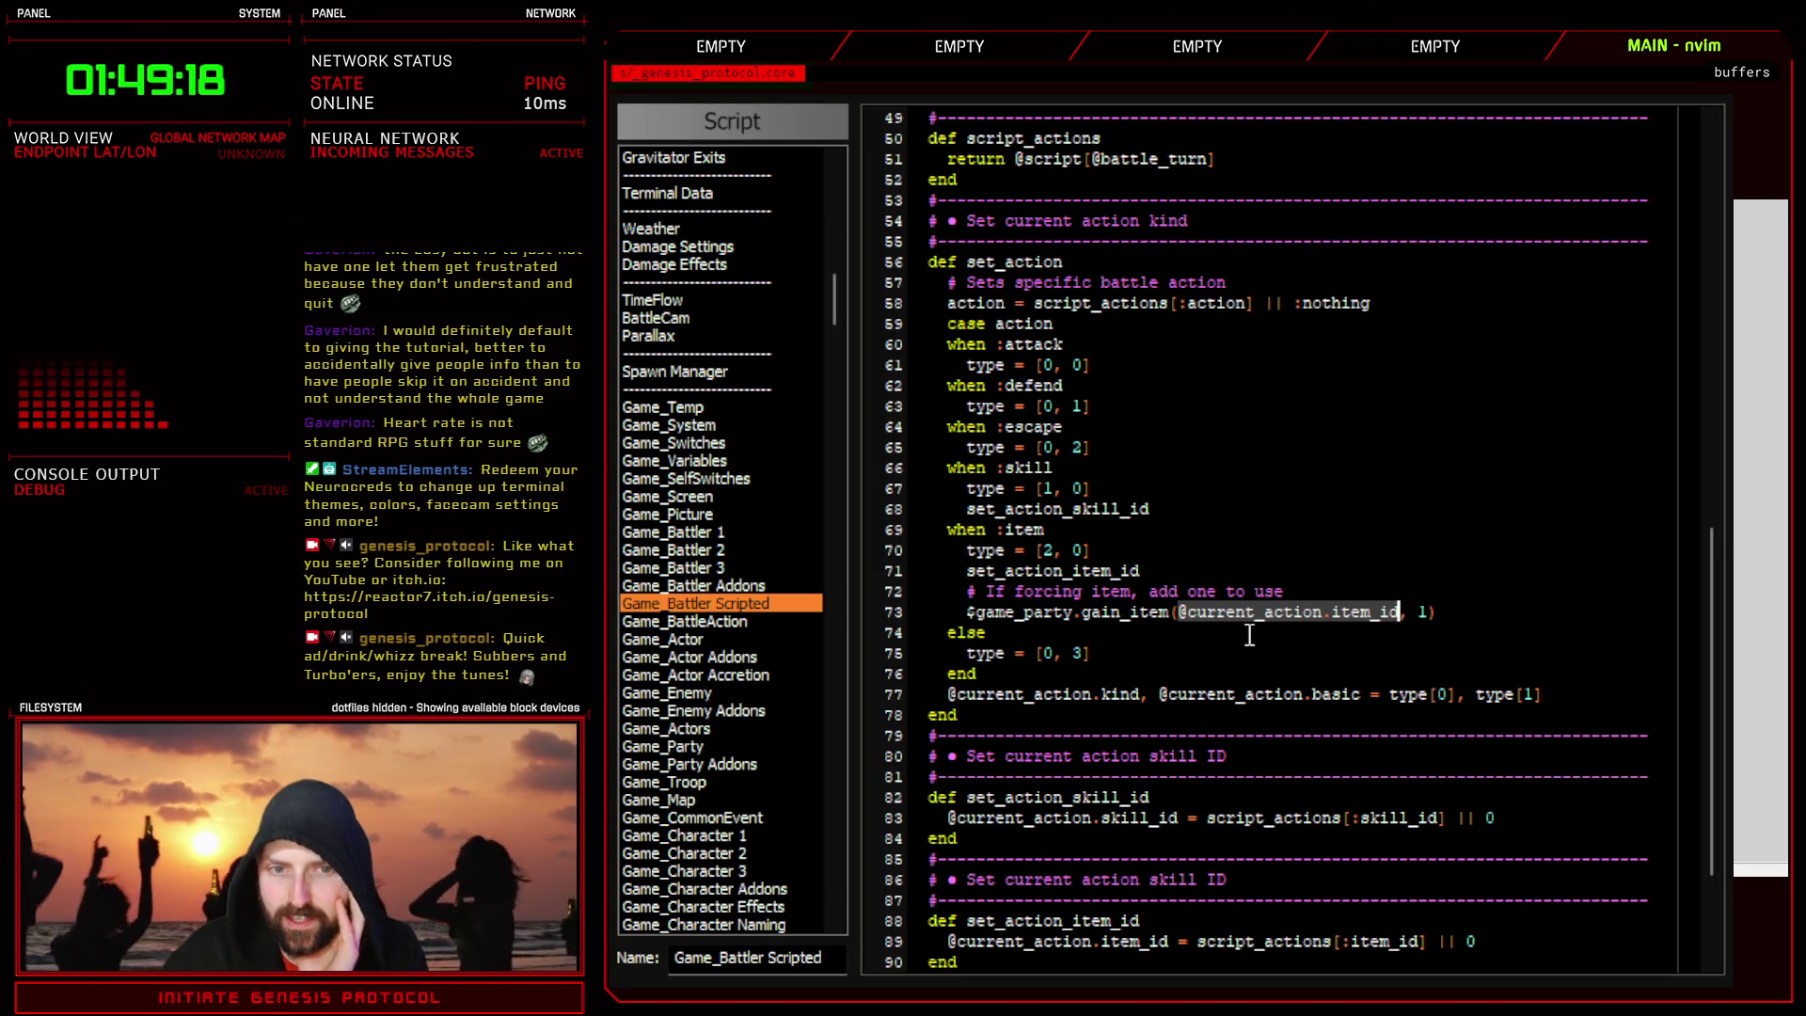
# - Search all scripts for every use of set_action
pyautogui.doubleClick(1012, 250)
pyautogui.hotkey('ctrl', 'shift', 'f')
pyautogui.press('Return')
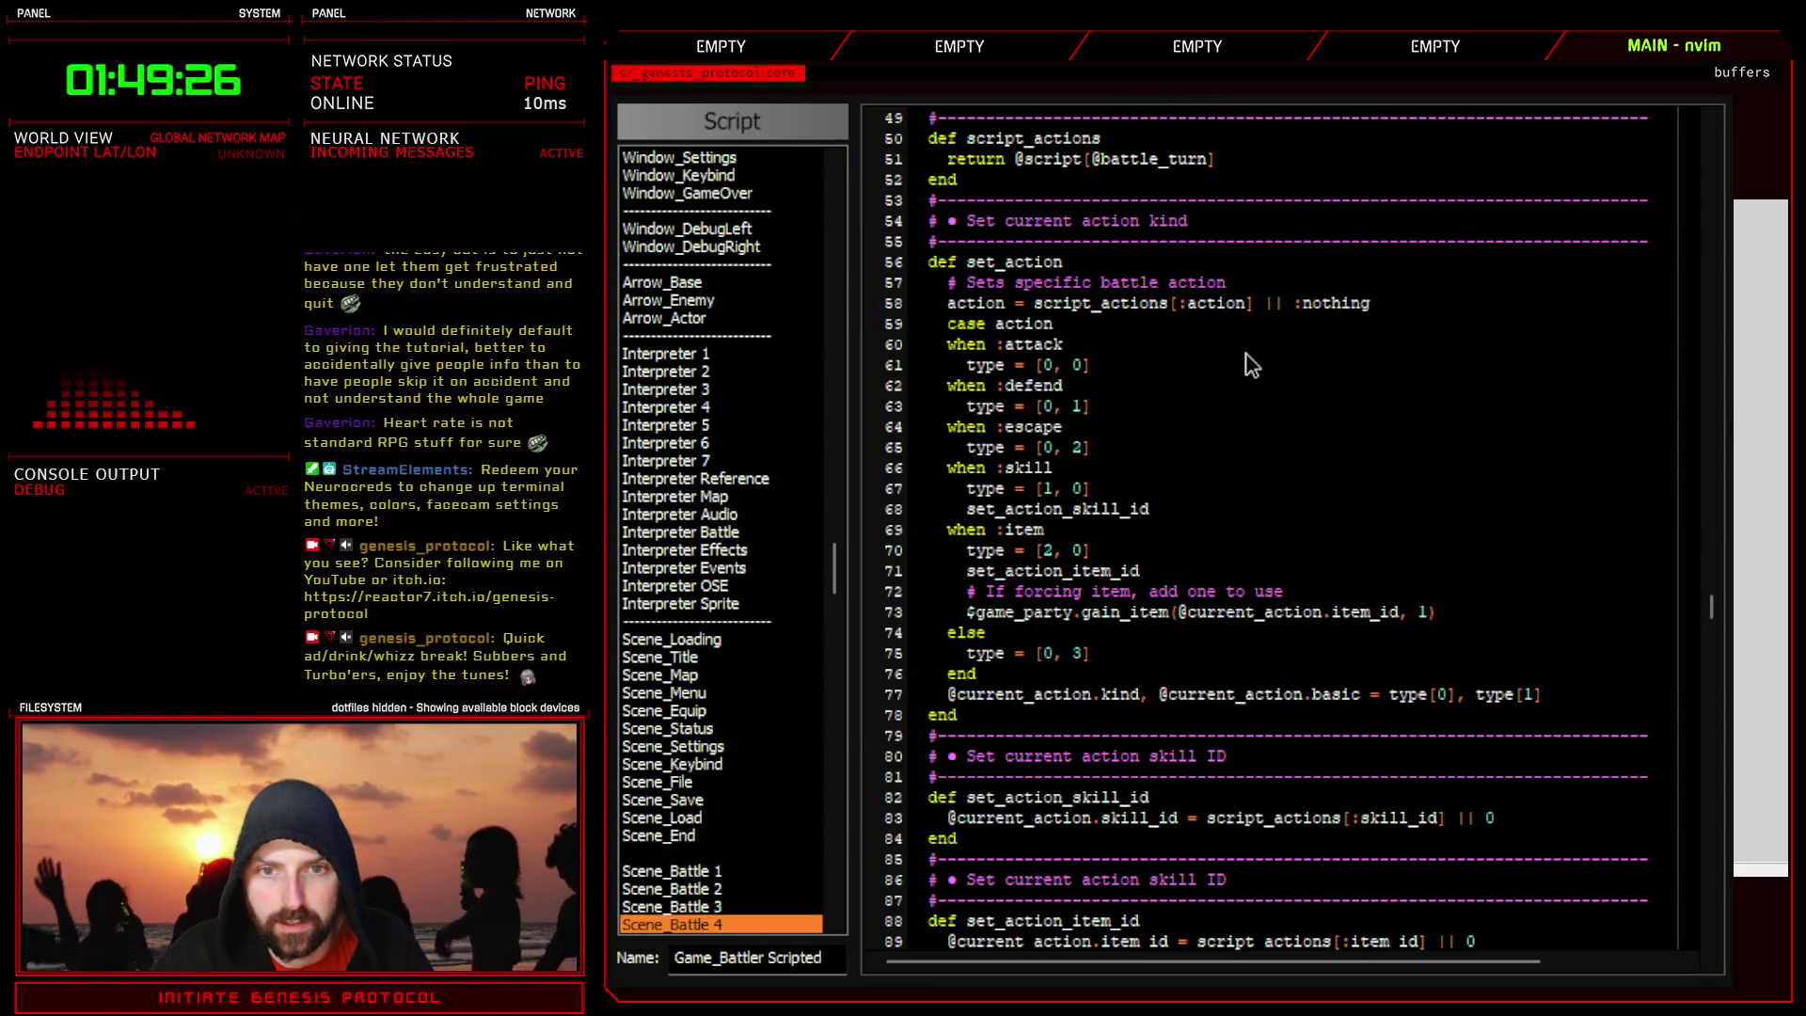
# - Go to Scene_Battle 4 and step through set_action matches to the call on line 310
pyautogui.doubleClick(1294, 426)
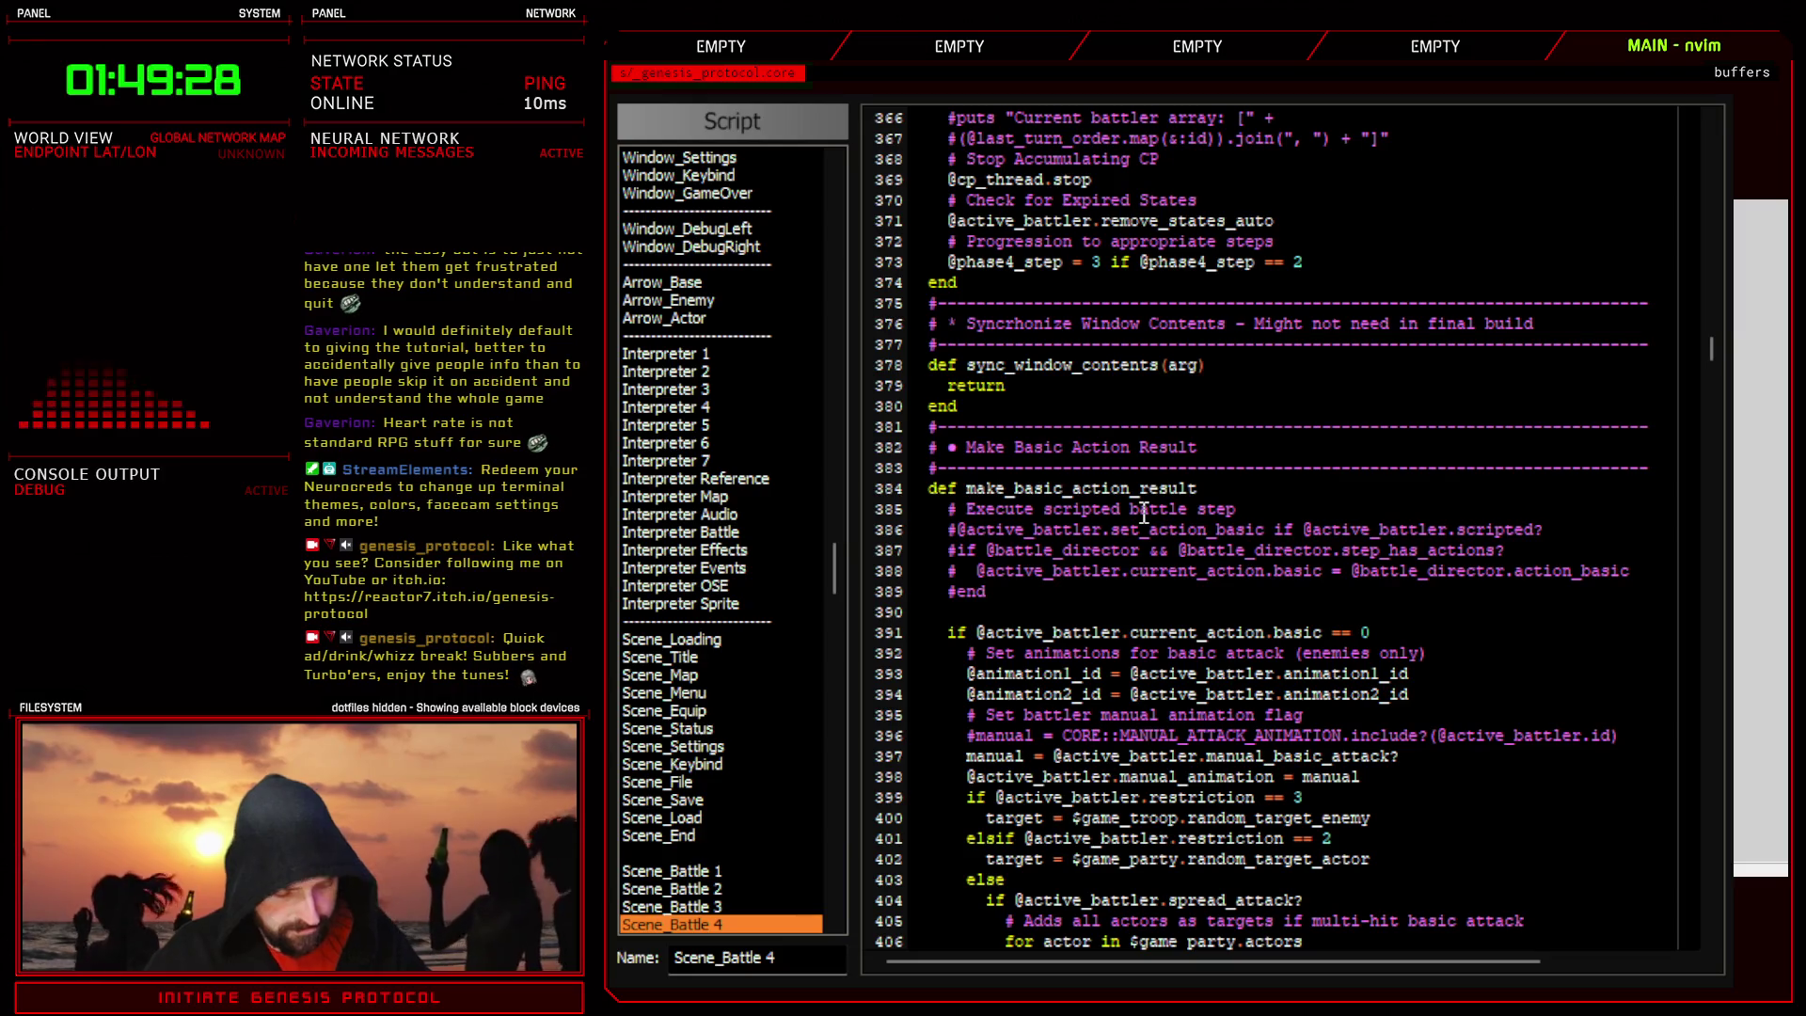
pyautogui.hotkey('ctrl', 'f')
pyautogui.click(1130, 160)
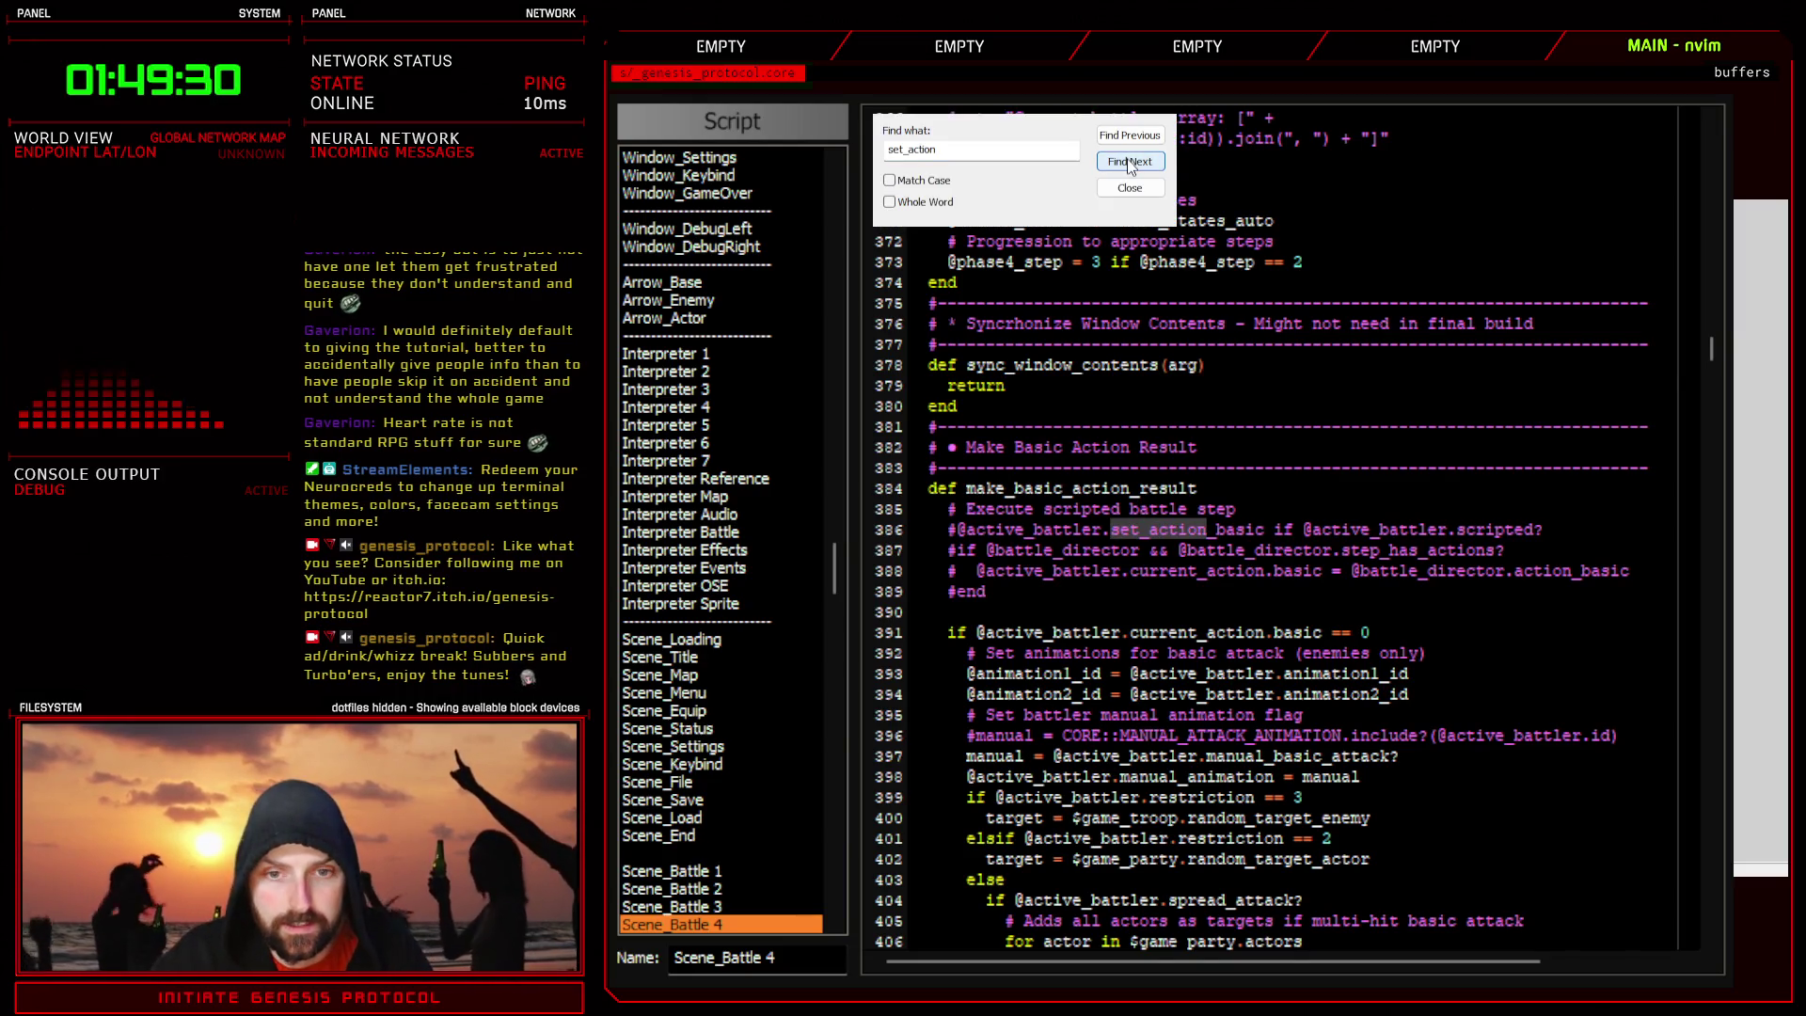
pyautogui.click(1129, 161)
pyautogui.press('Return')
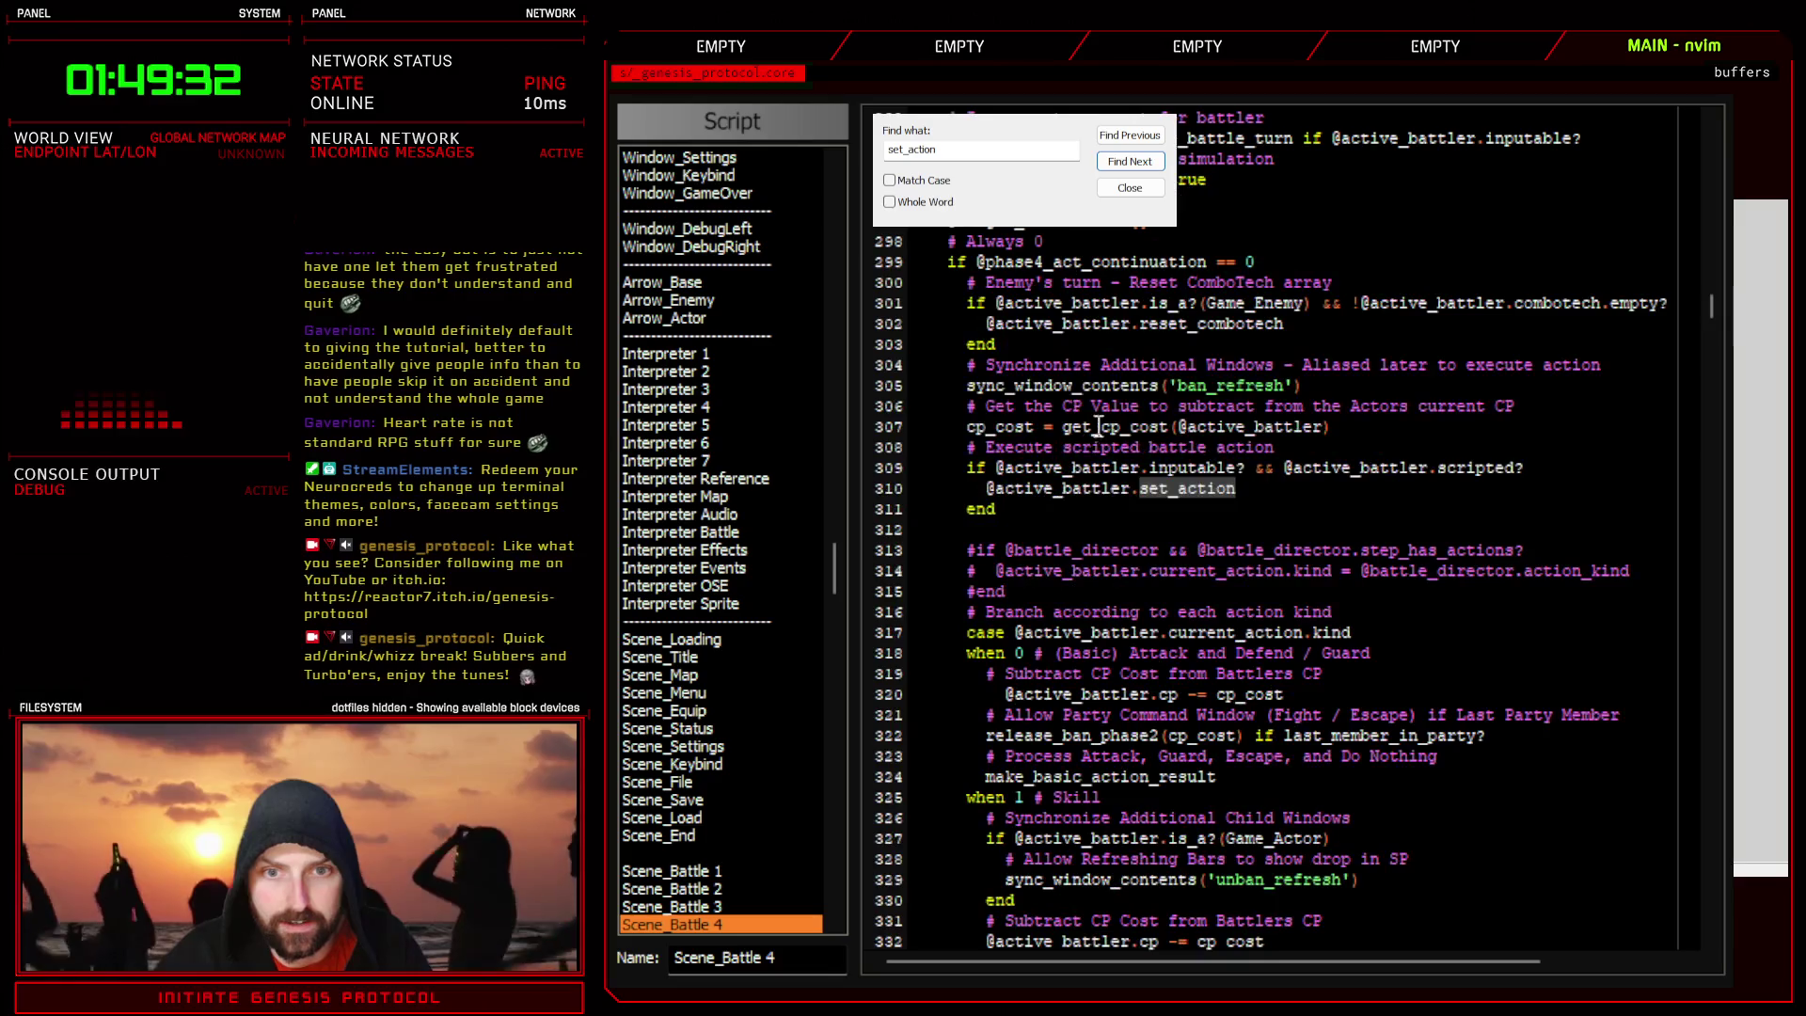
pyautogui.click(1081, 487)
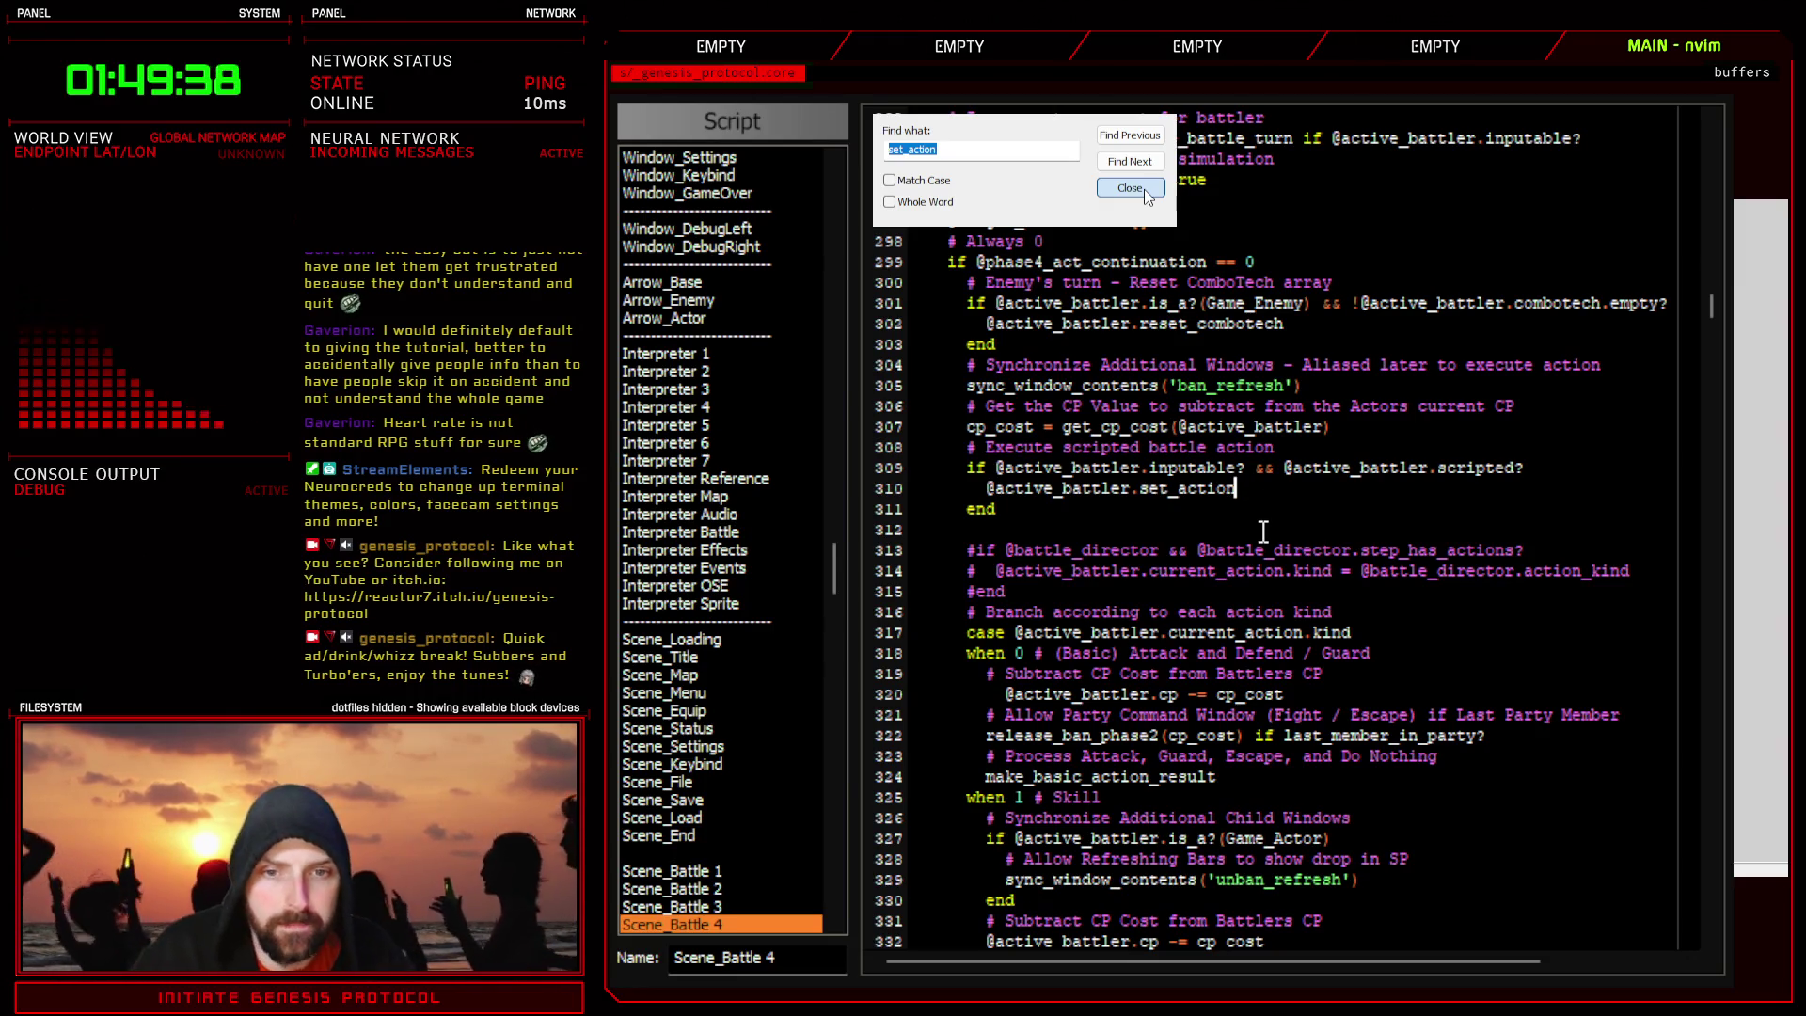
pyautogui.scroll(-4, 1211, 557)
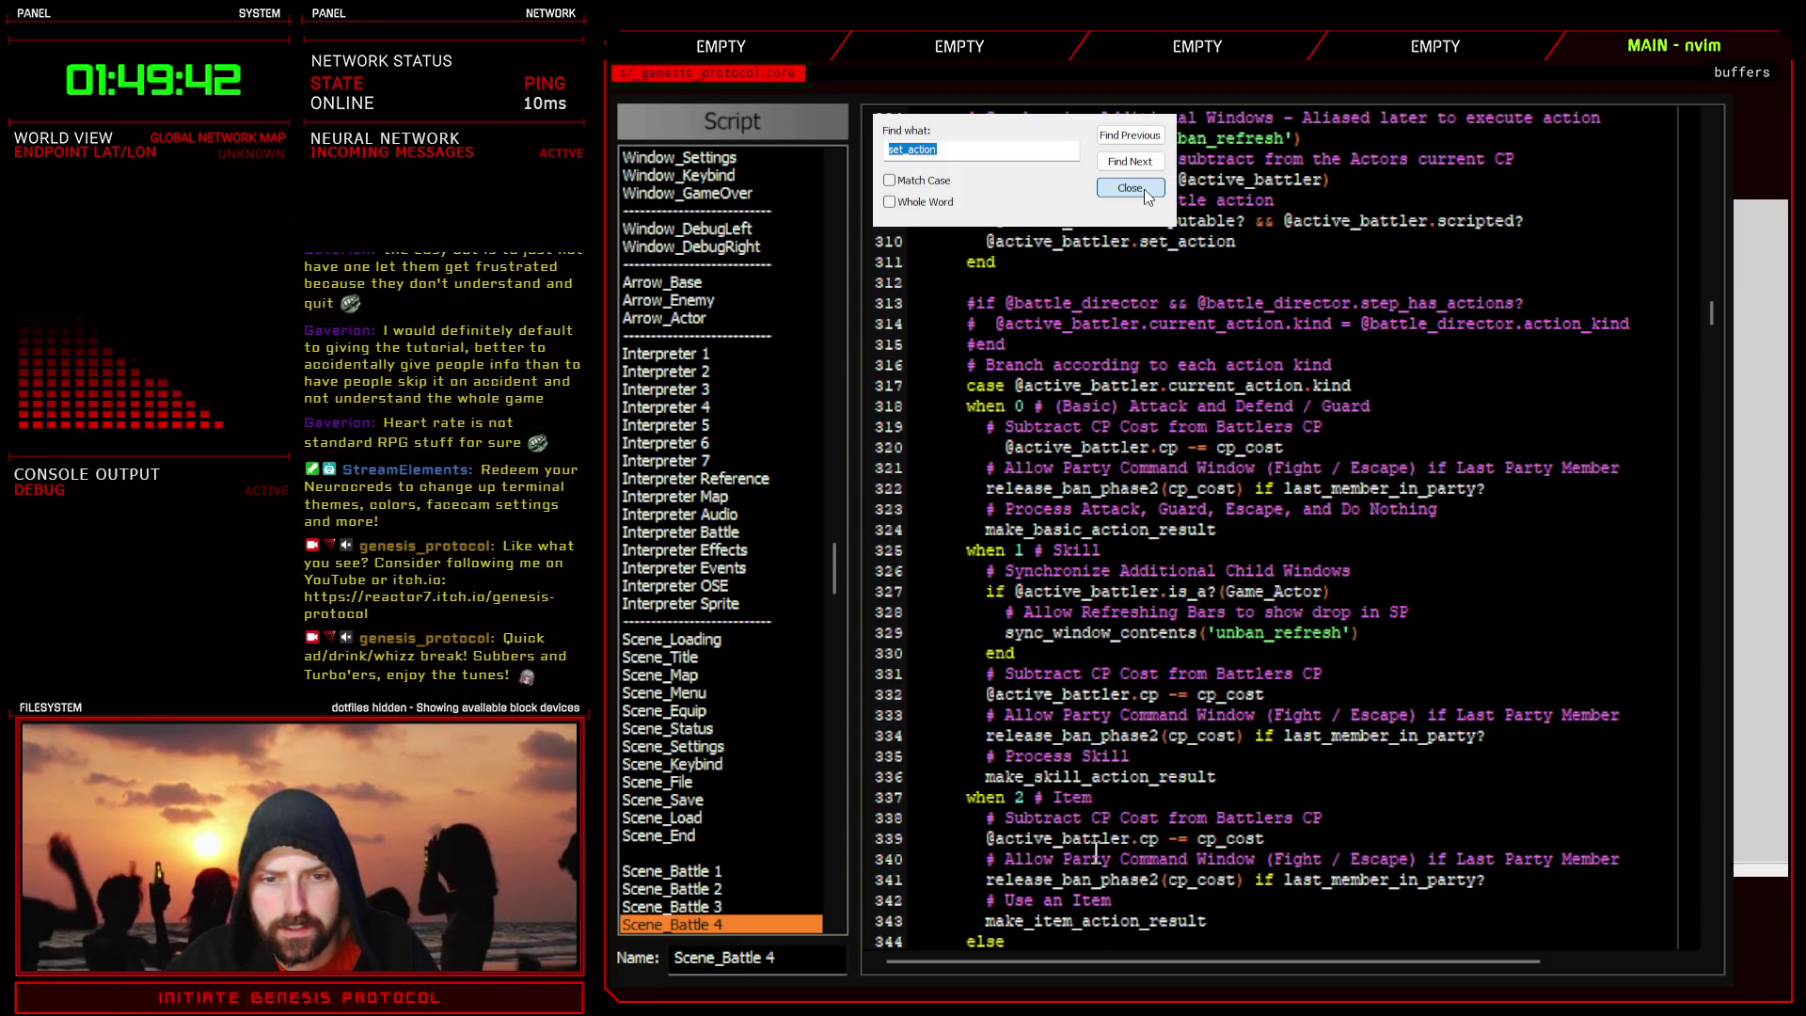
pyautogui.scroll(-4, 1113, 873)
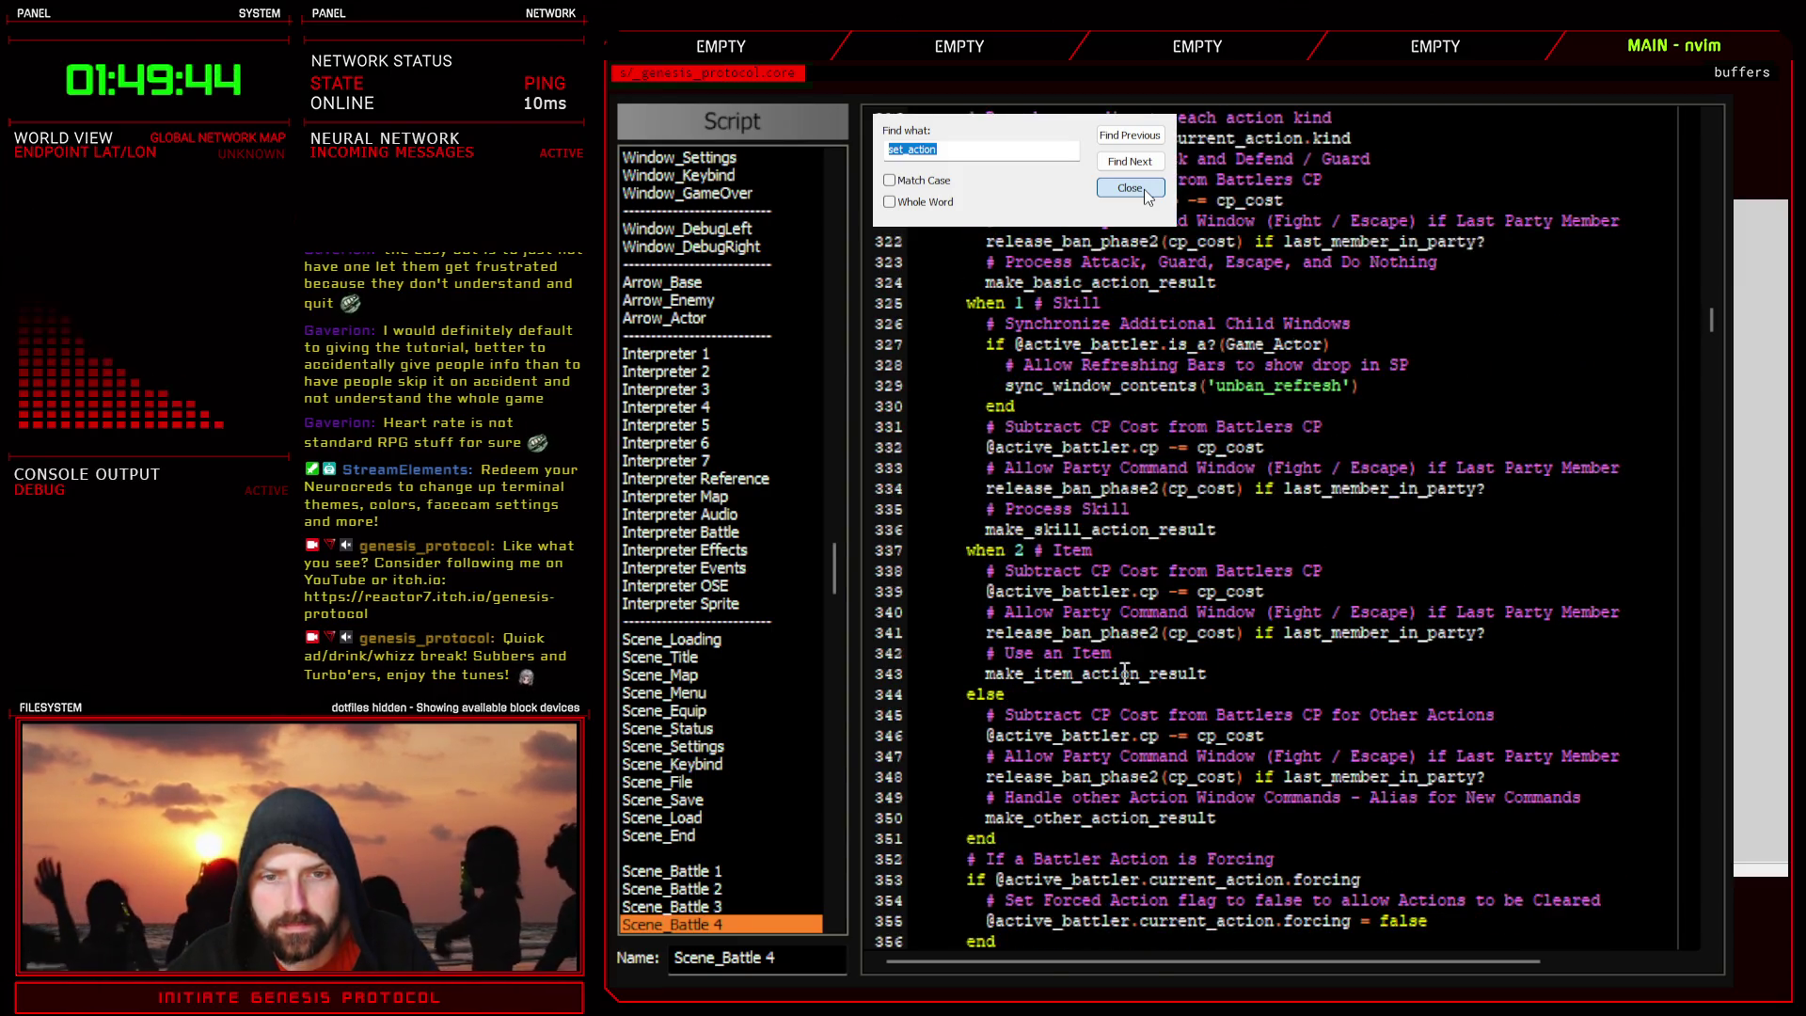
# - Find the make_item_action_result definition and mark current_action.item_id on line 768
pyautogui.doubleClick(1125, 673)
pyautogui.hotkey('ctrl', 'f')
pyautogui.click(1132, 164)
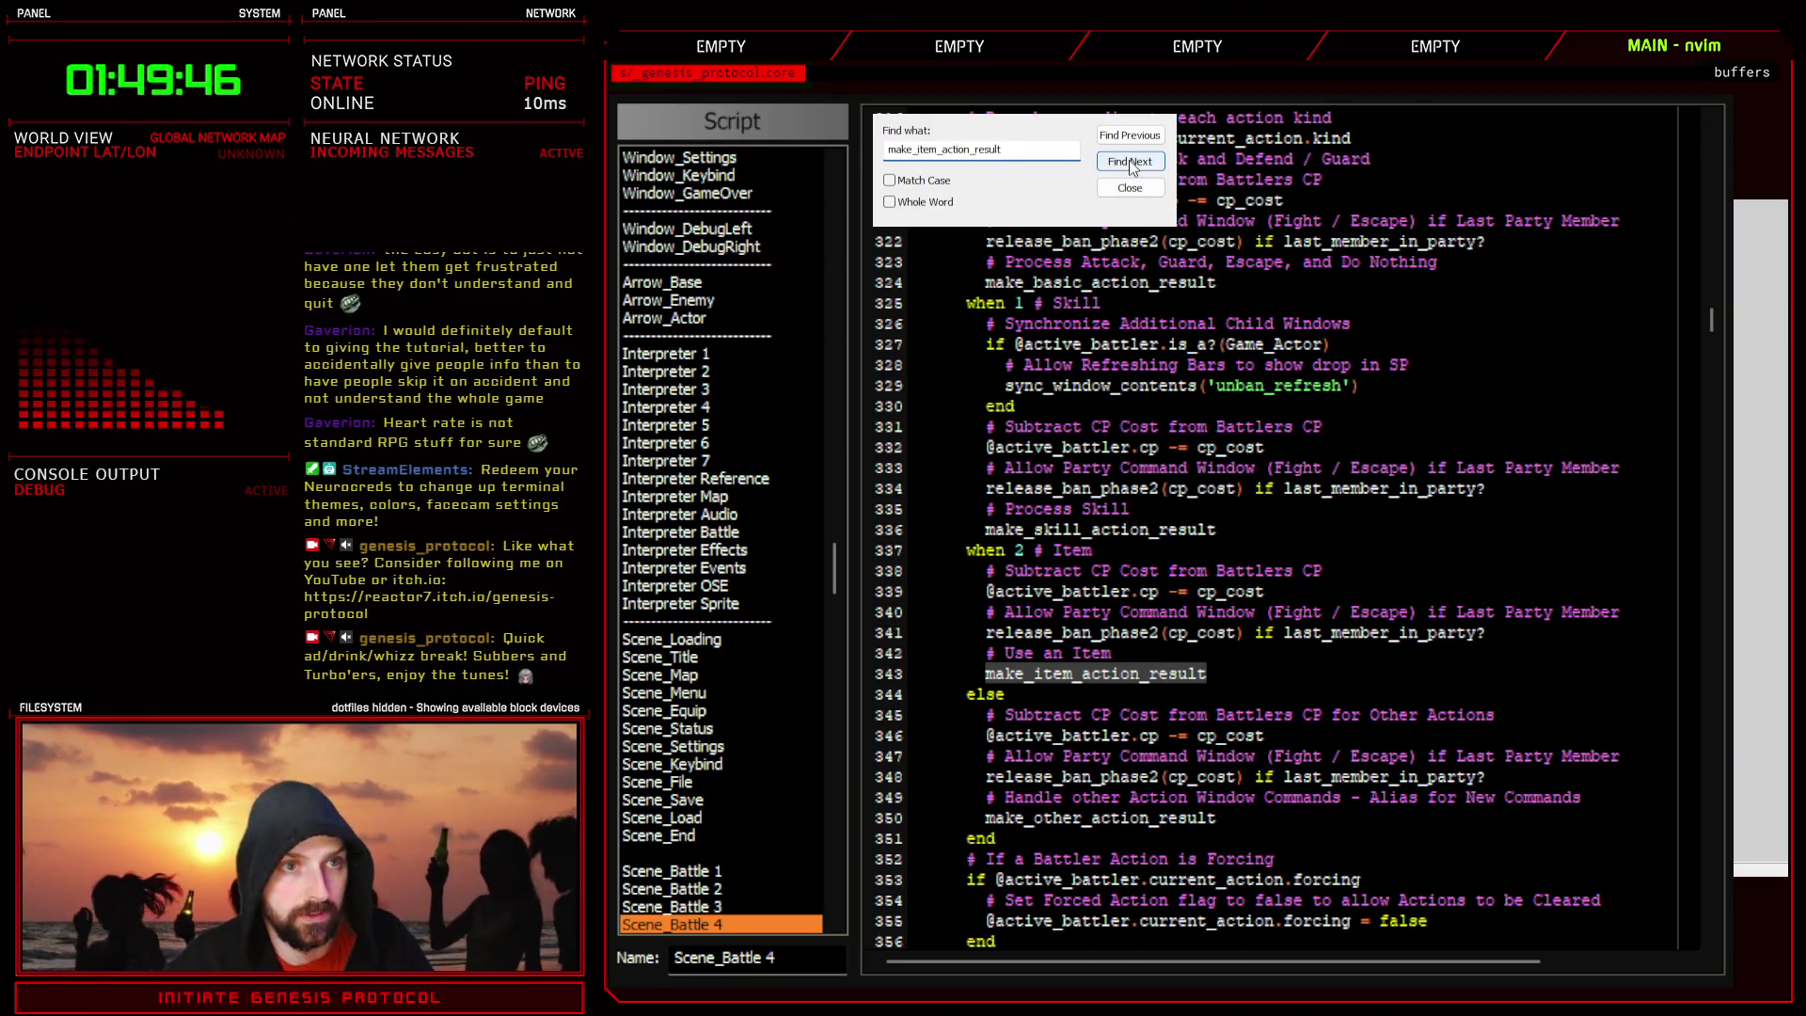
pyautogui.scroll(-2, 1094, 715)
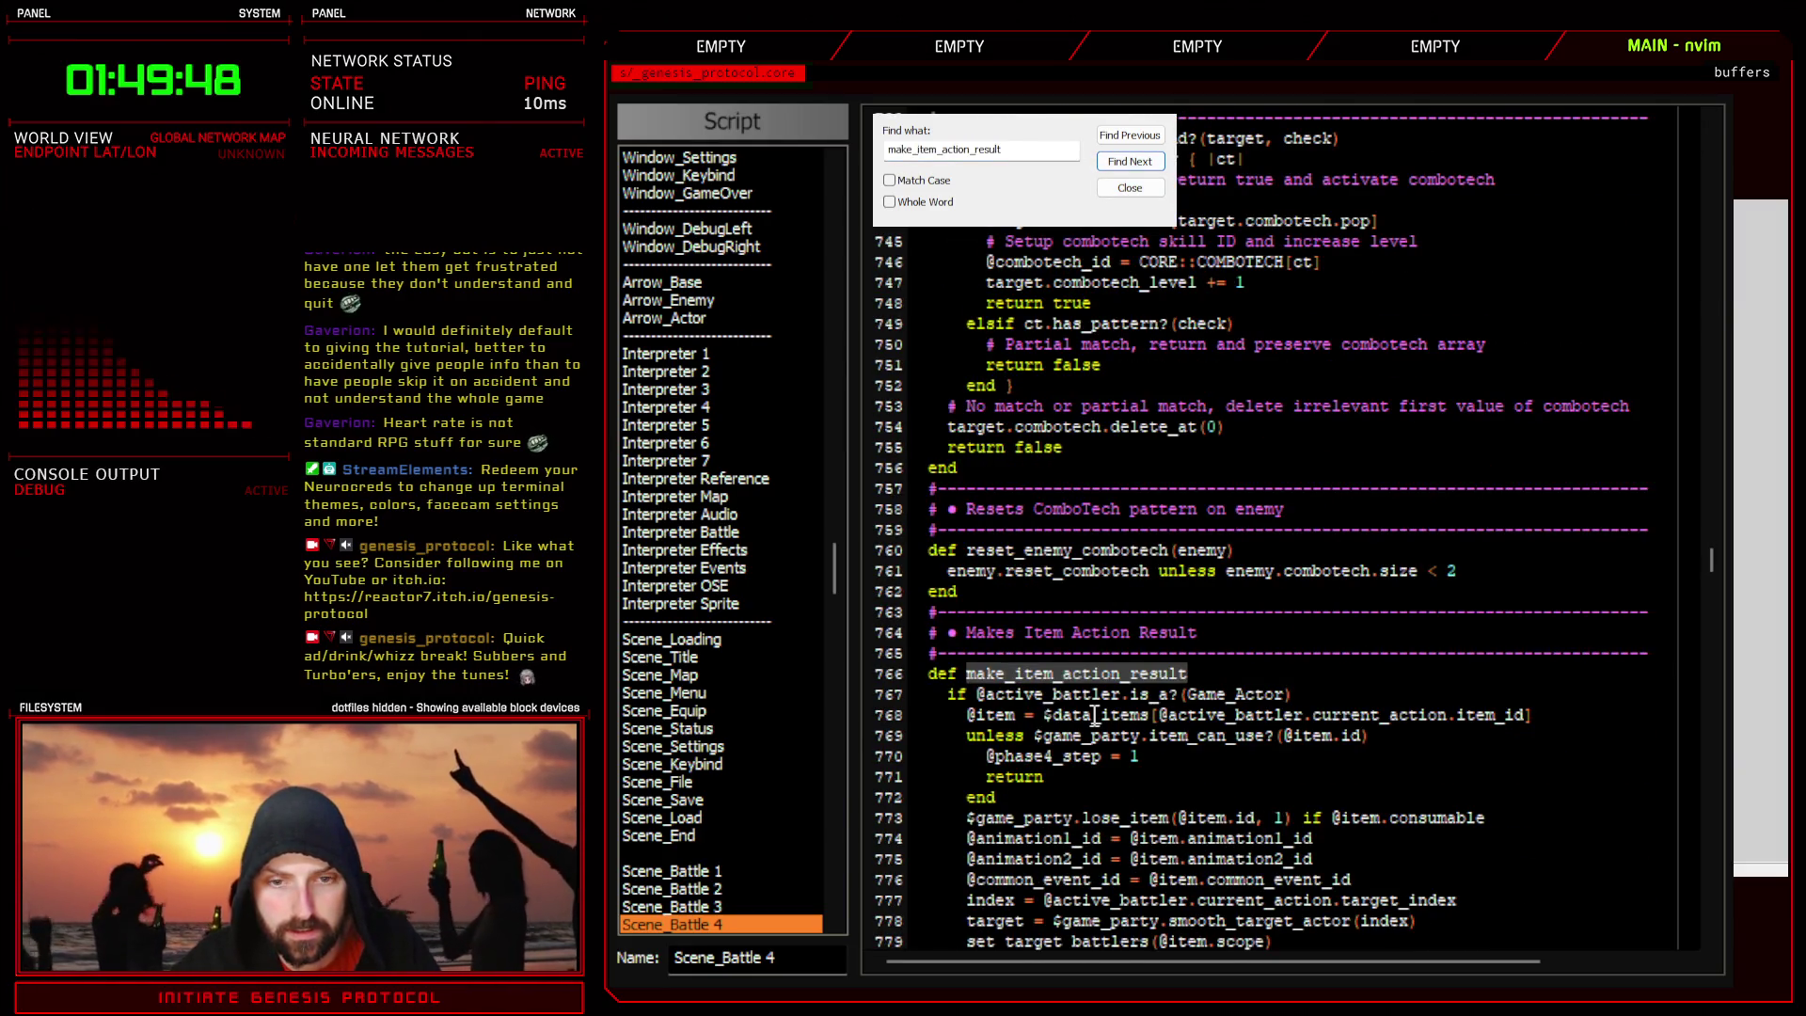
pyautogui.moveTo(1314, 715); pyautogui.dragTo(1526, 715)
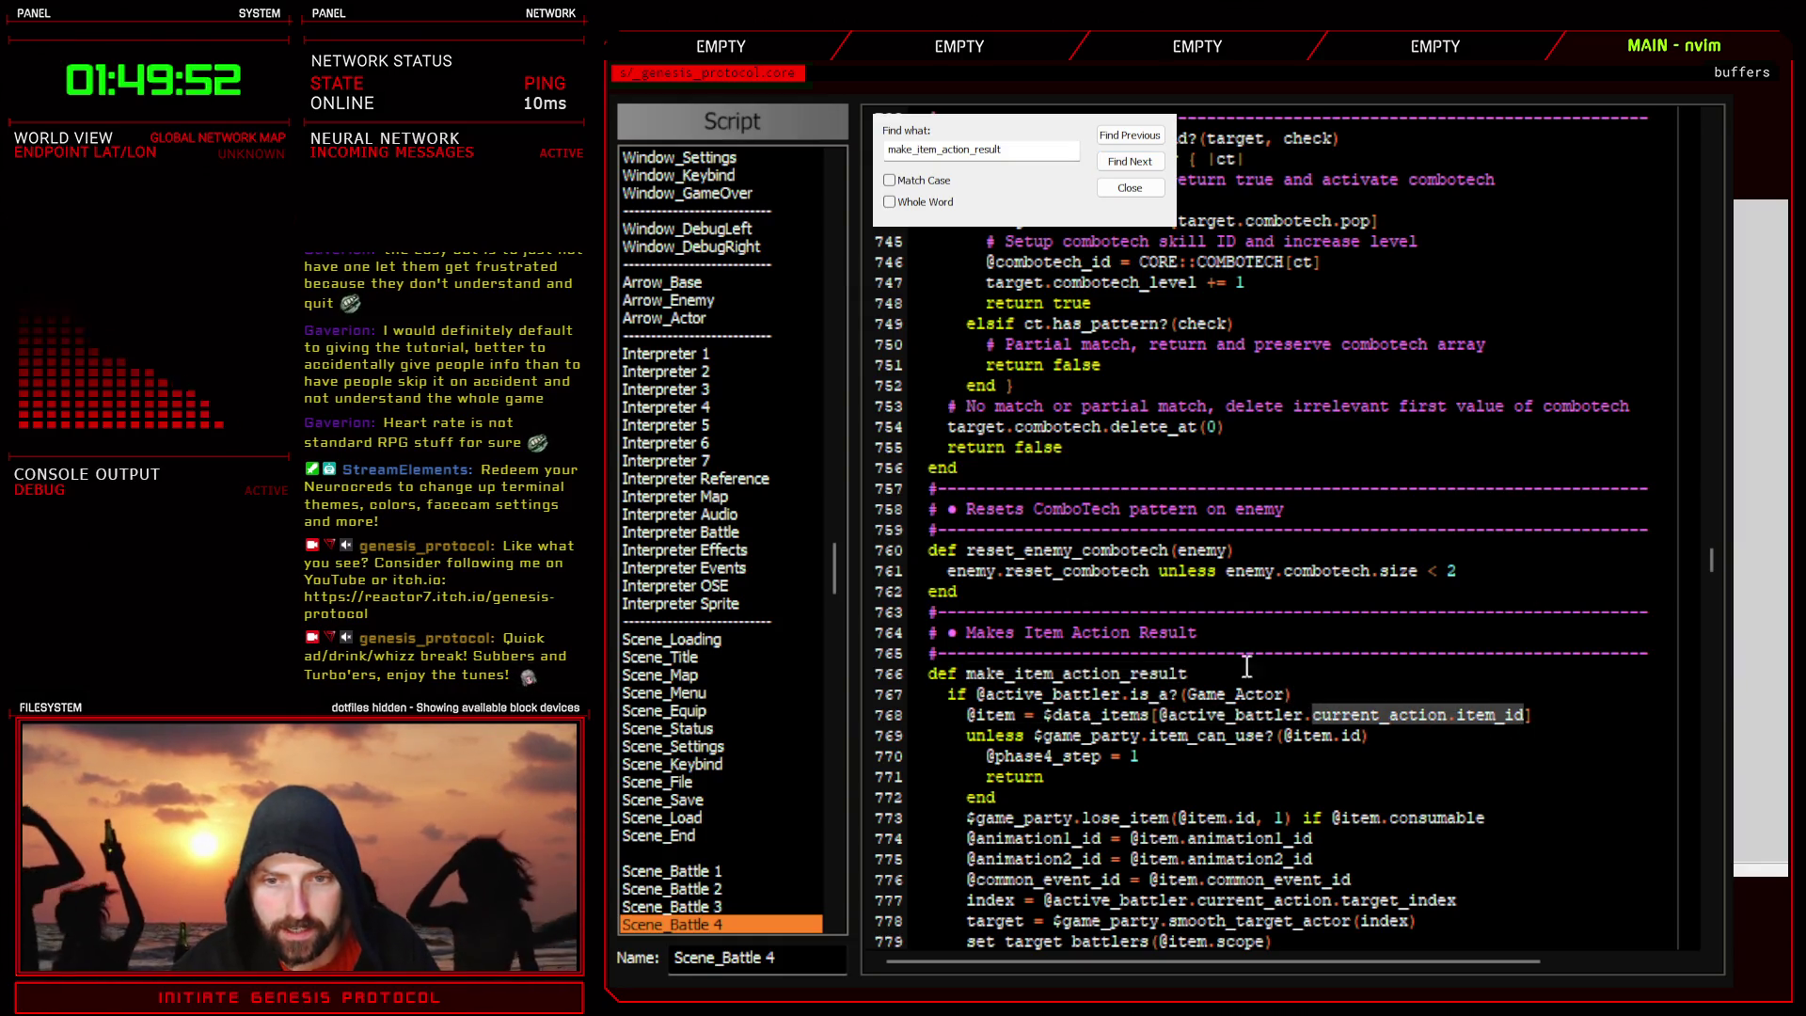
pyautogui.scroll(5, 842, 475)
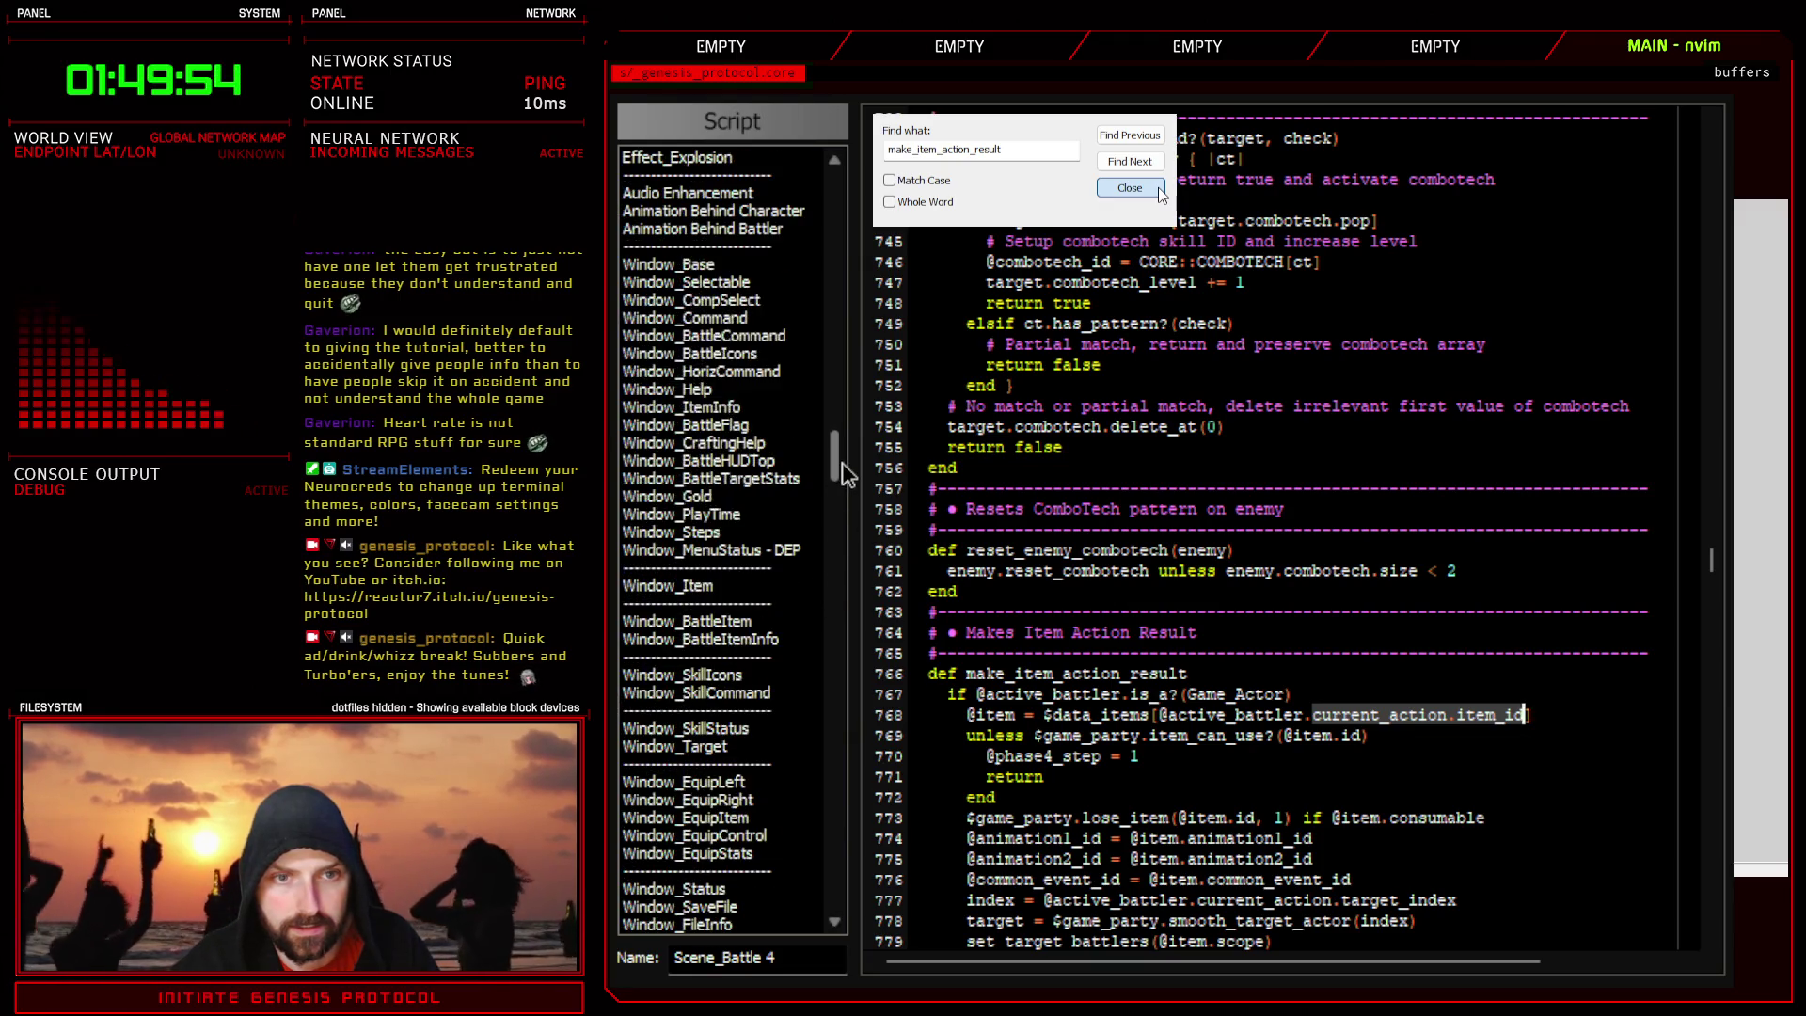
pyautogui.moveTo(842, 462)
pyautogui.mouseDown()
pyautogui.moveTo(834, 367)
pyautogui.moveTo(859, 252)
pyautogui.mouseUp()
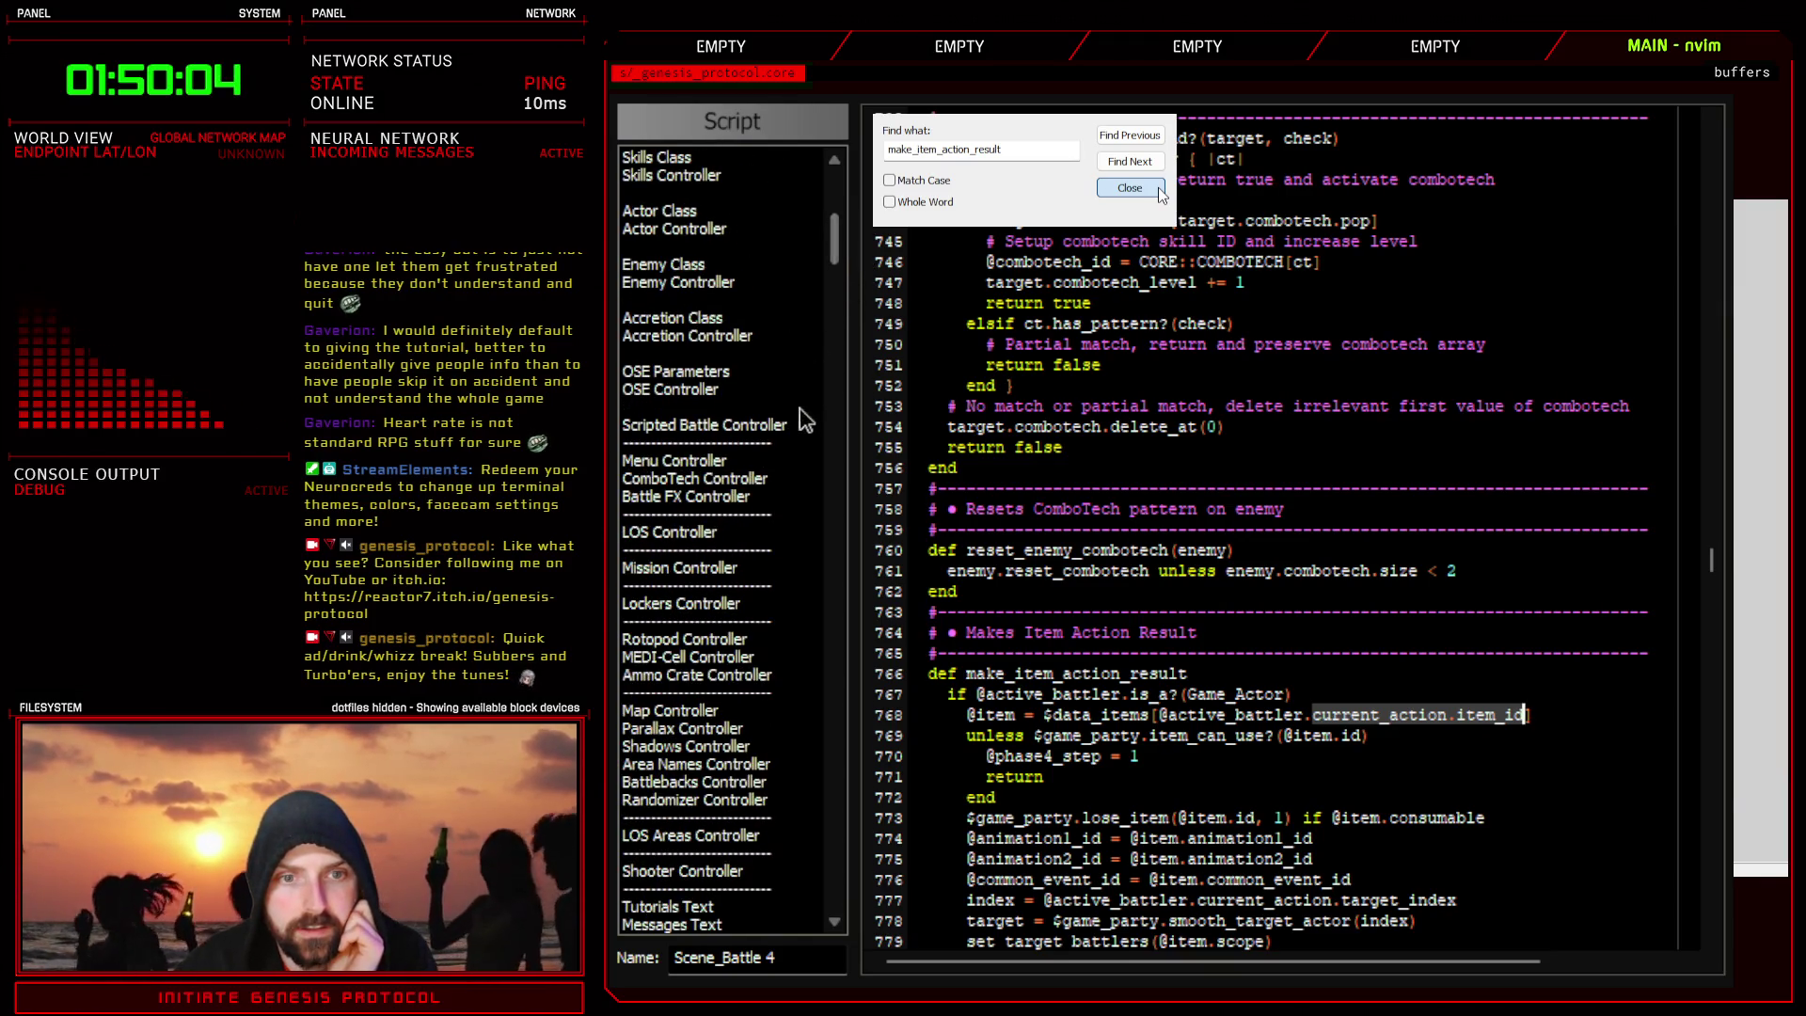
pyautogui.scroll(-15, 753, 489)
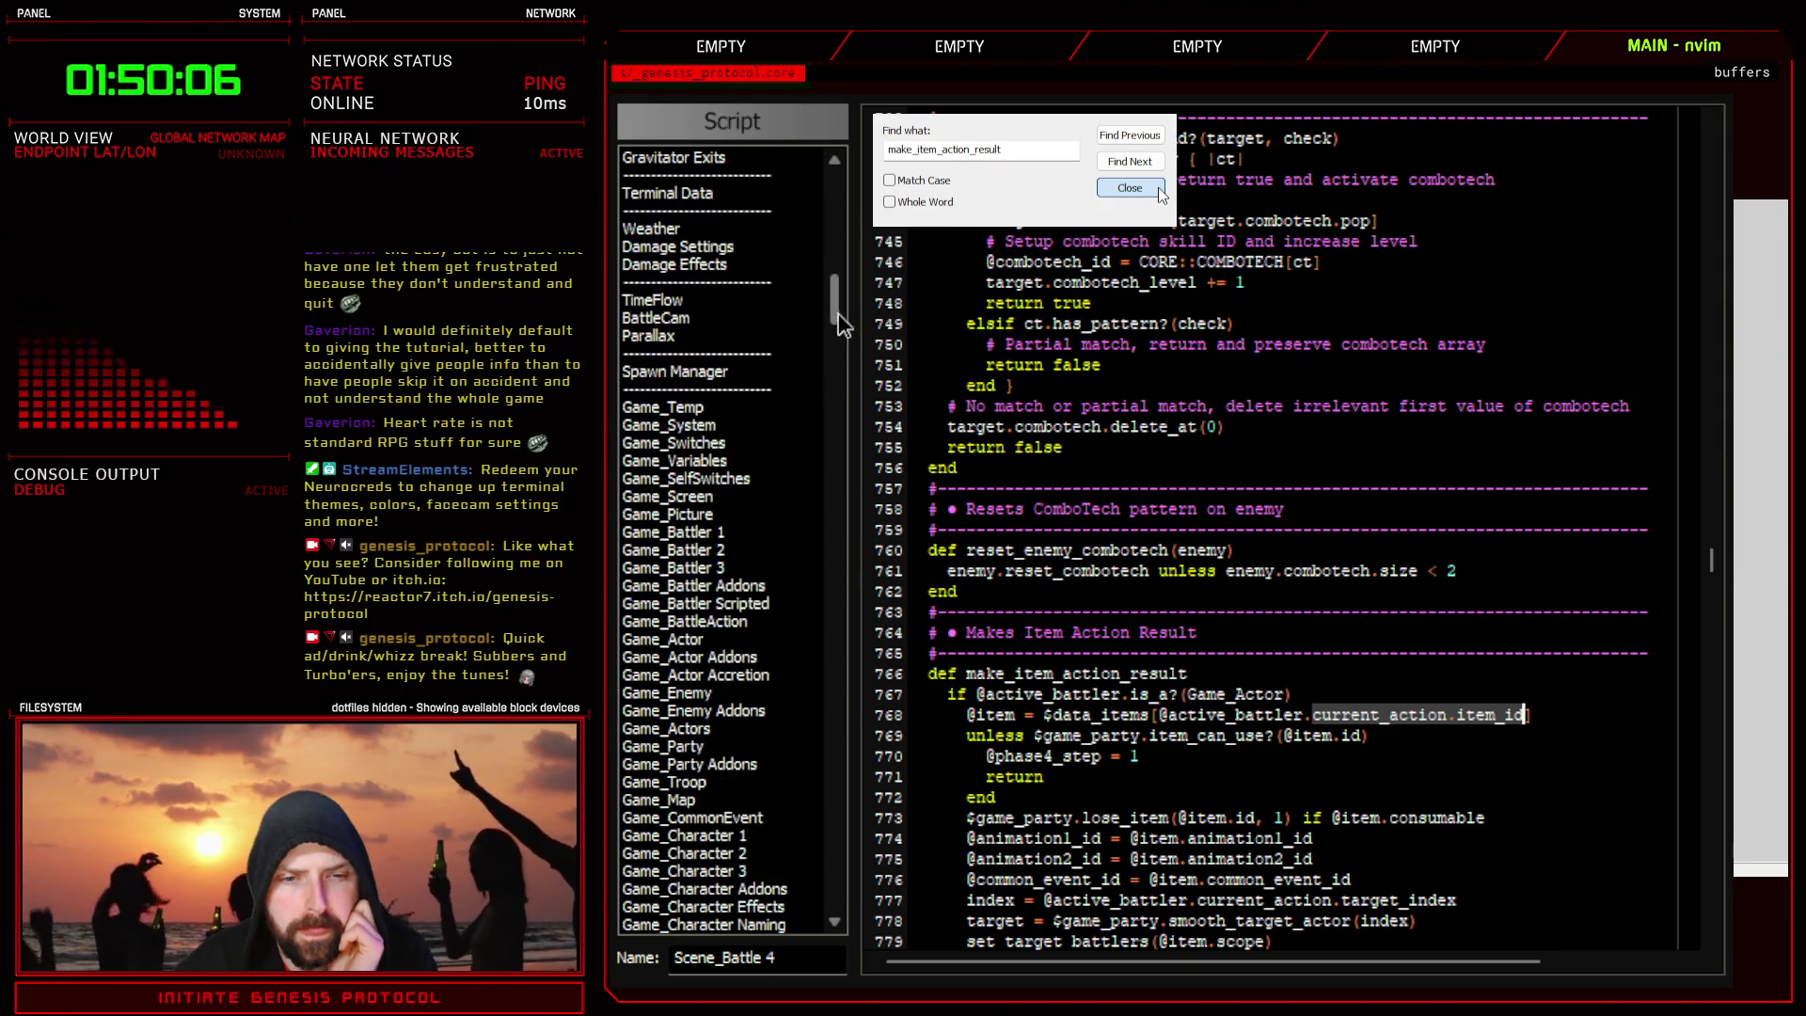
pyautogui.click(735, 604)
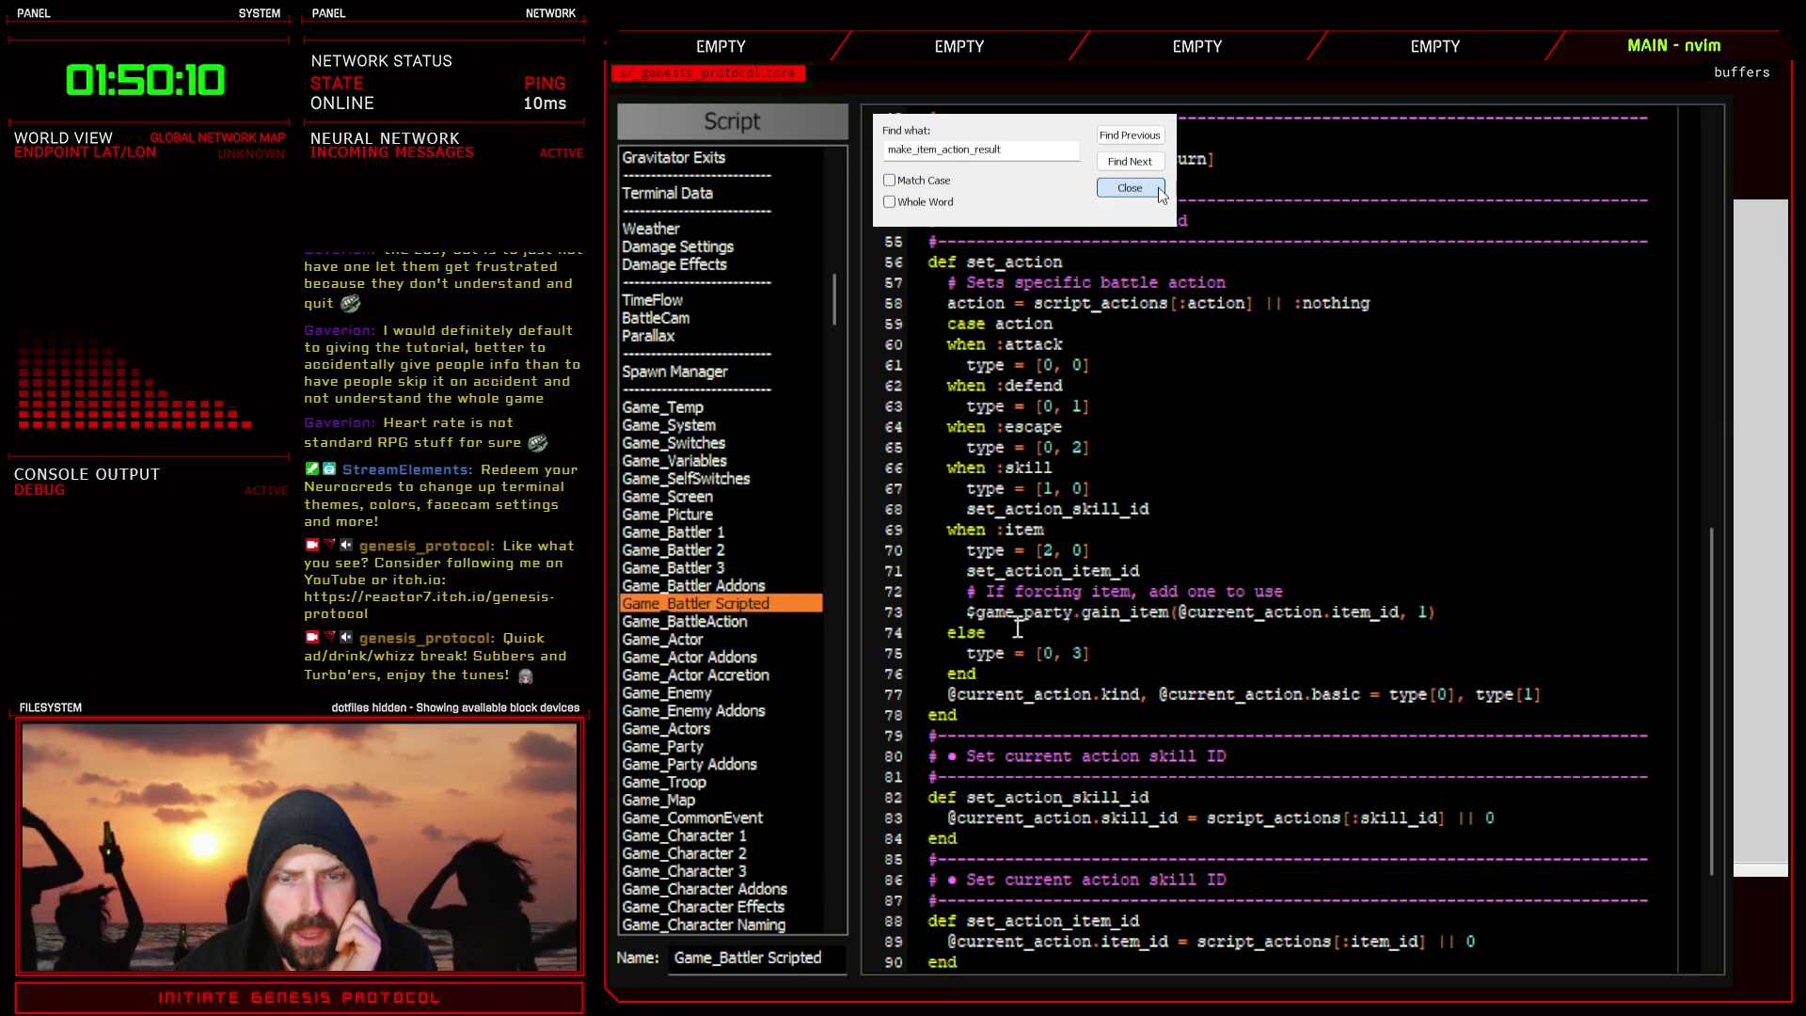
pyautogui.moveTo(967, 611); pyautogui.dragTo(1432, 611)
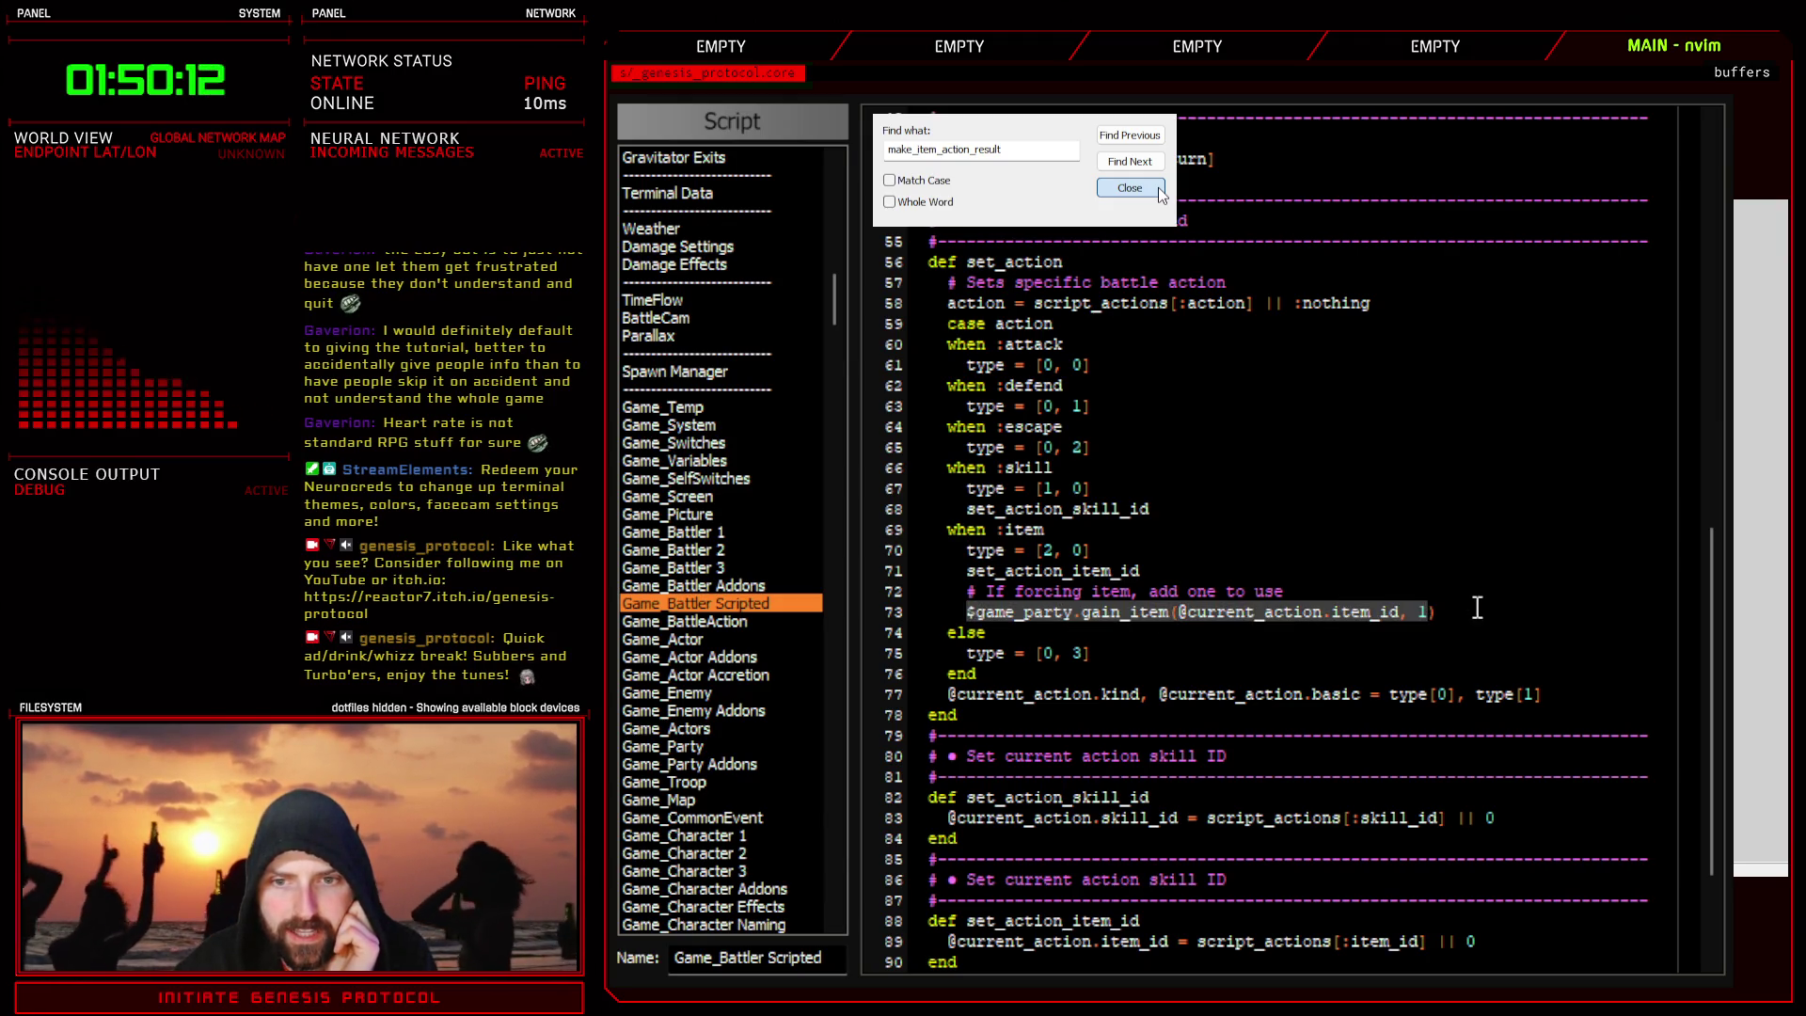
pyautogui.doubleClick(1235, 611)
pyautogui.moveTo(1236, 611); pyautogui.dragTo(1368, 612)
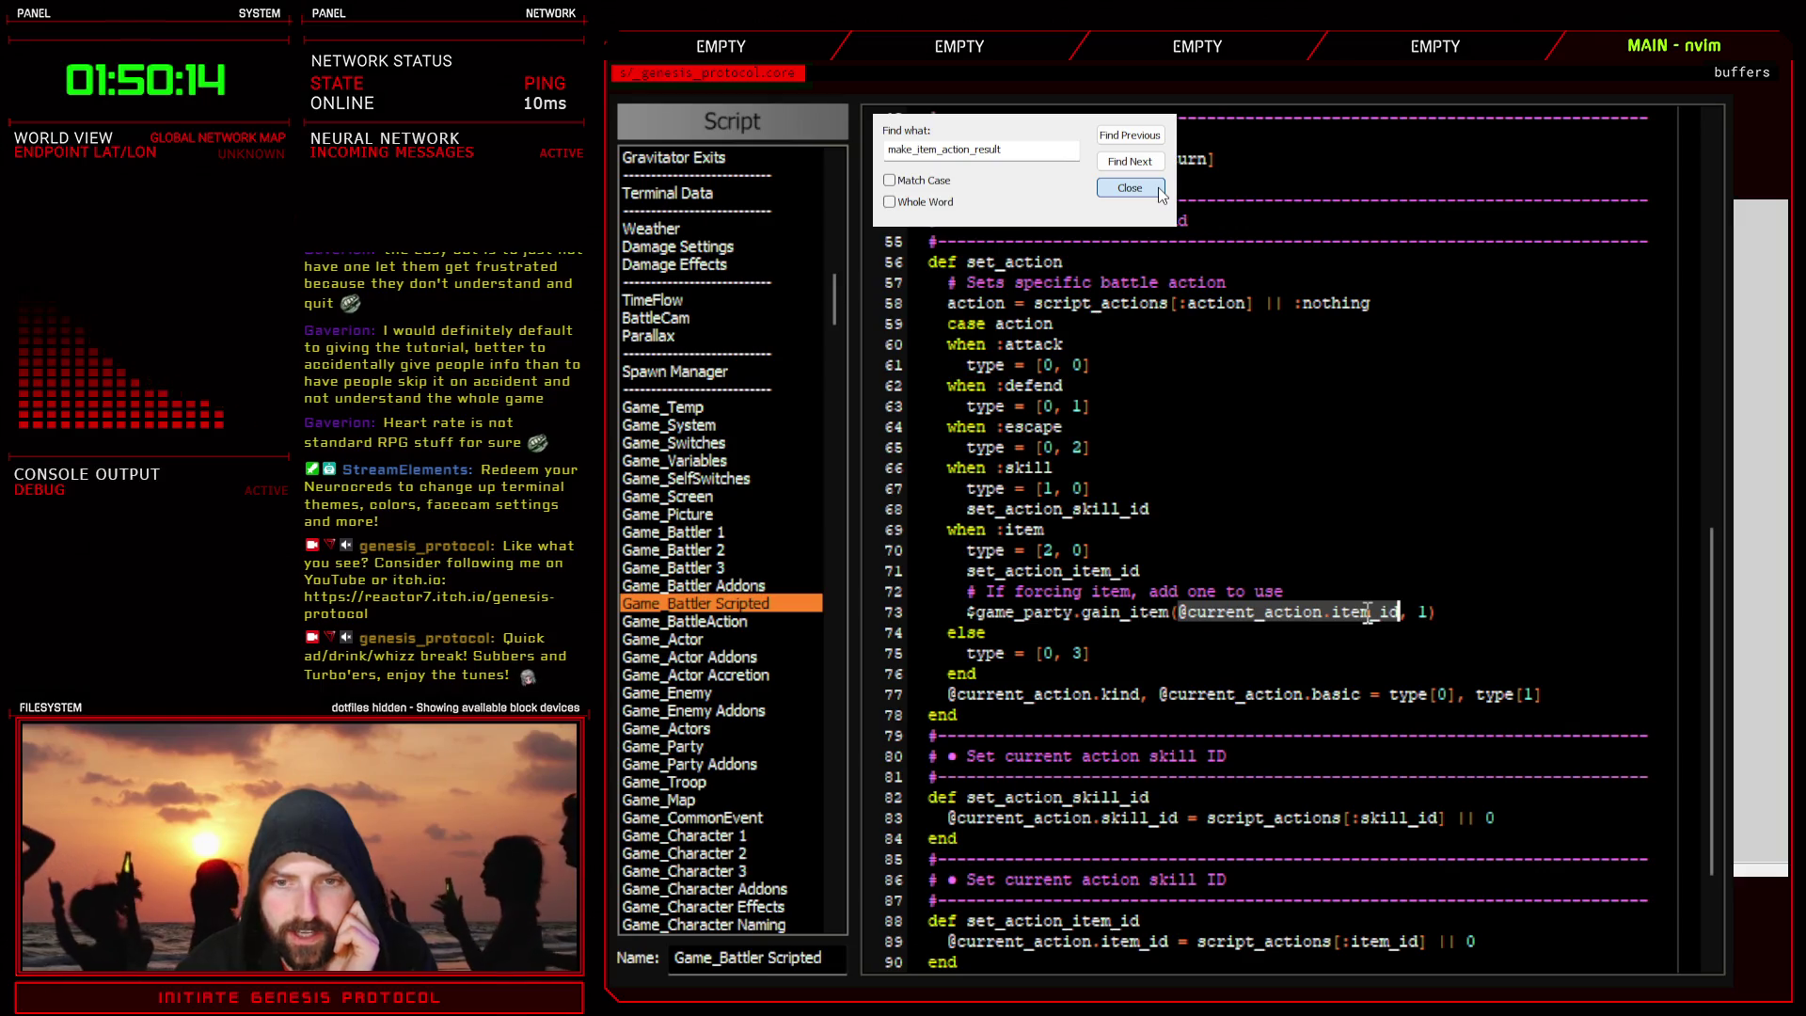
pyautogui.click(1466, 617)
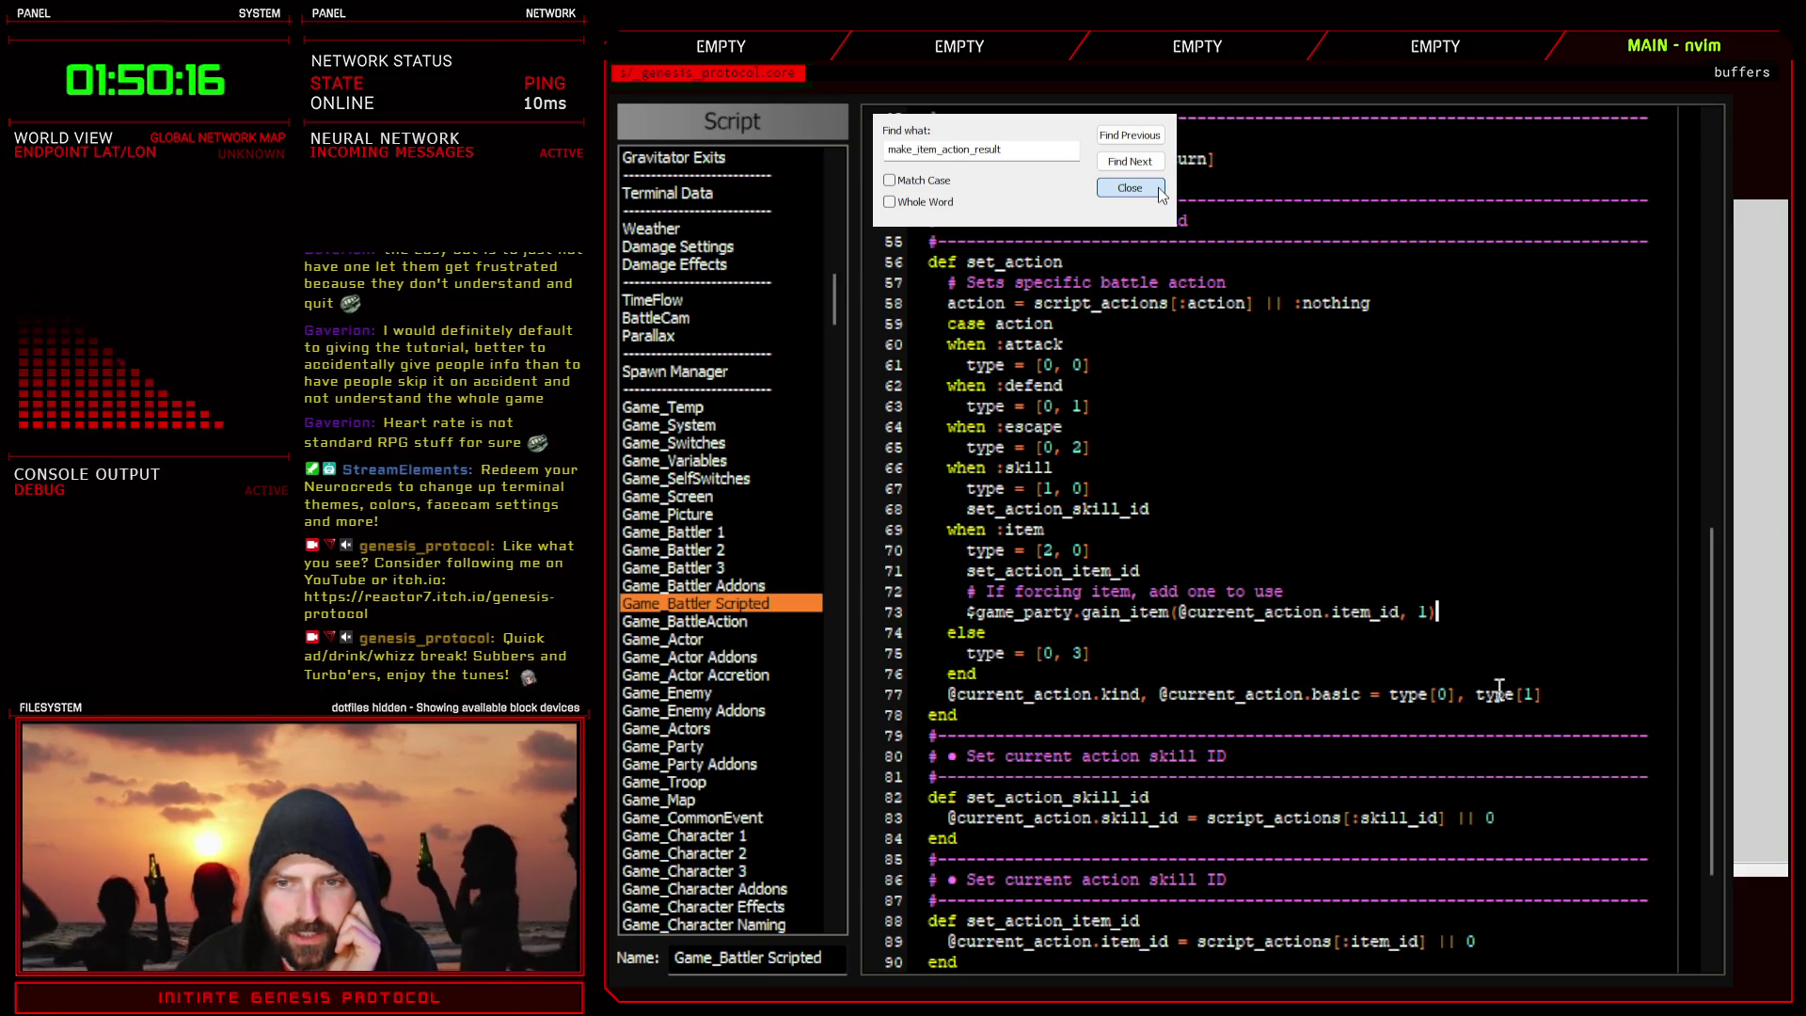
pyautogui.doubleClick(1228, 612)
pyautogui.moveTo(1228, 611); pyautogui.dragTo(1338, 616)
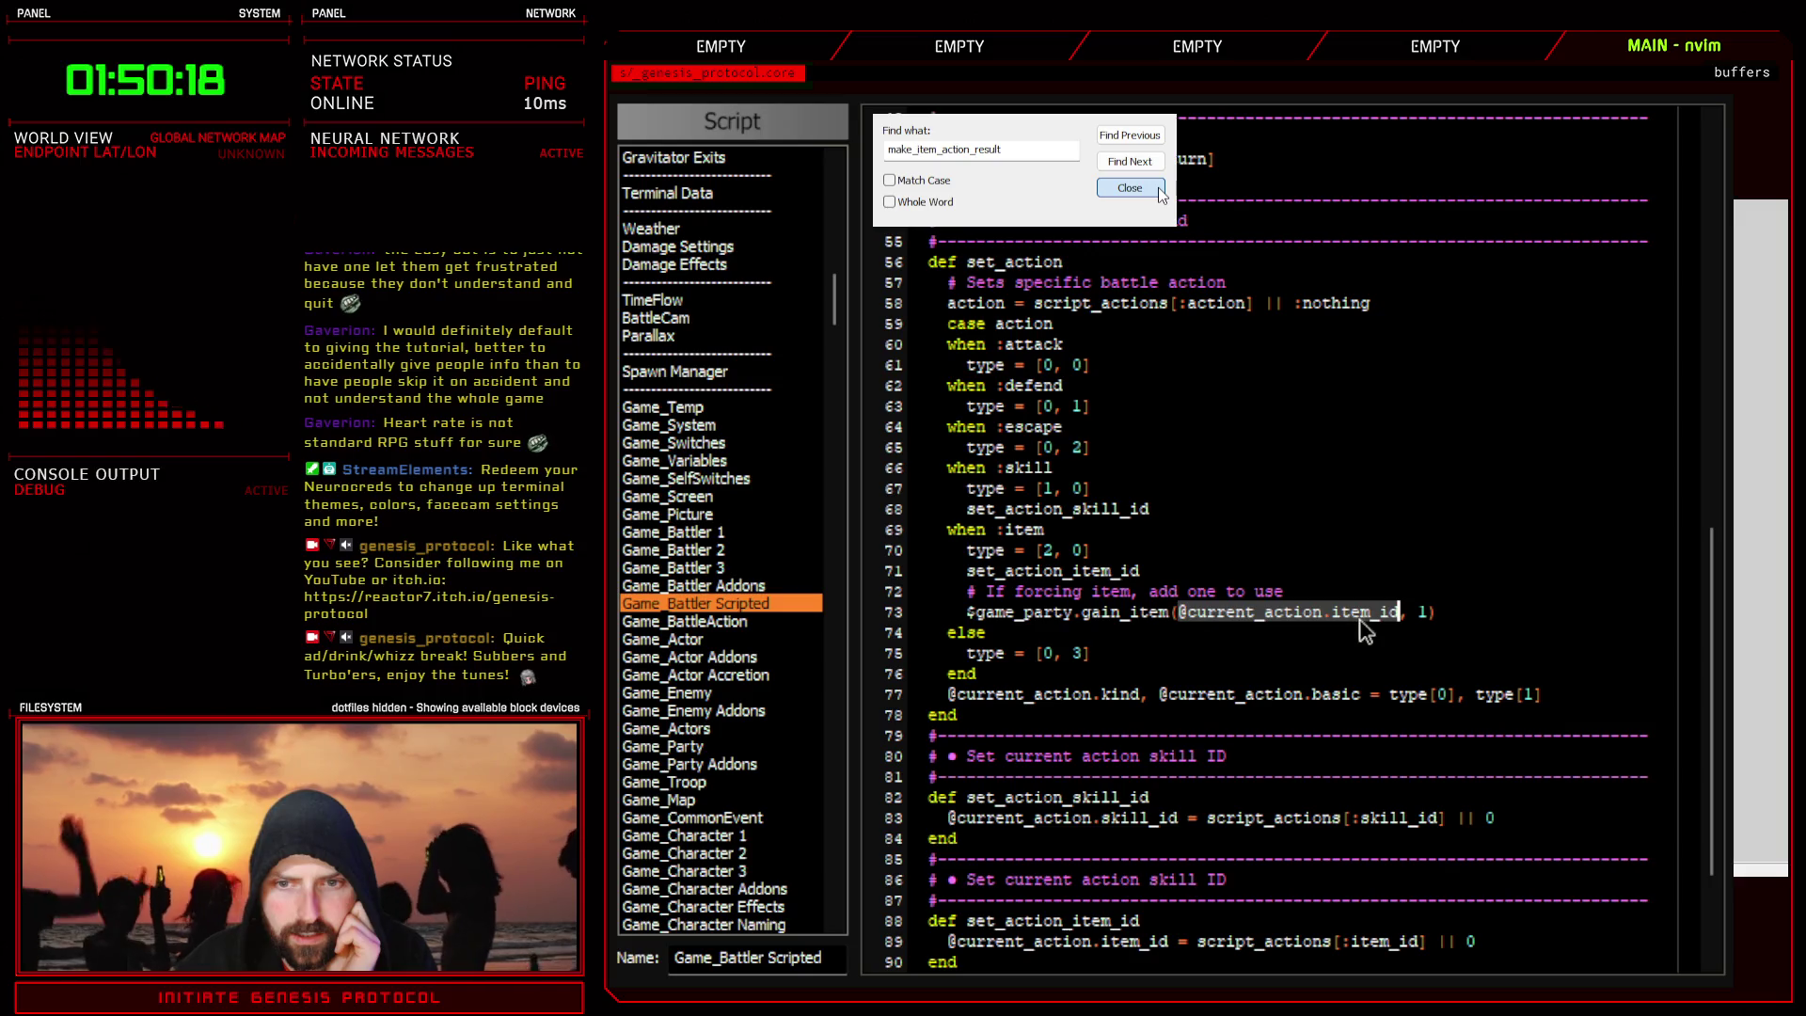
pyautogui.click(1457, 621)
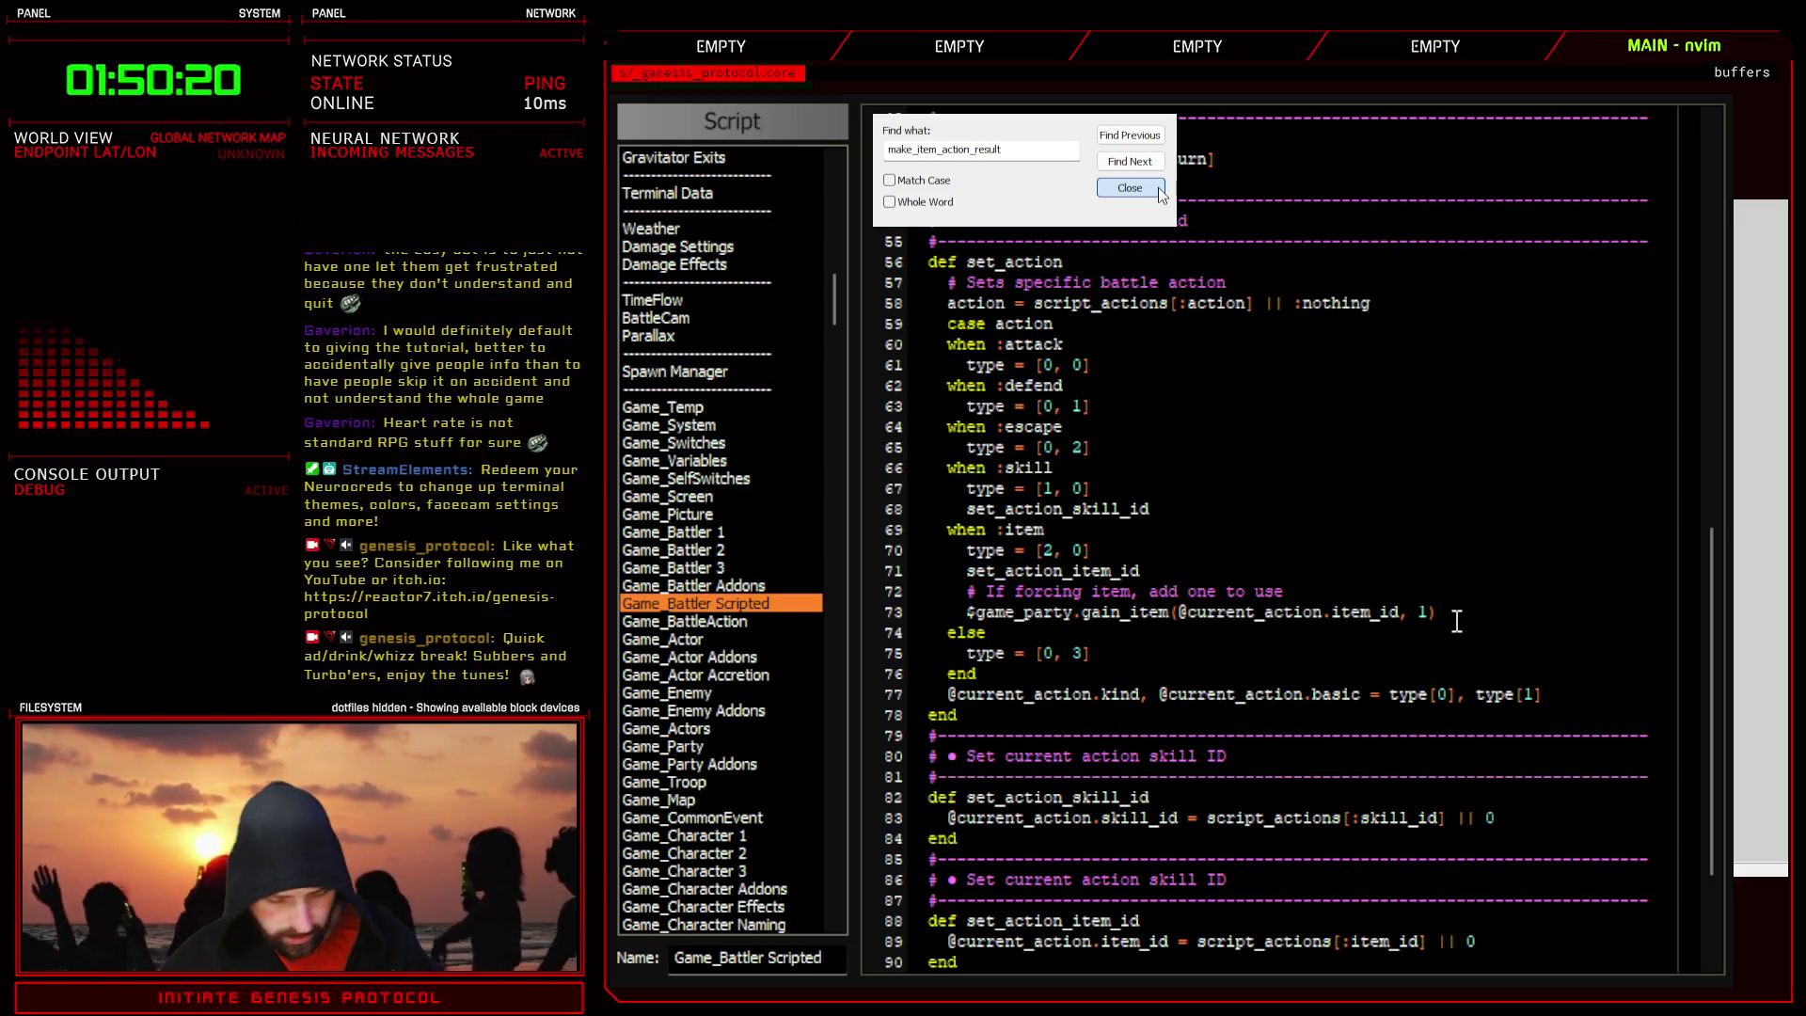
pyautogui.press('Return')
pyautogui.write('puts [')
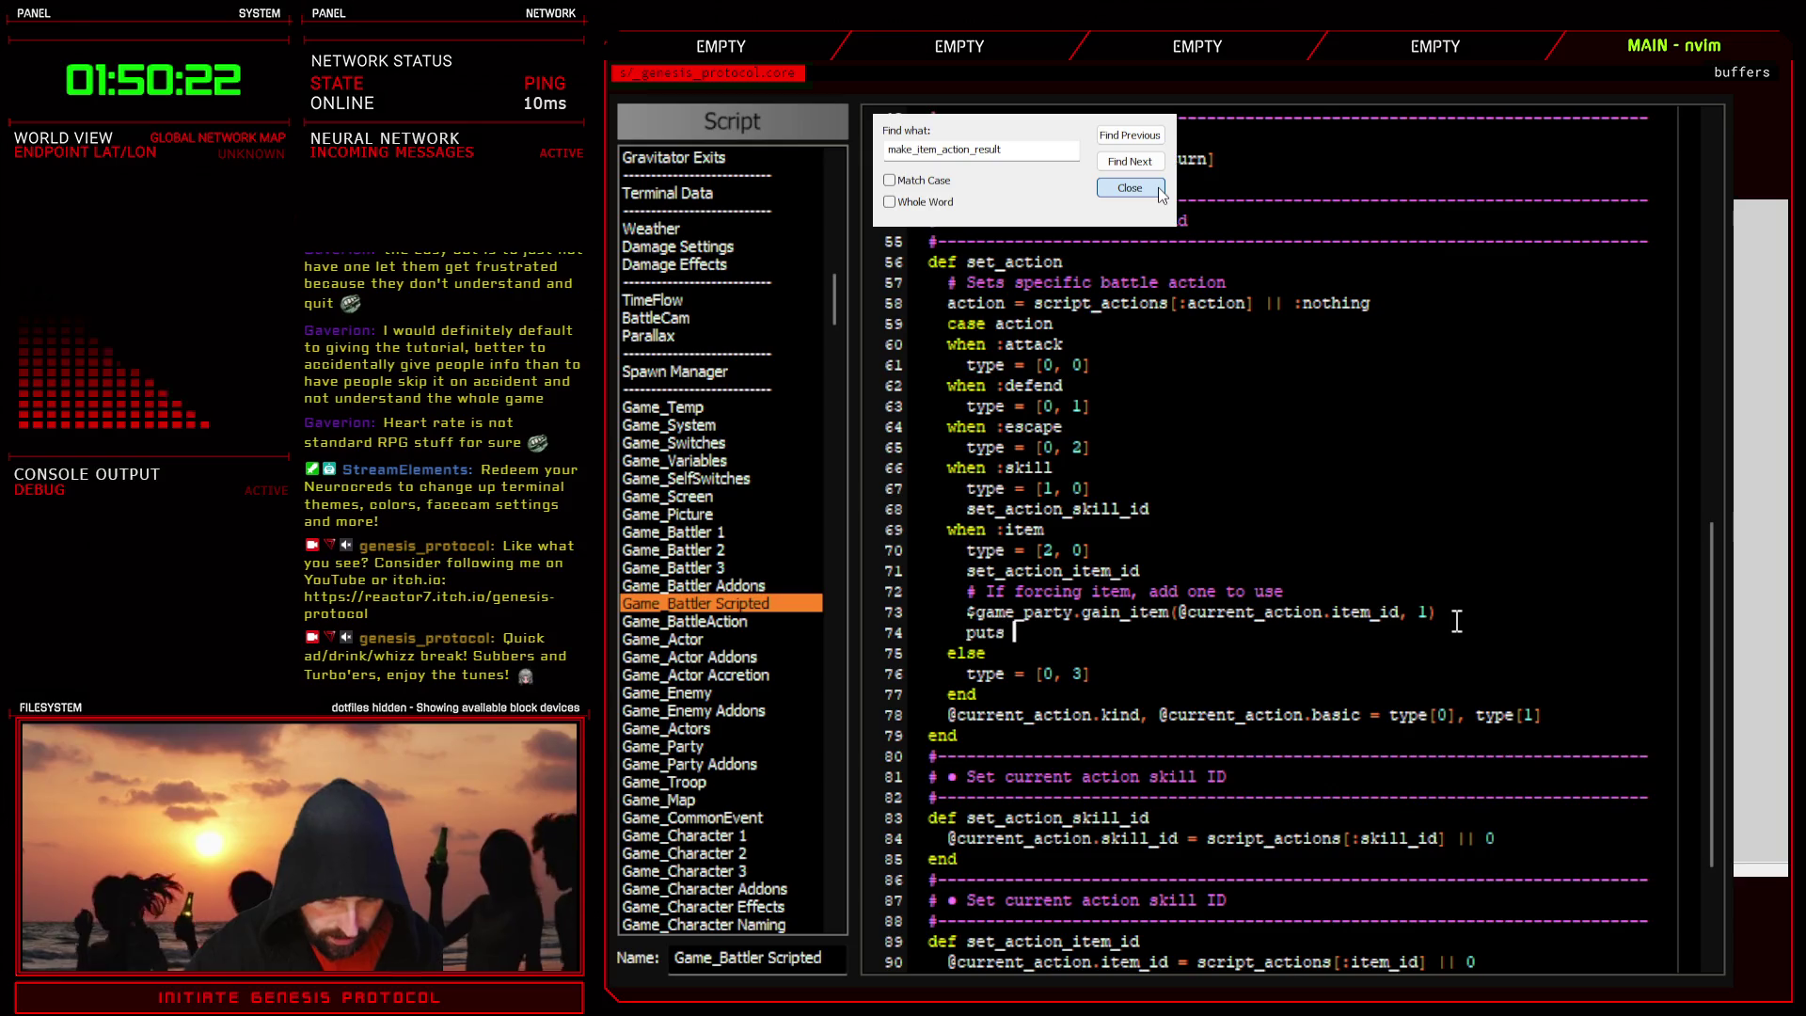
pyautogui.write('"gain item')
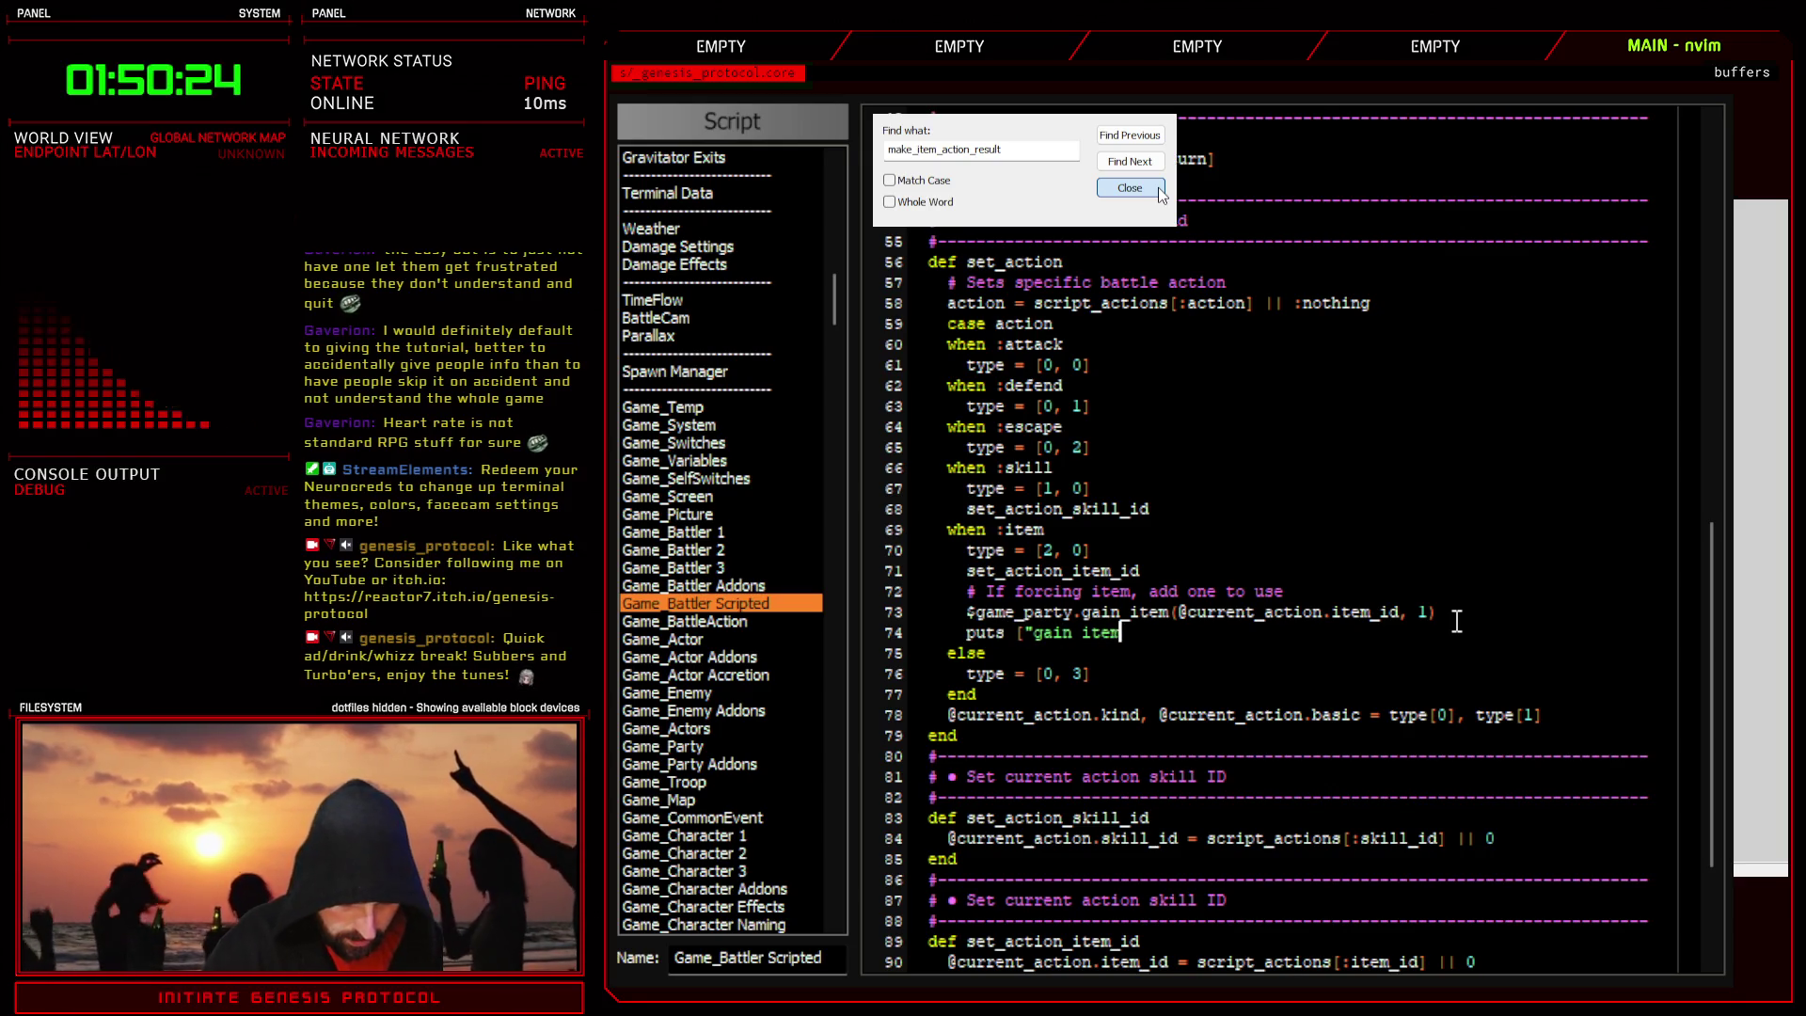
pyautogui.write('", @current_action.item_id]')
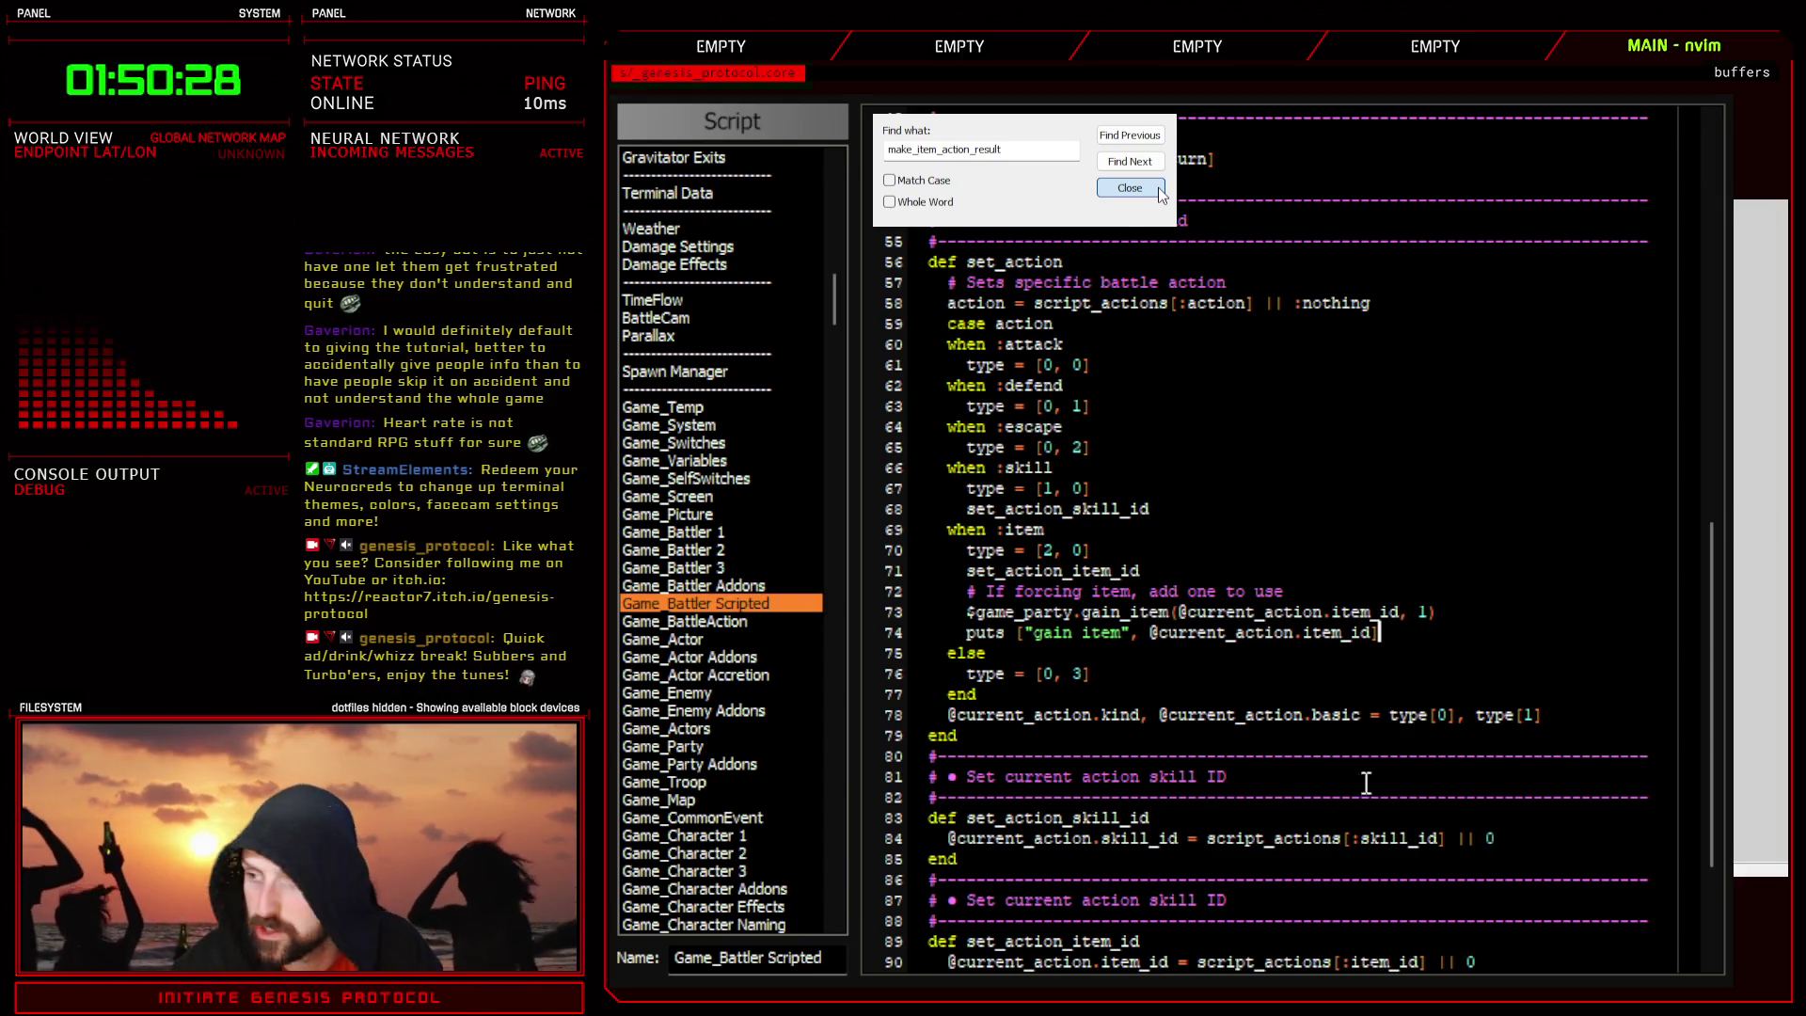
pyautogui.click(1159, 189)
pyautogui.press('Escape')
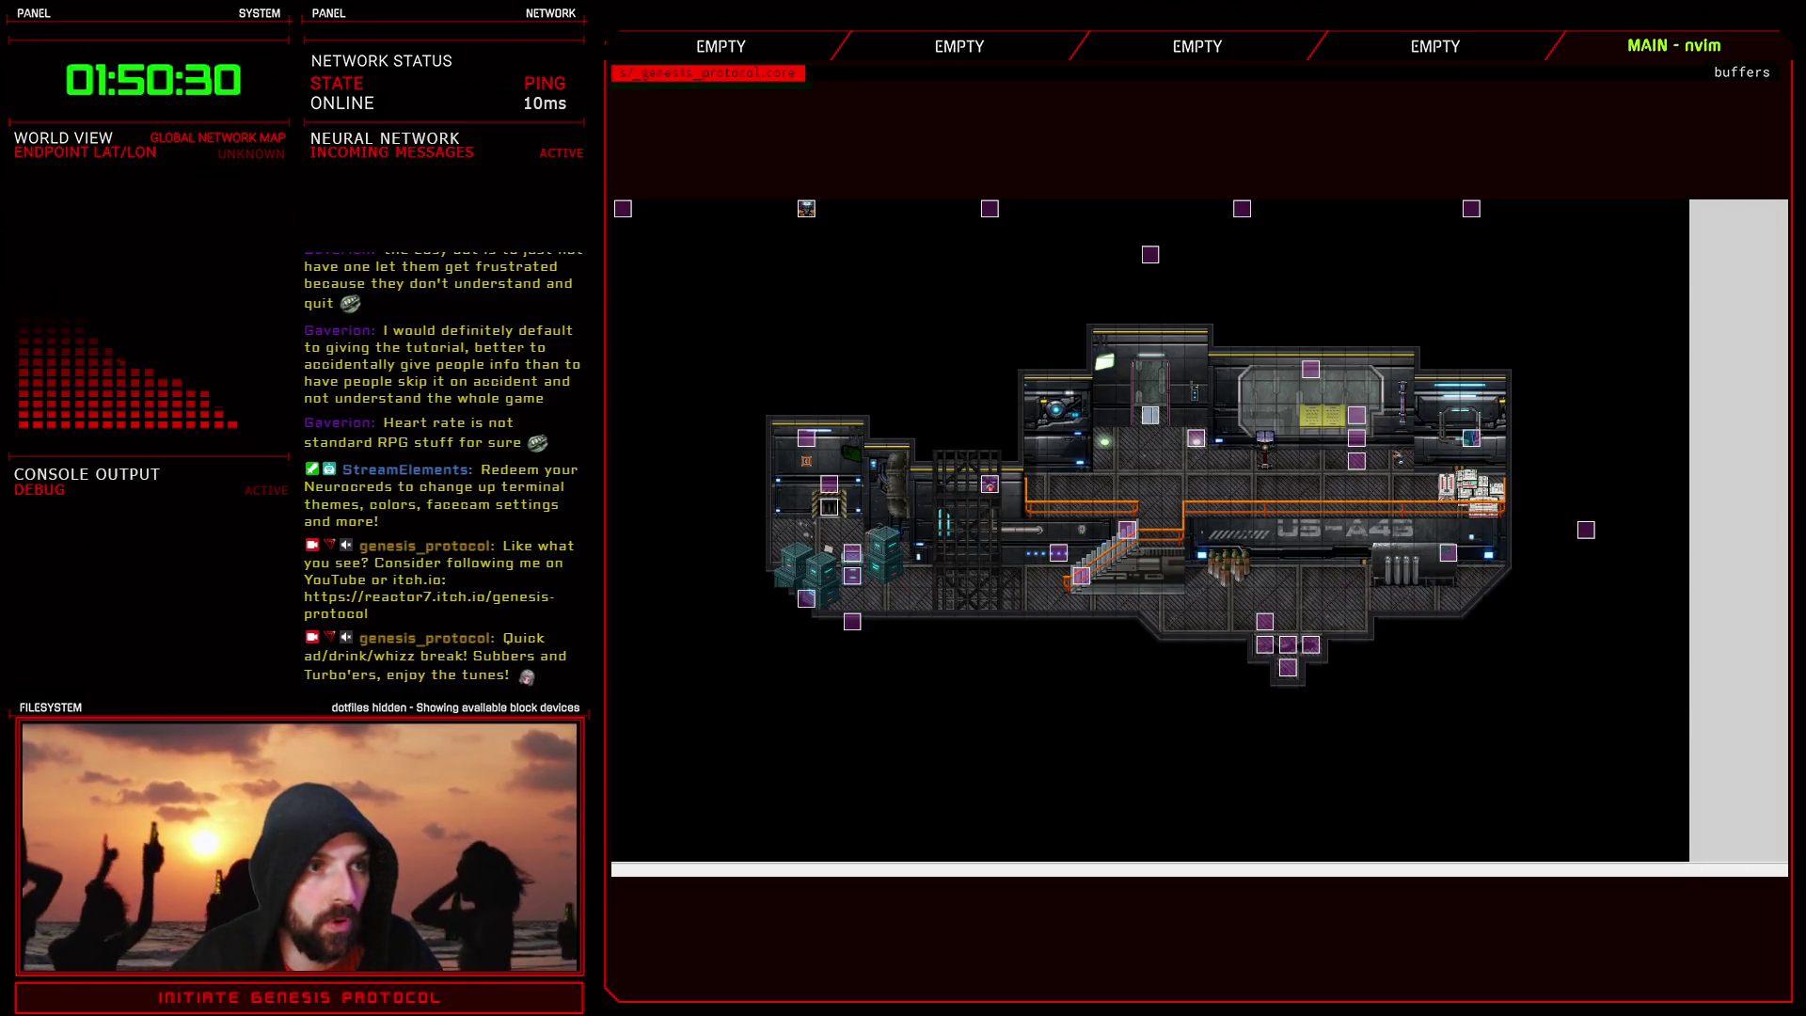
# - Start a playtest and continue from the save in slot 1
pyautogui.rightClick(715, 171)
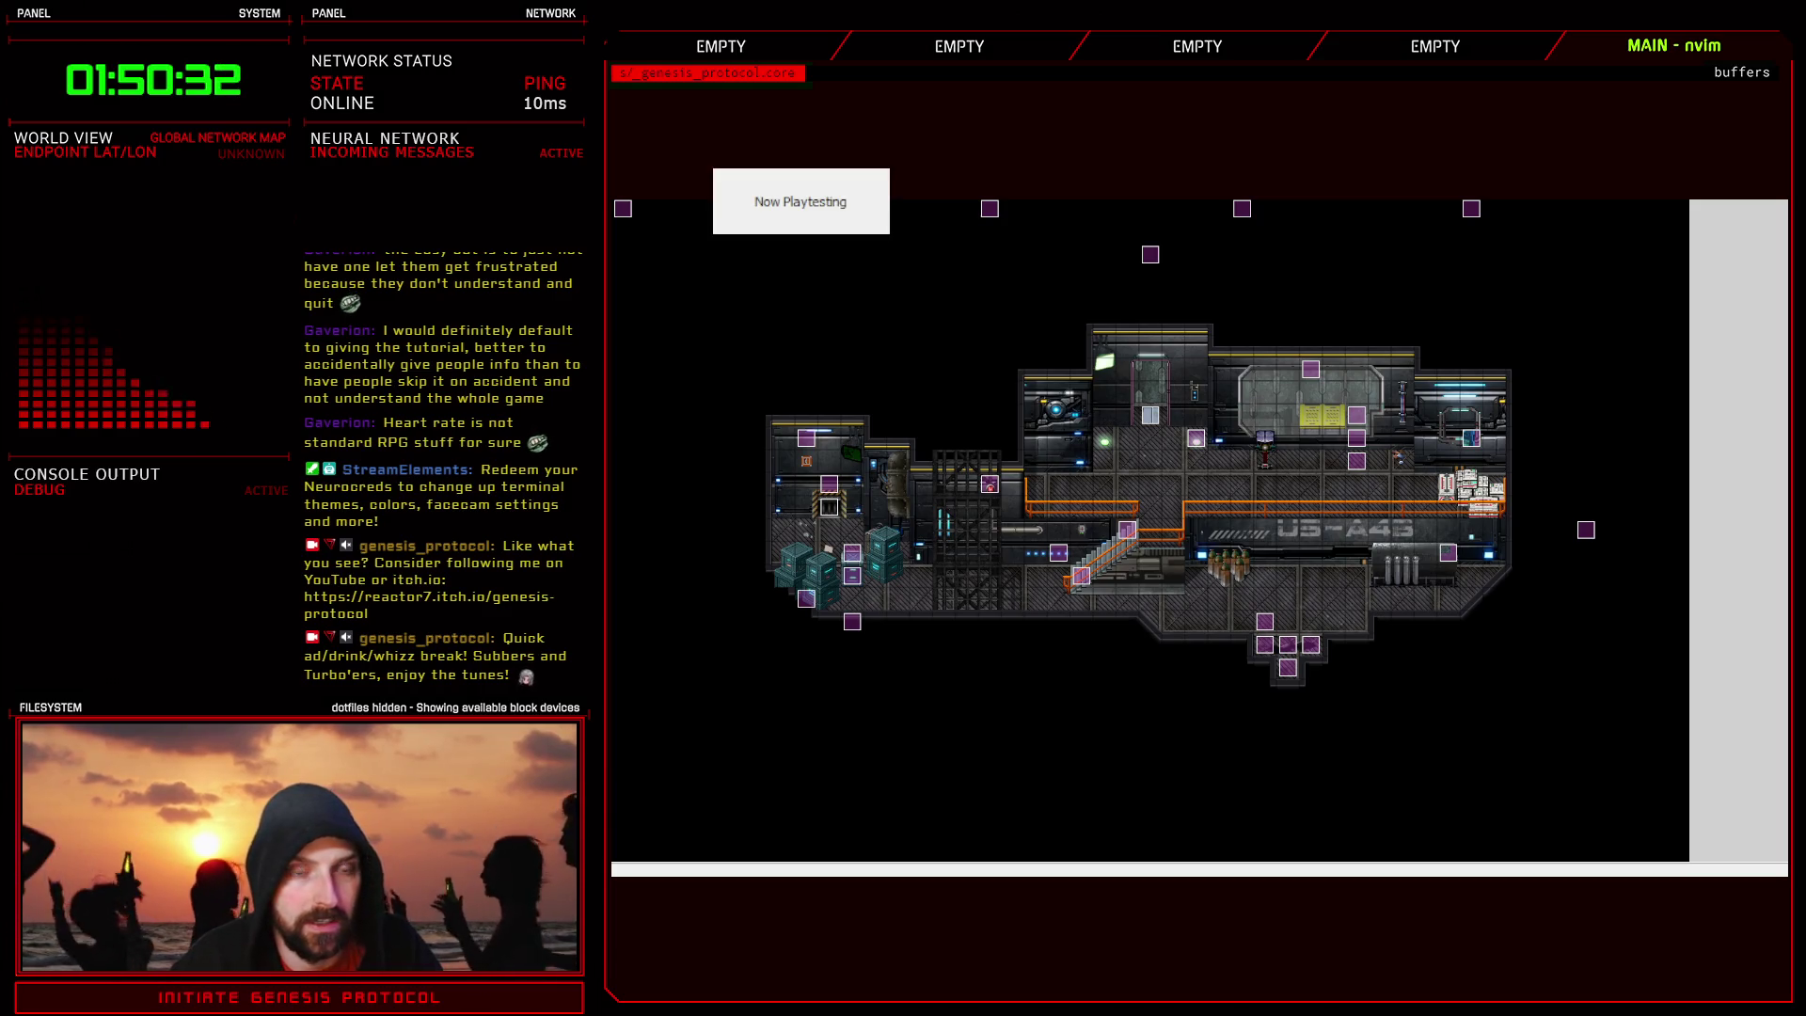
pyautogui.click(800, 195)
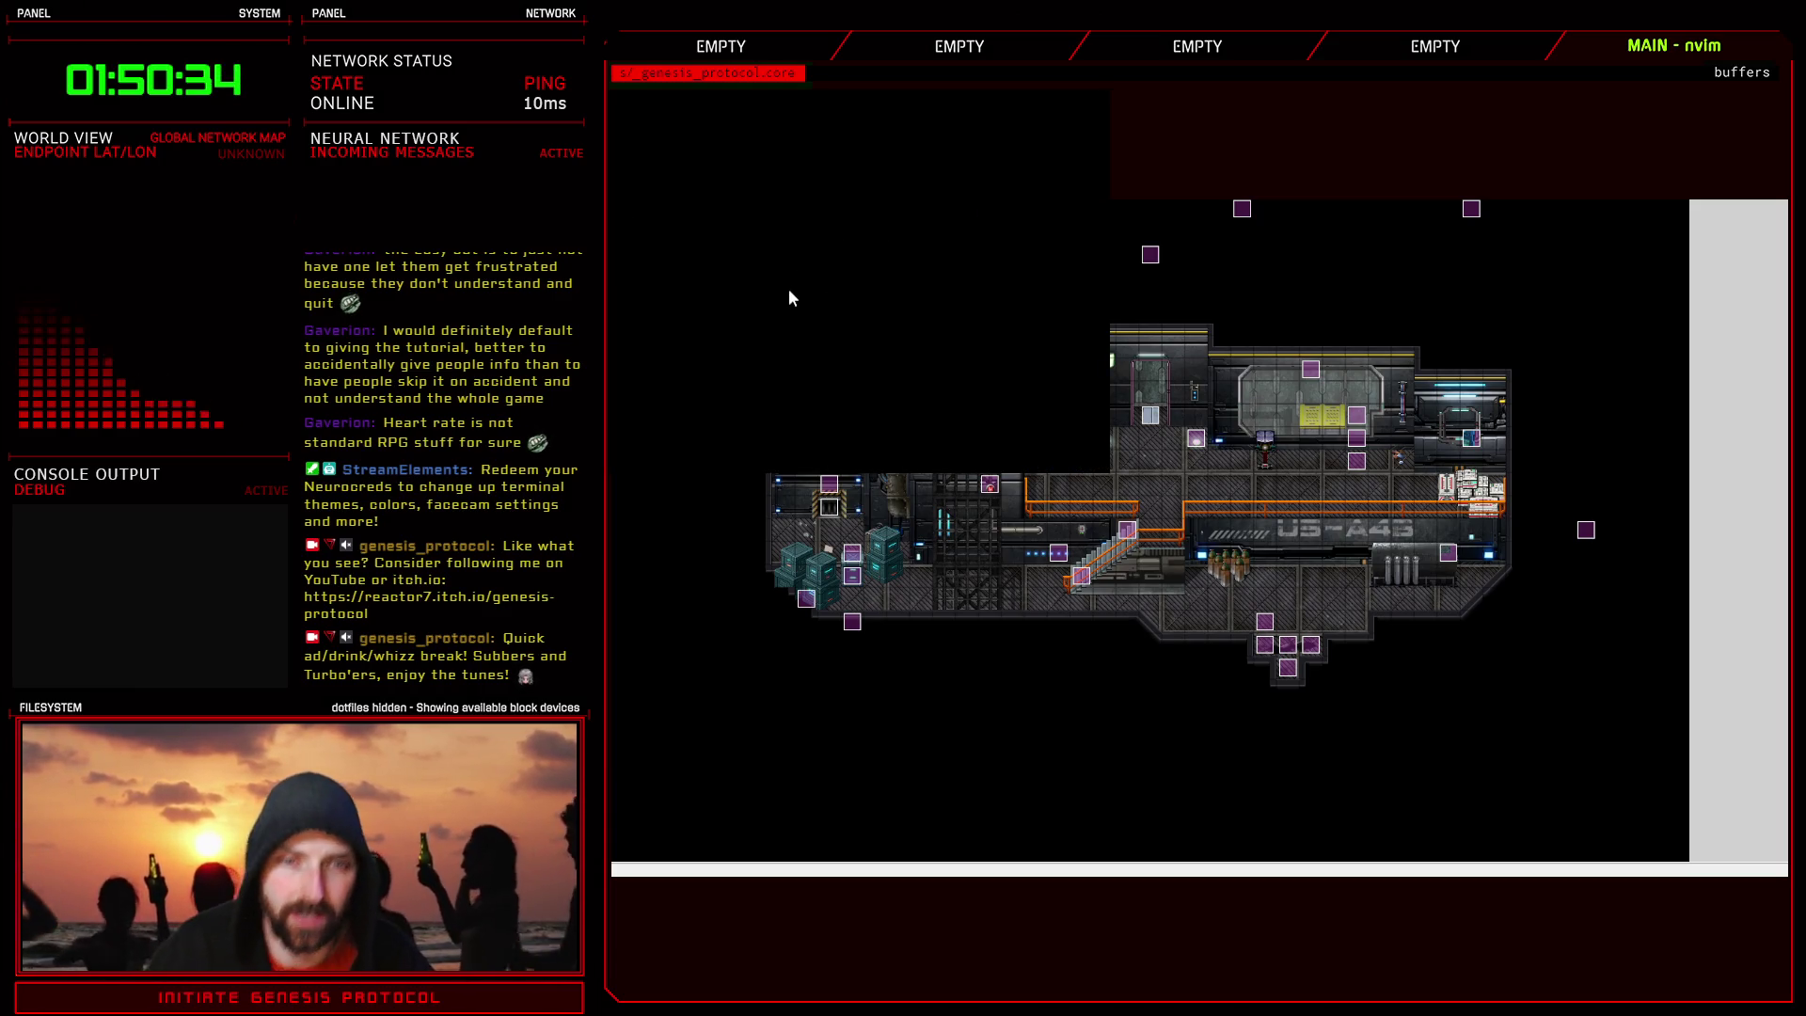
pyautogui.press('F5')
pyautogui.press('Down')
pyautogui.press('Return')
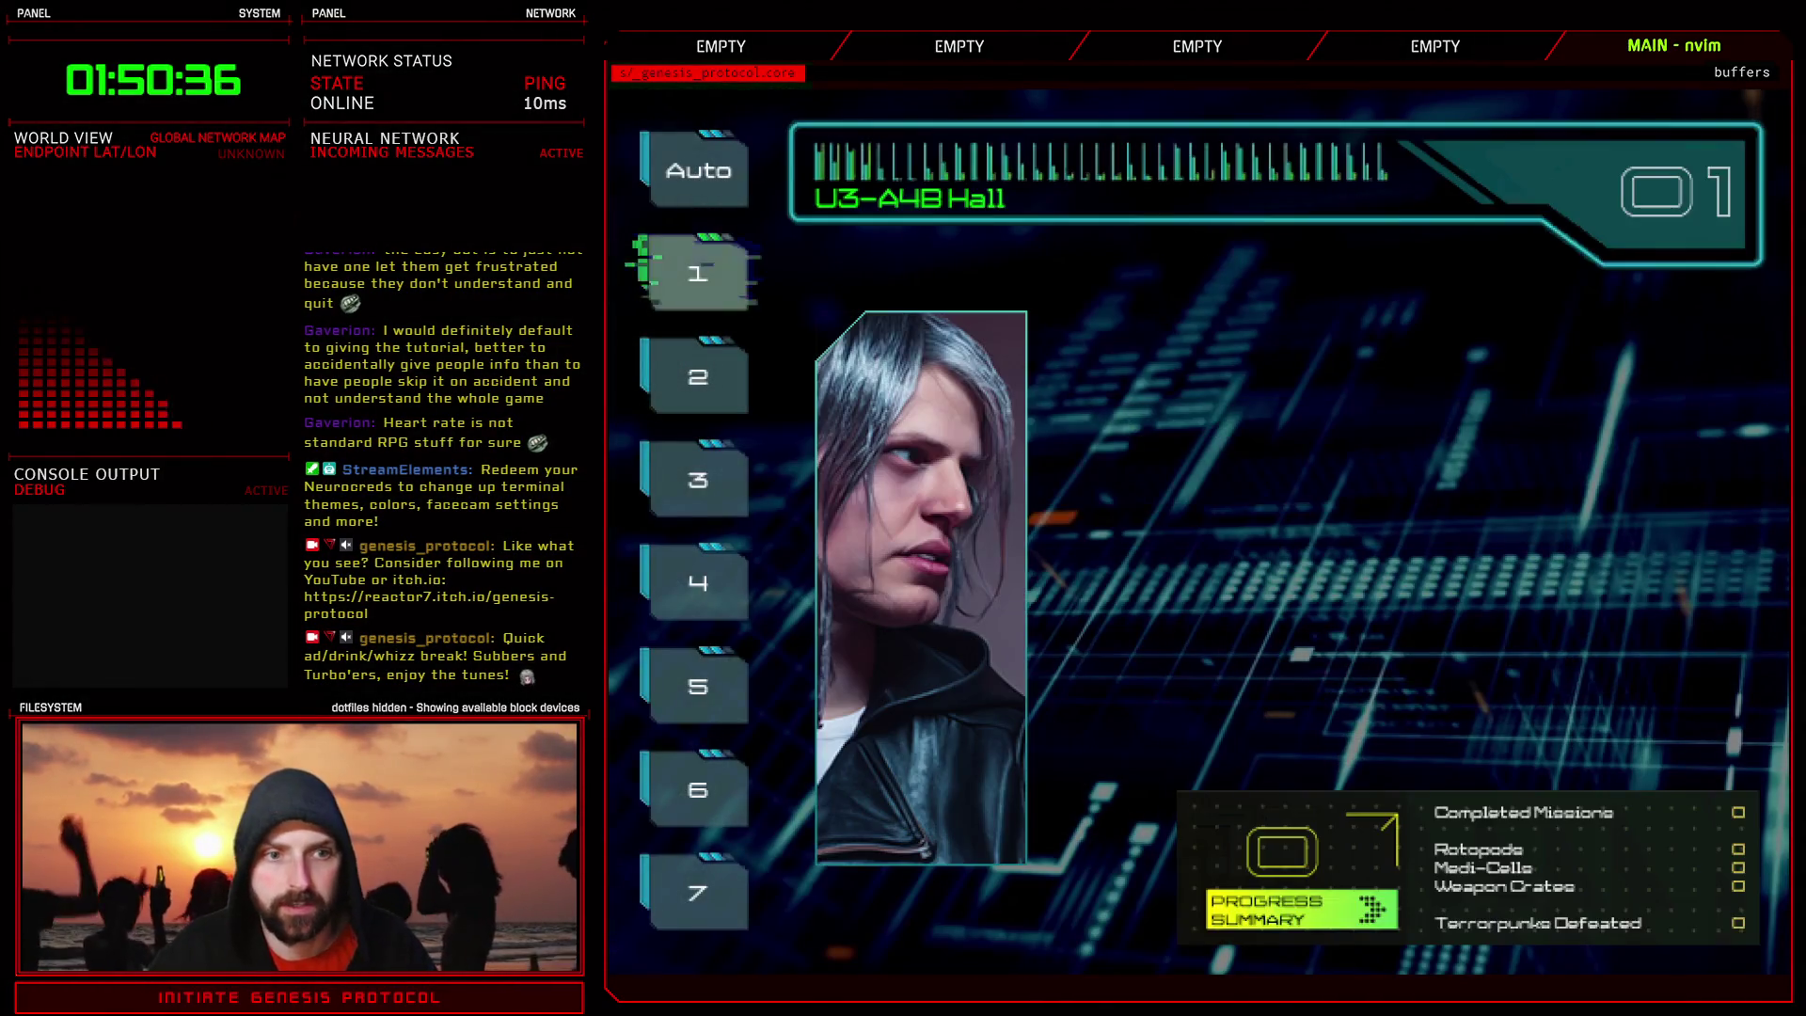
pyautogui.press('Return')
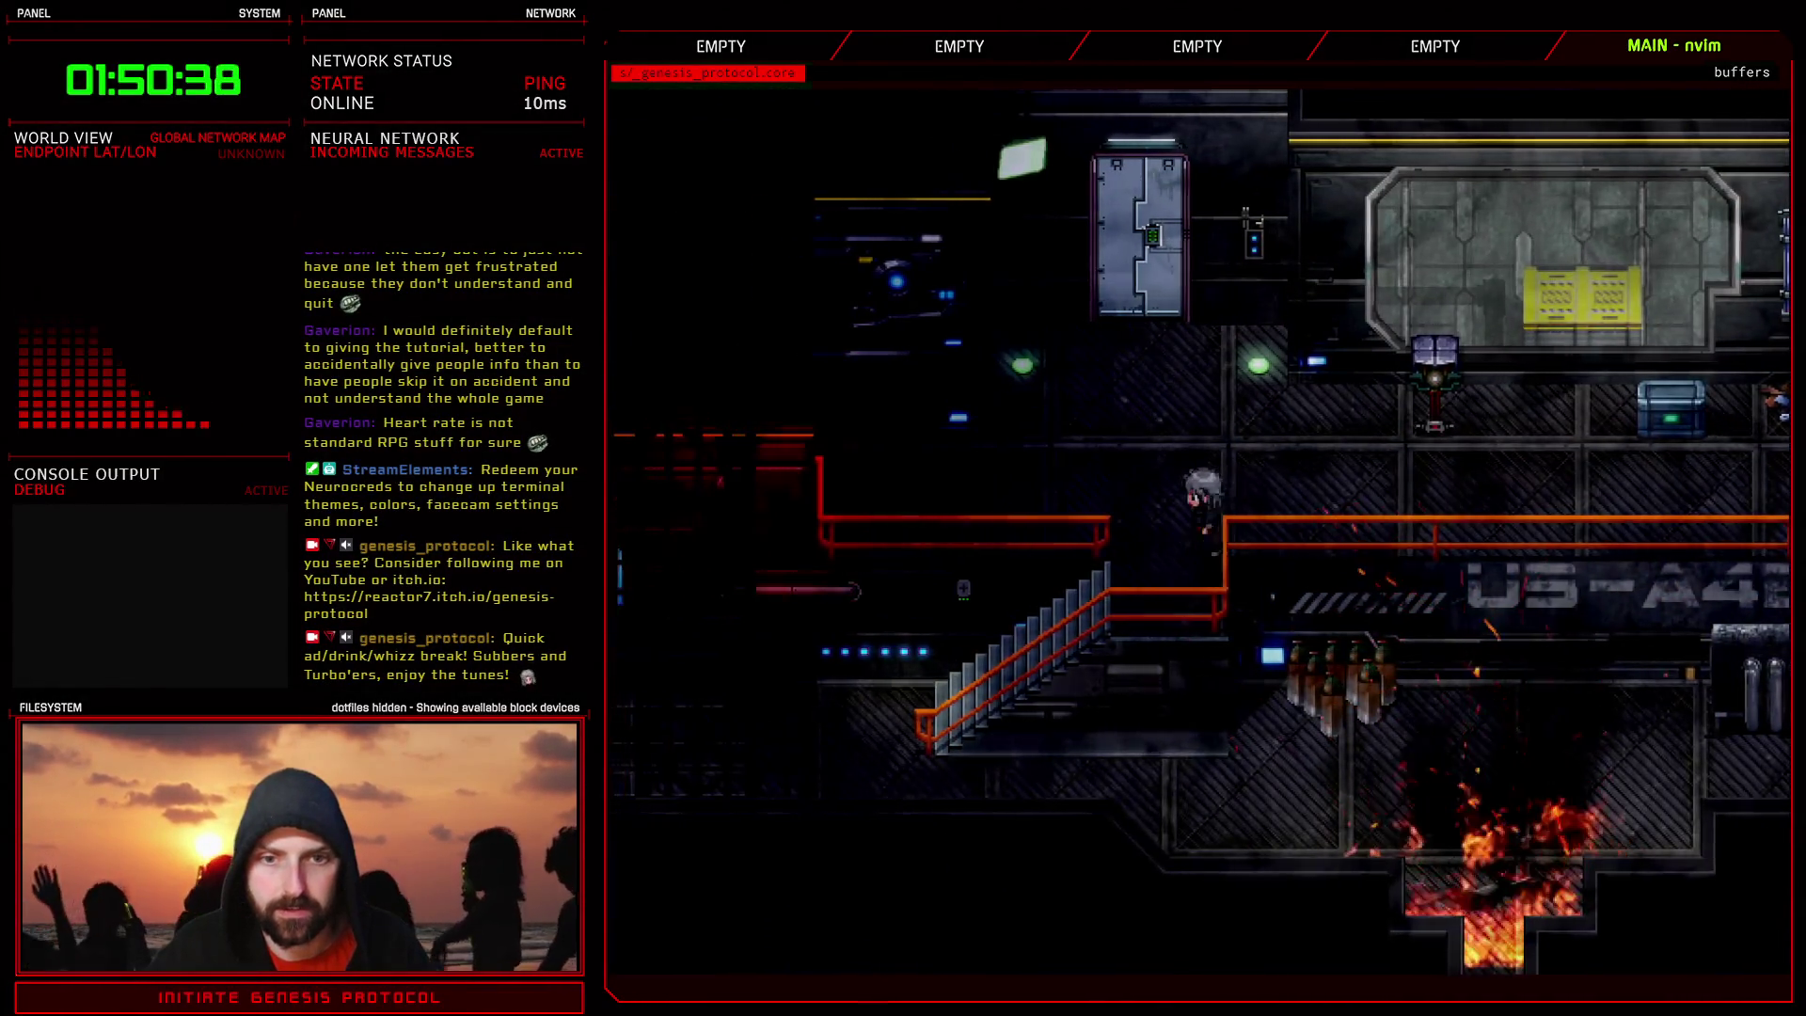
# - Load the battle save from the in-game menu and accept the tutorial offer
pyautogui.press('Up')
pyautogui.press('Up')
pyautogui.press('Return')
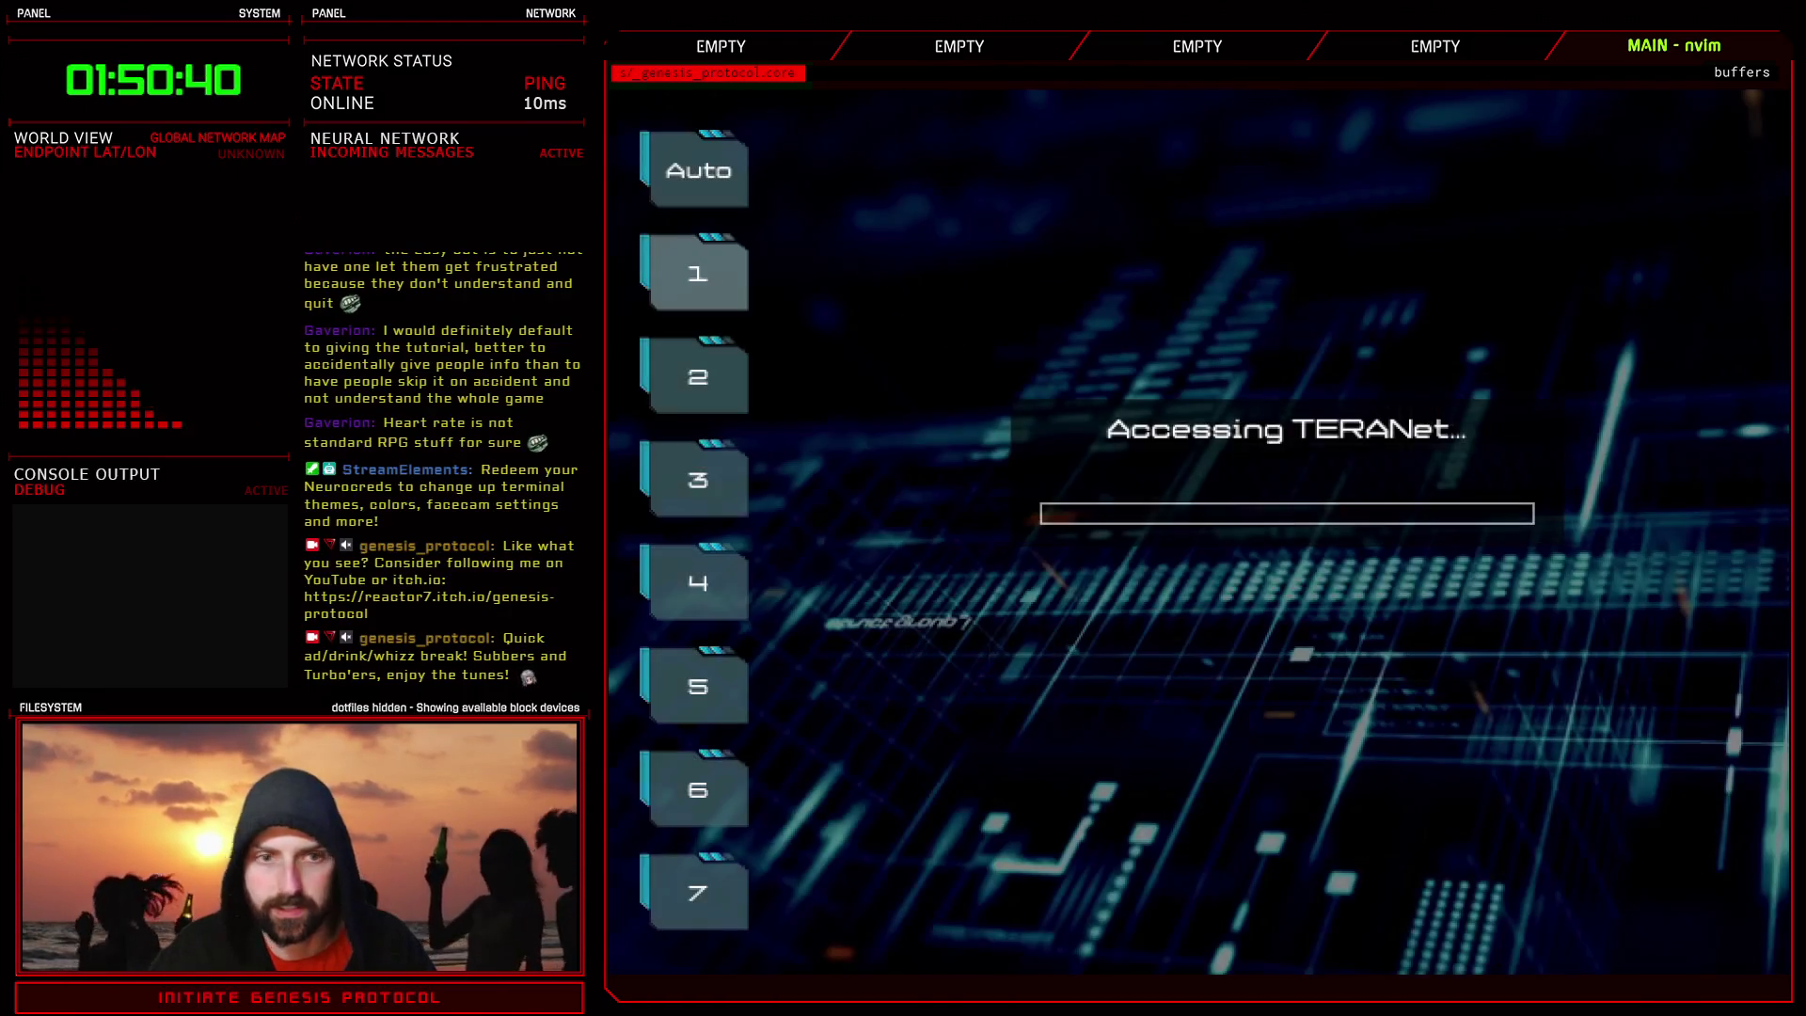
pyautogui.press('Return')
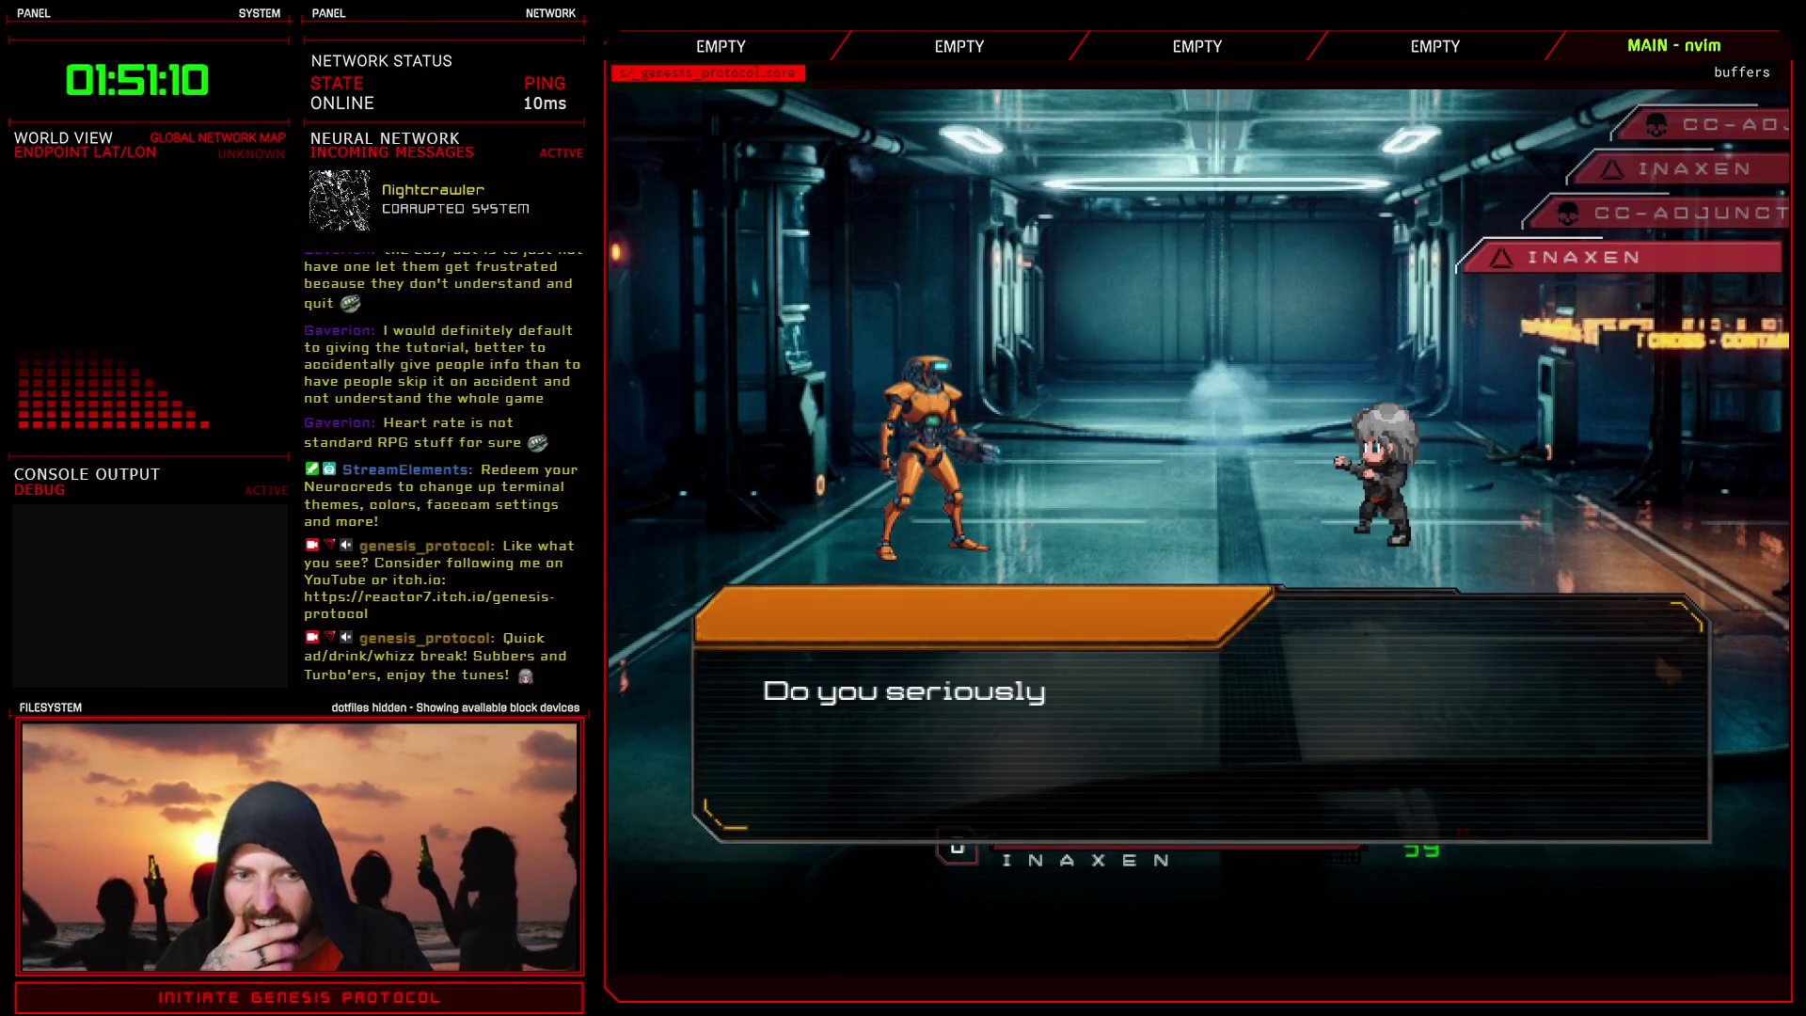
pyautogui.press('Return')
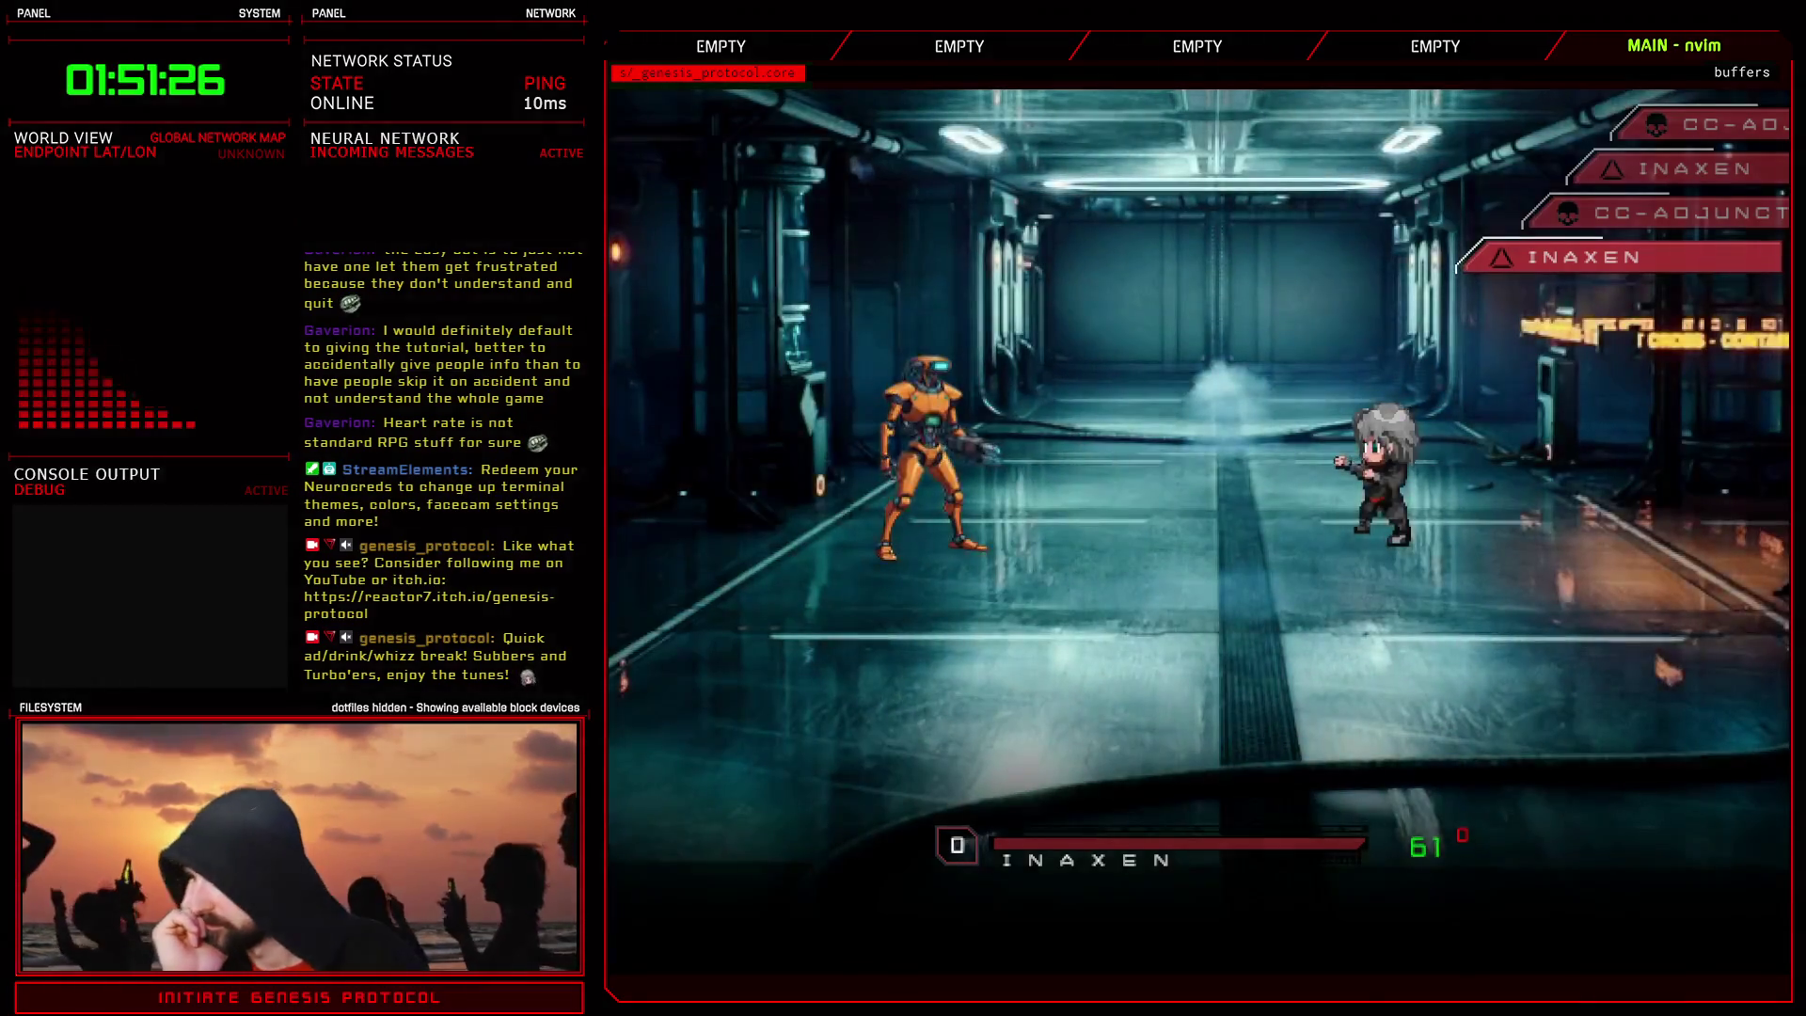
# - Attack the orange robot with Fisticuffs over several turns
pyautogui.press('Return')
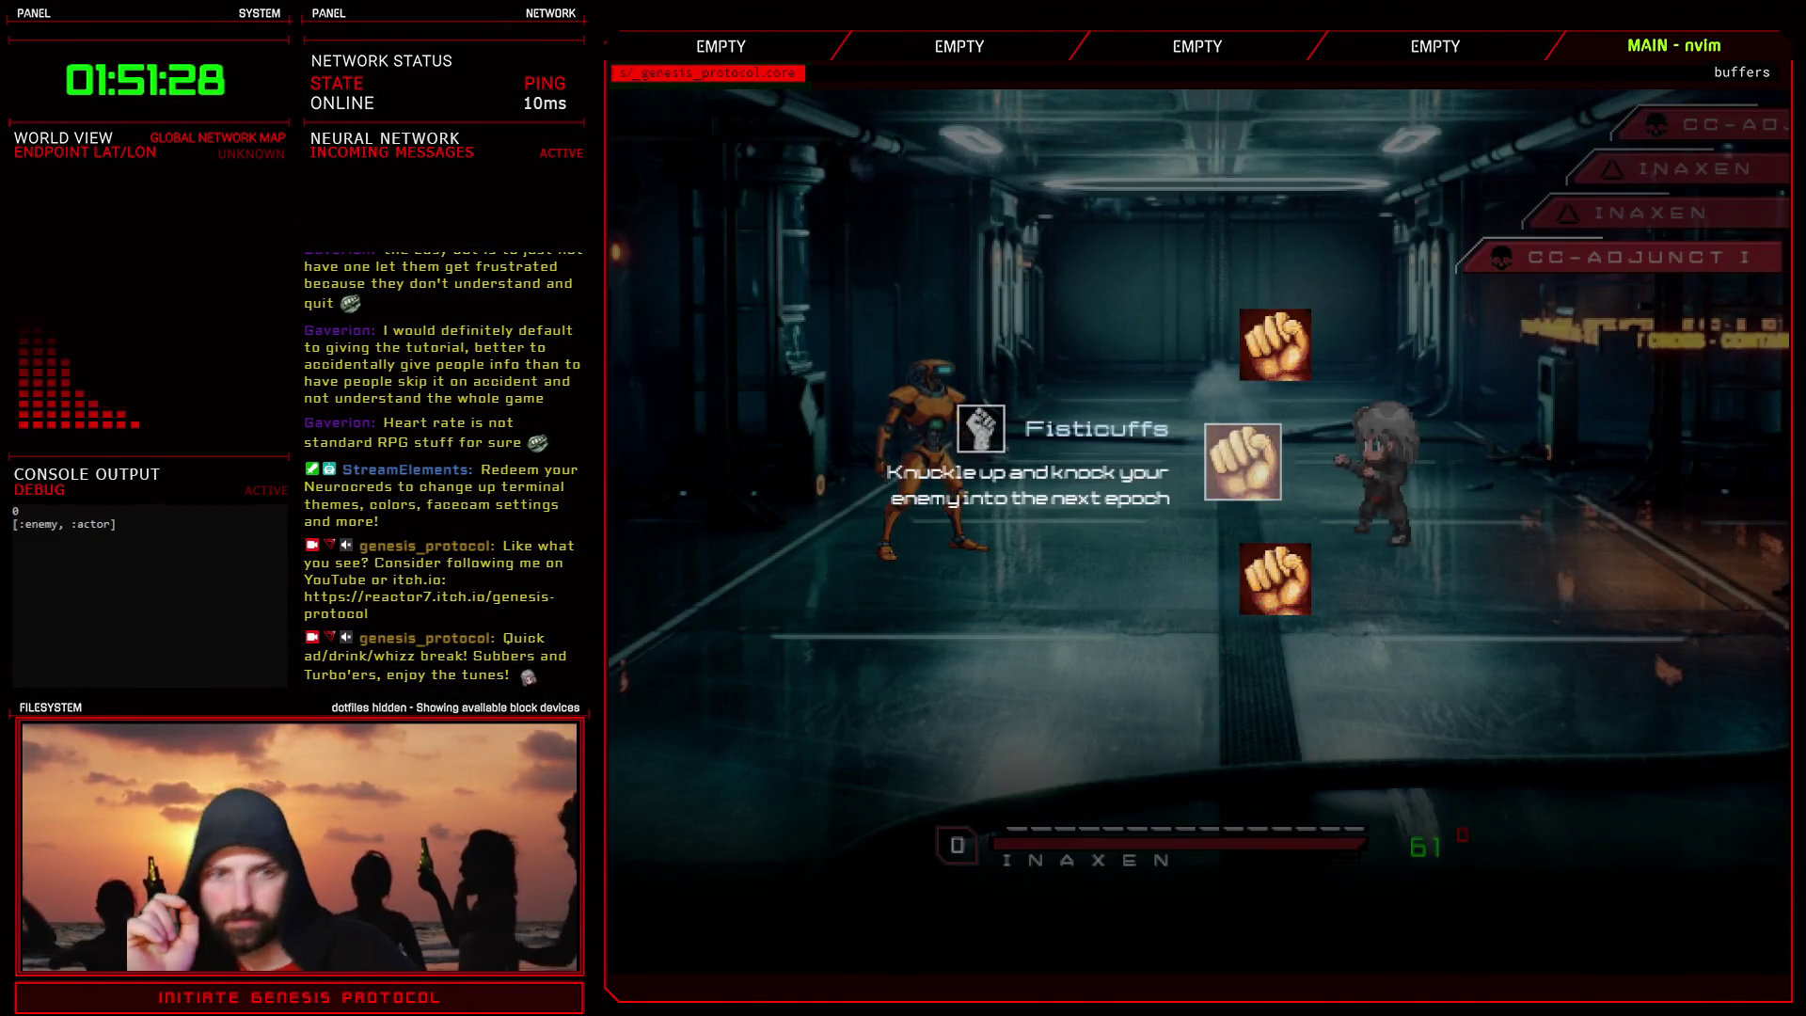
pyautogui.press('Return')
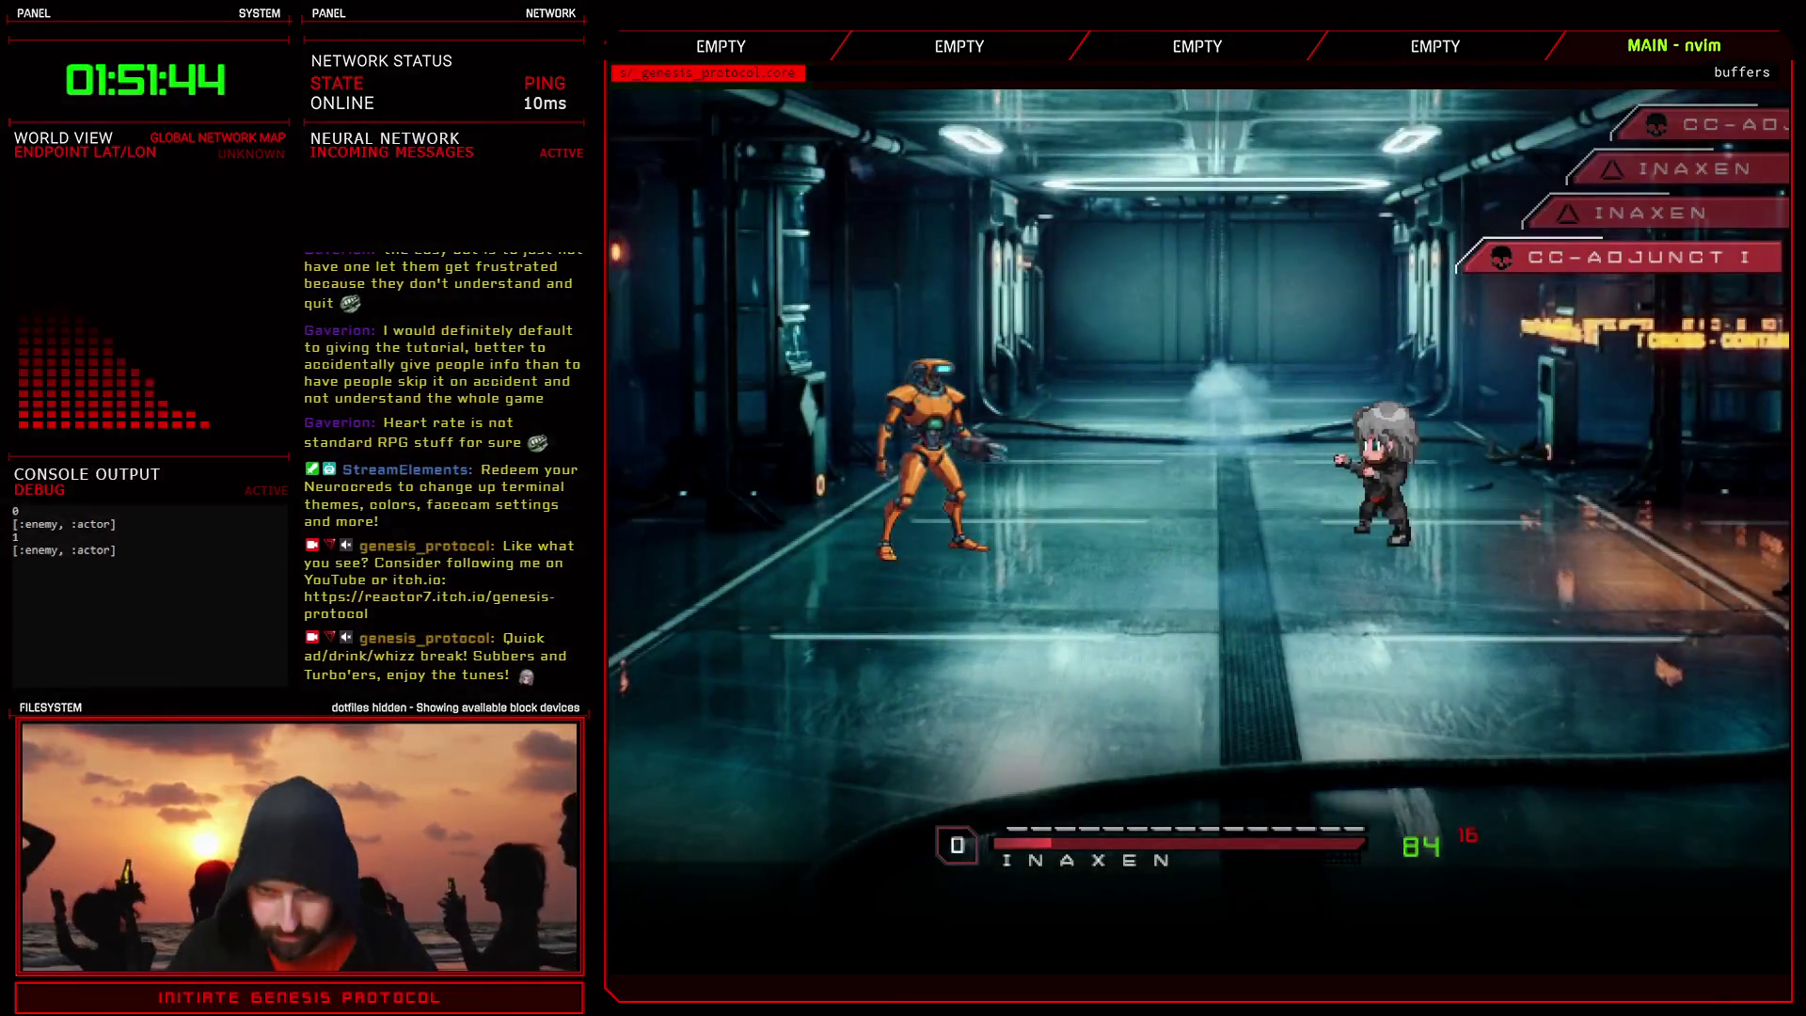
pyautogui.press('Return')
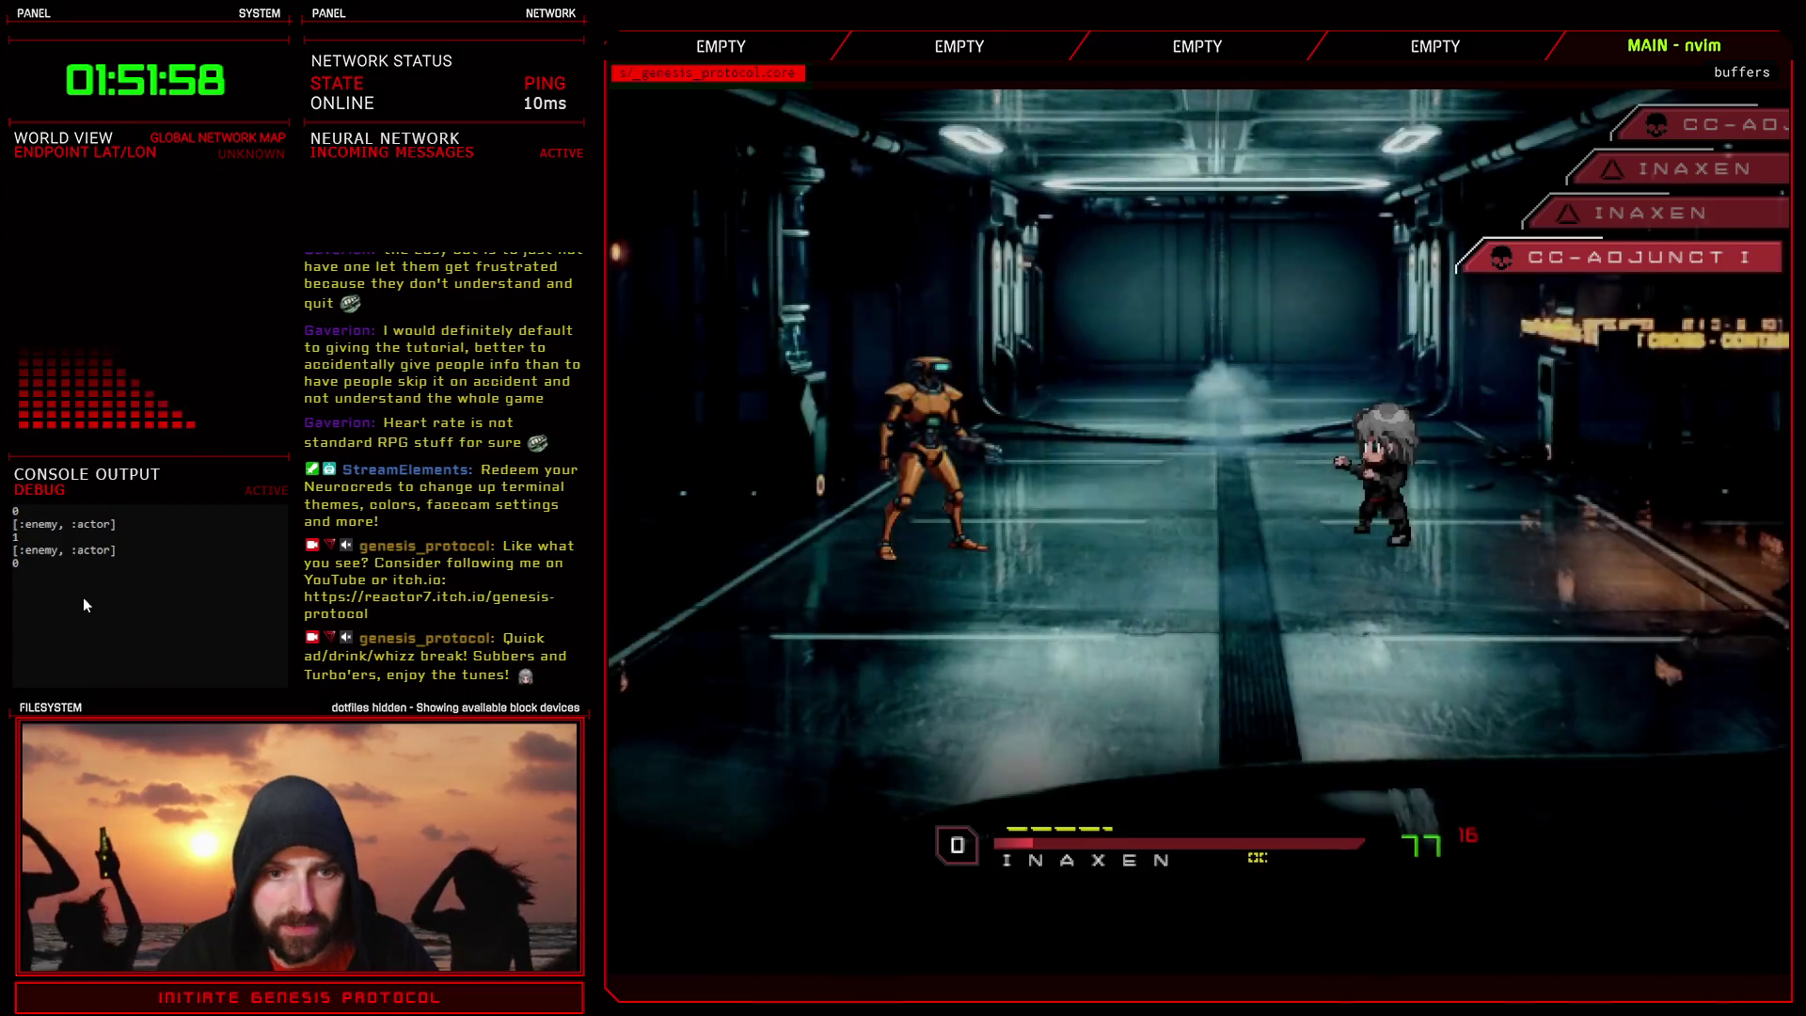
pyautogui.press('Return')
pyautogui.press('Return')
pyautogui.press('Return')
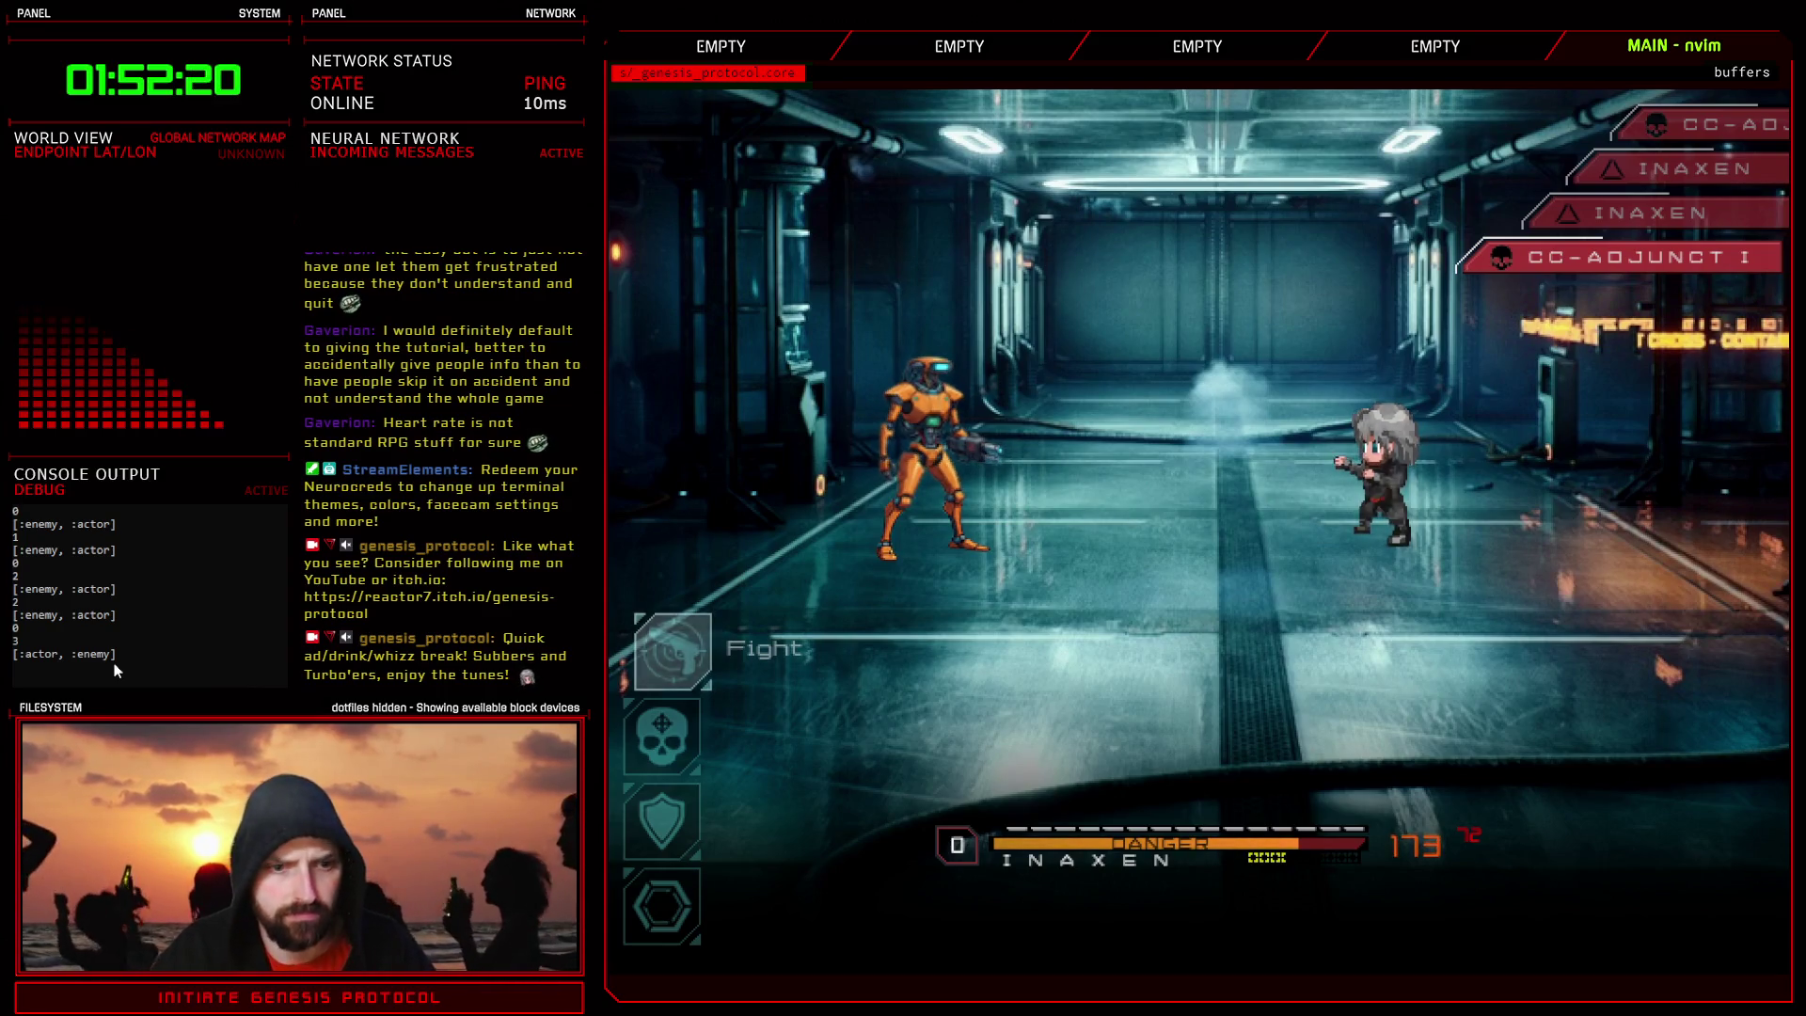
# - Cycle the battle command between Item and Defend, then quit the playtest with Alt+F4
pyautogui.press('Down')
pyautogui.press('Down')
pyautogui.press('Down')
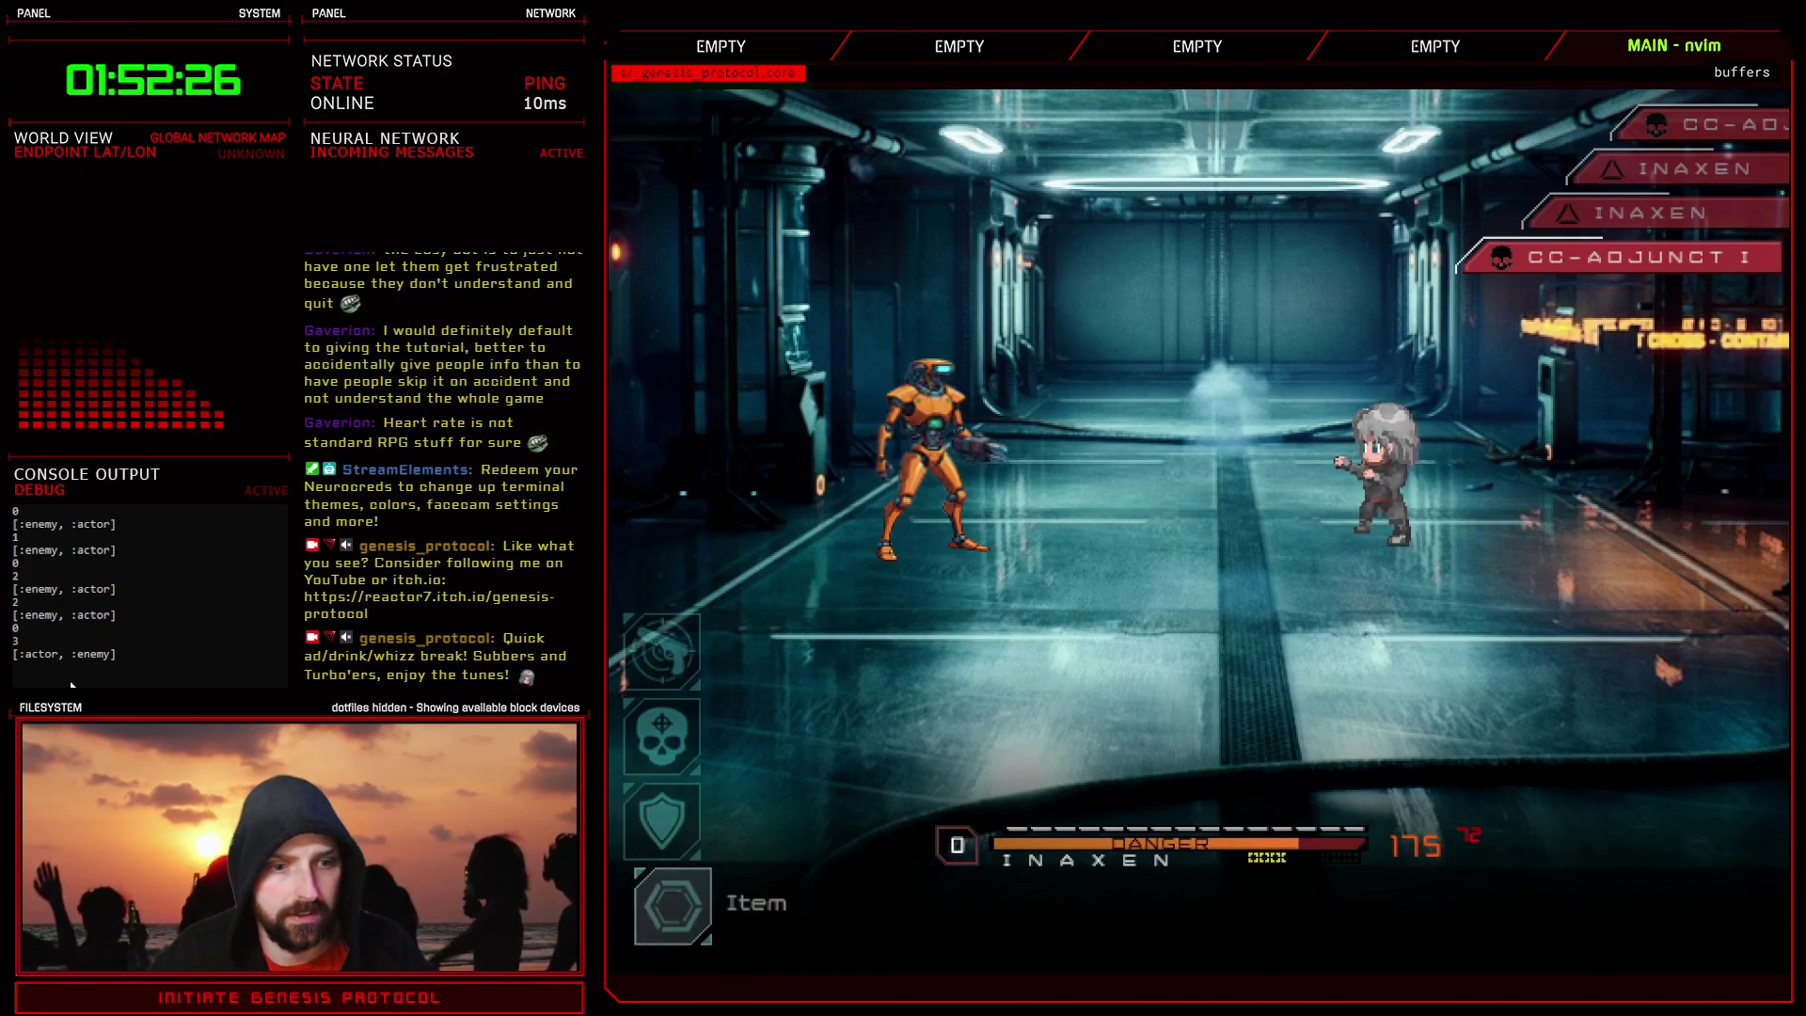
pyautogui.press('Up')
pyautogui.press('Up')
pyautogui.press('Up')
pyautogui.press('Down')
pyautogui.press('Down')
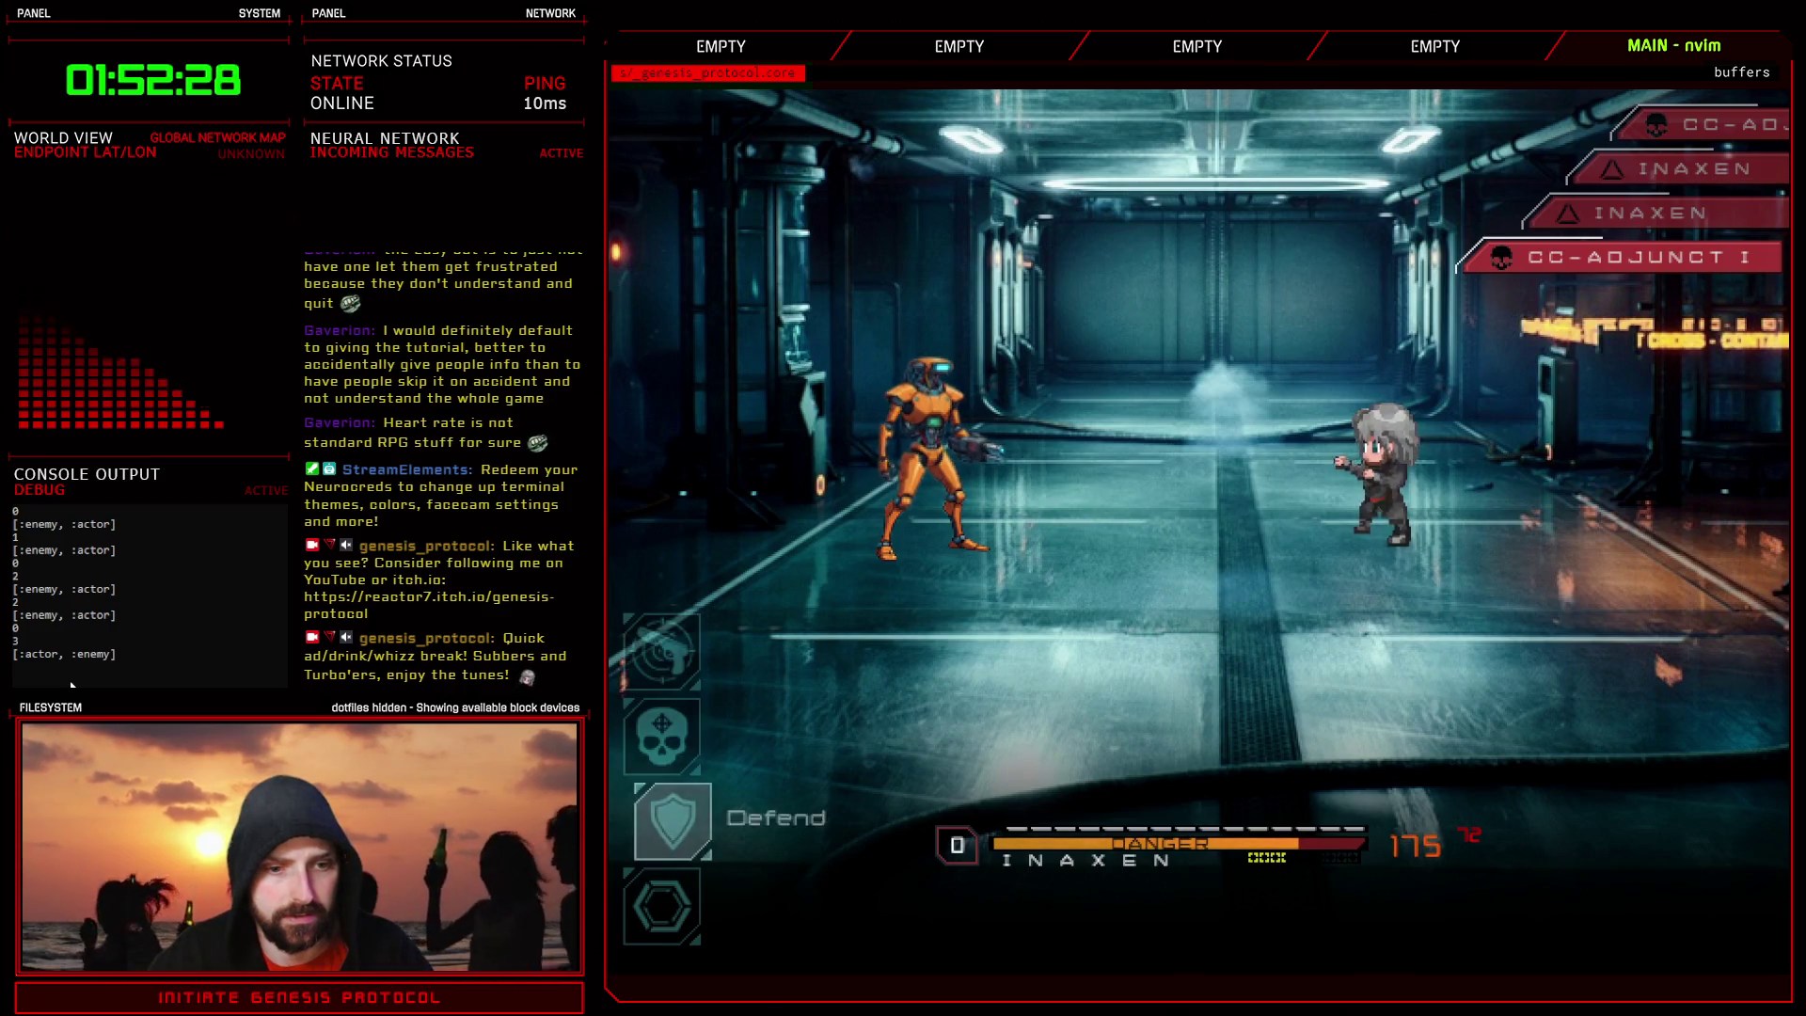
pyautogui.press('Down')
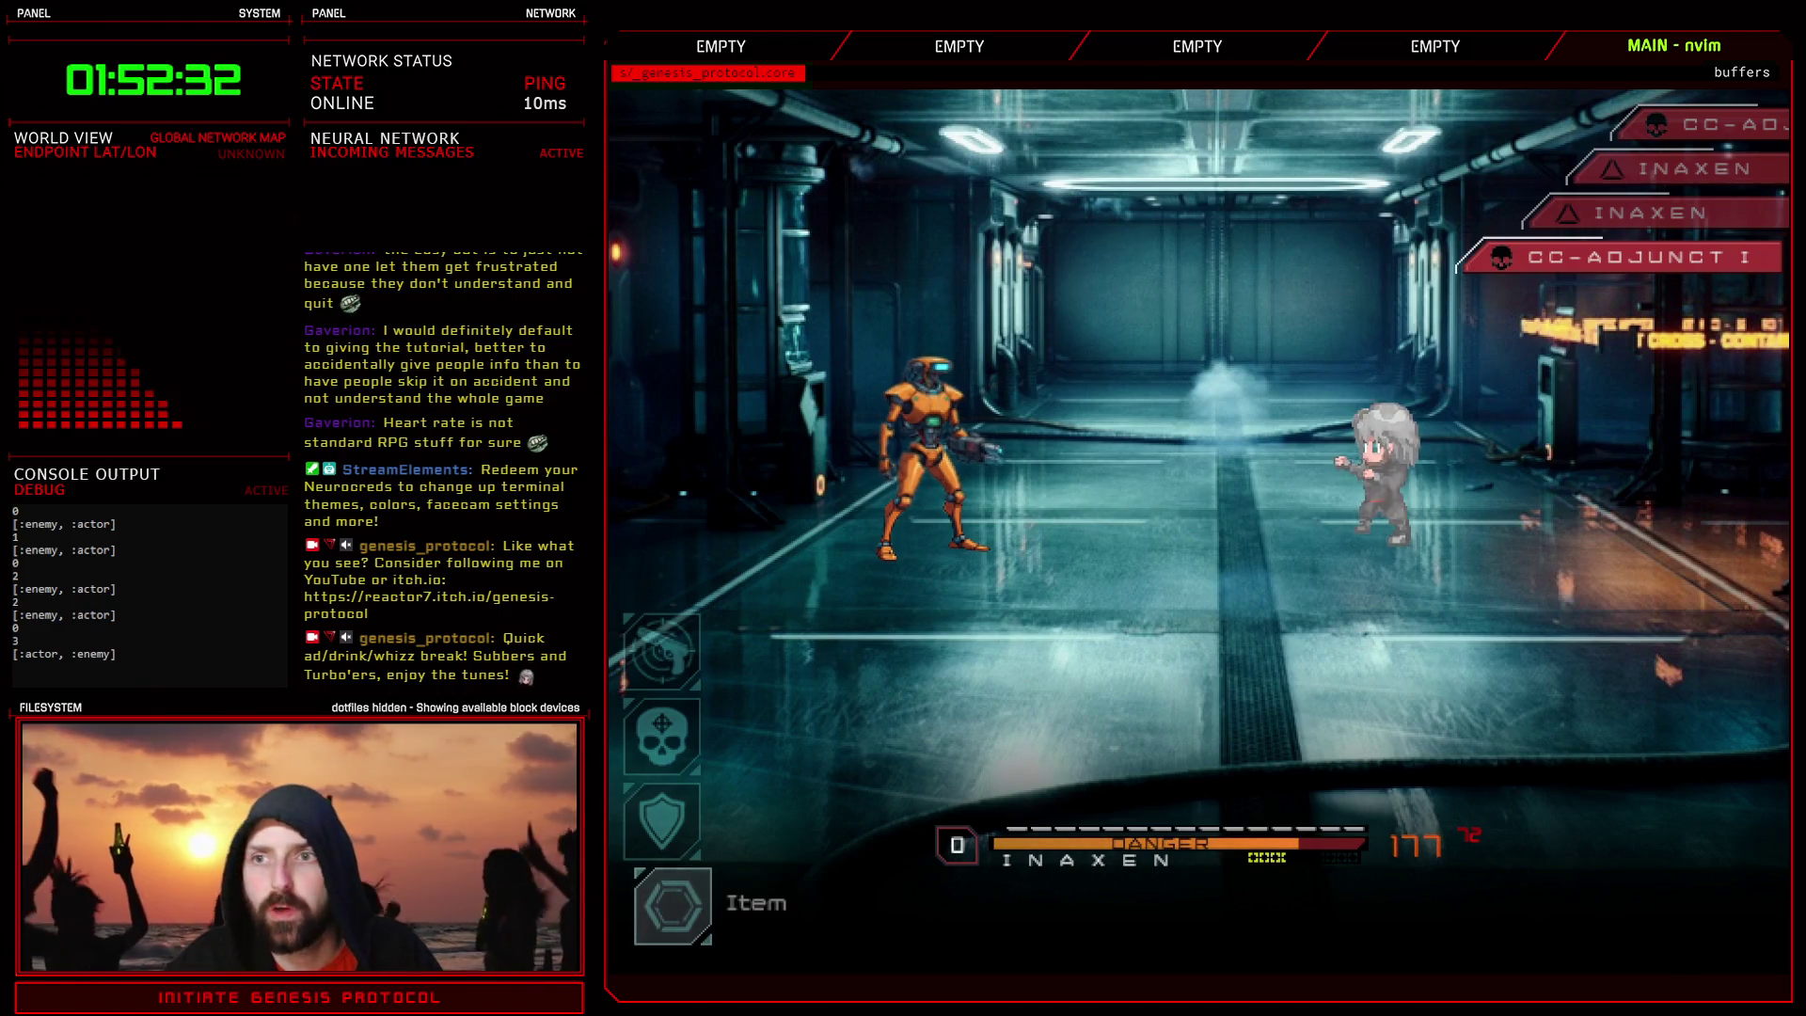
pyautogui.hotkey('alt', 'F4')
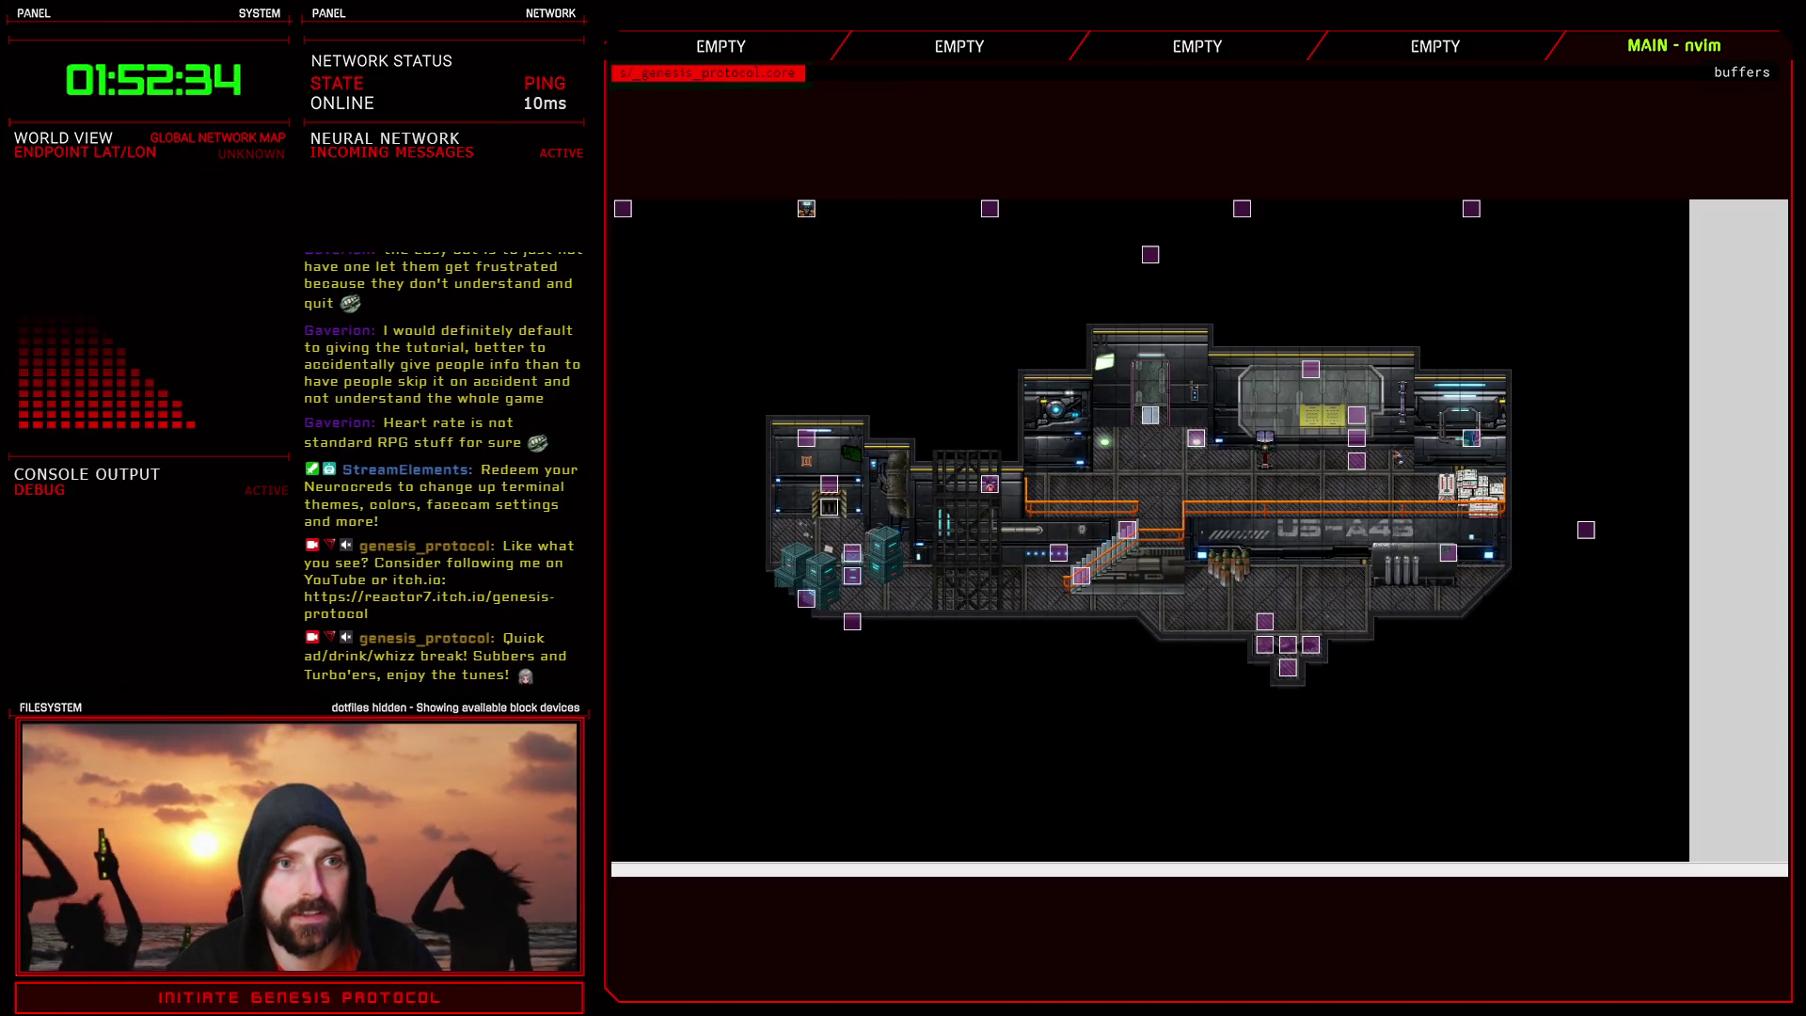
pyautogui.press('F11')
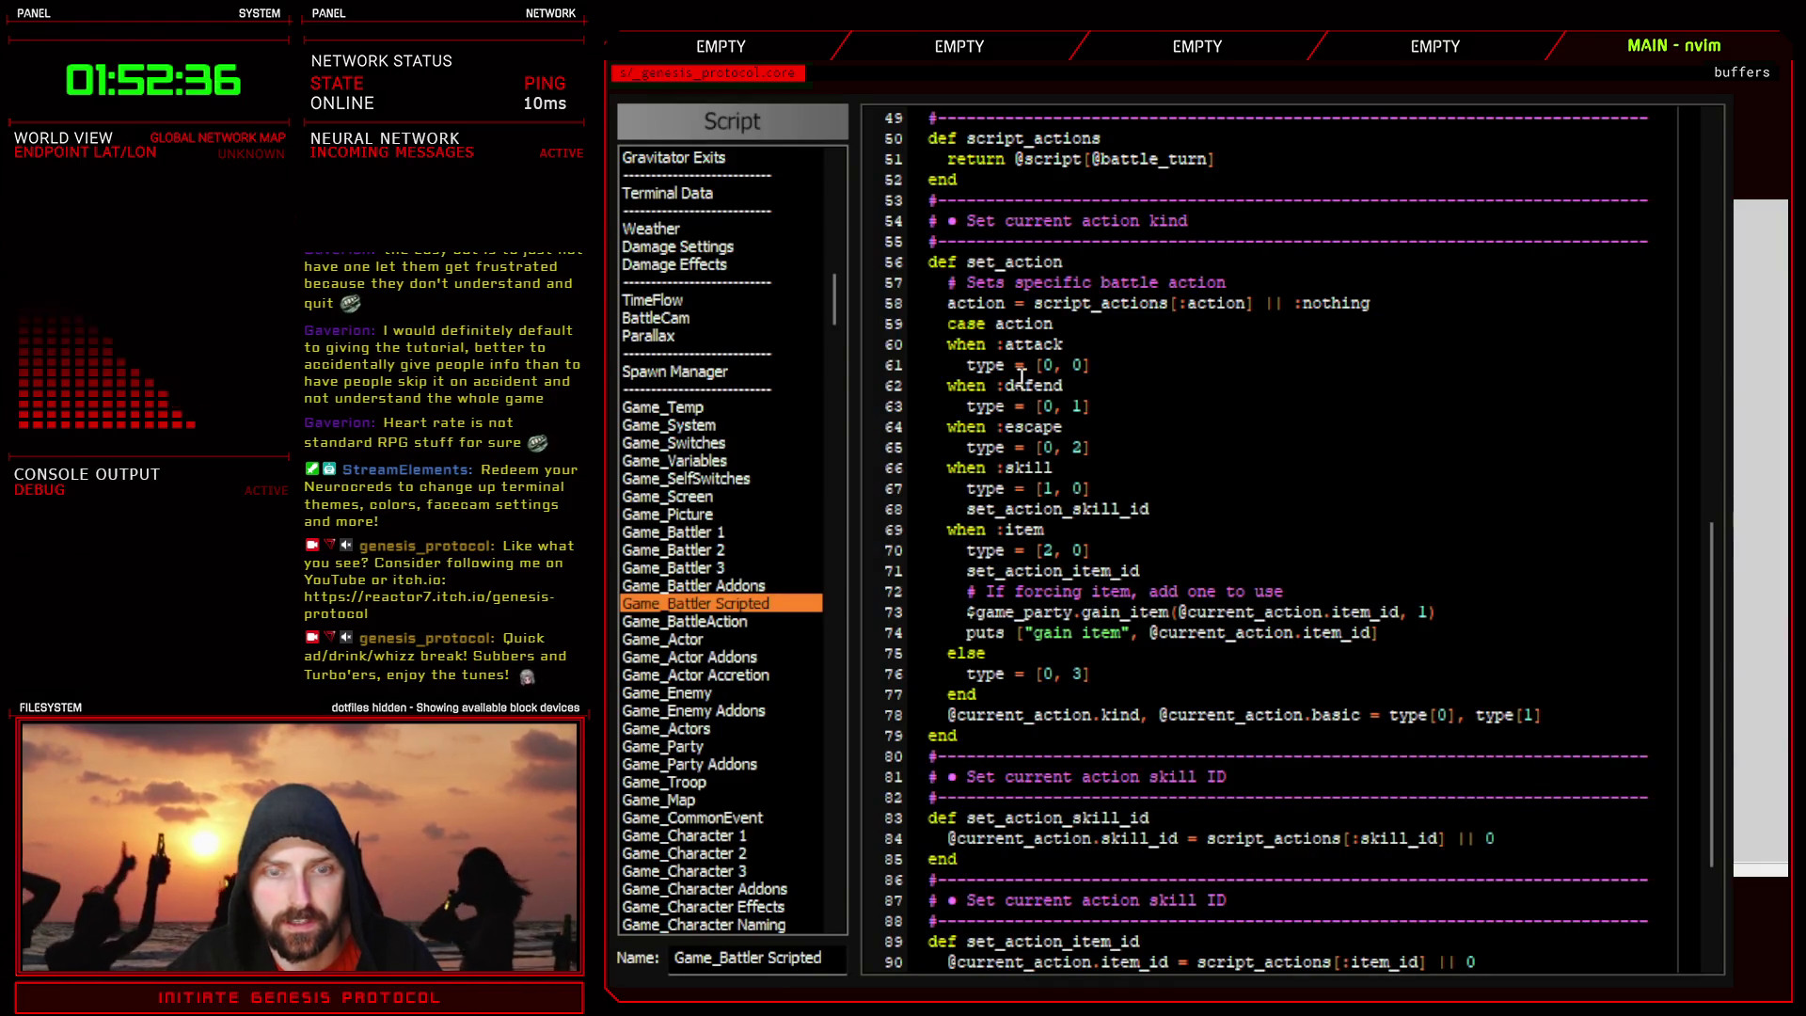
pyautogui.moveTo(1017, 263); pyautogui.dragTo(1061, 547)
pyautogui.click(1174, 557)
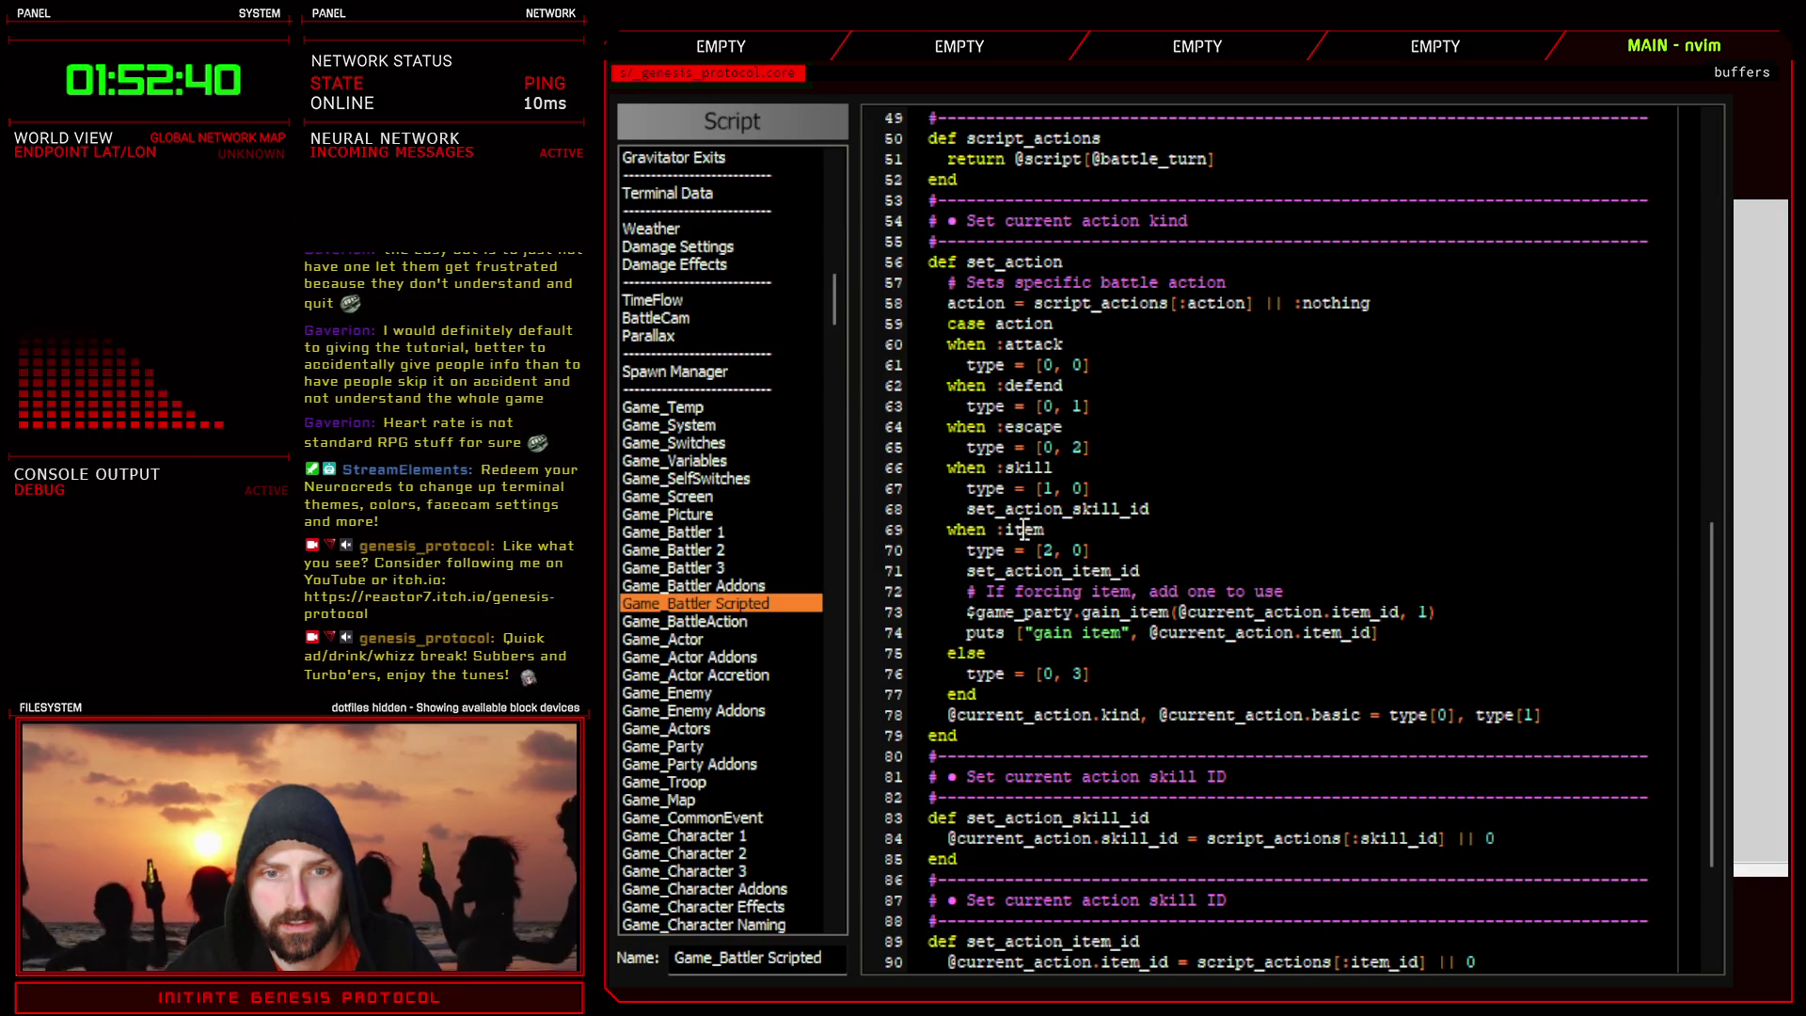
pyautogui.moveTo(986, 536); pyautogui.dragTo(1188, 564)
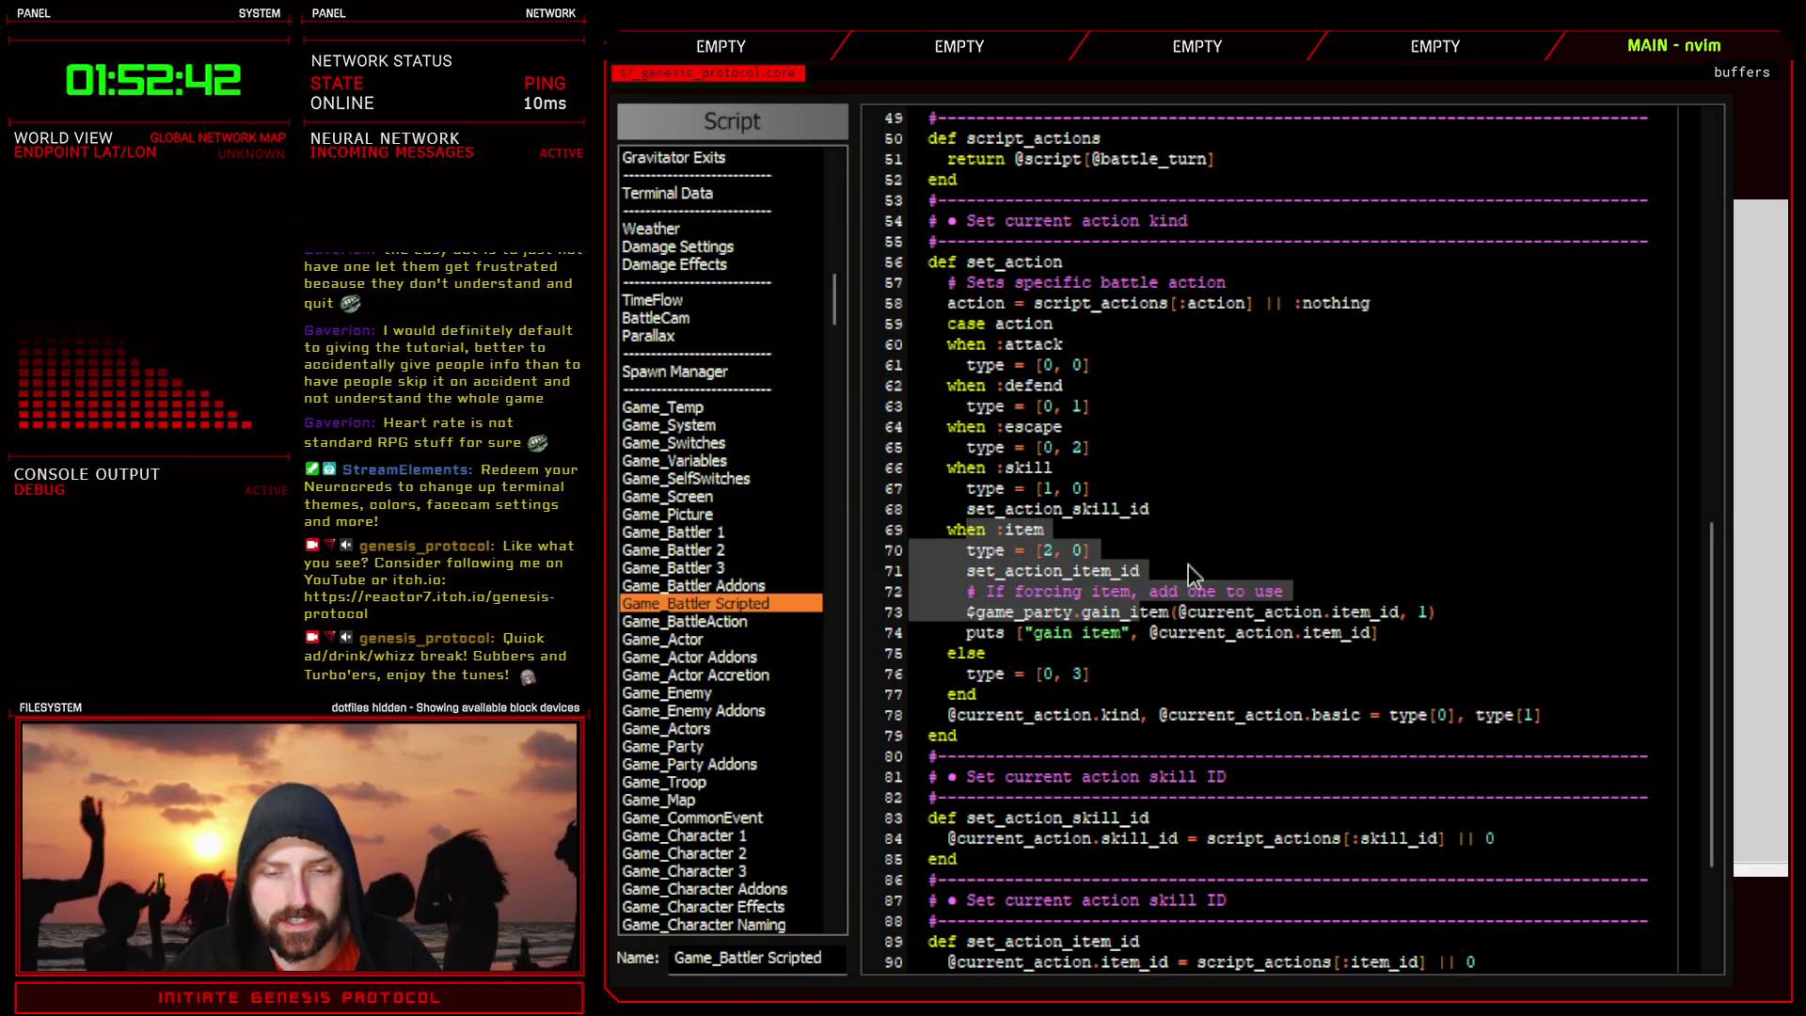
pyautogui.click(1213, 564)
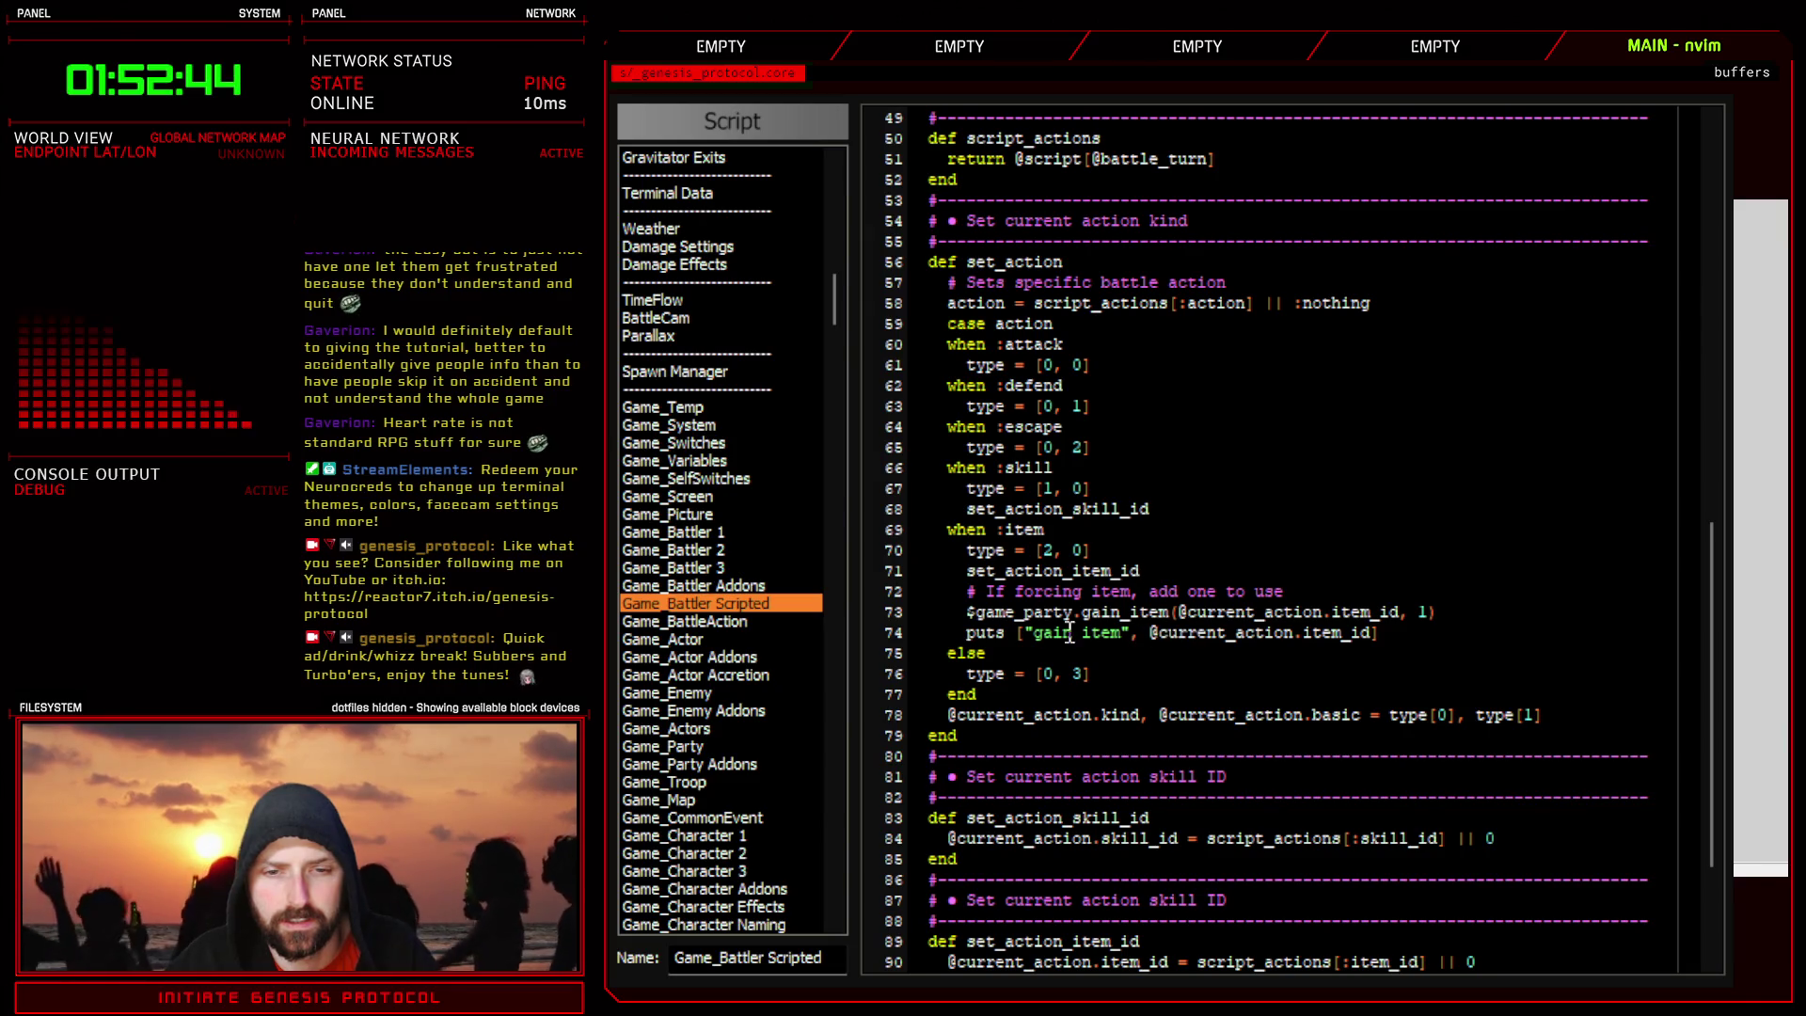
pyautogui.moveTo(996, 632); pyautogui.dragTo(1322, 632)
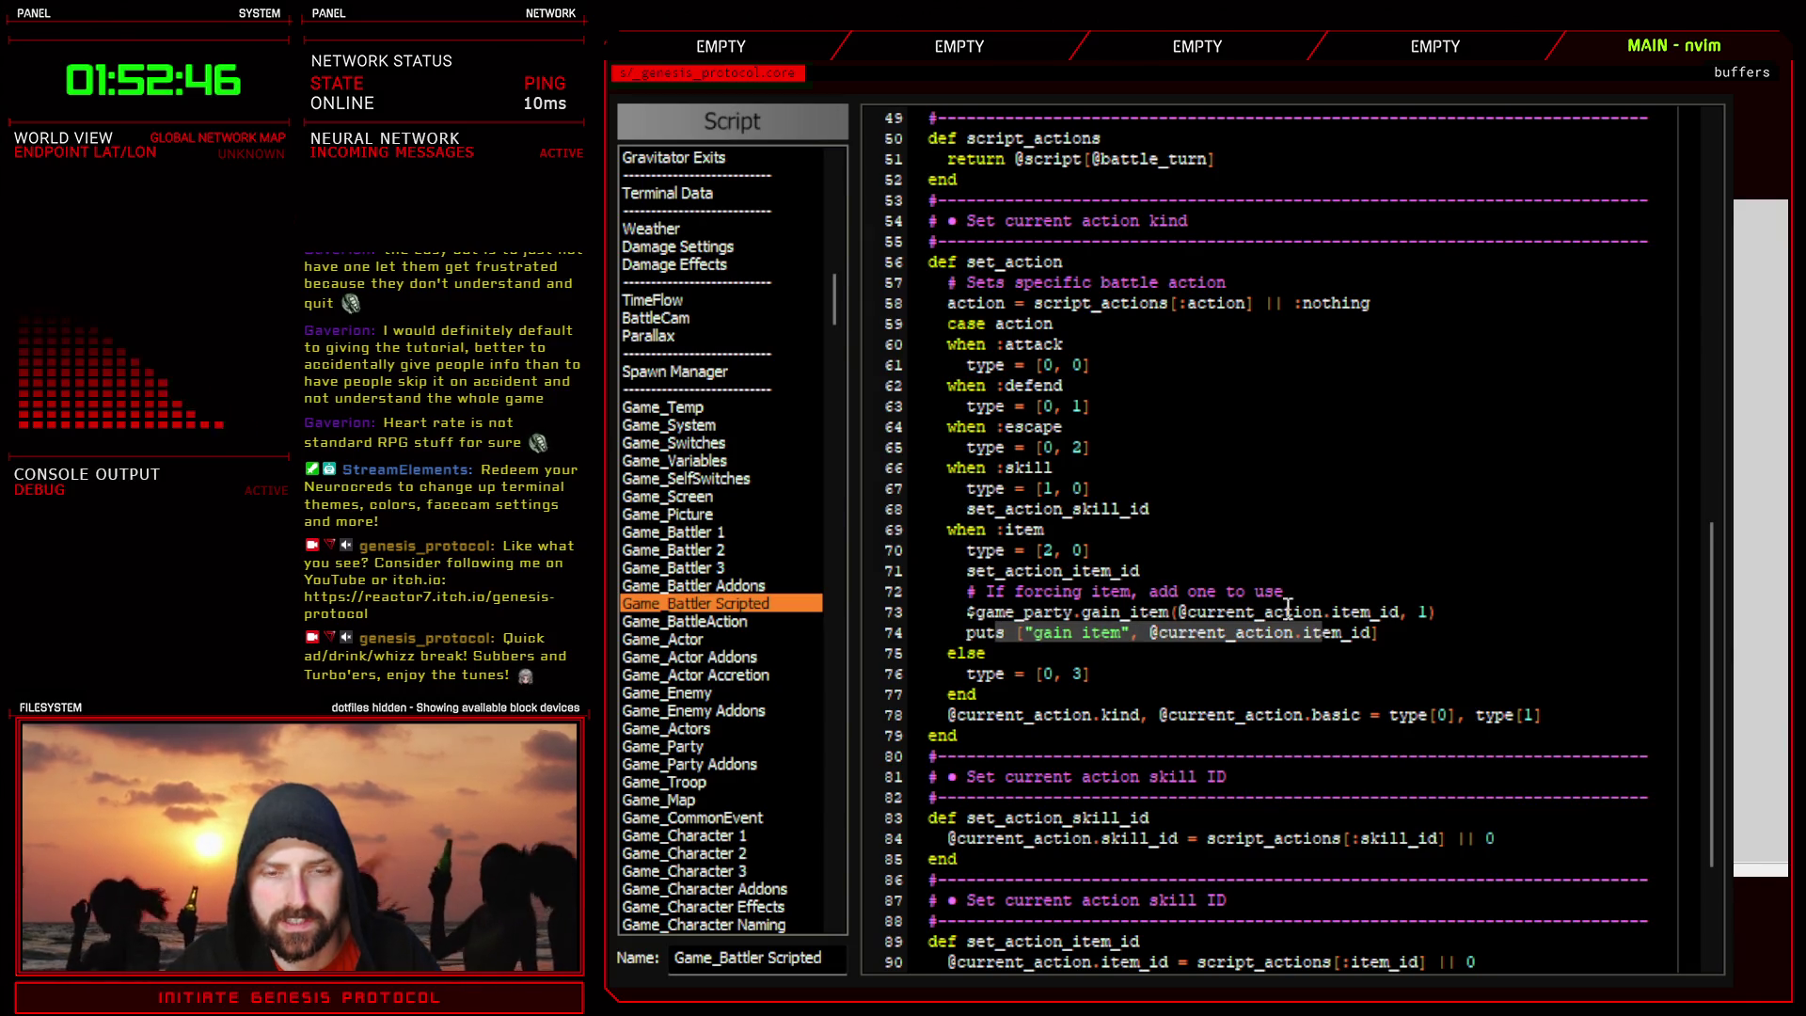
pyautogui.click(1002, 530)
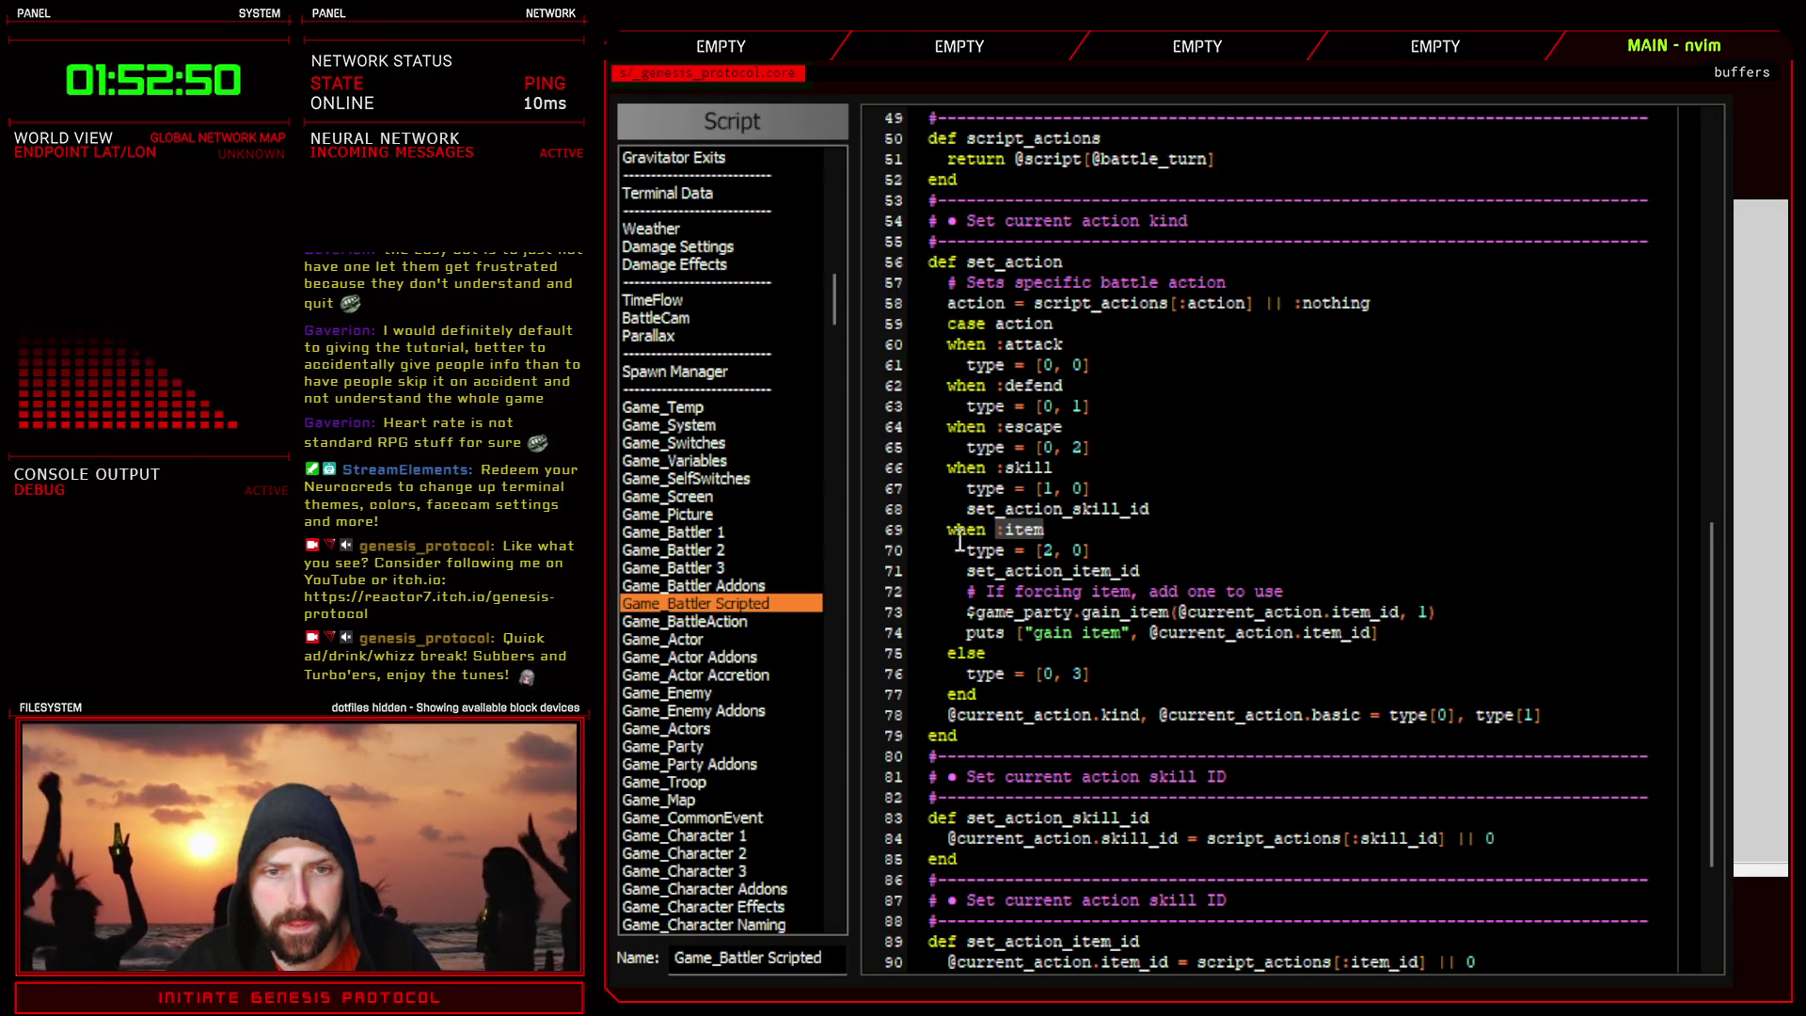
pyautogui.press('Escape')
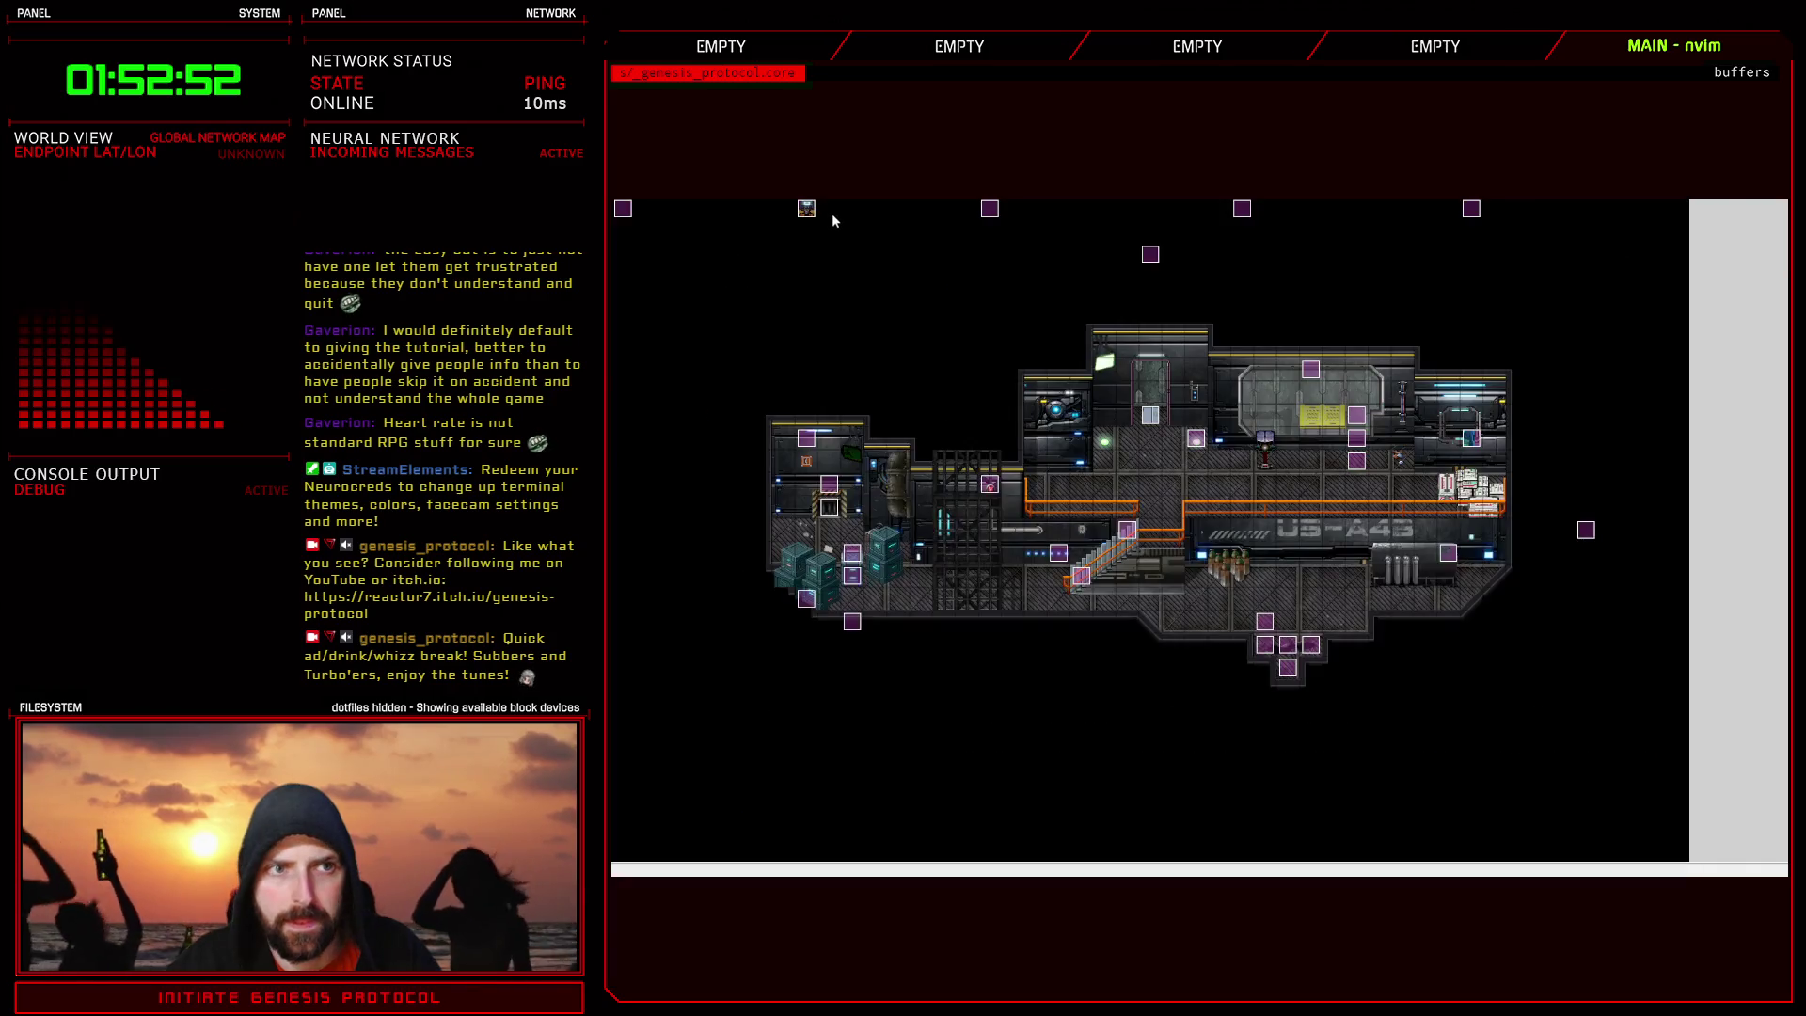
pyautogui.press('F9')
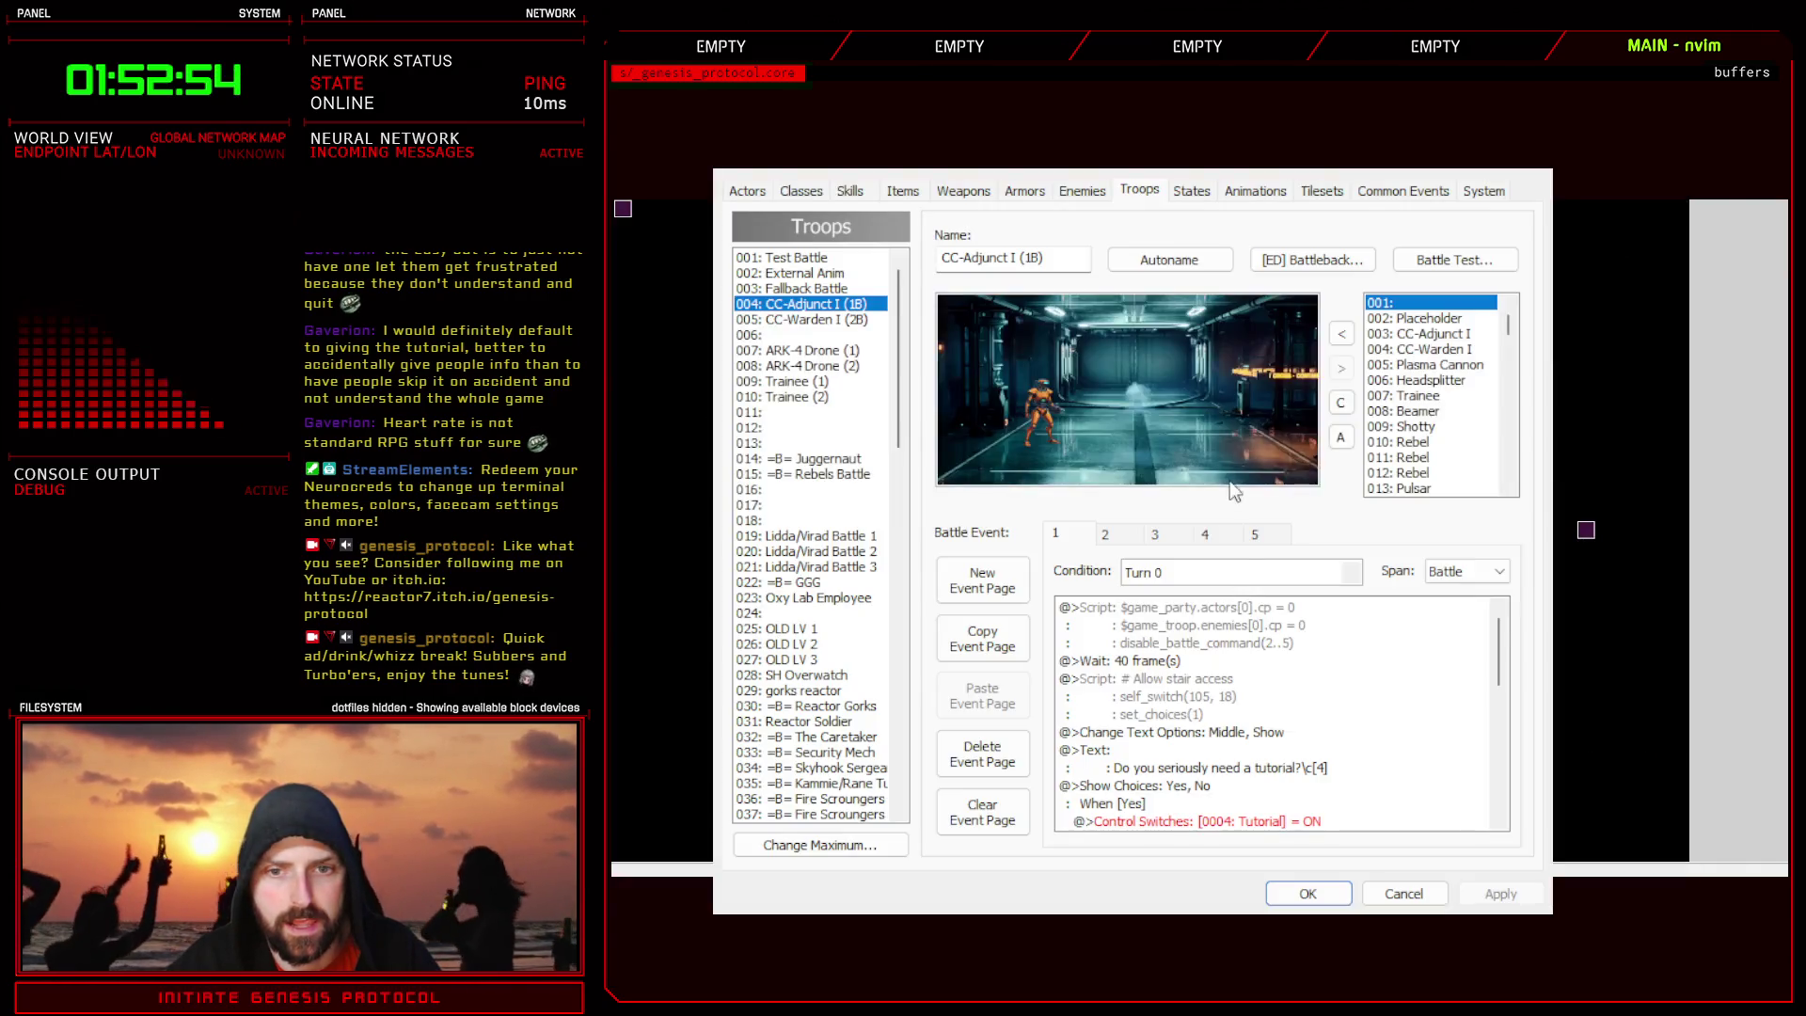
pyautogui.click(1182, 534)
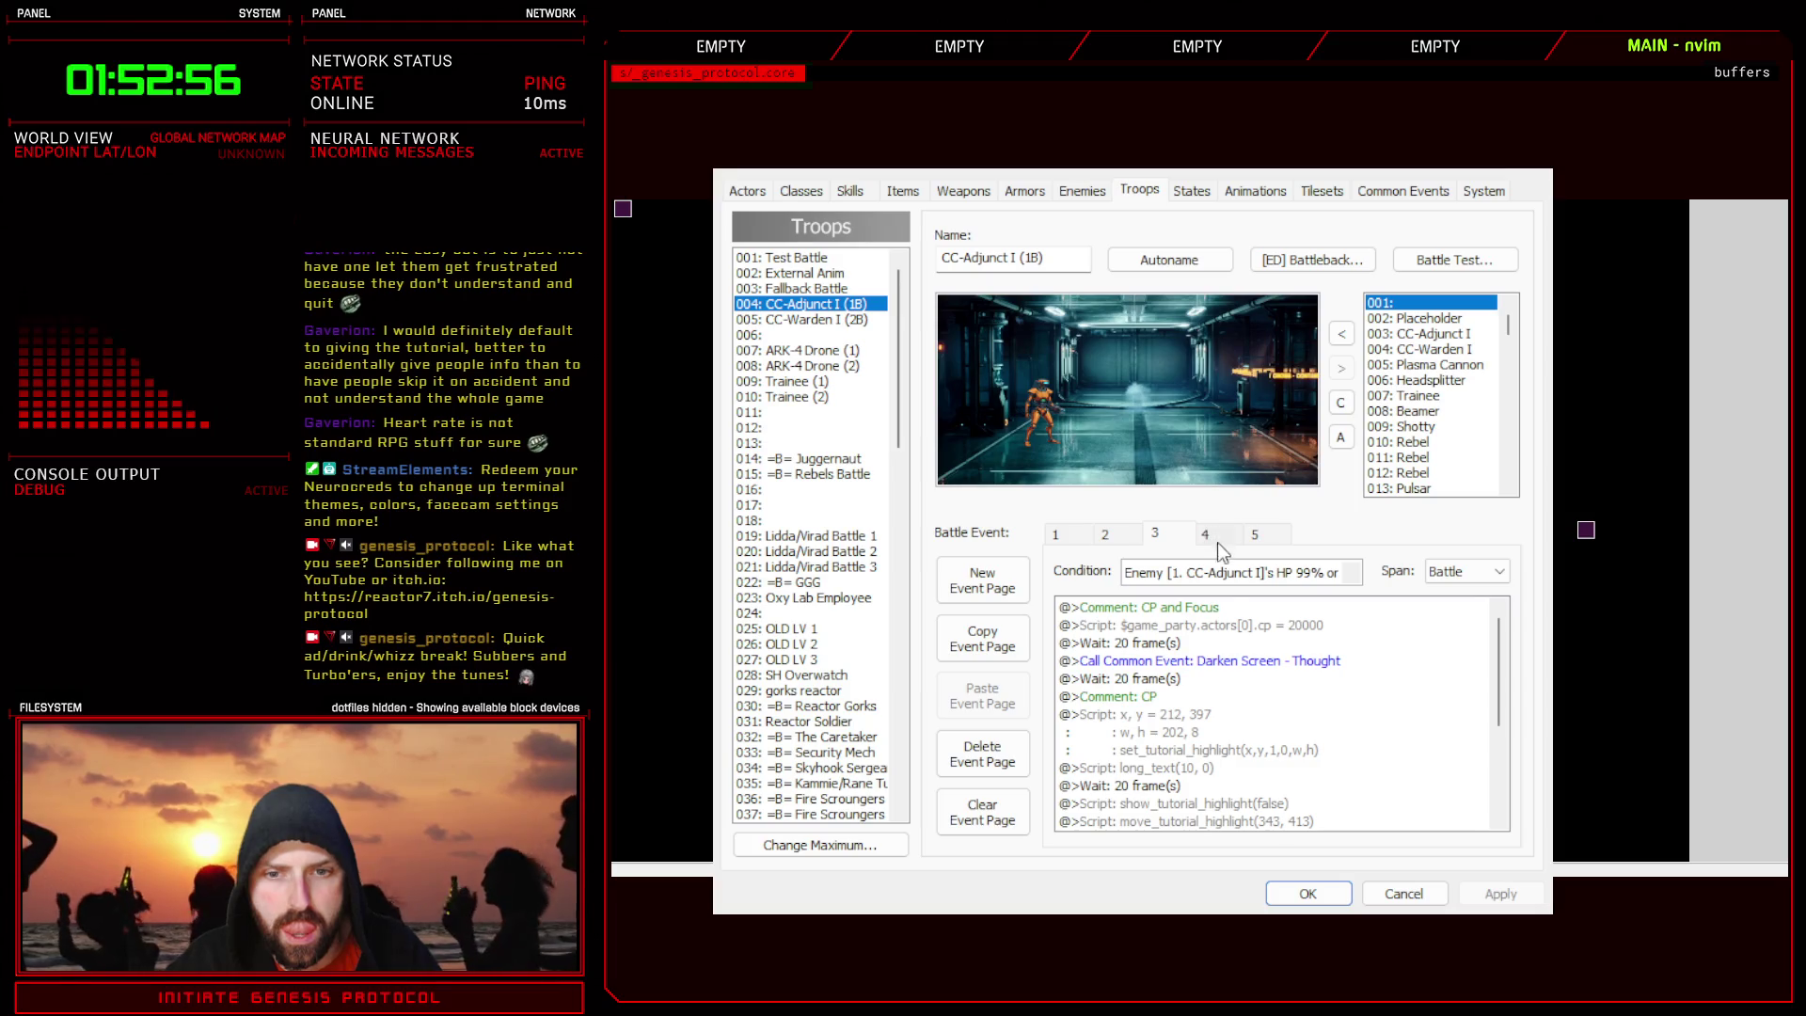
pyautogui.click(1069, 538)
pyautogui.scroll(-10, 1242, 758)
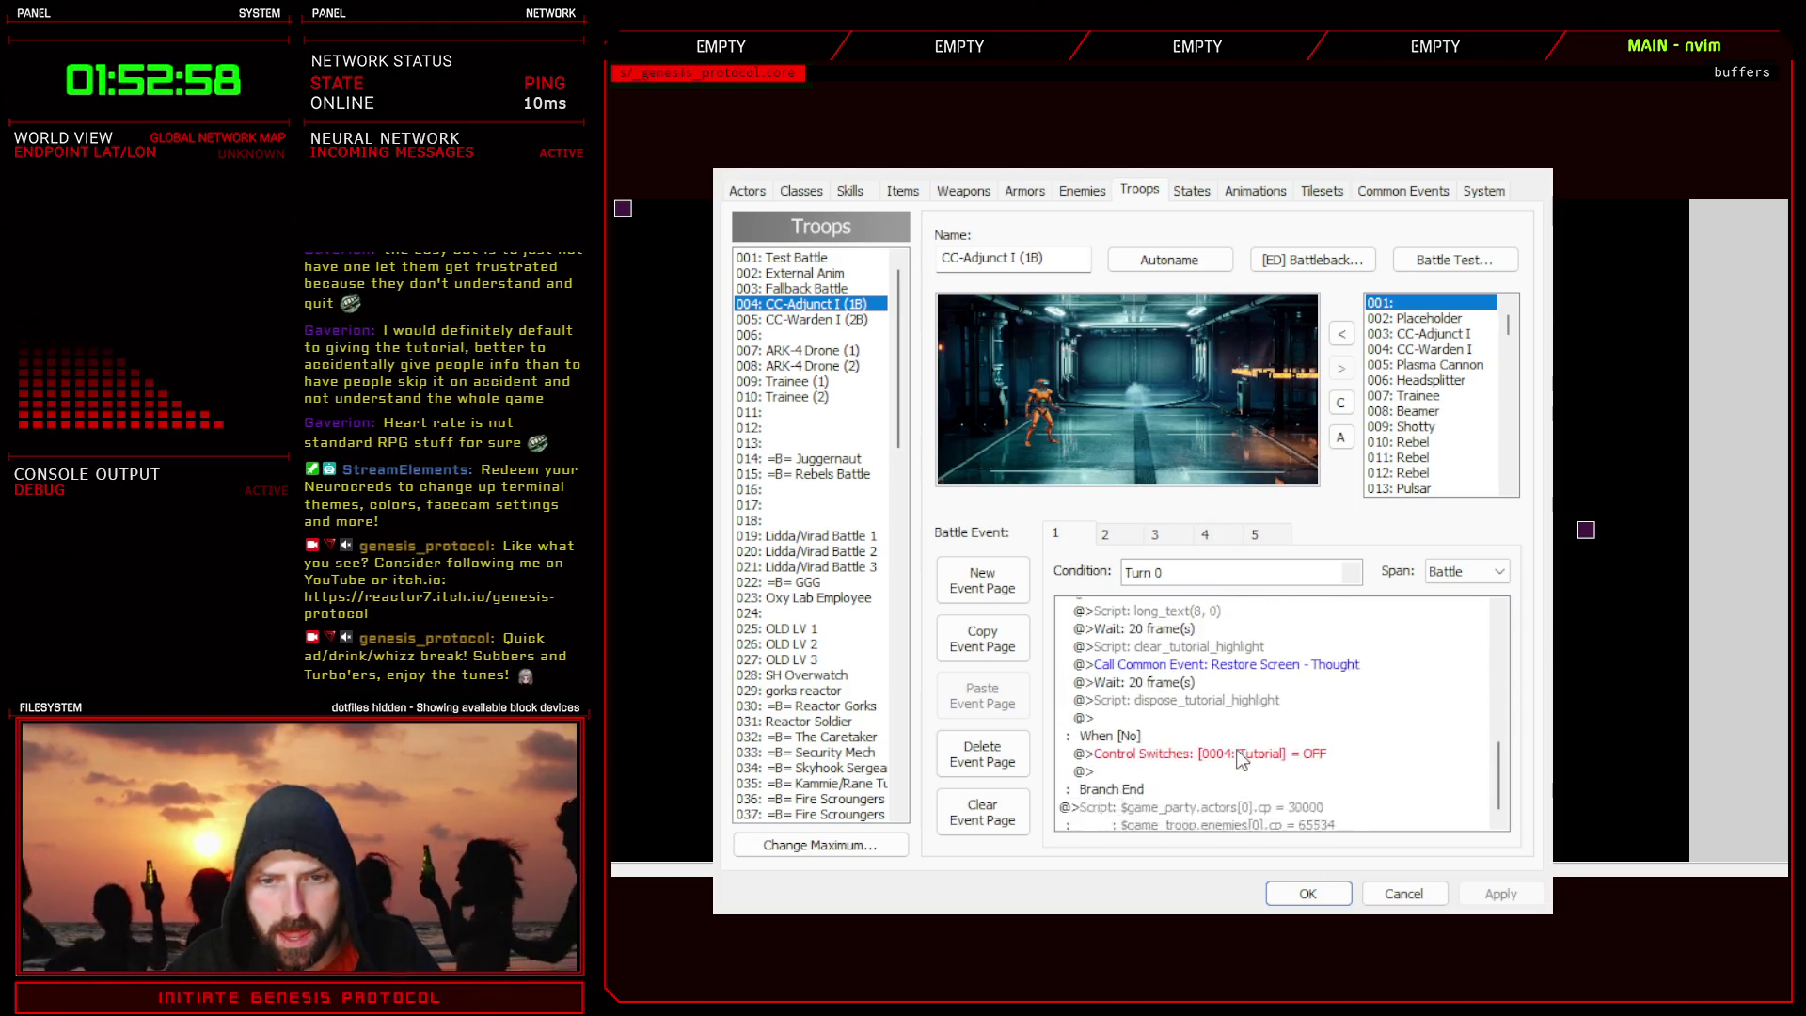
pyautogui.scroll(10, 1242, 758)
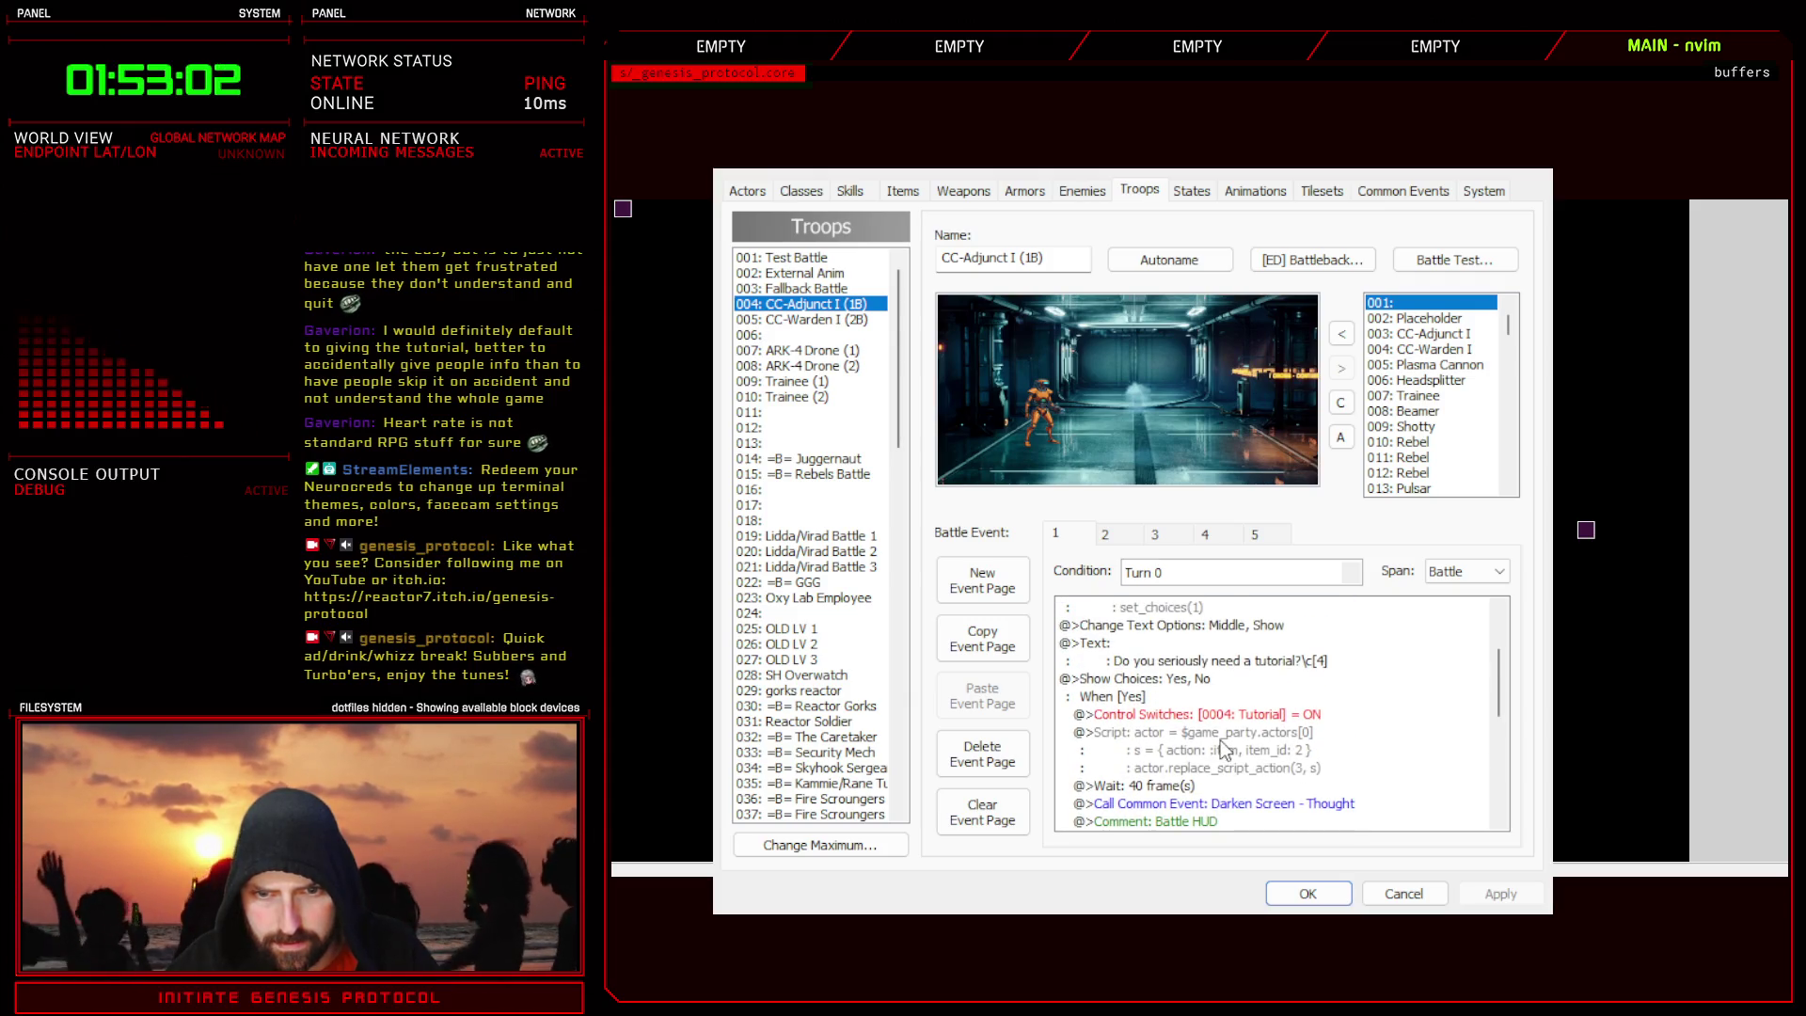
pyautogui.click(1223, 745)
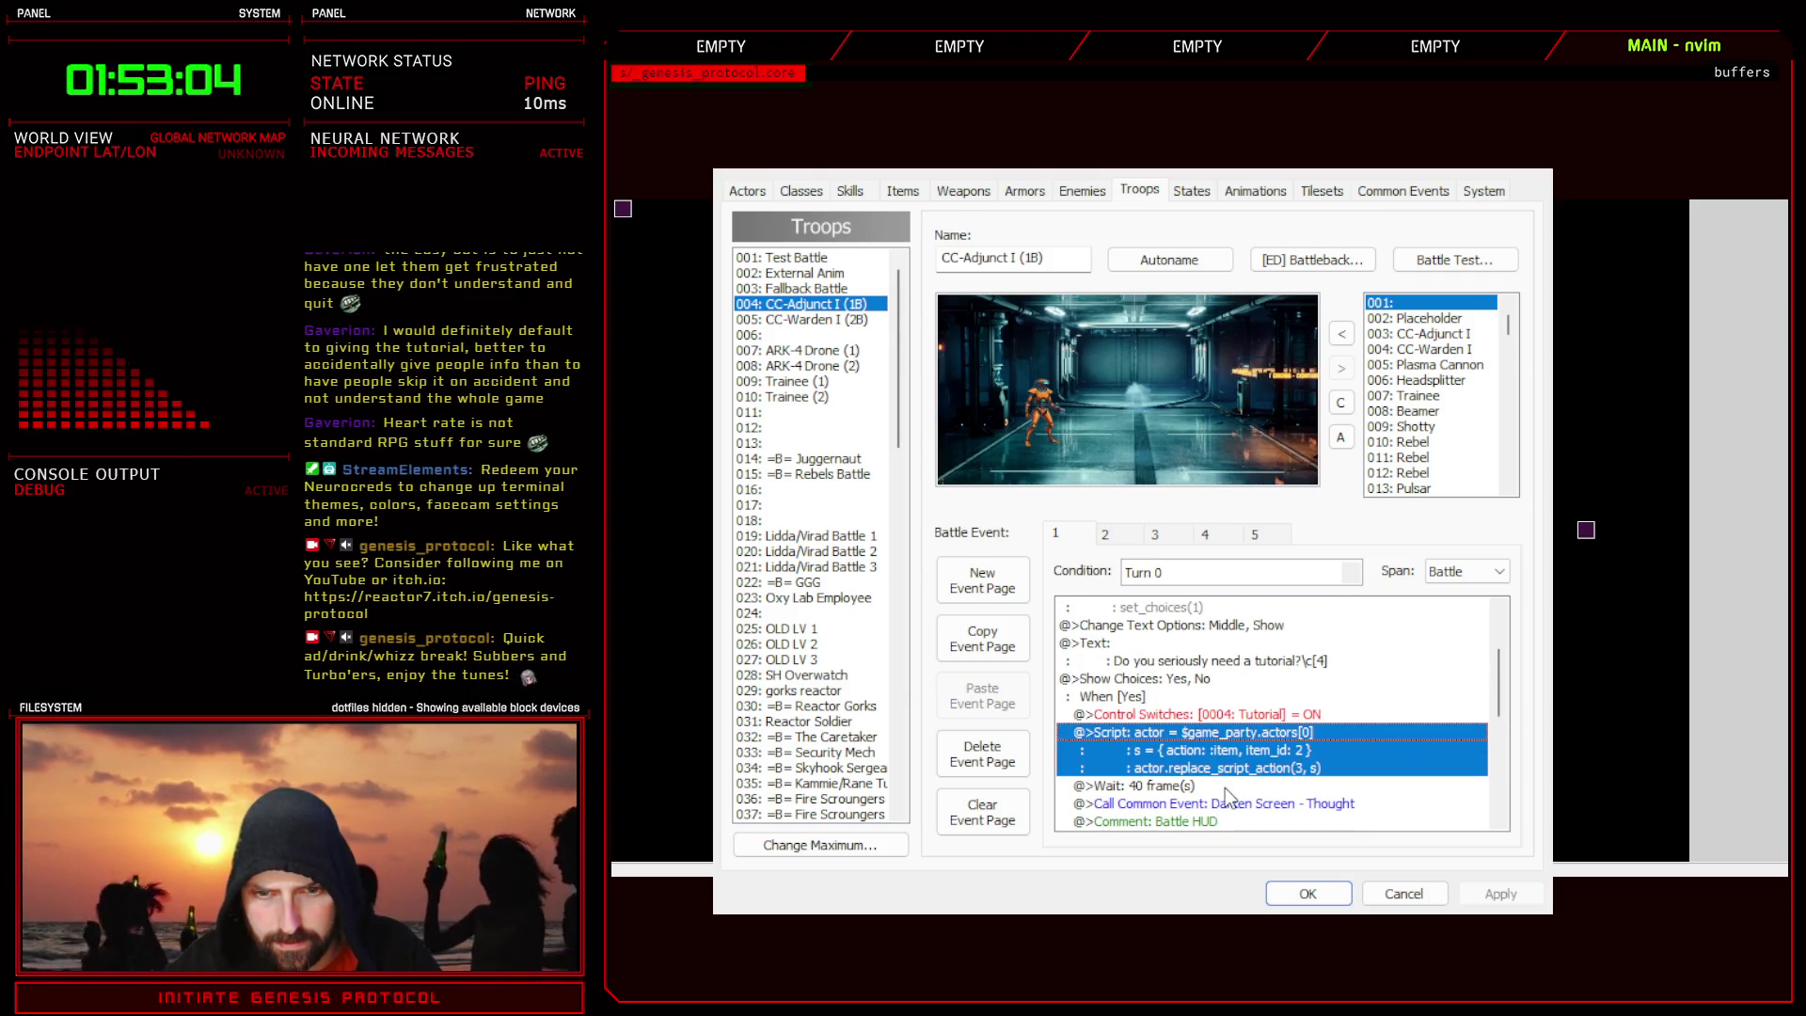
pyautogui.doubleClick(1303, 770)
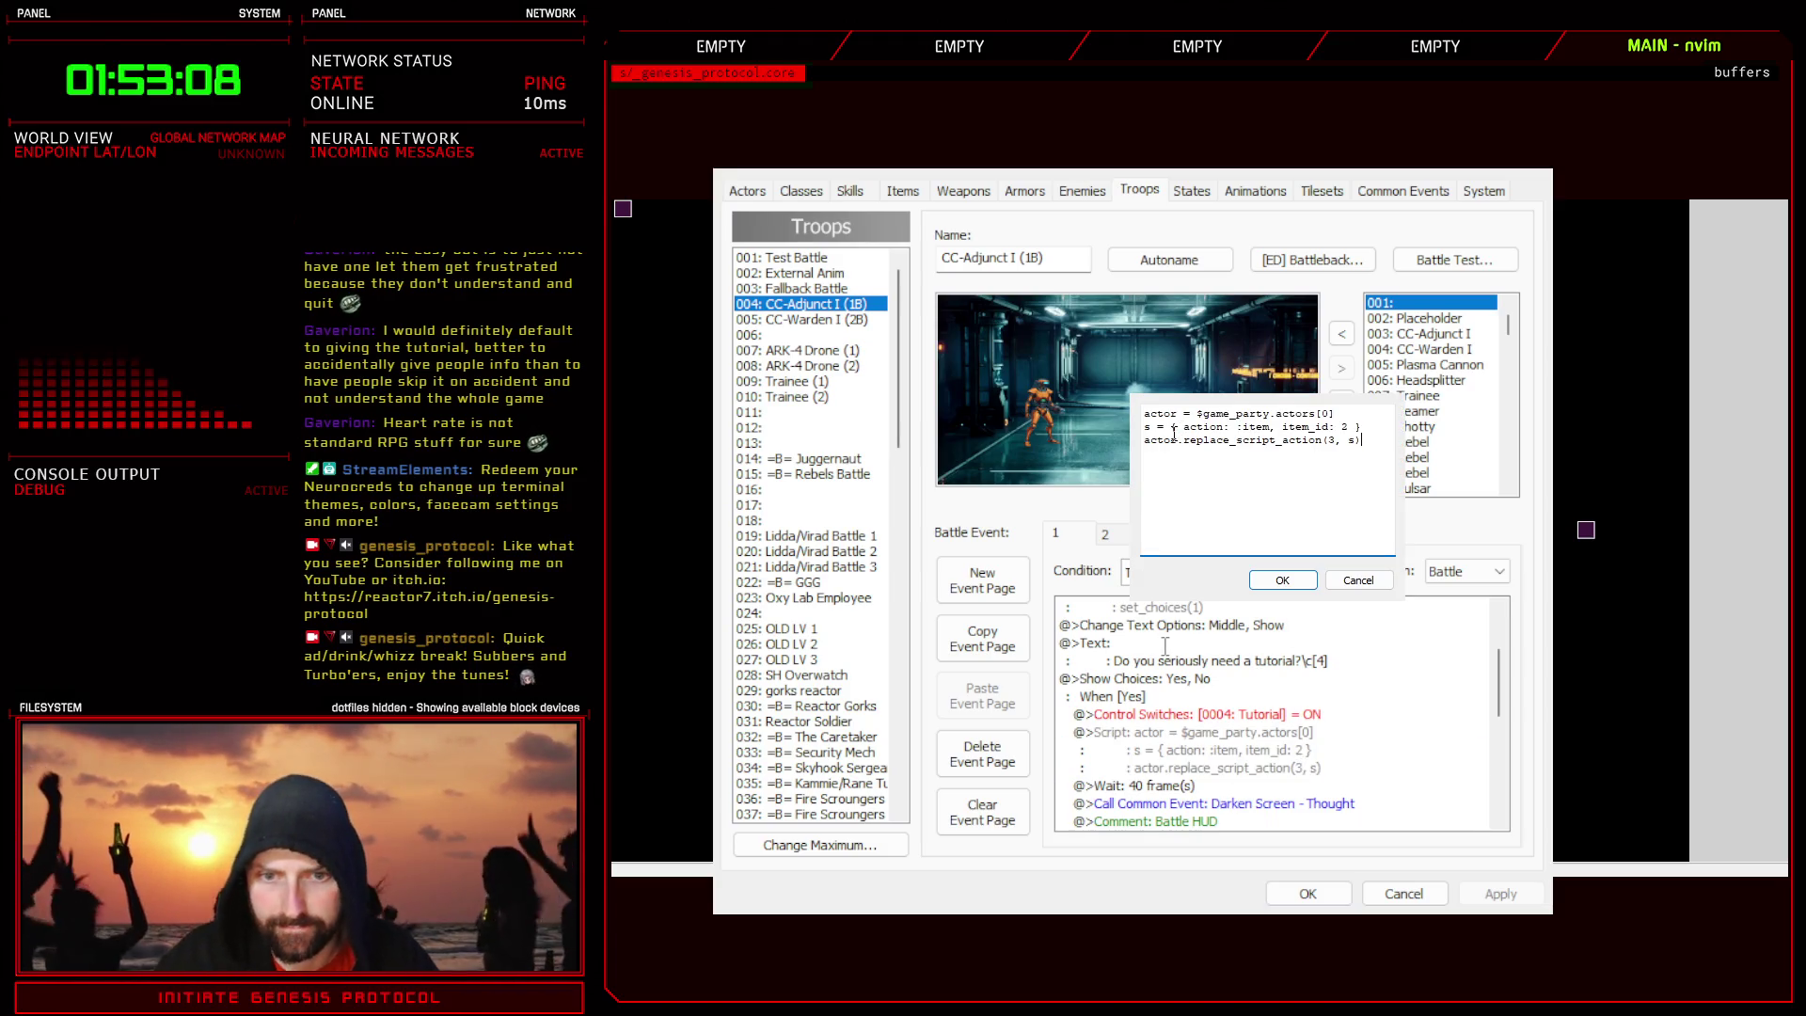
pyautogui.moveTo(1185, 441)
pyautogui.mouseDown()
pyautogui.moveTo(1354, 428)
pyautogui.moveTo(1181, 421)
pyautogui.mouseUp()
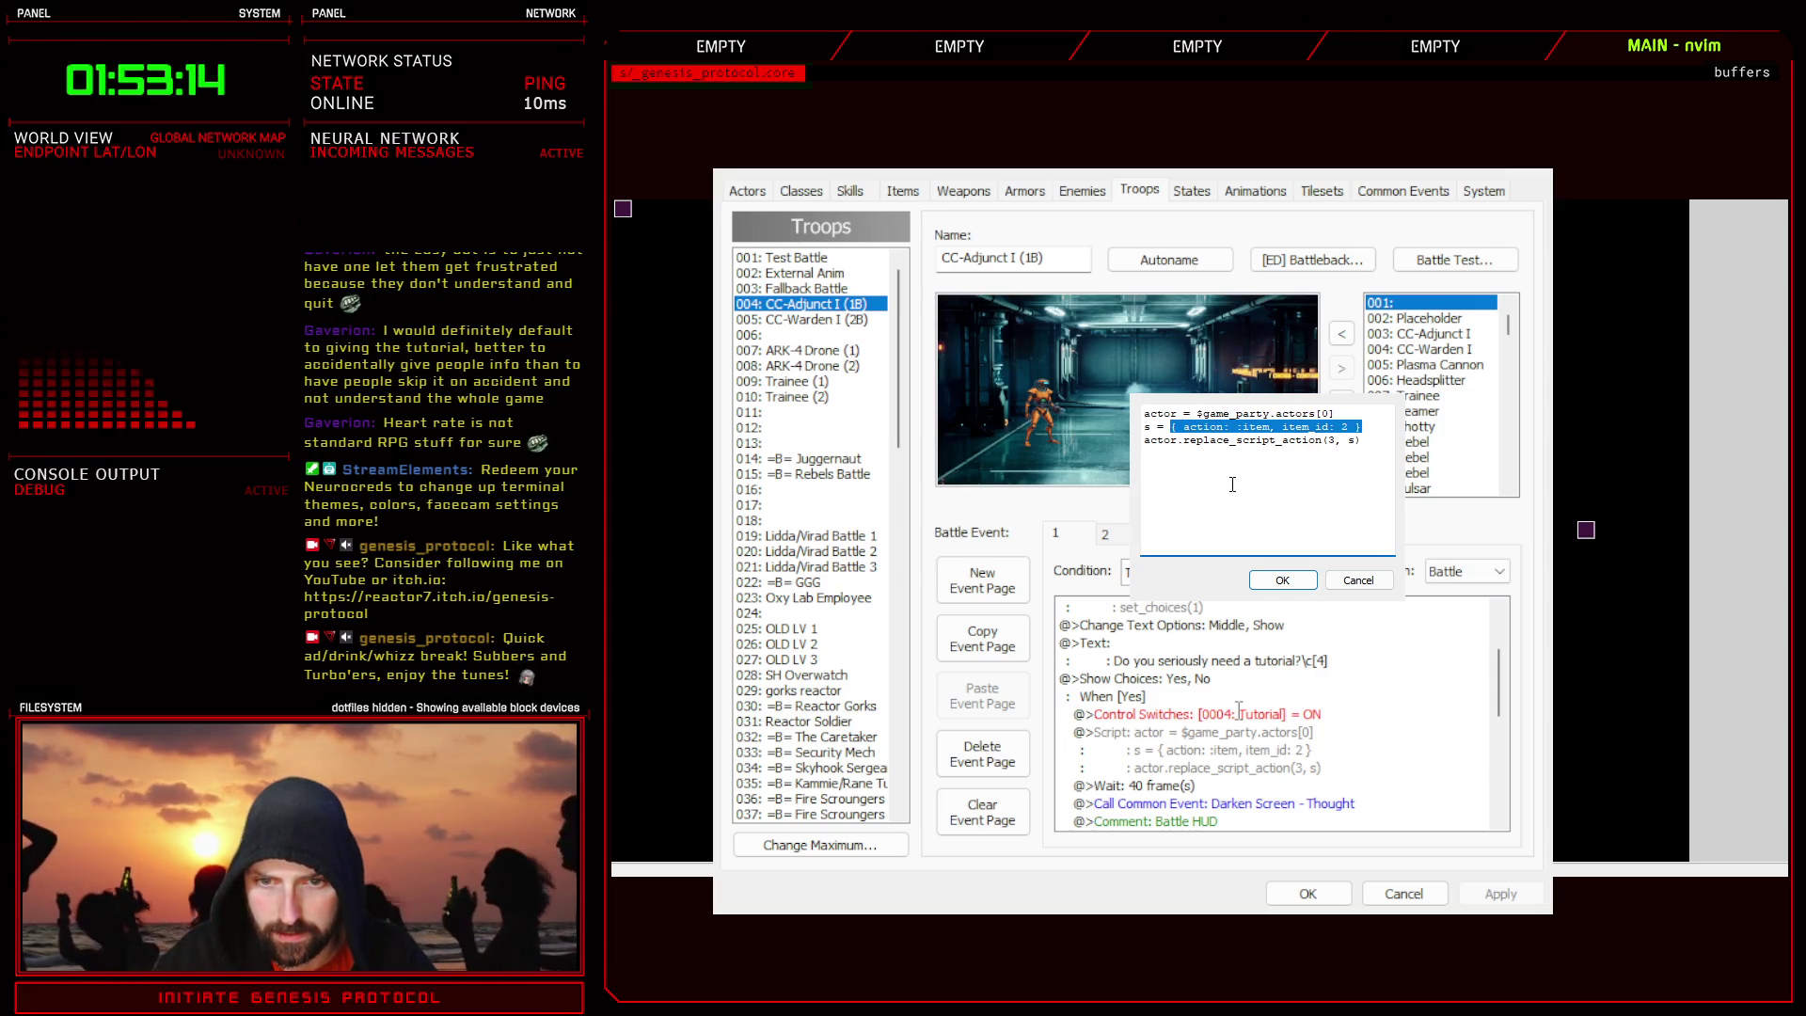
pyautogui.click(1355, 585)
pyautogui.click(1402, 893)
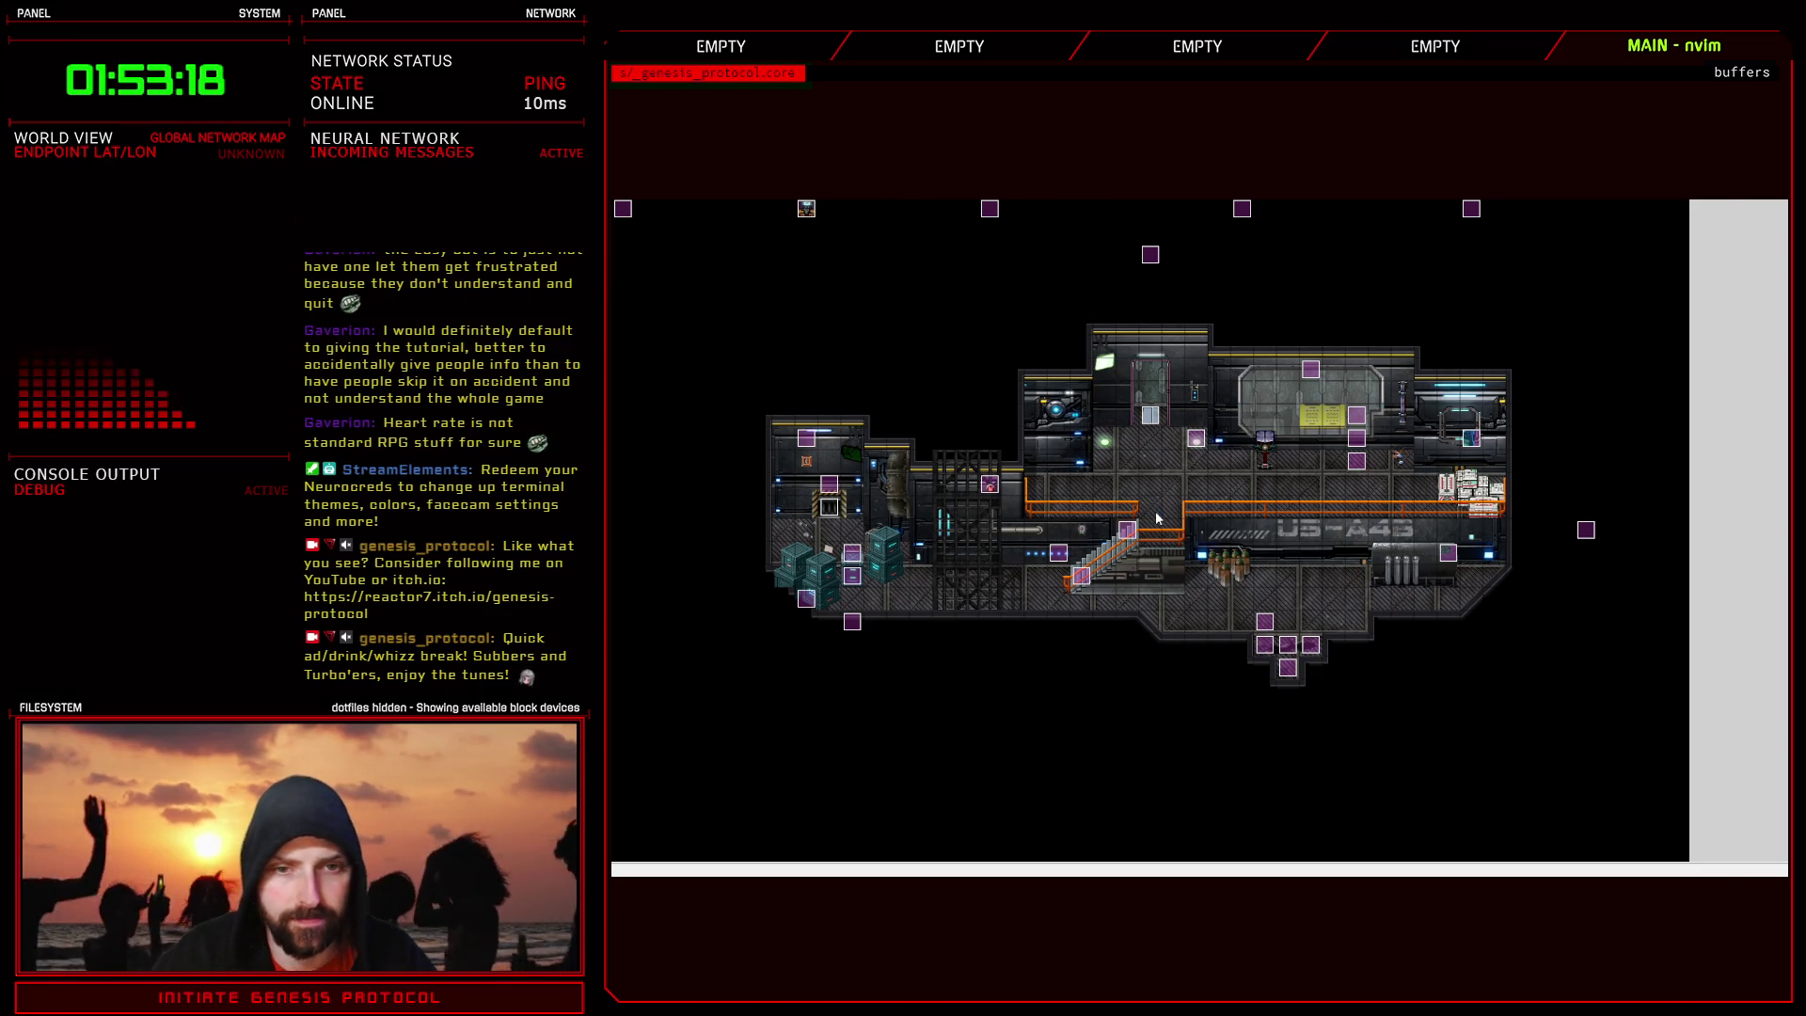
# - Reopen the Script Editor and examine the body of replace_script_action around lines 32–33
pyautogui.press('F11')
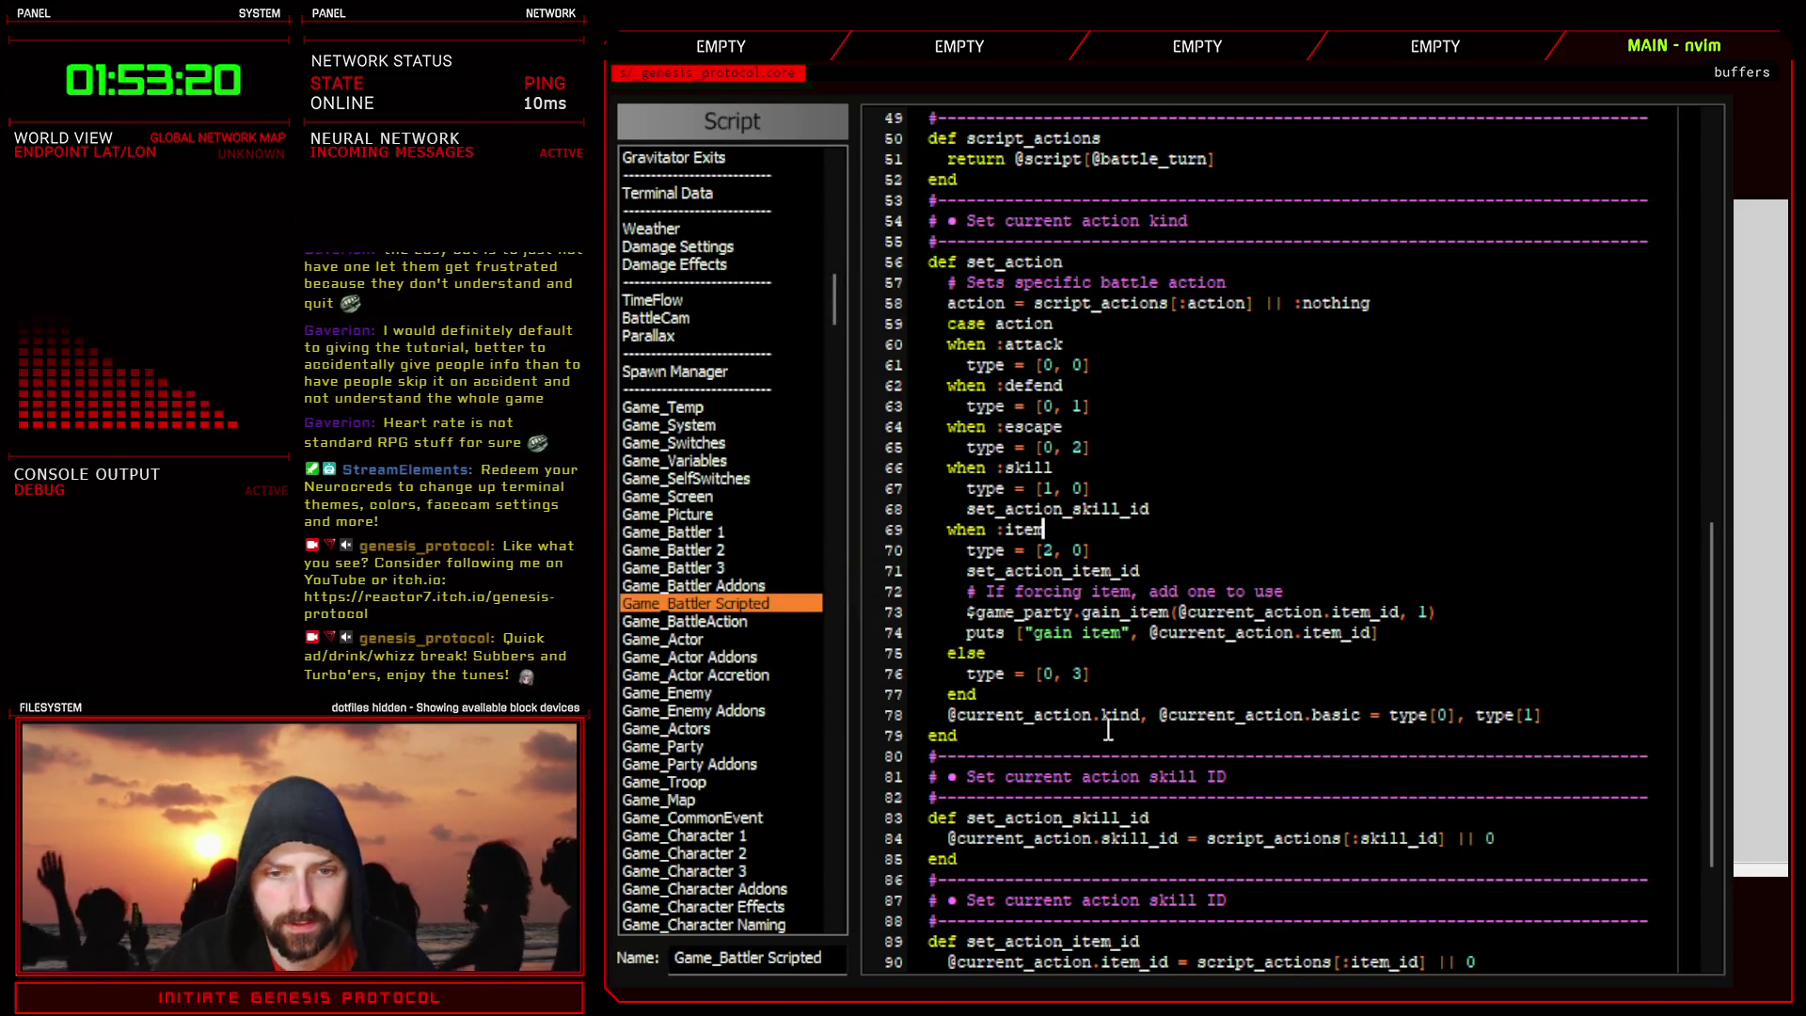
pyautogui.scroll(16, 1081, 801)
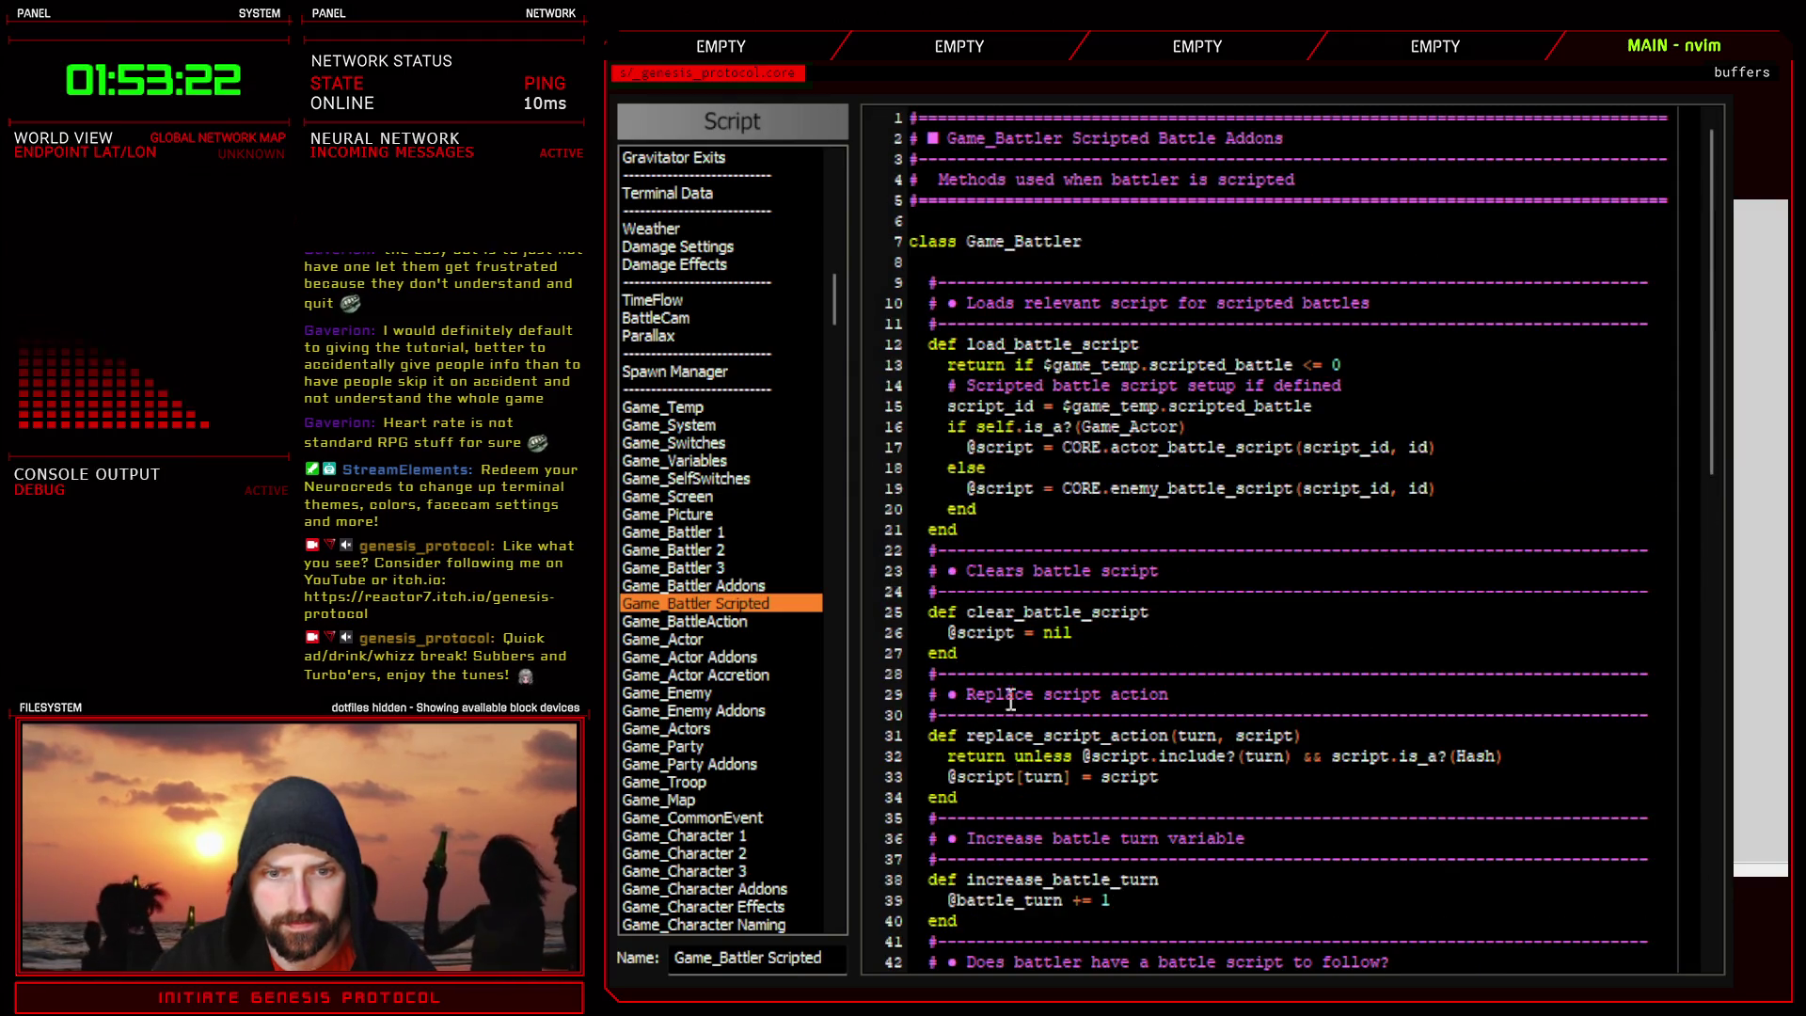
pyautogui.moveTo(1008, 753); pyautogui.dragTo(1248, 773)
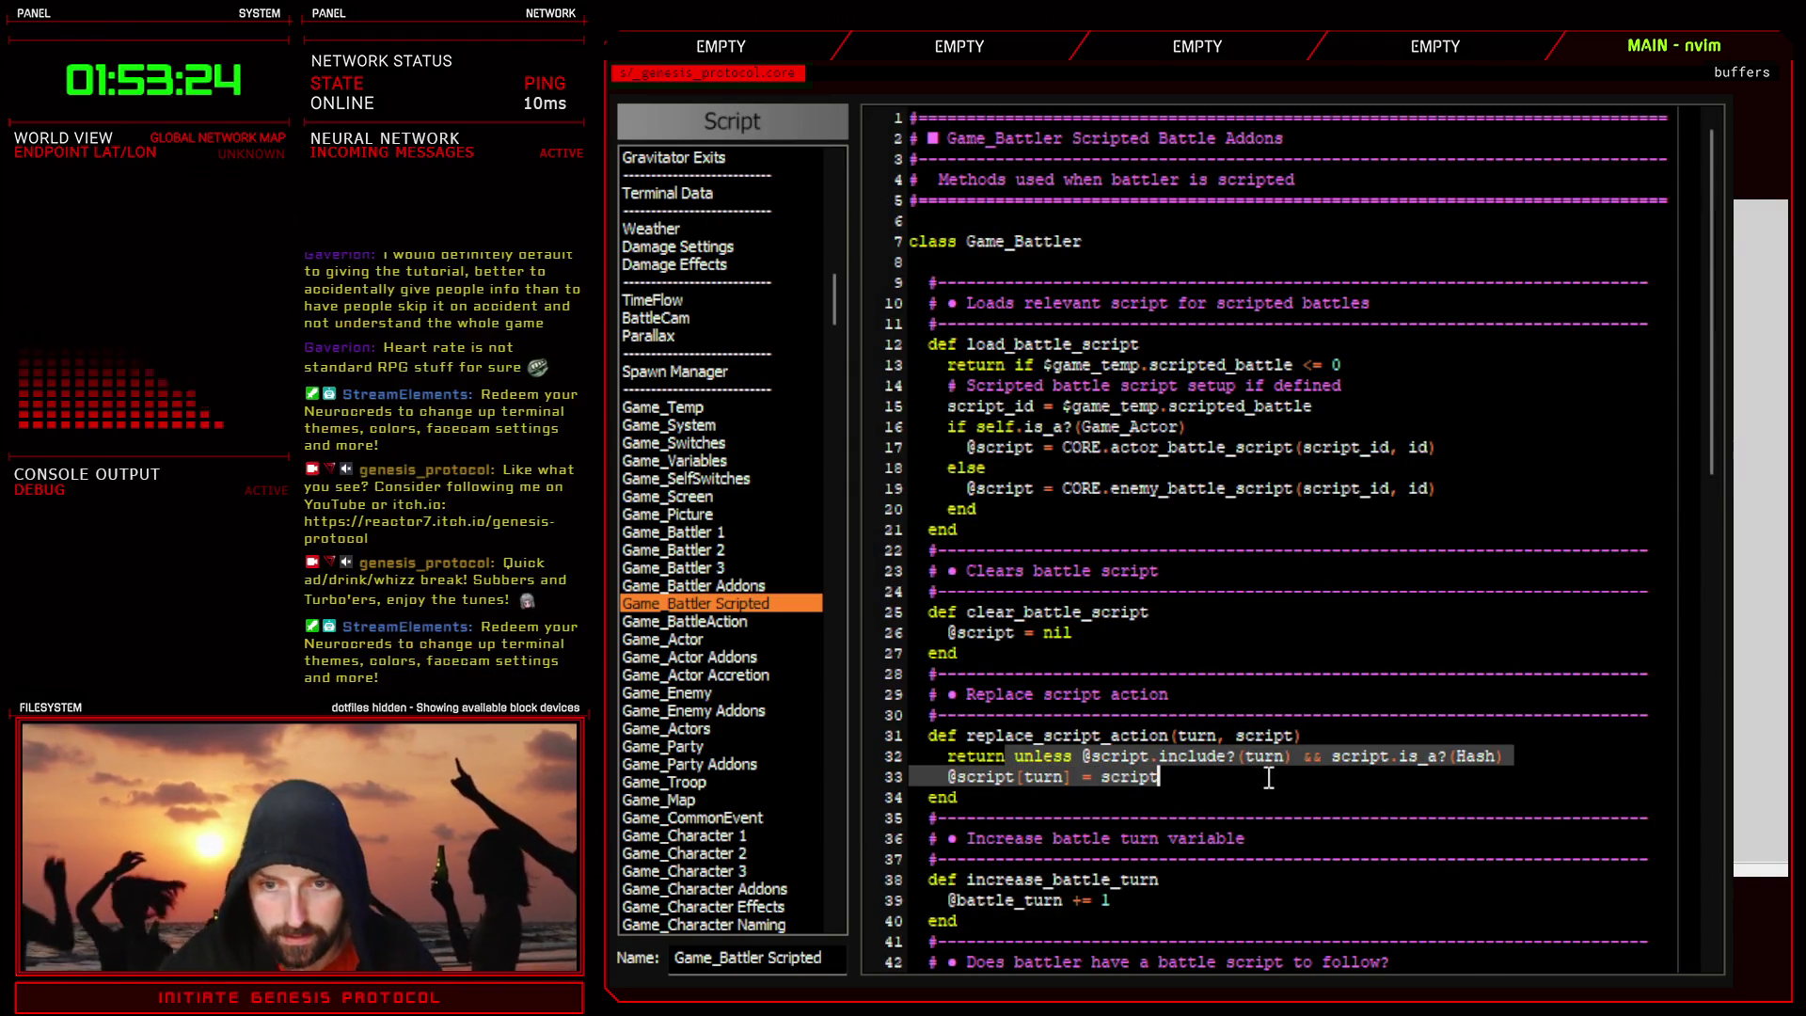
pyautogui.click(1269, 777)
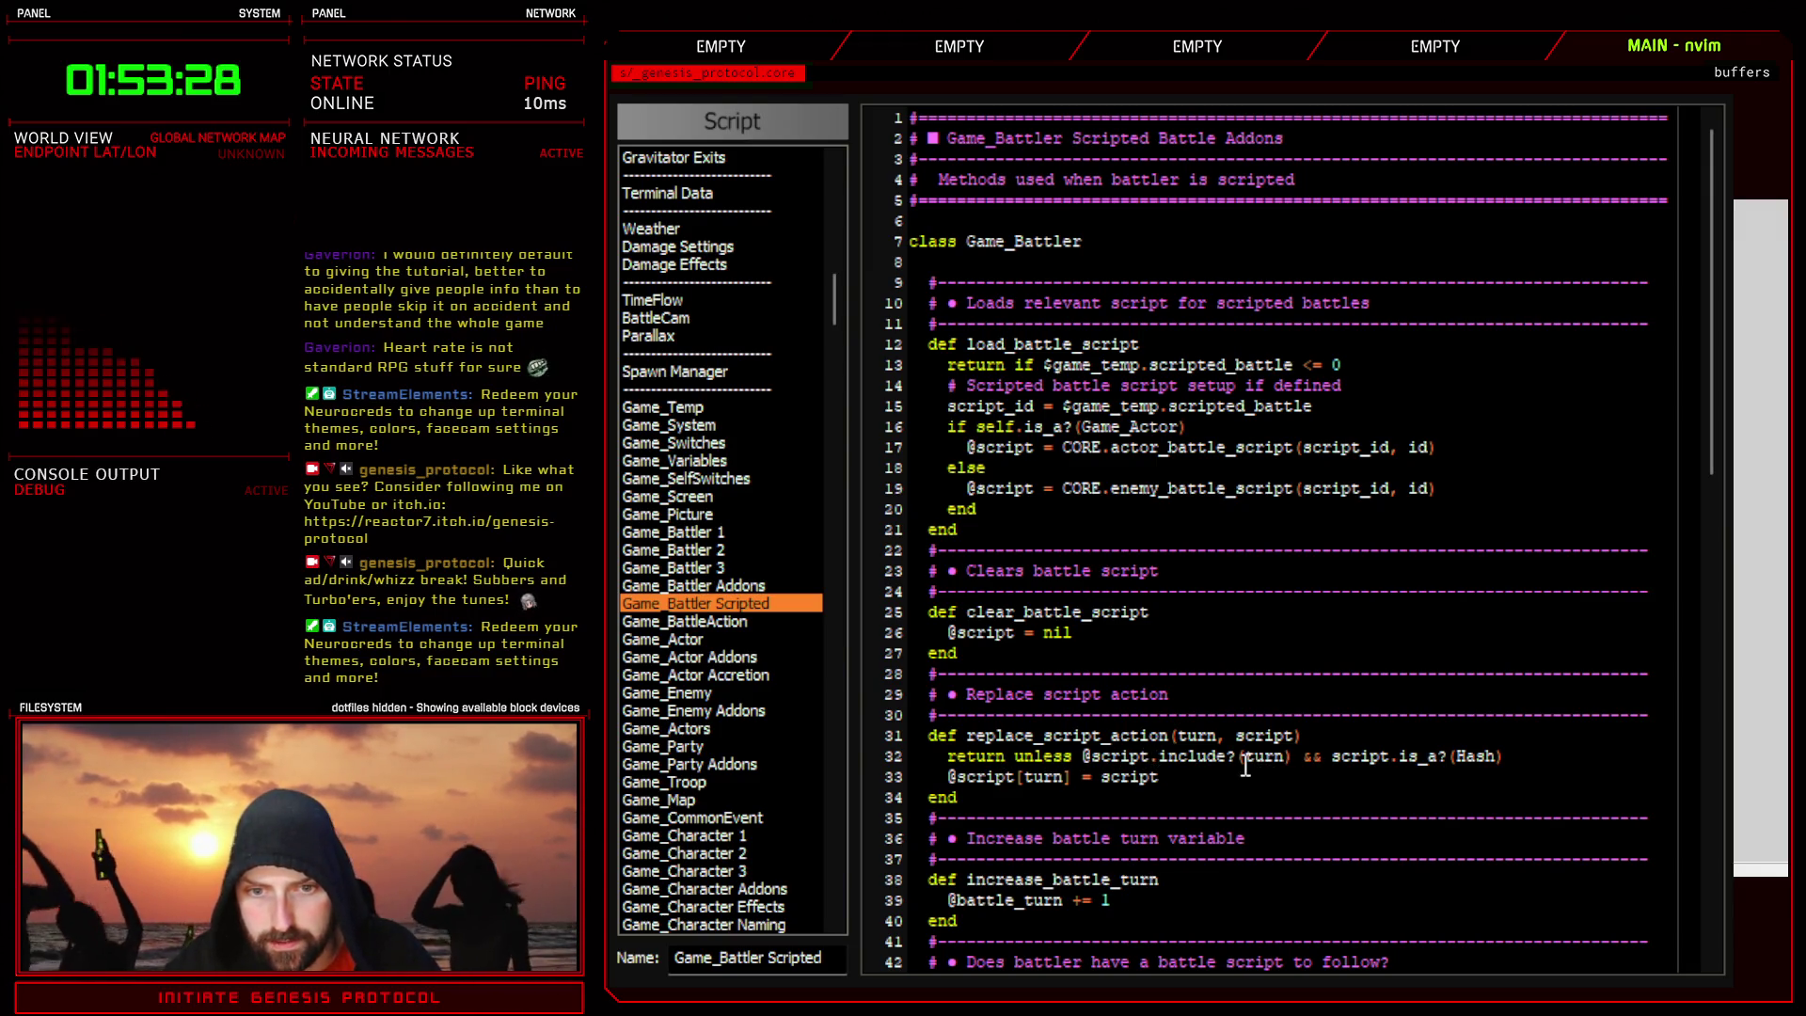
pyautogui.doubleClick(1252, 756)
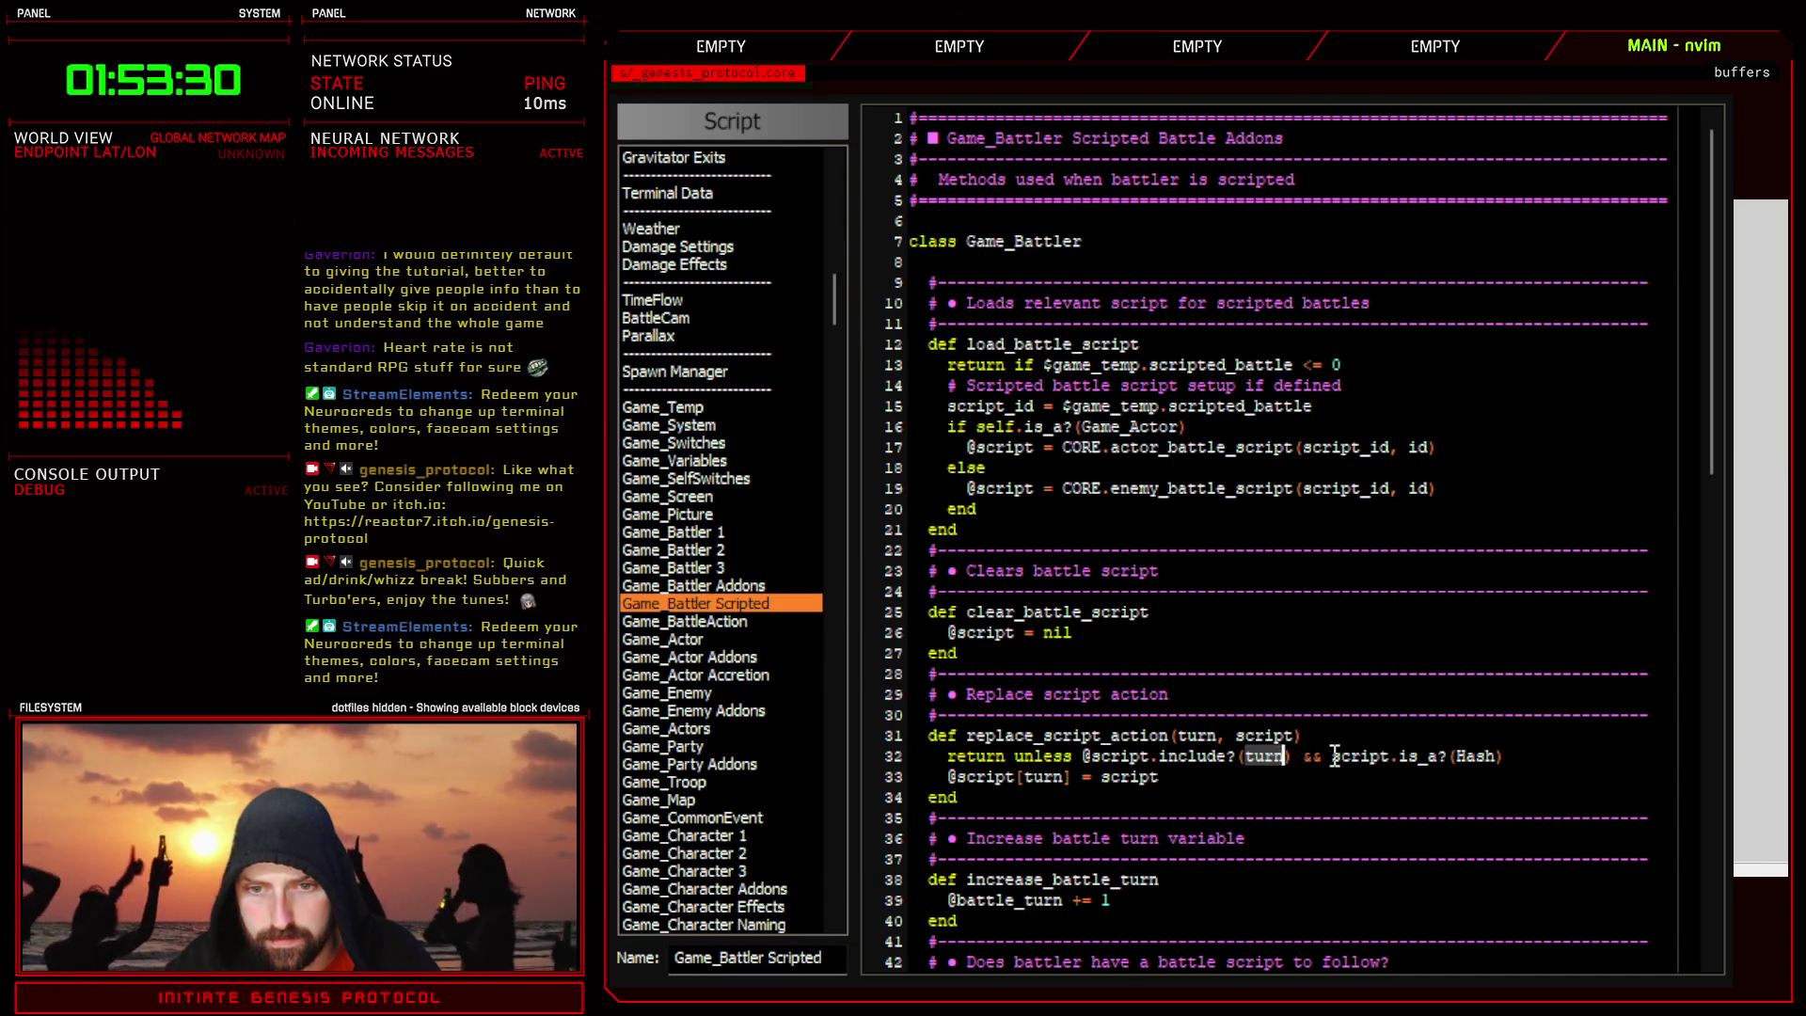
pyautogui.moveTo(1335, 757); pyautogui.dragTo(1490, 753)
pyautogui.click(1524, 758)
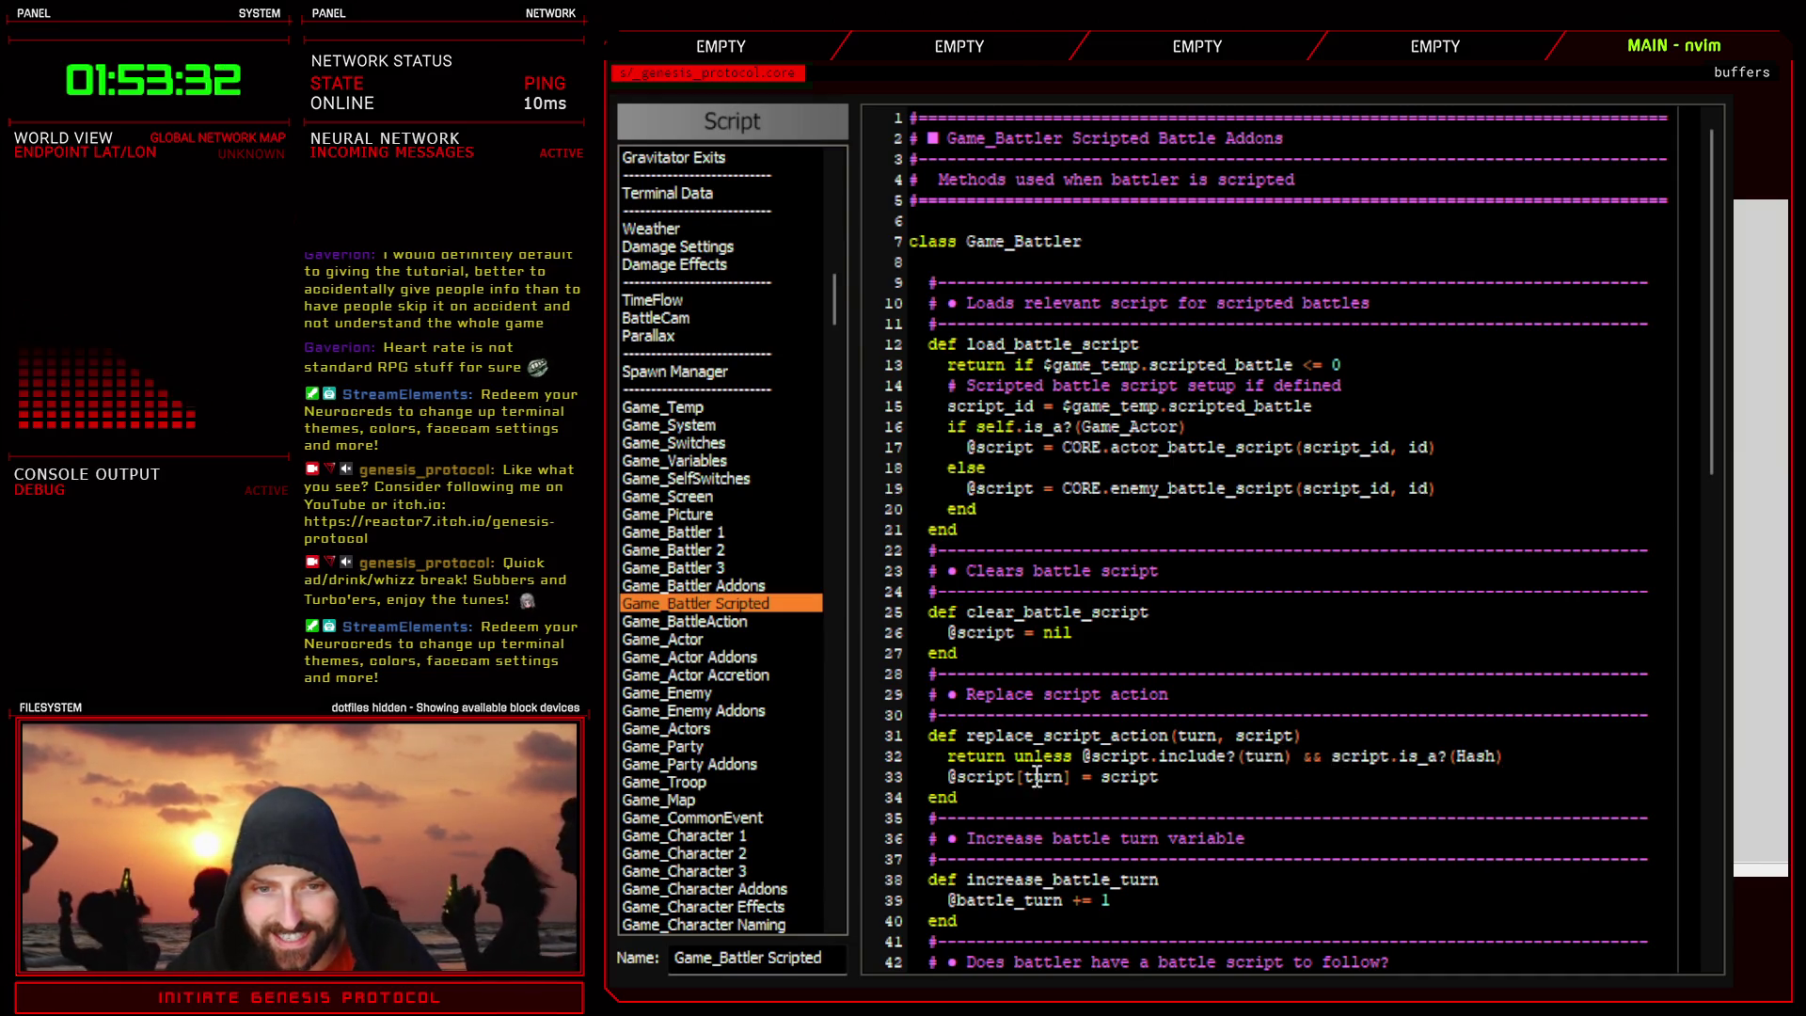
pyautogui.press('Down')
pyautogui.press('Return')
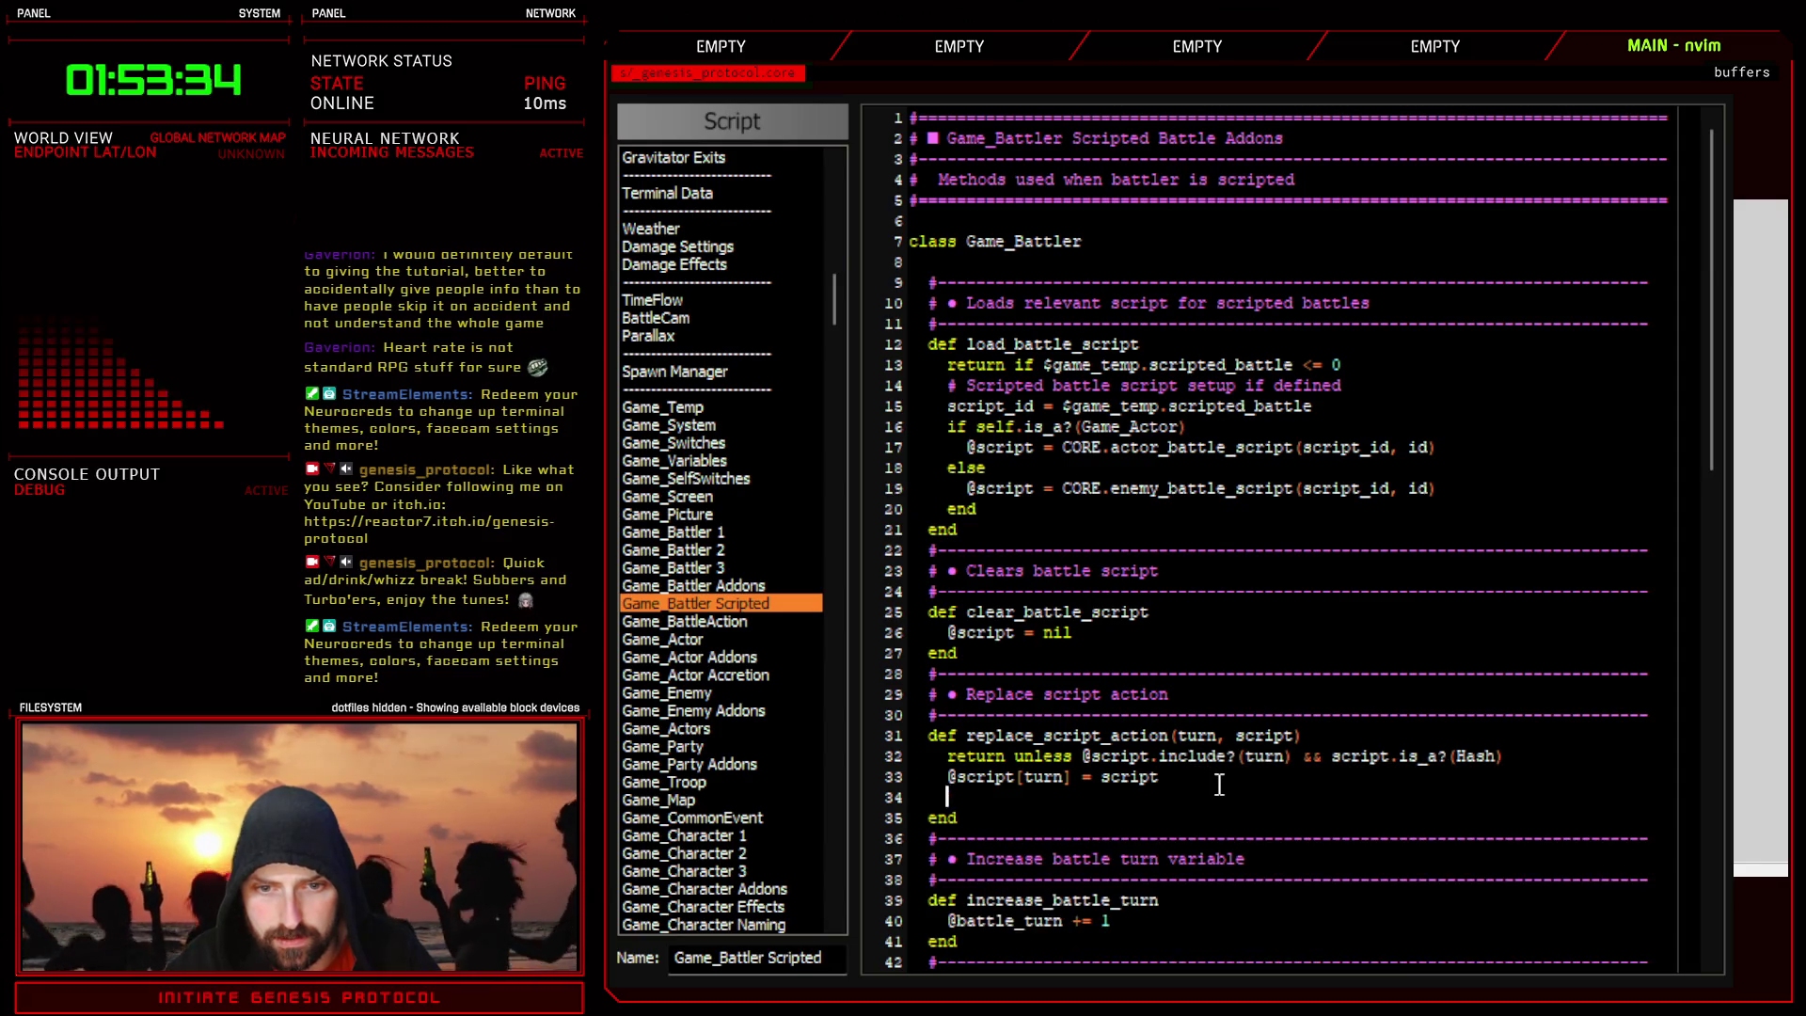
pyautogui.moveTo(950, 775); pyautogui.dragTo(1067, 779)
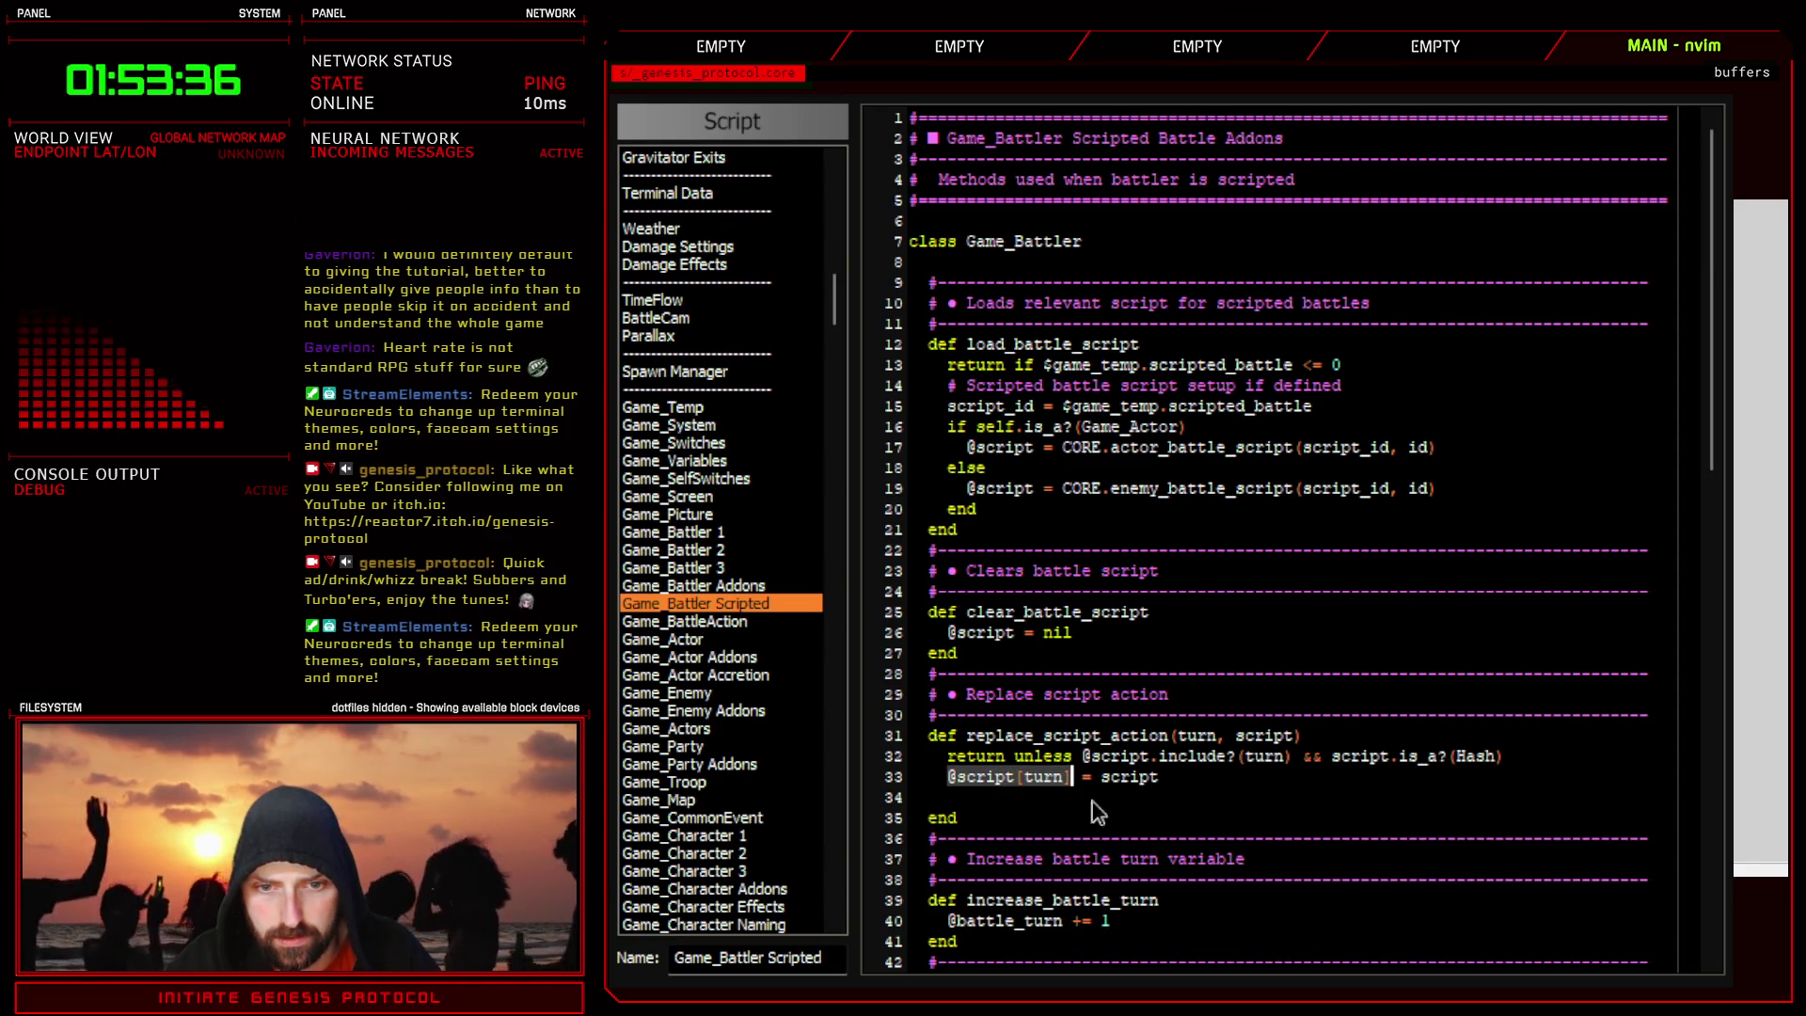
pyautogui.click(1003, 807)
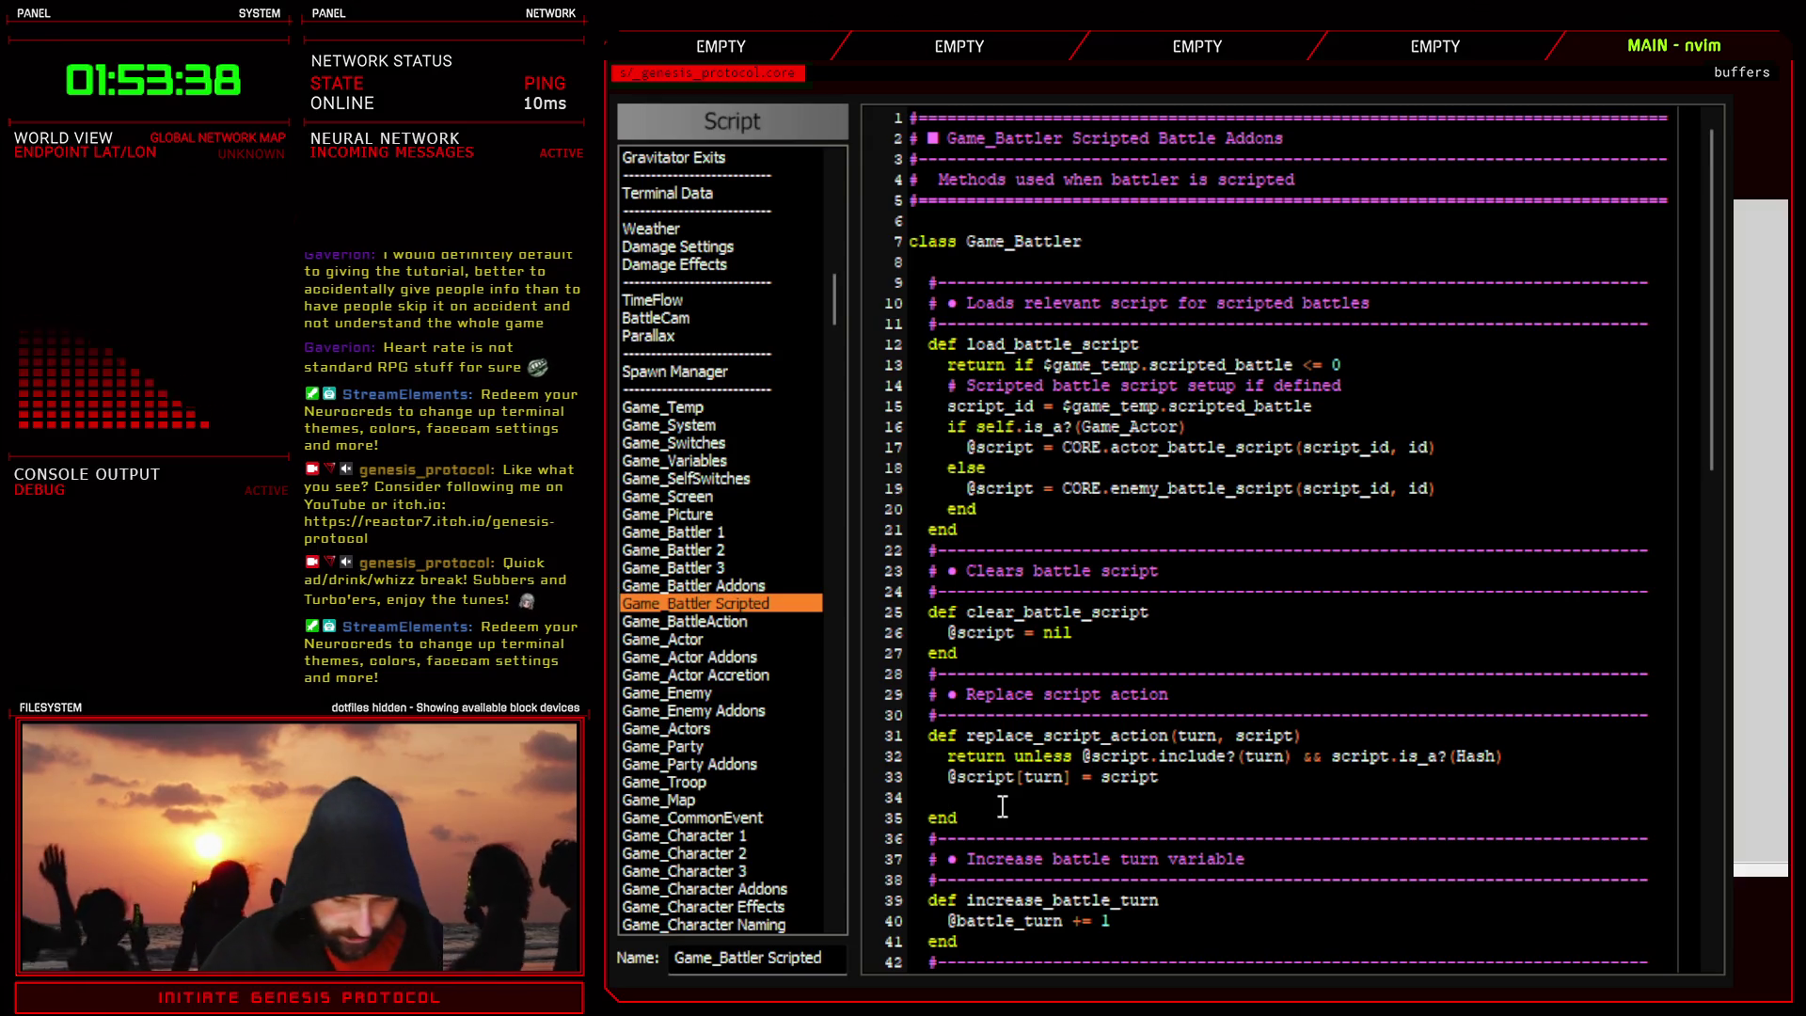
pyautogui.write('puts')
pyautogui.middleClick(1003, 806)
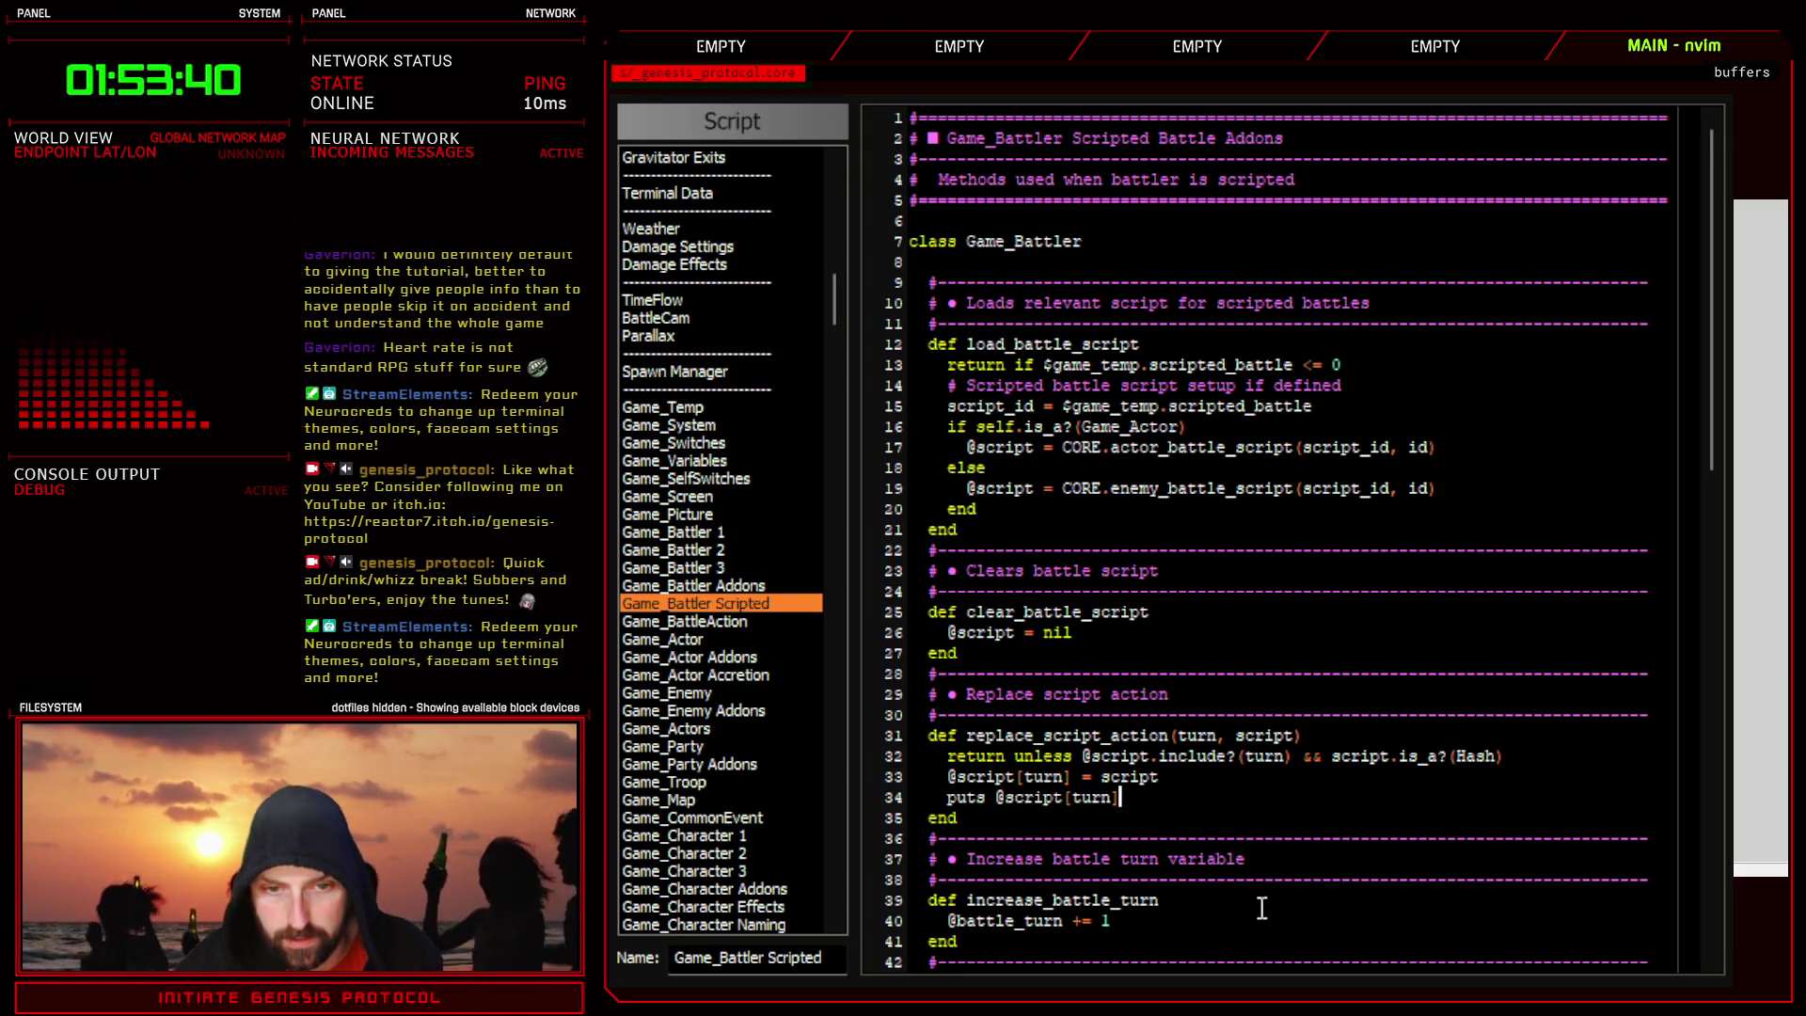
pyautogui.scroll(-6, 1318, 875)
pyautogui.press('Escape')
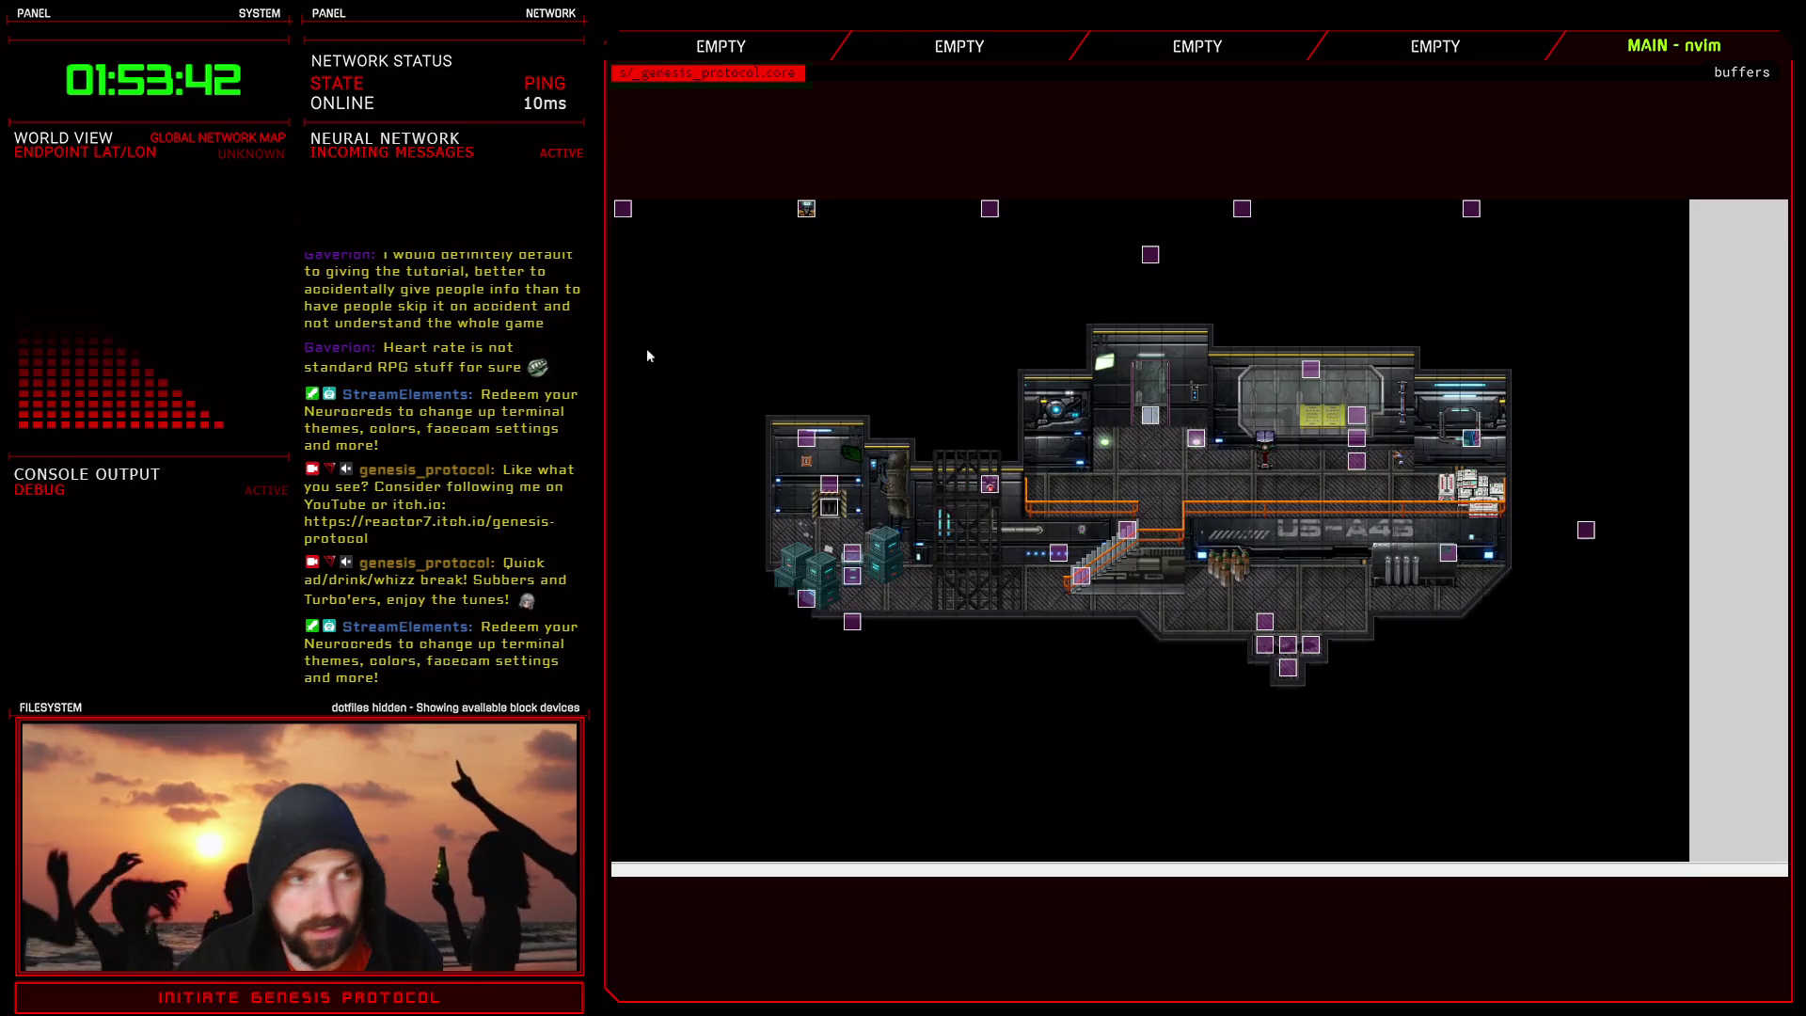
# - Start a playtest, load the autosave, and walk toward the stairs
pyautogui.press('F12')
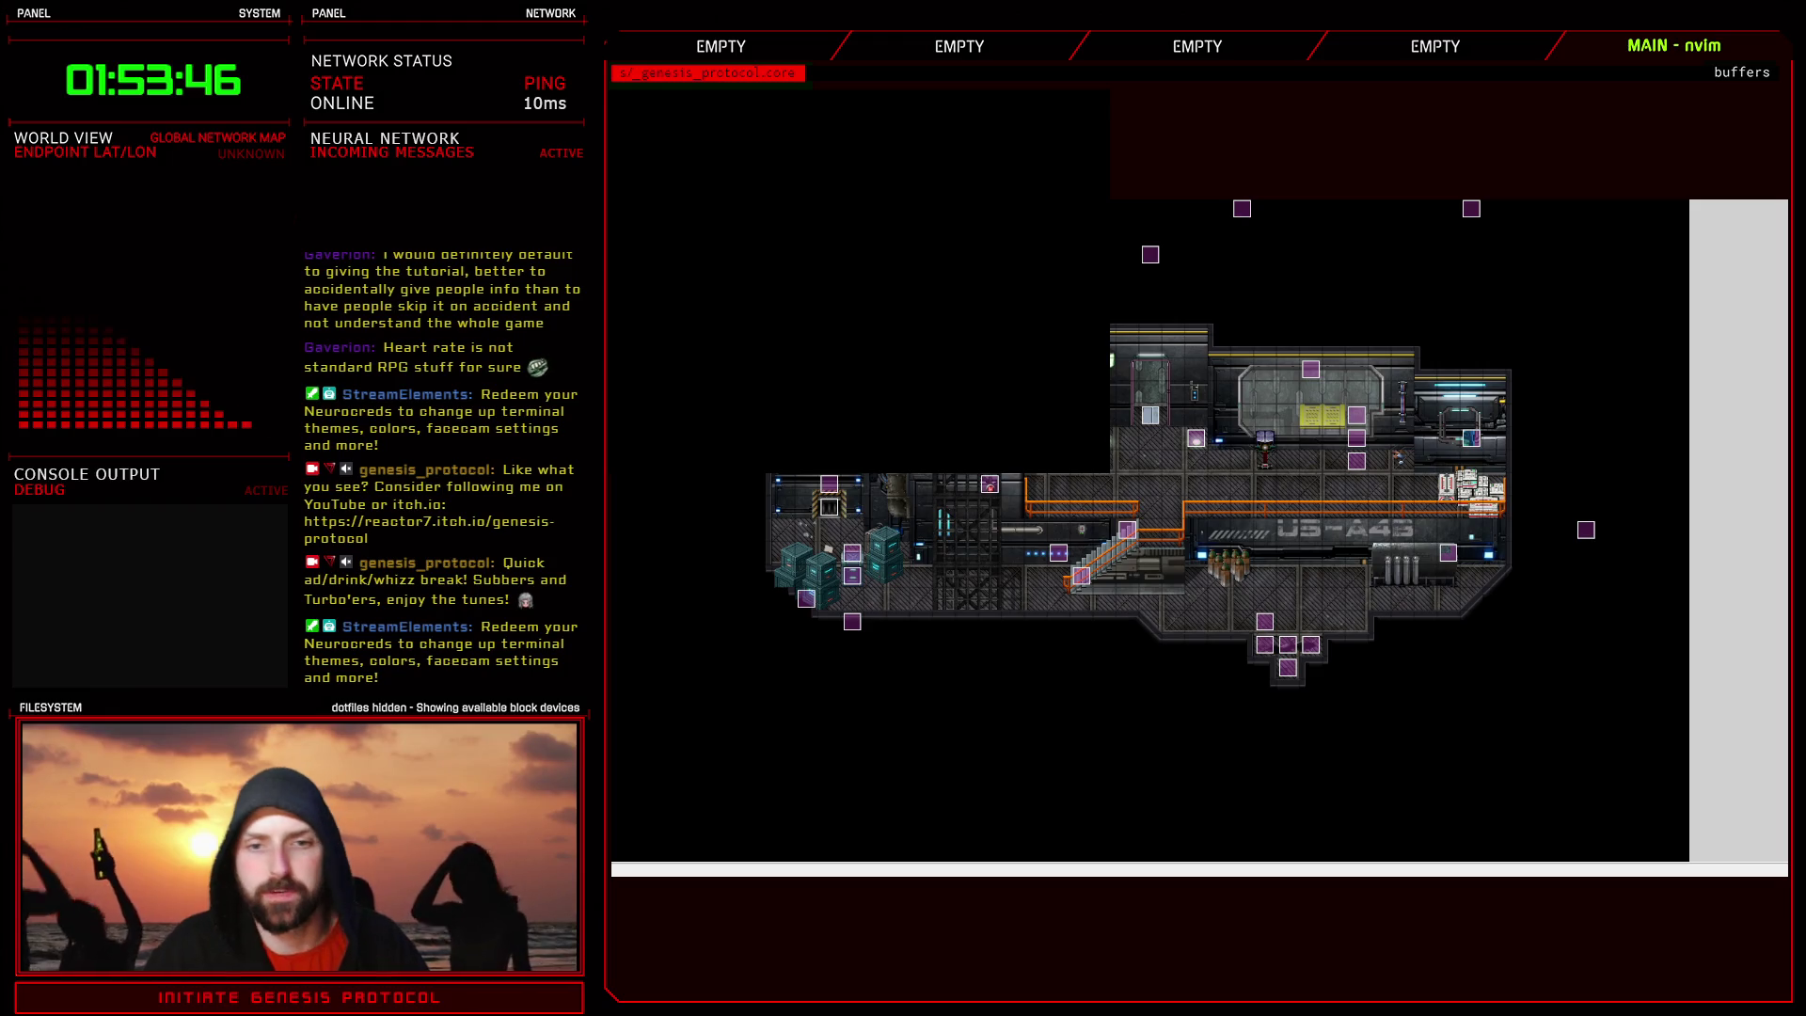
pyautogui.press('Return')
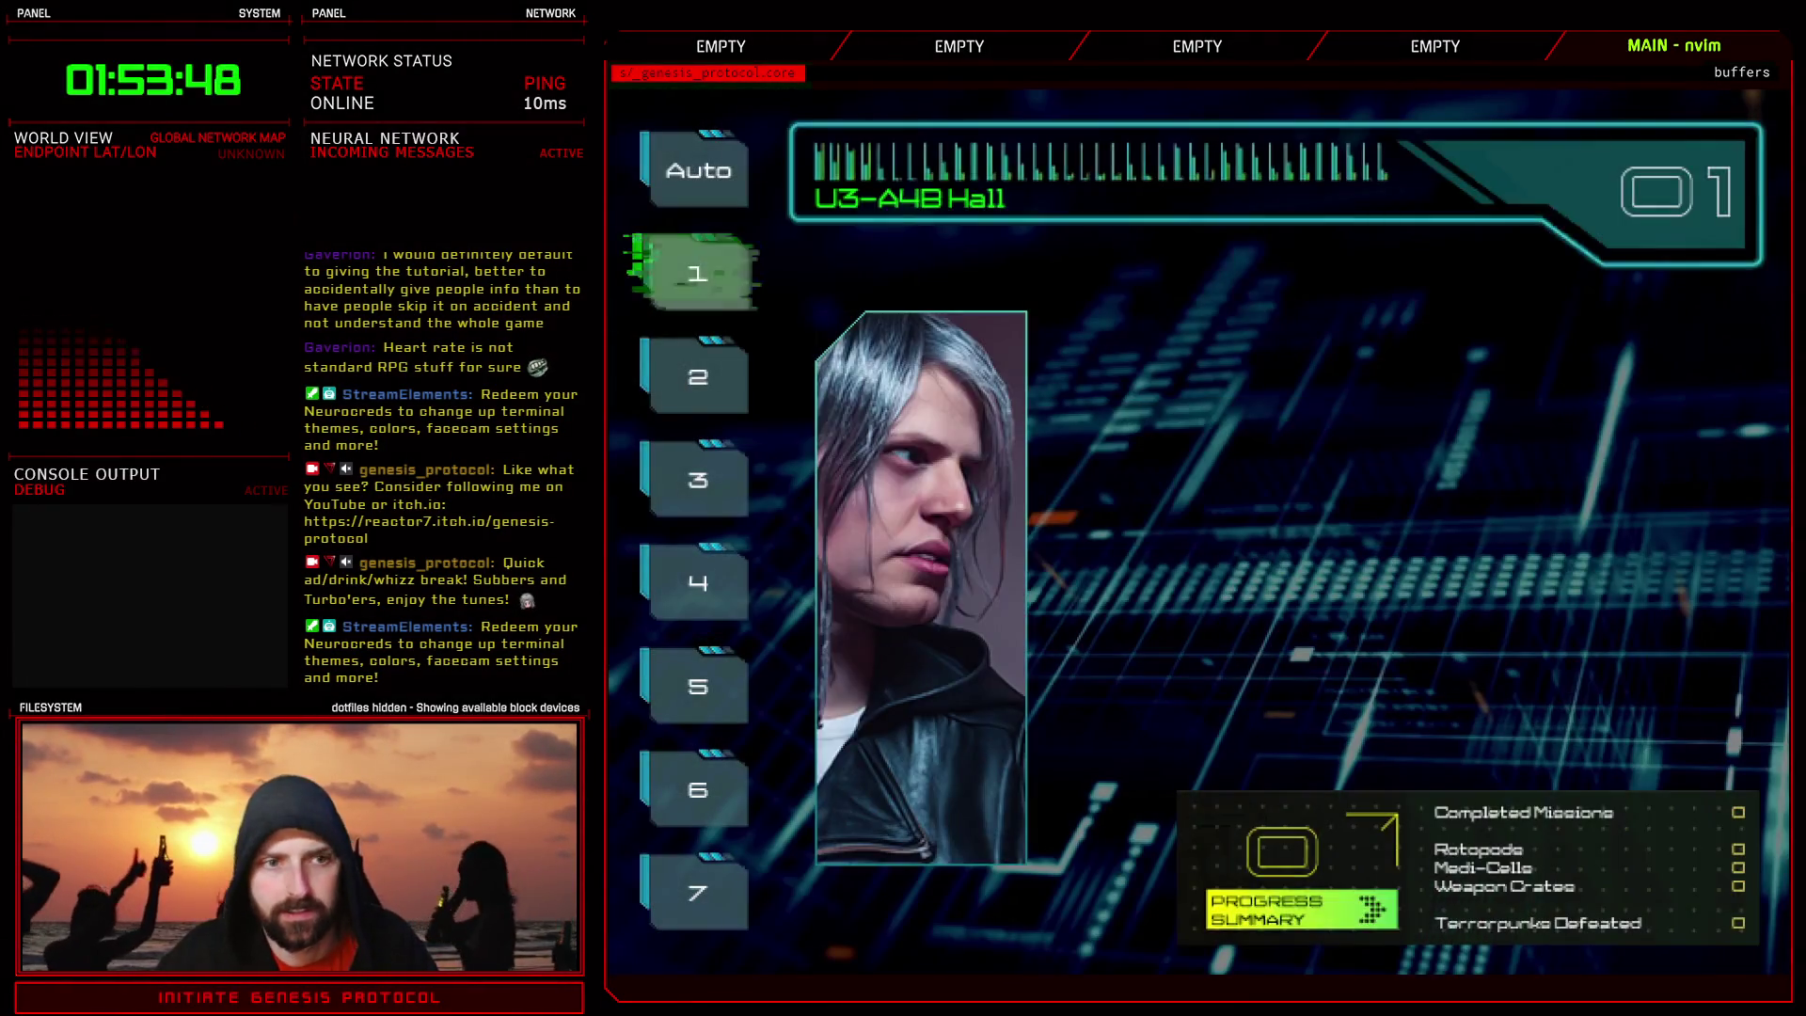
pyautogui.press('Up')
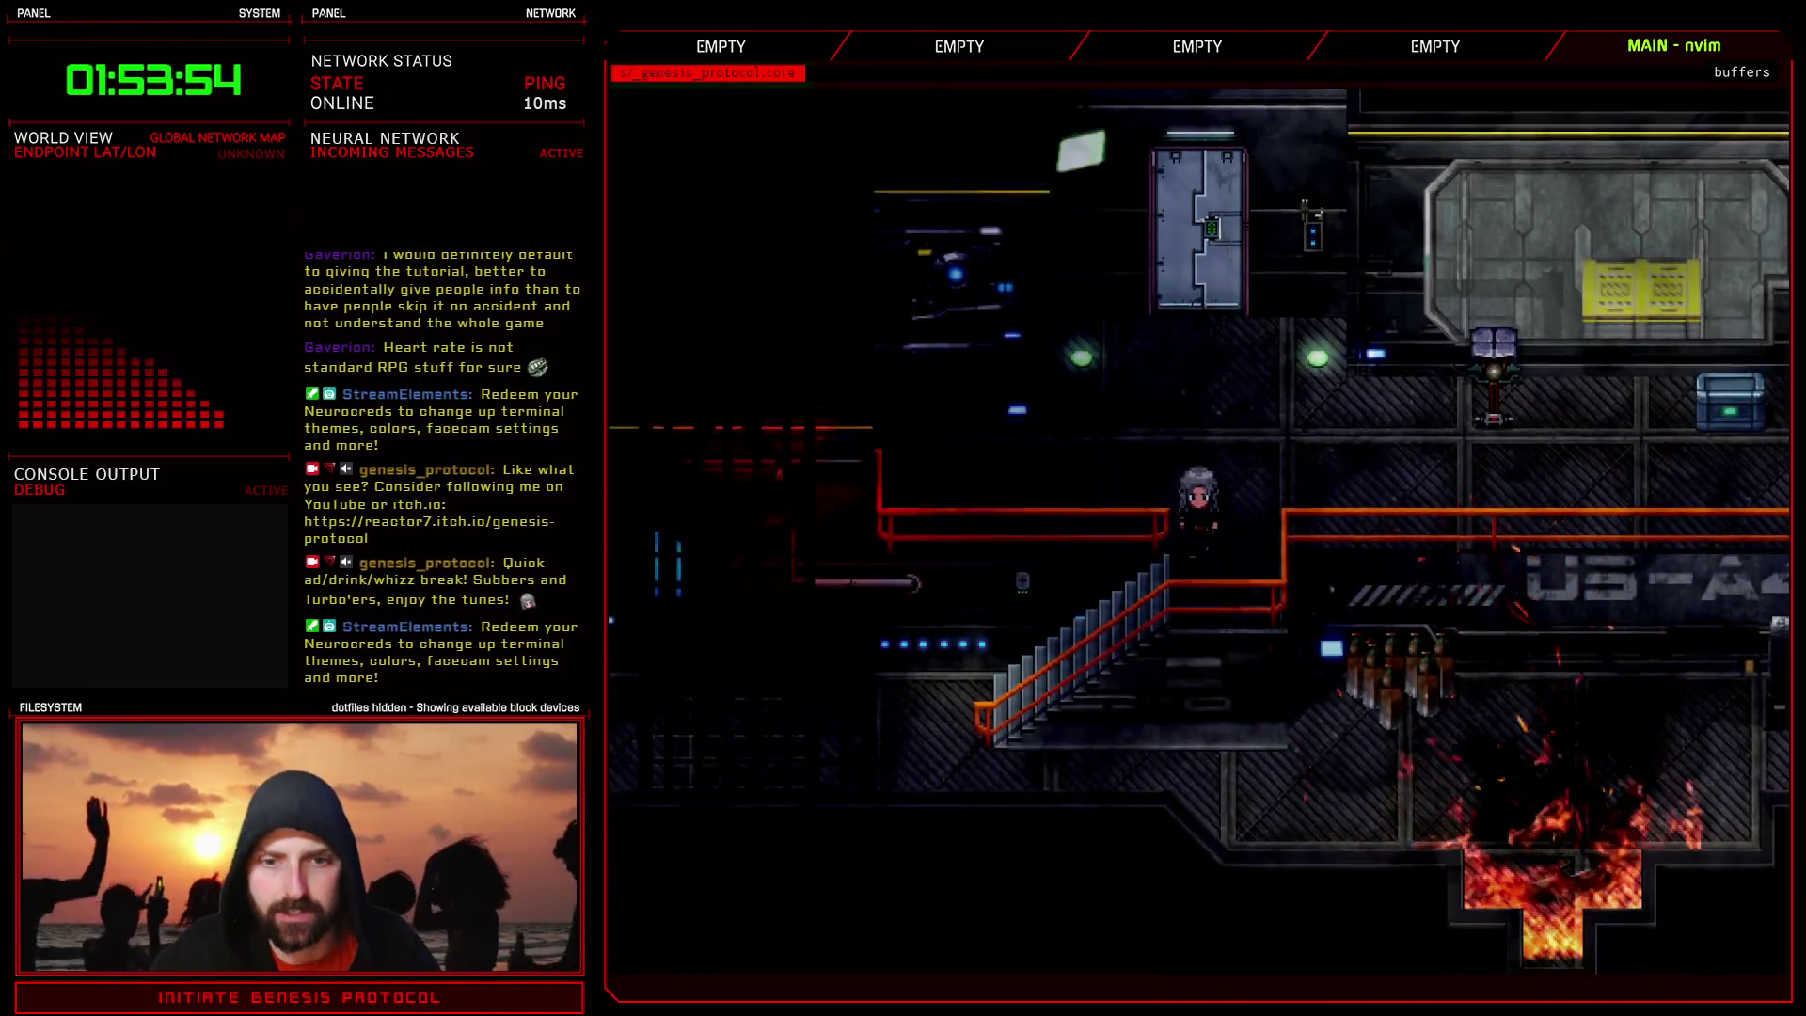
pyautogui.press('Down')
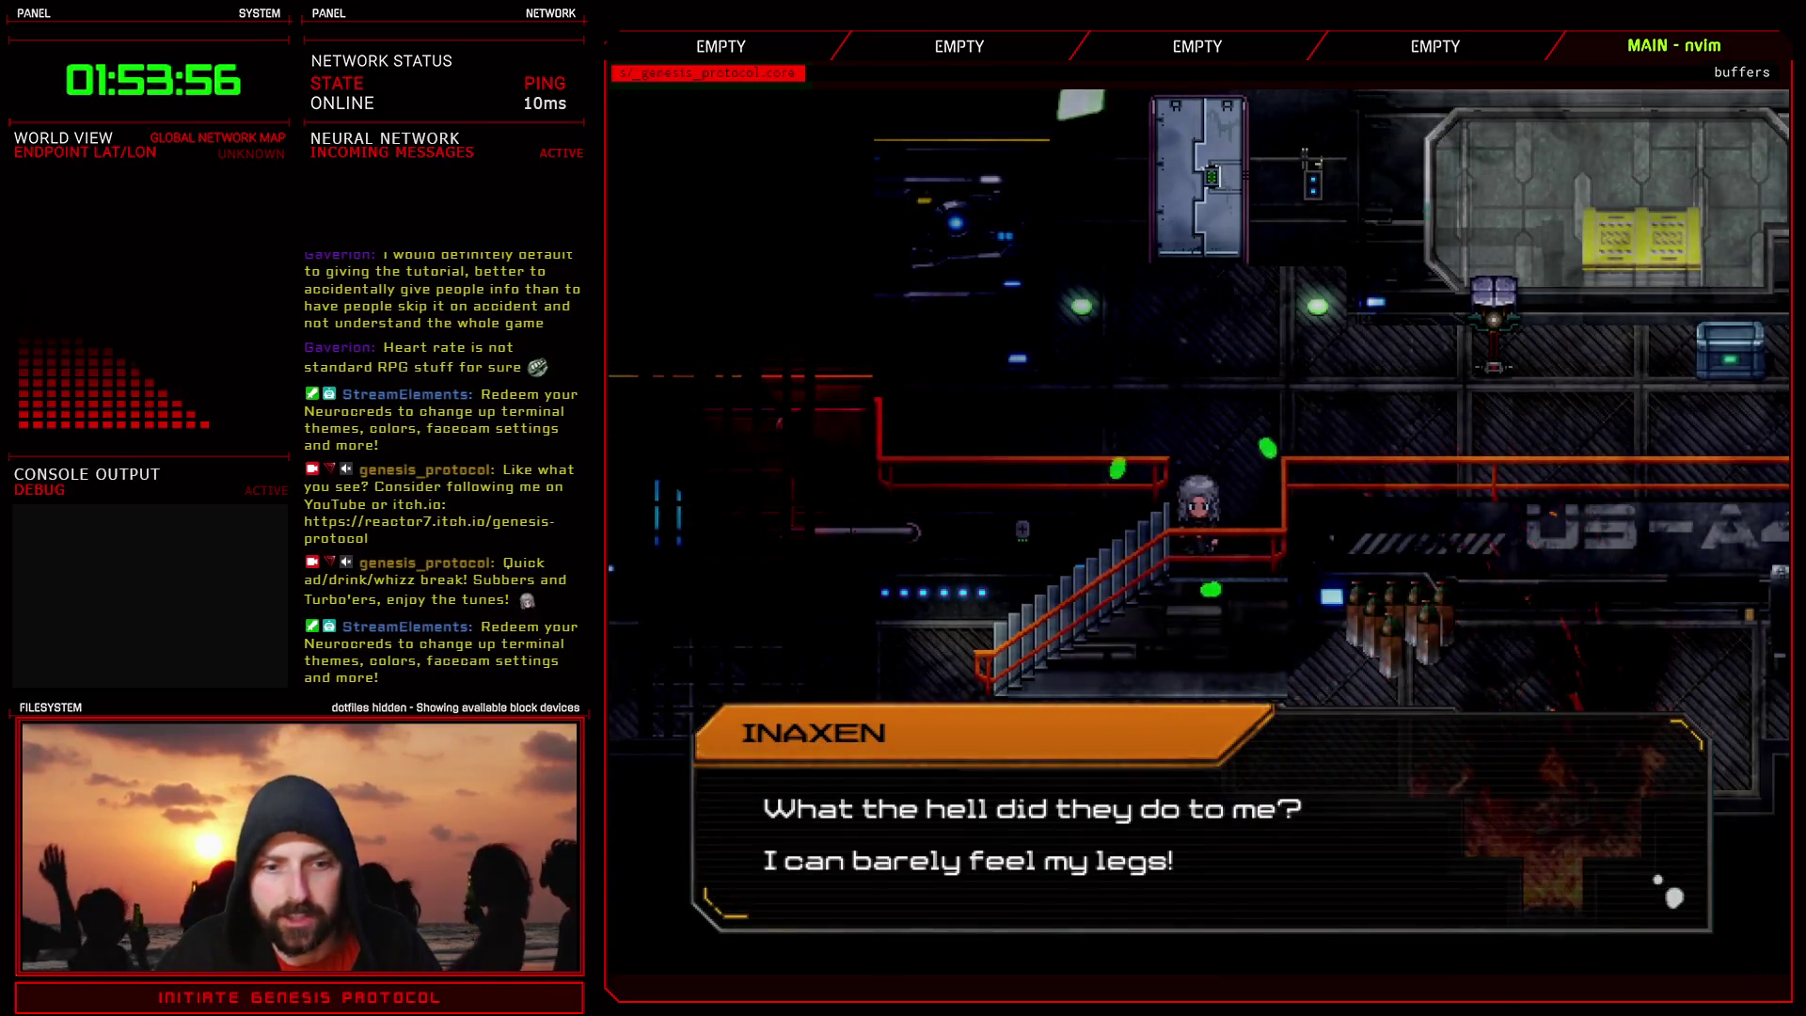
# - Advance the dialogue, accept the tutorial offer in battle, then quit with Alt+F4
pyautogui.press('Return')
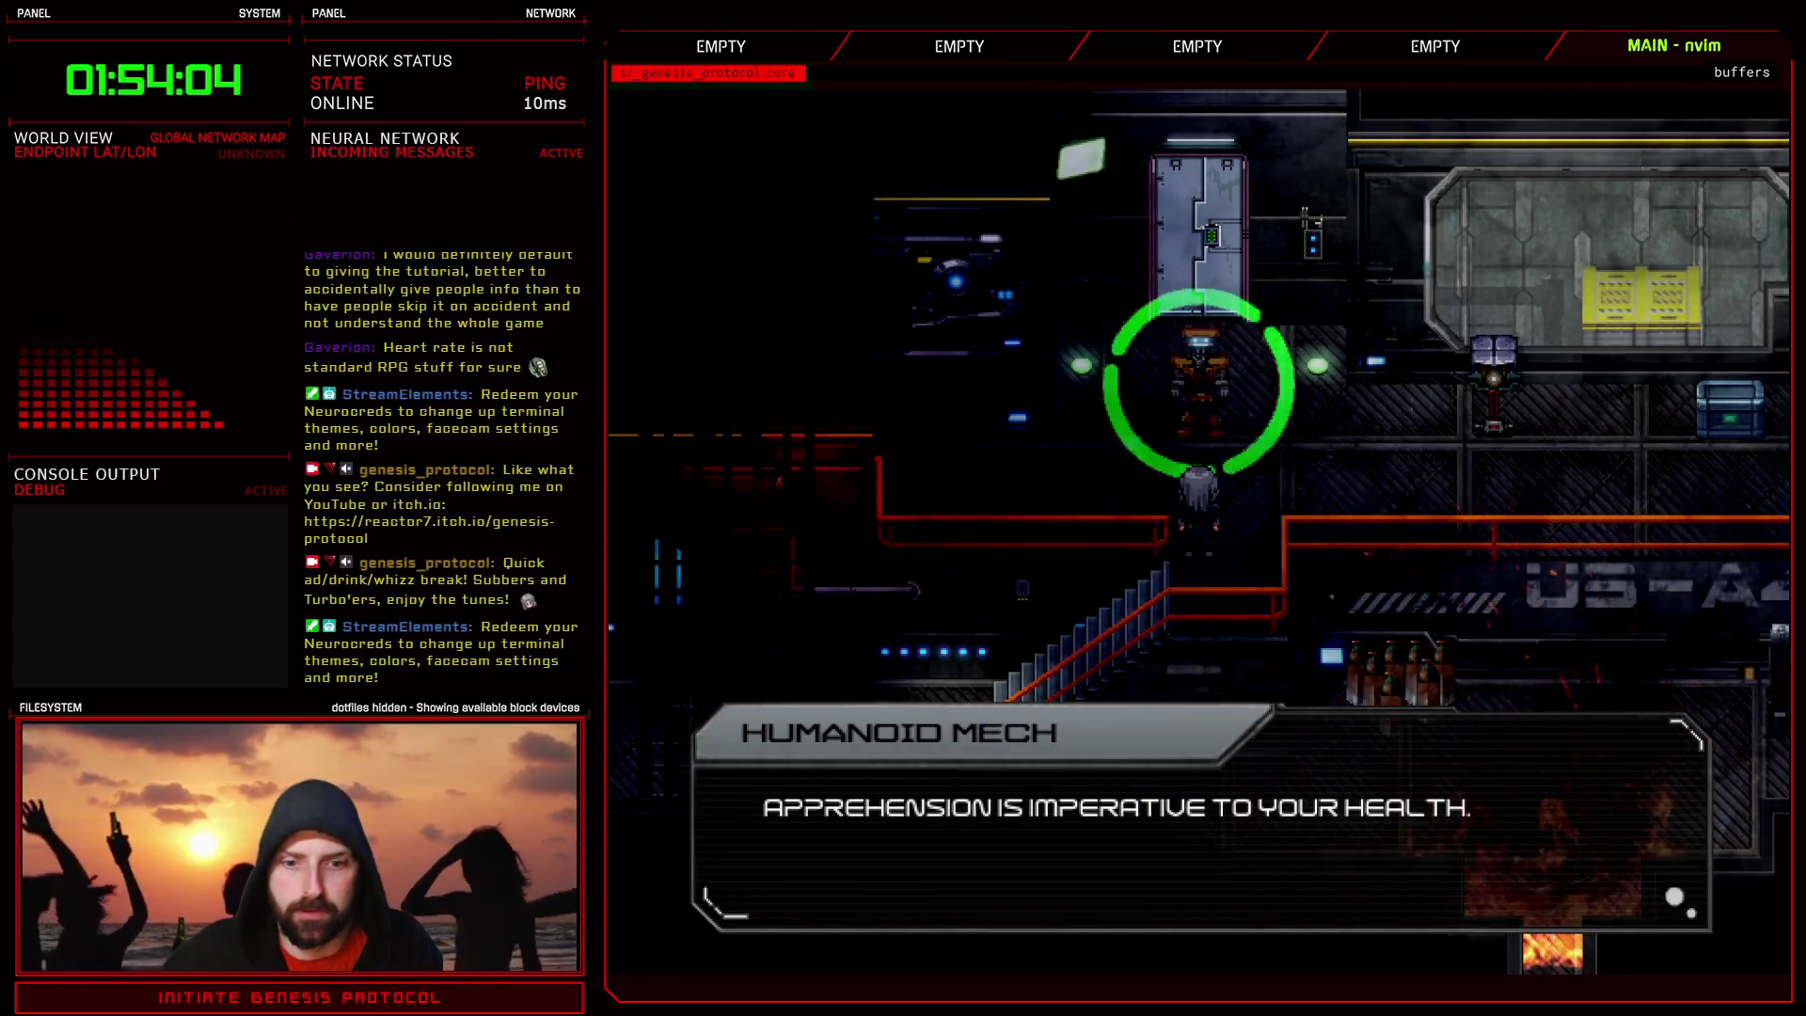
pyautogui.press('space')
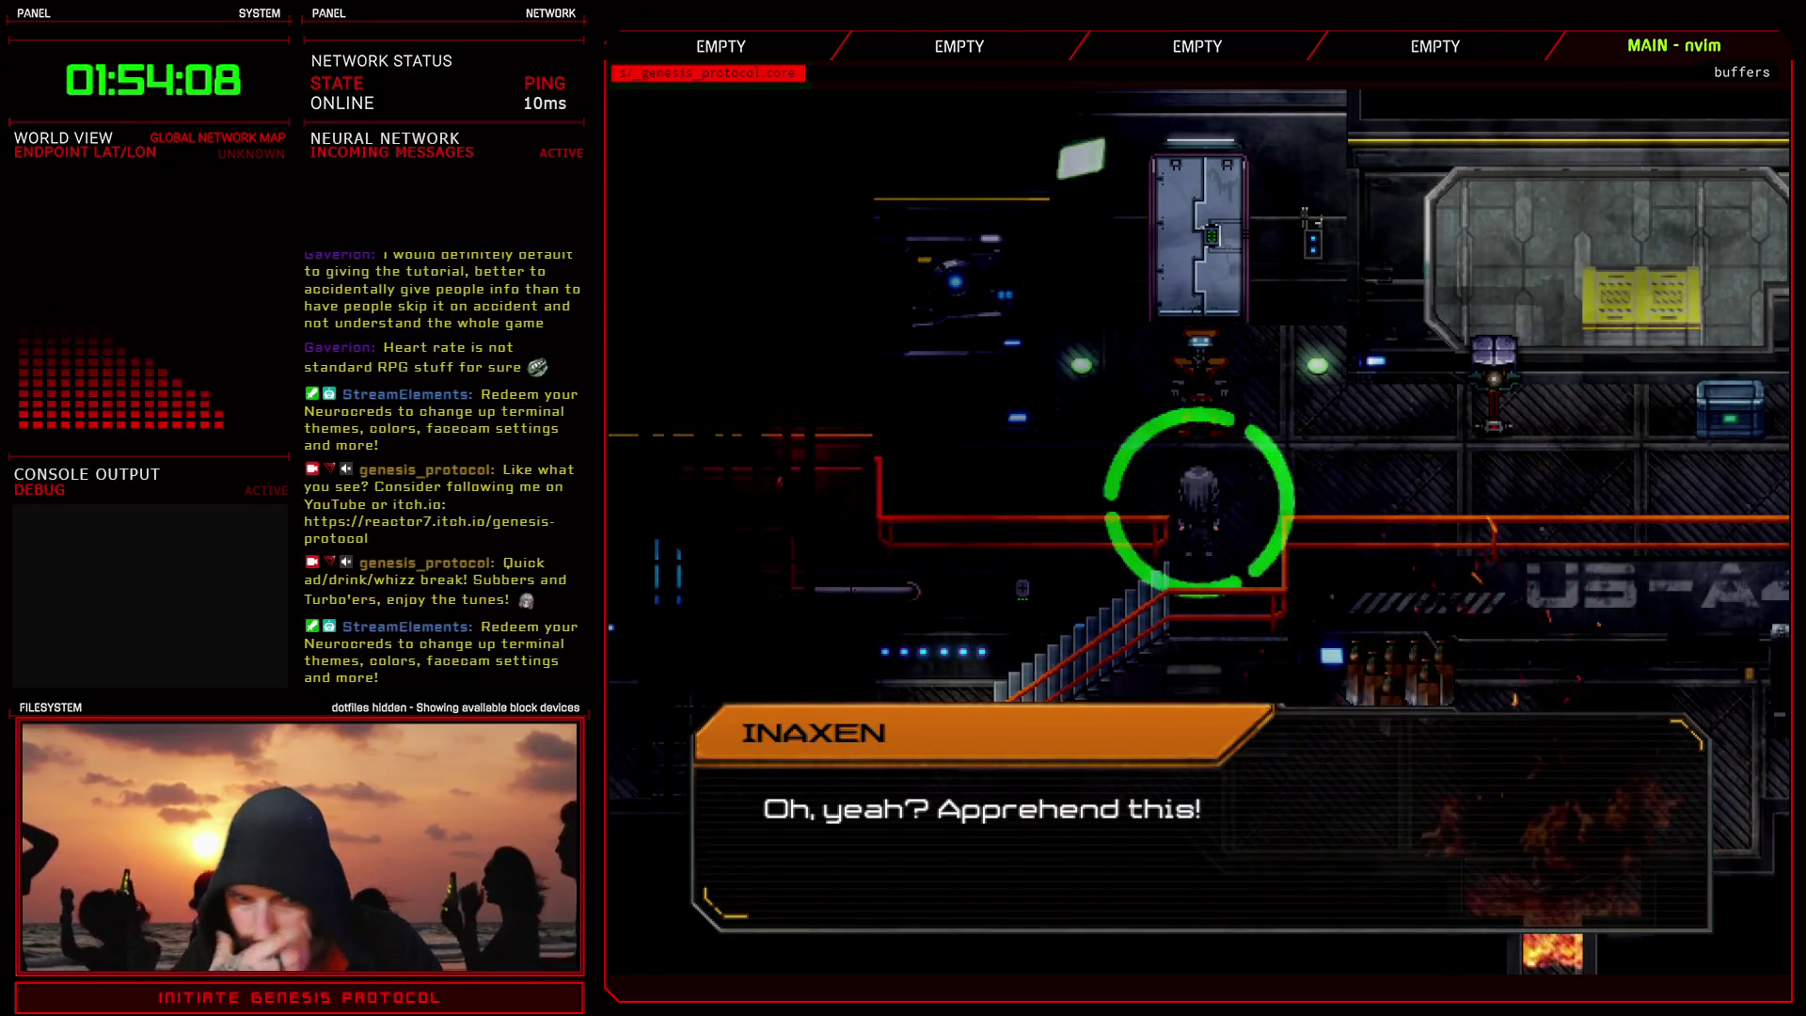
pyautogui.press('space')
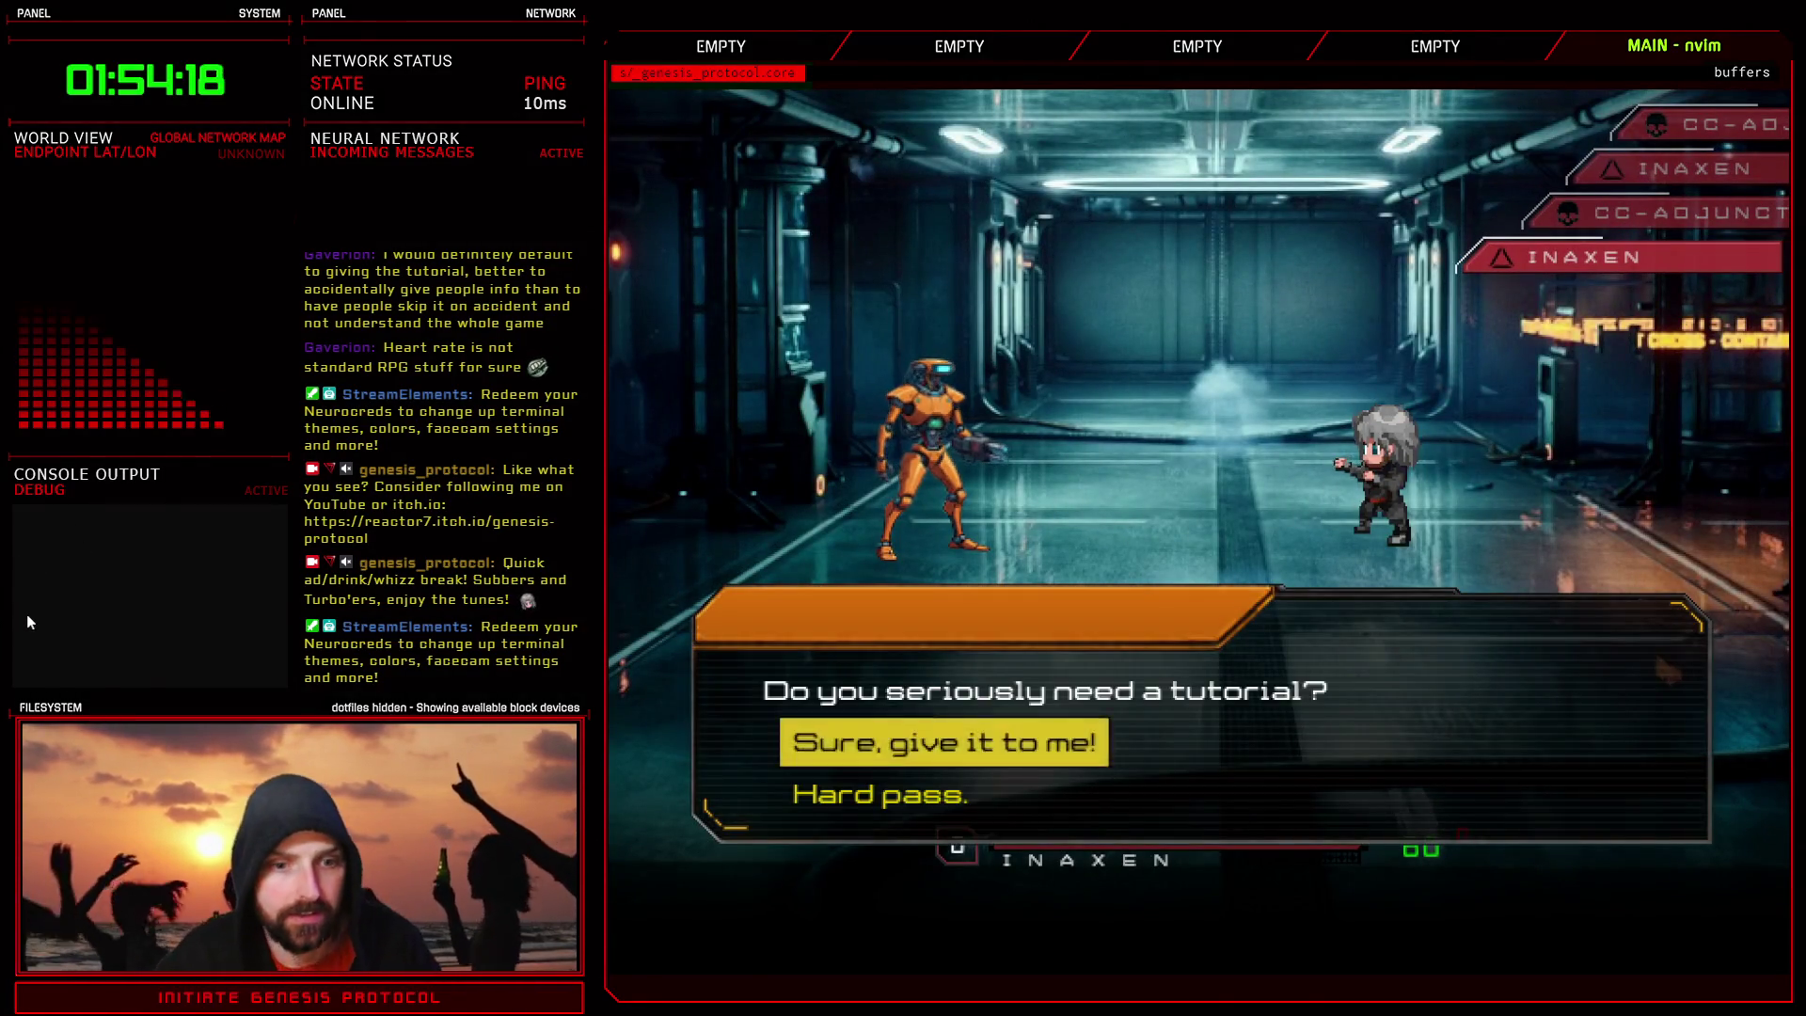
pyautogui.press('Return')
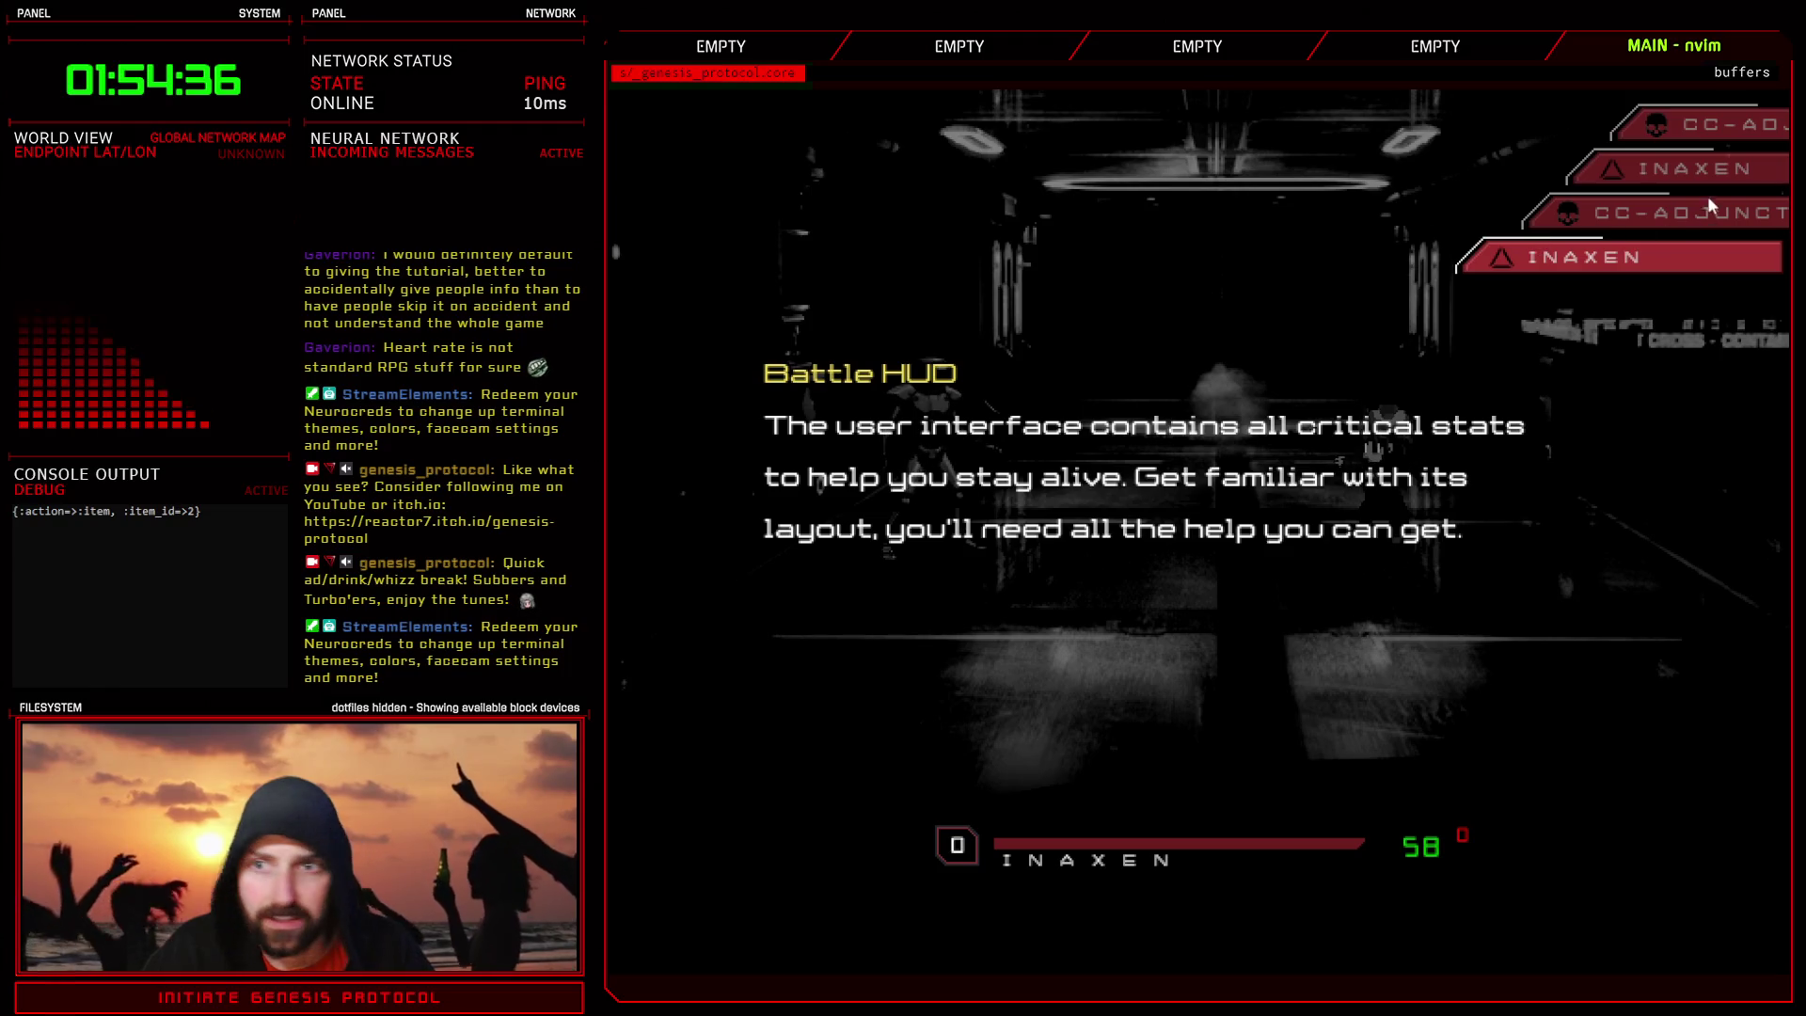
pyautogui.hotkey('alt', 'F4')
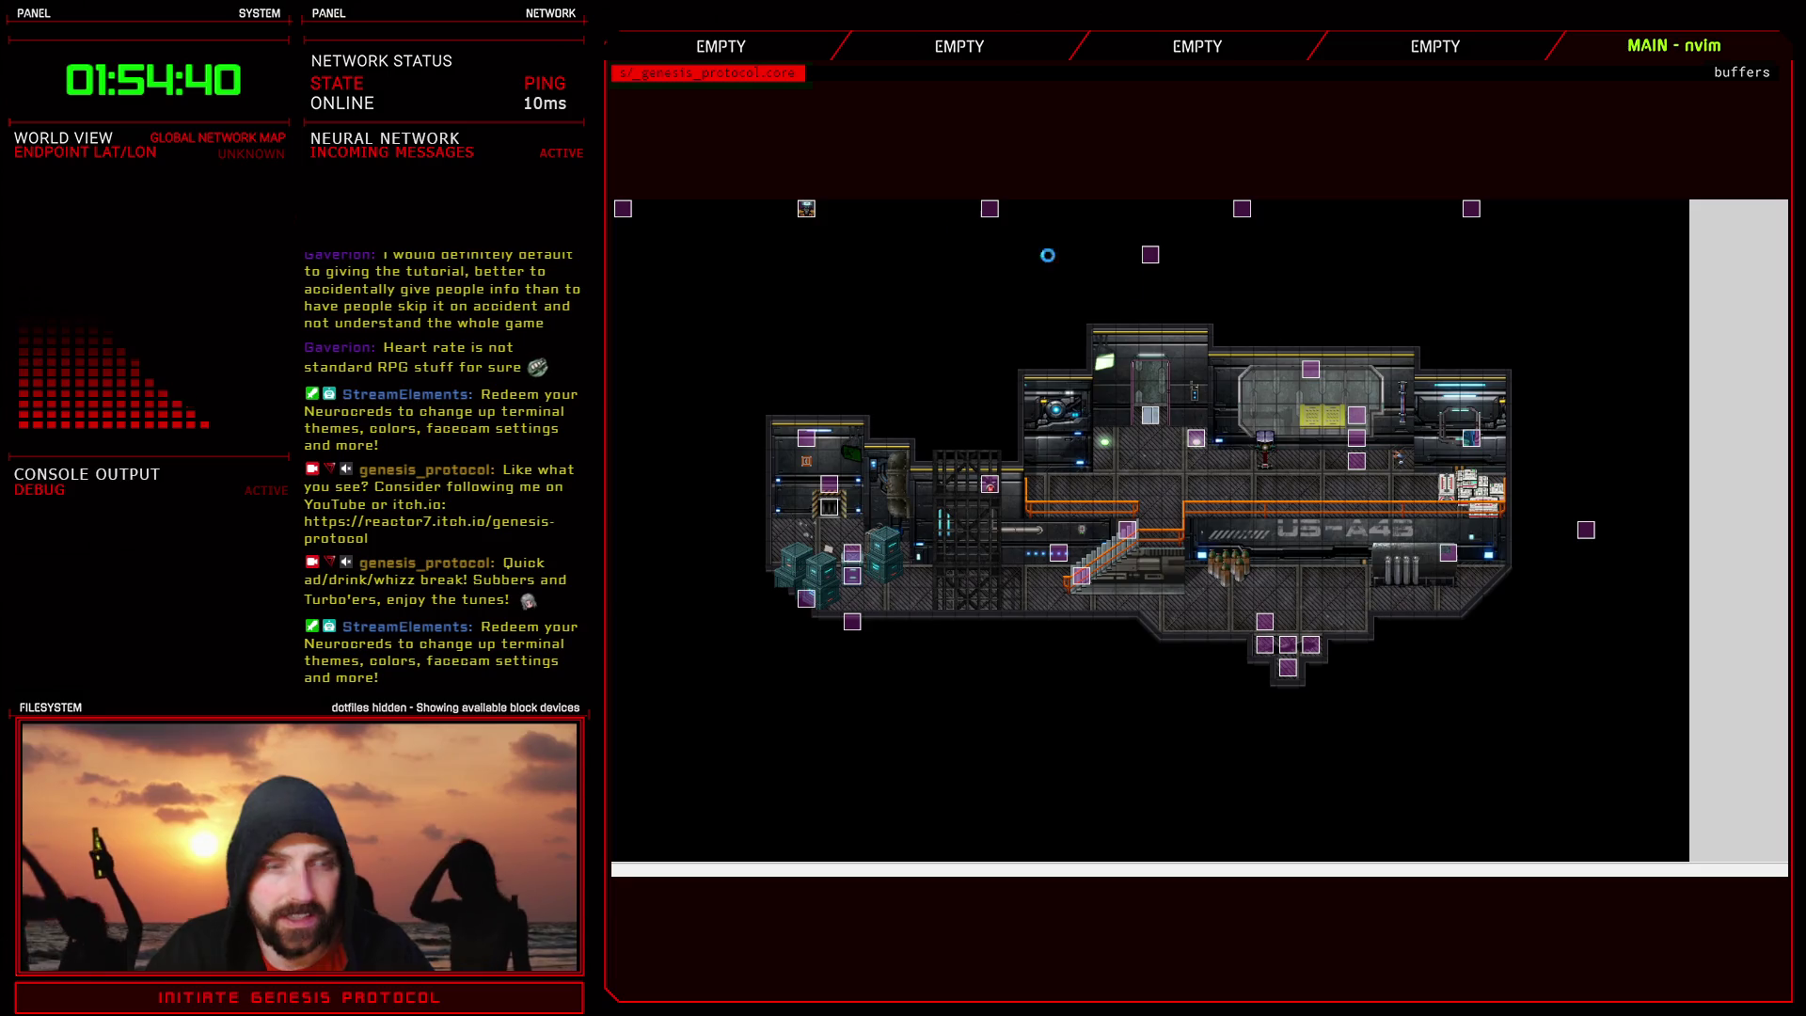
pyautogui.press('F9')
pyautogui.scroll(-3, 1216, 729)
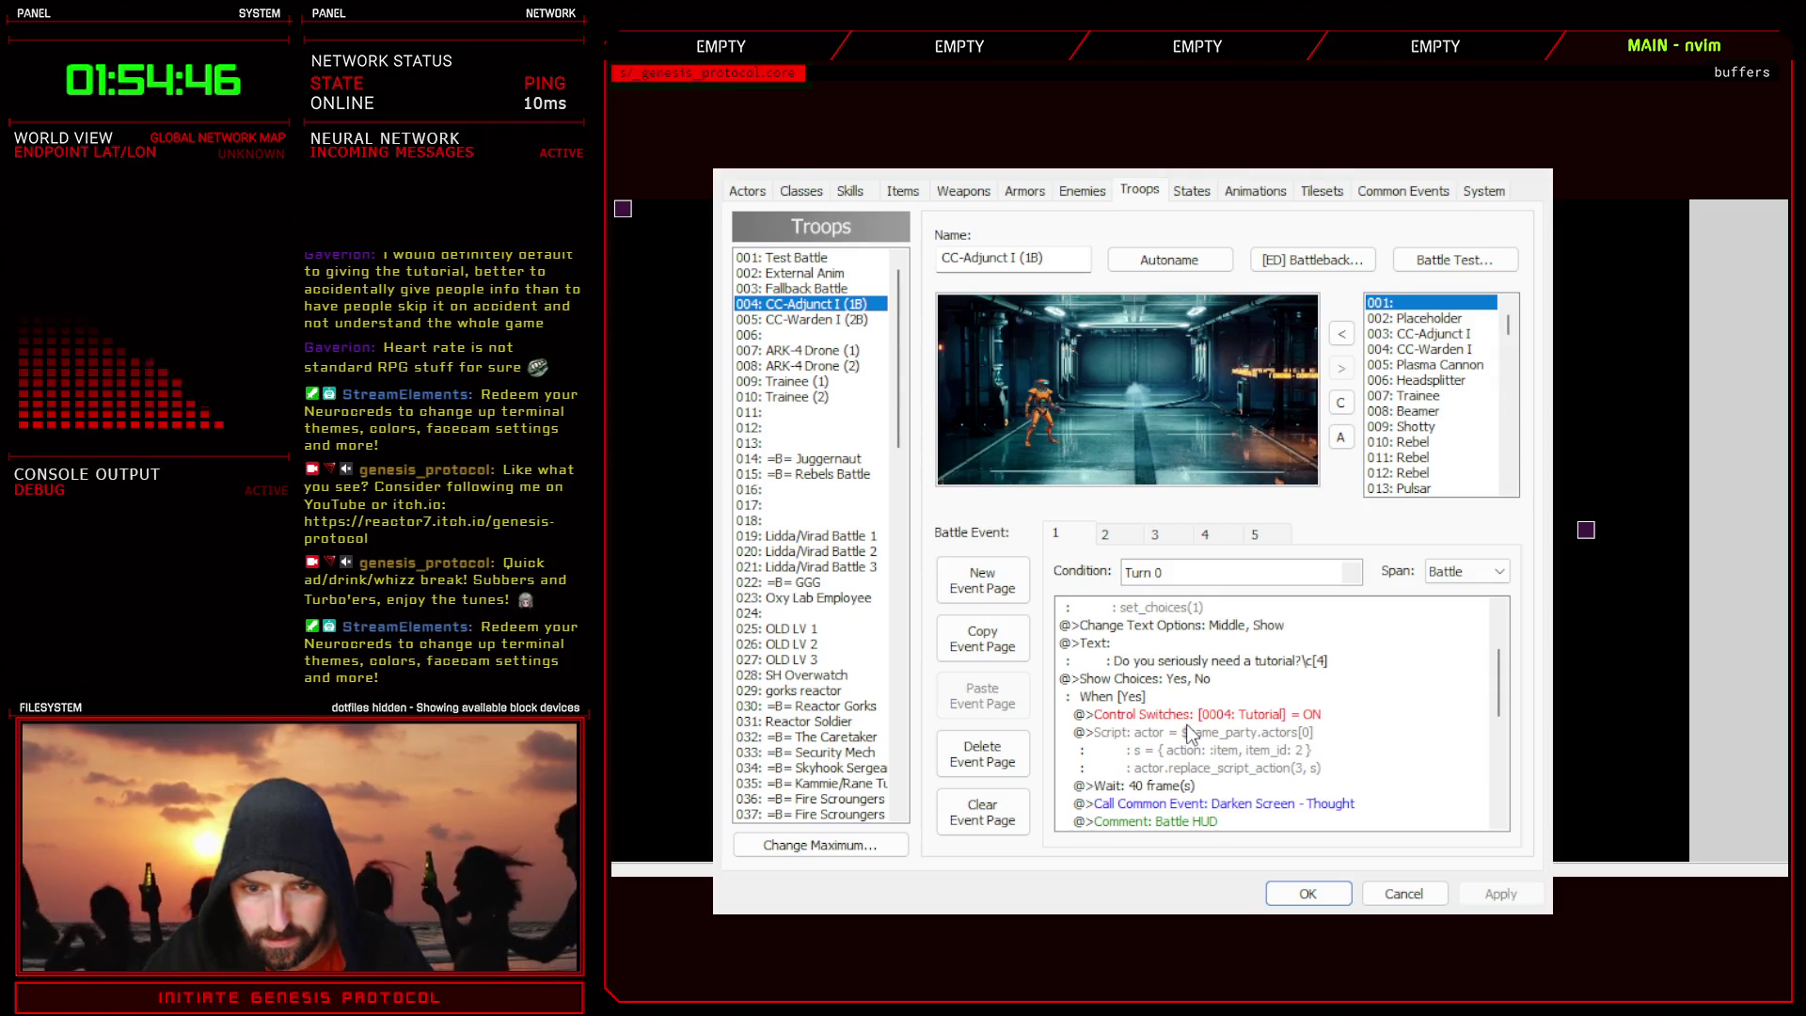
pyautogui.click(1191, 733)
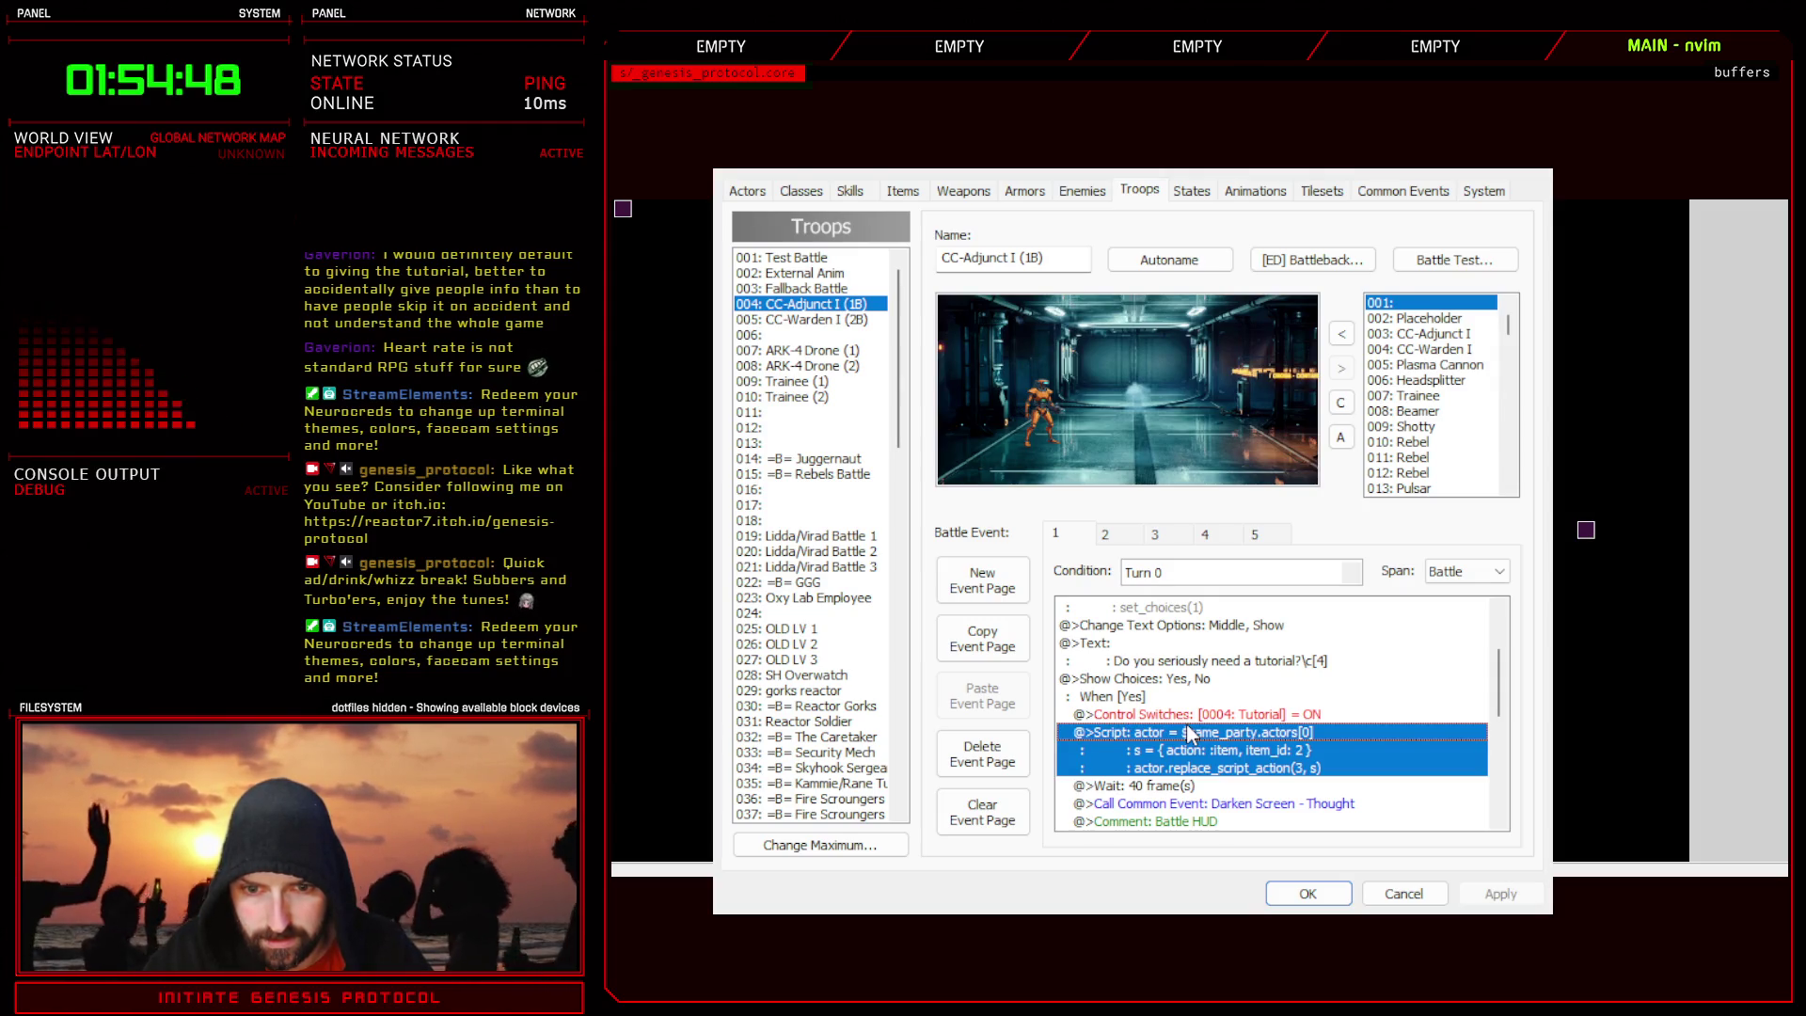
pyautogui.doubleClick(1188, 733)
pyautogui.moveTo(1171, 428); pyautogui.dragTo(1364, 429)
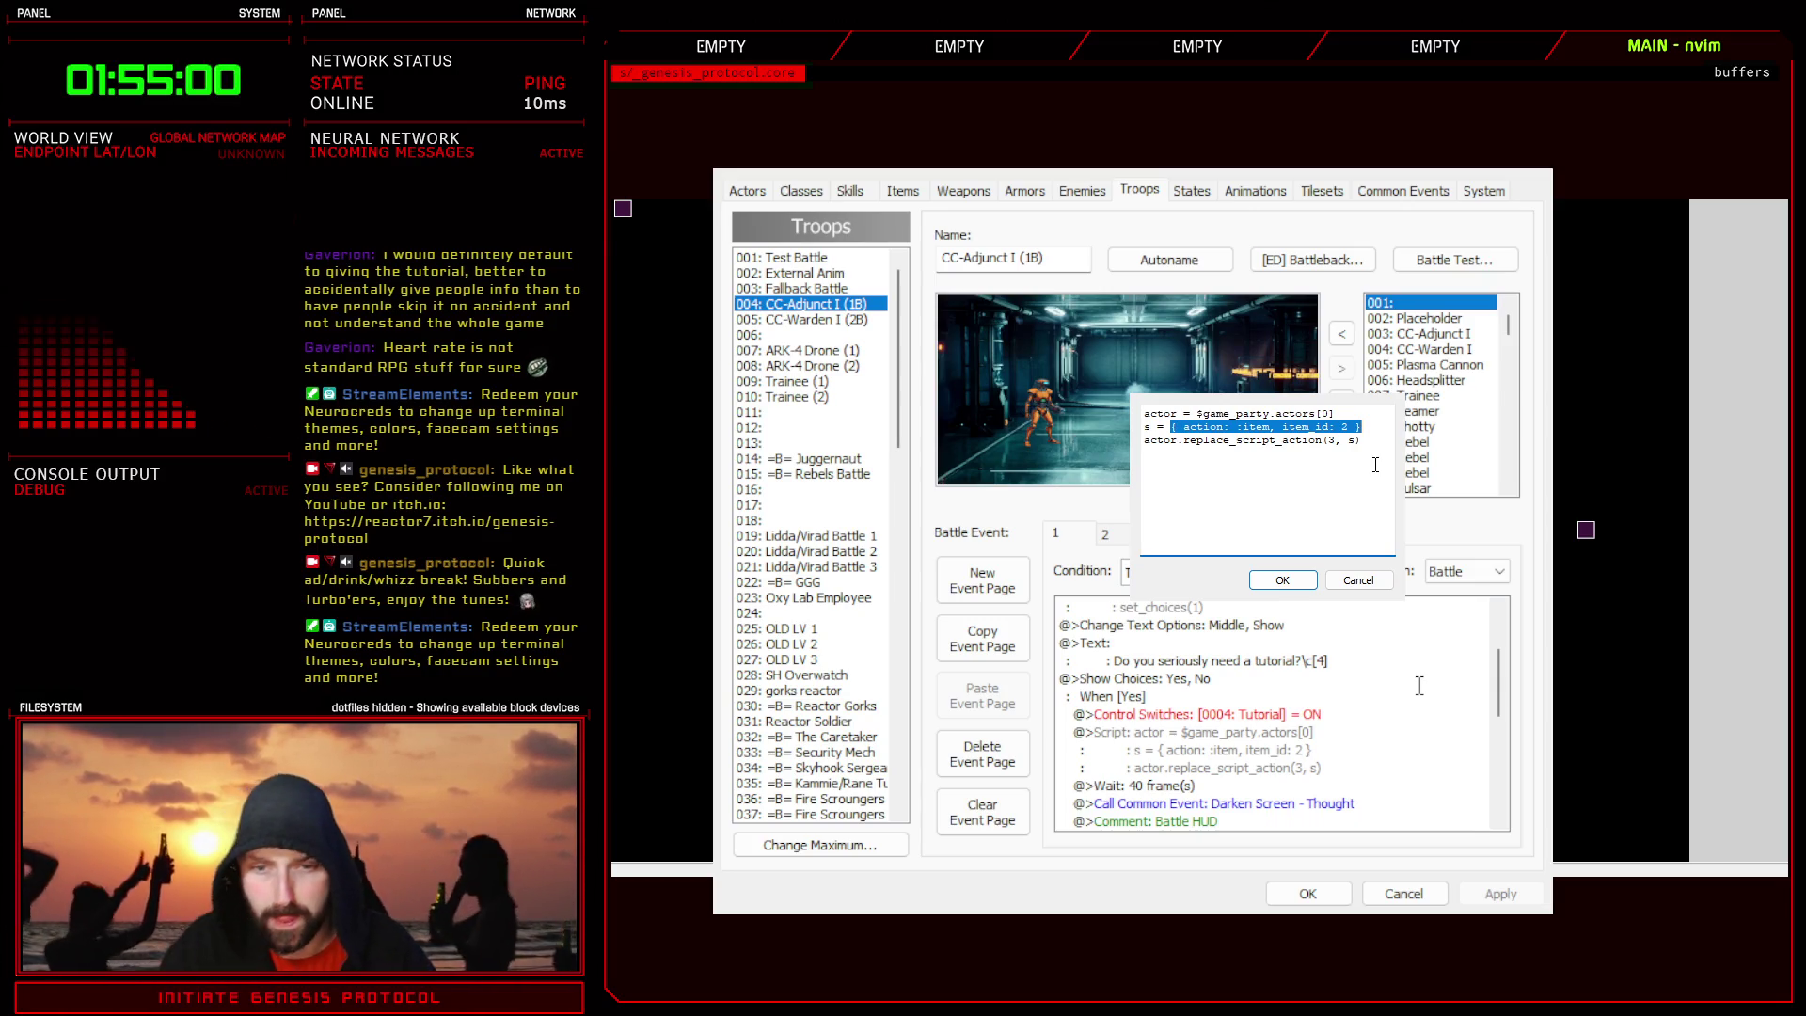
pyautogui.click(1359, 579)
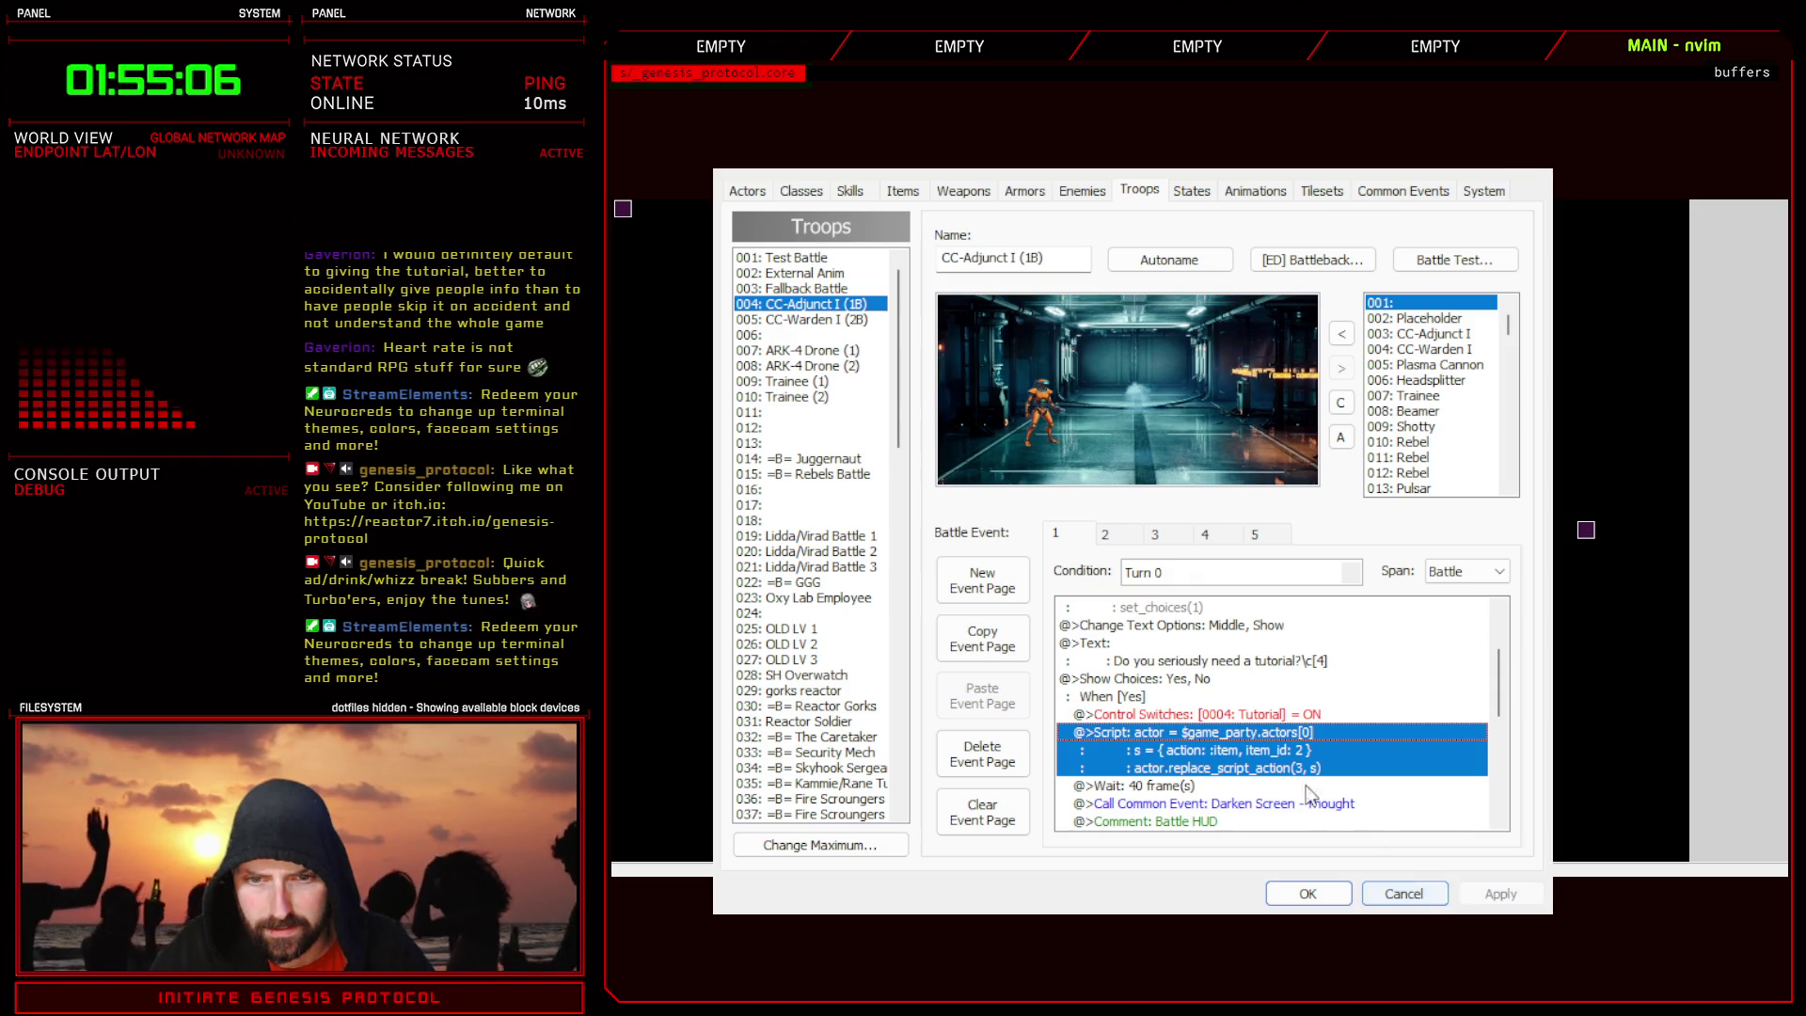
pyautogui.click(1397, 894)
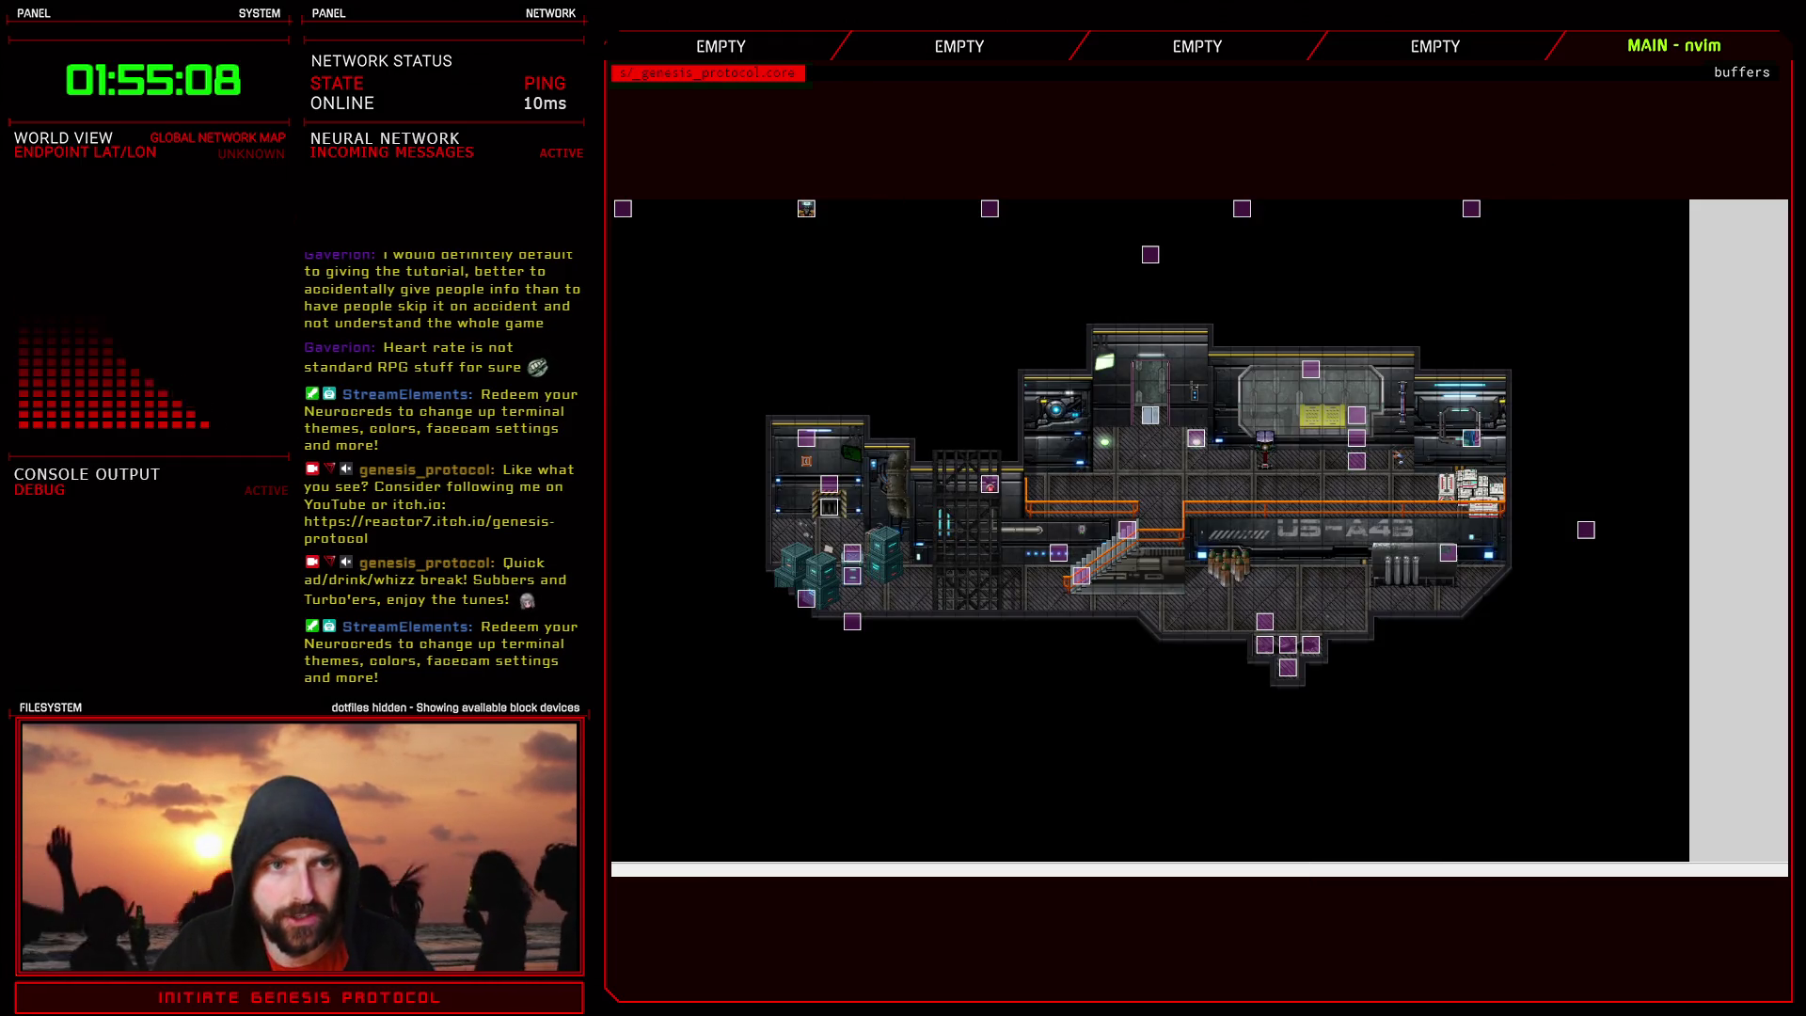
pyautogui.press('F11')
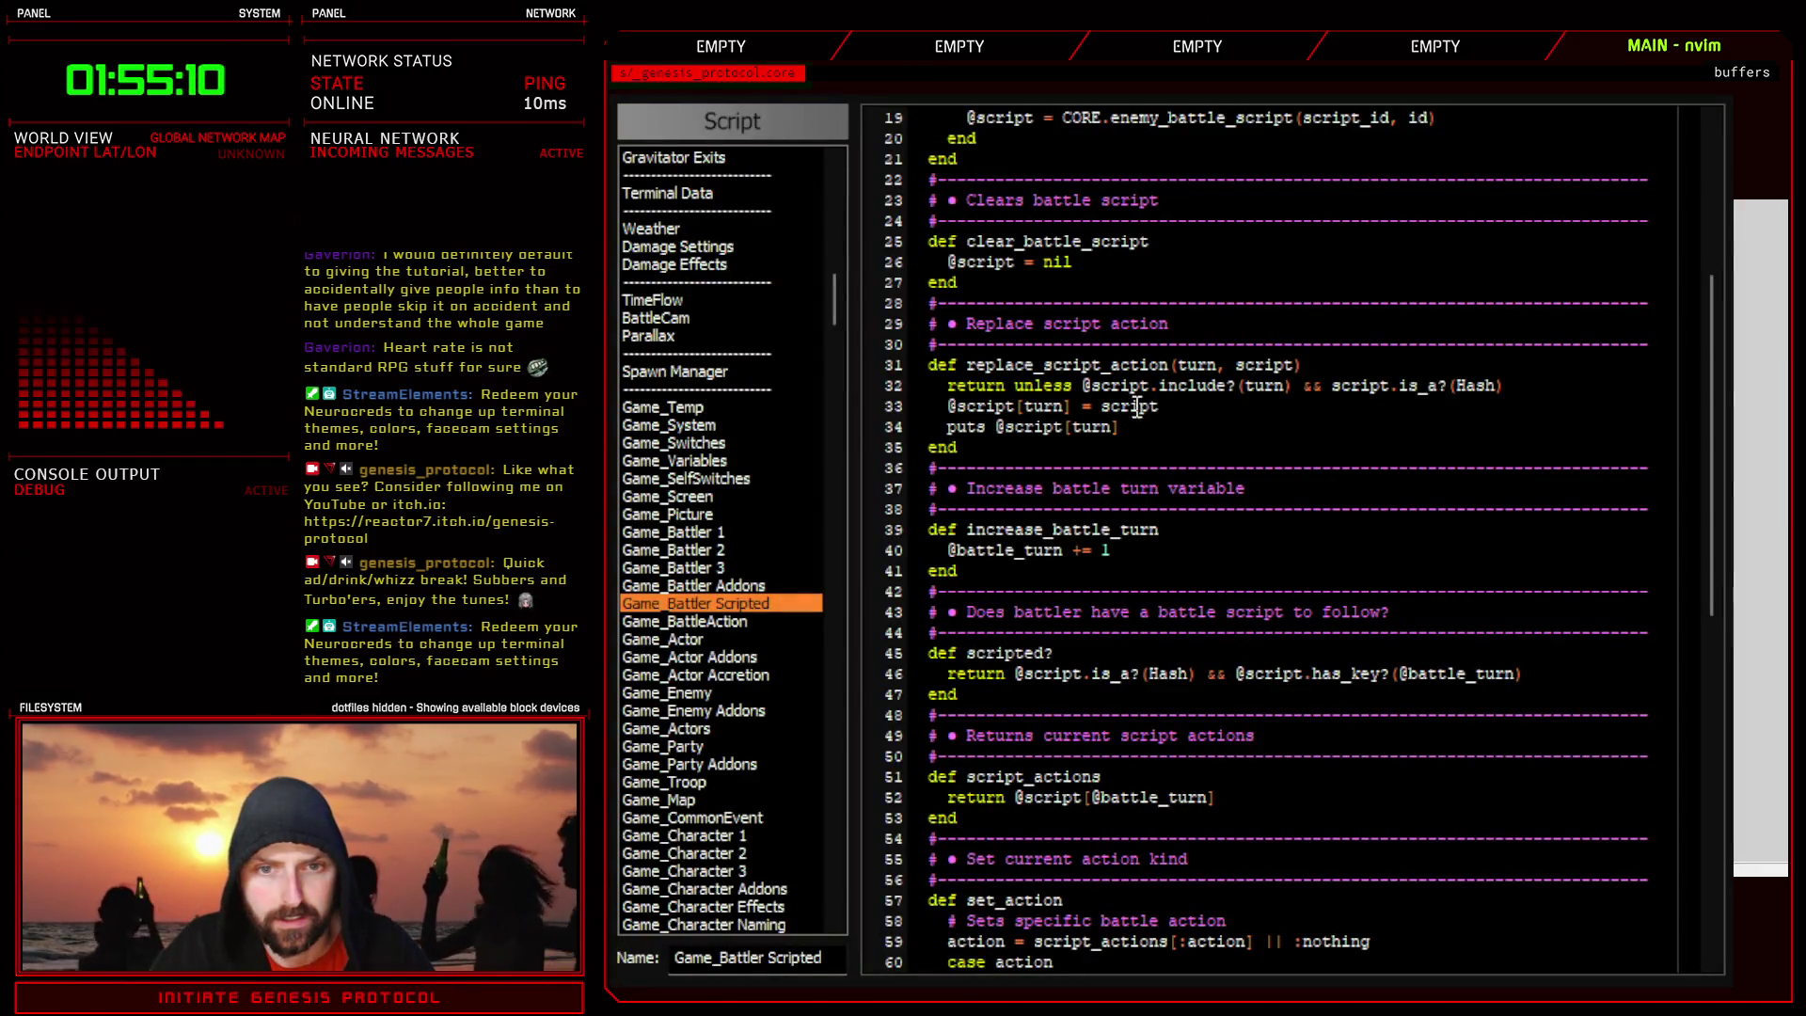
pyautogui.moveTo(948, 407); pyautogui.dragTo(995, 407)
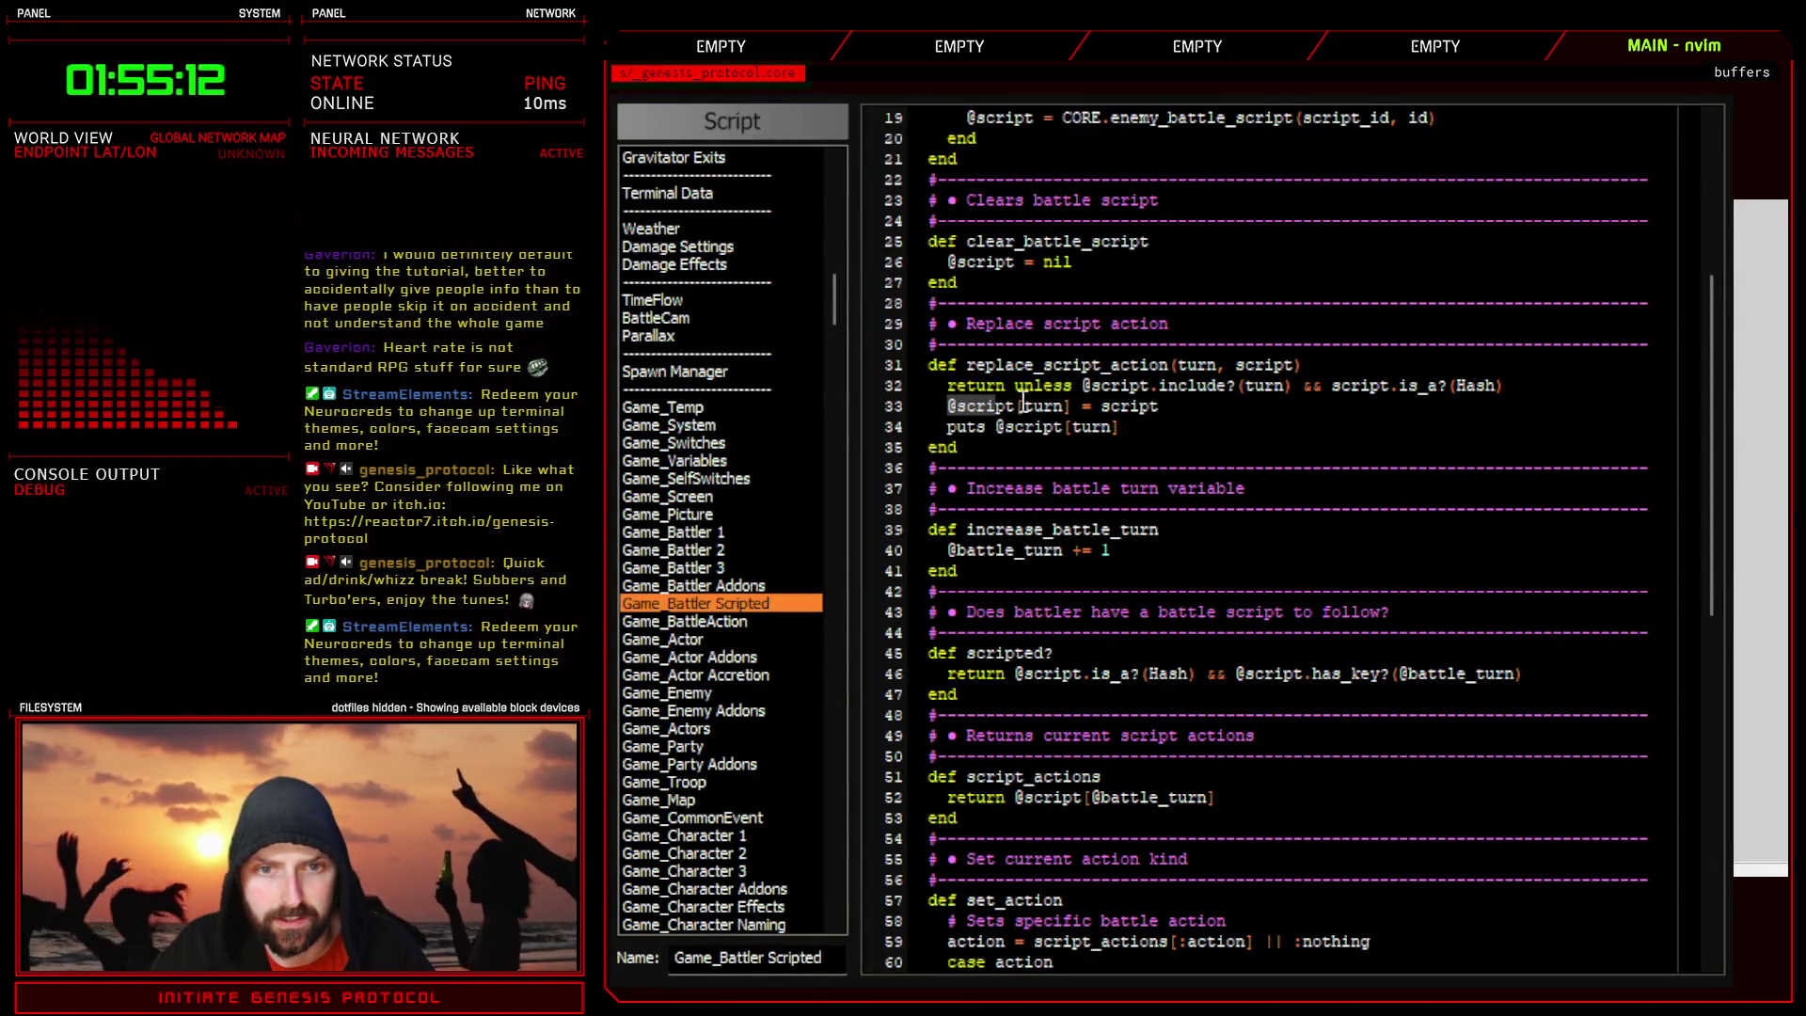
pyautogui.doubleClick(1022, 404)
pyautogui.moveTo(836, 303); pyautogui.dragTo(838, 287)
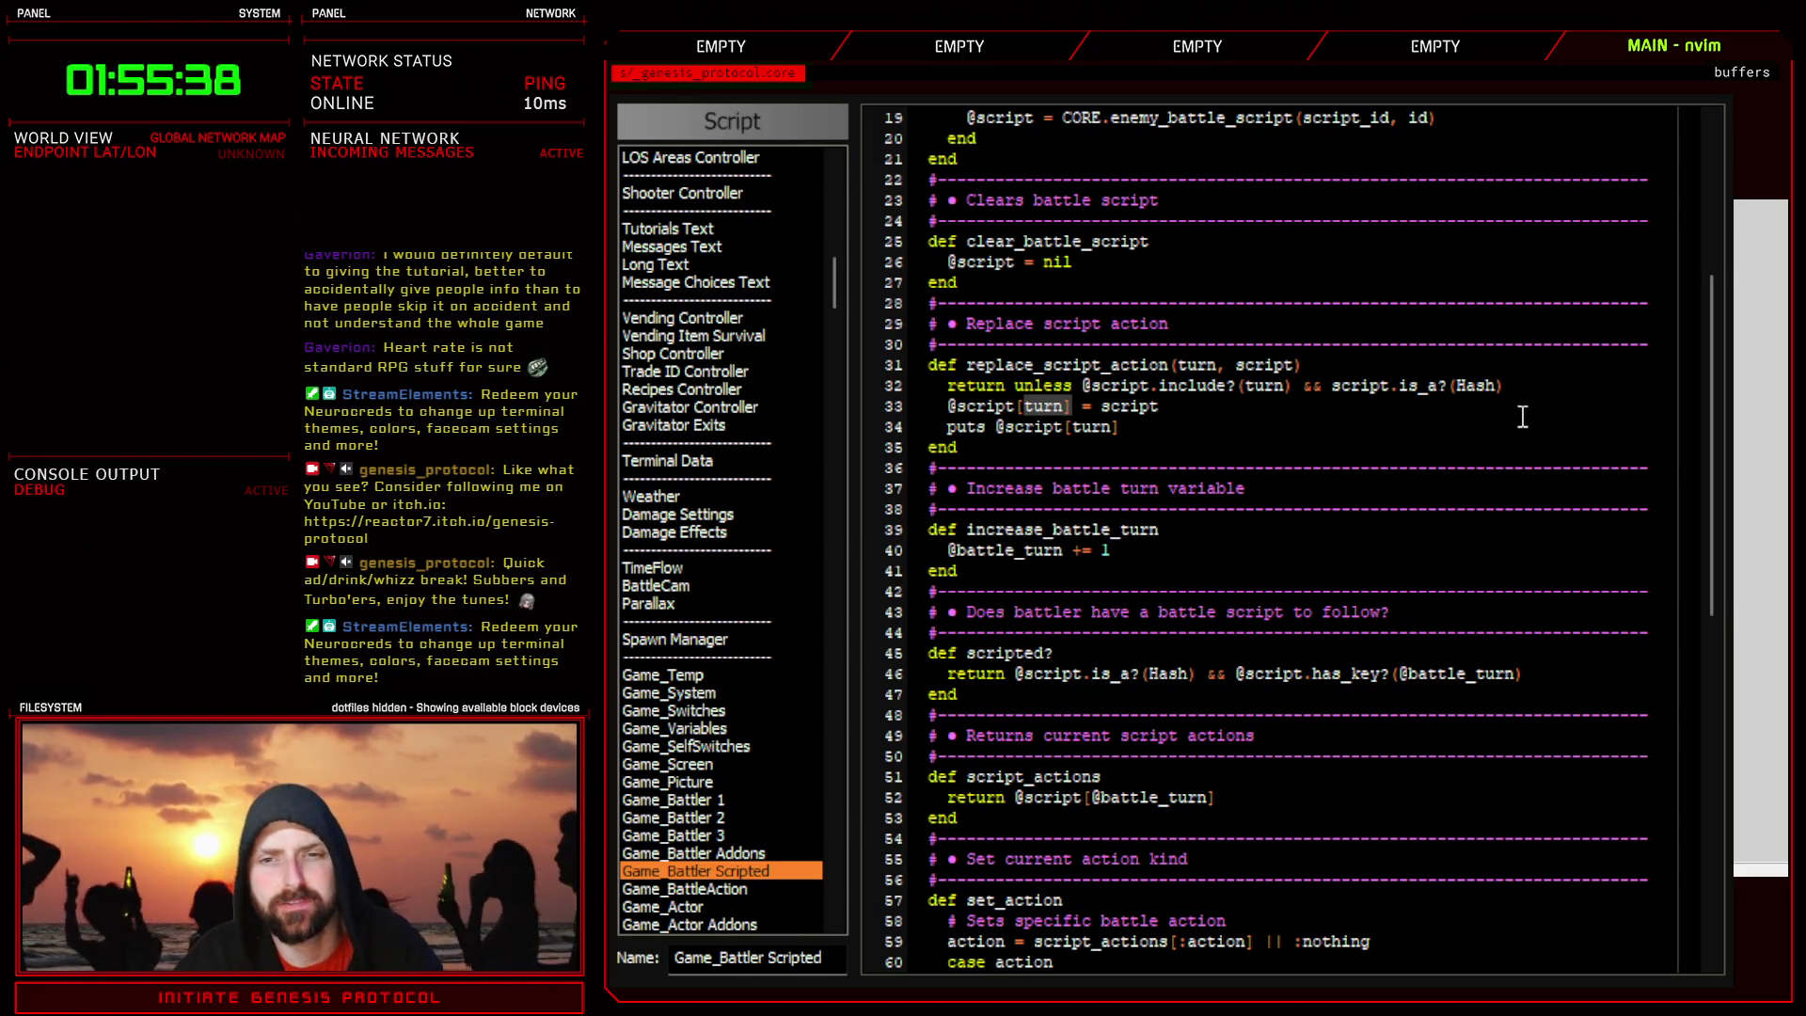
pyautogui.click(1514, 386)
pyautogui.press('Return')
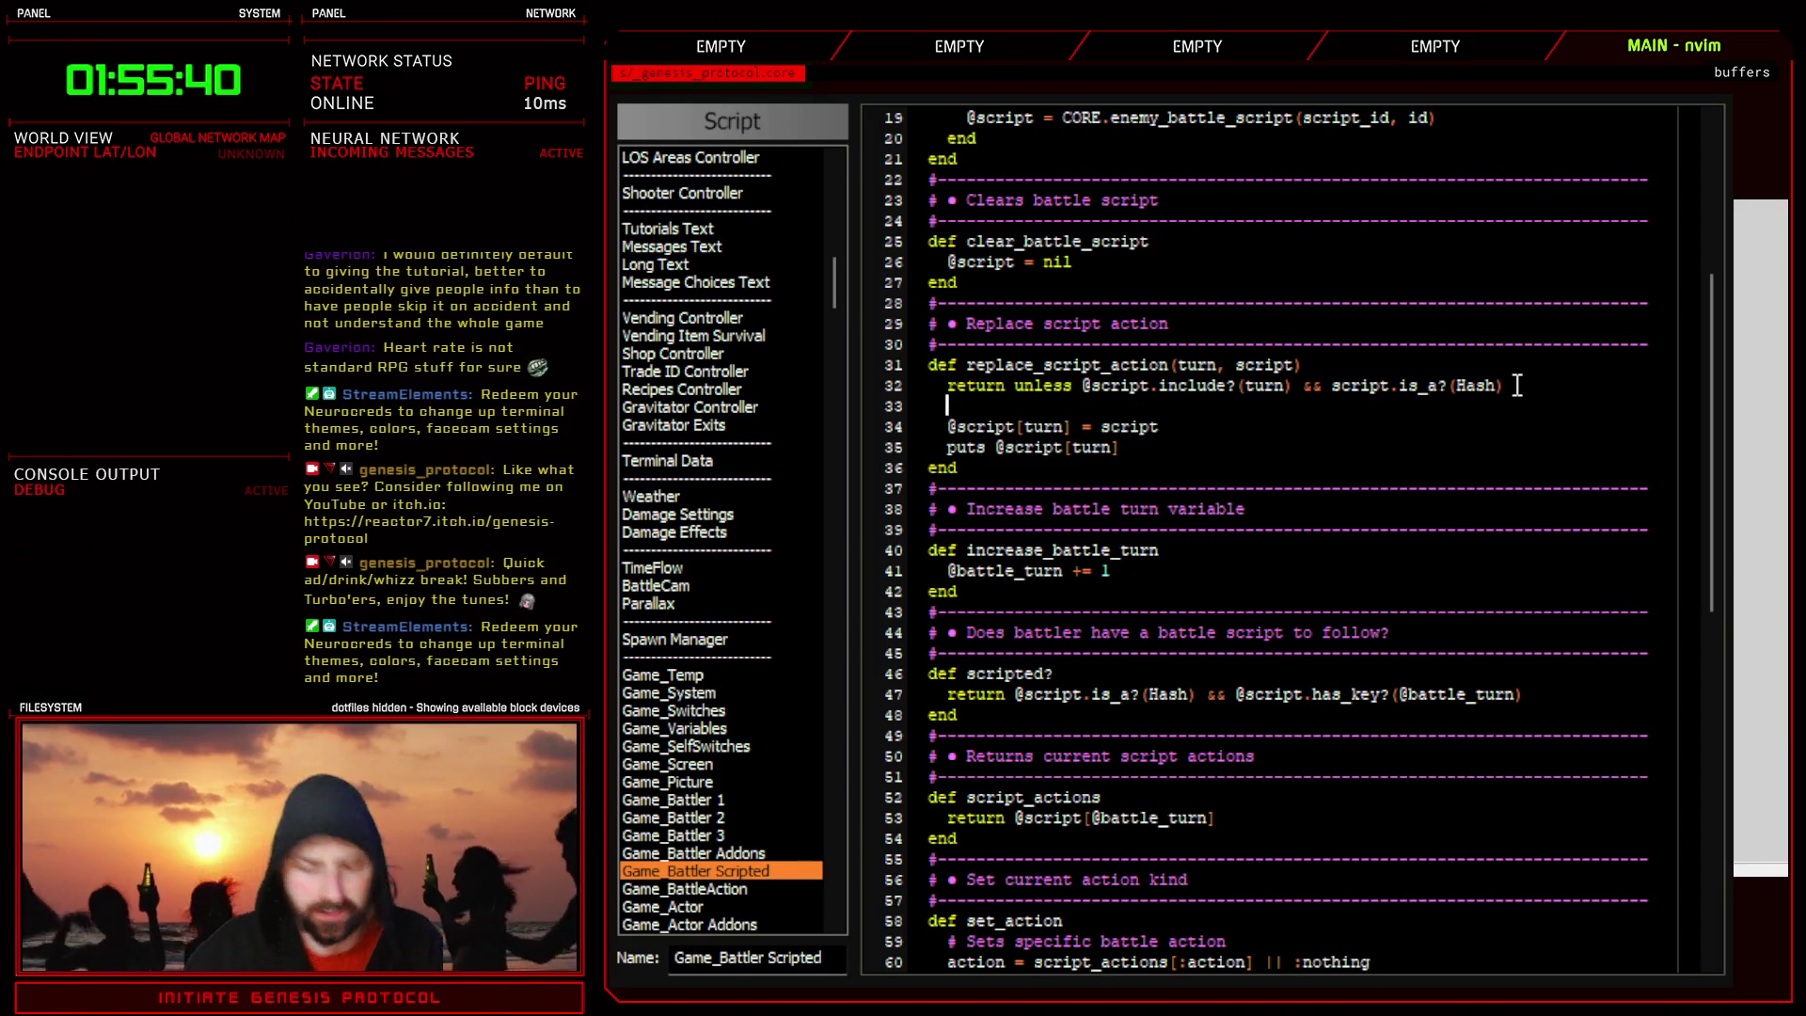
pyautogui.write('putscrip')
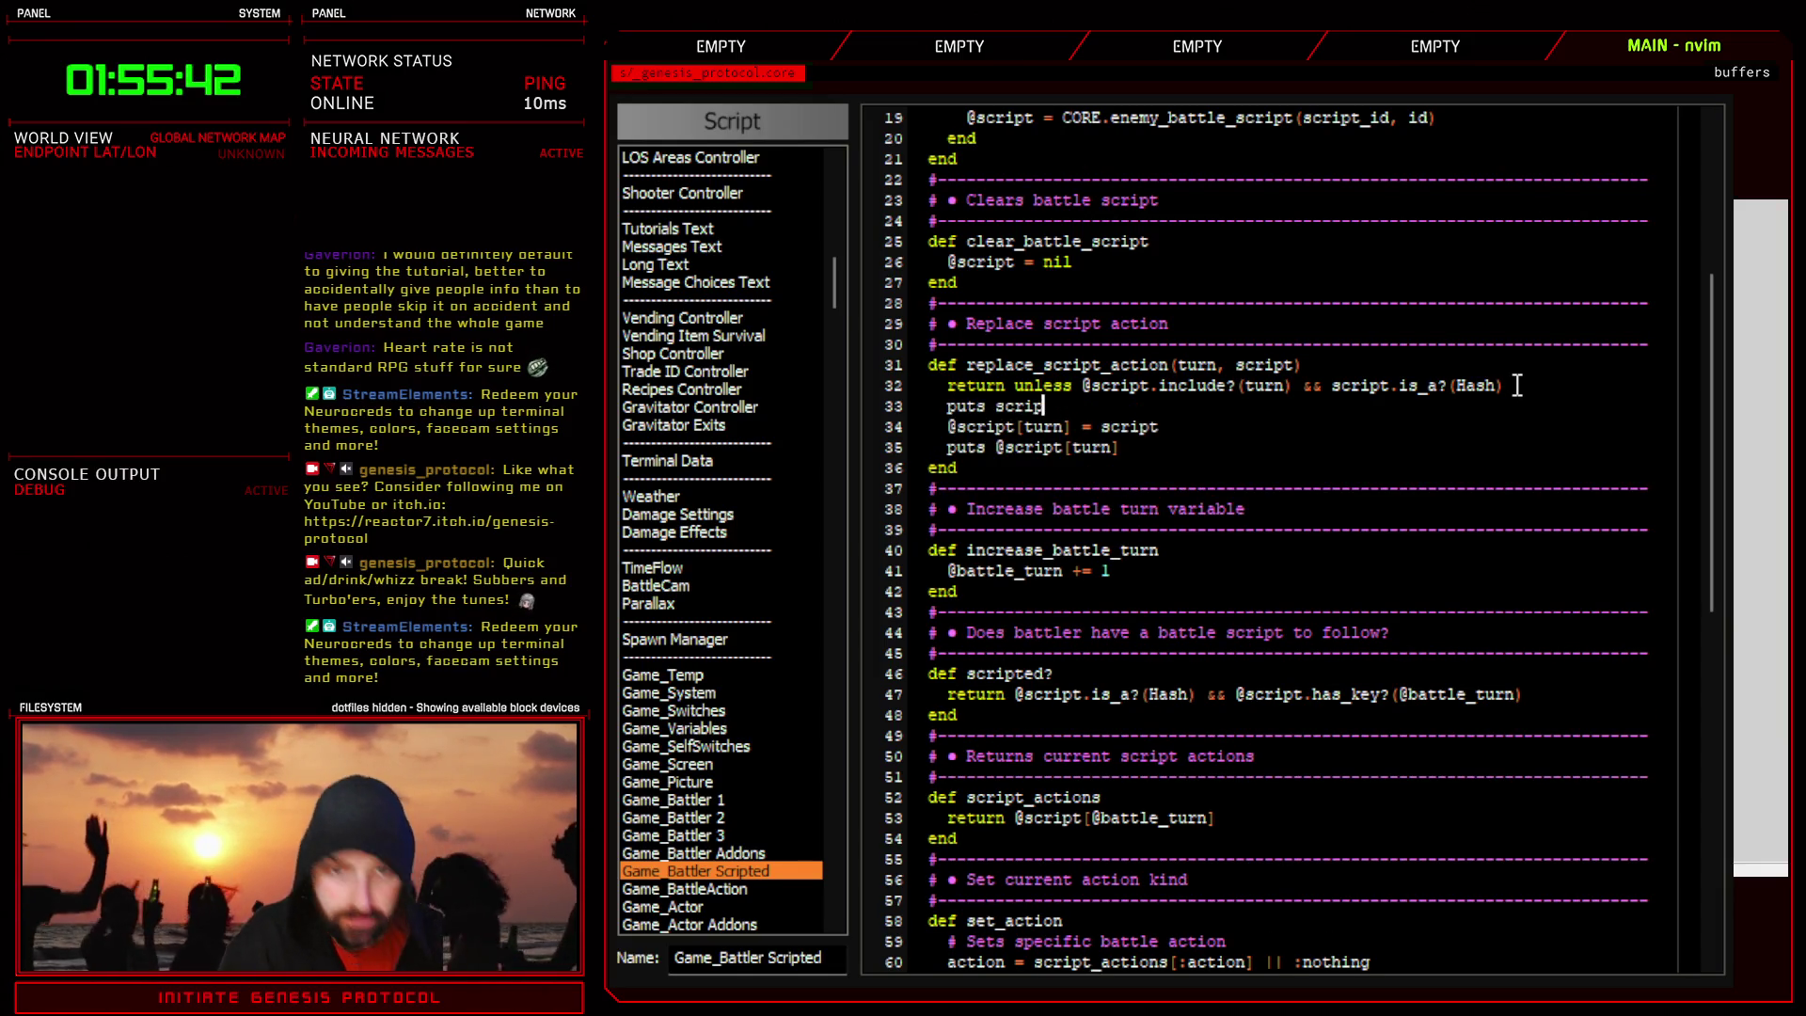
pyautogui.moveTo(1120, 447); pyautogui.dragTo(929, 447)
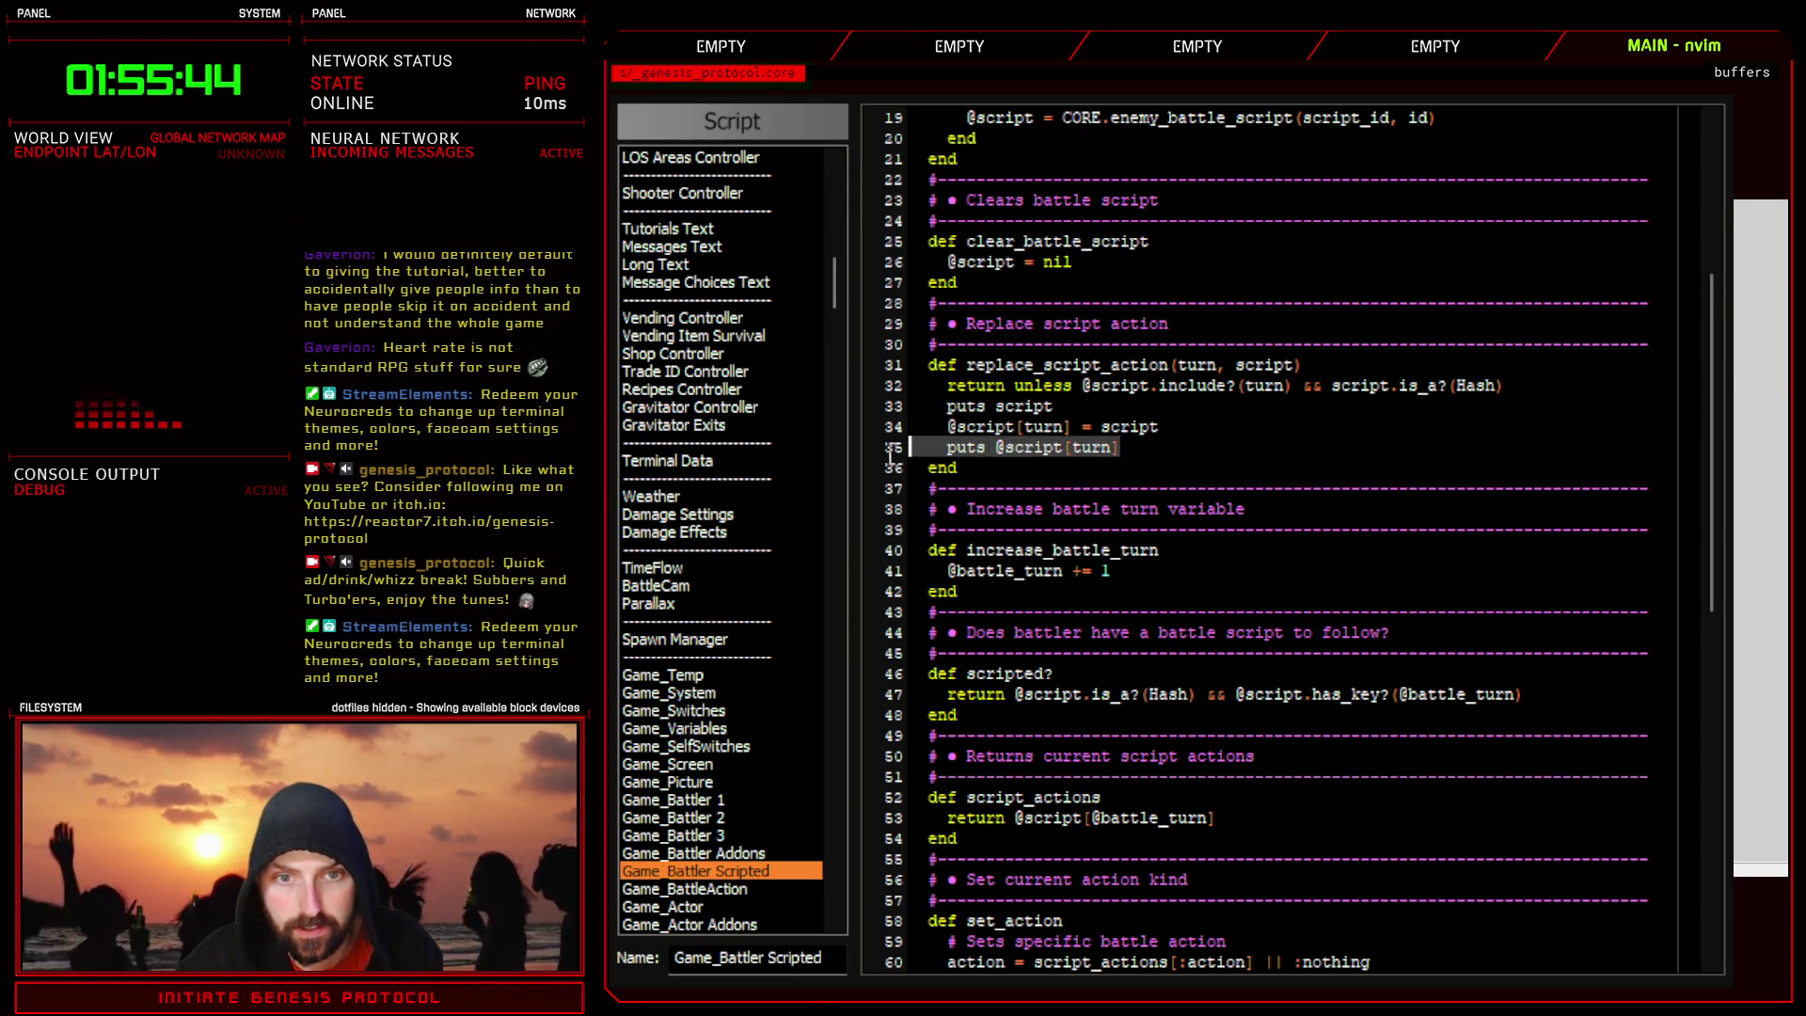
pyautogui.press('BackSpace')
pyautogui.press('BackSpace')
pyautogui.press('F12')
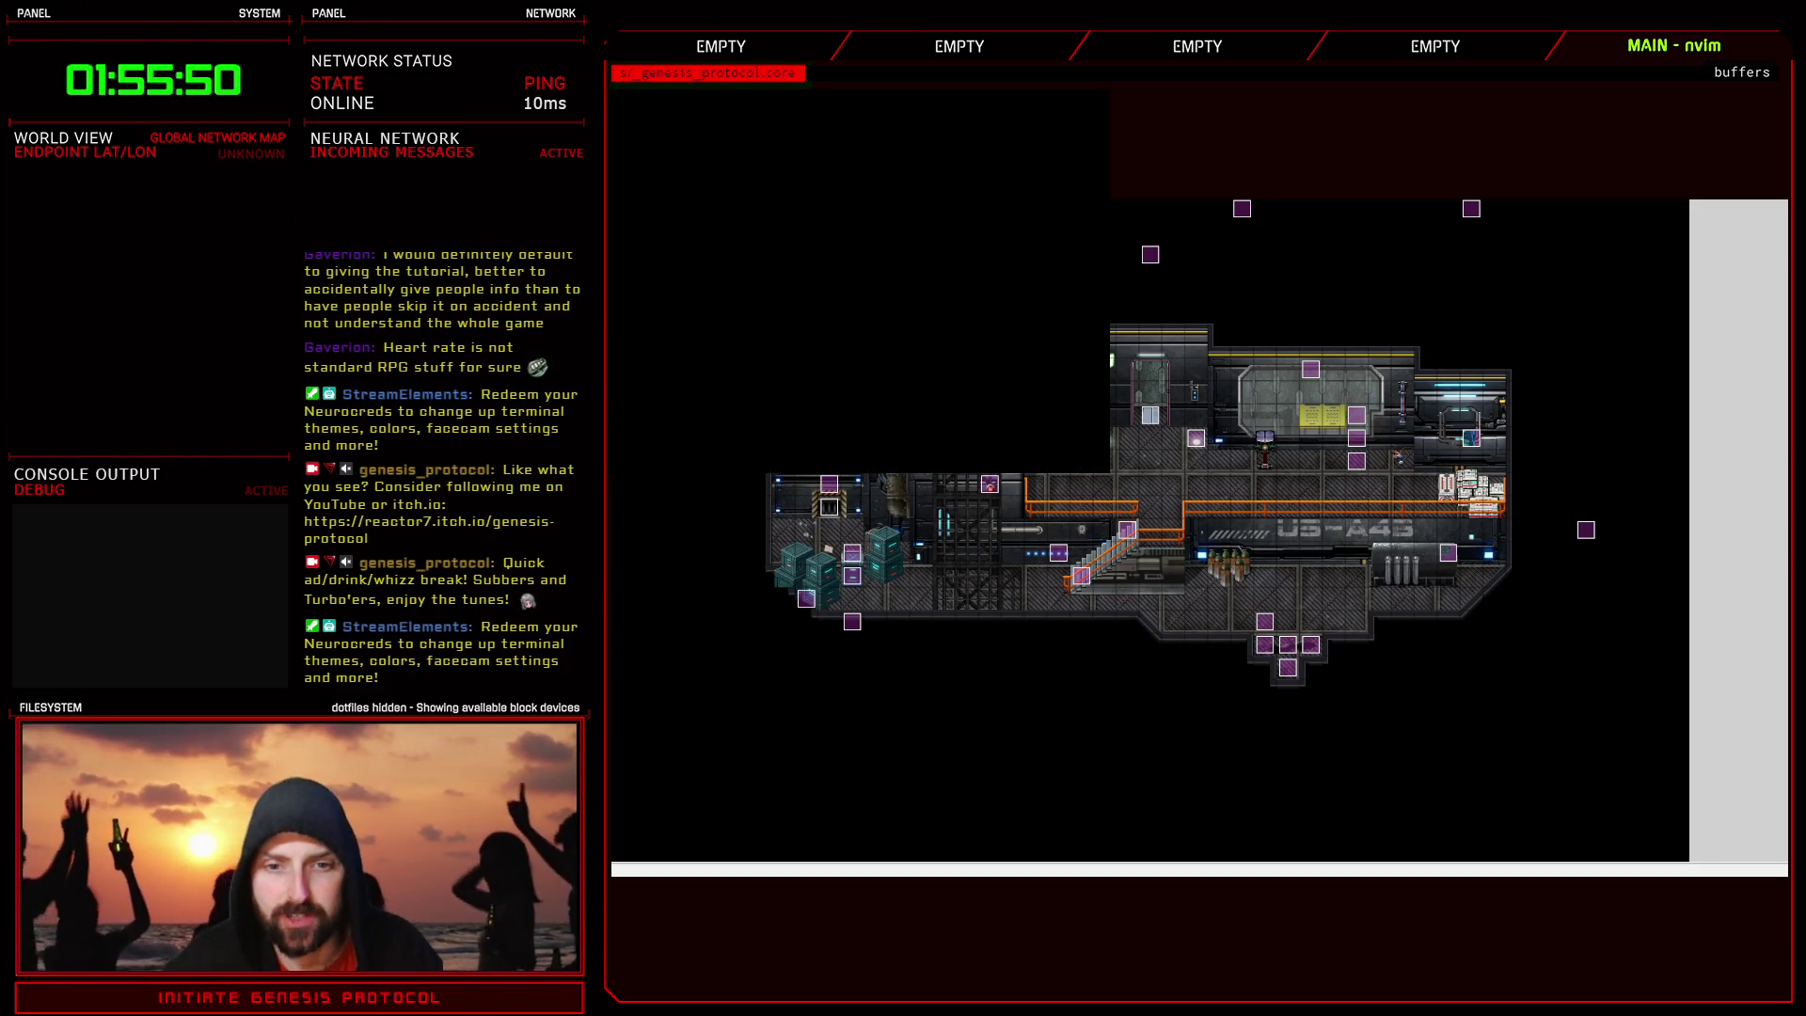
# - Load the autosave and advance Inaxen's and the mech's dialogue into the battle's tutorial
pyautogui.press('Down')
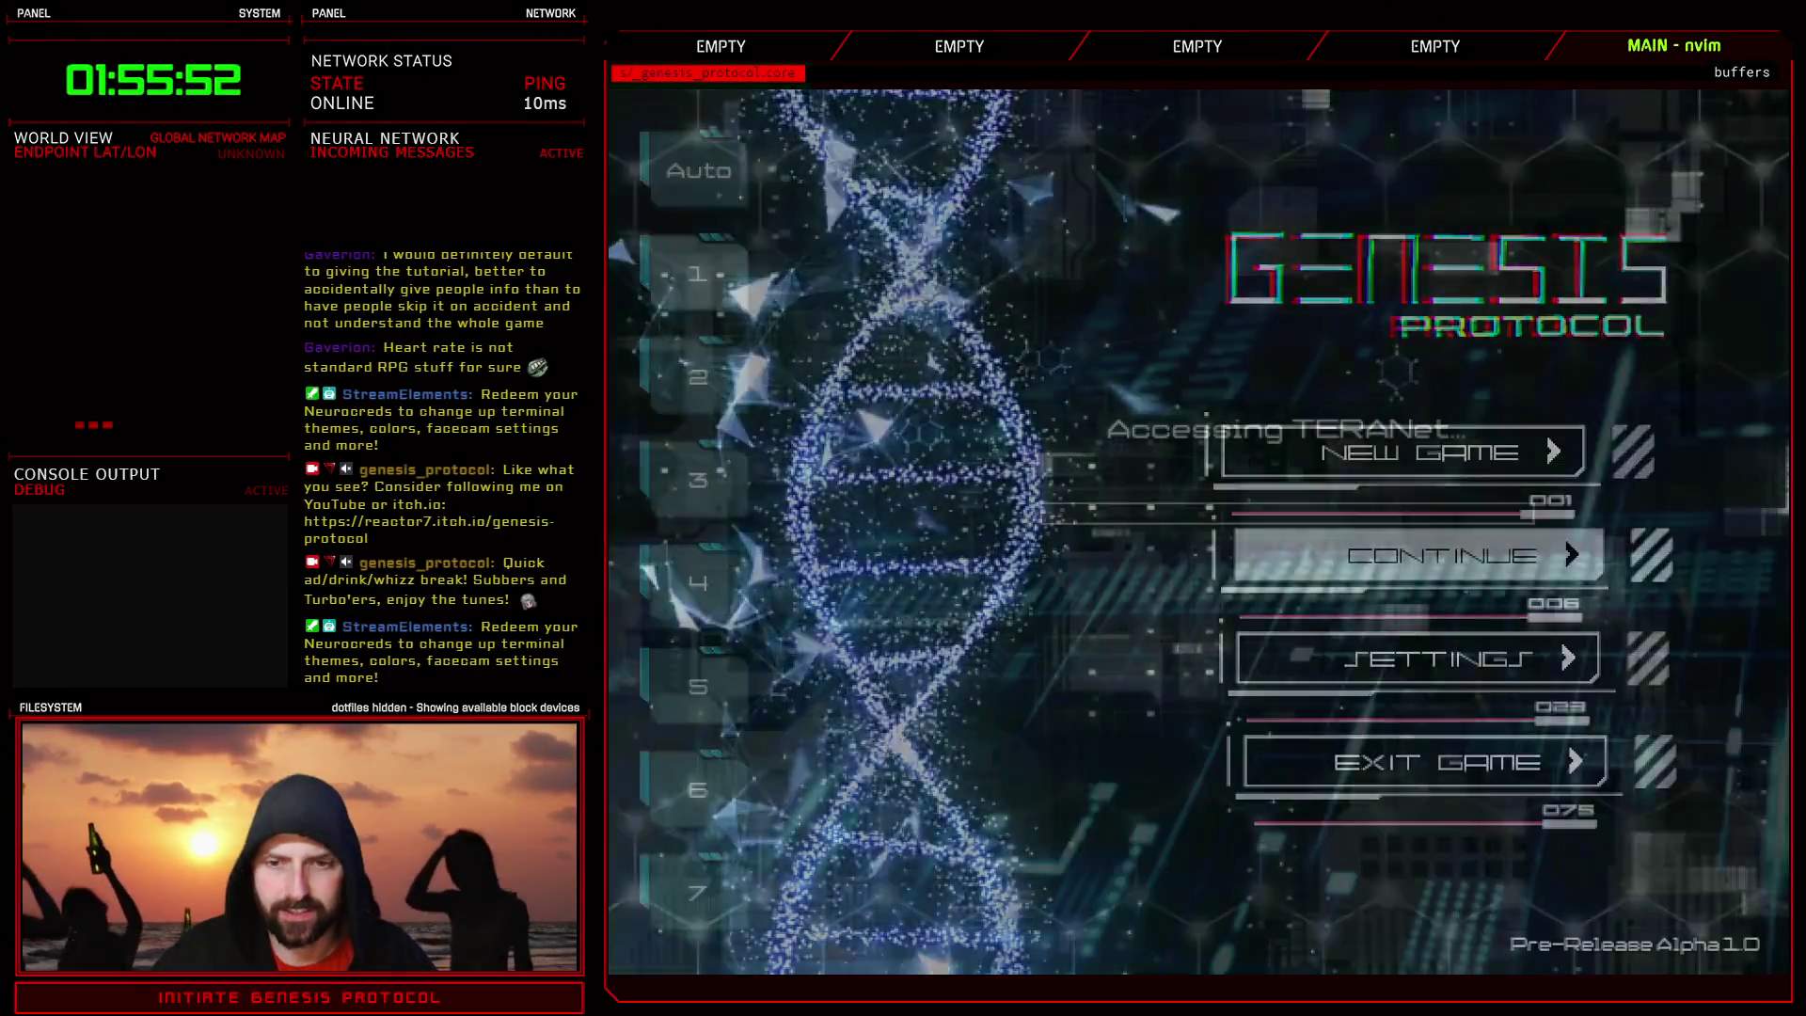
pyautogui.press('Return')
pyautogui.press('Up')
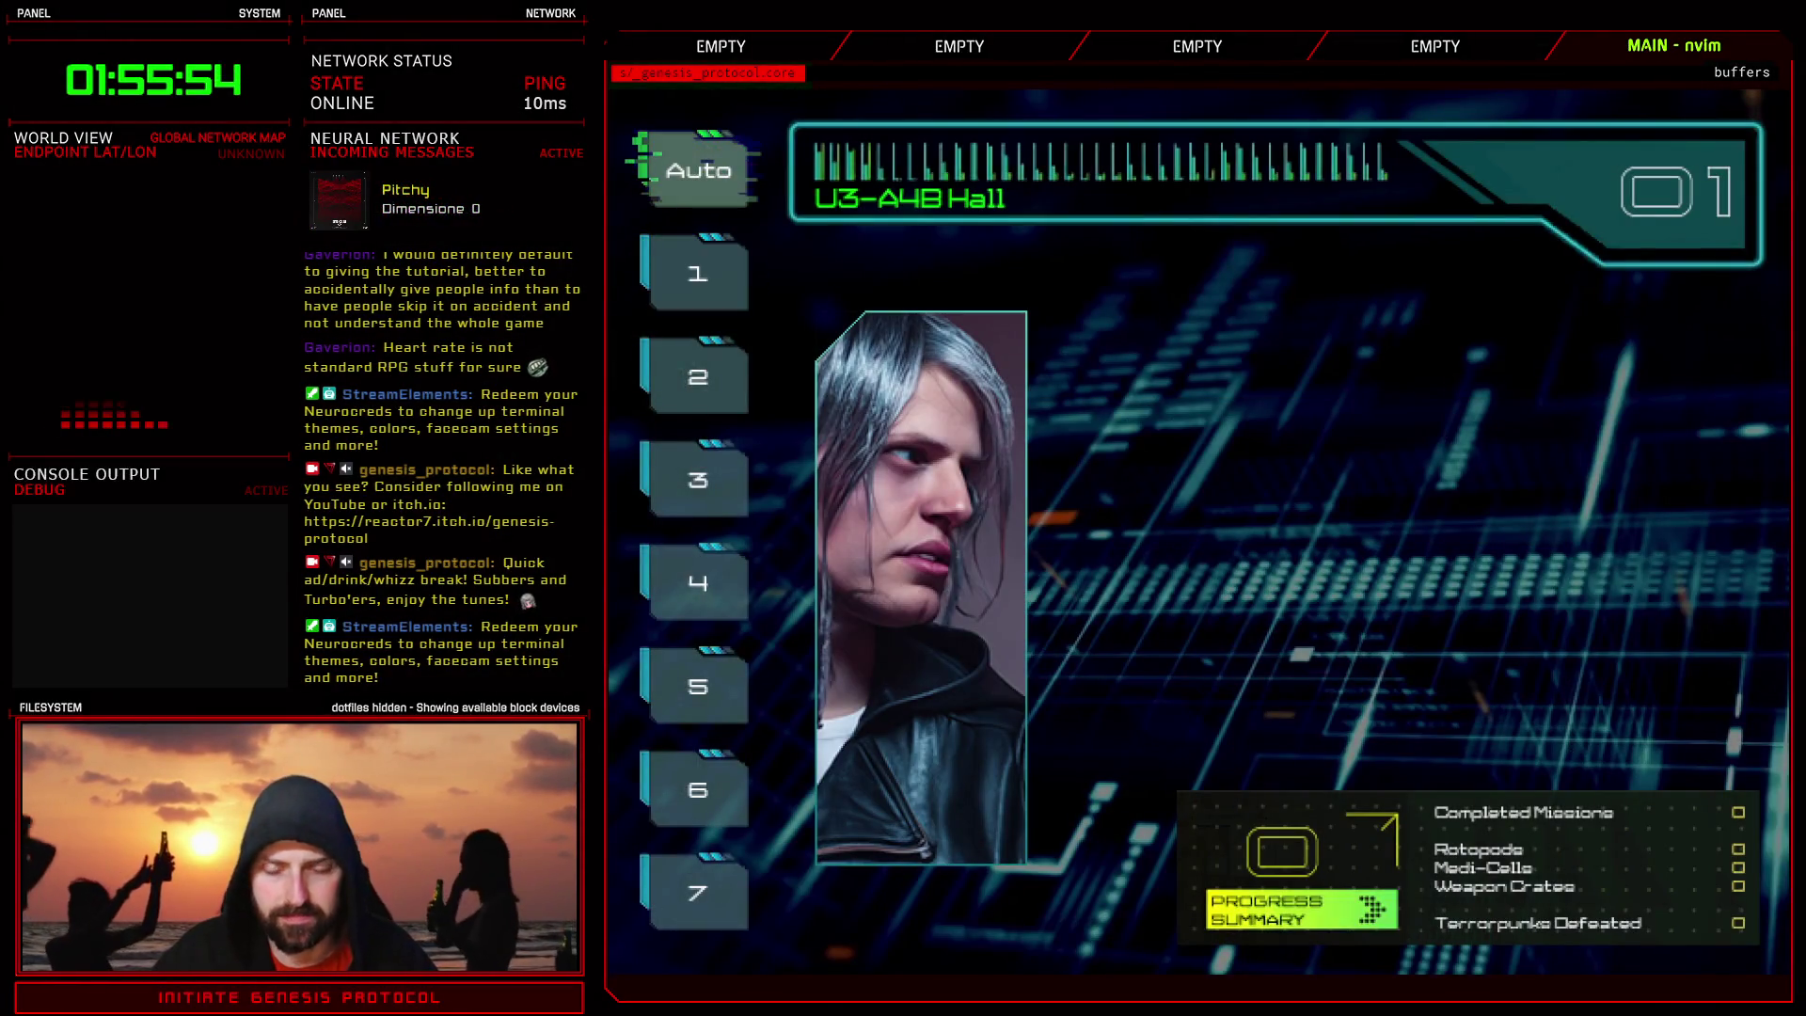
pyautogui.press('Return')
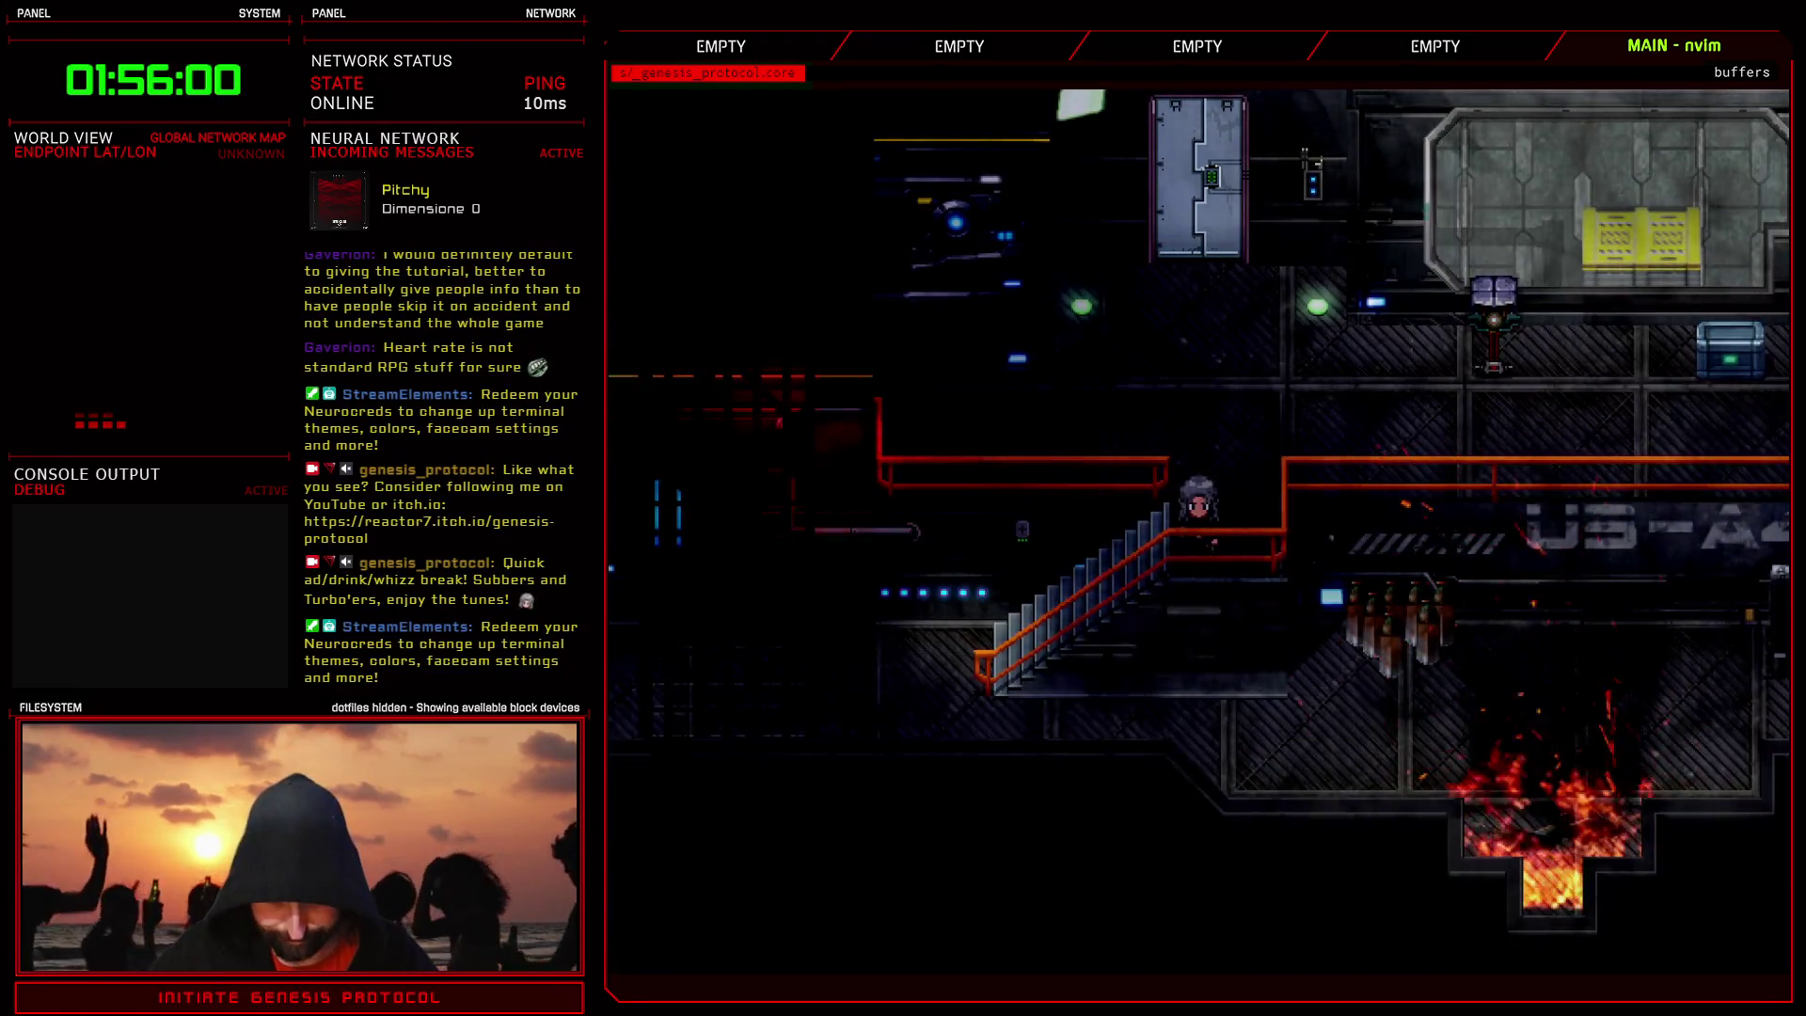
pyautogui.press('Return')
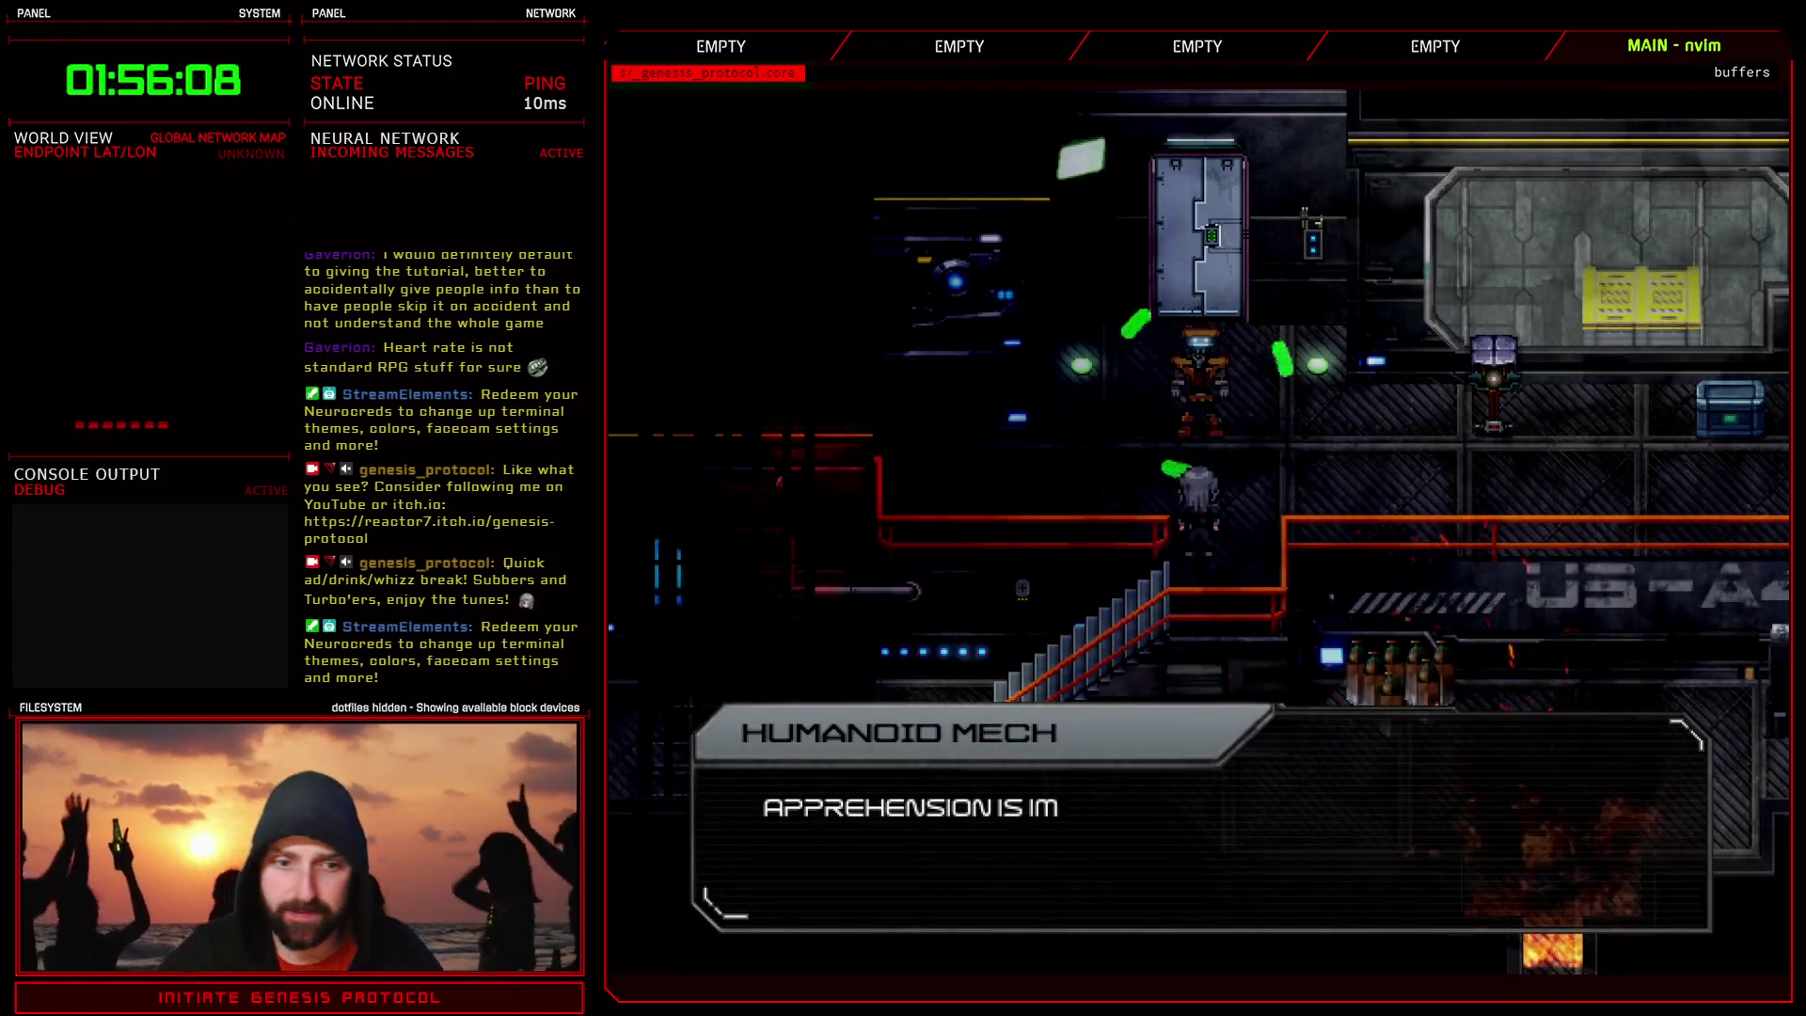
pyautogui.press('Return')
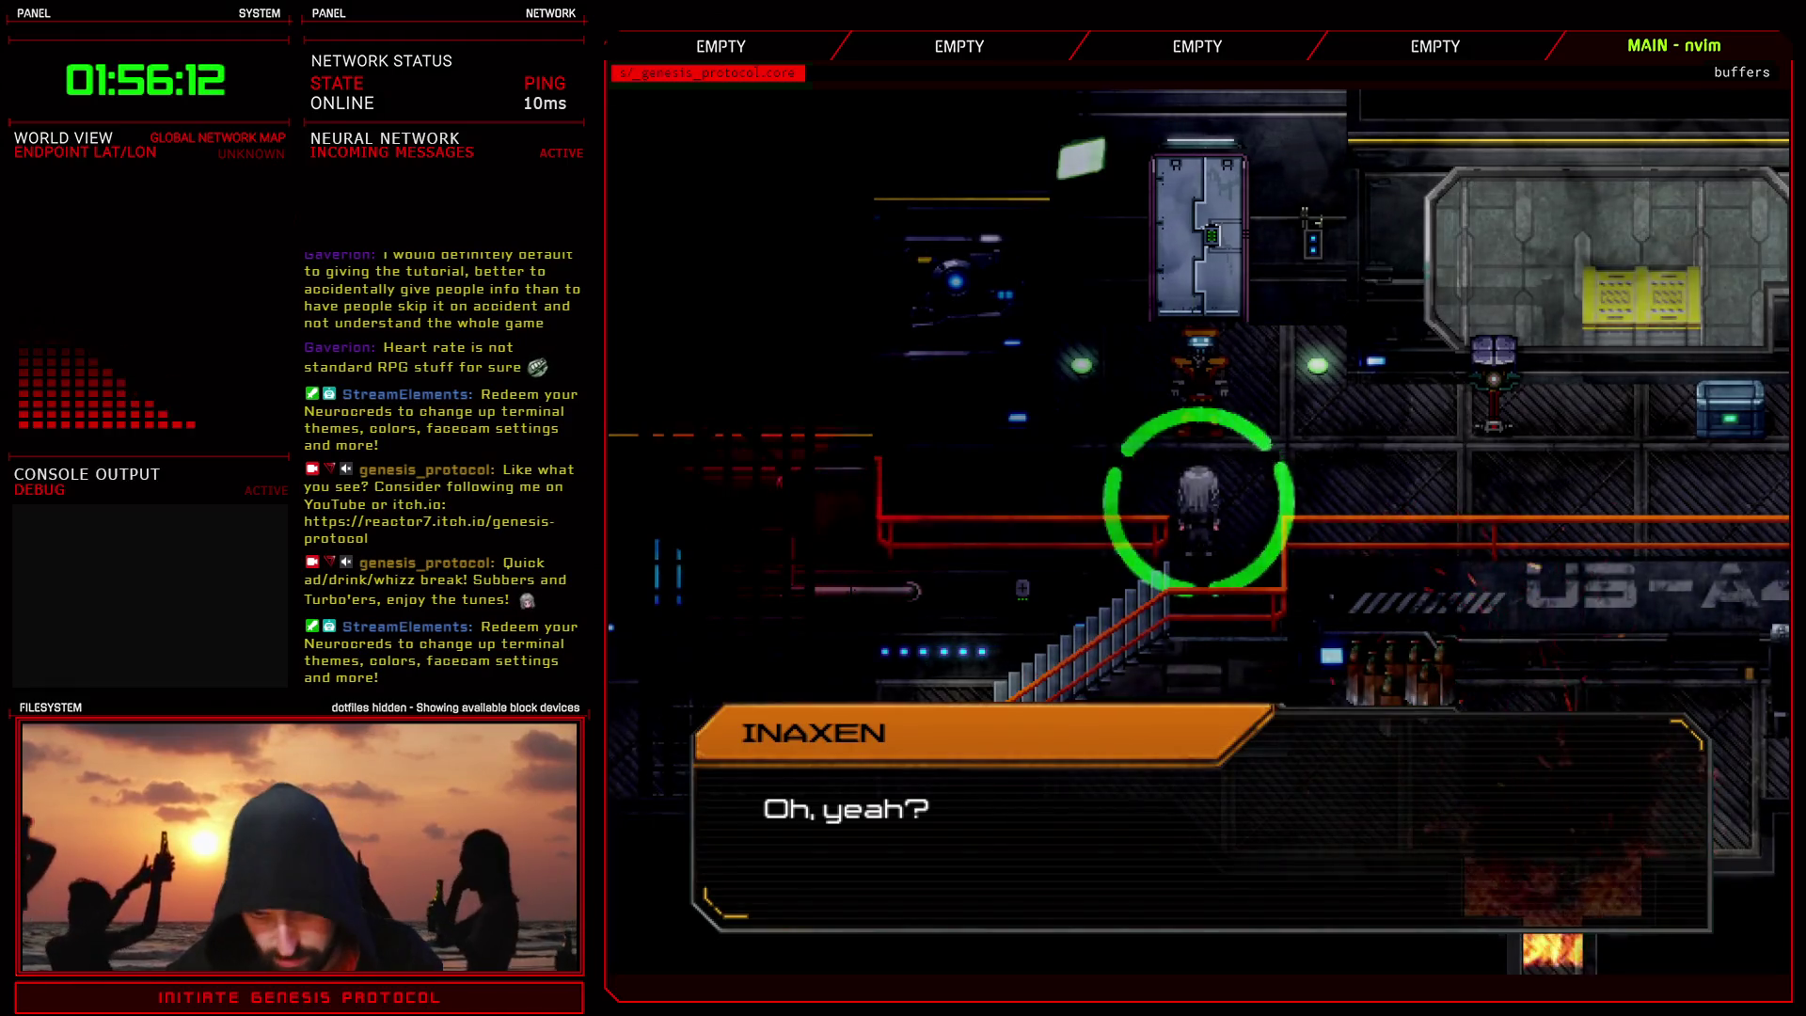
pyautogui.press('Return')
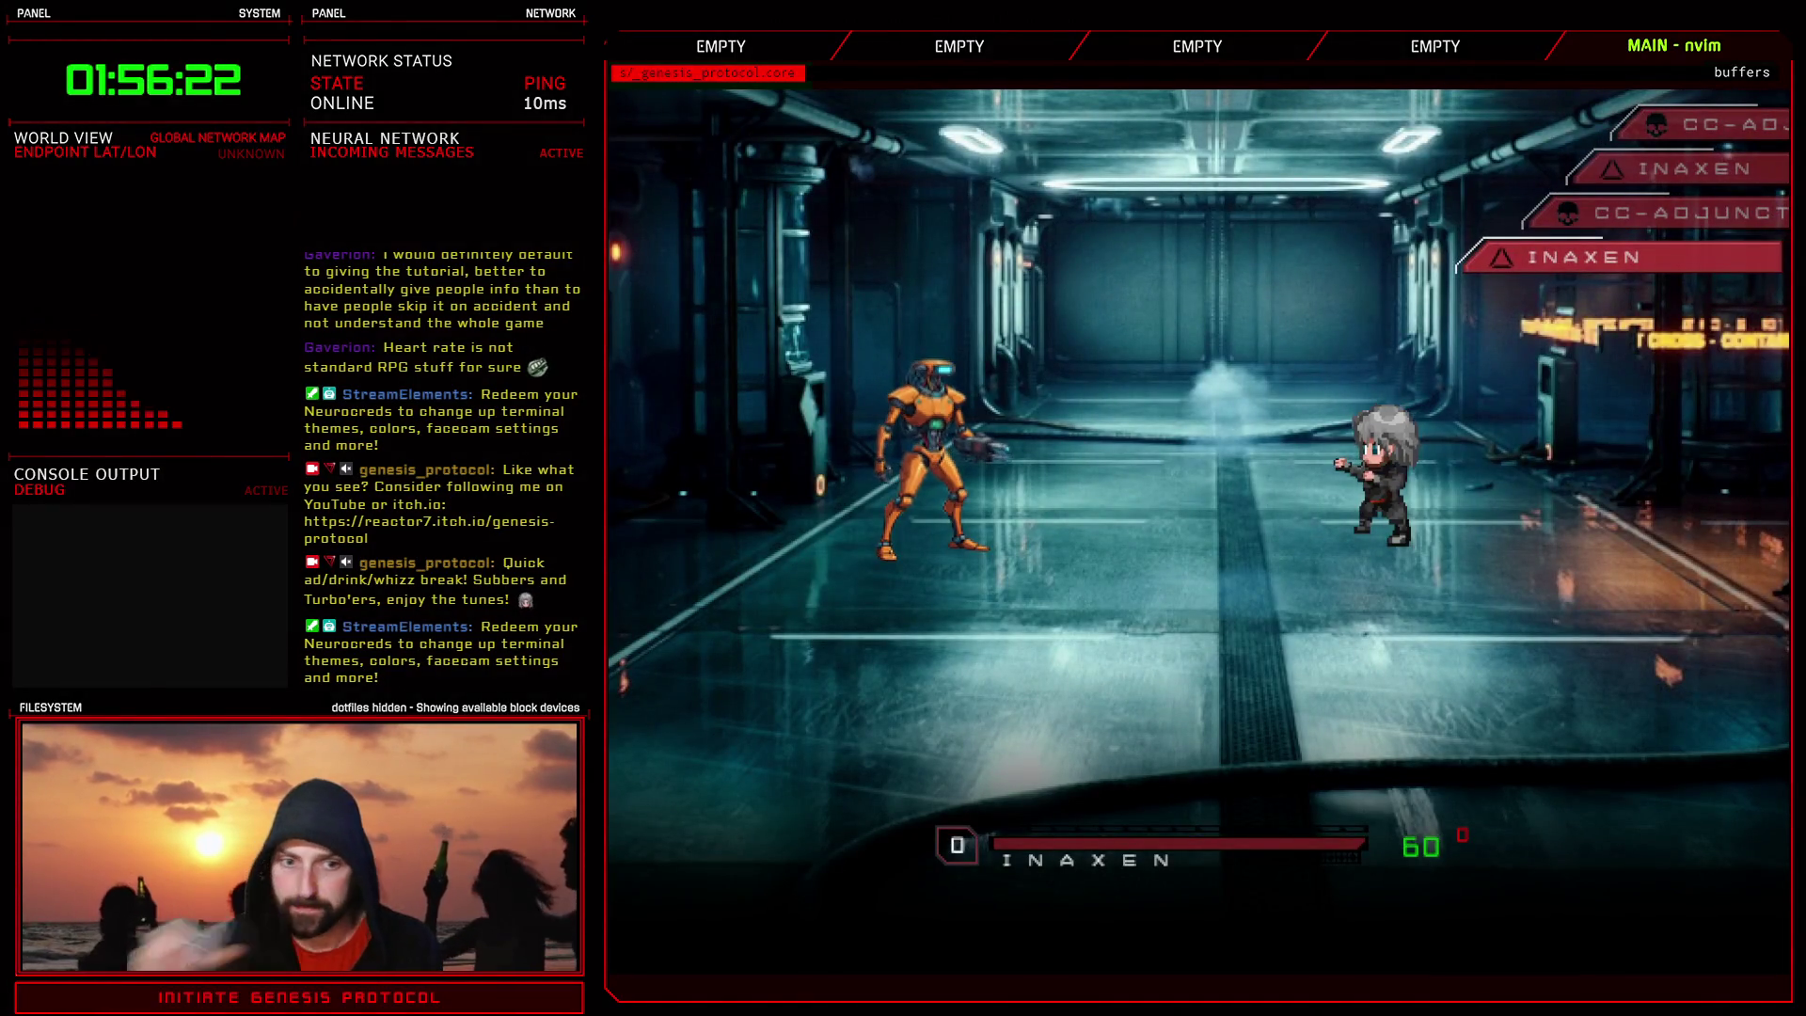
pyautogui.press('Return')
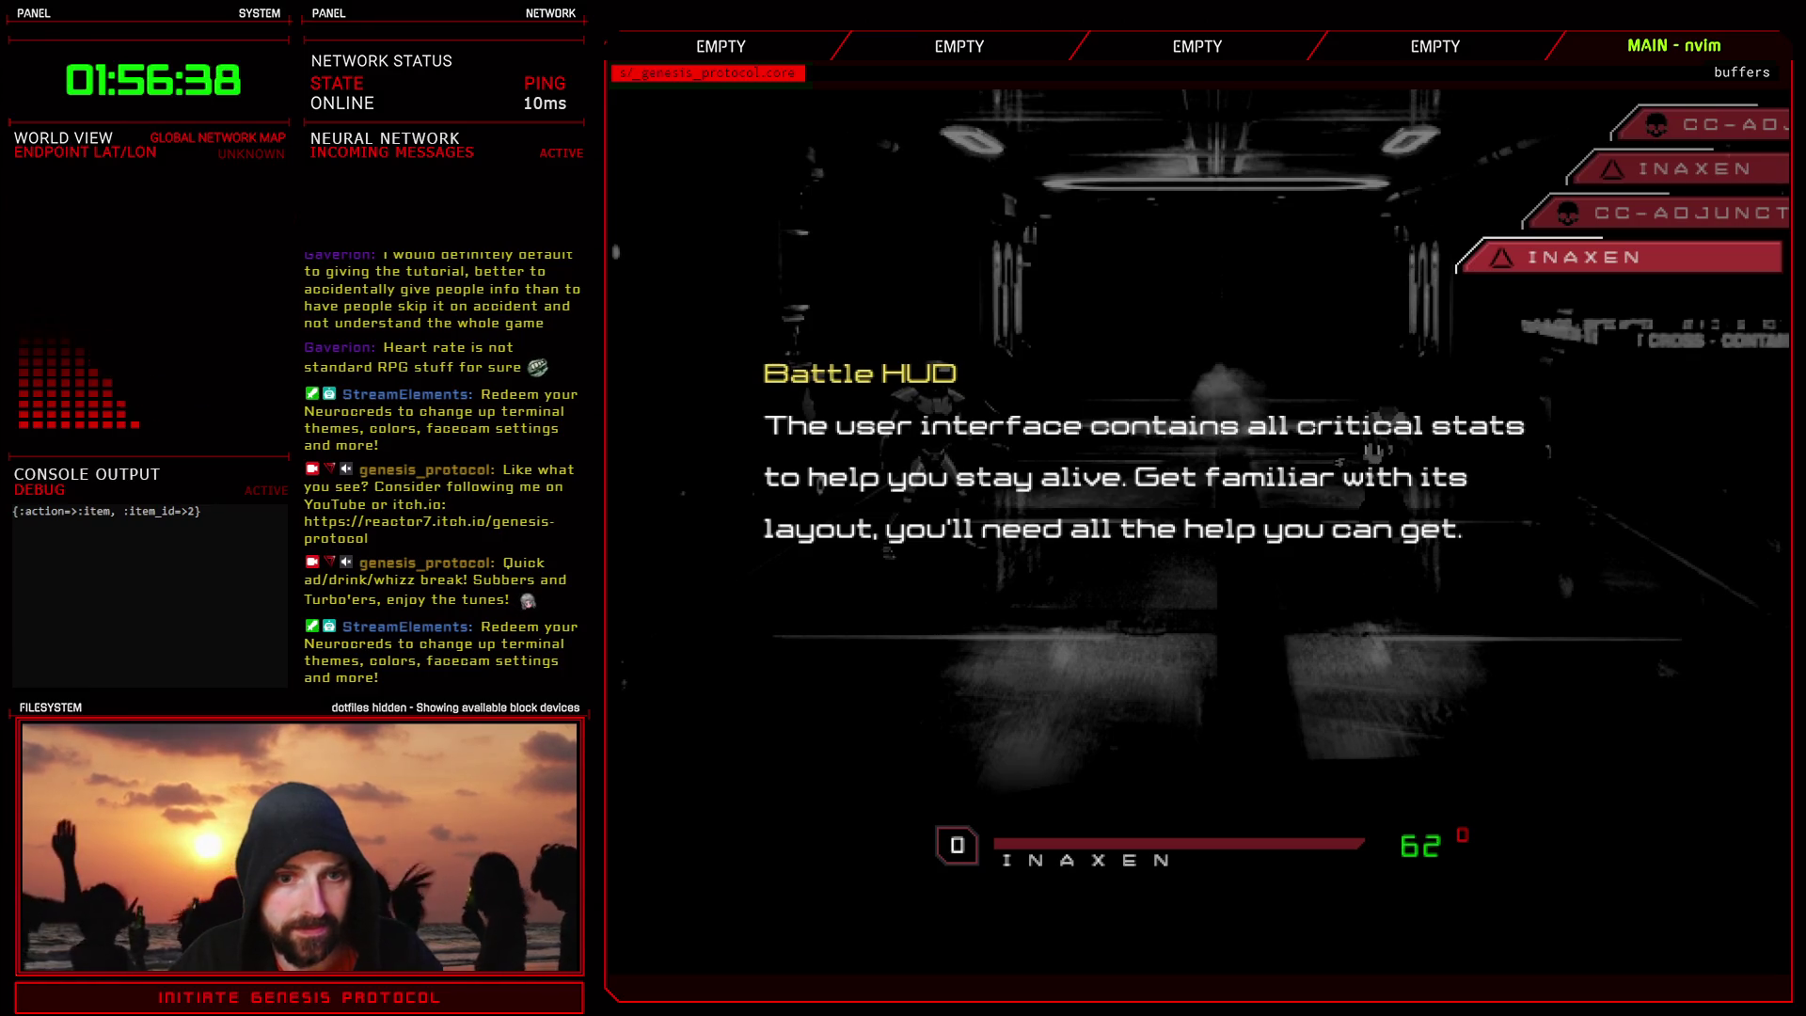
# - Close the playtest and briefly view the Game_Battler Scripted code before closing the Script Editor
pyautogui.click(1224, 298)
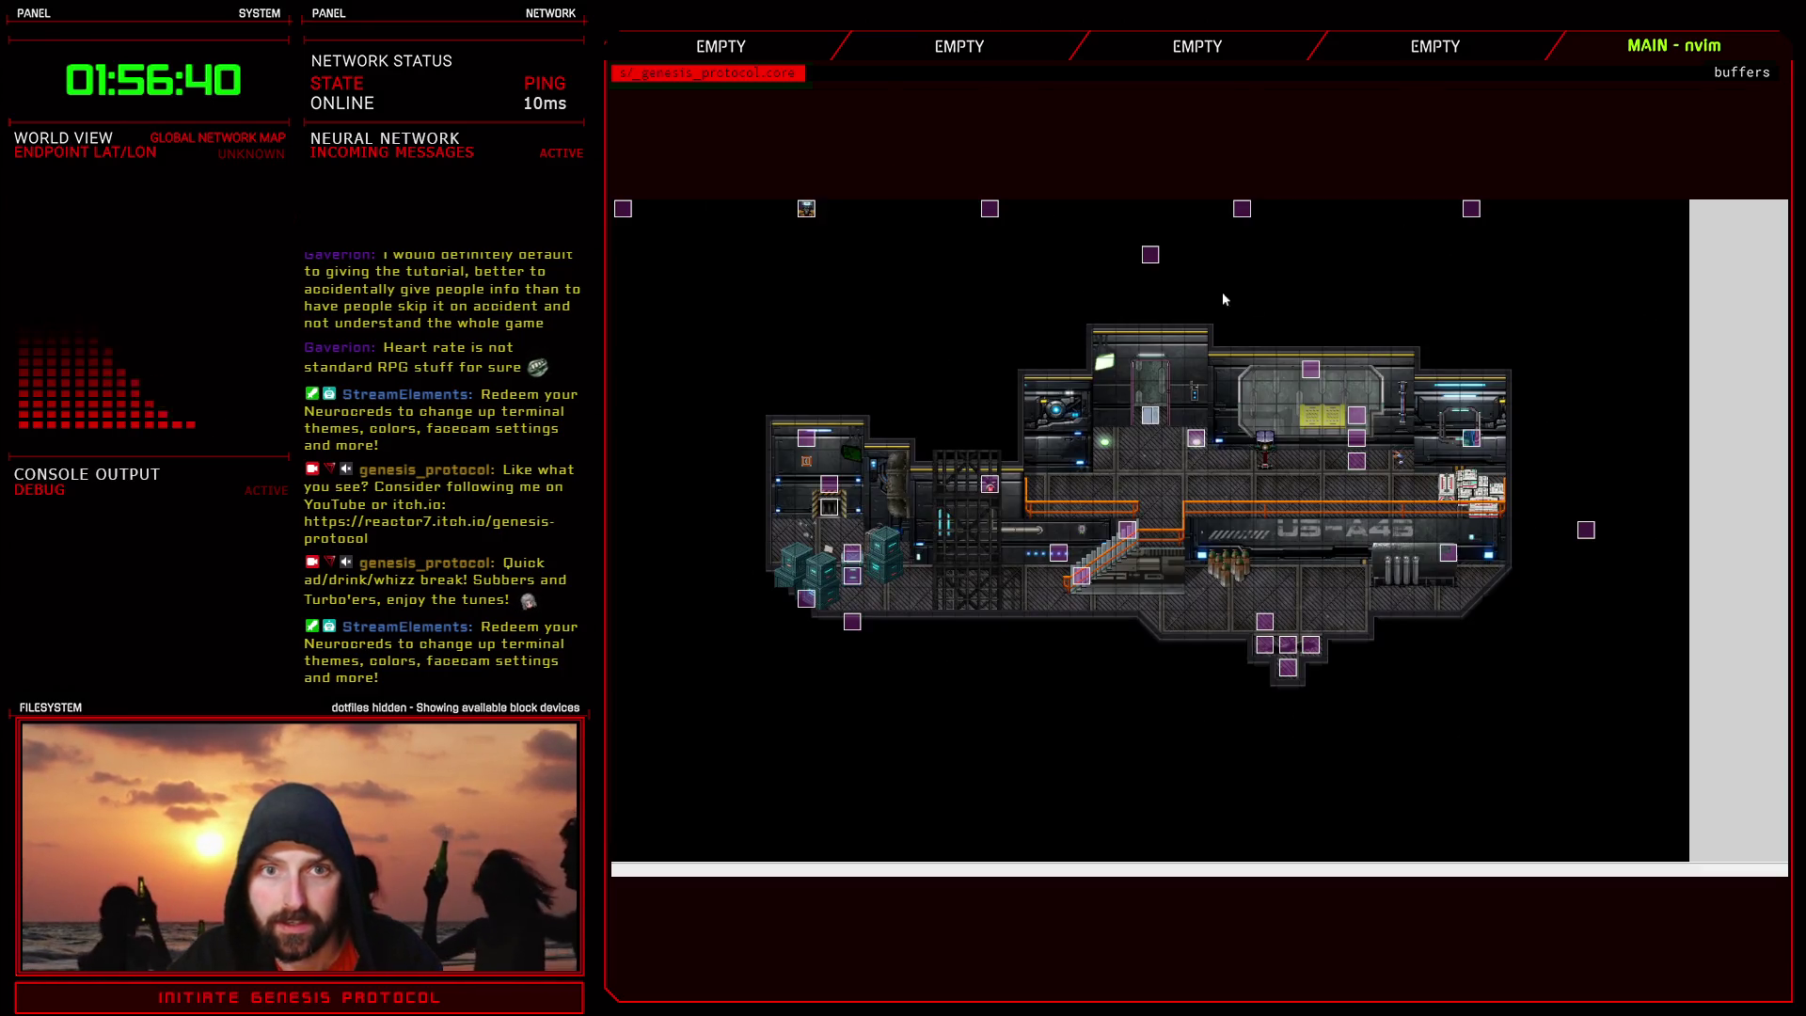
pyautogui.press('F11')
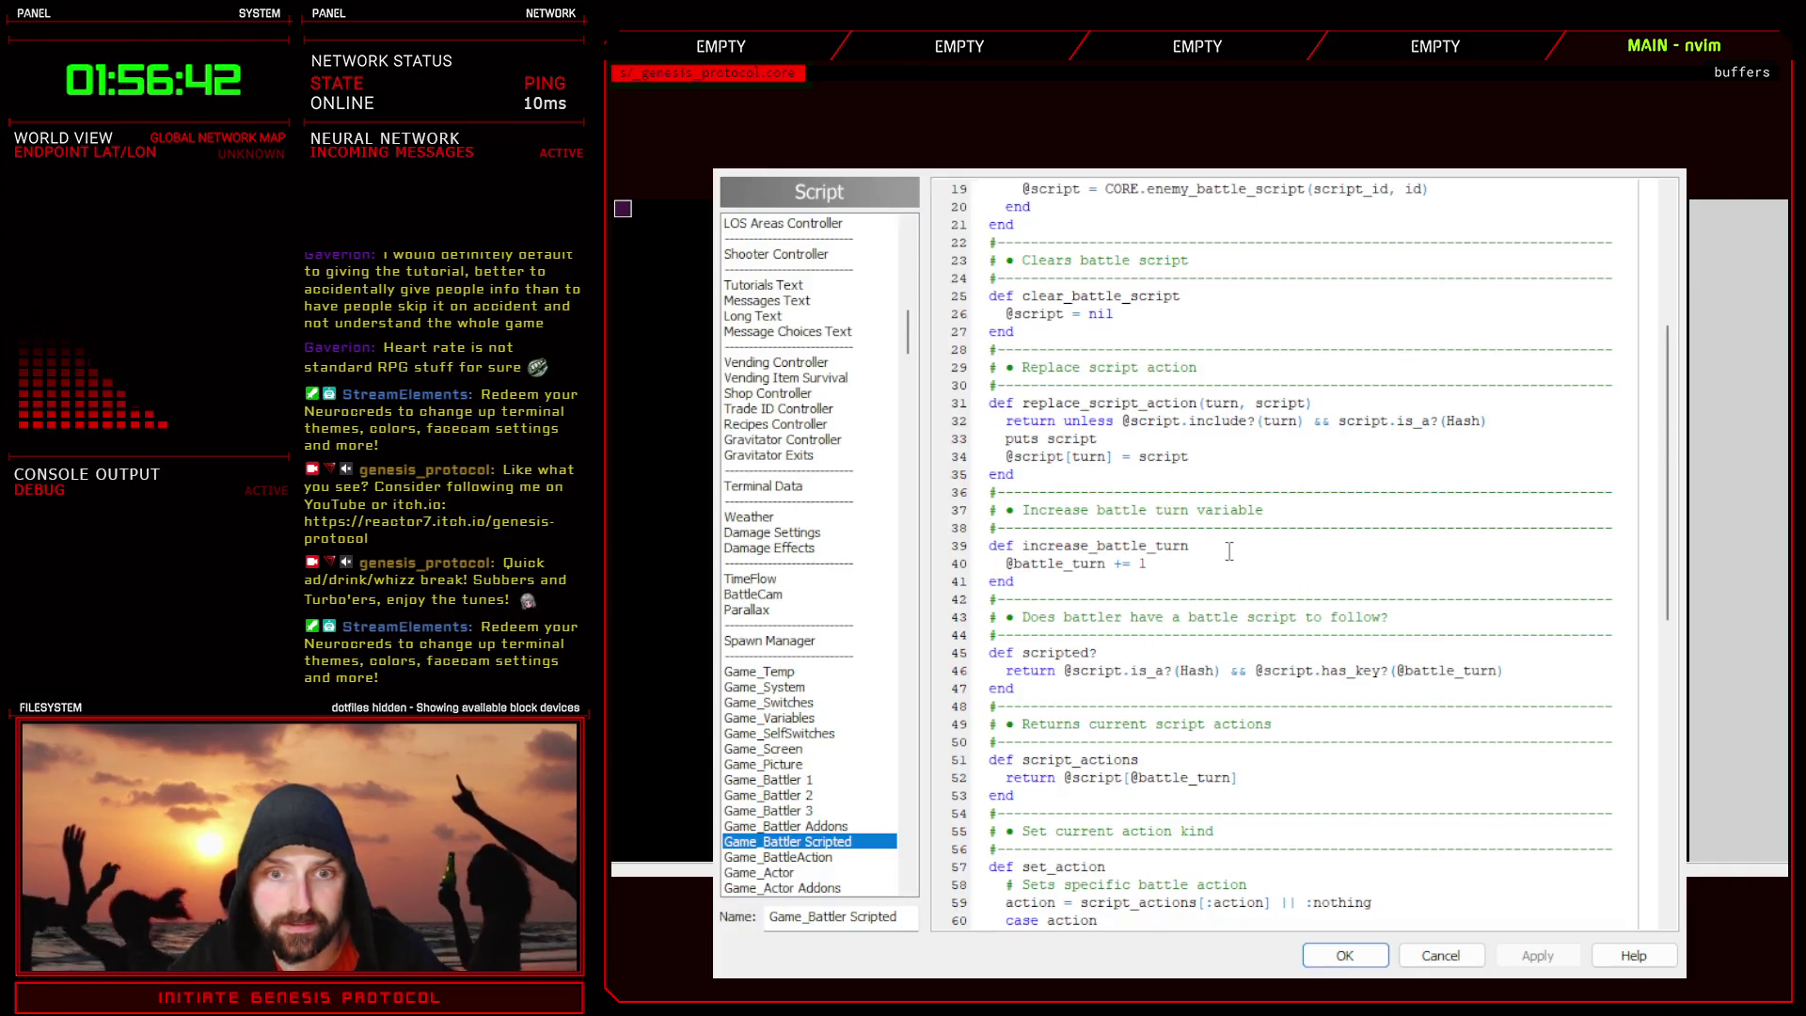
pyautogui.doubleClick(1030, 405)
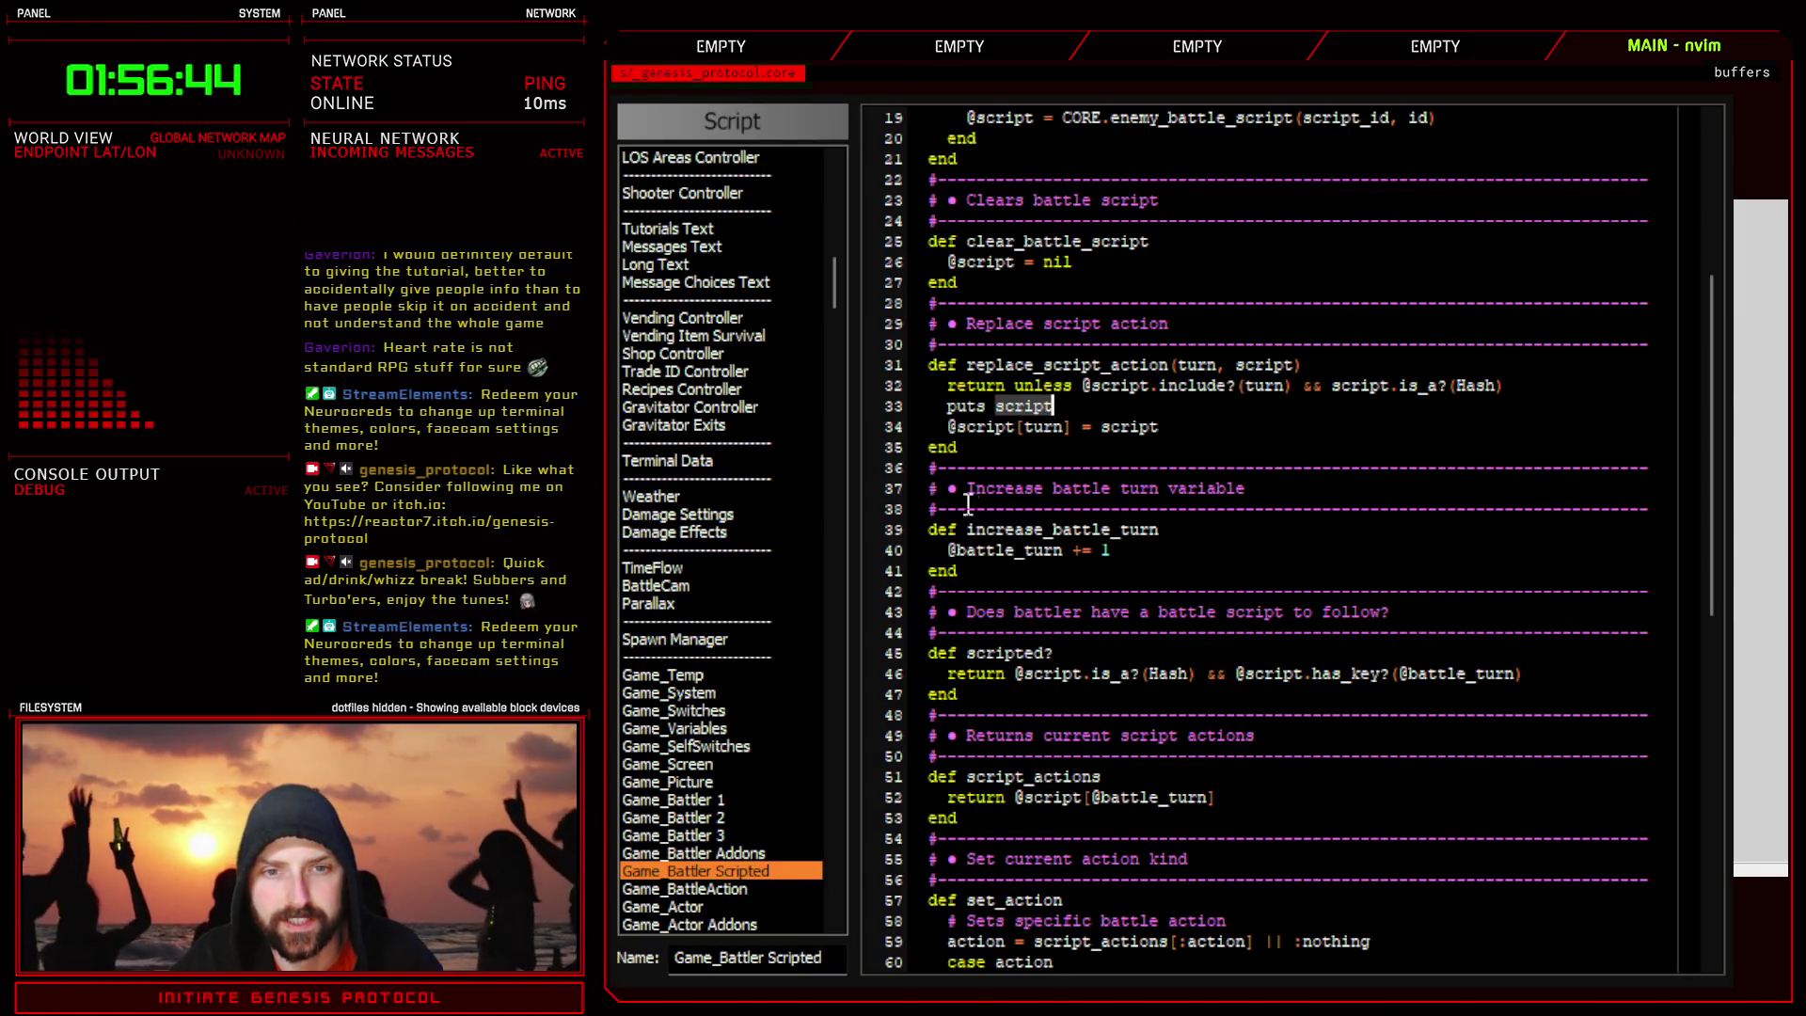
pyautogui.press('Escape')
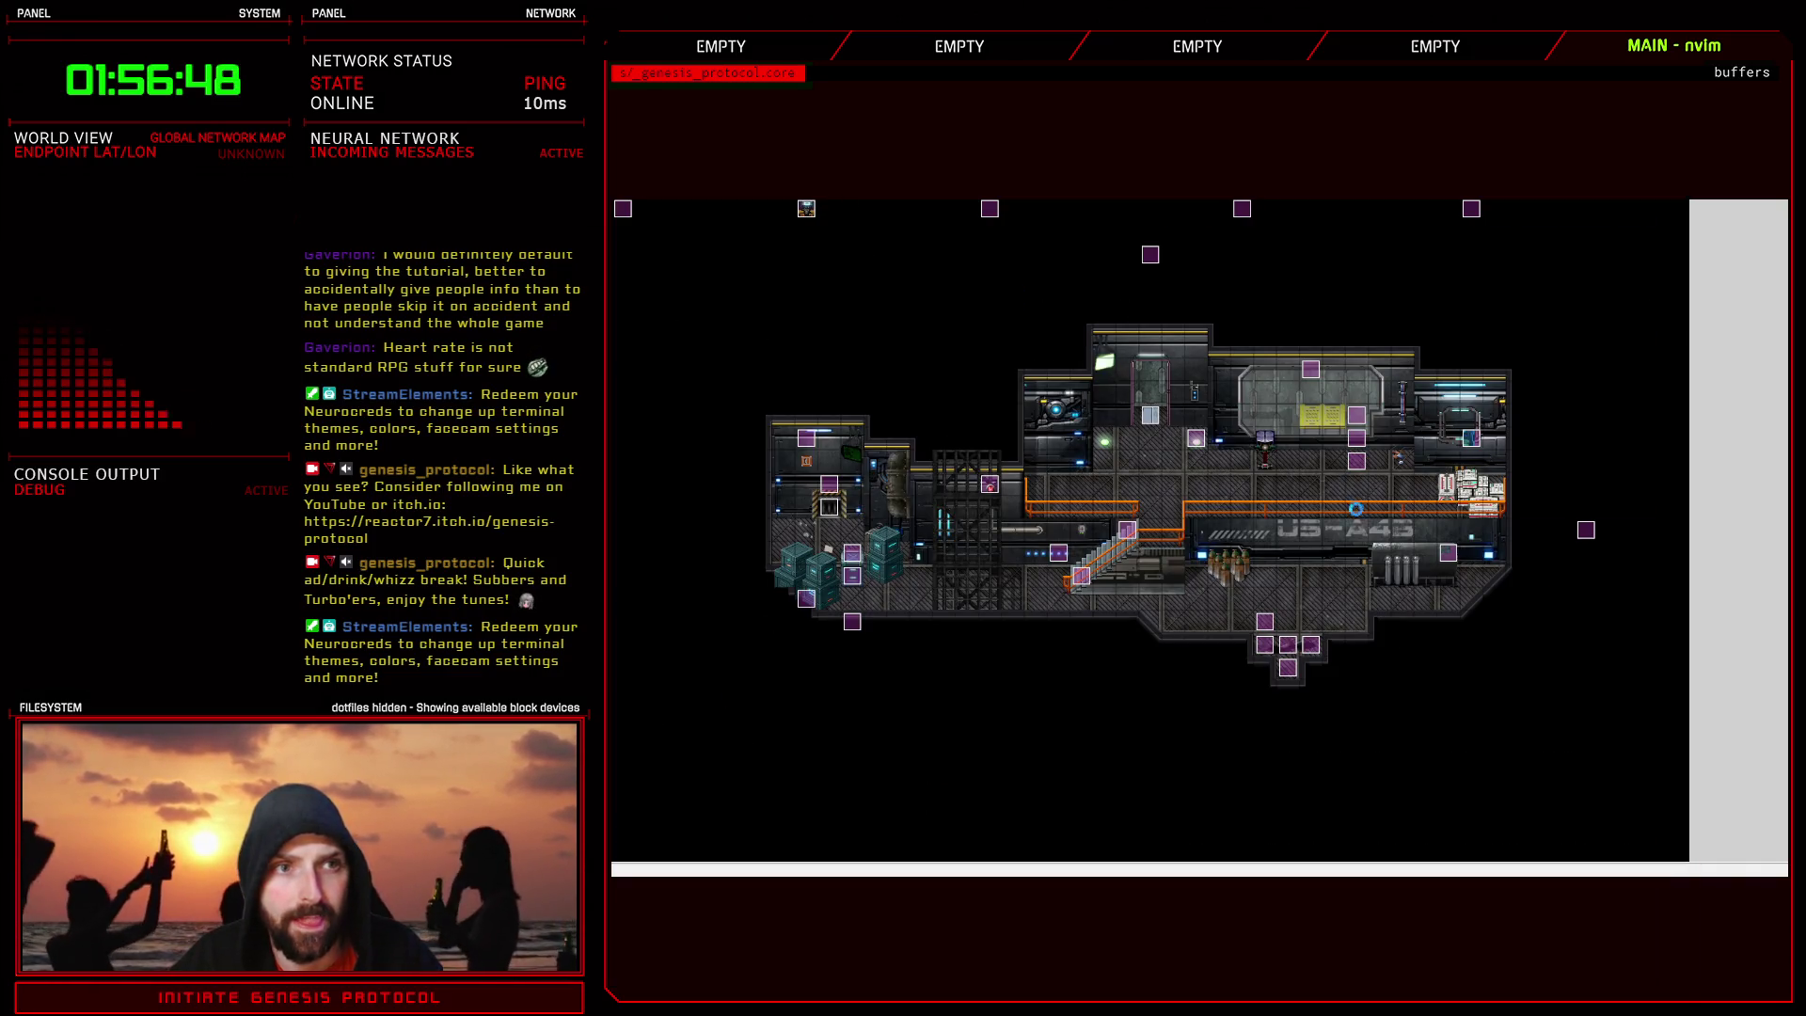
# - Put single quotes around the item action hash in CC-Adjunct I's battle script, save, and playtest
pyautogui.press('F9')
pyautogui.scroll(-5, 1204, 720)
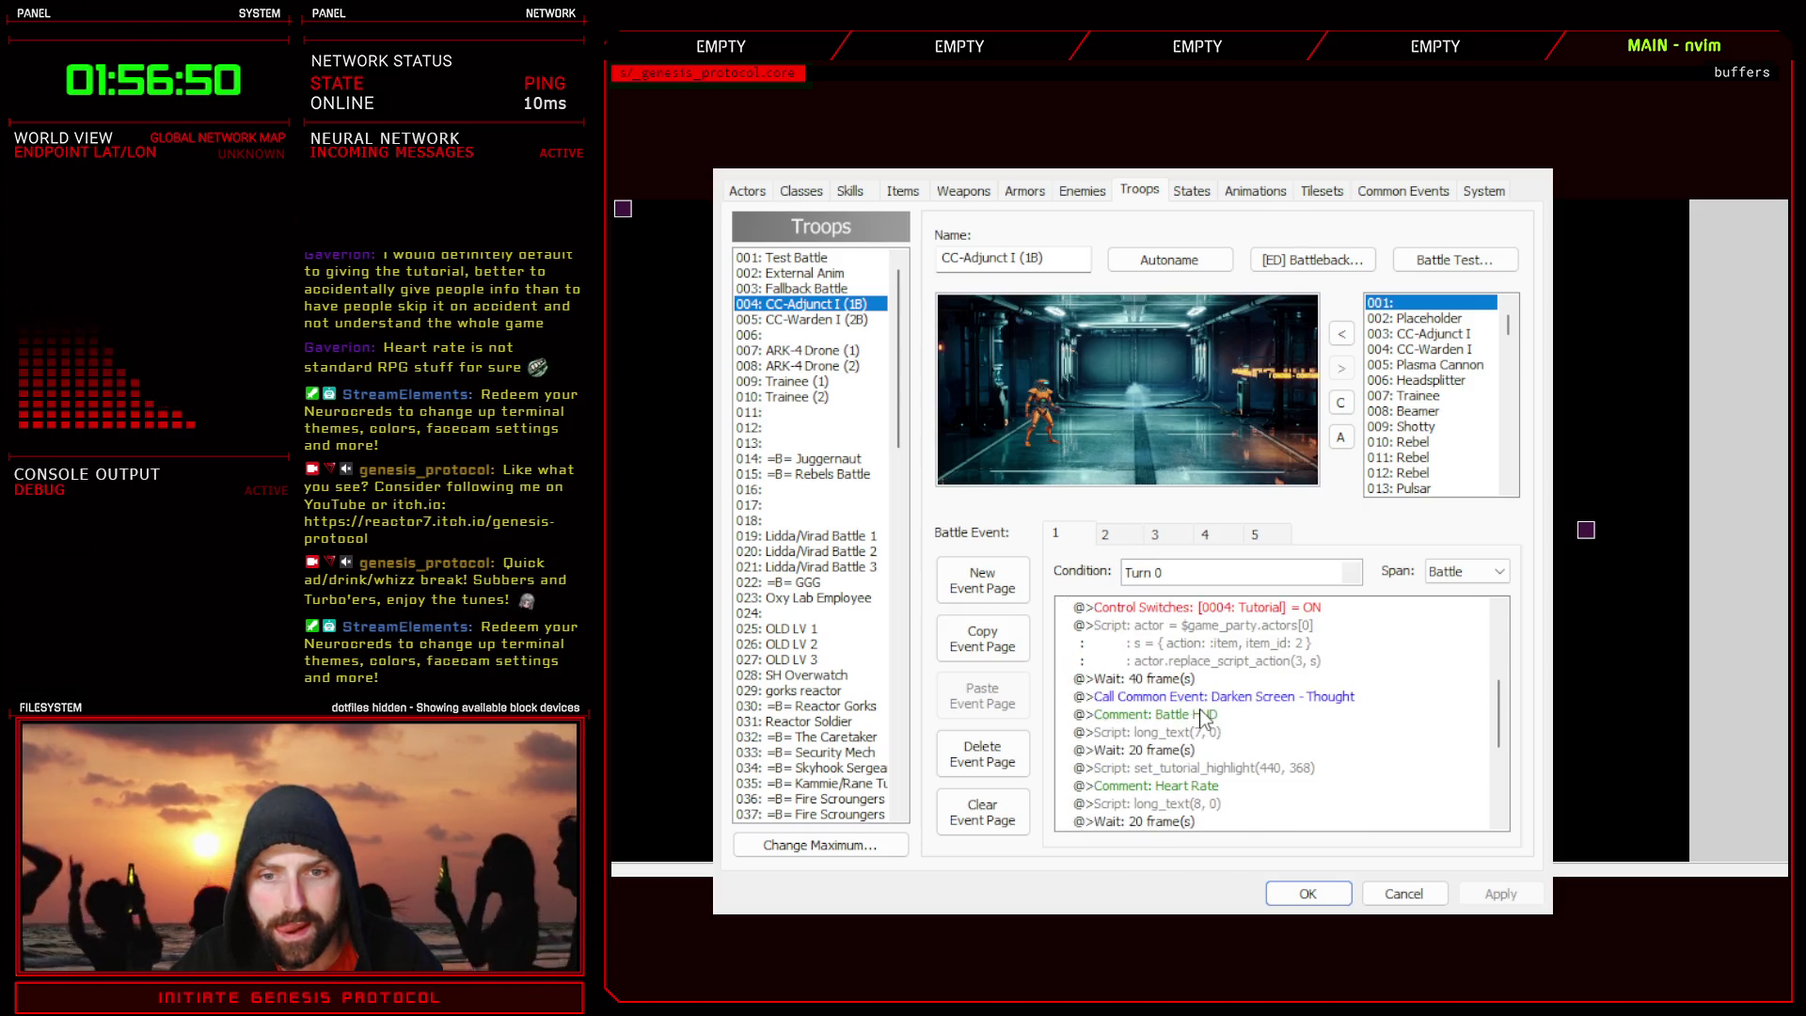
pyautogui.click(1203, 630)
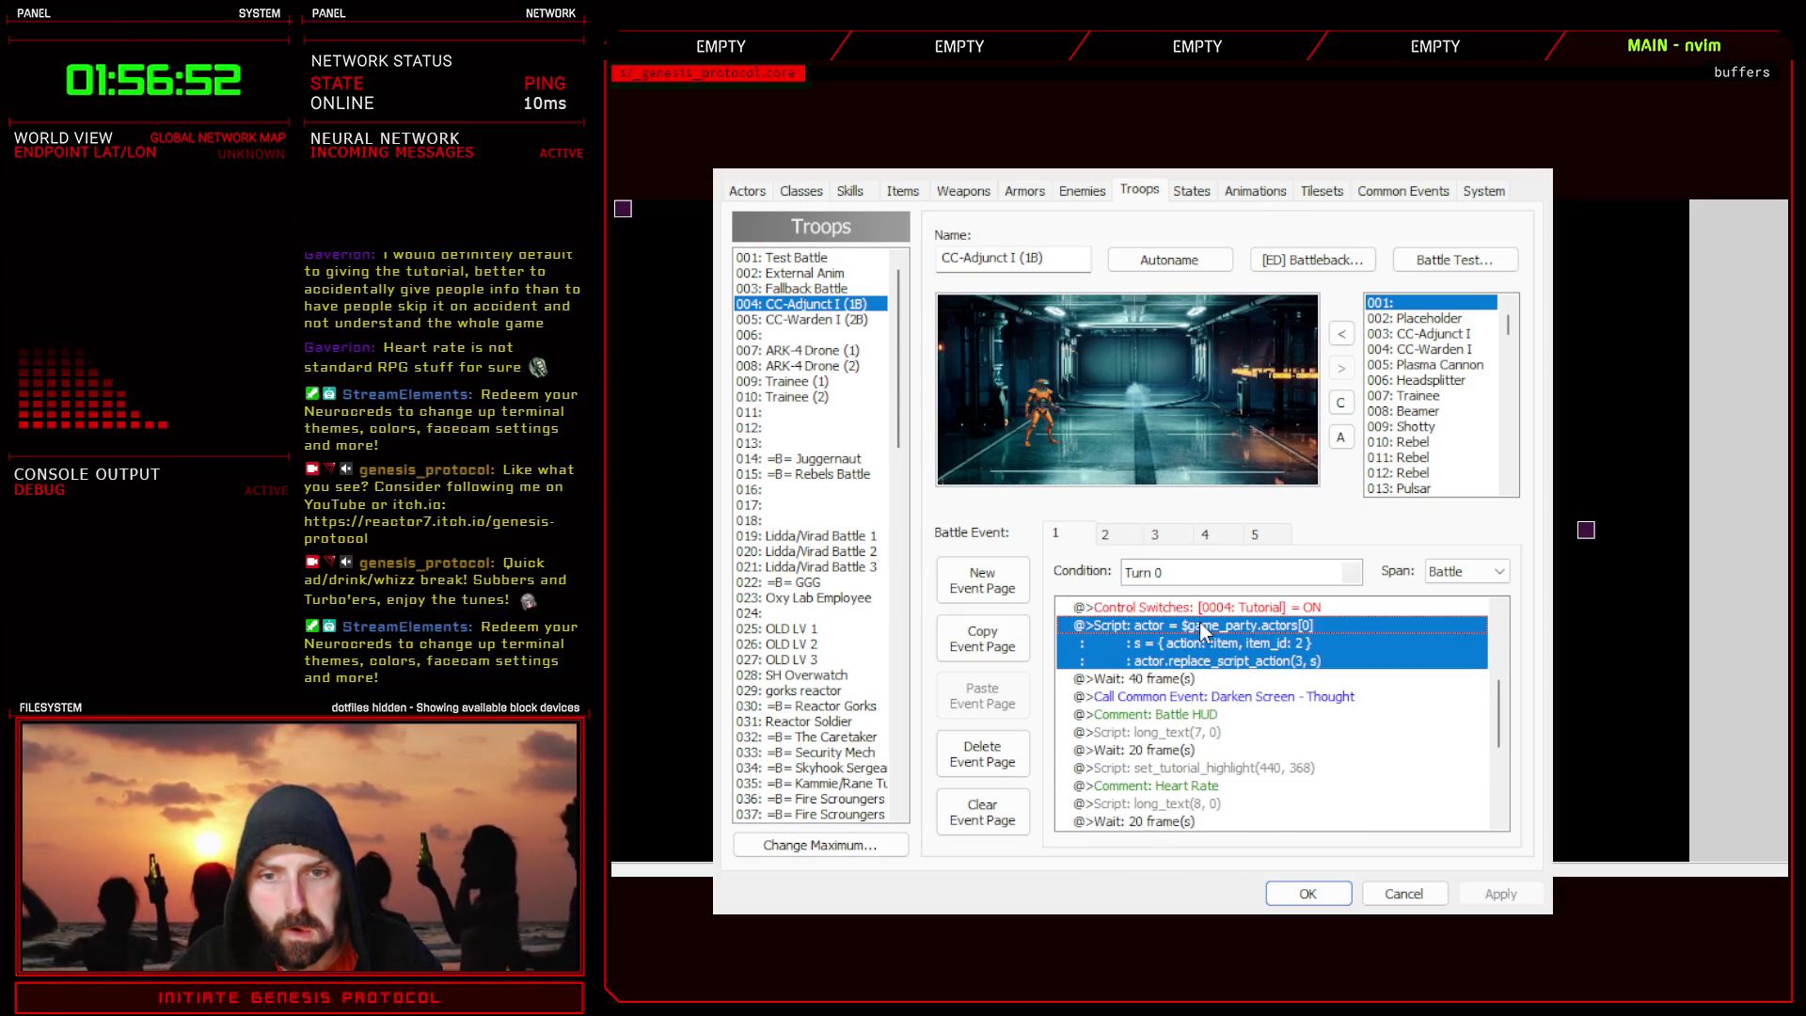
pyautogui.doubleClick(1265, 670)
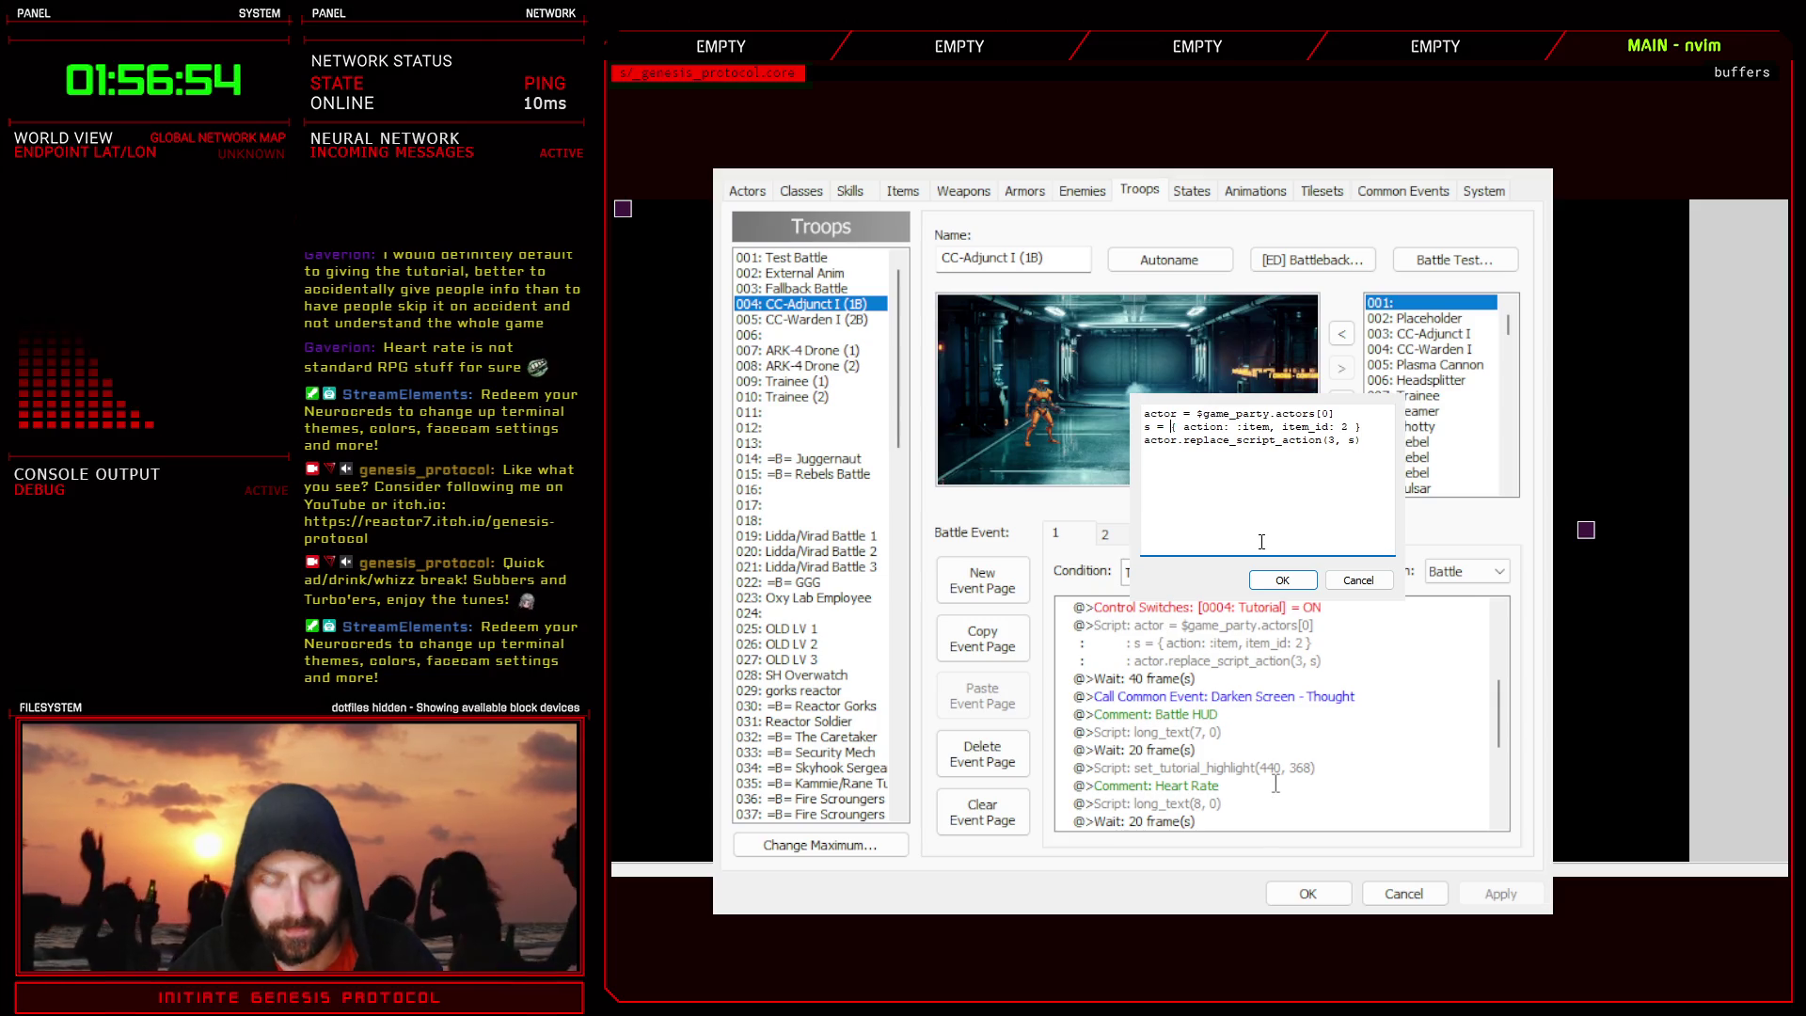
pyautogui.write("'")
pyautogui.click(1378, 428)
pyautogui.write("'")
pyautogui.click(1283, 580)
pyautogui.click(1305, 893)
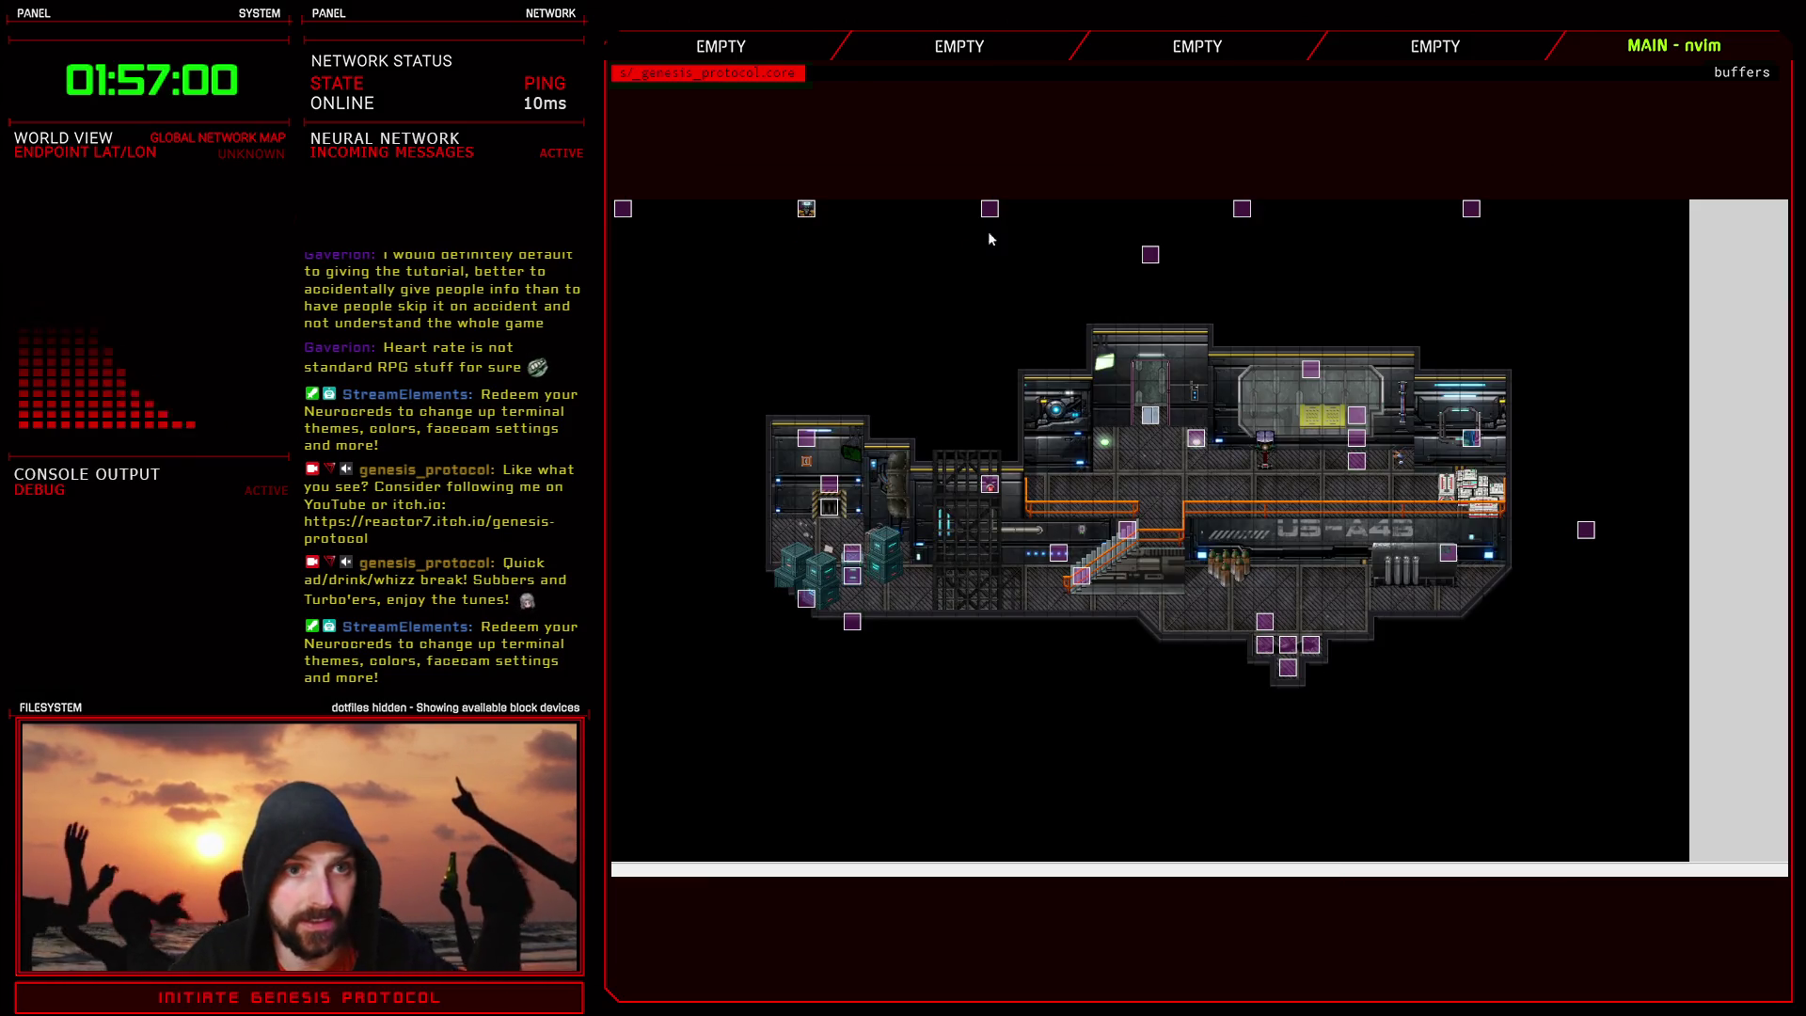
pyautogui.hotkey('ctrl', 'r')
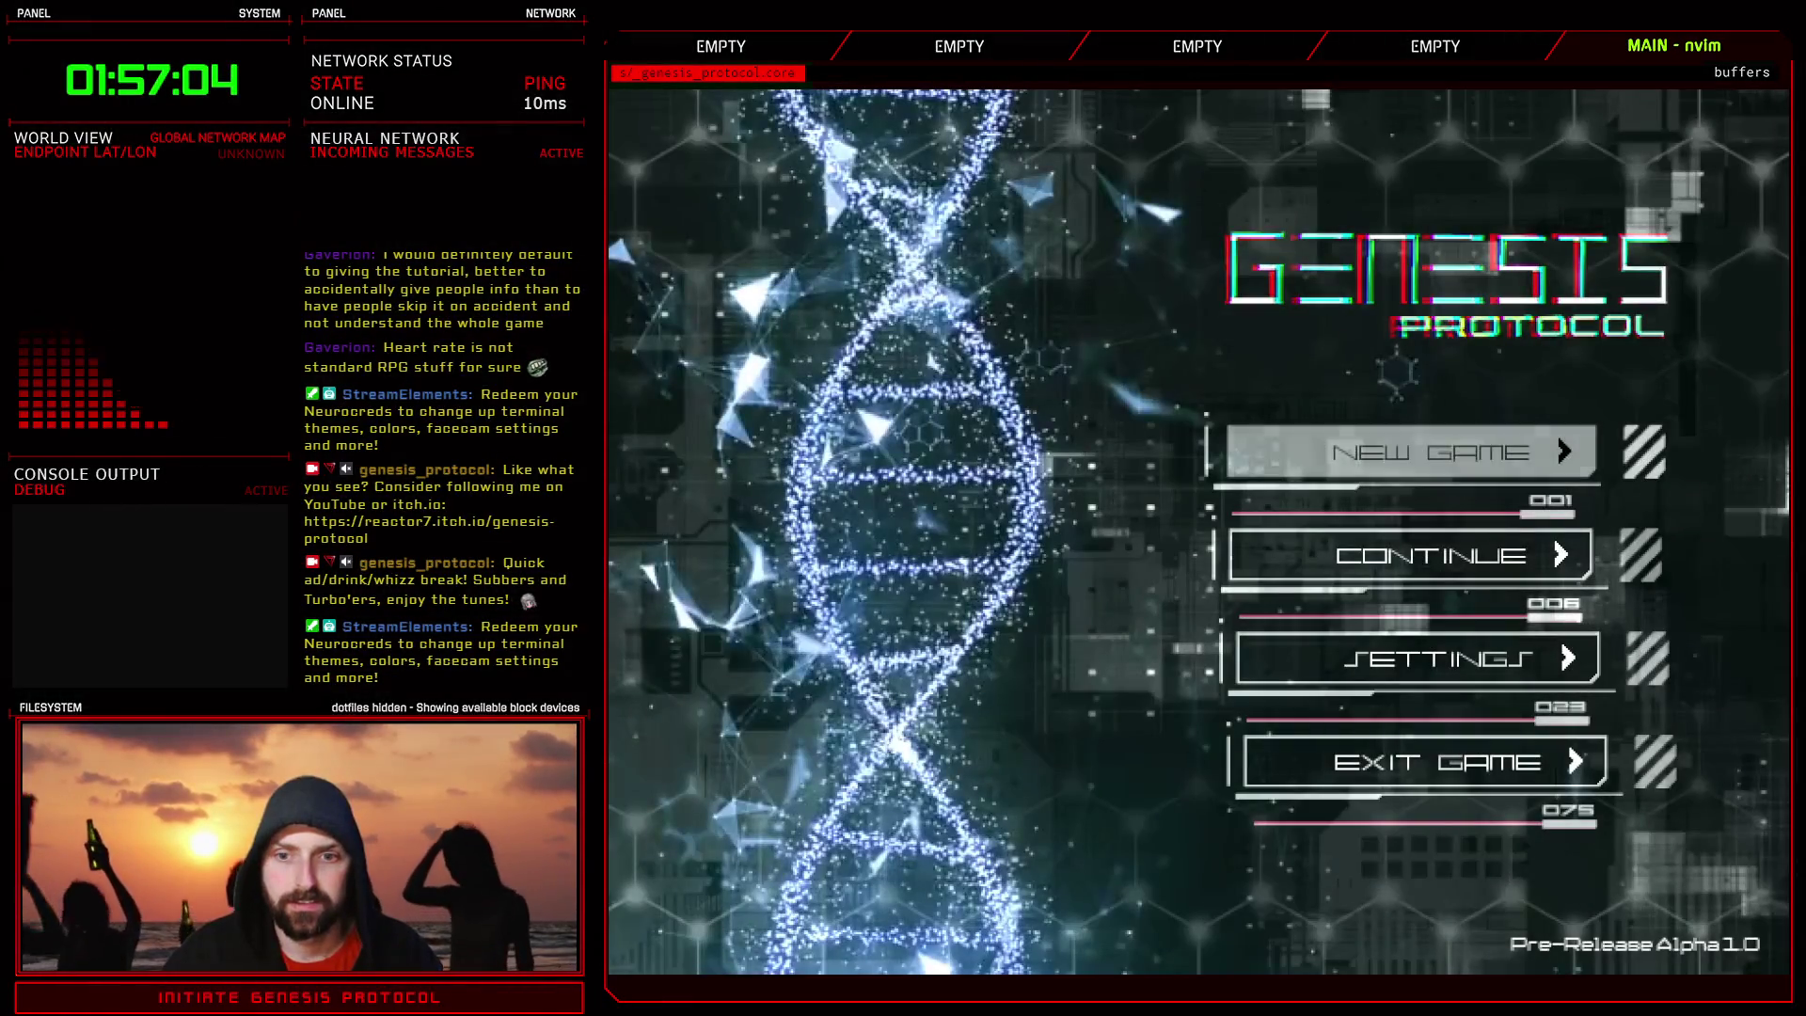
pyautogui.press('Down')
pyautogui.press('Return')
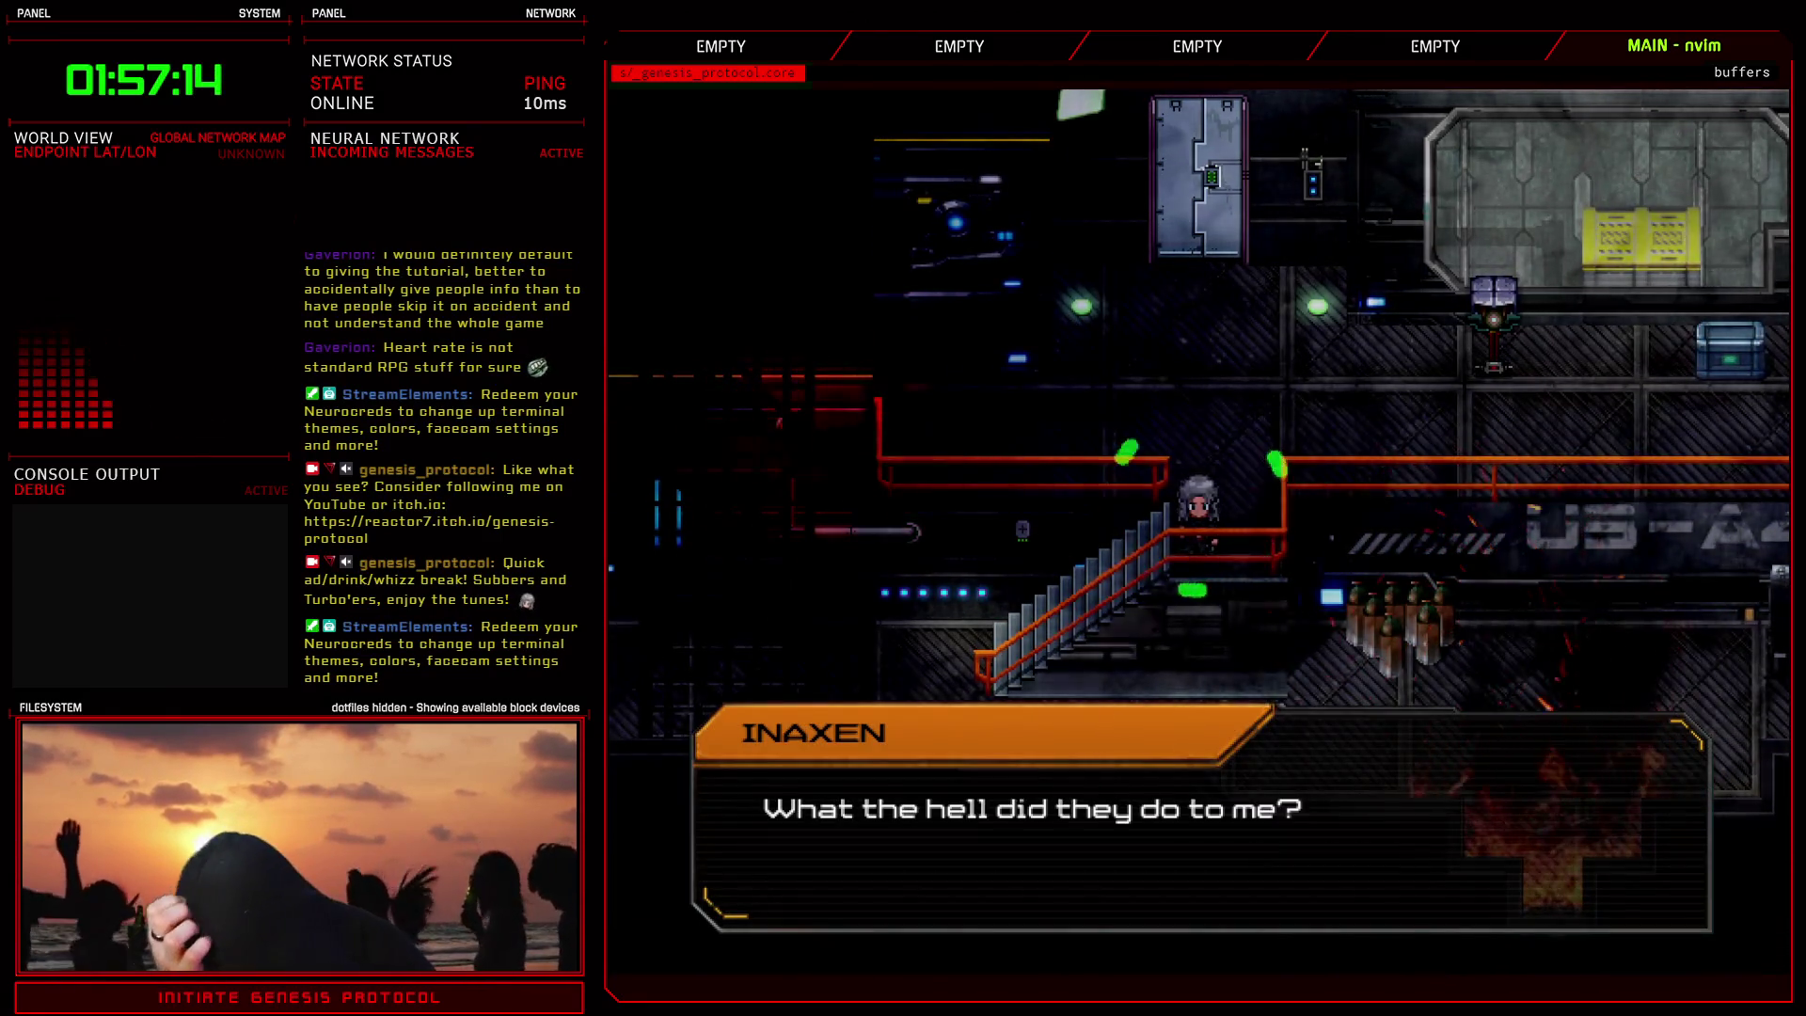
pyautogui.press('Return')
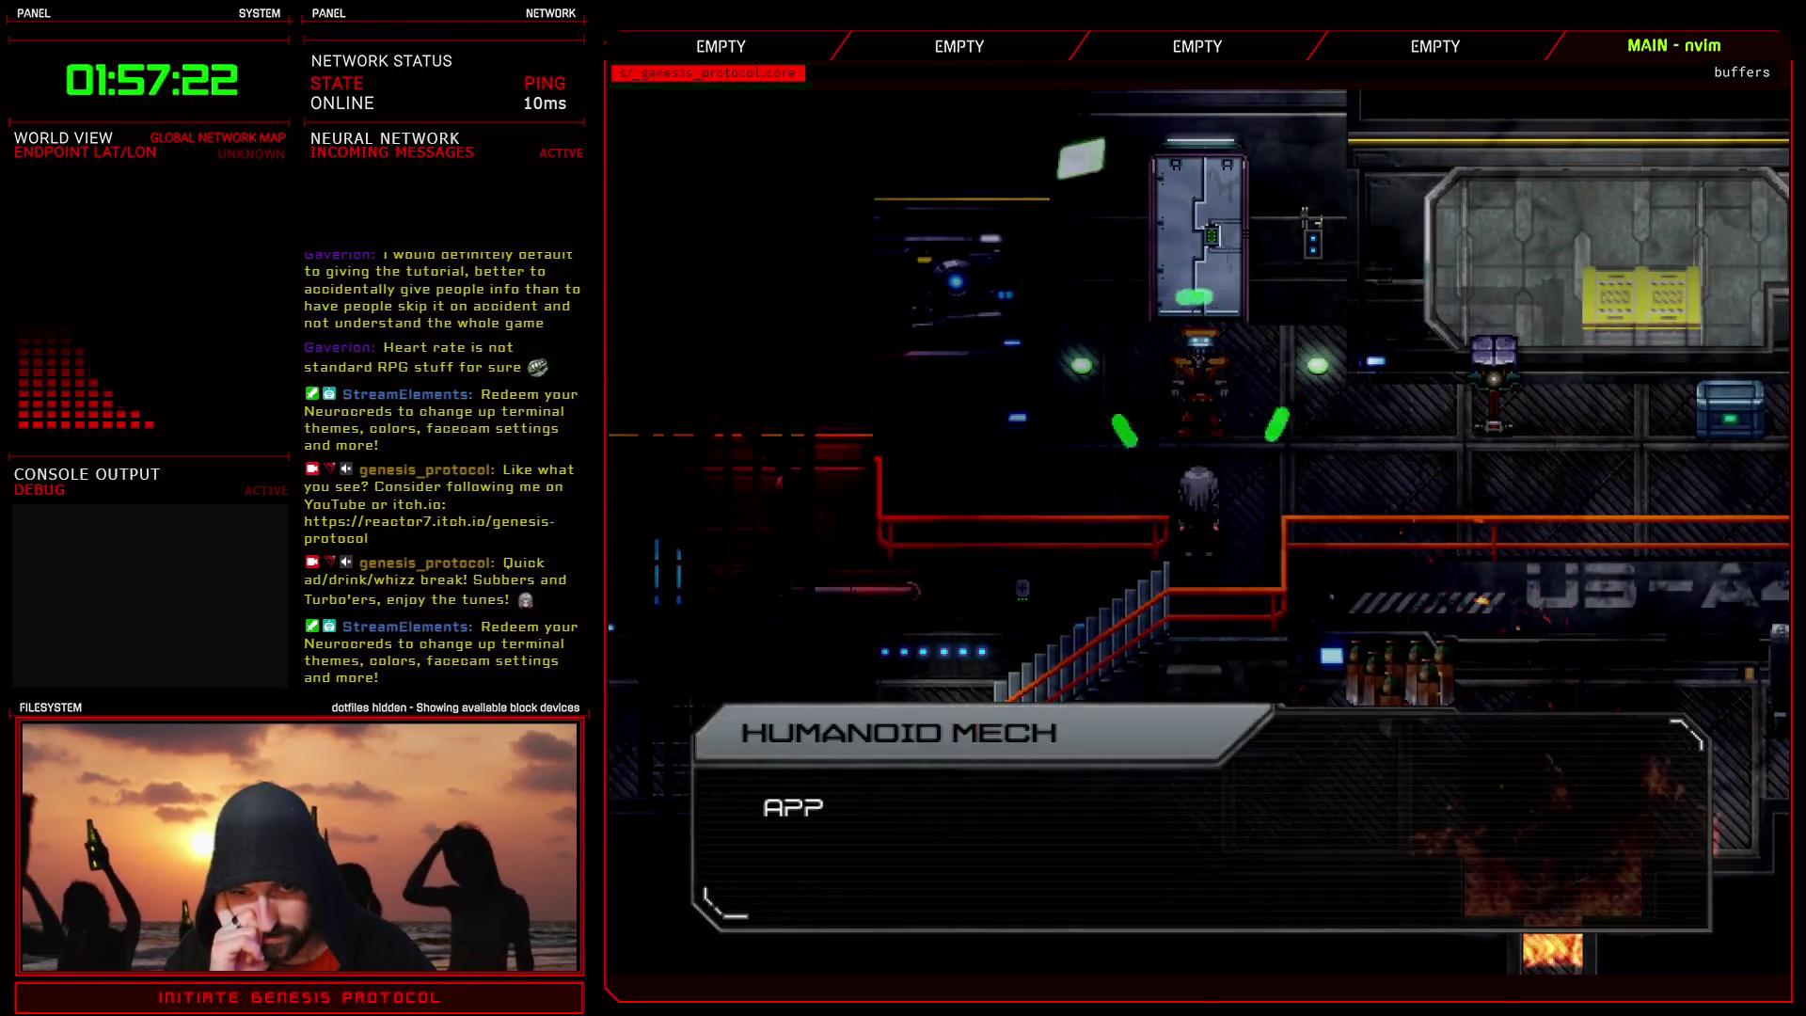
pyautogui.press('Return')
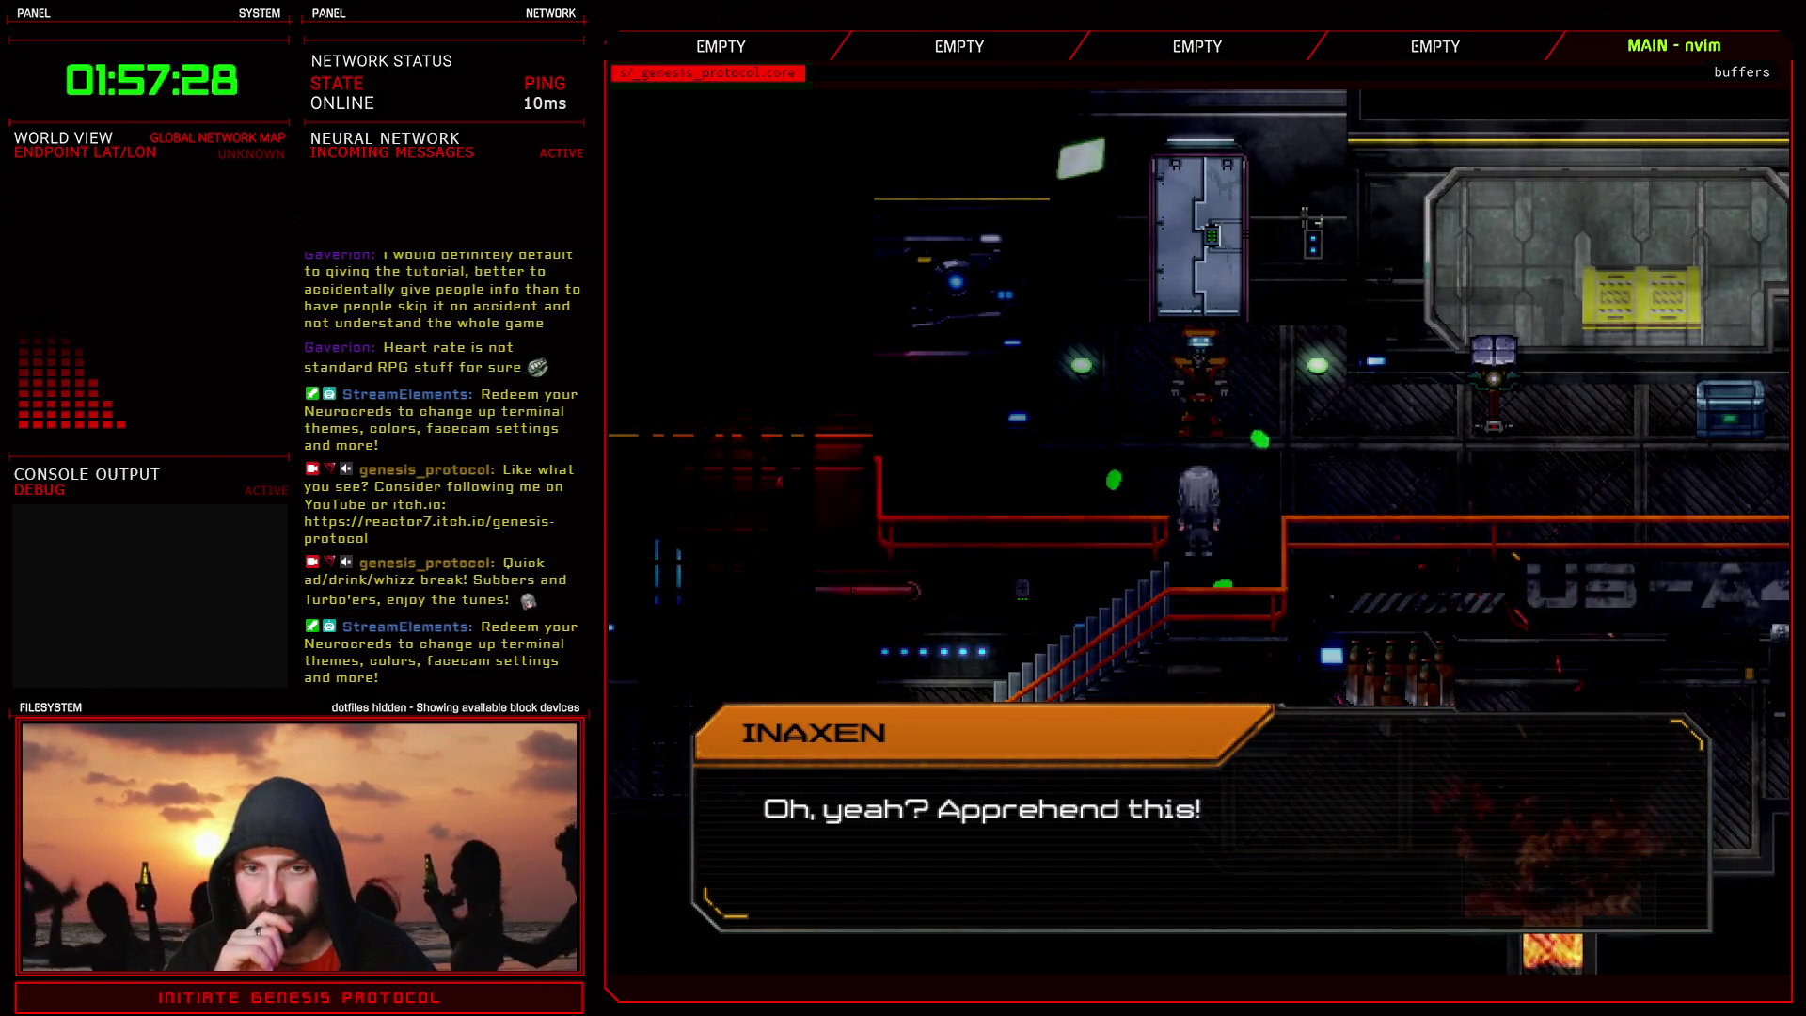
pyautogui.press('Return')
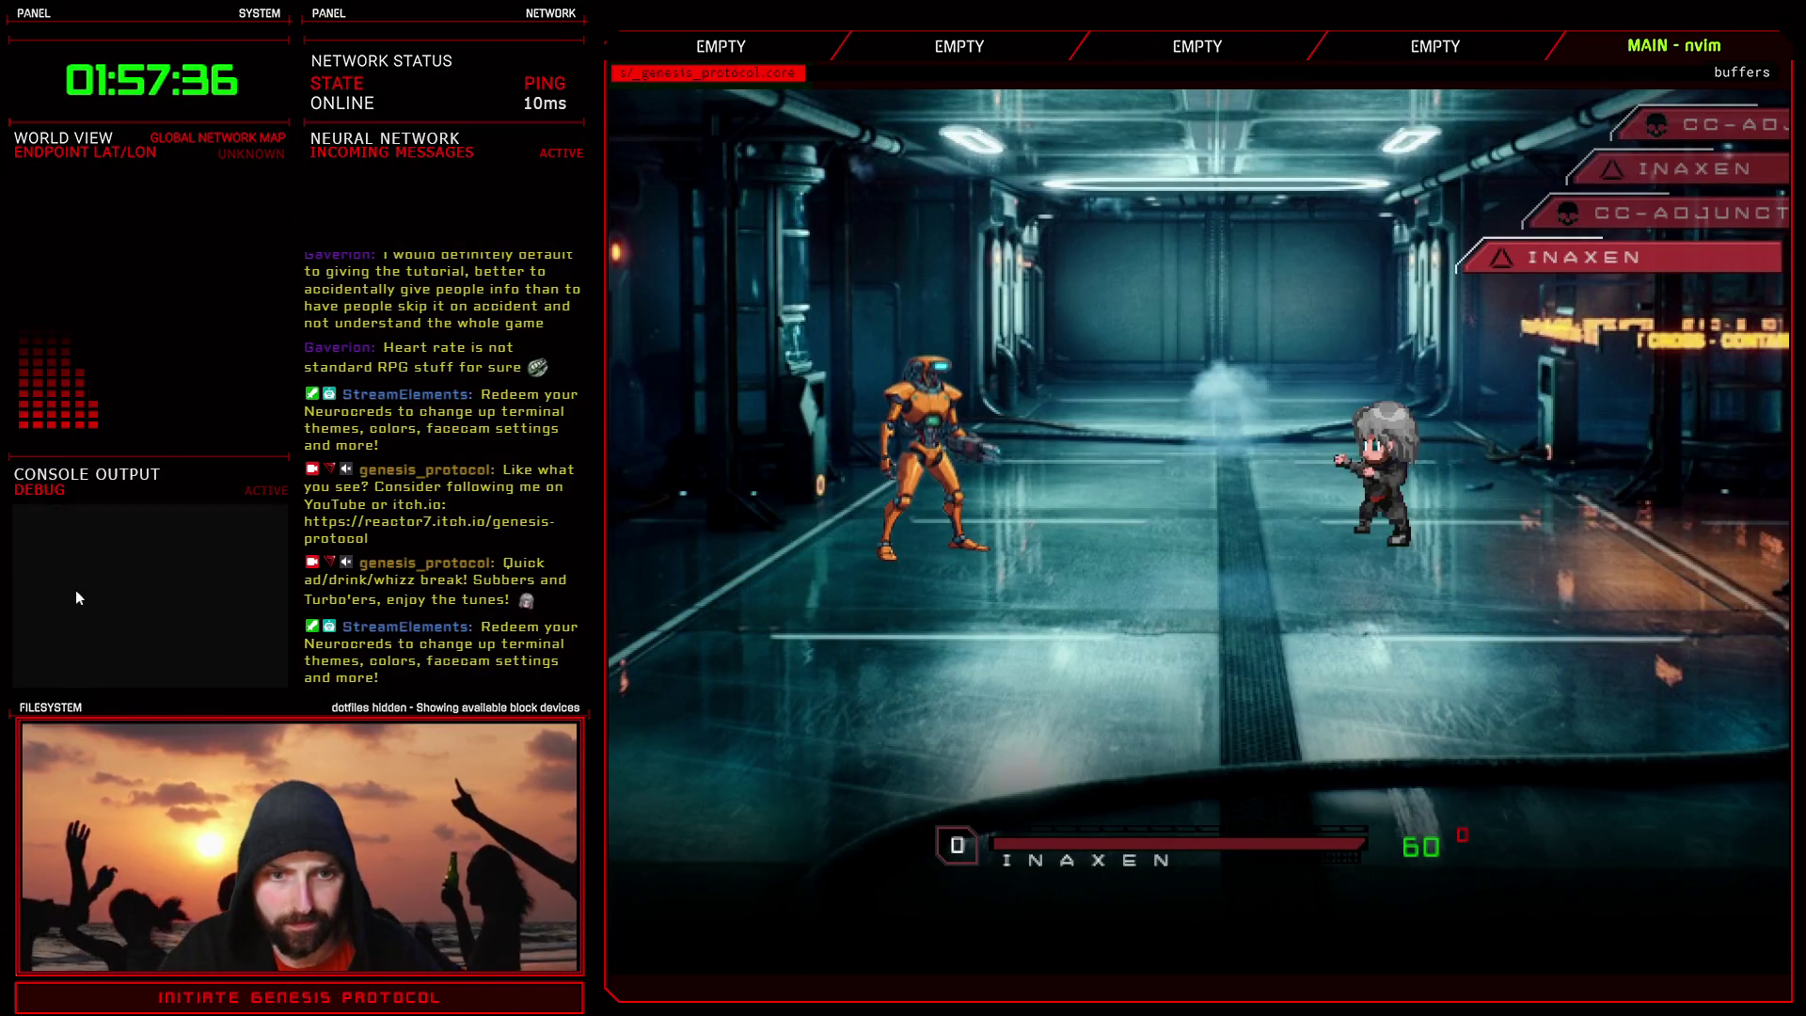
pyautogui.press('Return')
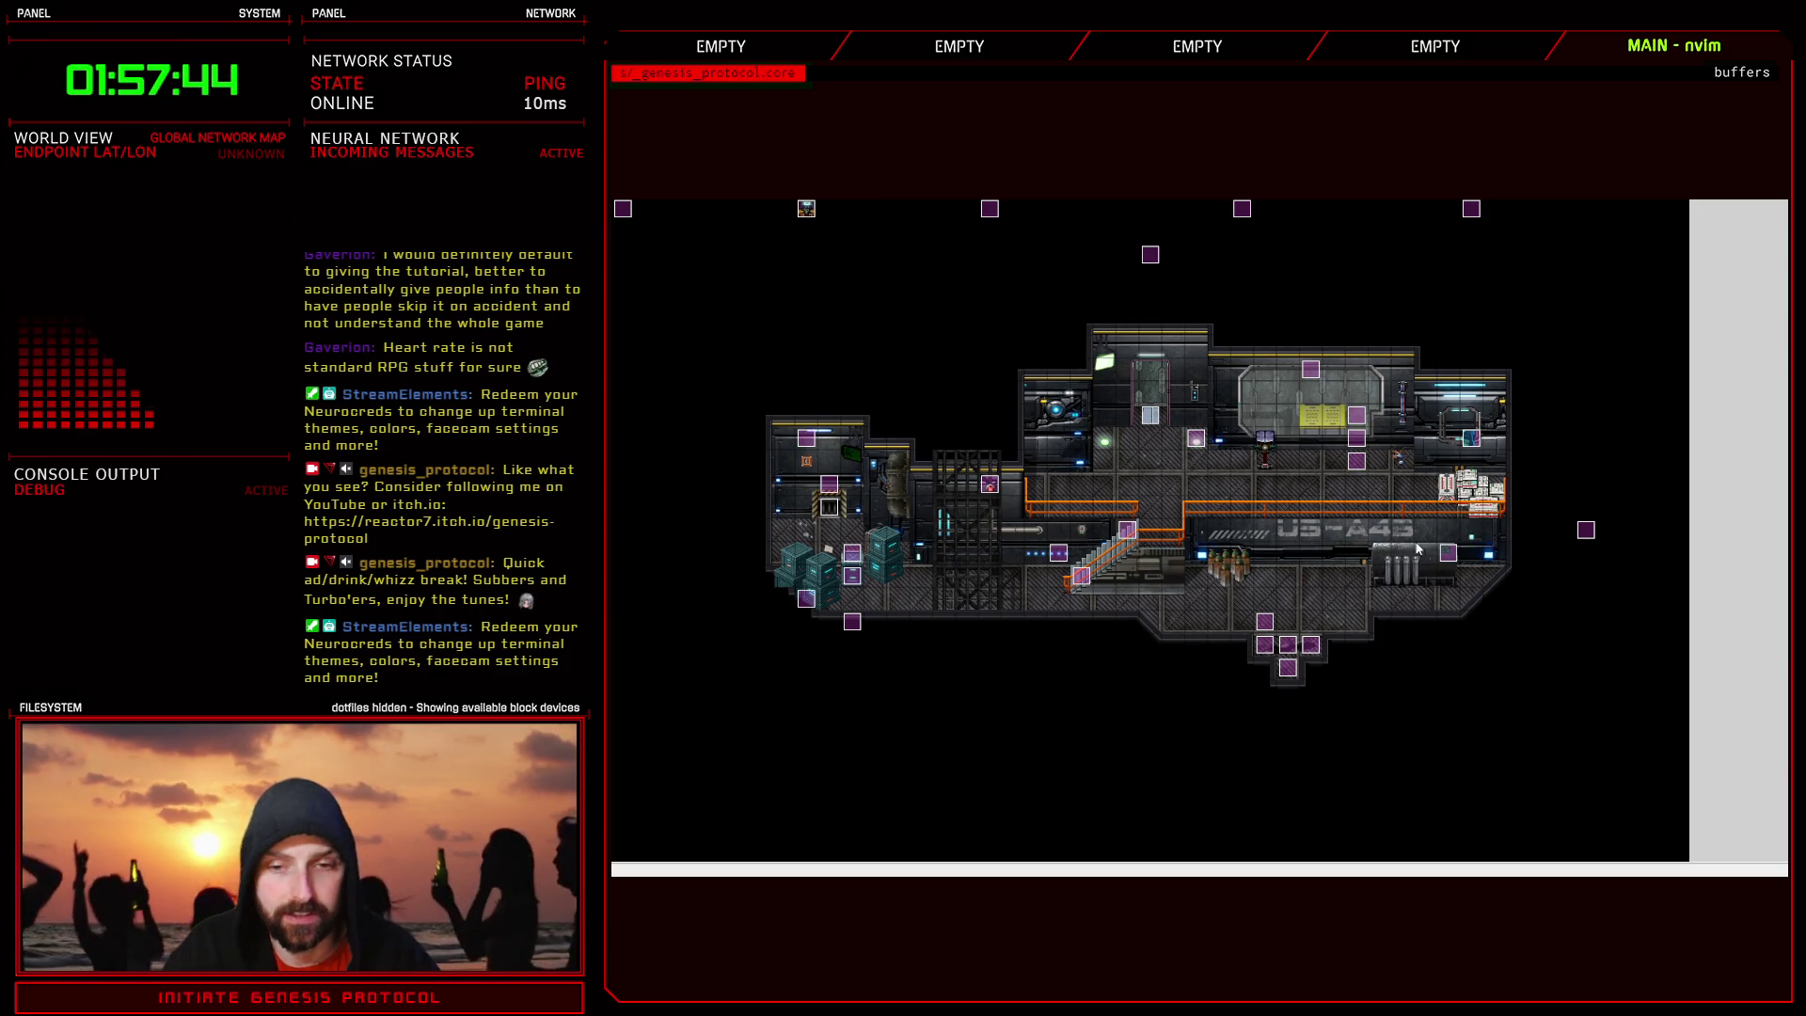
pyautogui.press('F11')
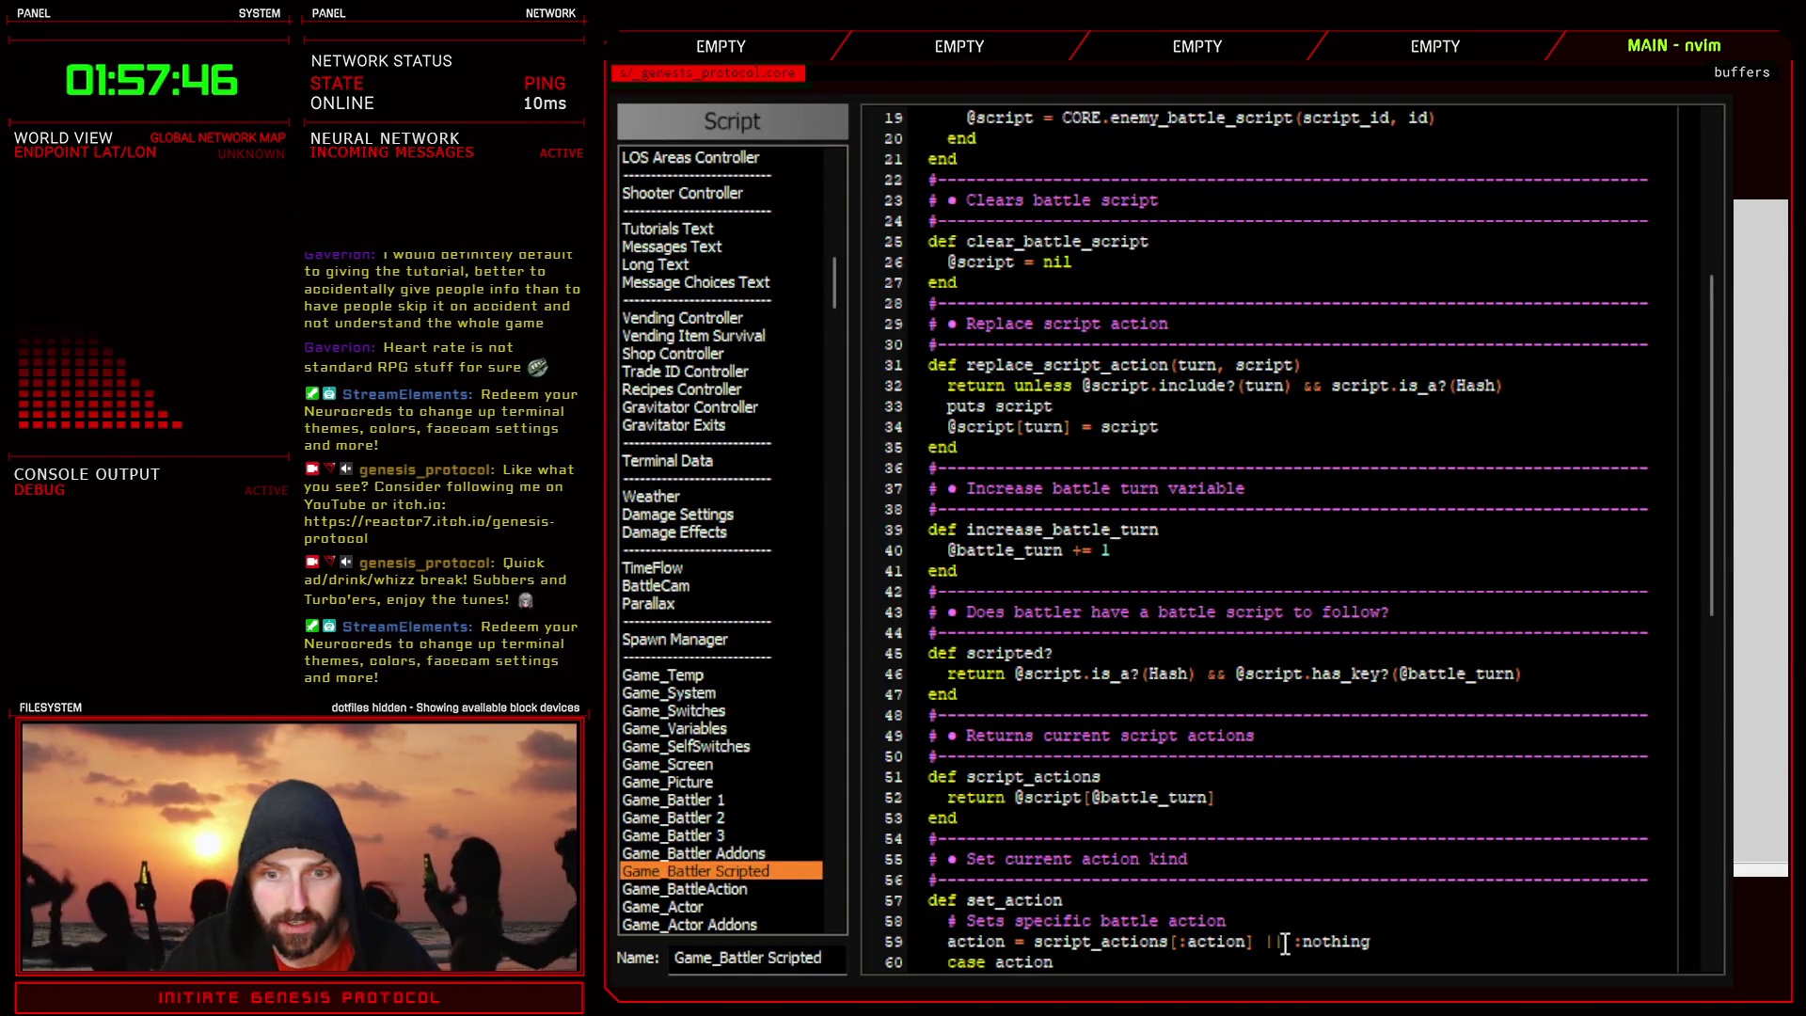
# - Delete the quotes around { action: :item, item_id: 2 } in CC-Adjunct I's script and apply the database
pyautogui.press('Escape')
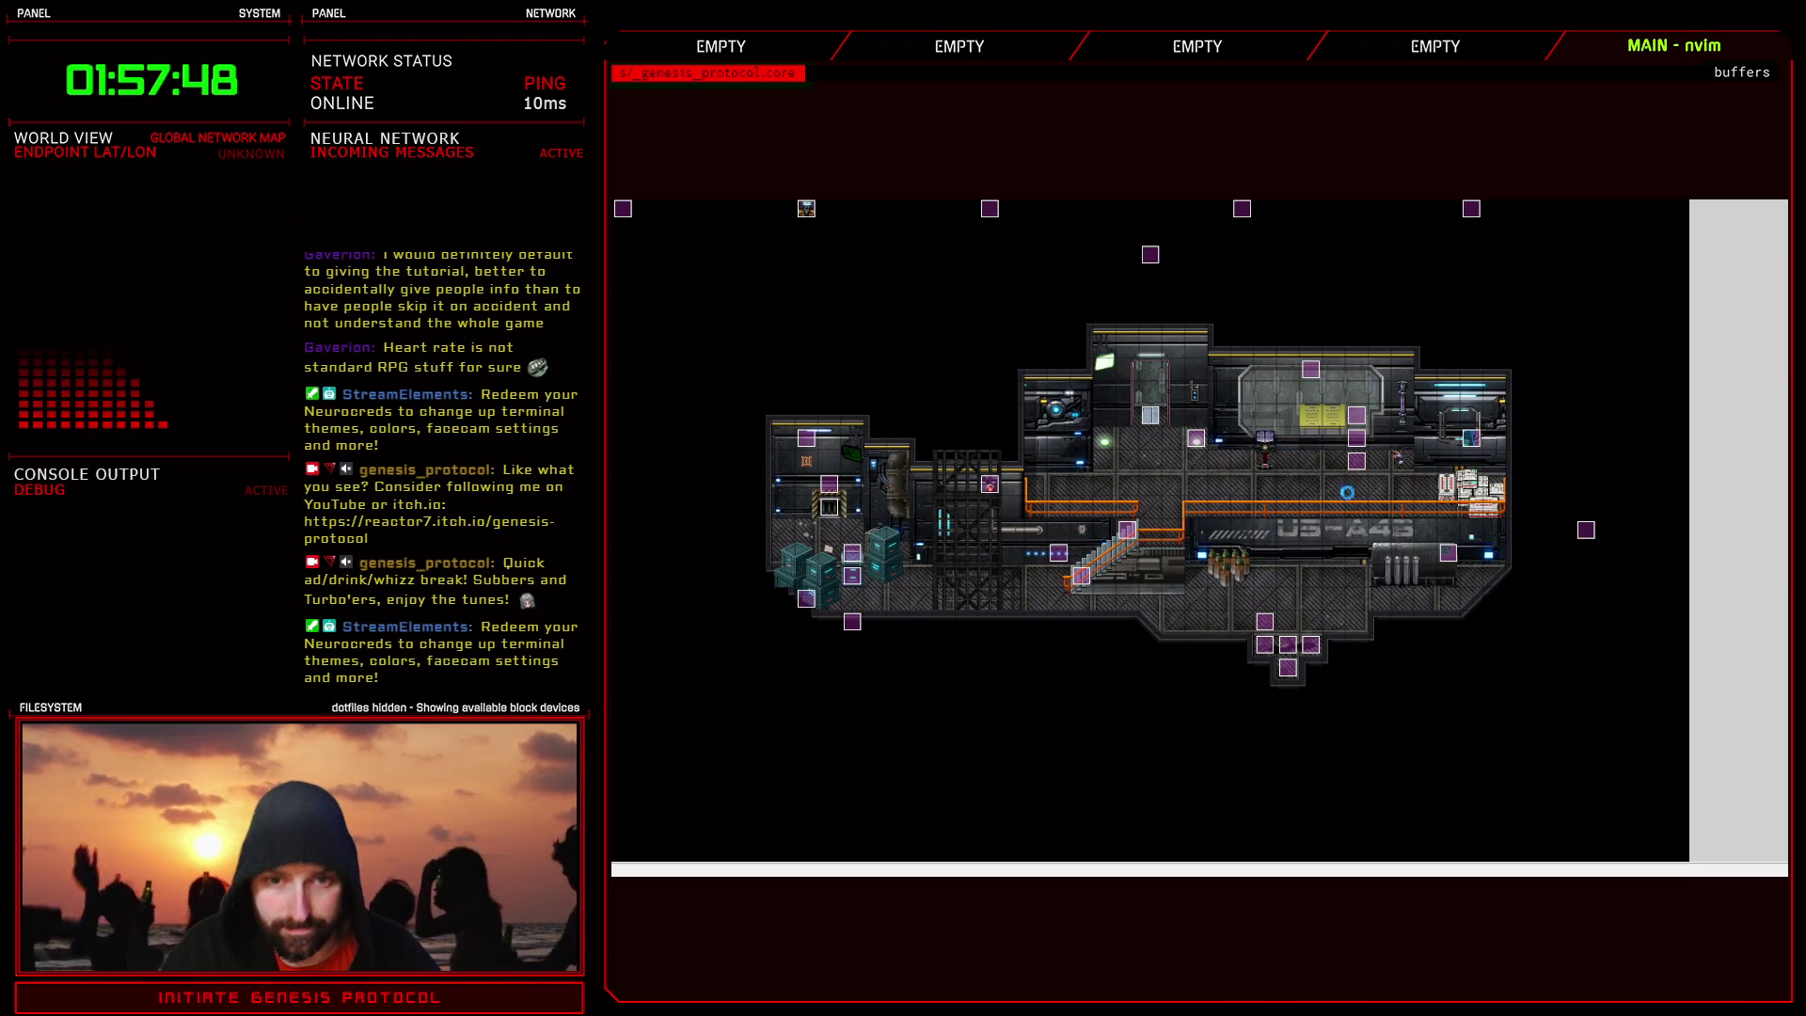
pyautogui.press('F9')
pyautogui.scroll(-5, 1261, 743)
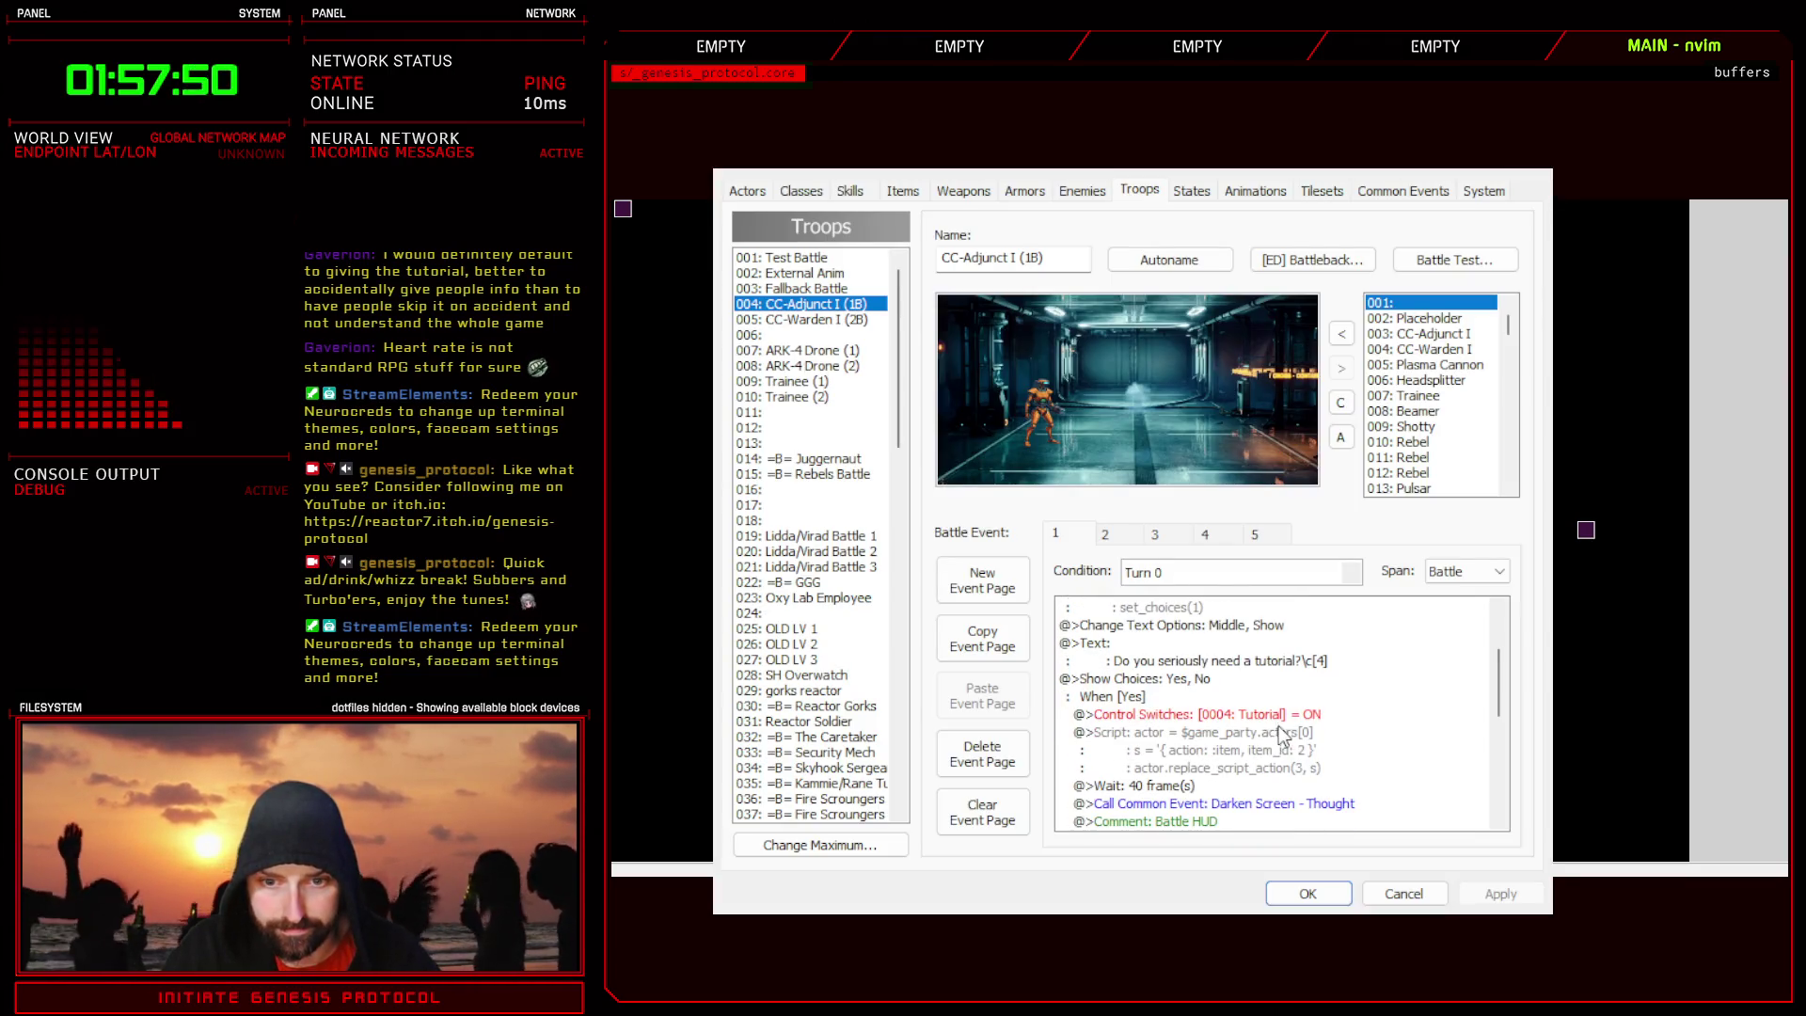
pyautogui.click(1257, 743)
pyautogui.doubleClick(1317, 775)
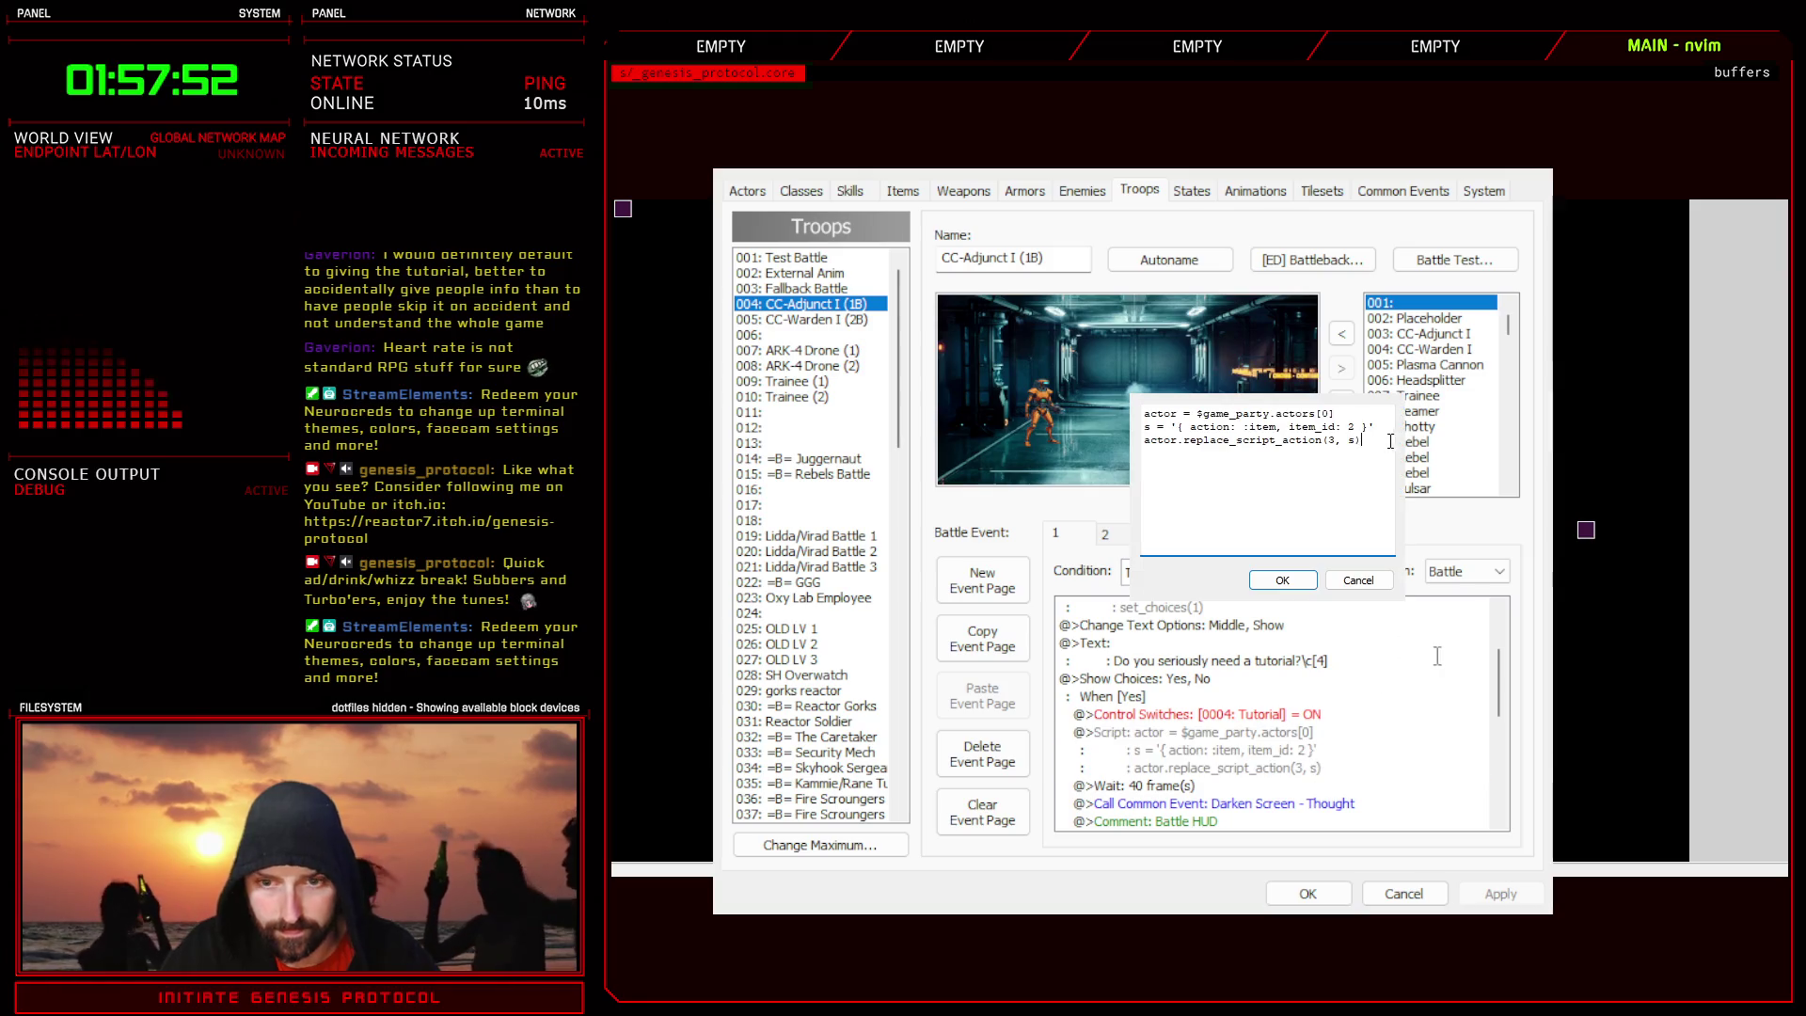
pyautogui.click(1180, 426)
pyautogui.press('BackSpace')
pyautogui.keyDown('shift'); pyautogui.click(1367, 429); pyautogui.keyUp('shift')
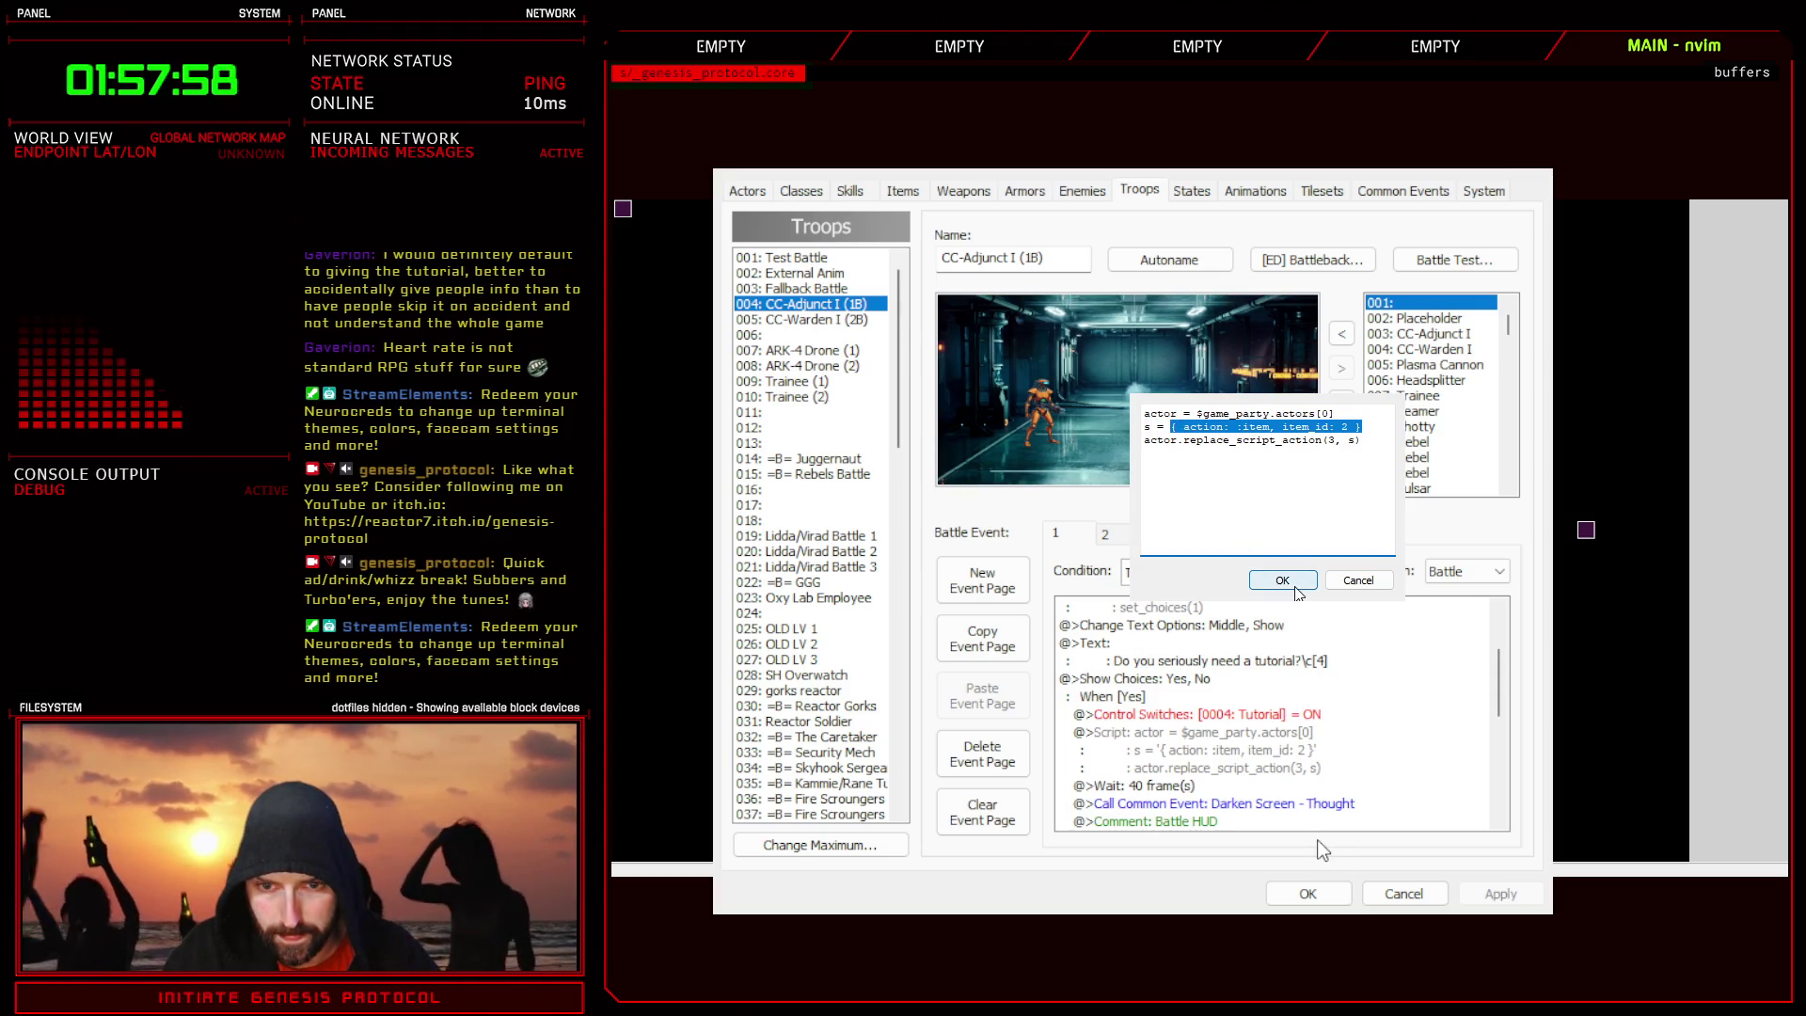
pyautogui.click(1282, 579)
pyautogui.click(1496, 894)
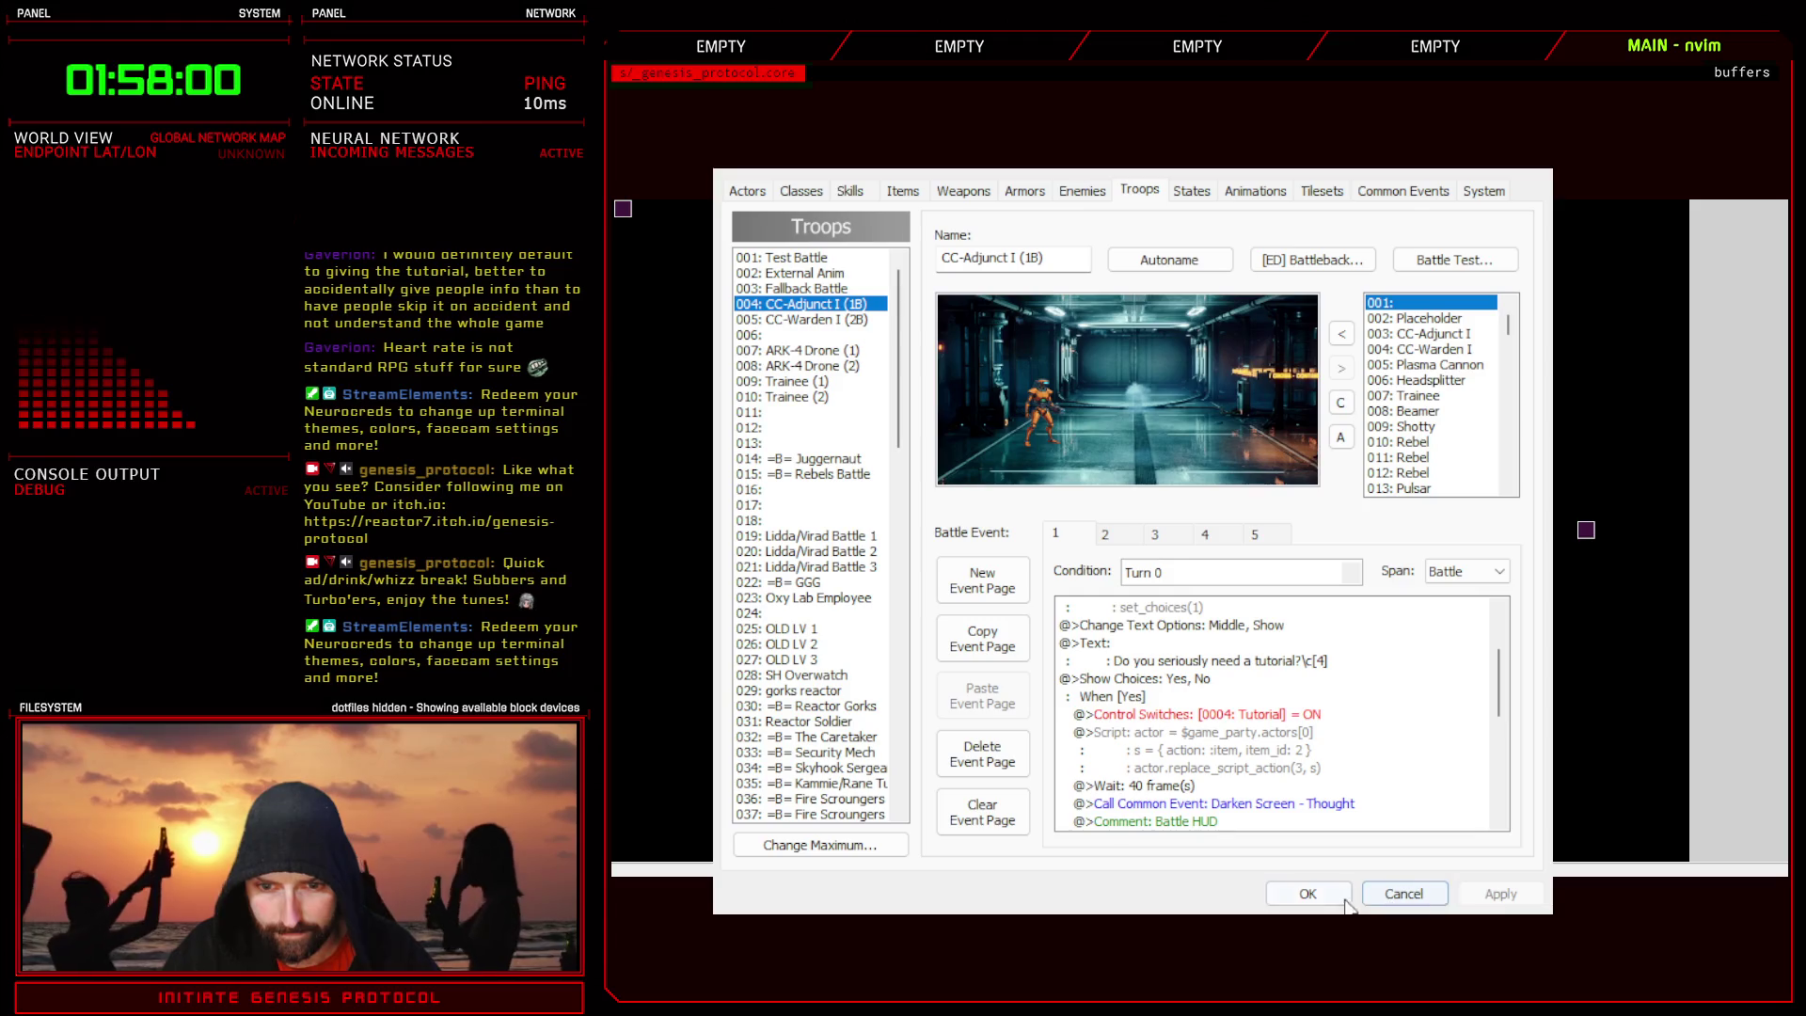
pyautogui.click(1308, 894)
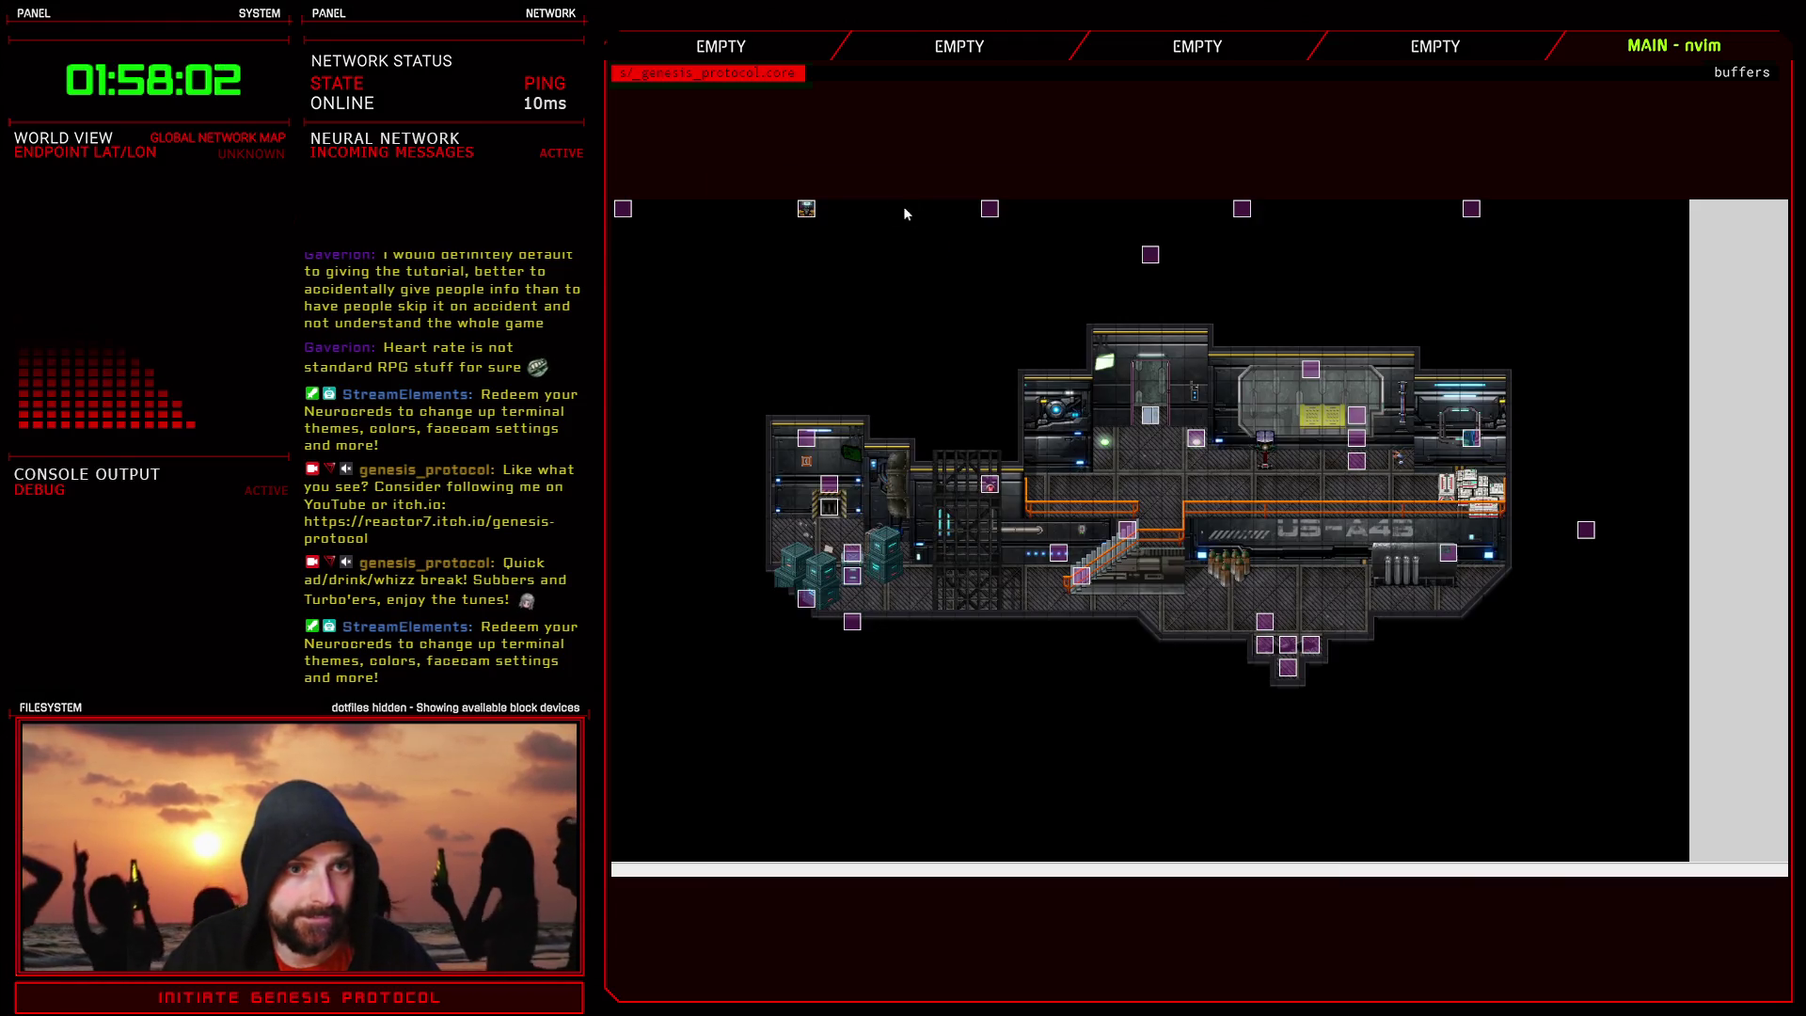
# - Open the Scripted Battle Controller script and inspect the item action hash on line 35
pyautogui.press('F11')
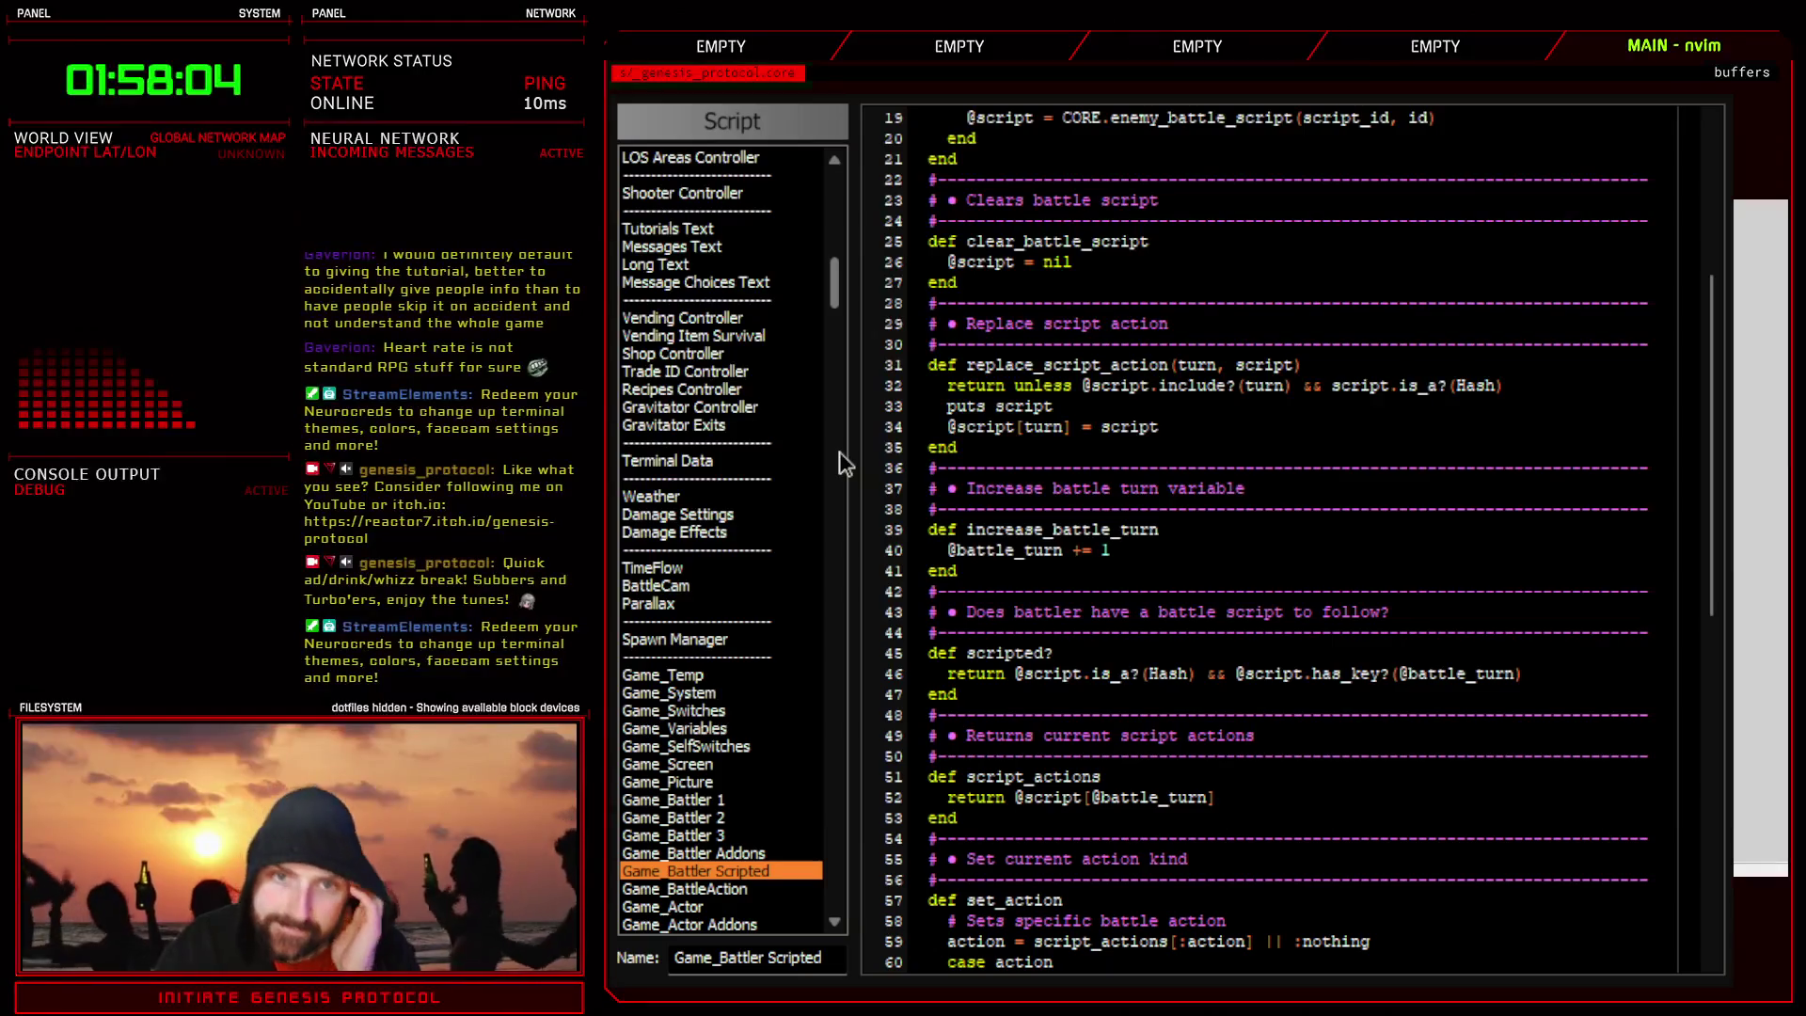
pyautogui.scroll(10, 822, 256)
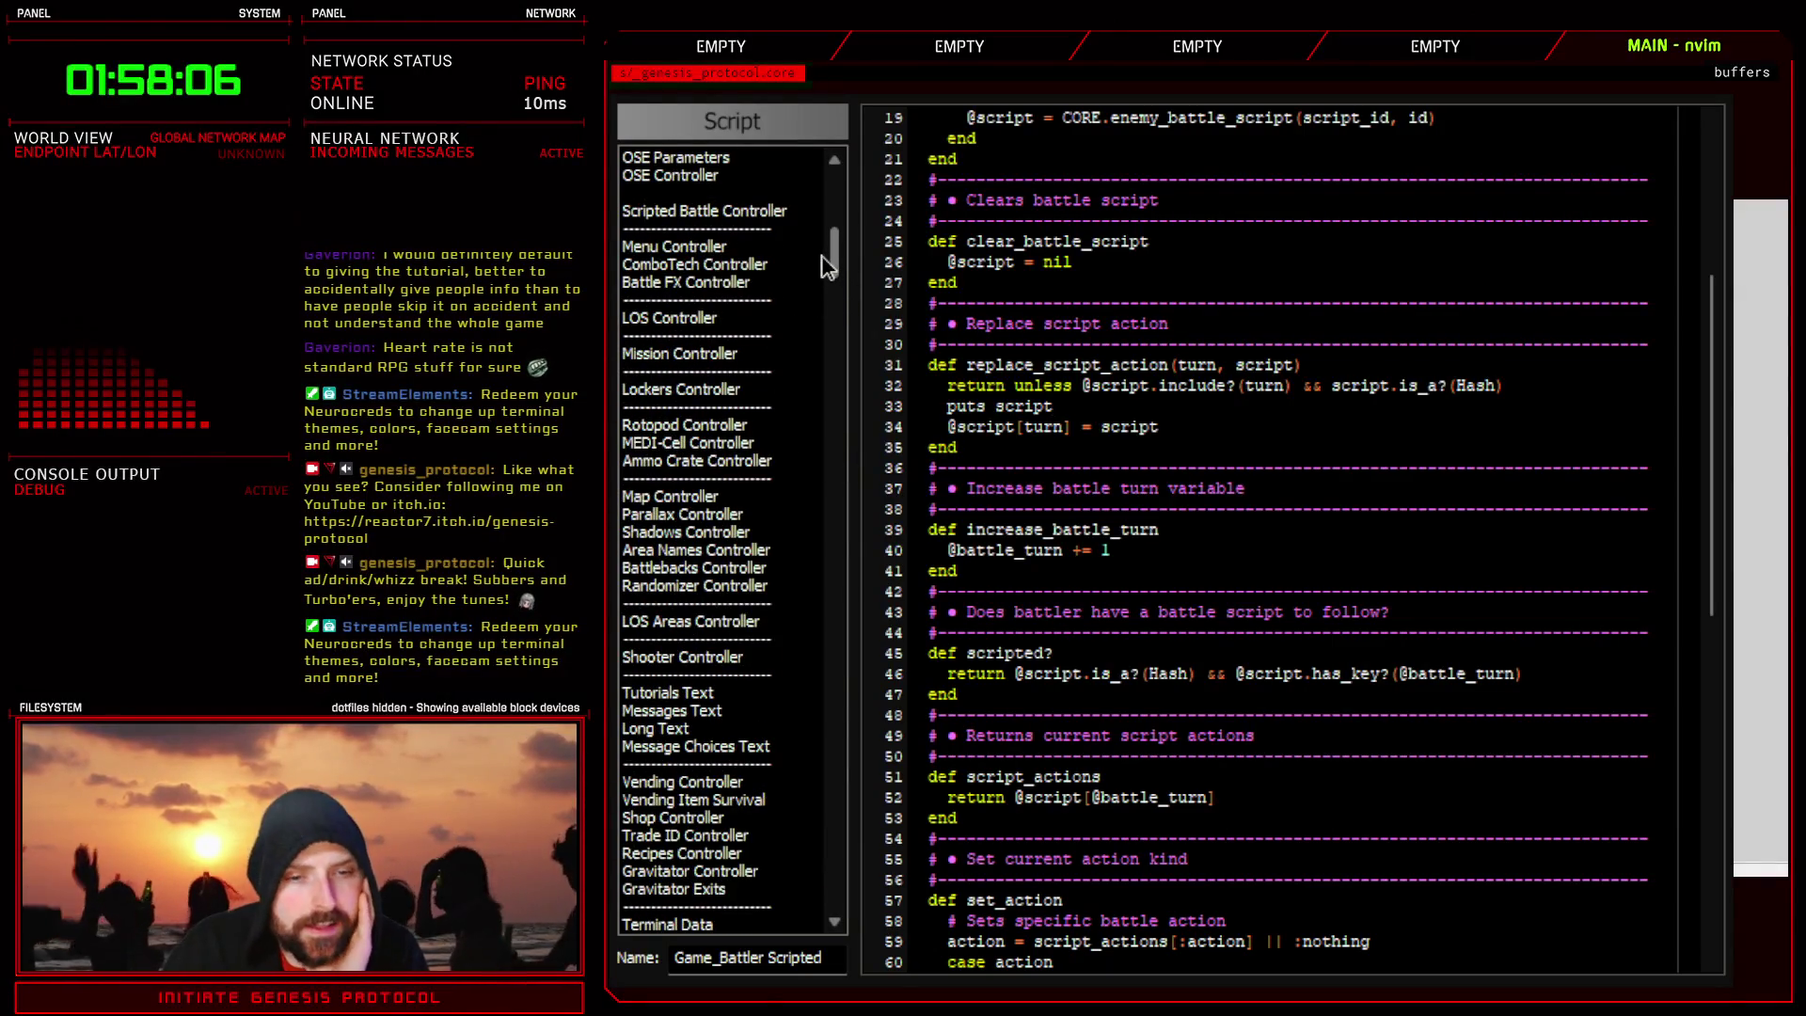
pyautogui.click(732, 299)
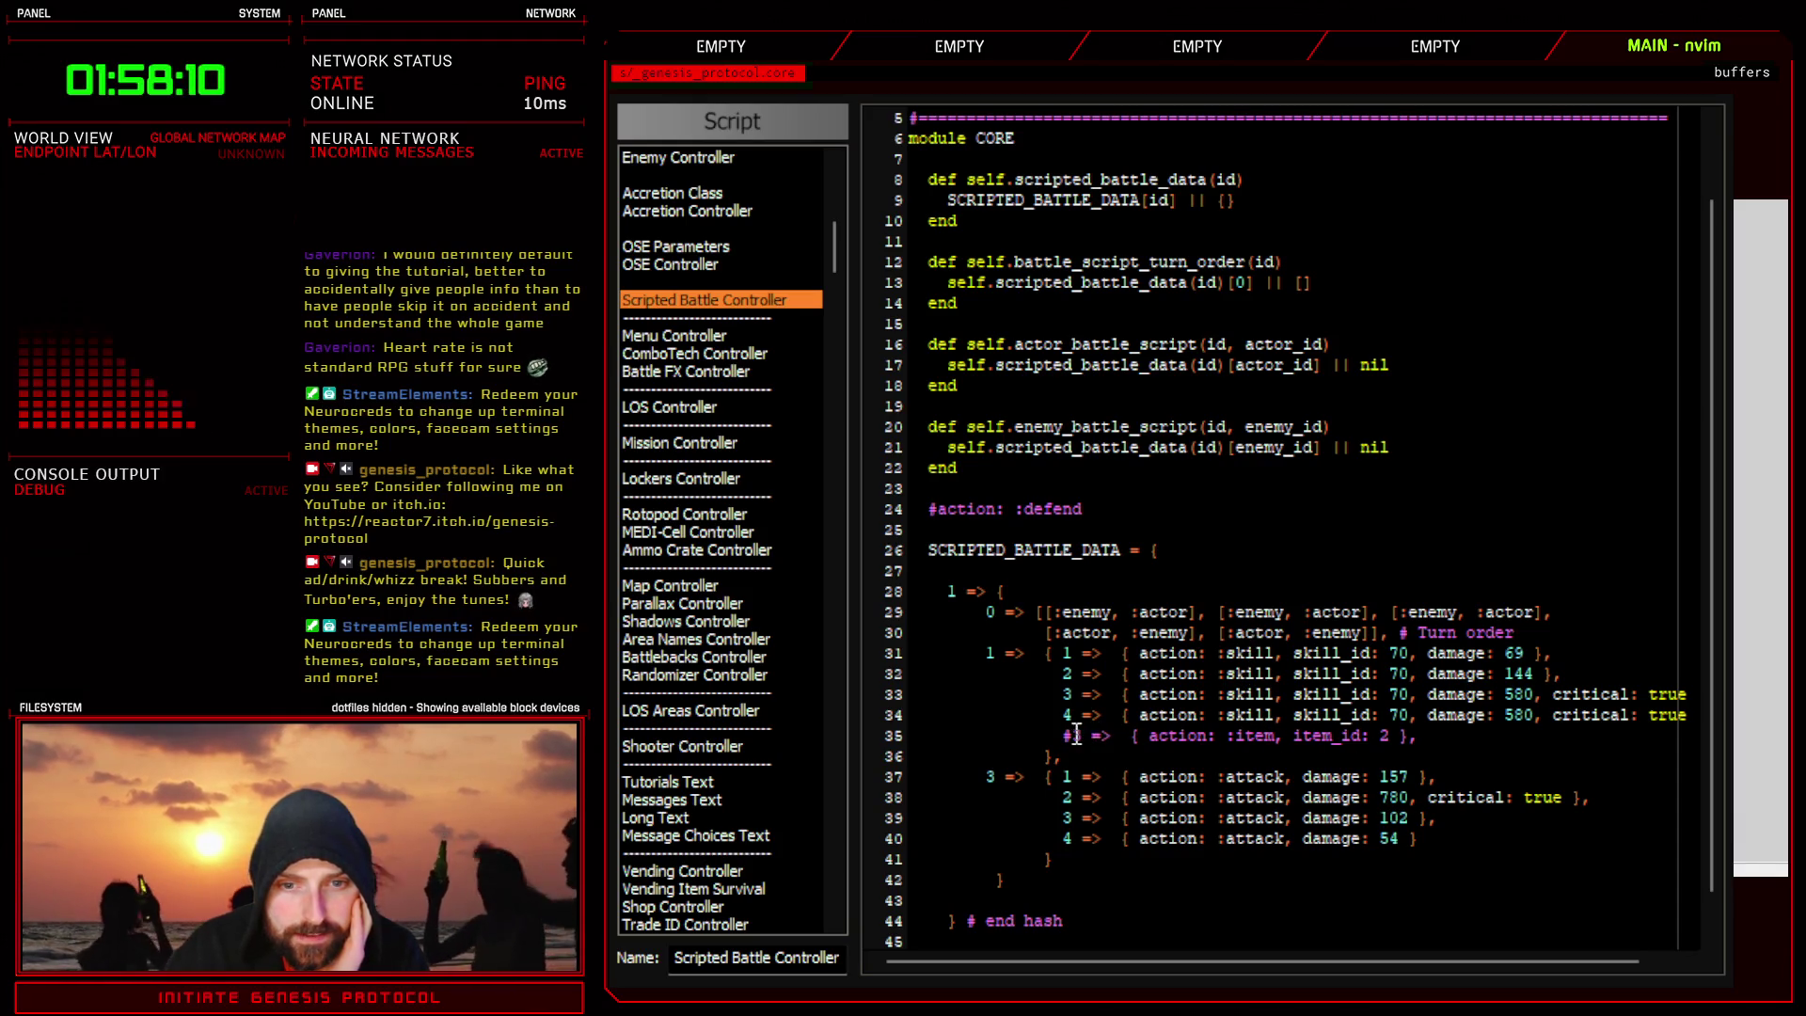
pyautogui.moveTo(1129, 735); pyautogui.dragTo(1410, 734)
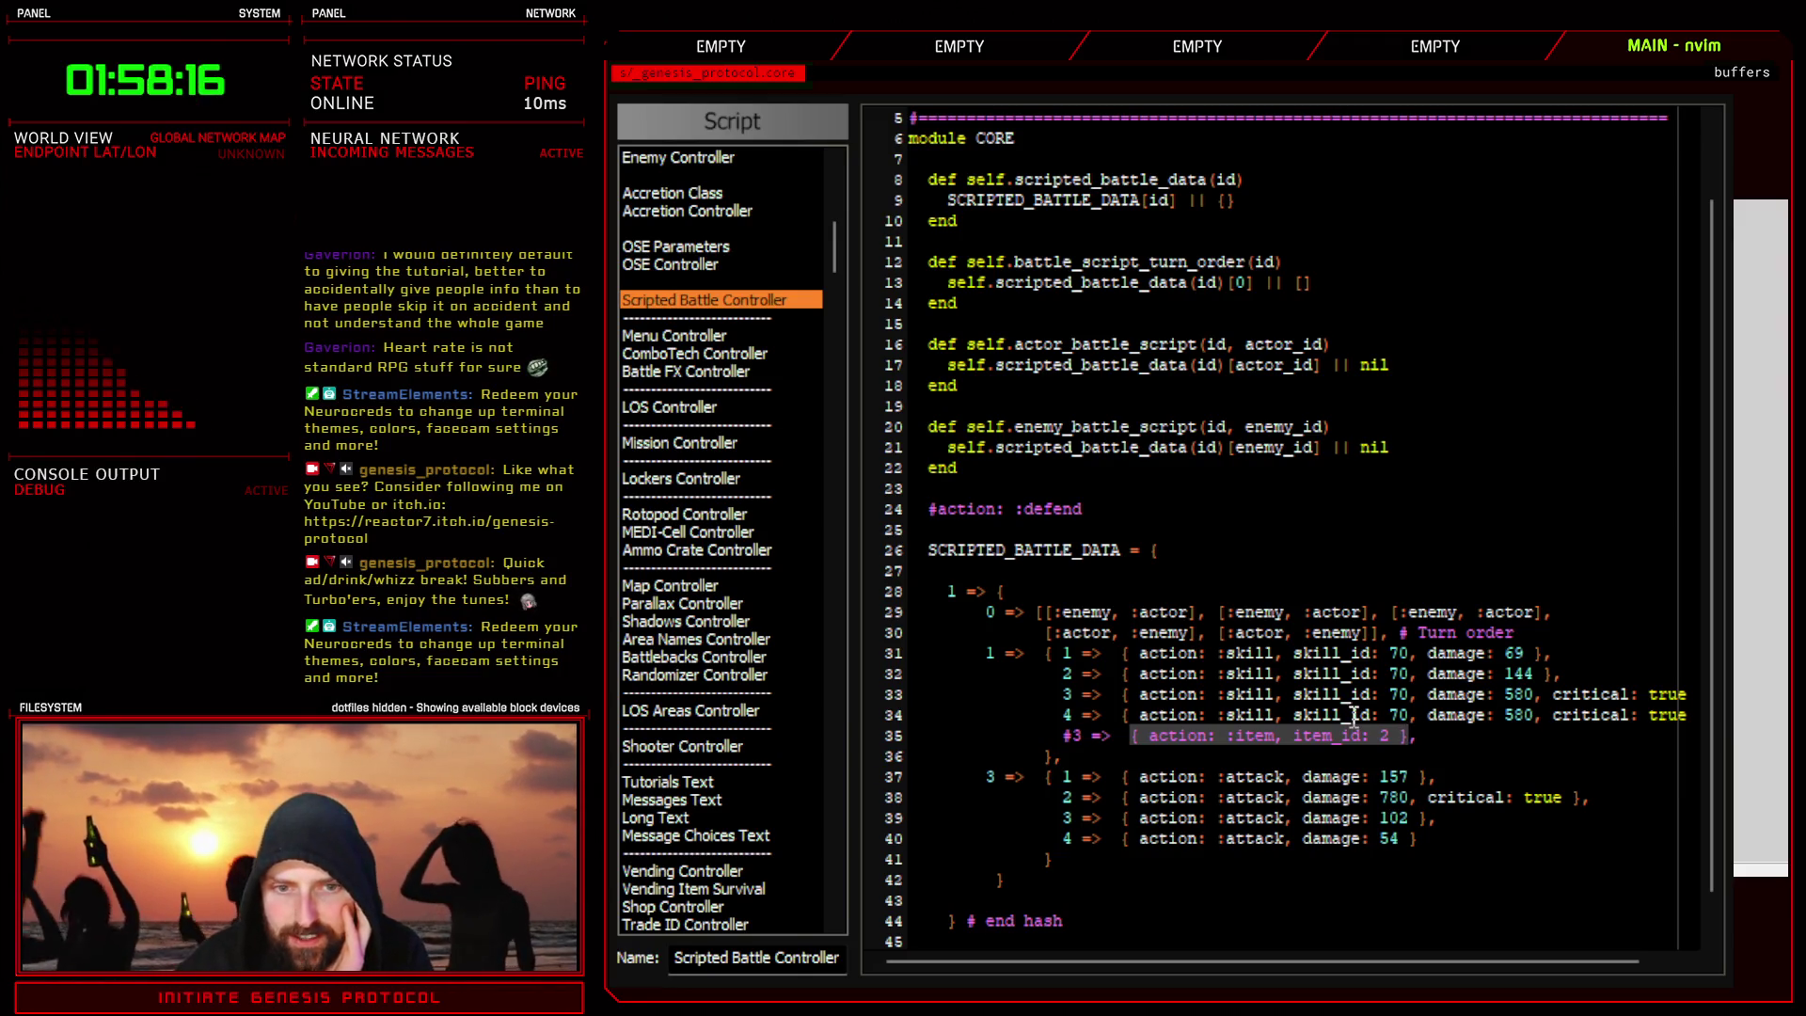
pyautogui.click(1064, 735)
# - Replace the #3 key on line 35 with 59, then return to the troop's Turn 0 battle event
pyautogui.press('i')
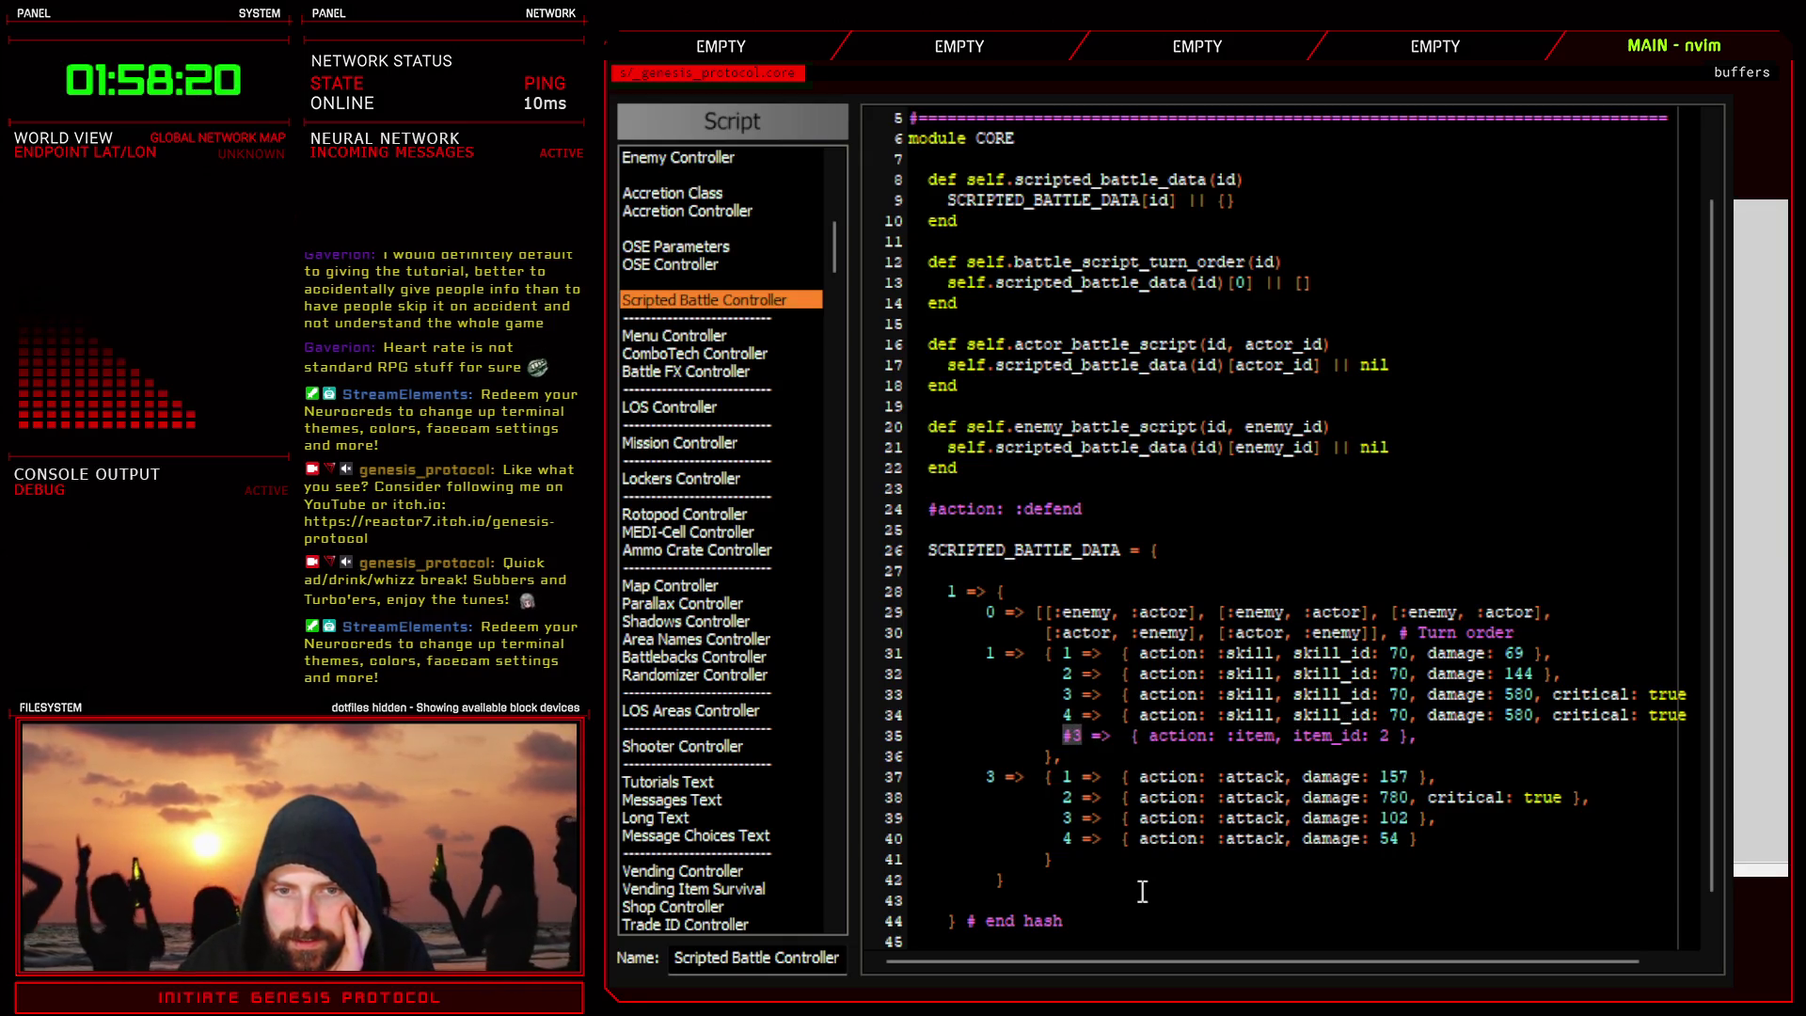
pyautogui.press('Delete')
pyautogui.press('Delete')
pyautogui.write('59')
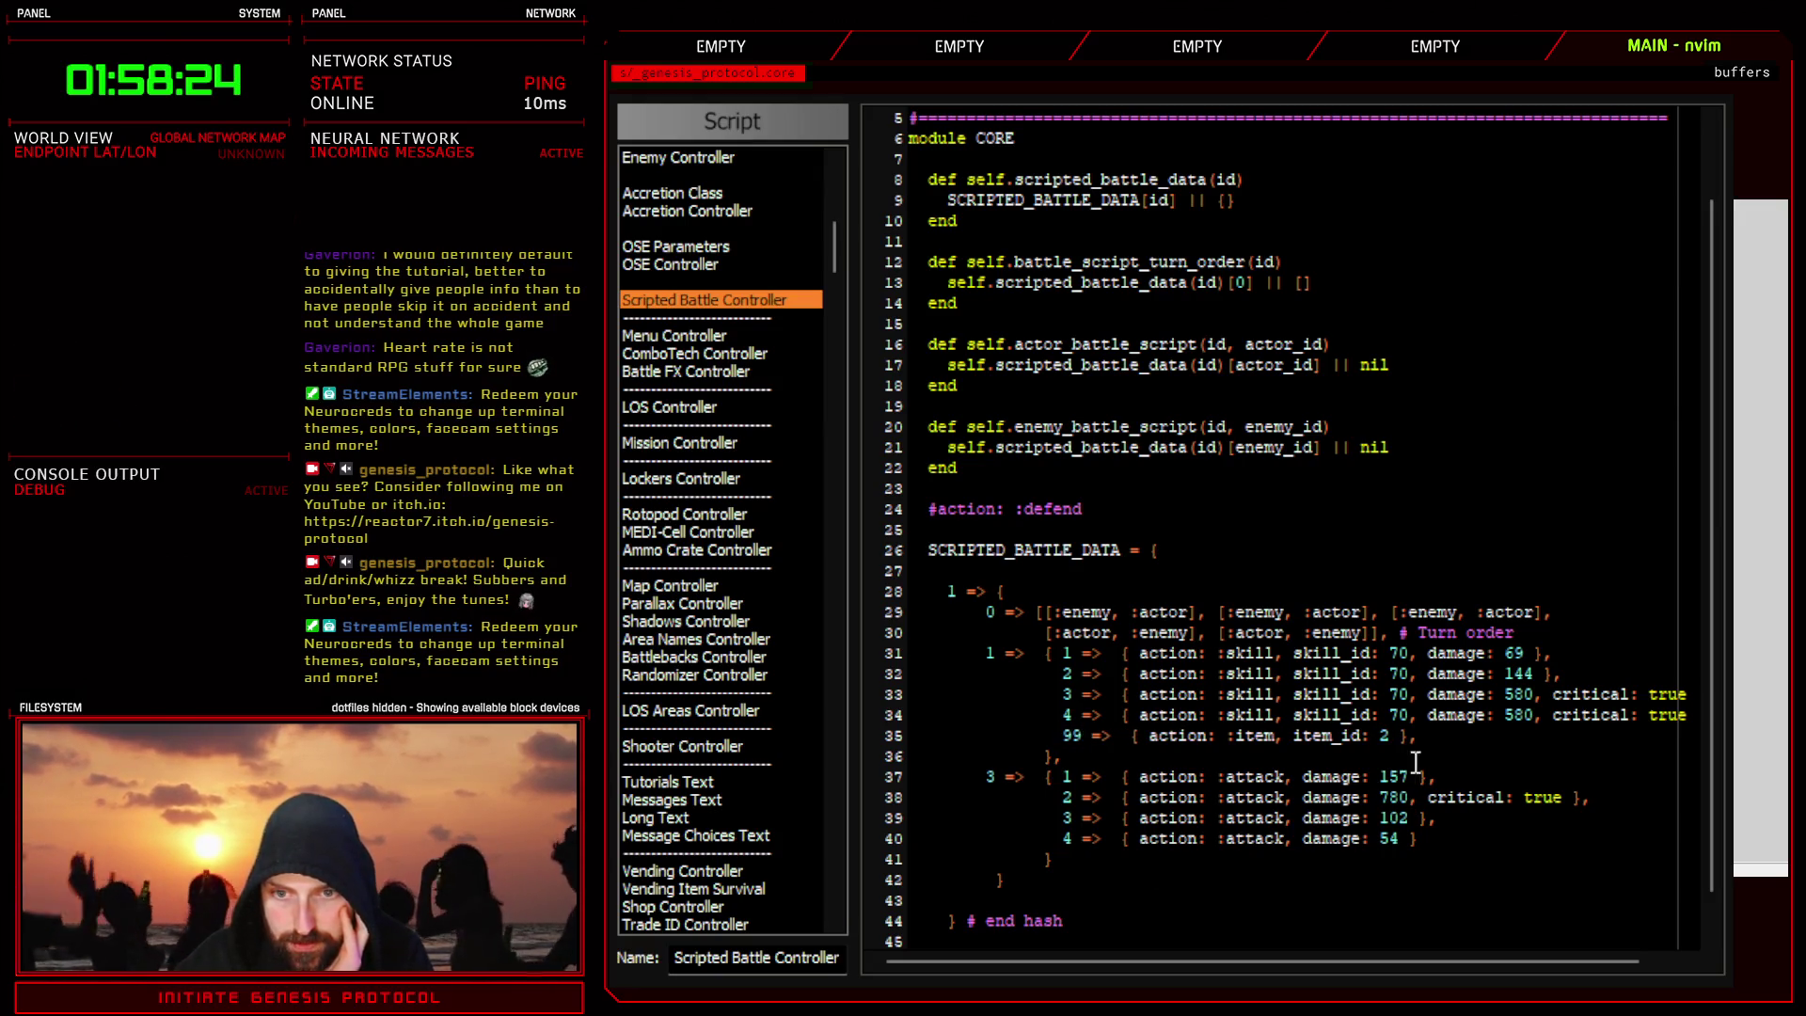
pyautogui.click(1438, 735)
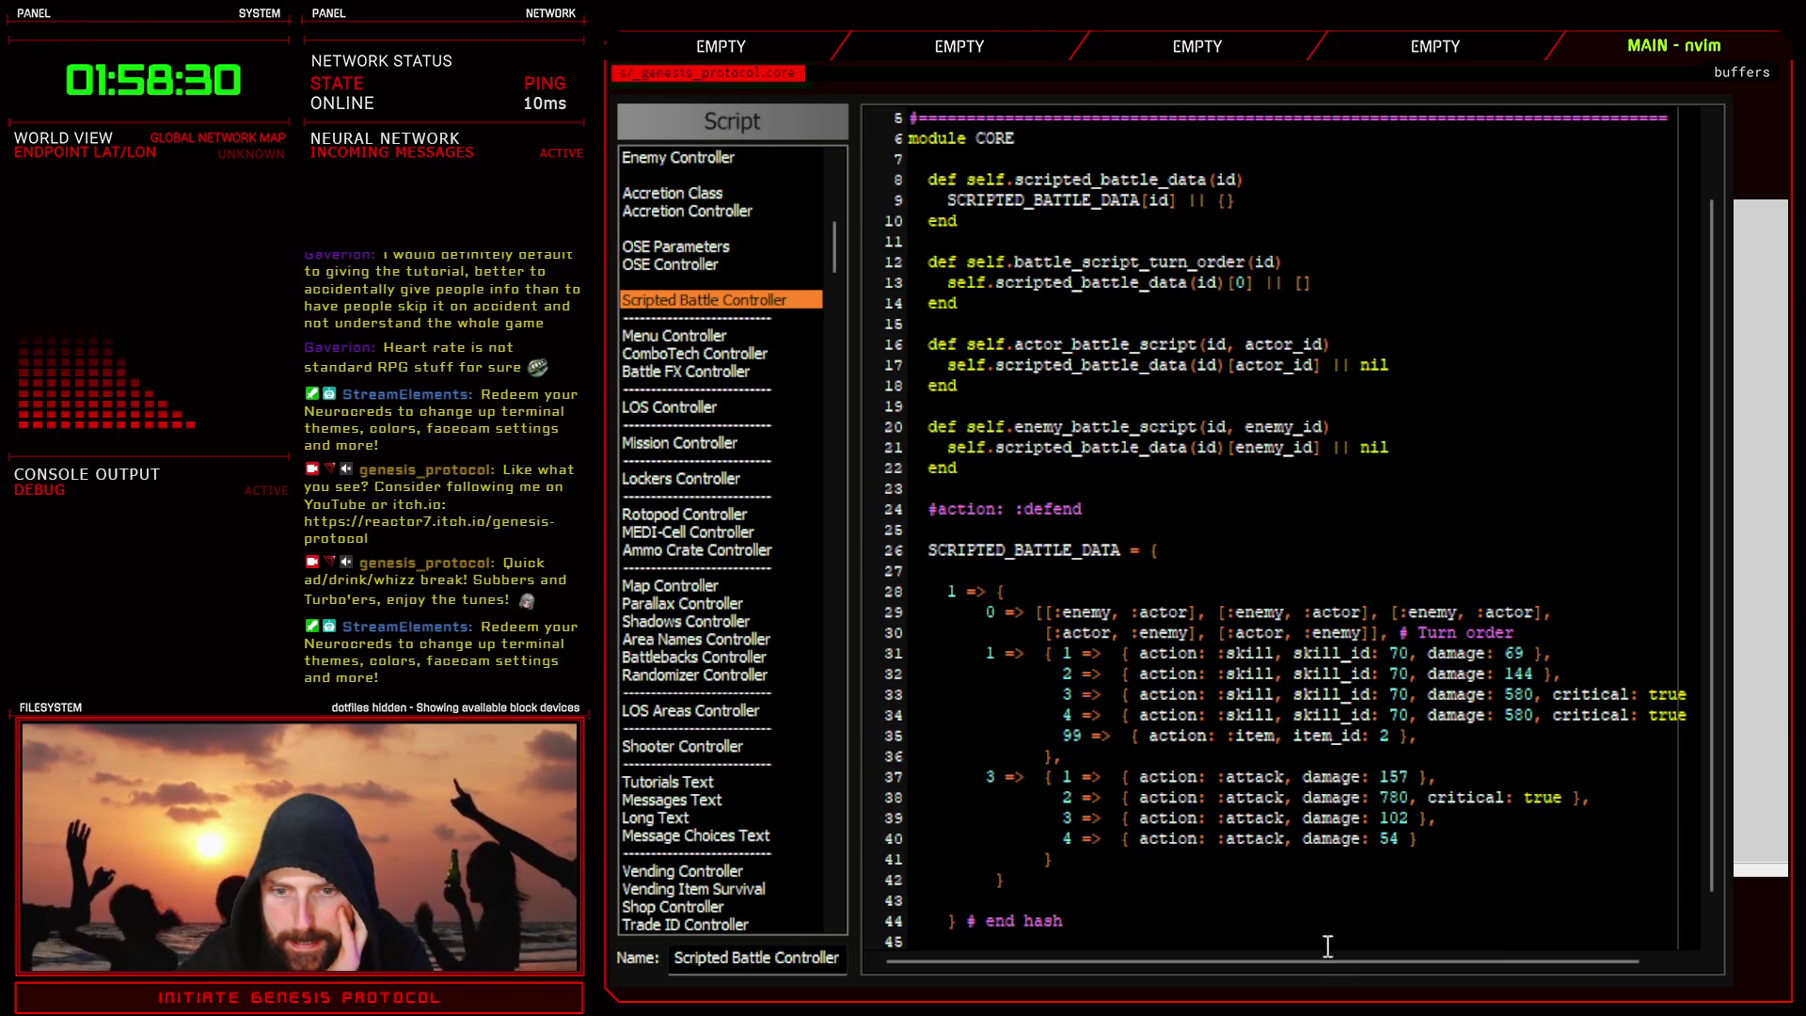
pyautogui.hotkey('alt', 'Tab')
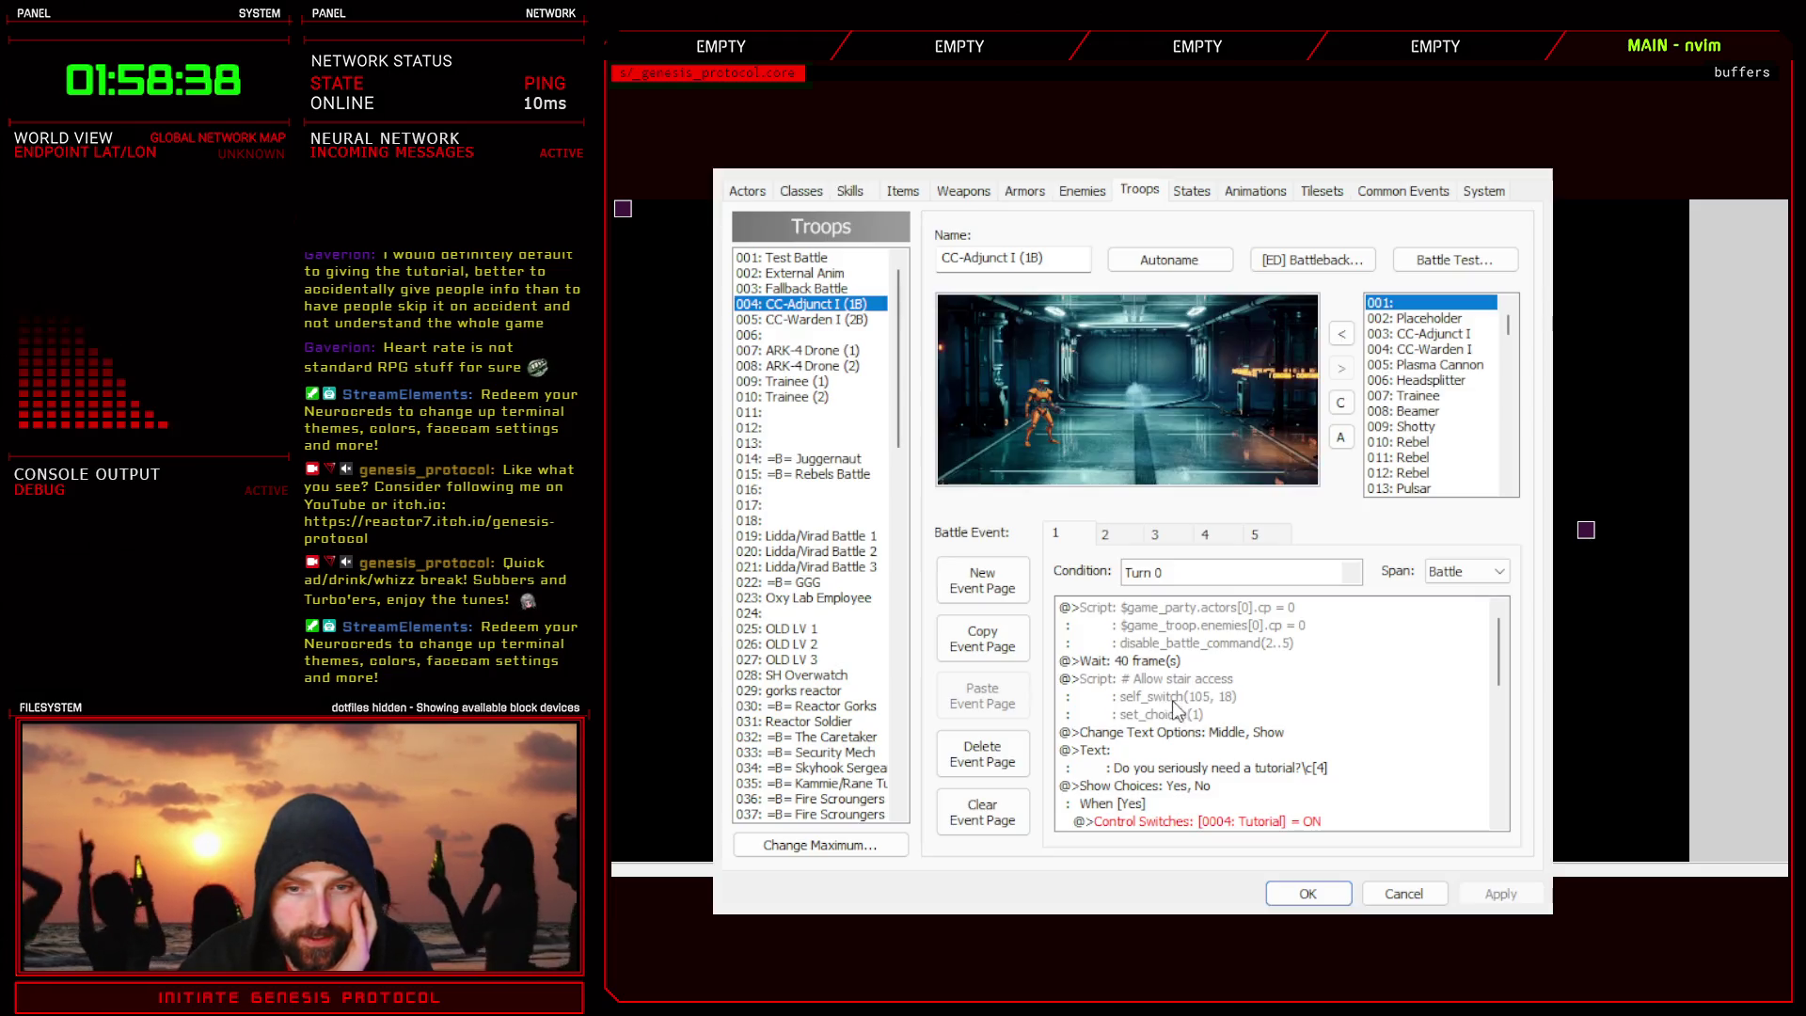
pyautogui.scroll(-2, 1176, 696)
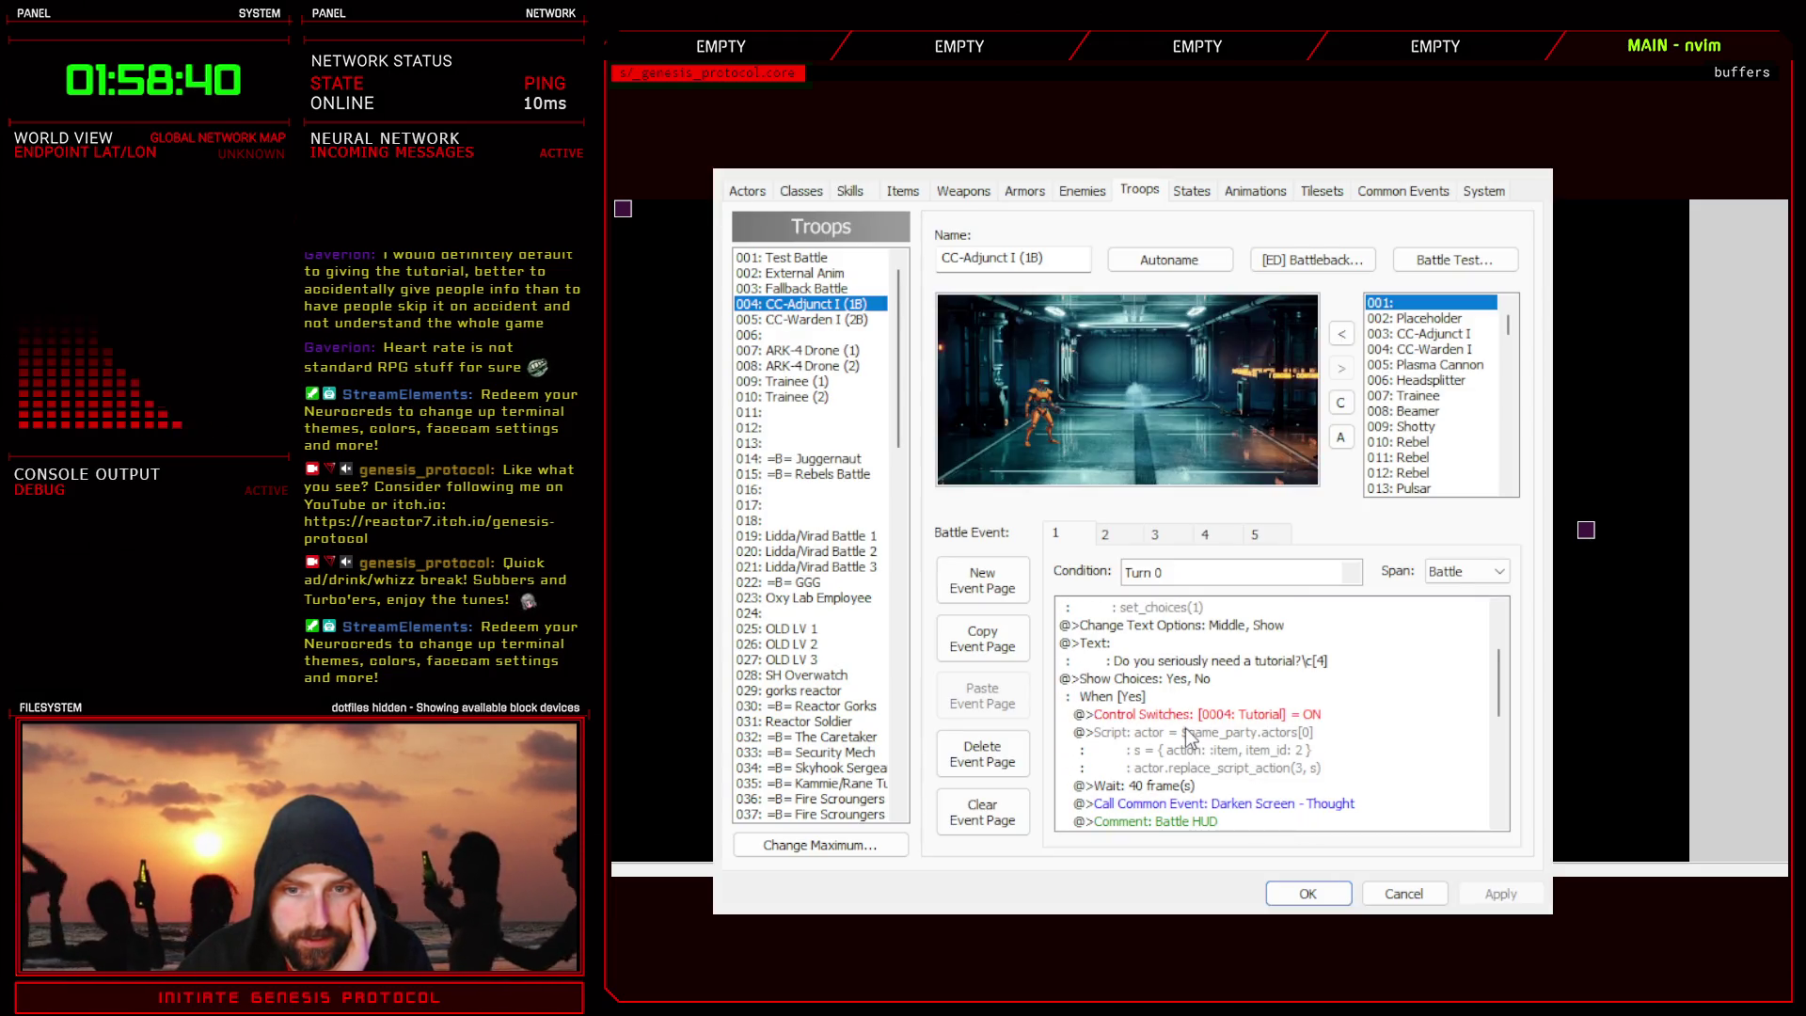
# - Open the troop's script command and delete the s = line defining the item action
pyautogui.click(1191, 737)
pyautogui.doubleClick(1239, 768)
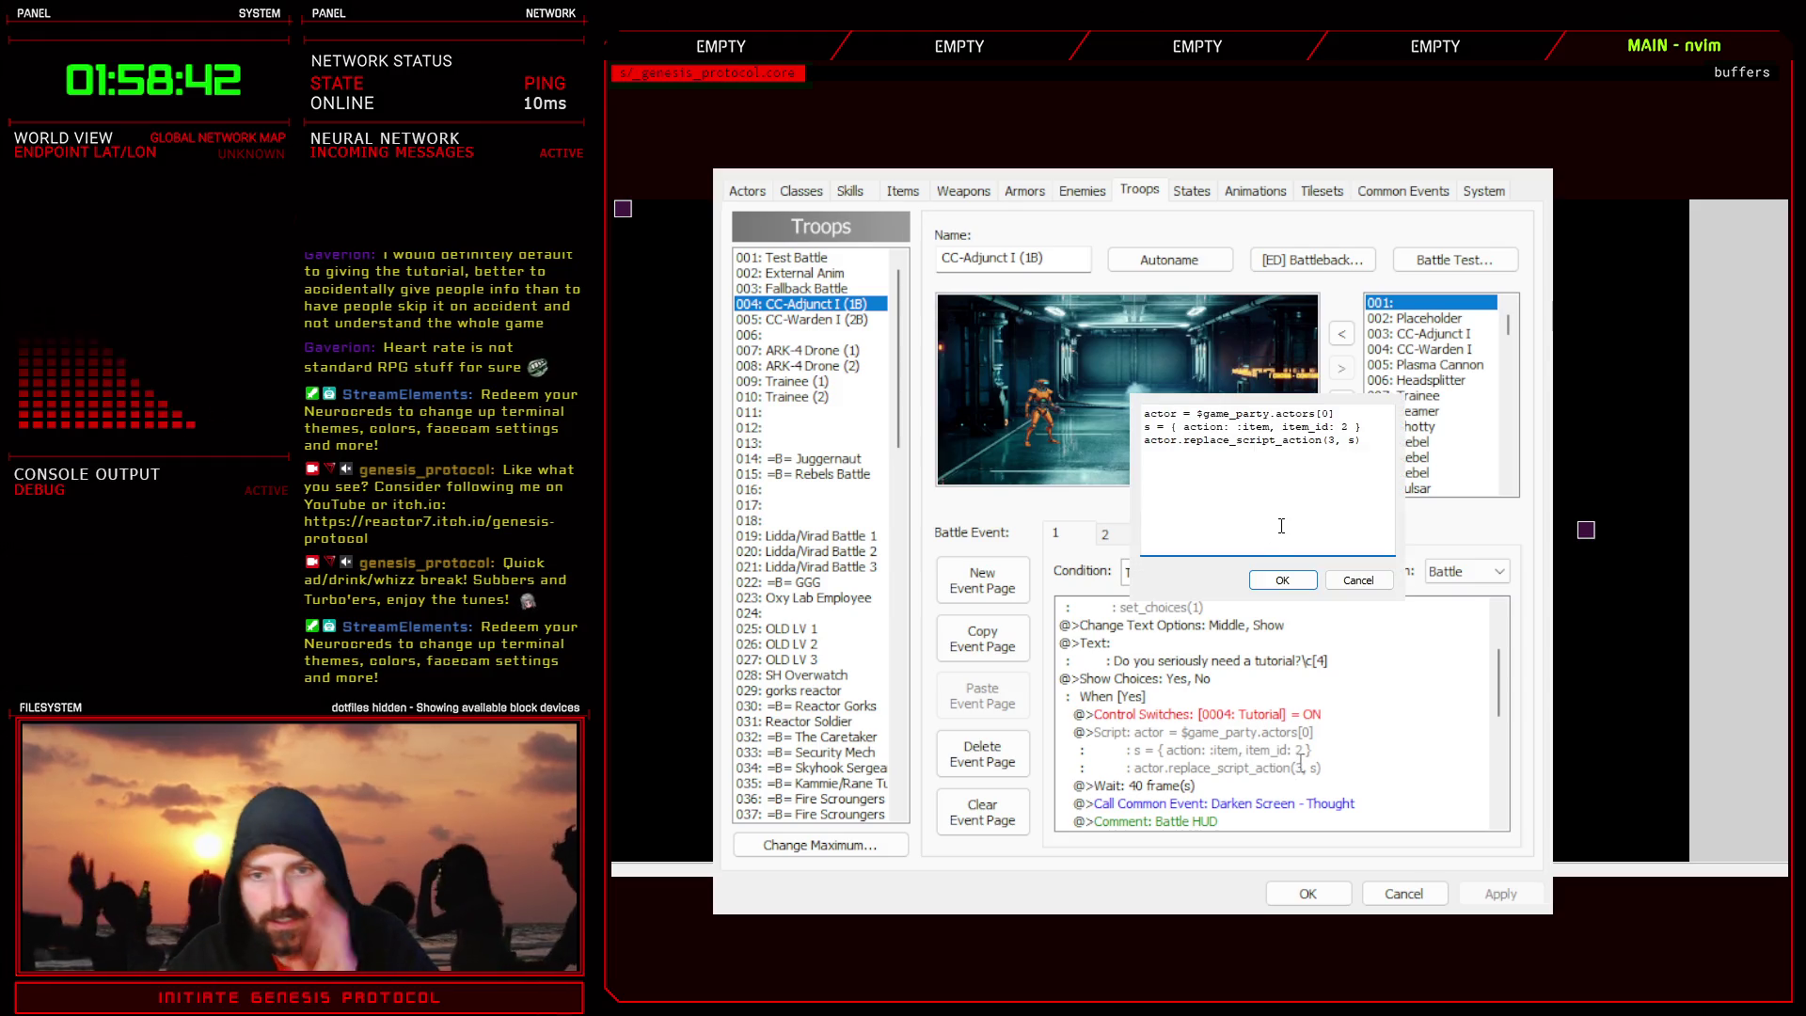
pyautogui.click(1368, 458)
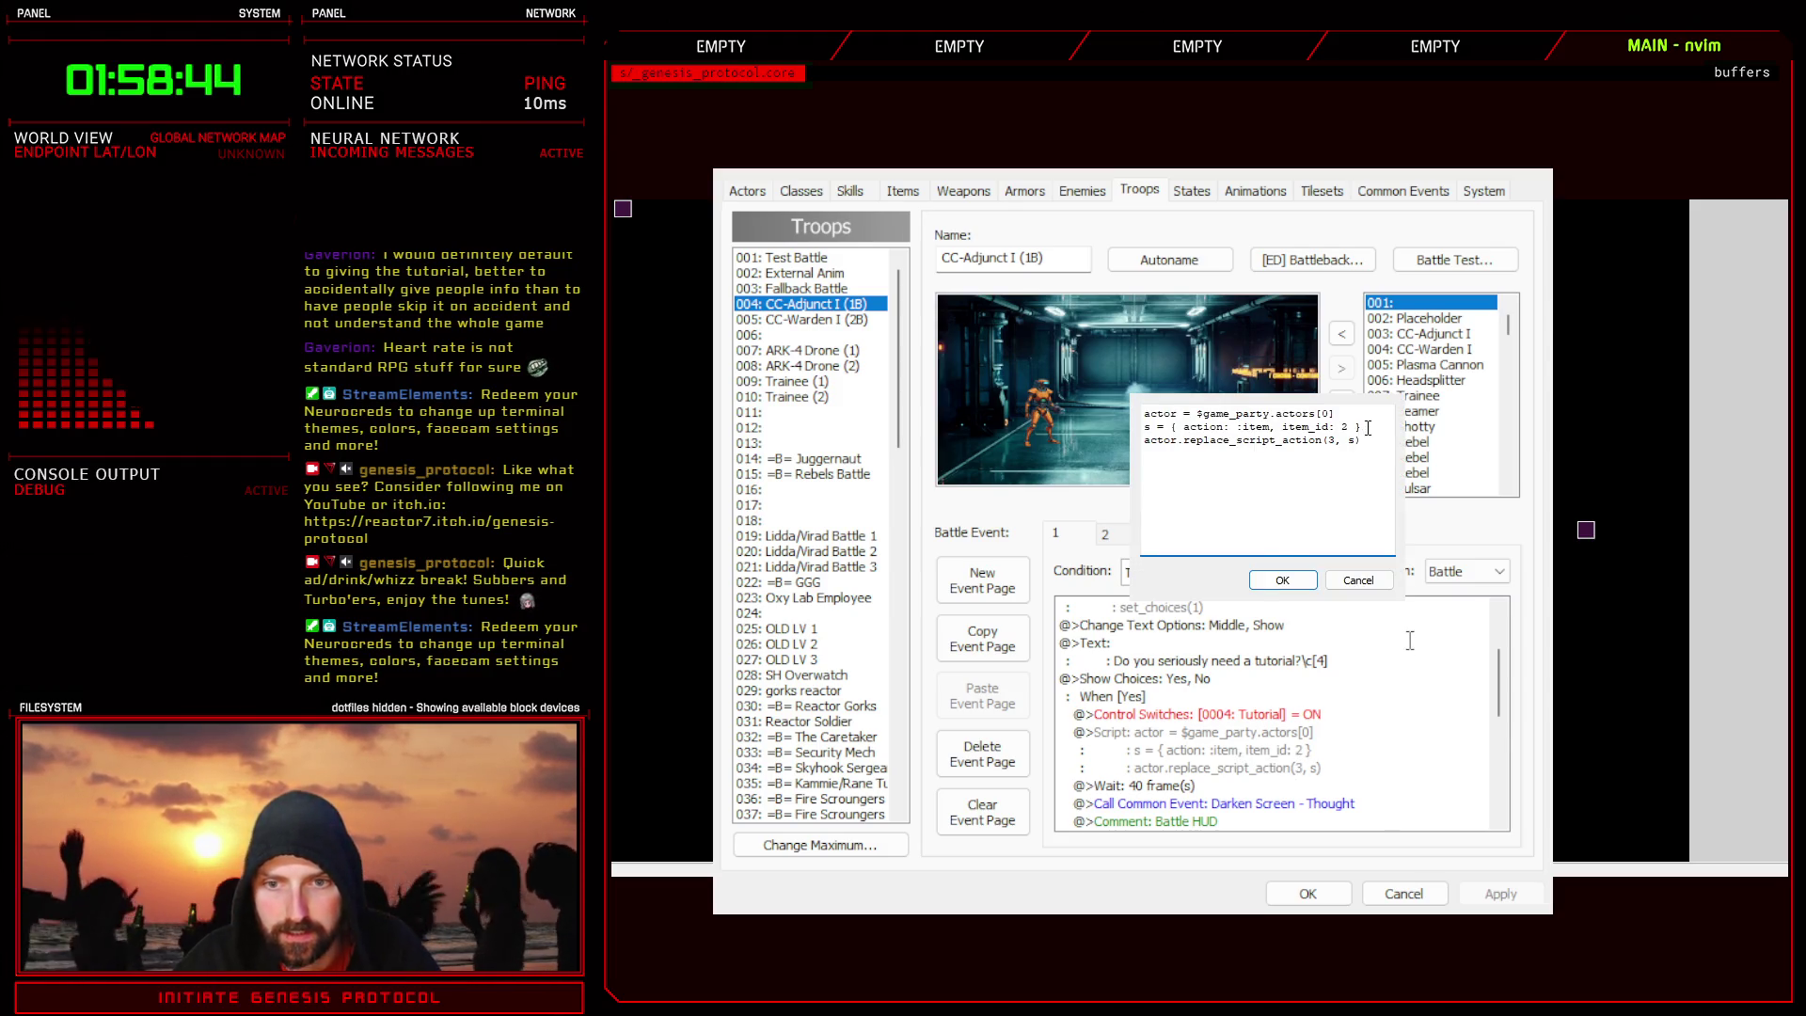
pyautogui.moveTo(1368, 427); pyautogui.dragTo(1145, 427)
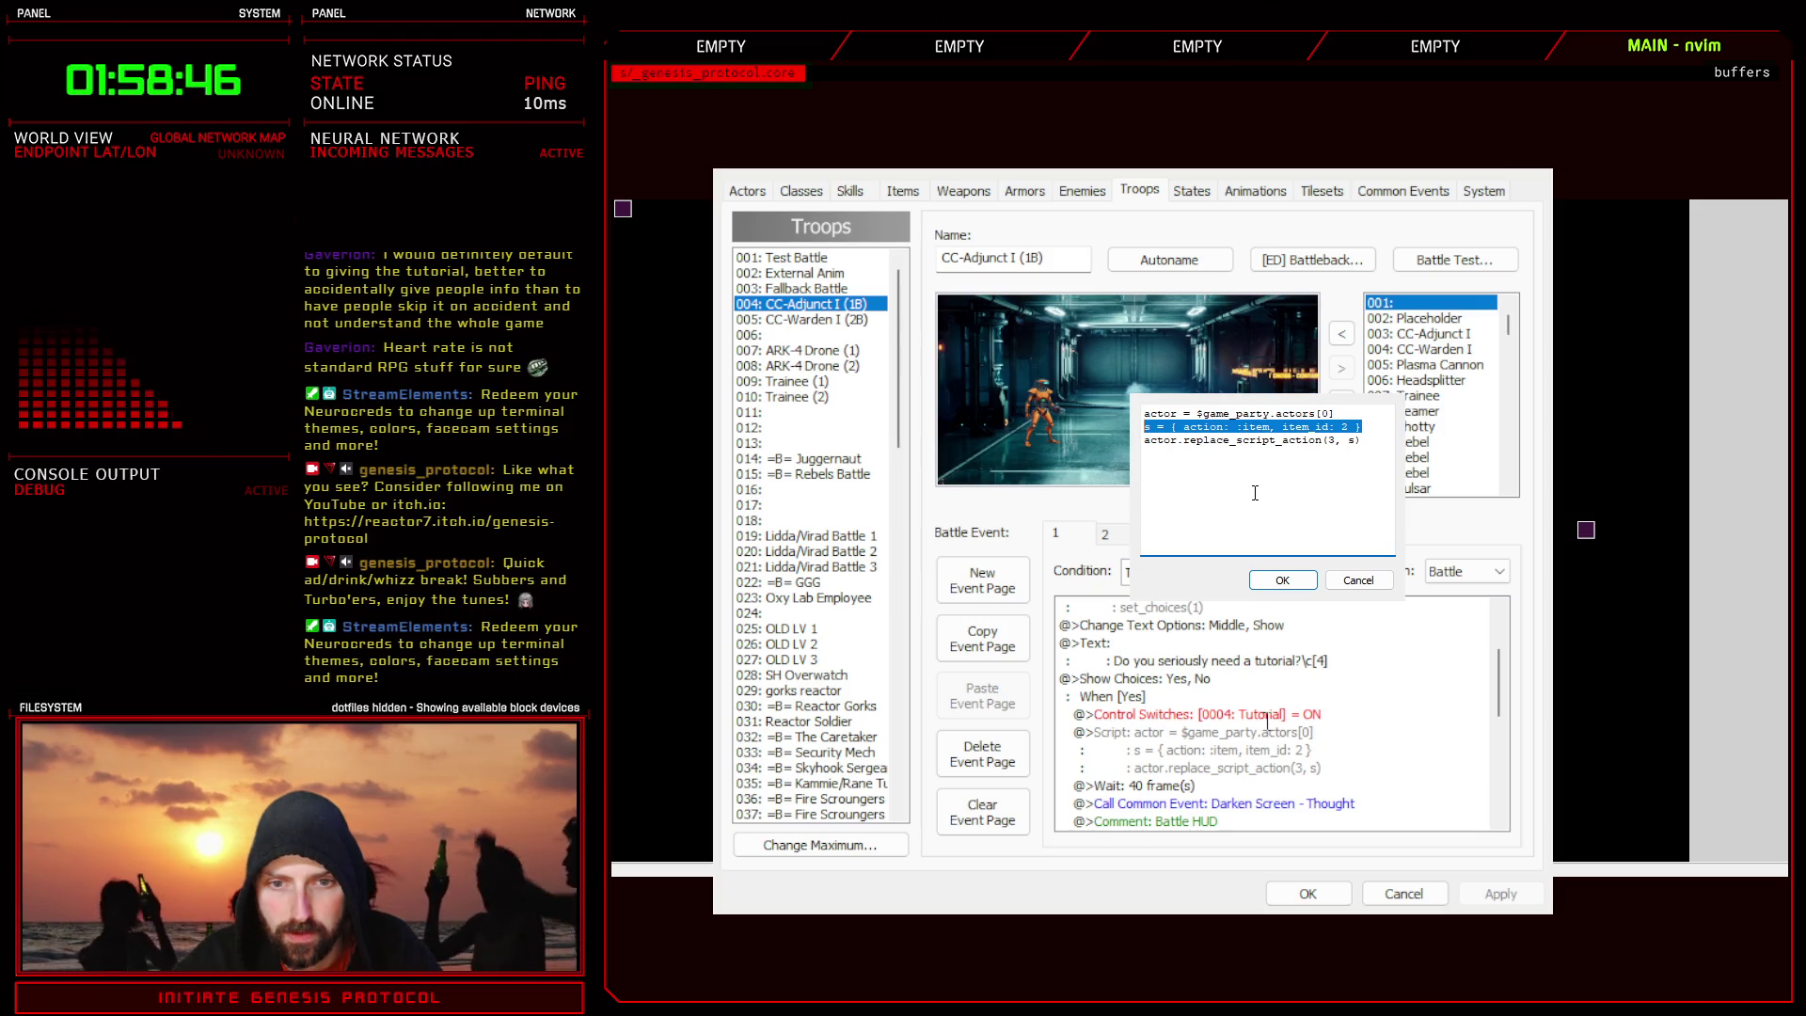
pyautogui.press('BackSpace')
pyautogui.press('BackSpace')
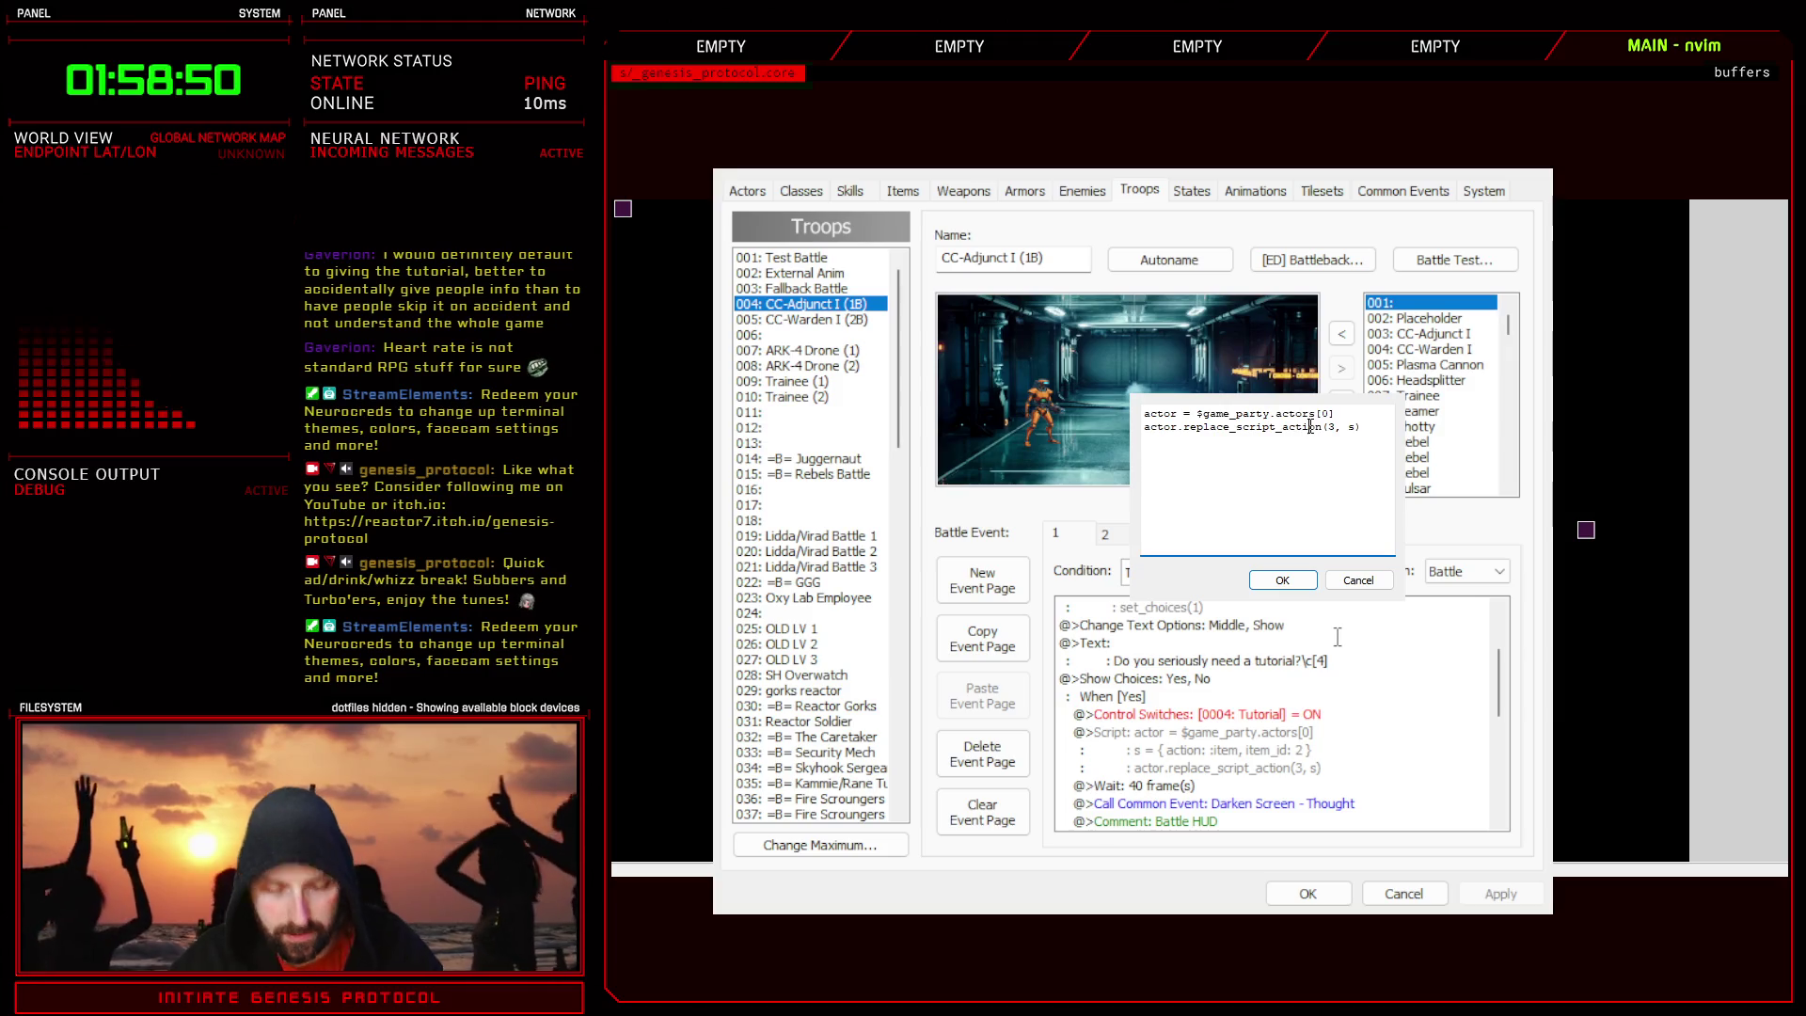
# - Change replace_script_action to swap_script_action in the remaining call line
pyautogui.moveTo(1361, 428); pyautogui.dragTo(1138, 428)
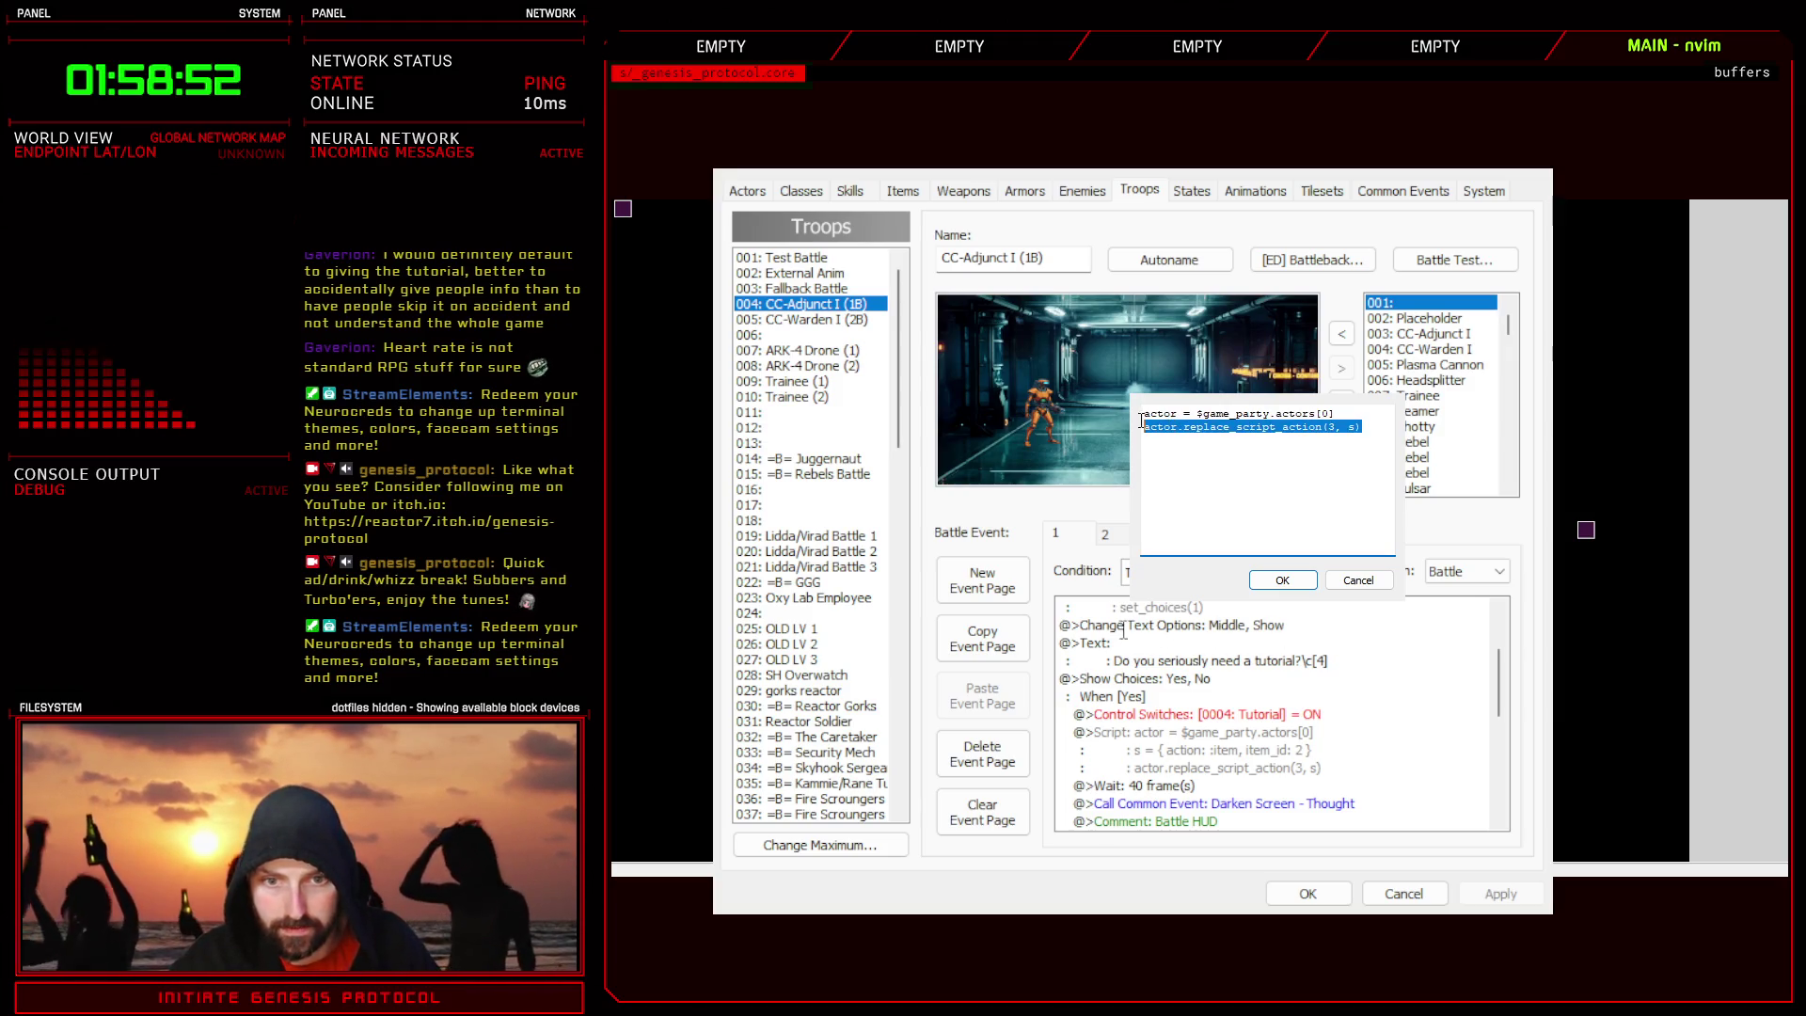
pyautogui.hotkey('ctrl', 'c')
pyautogui.press('End')
pyautogui.hotkey('ctrl', 'v')
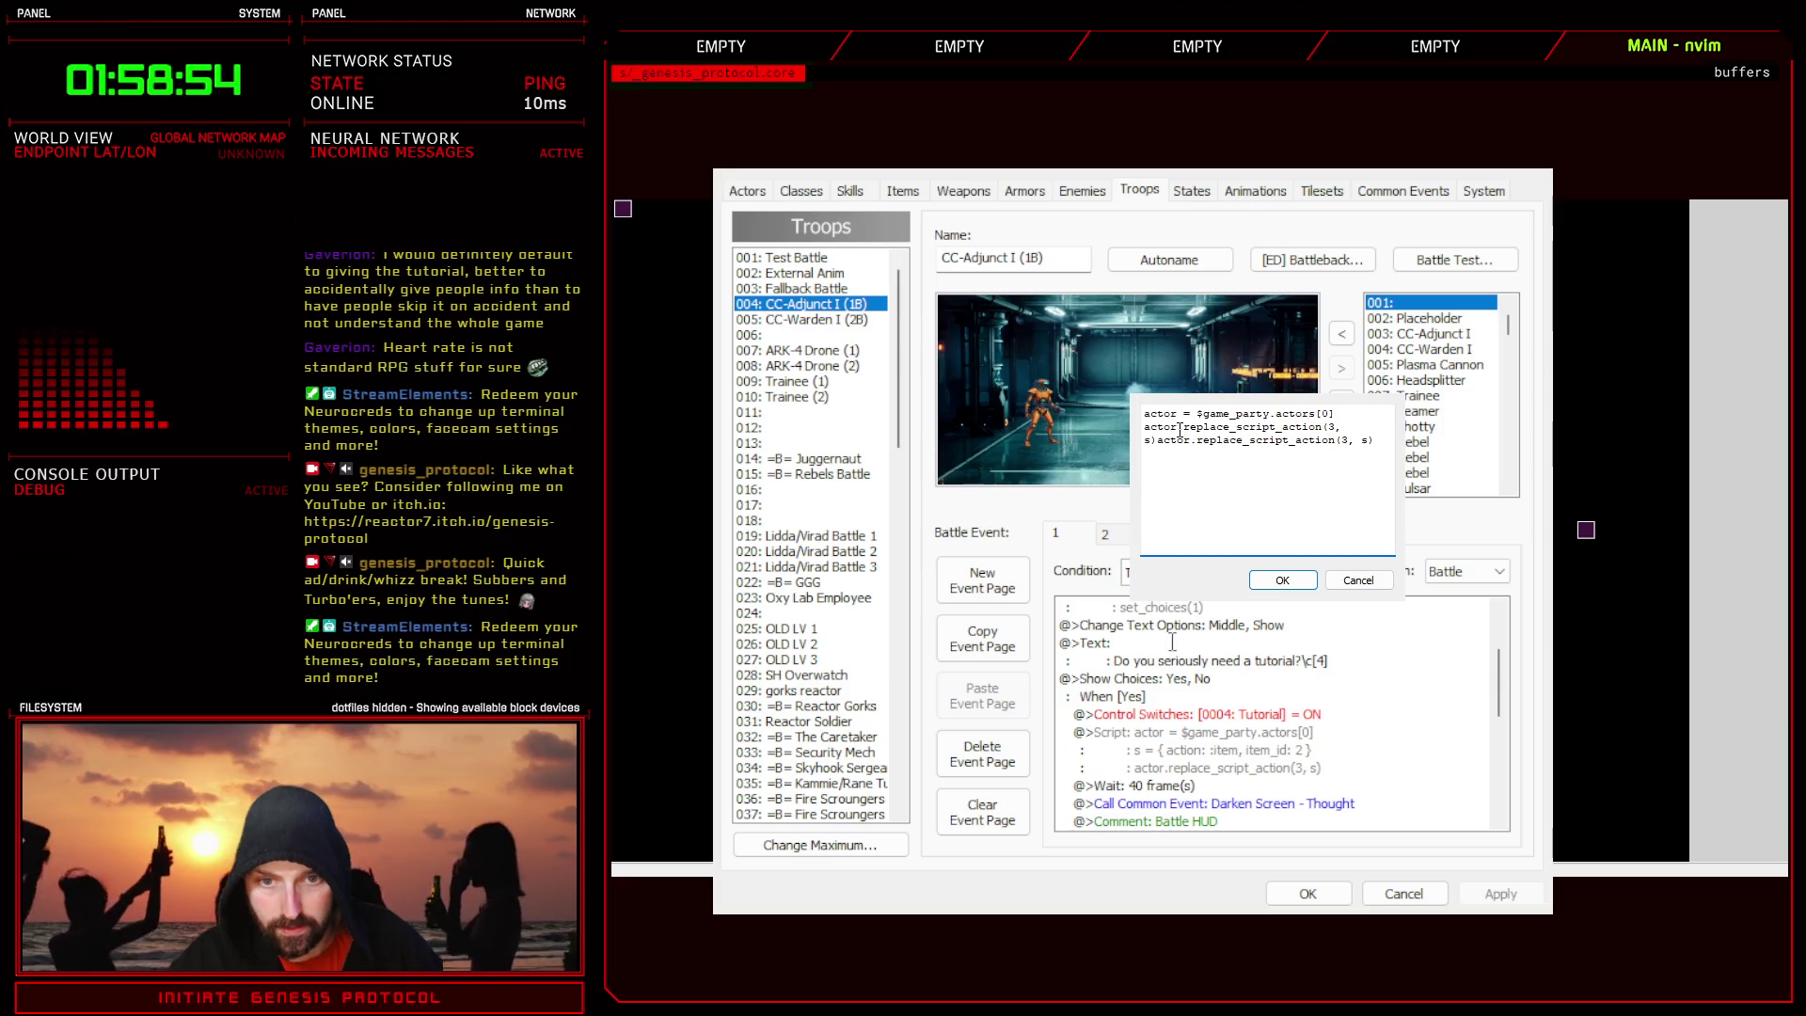
pyautogui.hotkey('ctrl', 'z')
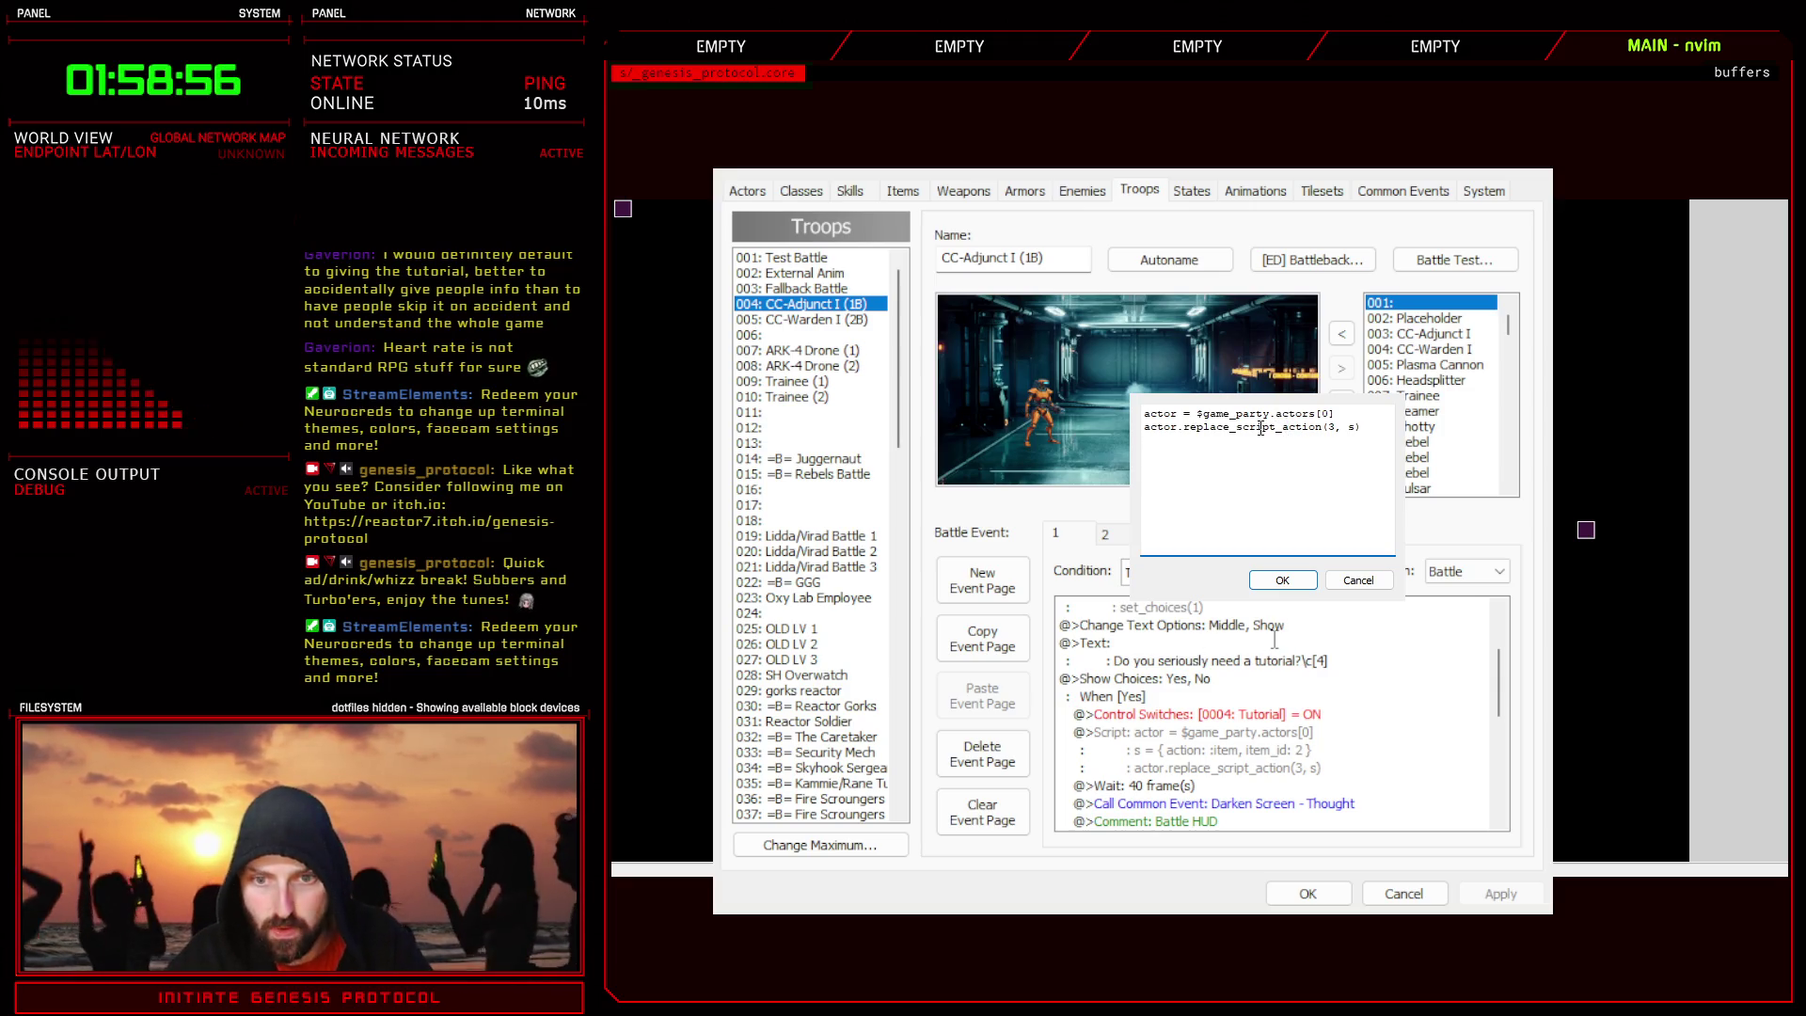
pyautogui.moveTo(1185, 427); pyautogui.dragTo(1227, 428)
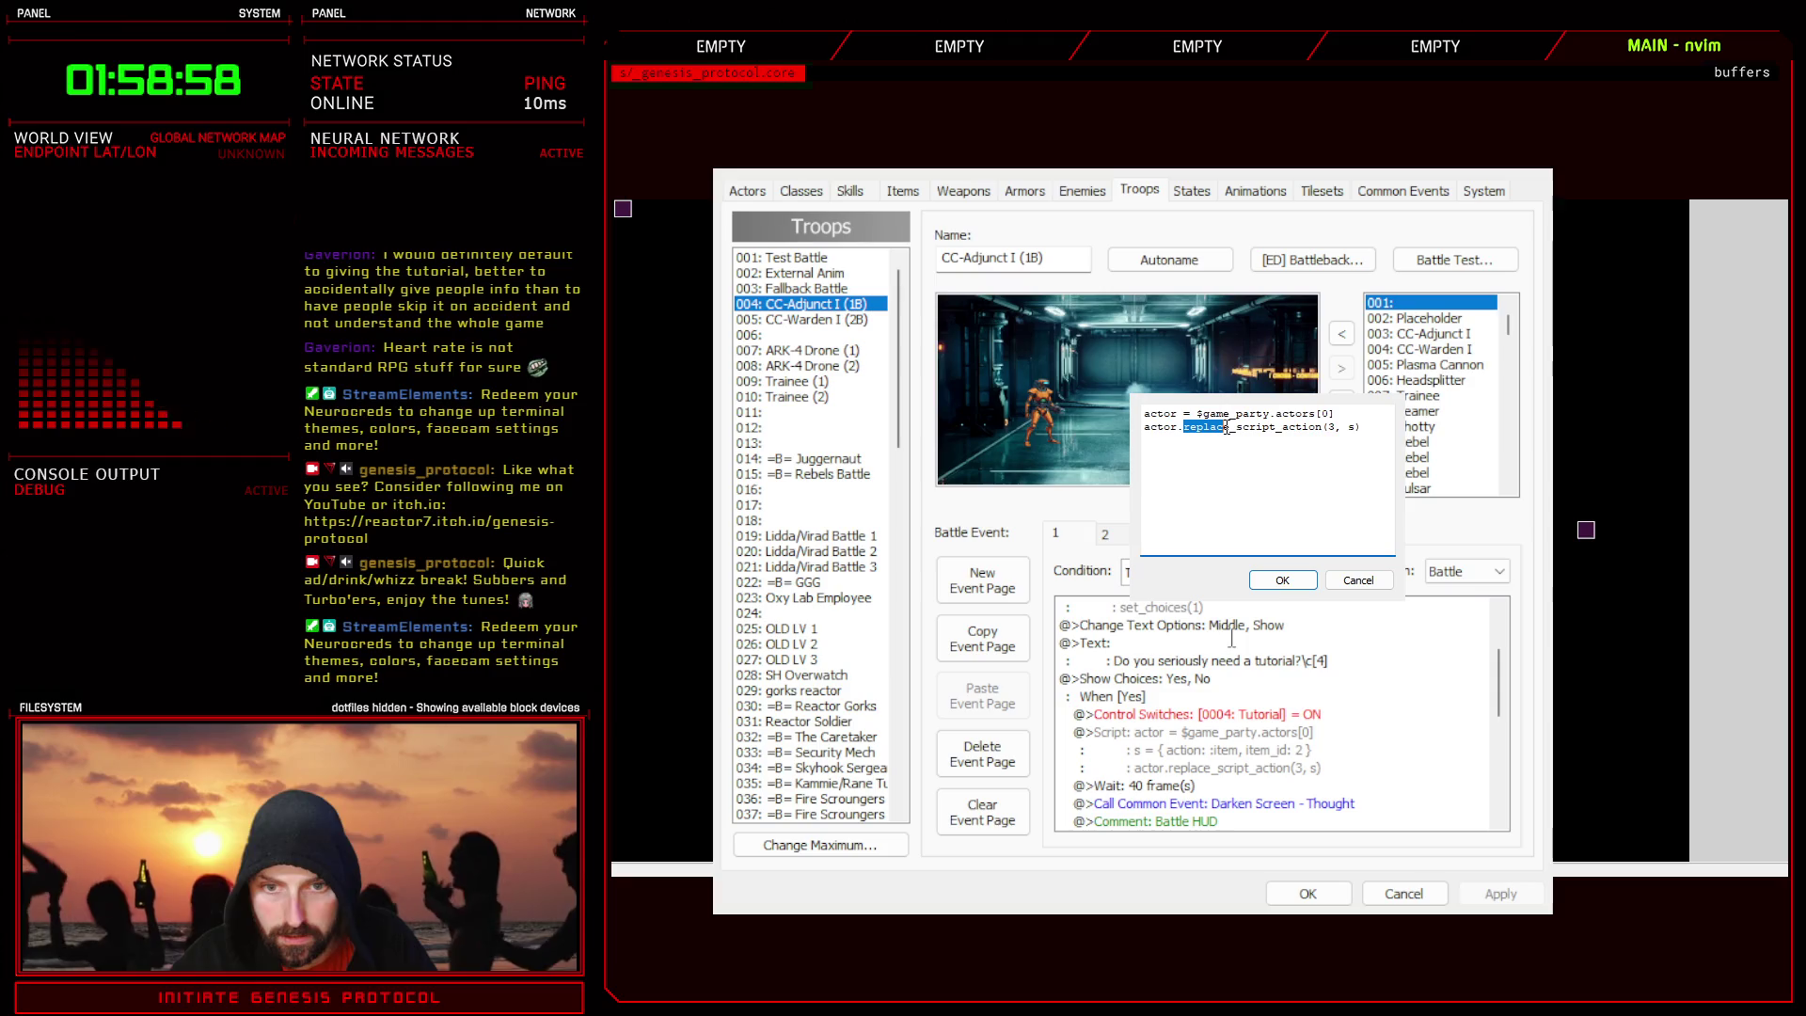
pyautogui.write('swap')
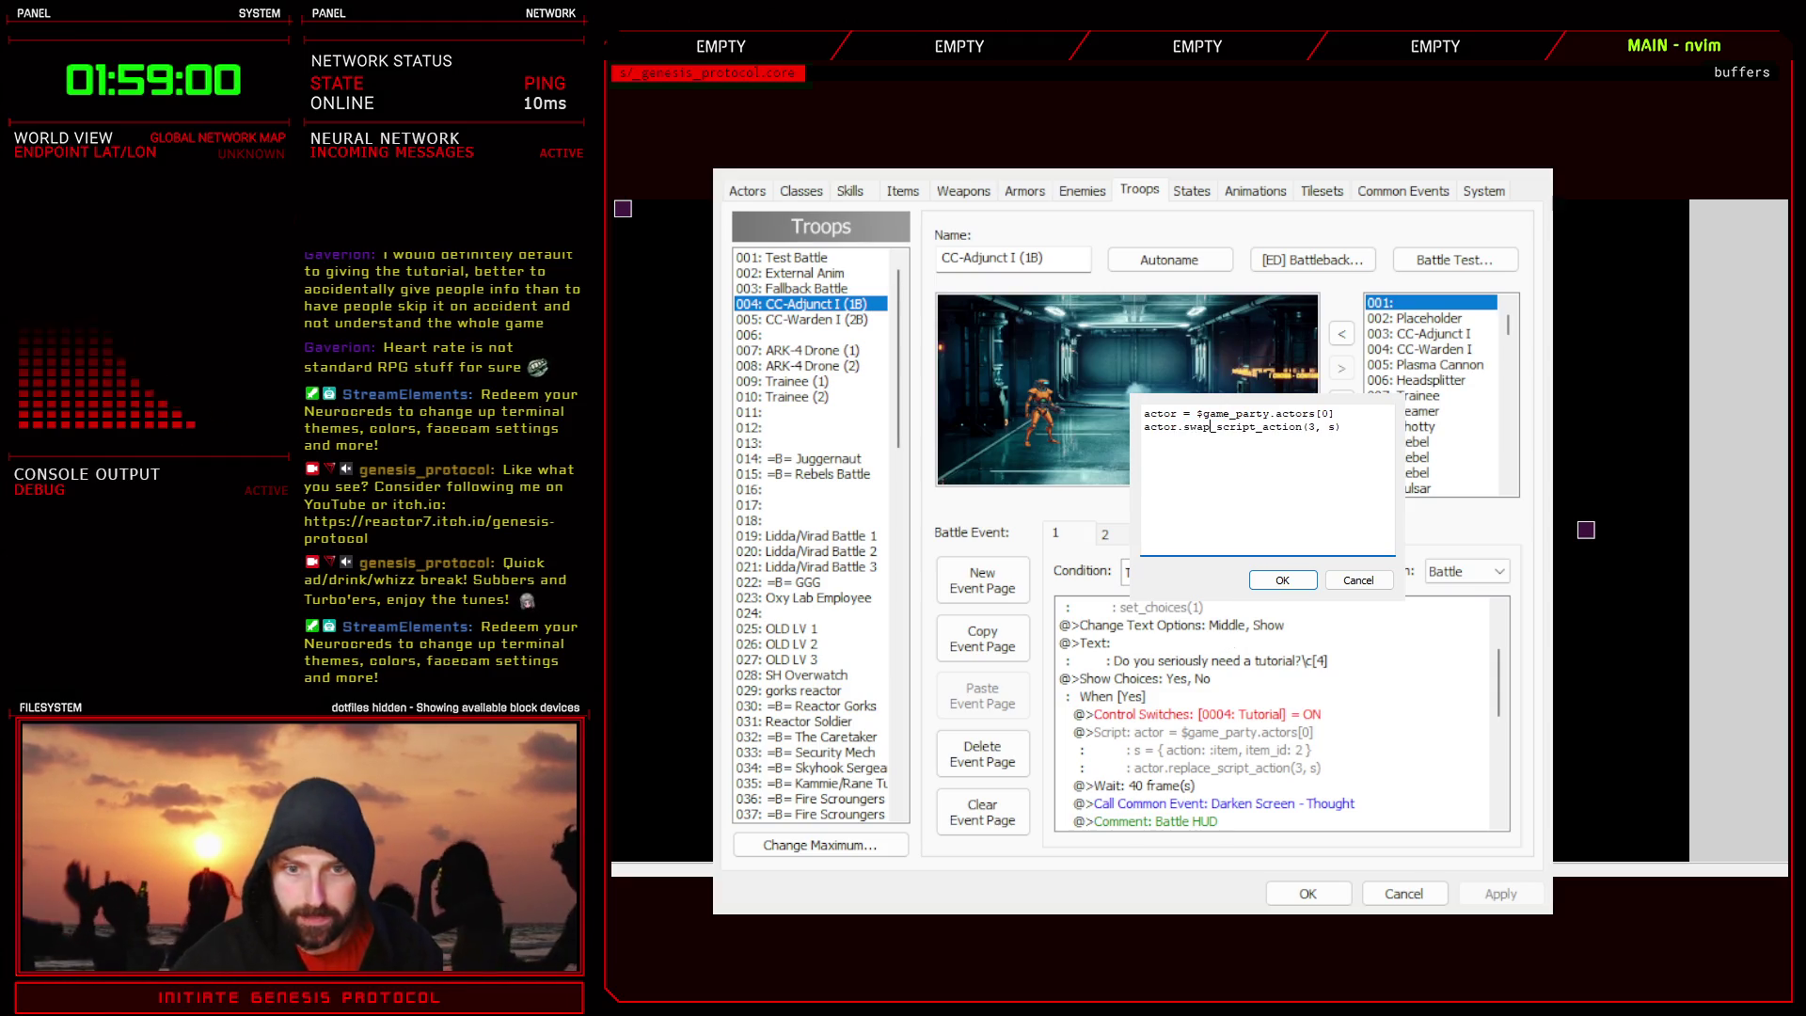
# - Finish the call as actor.swap_script_actions(3, 99) and close both dialogs
pyautogui.click(1320, 427)
pyautogui.write('s')
pyautogui.doubleClick(1340, 427)
pyautogui.write('99')
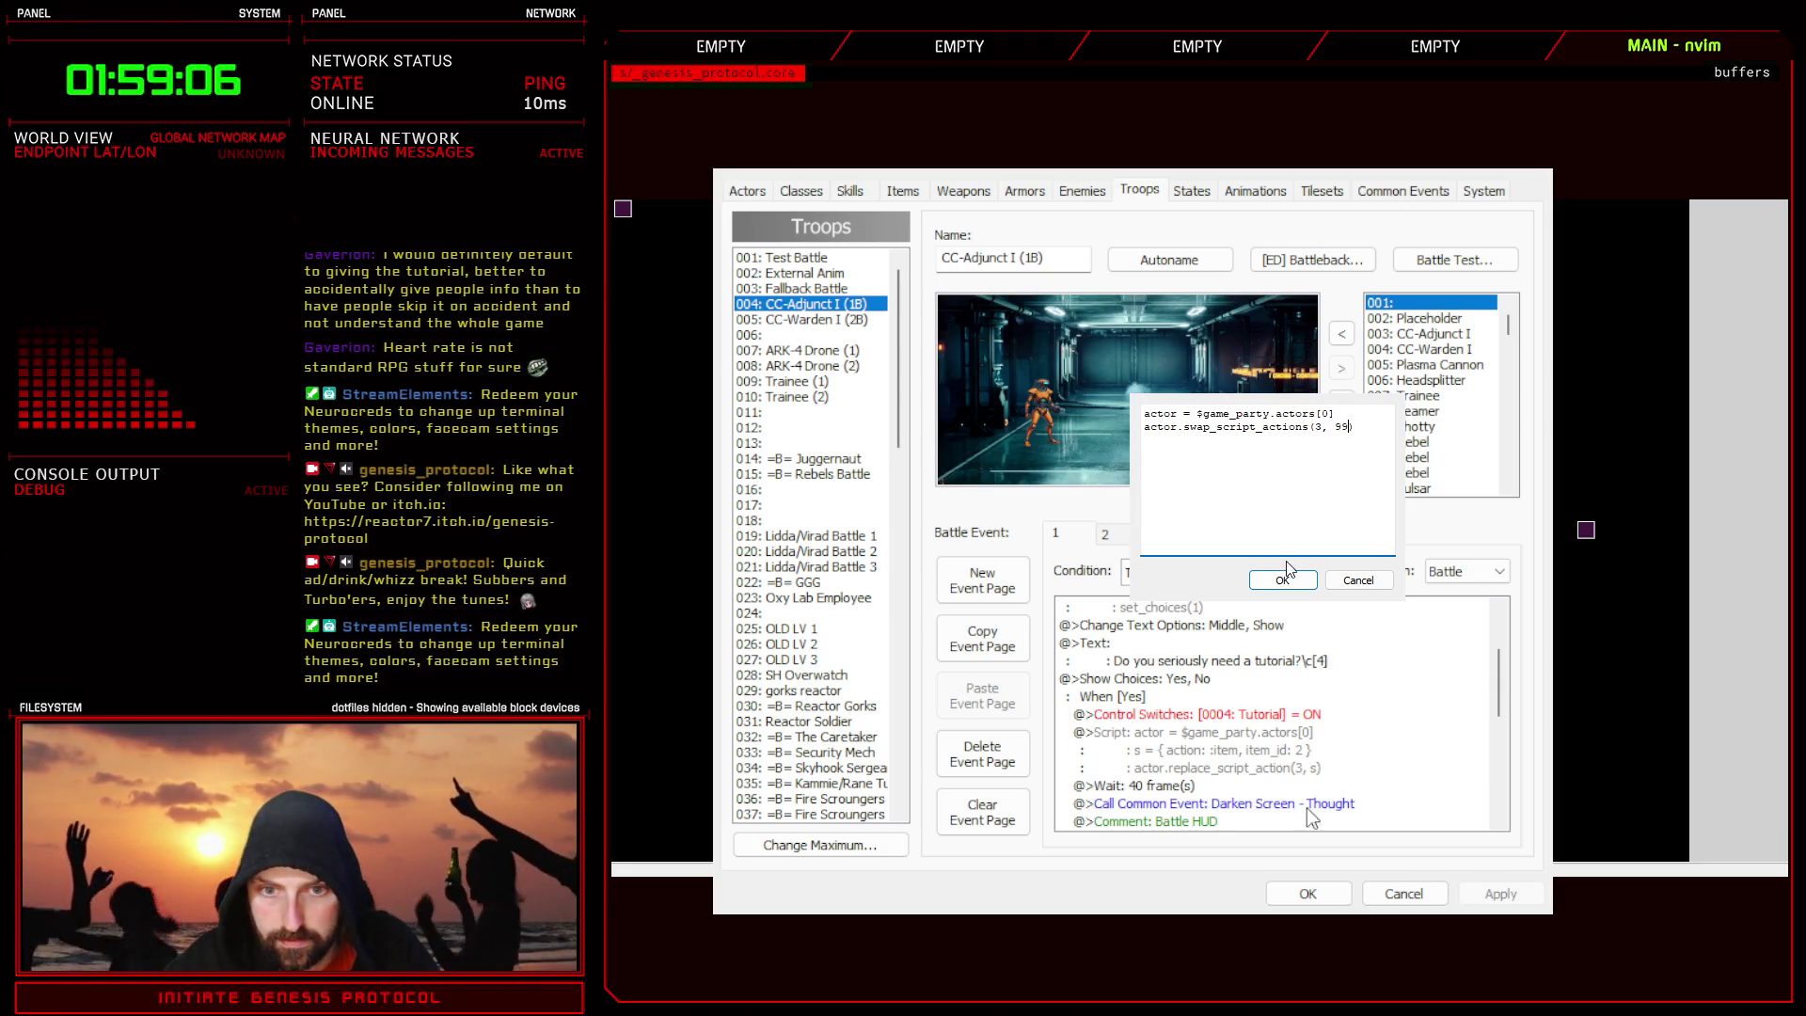
pyautogui.click(1286, 575)
pyautogui.click(1308, 894)
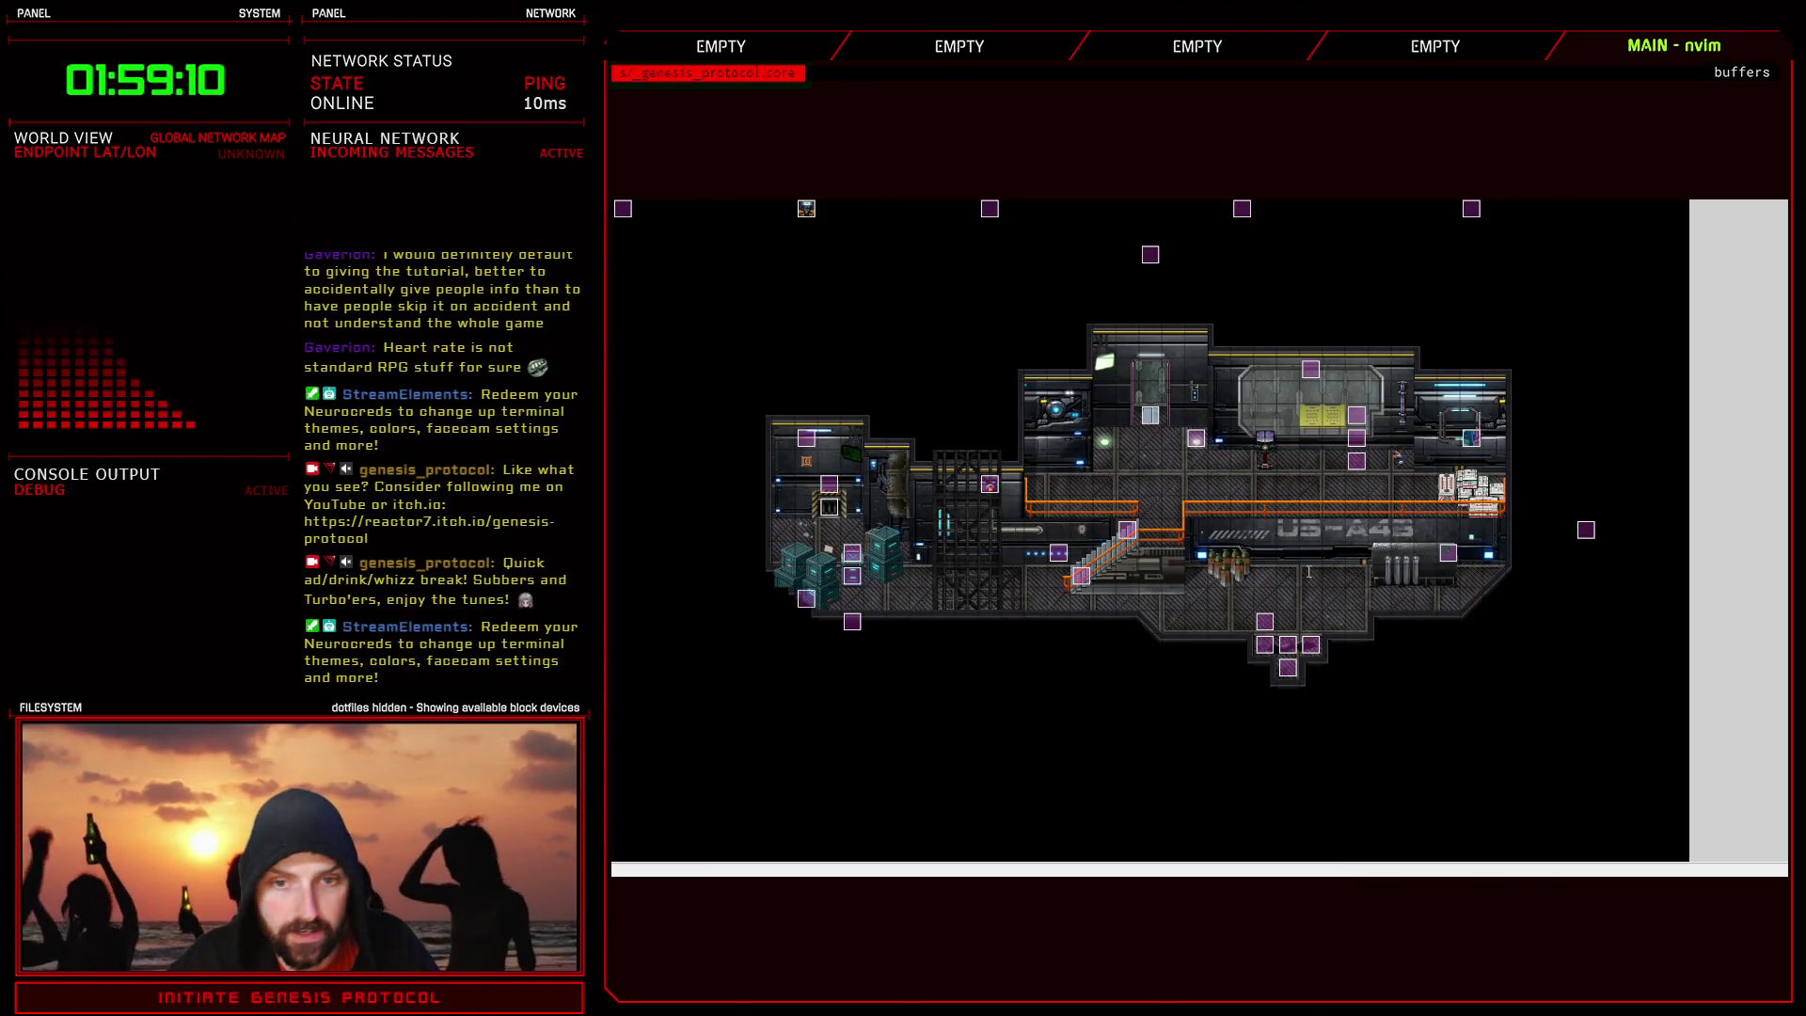
# - Duplicate the Replace script action method block in Game_Battler Scripted
pyautogui.press('F11')
pyautogui.scroll(-14, 752, 795)
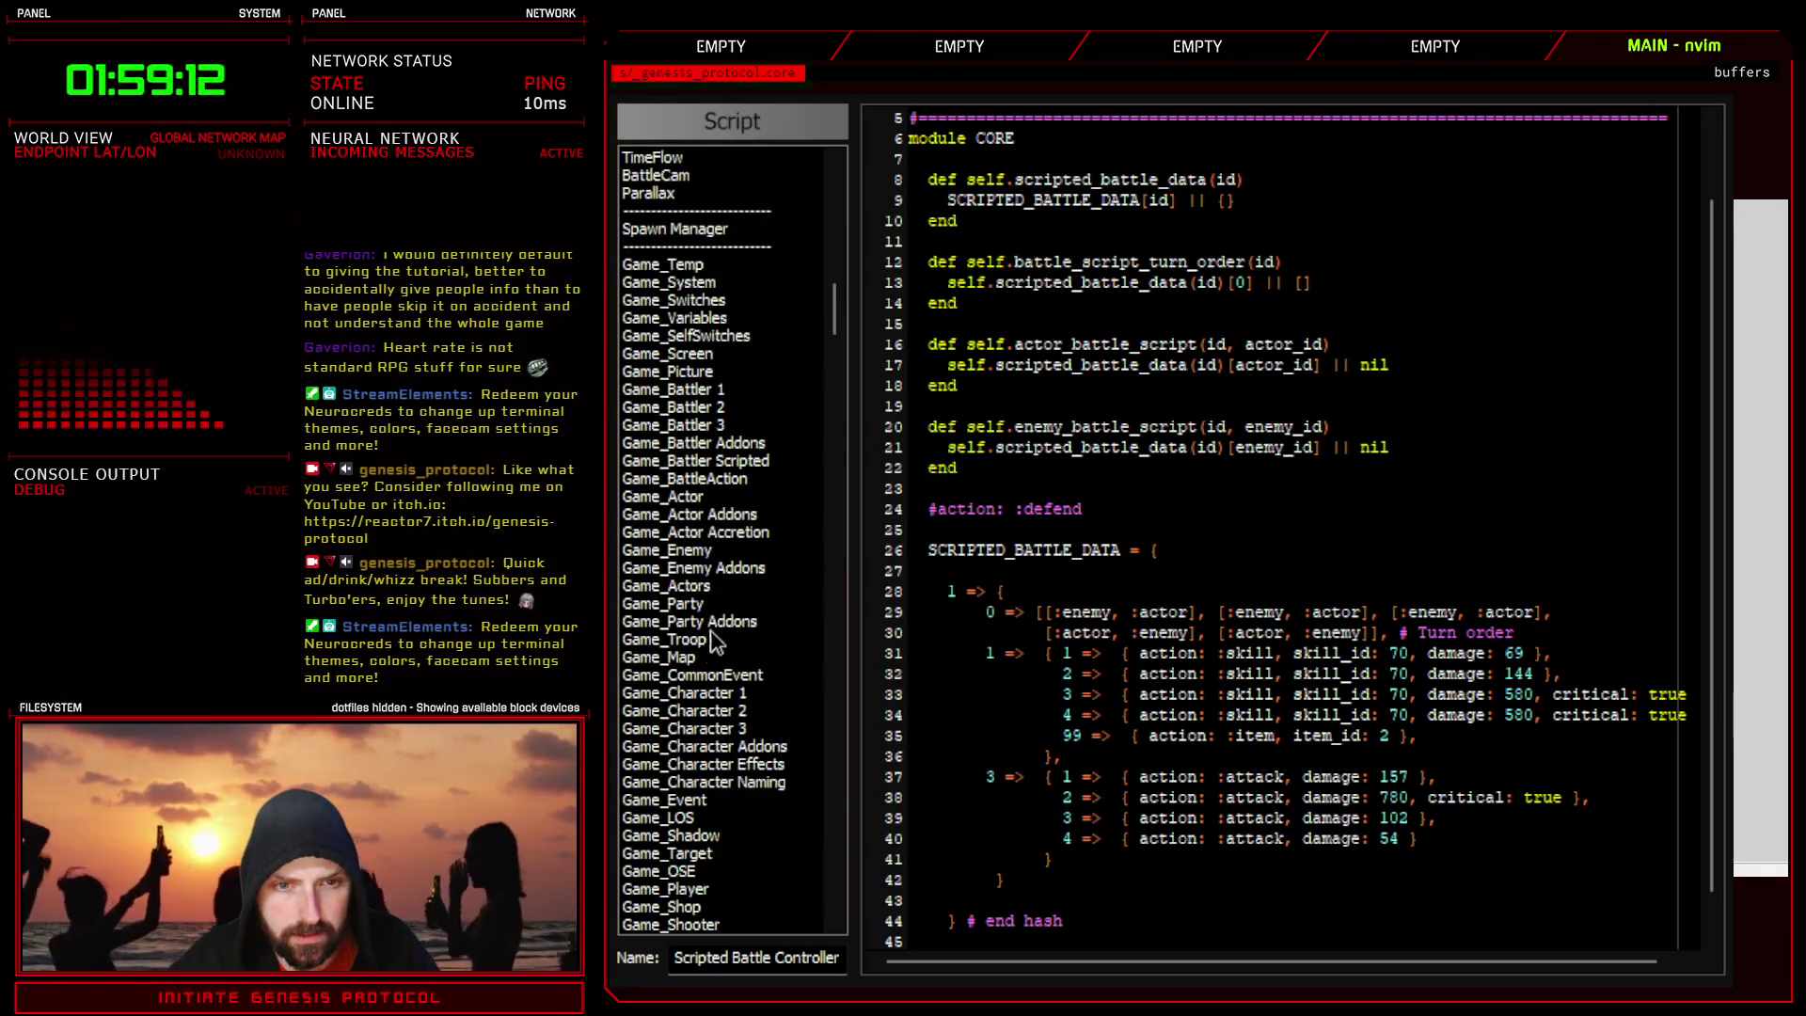
pyautogui.click(734, 461)
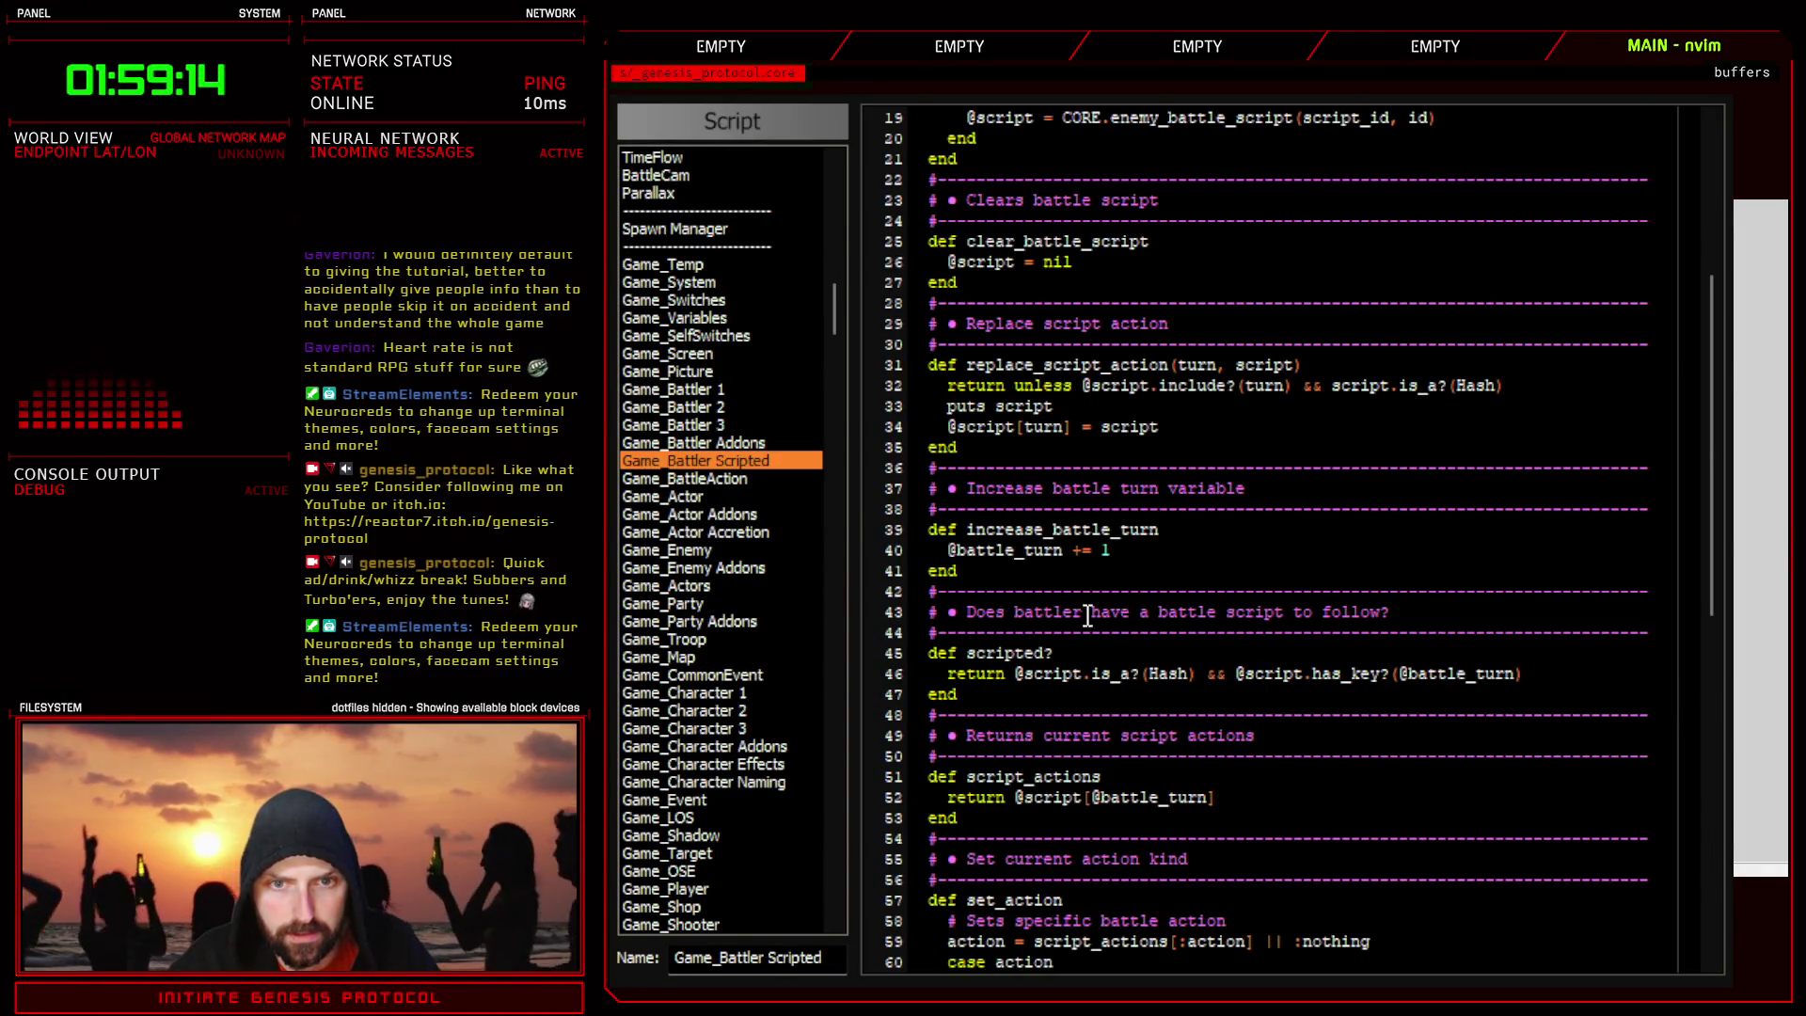
pyautogui.scroll(2, 1082, 602)
pyautogui.moveTo(889, 428); pyautogui.dragTo(906, 583)
pyautogui.press('y')
pyautogui.press('p')
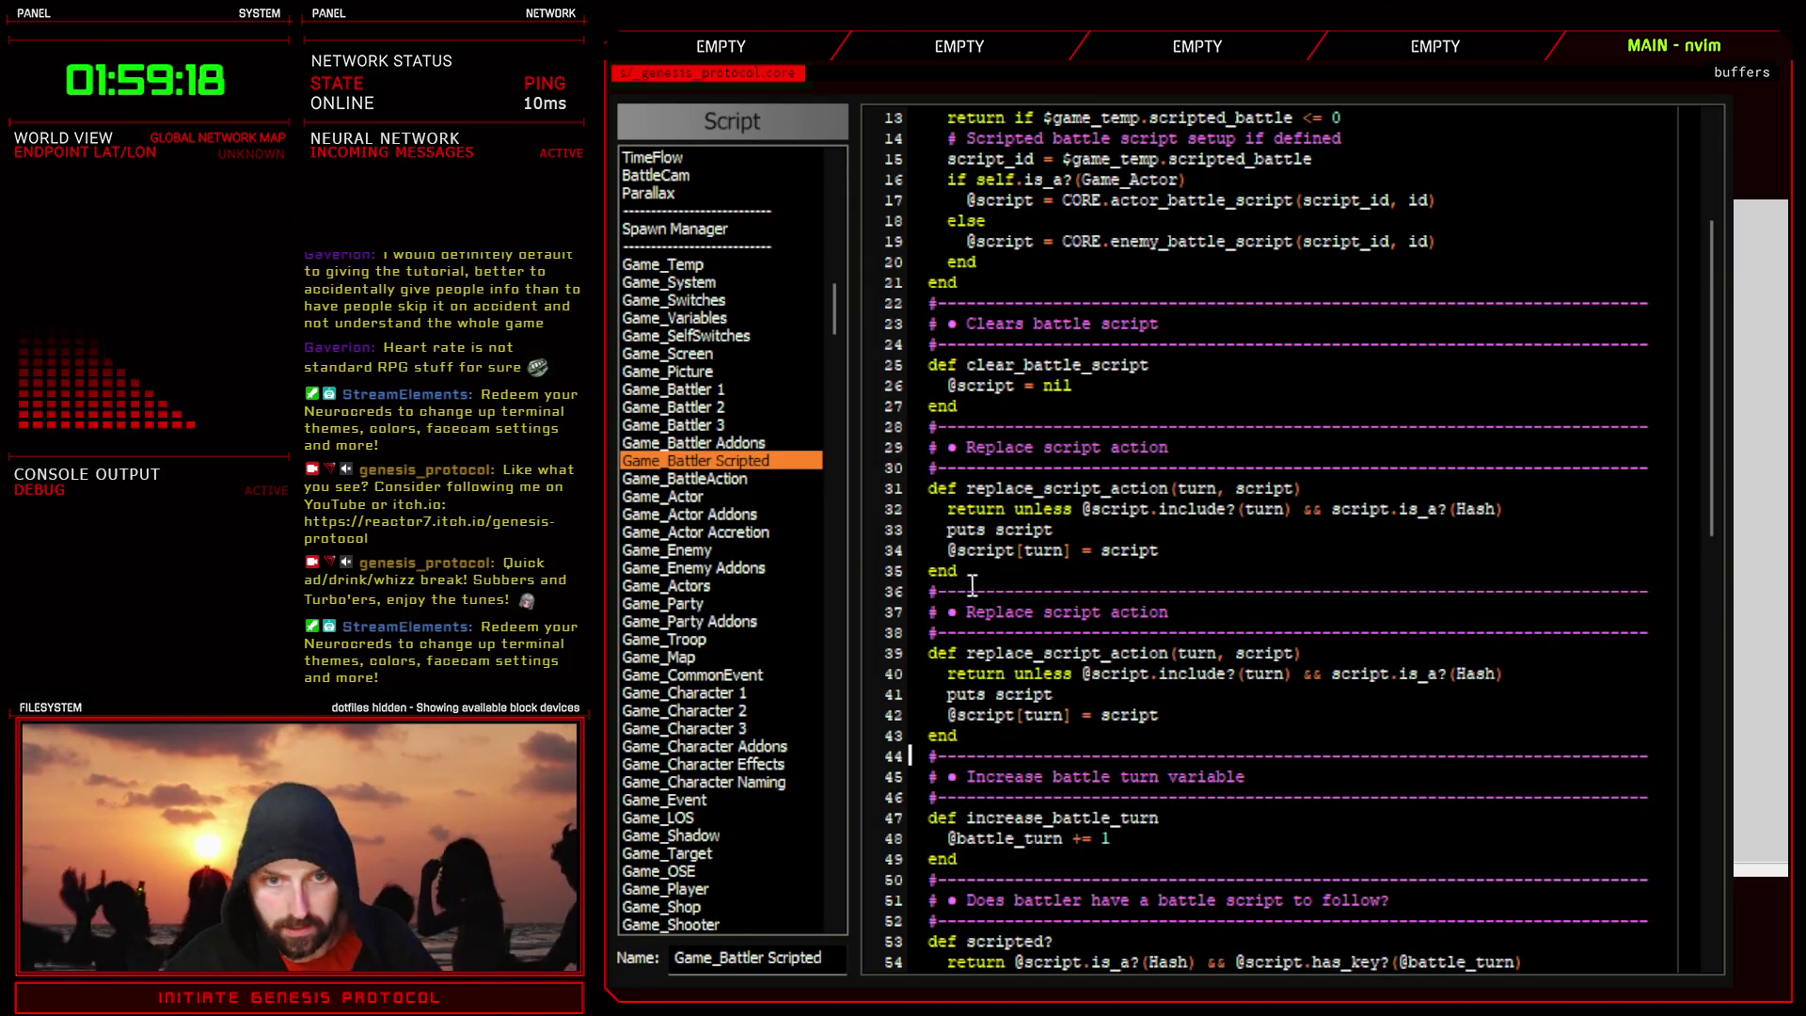
# - Retitle the copy's header comment to Swap and delete its puts script debug line
pyautogui.doubleClick(1004, 613)
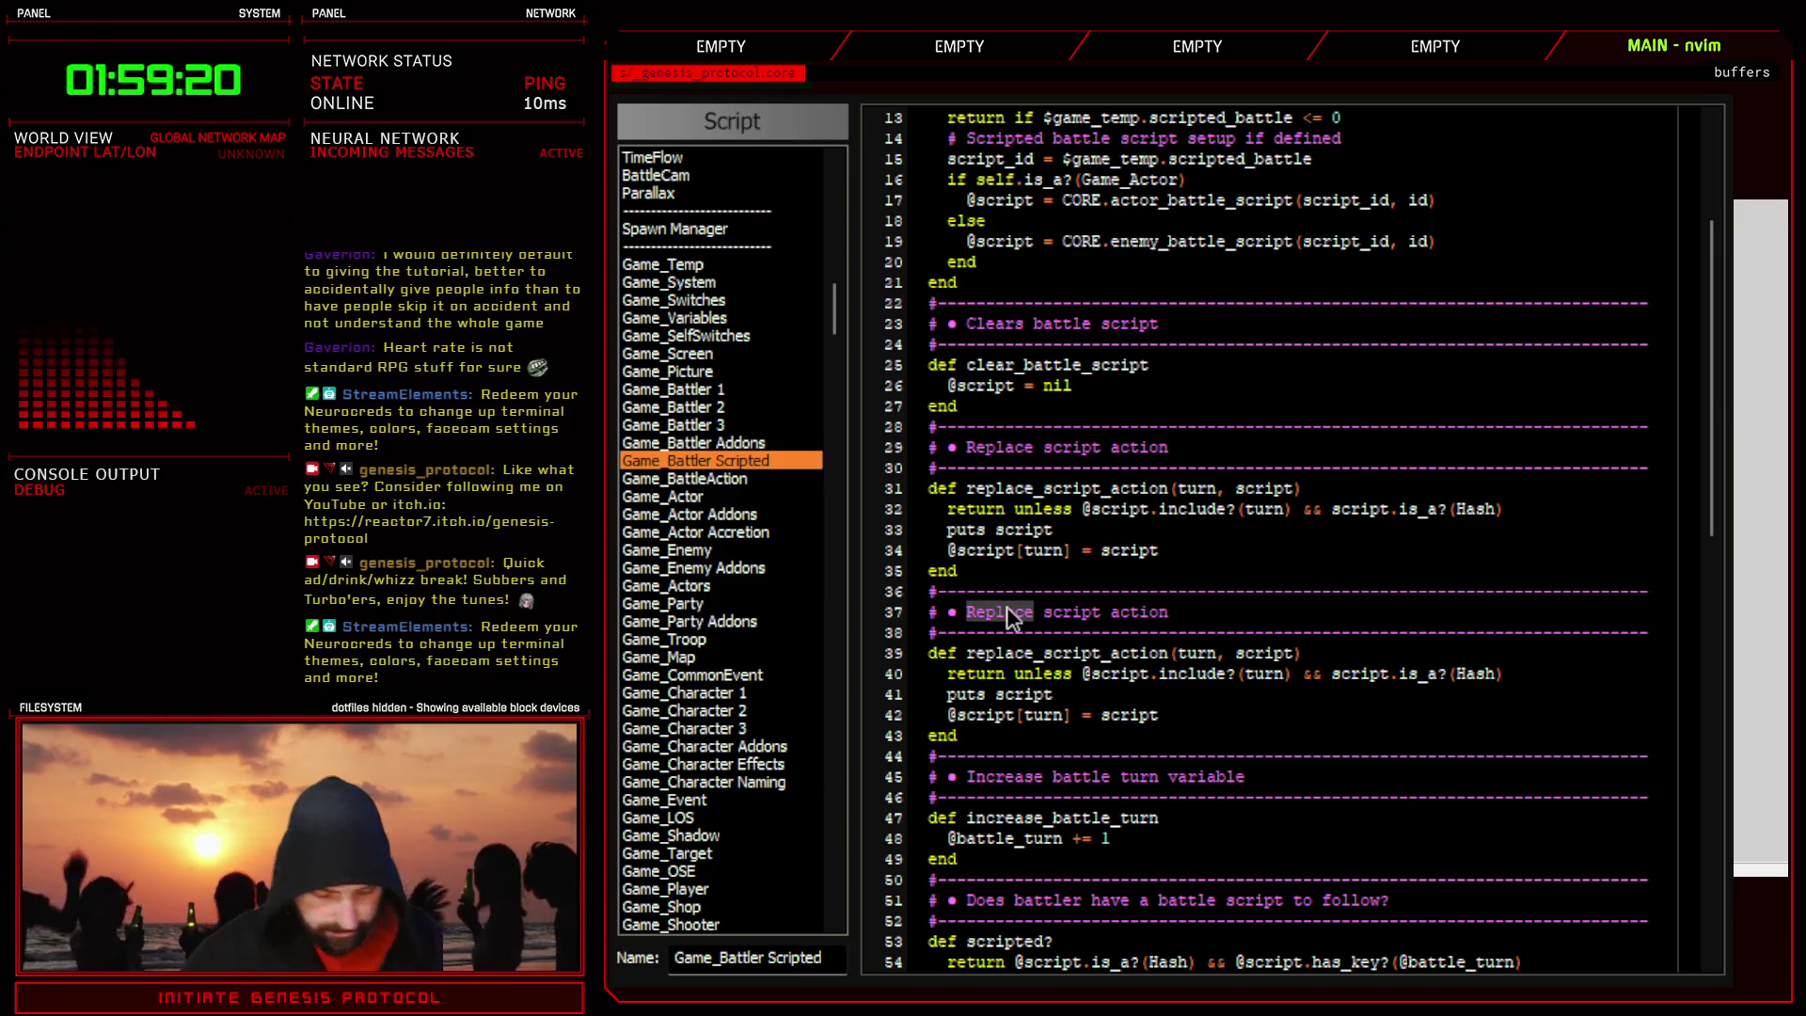
pyautogui.write('cSwap')
pyautogui.press('Escape')
pyautogui.press('k')
pyautogui.press('k')
pyautogui.press('k')
pyautogui.press('d')
pyautogui.press('d')
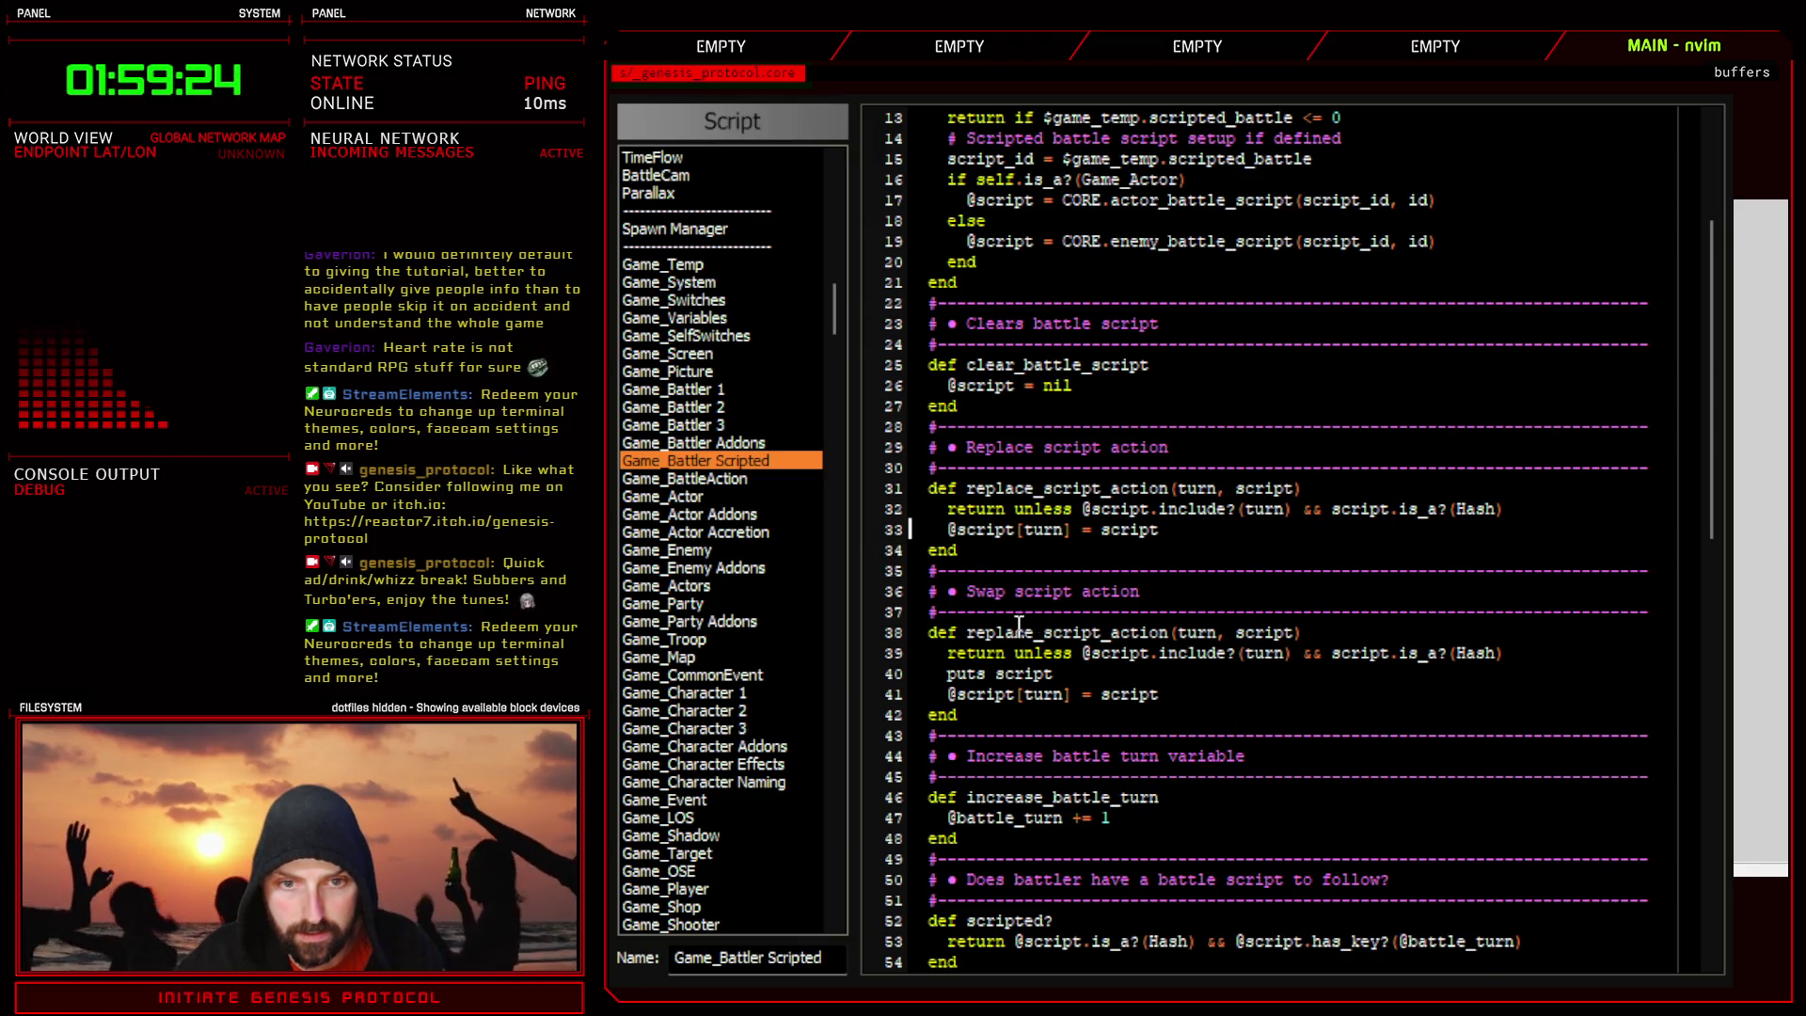
# - Rename the copied method to swap_script_actions with turn_a-style parameters
pyautogui.moveTo(969, 633); pyautogui.dragTo(1033, 636)
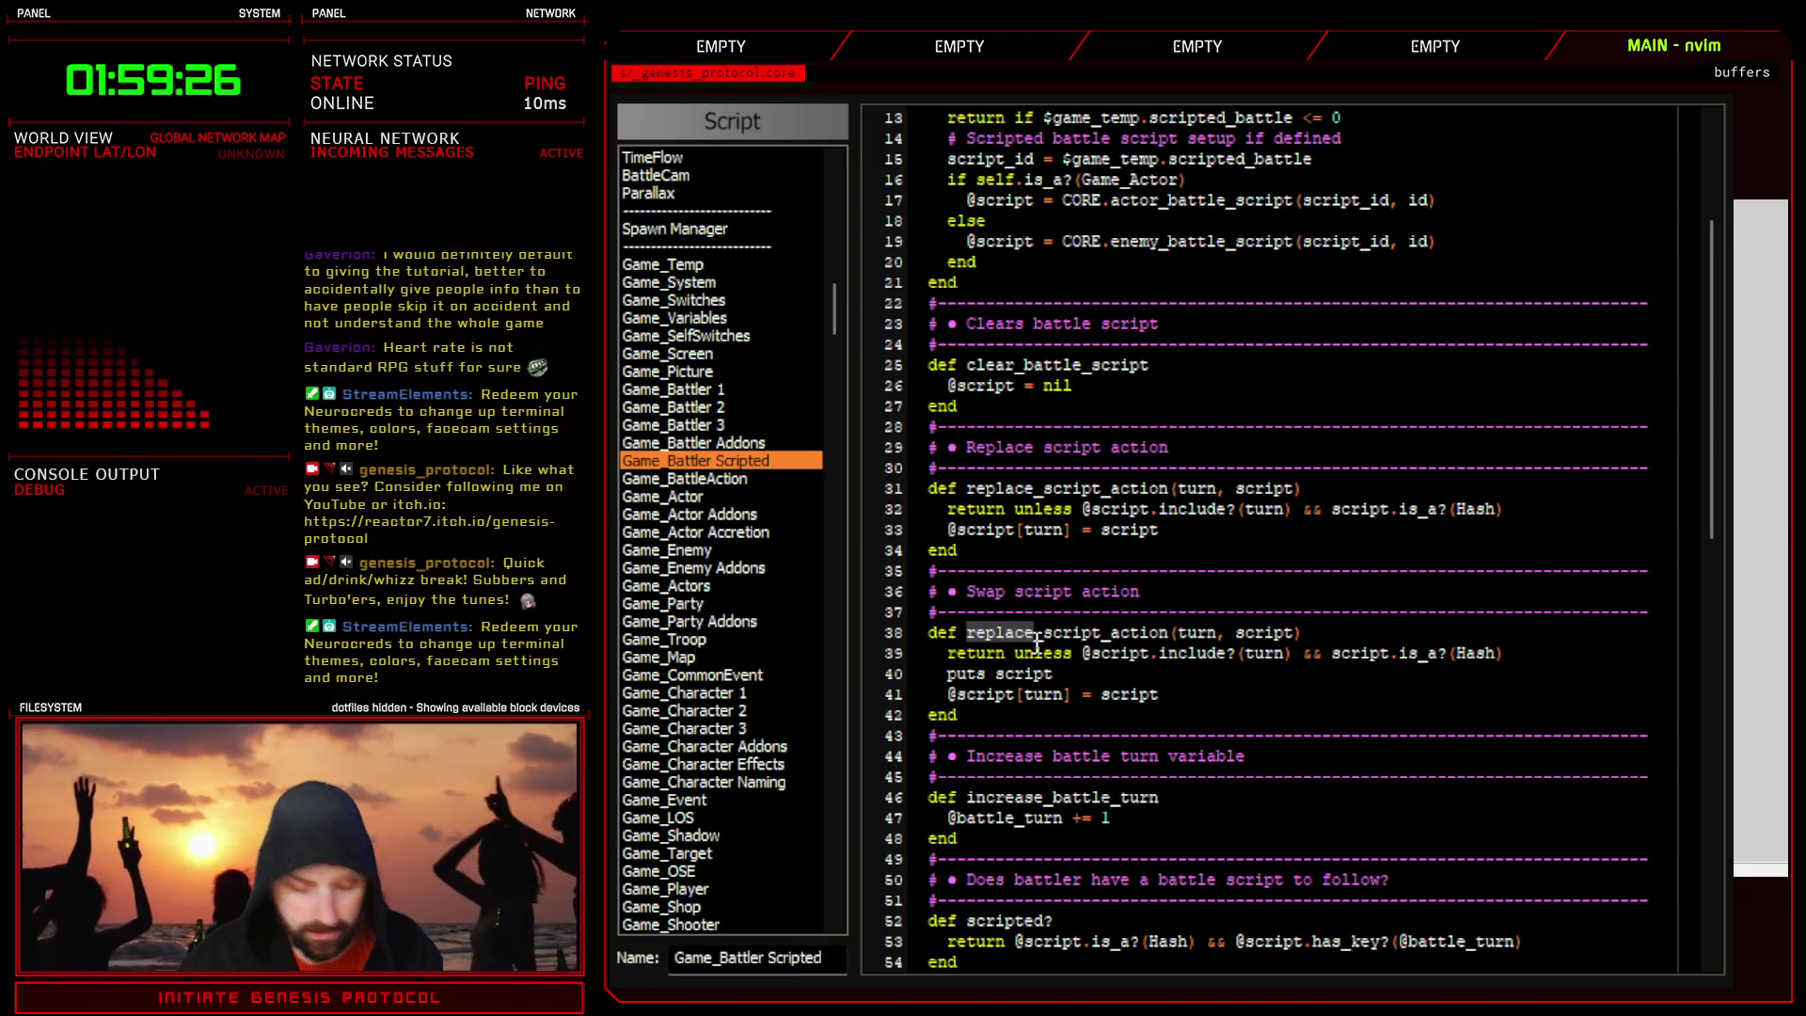
pyautogui.write('cswap')
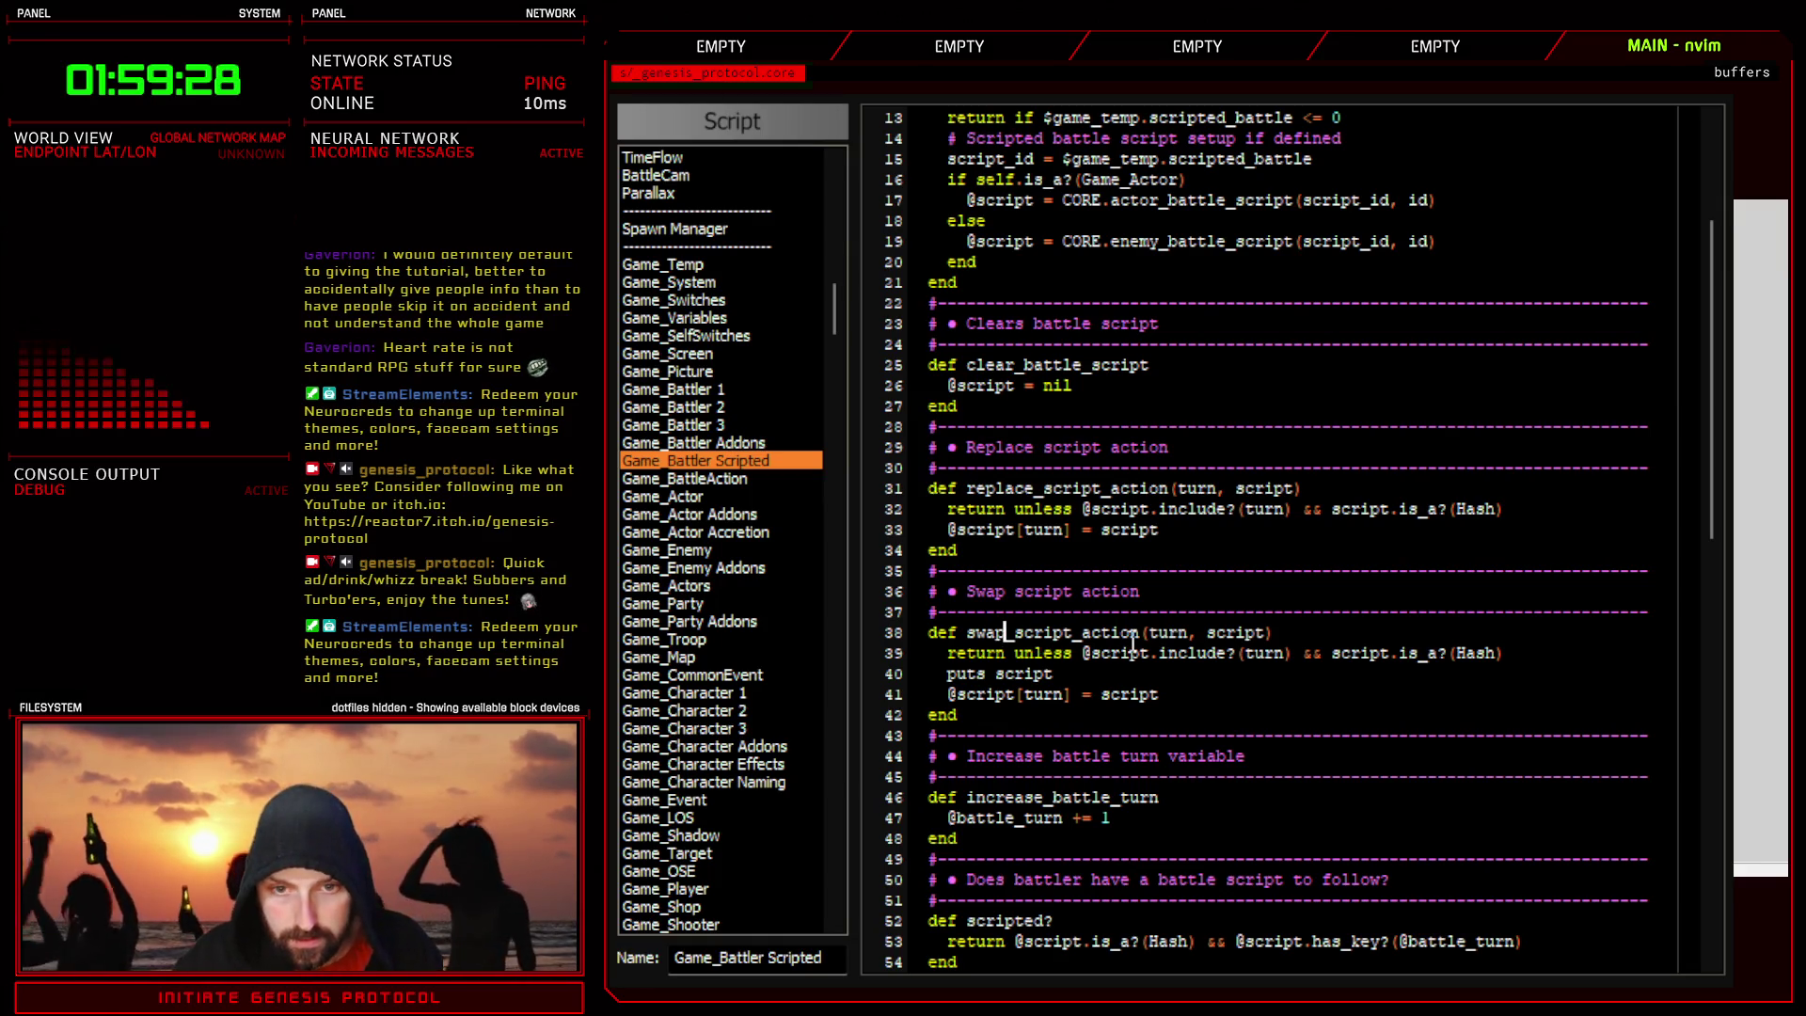
pyautogui.click(1142, 634)
pyautogui.write('s')
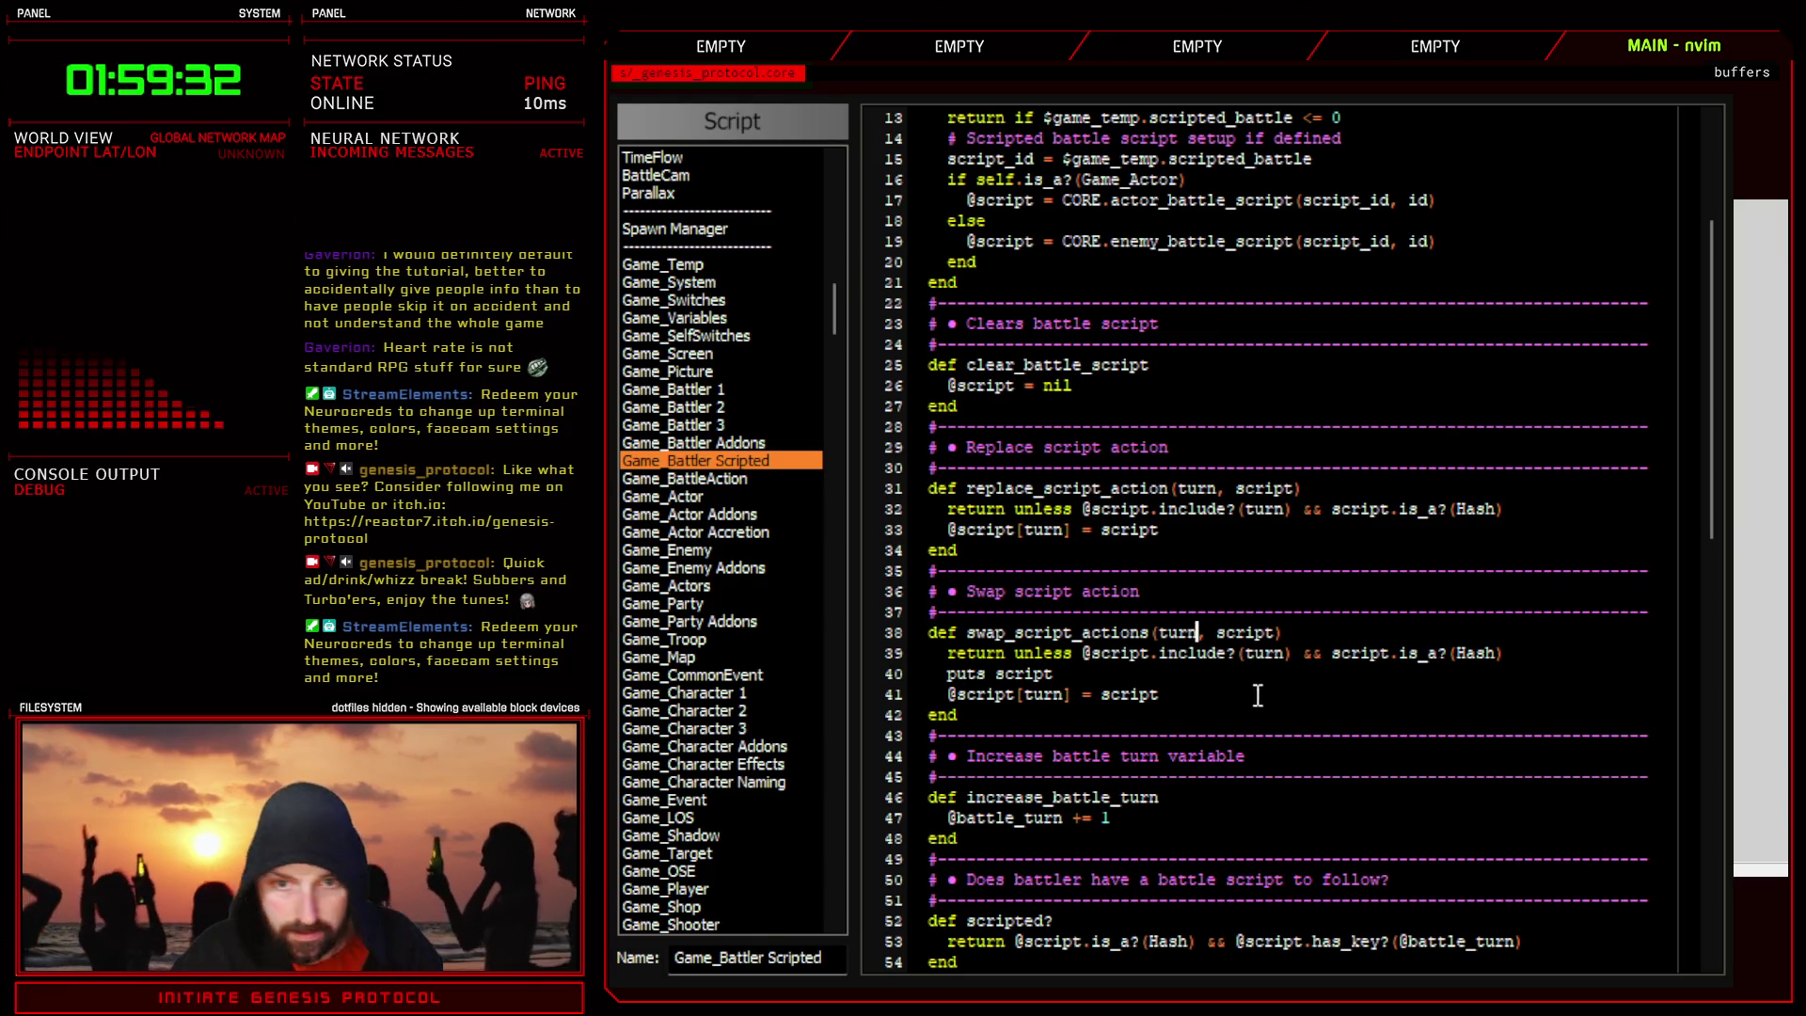
pyautogui.write('1')
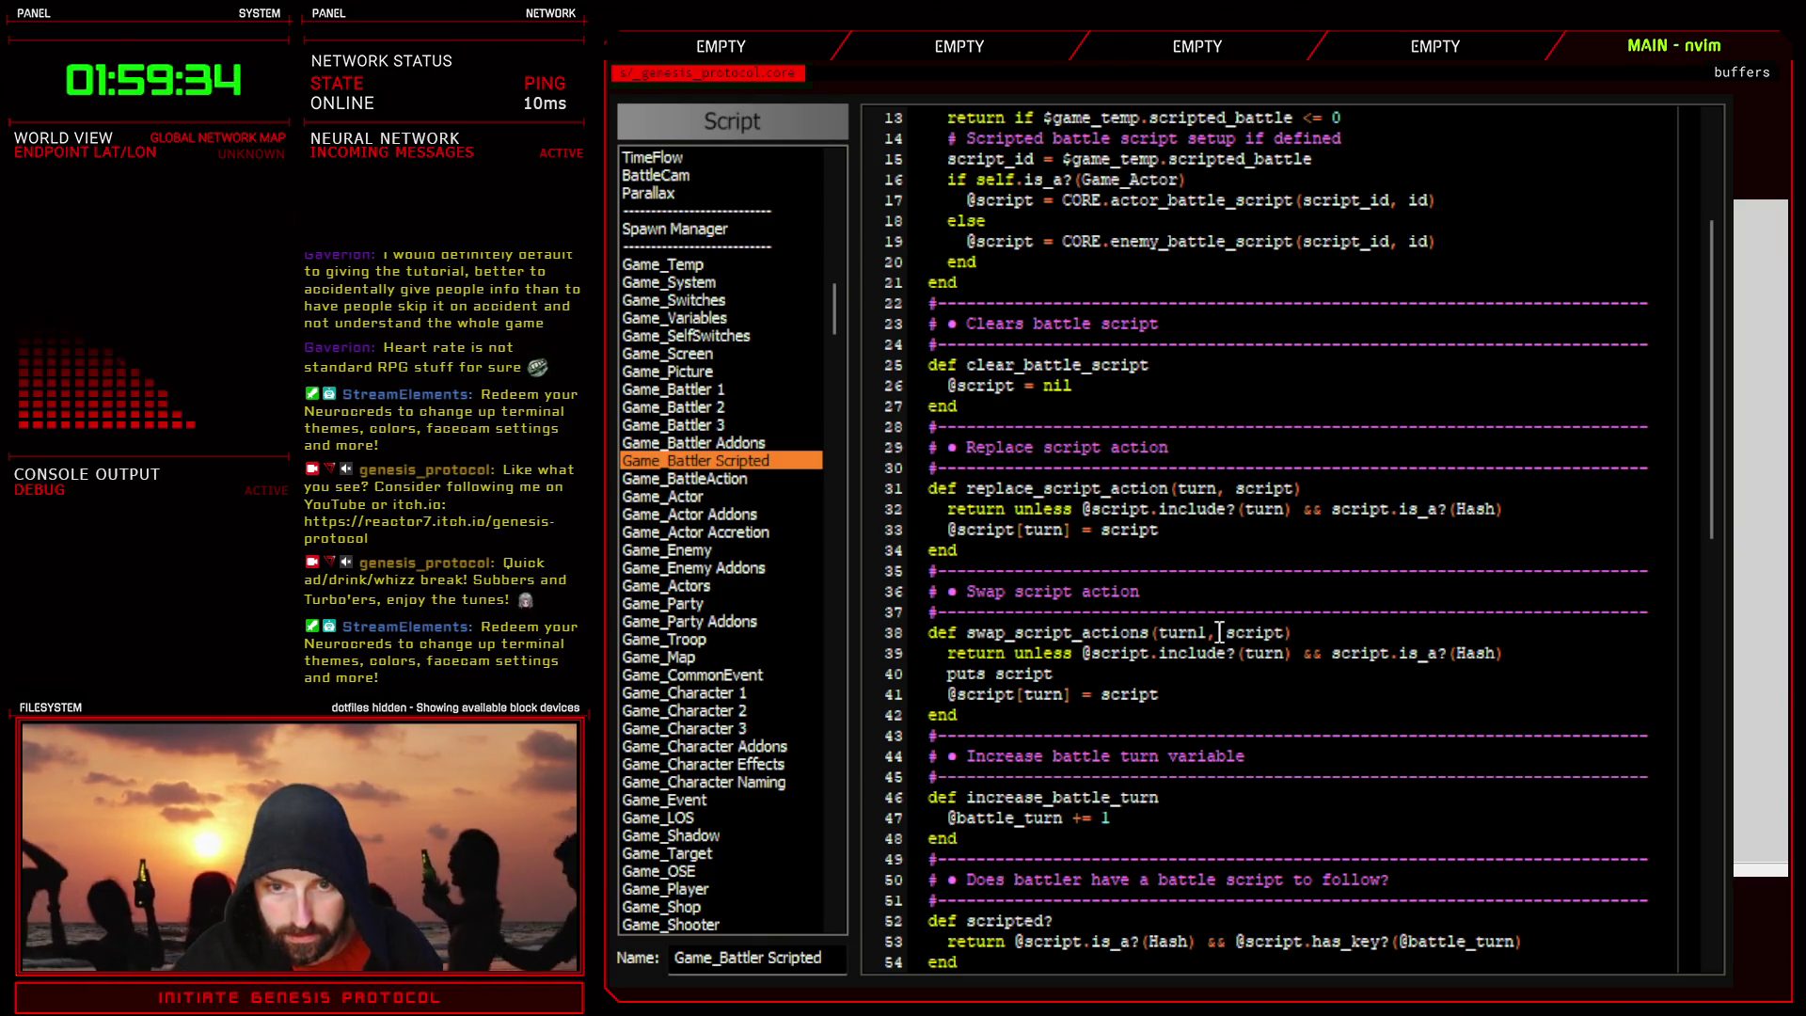
pyautogui.press('BackSpace')
pyautogui.write('_a')
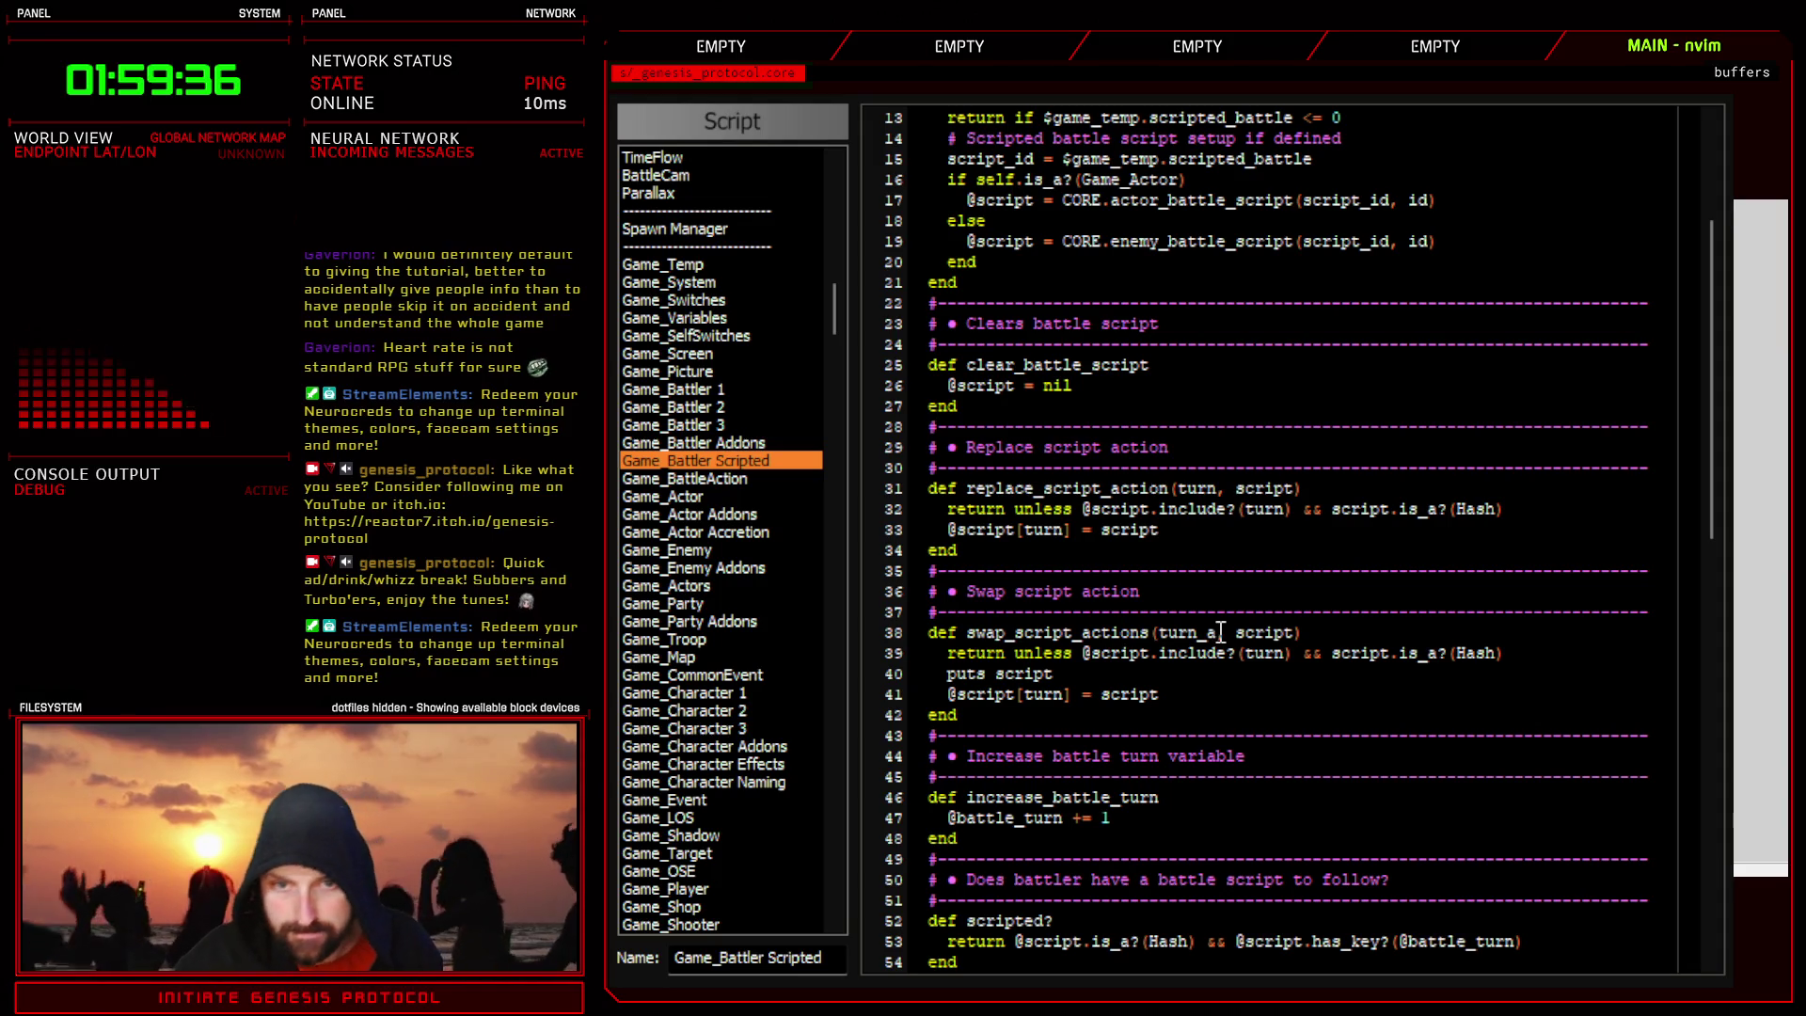
pyautogui.moveTo(1236, 633); pyautogui.dragTo(1285, 632)
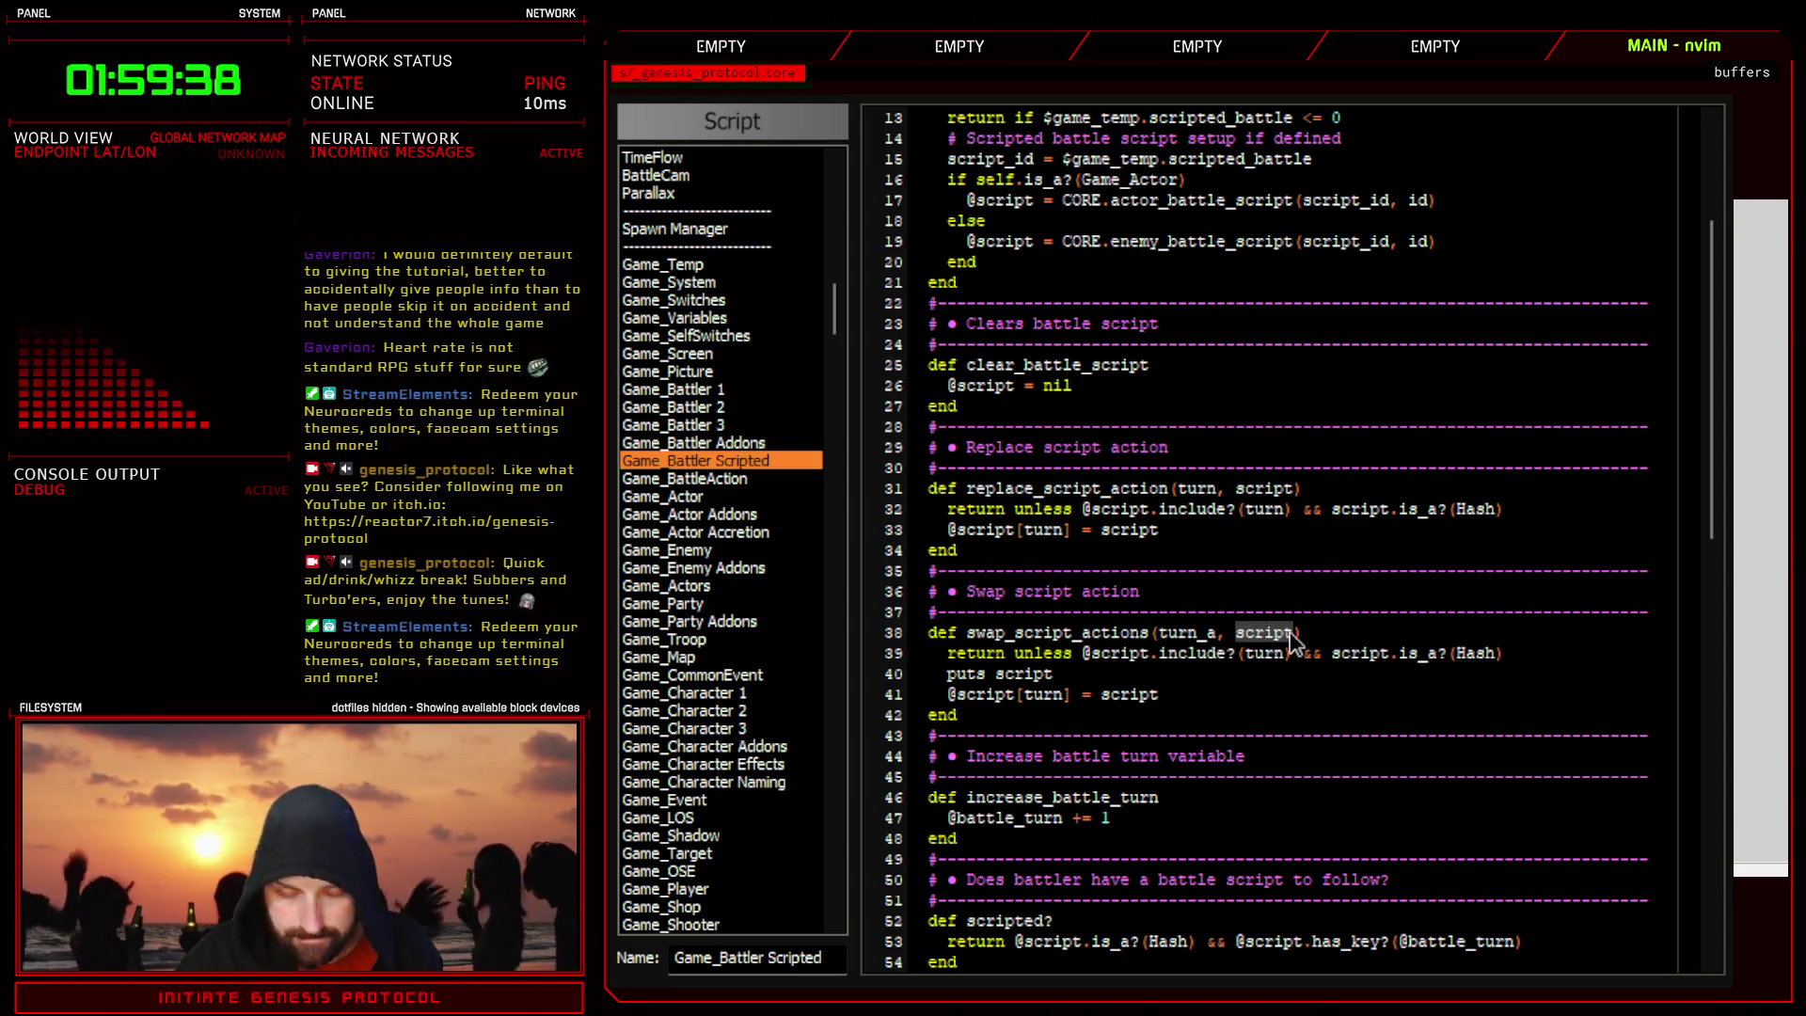
pyautogui.write('cturn_')
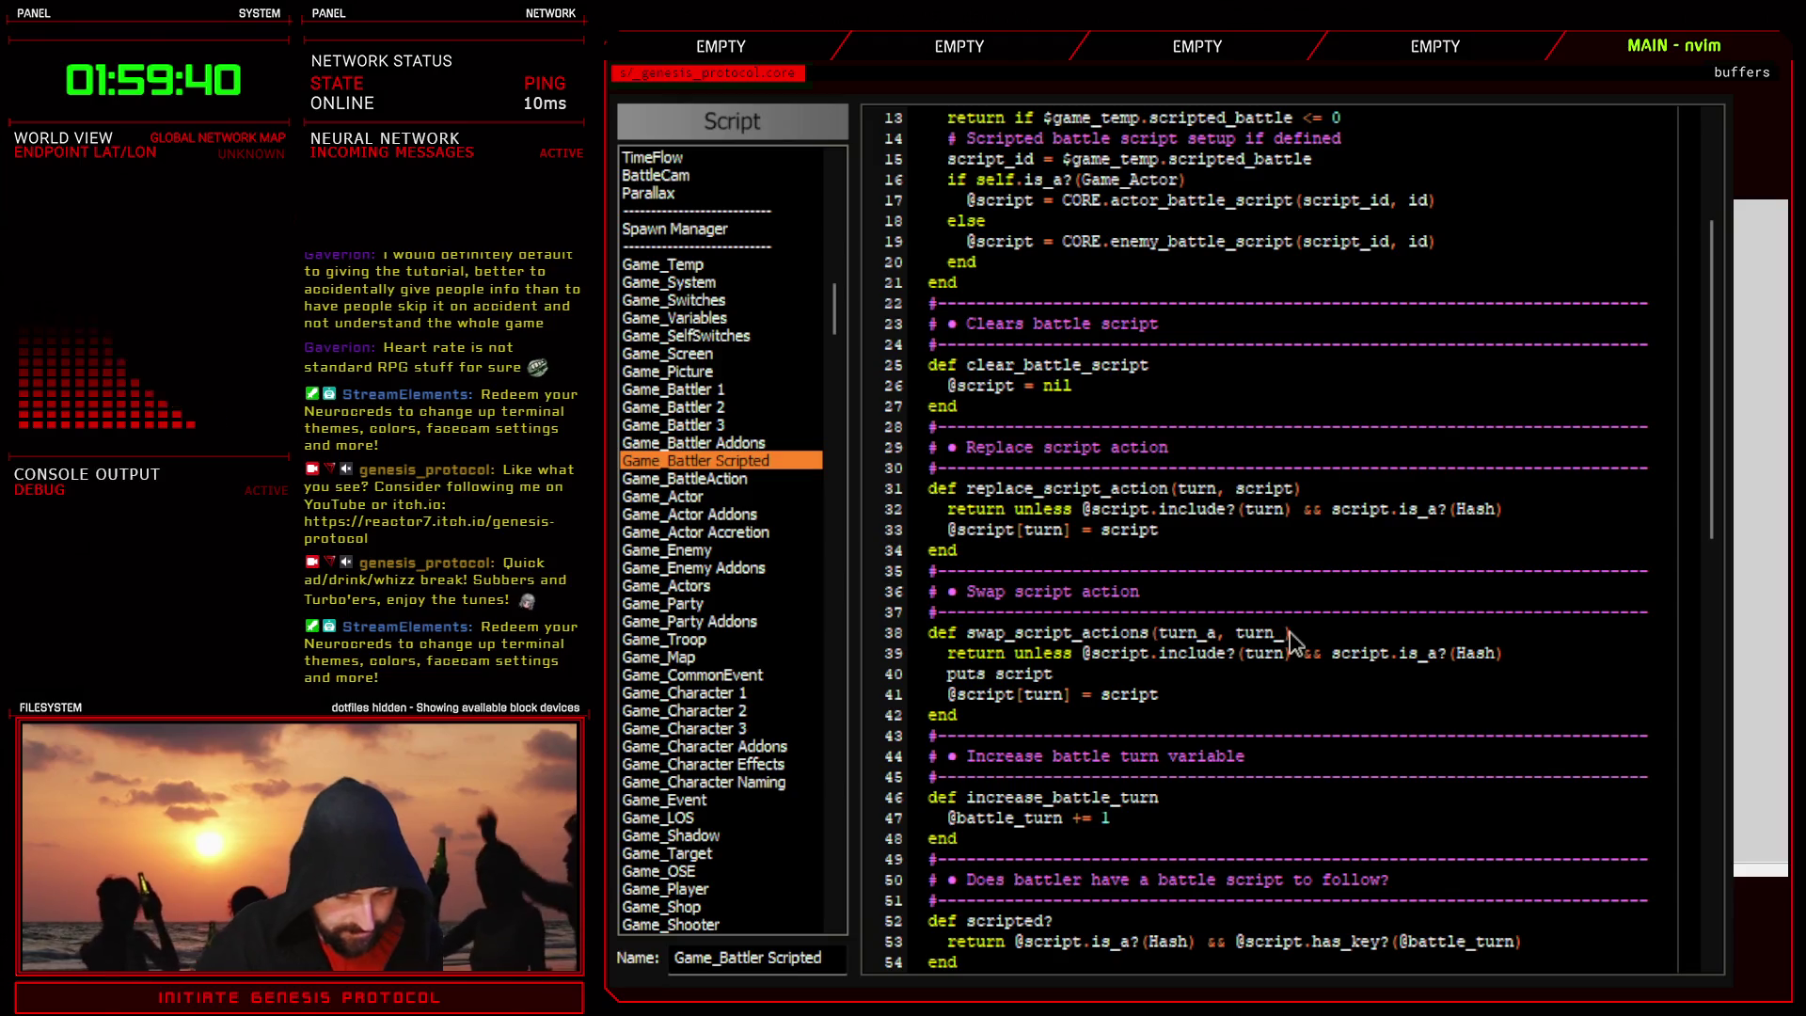
pyautogui.write('b')
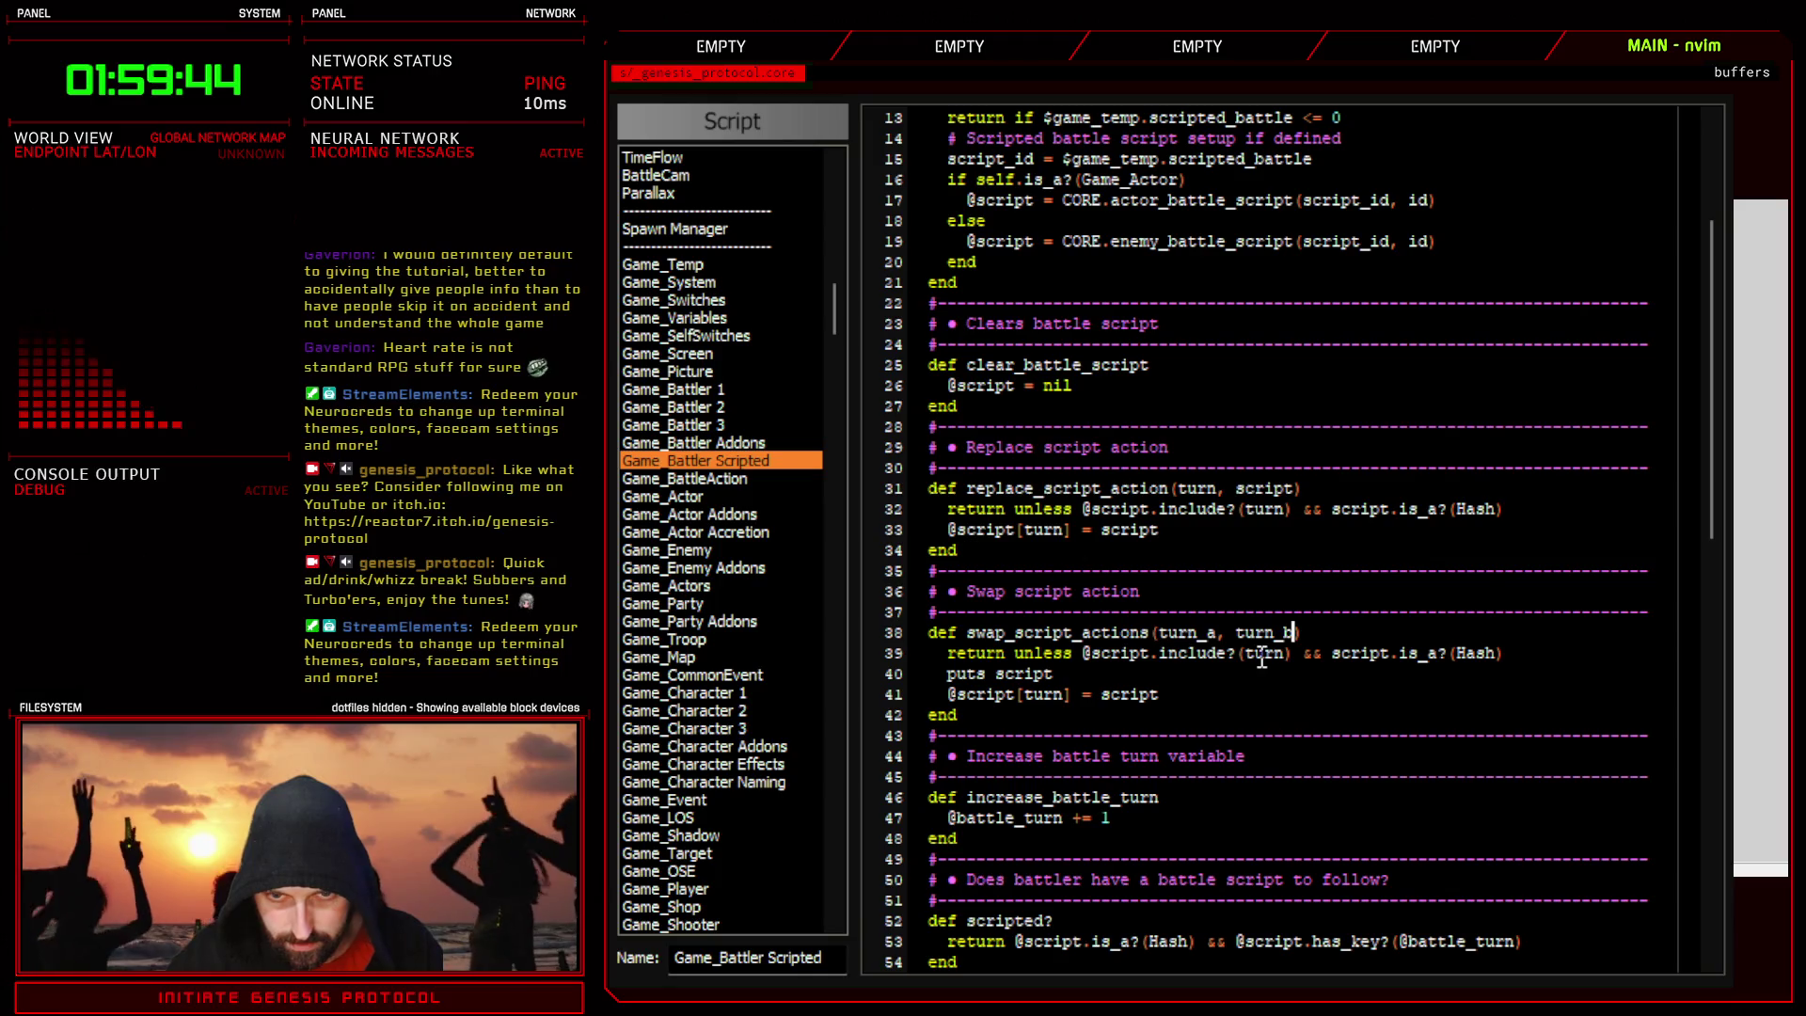
pyautogui.write('j')
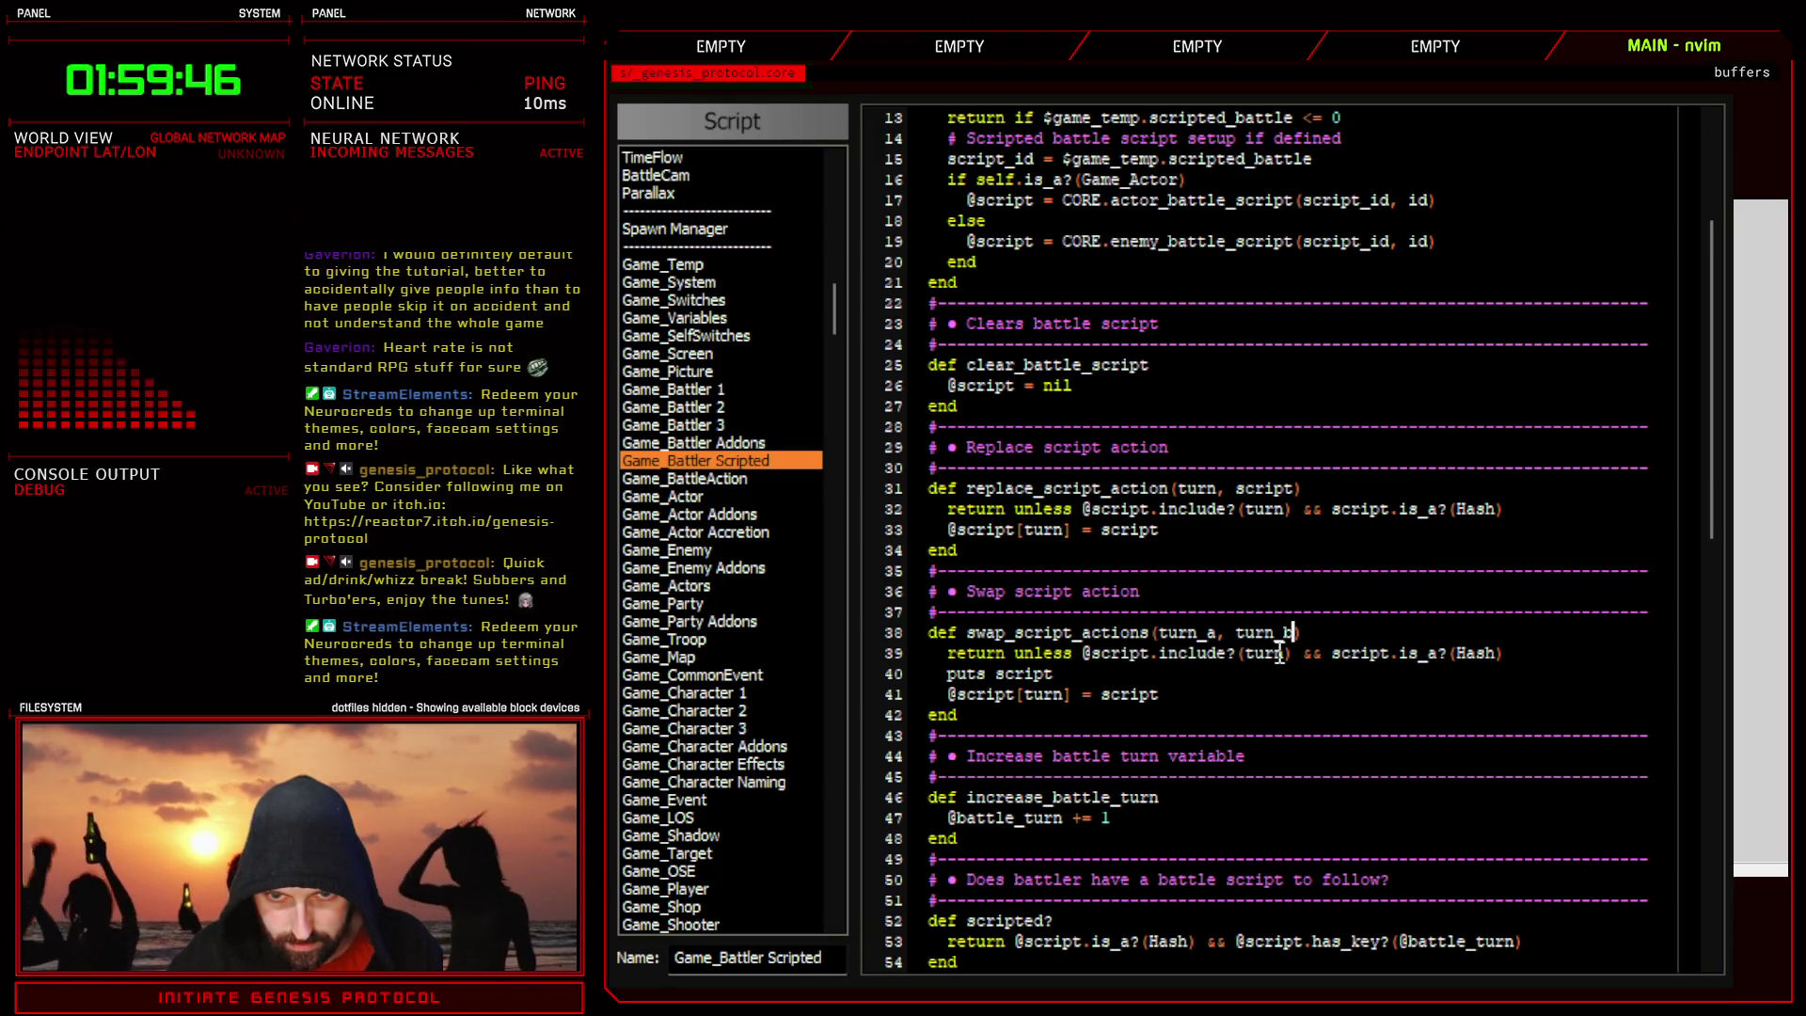
pyautogui.write('i_a')
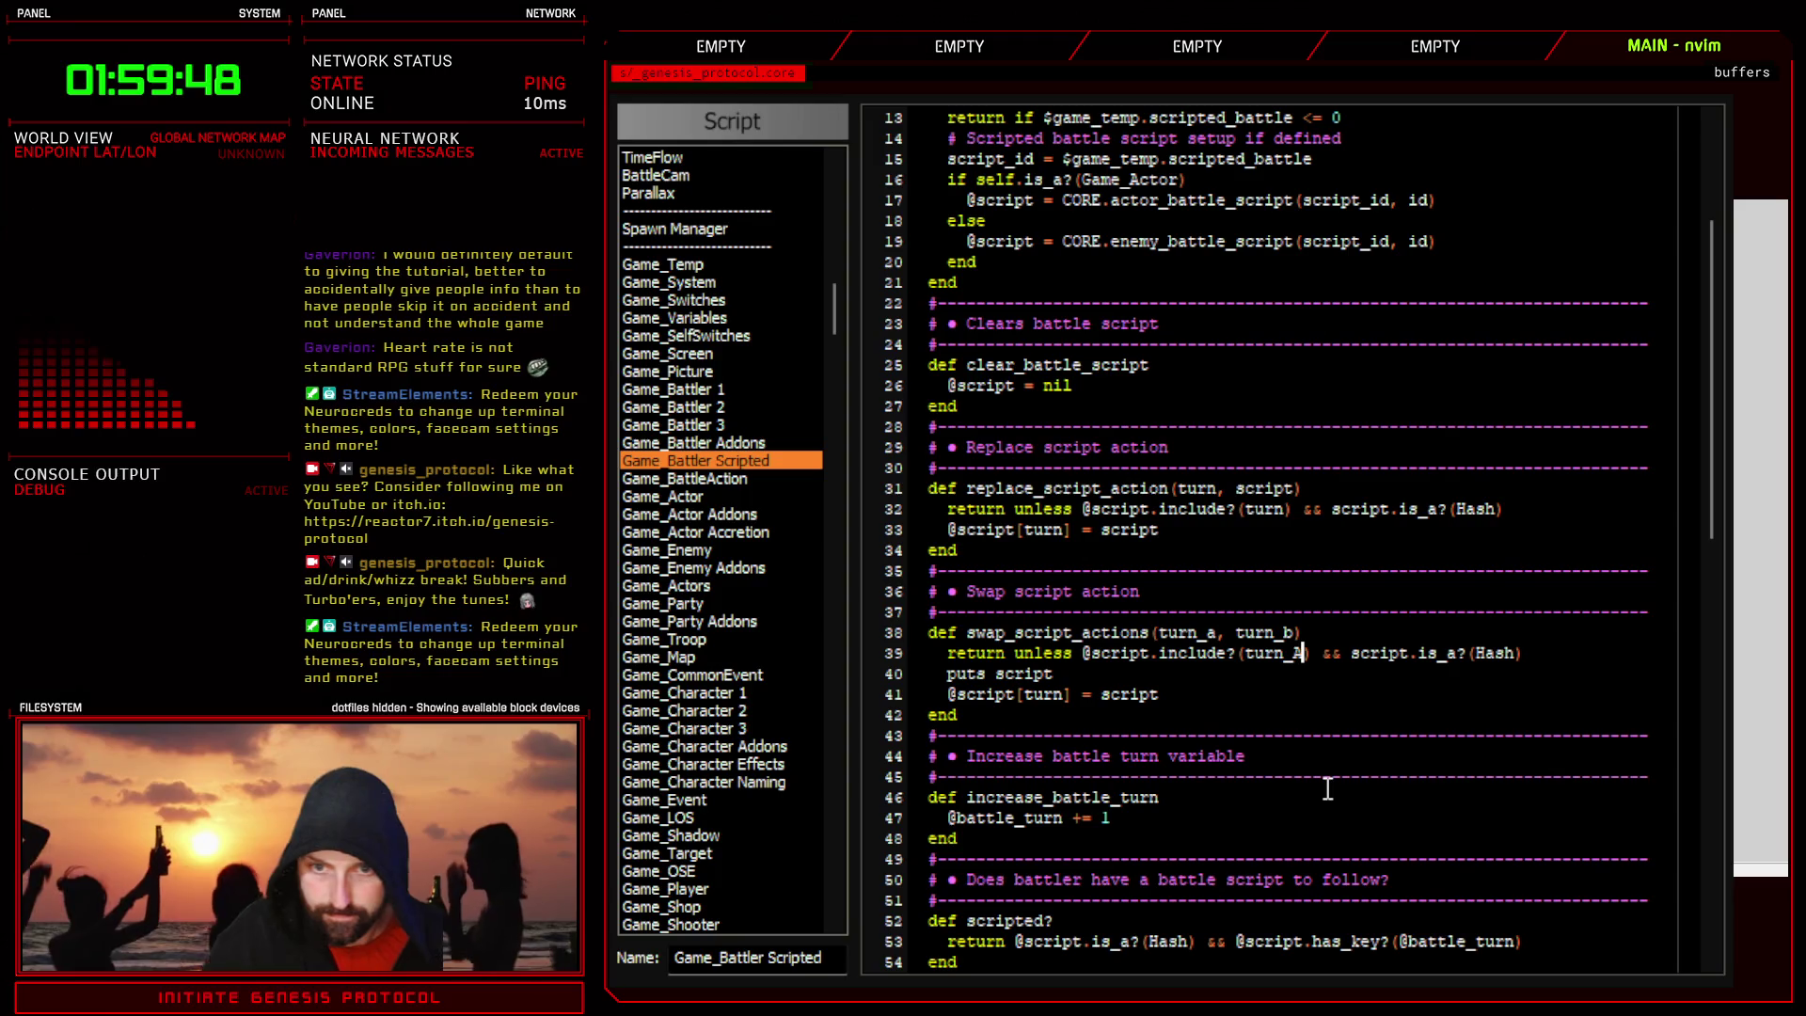
pyautogui.press('BackSpace')
pyautogui.write('a')
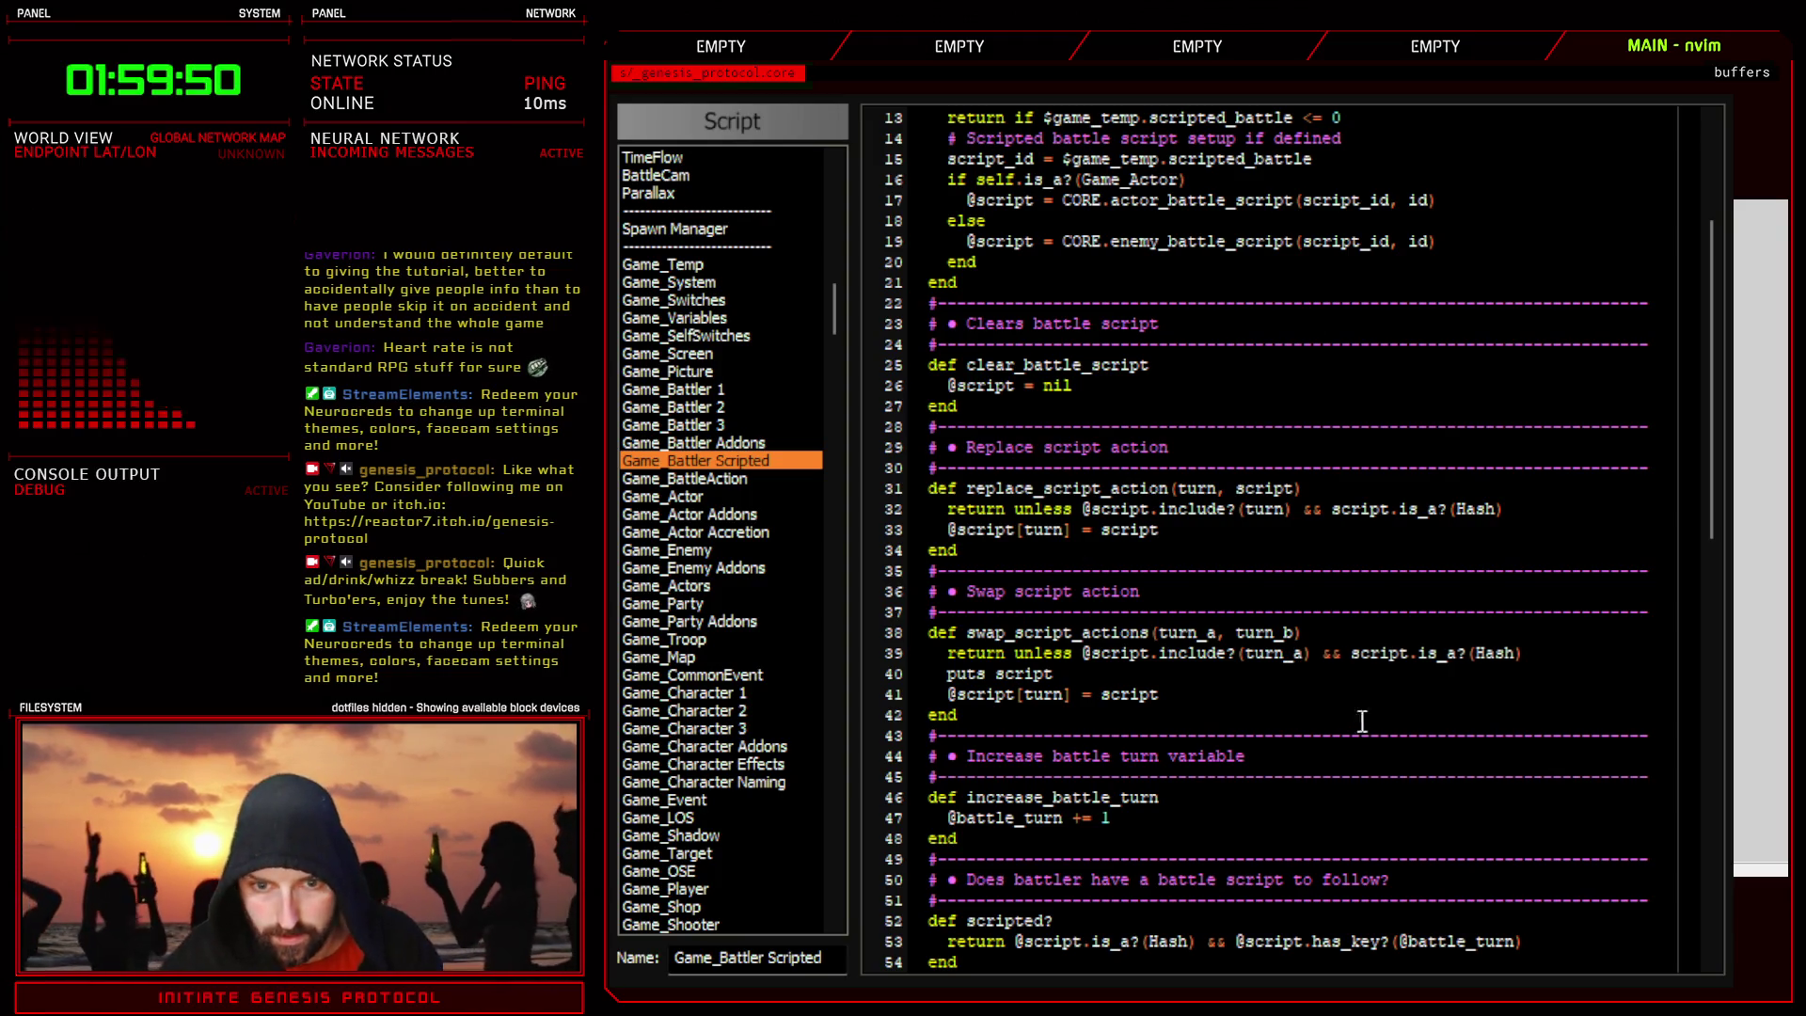
# - Replace the guard's Hash check with a second include? check for turn_b
pyautogui.moveTo(1352, 653); pyautogui.dragTo(1524, 653)
pyautogui.press('d')
pyautogui.moveTo(1082, 653); pyautogui.dragTo(1306, 668)
pyautogui.hotkey('ctrl', 'c')
pyautogui.press('y')
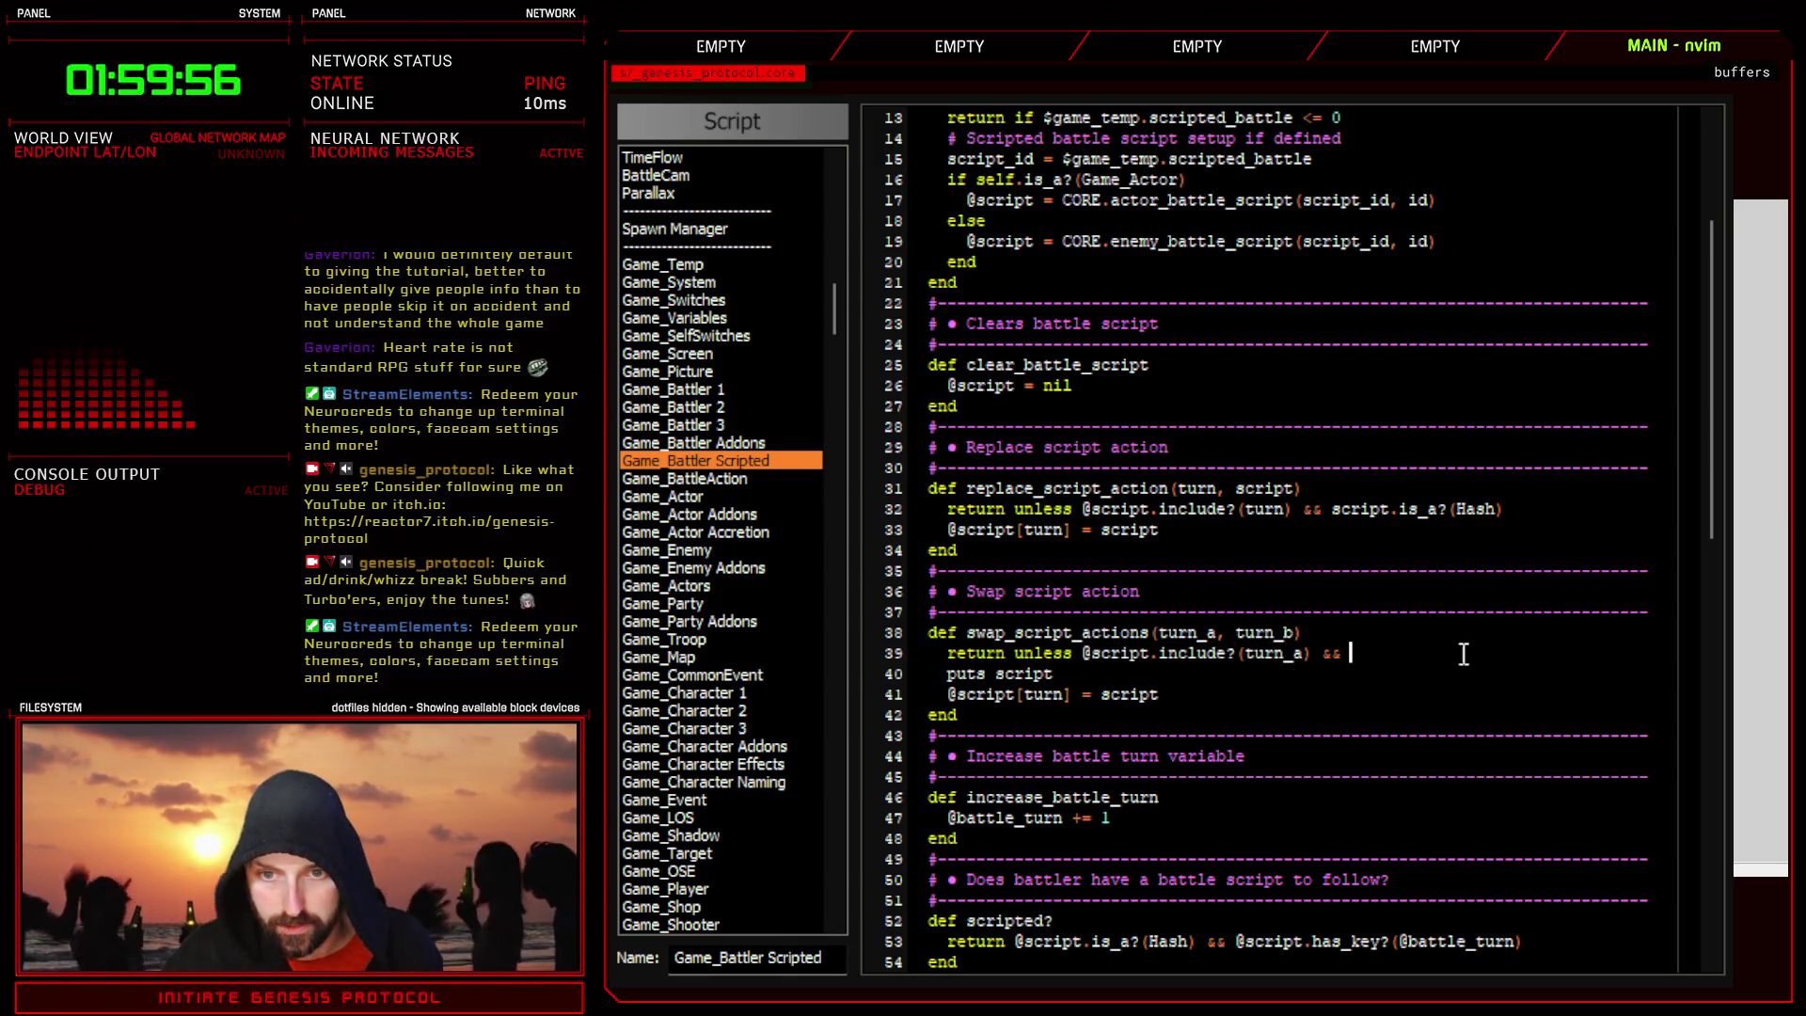
pyautogui.hotkey('ctrl', 'shift', 'v')
pyautogui.press('BackSpace')
pyautogui.press('BackSpace')
pyautogui.write('b)')
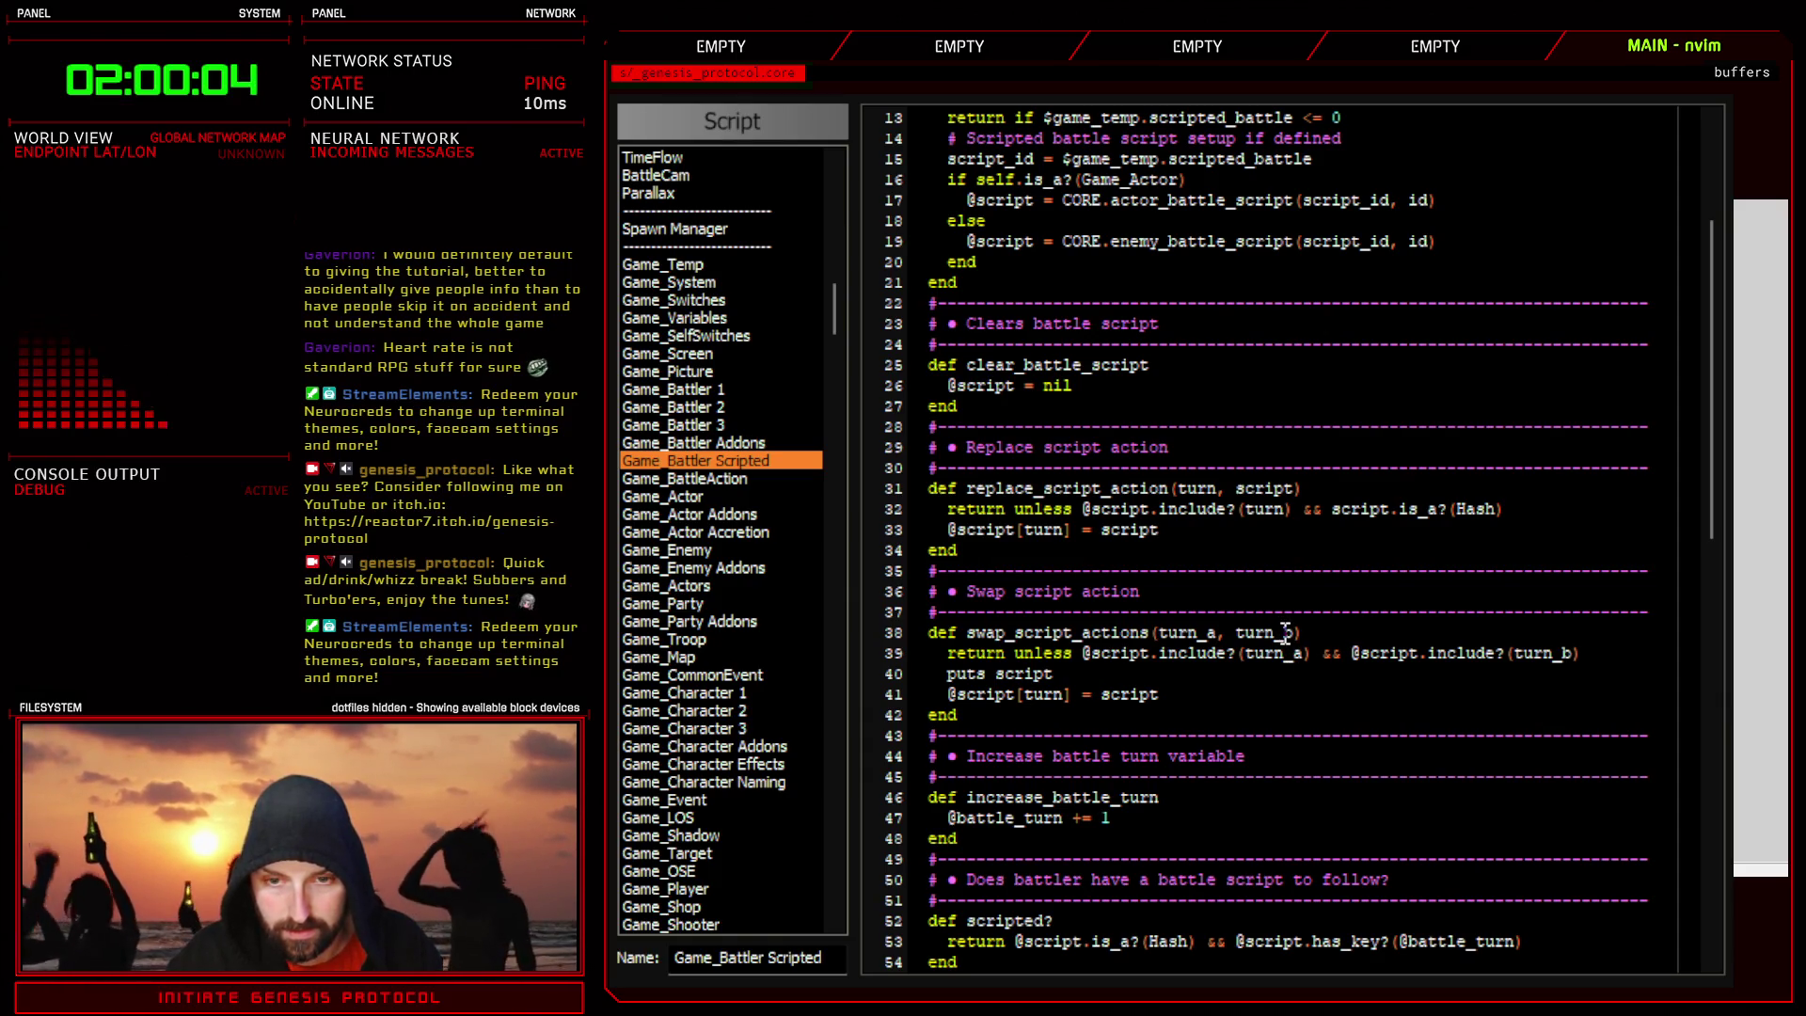
# - Shorten the parameters and both include? checks to a and b
pyautogui.click(1285, 632)
pyautogui.press('BackSpace')
pyautogui.press('BackSpace')
pyautogui.press('BackSpace')
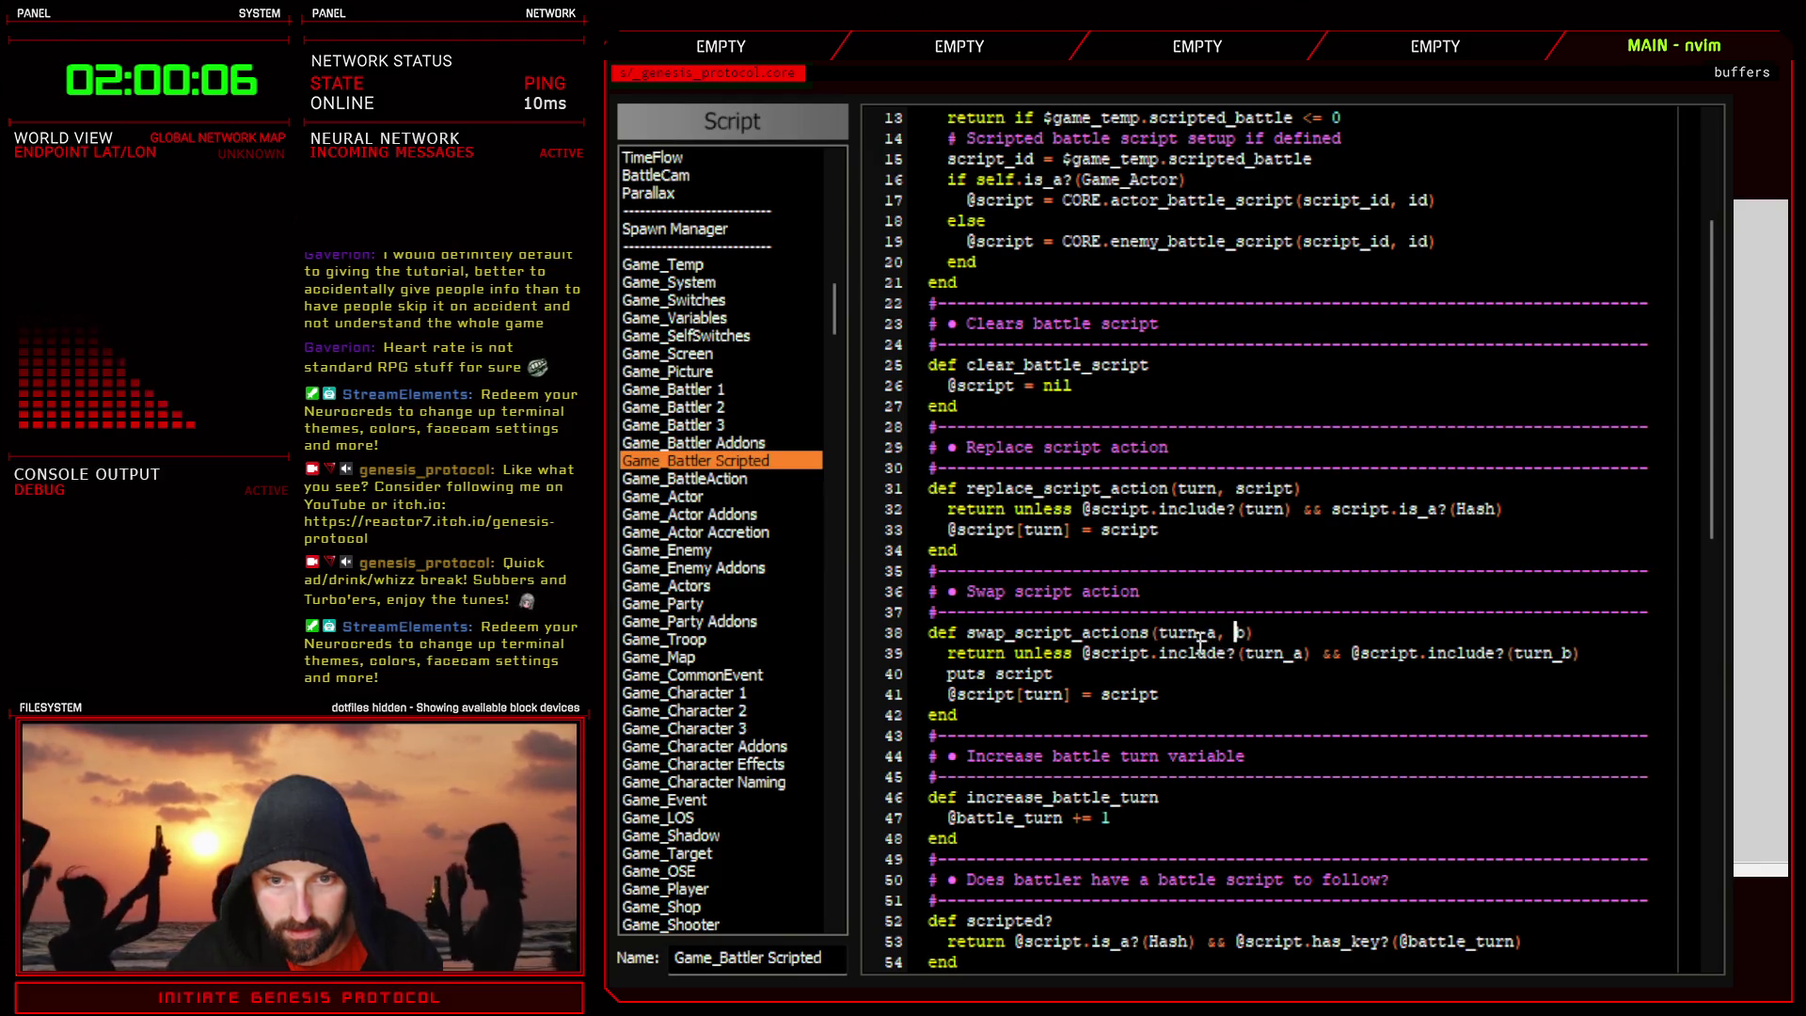
pyautogui.press('BackSpace')
pyautogui.press('BackSpace')
pyautogui.press('BackSpace')
pyautogui.click(1296, 652)
pyautogui.press('BackSpace')
pyautogui.press('BackSpace')
pyautogui.press('BackSpace')
pyautogui.press('BackSpace')
pyautogui.click(1509, 652)
pyautogui.press('BackSpace')
pyautogui.press('BackSpace')
pyautogui.press('BackSpace')
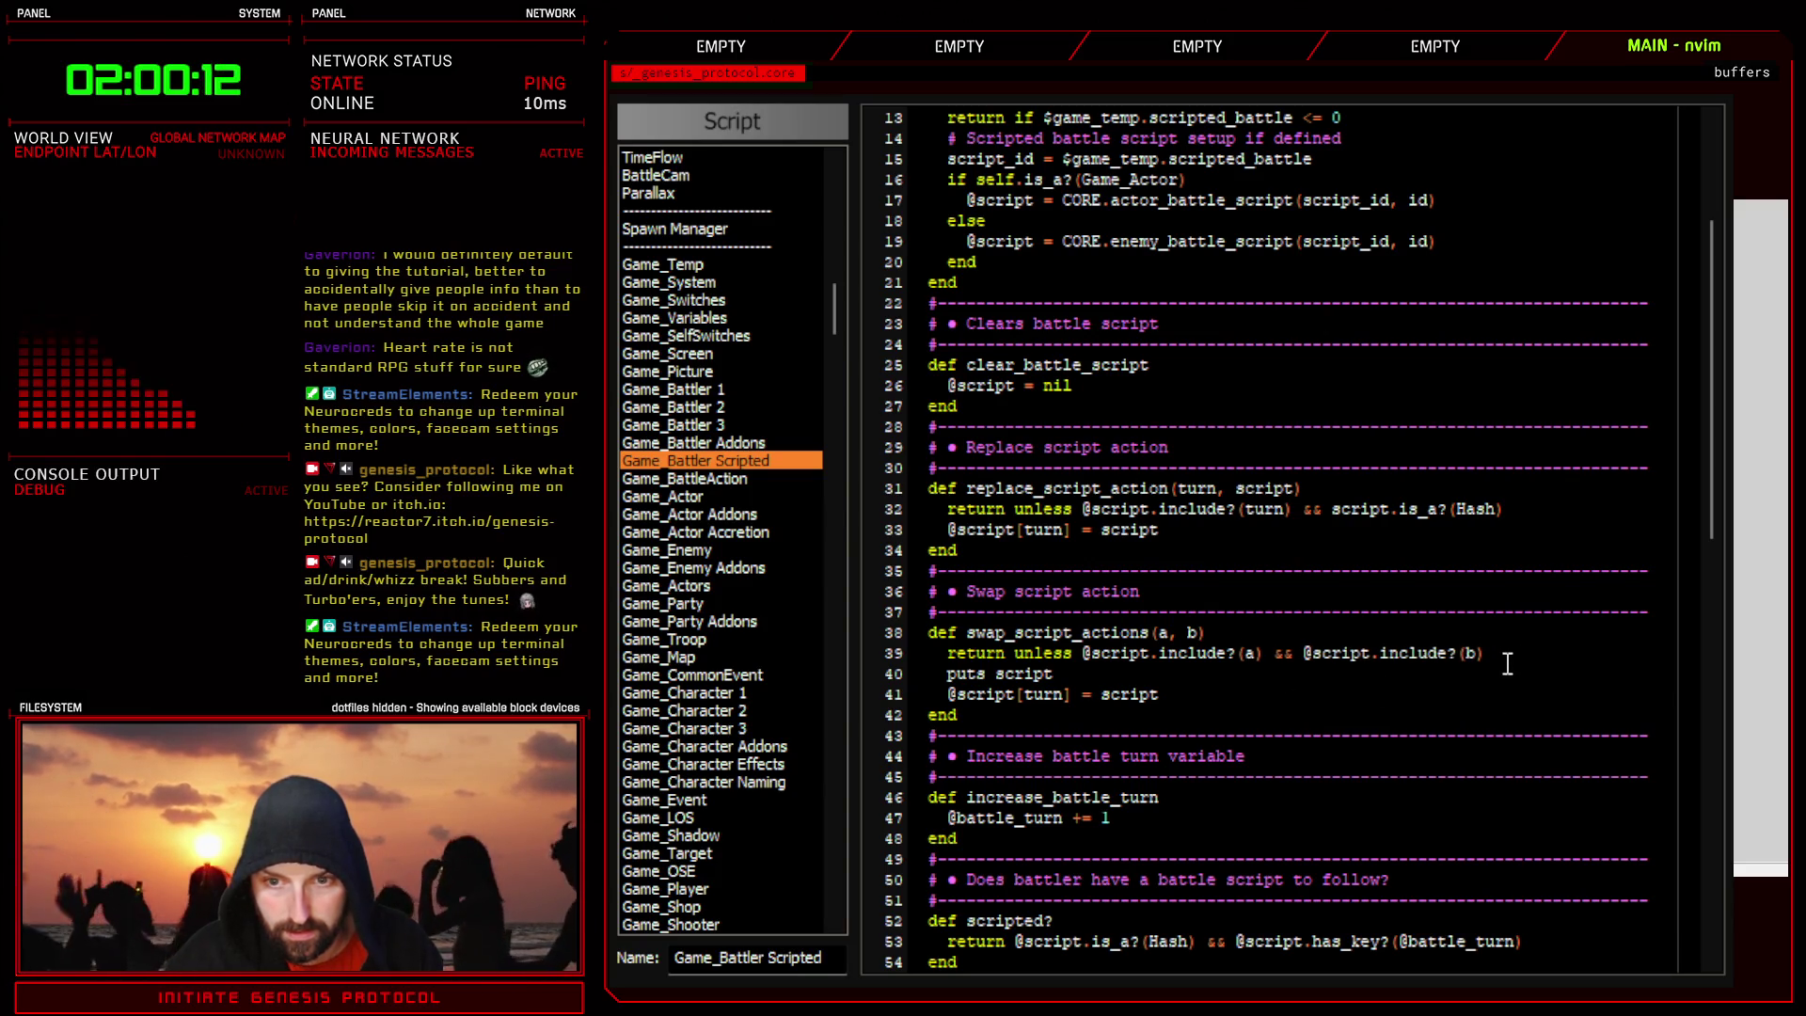
pyautogui.click(1087, 673)
pyautogui.press('d')
pyautogui.press('d')
pyautogui.press('O')
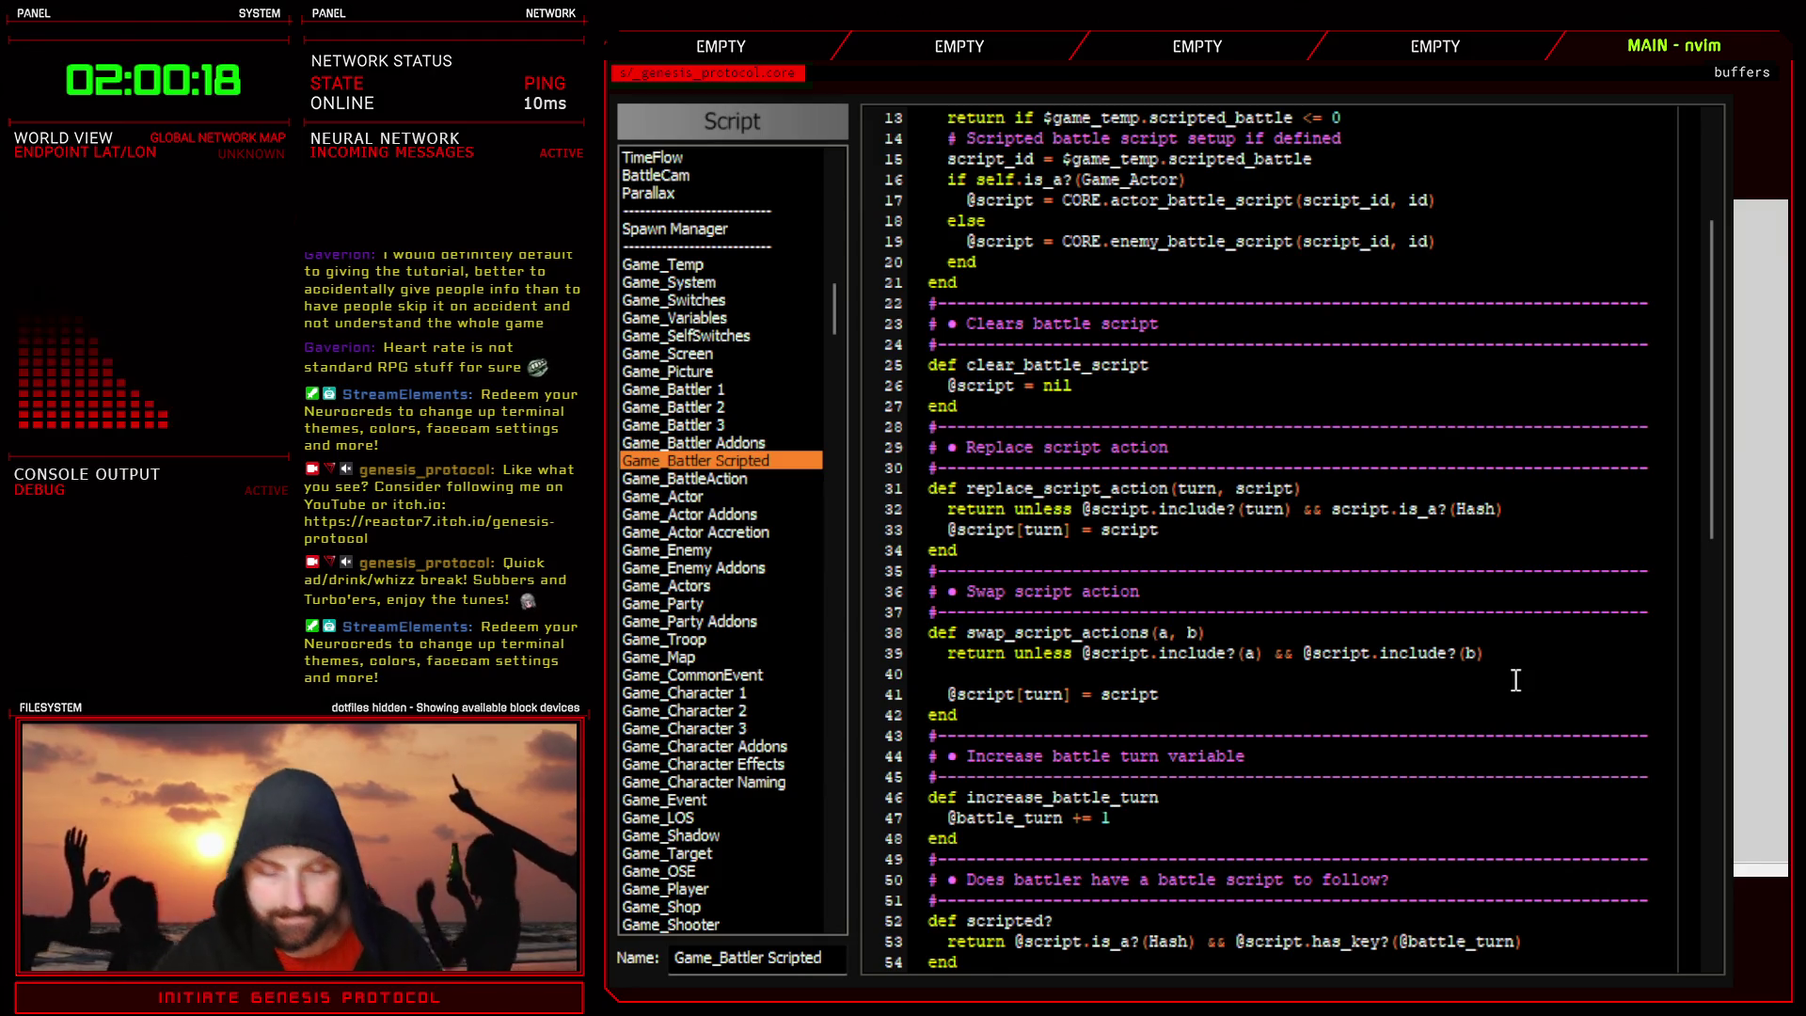
pyautogui.write('@script[a] = @script[b]')
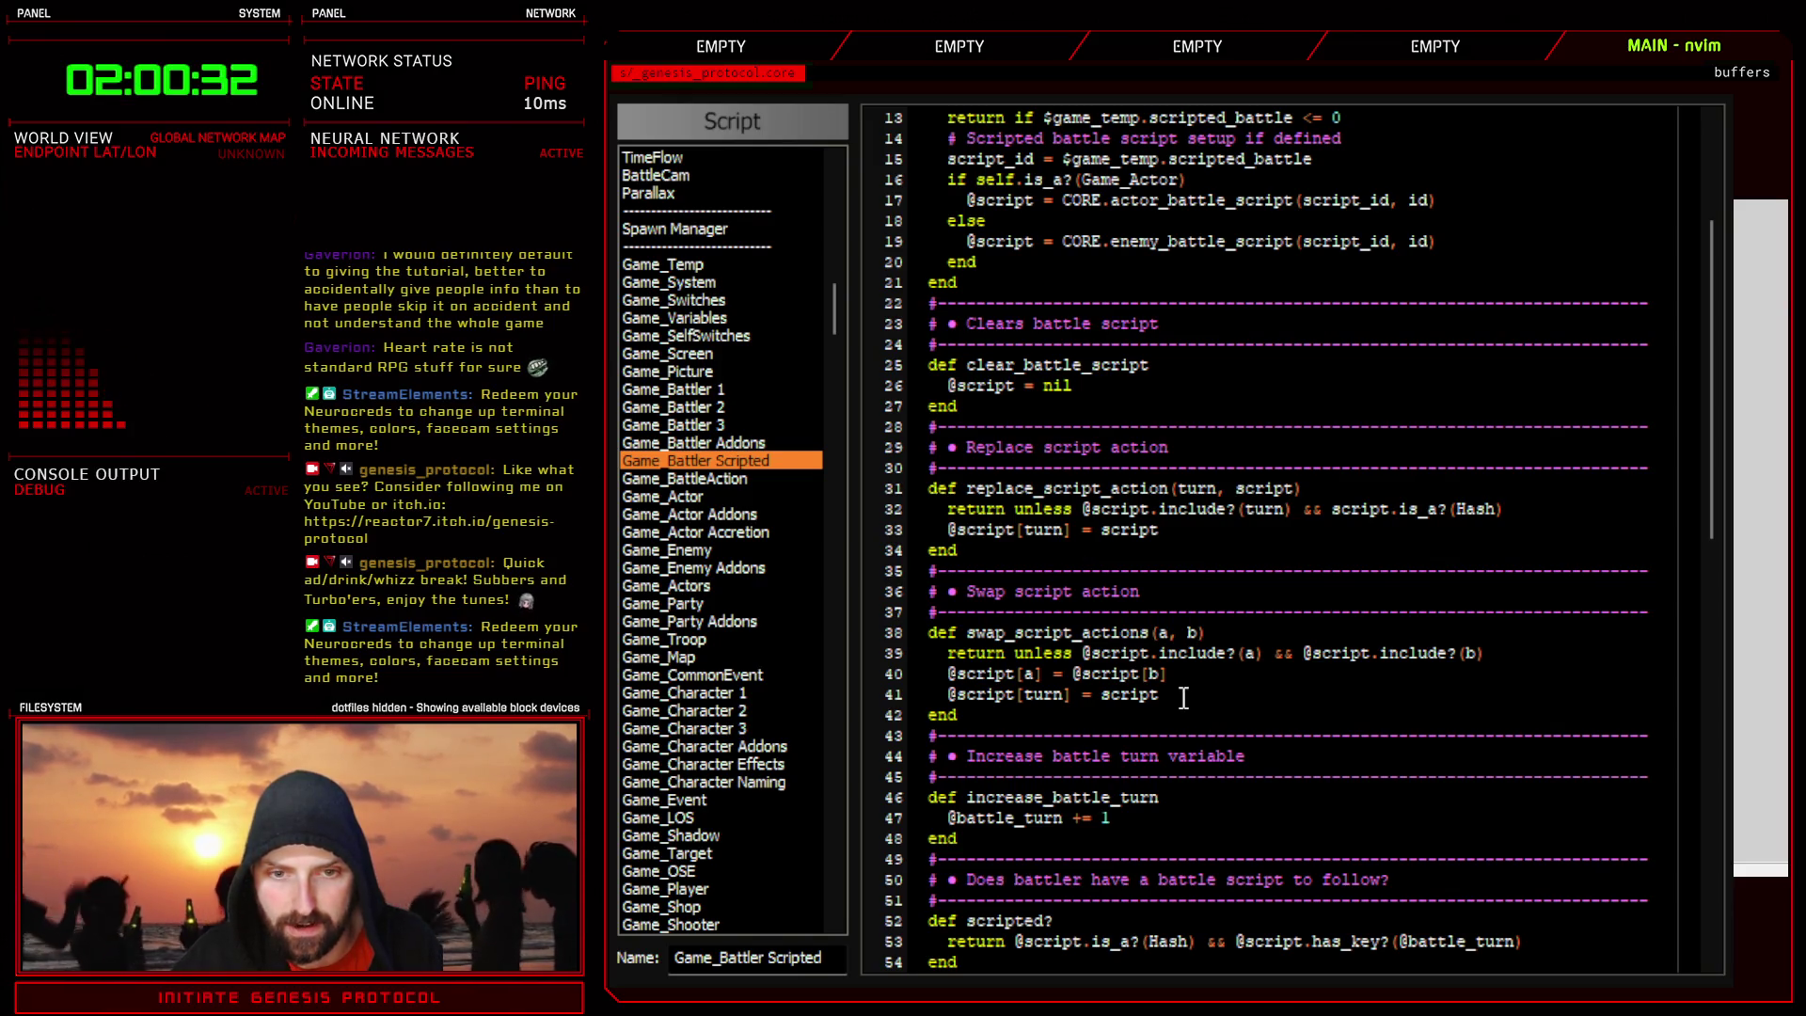
pyautogui.write(', @script[b]')
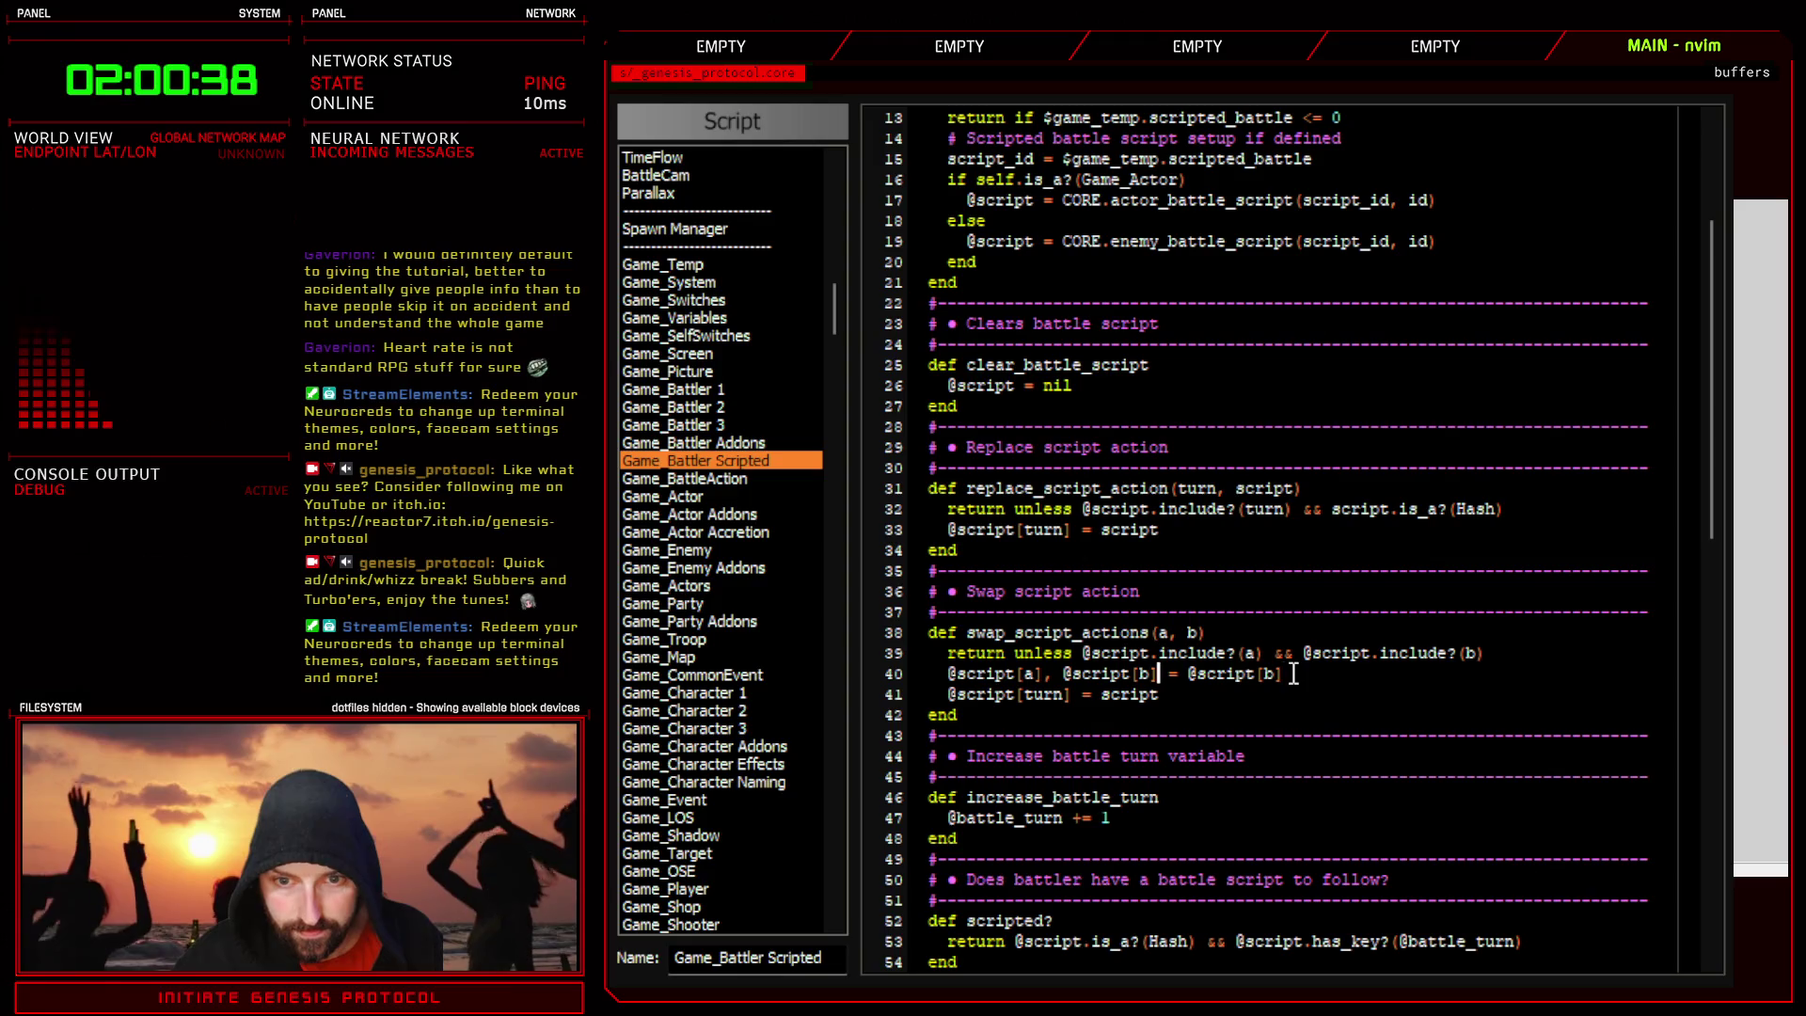
pyautogui.click(1294, 674)
pyautogui.write(', @sc')
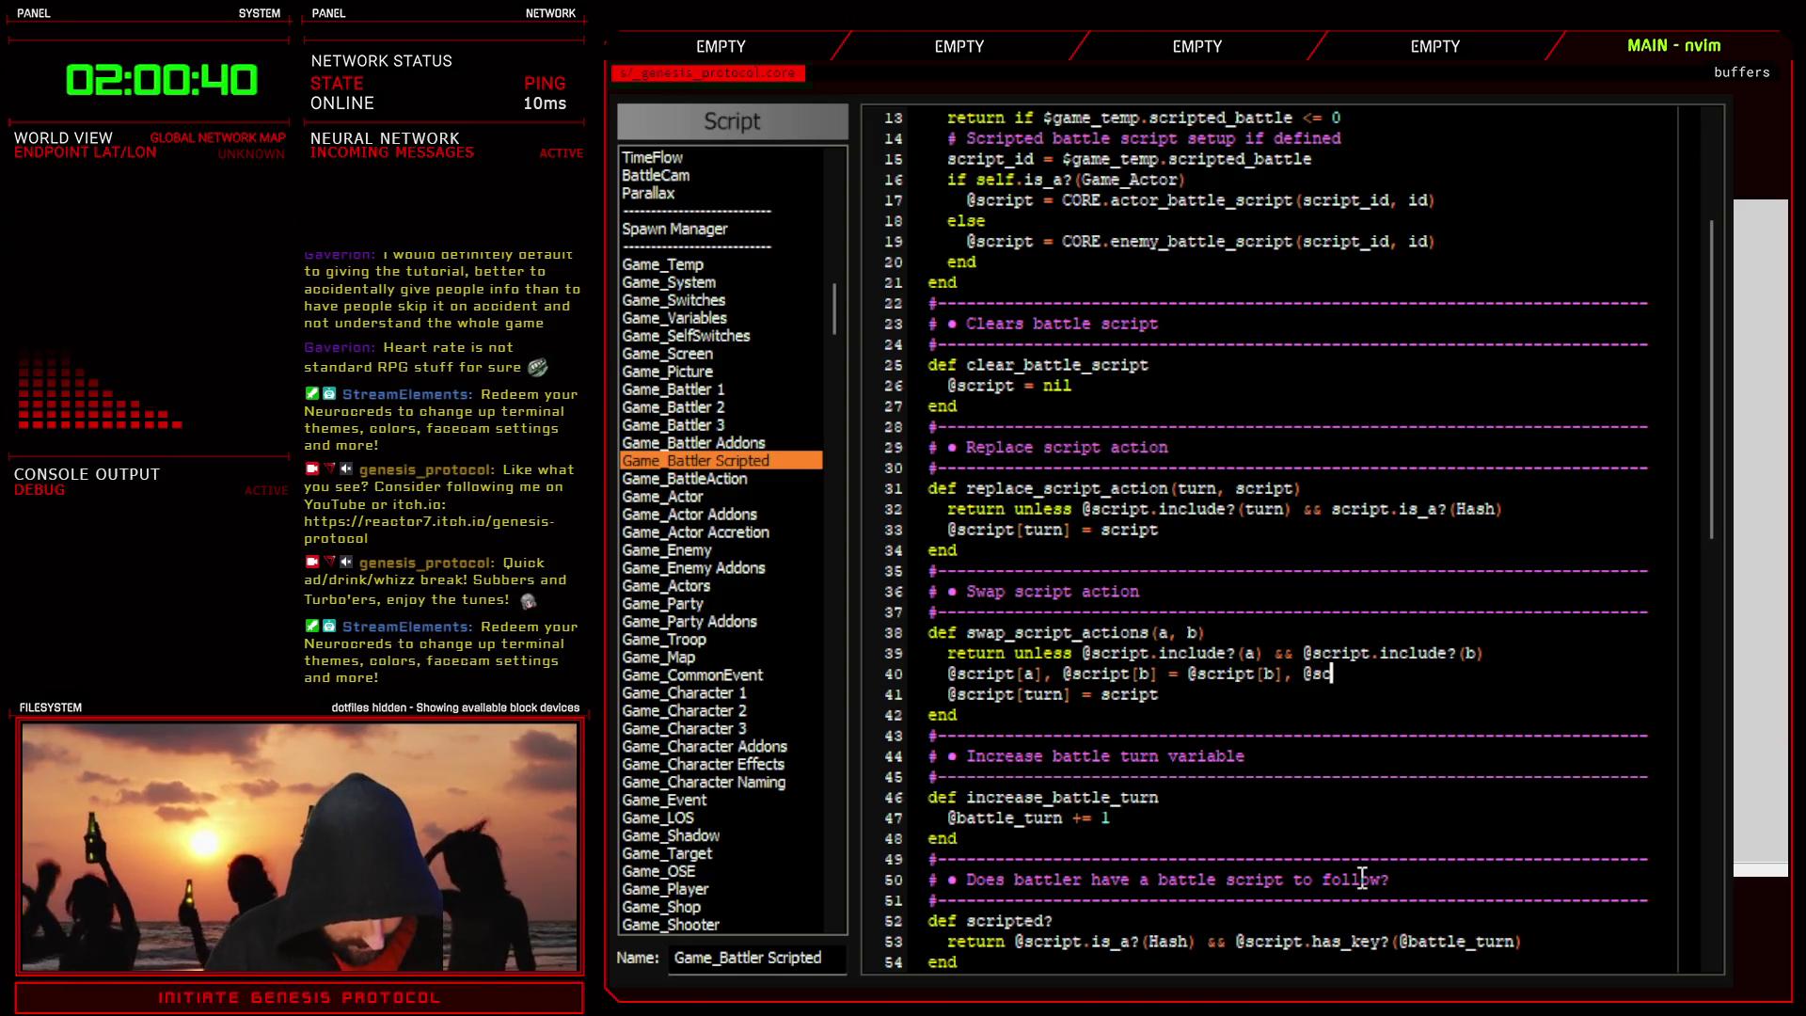
pyautogui.write('ript[a]')
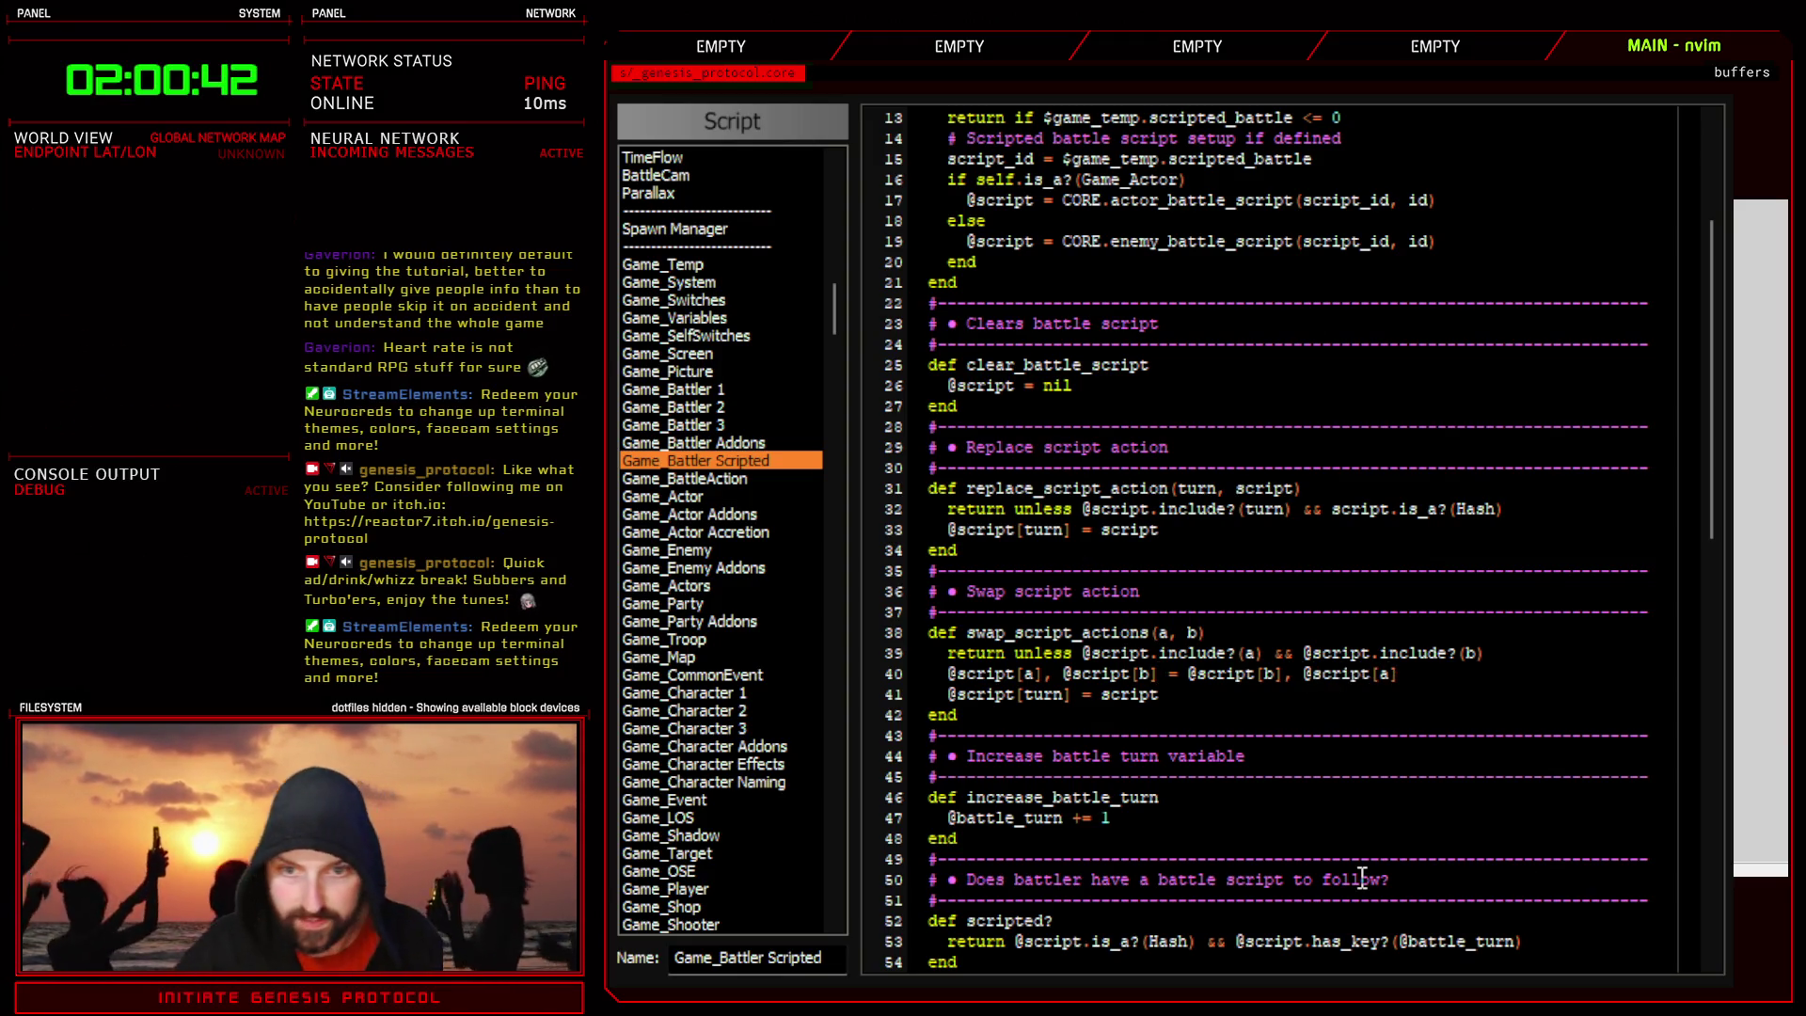
pyautogui.press('Escape')
pyautogui.press('V')
pyautogui.press('d')
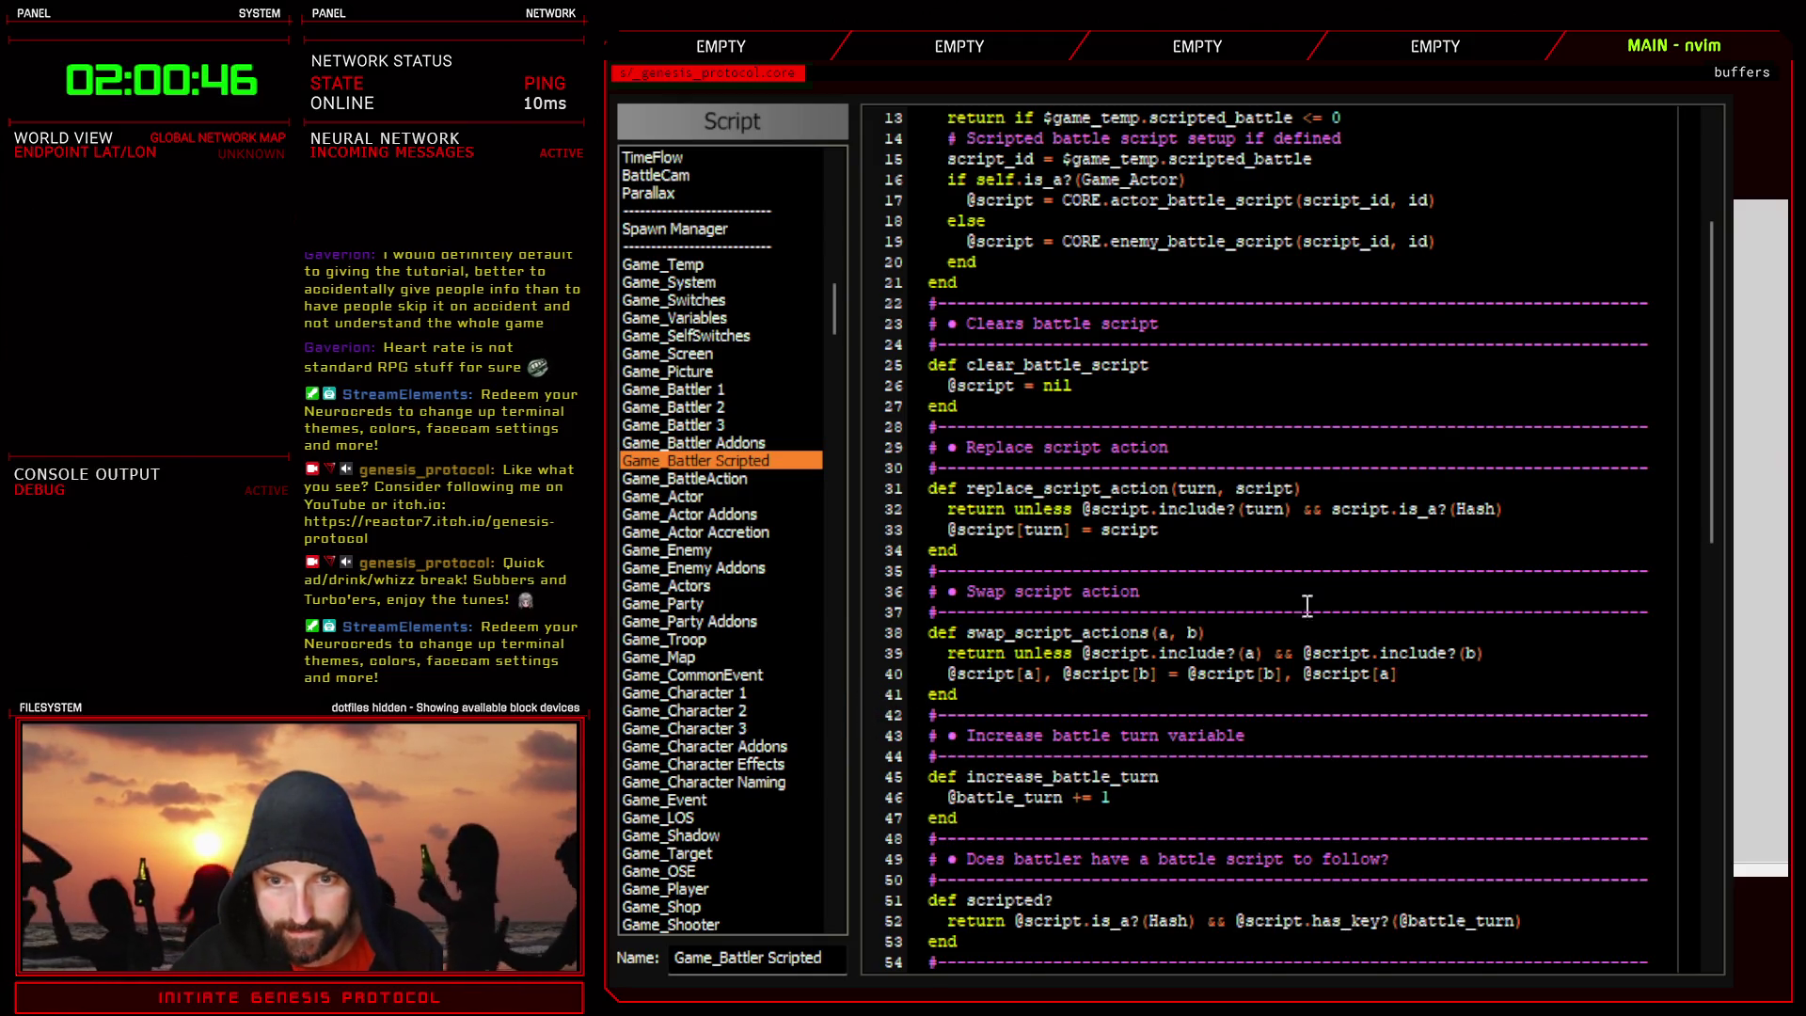
pyautogui.click(1169, 636)
pyautogui.click(1420, 678)
pyautogui.press('a')
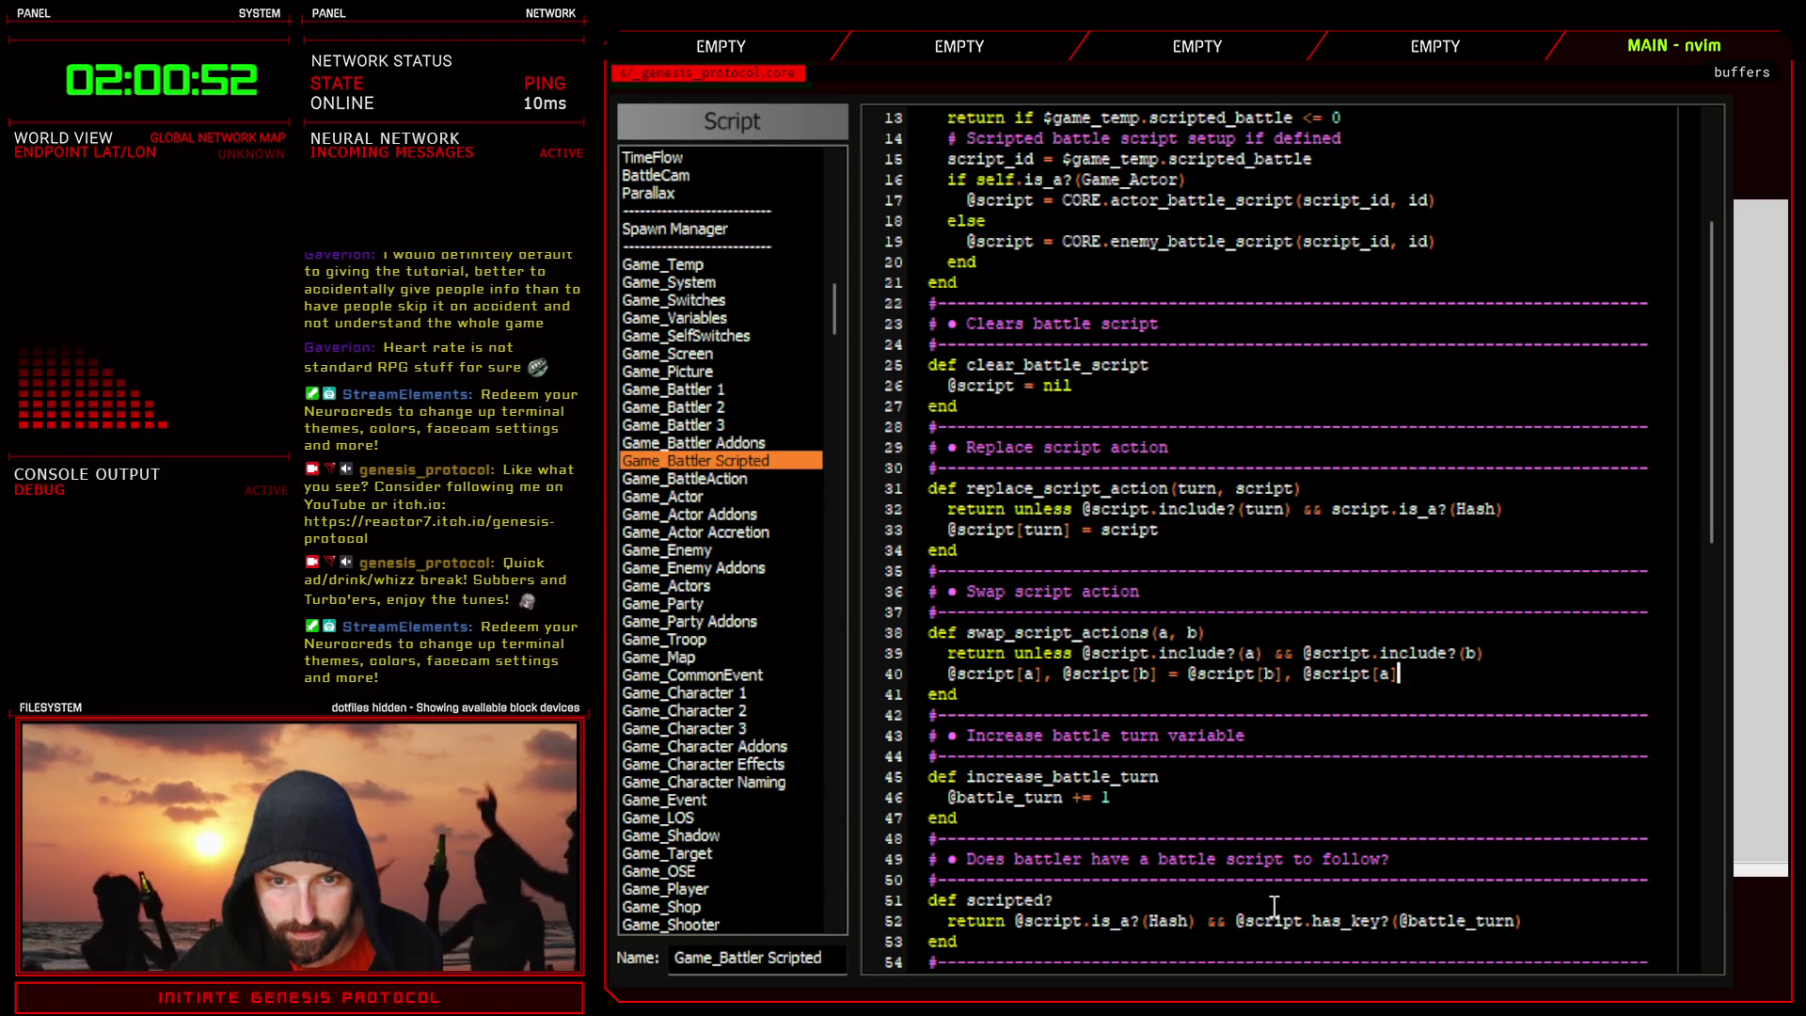
pyautogui.press('Return')
pyautogui.write('ri')
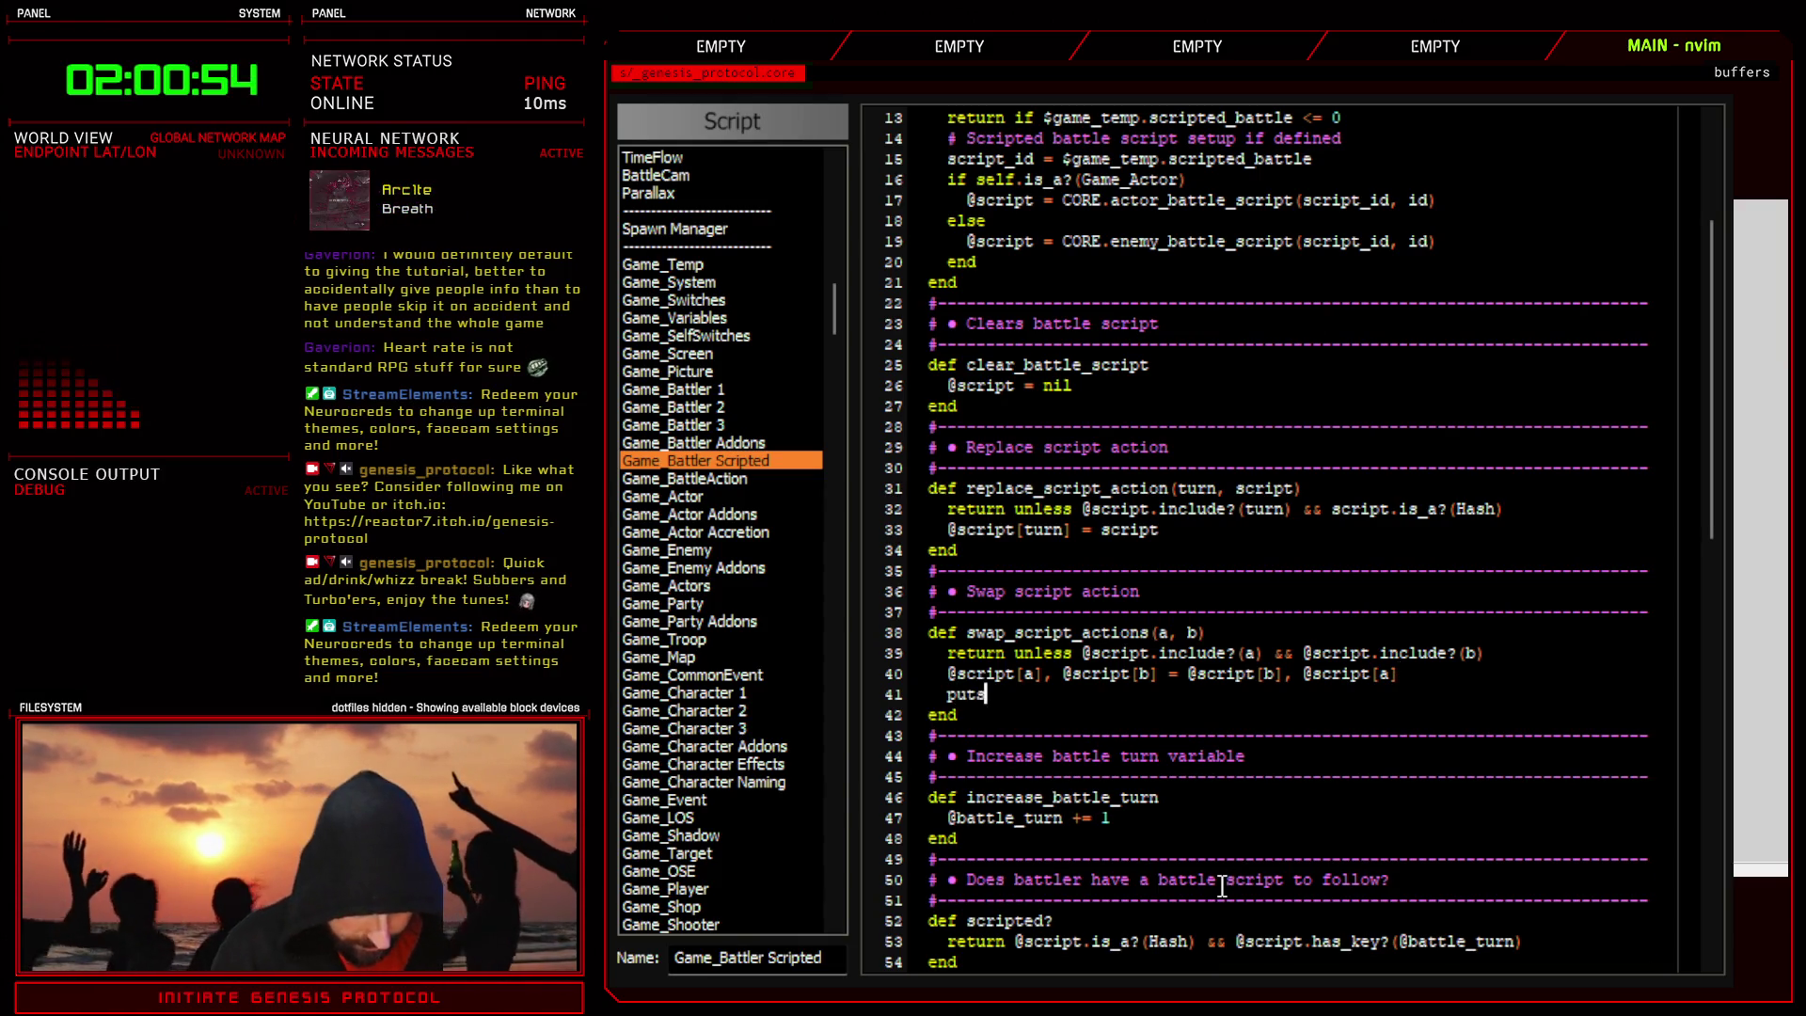
pyautogui.write('pt[a]')
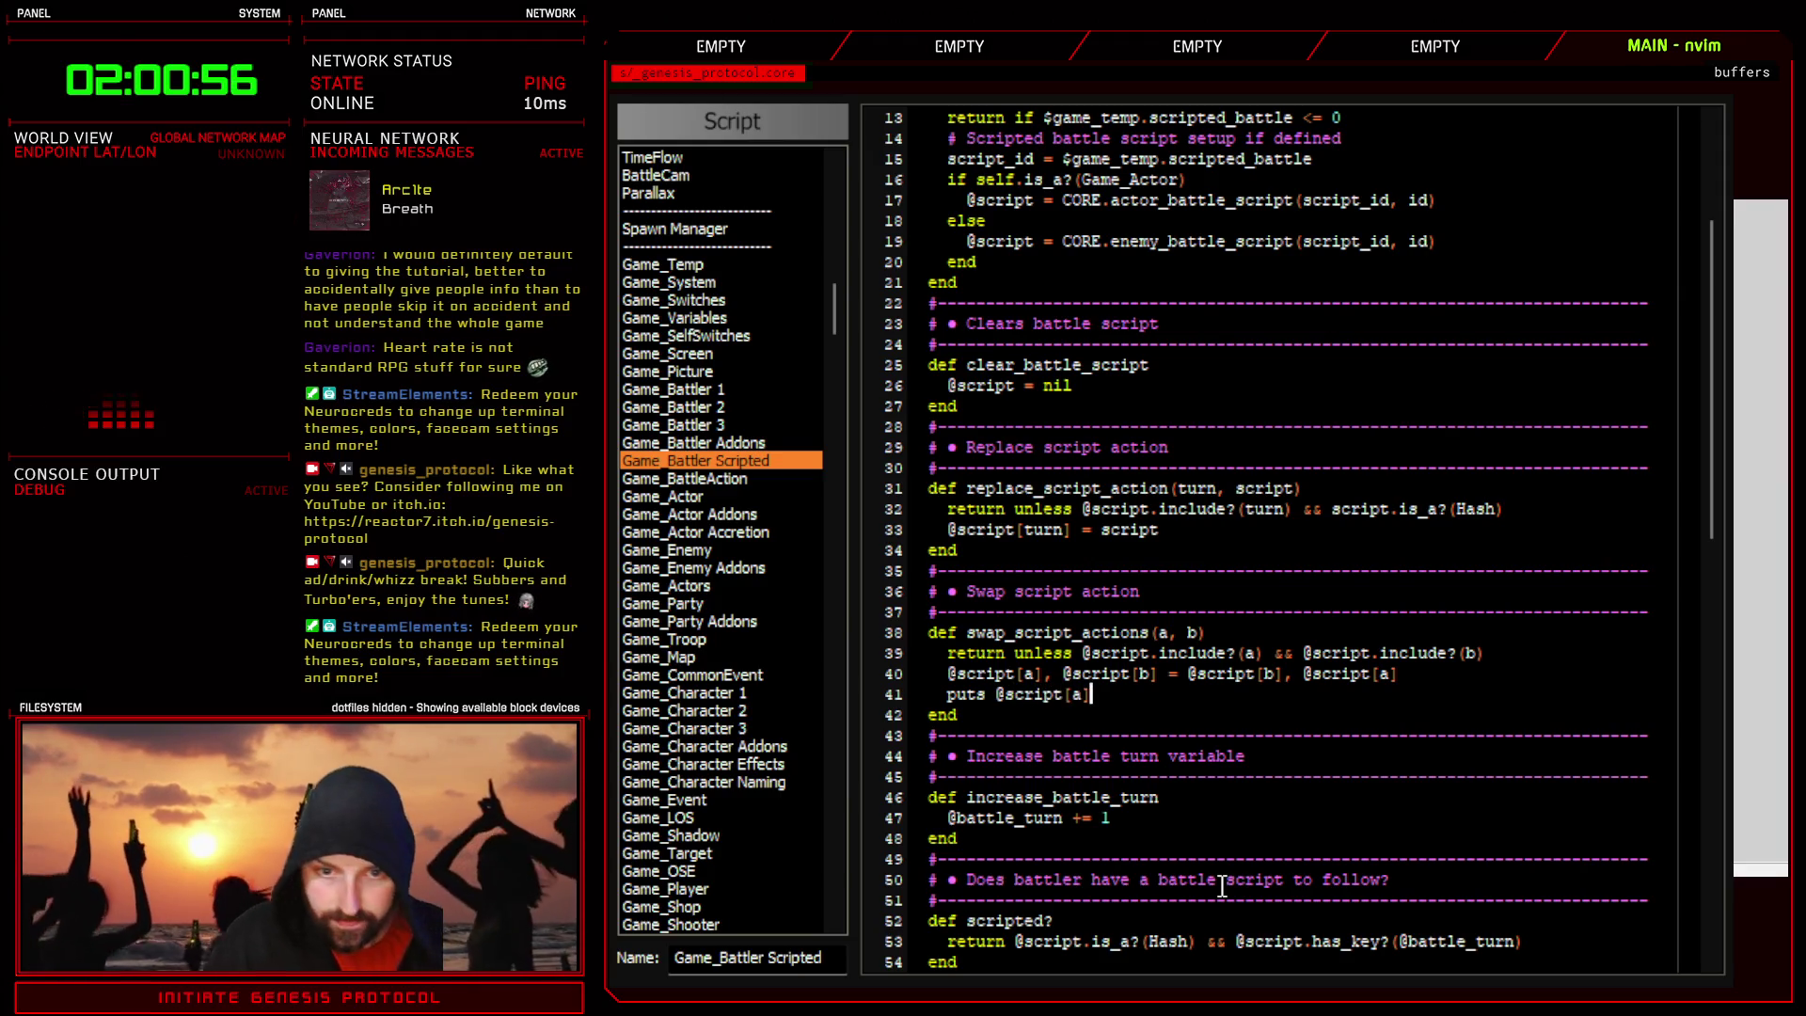
pyautogui.press('Escape')
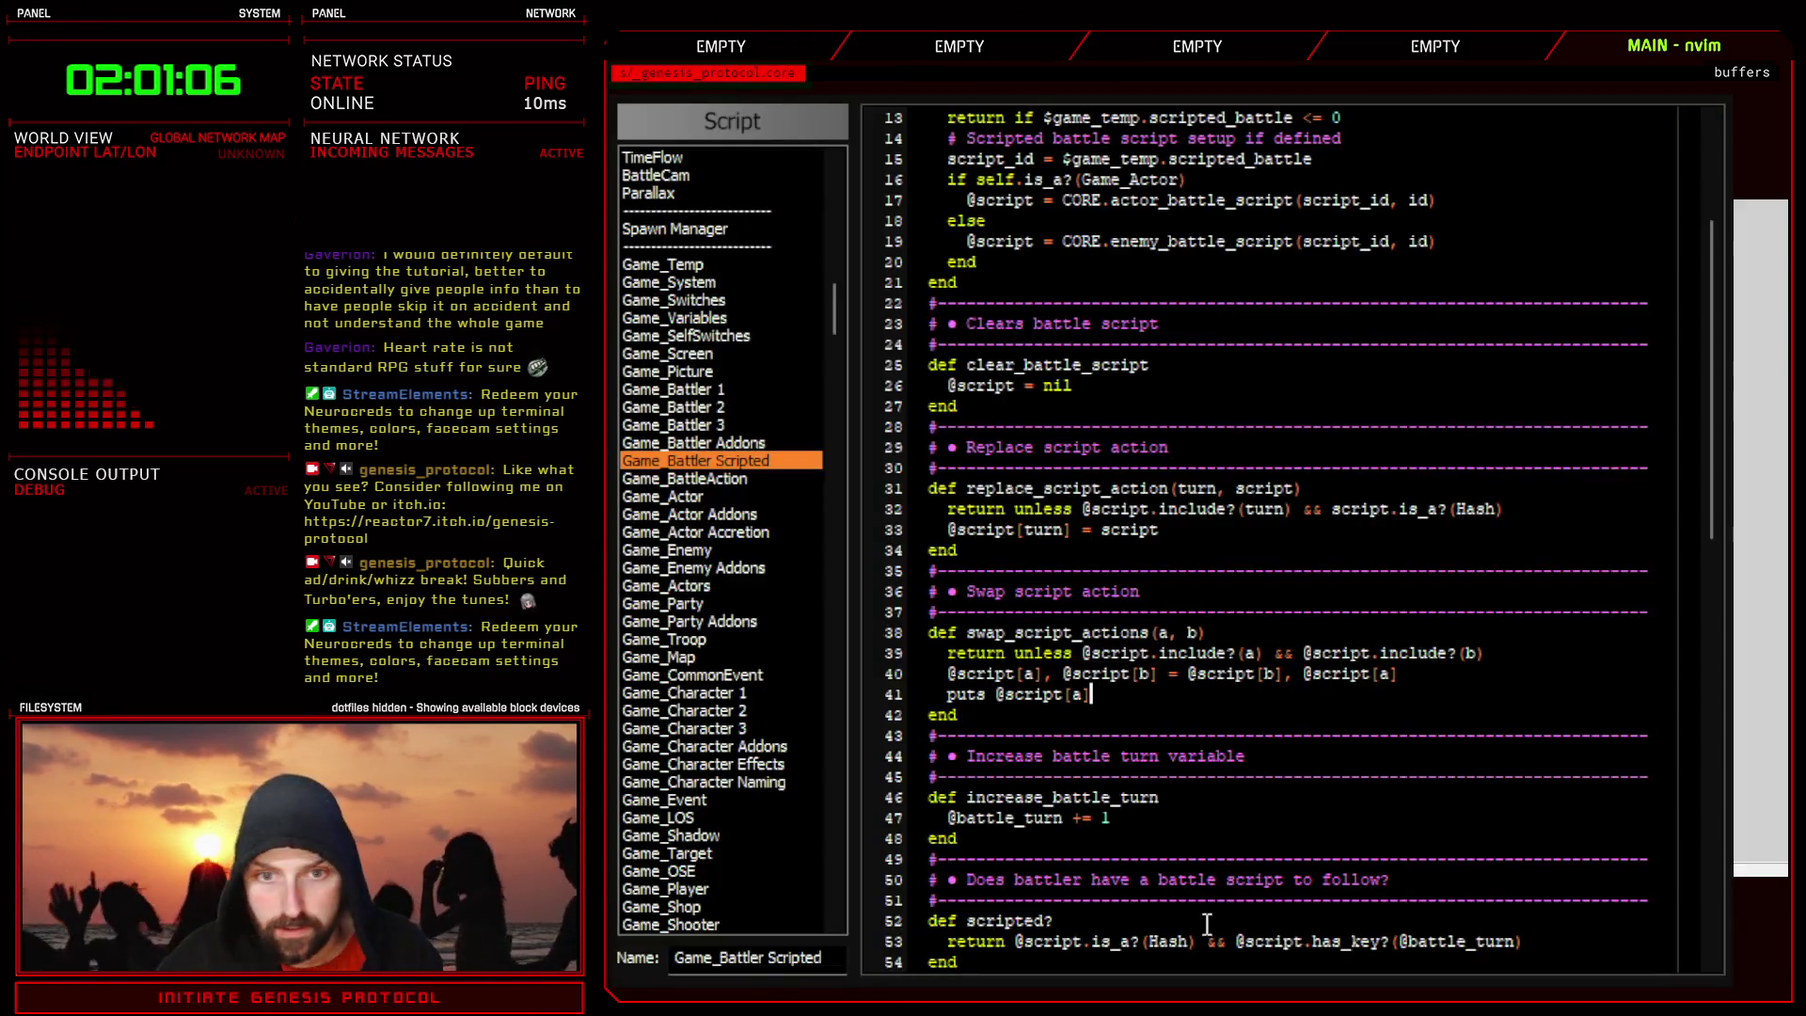
pyautogui.moveTo(842, 334)
pyautogui.mouseDown()
pyautogui.moveTo(845, 282)
pyautogui.moveTo(745, 256)
pyautogui.mouseUp()
pyautogui.click(701, 339)
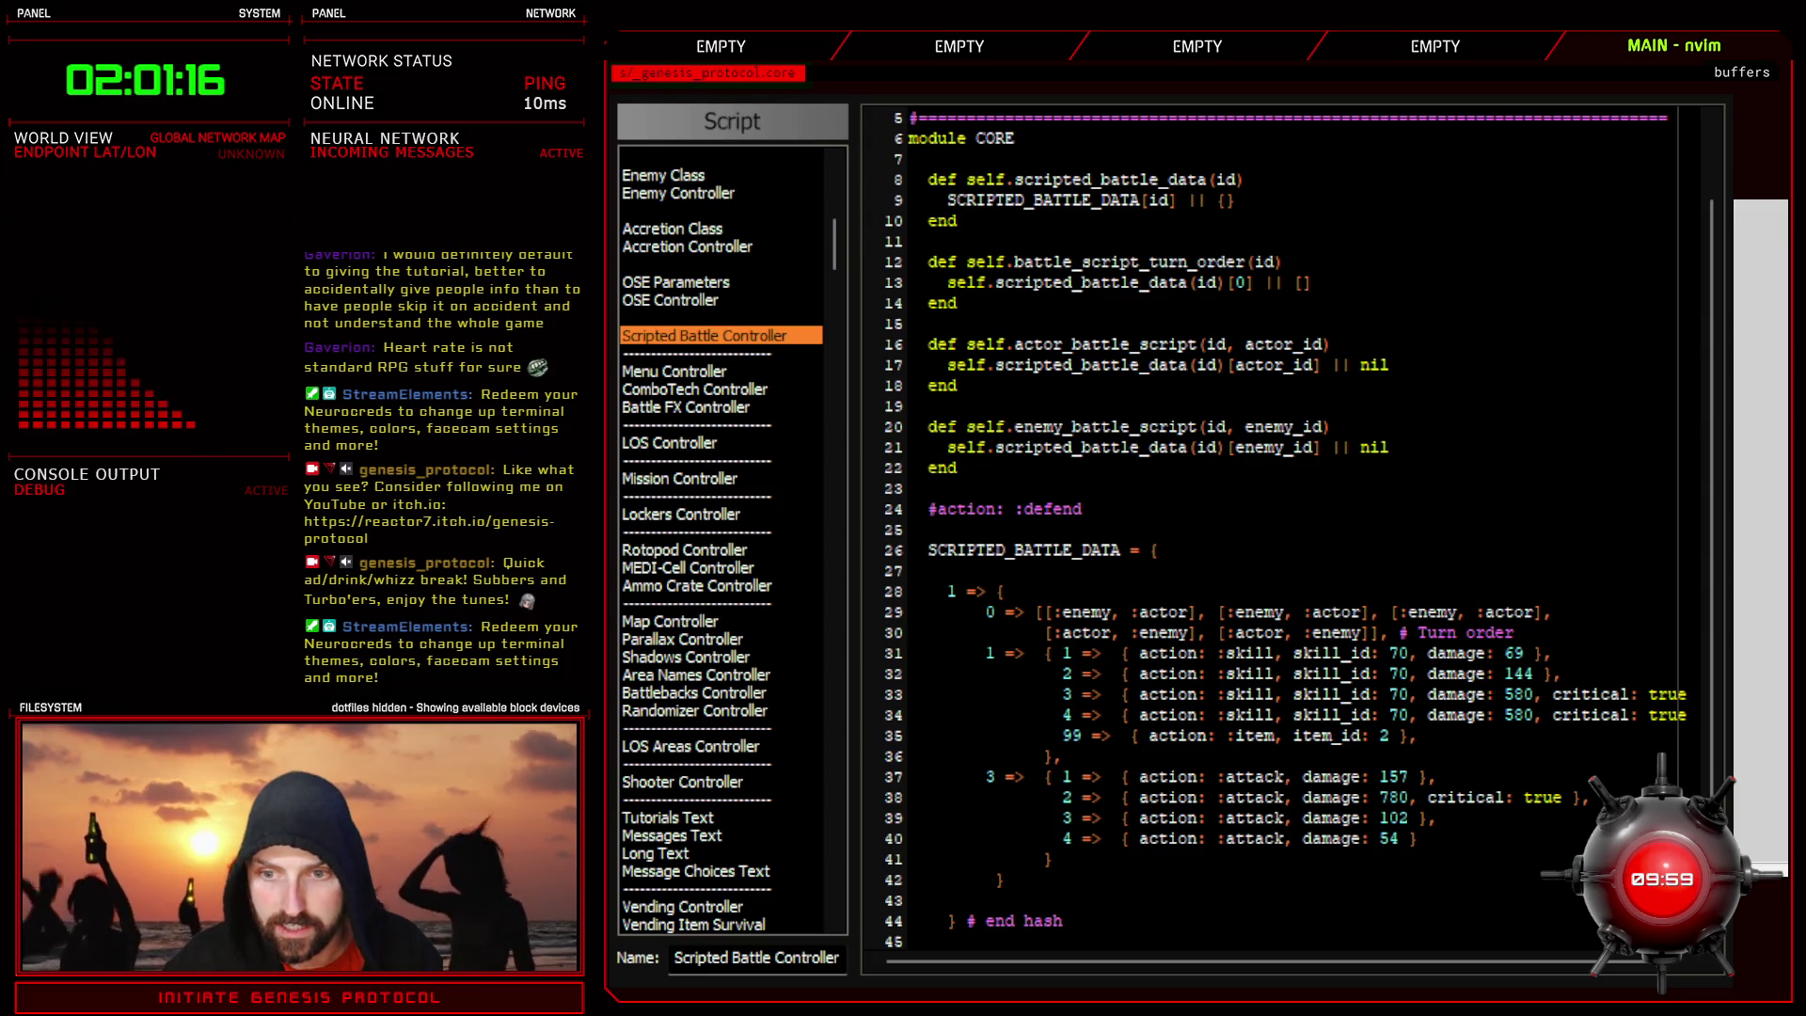
# - Add a comma after turn 4's skill action on line 34 and close the Script Editor
pyautogui.hscroll(1, 1289, 545)
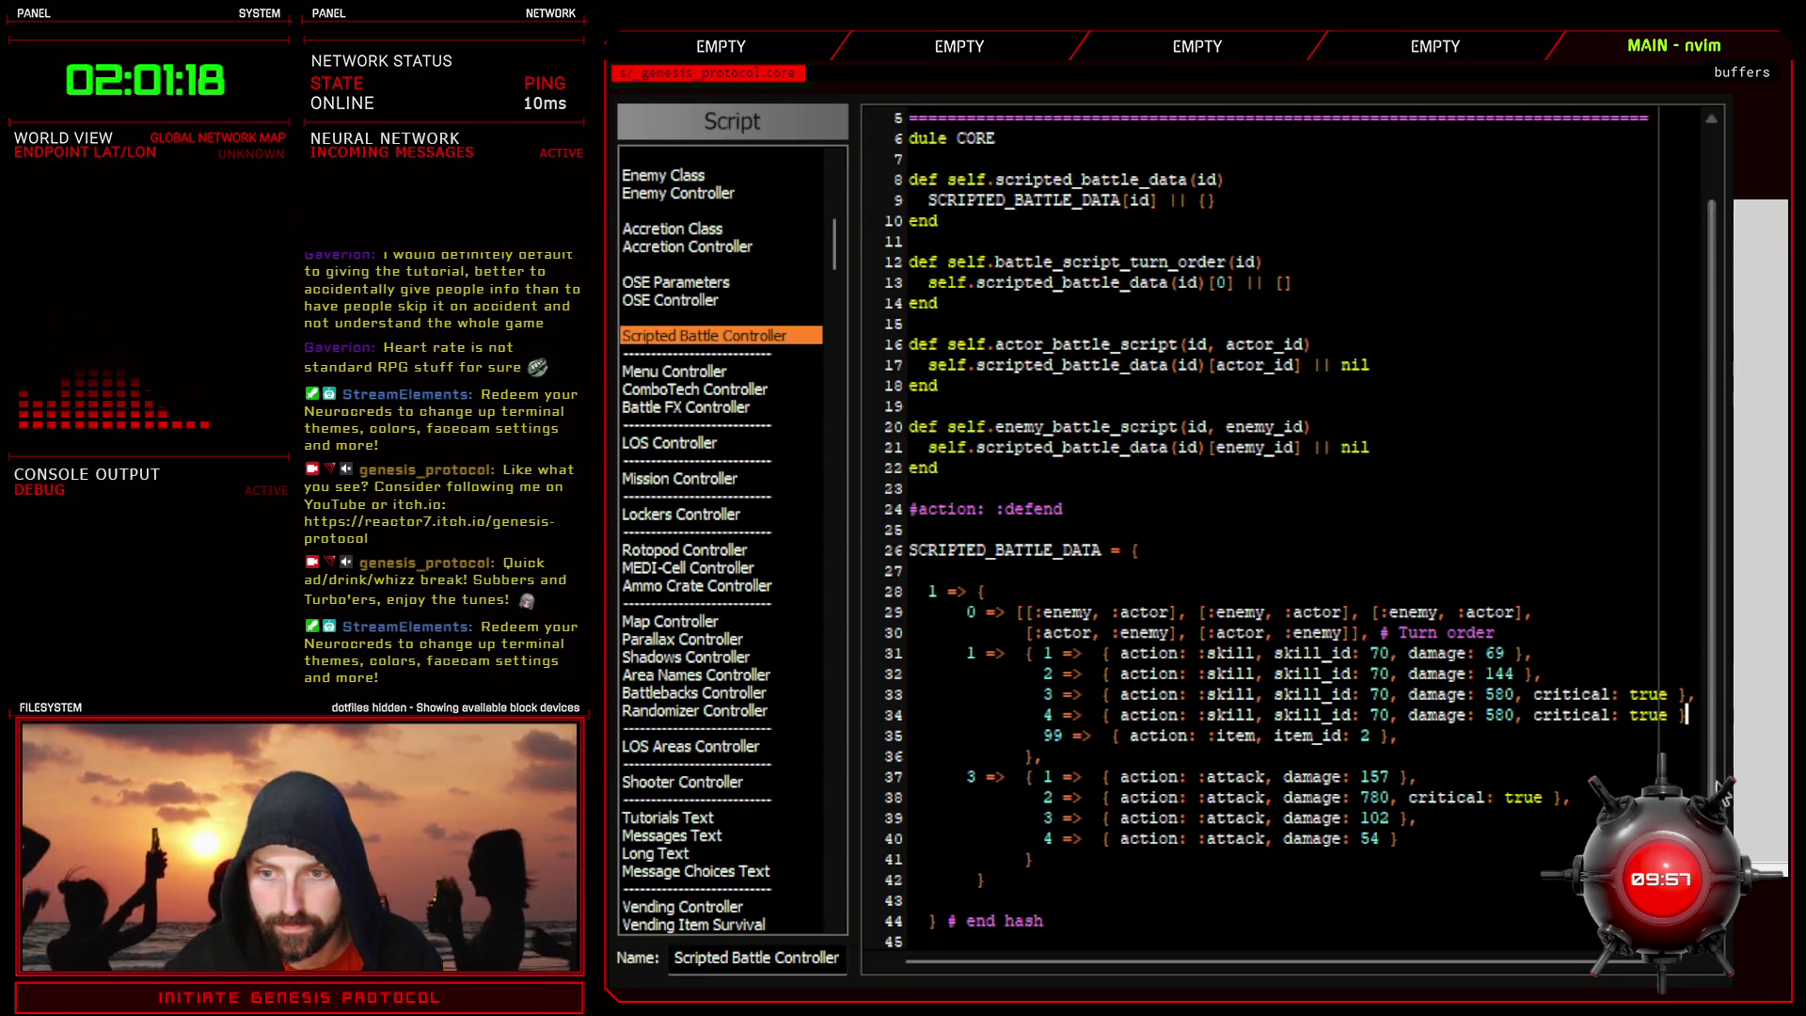
pyautogui.write(',')
pyautogui.click(1417, 735)
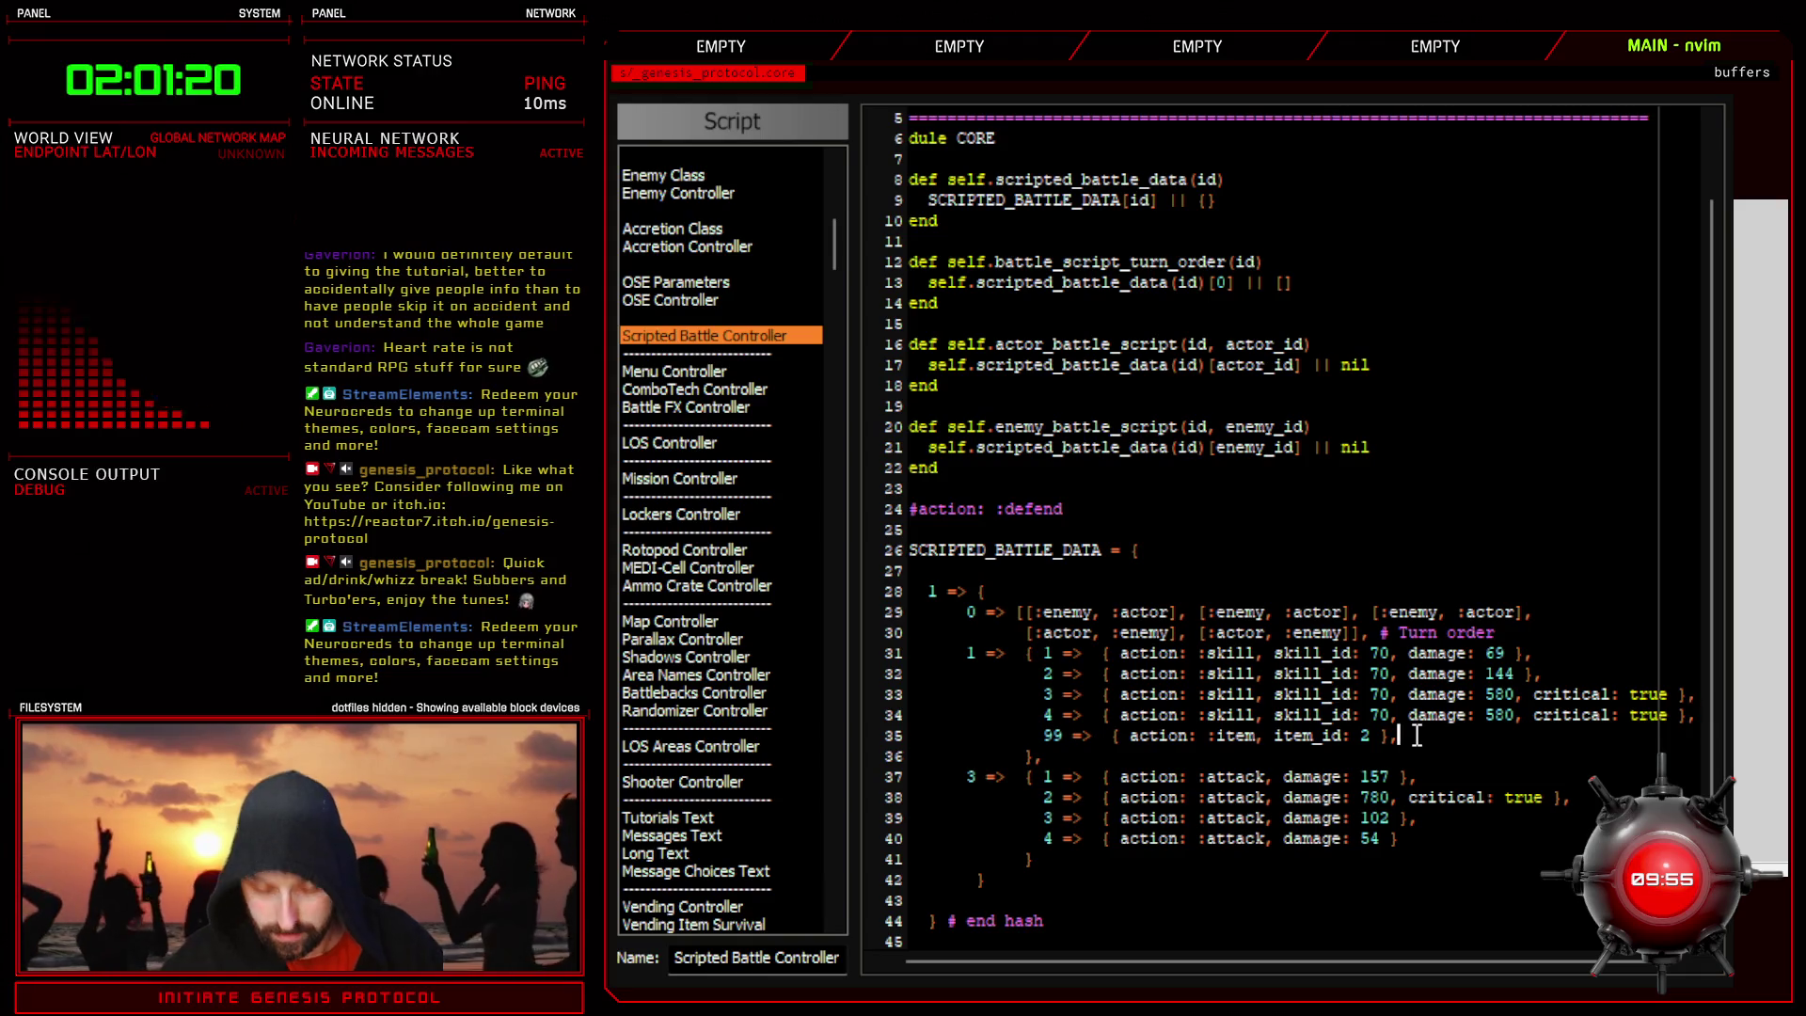
pyautogui.press('Escape')
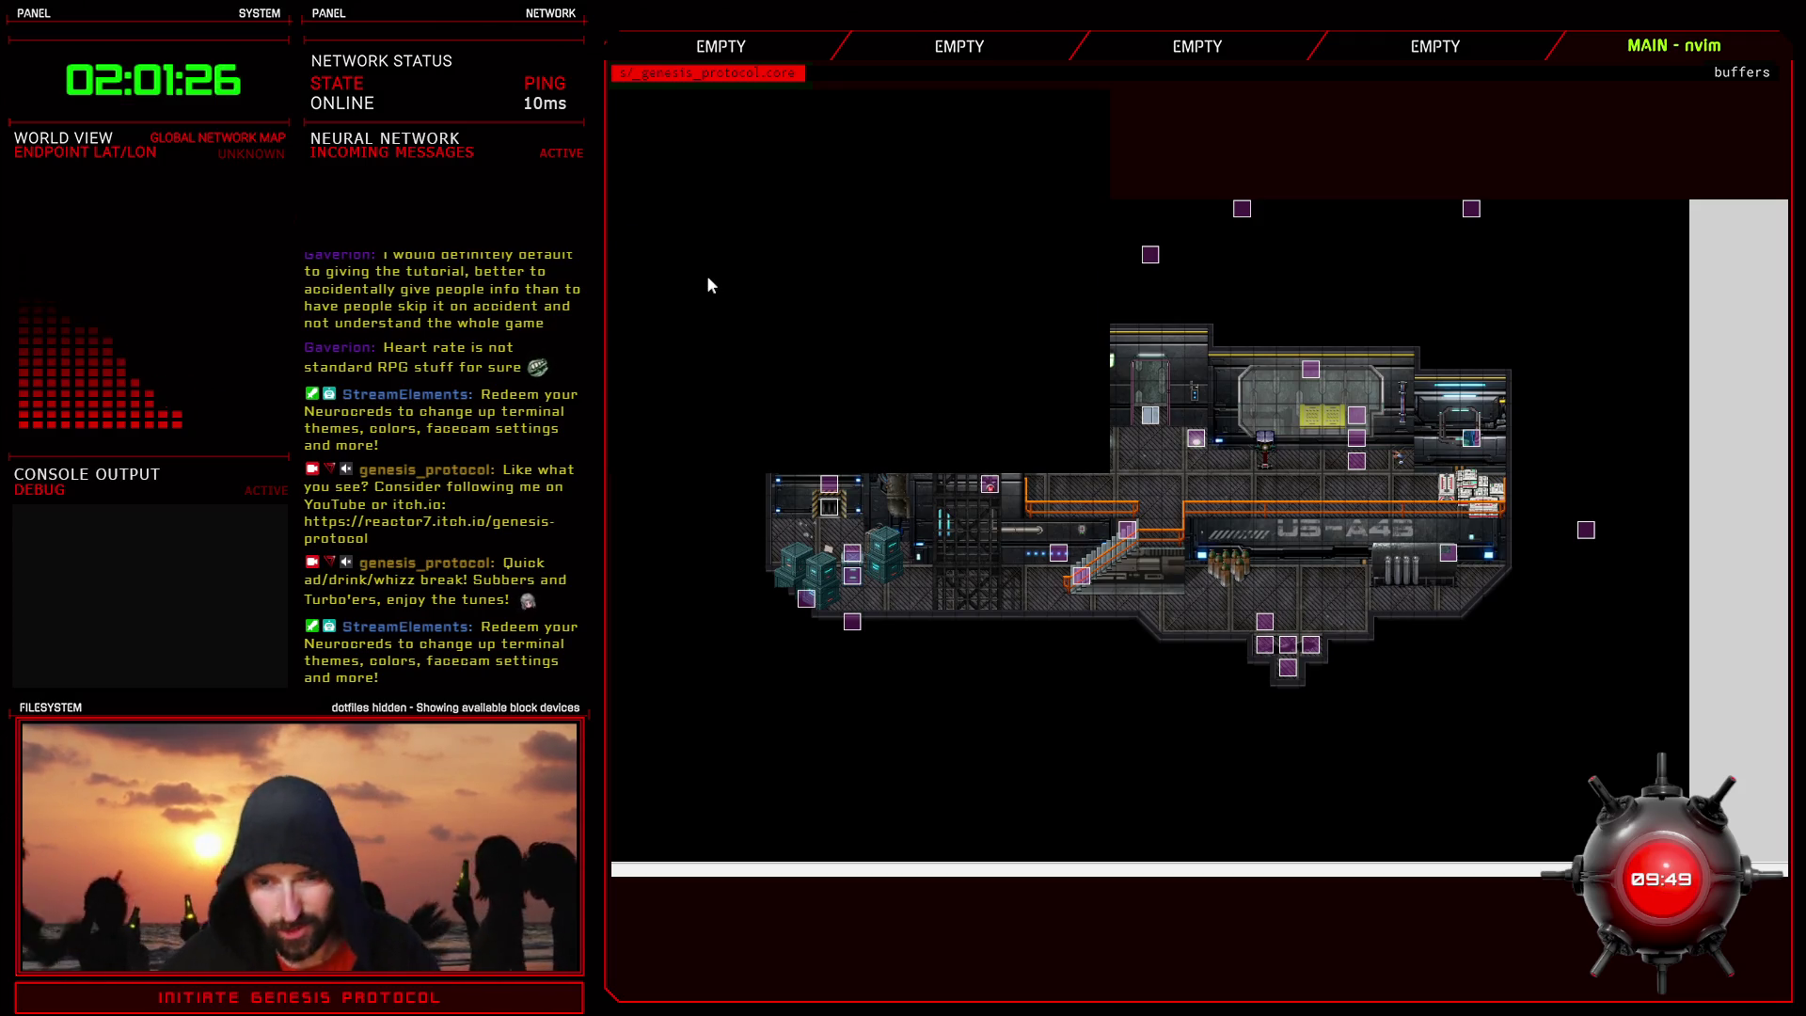
# - Playtest from the U3-A4B Hall save, walk to the mech, and advance dialogue to the tutorial prompt
pyautogui.press('F5')
pyautogui.press('Down')
pyautogui.press('Return')
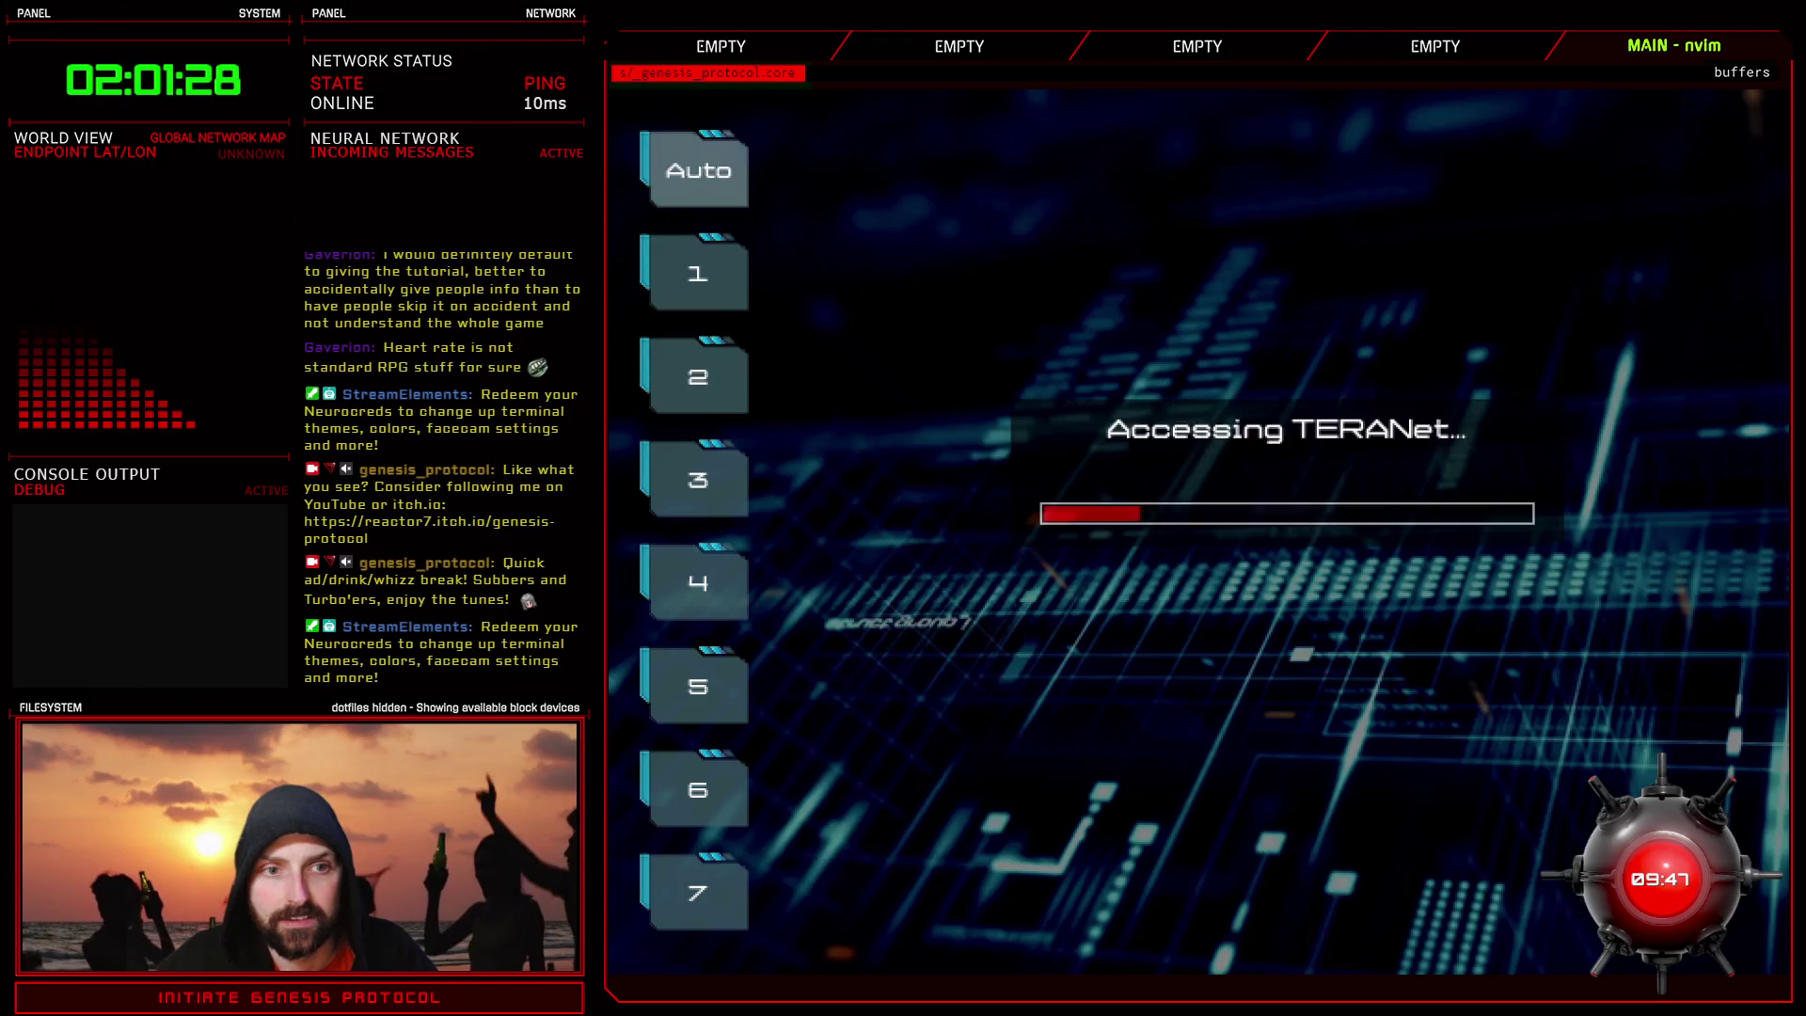
pyautogui.press('Return')
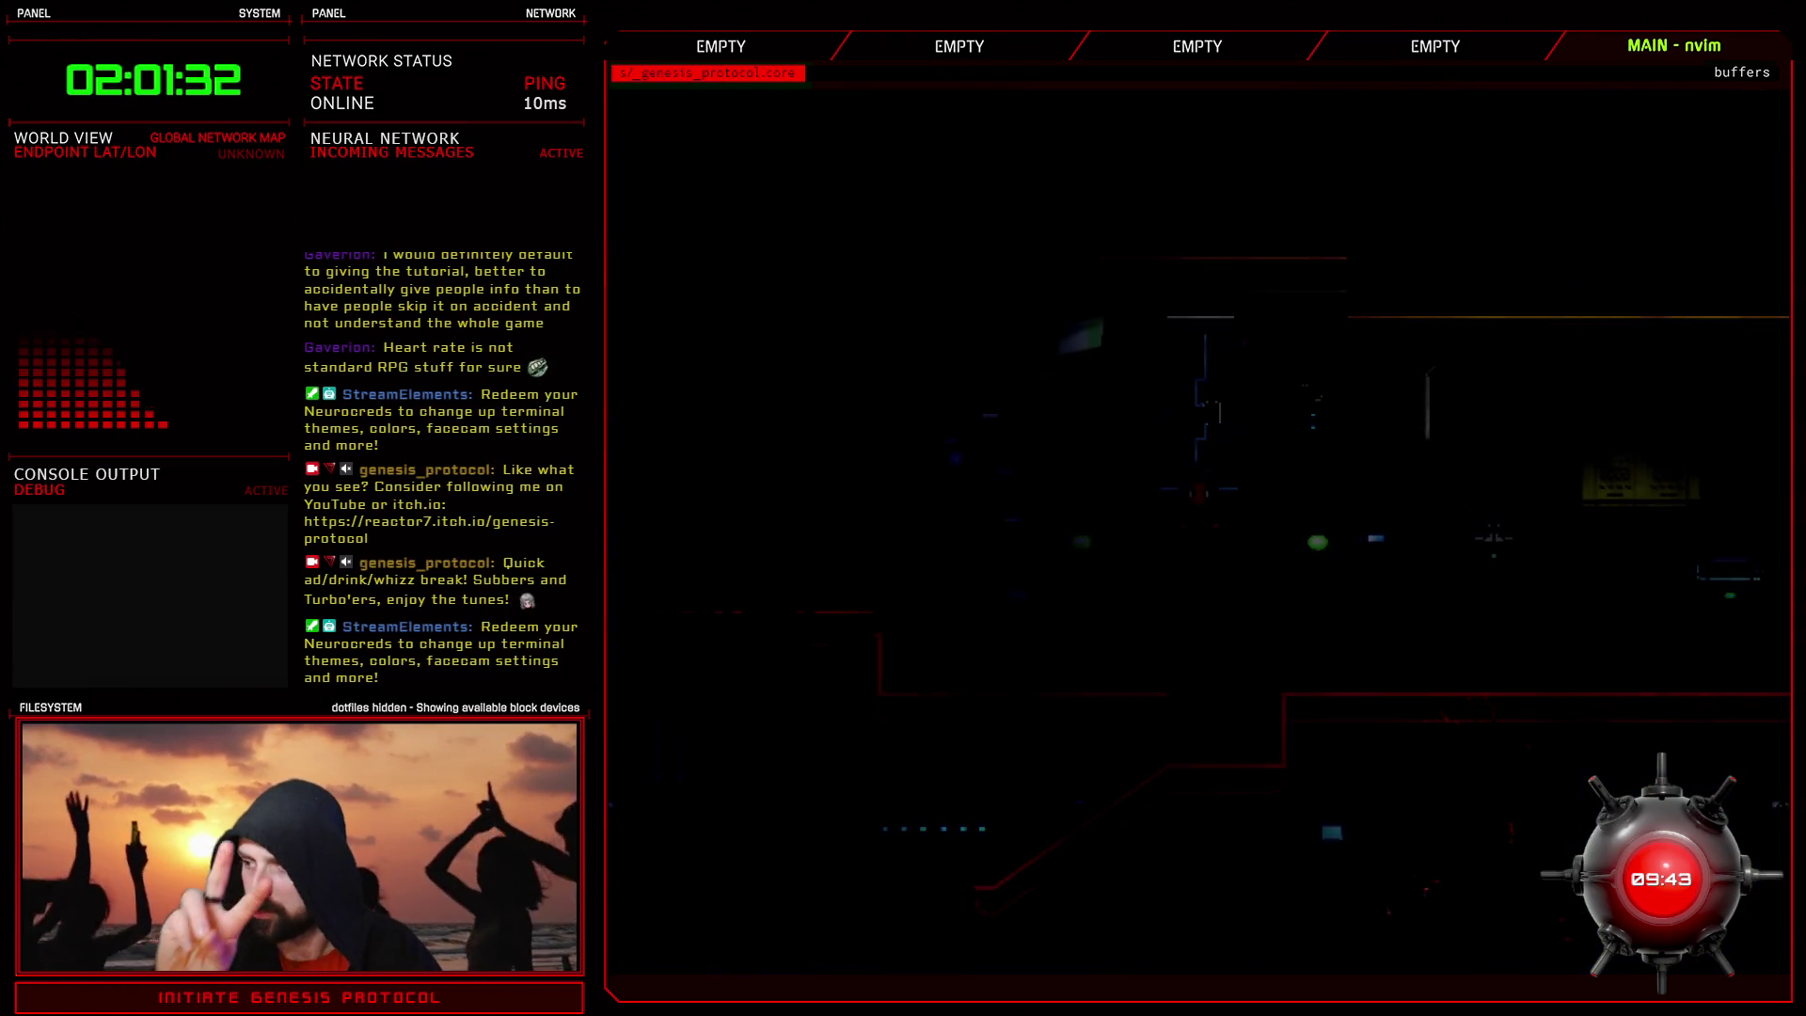
pyautogui.press('Down')
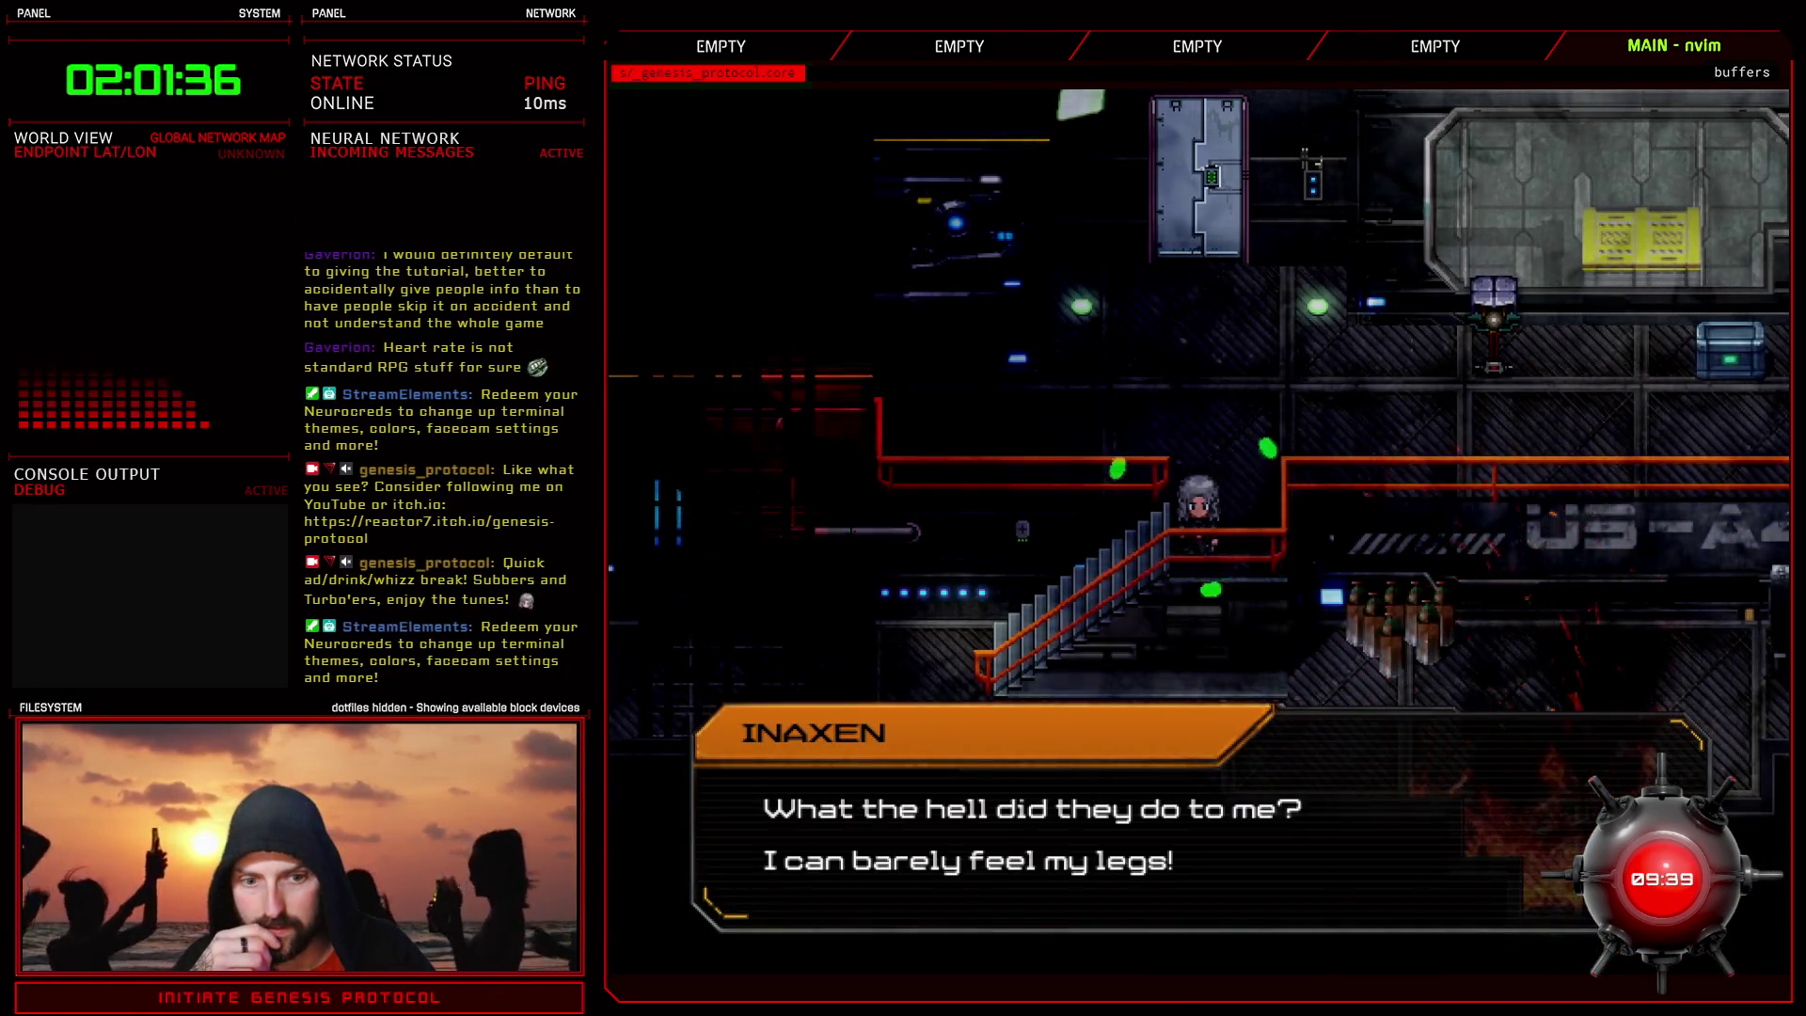
pyautogui.press('Return')
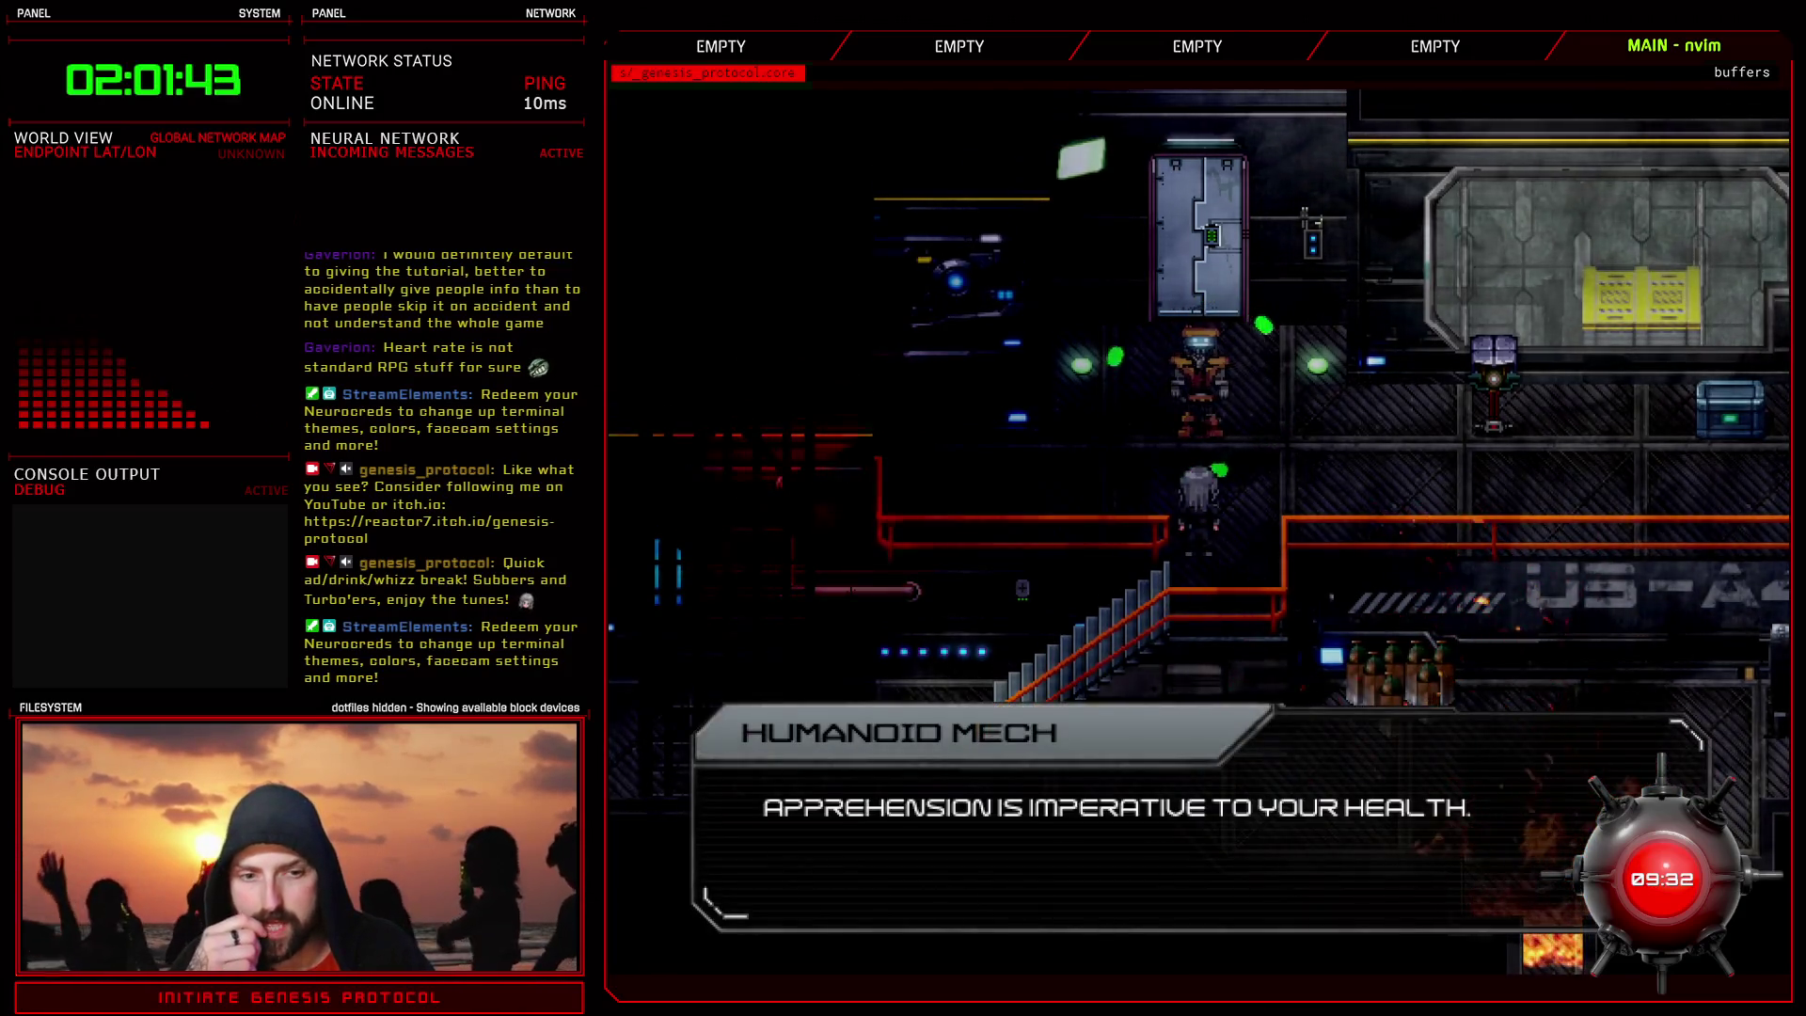
pyautogui.press('space')
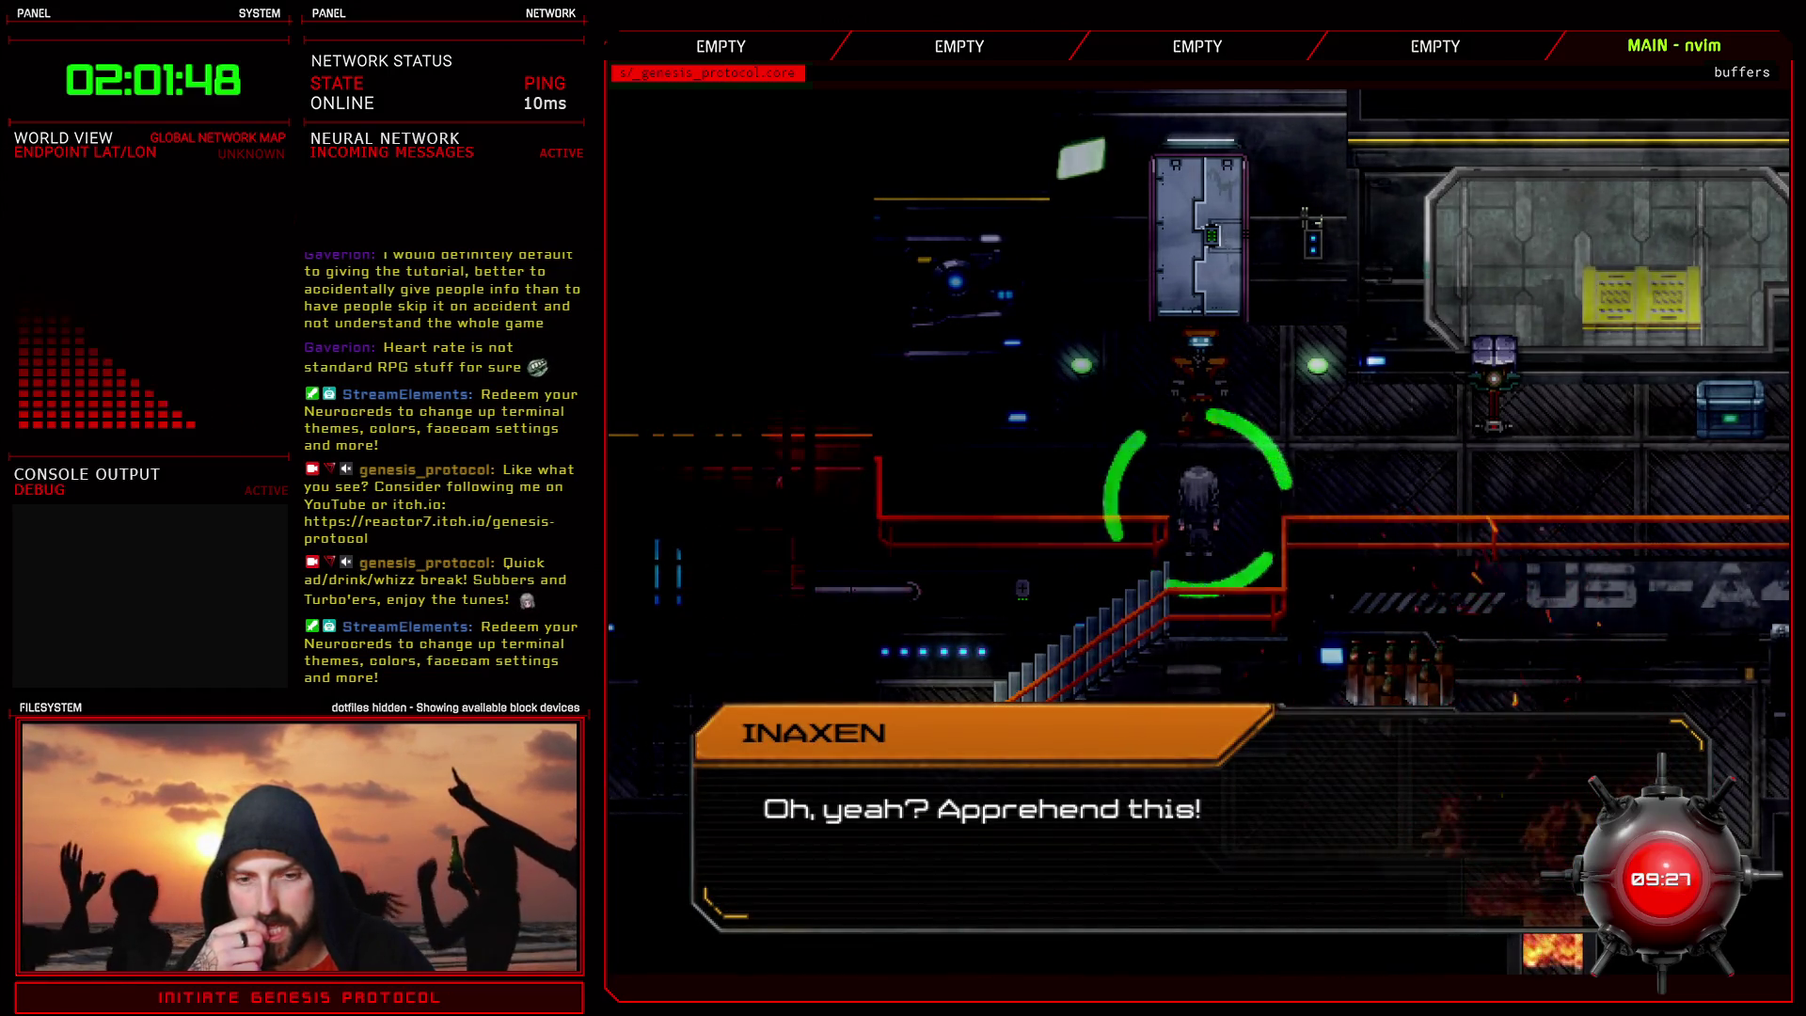
pyautogui.press('space')
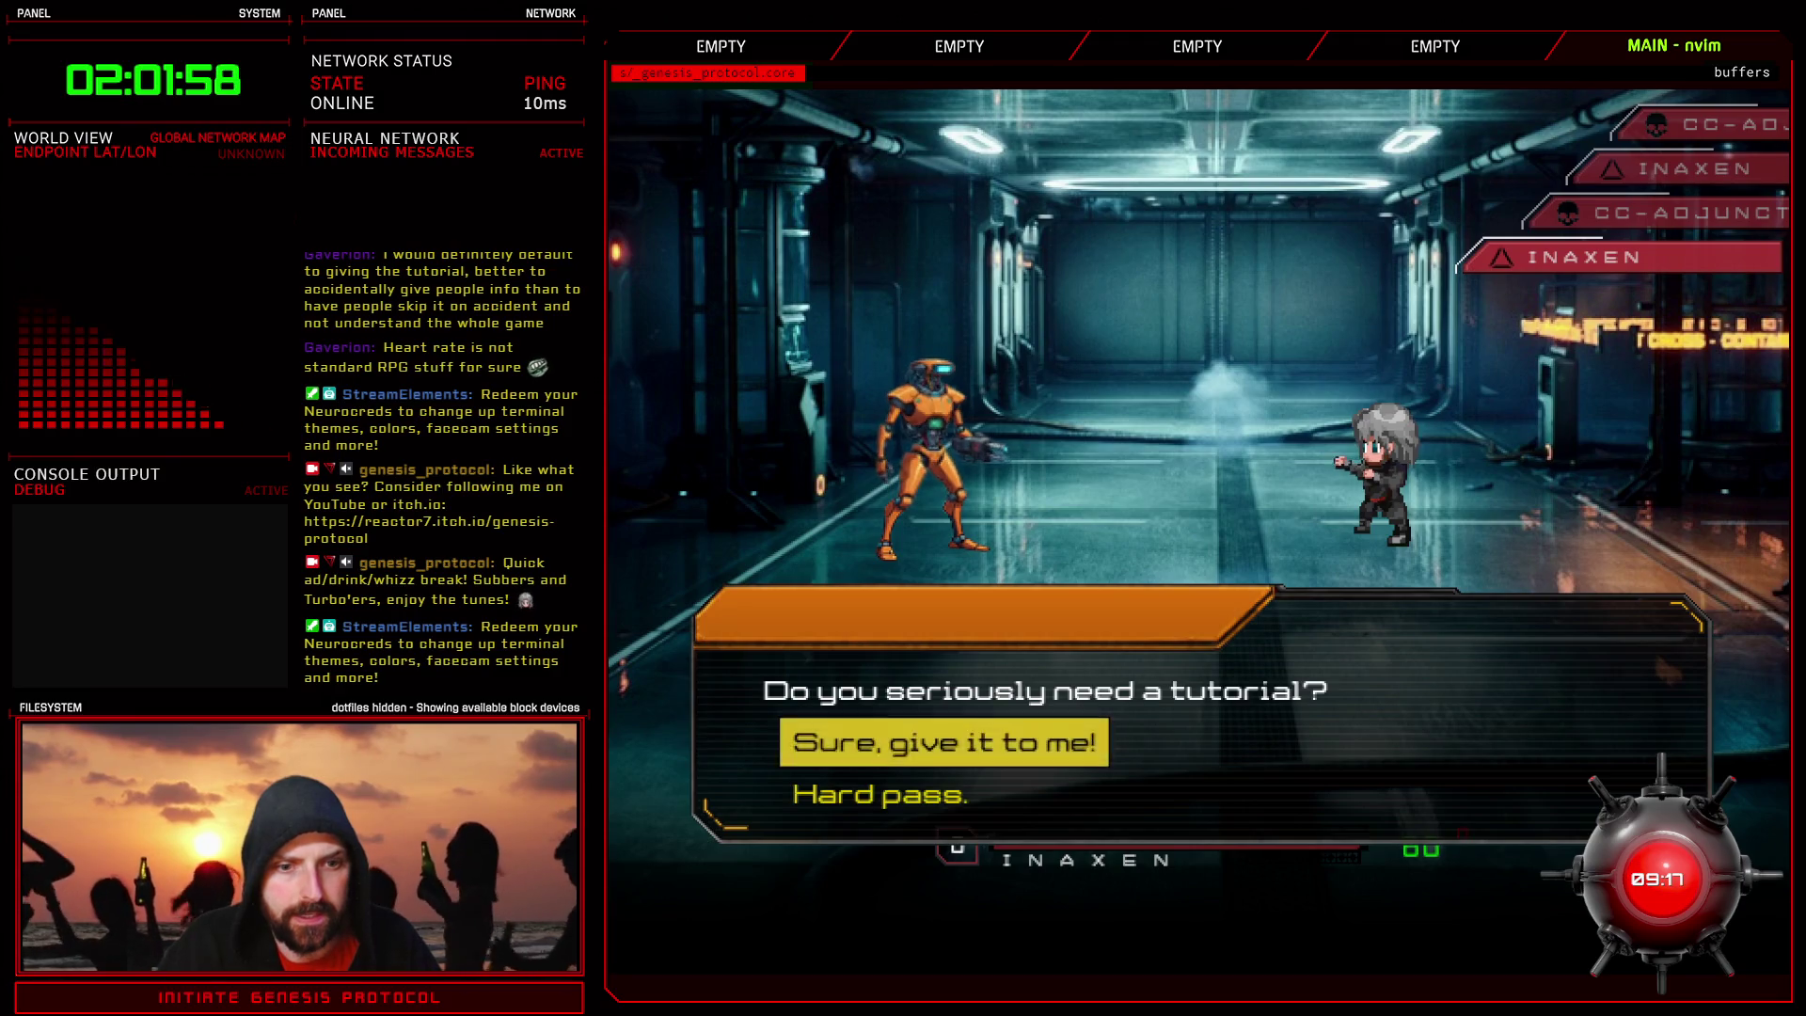
pyautogui.press('Return')
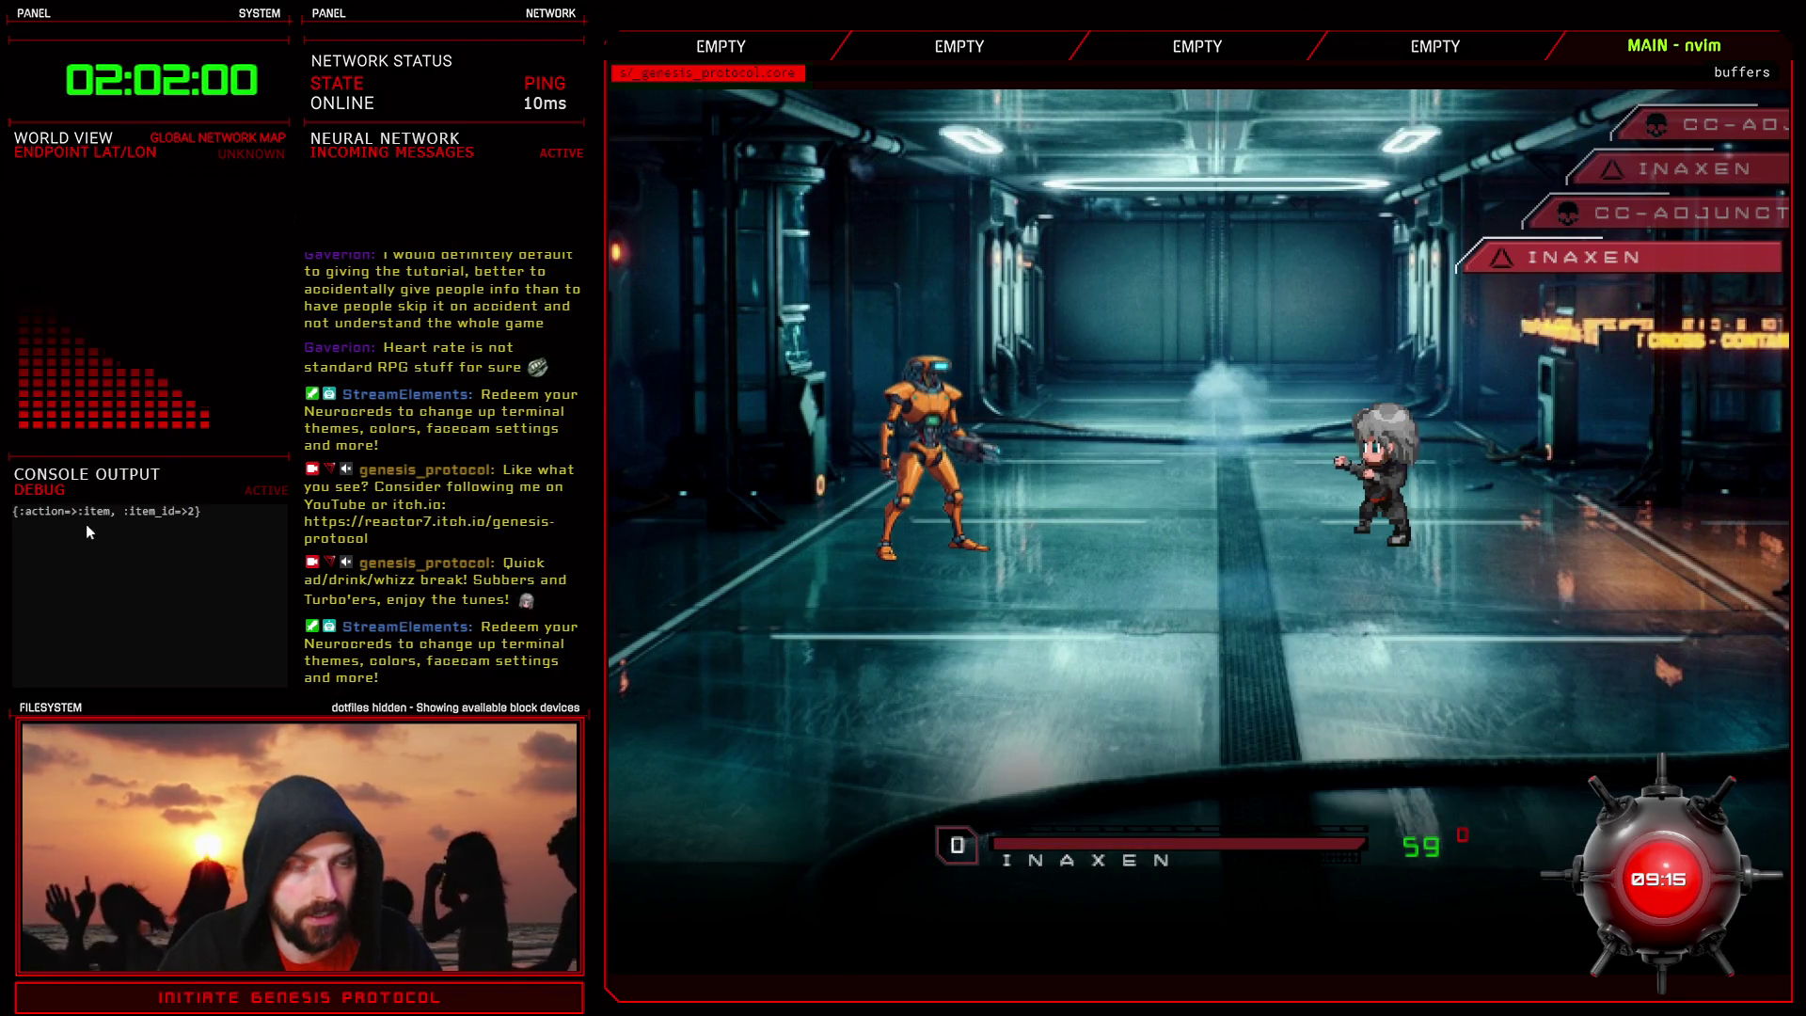